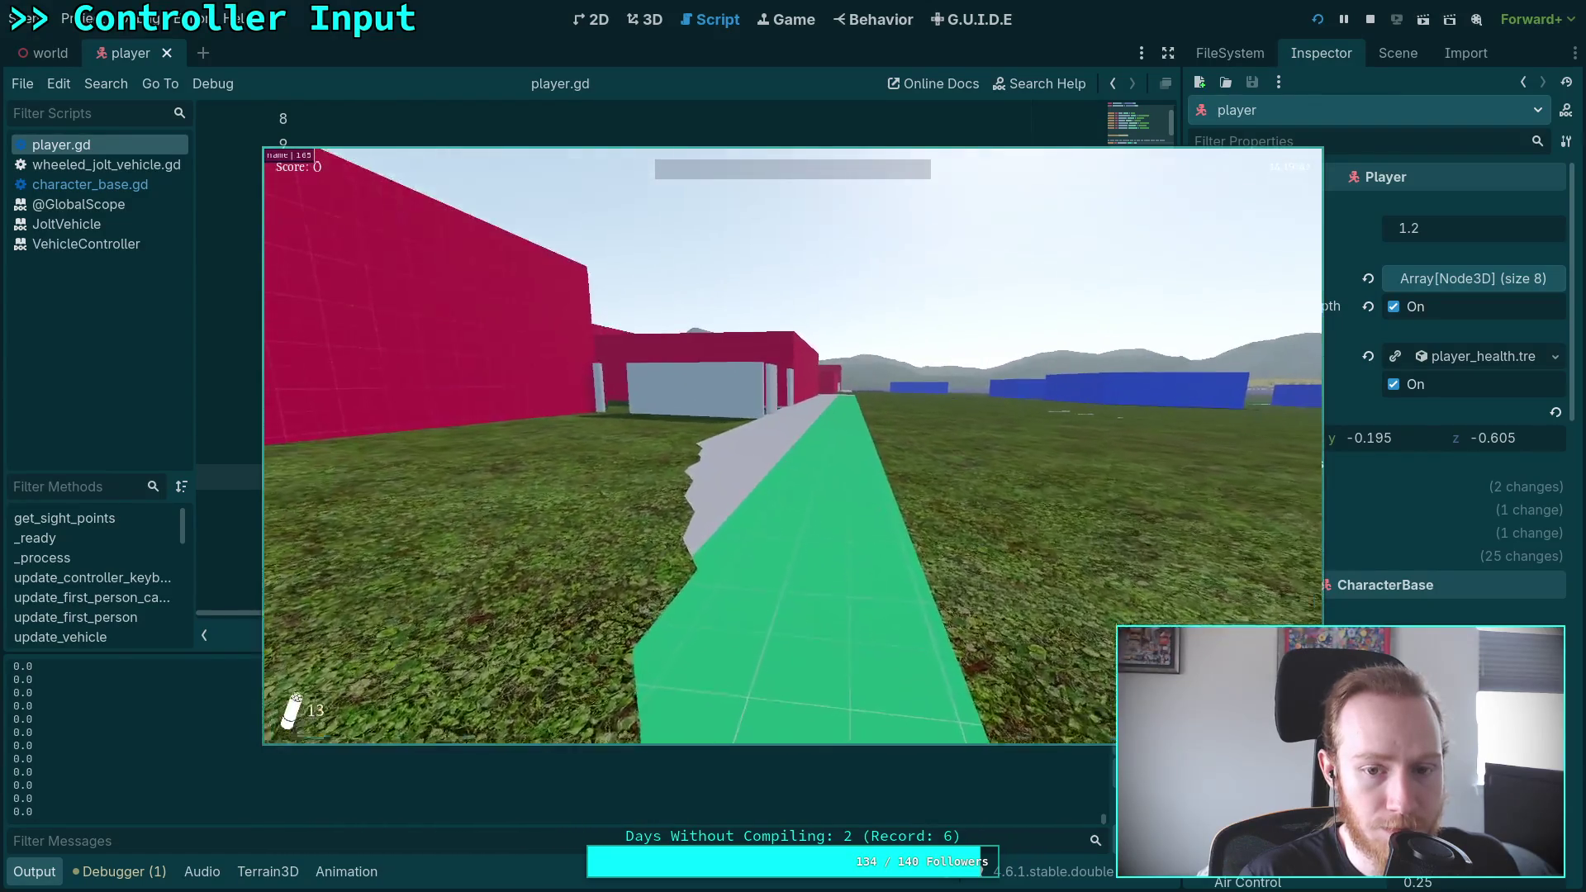
# Pause the running game test with Esc and exit it to desktop
pyautogui.press('Escape')
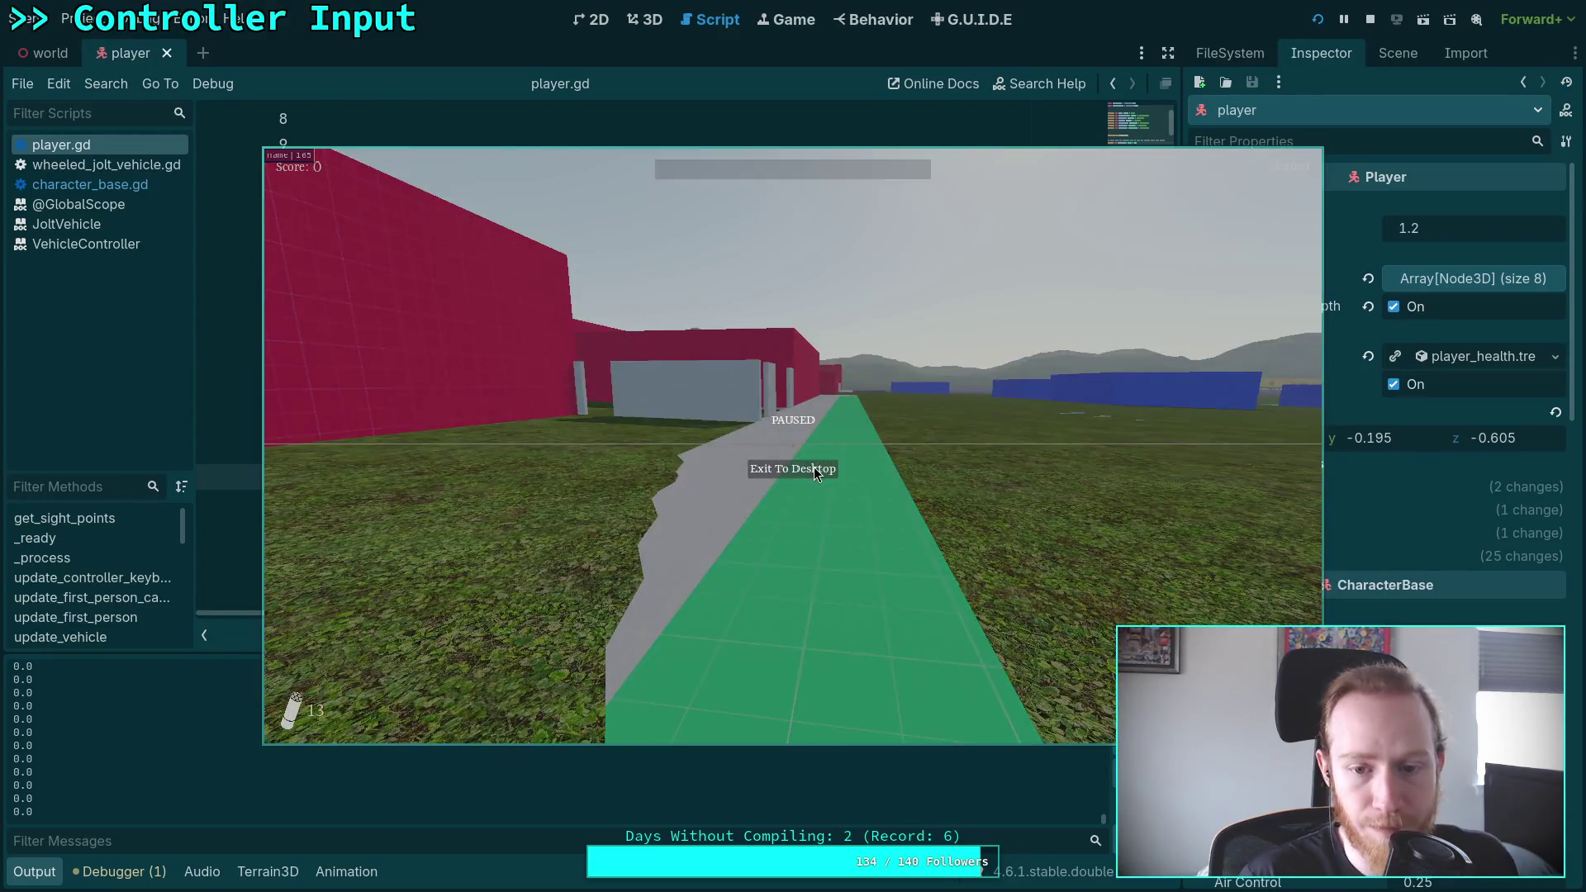
pyautogui.click(815, 468)
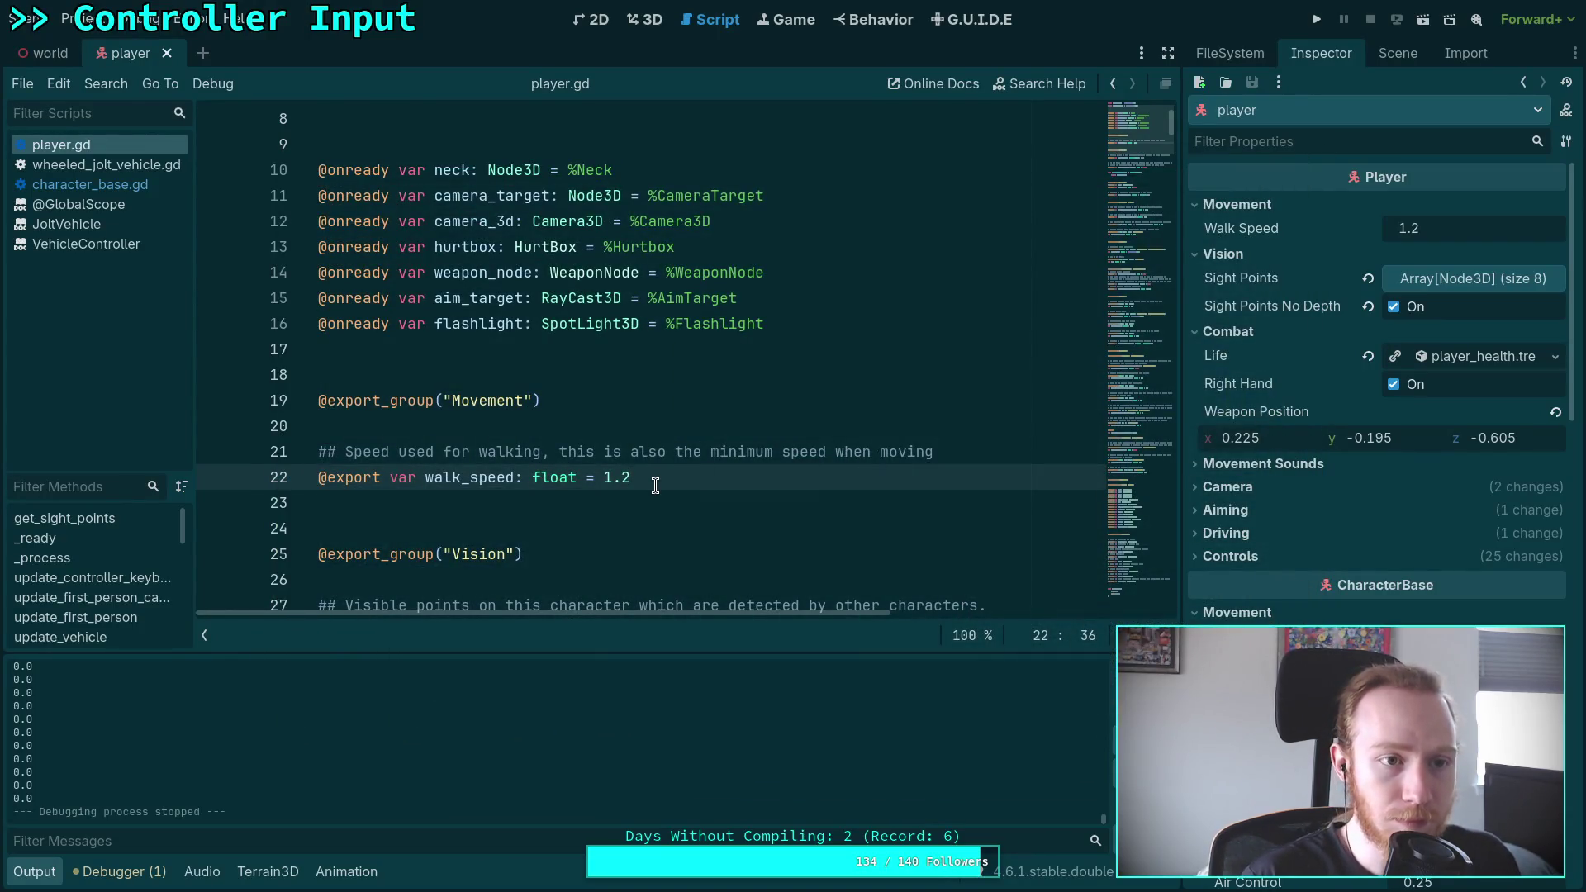
pyautogui.press('super+4')
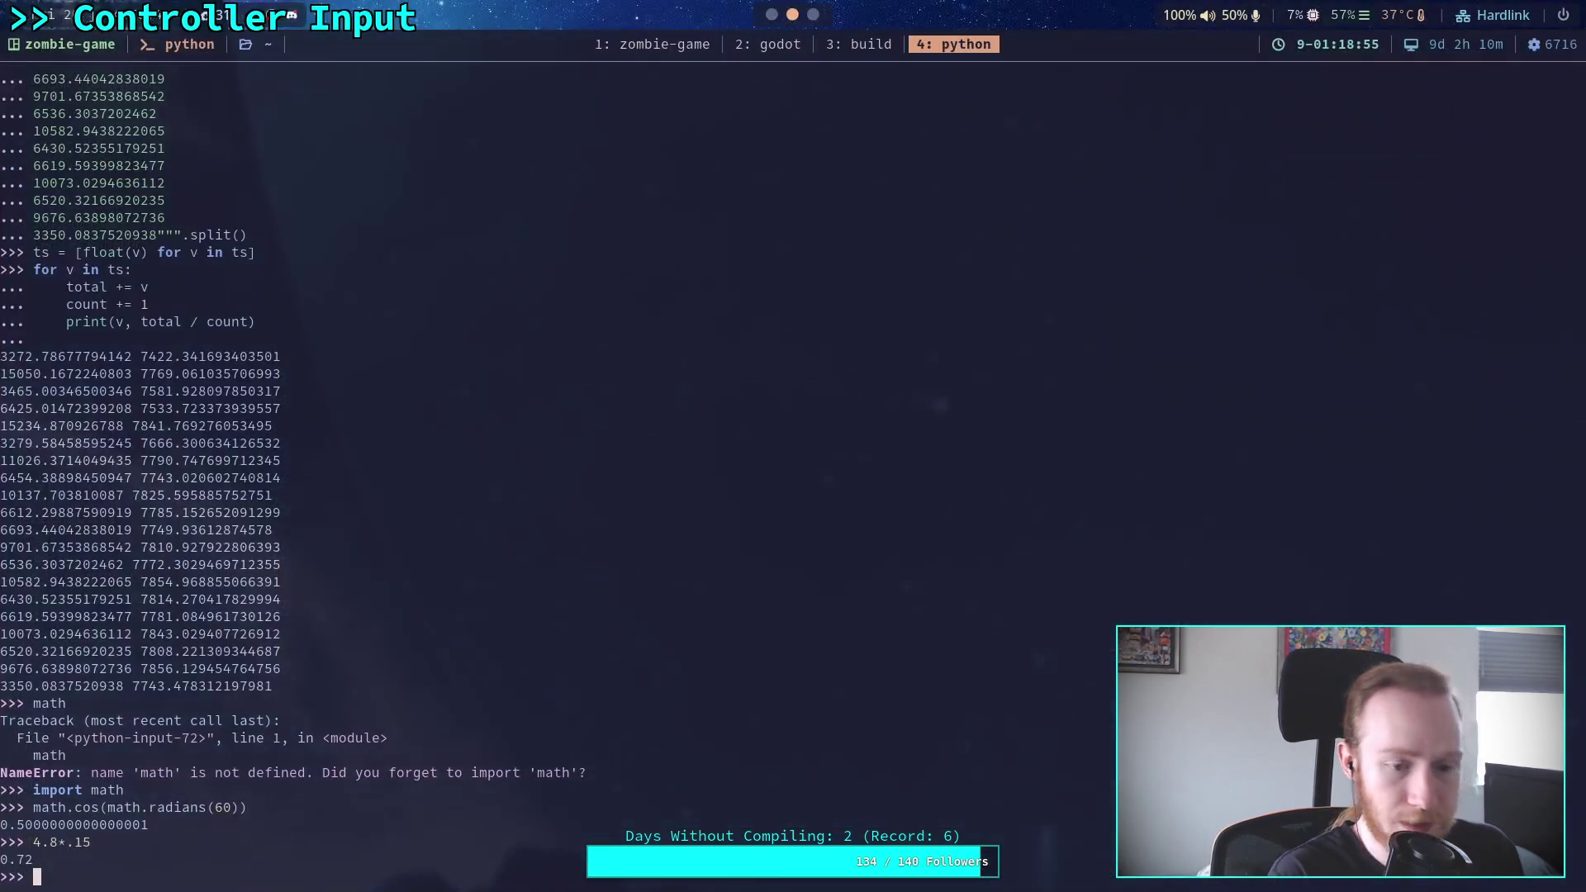
# Run git status and git diff to review the player.gd walk_speed and walk-toggle changes
pyautogui.press('super+1')
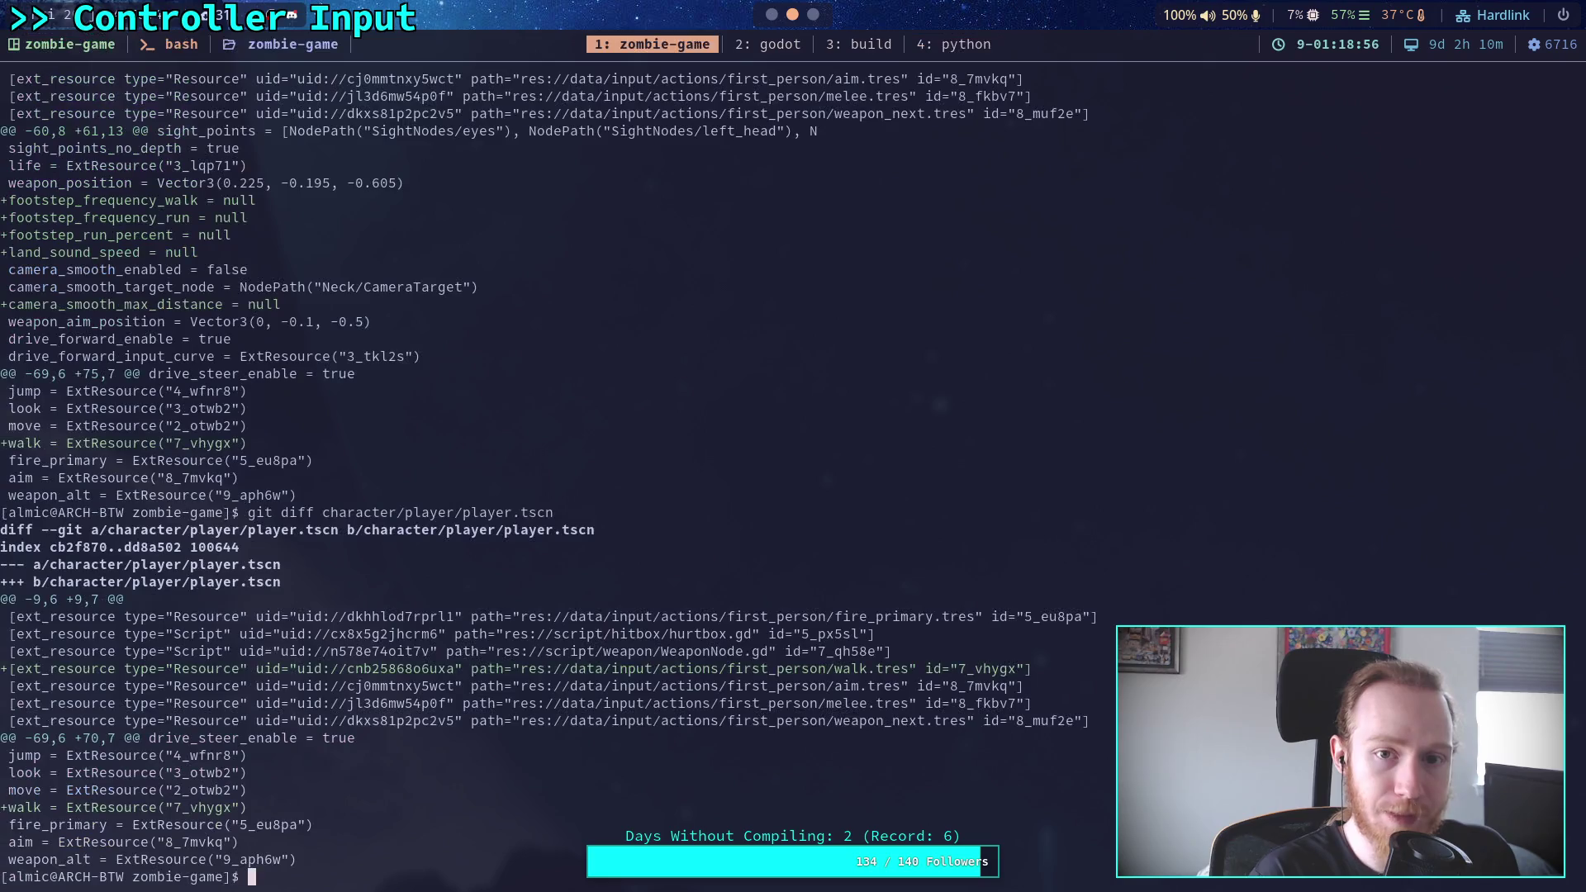
pyautogui.write('git status')
pyautogui.press('Return')
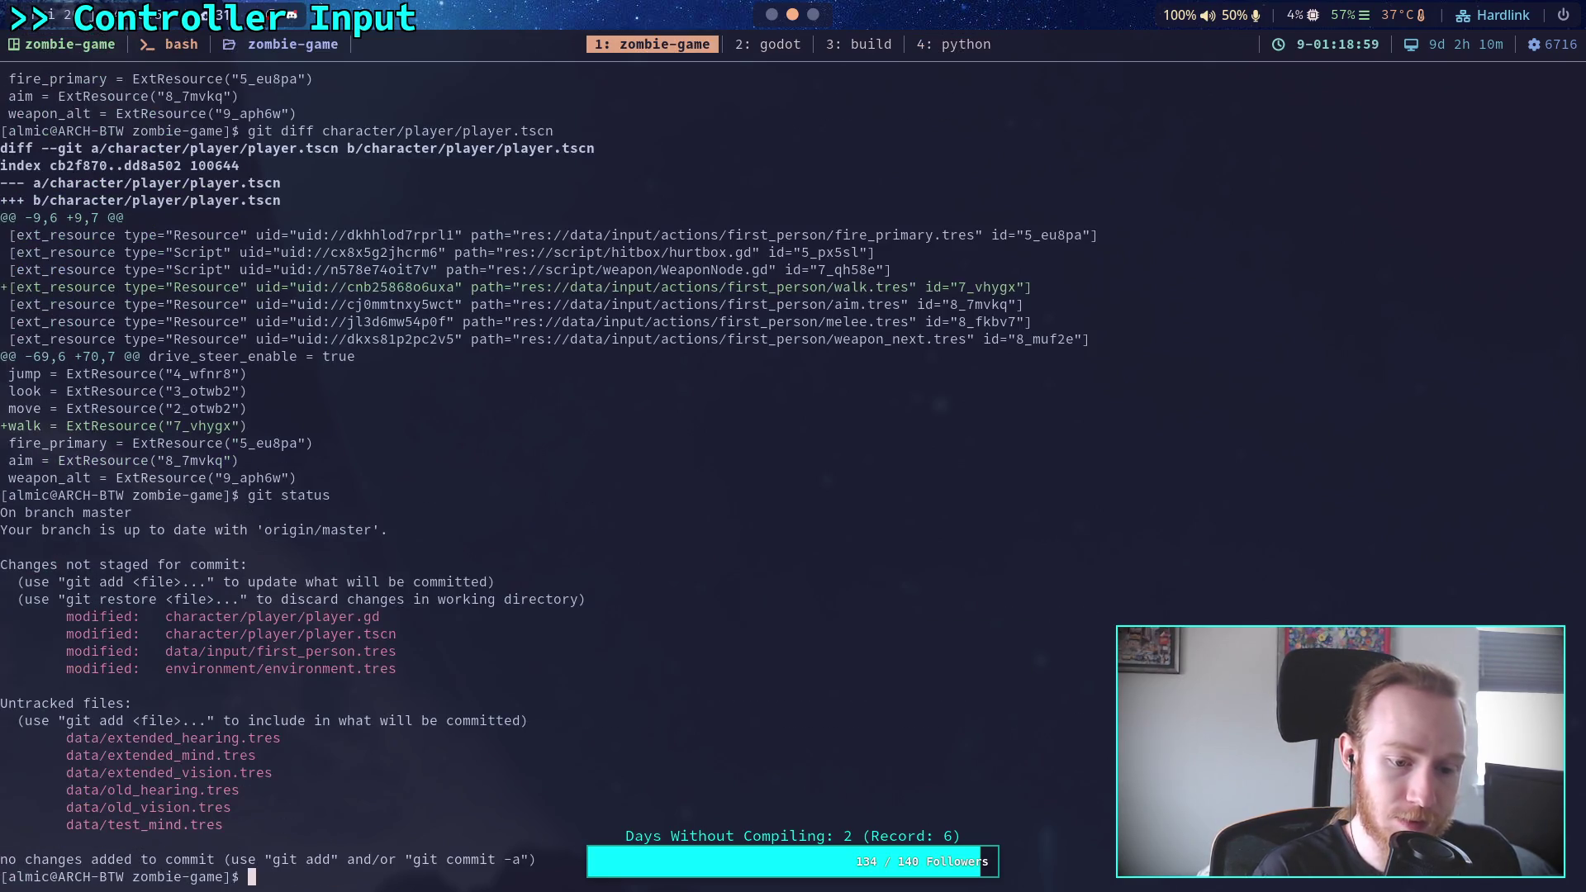
pyautogui.write('git diff')
pyautogui.press('Return')
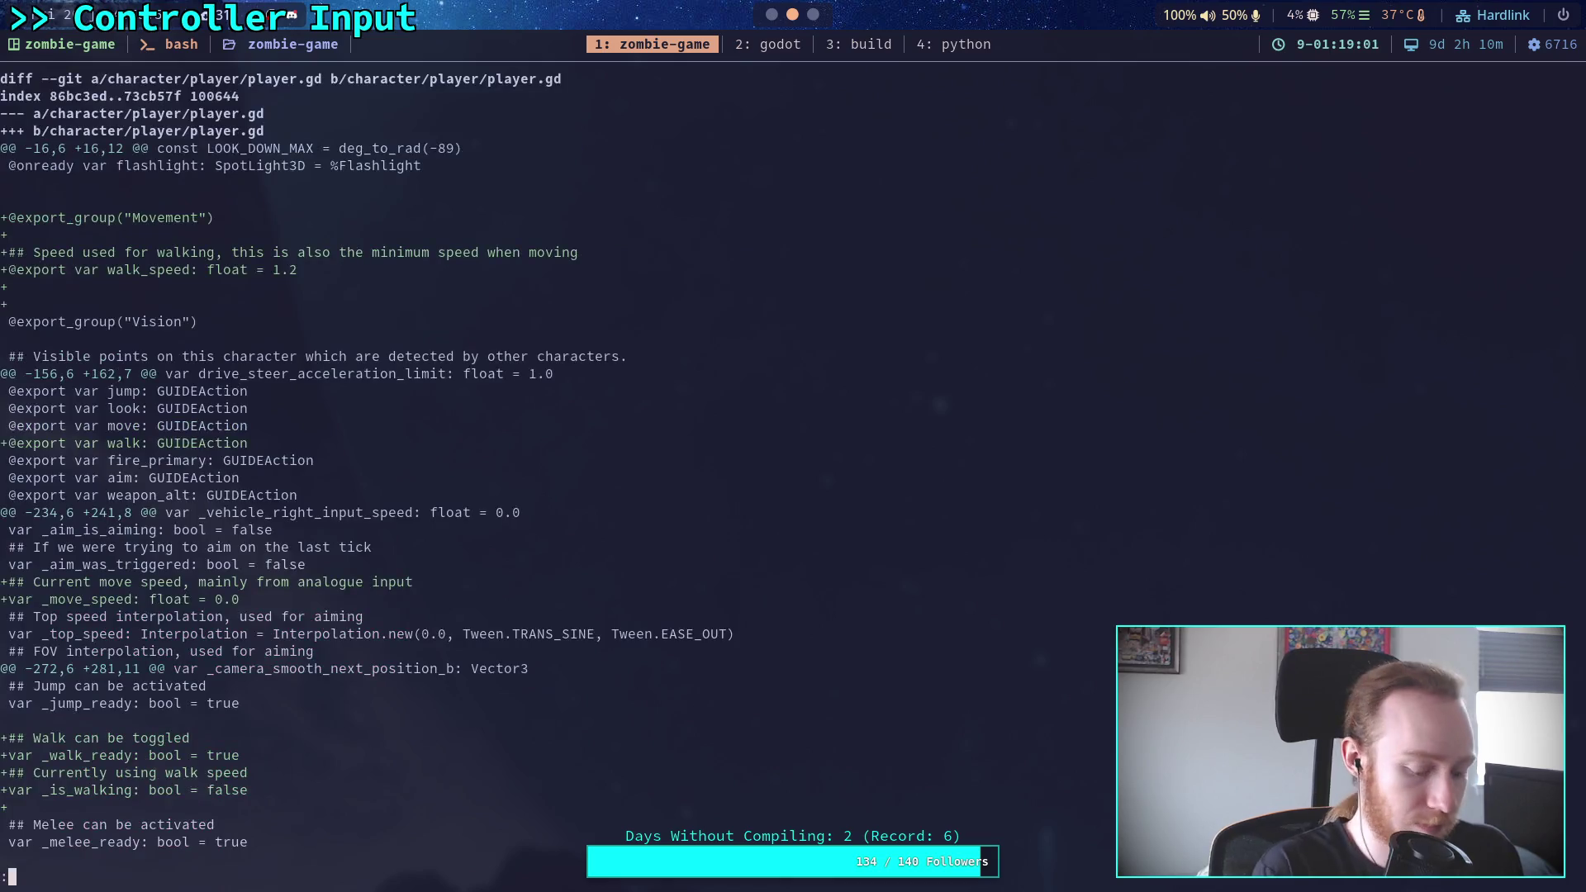
pyautogui.press('super+2')
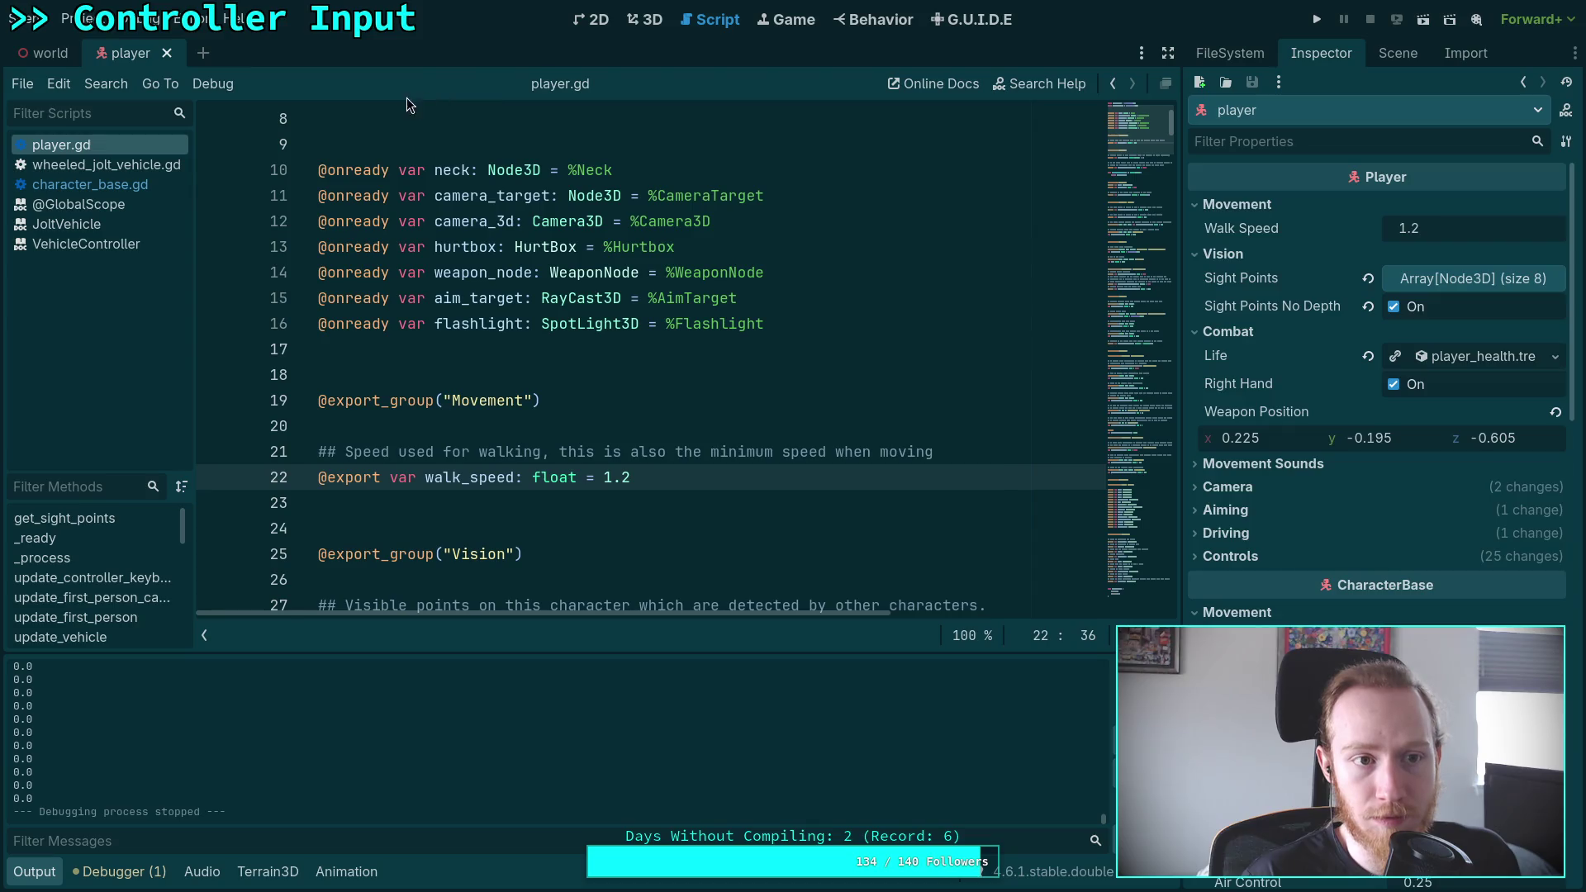
# Delete the print(run_amount) debug line at line 734 of player.gd and save the script
pyautogui.click(33, 864)
pyautogui.moveTo(1171, 253)
pyautogui.mouseDown()
pyautogui.moveTo(1117, 571)
pyautogui.moveTo(1142, 496)
pyautogui.moveTo(1140, 684)
pyautogui.mouseUp()
pyautogui.scroll(2, 532, 351)
pyautogui.click(570, 298)
pyautogui.hotkey('shift', 'Down')
pyautogui.hotkey('shift', 'End')
pyautogui.press('Delete')
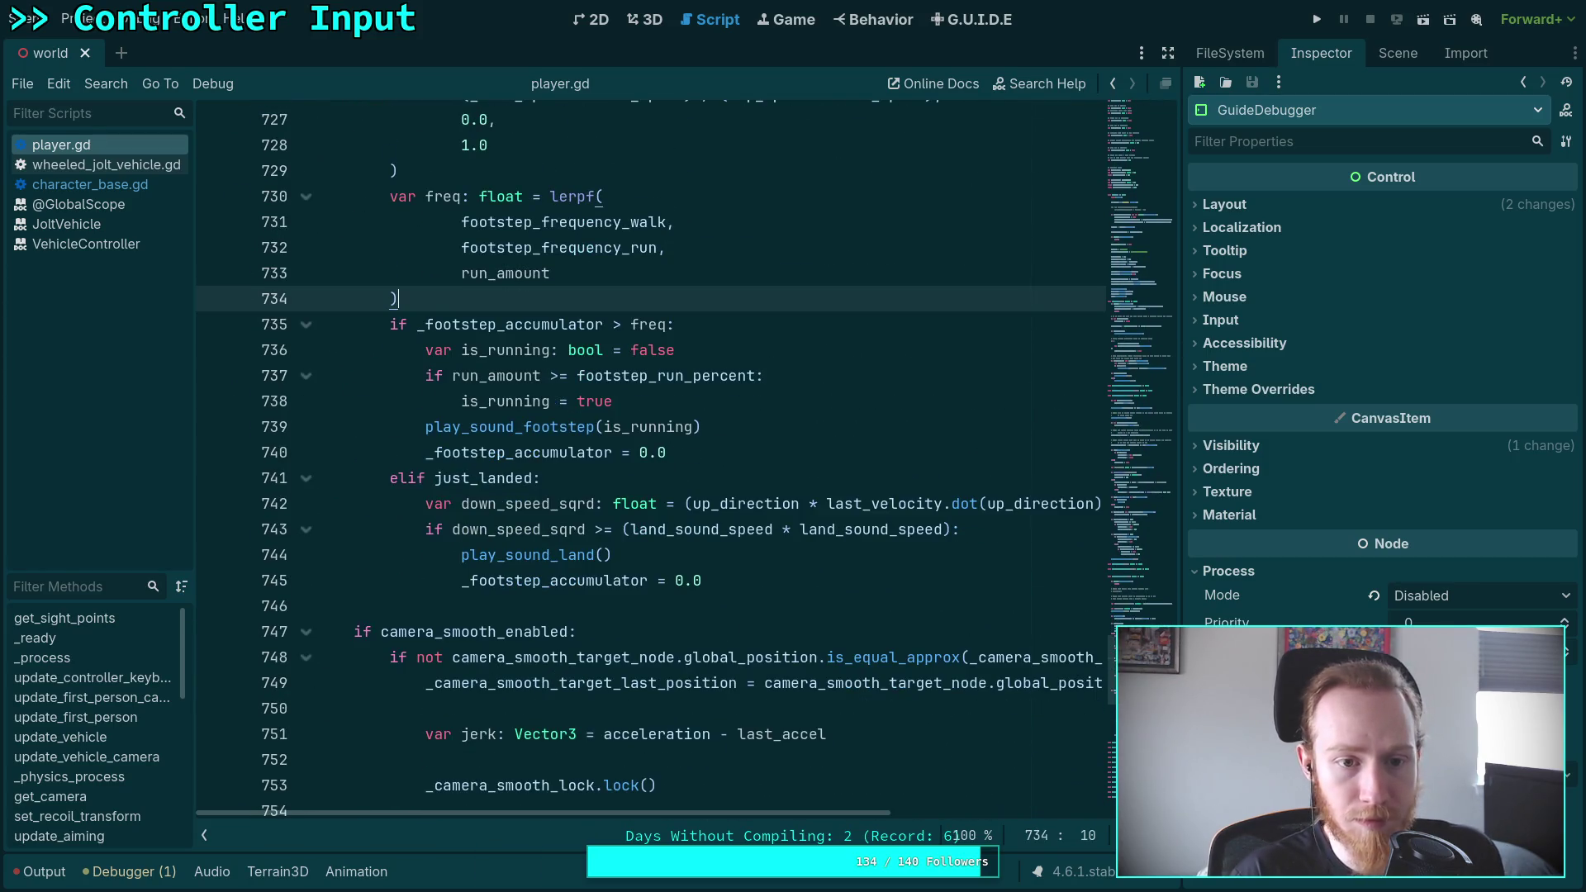
pyautogui.hotkey('ctrl', 's')
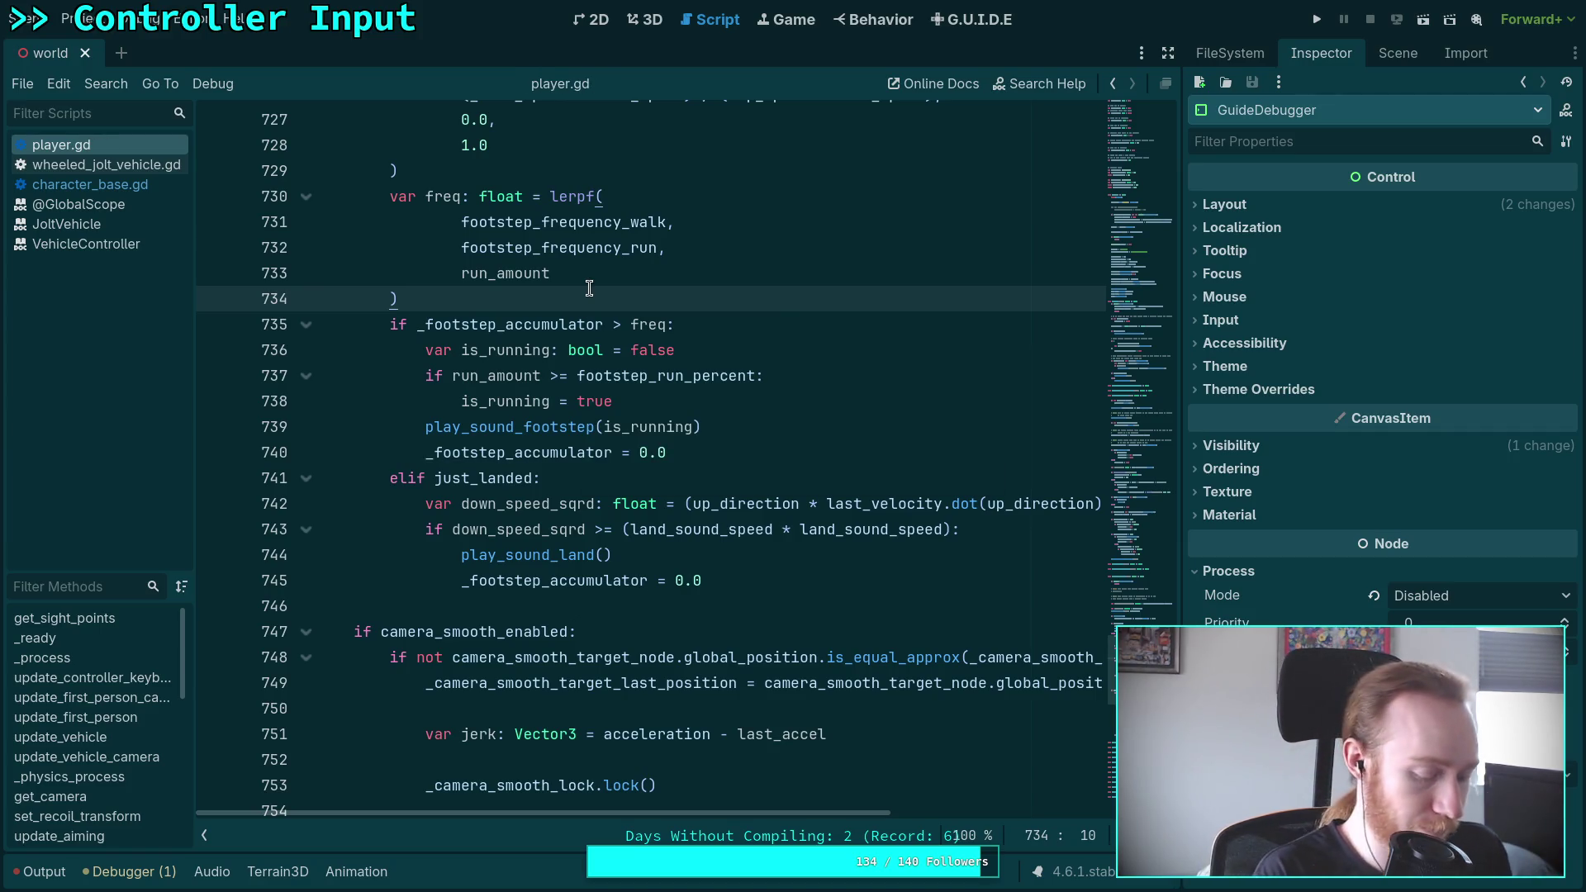
# Re-run git diff in the terminal to check the saved player.gd changes
pyautogui.press('super+1')
pyautogui.write('git diff')
pyautogui.press('Return')
pyautogui.press('super+2')
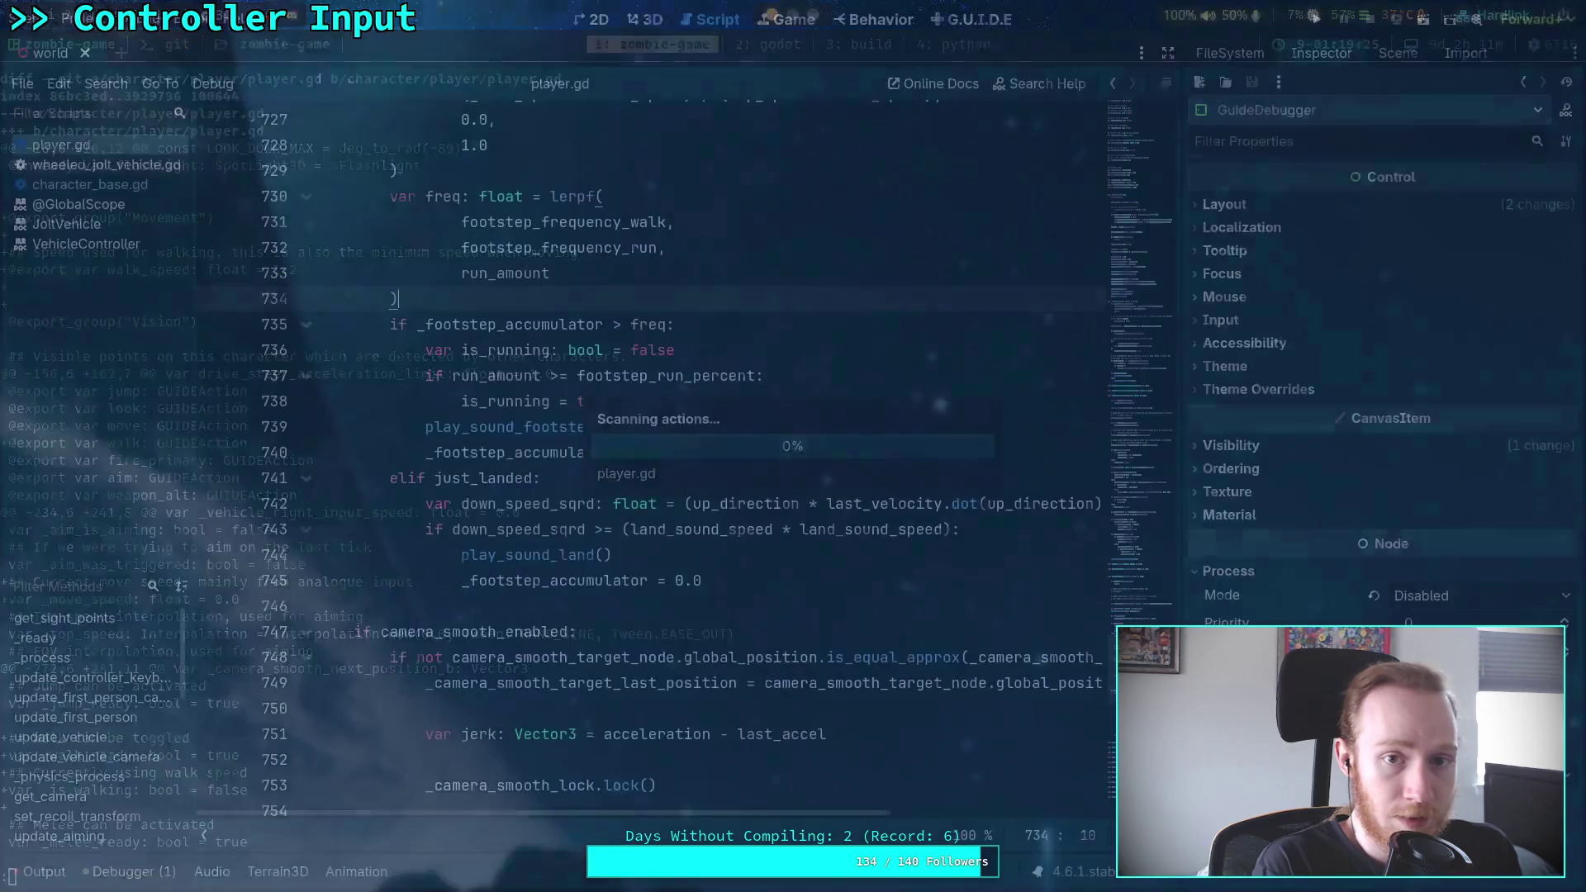
# Save the world scene from the 3D view
pyautogui.click(649, 19)
pyautogui.hotkey('ctrl', 's')
pyautogui.hotkey('ctrl', 's')
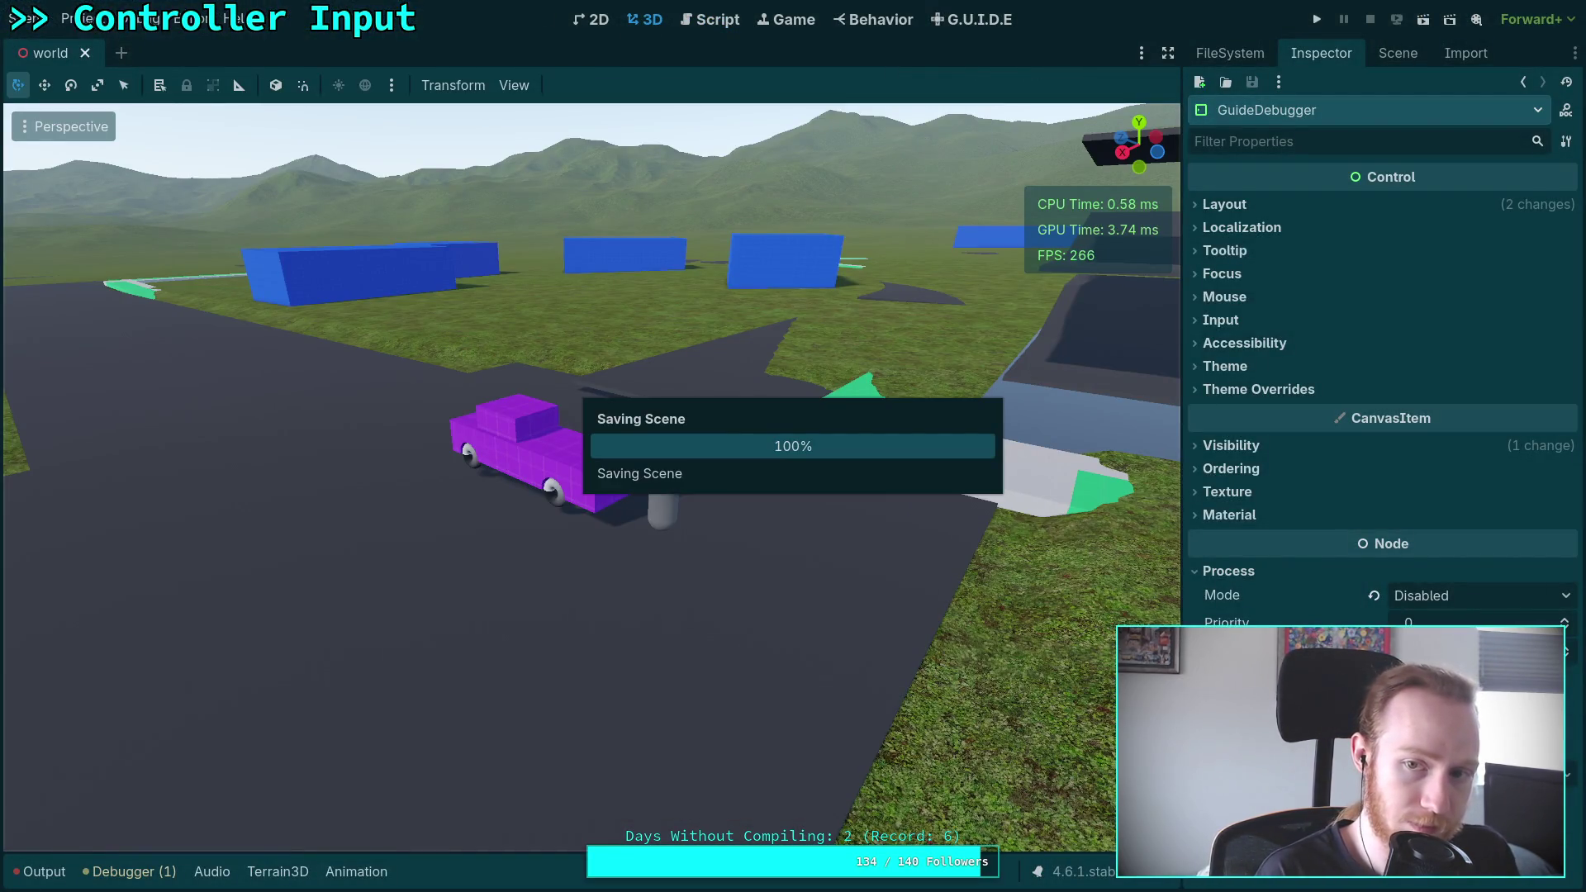
pyautogui.press('super+1')
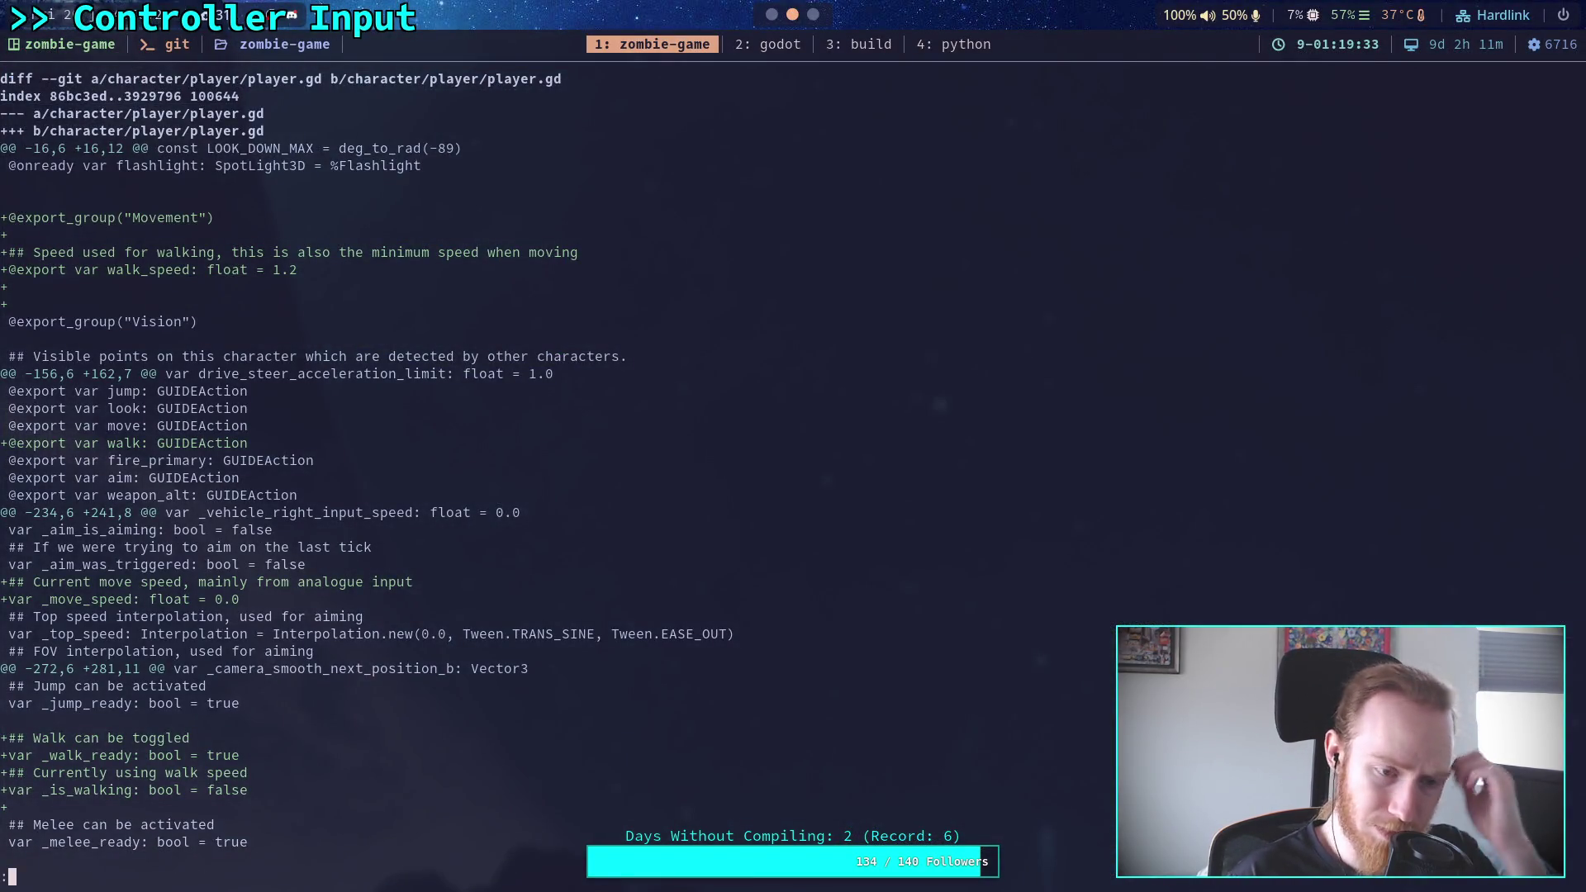
# Scroll the diff to (END), reviewing the player.tscn walk action and first_person.tres deadzone 0.25 changes
pyautogui.scroll(-5, 363, 469)
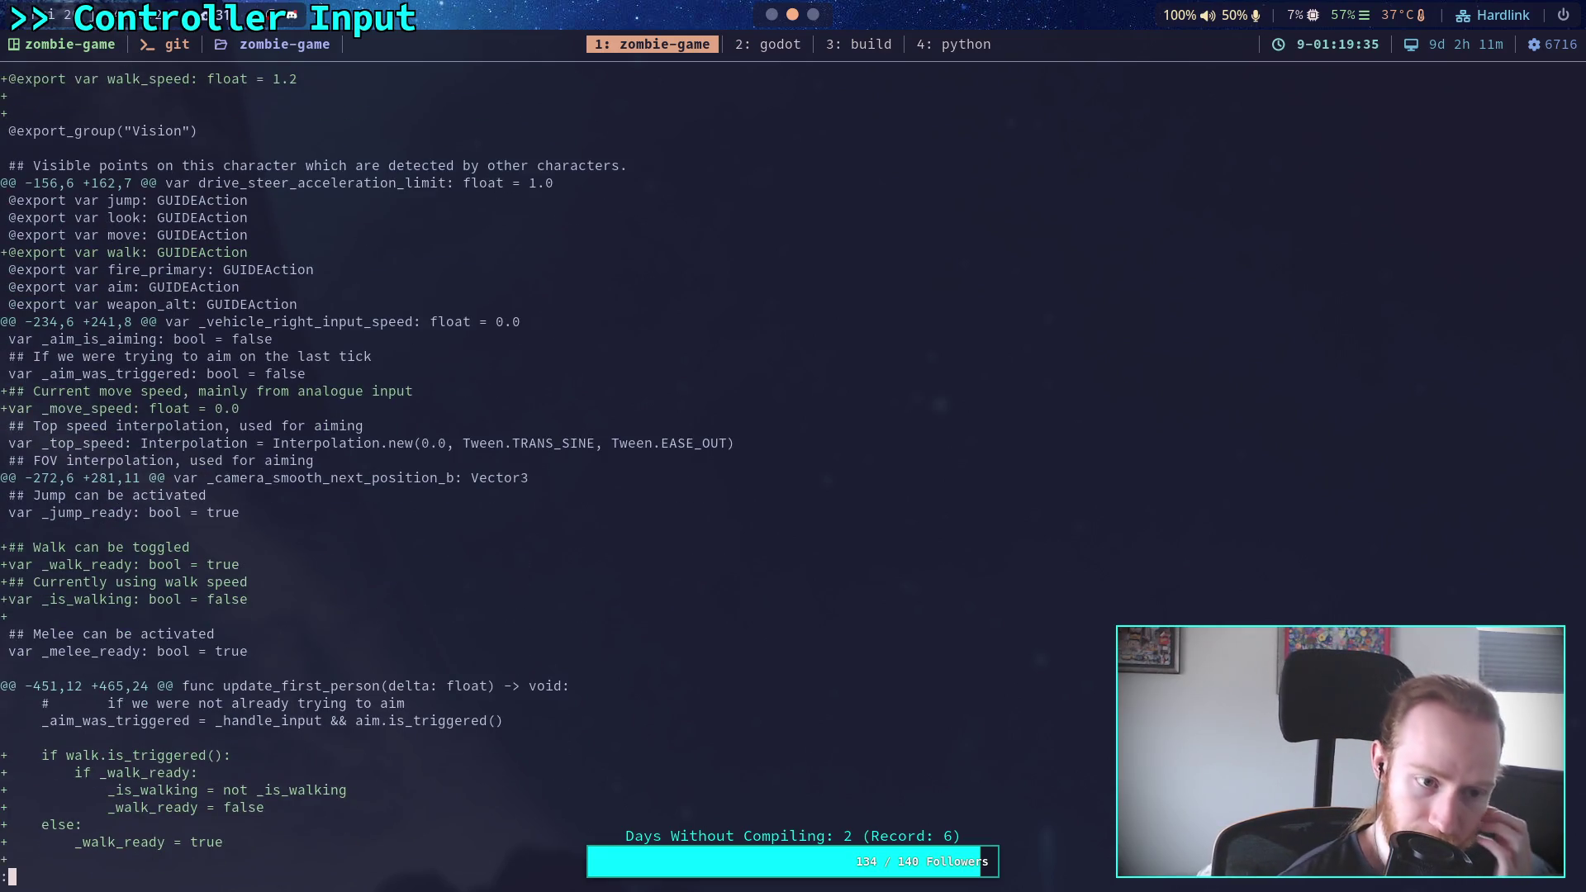
pyautogui.scroll(-2, 364, 469)
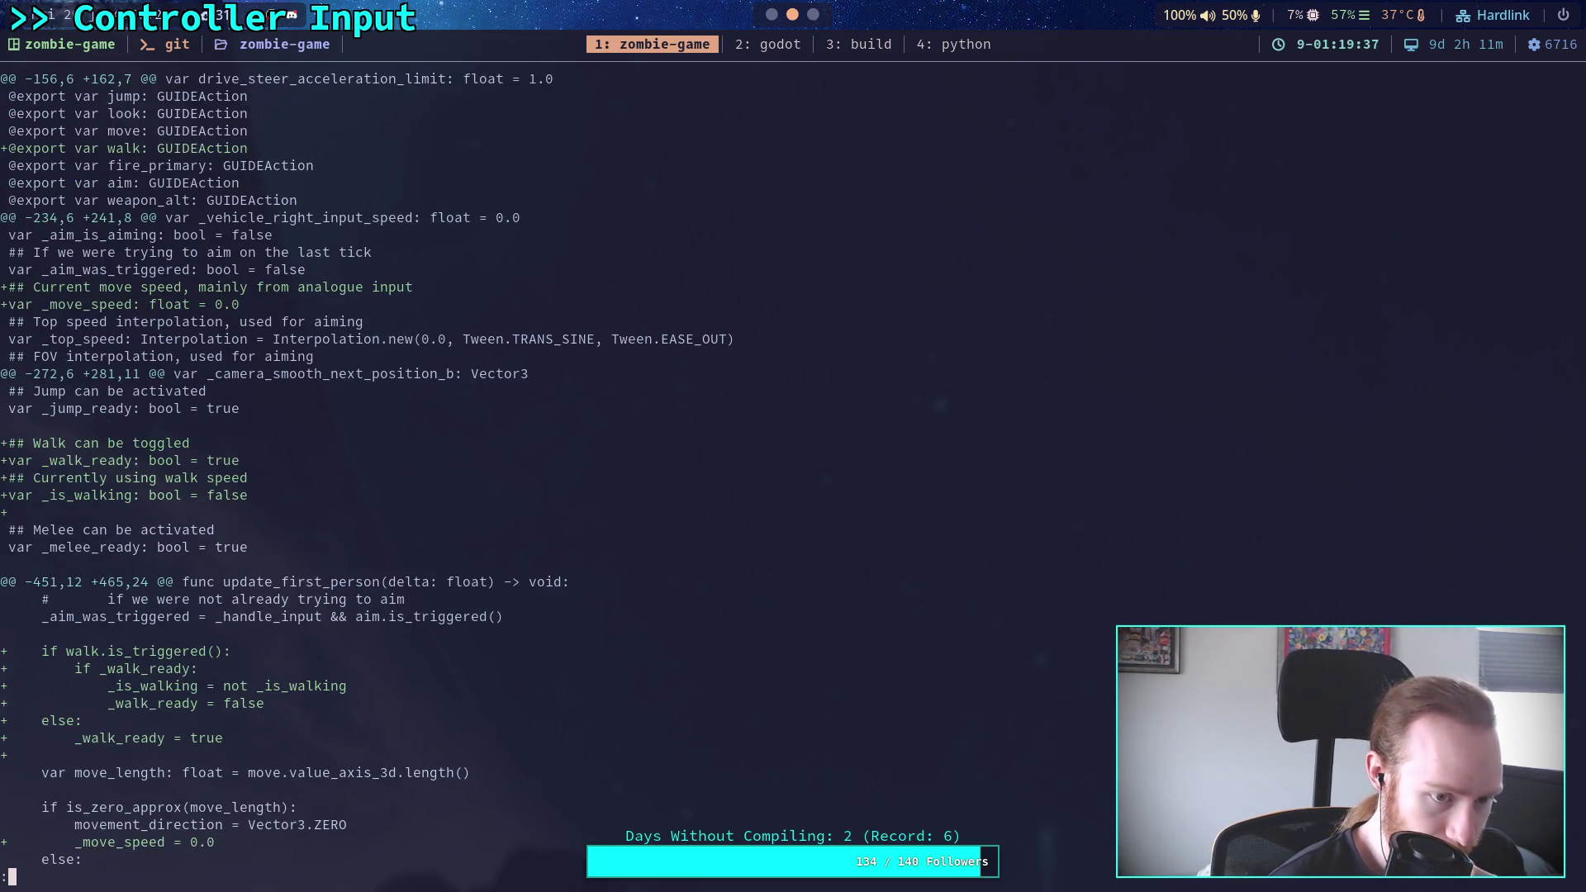
pyautogui.scroll(-5, 364, 470)
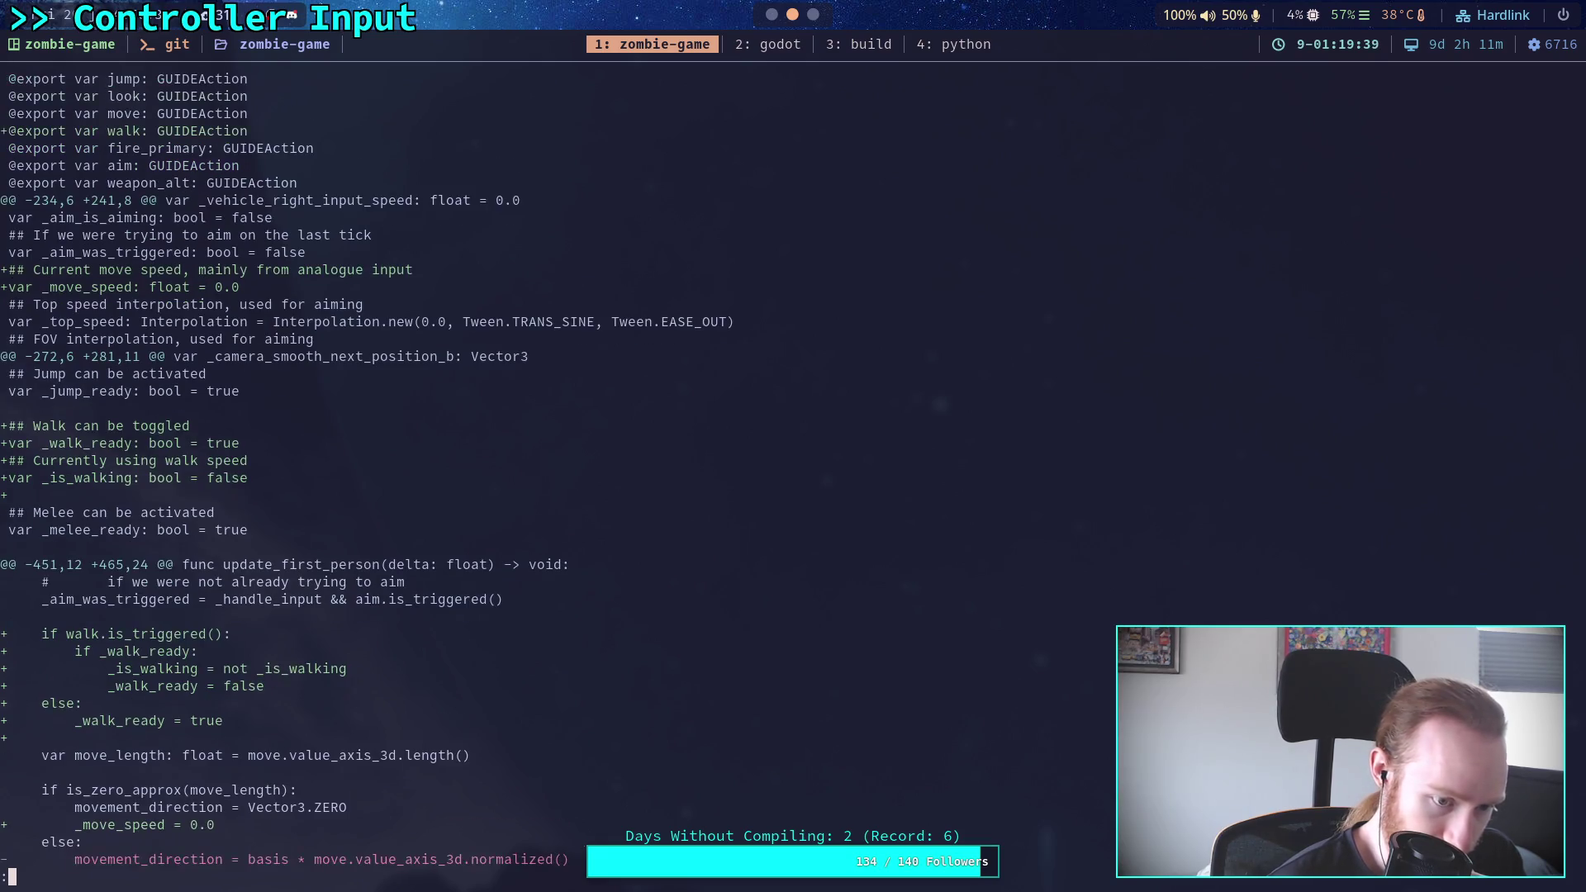
pyautogui.scroll(-4, 363, 469)
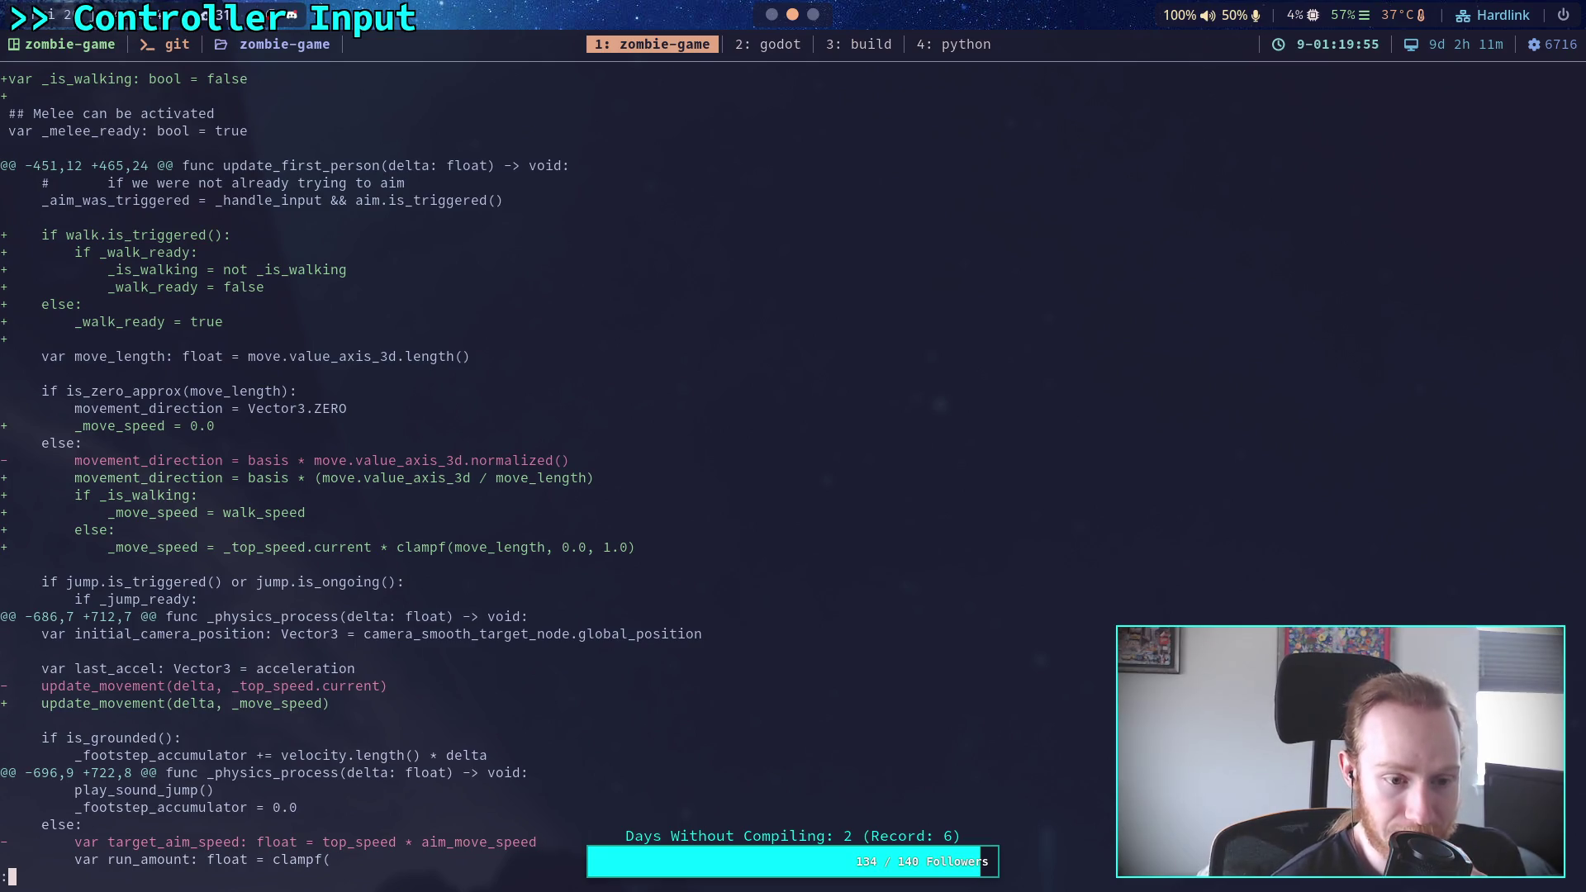
pyautogui.press('j')
pyautogui.press('j')
pyautogui.press('j')
pyautogui.press('j')
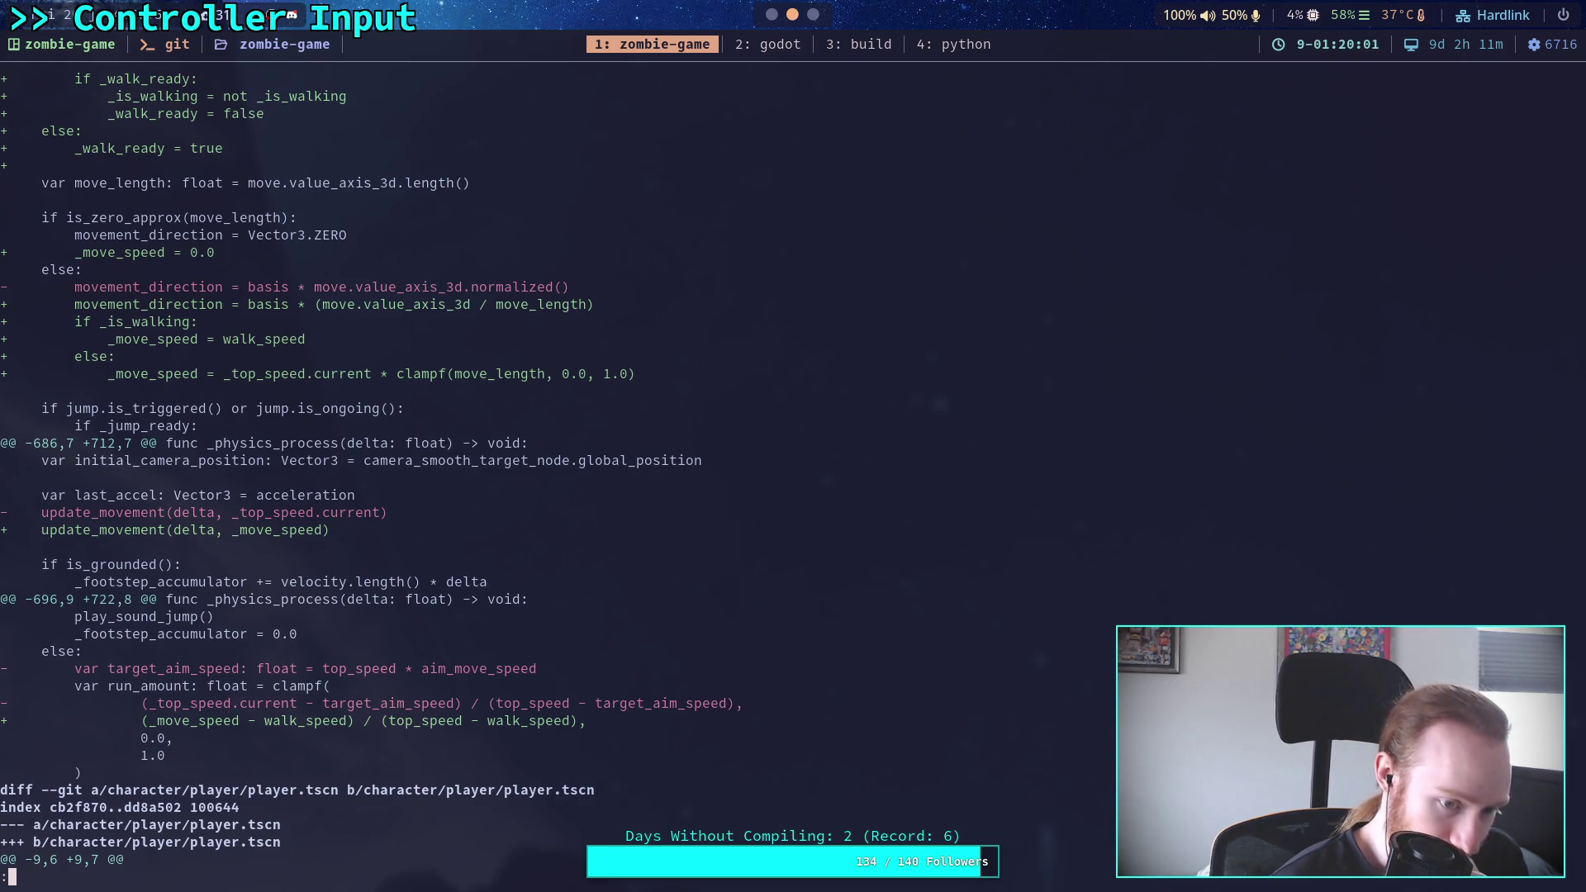
pyautogui.press('j')
pyautogui.press('j')
pyautogui.press('j')
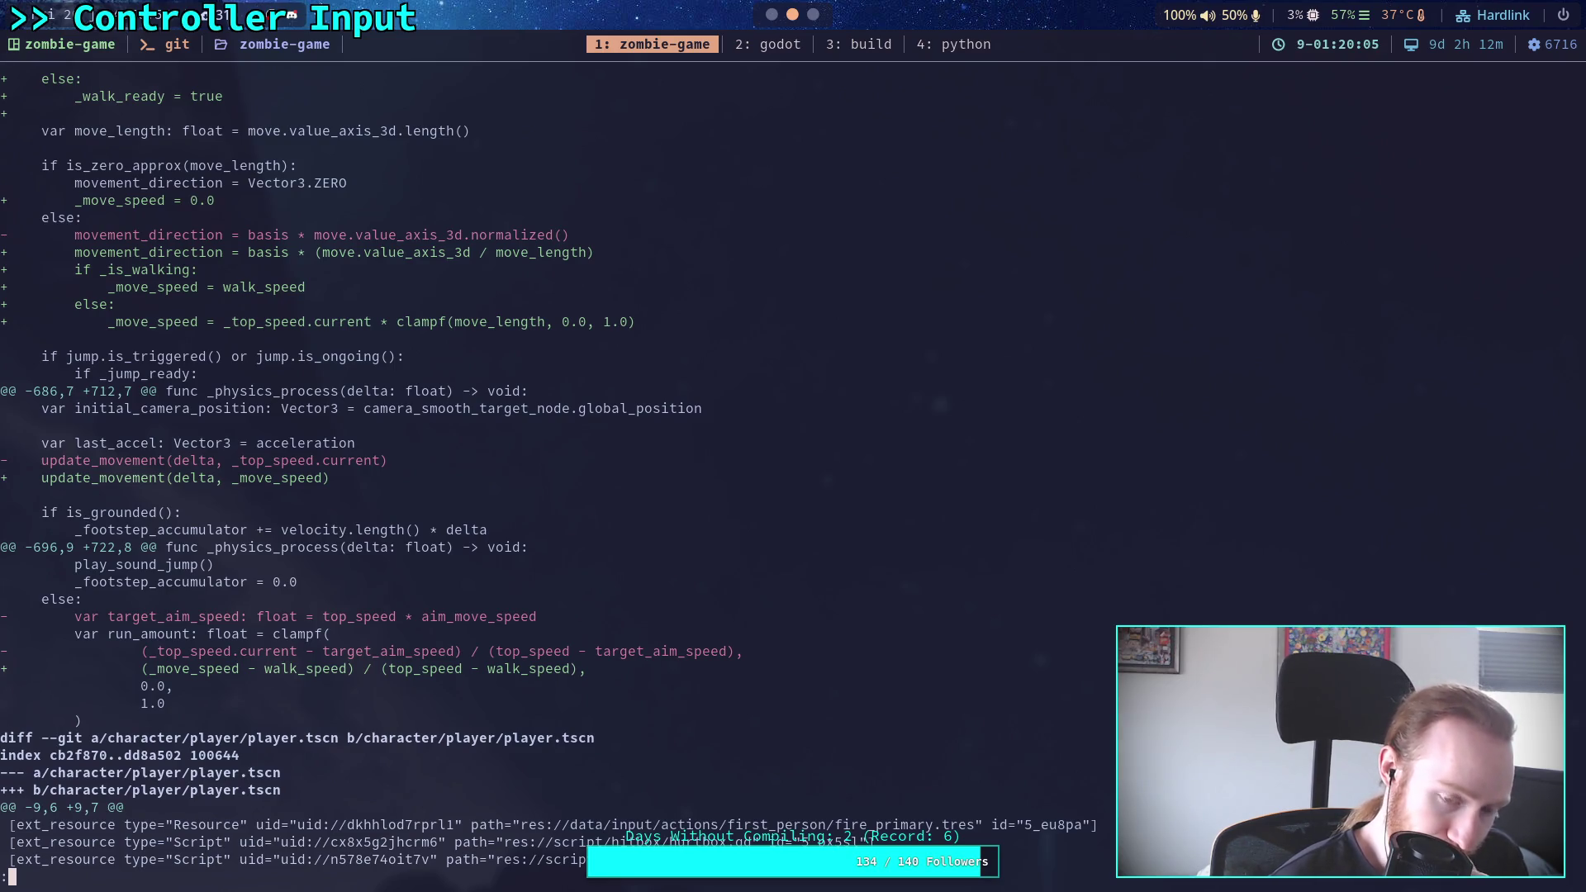
pyautogui.press('j')
pyautogui.press('j')
pyautogui.press('j')
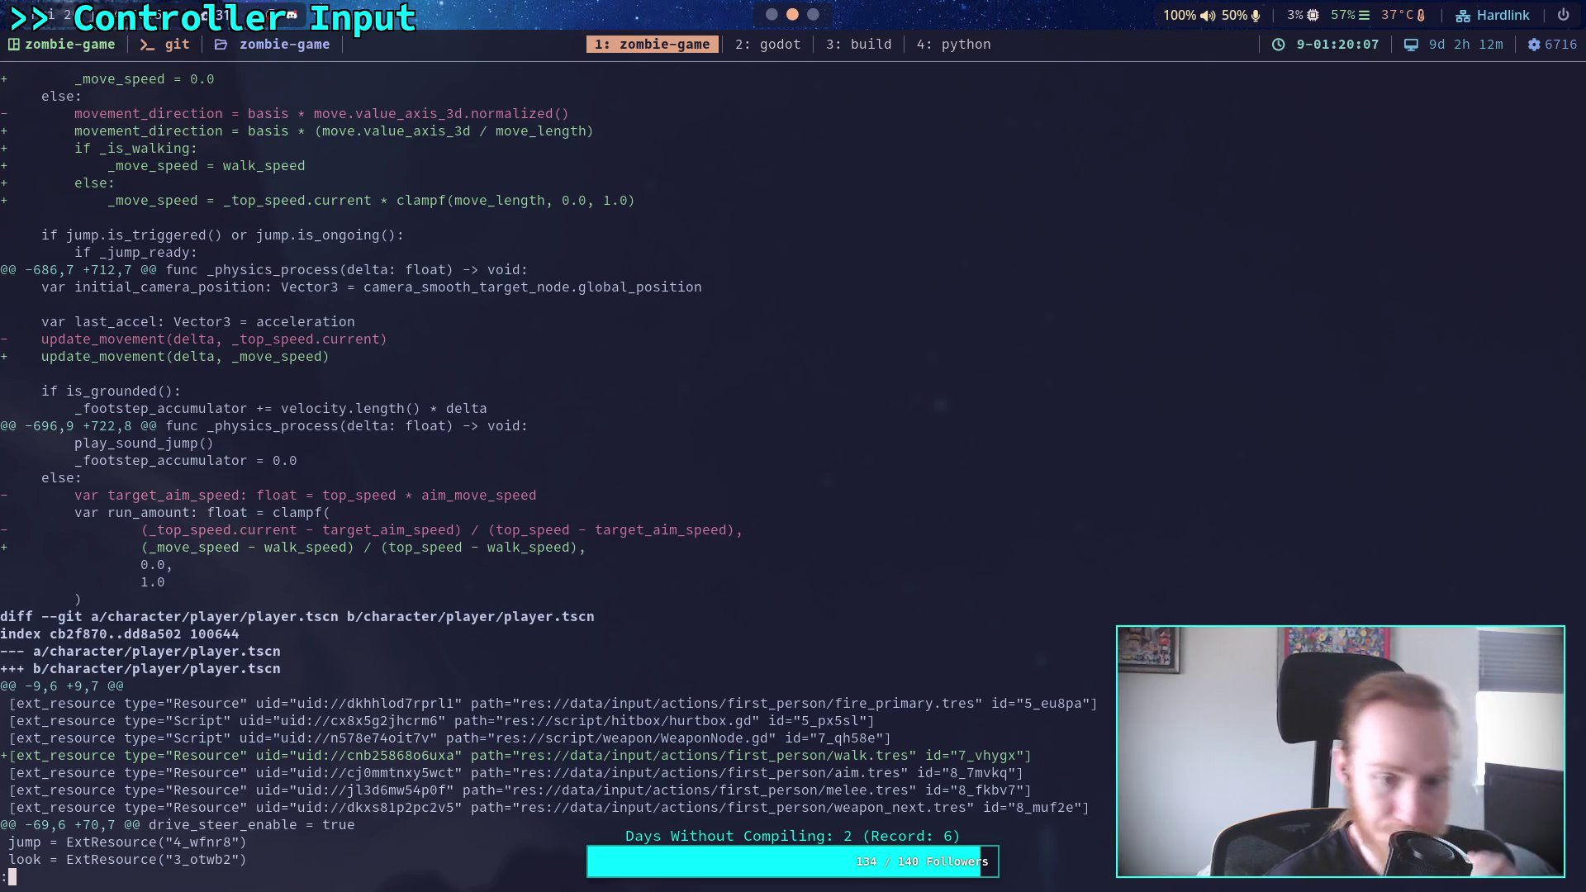
pyautogui.press('j')
pyautogui.press('j')
pyautogui.press('j')
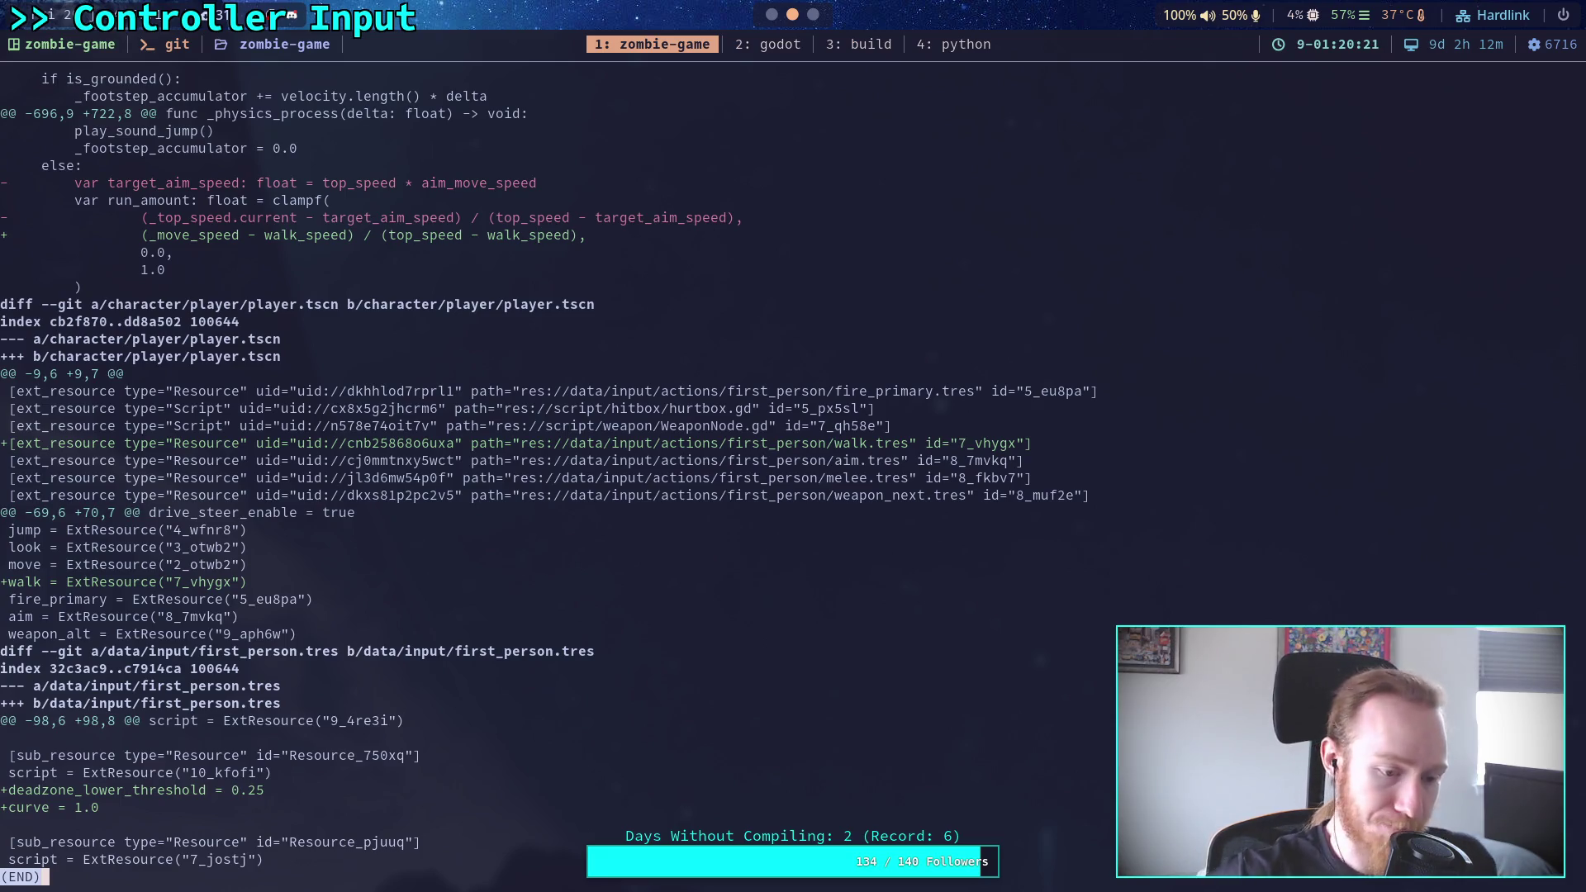
# Stage the character/ and data/input/ folders and confirm with git status
pyautogui.write('qgit status')
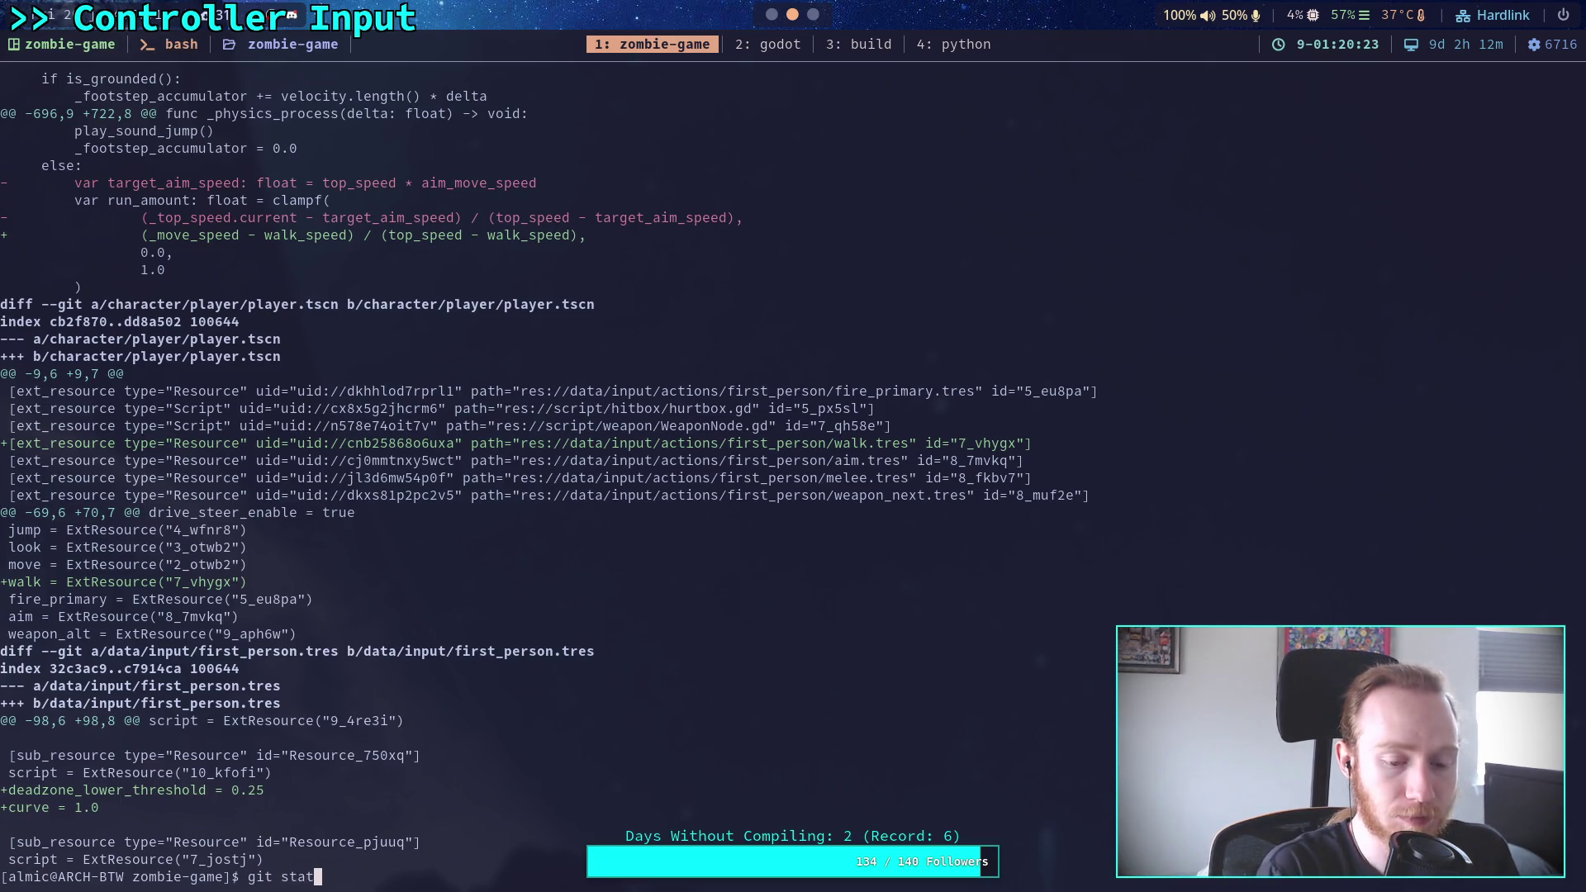
pyautogui.press('Return')
pyautogui.write('git commi')
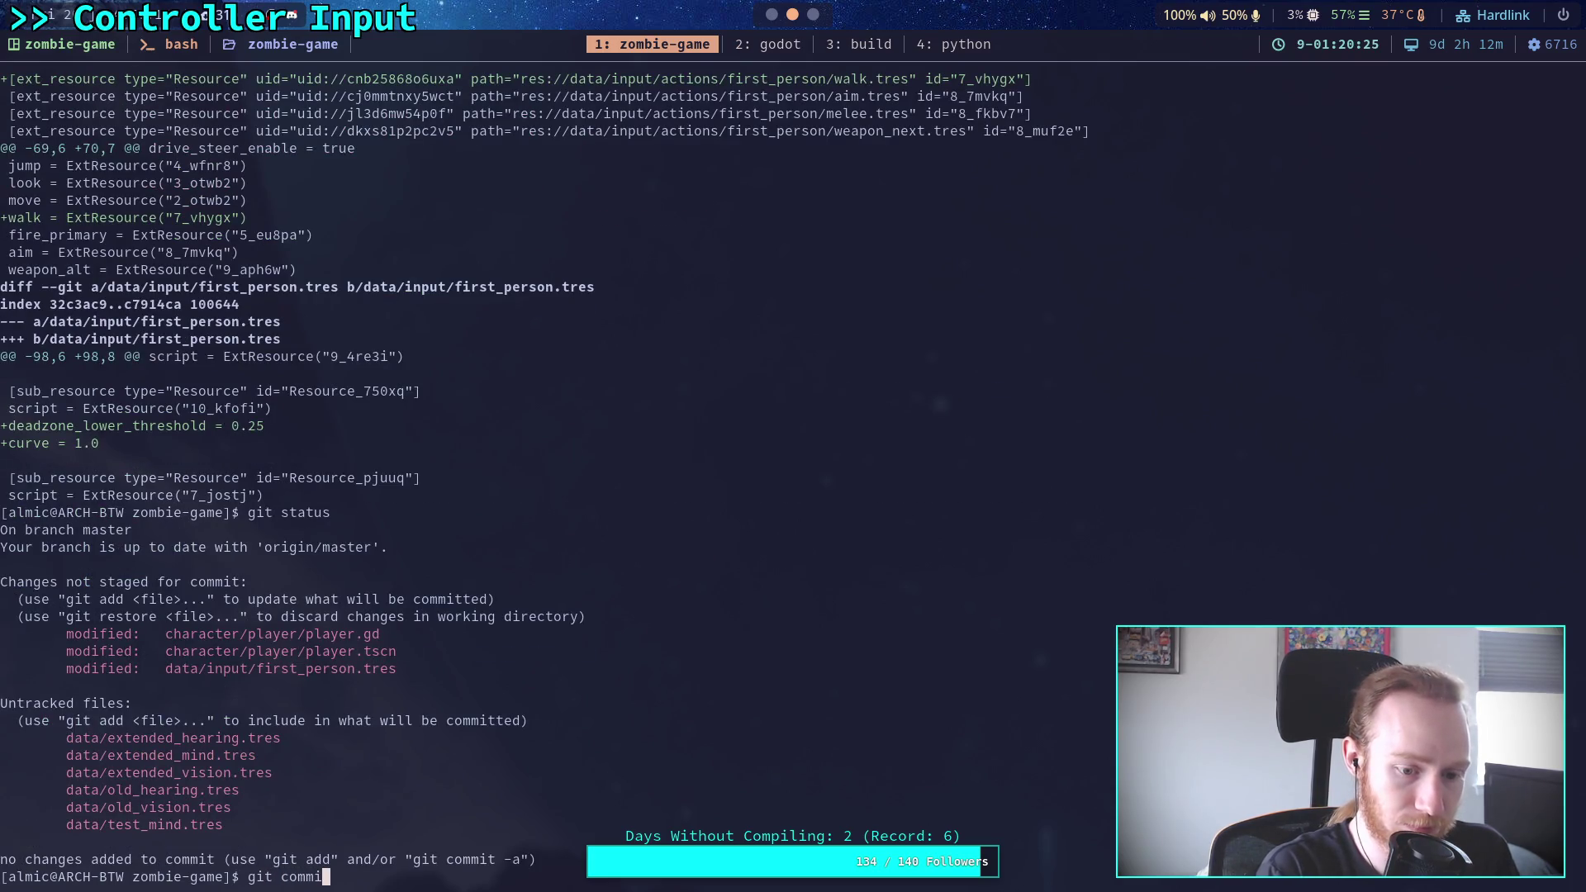
pyautogui.press('BackSpace')
pyautogui.press('BackSpace')
pyautogui.press('BackSpace')
pyautogui.write('add character/')
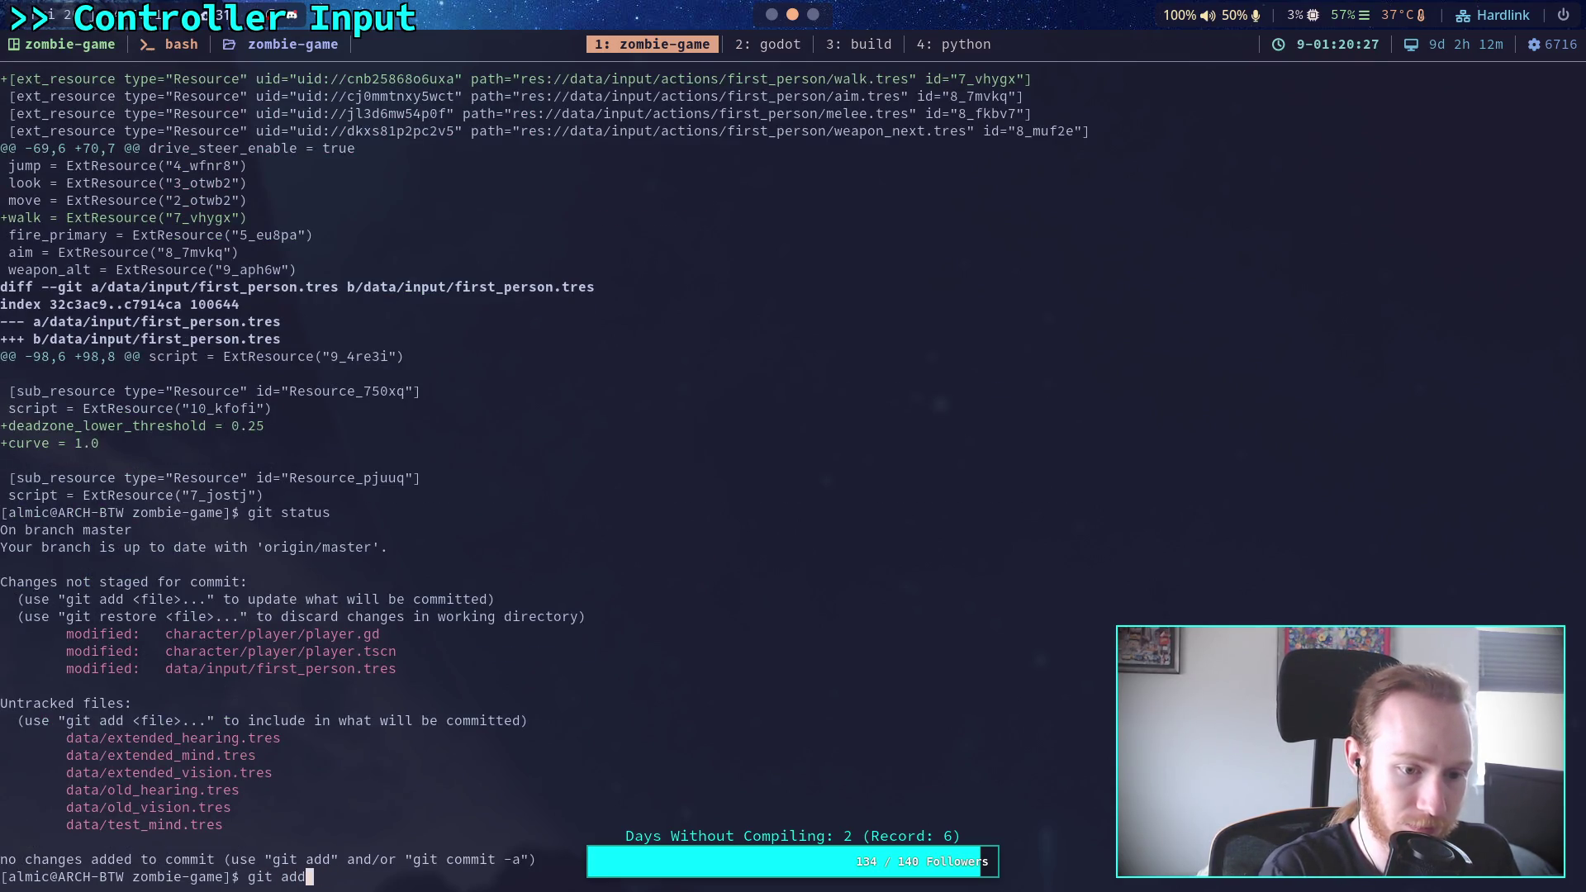
pyautogui.press('Return')
pyautogui.write('git add da')
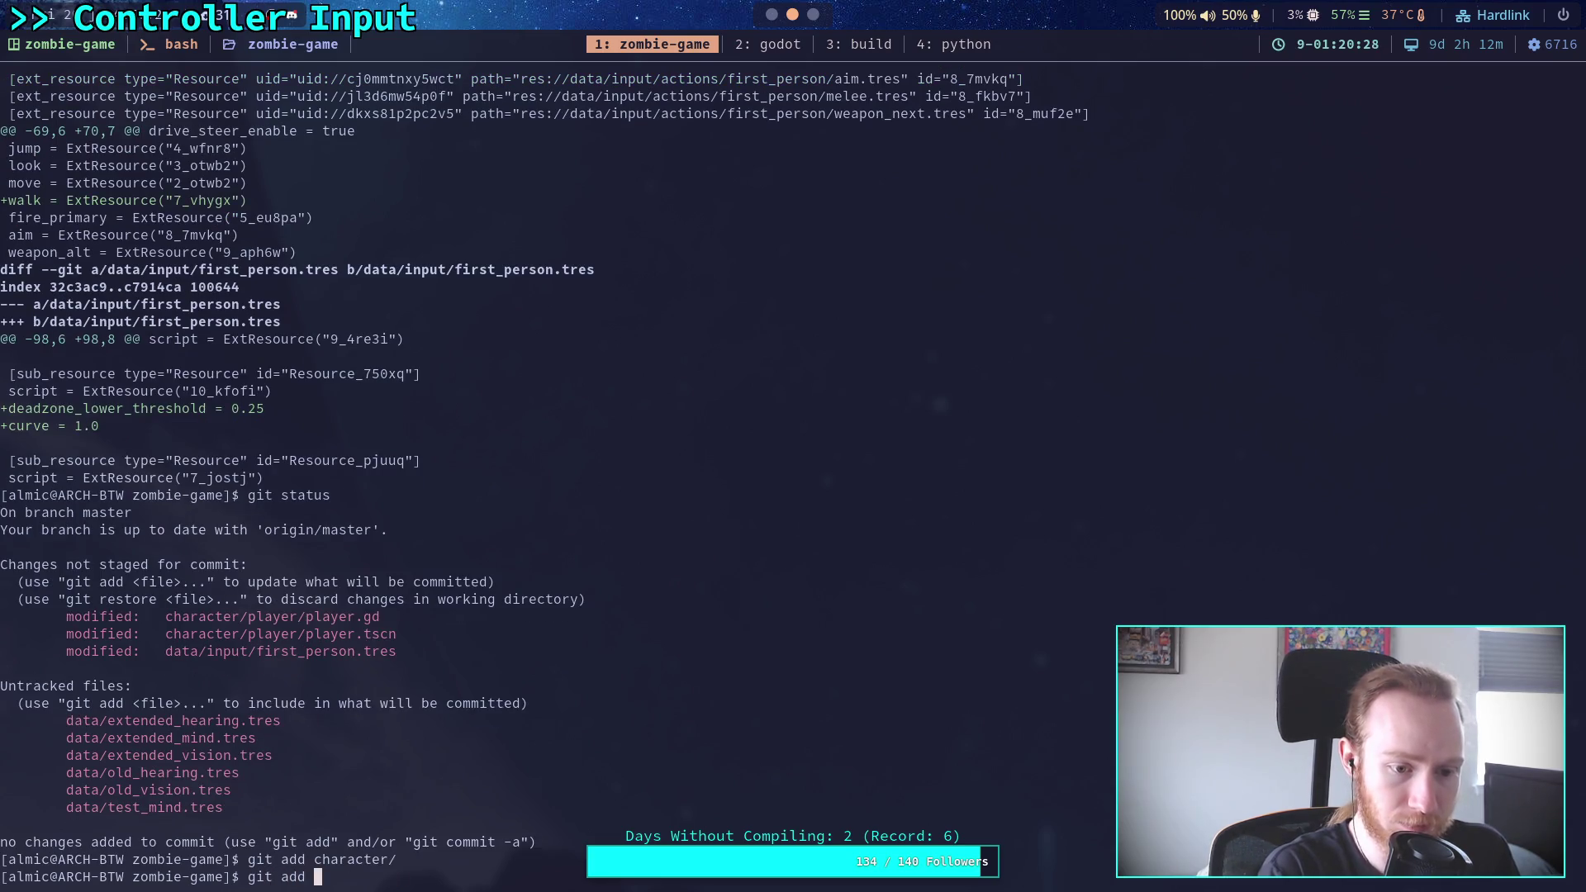
pyautogui.write('ta/input/')
pyautogui.press('Return')
pyautogui.write('gti')
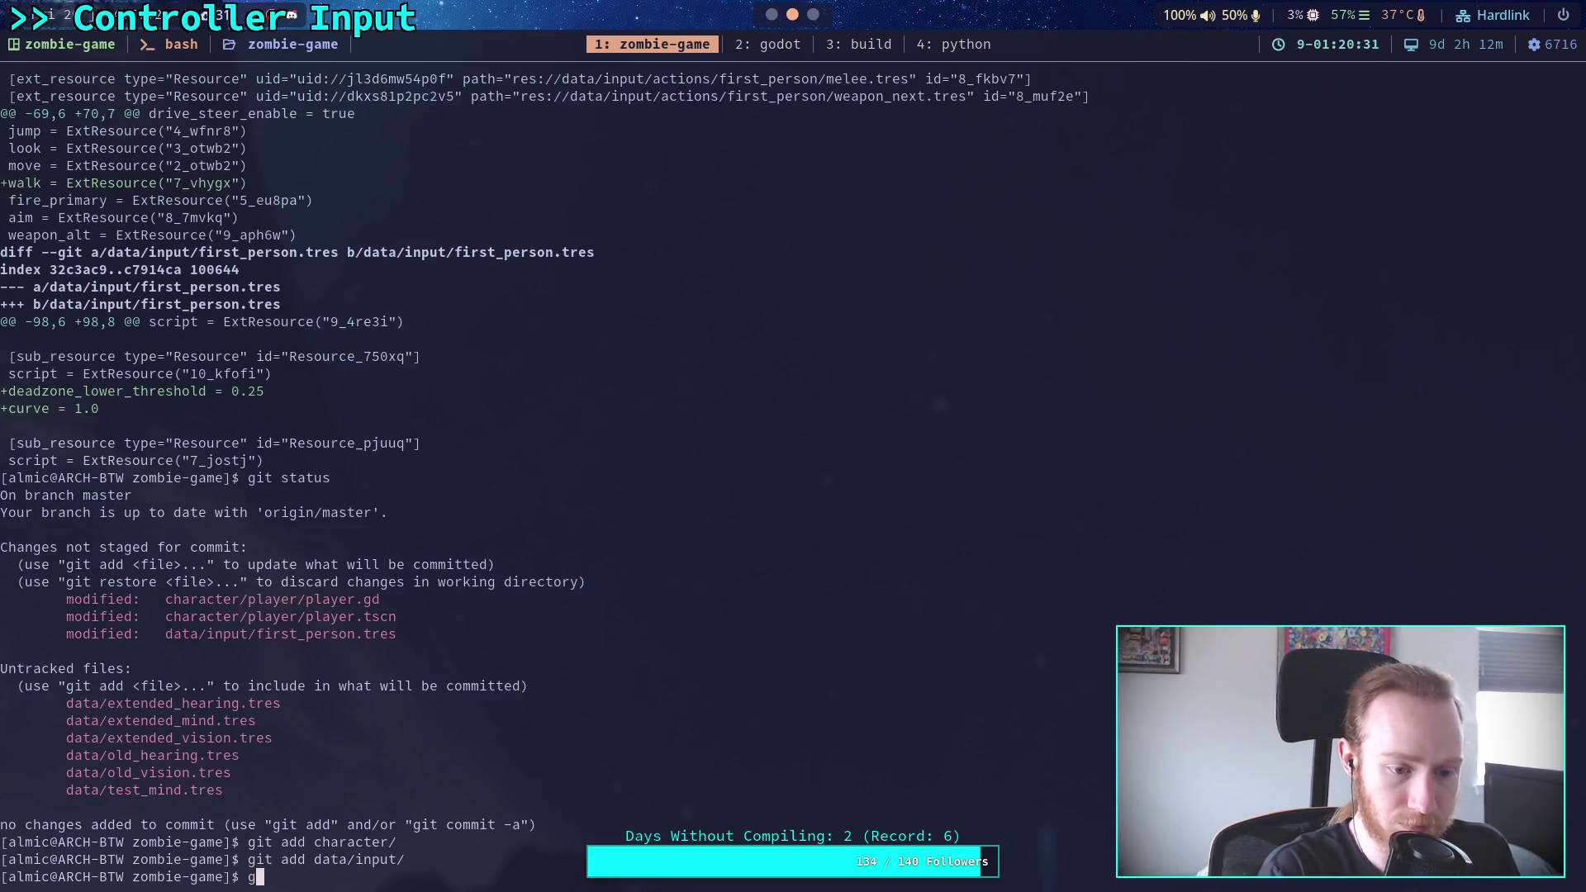
pyautogui.press('BackSpace')
pyautogui.press('BackSpace')
pyautogui.write('it status')
pyautogui.press('Return')
# Start a git commit titled 'Add walking, controller walking'
pyautogui.write('git commit')
pyautogui.press('Return')
pyautogui.write('iAd')
pyautogui.write('walking,')
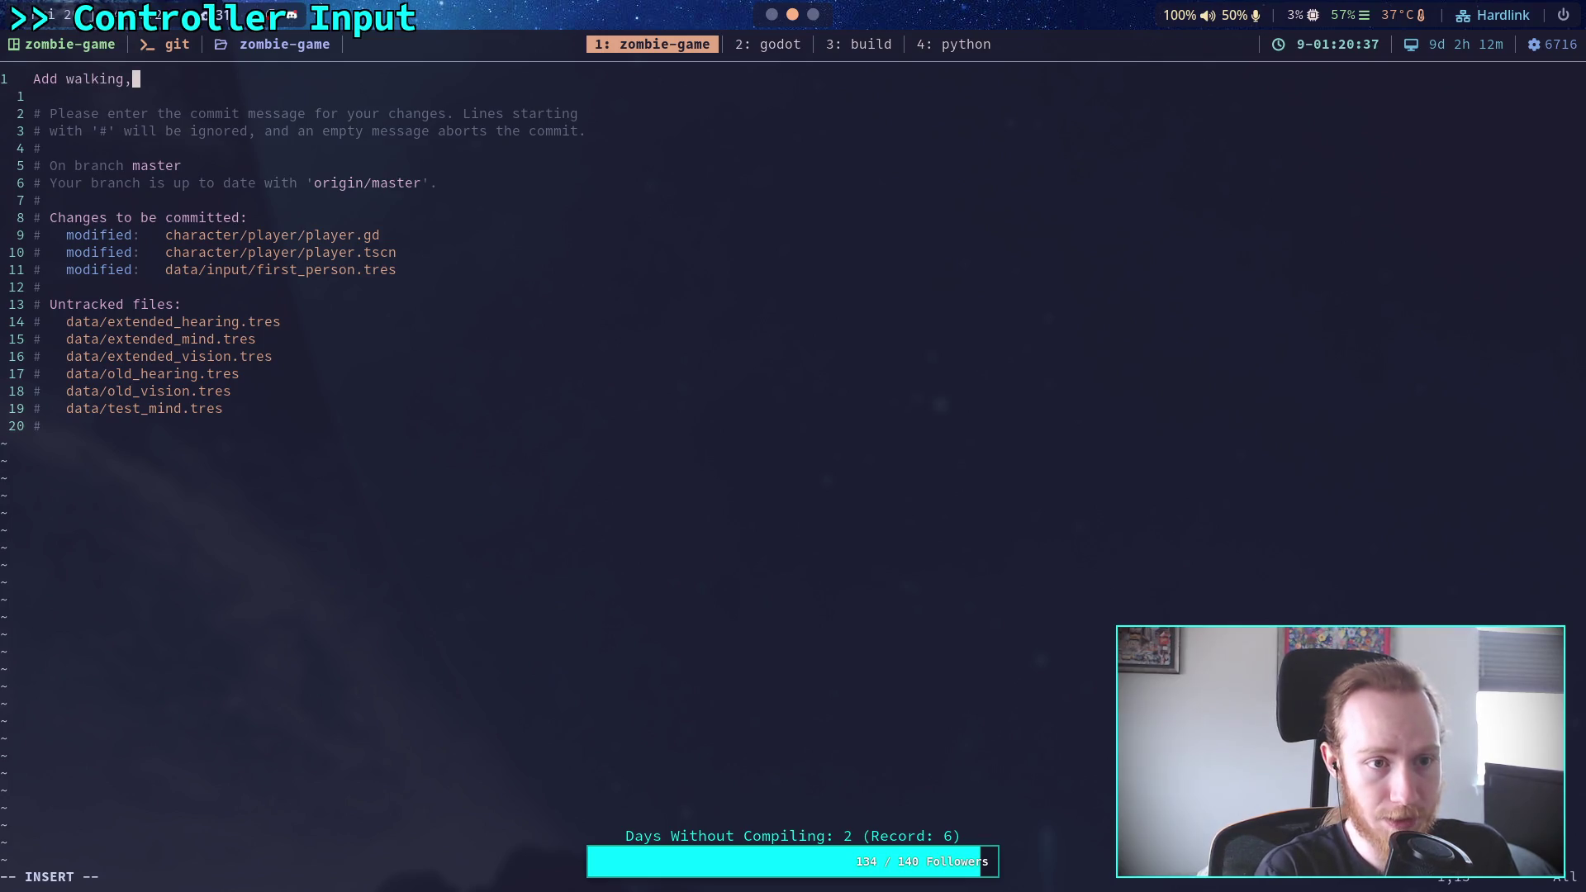
pyautogui.write('alk')
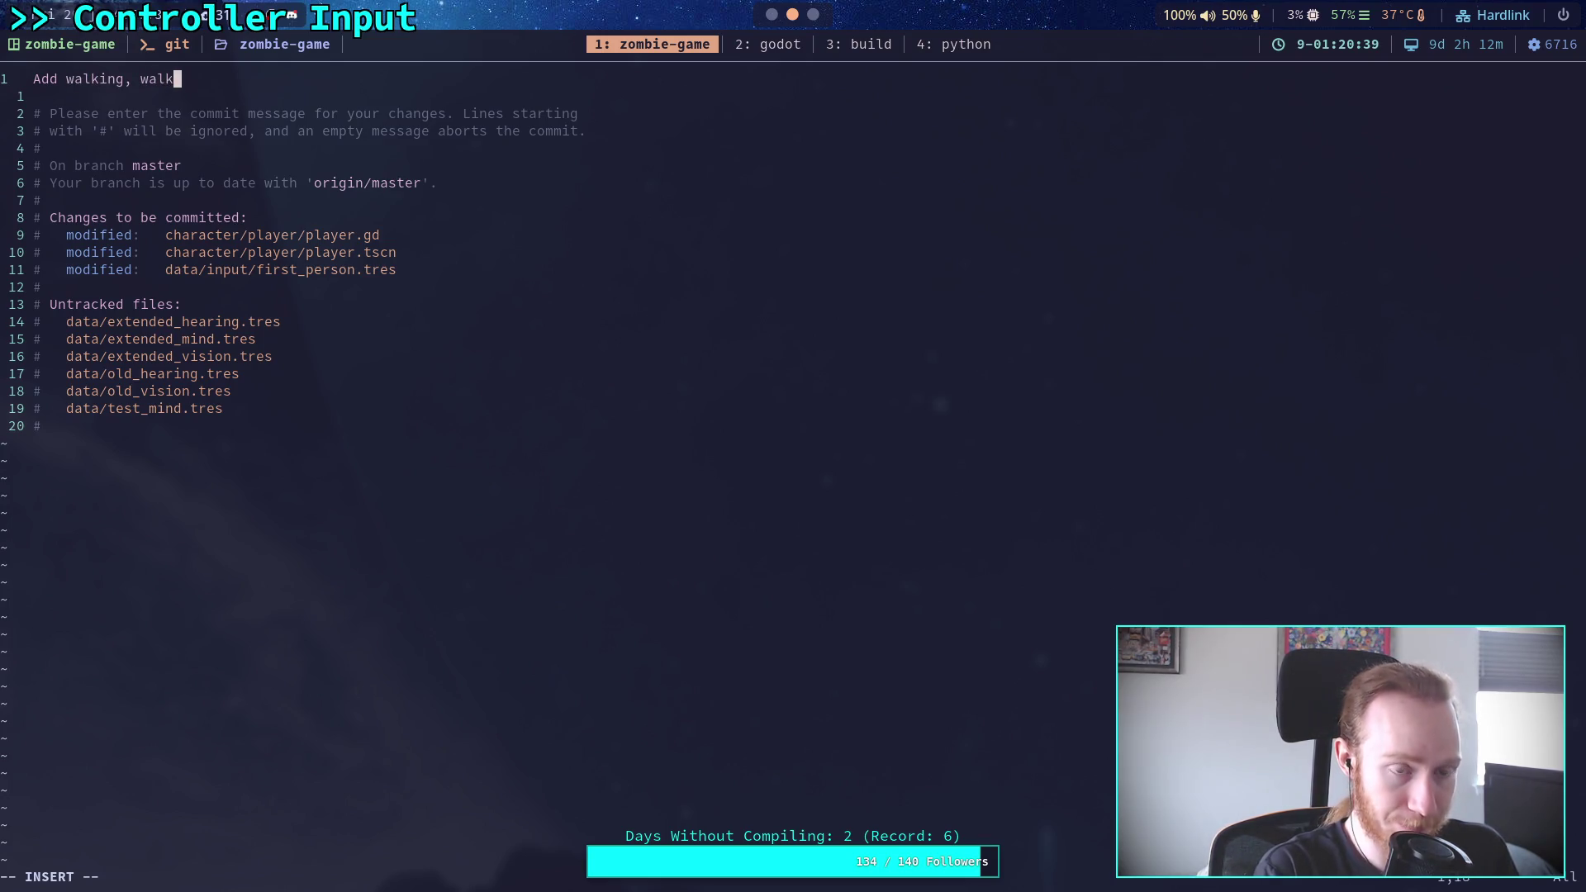
pyautogui.press('BackSpace')
pyautogui.press('BackSpace')
pyautogui.press('BackSpace')
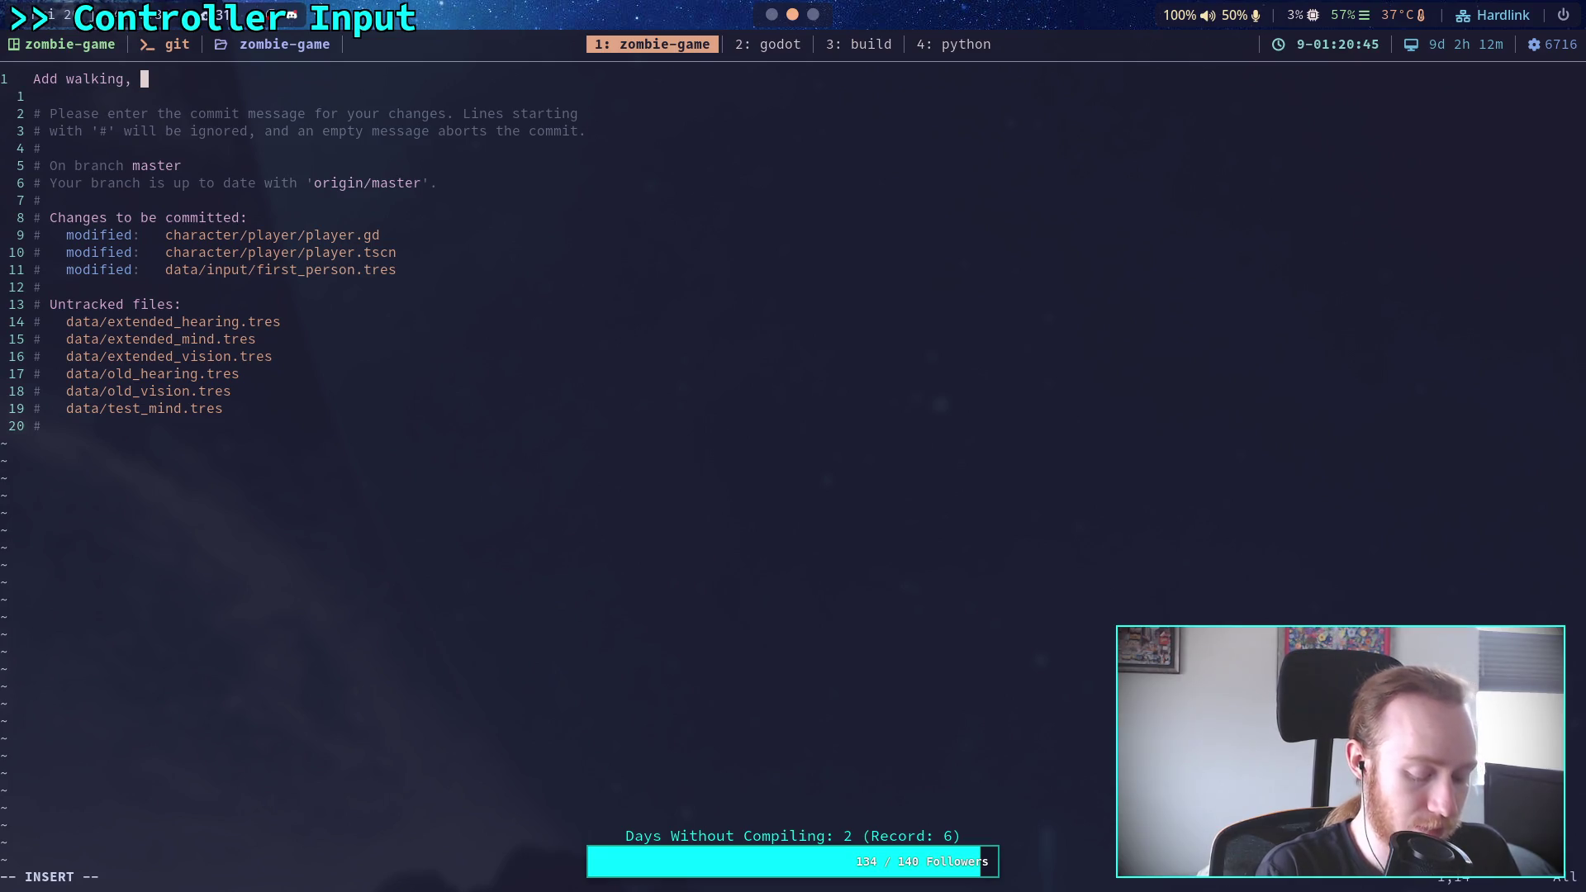
pyautogui.write('analo')
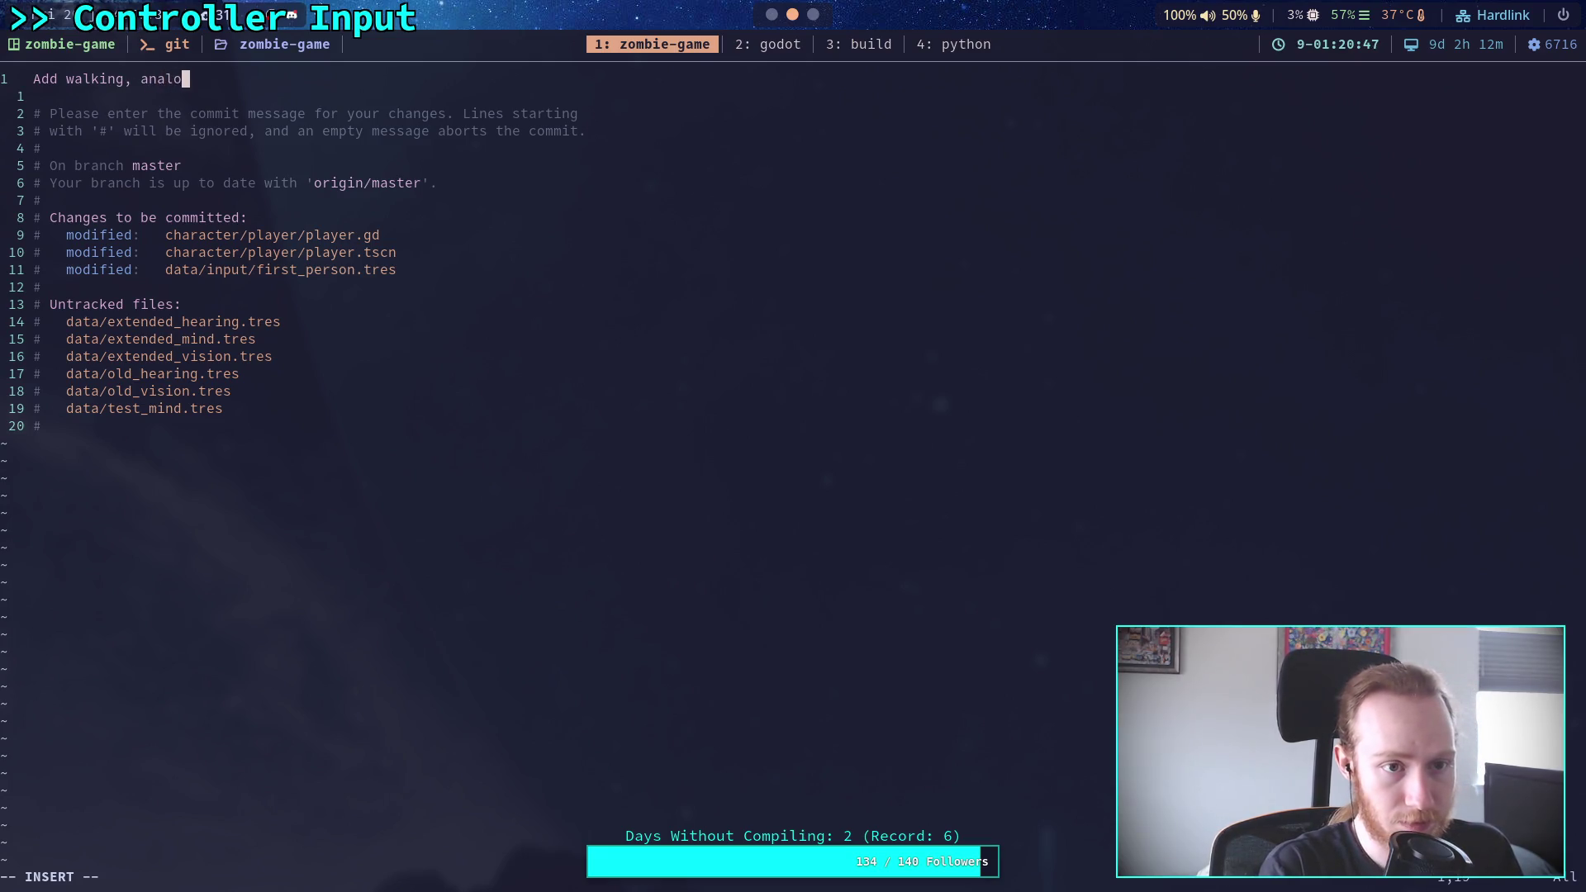
pyautogui.write('gue ')
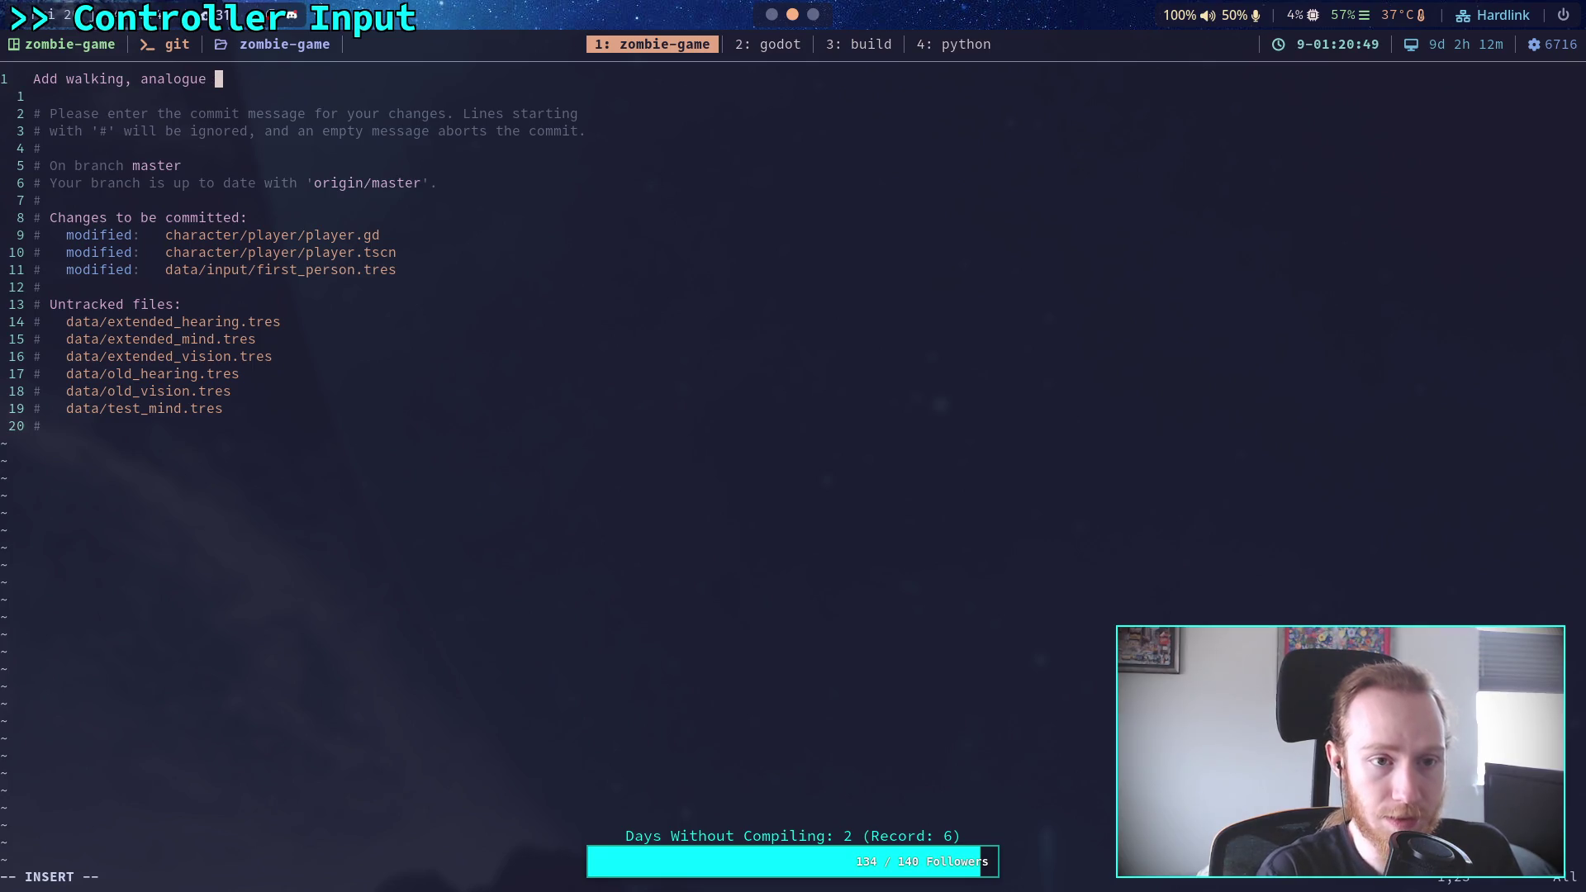
pyautogui.write('spee')
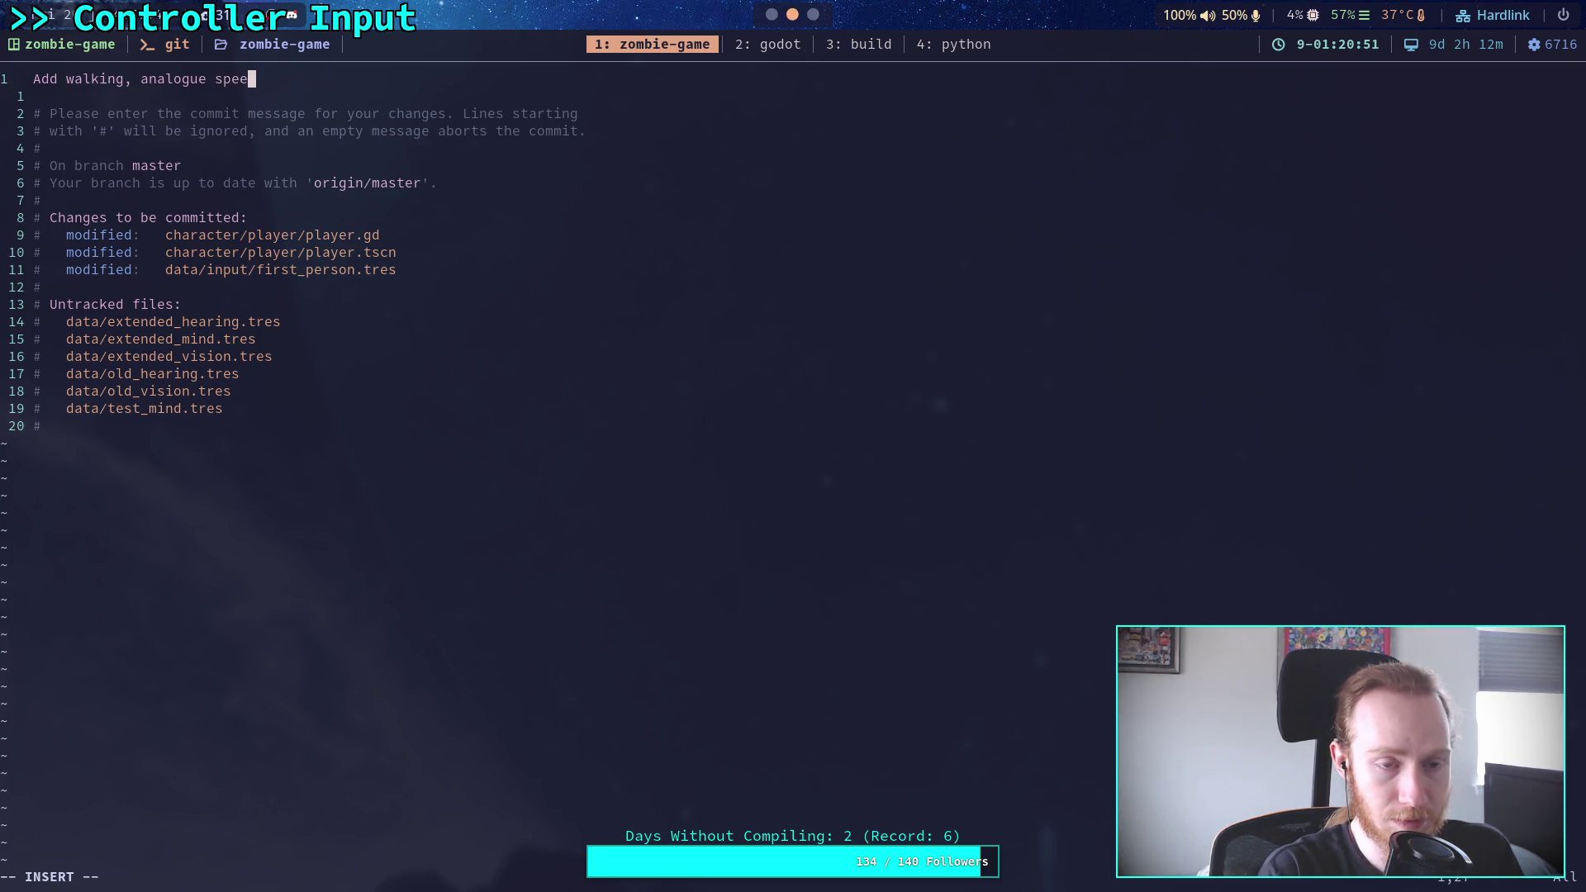
pyautogui.press('BackSpace')
pyautogui.press('BackSpace')
pyautogui.press('BackSpace')
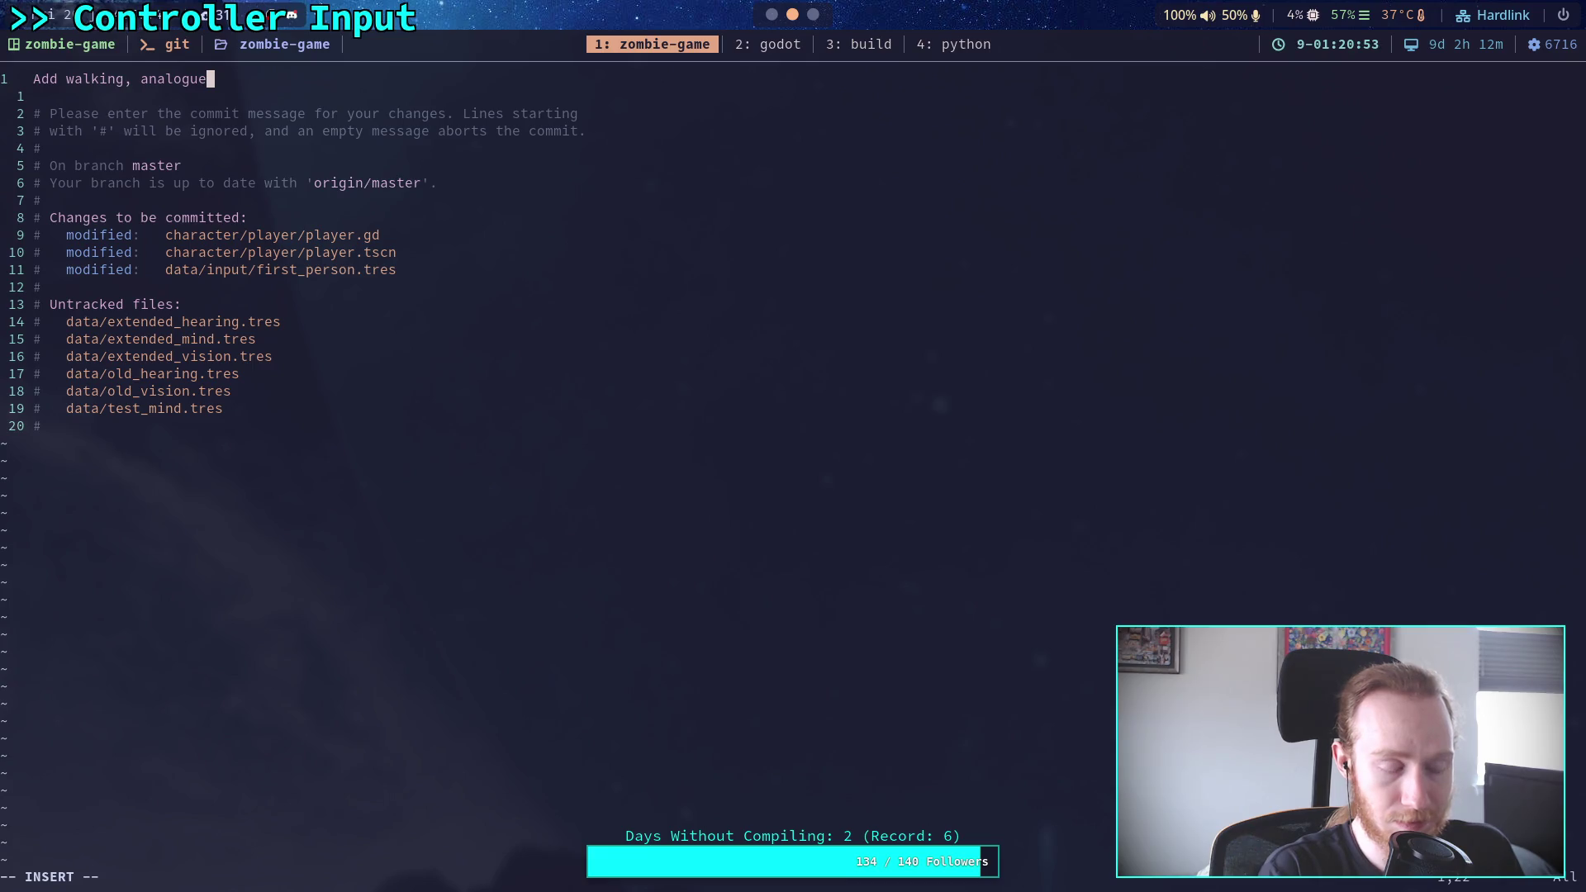
pyautogui.press('BackSpace')
pyautogui.press('BackSpace')
pyautogui.press('BackSpace')
pyautogui.write('control')
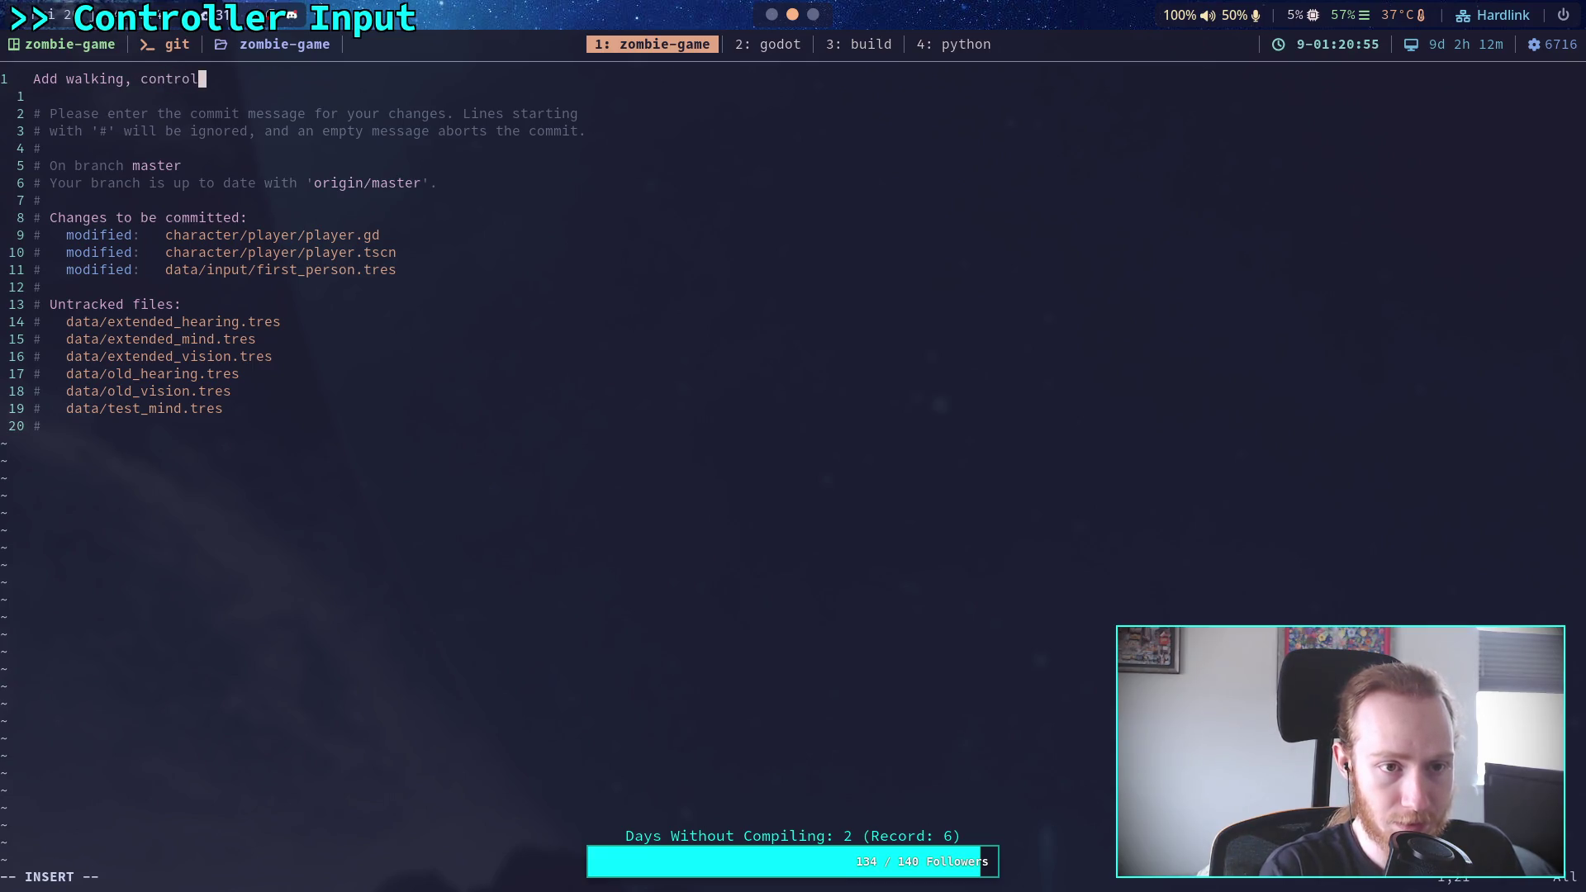
pyautogui.write('ler walking')
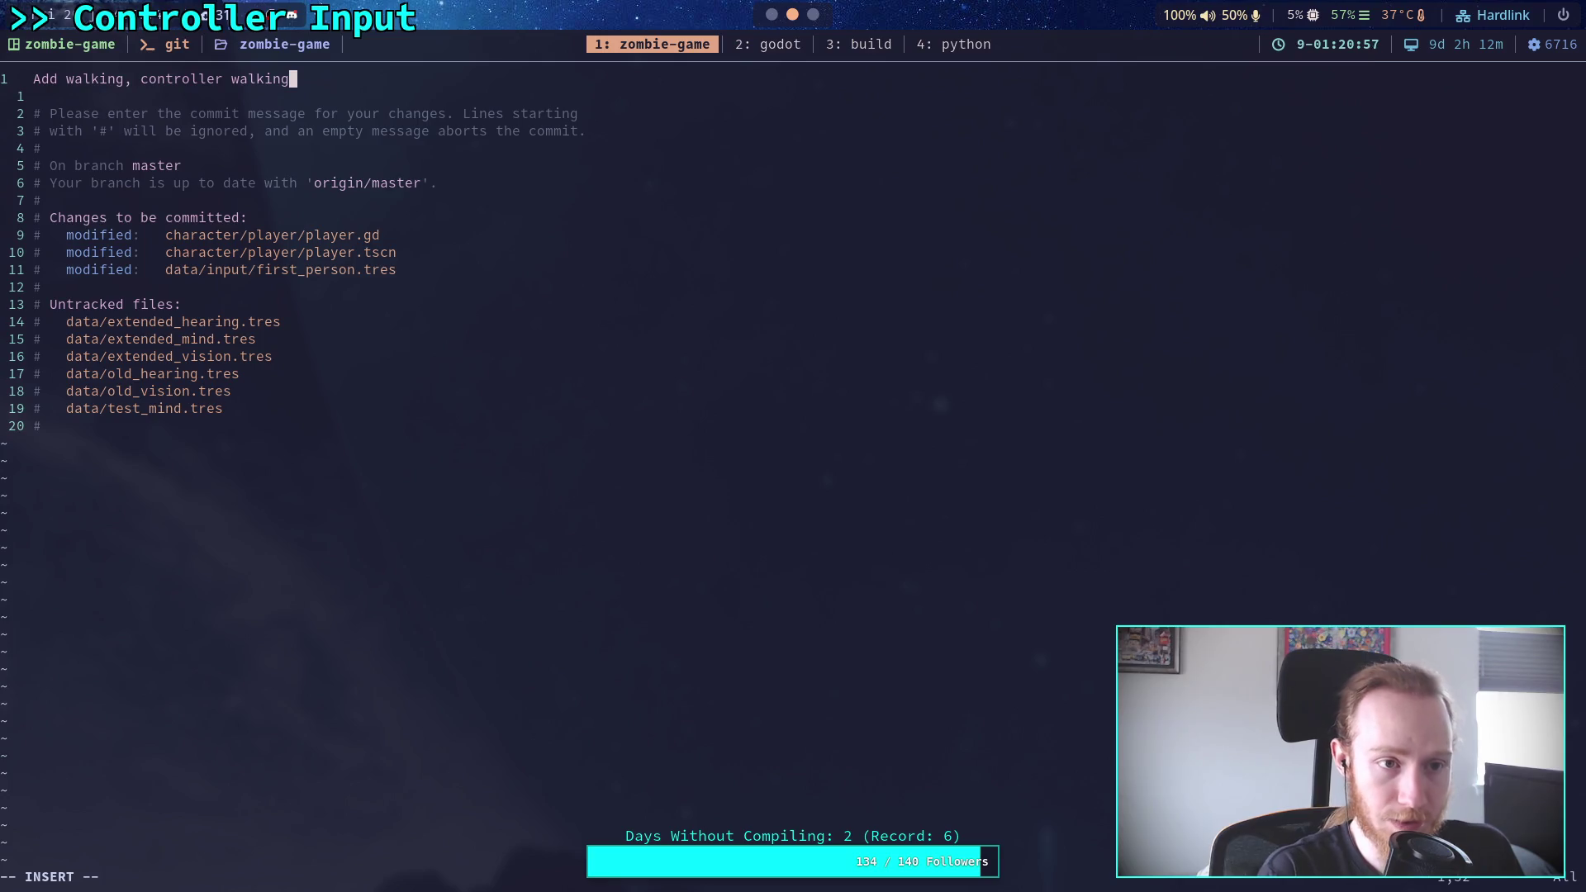
# Add bullets '- Can now toggle walk mode' and '- Controller input now respects axis length for movement speed'
pyautogui.press('Return')
pyautogui.press('Return')
pyautogui.write('- ')
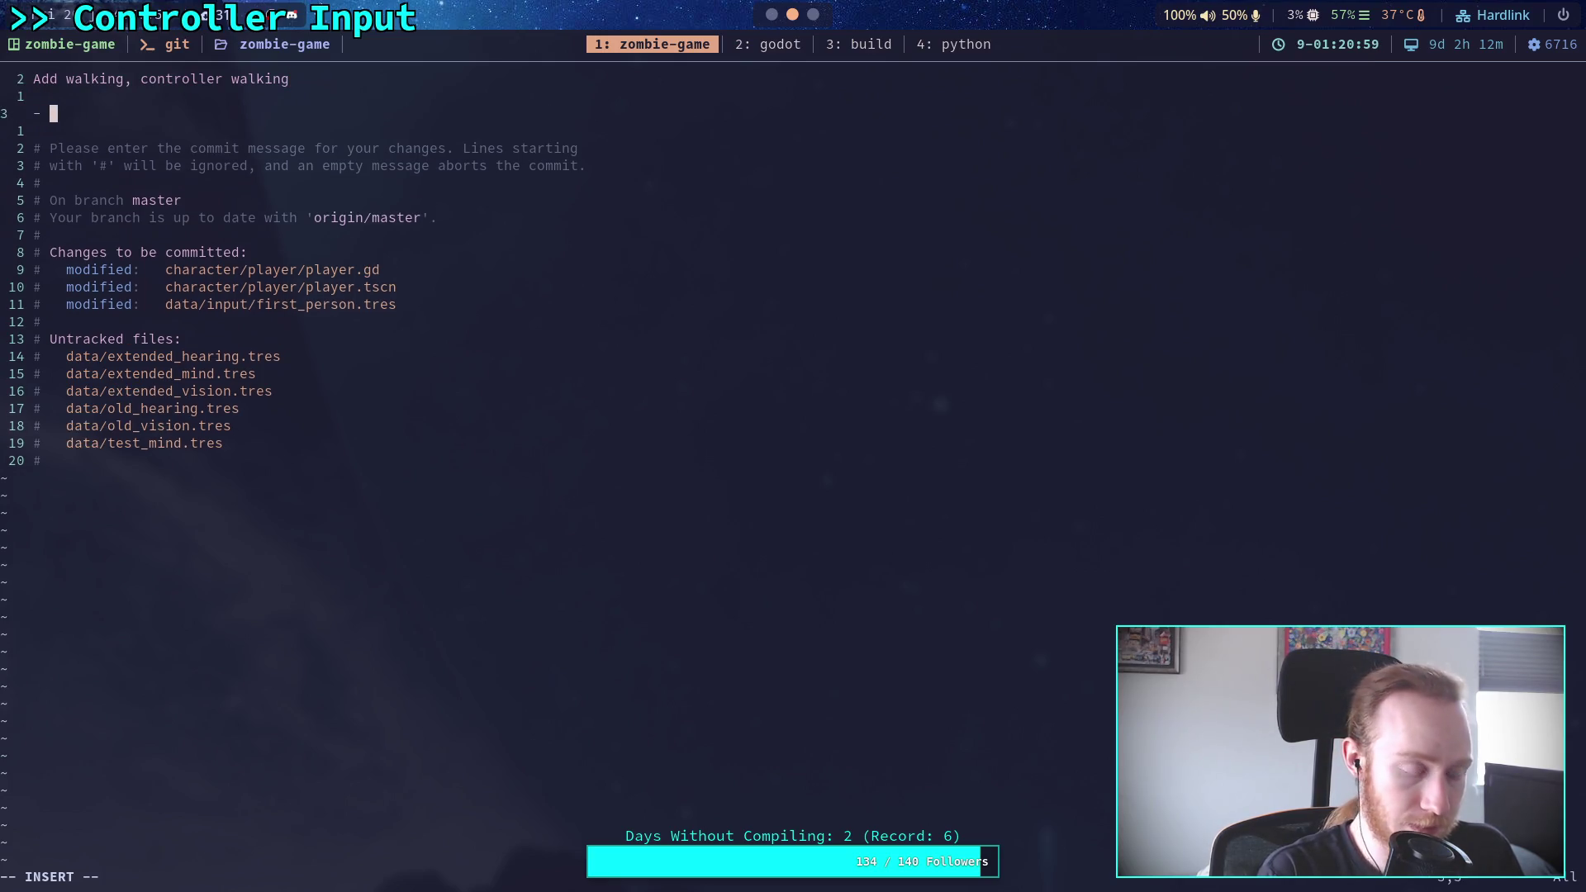
pyautogui.write('Can now ')
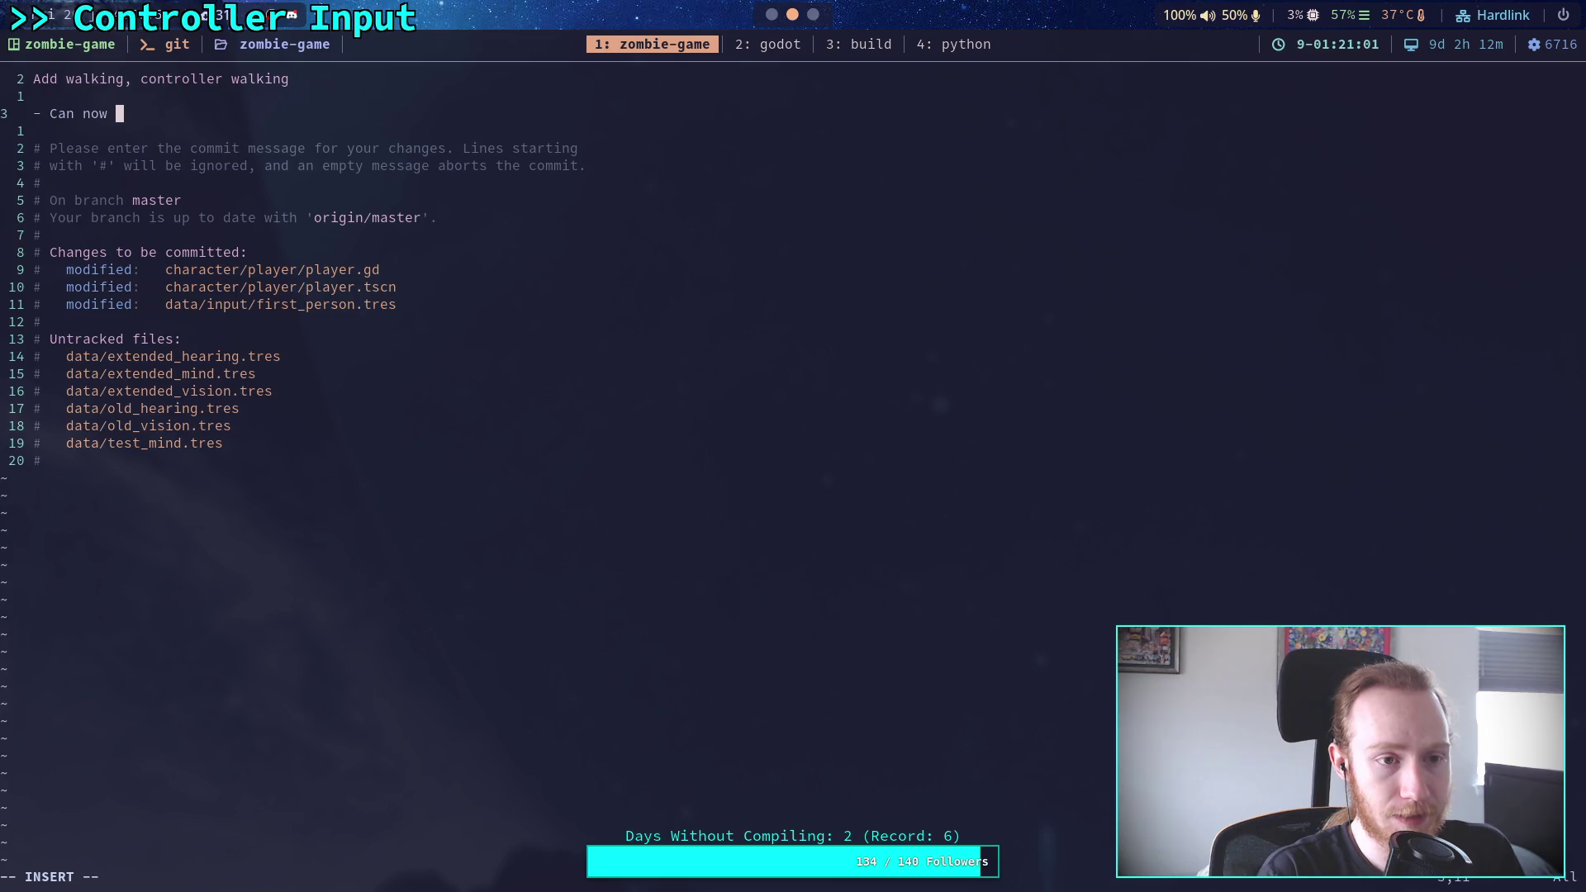
pyautogui.write('togg')
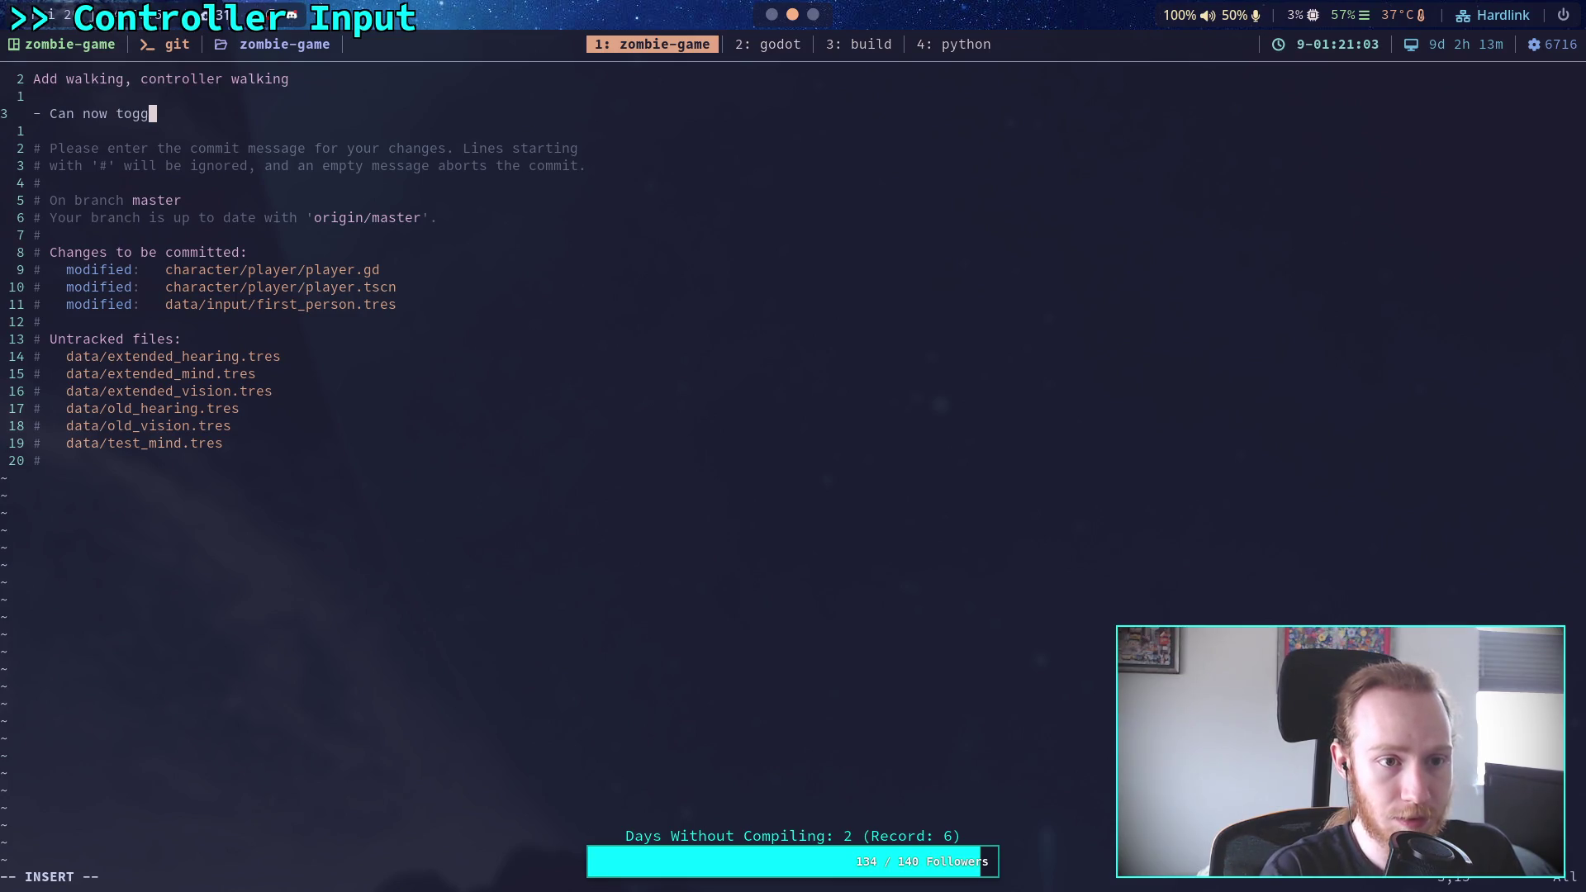
pyautogui.write('le walk mode')
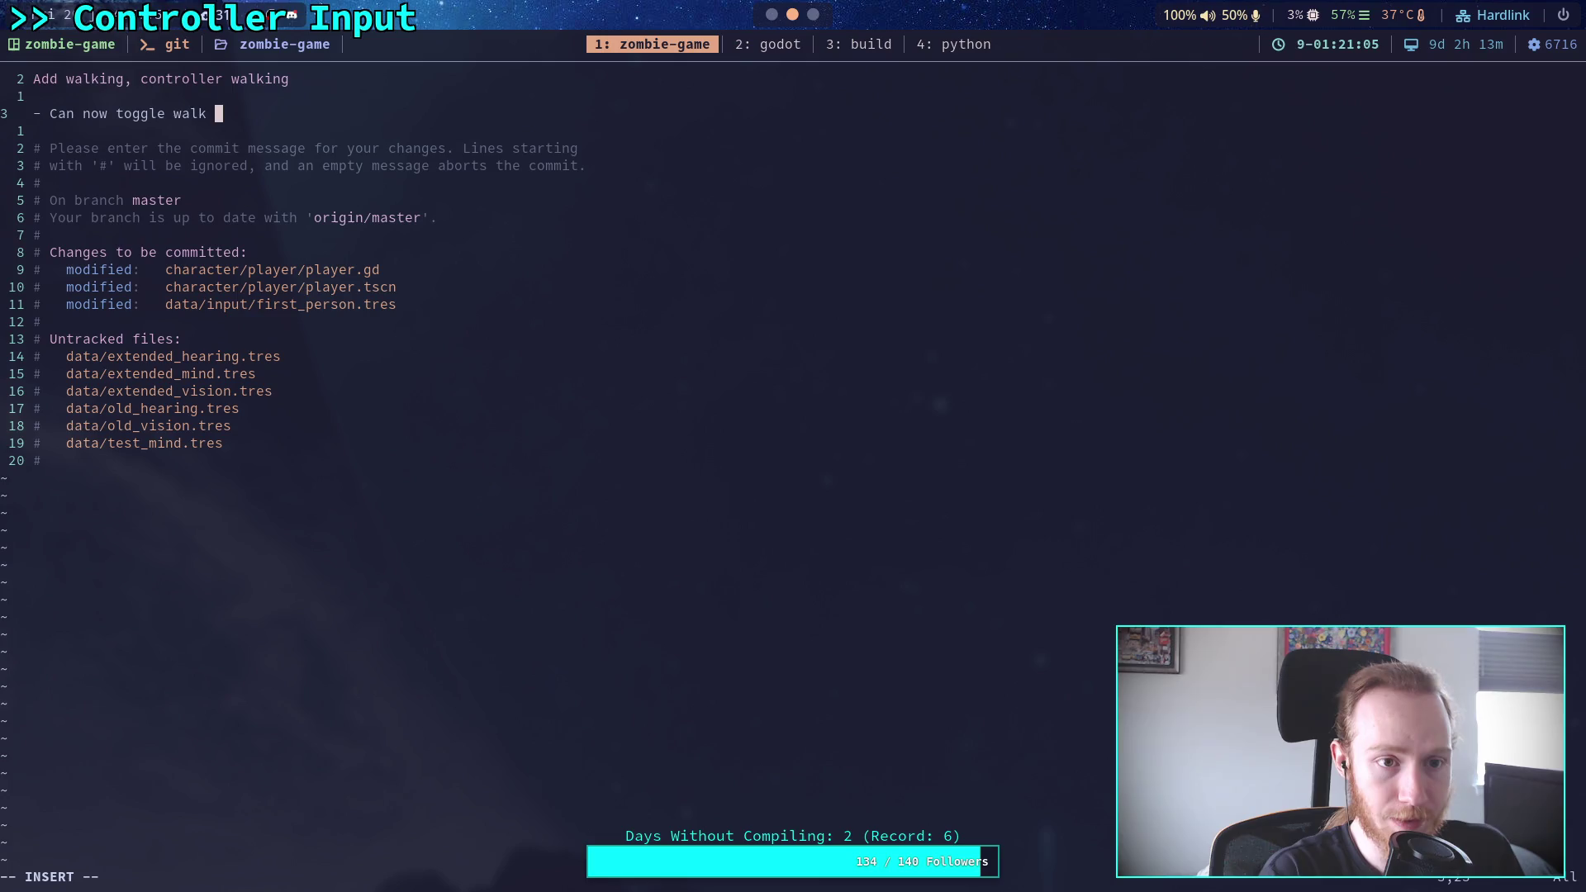
pyautogui.press('Return')
pyautogui.write('- ')
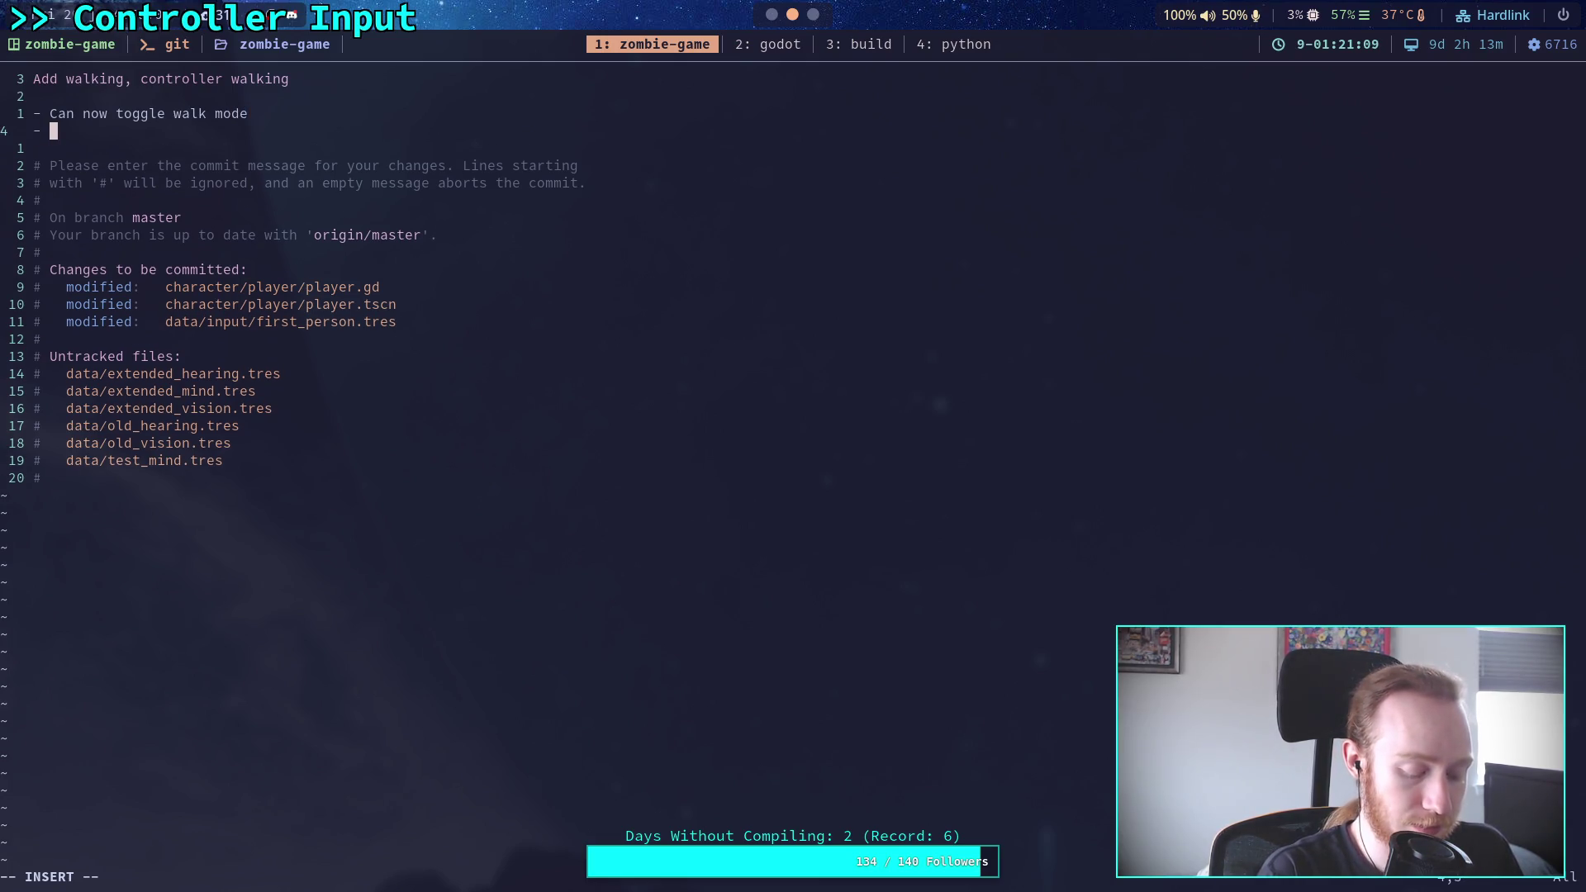
pyautogui.write('Controll')
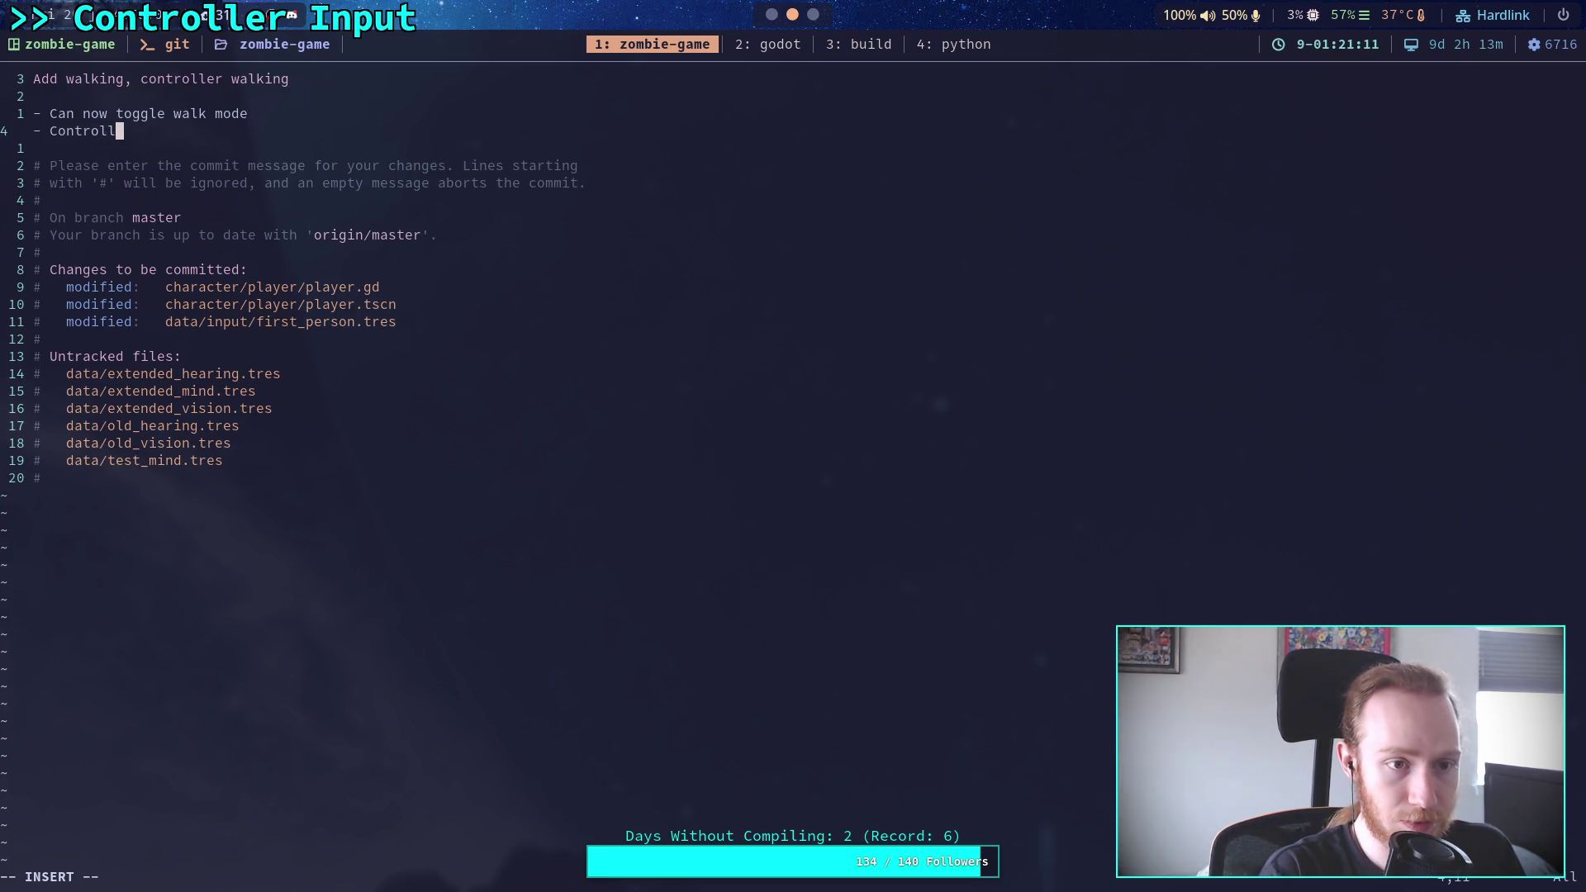
pyautogui.write('er input can')
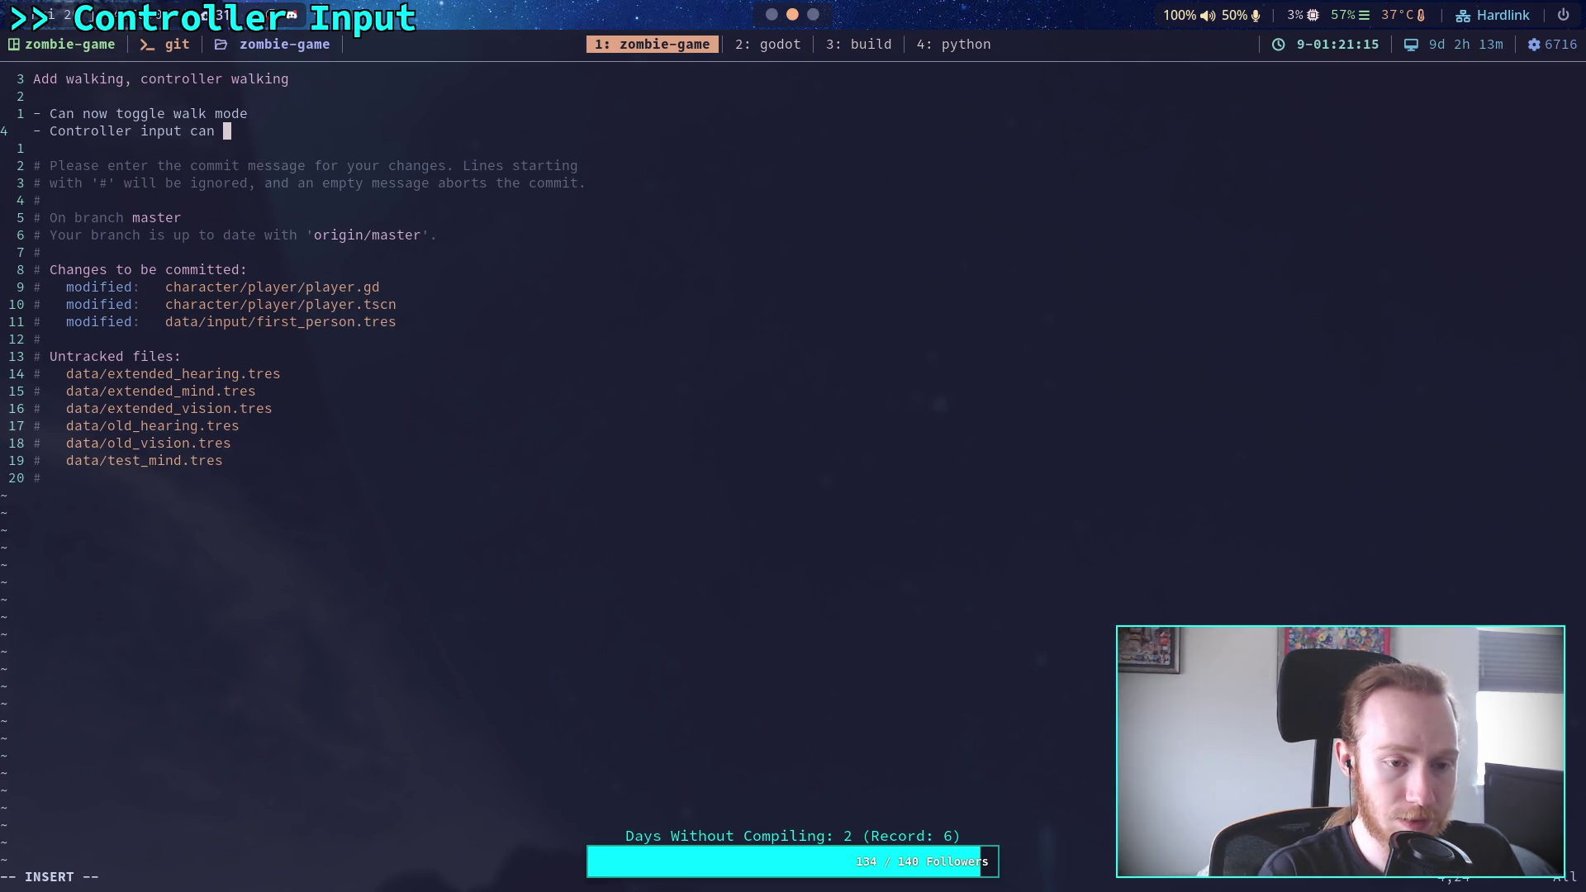
pyautogui.press('BackSpace')
pyautogui.press('BackSpace')
pyautogui.press('BackSpace')
pyautogui.write('now ')
pyautogui.write('am')
pyautogui.press('BackSpace')
pyautogui.press('BackSpace')
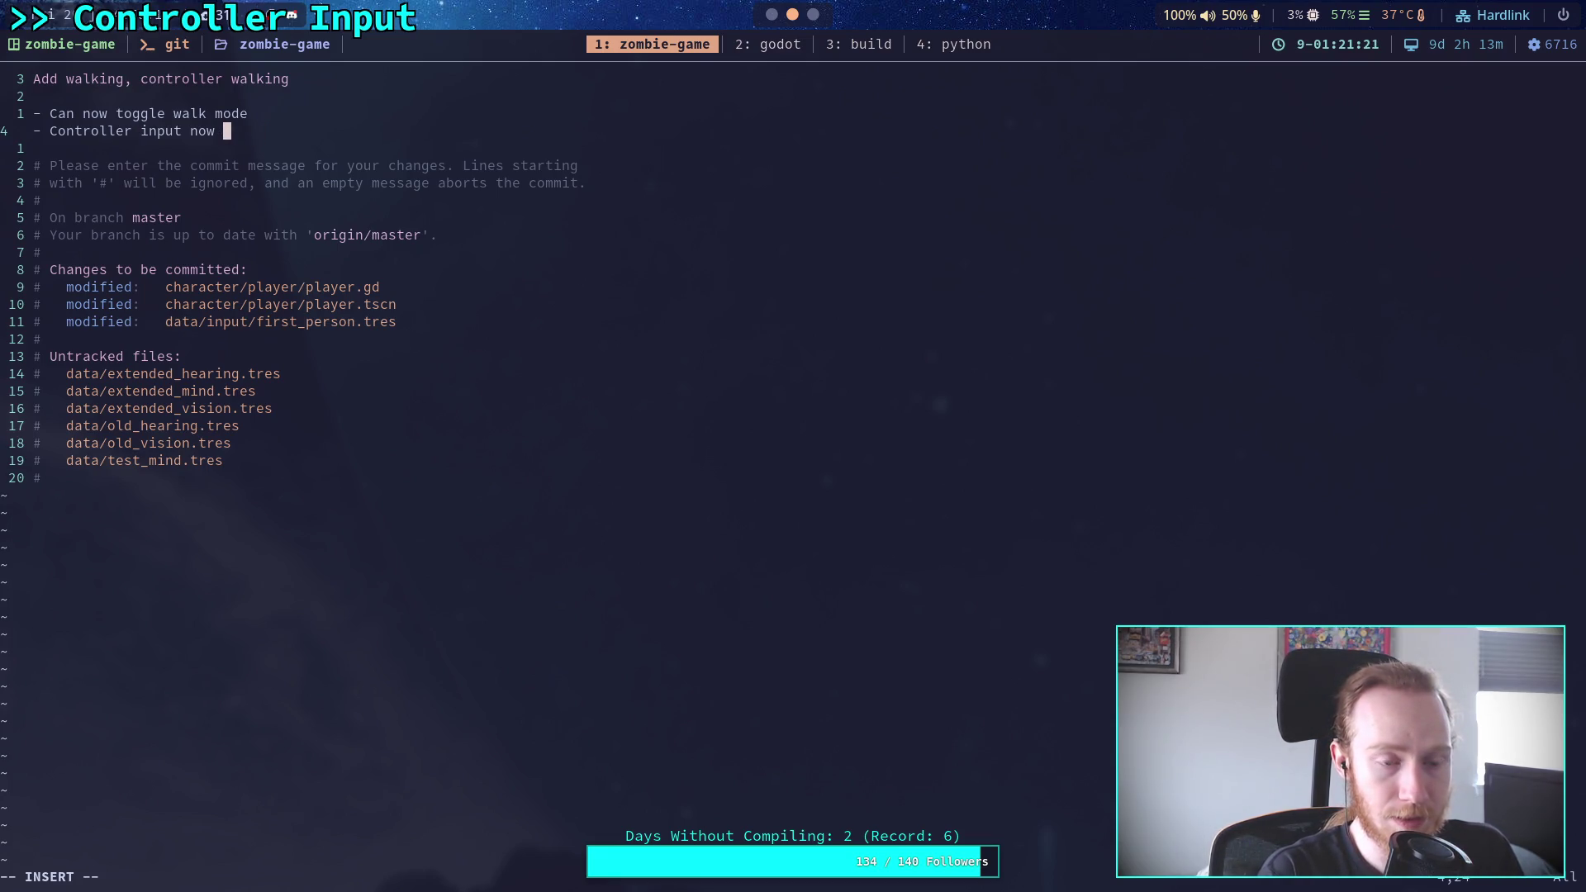
pyautogui.write('cont')
pyautogui.press('BackSpace')
pyautogui.press('BackSpace')
pyautogui.press('BackSpace')
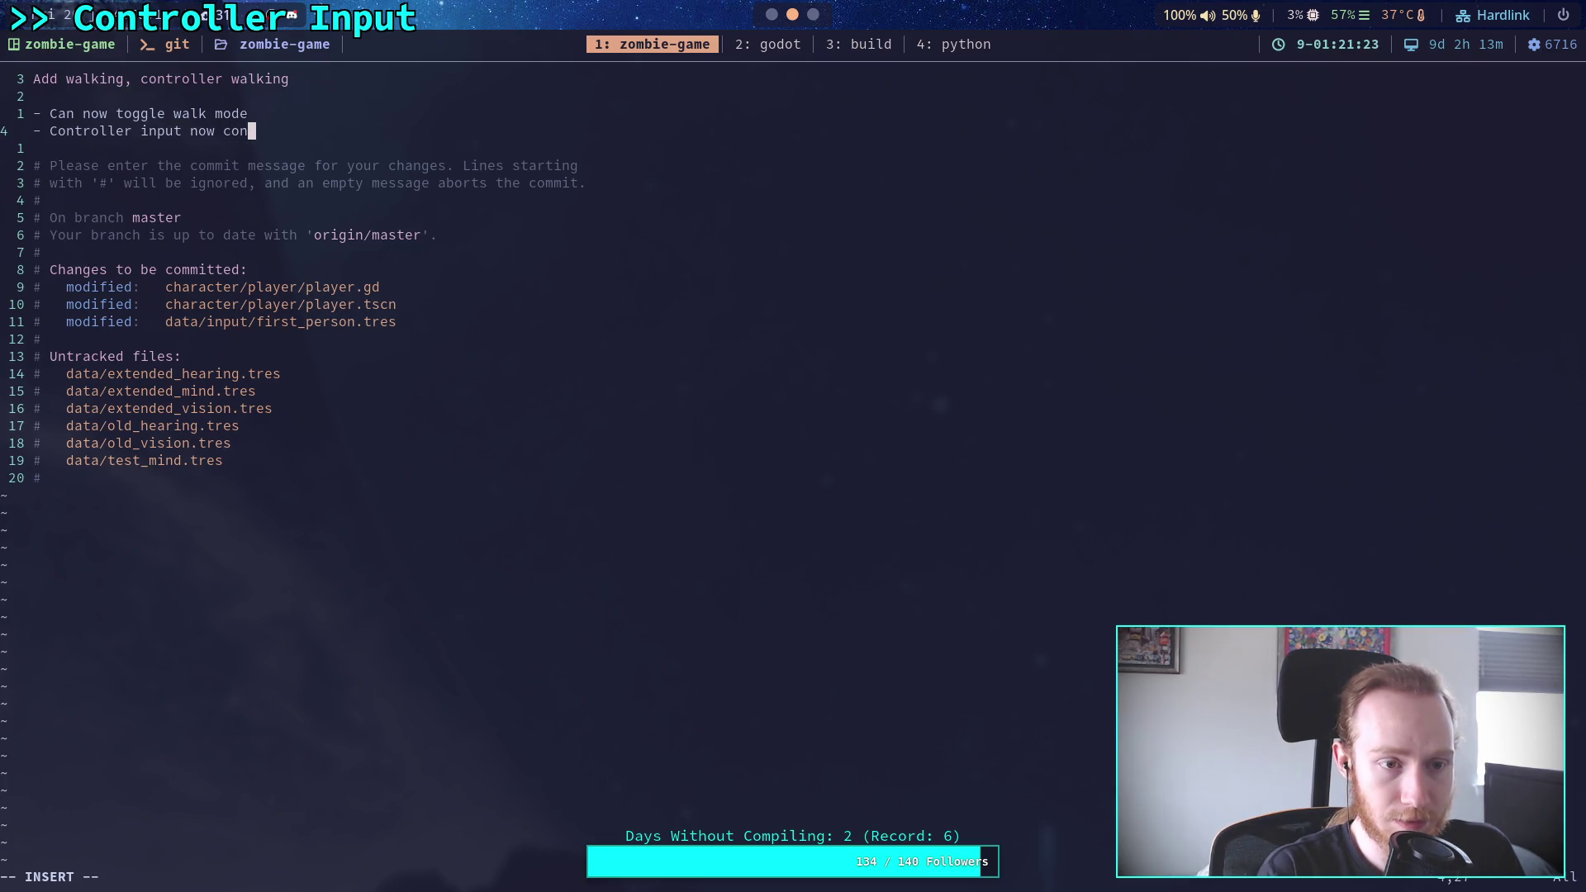
pyautogui.write('can now ')
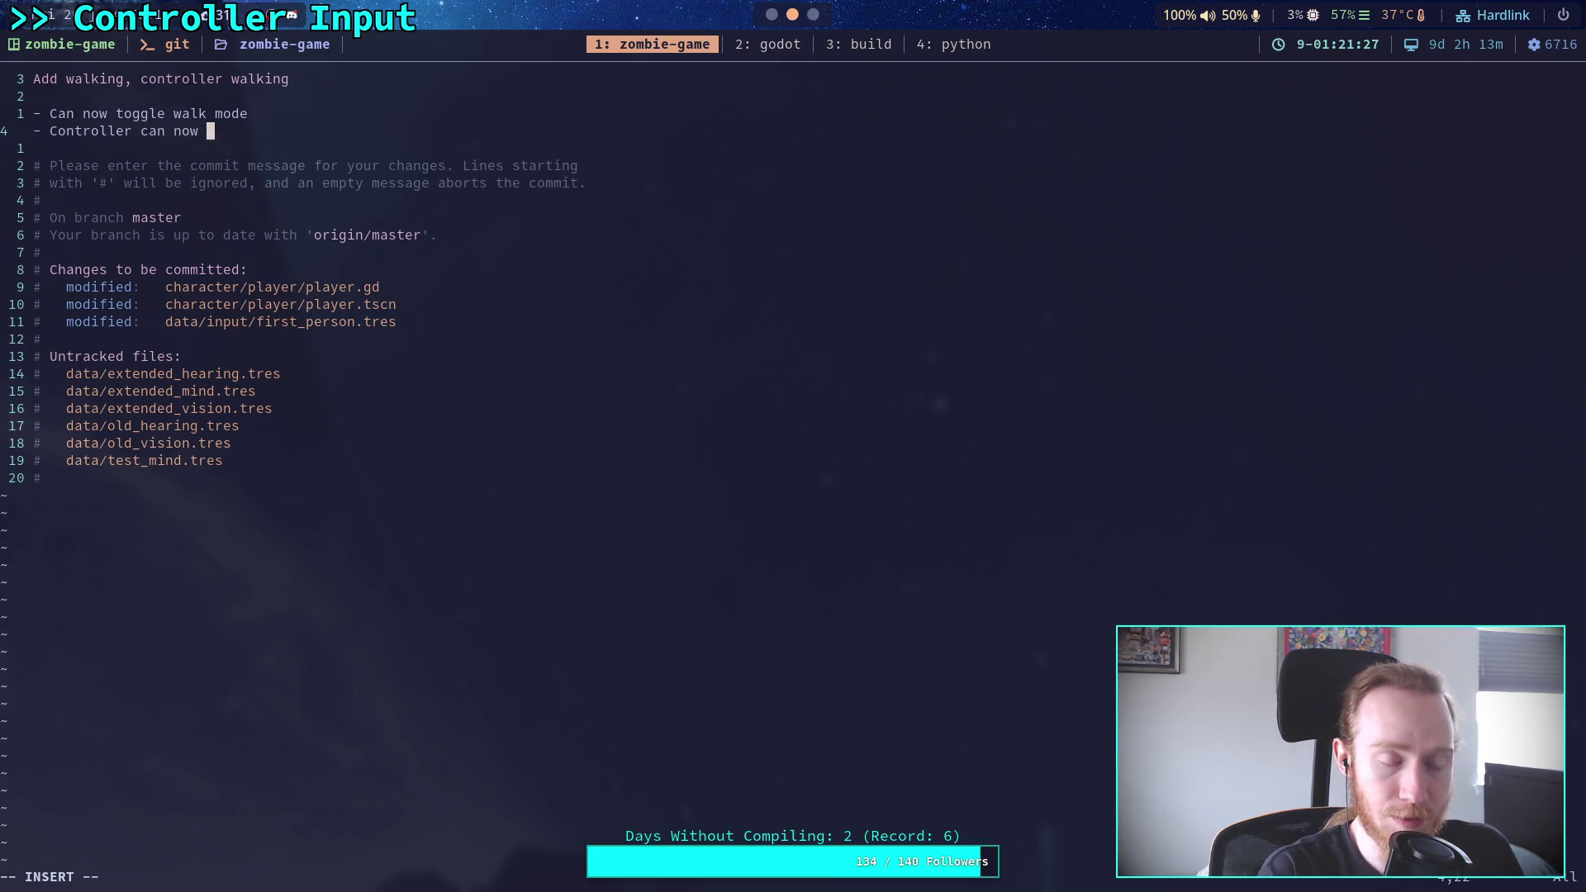
pyautogui.press('BackSpace')
pyautogui.press('BackSpace')
pyautogui.press('BackSpace')
pyautogui.press('BackSpace')
pyautogui.press('BackSpace')
pyautogui.press('BackSpace')
pyautogui.press('BackSpace')
pyautogui.press('BackSpace')
pyautogui.write('now ')
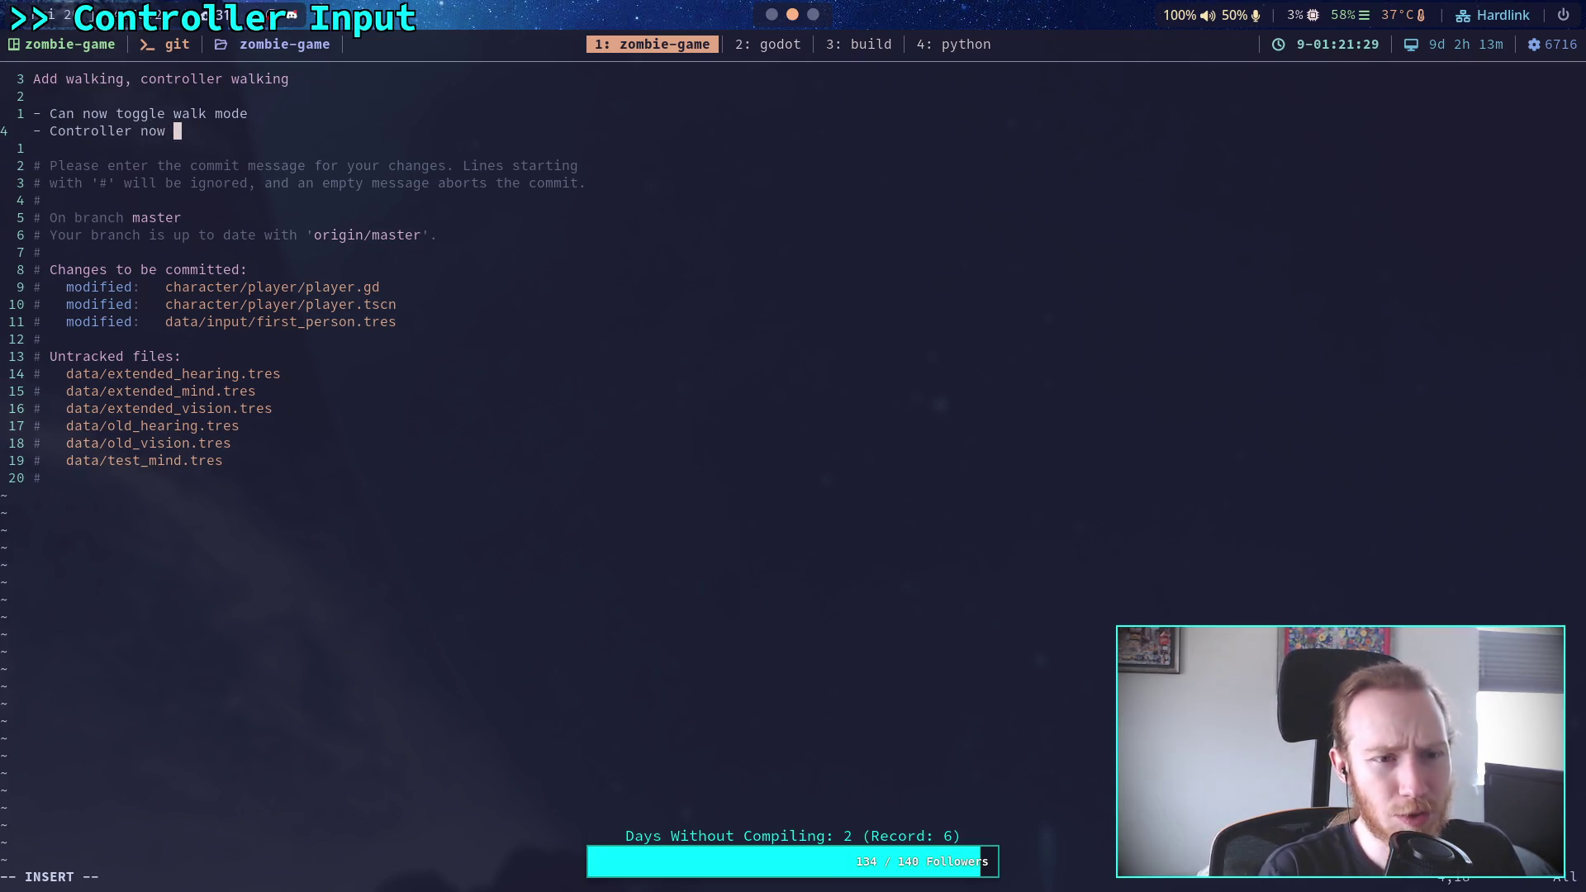
pyautogui.write('resp')
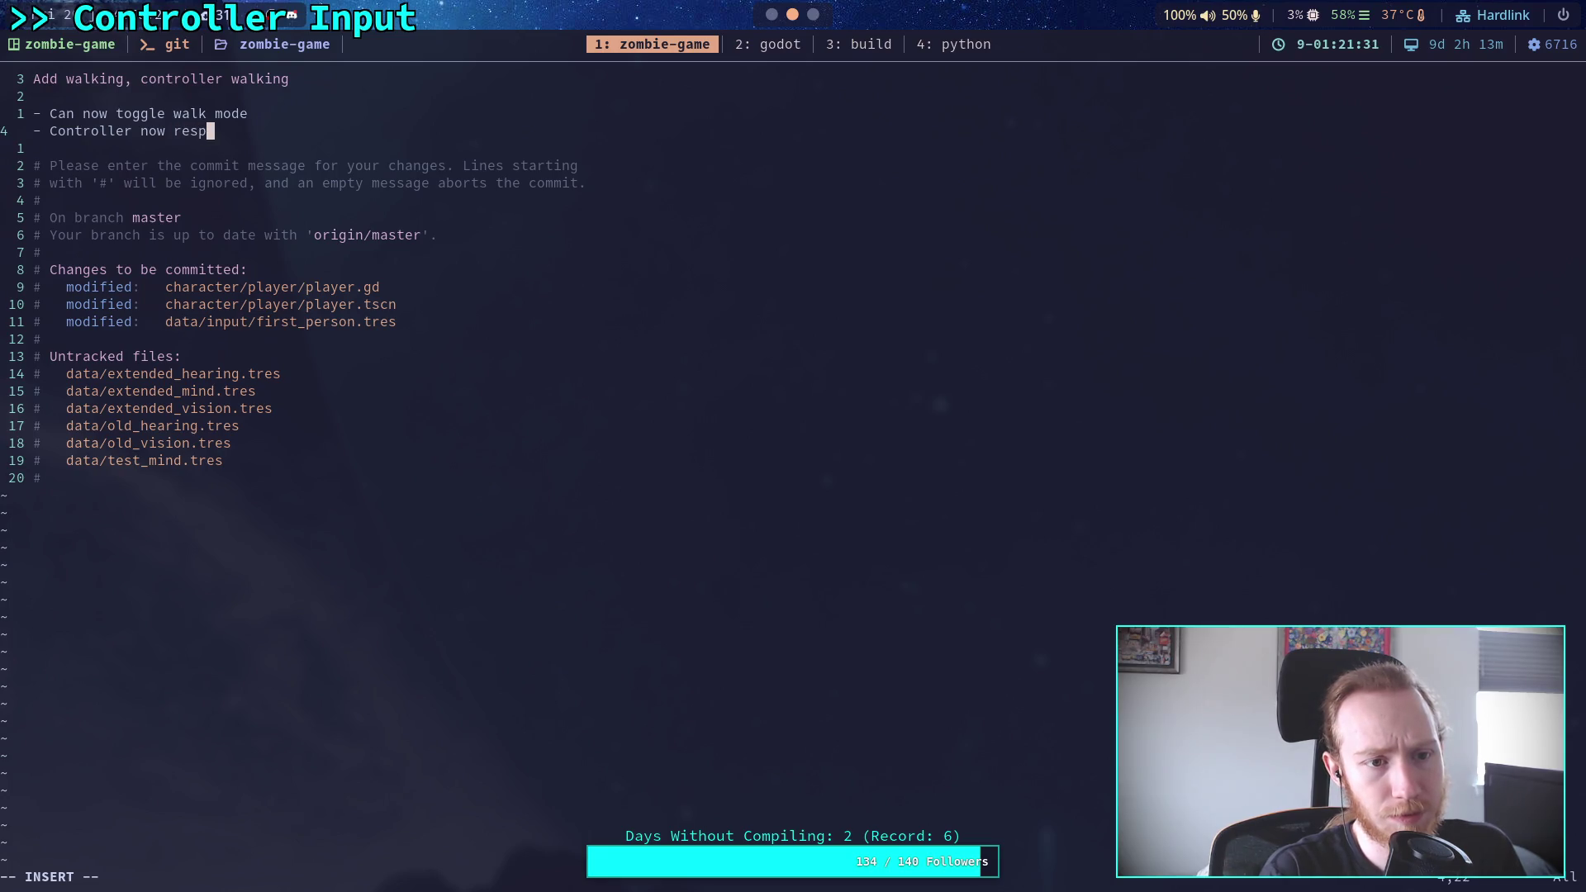
pyautogui.write('ects ')
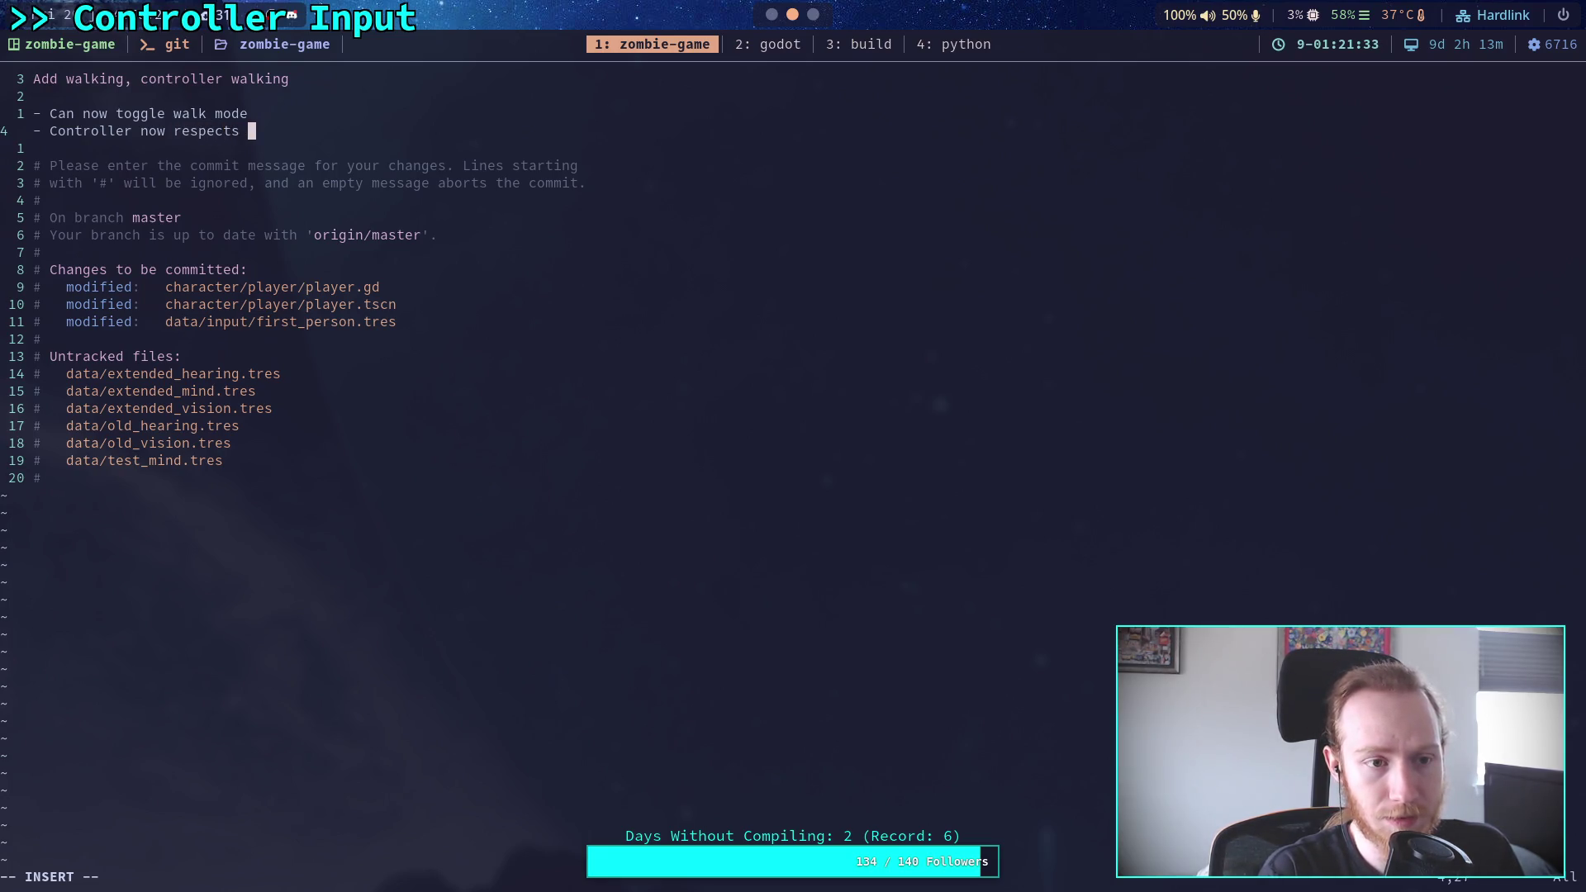
pyautogui.write('ak')
pyautogui.press('BackSpace')
pyautogui.write('xis length for ')
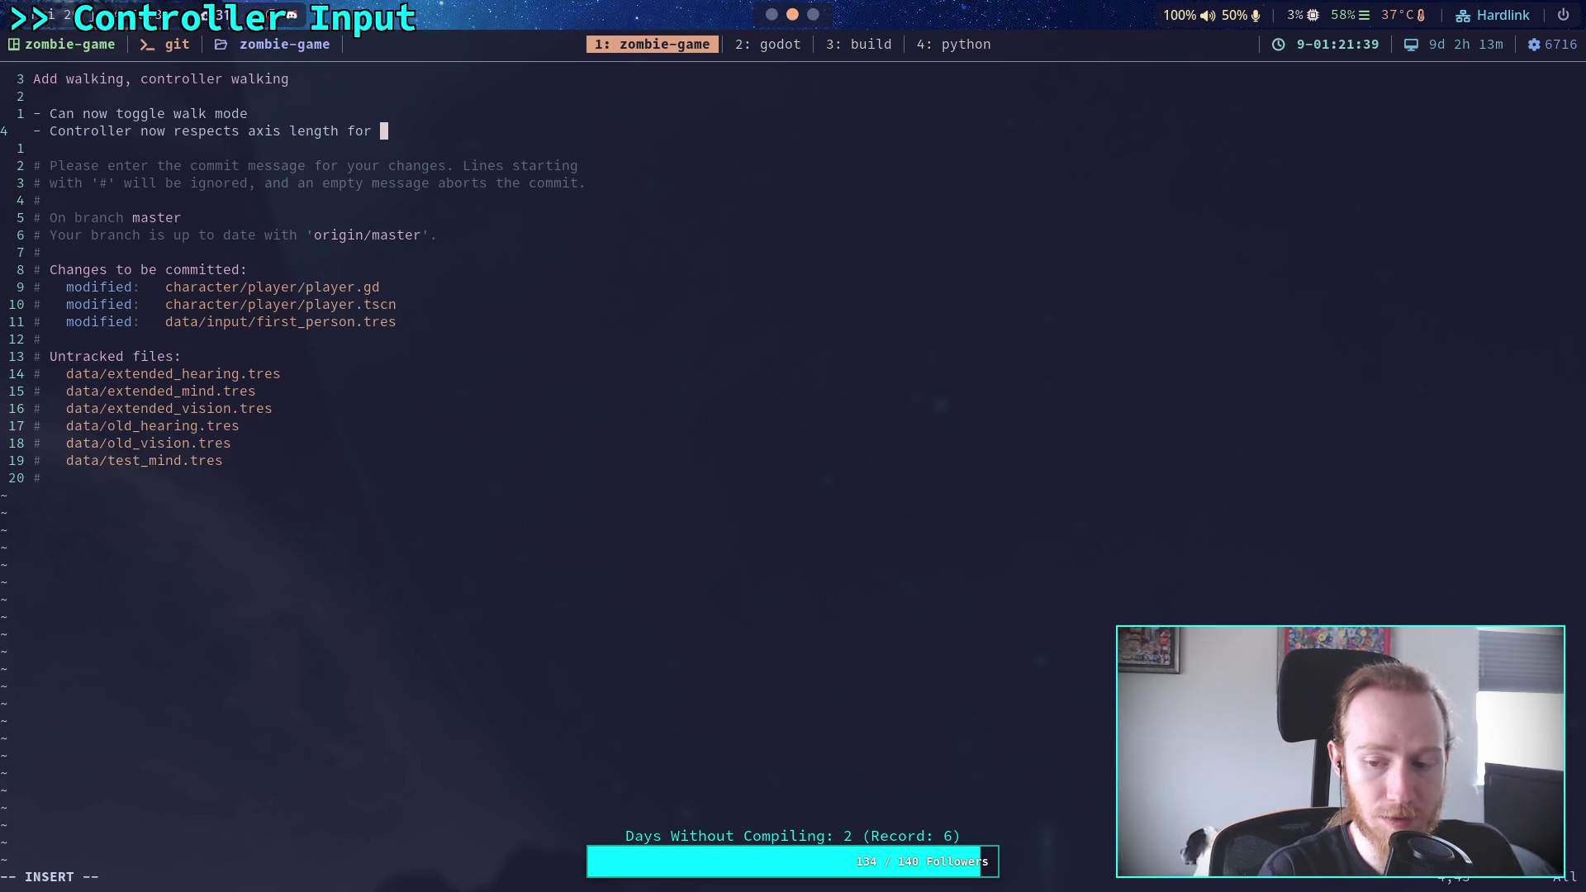
pyautogui.write('move')
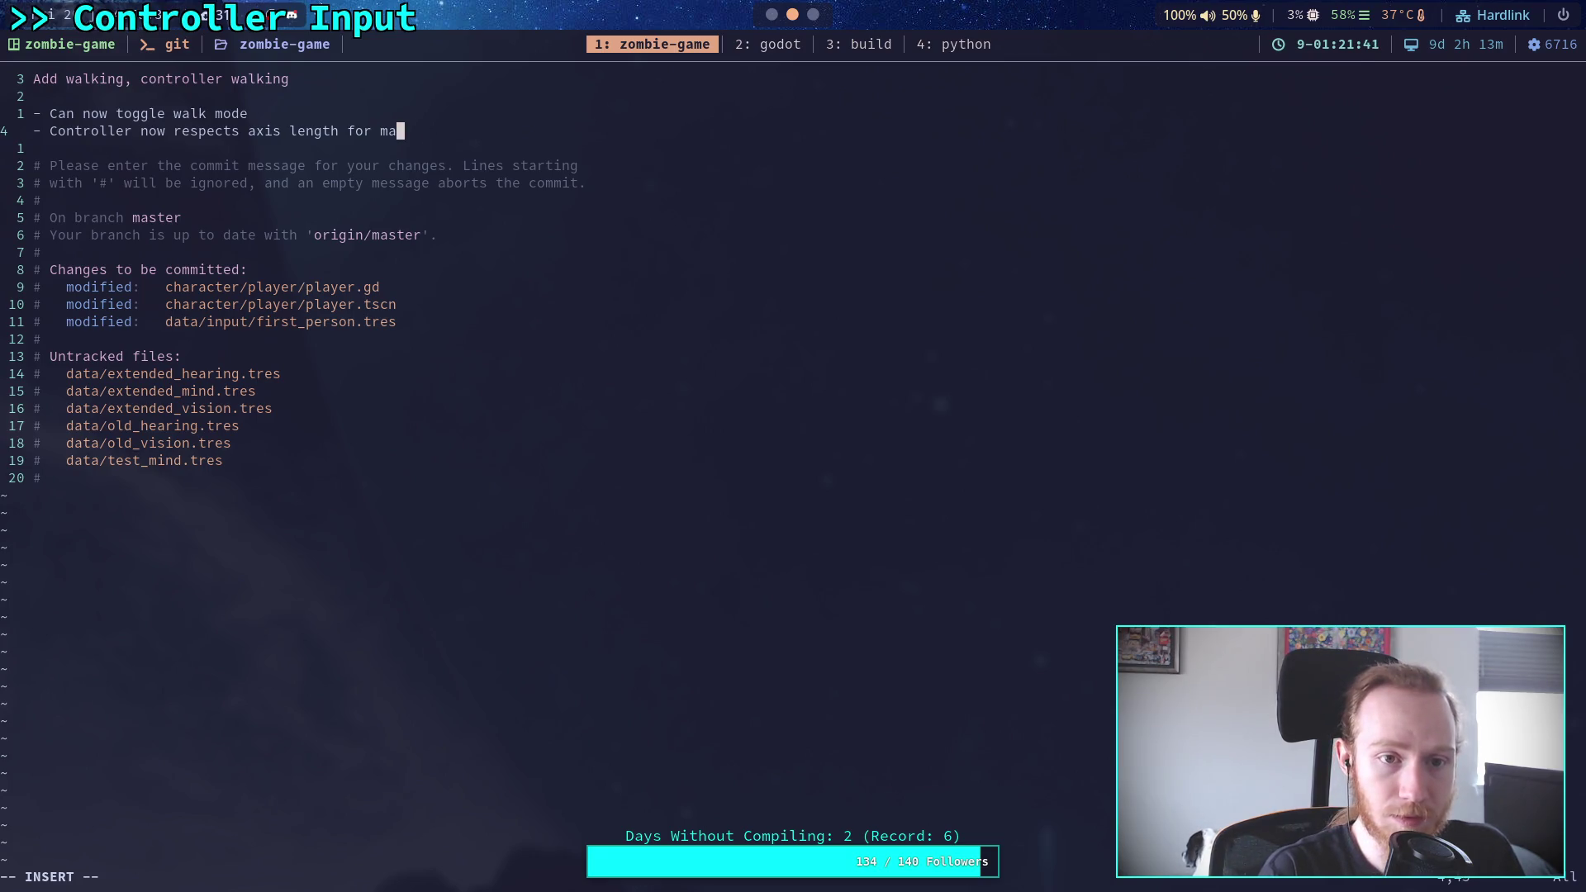
pyautogui.write('ment speed')
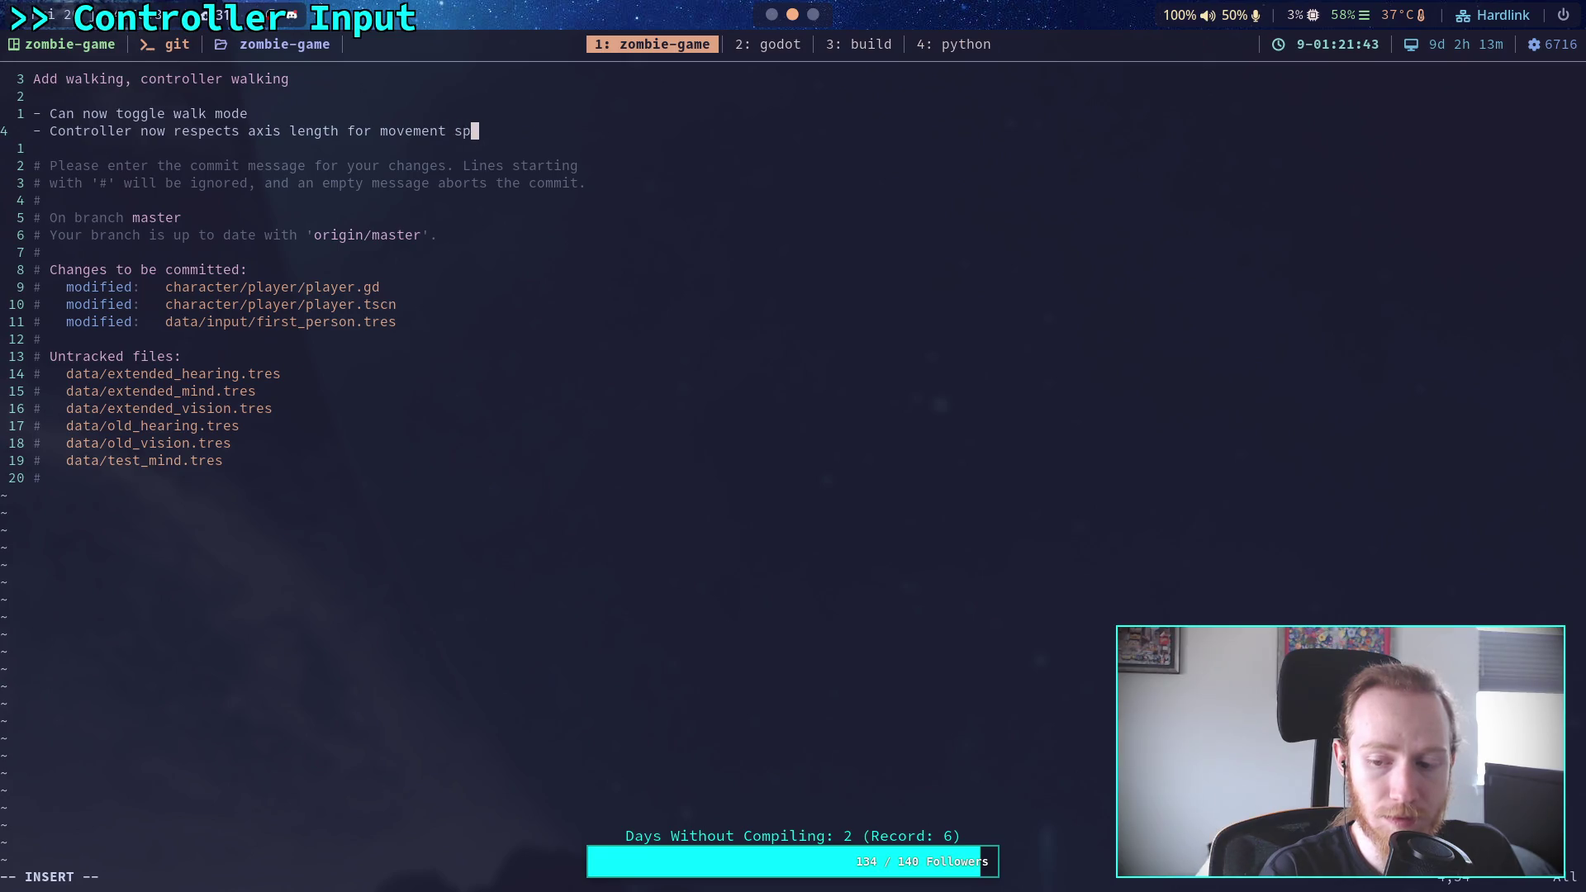
# Save the commit message with :wq and git push to origin master
pyautogui.press('Escape')
pyautogui.write(':wq')
pyautogui.press('Return')
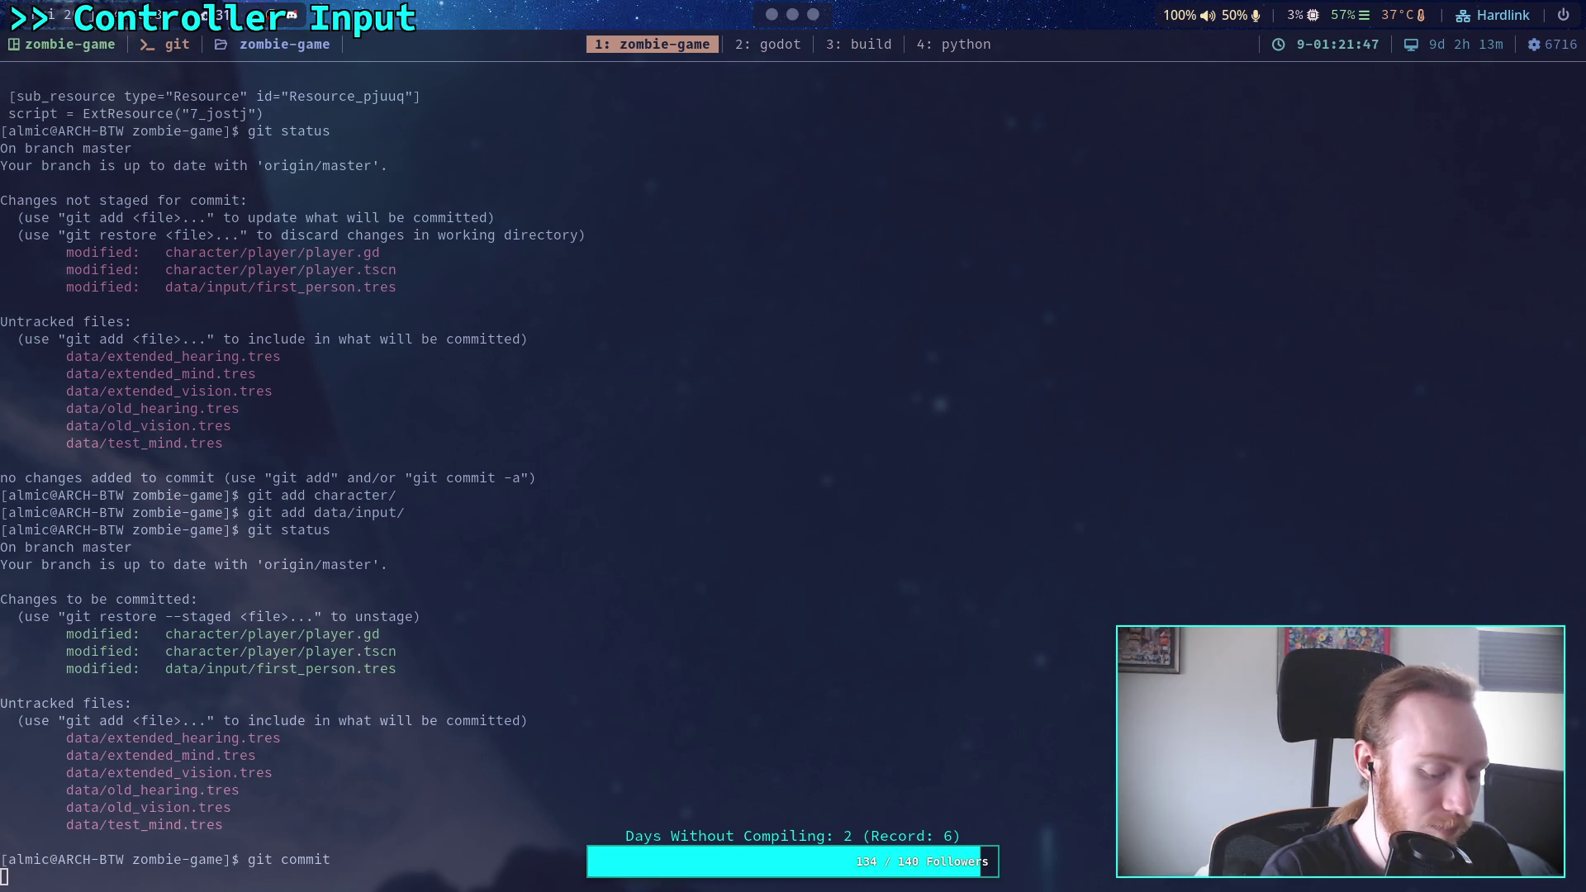
pyautogui.write('git push')
pyautogui.press('Return')
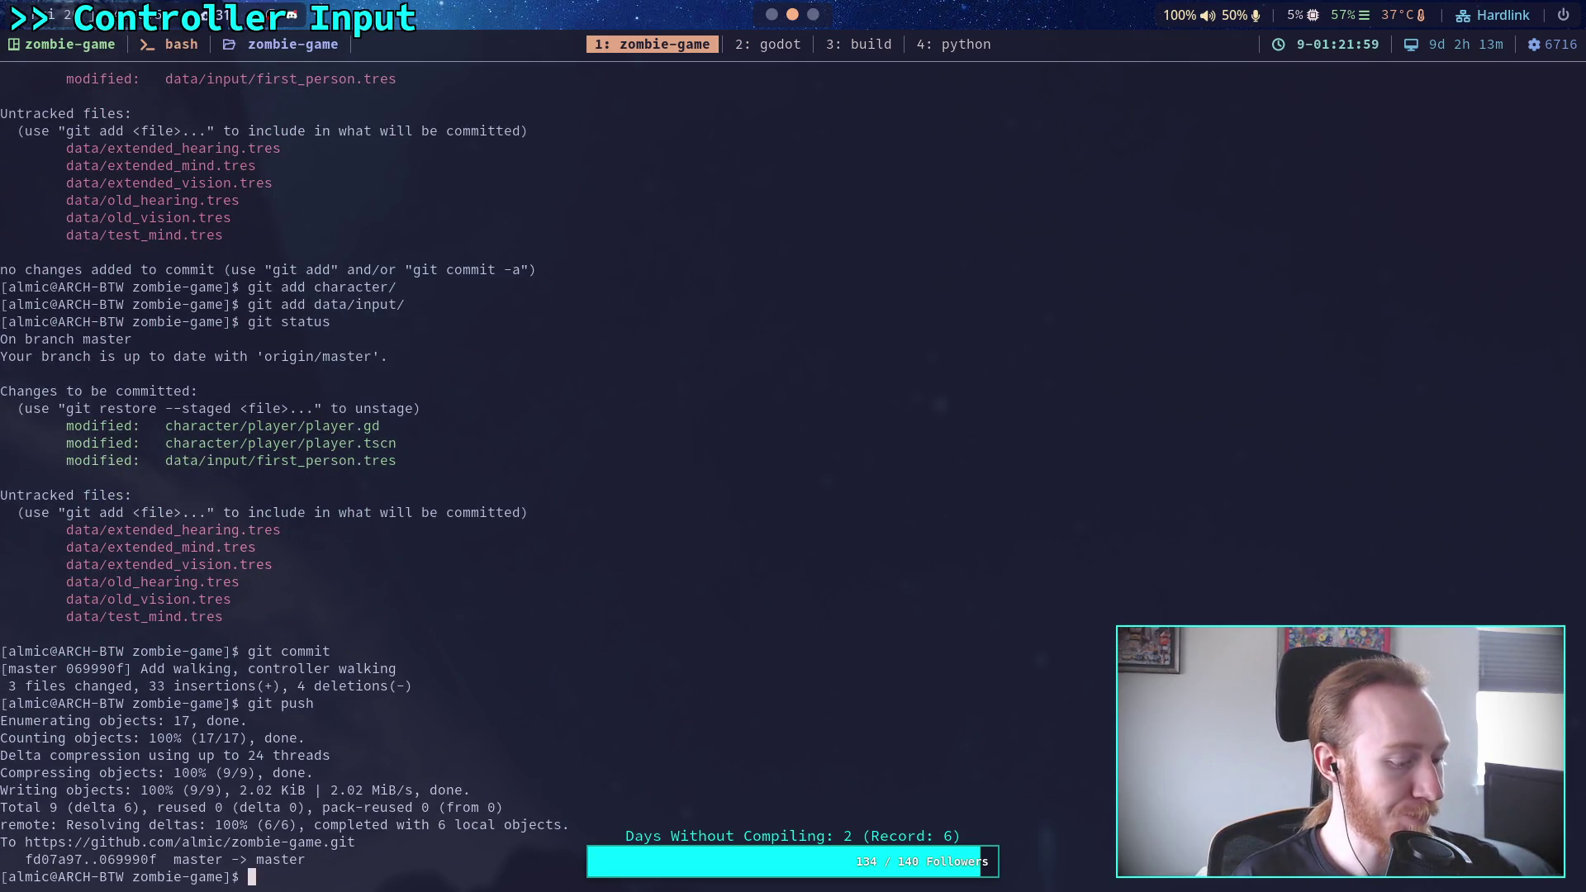
pyautogui.press('super+2')
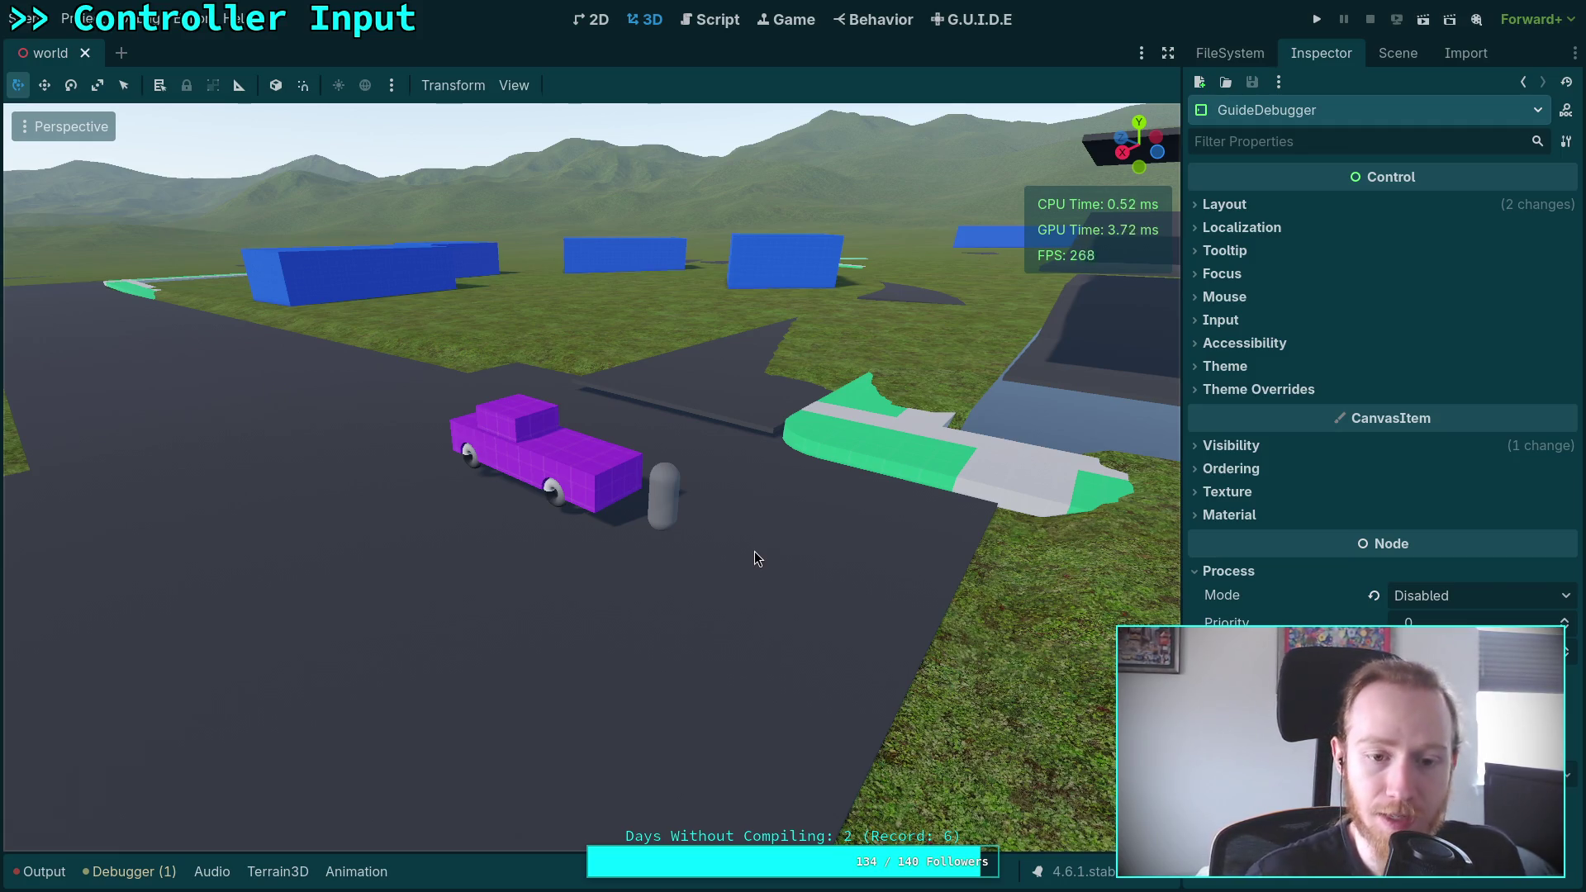
# Fly the camera through the world scene to look over the purple car and track
pyautogui.moveTo(755, 552)
pyautogui.mouseDown()
pyautogui.moveTo(933, 545)
pyautogui.moveTo(1032, 591)
pyautogui.moveTo(933, 549)
pyautogui.moveTo(751, 545)
pyautogui.mouseUp()
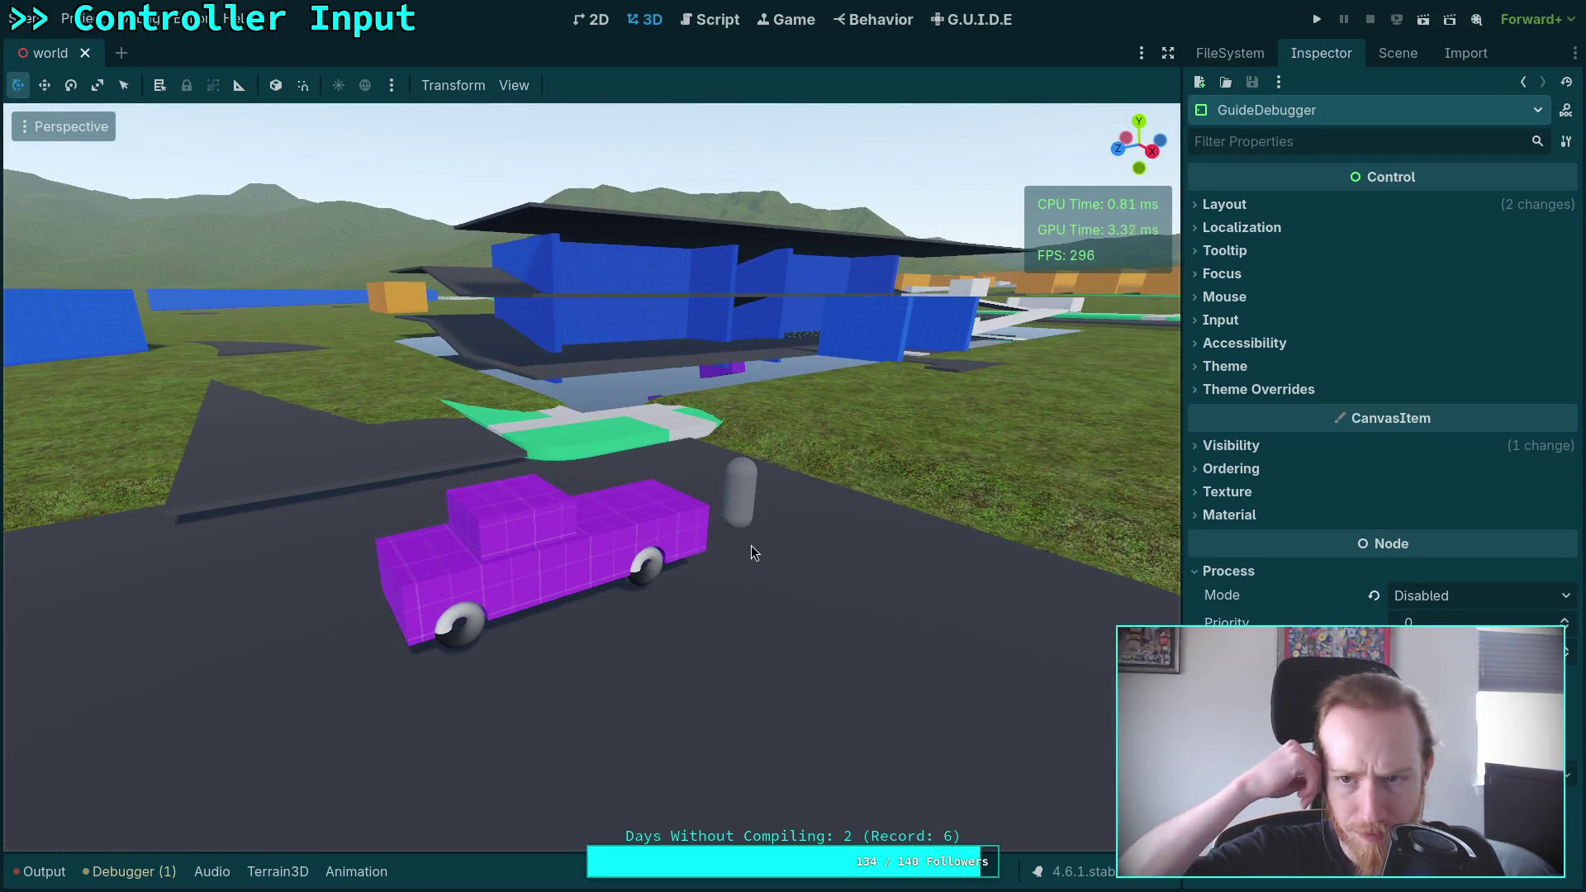
pyautogui.moveTo(751, 545)
pyautogui.mouseDown()
pyautogui.moveTo(842, 538)
pyautogui.moveTo(636, 541)
pyautogui.moveTo(616, 513)
pyautogui.moveTo(620, 533)
pyautogui.mouseUp()
pyautogui.scroll(3, 826, 541)
pyautogui.scroll(1, 615, 528)
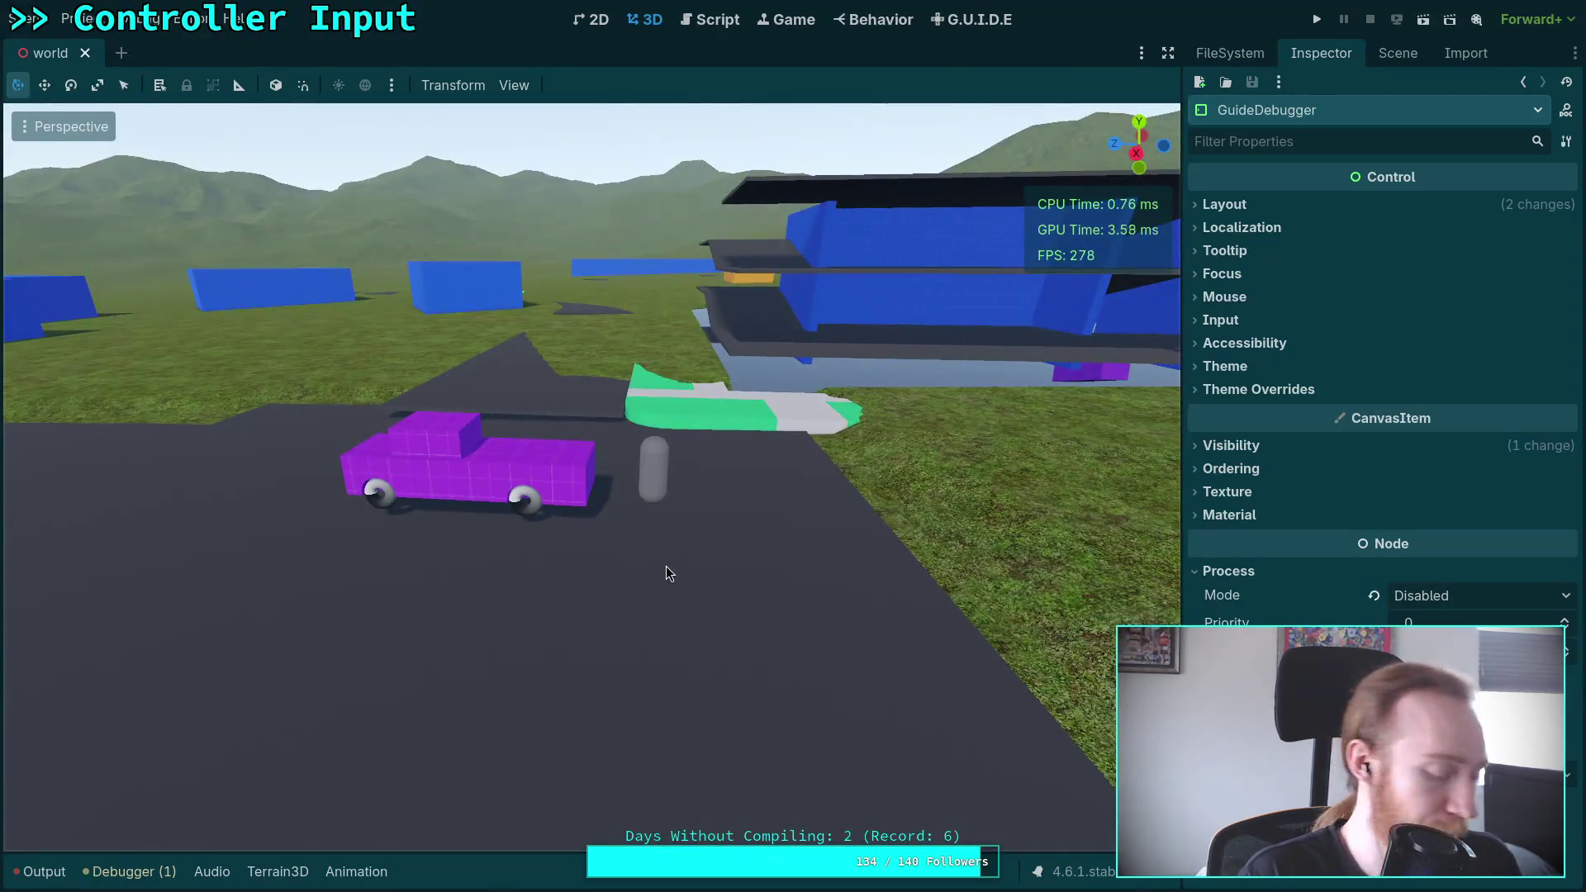
pyautogui.press('super+1')
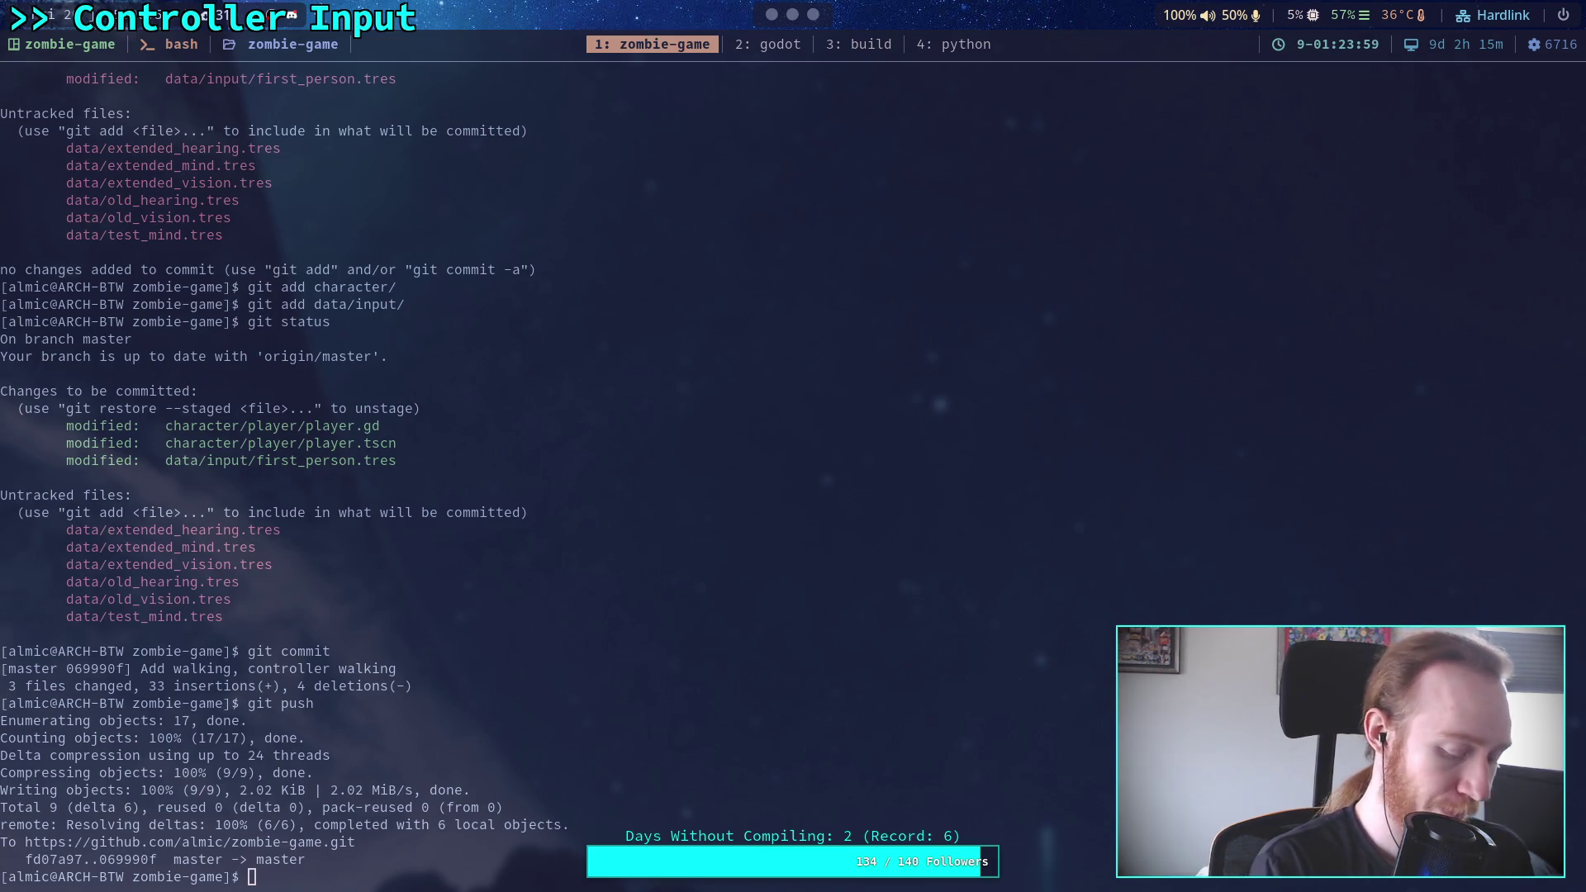
# Load the pasted Twitch past-broadcast video URL in a new browser tab
pyautogui.press('super+2')
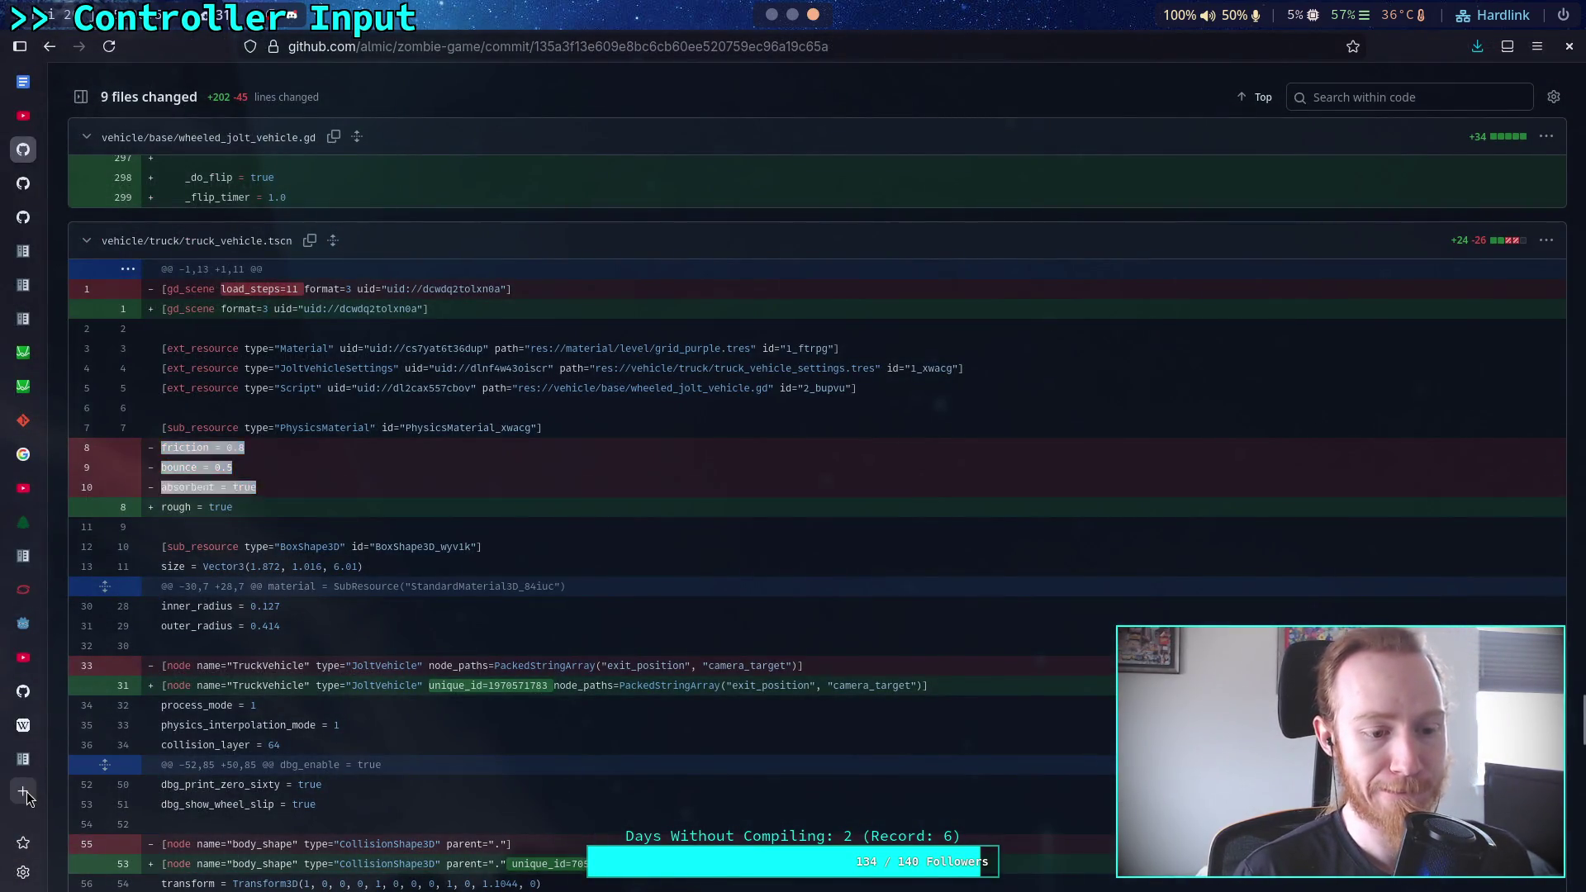
pyautogui.hotkey('ctrl', 't')
pyautogui.hotkey('ctrl', 'v')
pyautogui.press('Return')
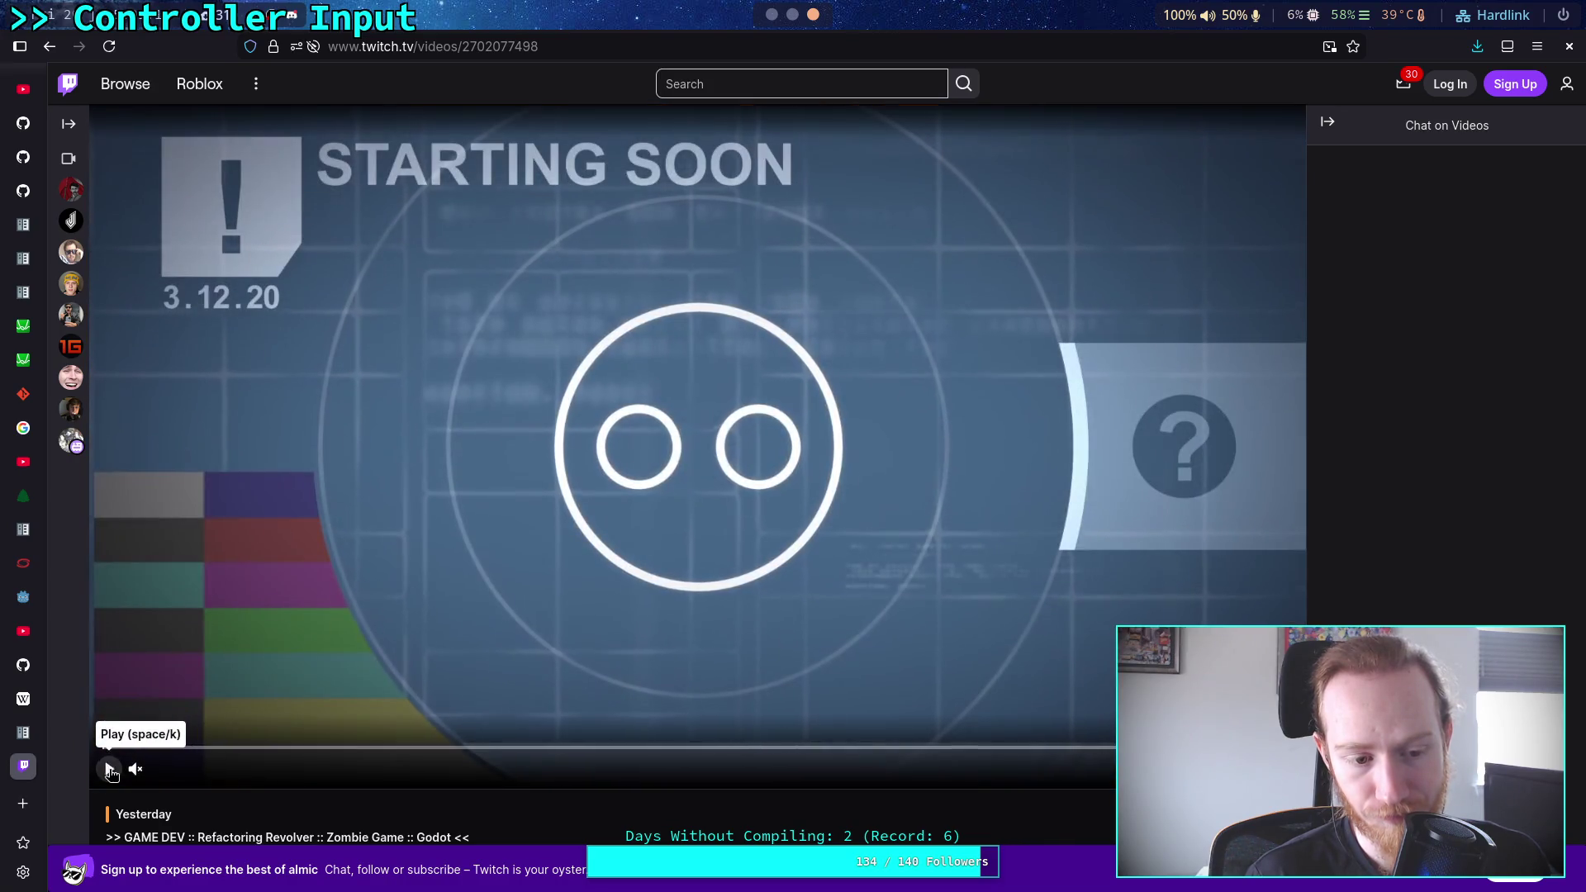
# Start the Twitch replay unmuted and jump ahead to the game-dev footage
pyautogui.click(110, 769)
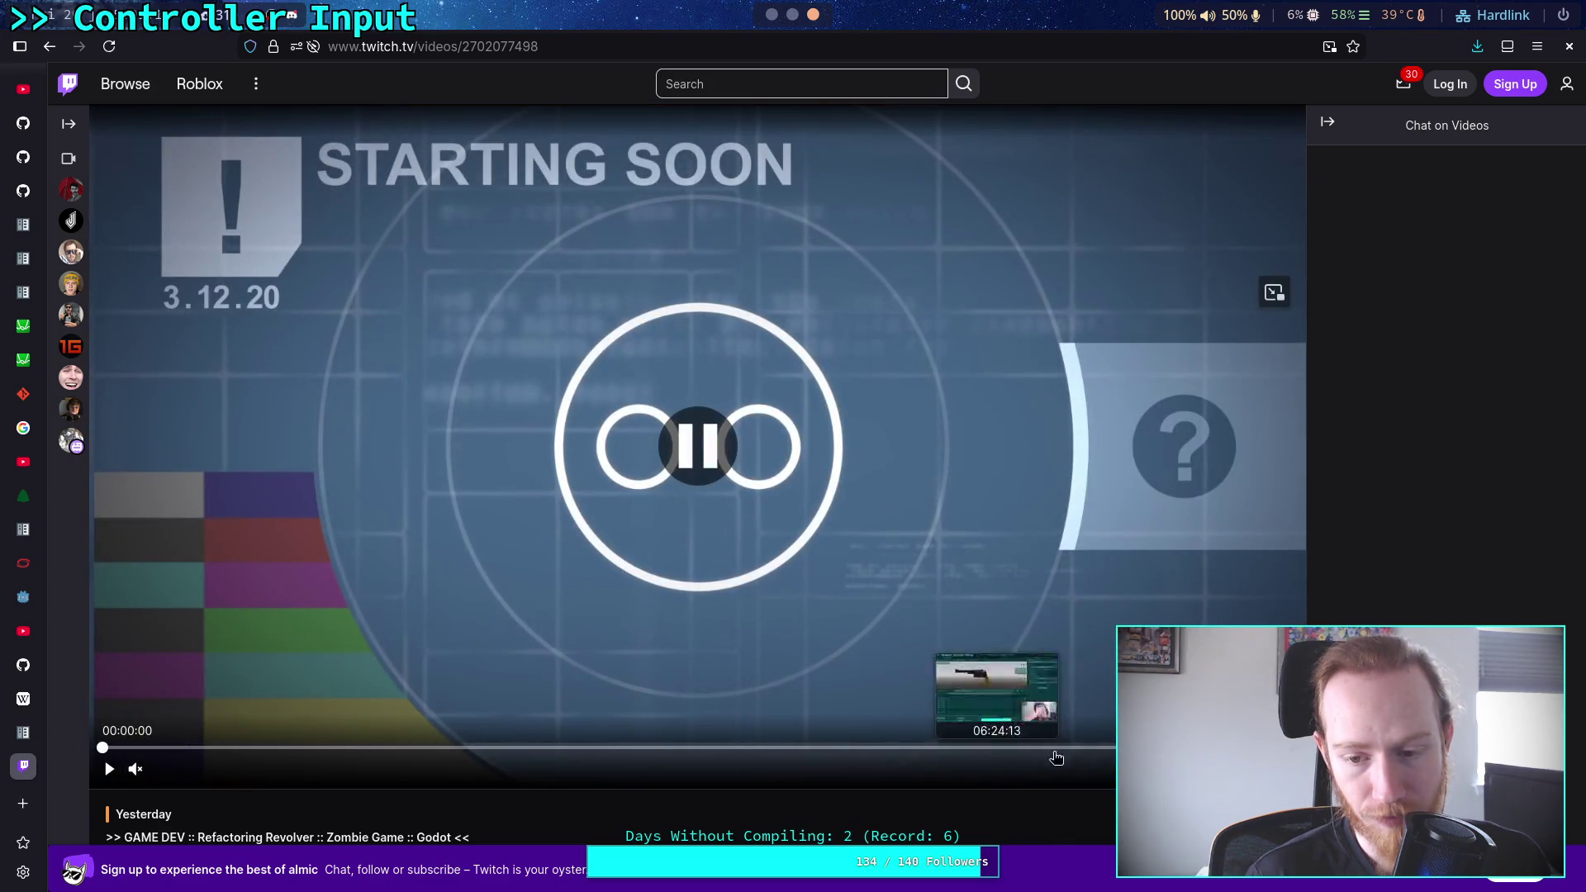
pyautogui.click(479, 733)
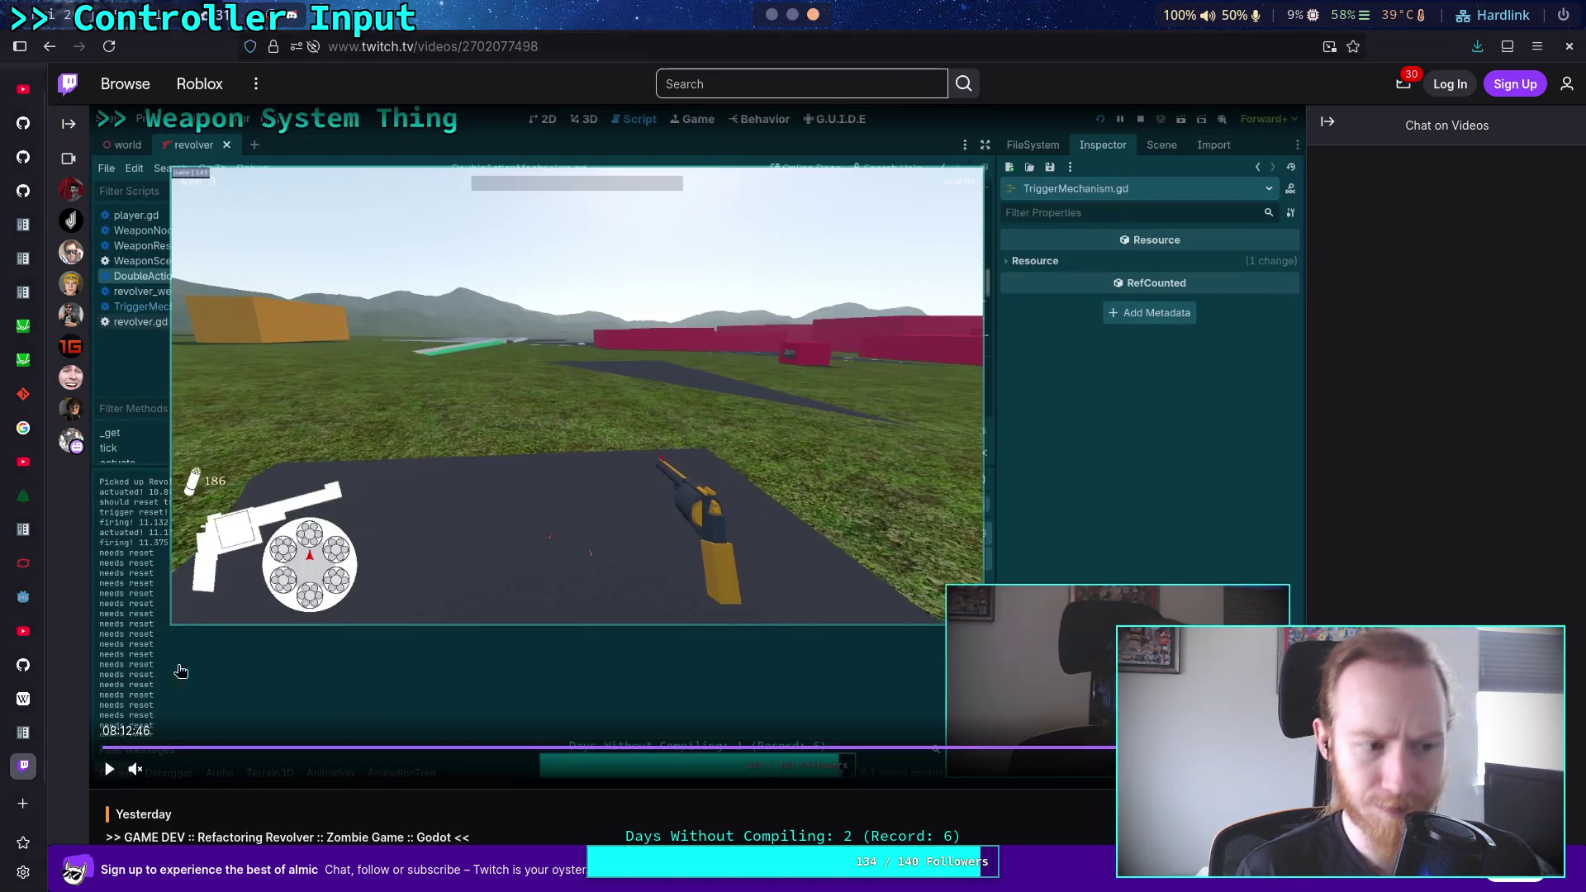
pyautogui.click(135, 770)
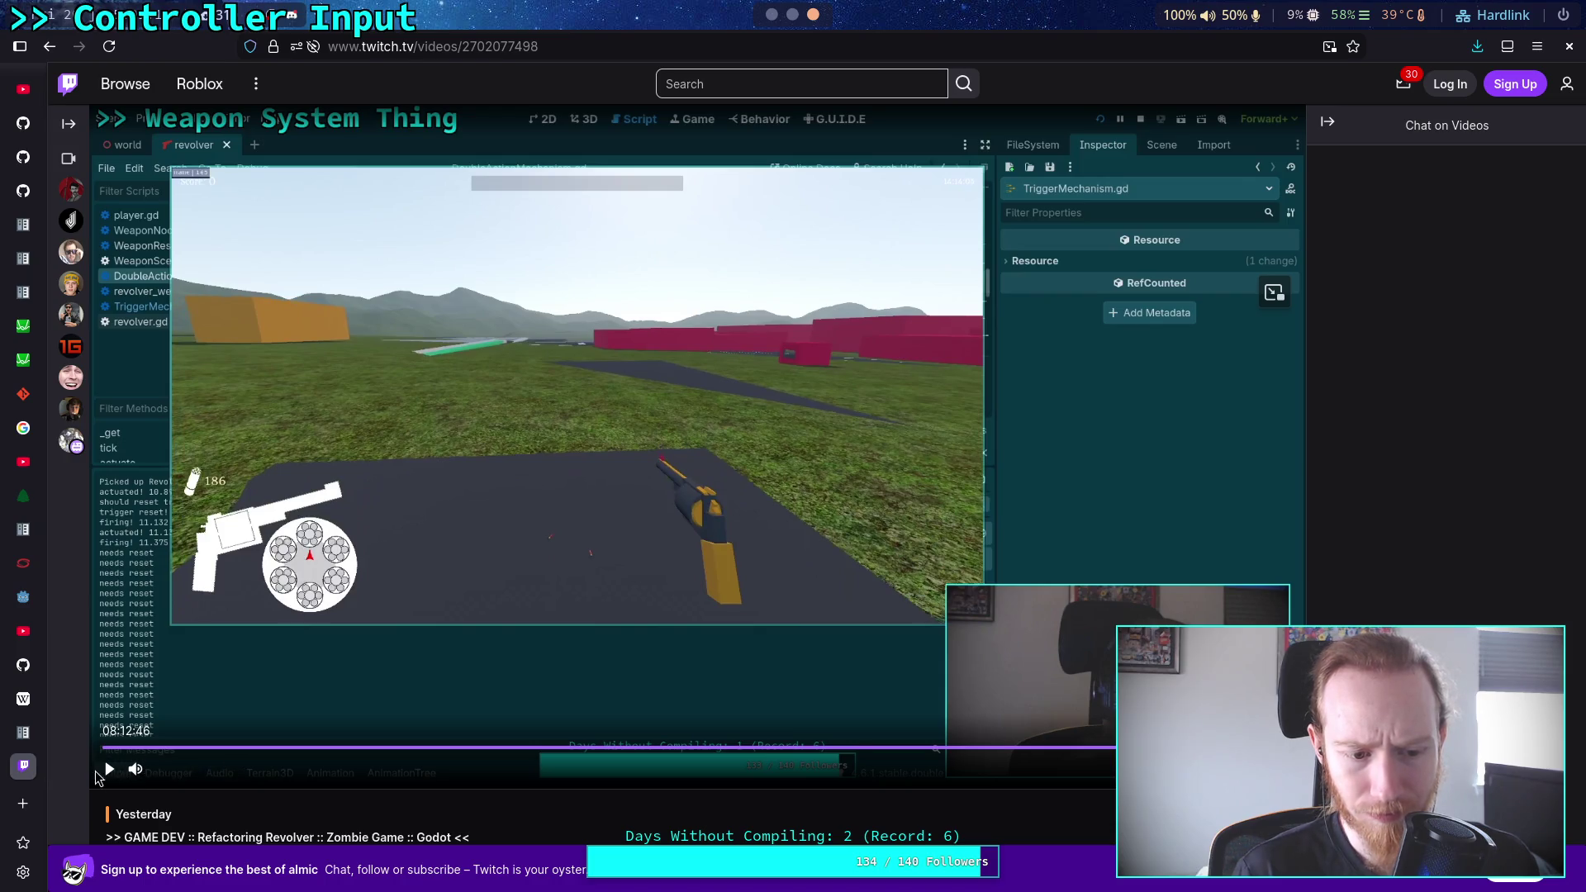
pyautogui.click(109, 769)
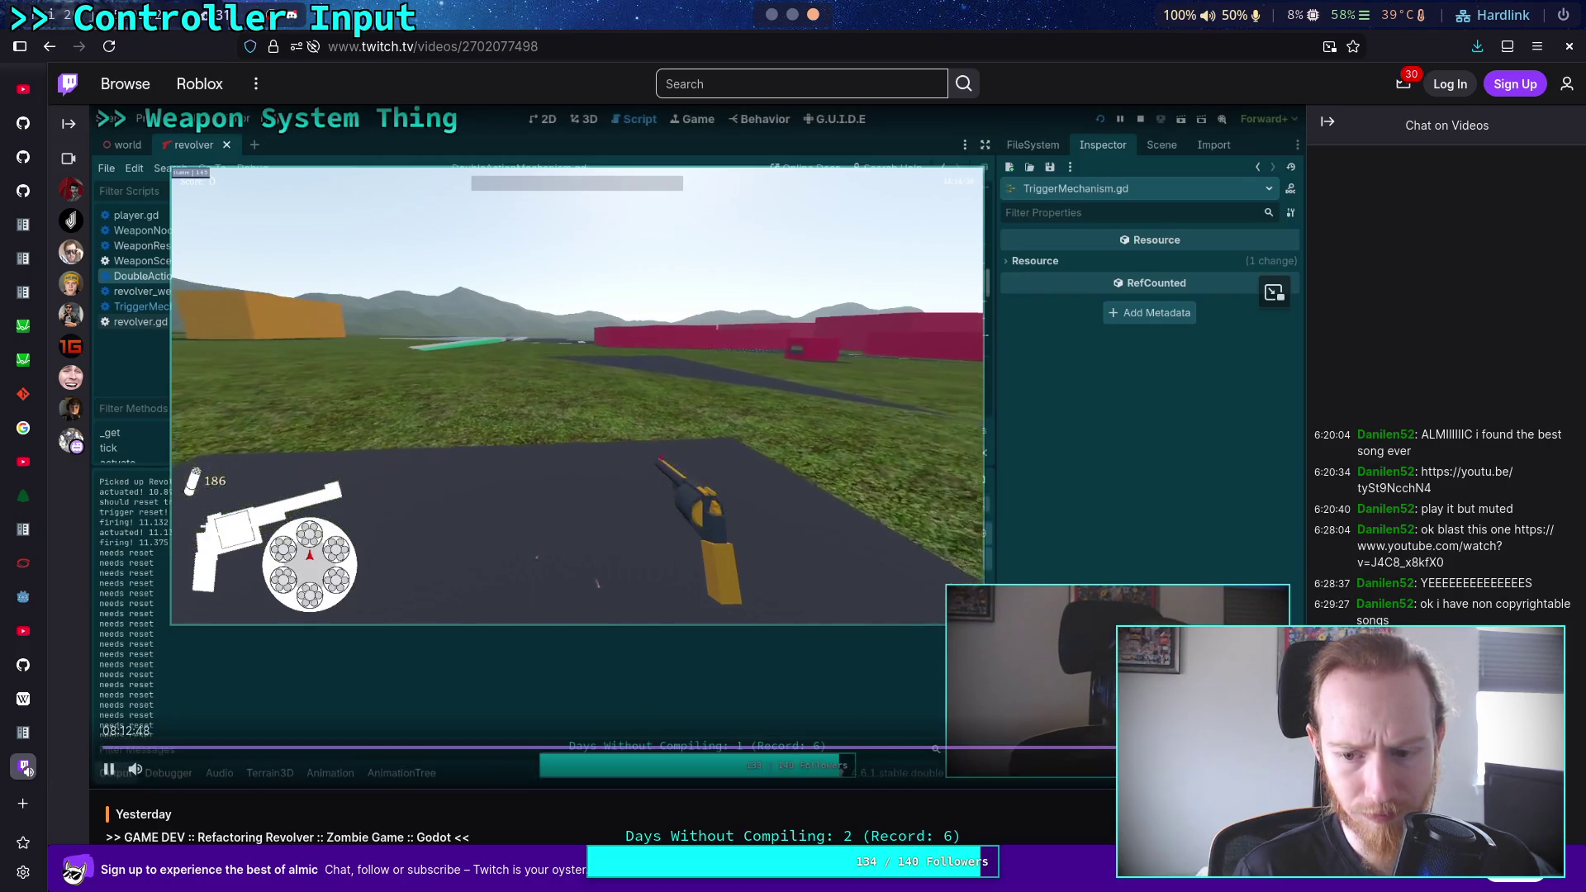
pyautogui.click(484, 746)
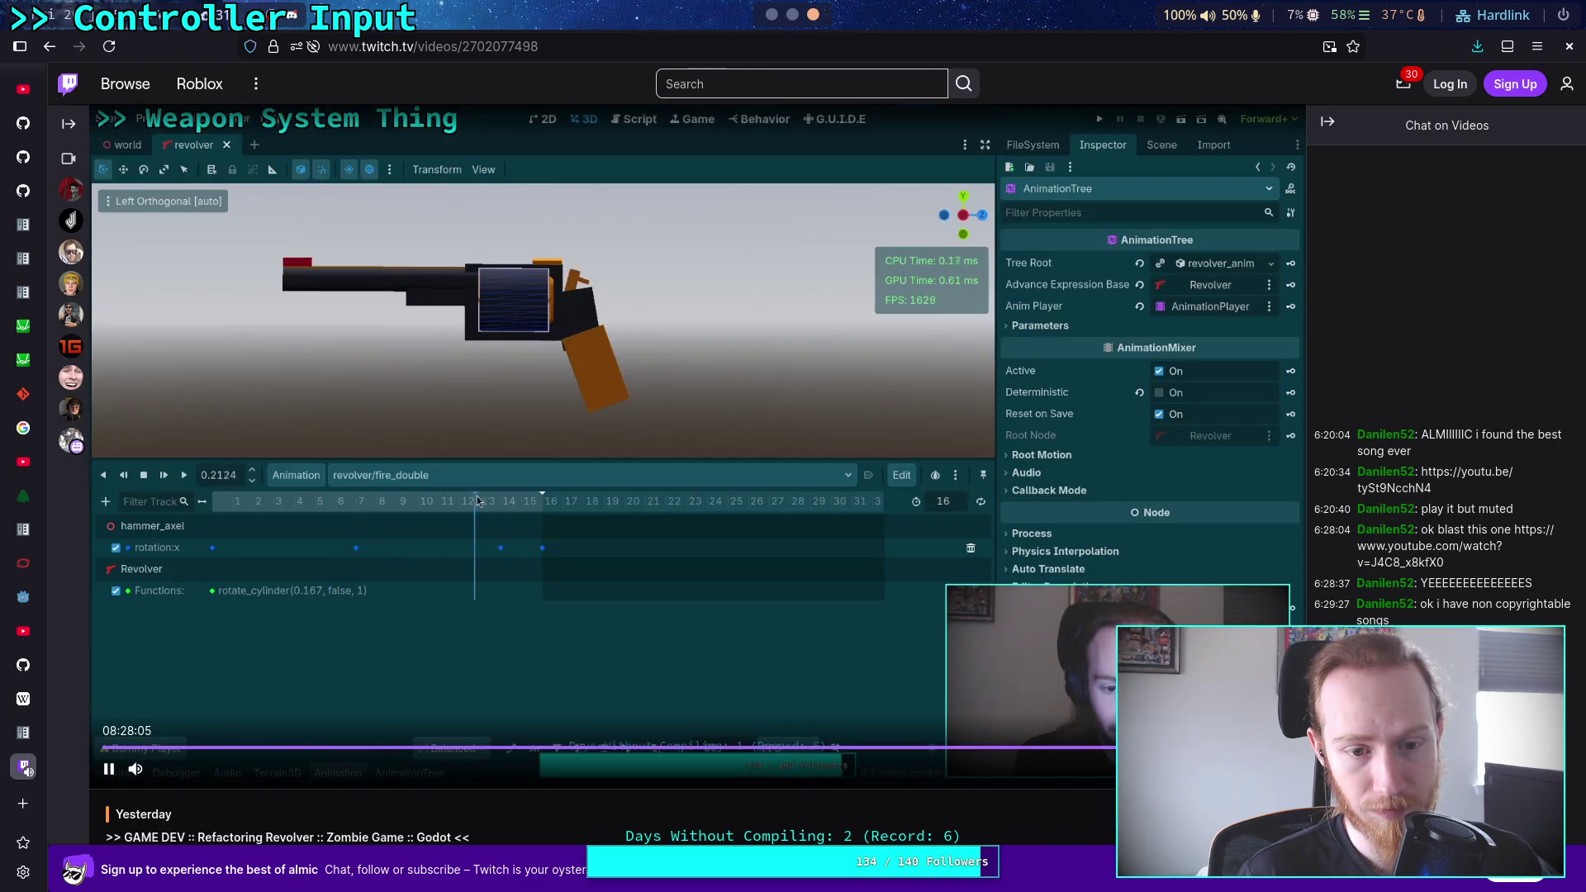
# Skip further through the replay, pause at 08:29:37, and return to the GitHub commit diff
pyautogui.press('Right')
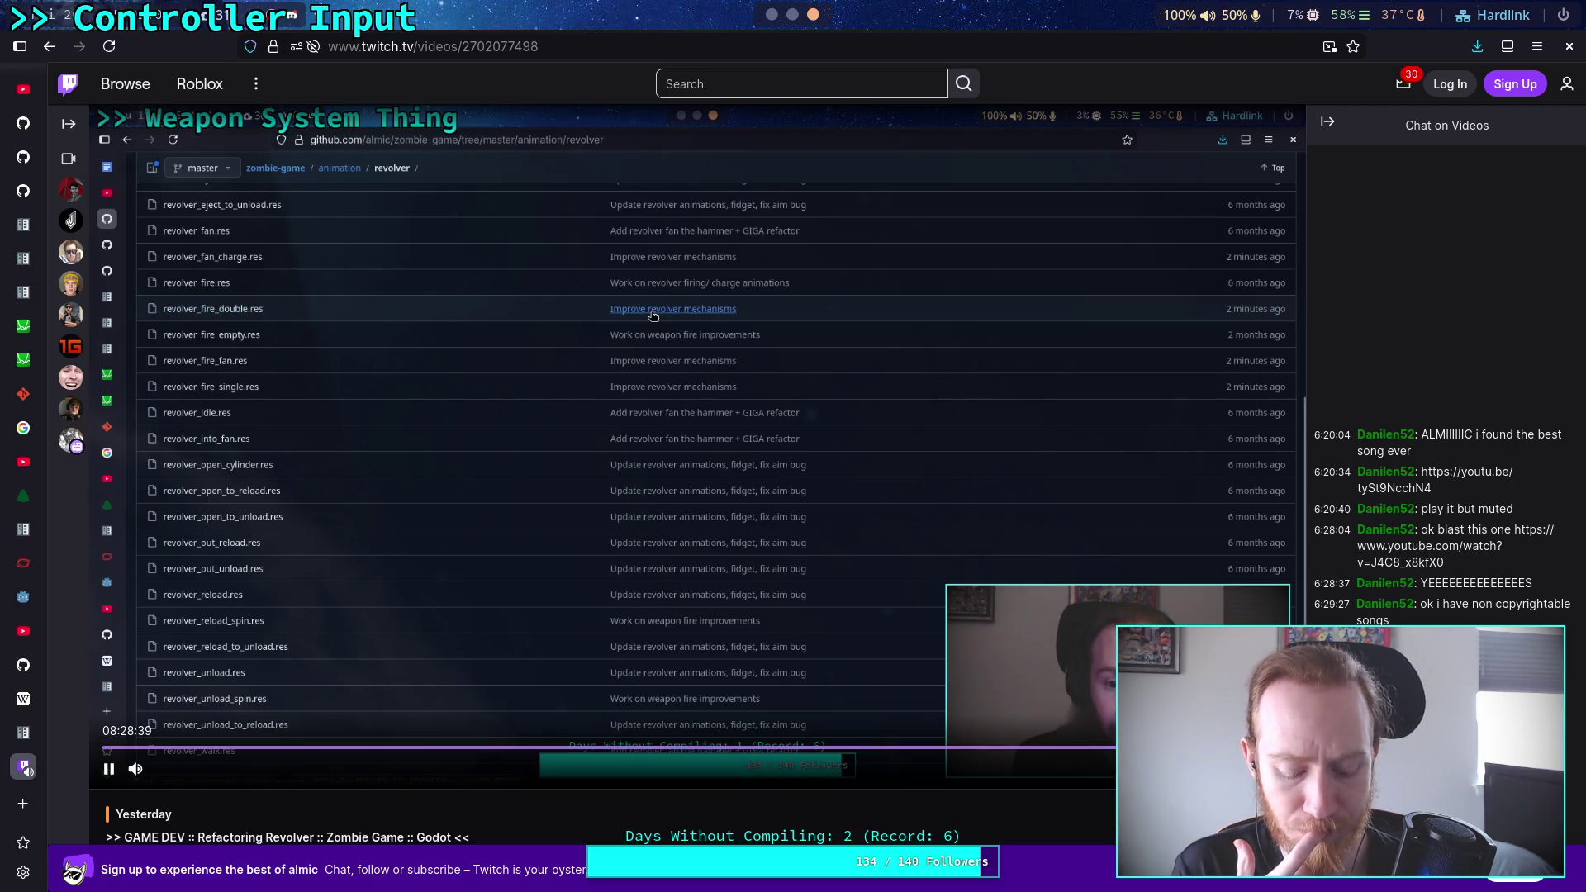
pyautogui.press('Right')
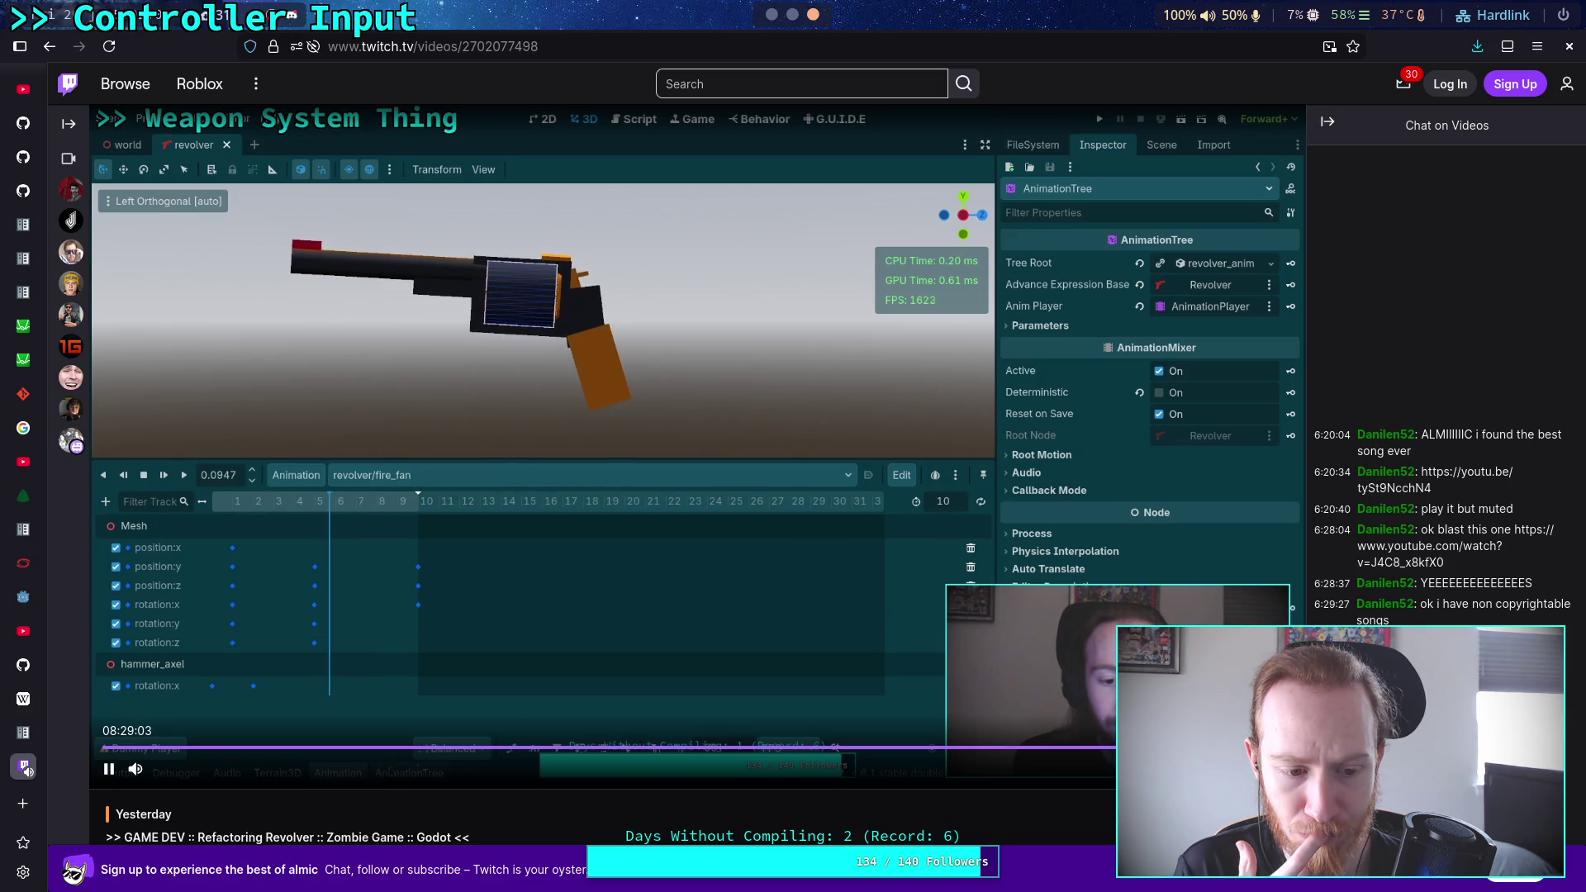
pyautogui.press('Right')
pyautogui.press('Right')
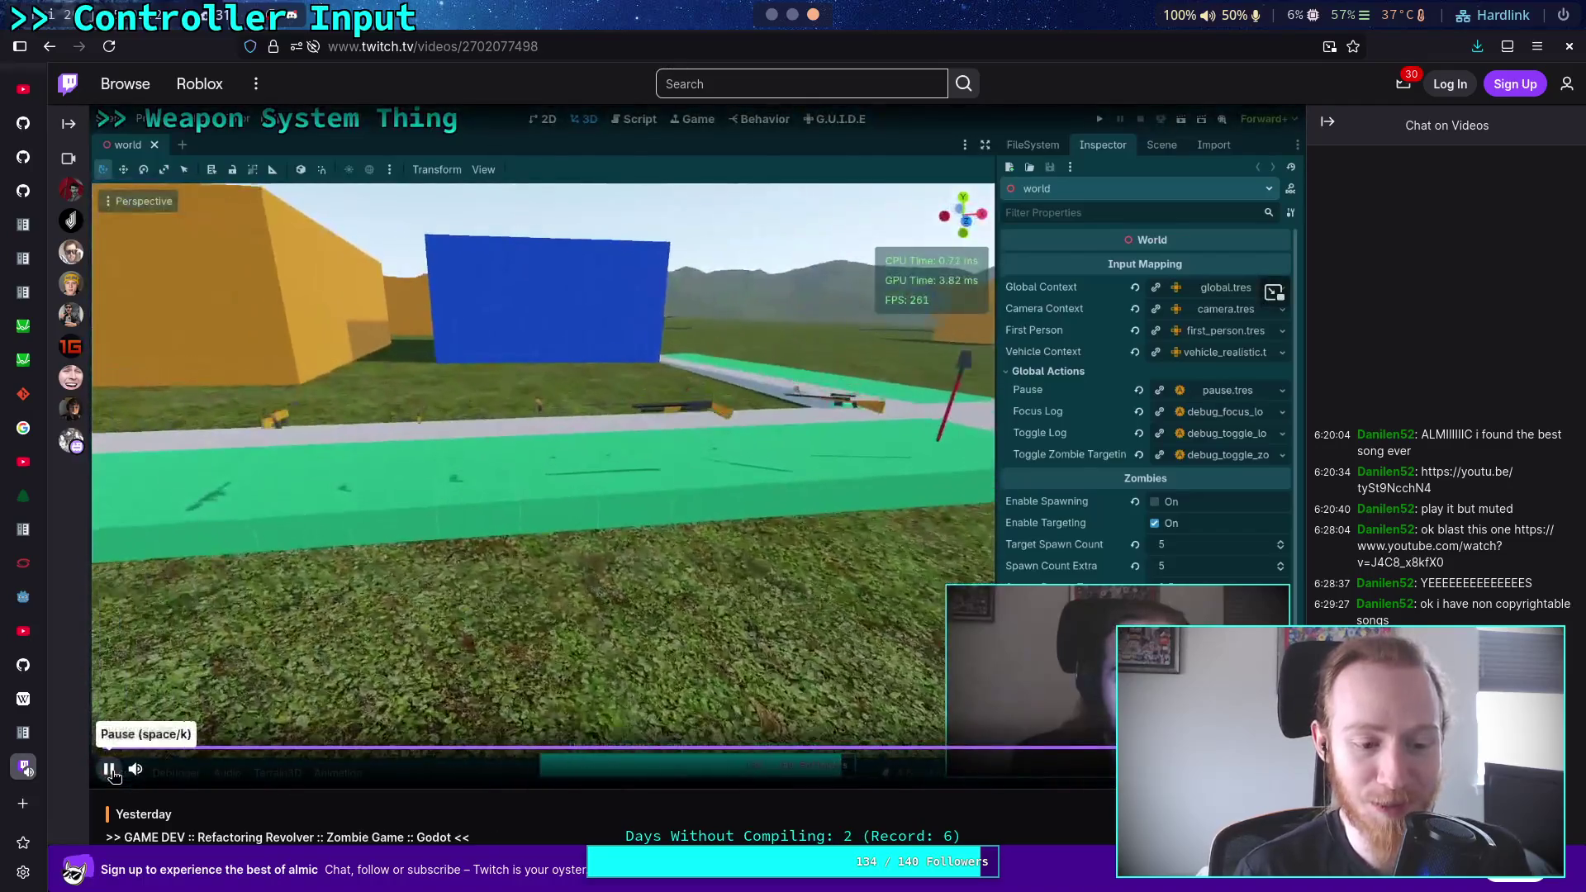
pyautogui.click(109, 769)
pyautogui.click(23, 122)
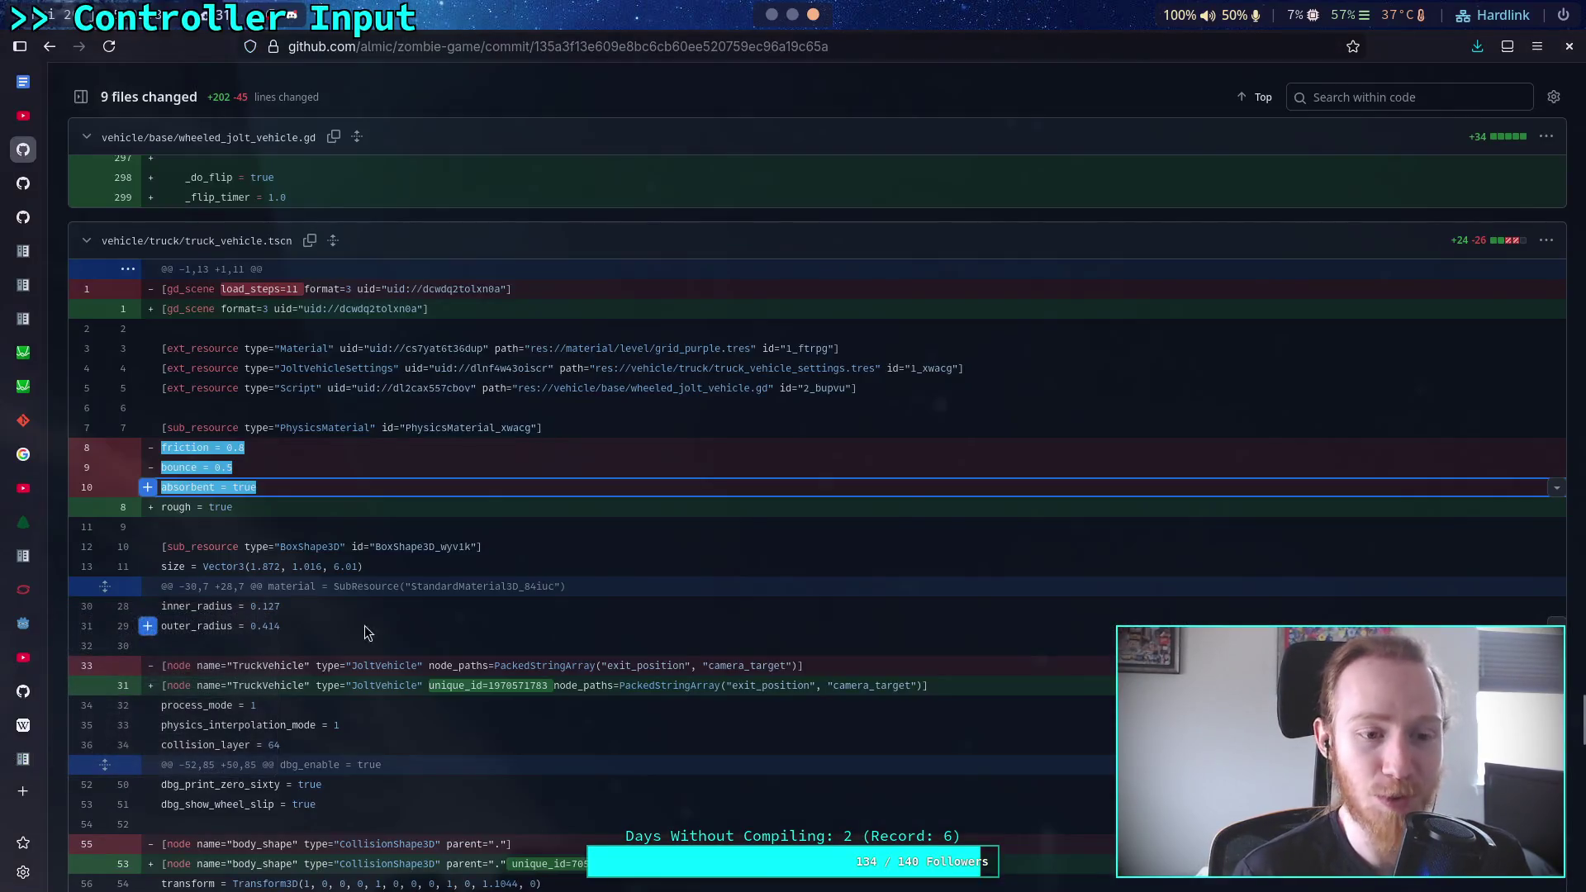
# Run git status to confirm master matches origin with only six untracked .tres files
pyautogui.press('super+1')
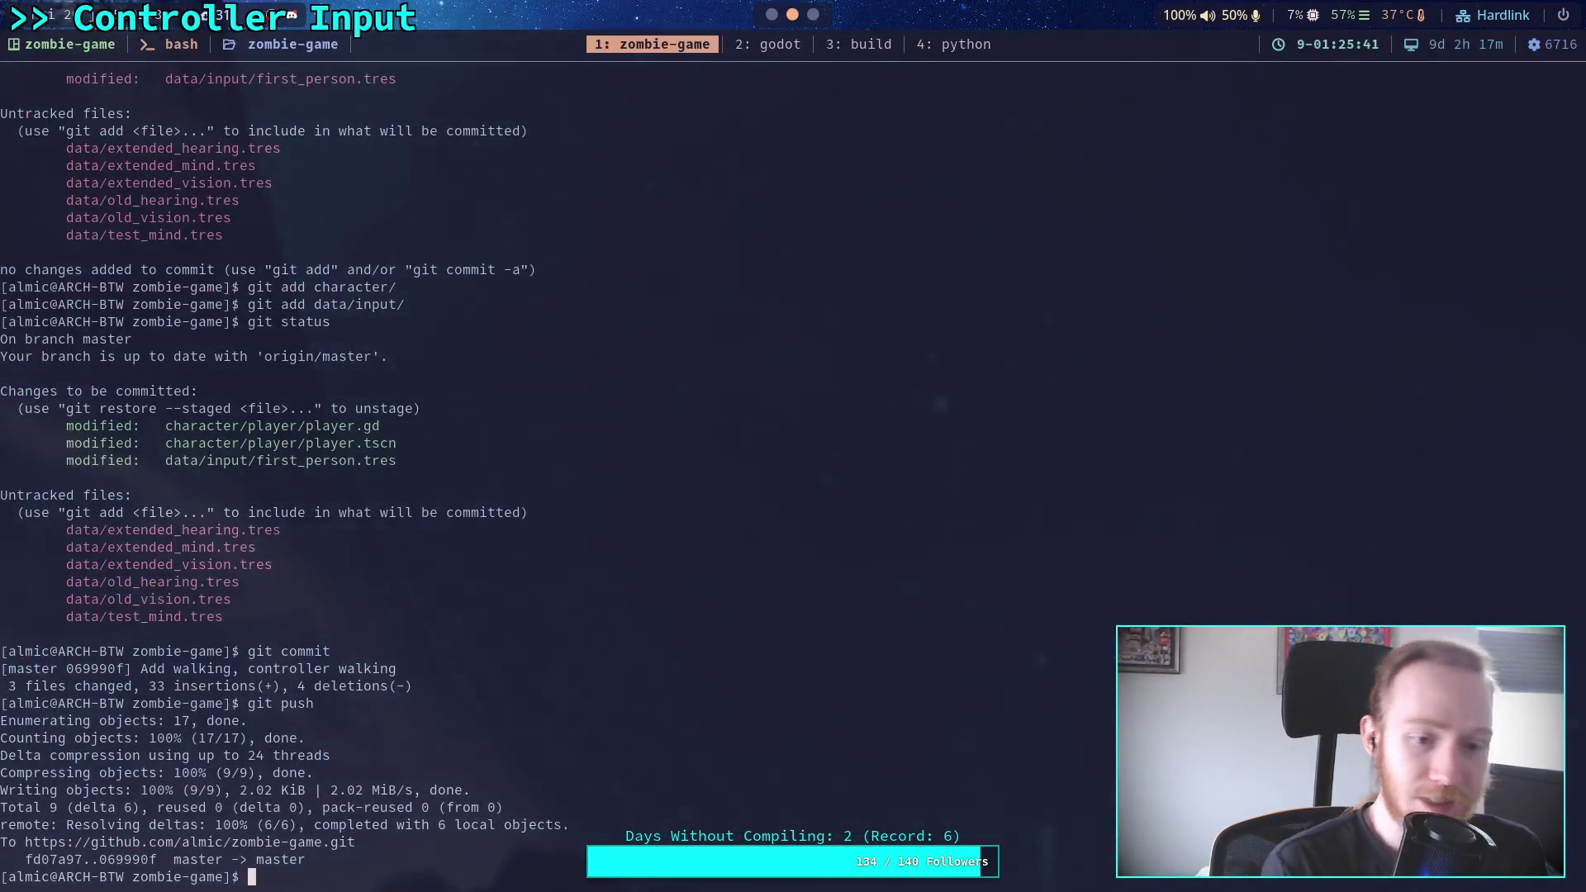
pyautogui.press('super+2')
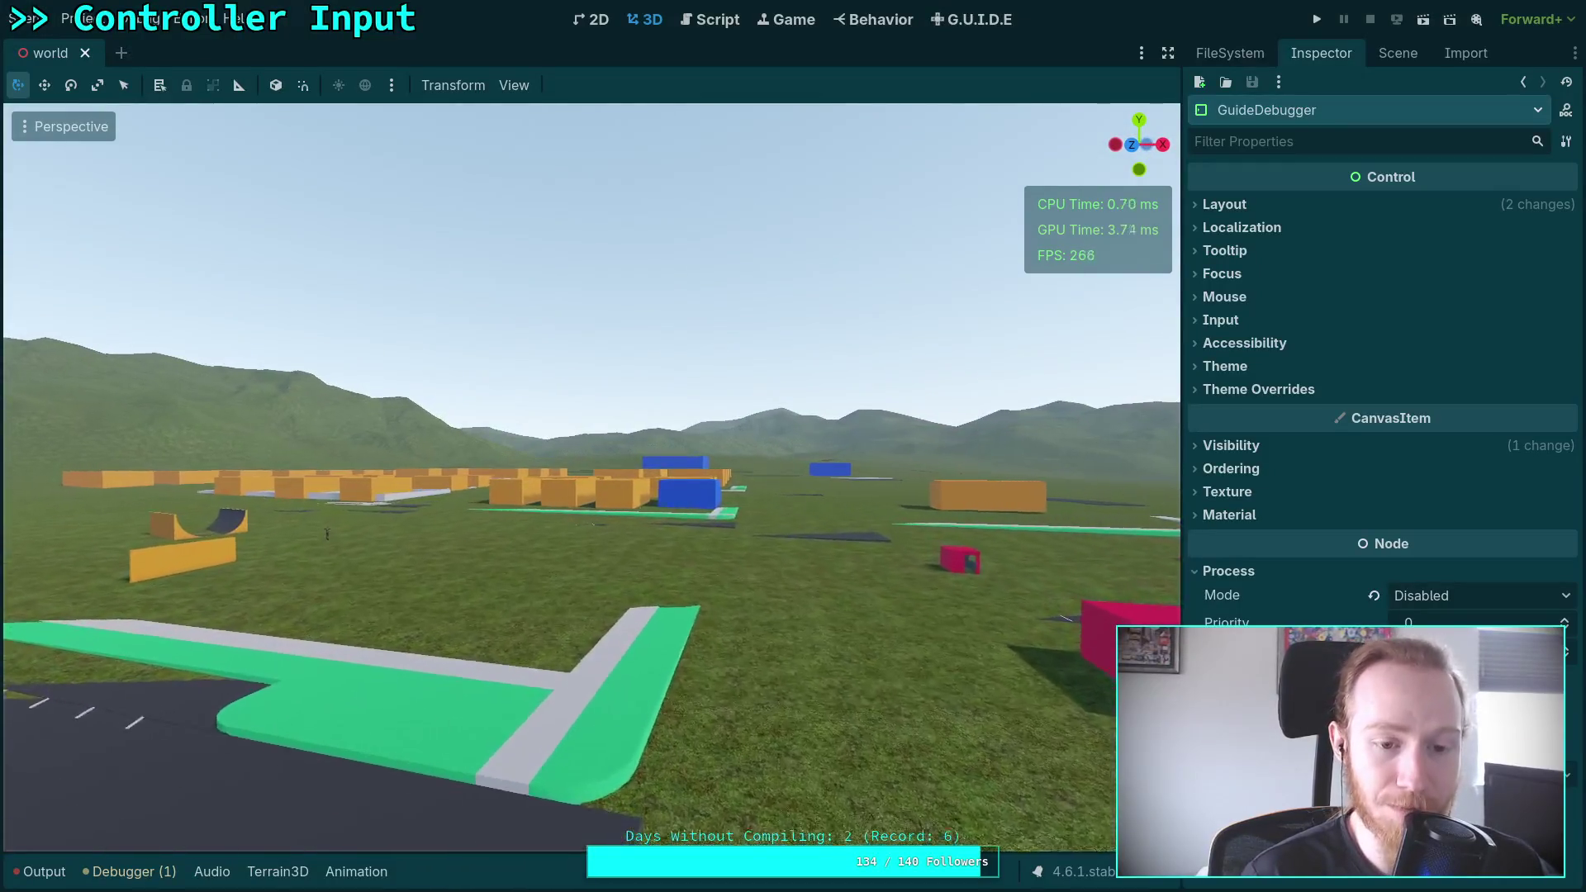
pyautogui.scroll(3, 591, 477)
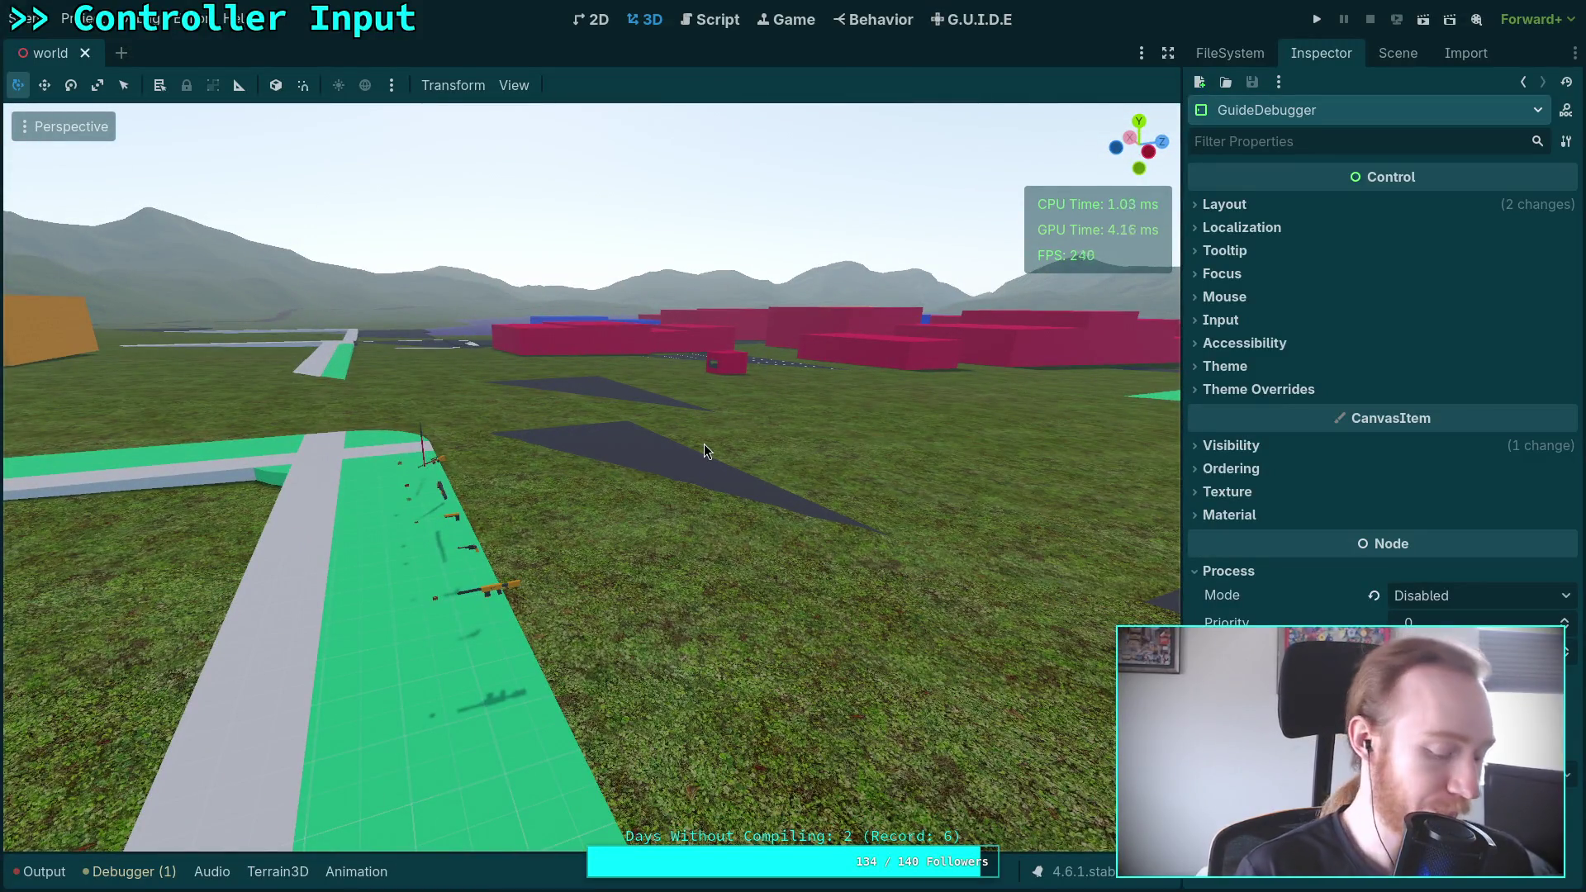
pyautogui.press('super+1')
pyautogui.write('git status')
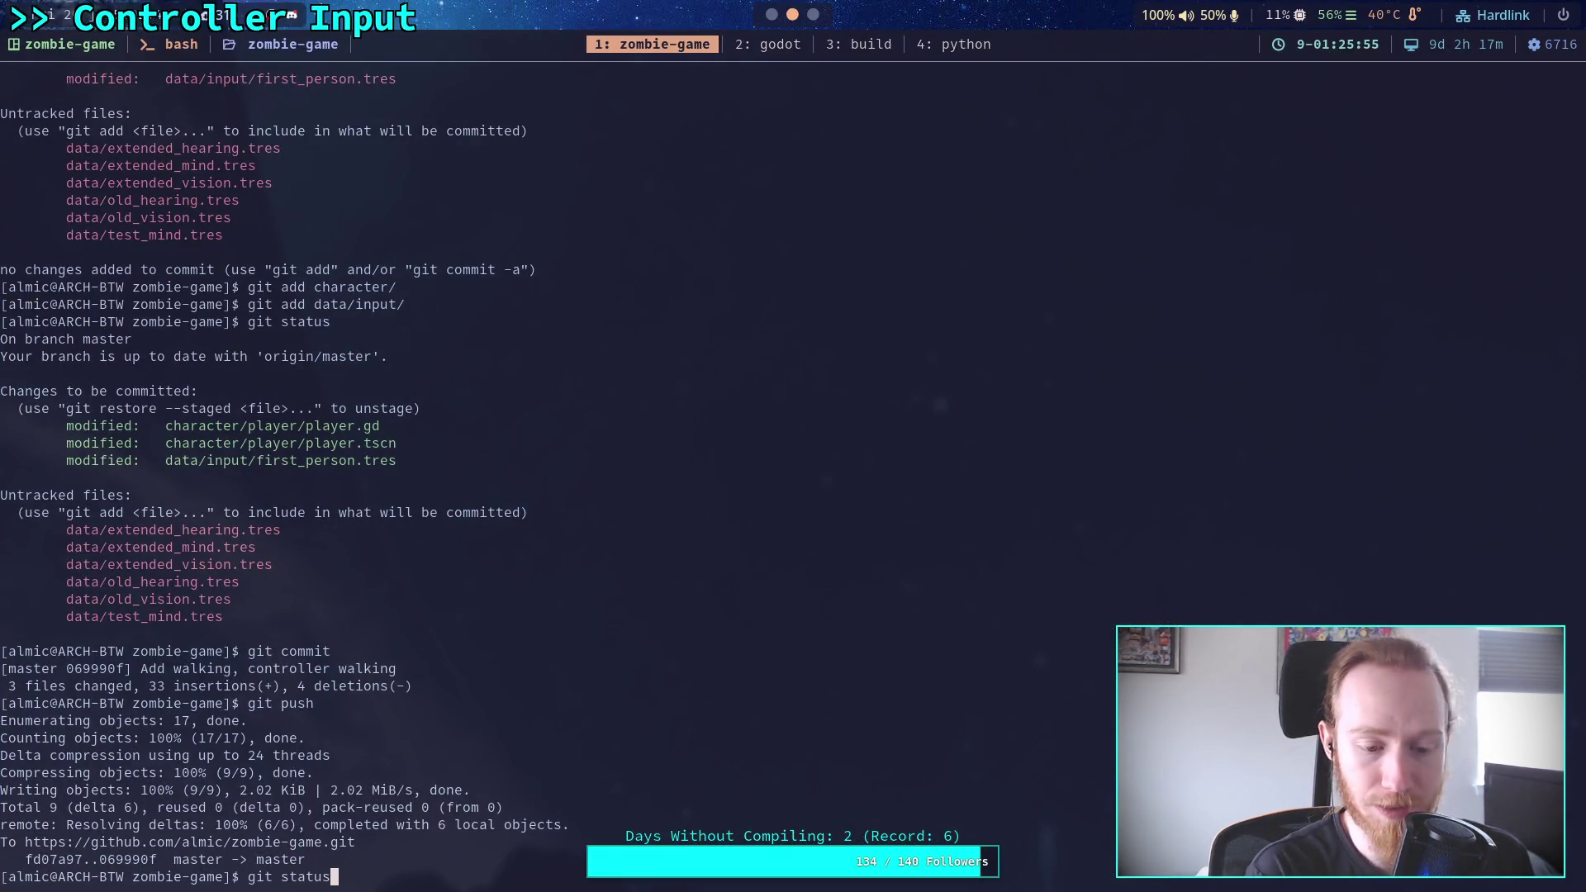
pyautogui.press('Return')
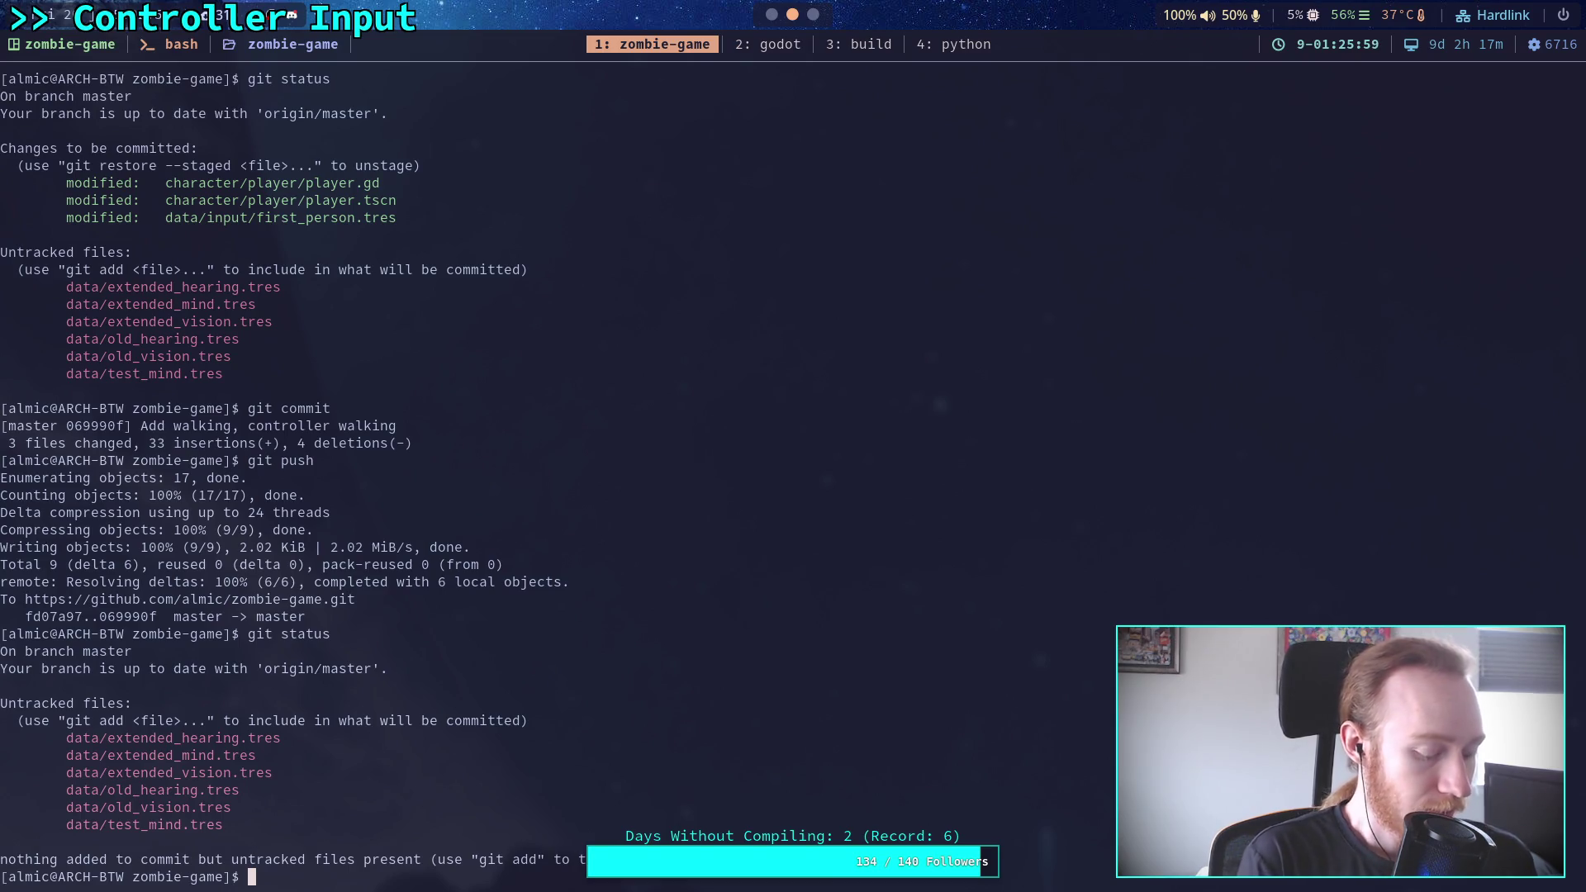
pyautogui.press('super+2')
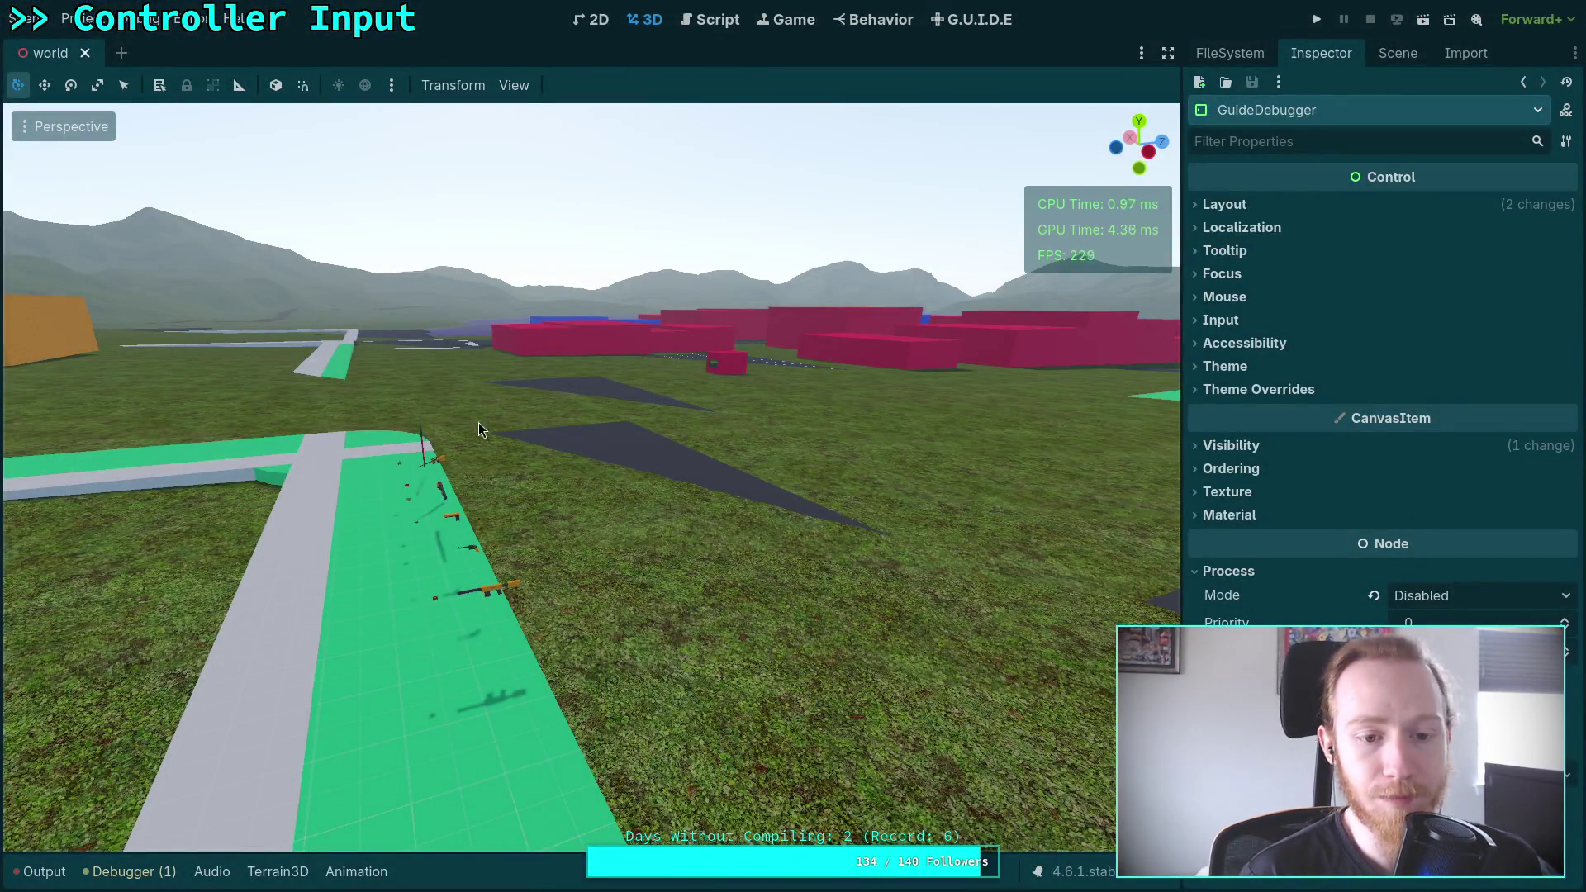
# Close all open scripts from the script list's context menu
pyautogui.moveTo(649, 548)
pyautogui.mouseDown()
pyautogui.moveTo(677, 661)
pyautogui.moveTo(595, 562)
pyautogui.moveTo(578, 595)
pyautogui.moveTo(578, 578)
pyautogui.mouseUp()
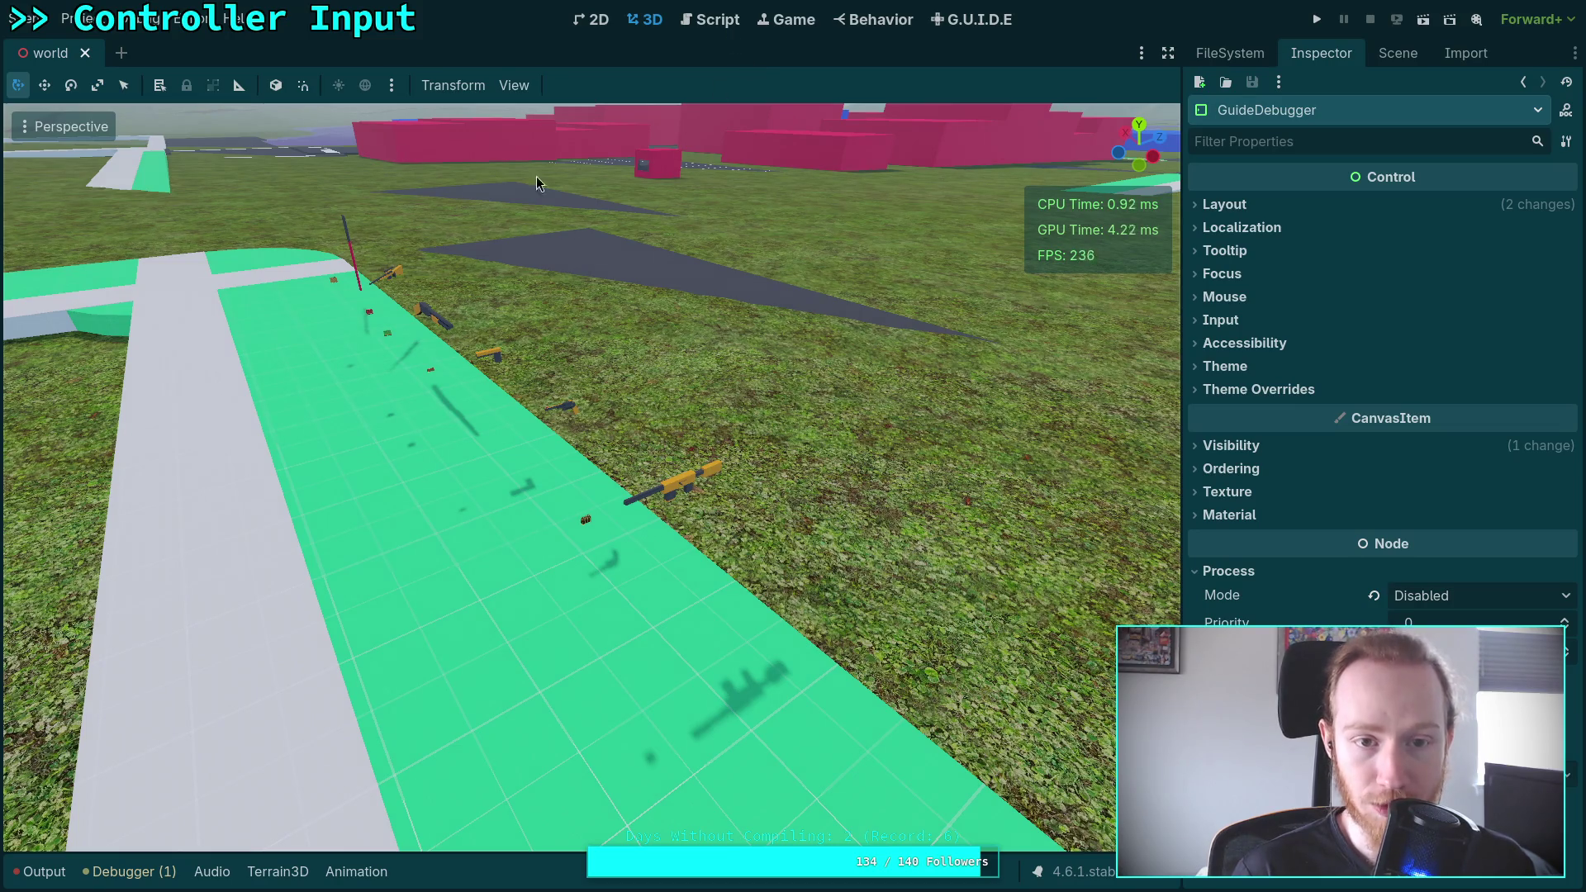
pyautogui.click(706, 24)
pyautogui.rightClick(104, 204)
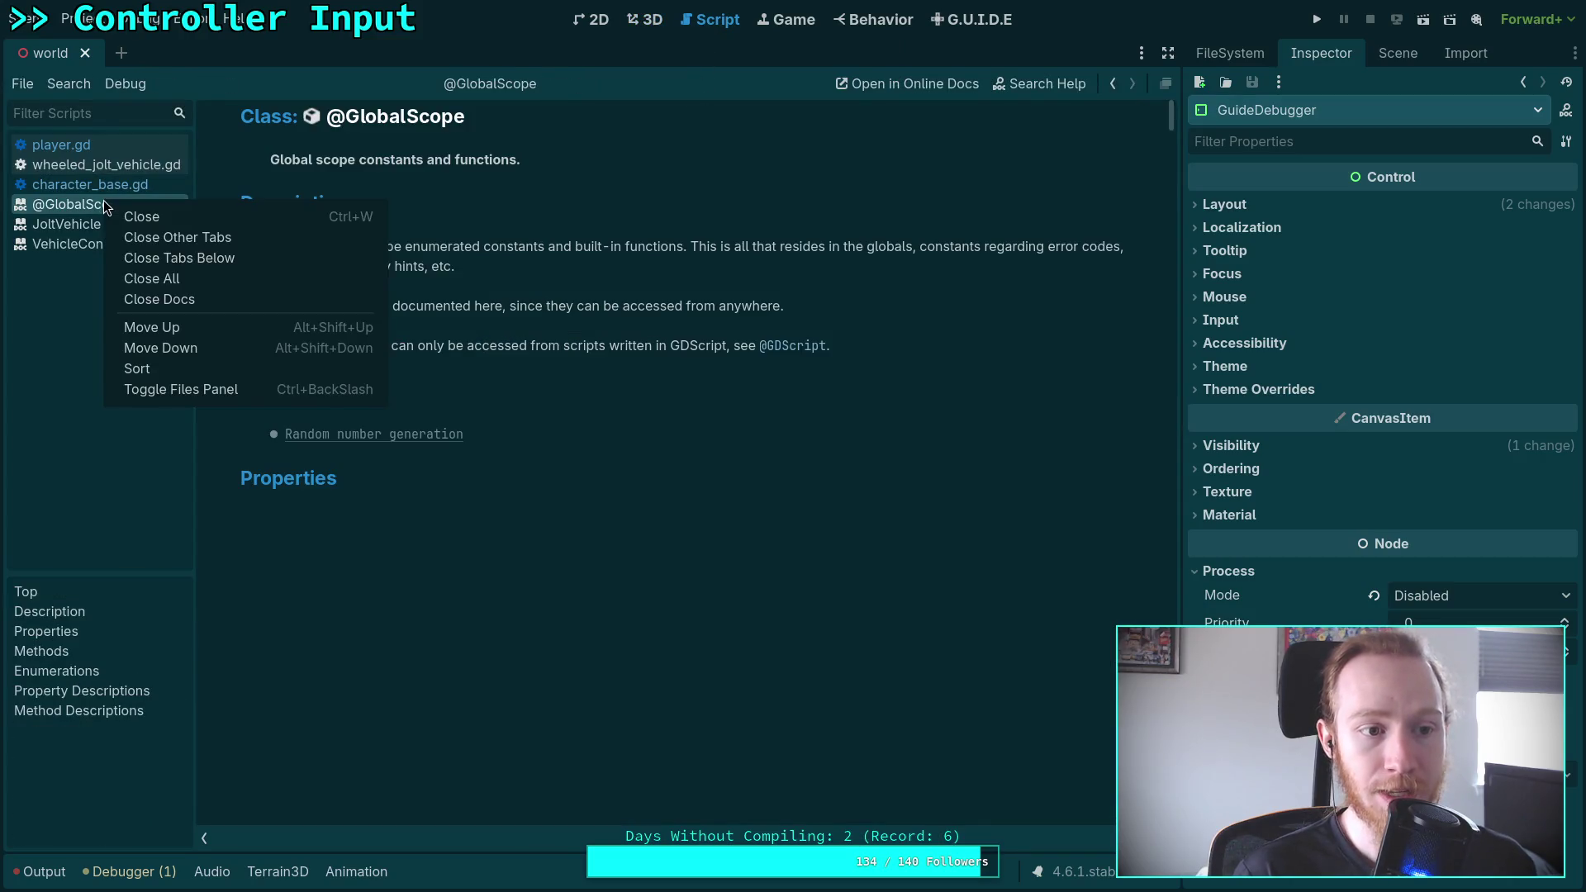
pyautogui.click(185, 281)
# Open pistol.tscn from the scene folder in the FileSystem dock
pyautogui.click(646, 22)
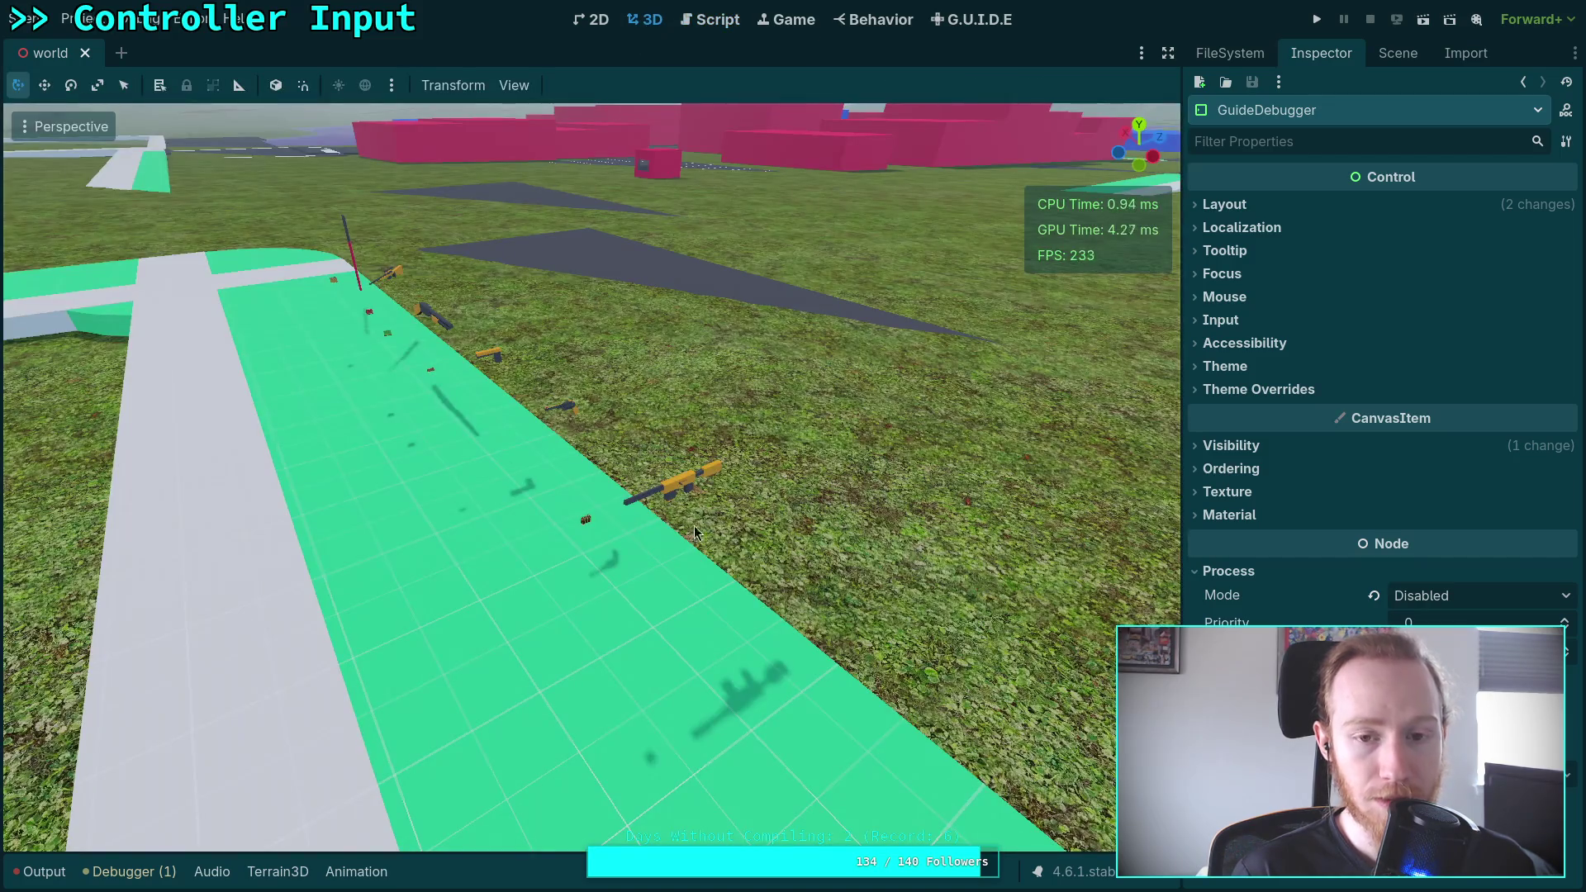
pyautogui.click(1229, 55)
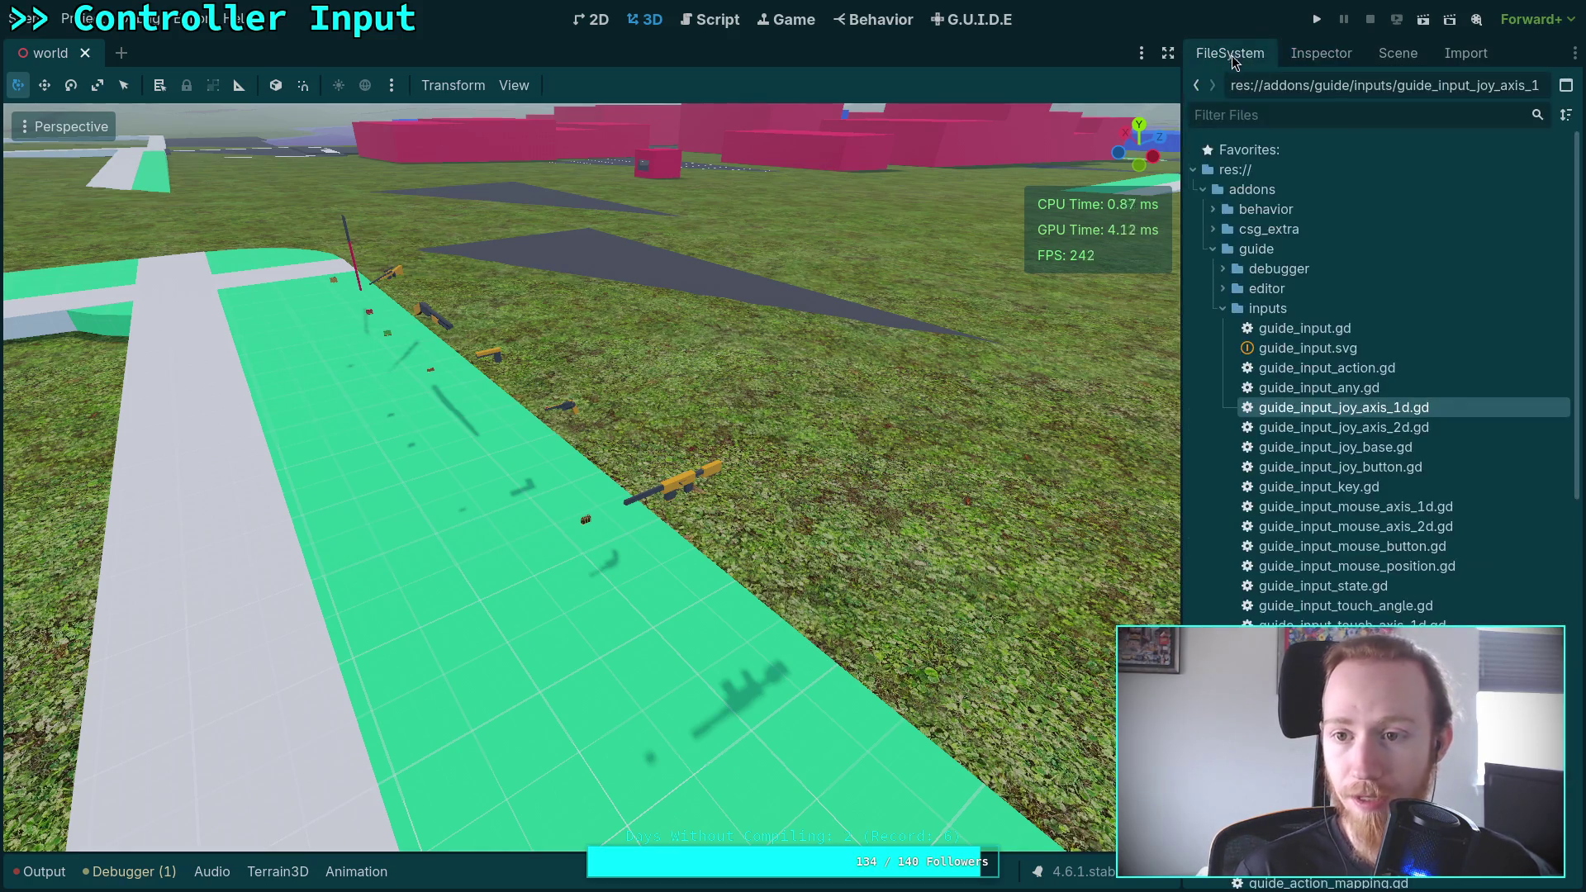
pyautogui.click(1204, 189)
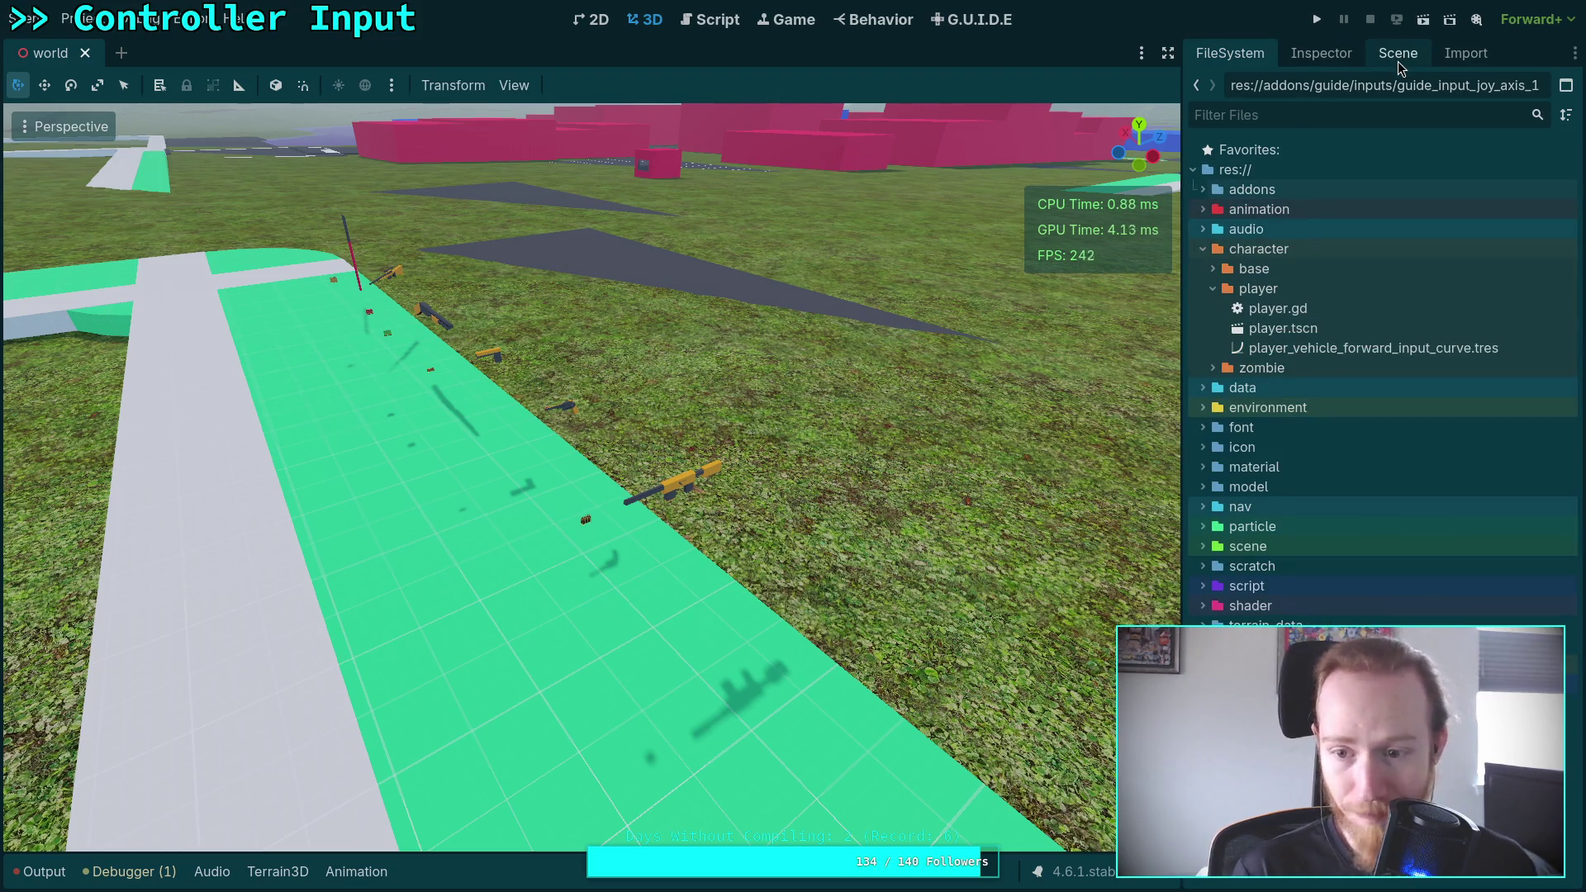
pyautogui.click(1203, 546)
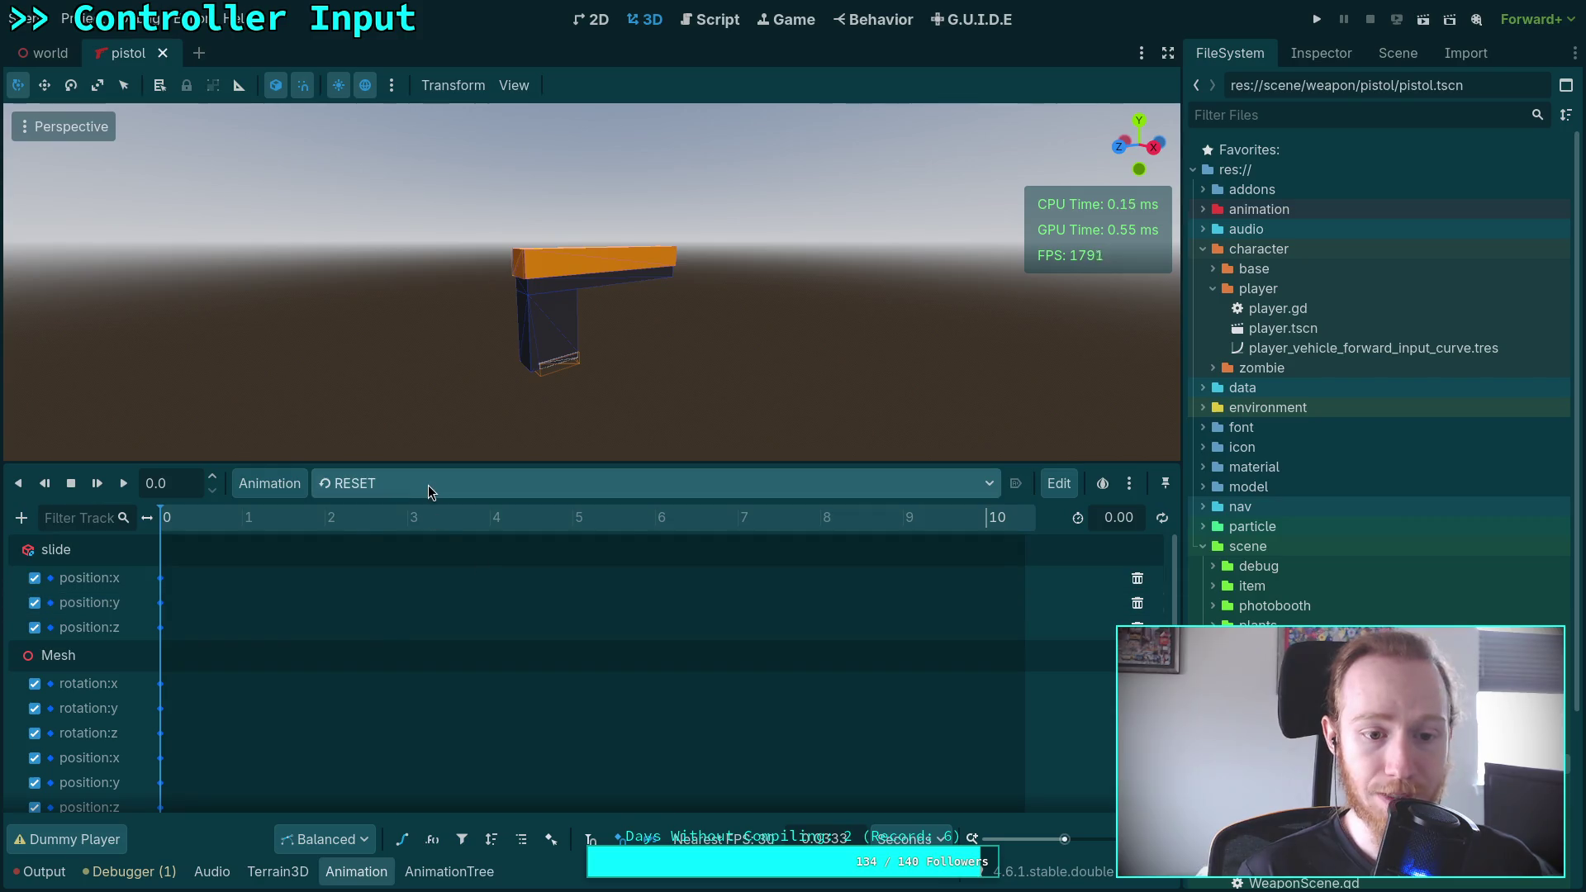
pyautogui.click(427, 484)
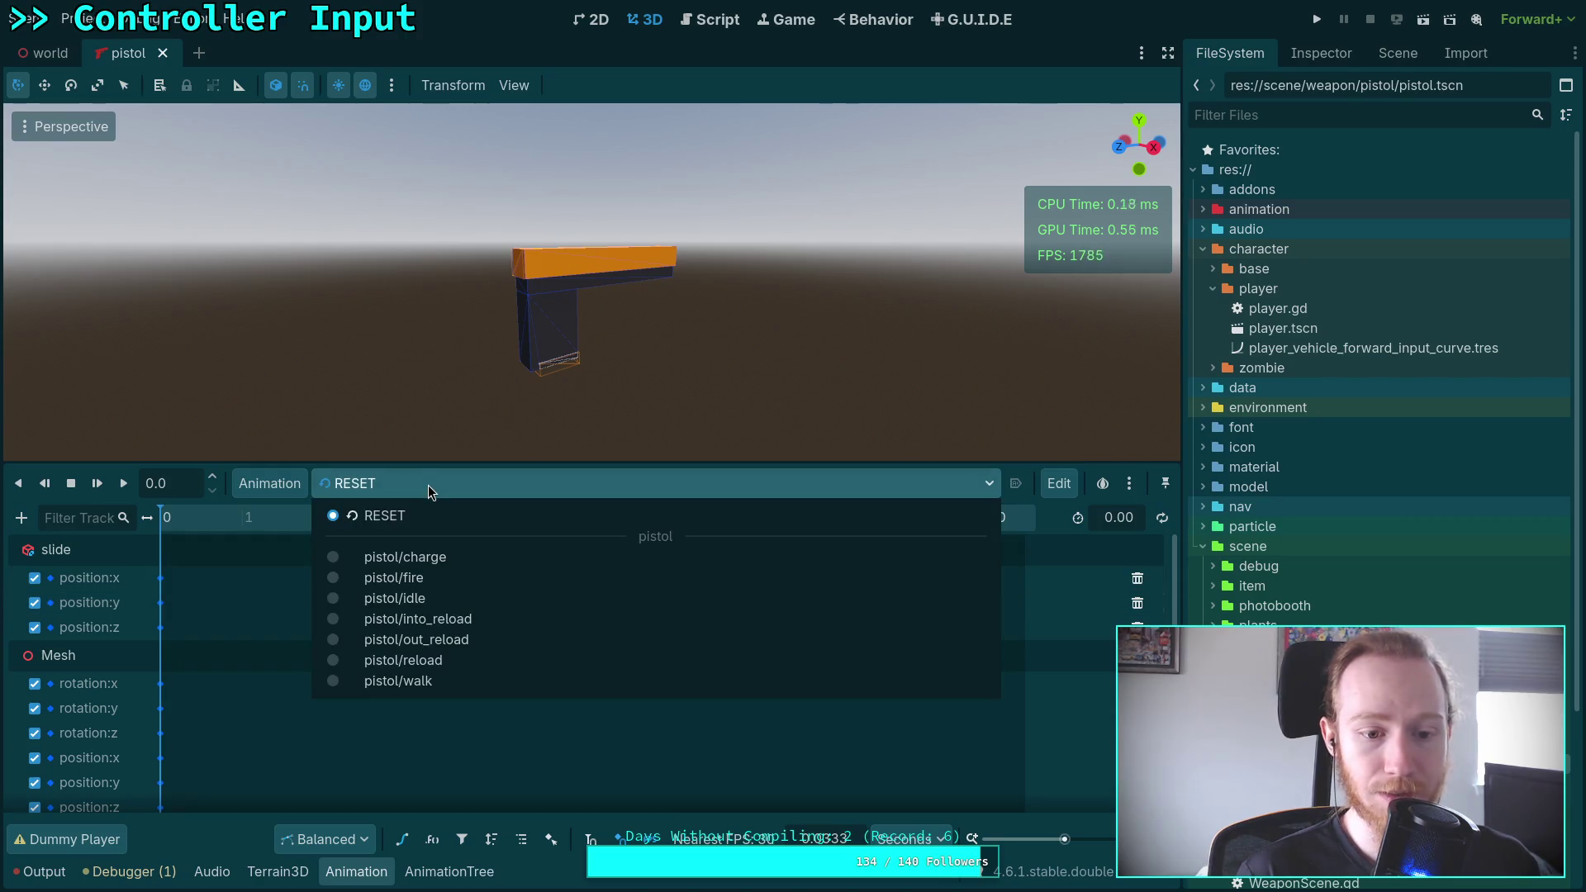
# Delete the idle and walk states from the pistol's AnimationTree StateMachine graph
pyautogui.click(440, 481)
pyautogui.click(449, 872)
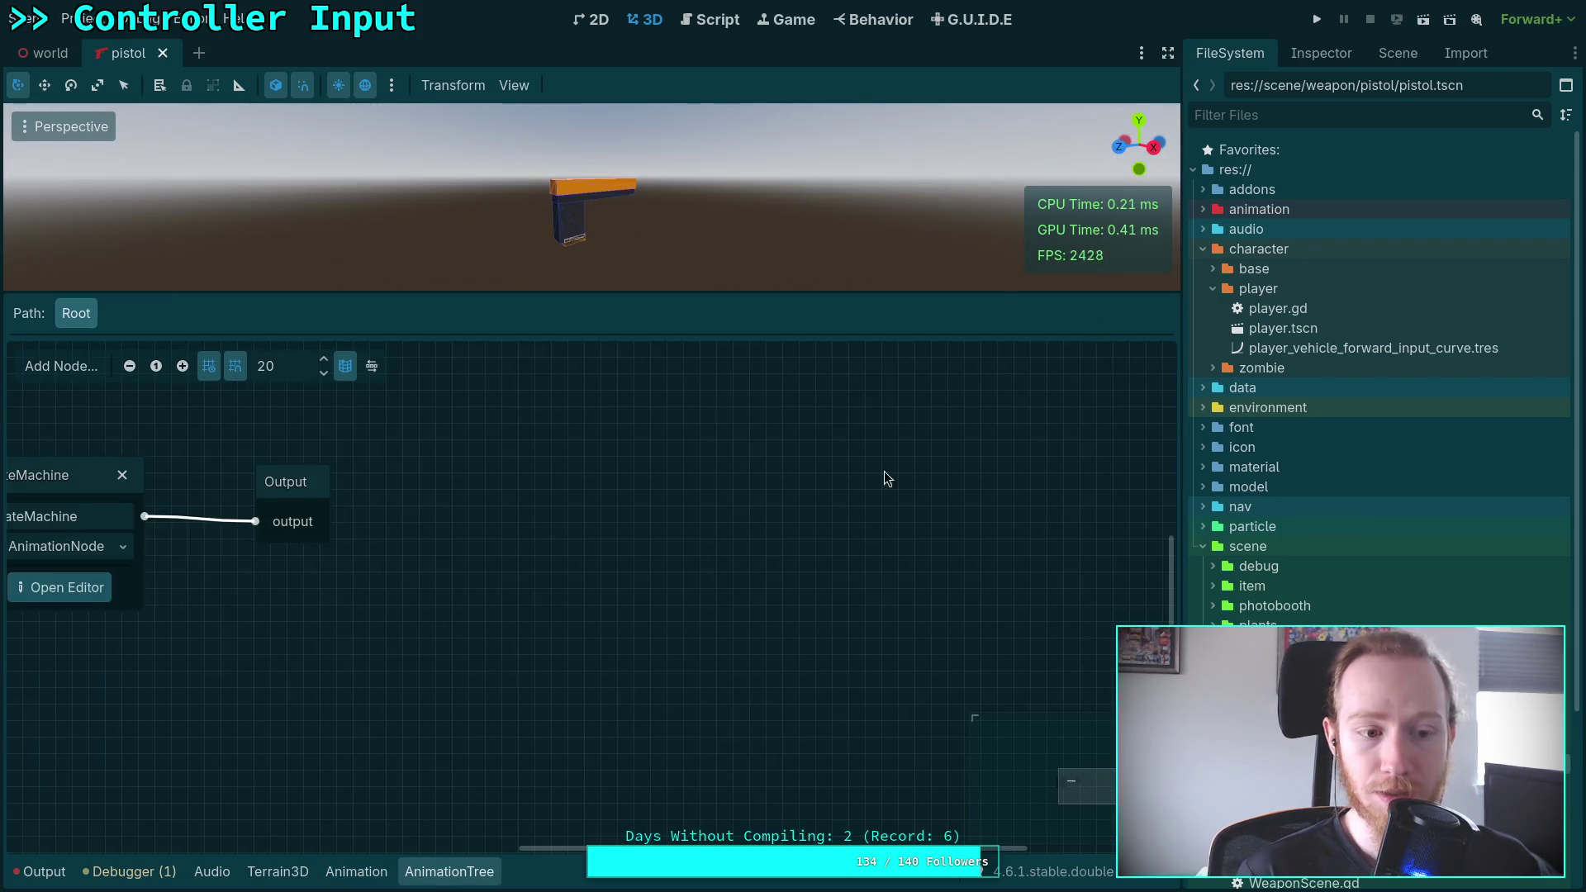
pyautogui.click(59, 588)
pyautogui.click(1398, 53)
pyautogui.moveTo(796, 453)
pyautogui.mouseDown()
pyautogui.moveTo(800, 623)
pyautogui.moveTo(779, 562)
pyautogui.mouseUp()
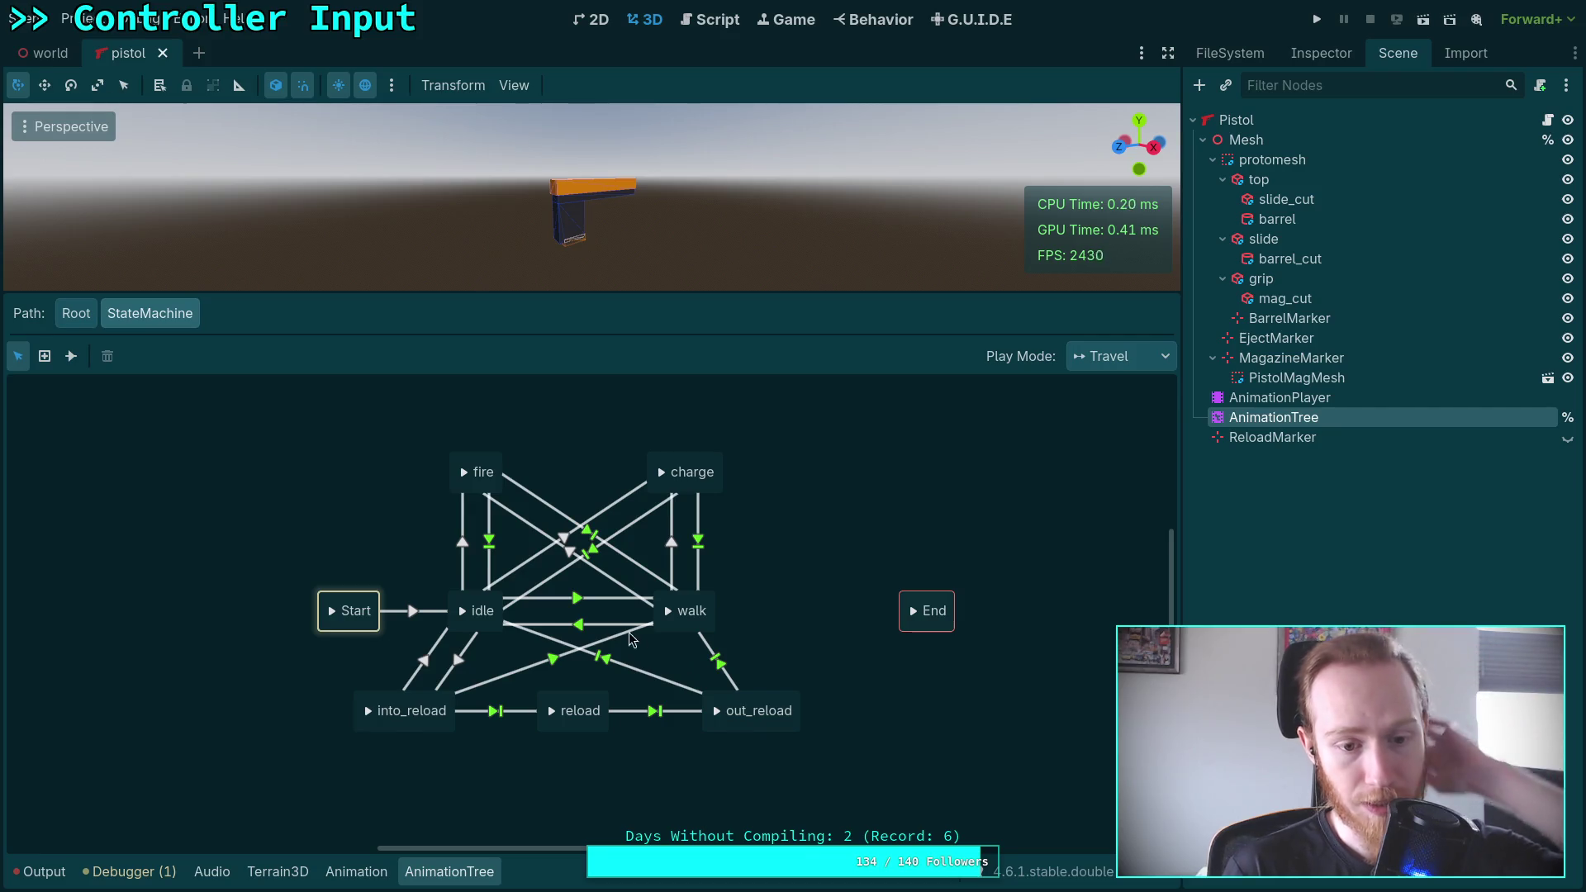
pyautogui.click(490, 604)
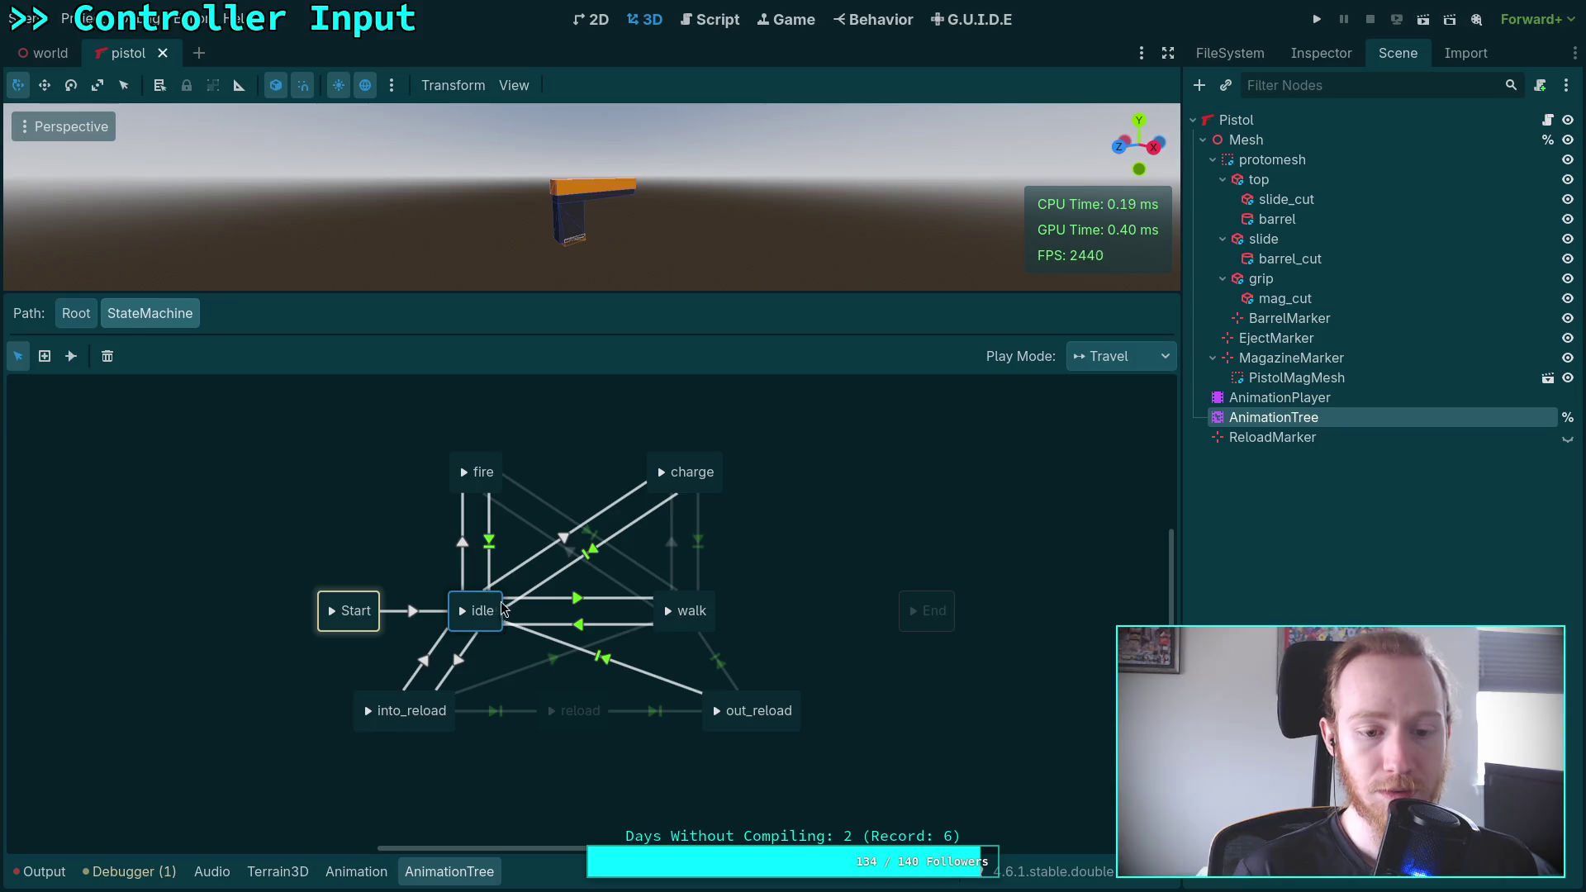
pyautogui.press('Delete')
pyautogui.click(692, 610)
pyautogui.press('Delete')
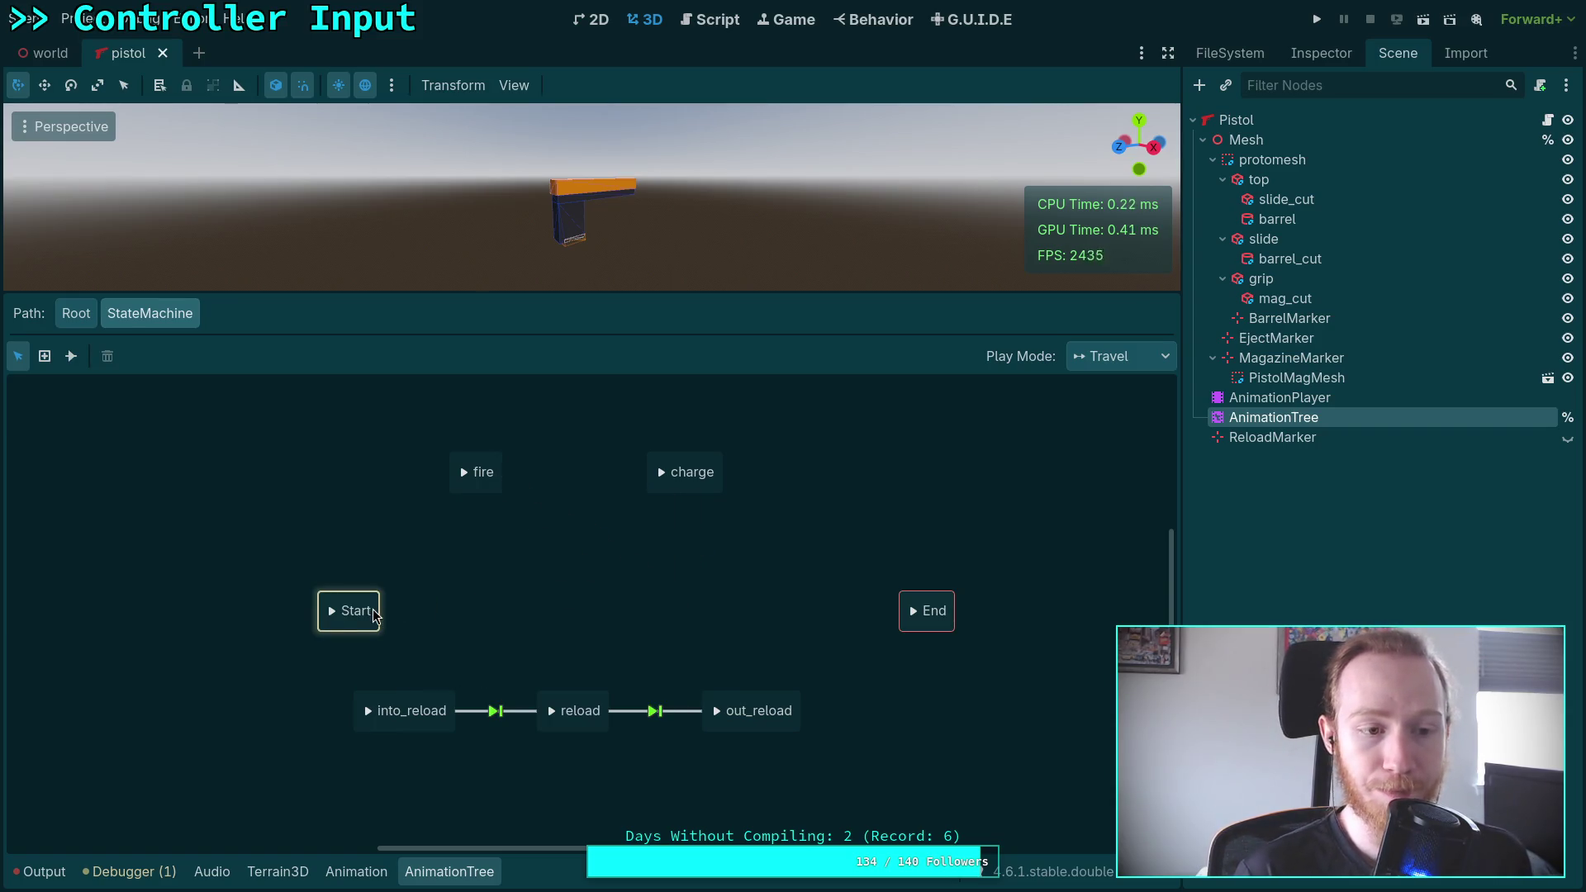
# Connect Start to the fire and charge states with new transitions
pyautogui.click(71, 356)
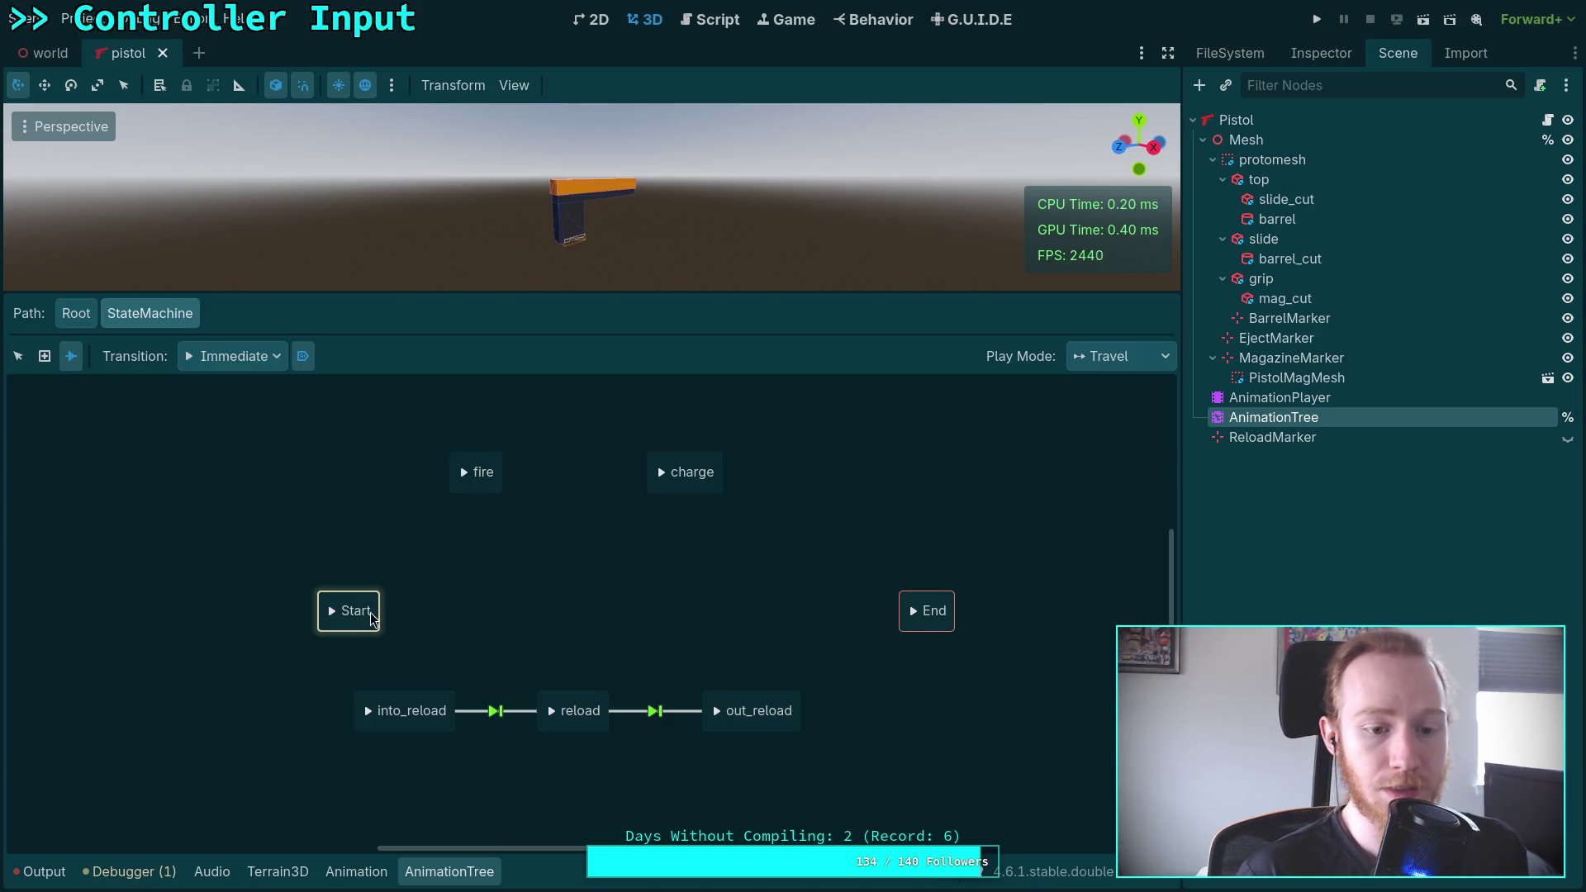
pyautogui.moveTo(376, 615); pyautogui.dragTo(479, 475)
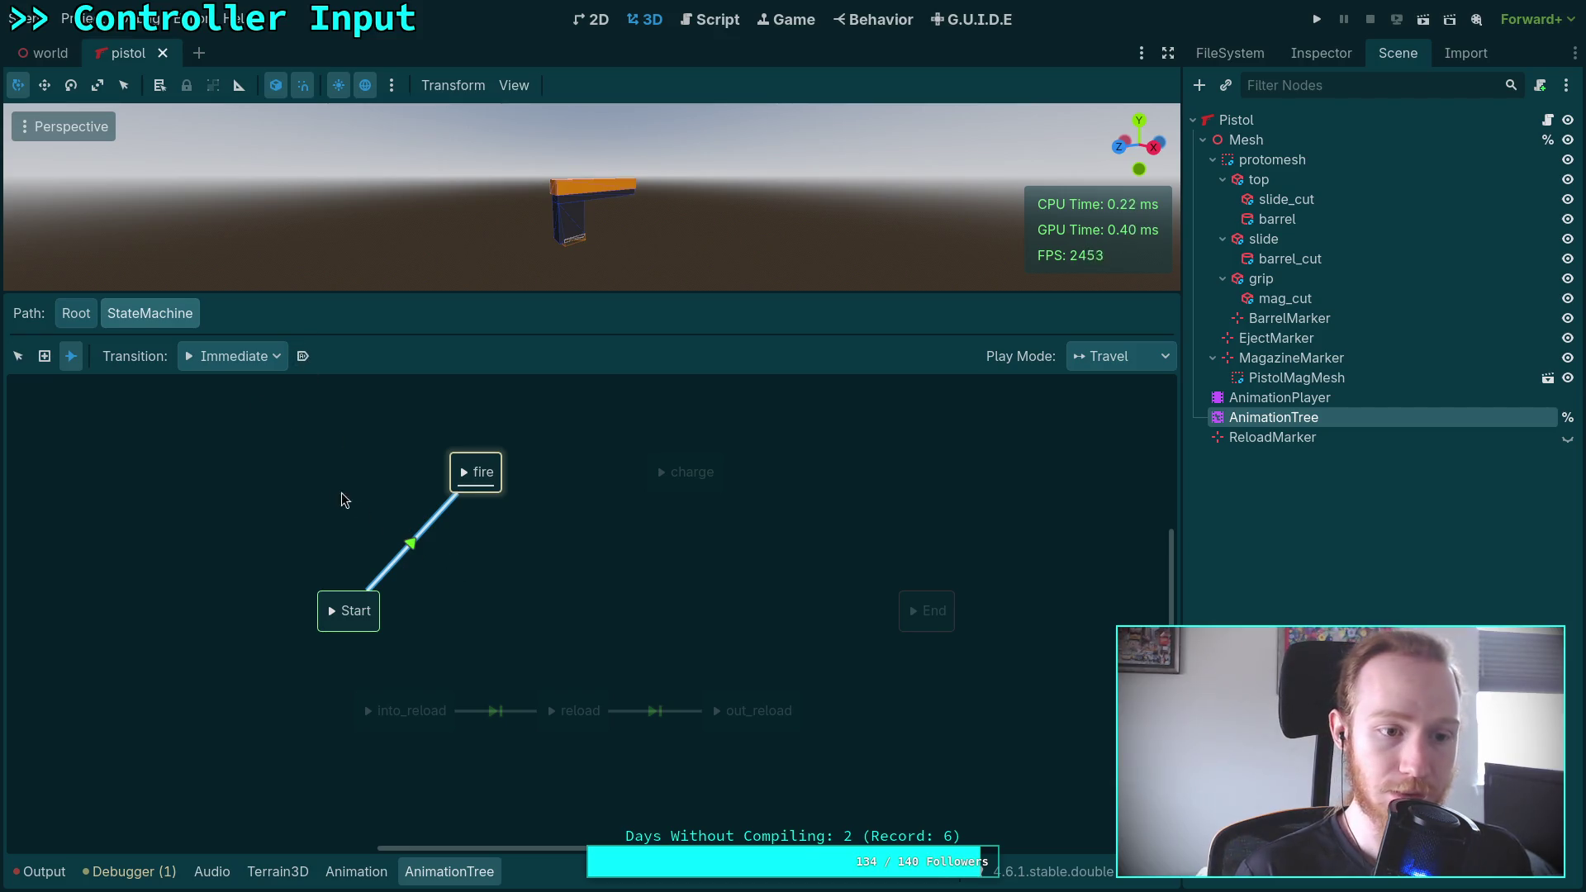
pyautogui.press('Delete')
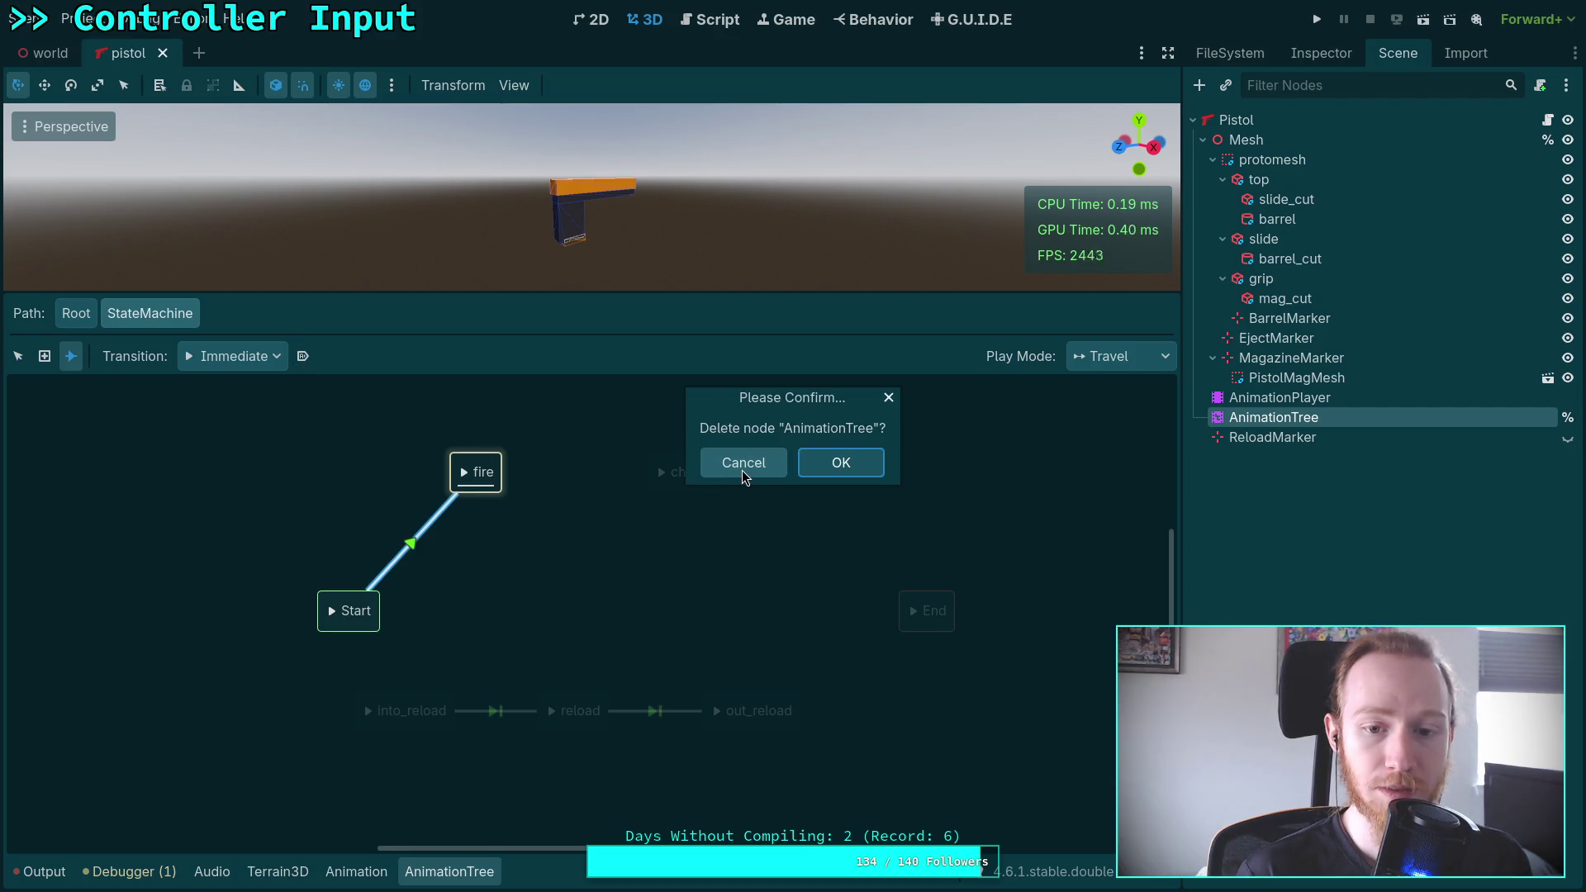
pyautogui.click(743, 462)
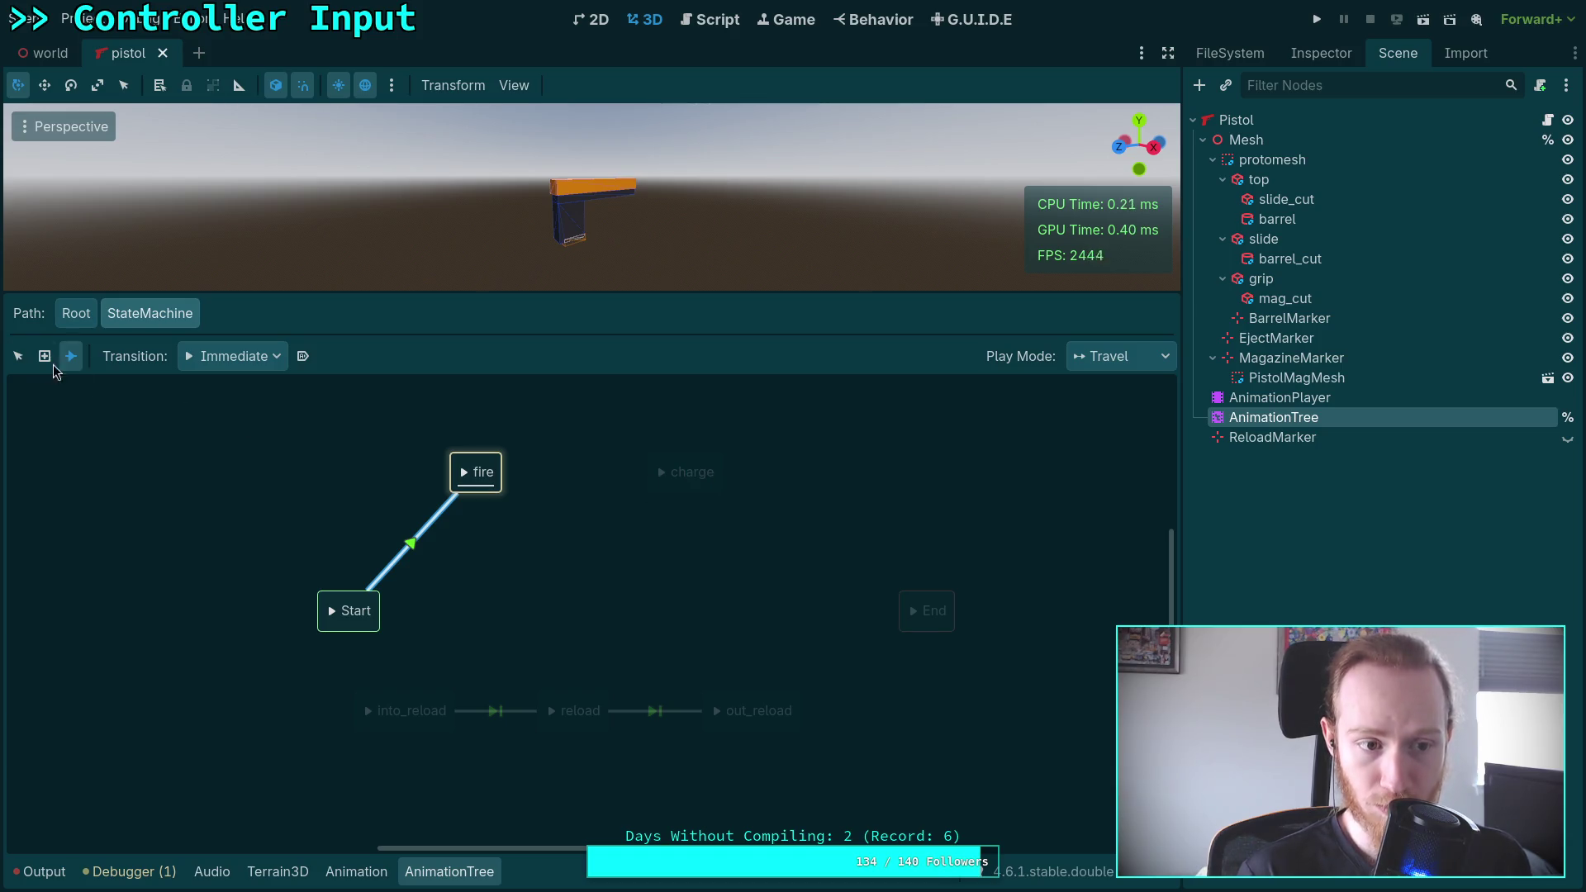
pyautogui.click(18, 356)
pyautogui.press('Delete')
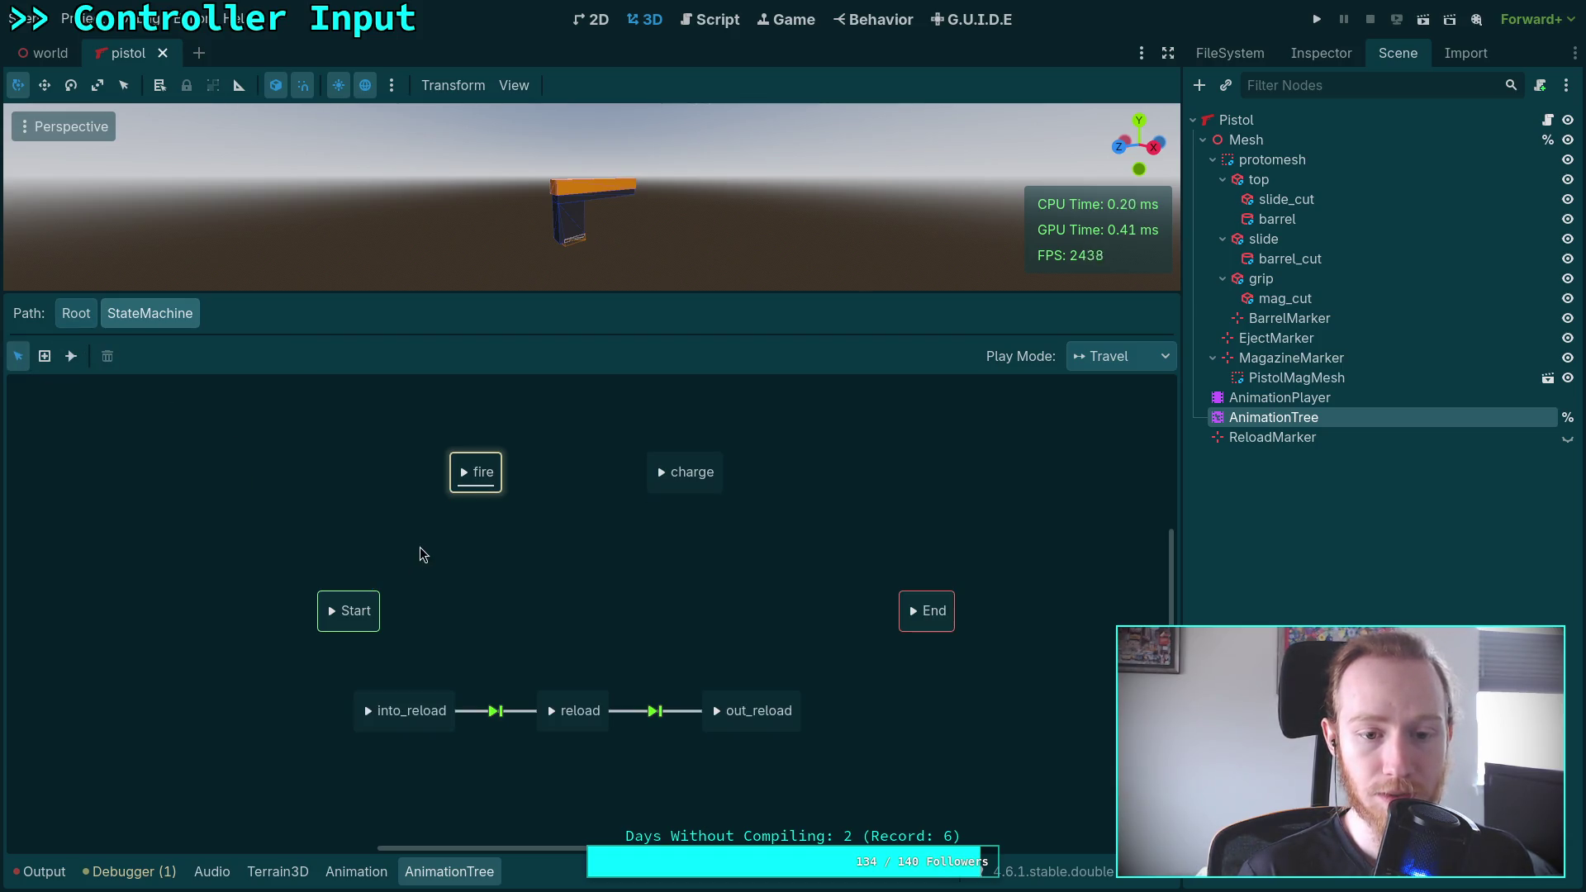
pyautogui.click(71, 356)
pyautogui.moveTo(348, 611); pyautogui.dragTo(476, 478)
pyautogui.moveTo(368, 607); pyautogui.dragTo(693, 473)
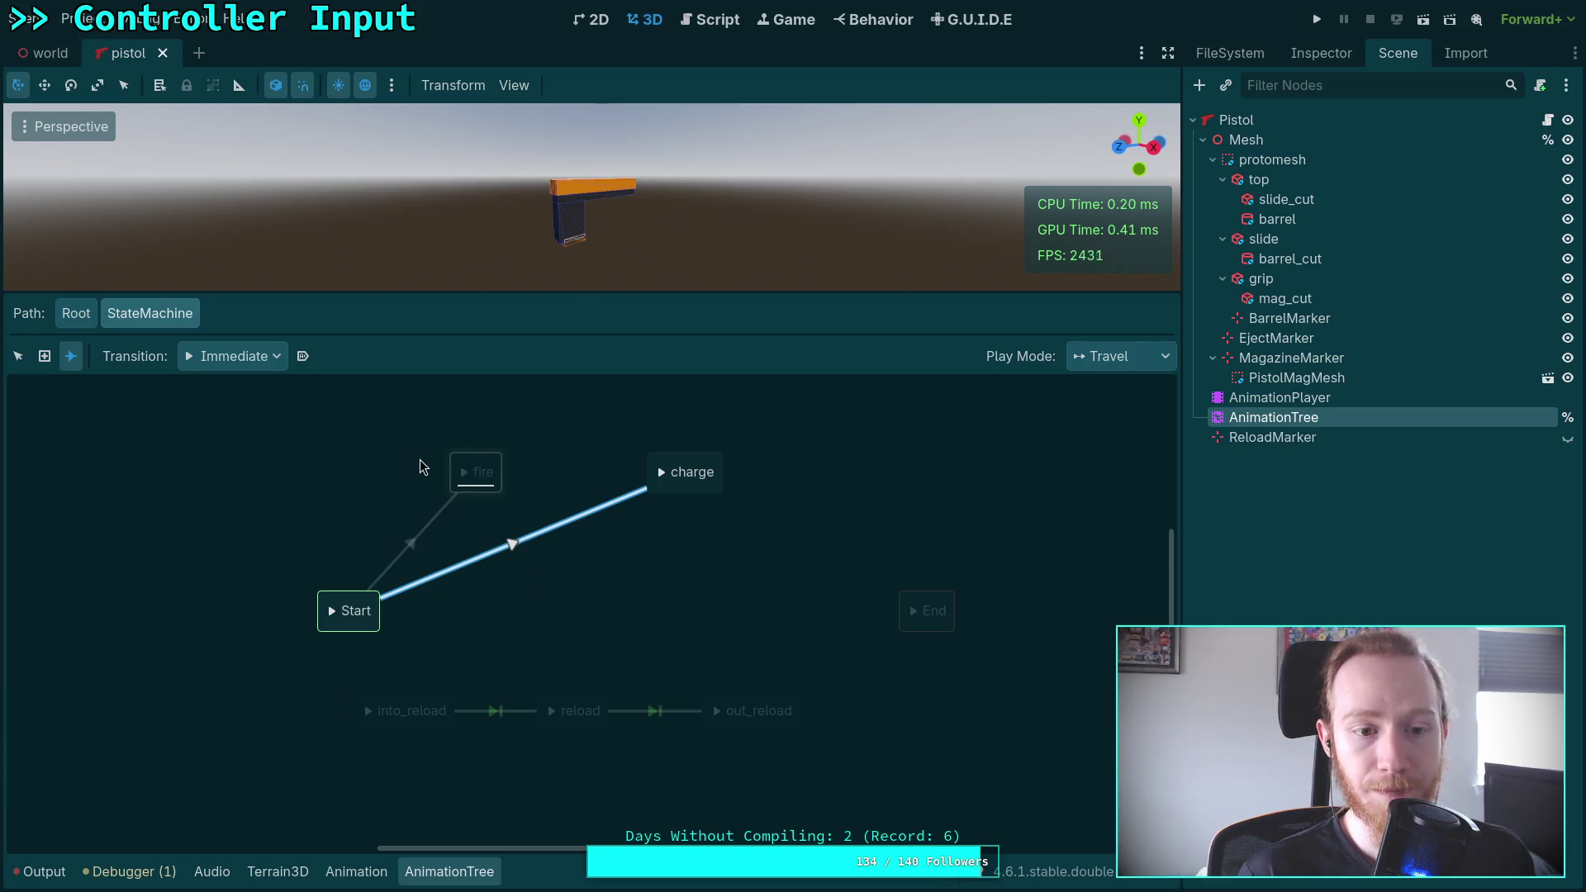
# Link fire, charge and out_reload to End with at-end auto-advance transitions, and Start to into_reload immediately
pyautogui.click(233, 356)
pyautogui.click(228, 425)
pyautogui.click(304, 355)
pyautogui.moveTo(488, 478)
pyautogui.mouseDown()
pyautogui.moveTo(584, 549)
pyautogui.moveTo(932, 624)
pyautogui.mouseUp()
pyautogui.moveTo(702, 475); pyautogui.dragTo(923, 616)
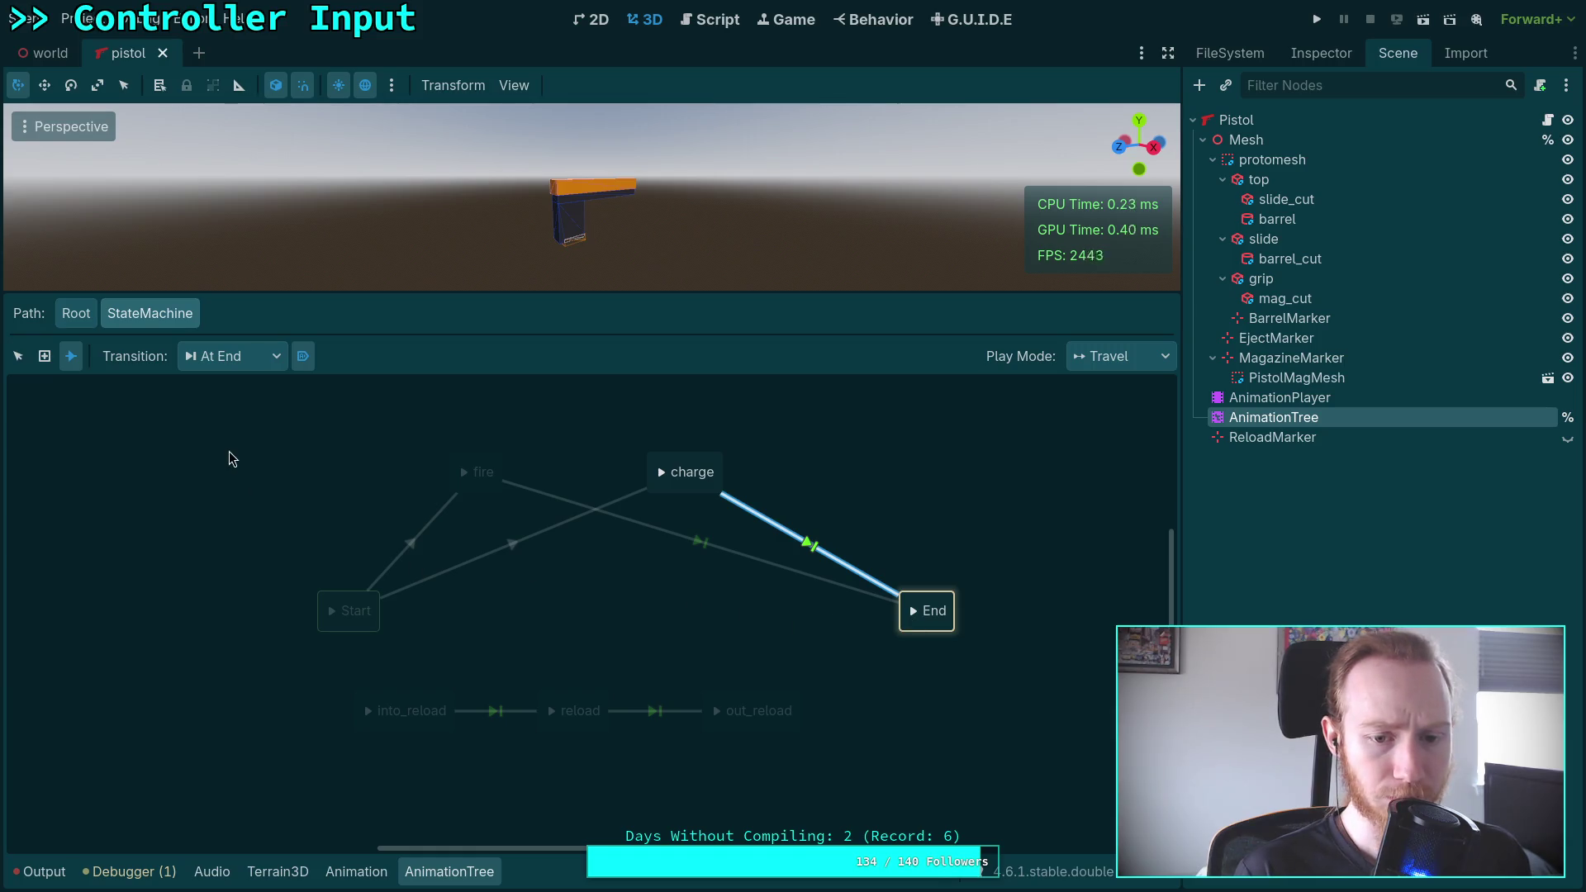
pyautogui.moveTo(850, 670); pyautogui.dragTo(921, 616)
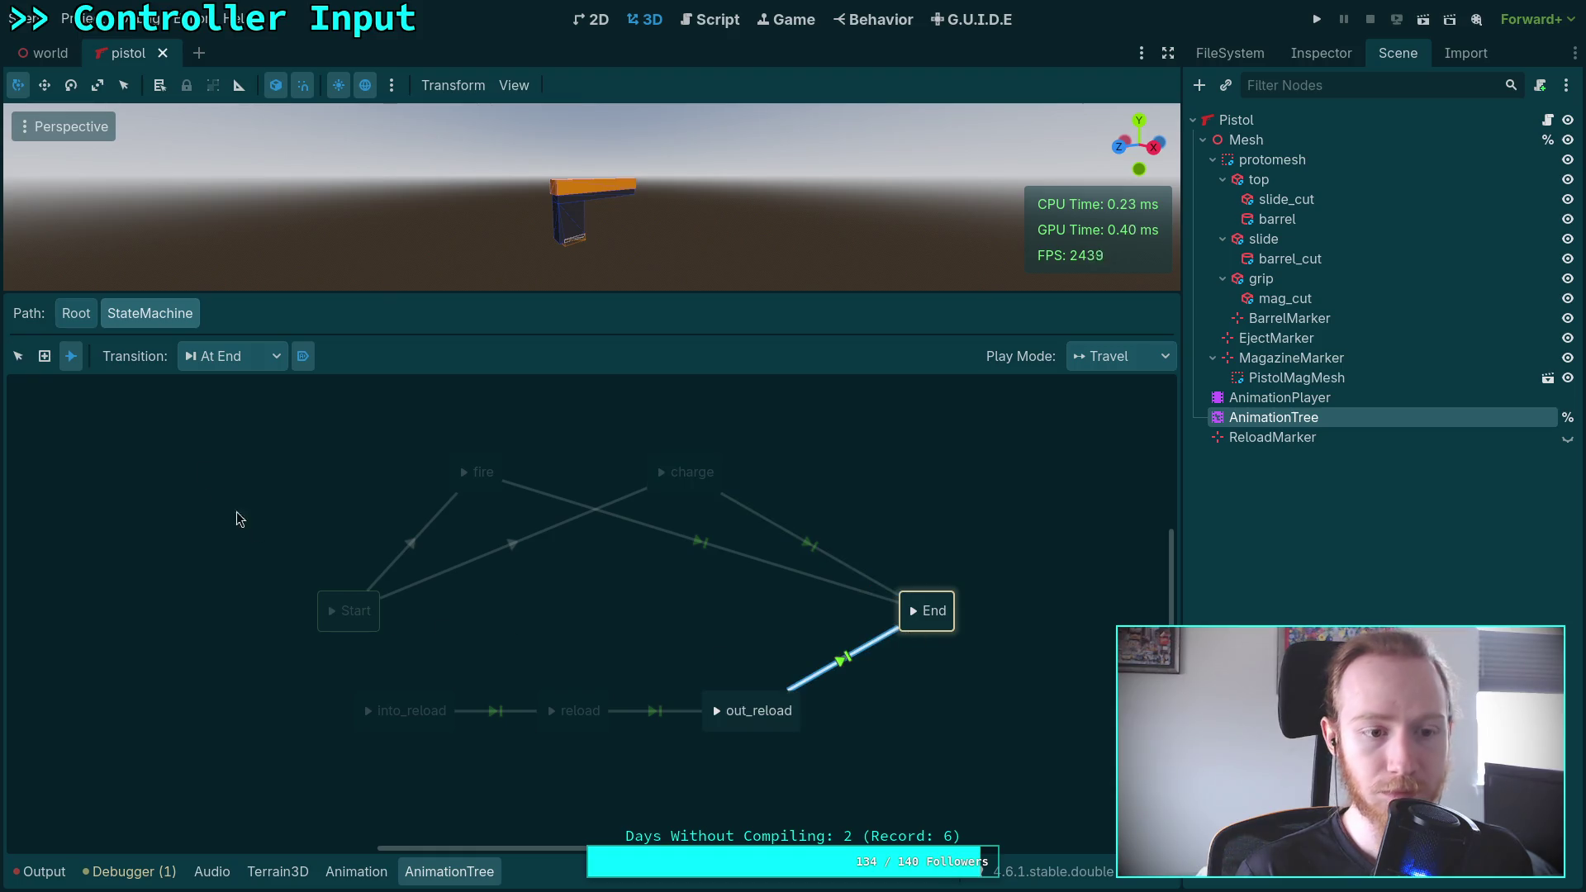
pyautogui.click(234, 356)
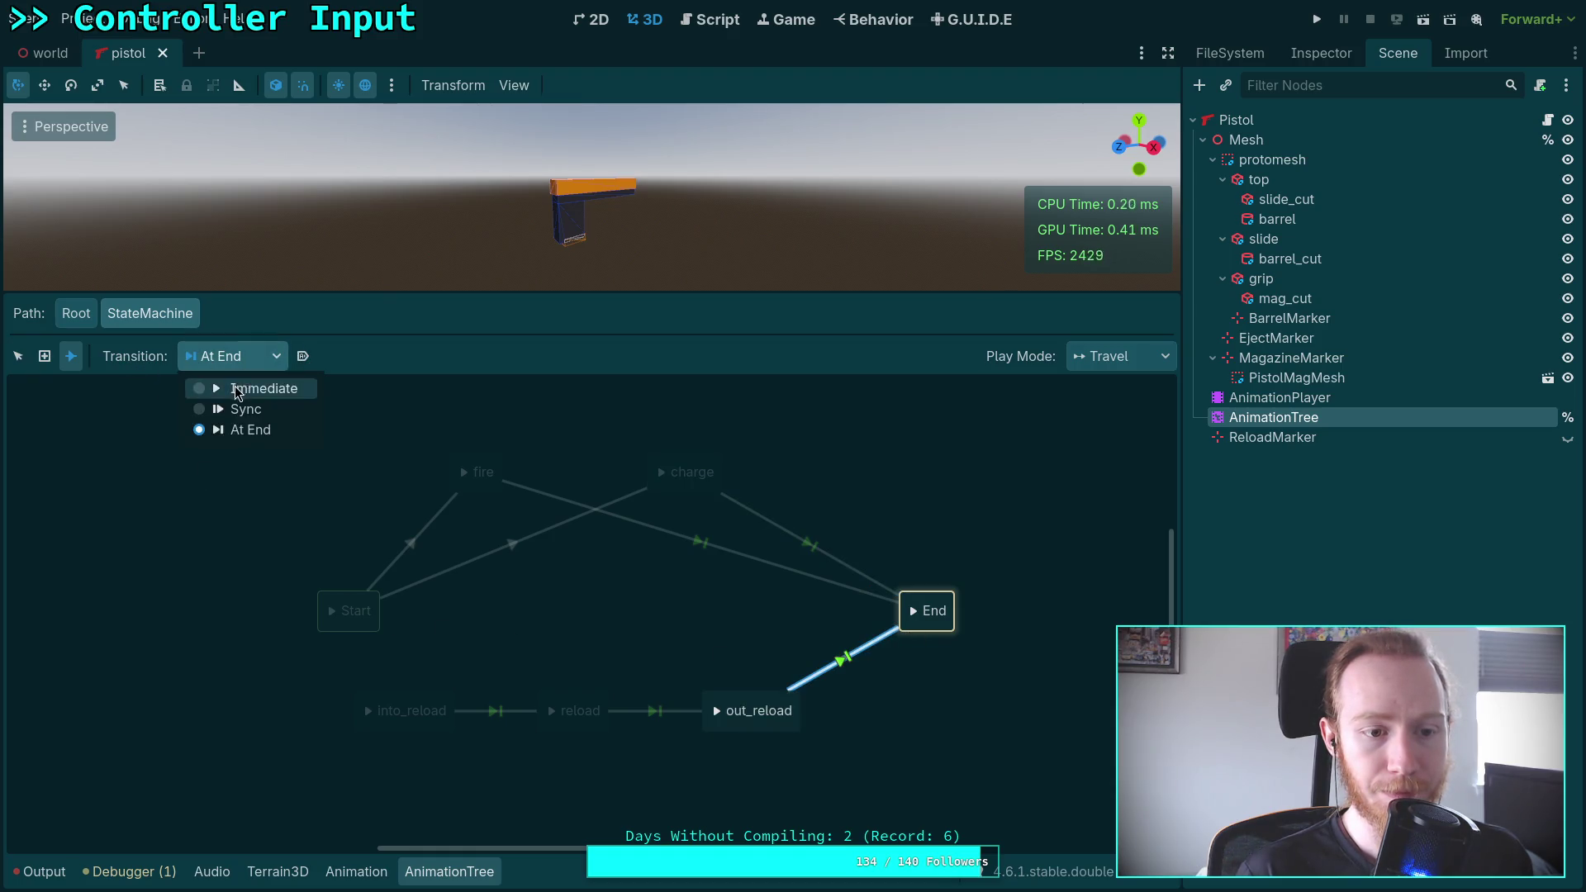
pyautogui.click(240, 383)
pyautogui.moveTo(345, 622); pyautogui.dragTo(408, 716)
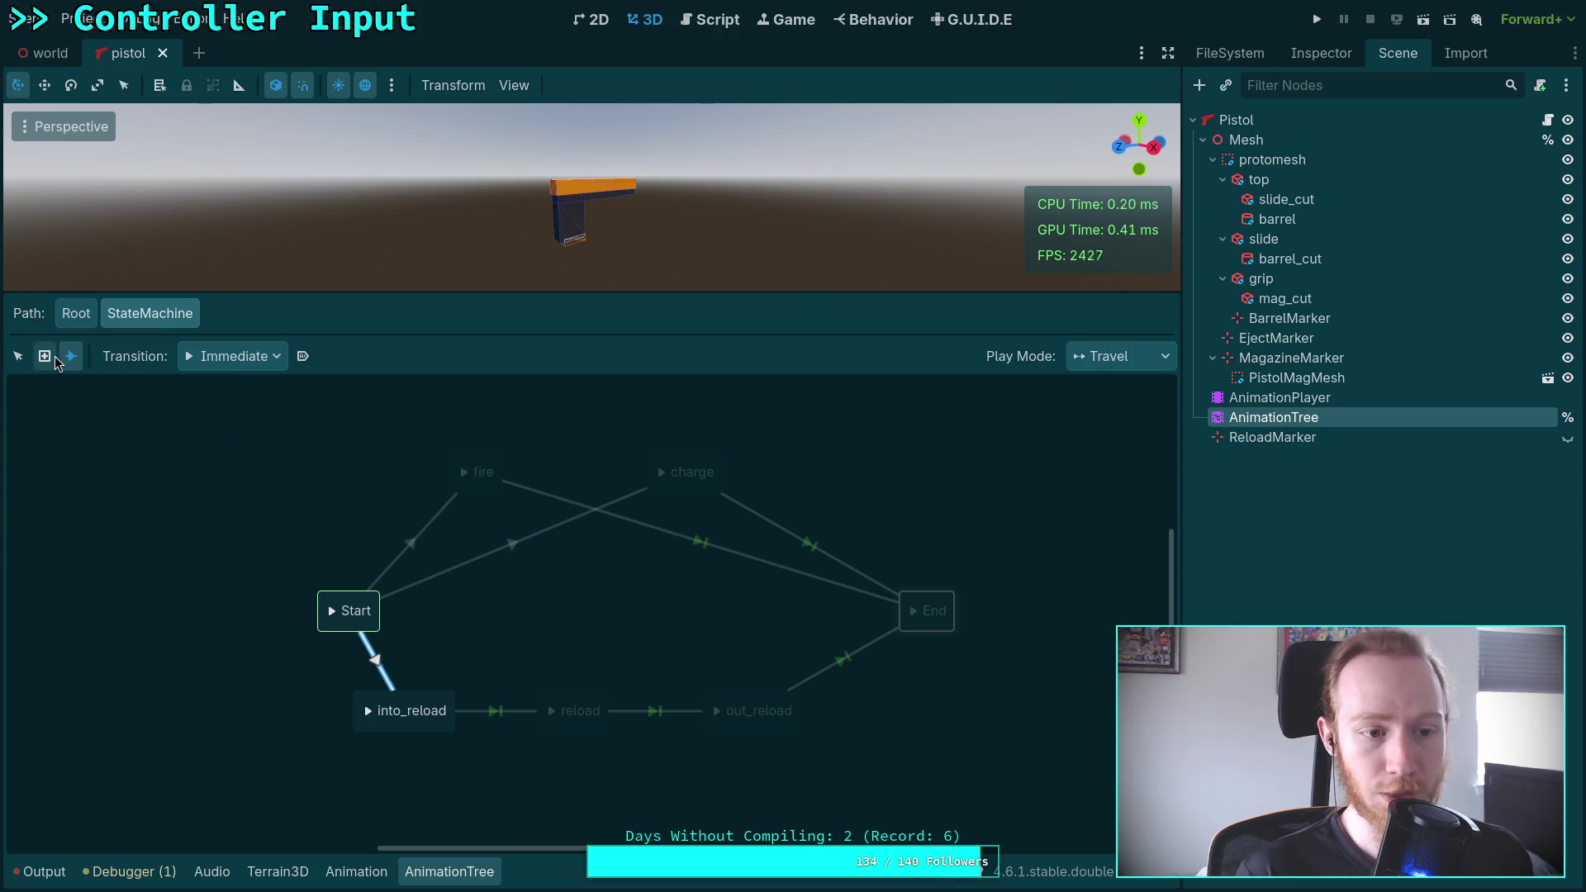
# Line up the fire, charge, out_reload and End states, recentre the graph, and show debugger errors
pyautogui.click(18, 356)
pyautogui.click(482, 463)
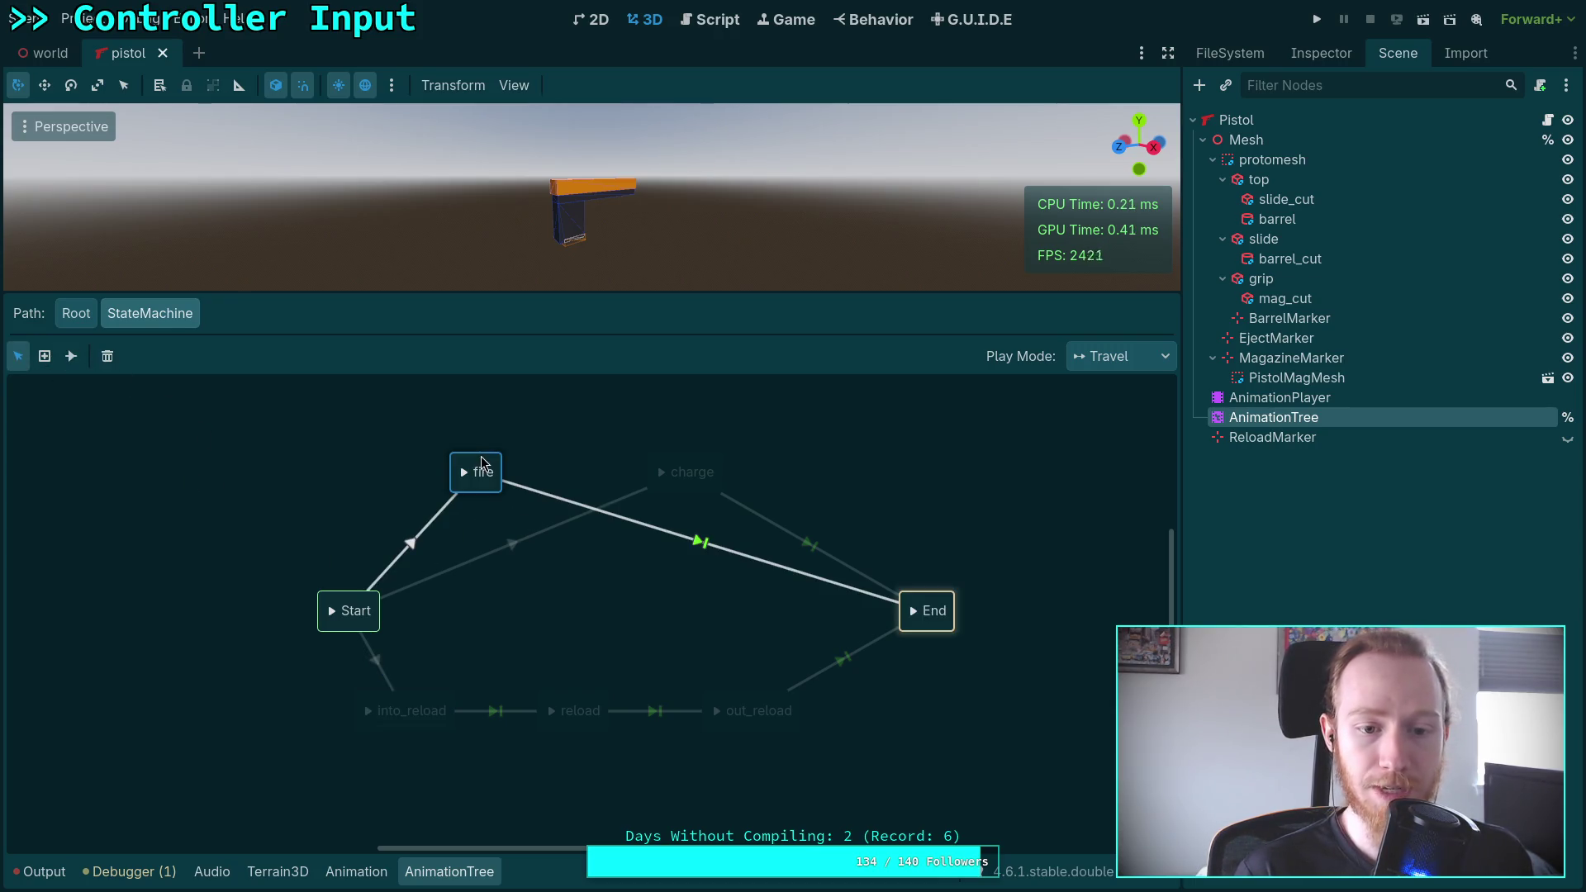
pyautogui.click(493, 518)
pyautogui.moveTo(487, 465)
pyautogui.mouseDown()
pyautogui.moveTo(507, 602)
pyautogui.moveTo(677, 605)
pyautogui.moveTo(561, 606)
pyautogui.moveTo(587, 610)
pyautogui.mouseUp()
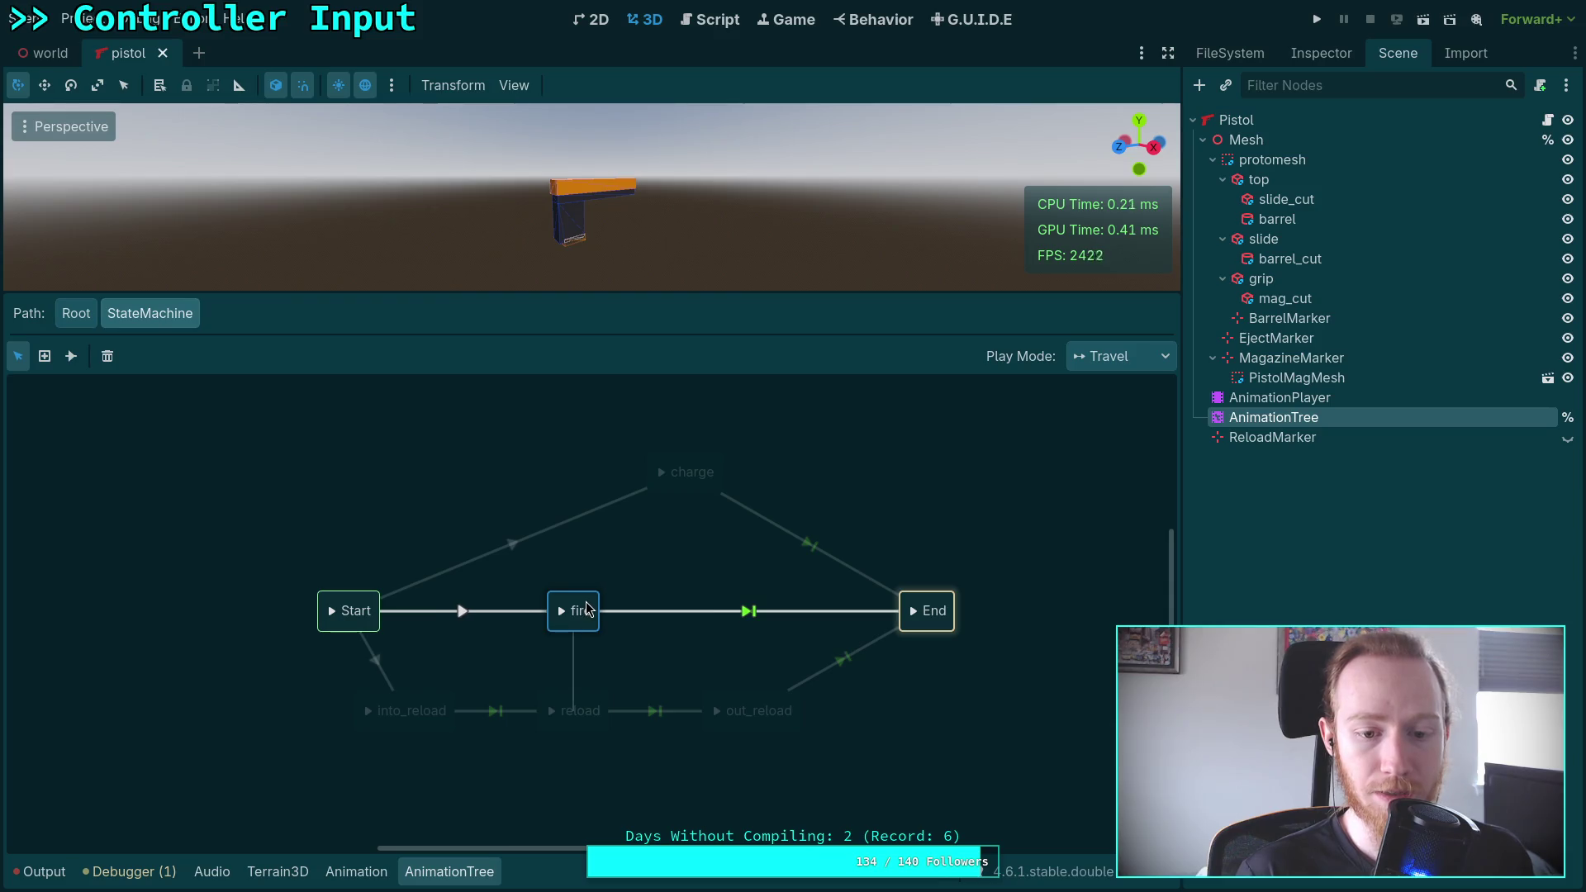
pyautogui.moveTo(669, 479)
pyautogui.mouseDown()
pyautogui.moveTo(570, 537)
pyautogui.moveTo(585, 533)
pyautogui.mouseUp()
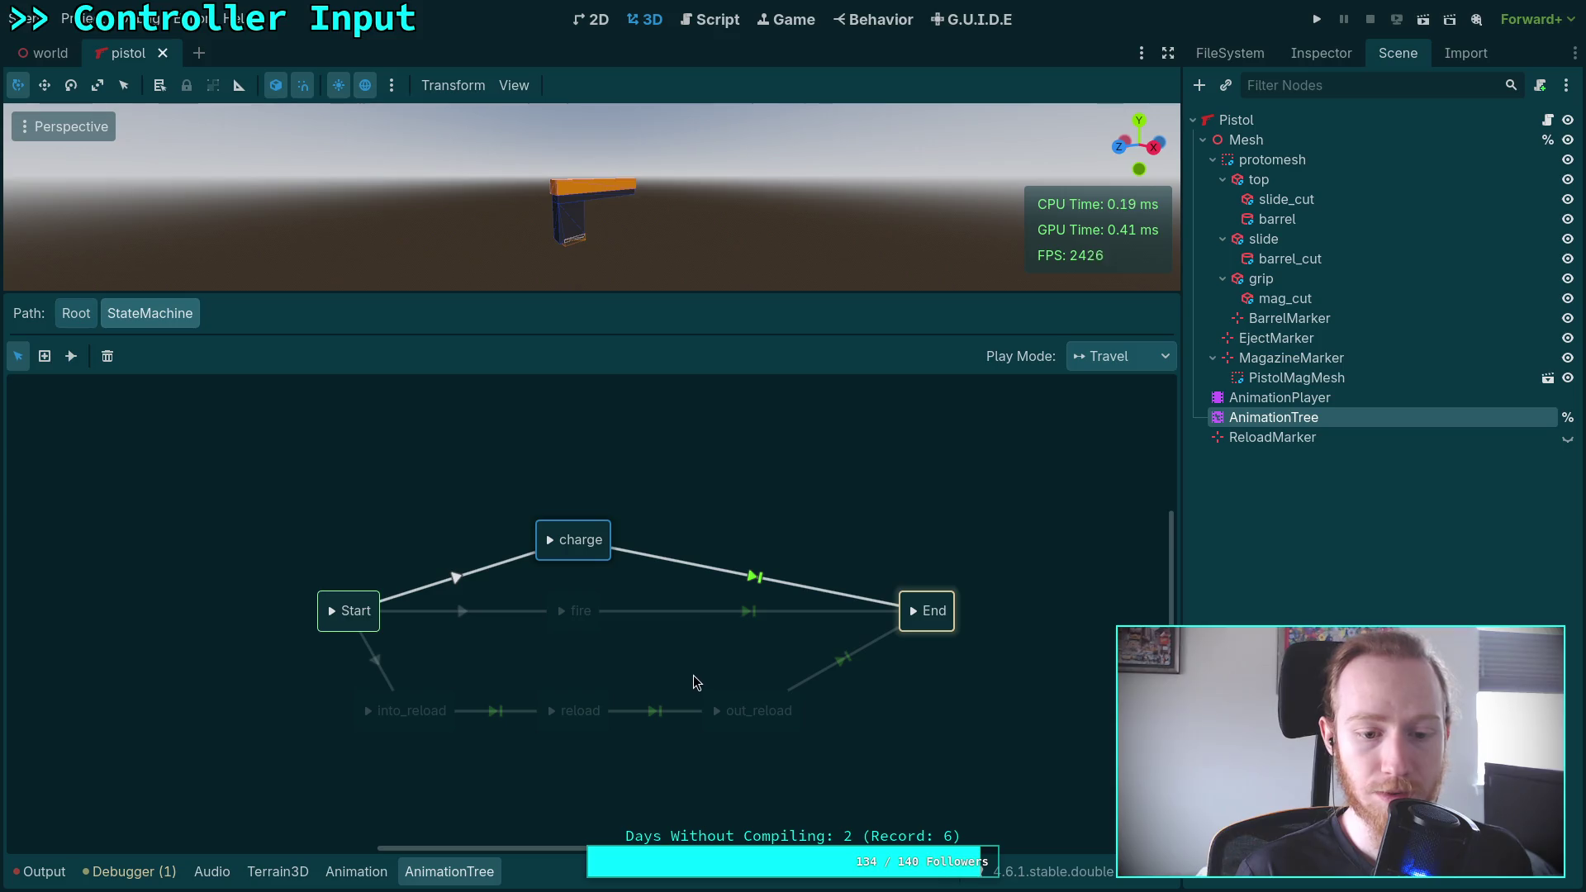
pyautogui.moveTo(740, 708); pyautogui.dragTo(728, 704)
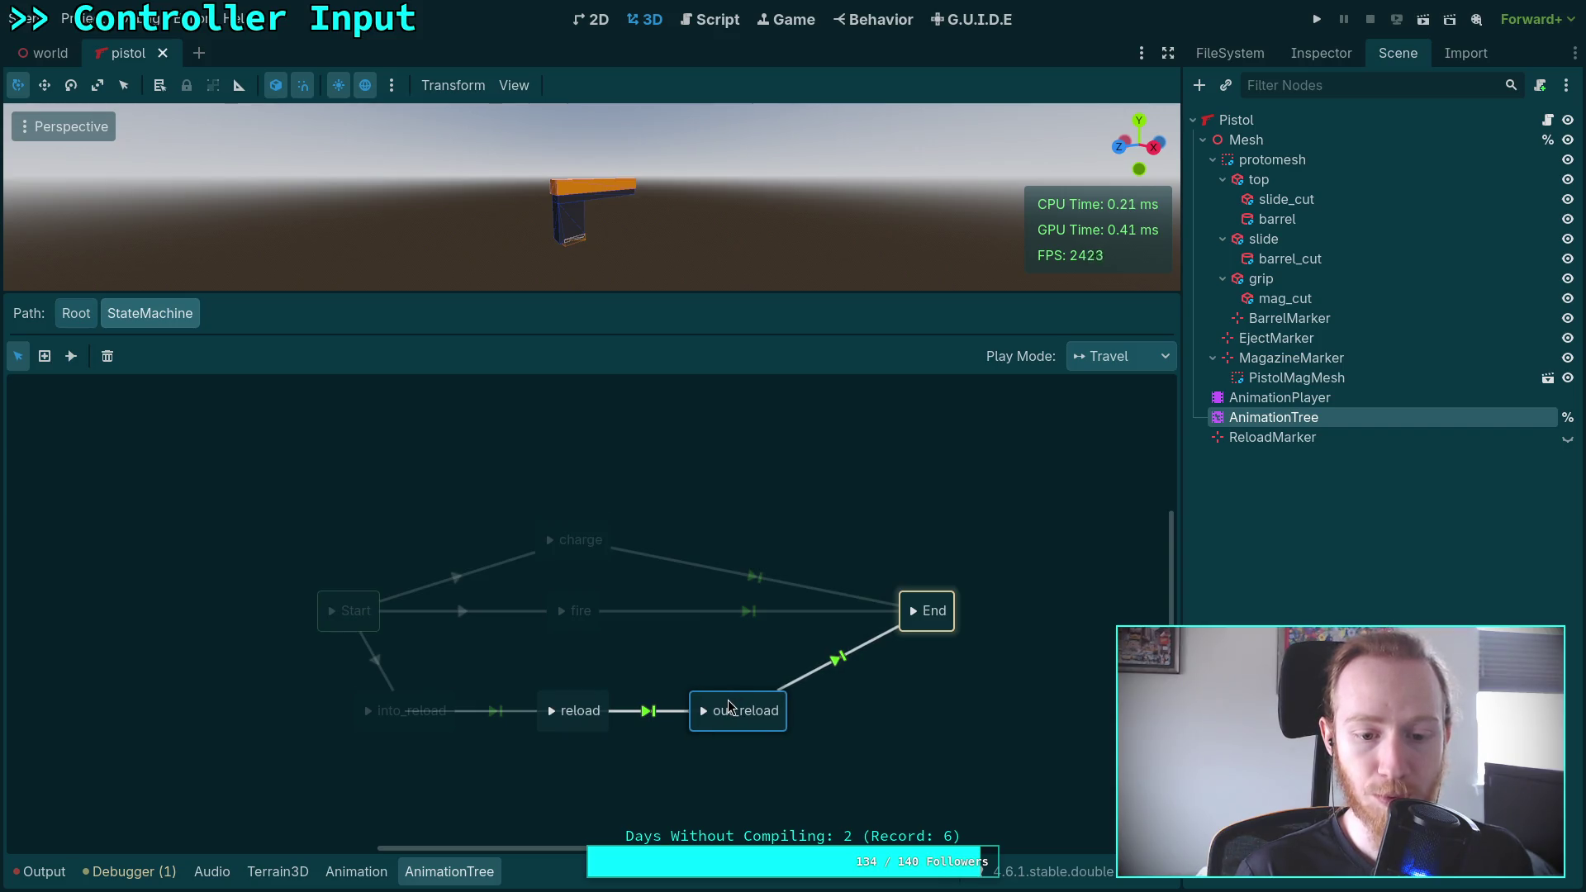
pyautogui.moveTo(926, 603); pyautogui.dragTo(818, 601)
pyautogui.moveTo(909, 657); pyautogui.dragTo(741, 461)
pyautogui.moveTo(464, 486); pyautogui.dragTo(276, 727)
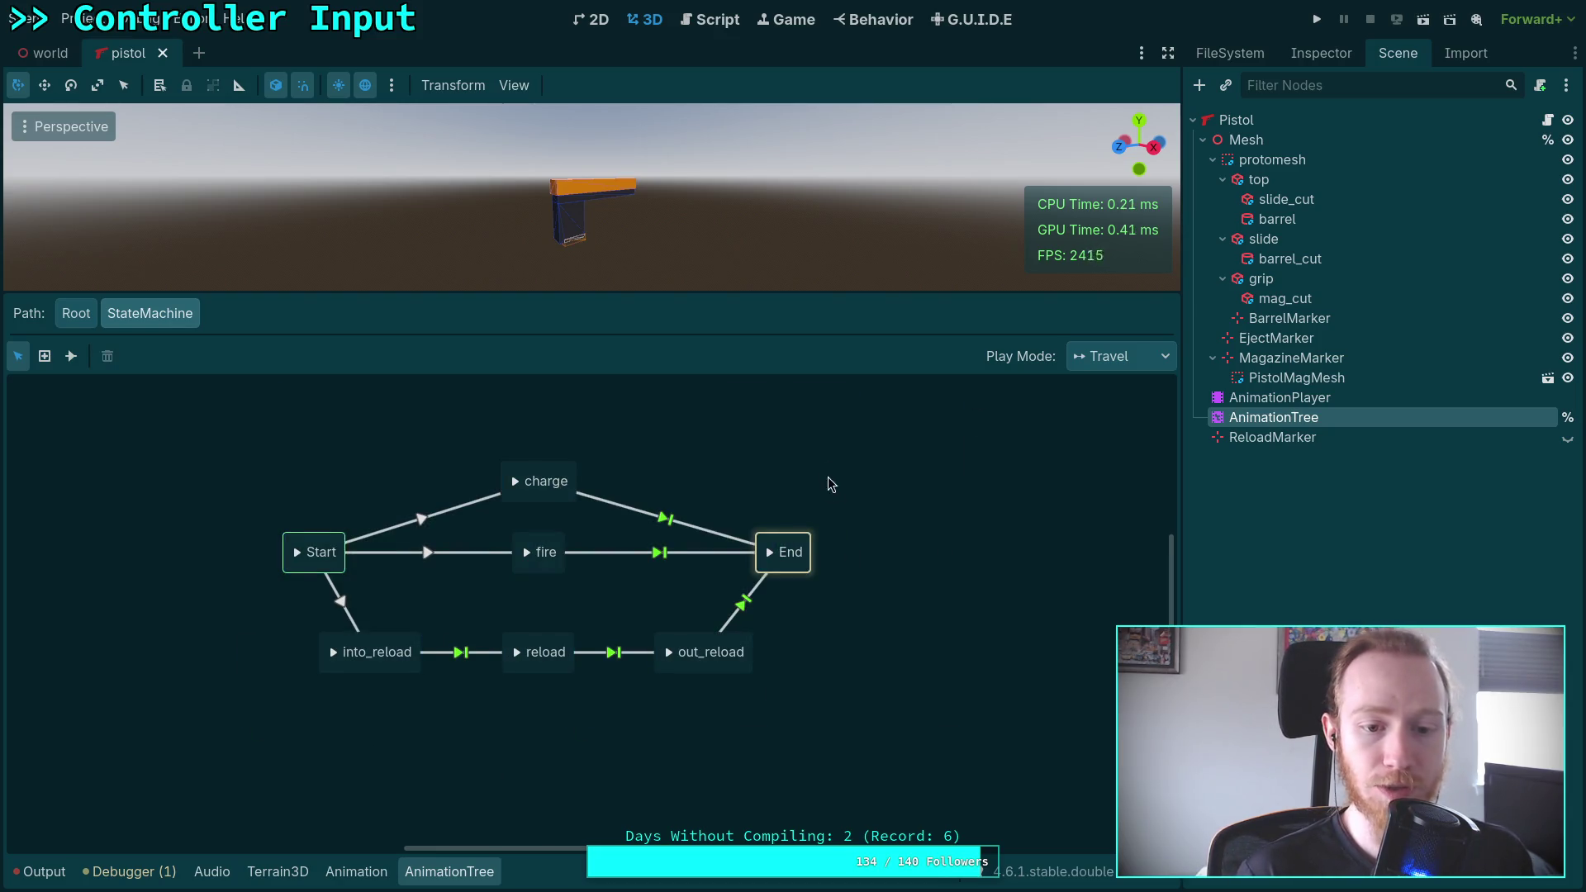
pyautogui.moveTo(643, 526); pyautogui.dragTo(693, 621)
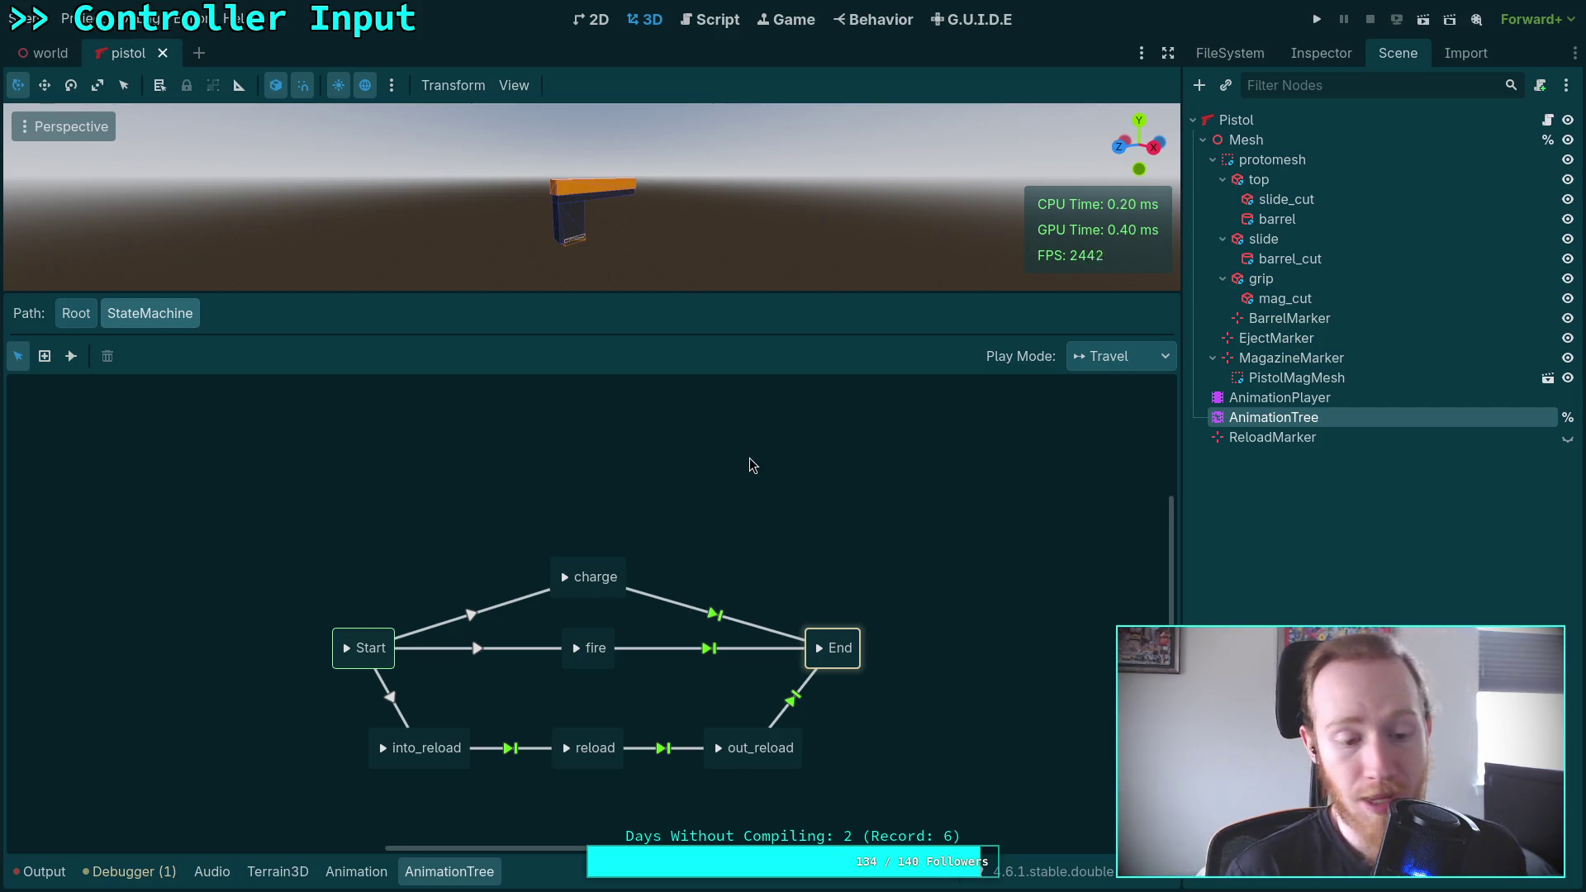
pyautogui.click(181, 878)
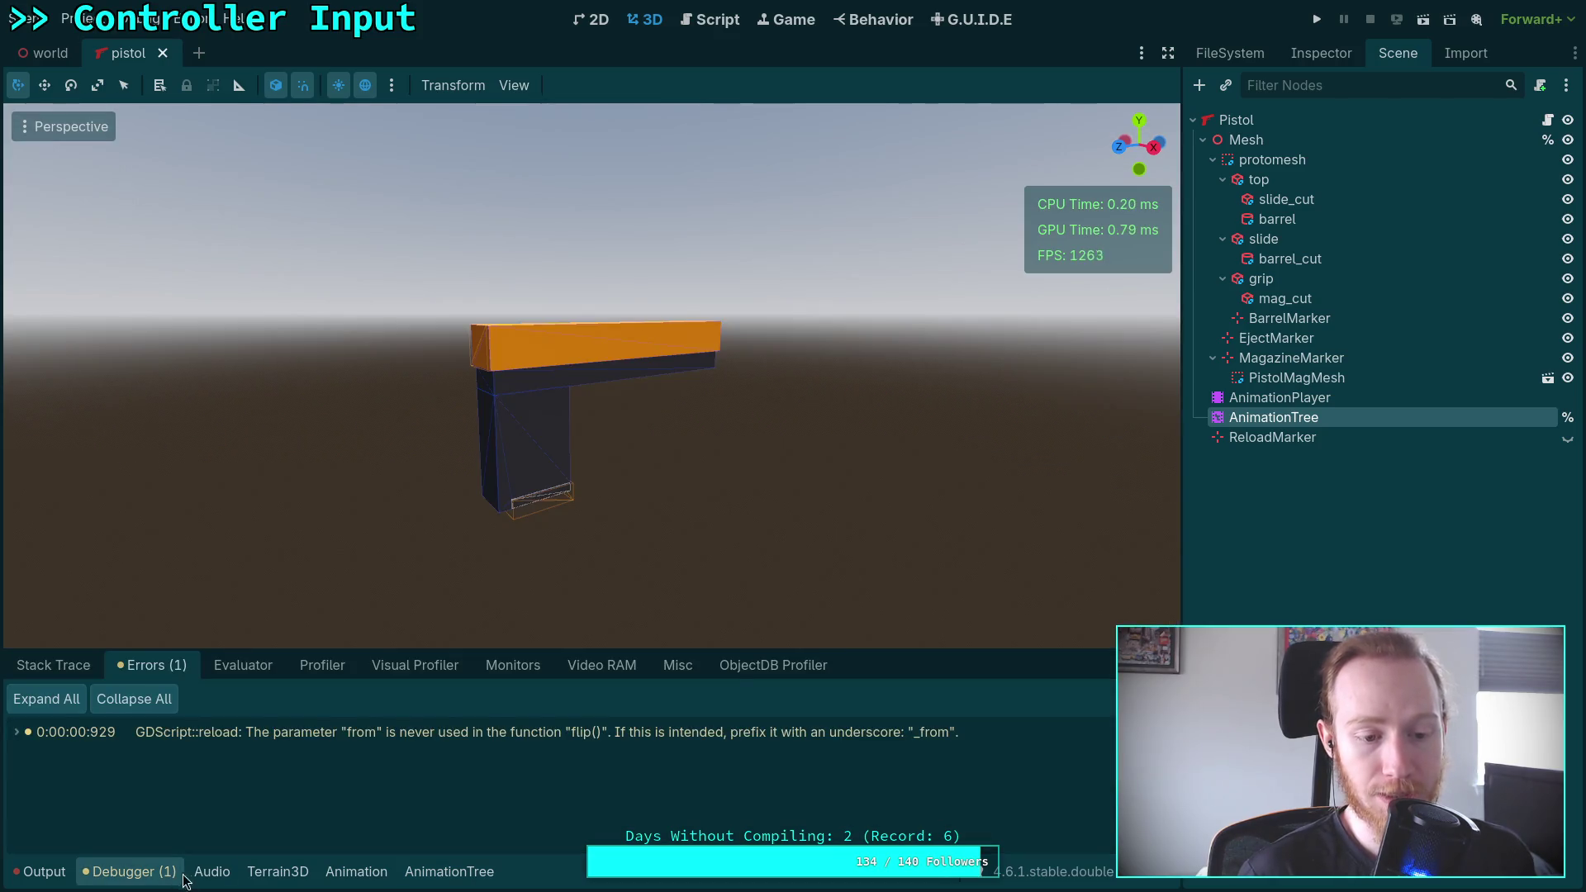
# Test-run the project, then exit the game to desktop from its pause menu
pyautogui.click(126, 871)
pyautogui.click(449, 871)
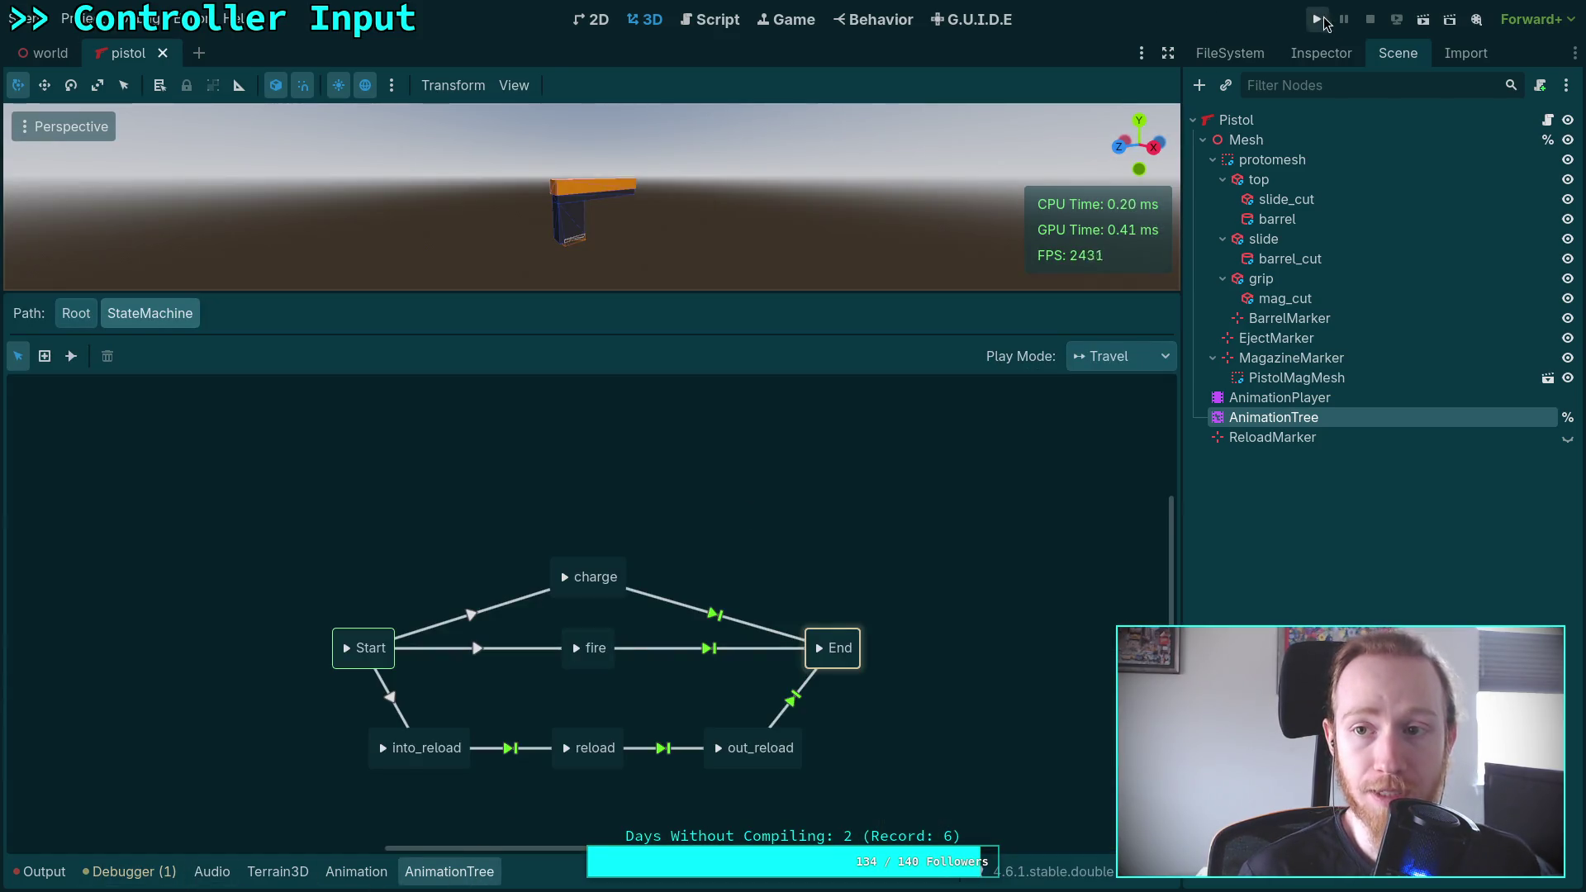
pyautogui.click(1319, 20)
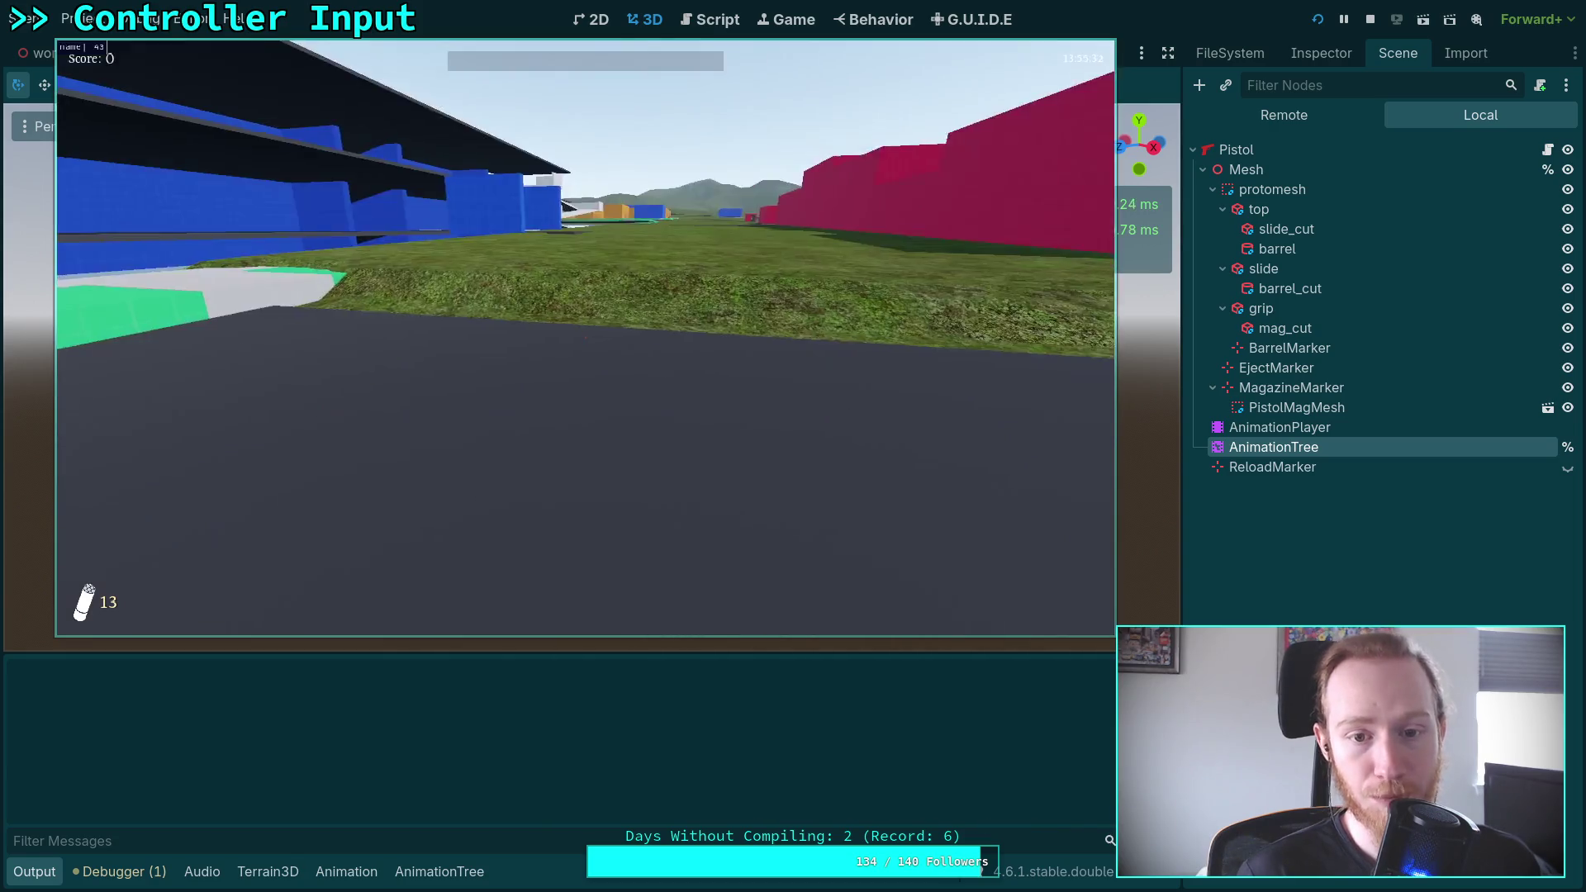
pyautogui.press('Escape')
pyautogui.click(588, 367)
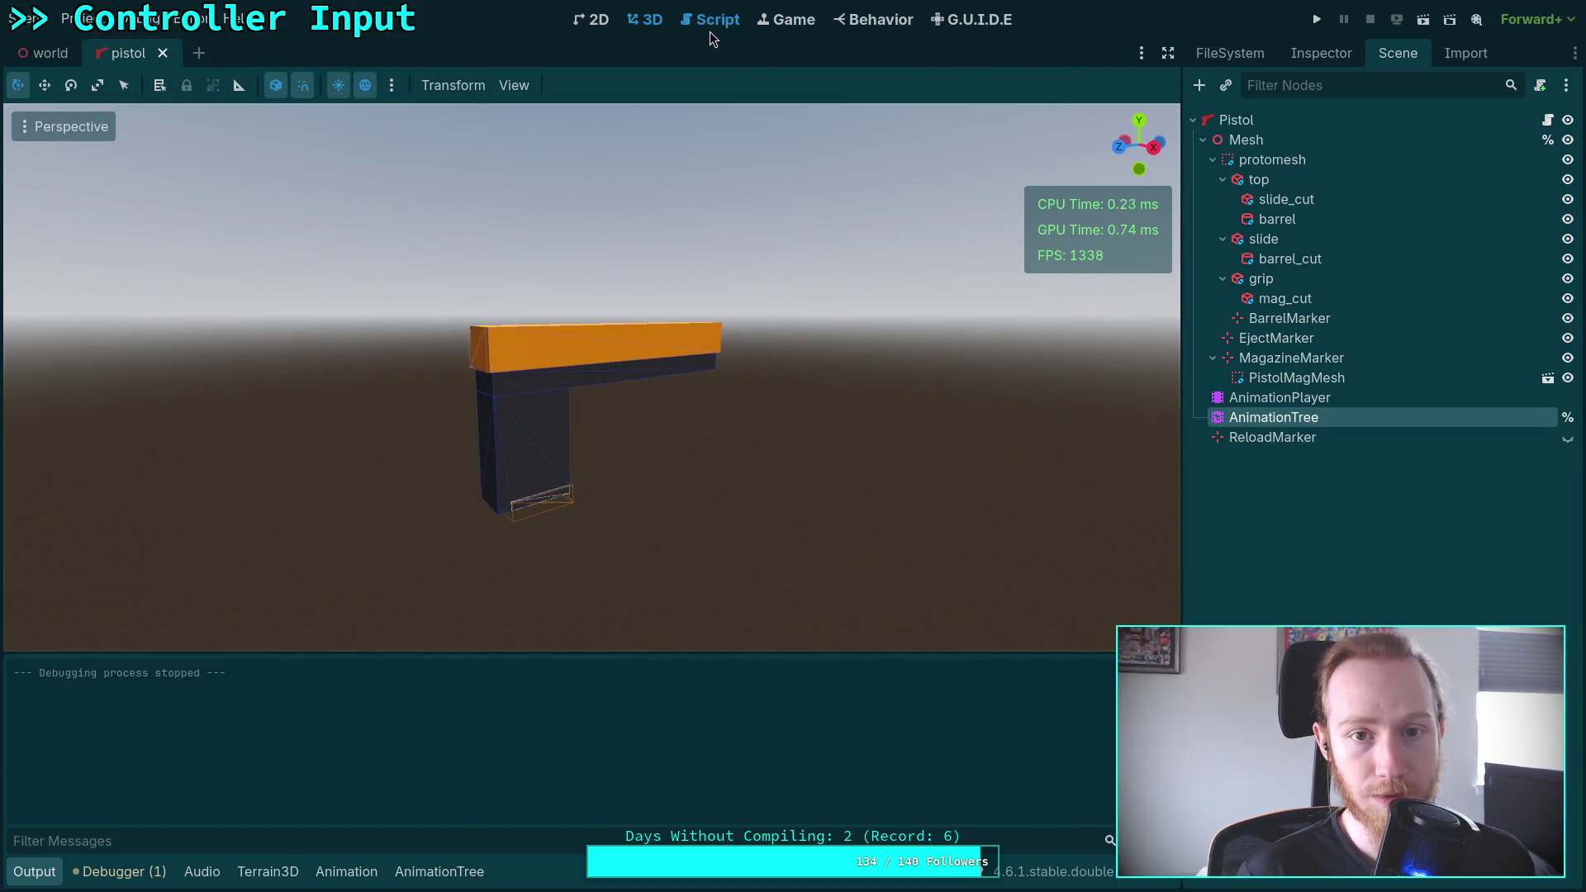
# Switch to the world scene tab in the 3D view
pyautogui.click(710, 34)
pyautogui.click(645, 19)
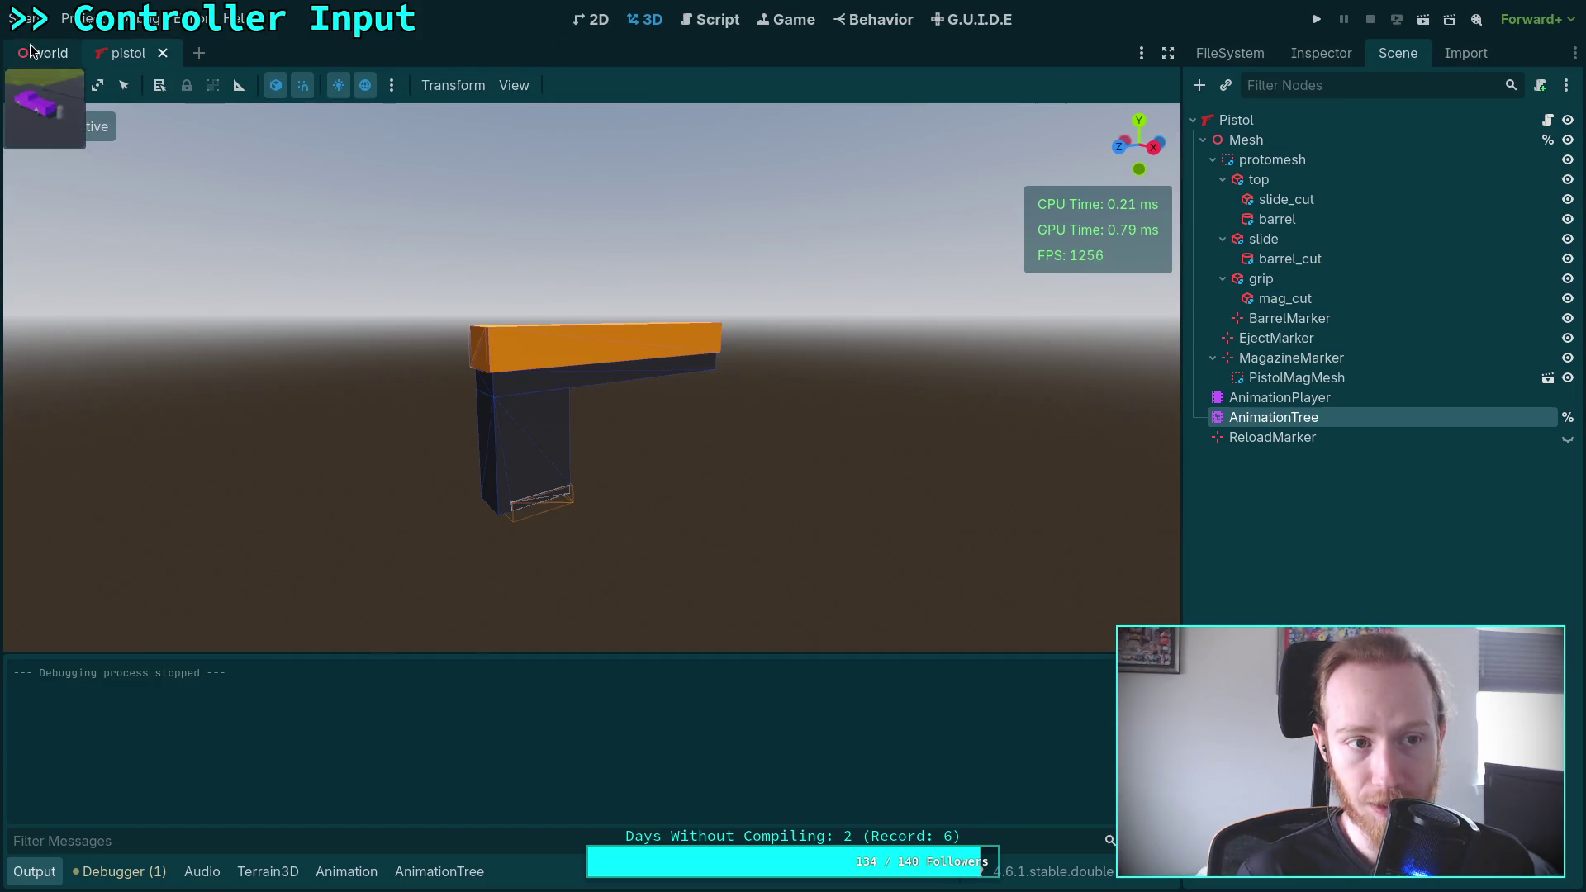
pyautogui.hotkey('ctrl', 'Tab')
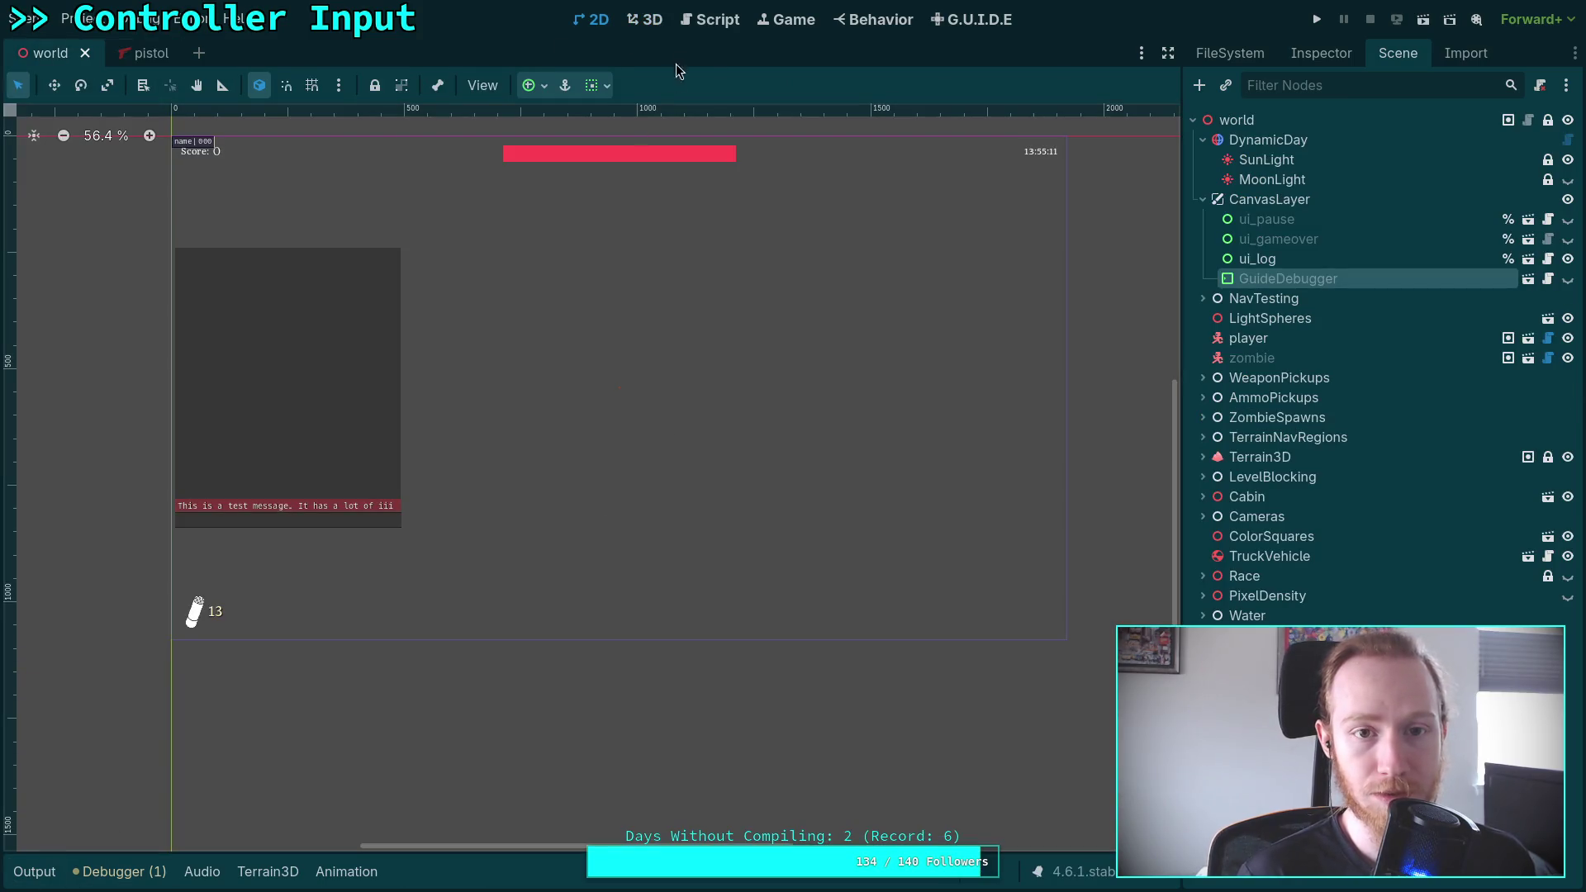
# Move the player to a new spot in the world level
pyautogui.scroll(-5, 459, 231)
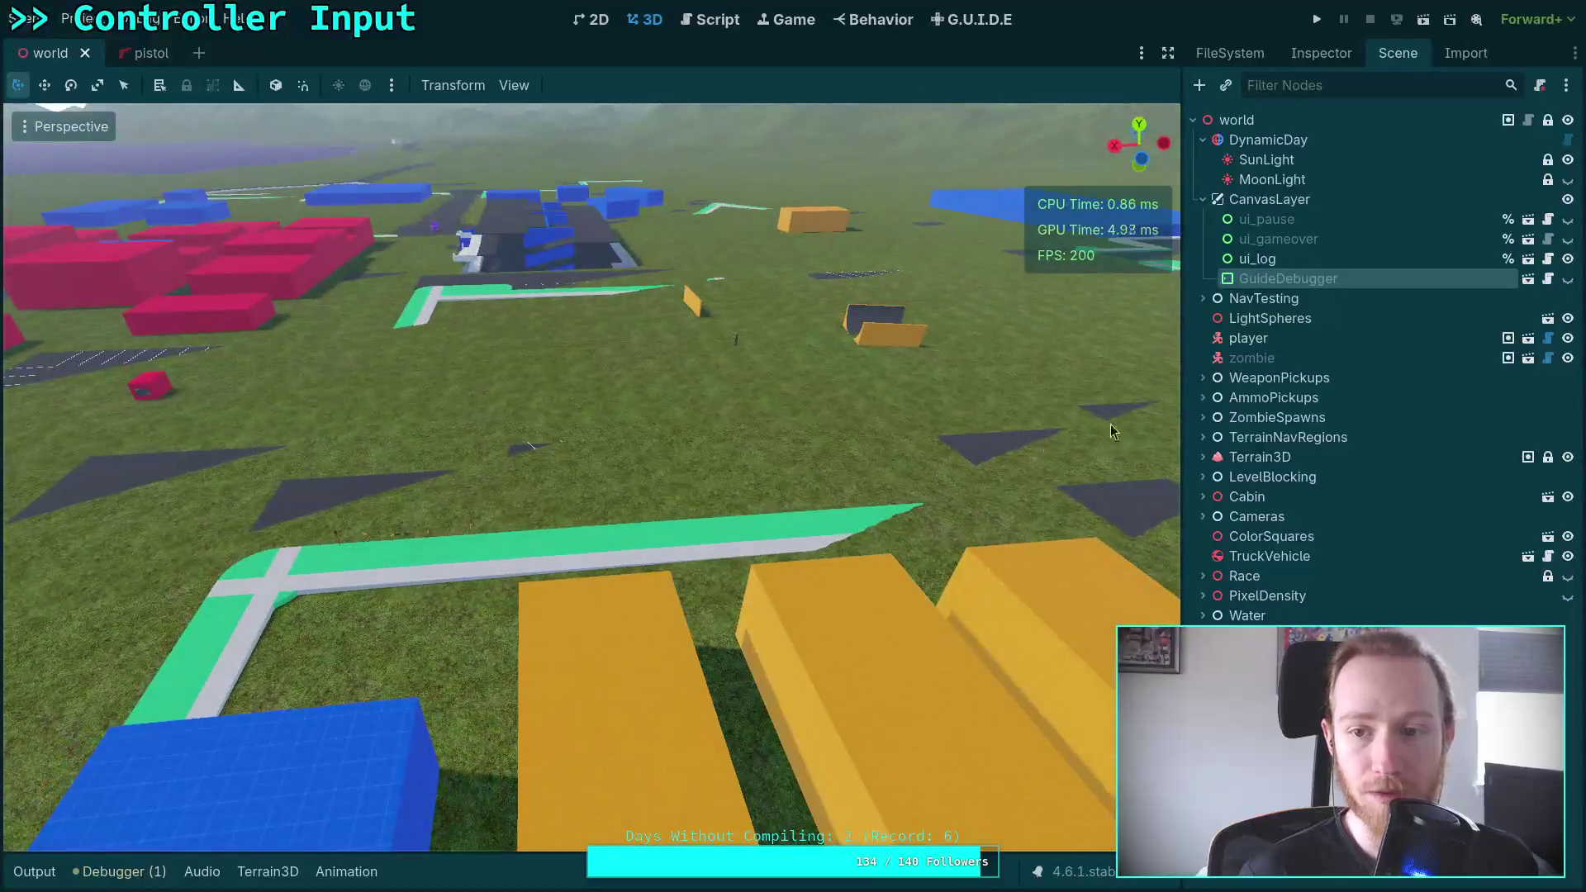
pyautogui.click(458, 231)
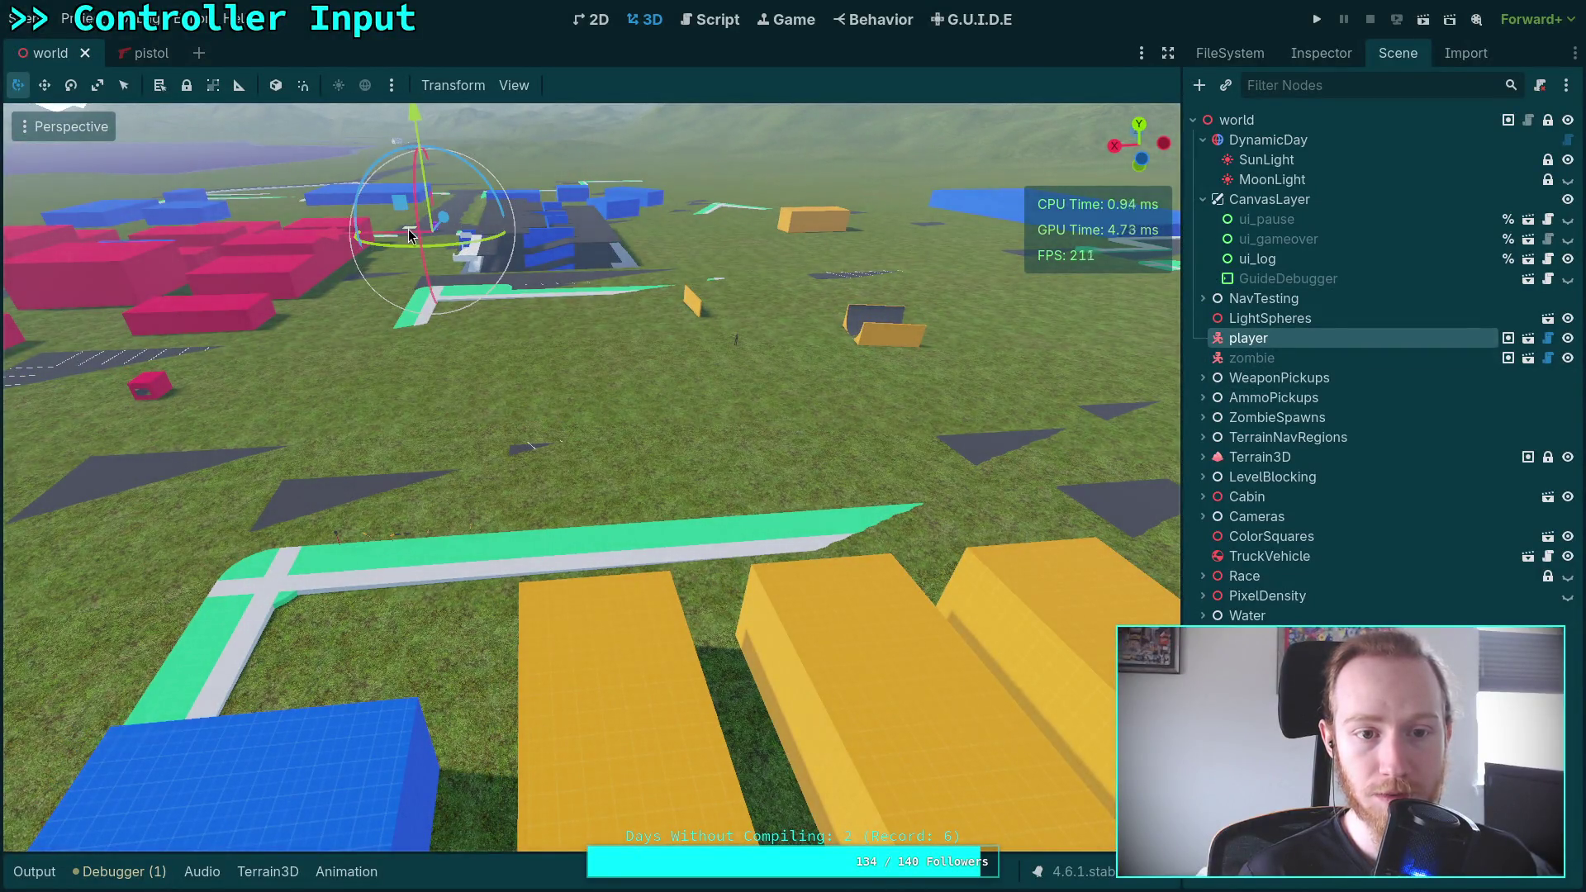
pyautogui.moveTo(409, 235); pyautogui.dragTo(510, 442)
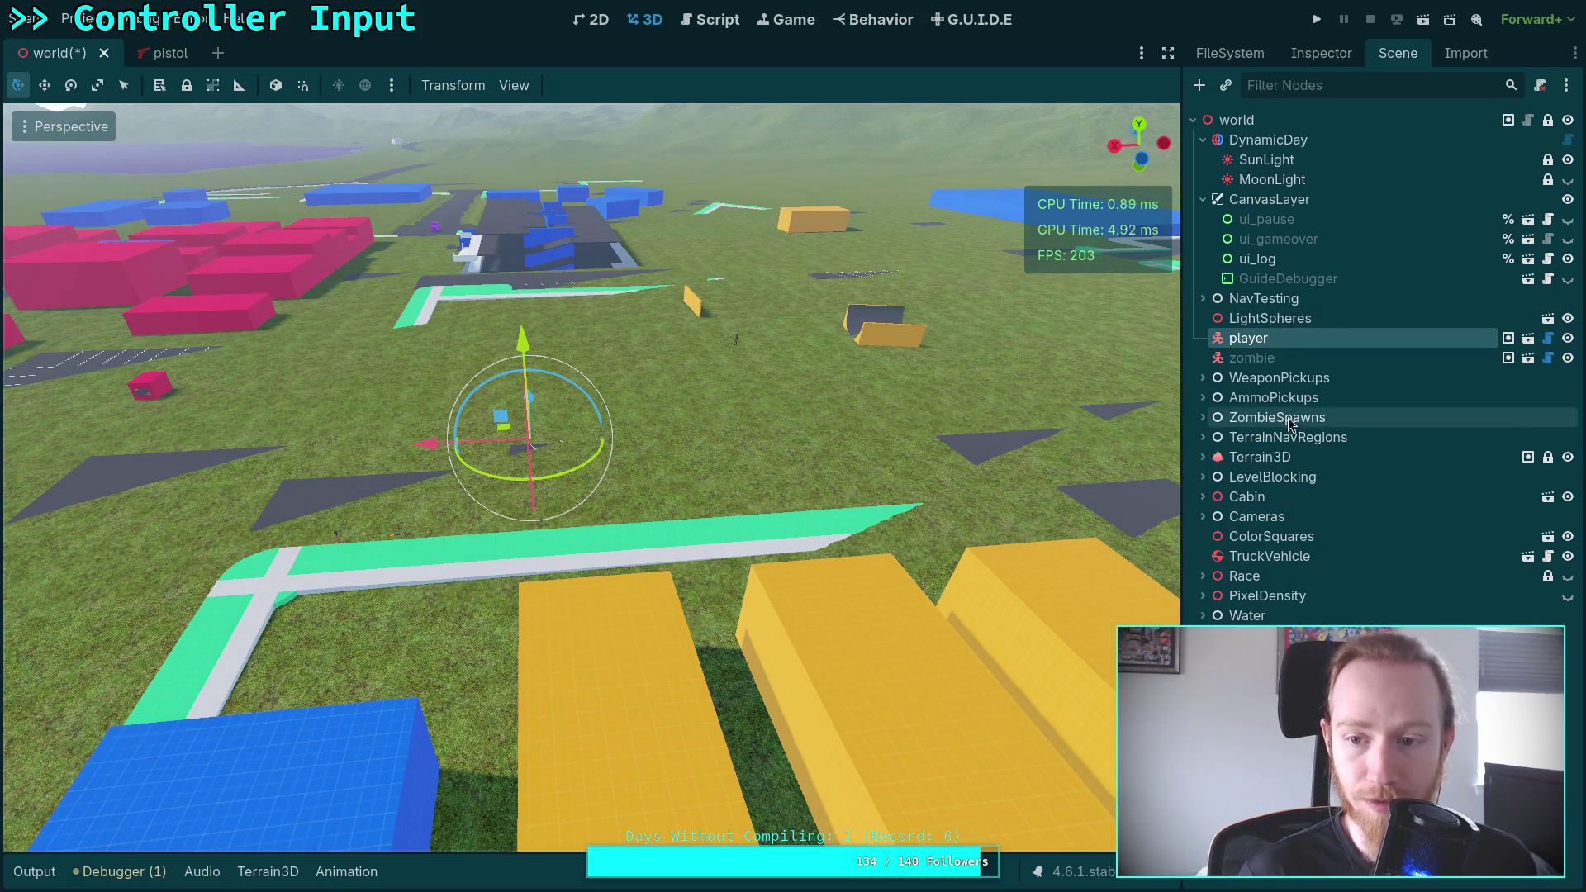
# Rotate the TruckVehicle around its vertical axis and save the world scene
pyautogui.click(1272, 459)
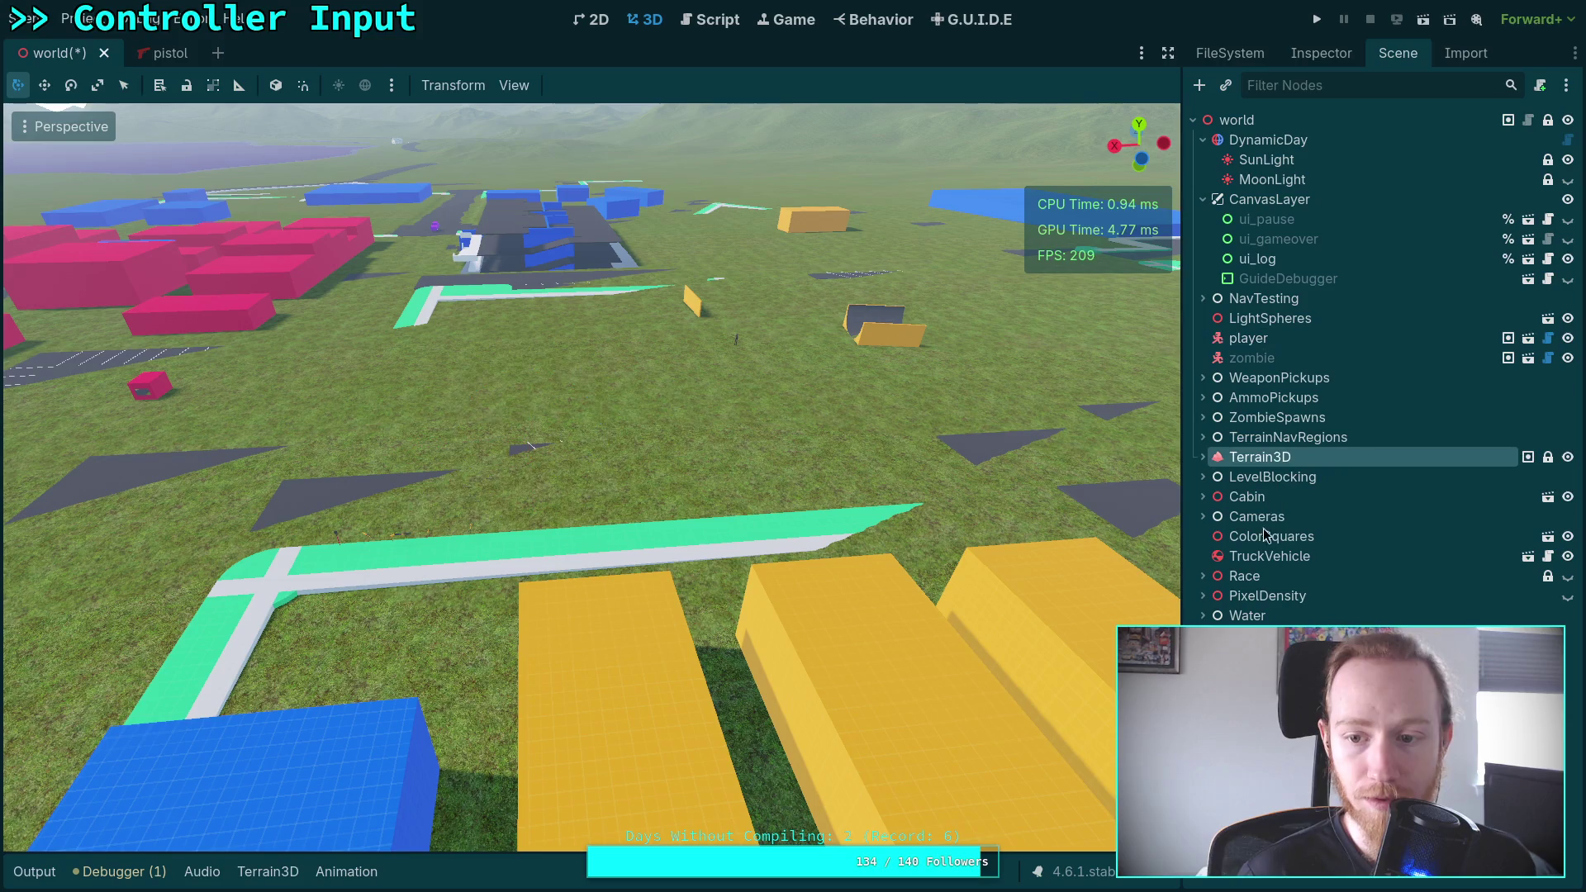
pyautogui.click(939, 502)
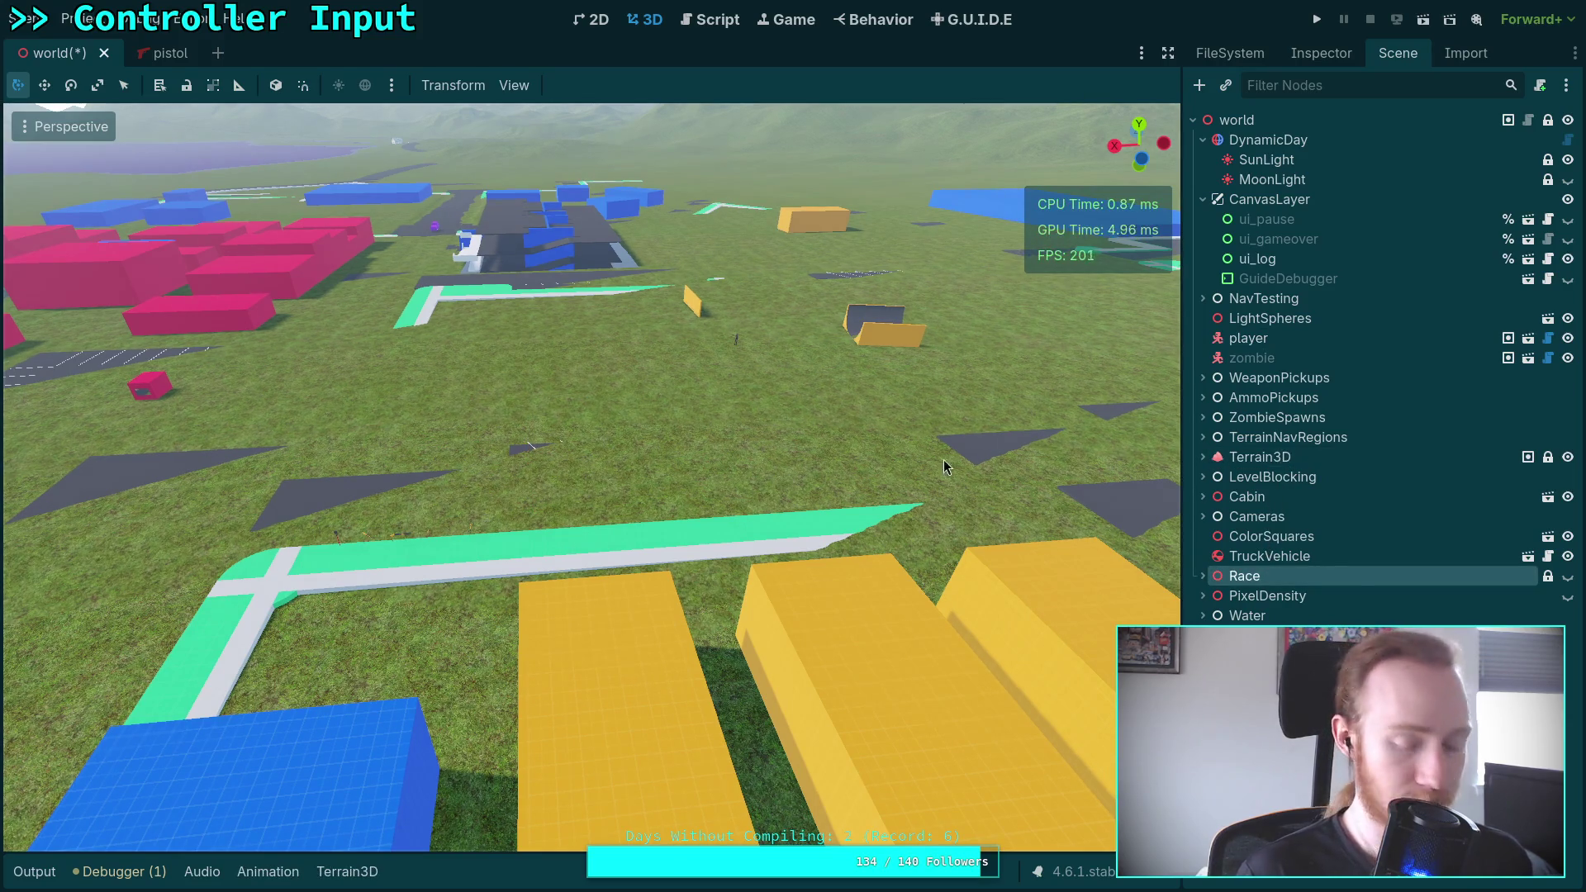
pyautogui.click(1349, 559)
pyautogui.press('f')
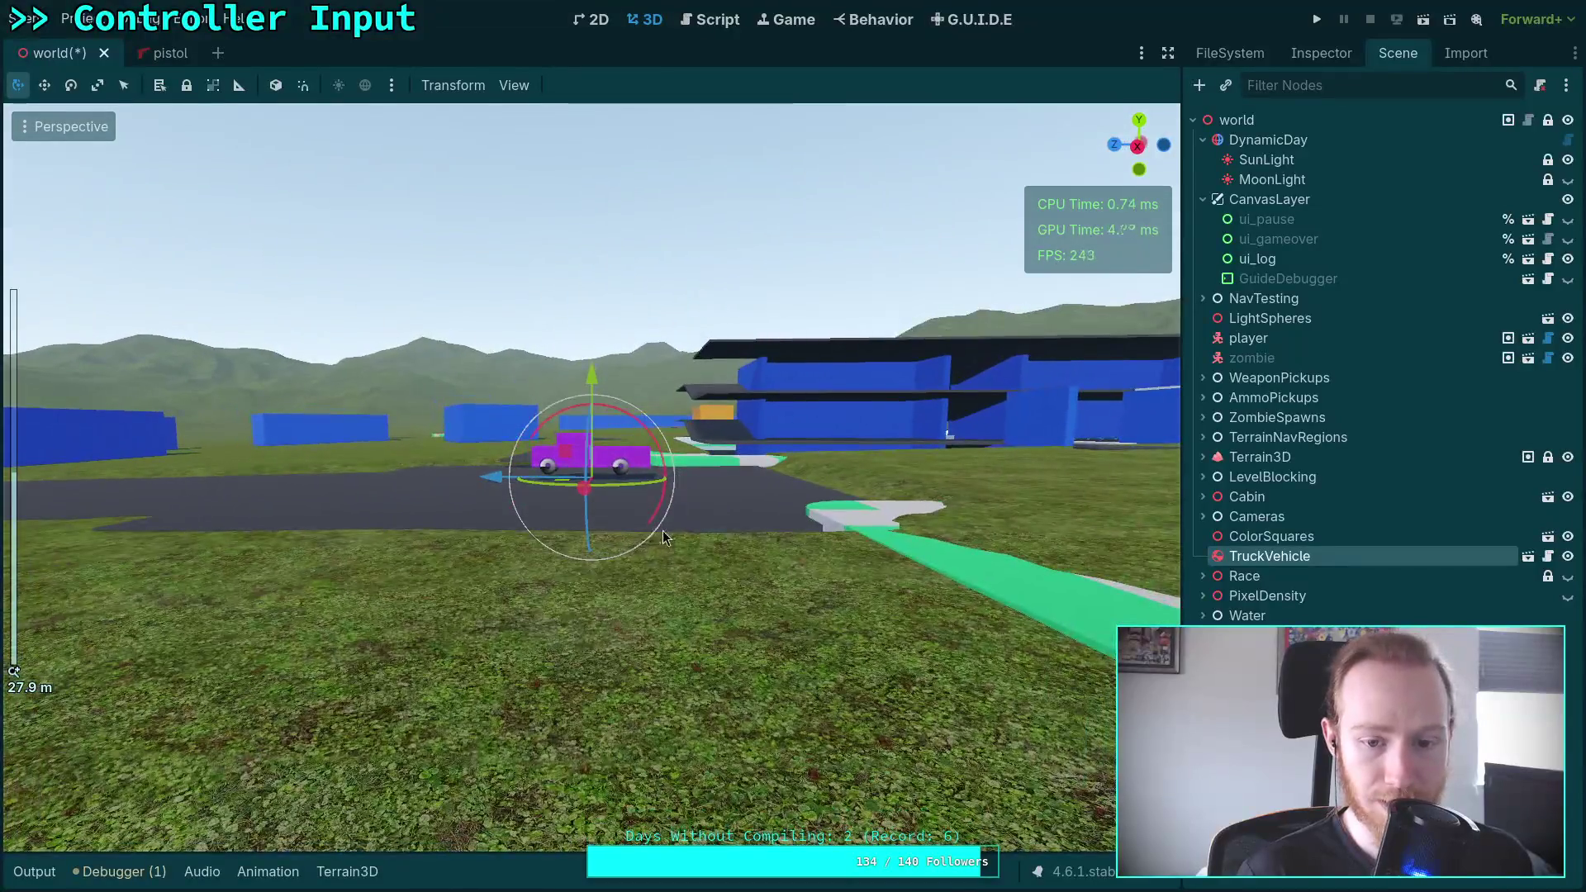
pyautogui.click(712, 524)
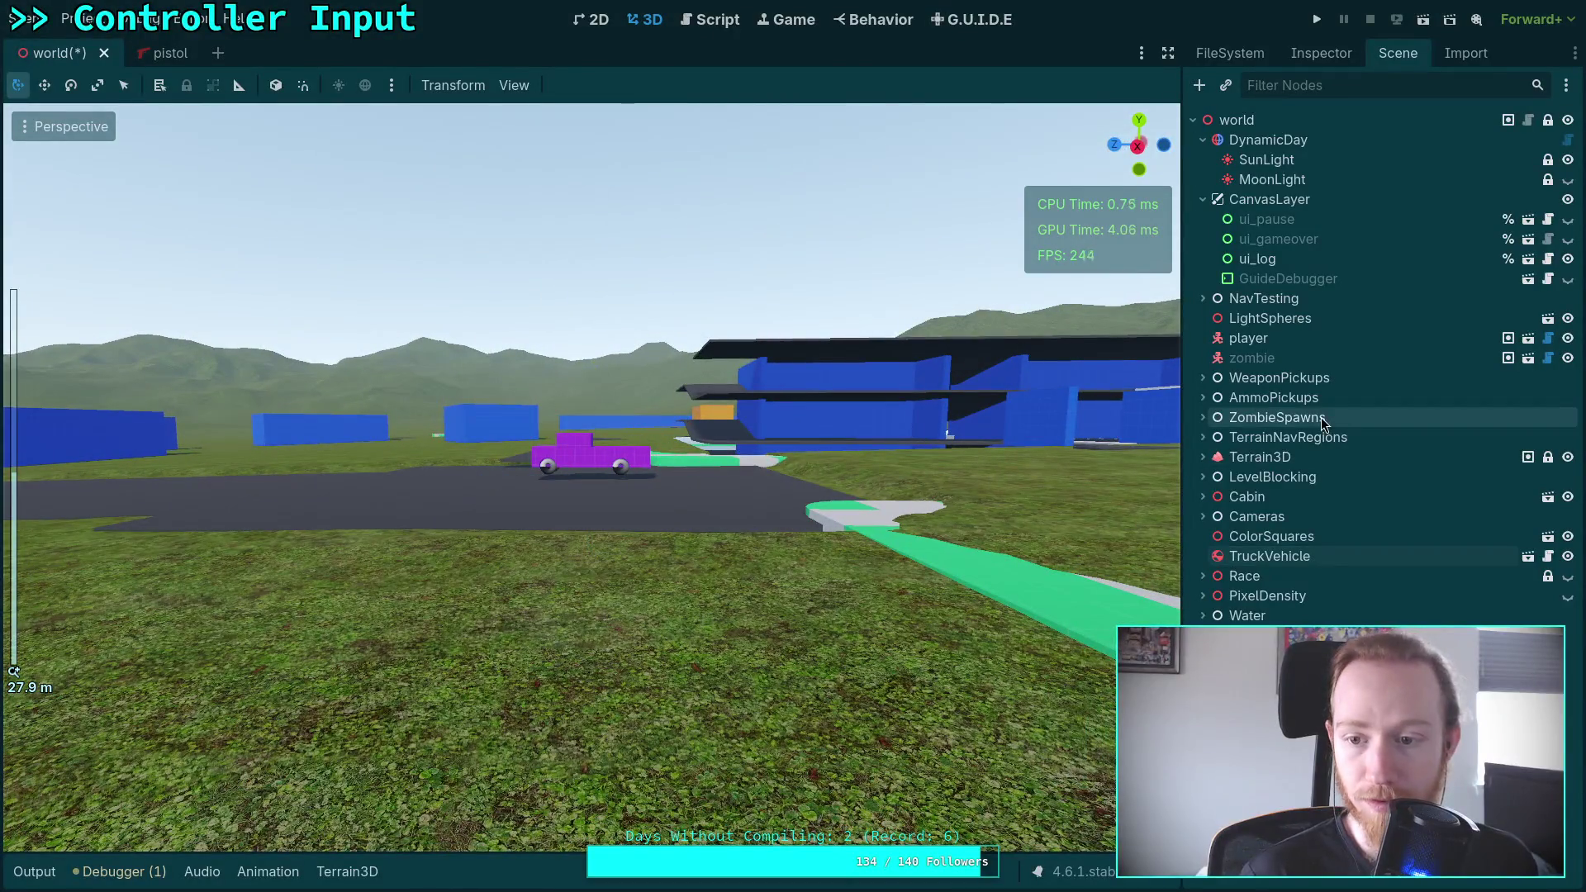
pyautogui.click(584, 451)
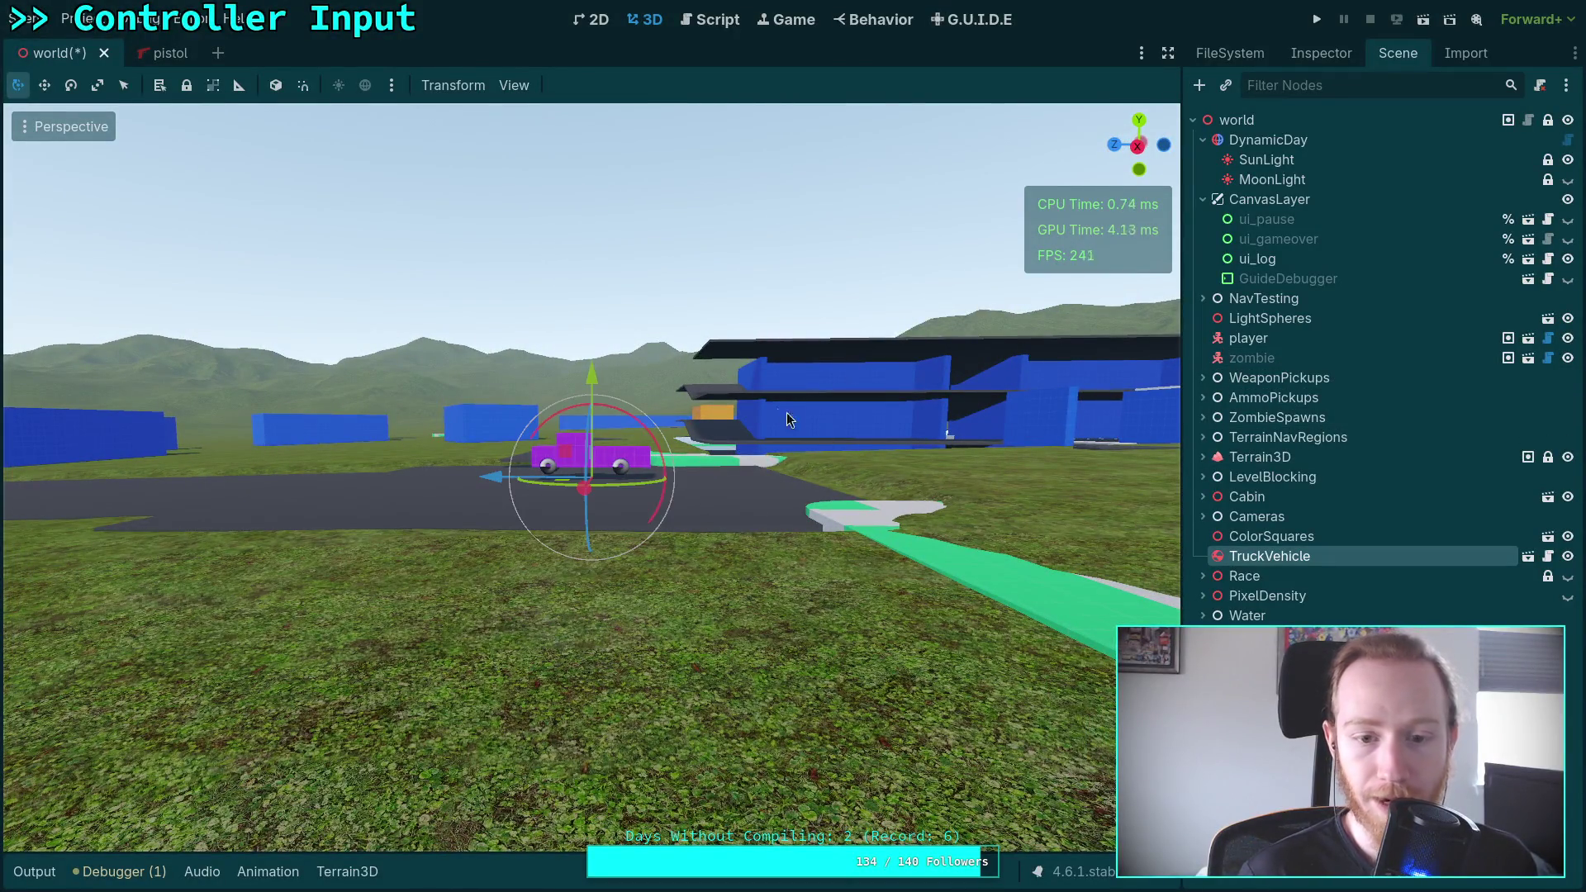
pyautogui.press('f')
pyautogui.scroll(3, 692, 504)
pyautogui.moveTo(667, 544)
pyautogui.mouseDown()
pyautogui.moveTo(784, 399)
pyautogui.moveTo(745, 354)
pyautogui.moveTo(720, 444)
pyautogui.moveTo(494, 375)
pyautogui.moveTo(347, 355)
pyautogui.moveTo(269, 358)
pyautogui.moveTo(279, 398)
pyautogui.mouseUp()
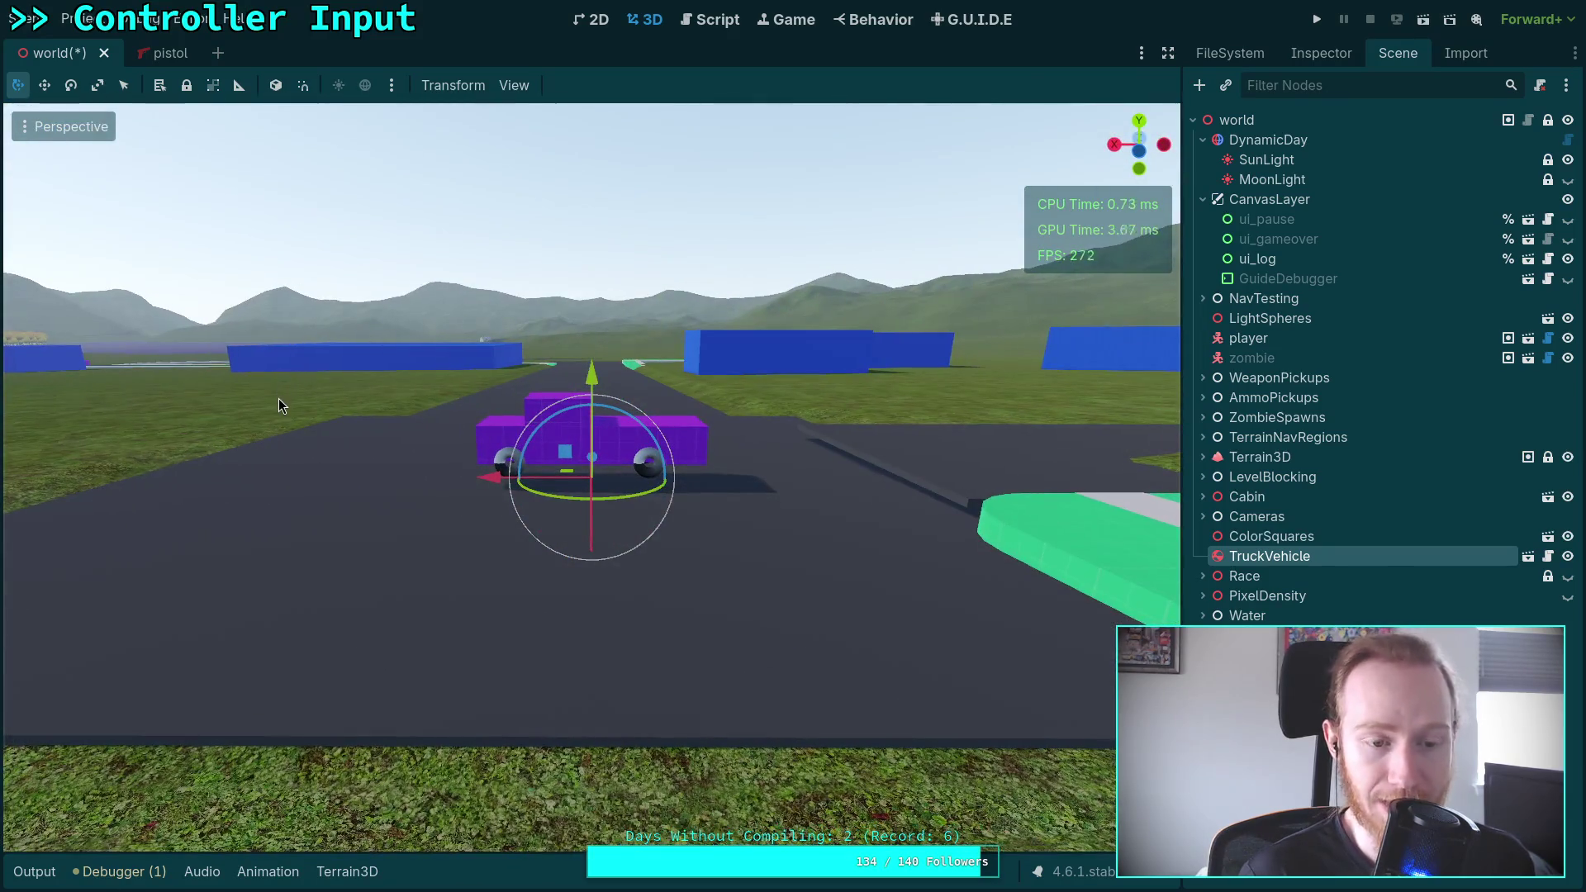
pyautogui.click(281, 399)
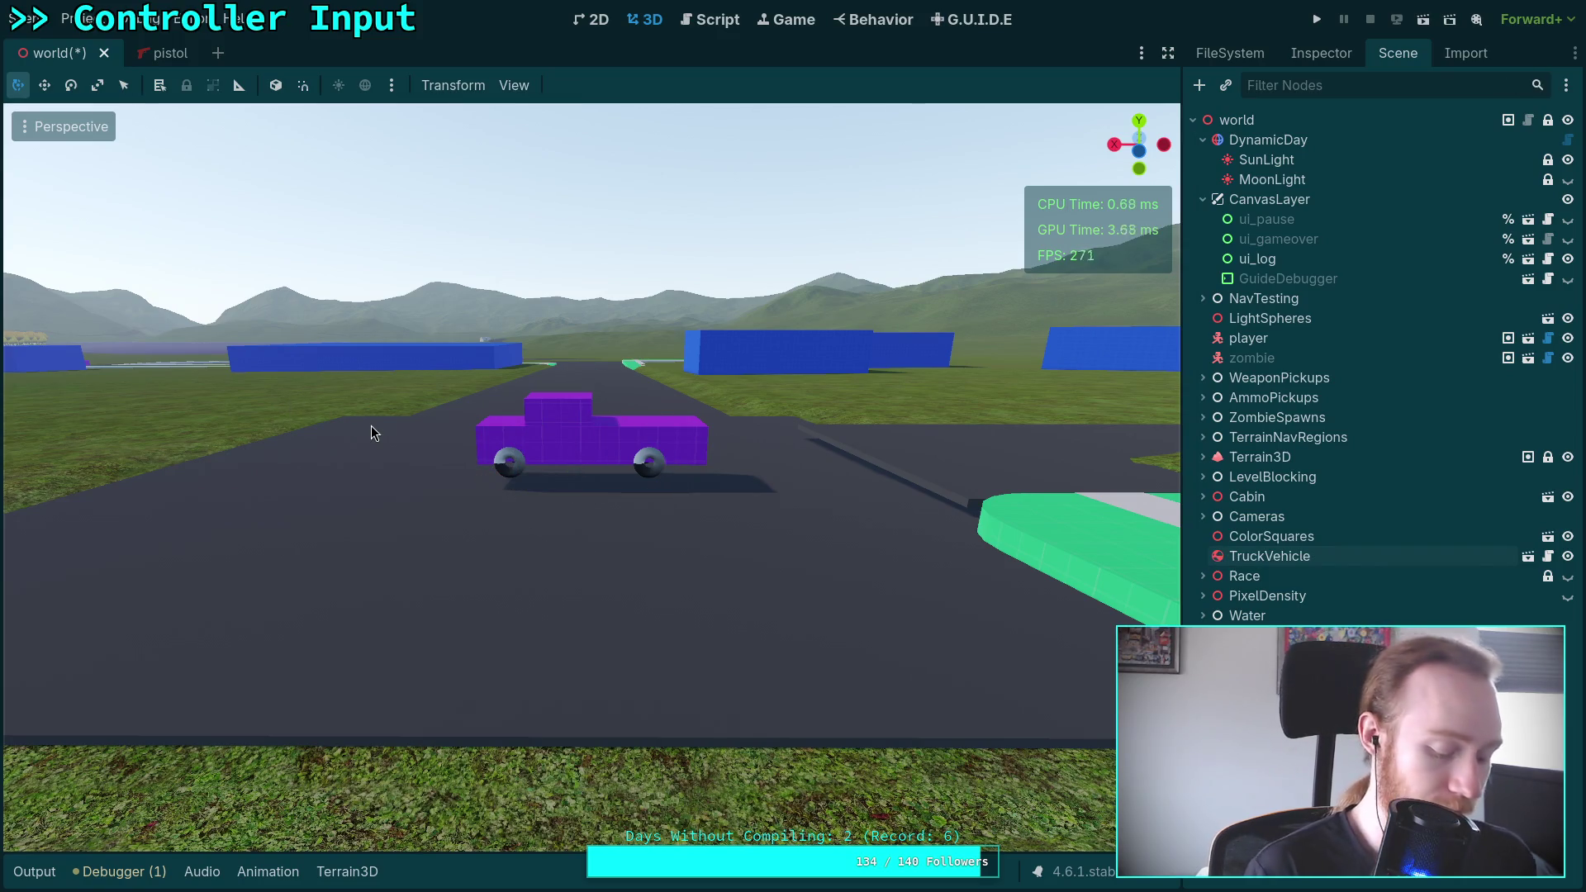
pyautogui.hotkey('ctrl', 's')
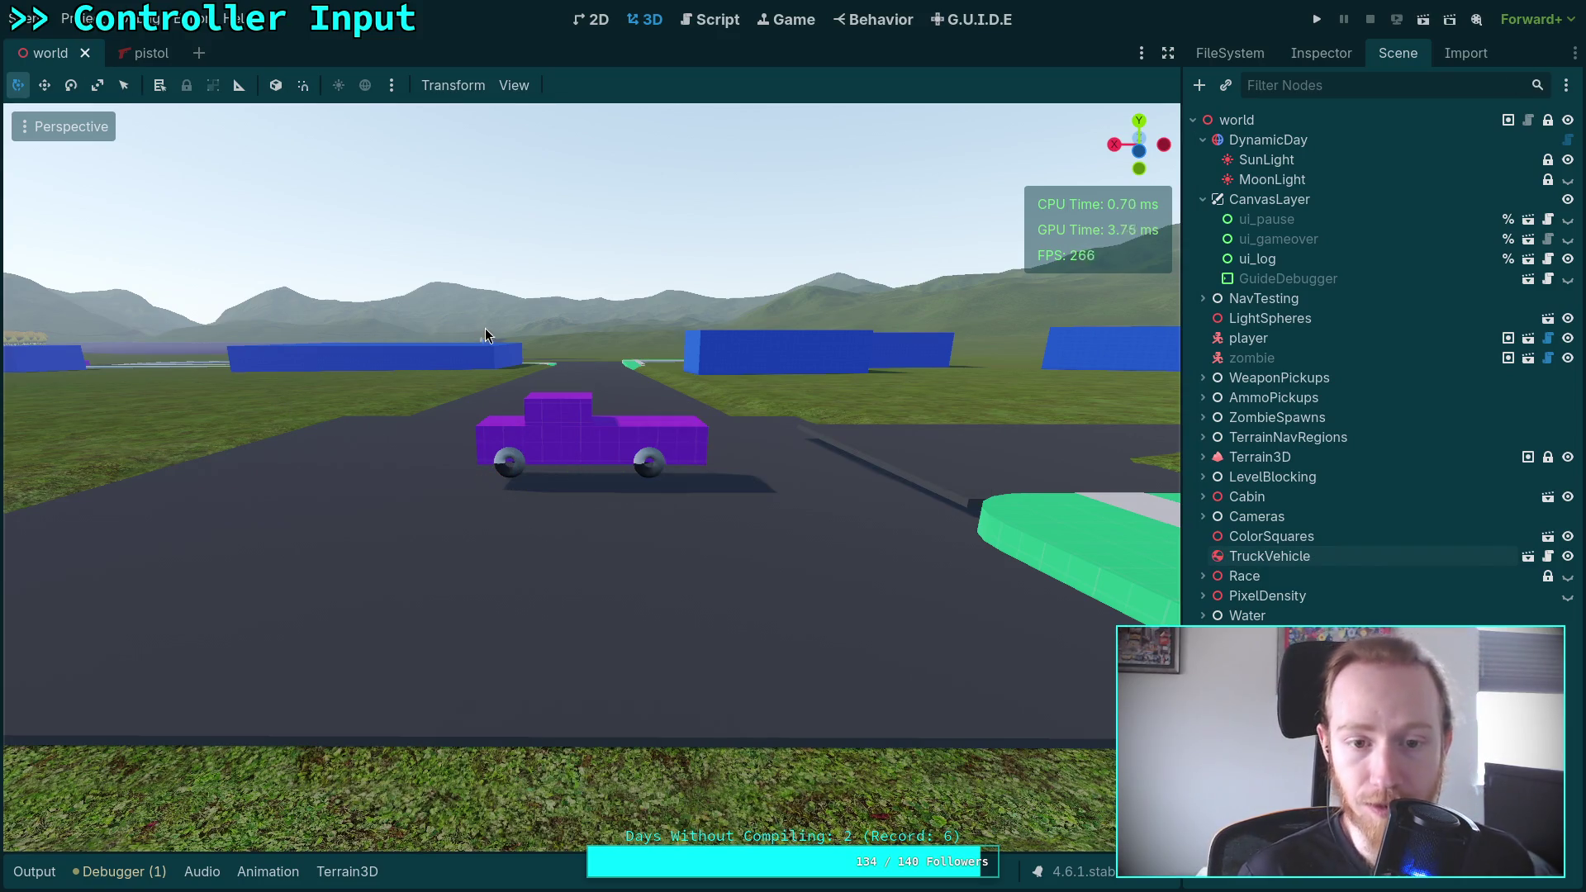
# Fly across the level, then select the player and move it along the Y axis
pyautogui.moveTo(524, 388)
pyautogui.mouseDown()
pyautogui.moveTo(740, 451)
pyautogui.moveTo(603, 545)
pyautogui.moveTo(586, 537)
pyautogui.moveTo(700, 519)
pyautogui.mouseUp()
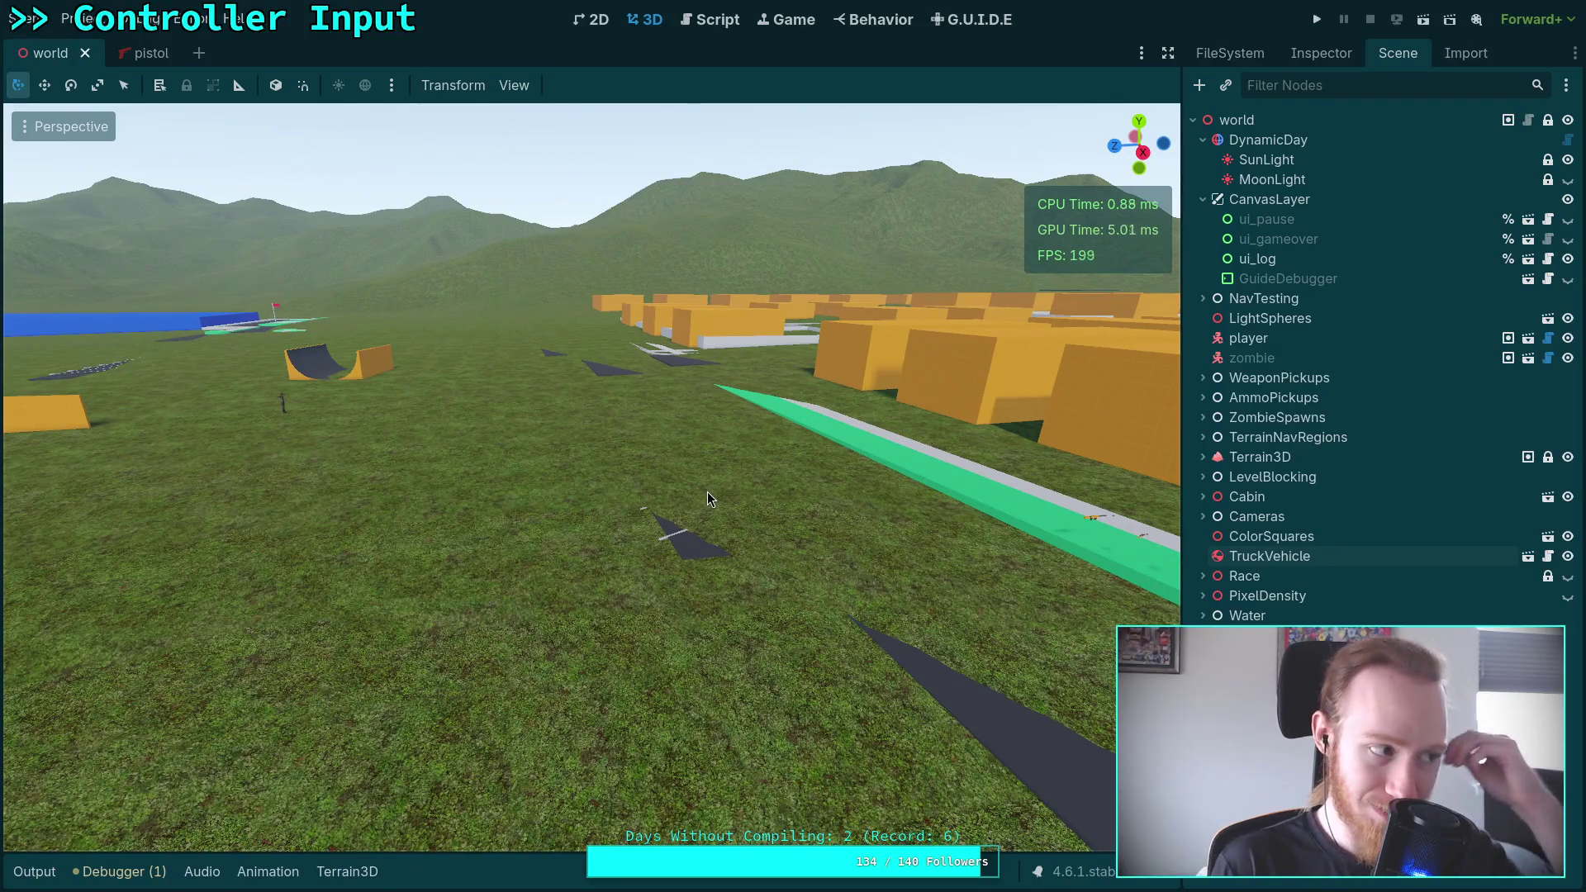
pyautogui.moveTo(773, 454)
pyautogui.mouseDown()
pyautogui.moveTo(851, 451)
pyautogui.moveTo(784, 459)
pyautogui.mouseUp()
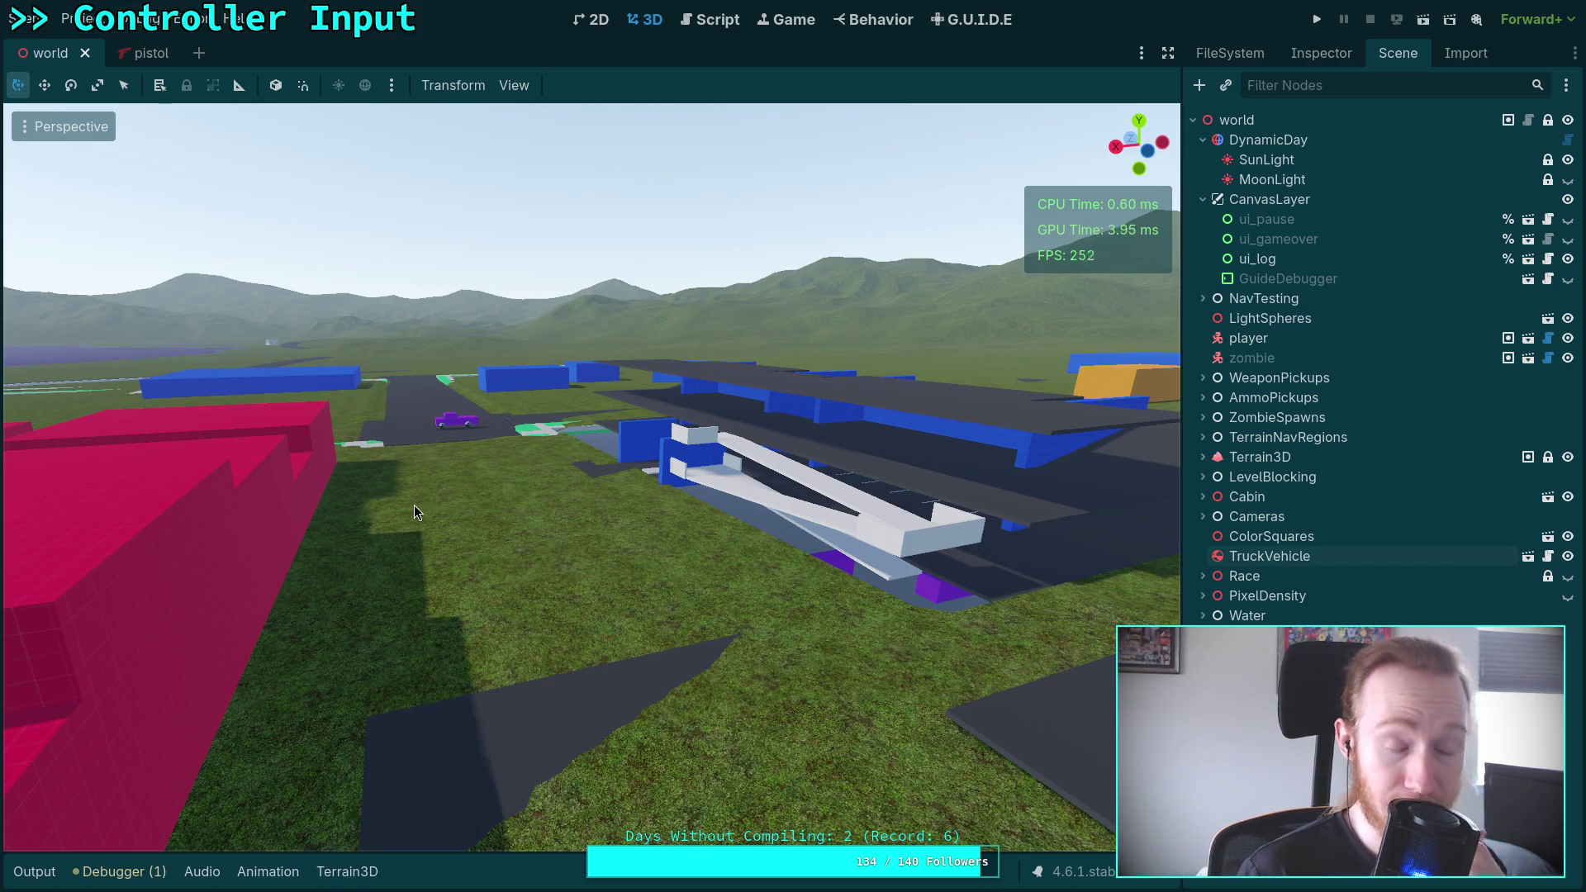
pyautogui.moveTo(393, 523)
pyautogui.mouseDown()
pyautogui.moveTo(744, 503)
pyautogui.moveTo(393, 531)
pyautogui.moveTo(140, 518)
pyautogui.moveTo(416, 533)
pyautogui.mouseUp()
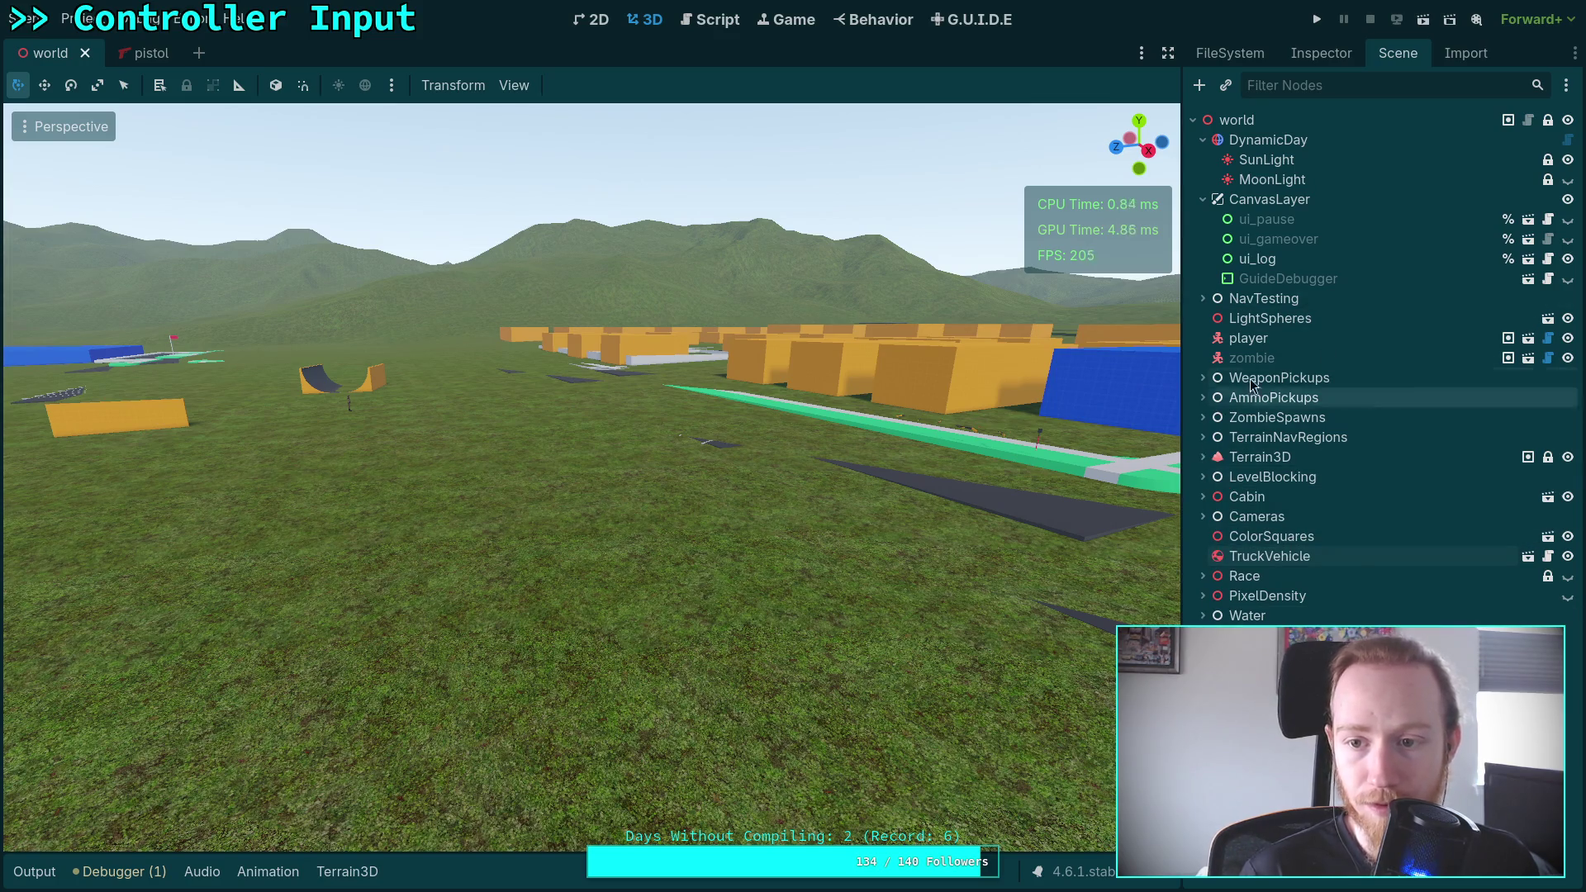
pyautogui.doubleClick(1247, 338)
pyautogui.press('g')
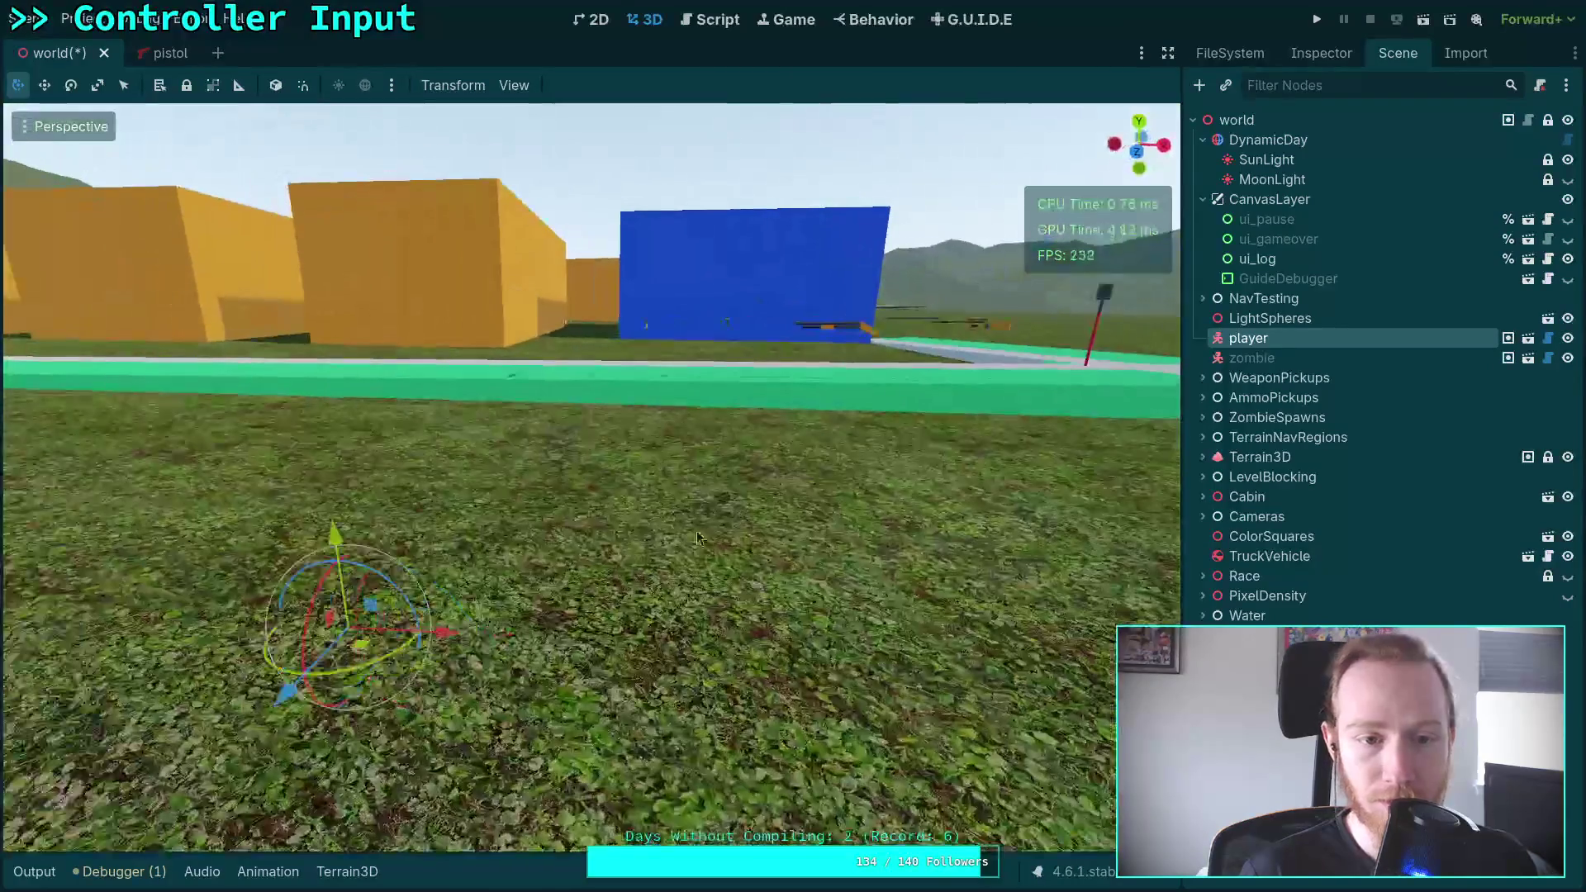
pyautogui.press('y')
pyautogui.click(327, 274)
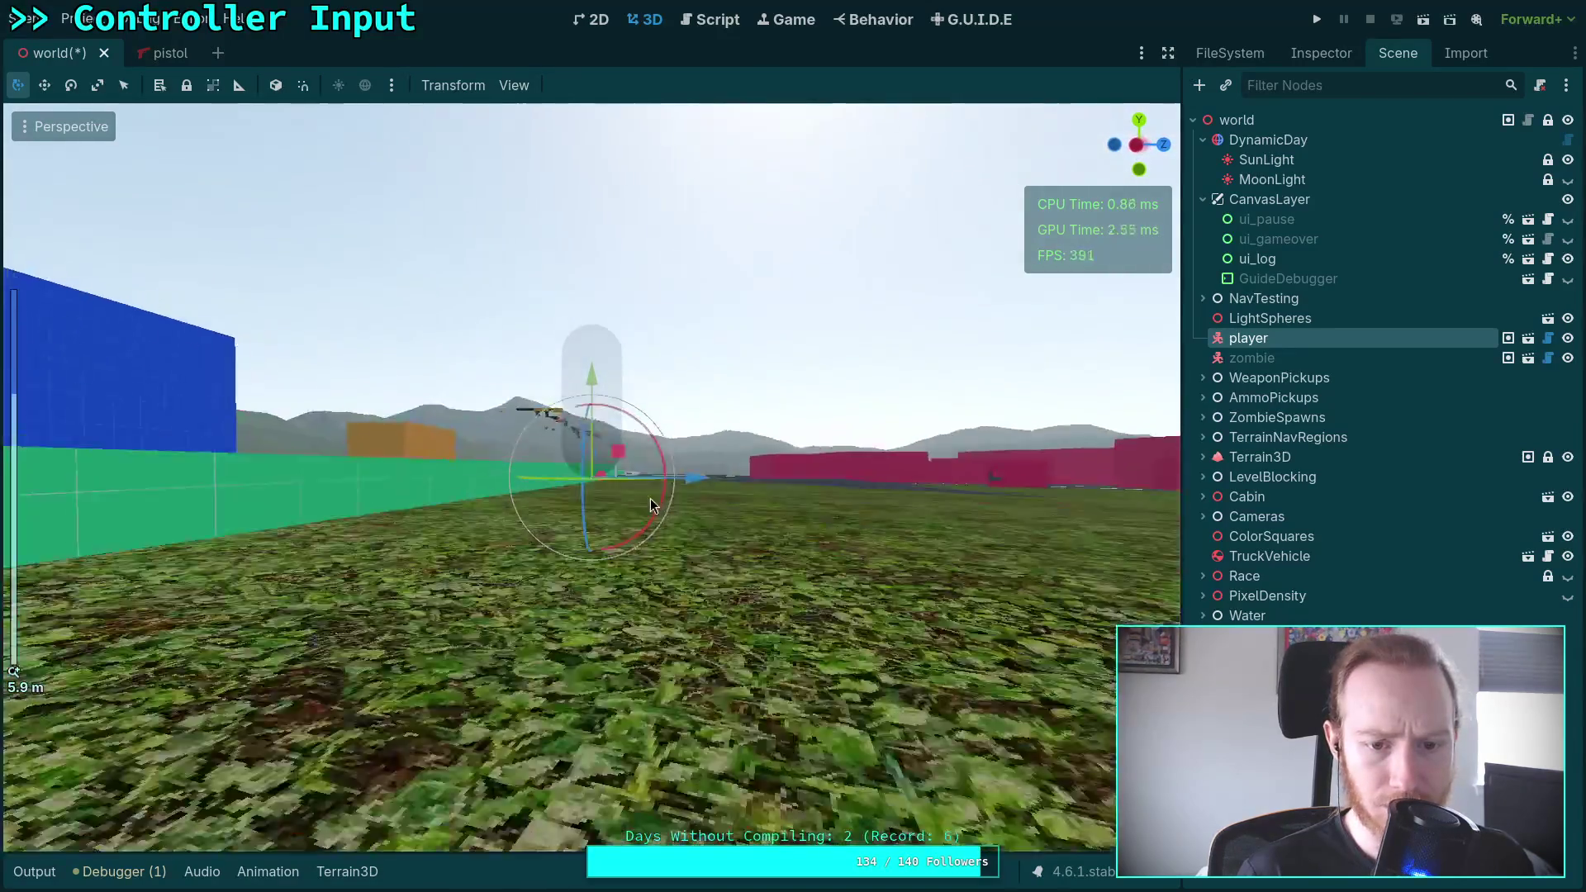
# Drop the player onto the green road beside the weapons and save
pyautogui.moveTo(651, 498); pyautogui.dragTo(624, 553)
pyautogui.press('g')
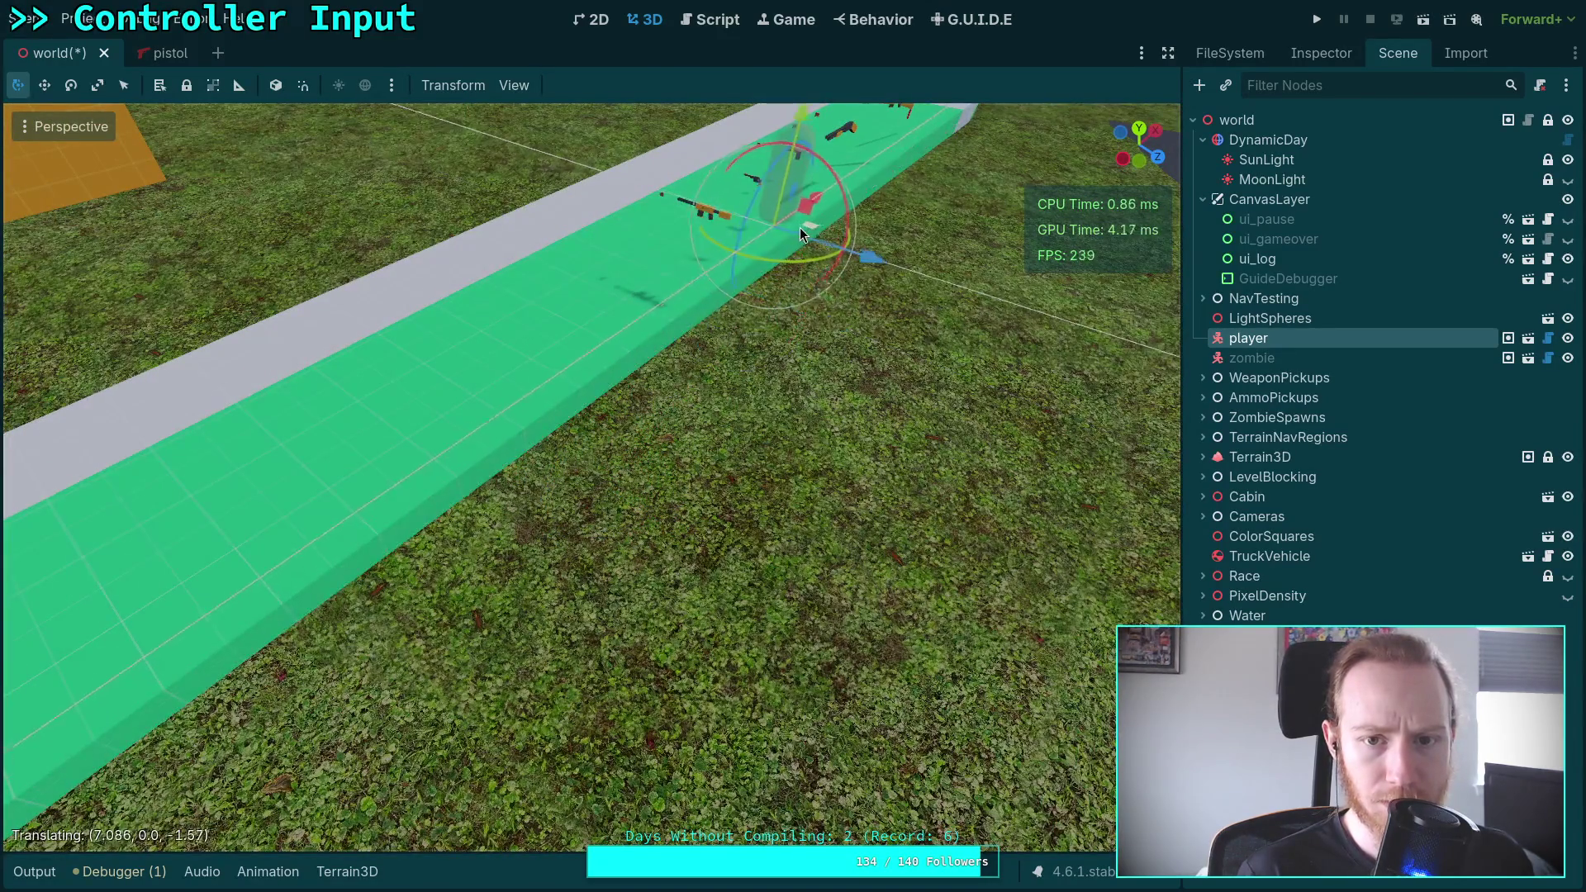
pyautogui.click(954, 233)
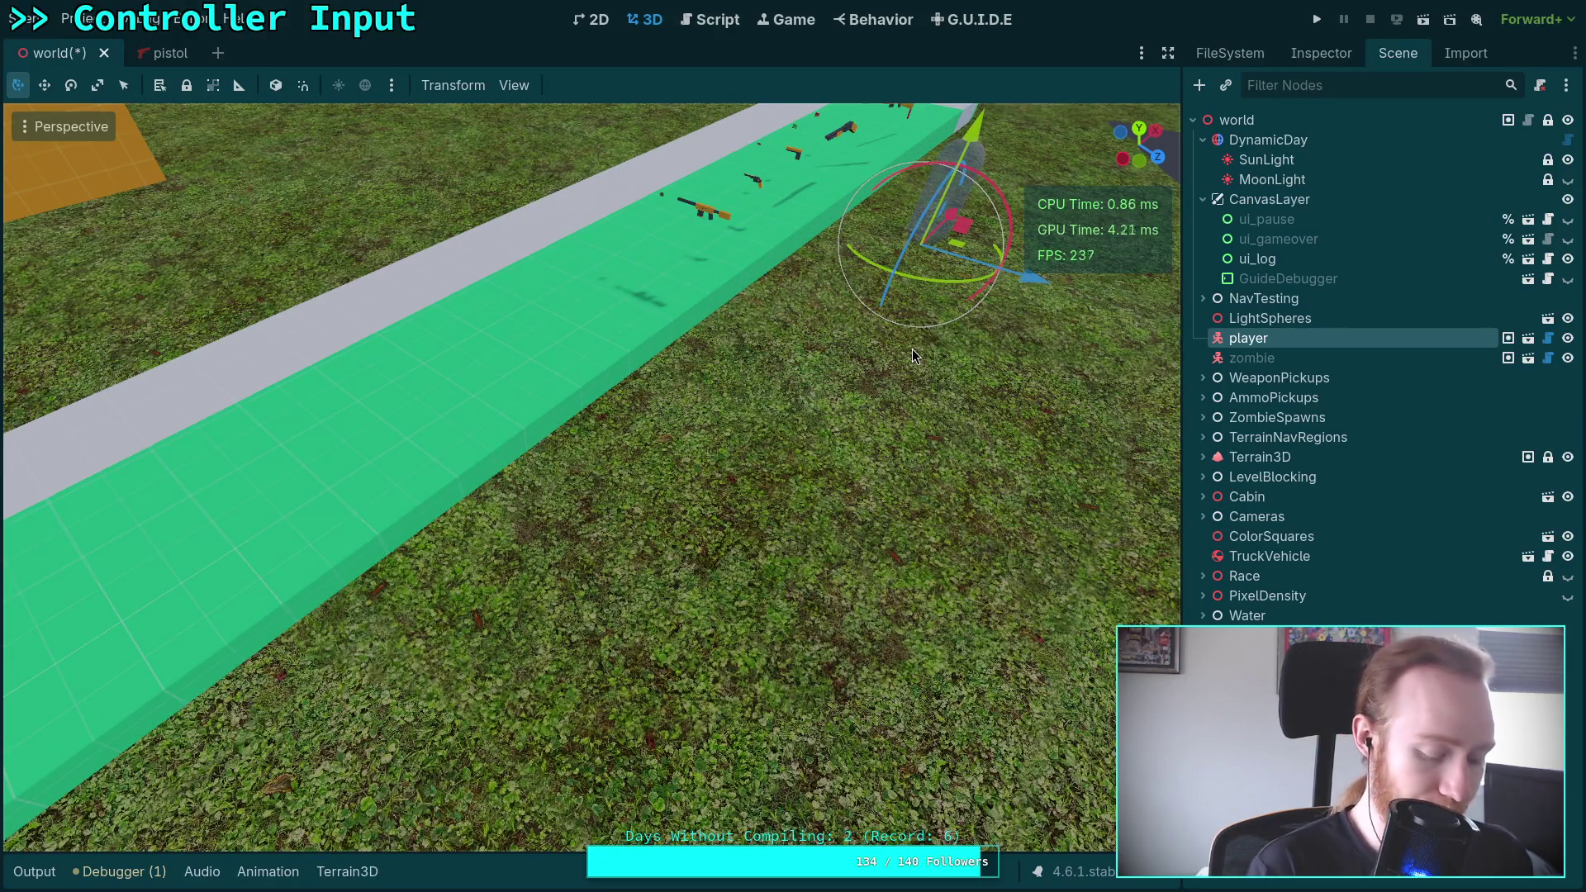
pyautogui.hotkey('ctrl', 's')
# Turn the player 175 degrees to face the weapons and run the game
pyautogui.press('r')
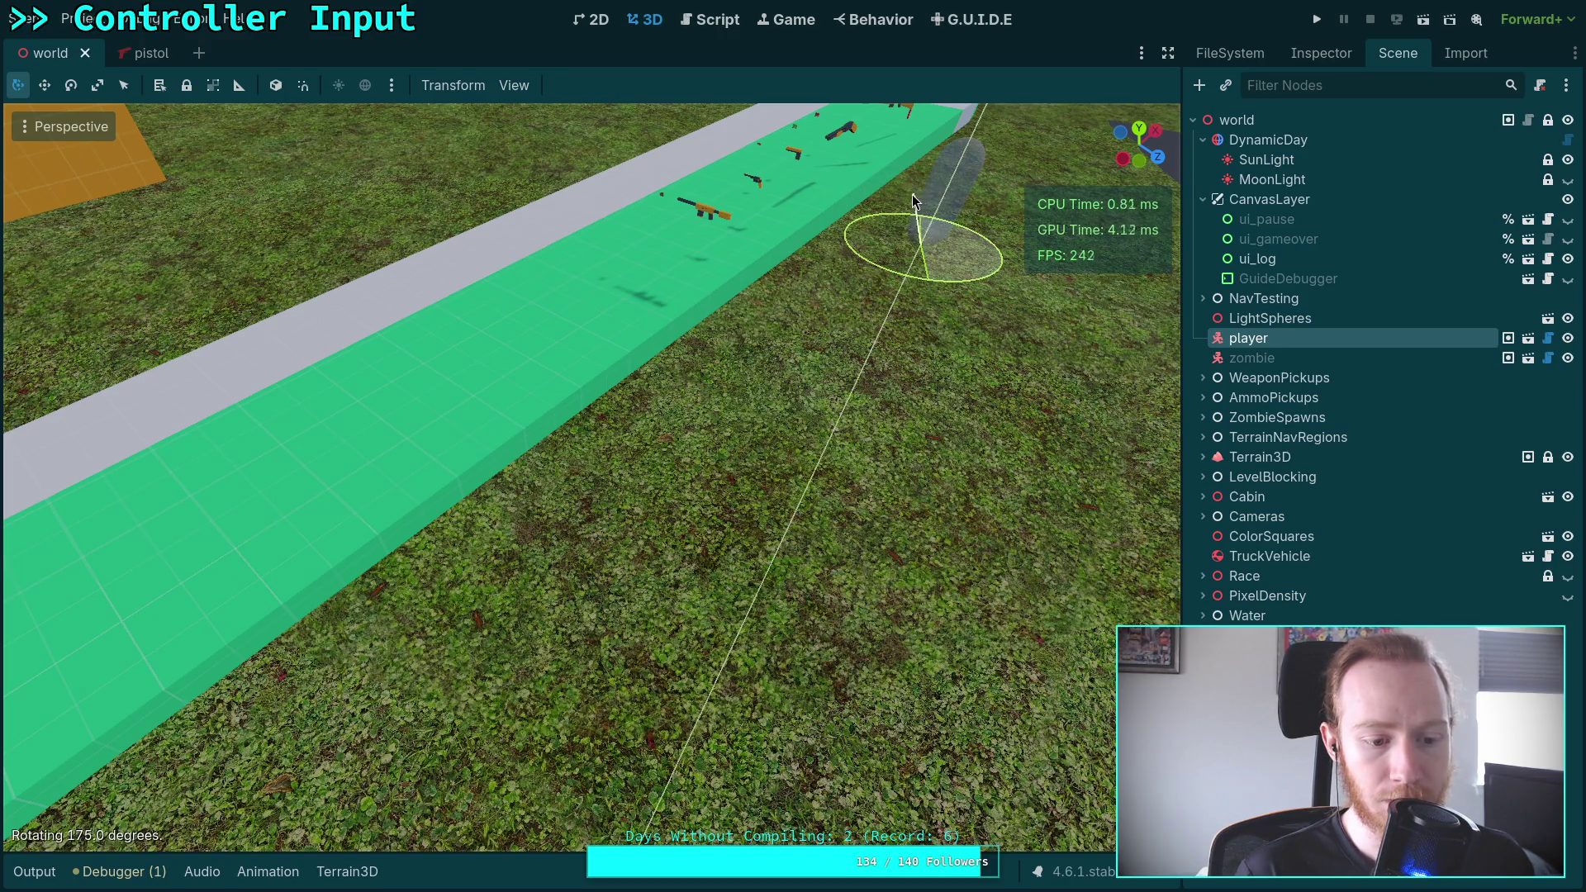
pyautogui.click(912, 195)
pyautogui.click(1317, 20)
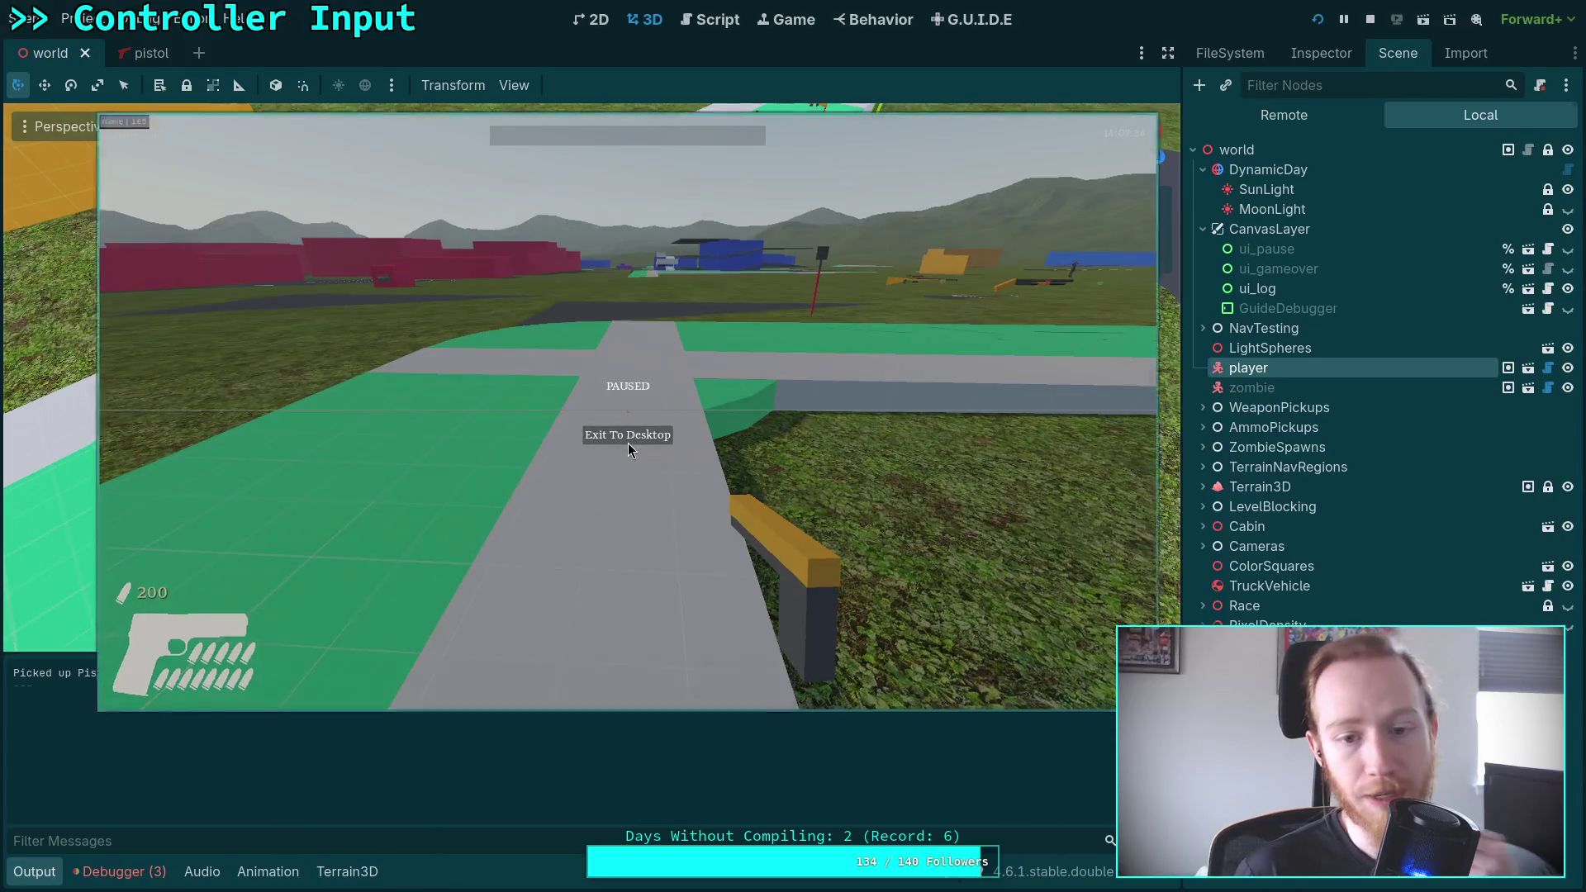
# Quit the running game and pull the world scene's 3D view back to the horizon
pyautogui.click(628, 443)
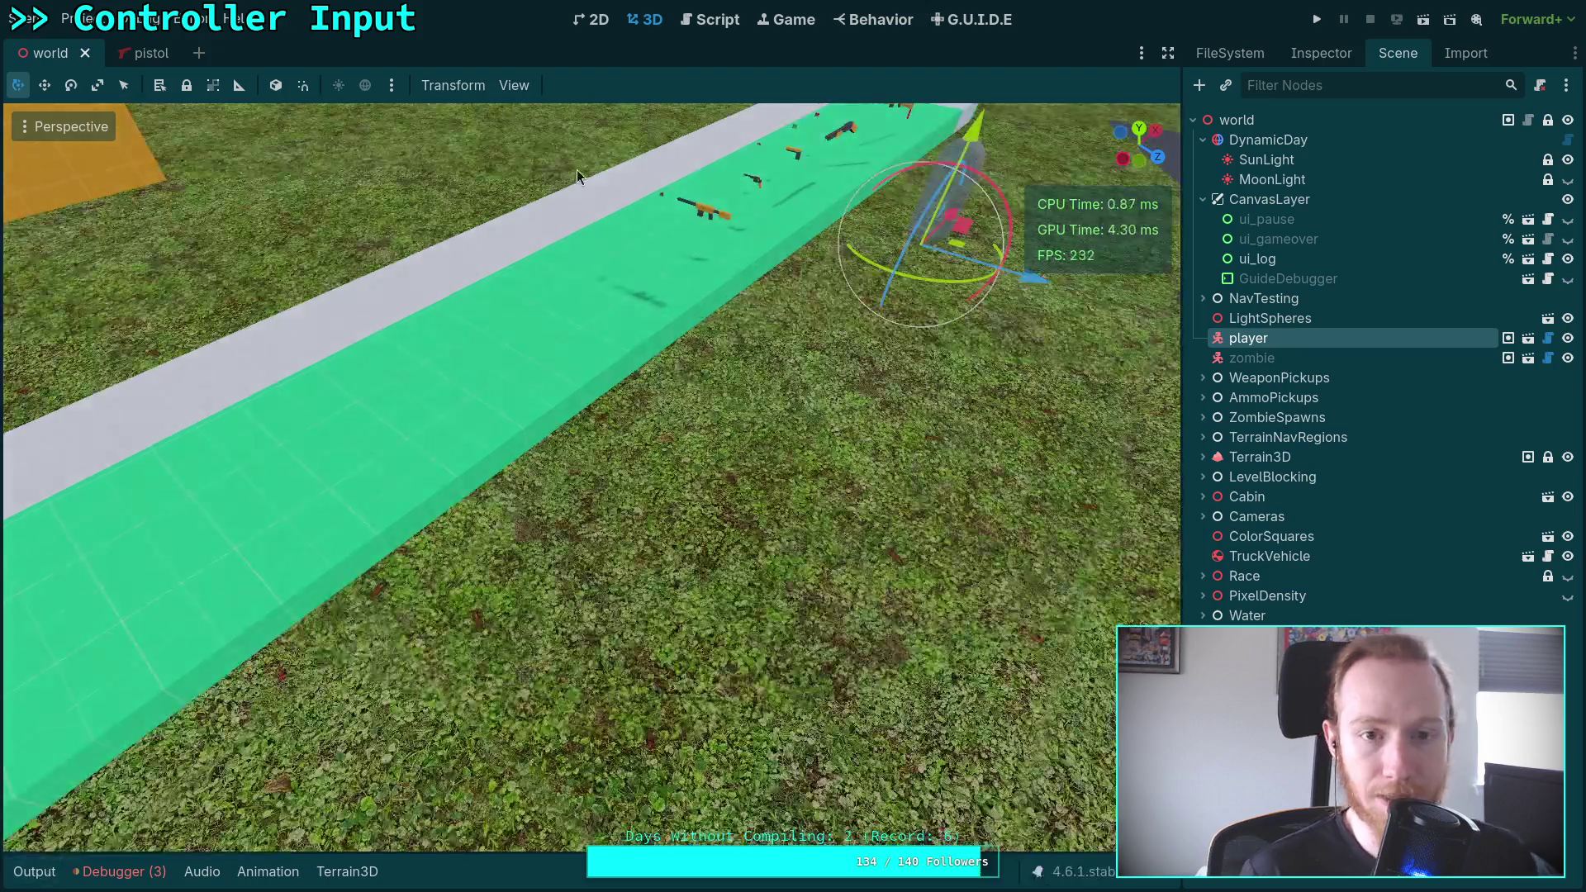
pyautogui.click(717, 19)
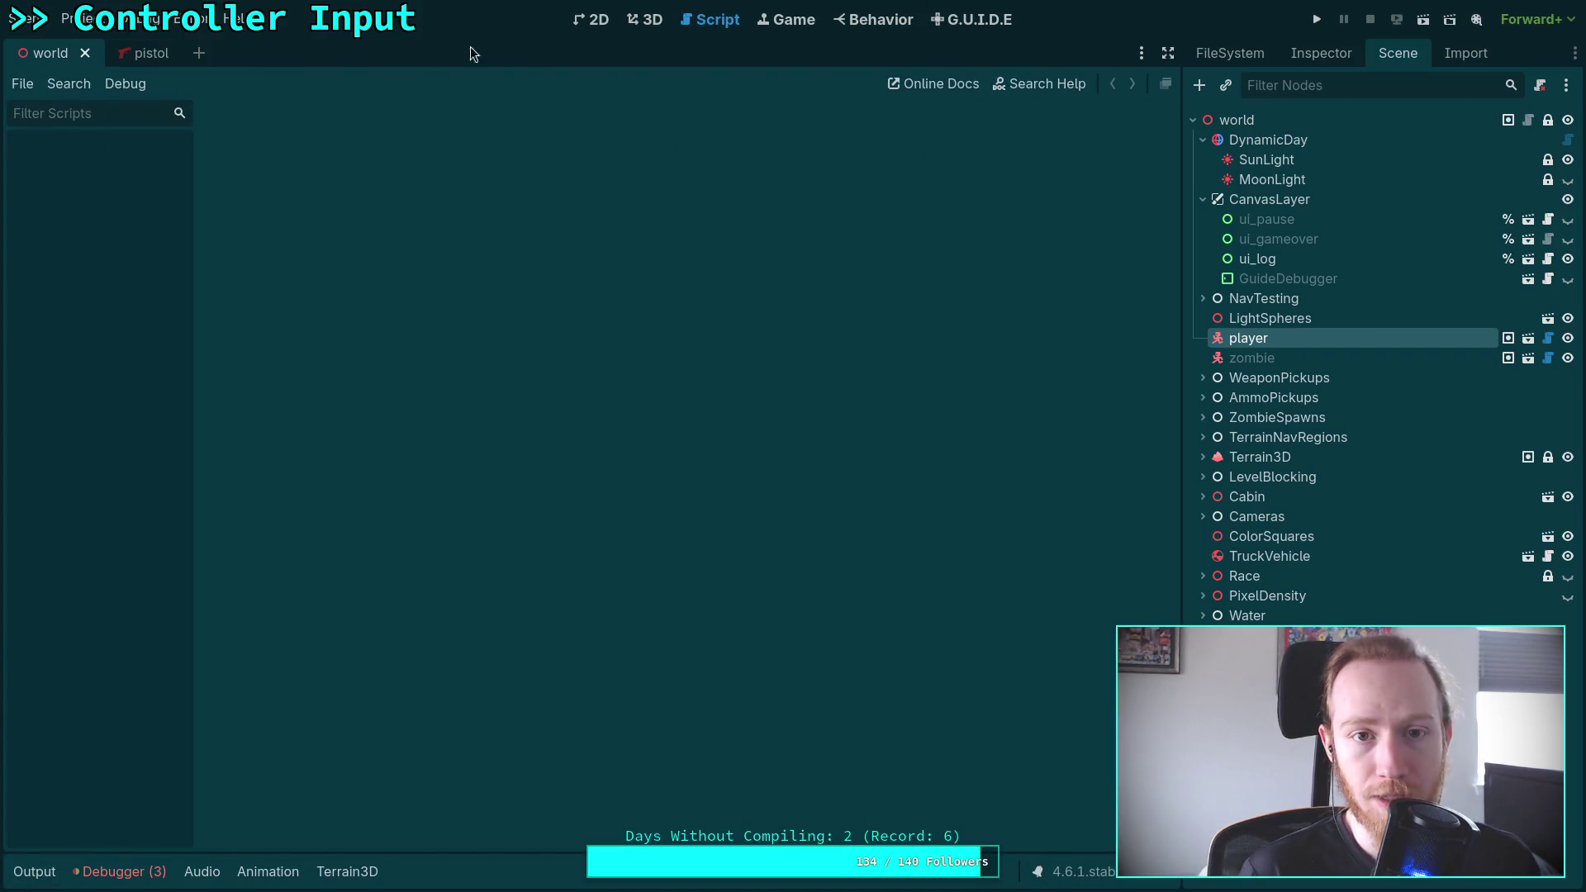
pyautogui.click(643, 19)
pyautogui.moveTo(613, 246); pyautogui.dragTo(613, 247)
pyautogui.press('s')
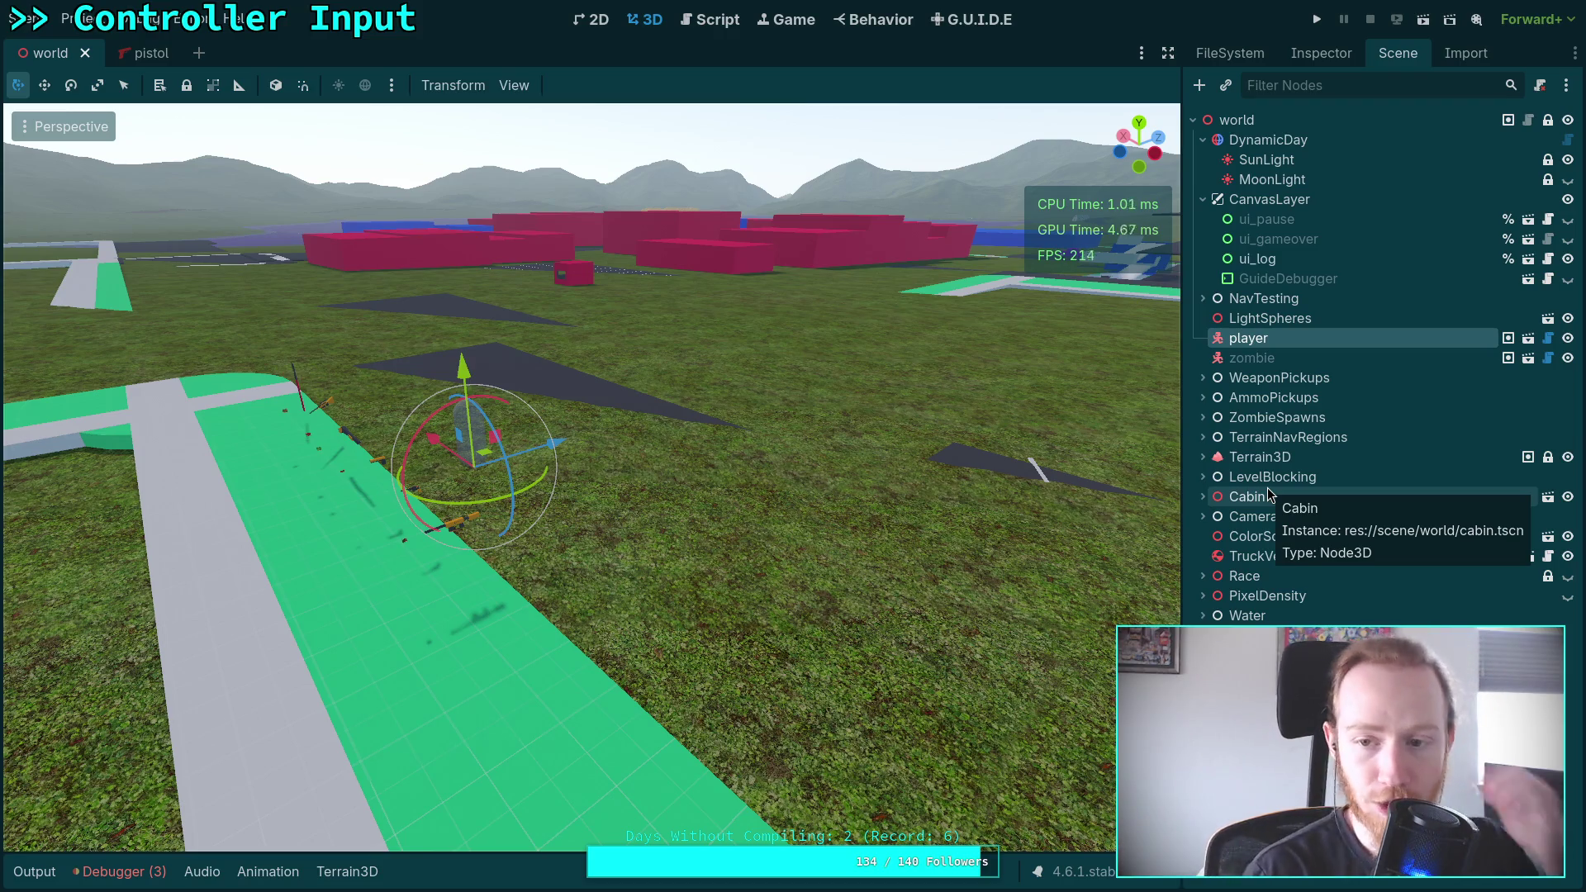
# Open pistol.tscn, inspect its End and charge states in the StateMachine graph, then close it
pyautogui.click(1230, 53)
pyautogui.scroll(-5, 1305, 347)
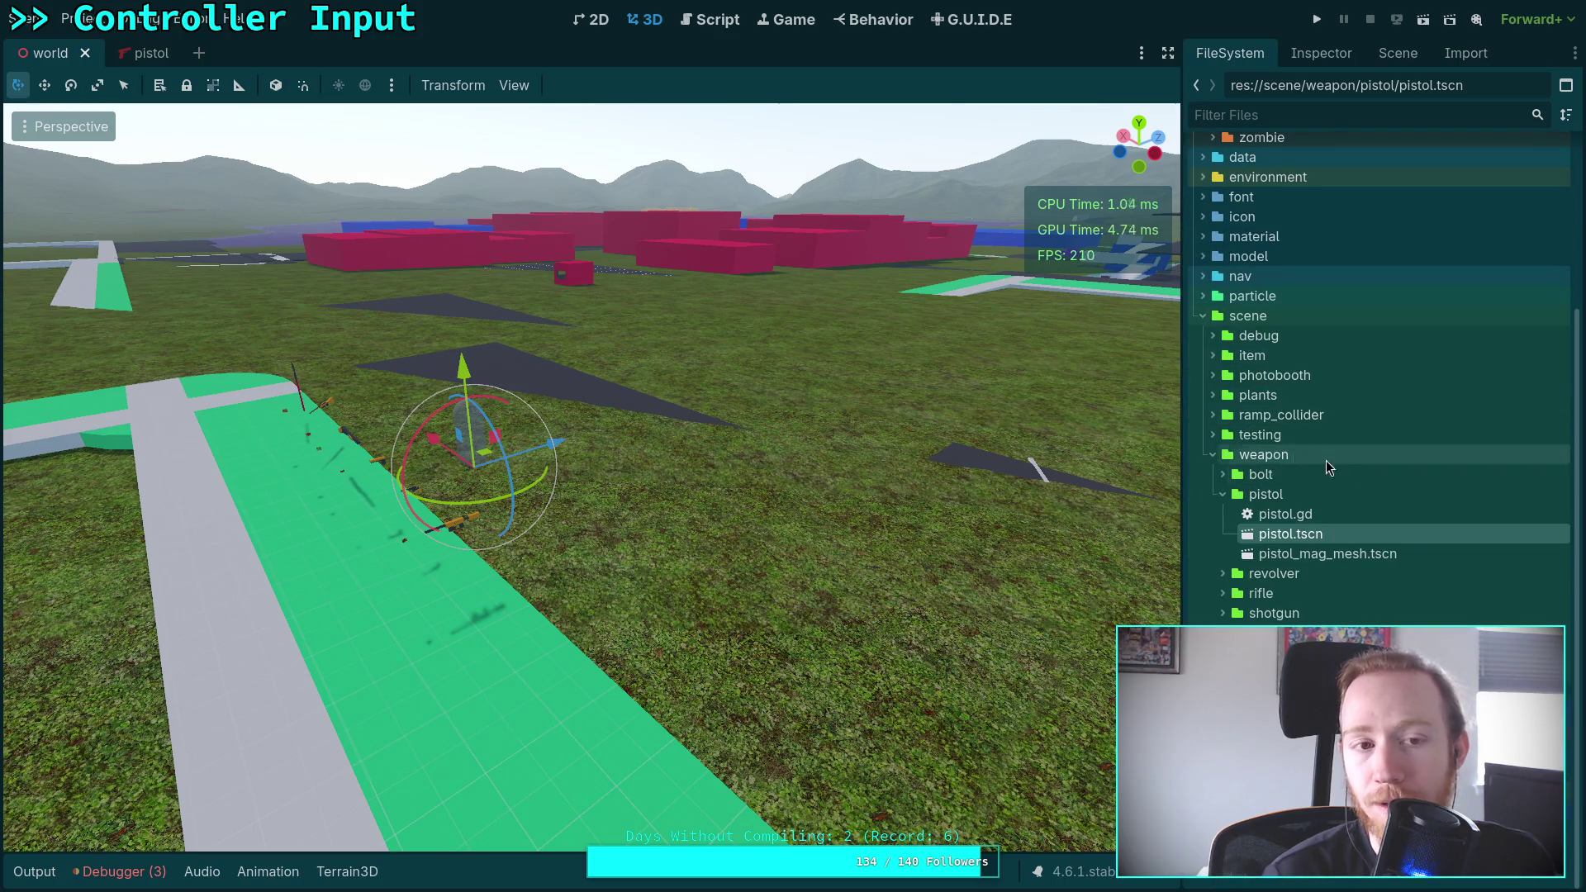
pyautogui.click(139, 52)
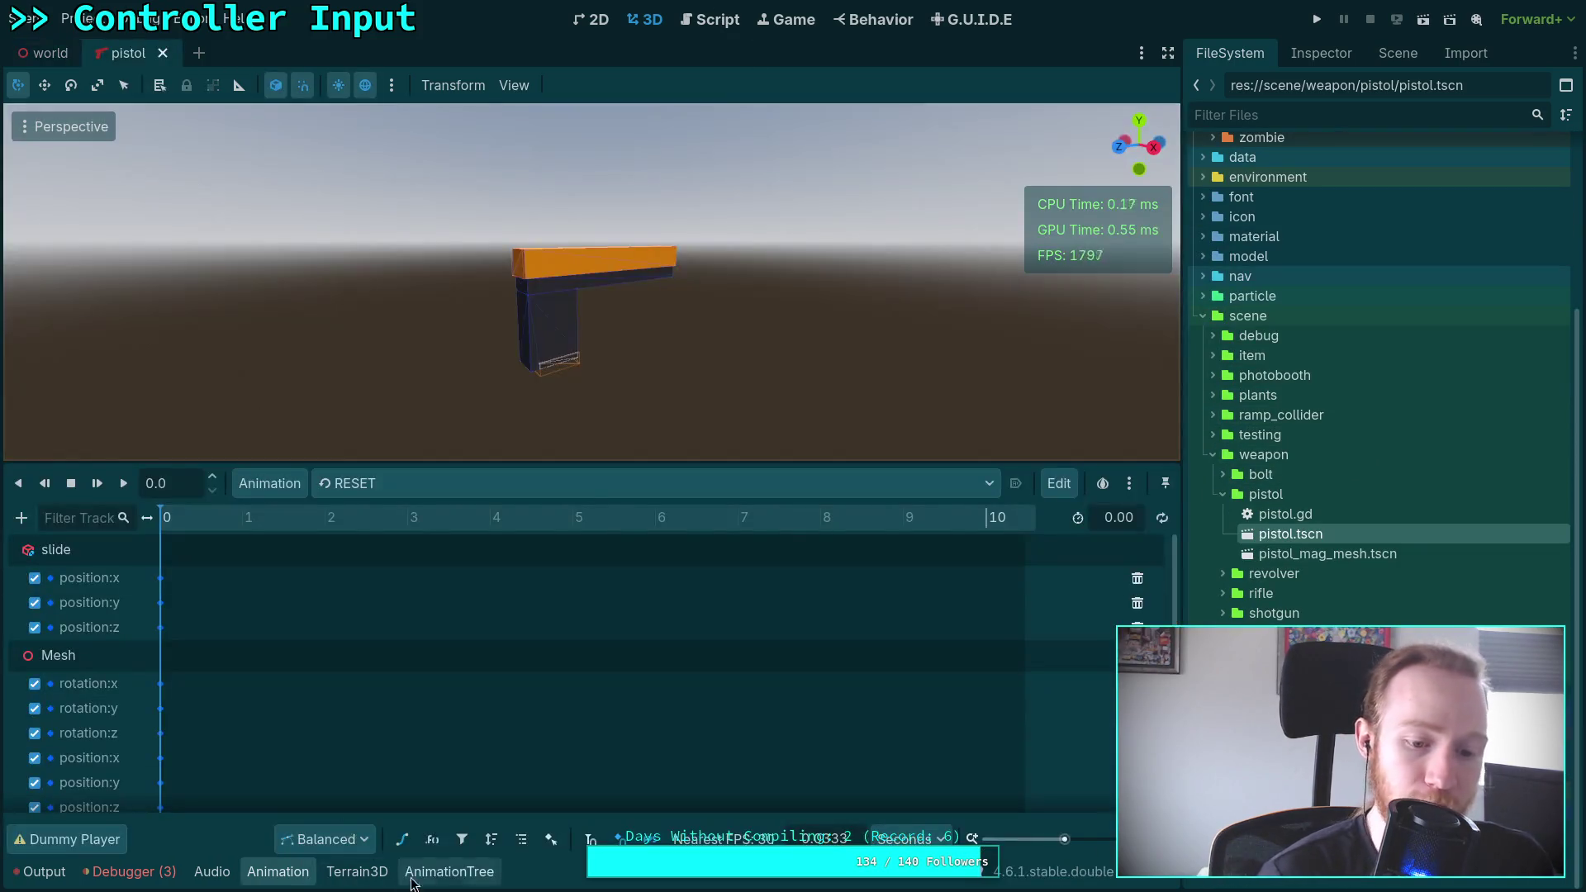
pyautogui.click(62, 582)
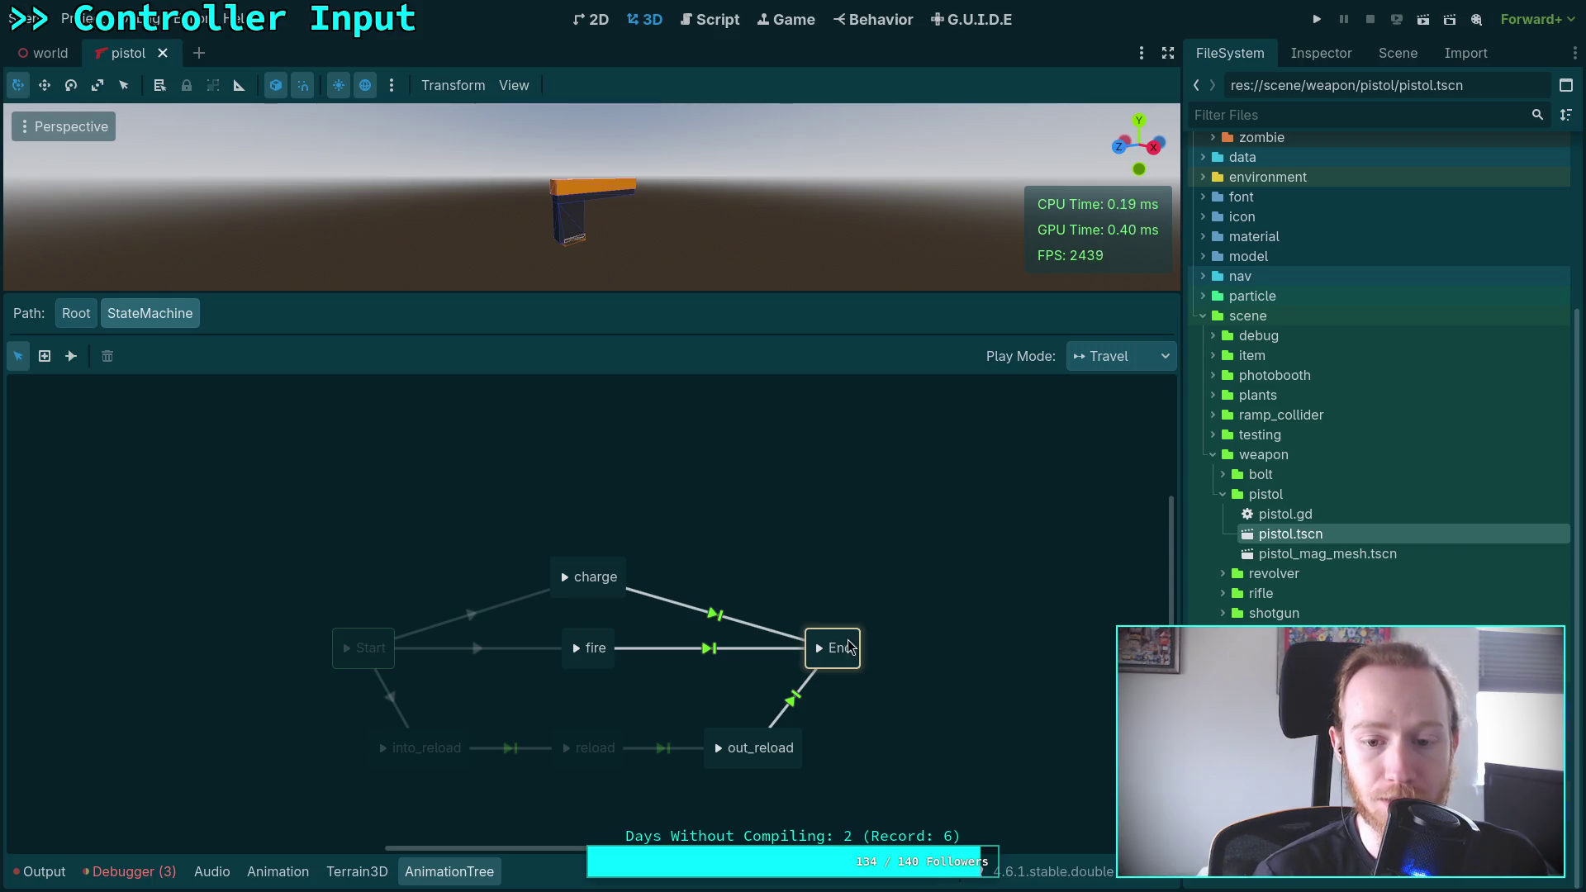
pyautogui.click(842, 649)
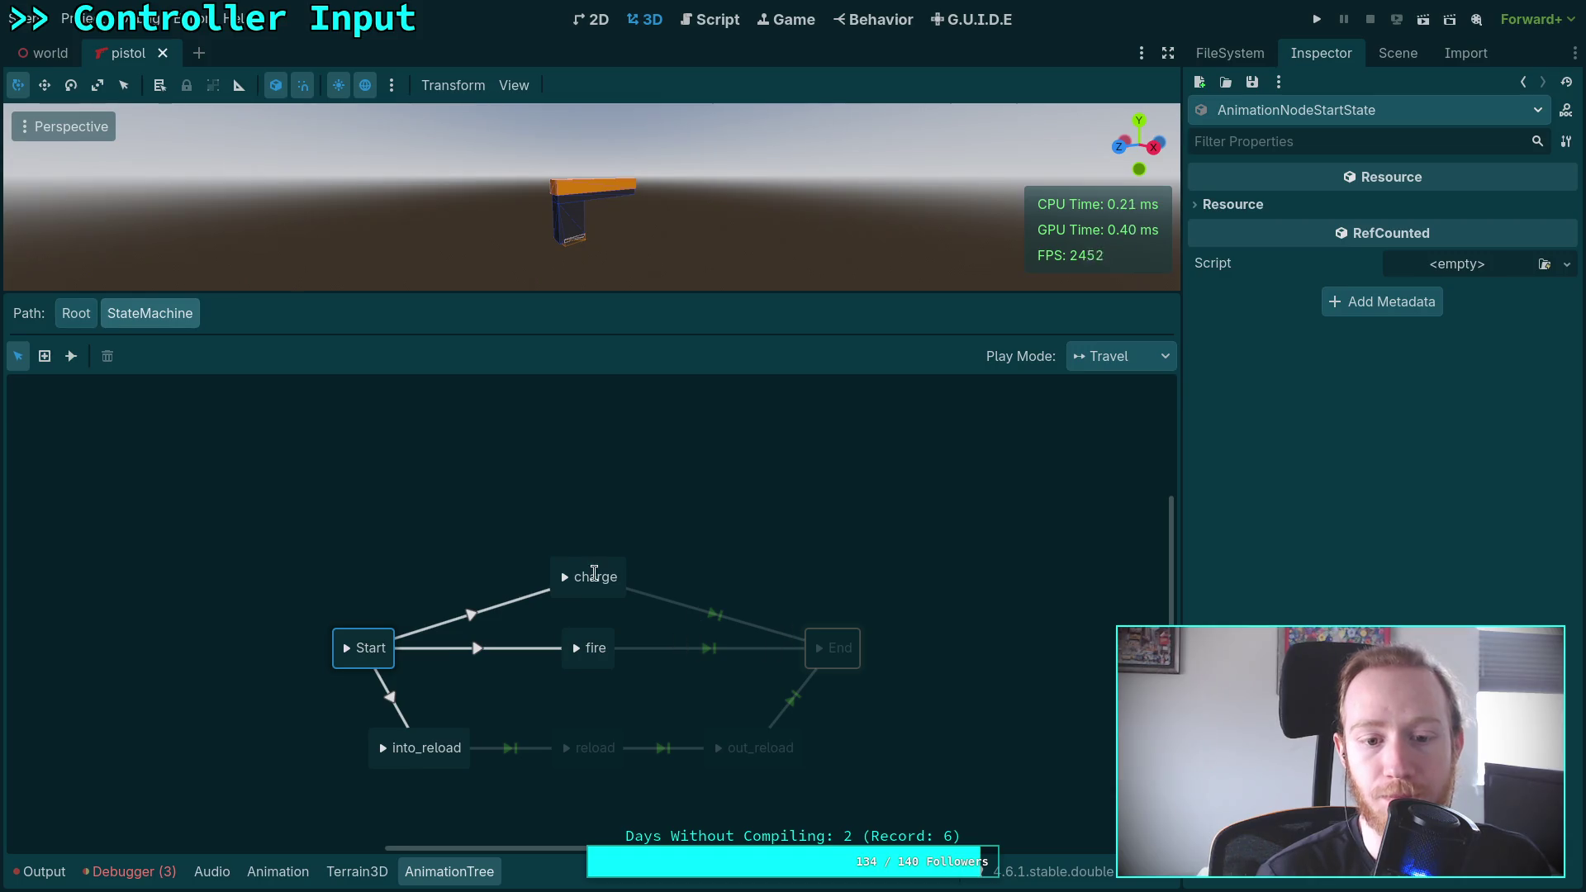
pyautogui.click(596, 574)
pyautogui.click(652, 578)
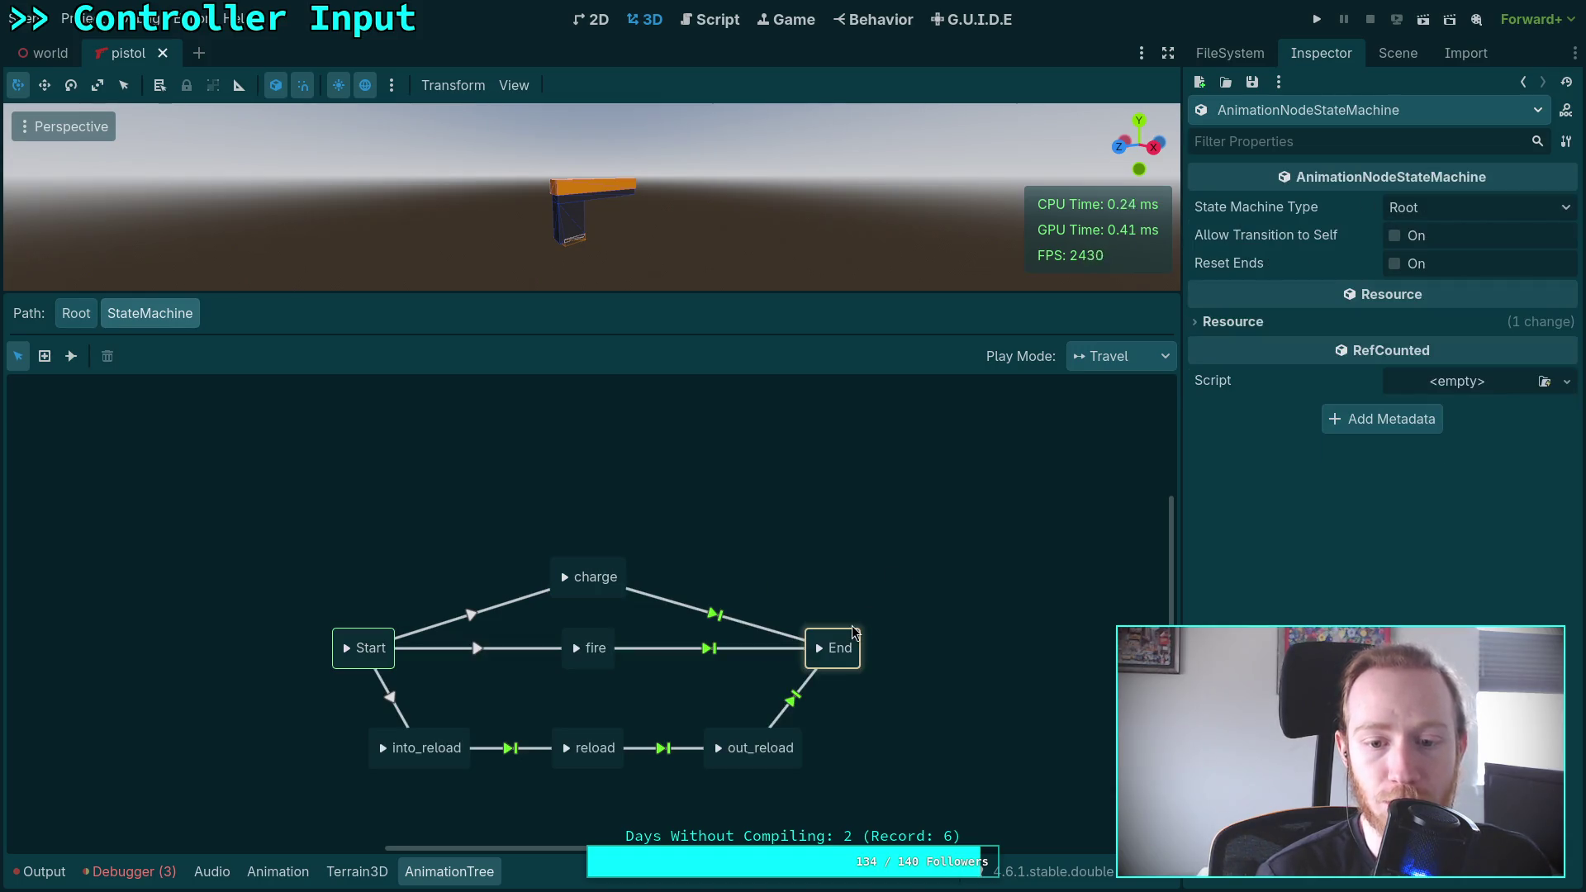
pyautogui.click(435, 872)
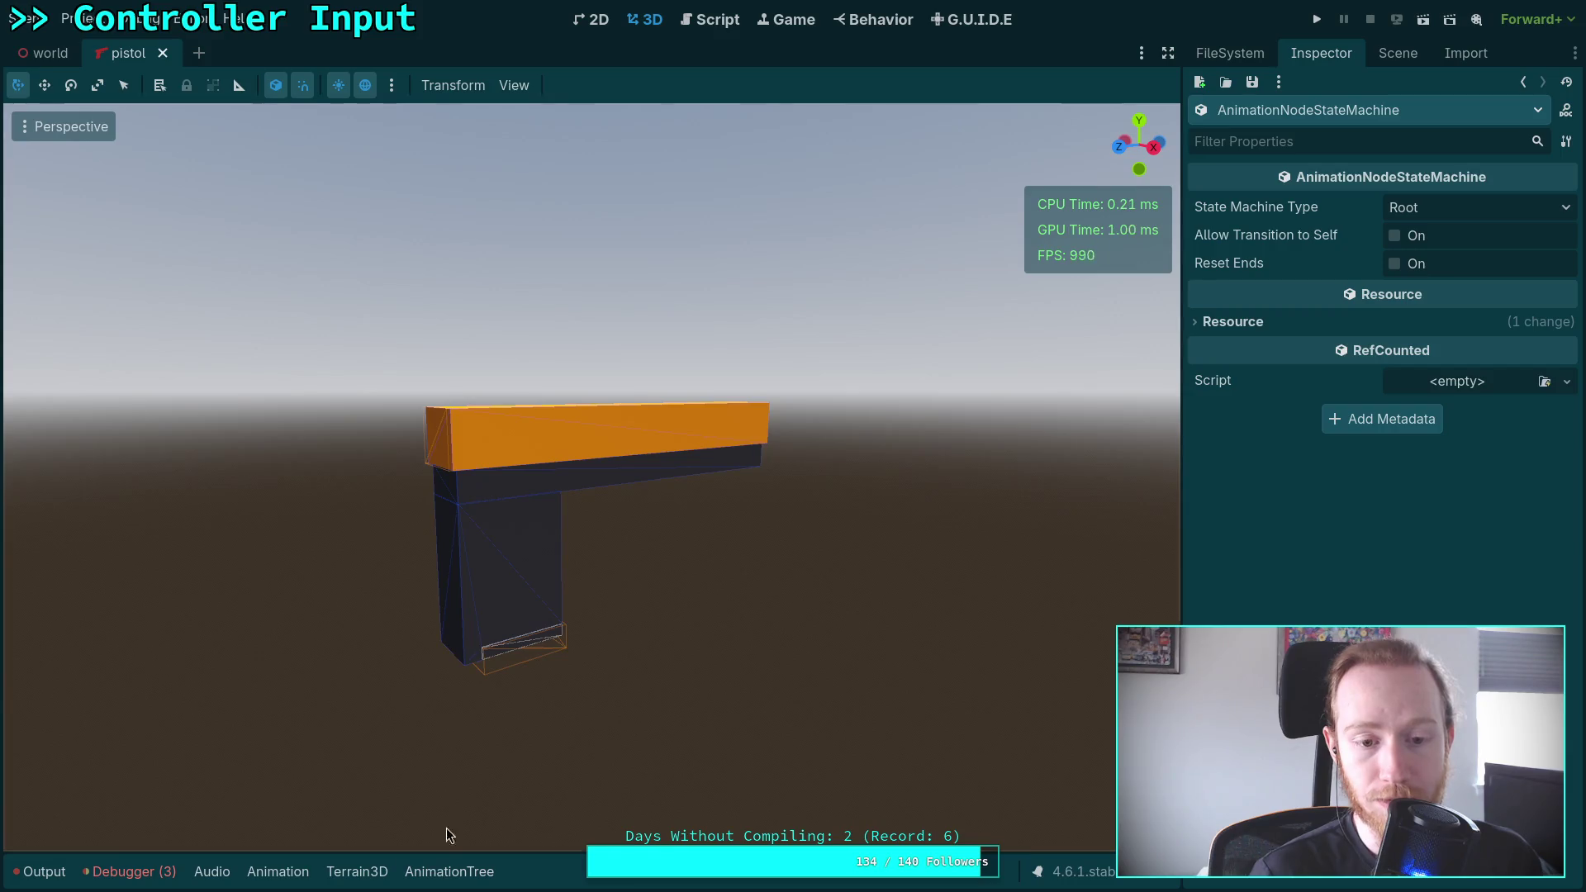
# Open pistol.gd and review its two unload overrides on lines 3–8 returning false
pyautogui.click(1378, 53)
pyautogui.click(1547, 120)
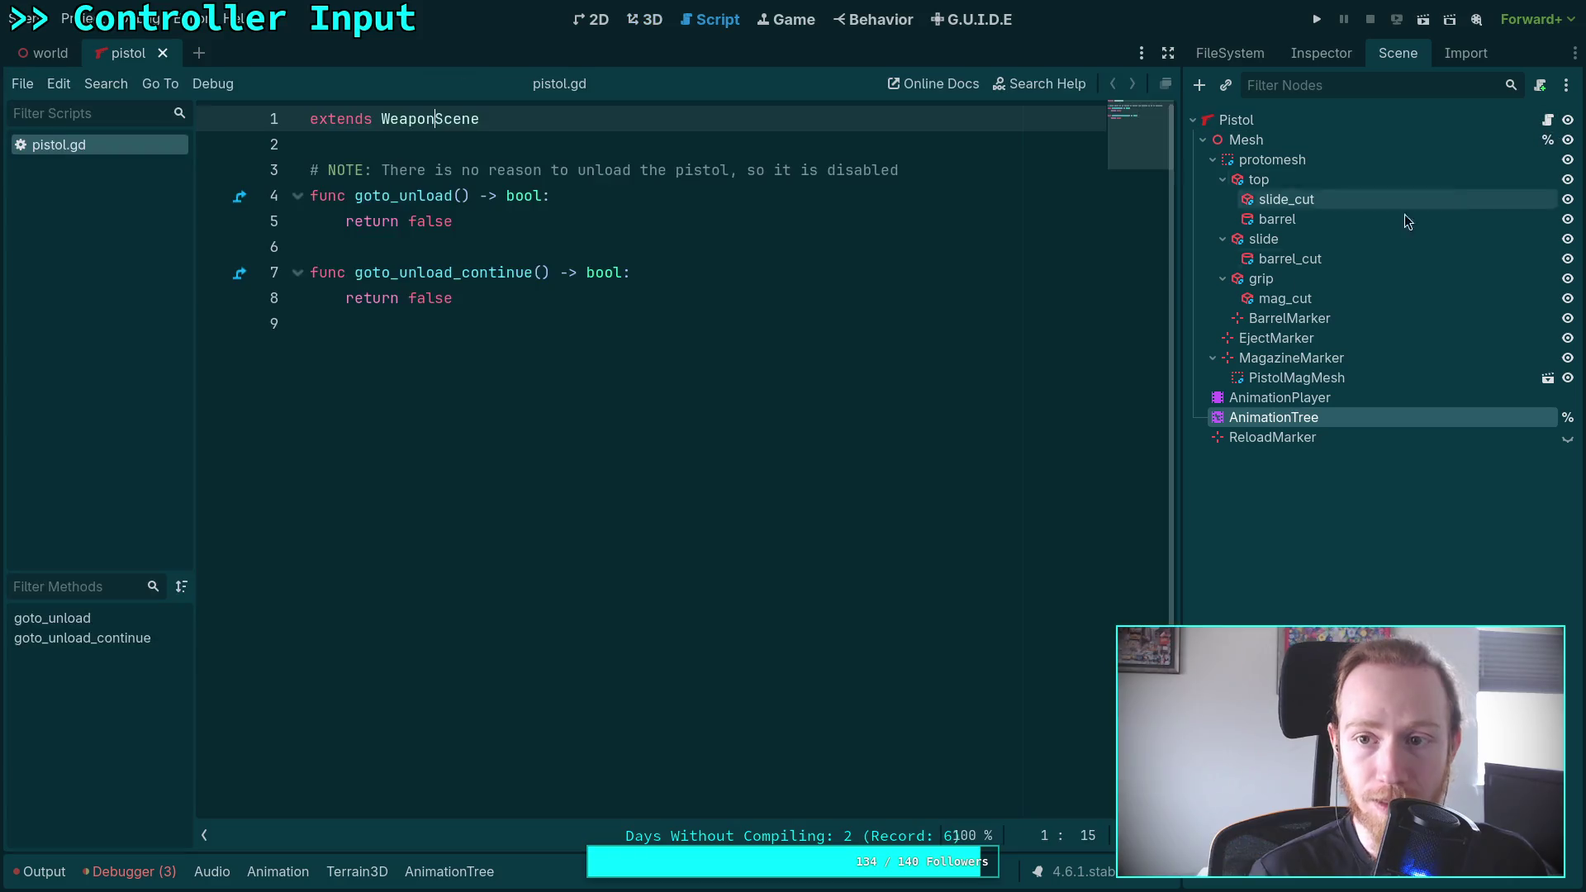
pyautogui.click(542, 405)
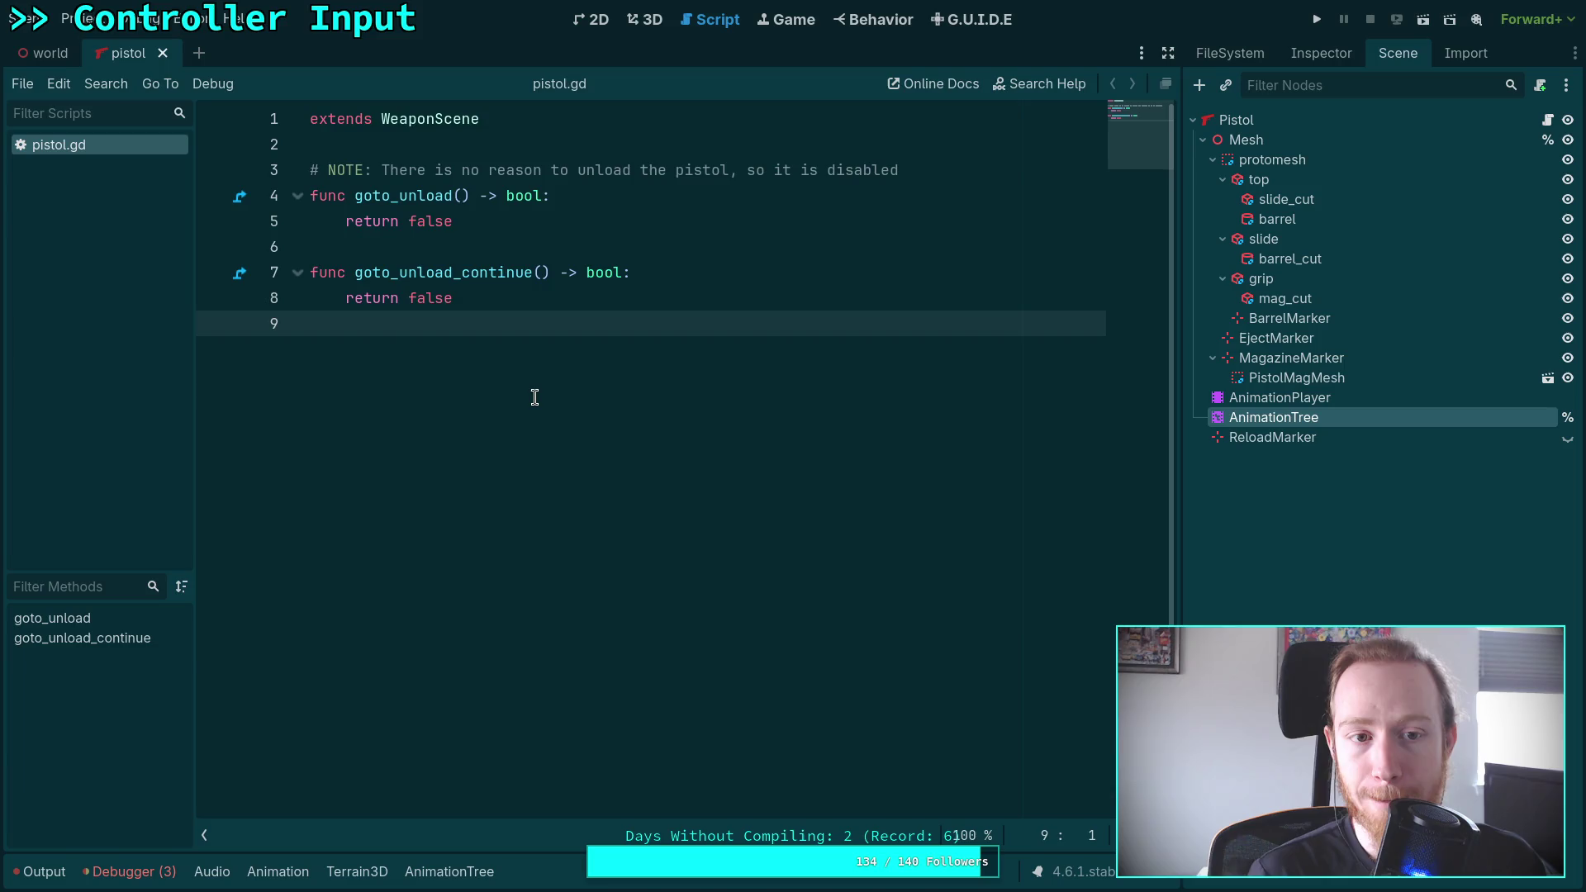
pyautogui.moveTo(535, 397); pyautogui.dragTo(302, 157)
pyautogui.click(601, 310)
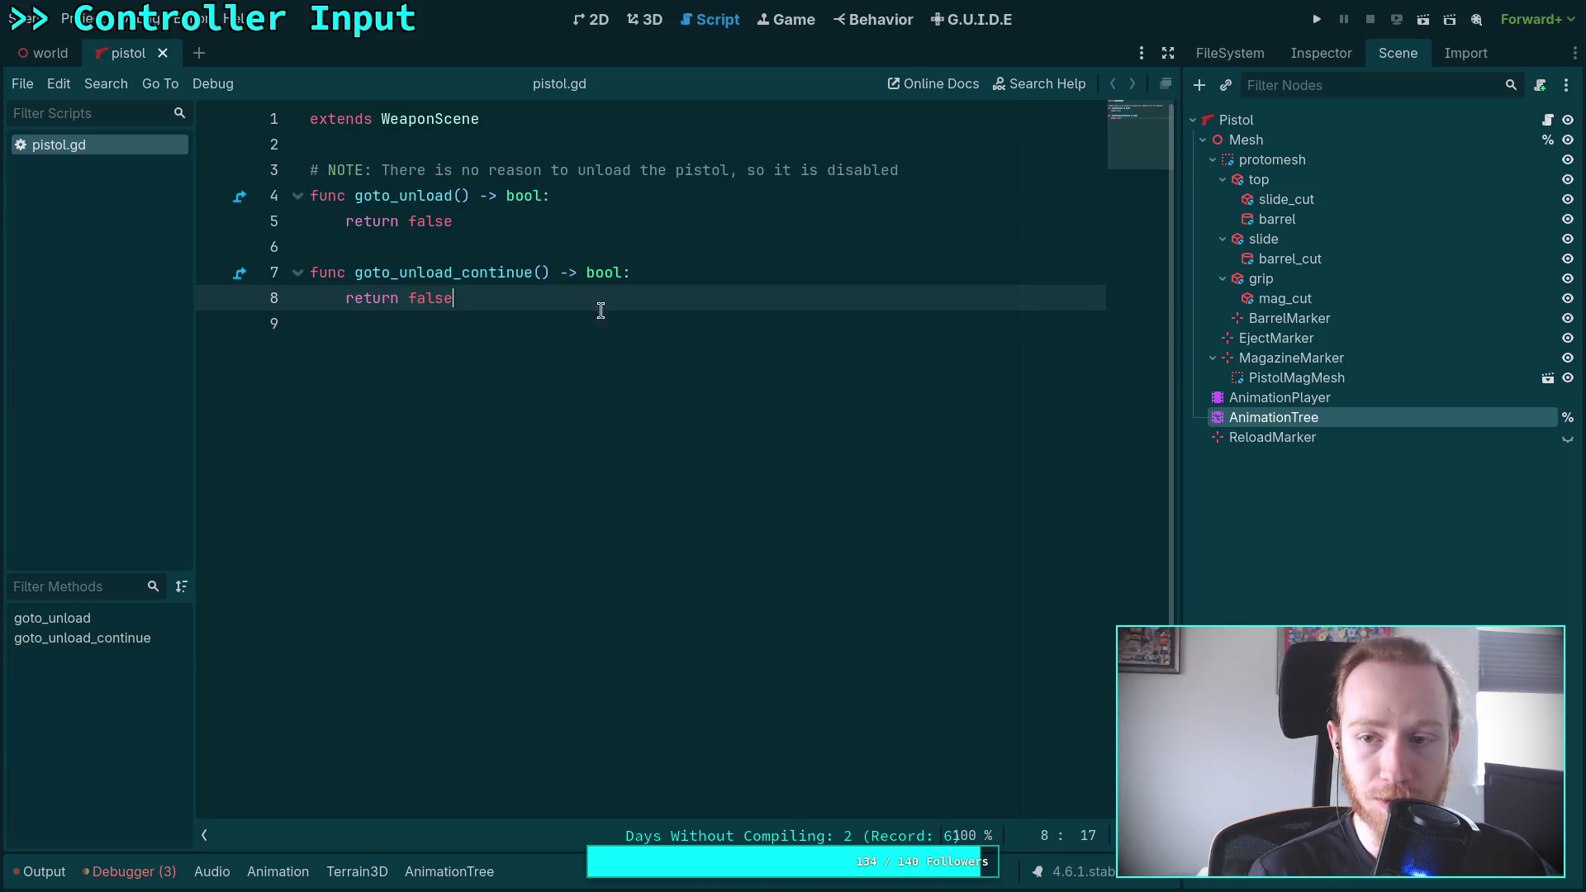
pyautogui.click(1321, 53)
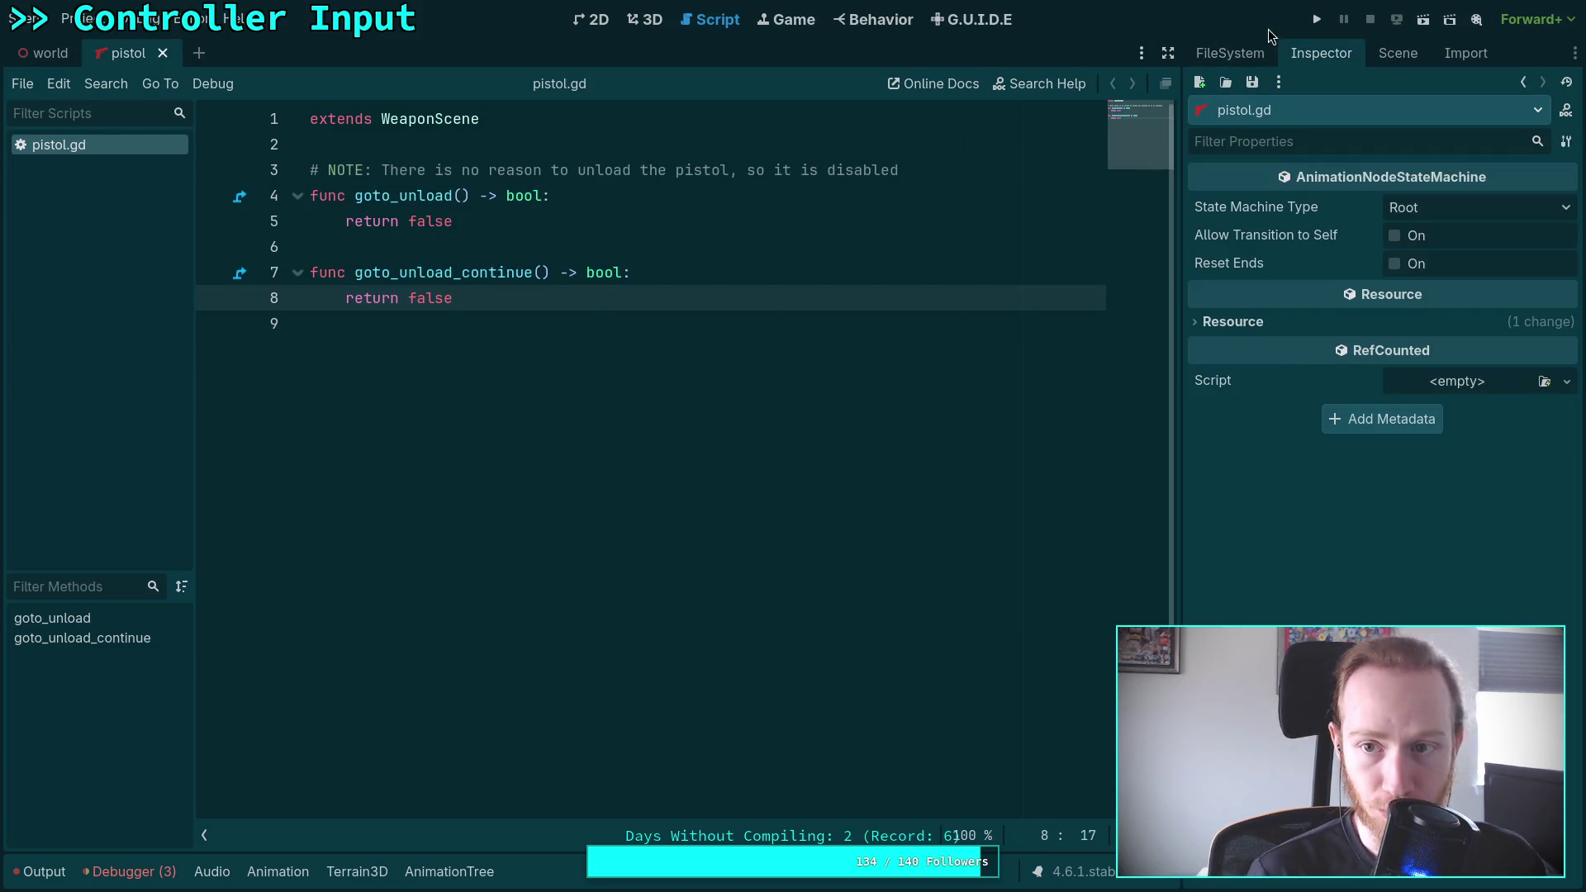
pyautogui.click(1239, 53)
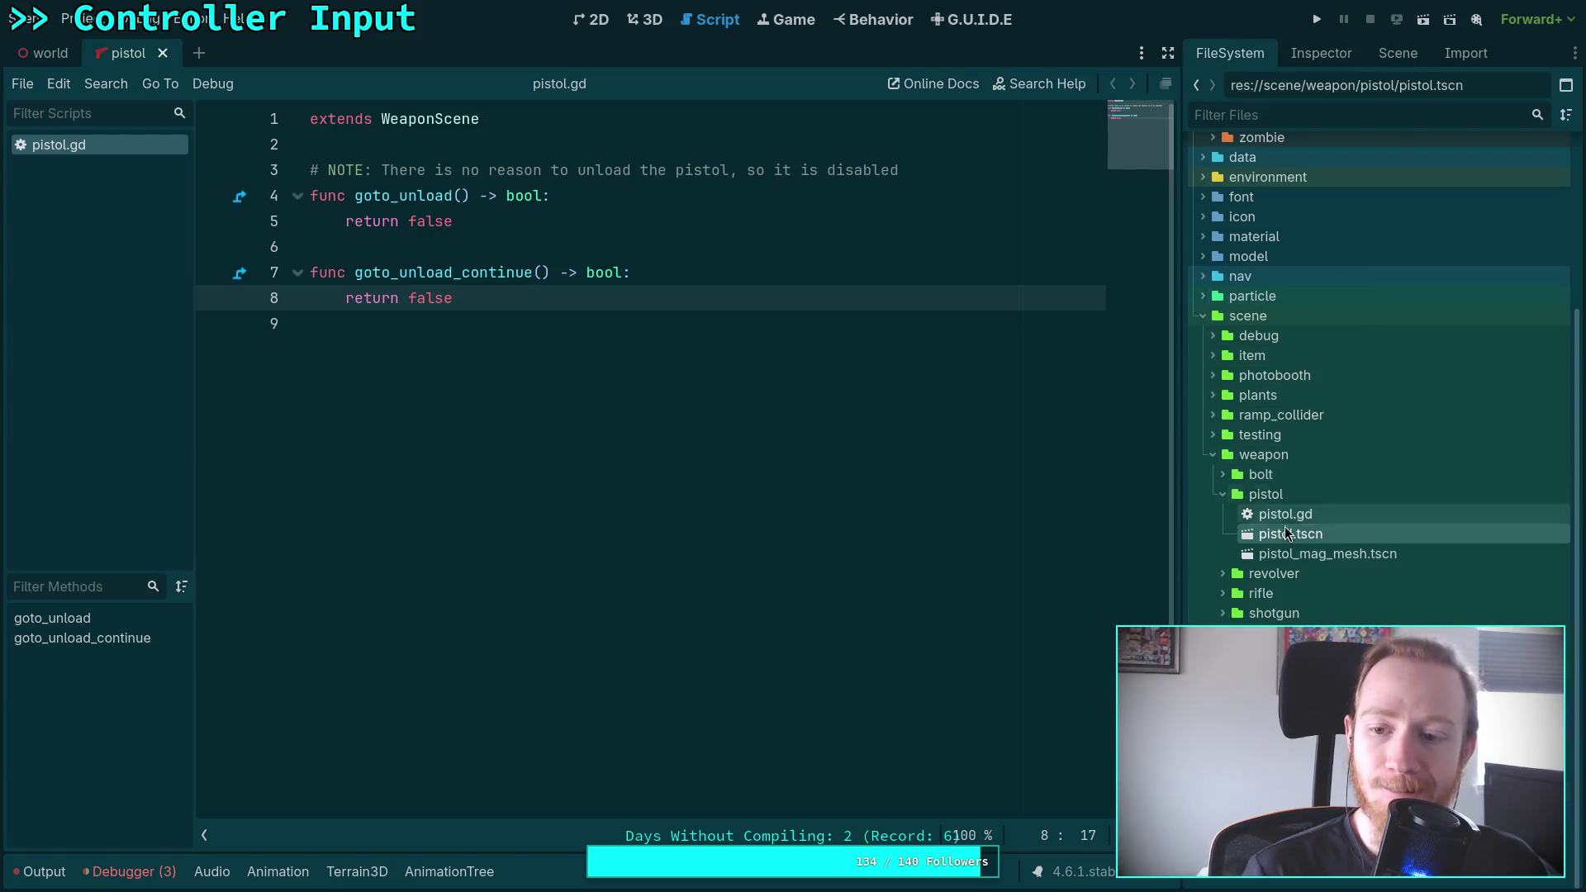
pyautogui.scroll(5, 1286, 533)
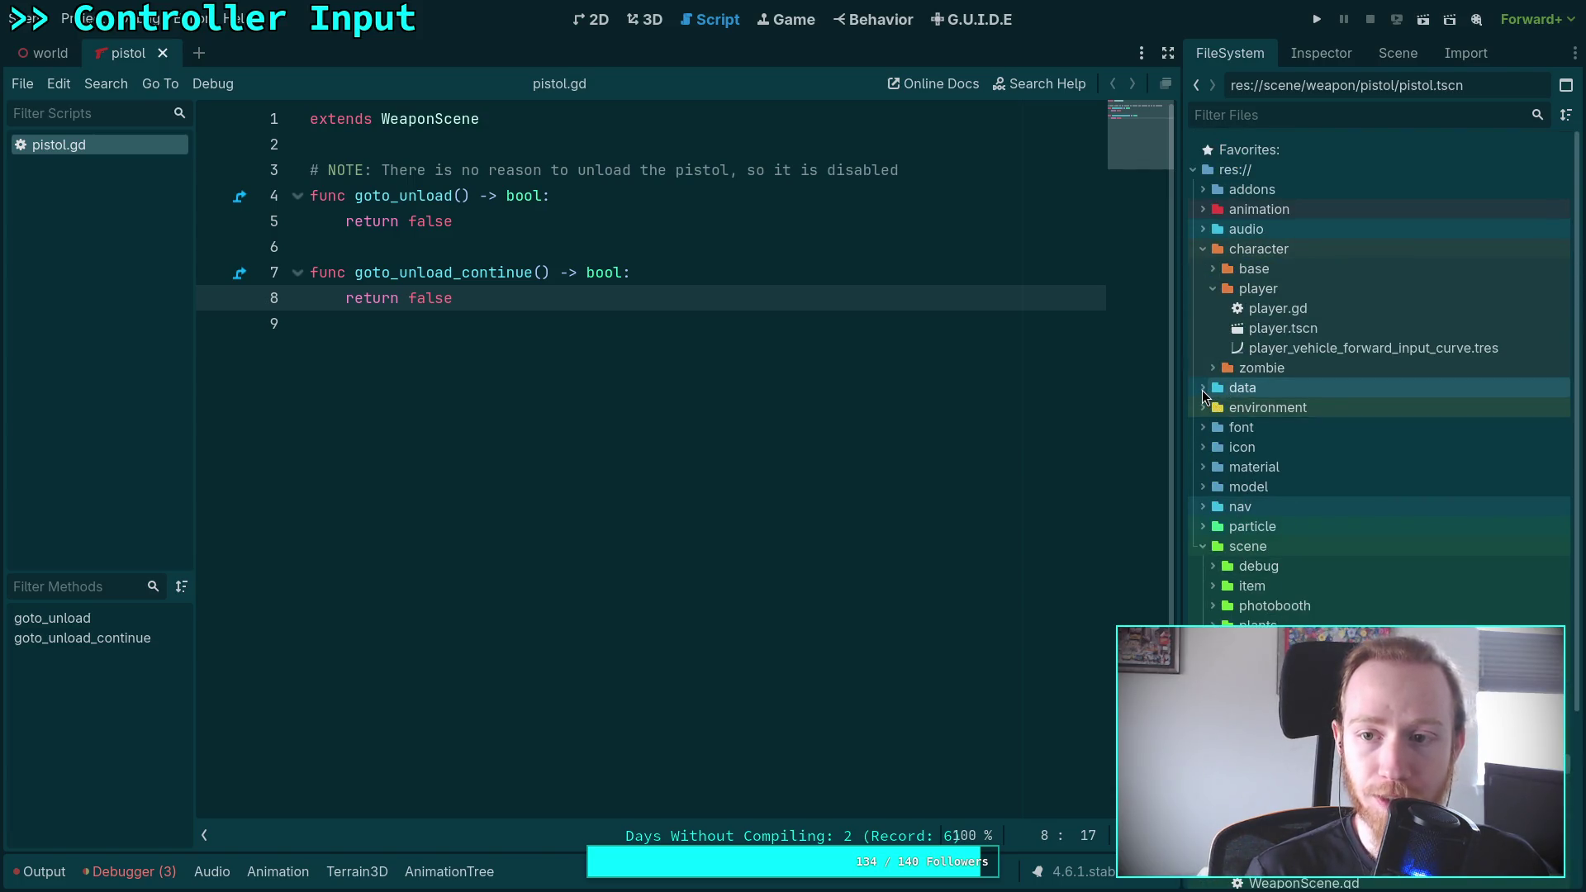
pyautogui.scroll(-5, 1202, 390)
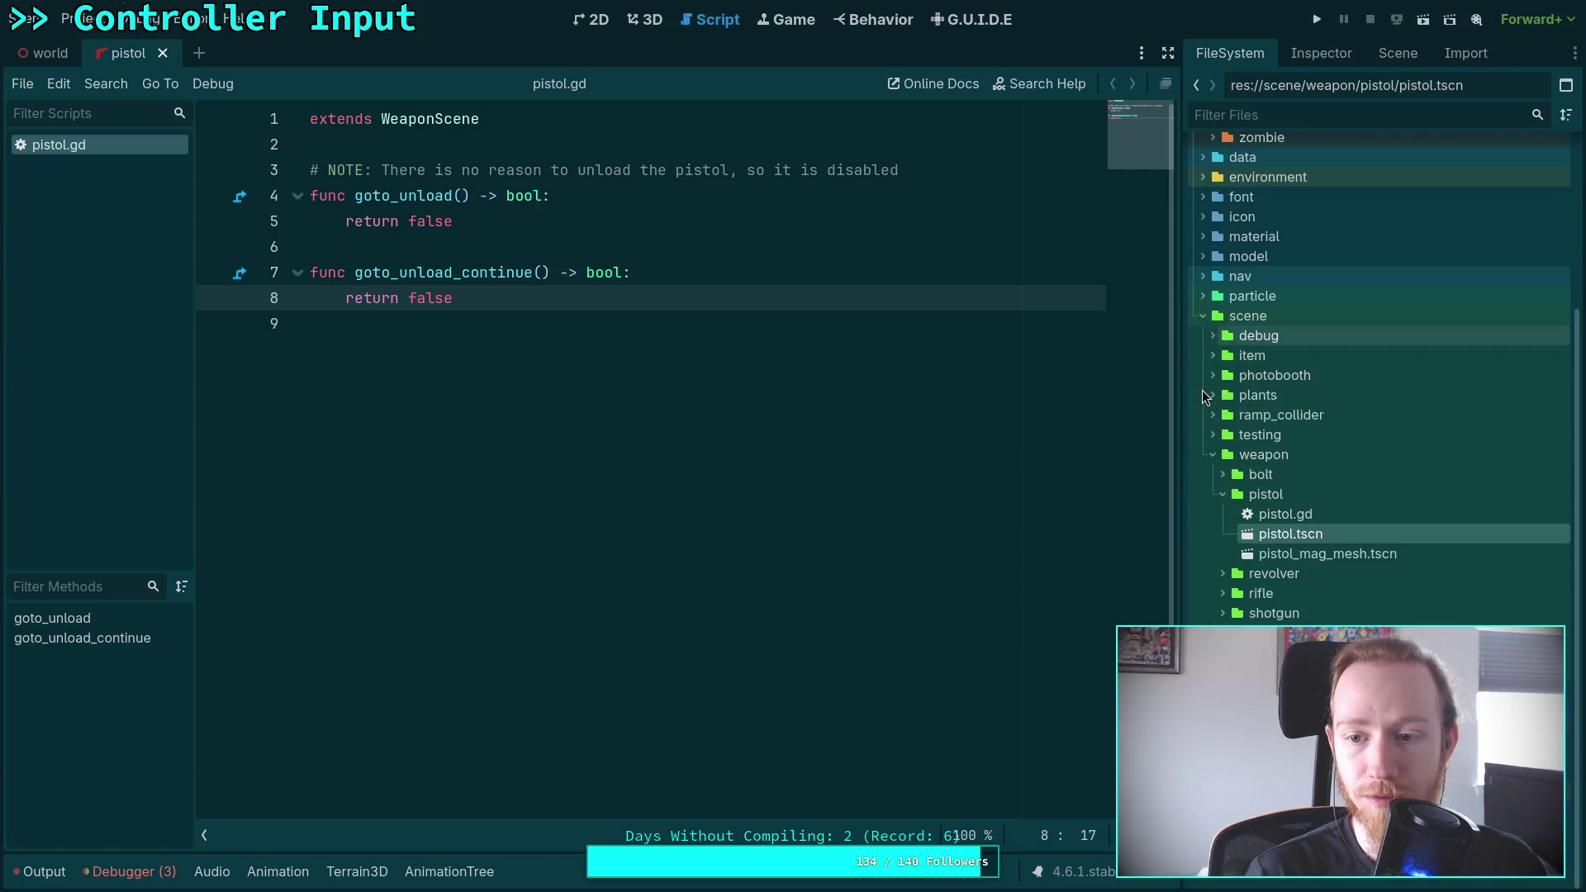
# Open WeaponScene.gd, fold travel() and expand goto_fire() to examine its is_idle check
pyautogui.doubleClick(1289, 652)
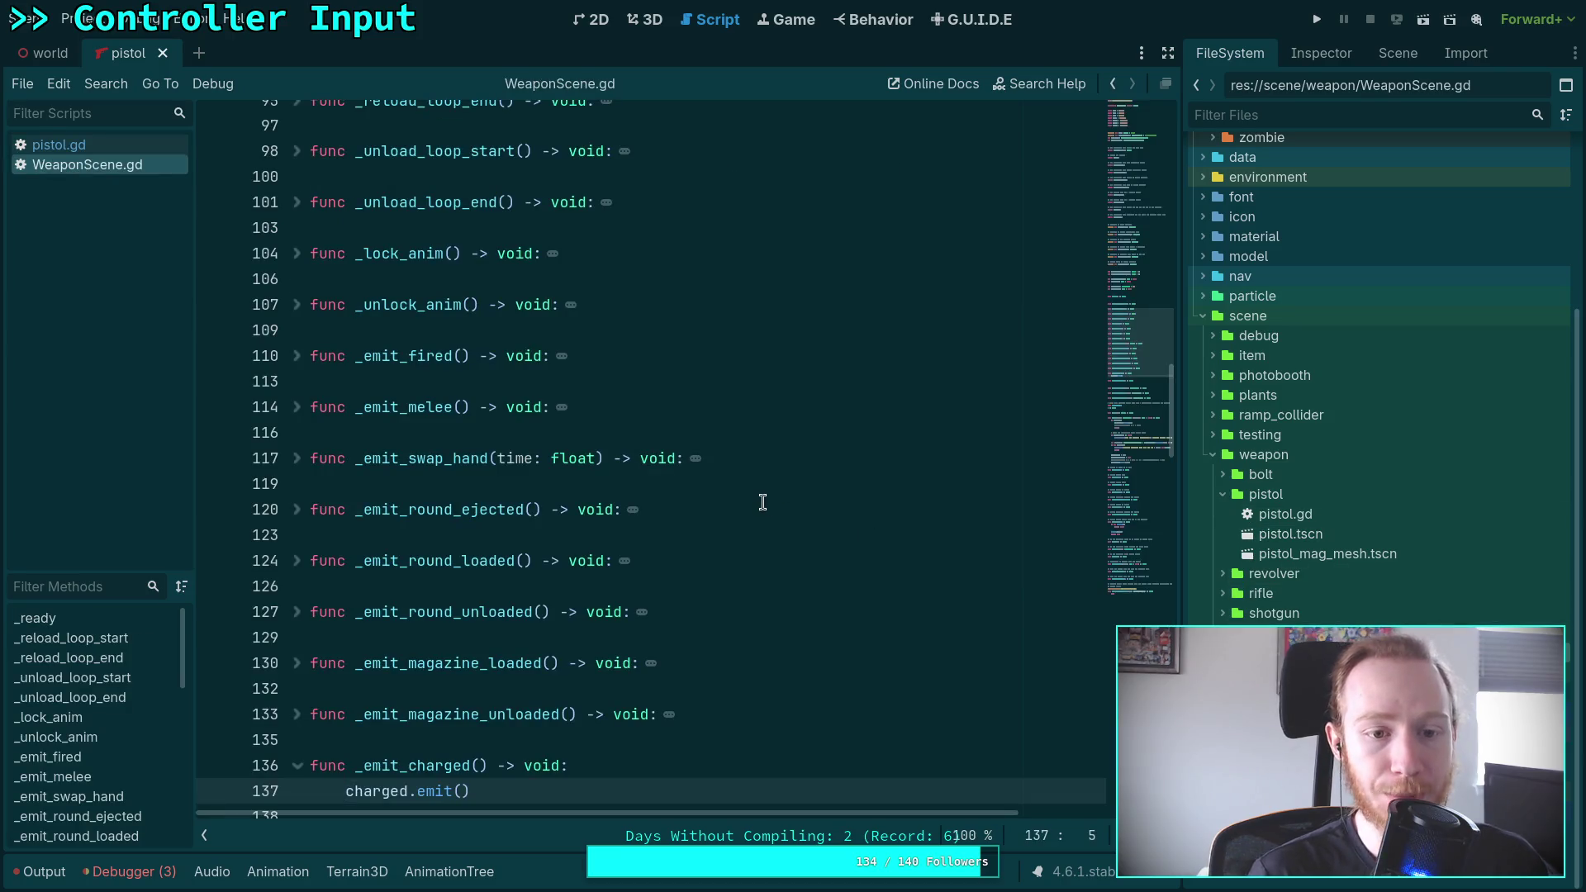
pyautogui.scroll(7, 556, 489)
pyautogui.scroll(-6, 511, 451)
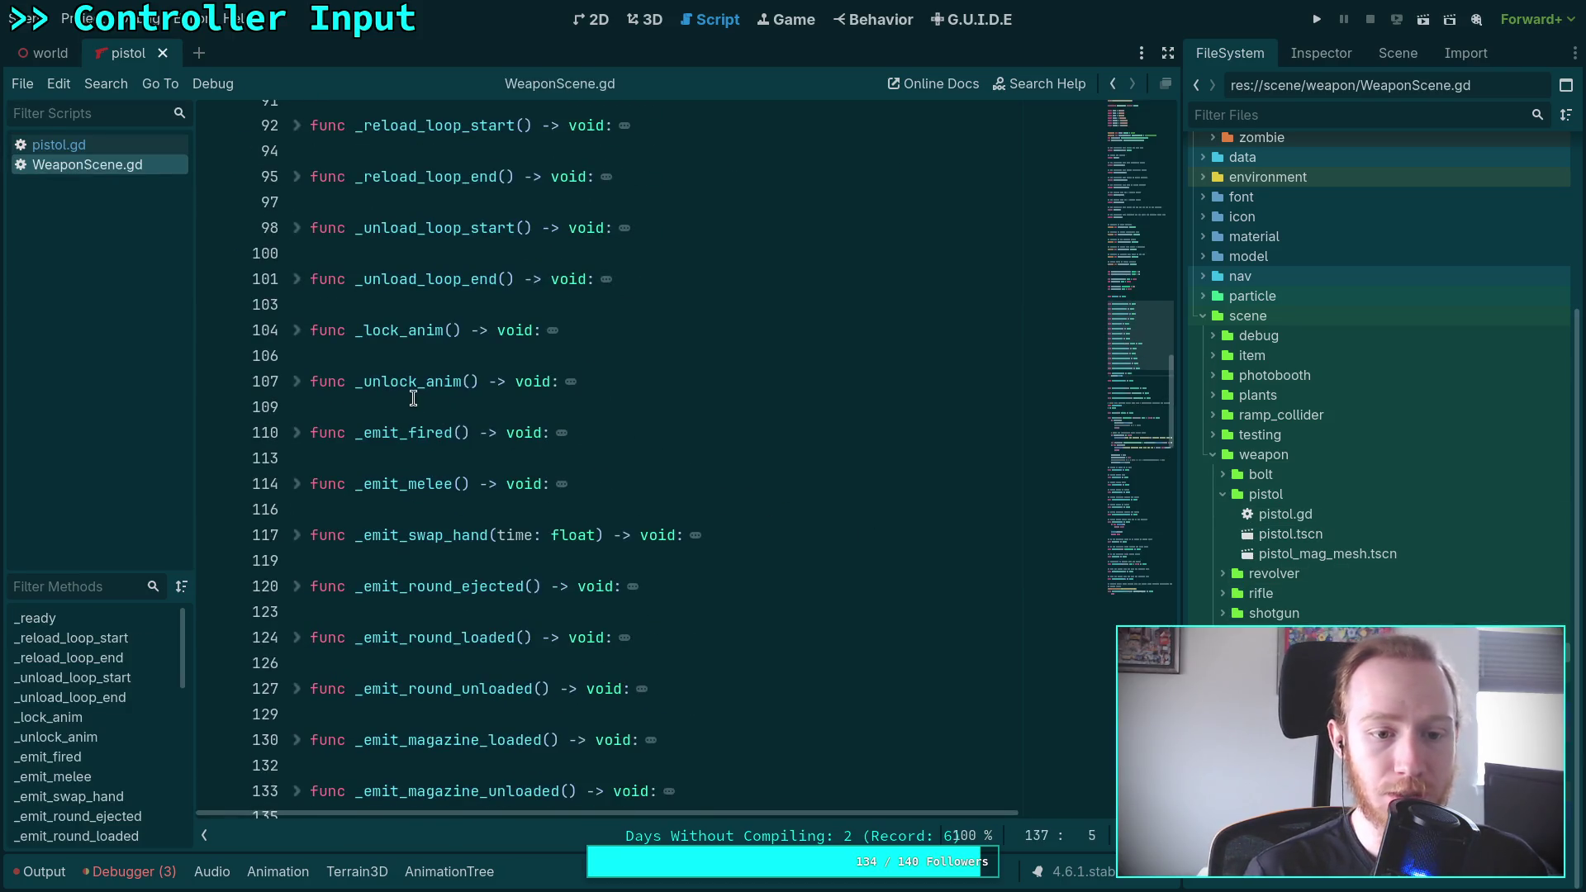
pyautogui.scroll(-10, 413, 399)
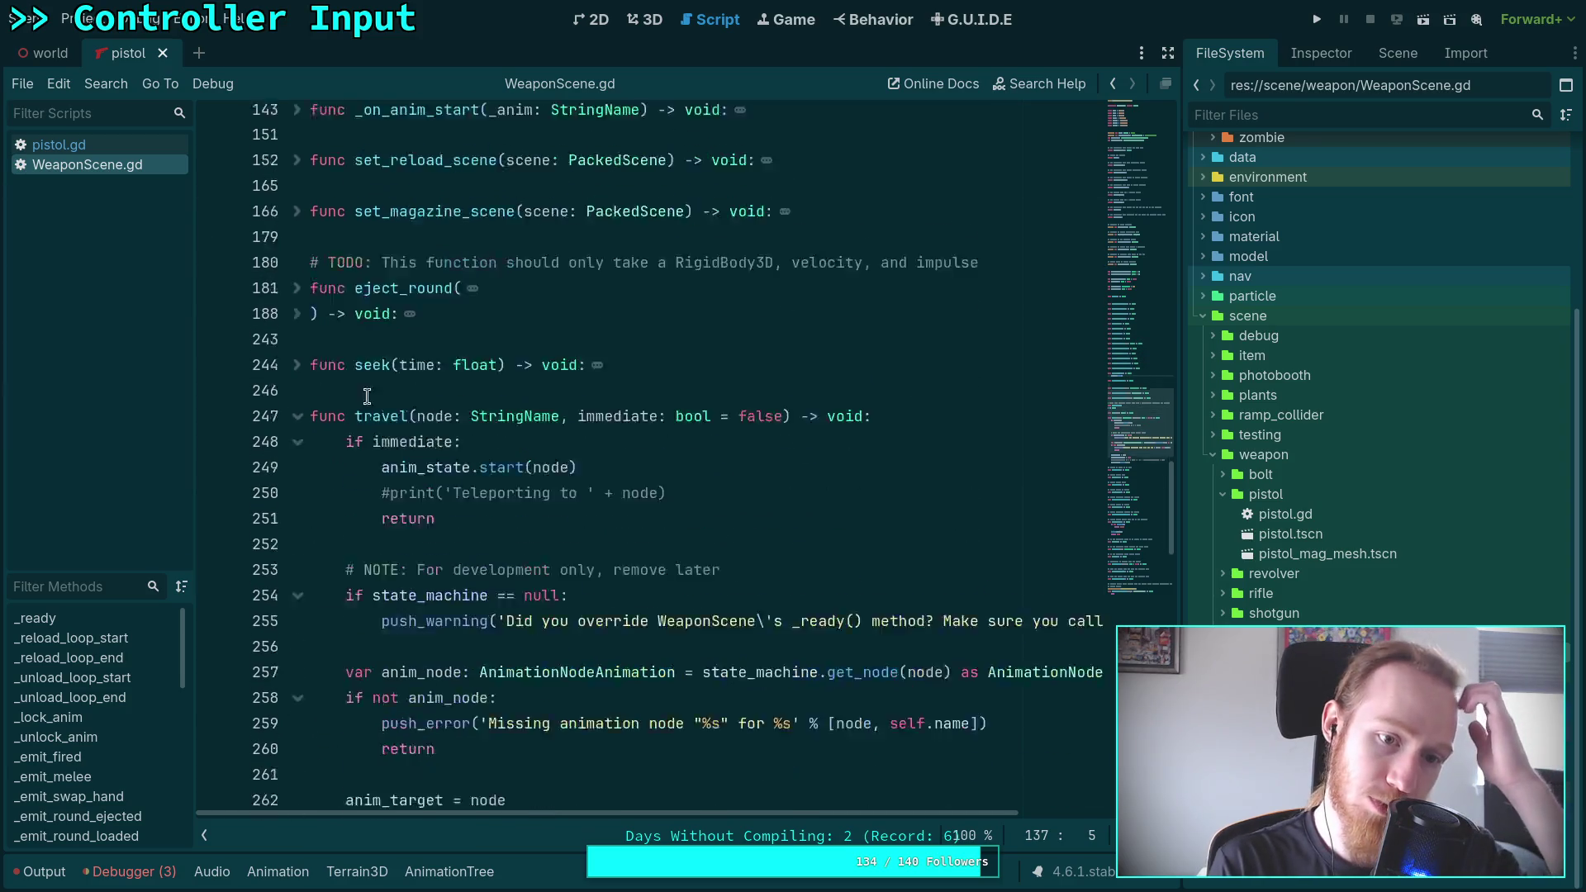
pyautogui.scroll(-1, 367, 397)
pyautogui.click(299, 383)
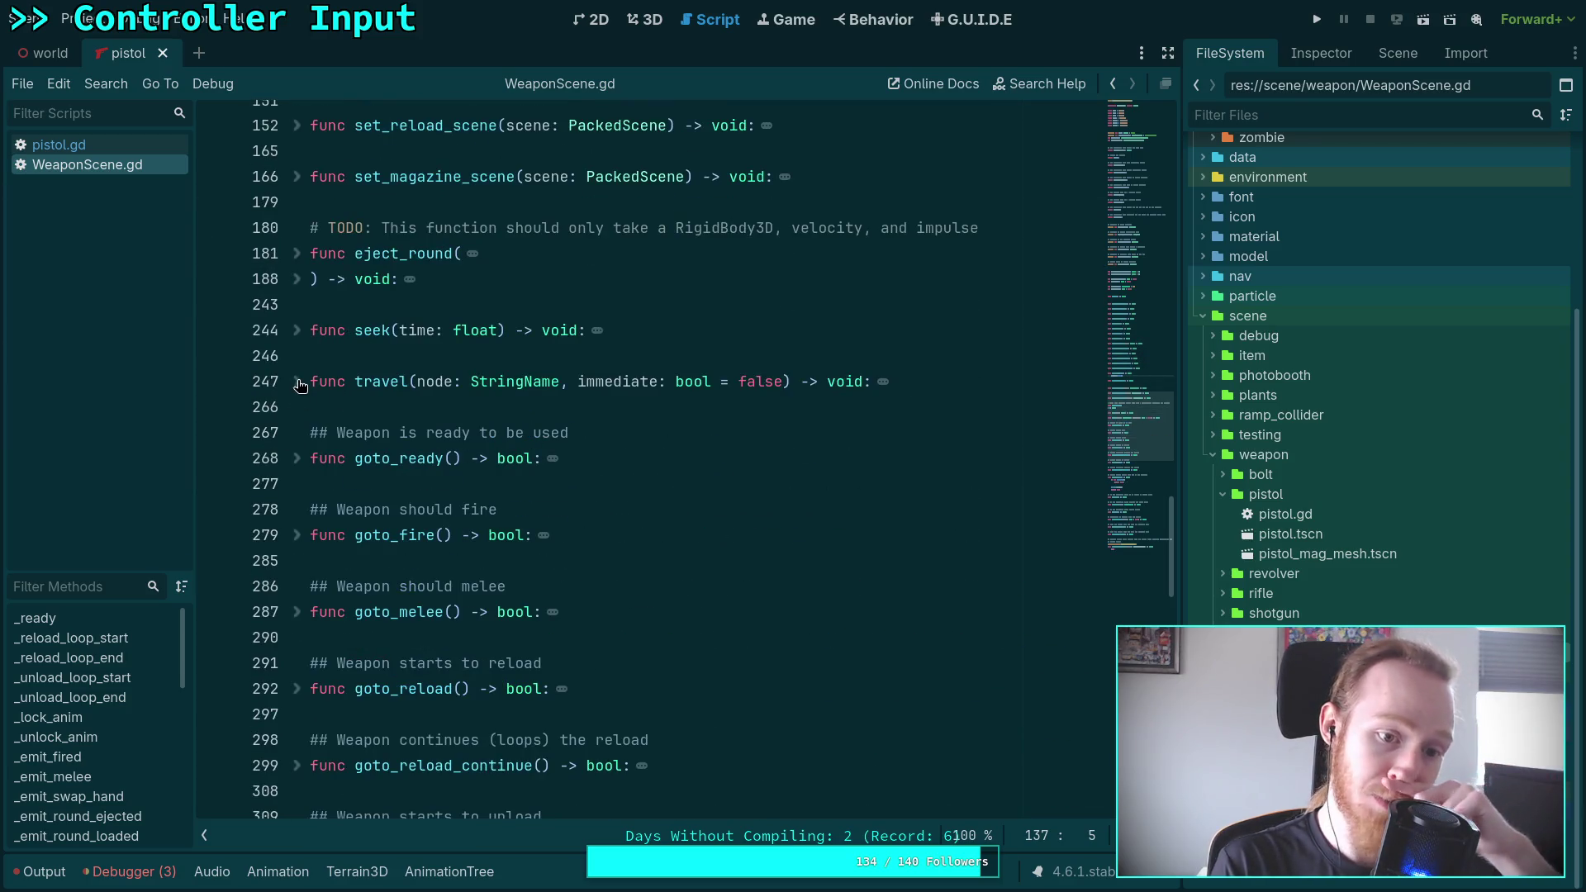
pyautogui.click(298, 535)
pyautogui.moveTo(519, 558); pyautogui.dragTo(335, 560)
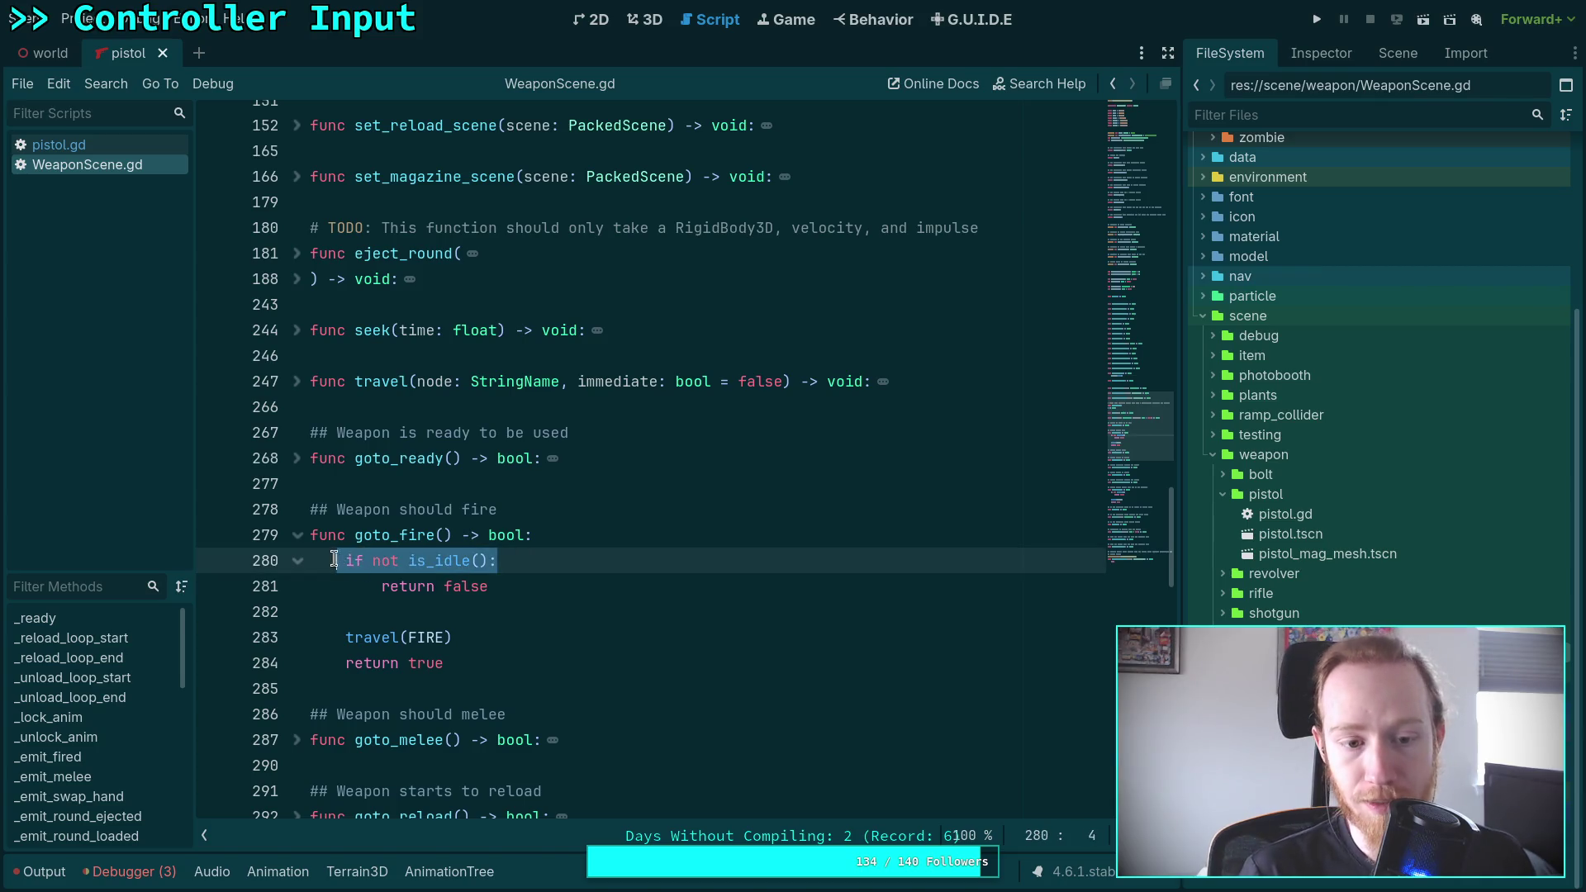
pyautogui.click(499, 529)
# Insert two blank lines at the top of goto_fire()
pyautogui.scroll(-6, 495, 533)
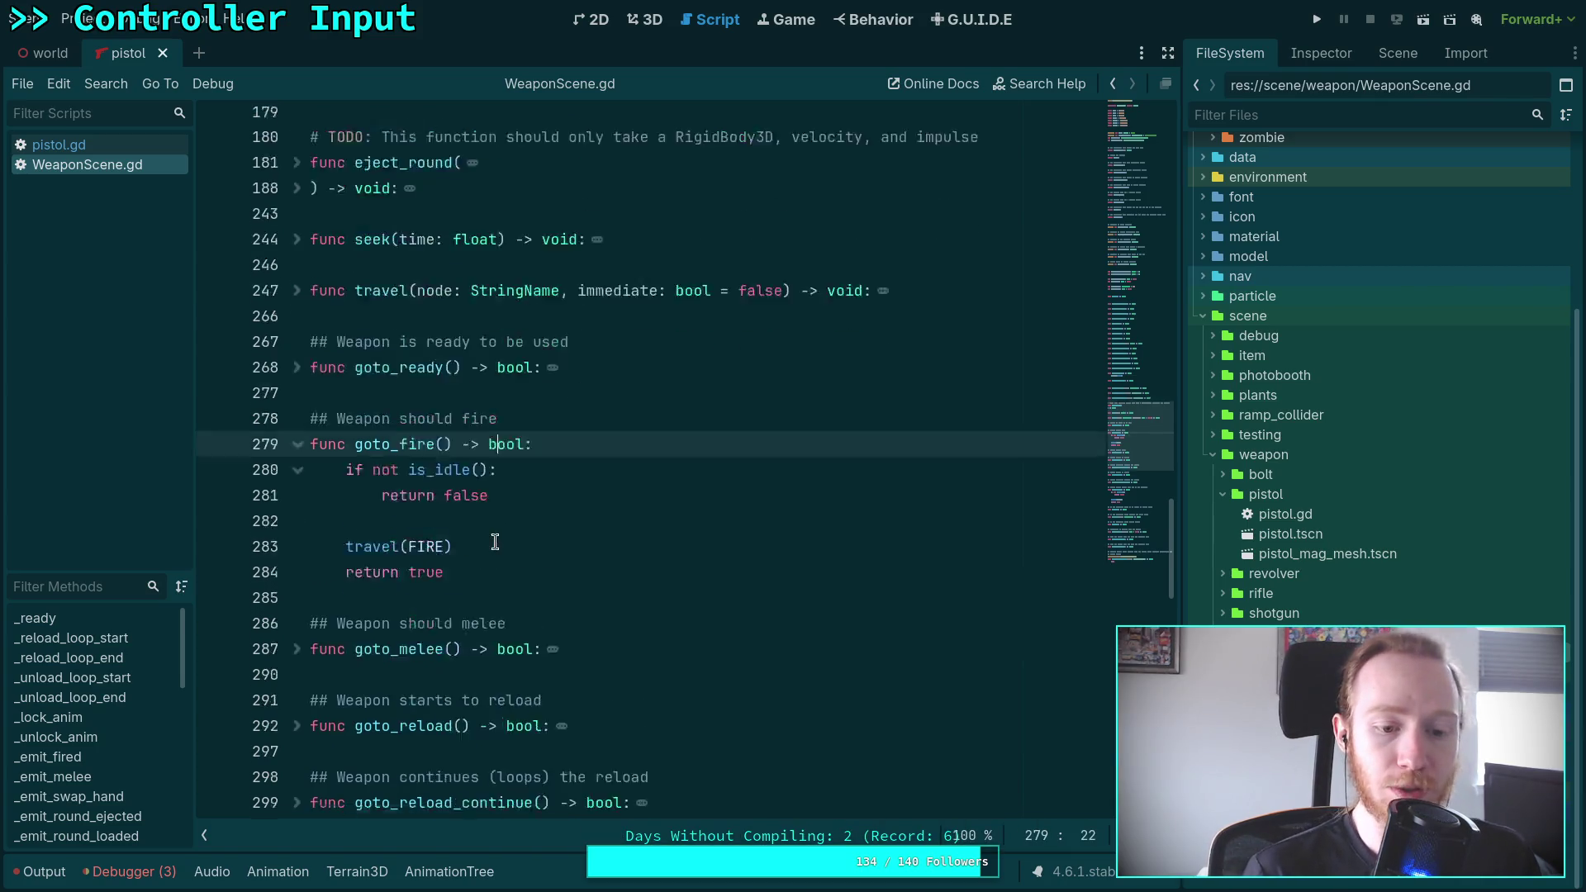
pyautogui.scroll(-1, 492, 535)
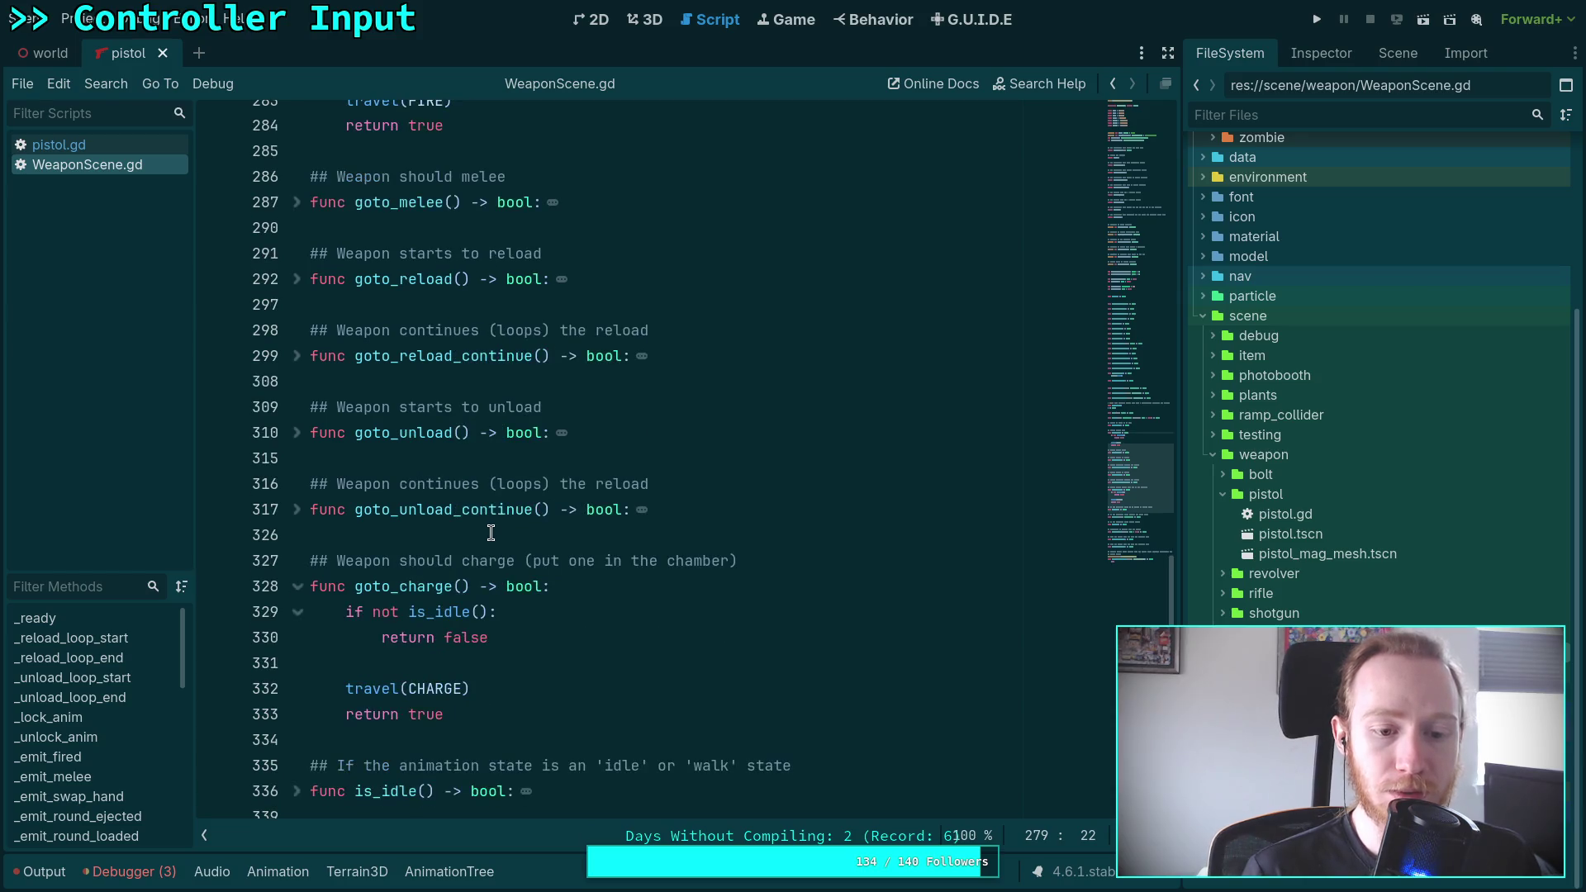
pyautogui.scroll(5, 491, 533)
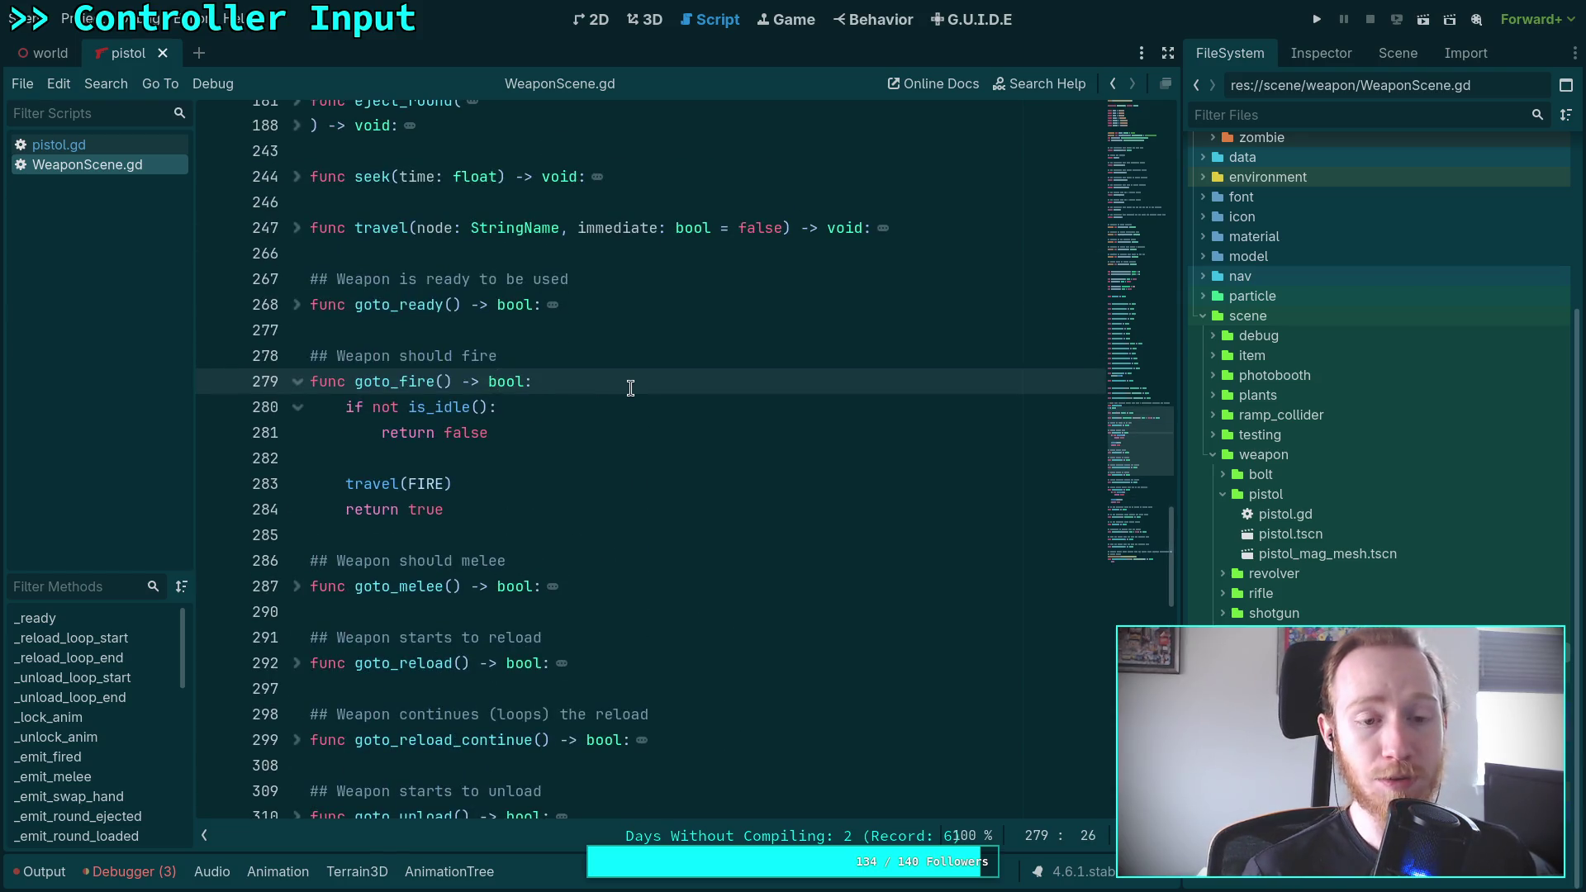
pyautogui.press('Return')
pyautogui.press('Return')
pyautogui.press('Up')
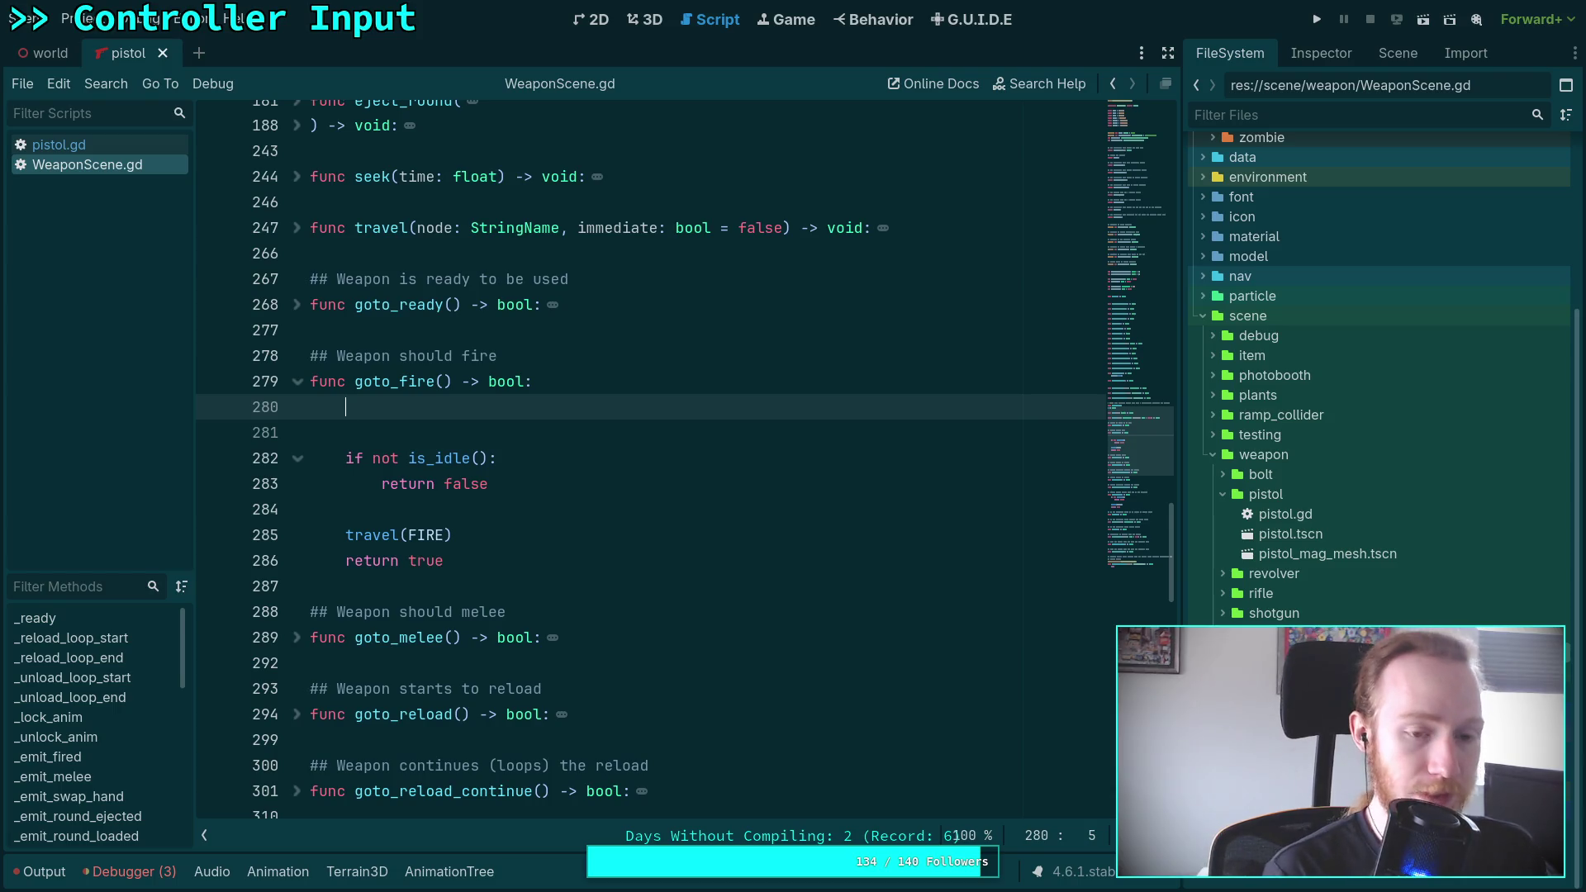
# Start a print call in goto_fire(), trying animation_tree node completions before erasing them
pyautogui.write('print(ani')
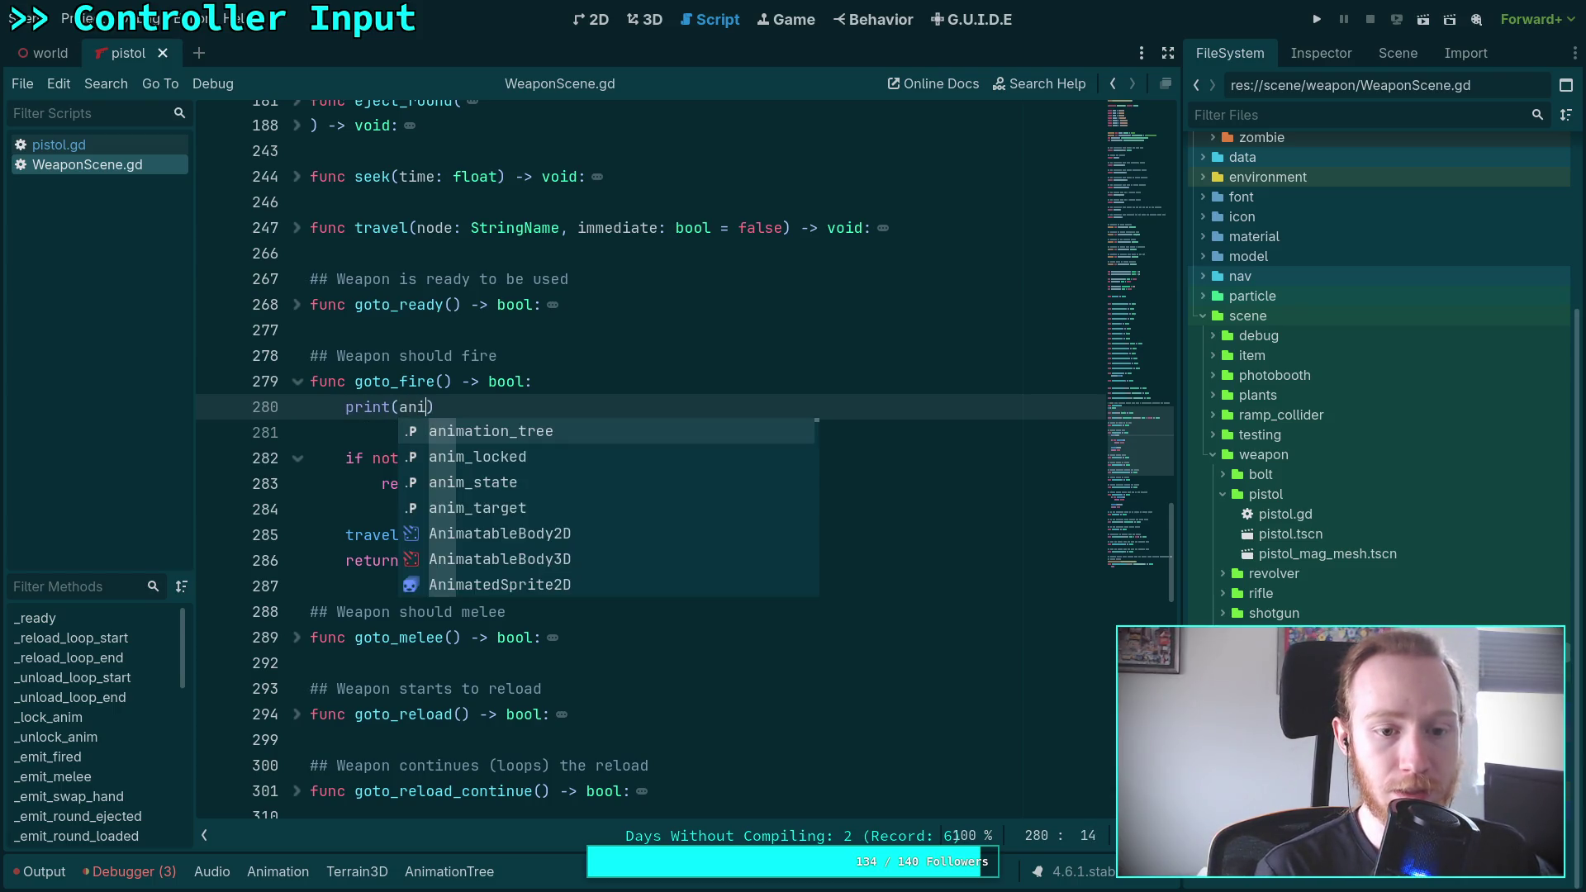
pyautogui.press('Return')
pyautogui.write('.curr')
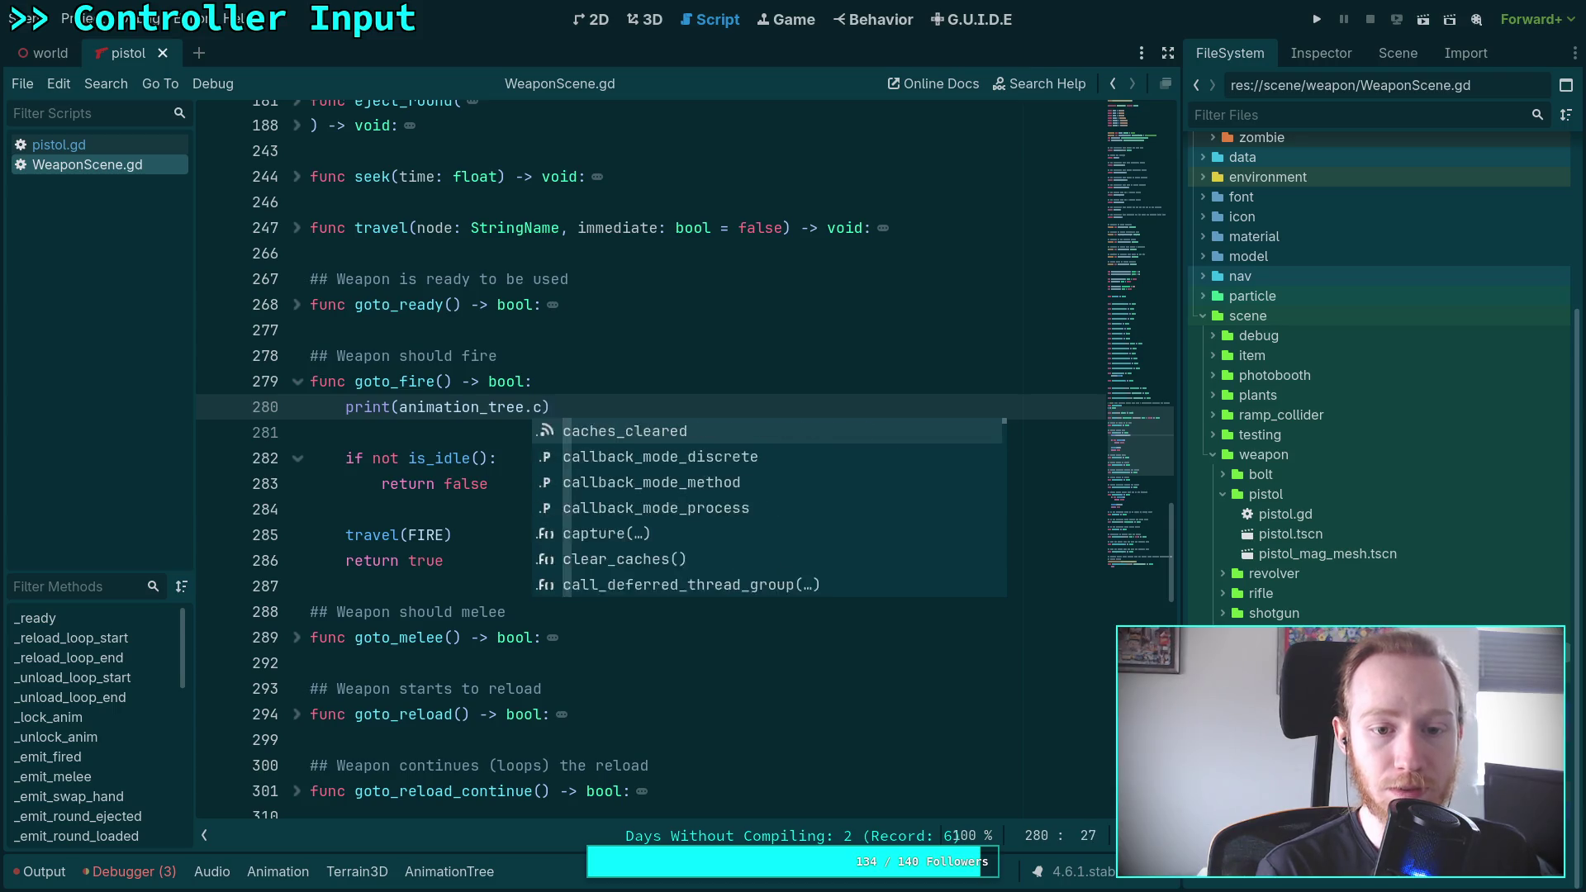
pyautogui.press('BackSpace')
pyautogui.press('BackSpace')
pyautogui.press('BackSpace')
pyautogui.write('node')
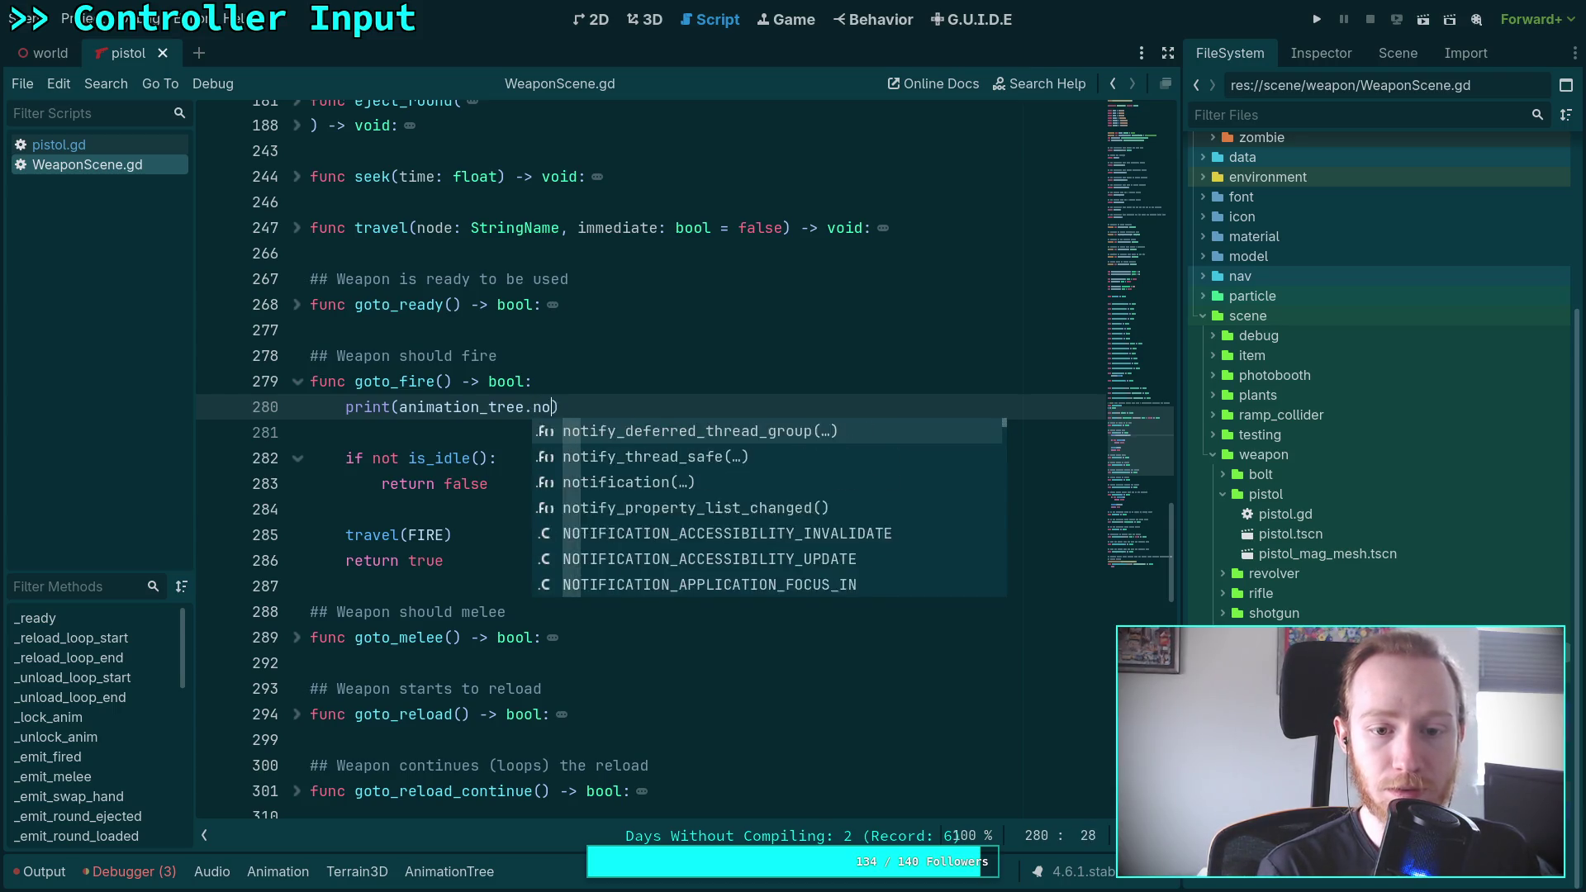
pyautogui.press('Down')
pyautogui.press('Down')
pyautogui.press('Down')
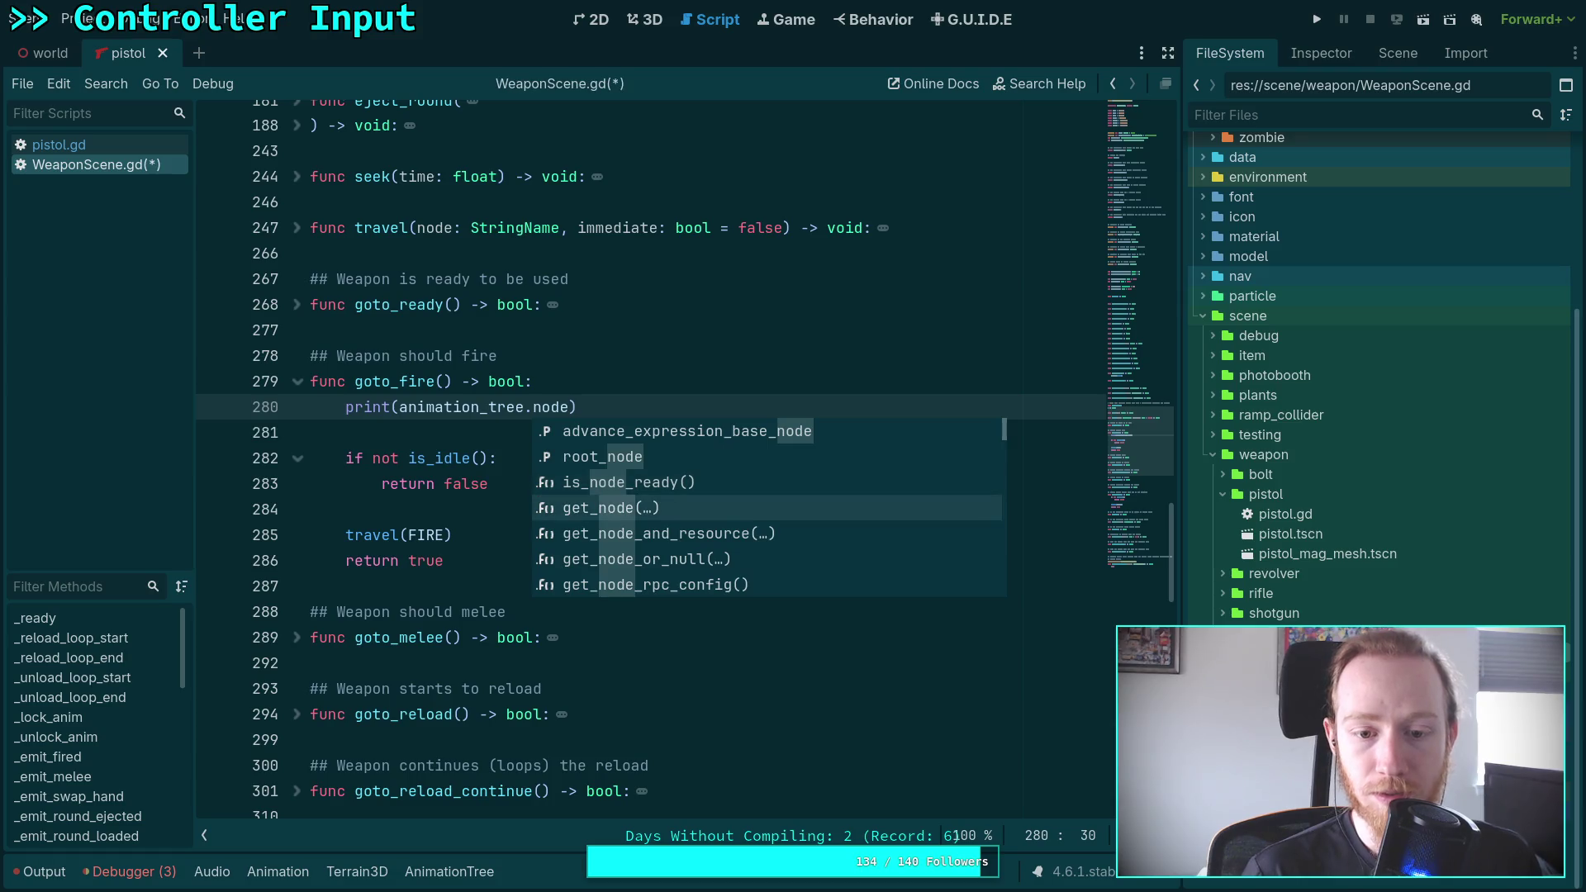
pyautogui.press('Down')
pyautogui.press('Down')
pyautogui.press('Down')
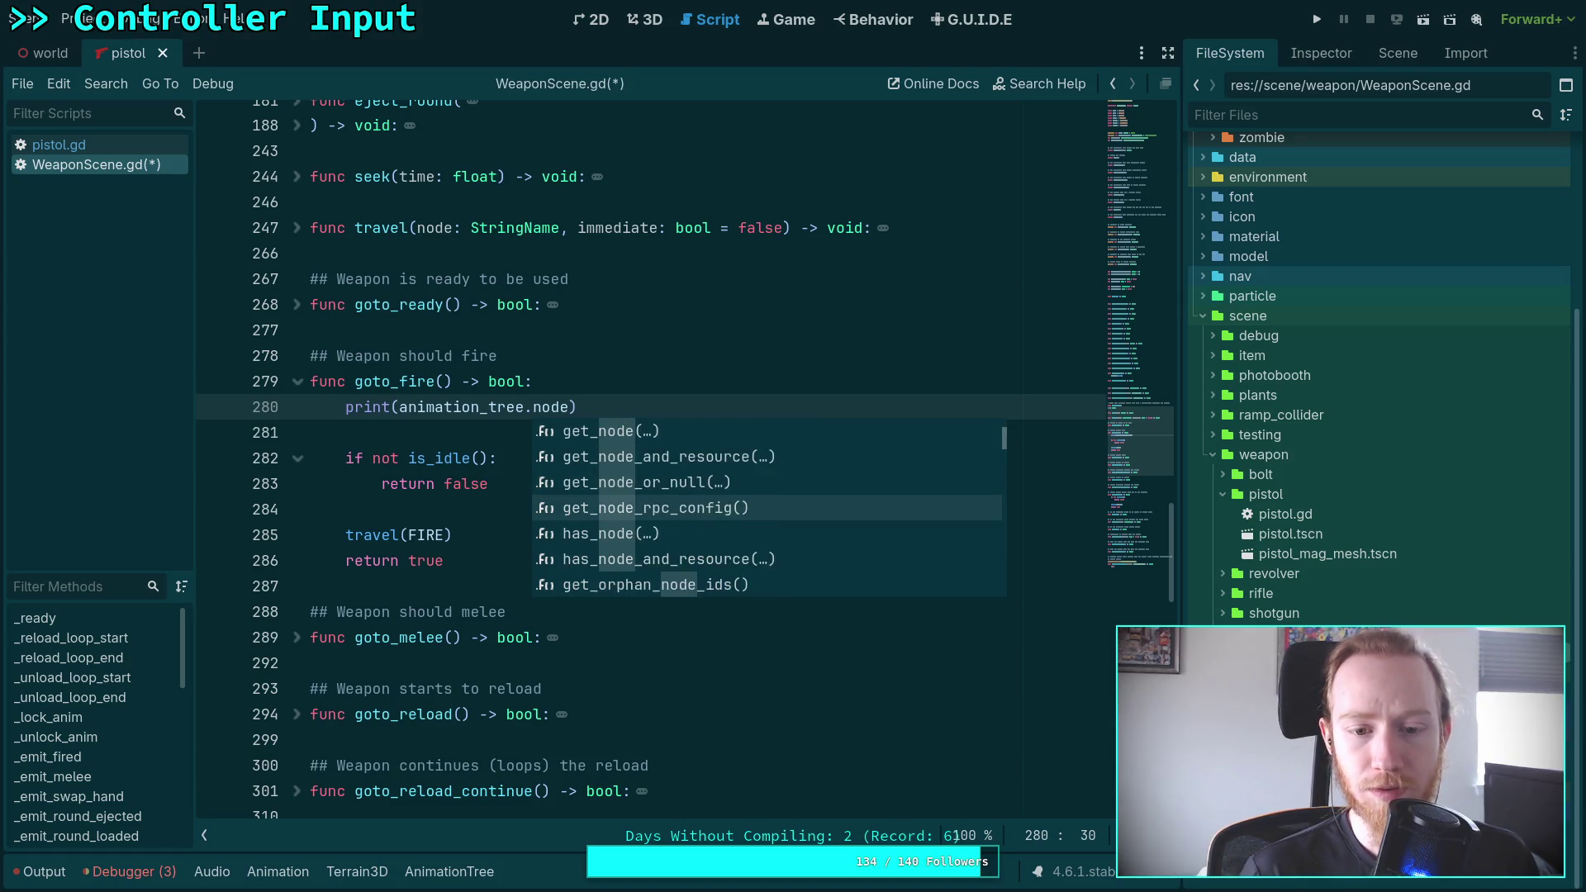
pyautogui.press('Down')
pyautogui.press('Up')
pyautogui.press('Up')
pyautogui.press('Up')
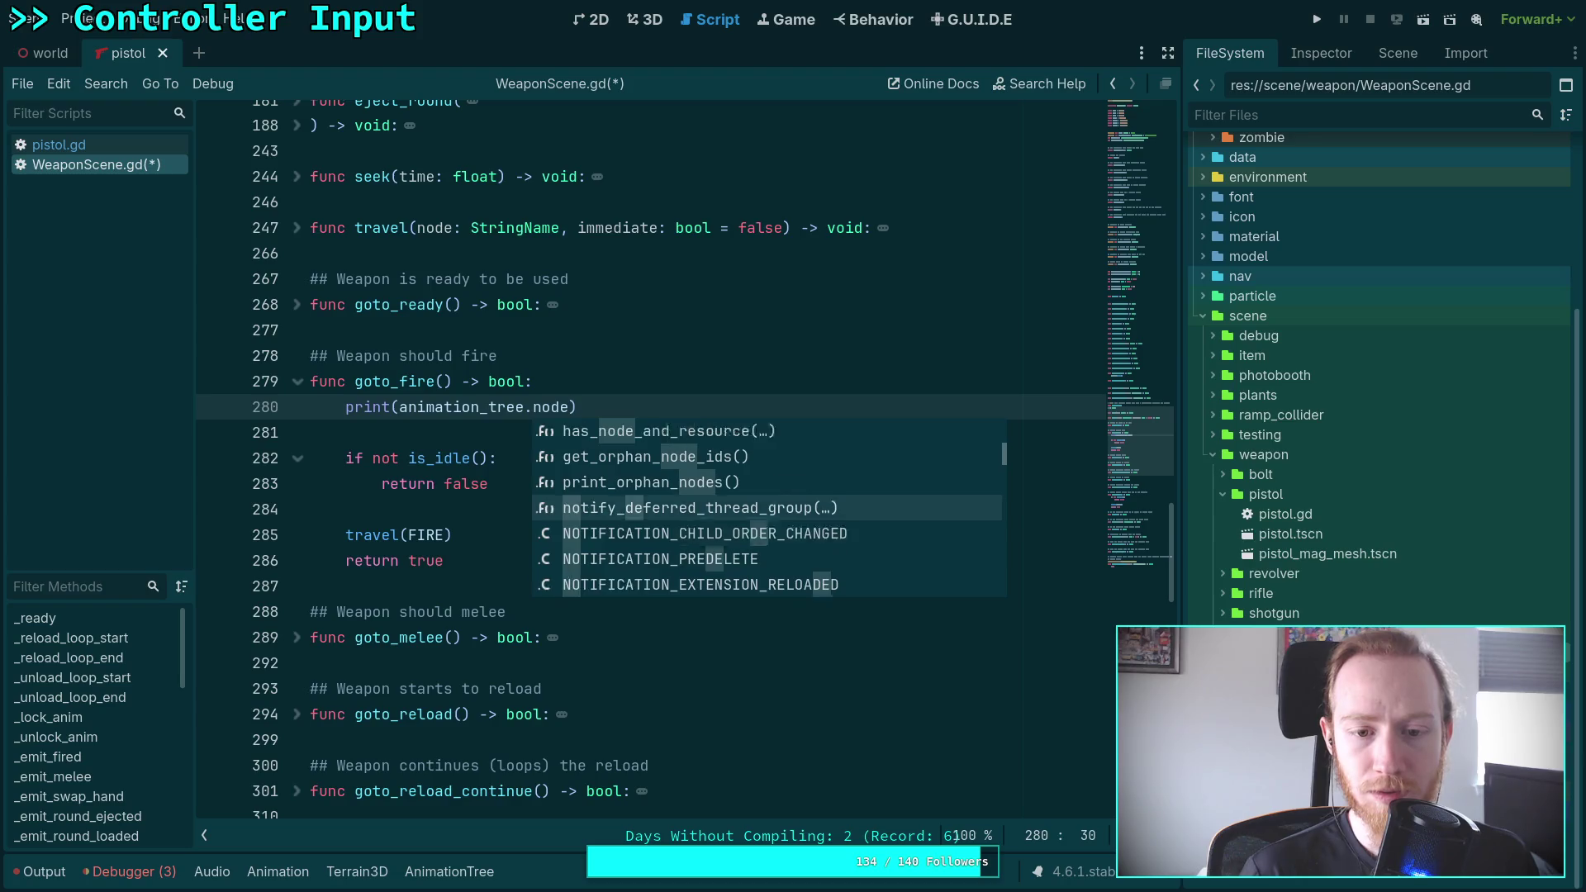
pyautogui.press('Up')
pyautogui.press('Up')
pyautogui.press('Up')
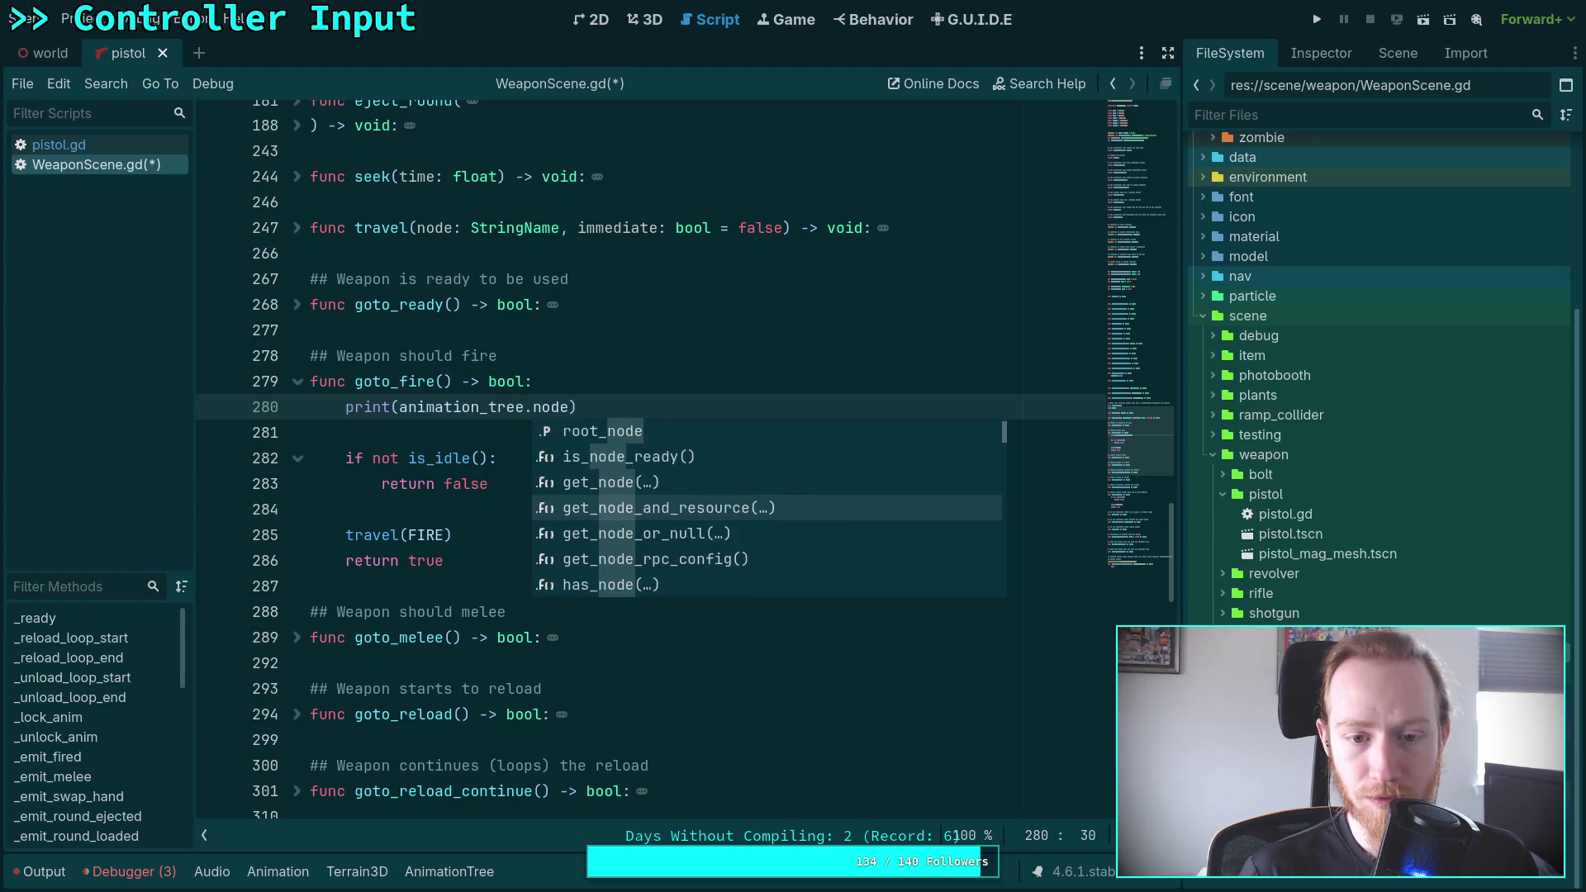
pyautogui.press('BackSpace')
pyautogui.press('BackSpace')
pyautogui.press('BackSpace')
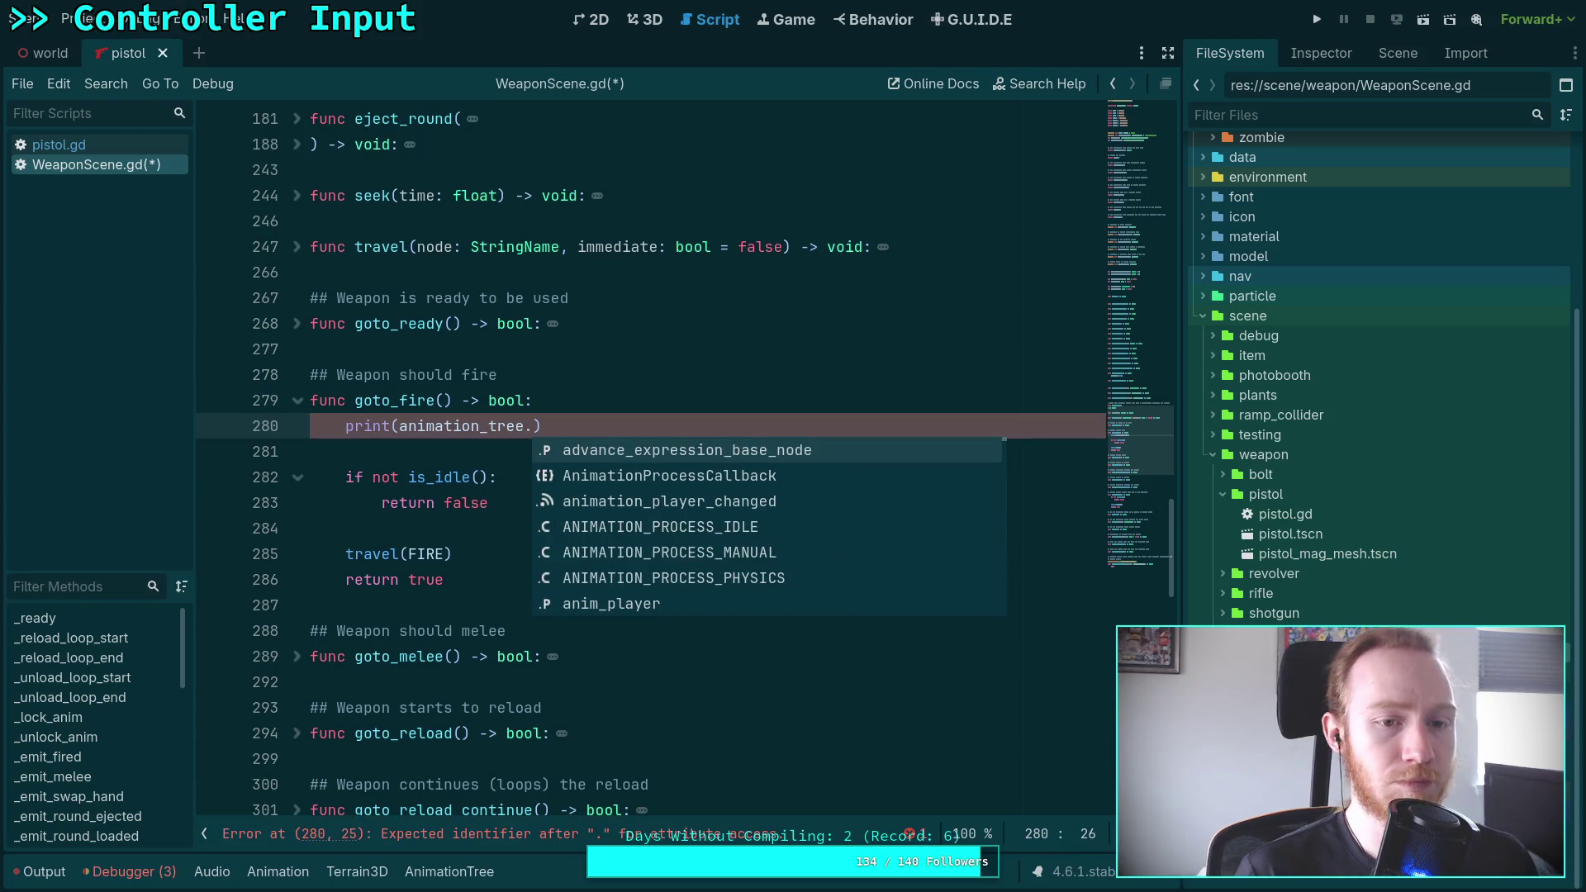
pyautogui.press('BackSpace')
pyautogui.press('BackSpace')
pyautogui.press('BackSpace')
pyautogui.press('BackSpace')
pyautogui.press('BackSpace')
pyautogui.press('BackSpace')
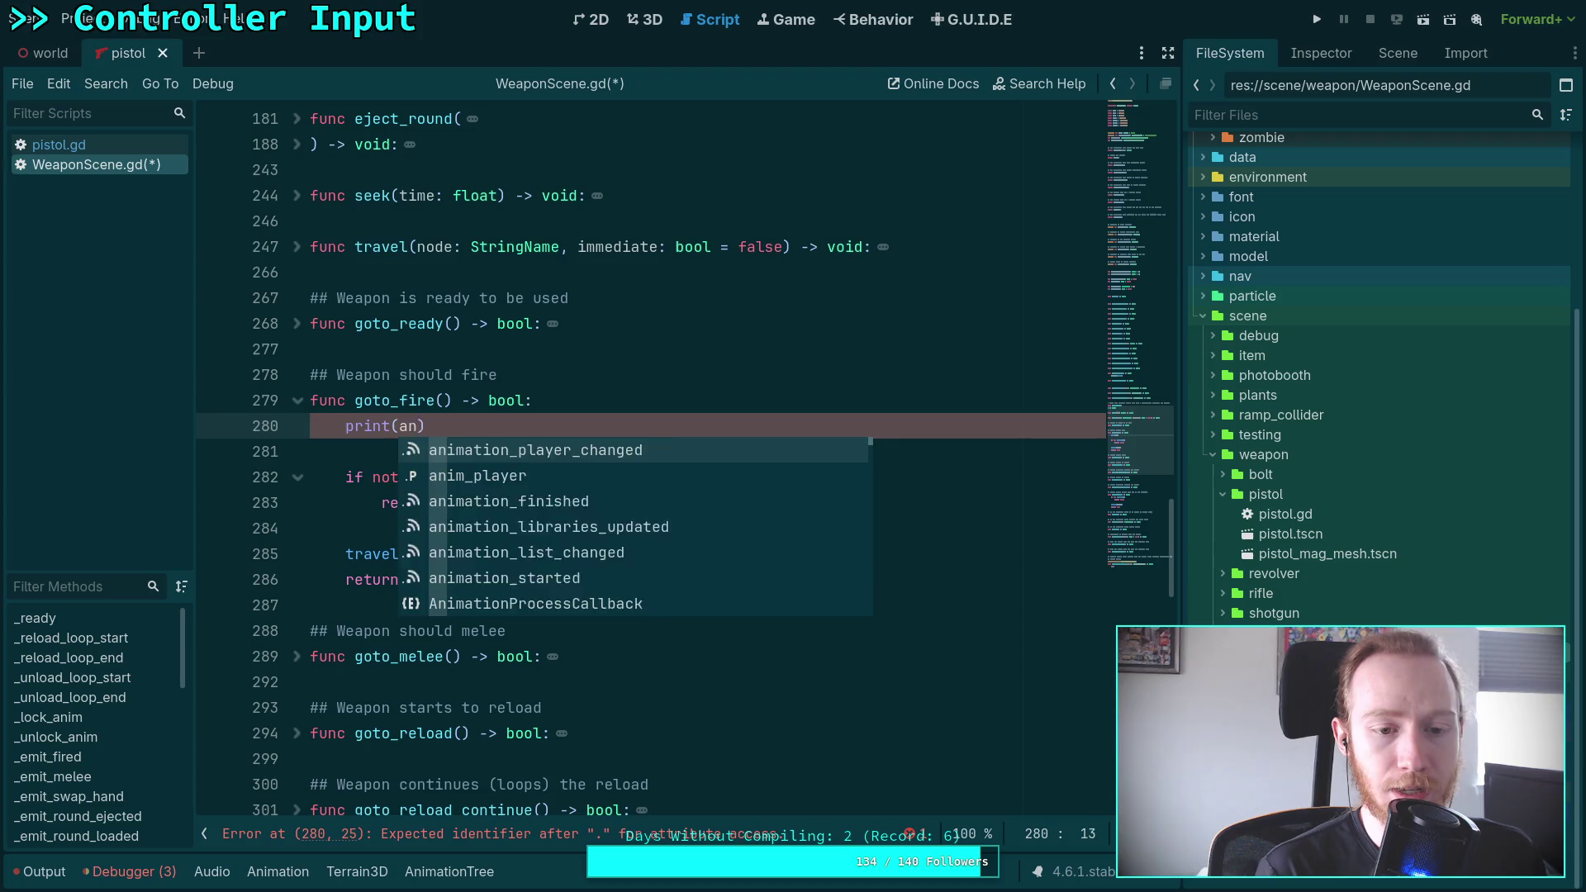
# Finish the line as print(anim_state.get_current_node()) and save WeaponScene.gd
pyautogui.write('state')
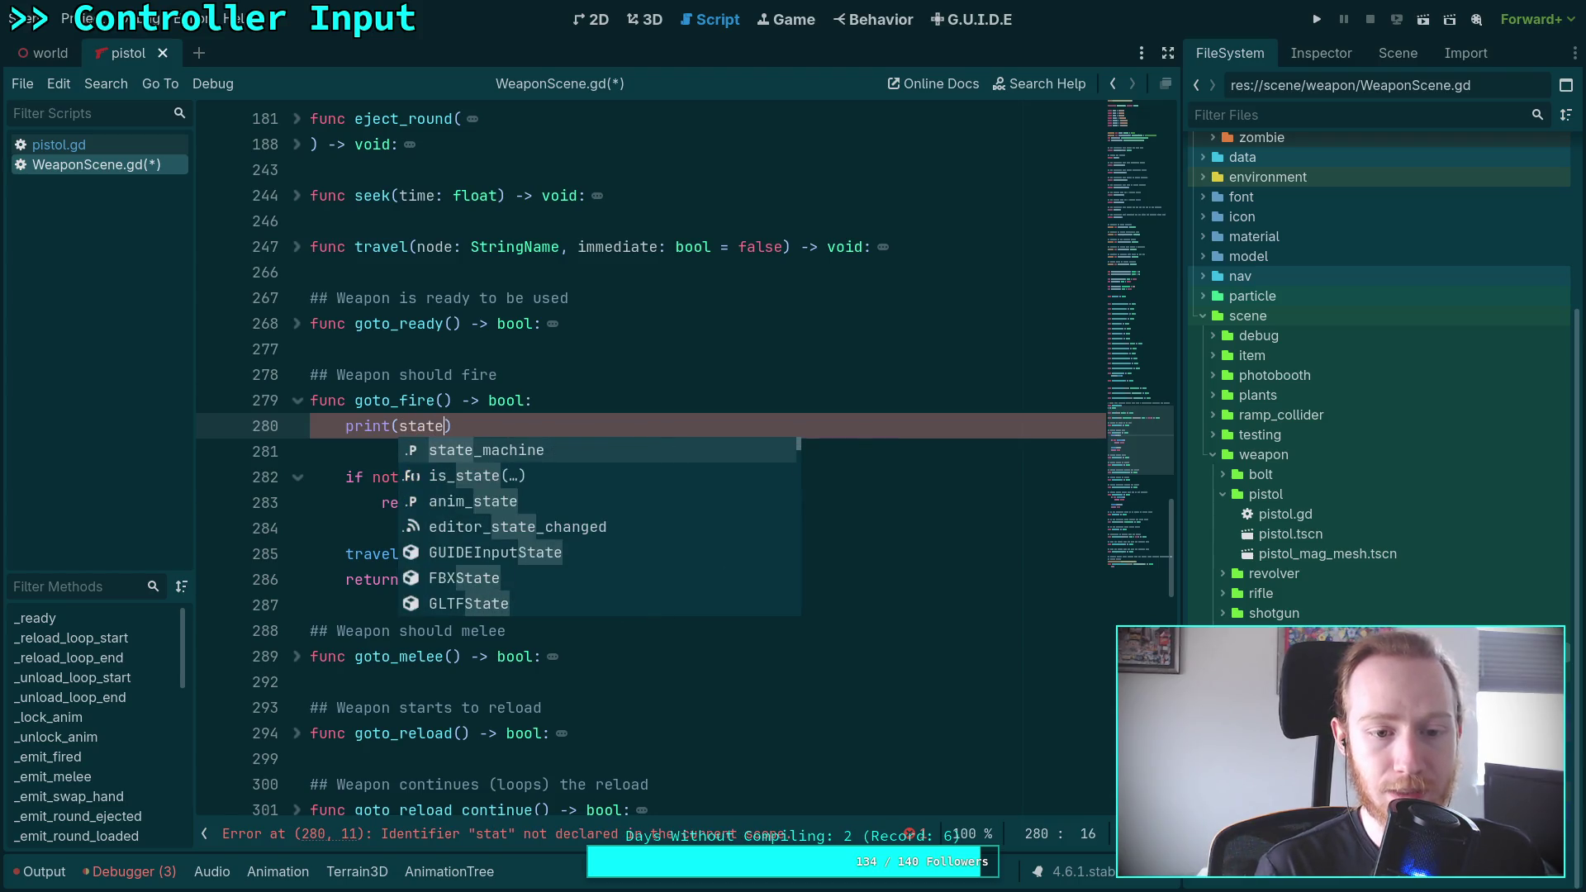
pyautogui.press('Return')
pyautogui.write('.cur')
pyautogui.press('BackSpace')
pyautogui.press('BackSpace')
pyautogui.press('BackSpace')
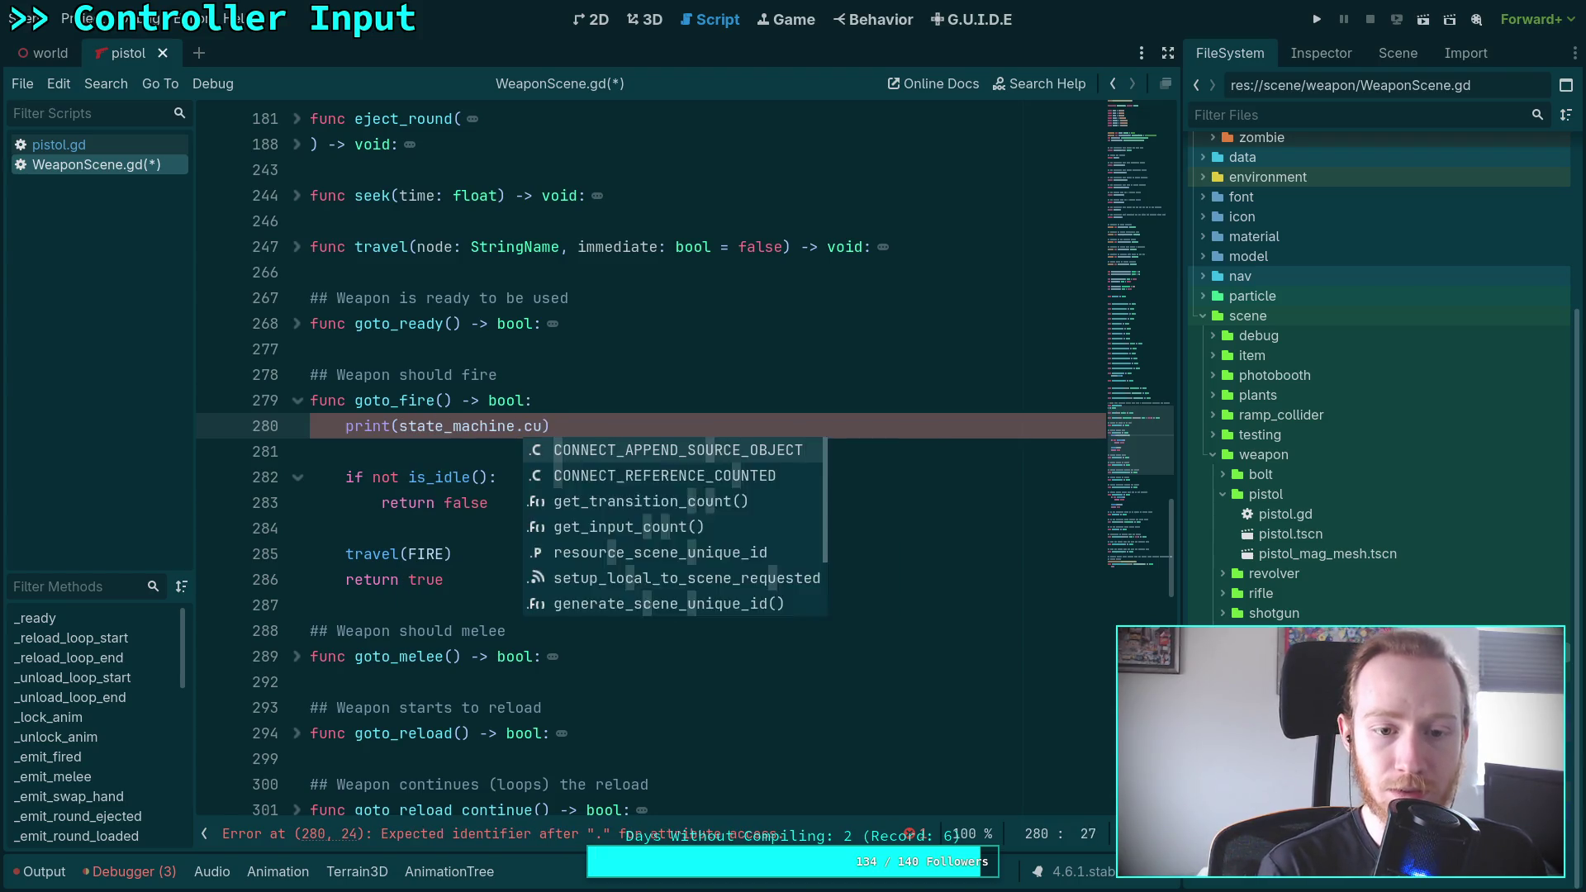
pyautogui.write('nod')
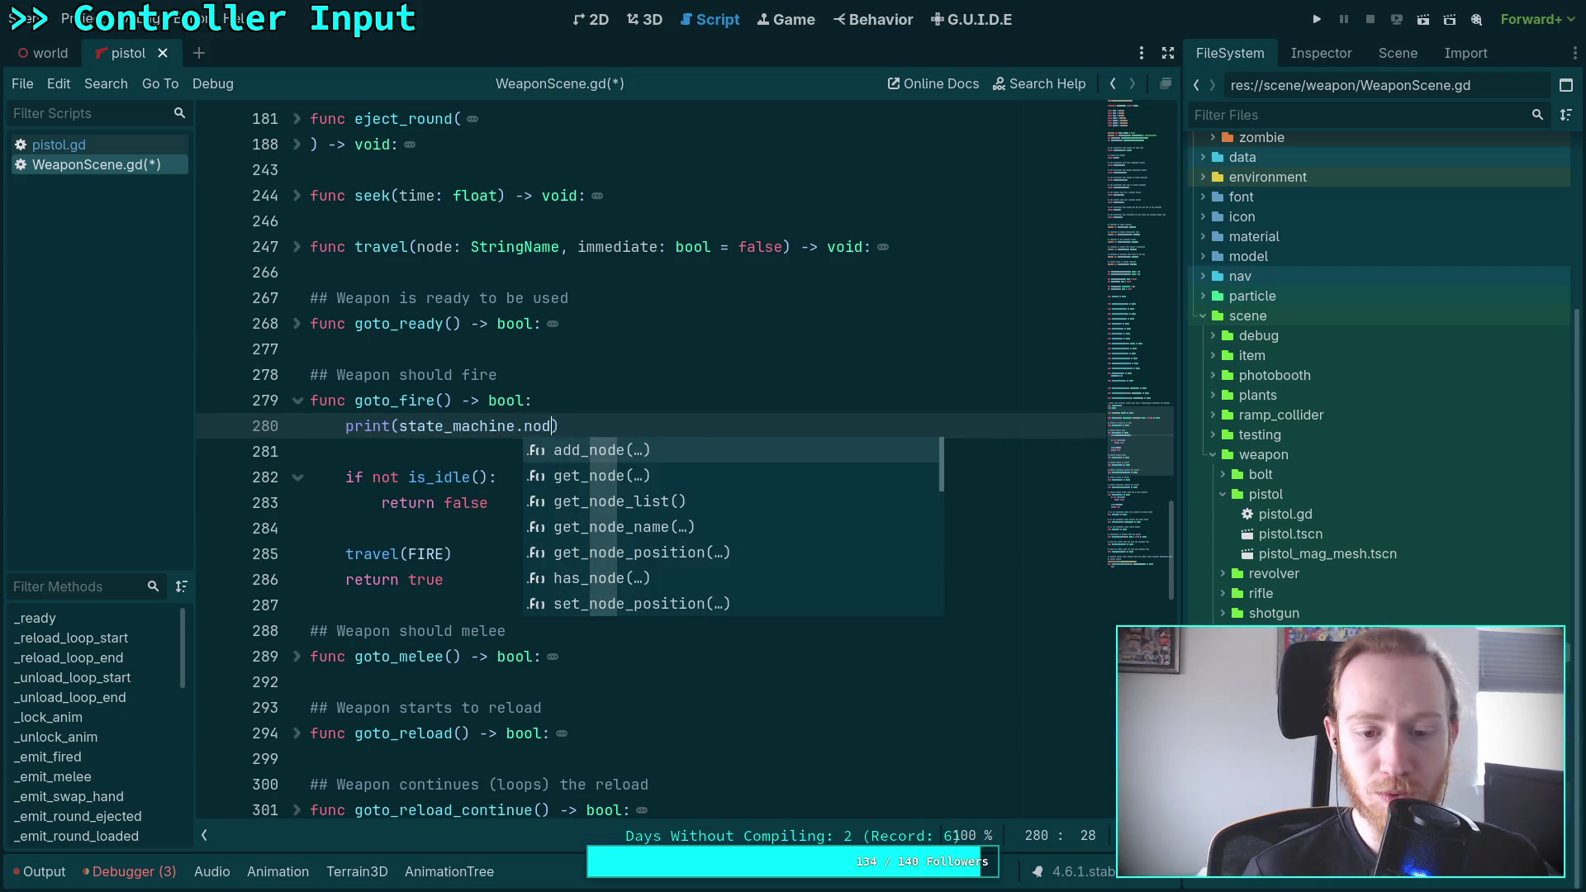
pyautogui.press('Down')
pyautogui.press('Down')
pyautogui.press('Down')
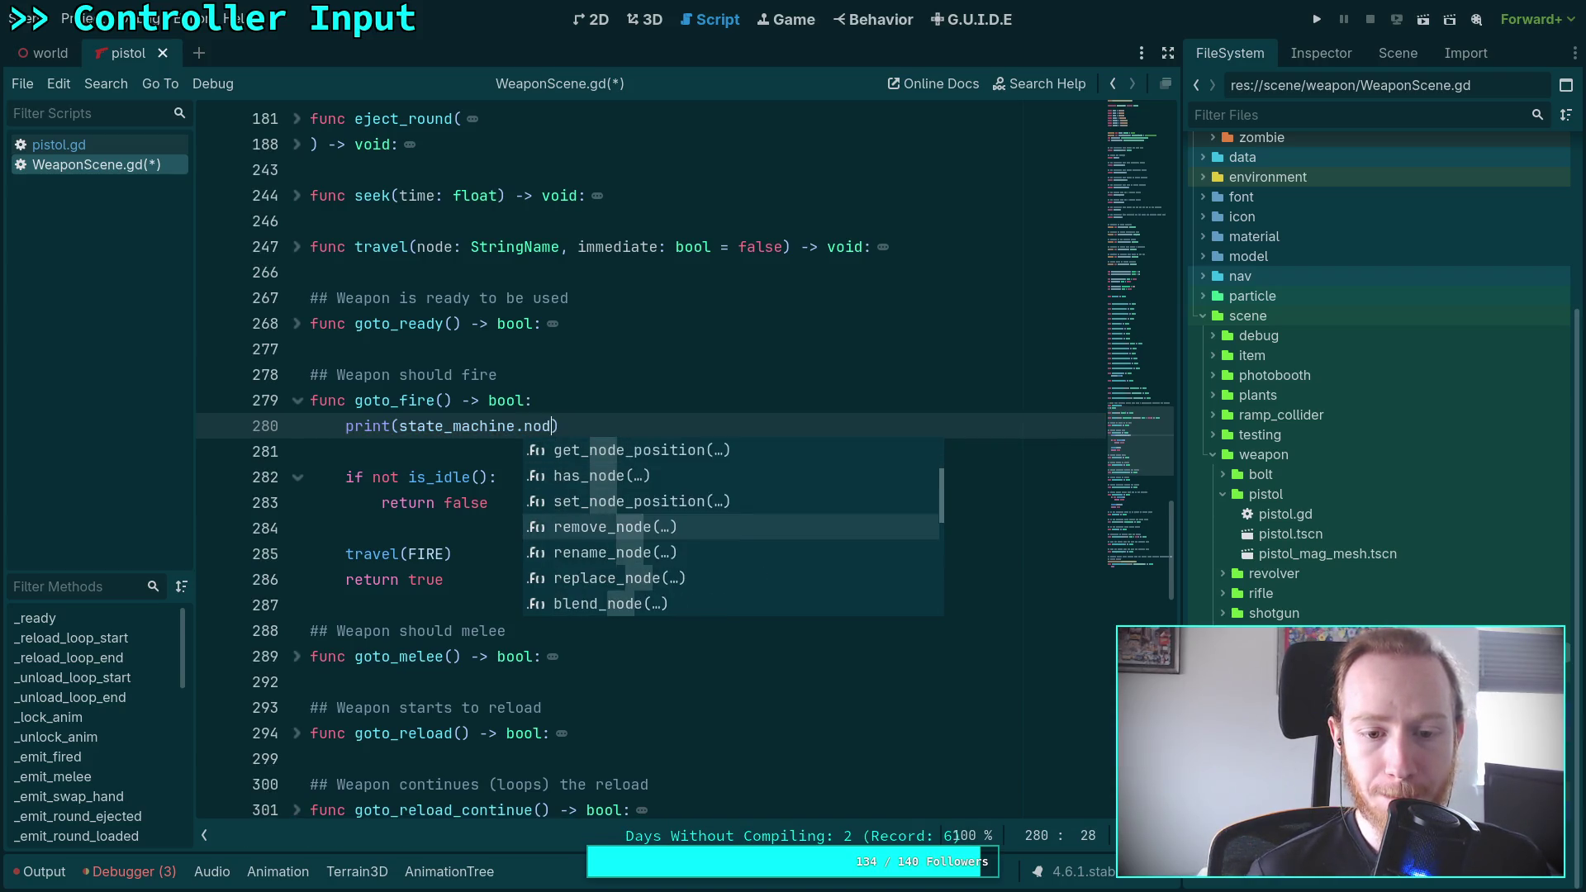
pyautogui.press('BackSpace')
pyautogui.press('BackSpace')
pyautogui.press('BackSpace')
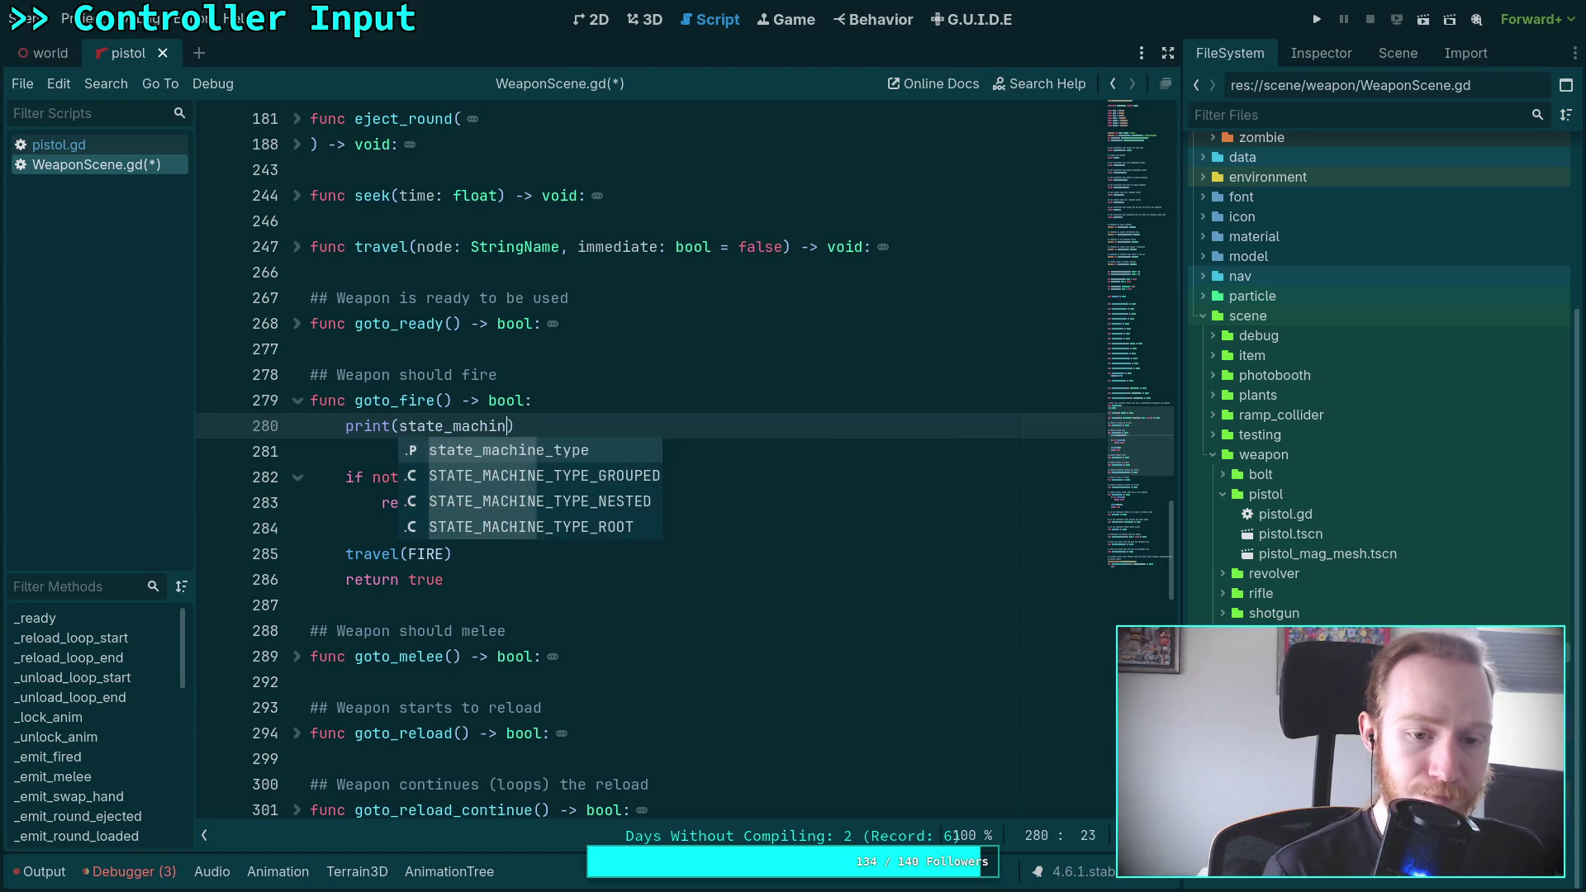
pyautogui.press('BackSpace')
pyautogui.press('BackSpace')
pyautogui.write('anim_st')
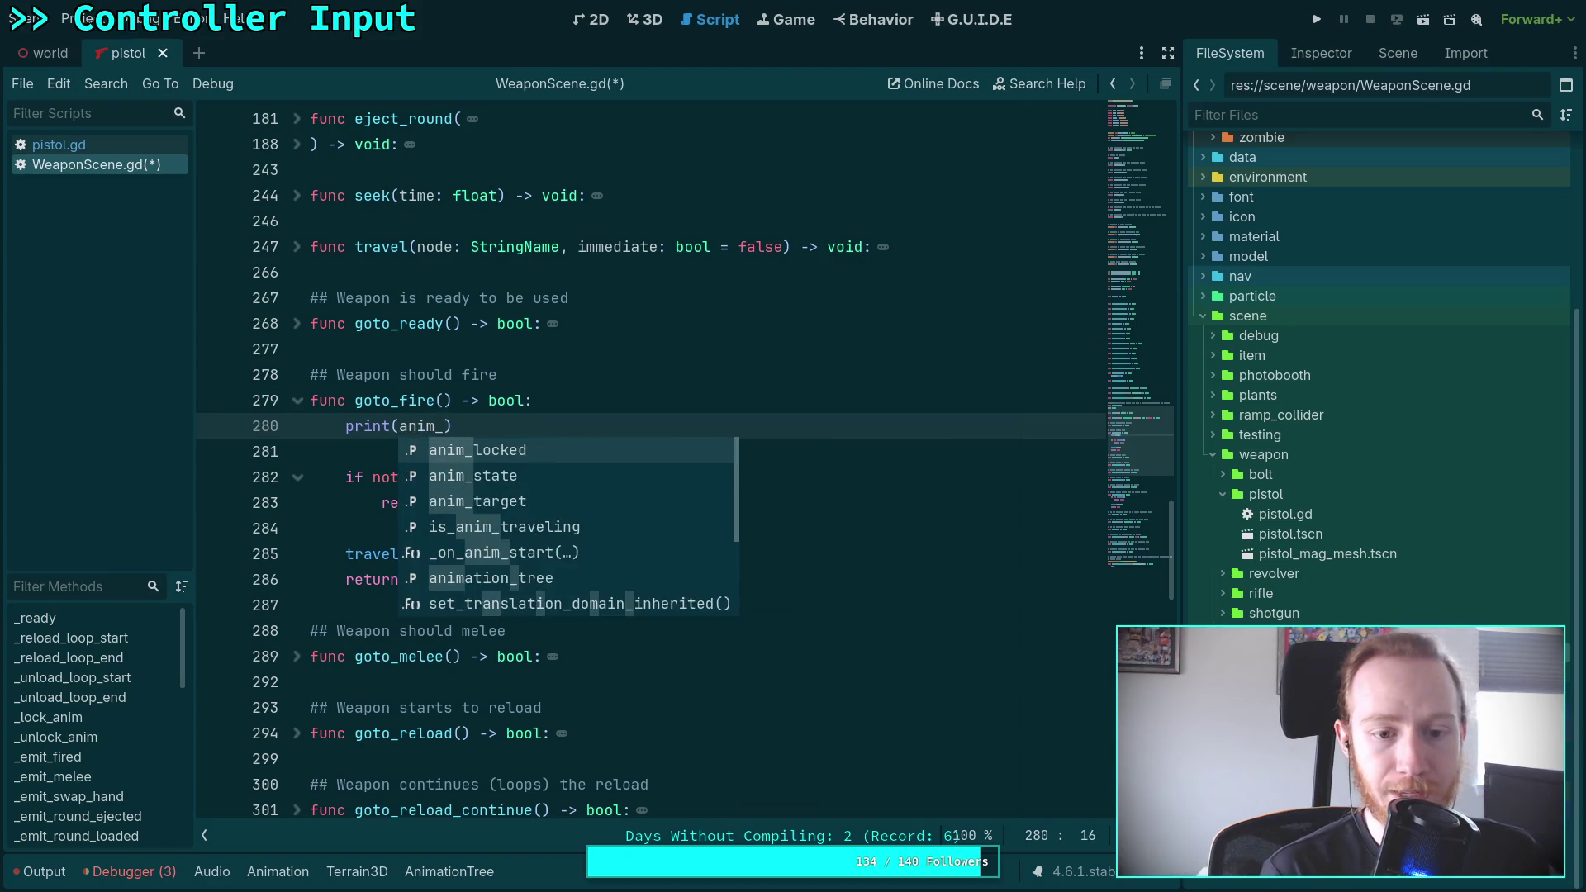
pyautogui.press('Return')
pyautogui.write('.')
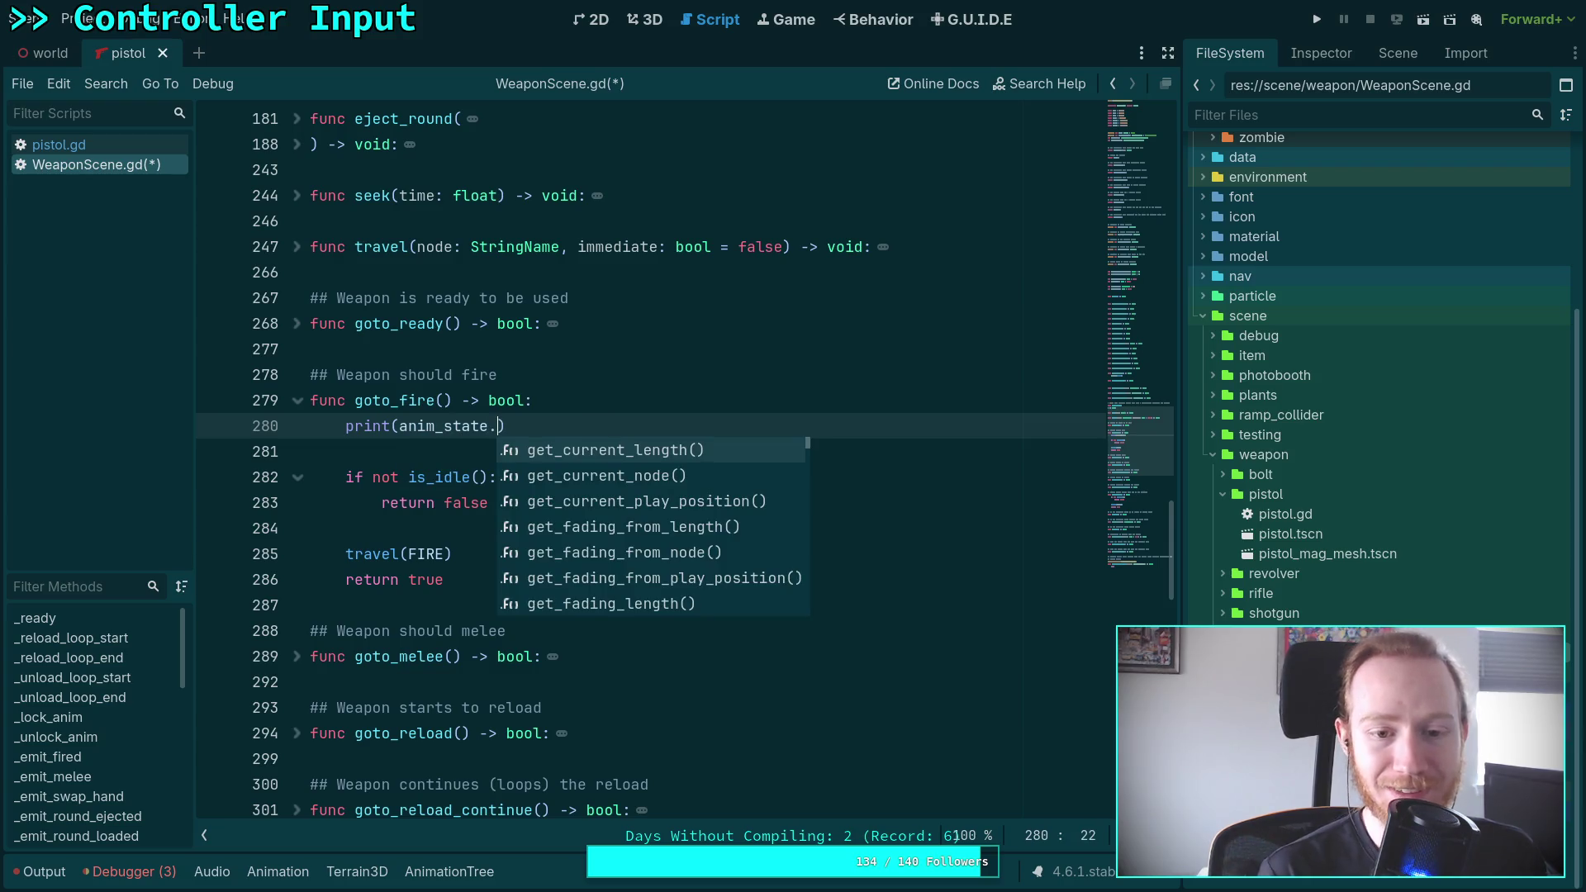
pyautogui.press('Down')
pyautogui.press('Return')
pyautogui.hotkey('ctrl', 's')
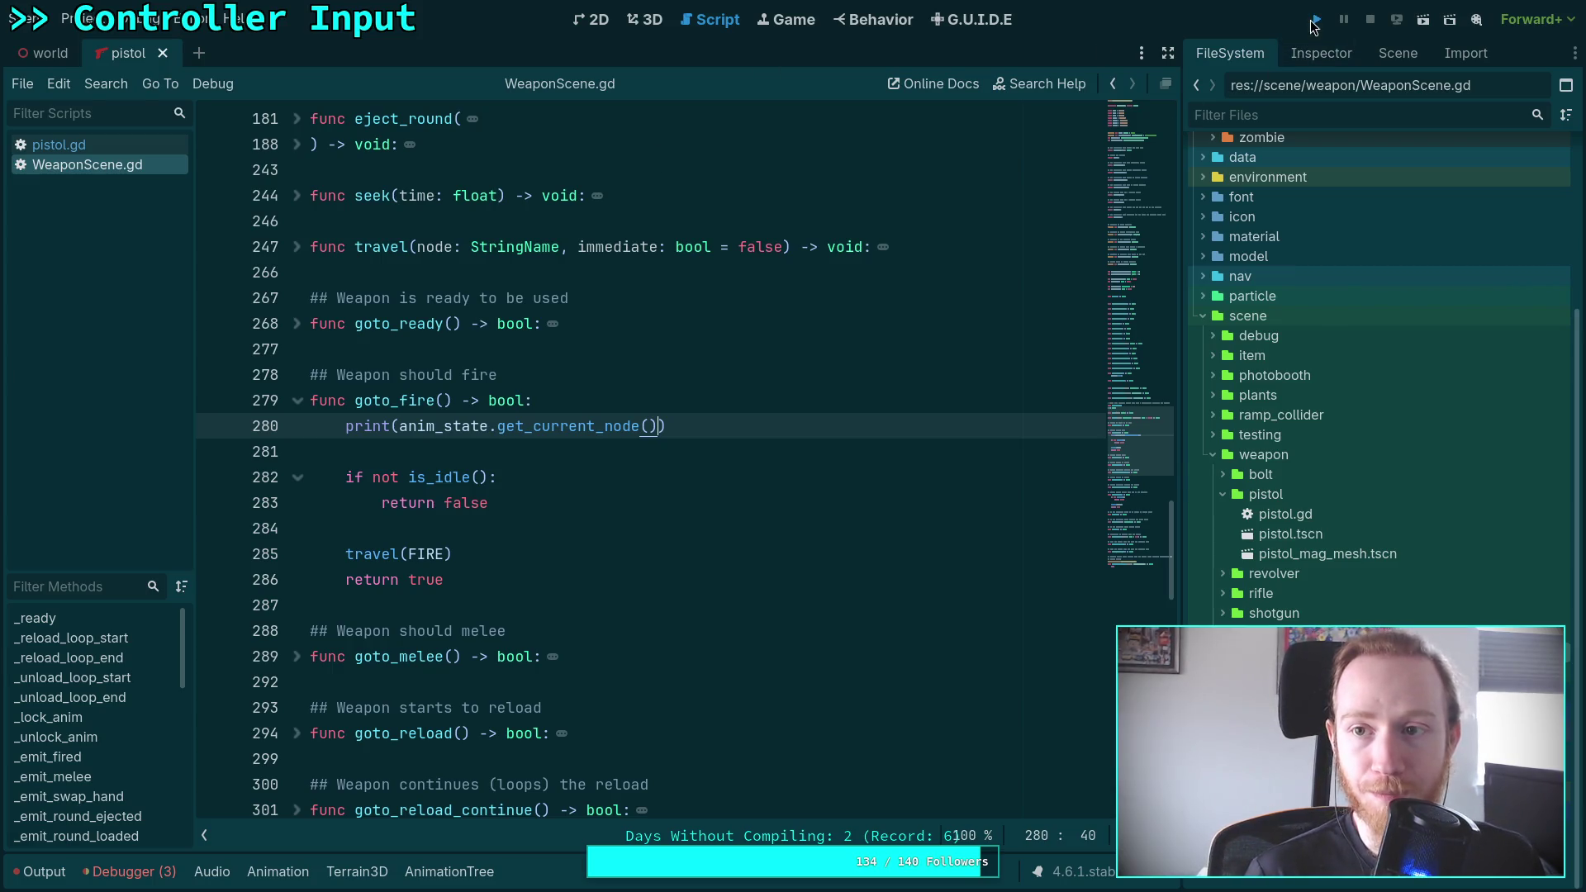
# Run the game to pick up the pistol, then quit back to the editor
pyautogui.click(1313, 24)
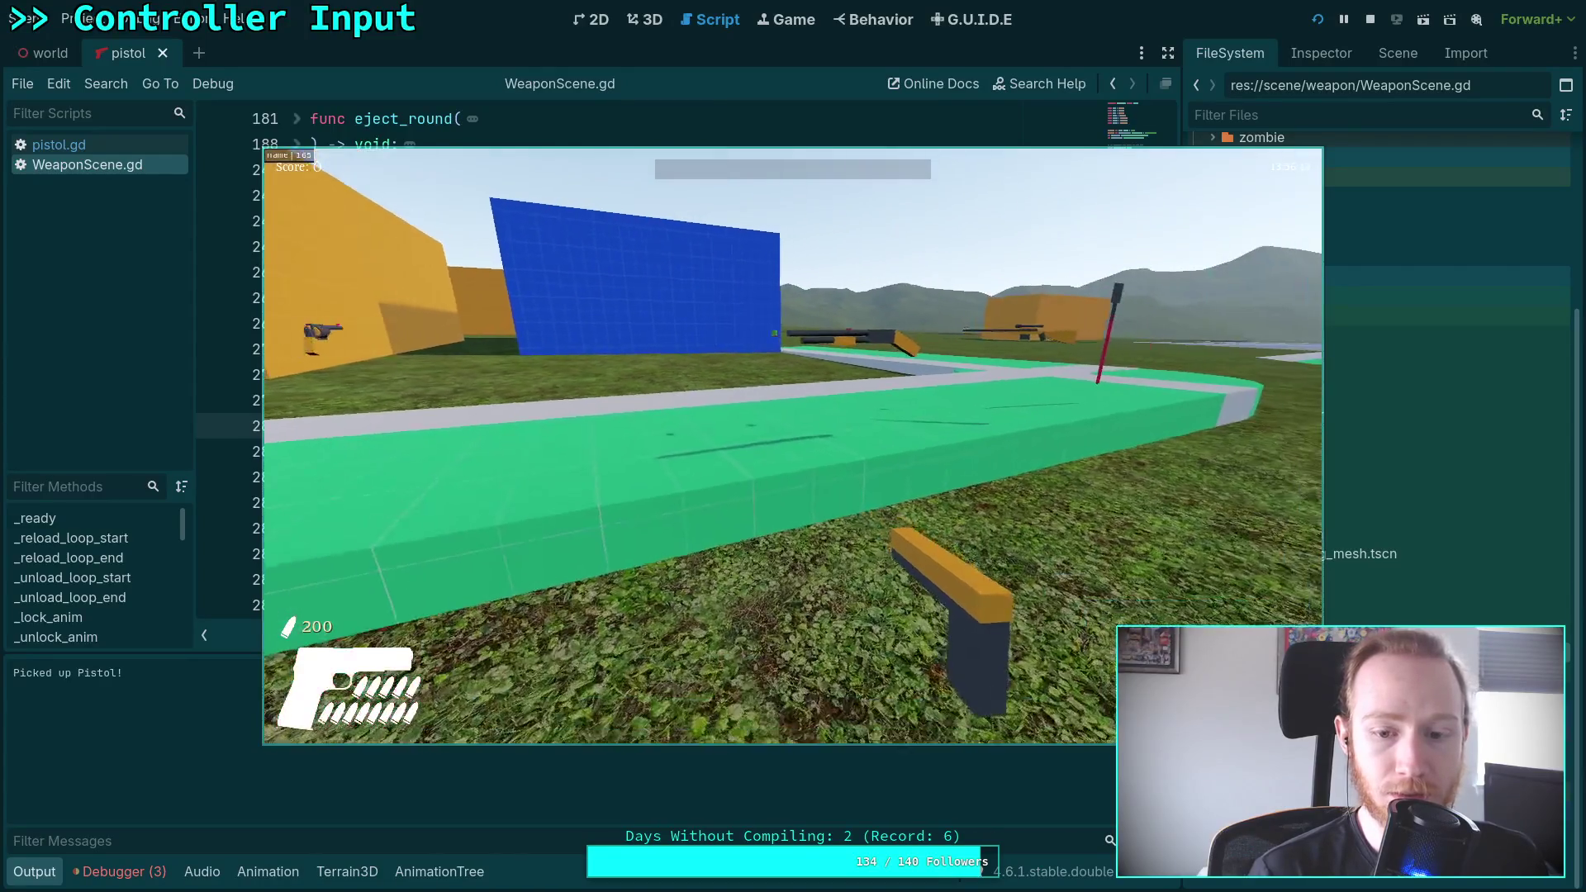
pyautogui.press('Escape')
pyautogui.click(815, 465)
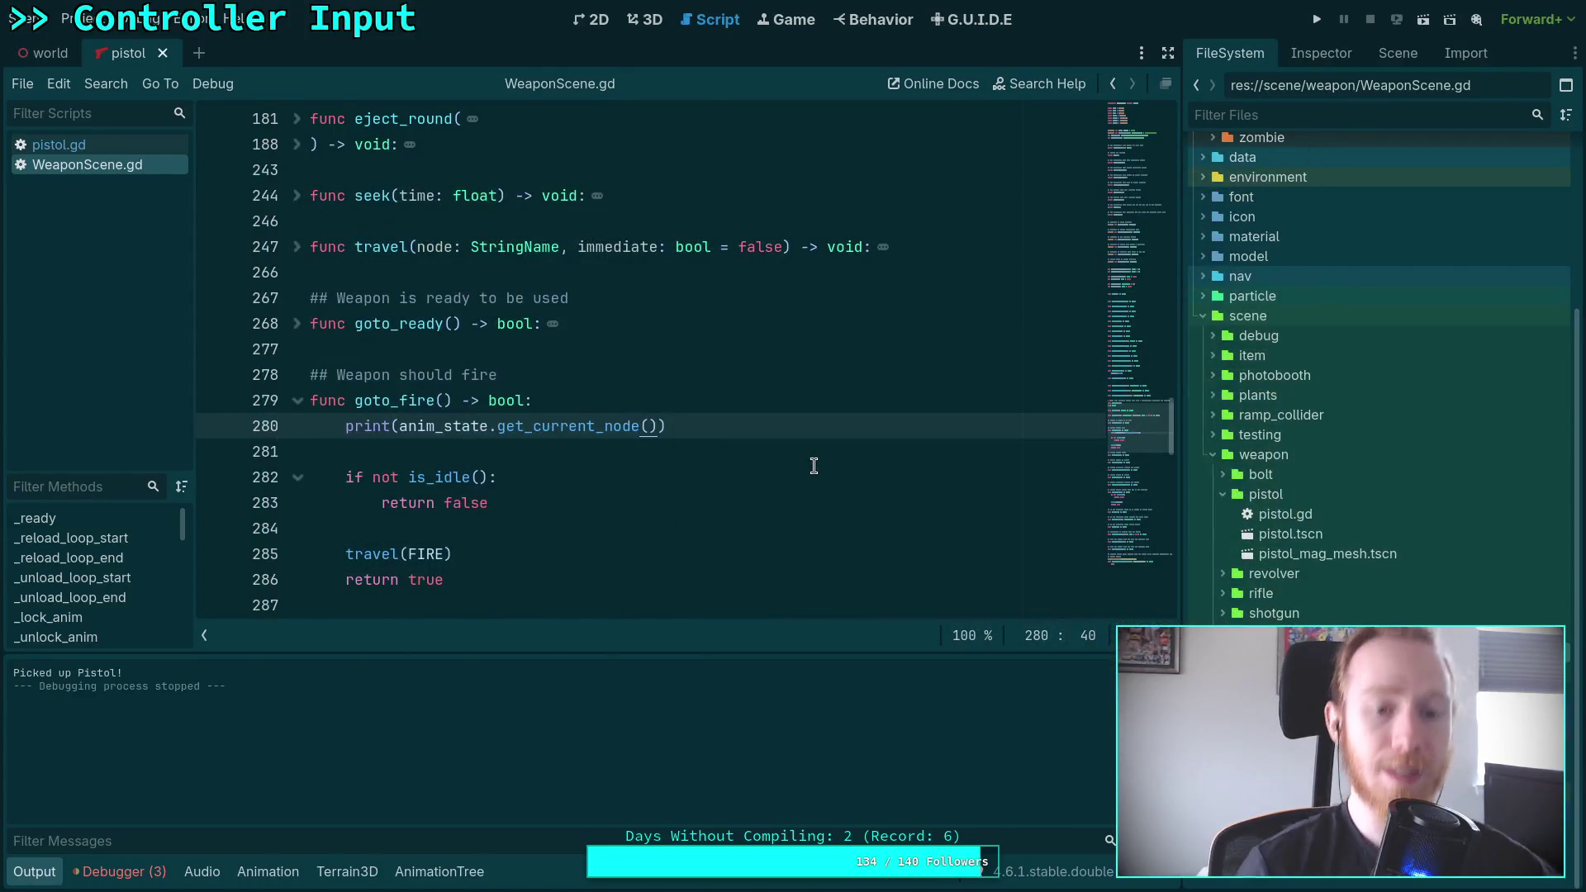
pyautogui.click(464, 454)
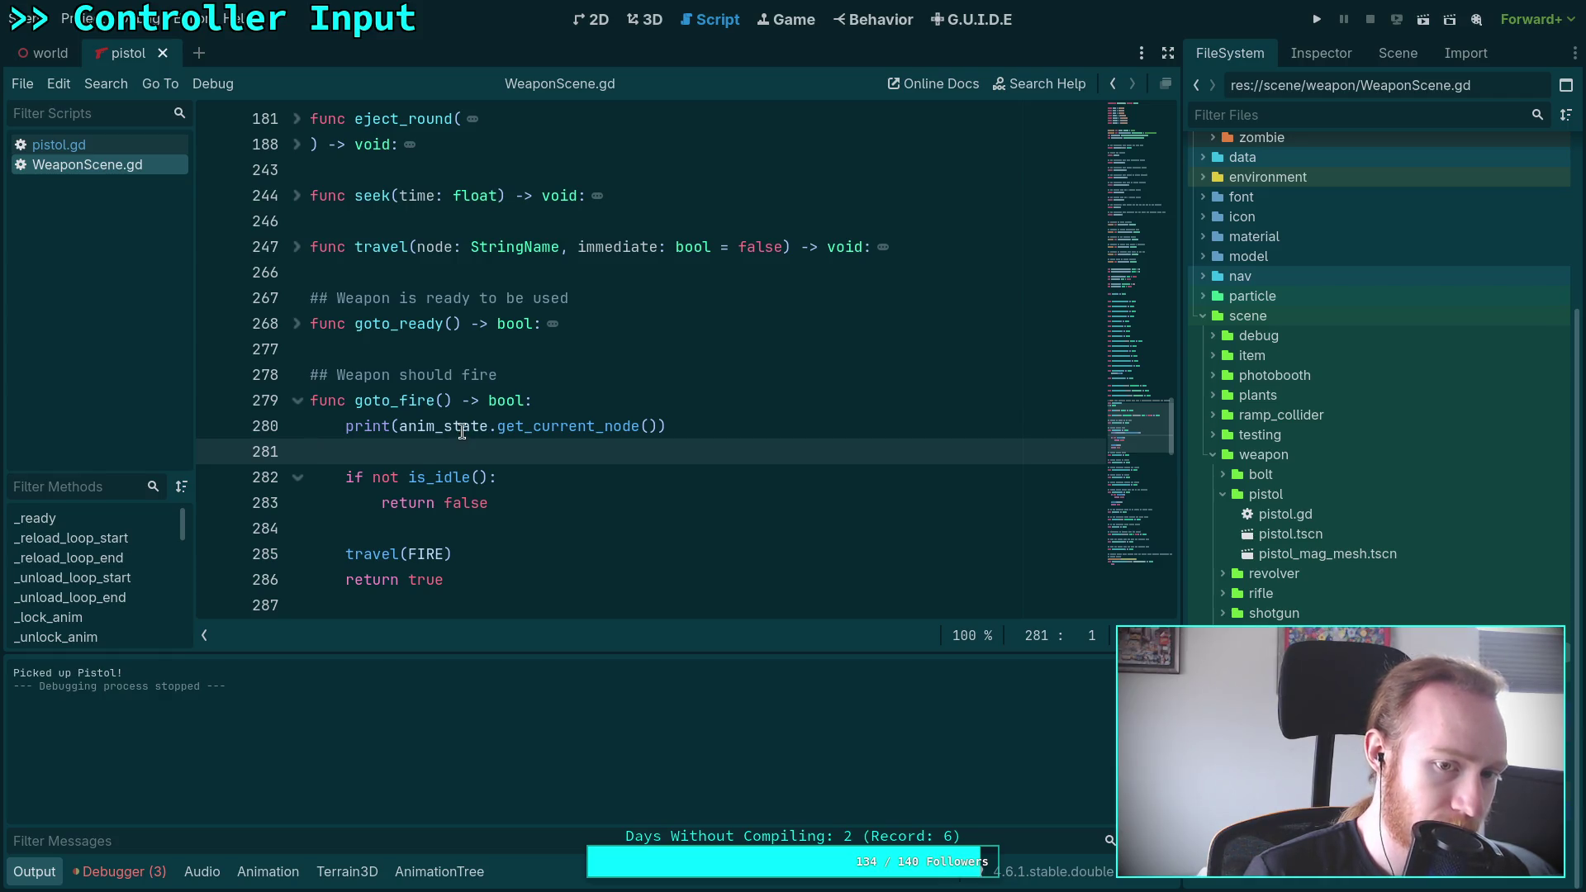
pyautogui.scroll(-8, 465, 423)
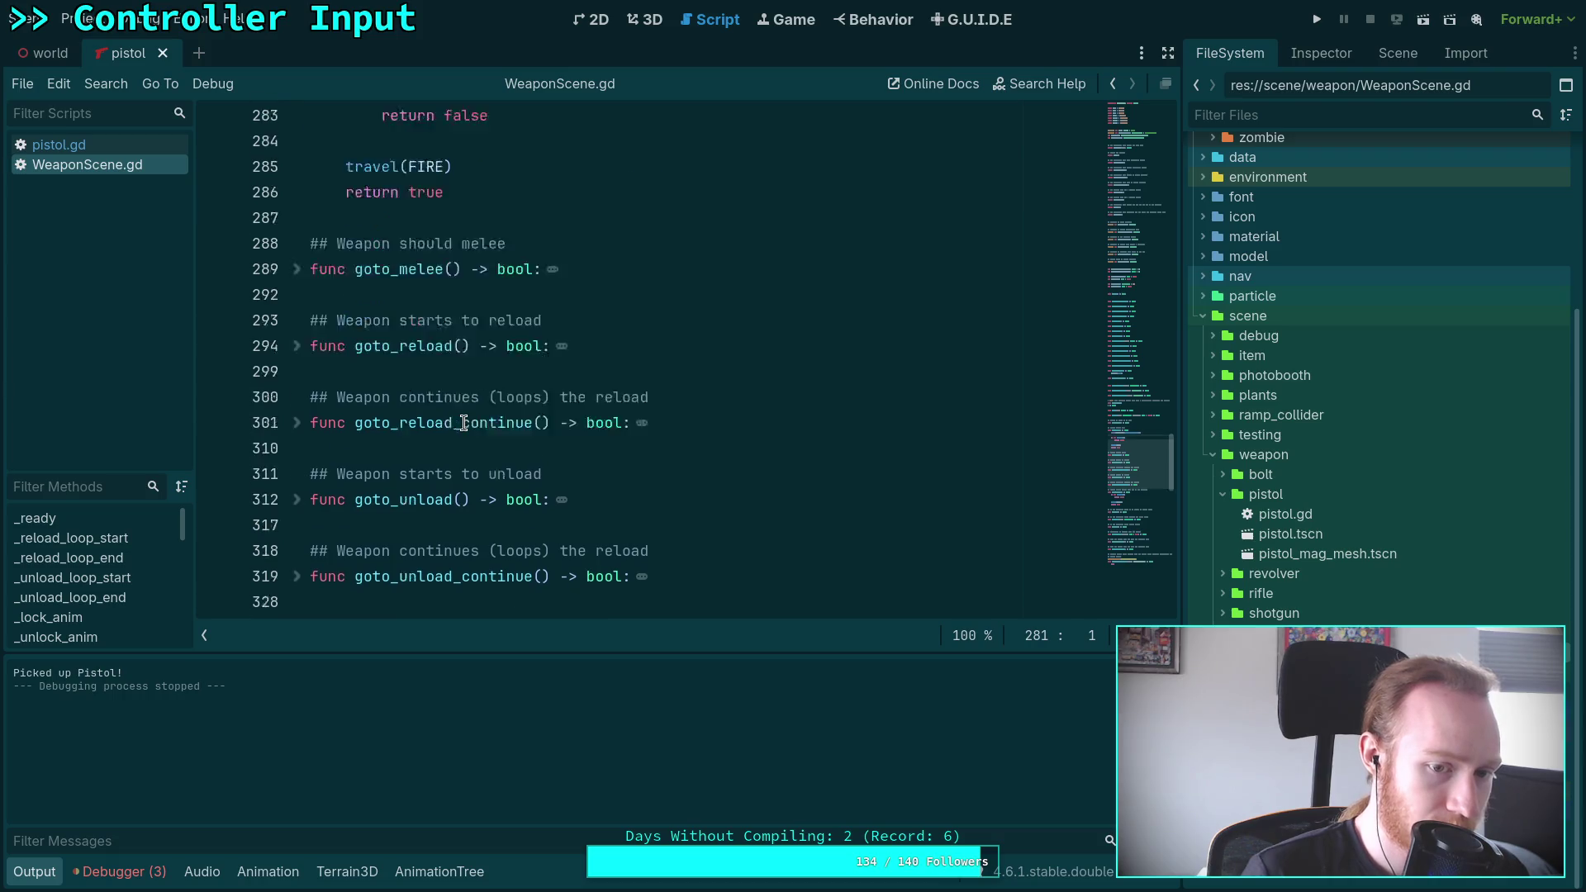
pyautogui.scroll(-1, 464, 423)
pyautogui.click(298, 356)
pyautogui.scroll(-1, 437, 419)
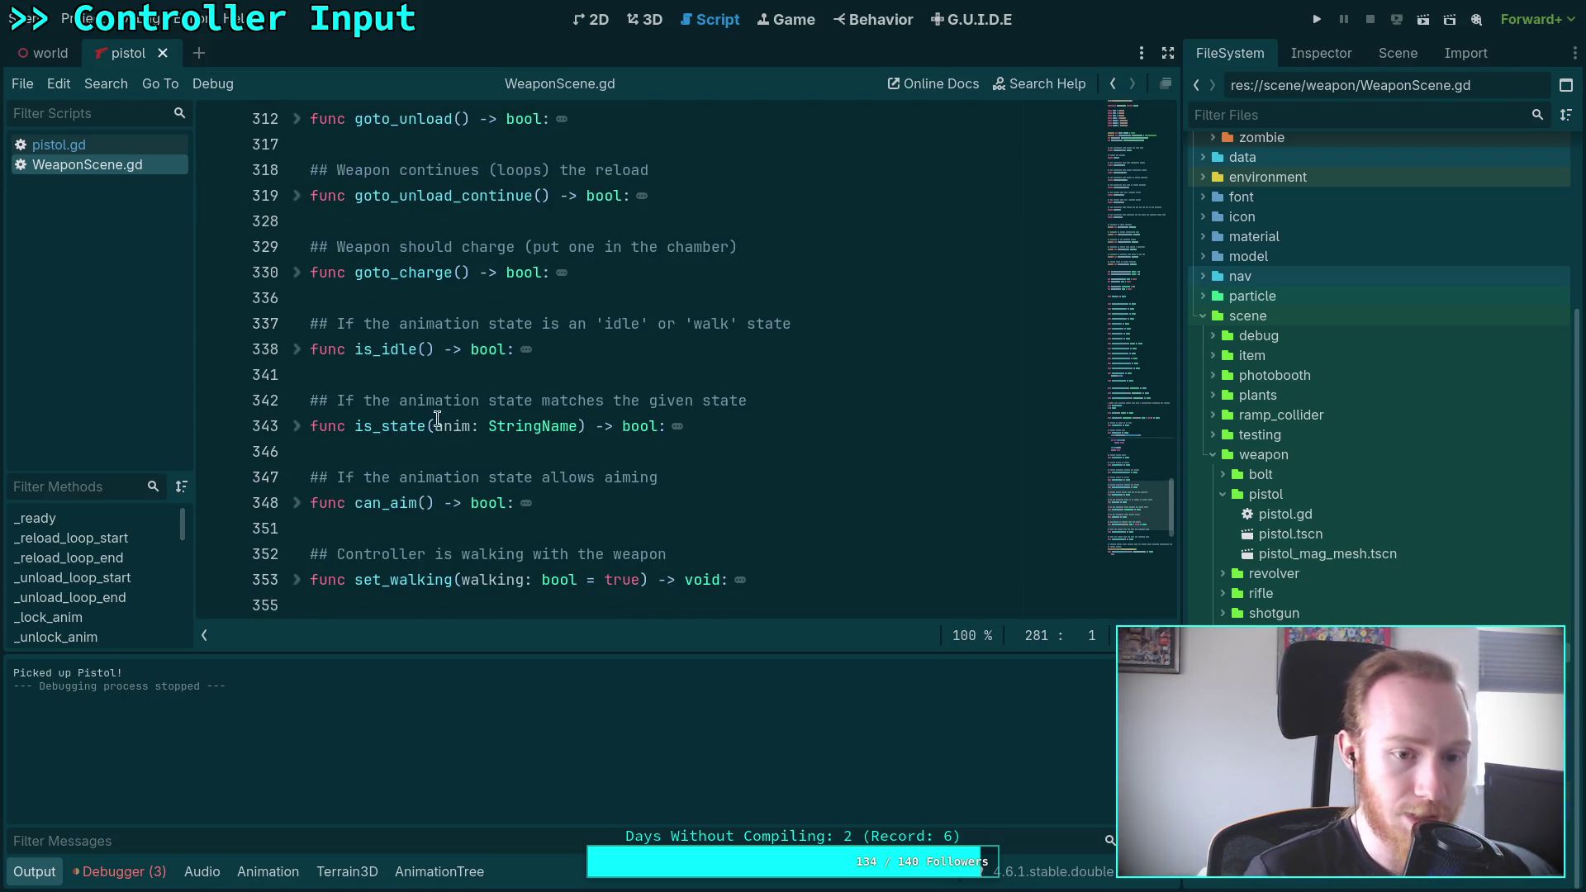
pyautogui.scroll(-2, 485, 426)
pyautogui.scroll(9, 387, 432)
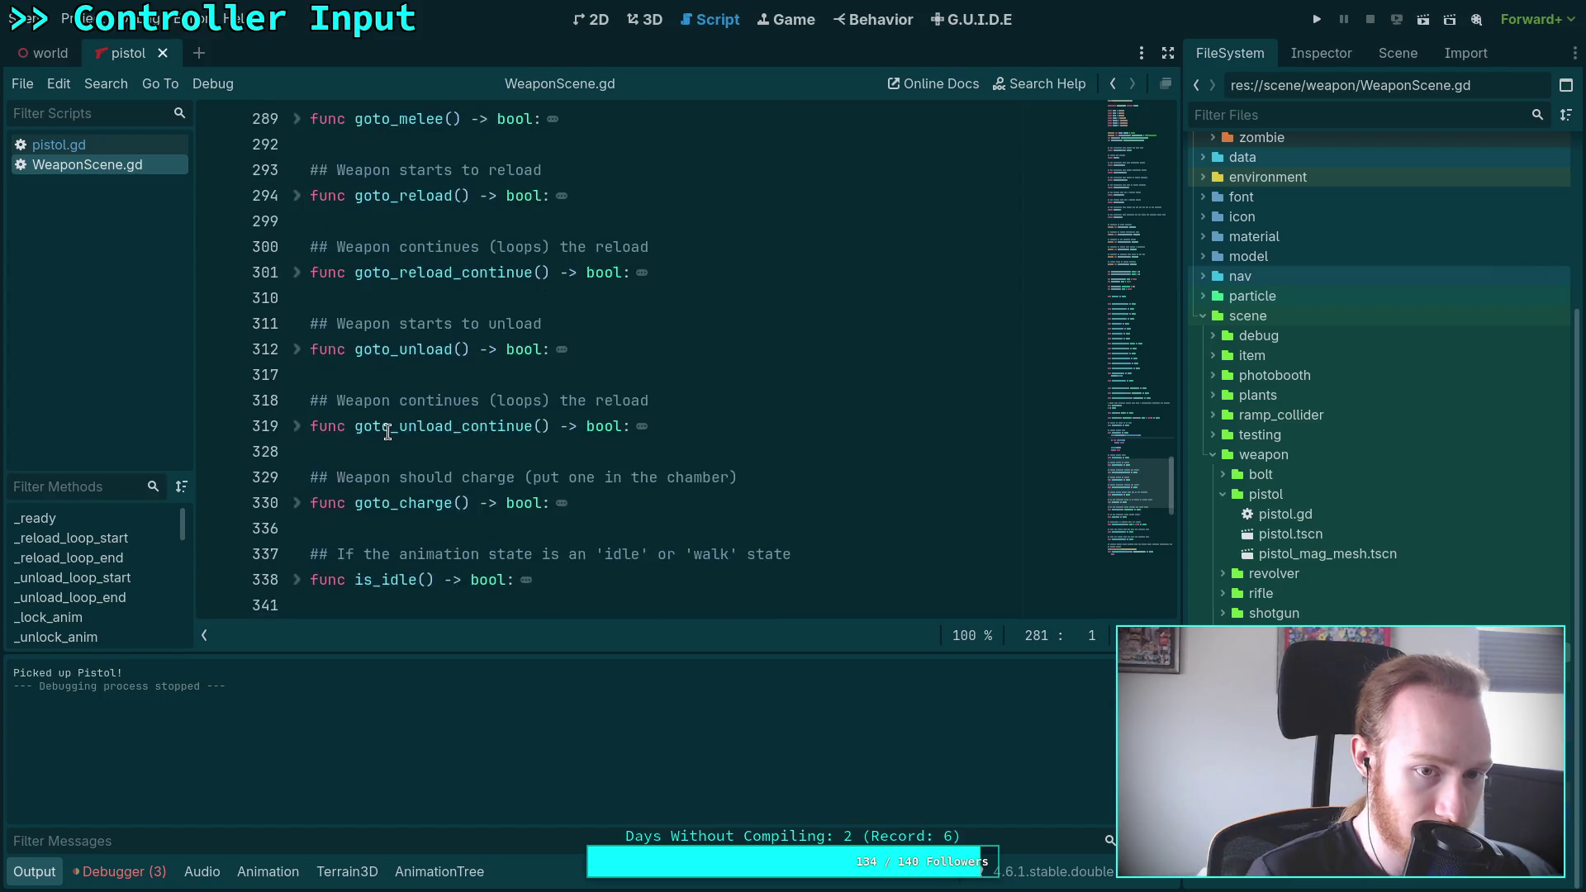
pyautogui.scroll(3, 388, 432)
pyautogui.scroll(2, 387, 432)
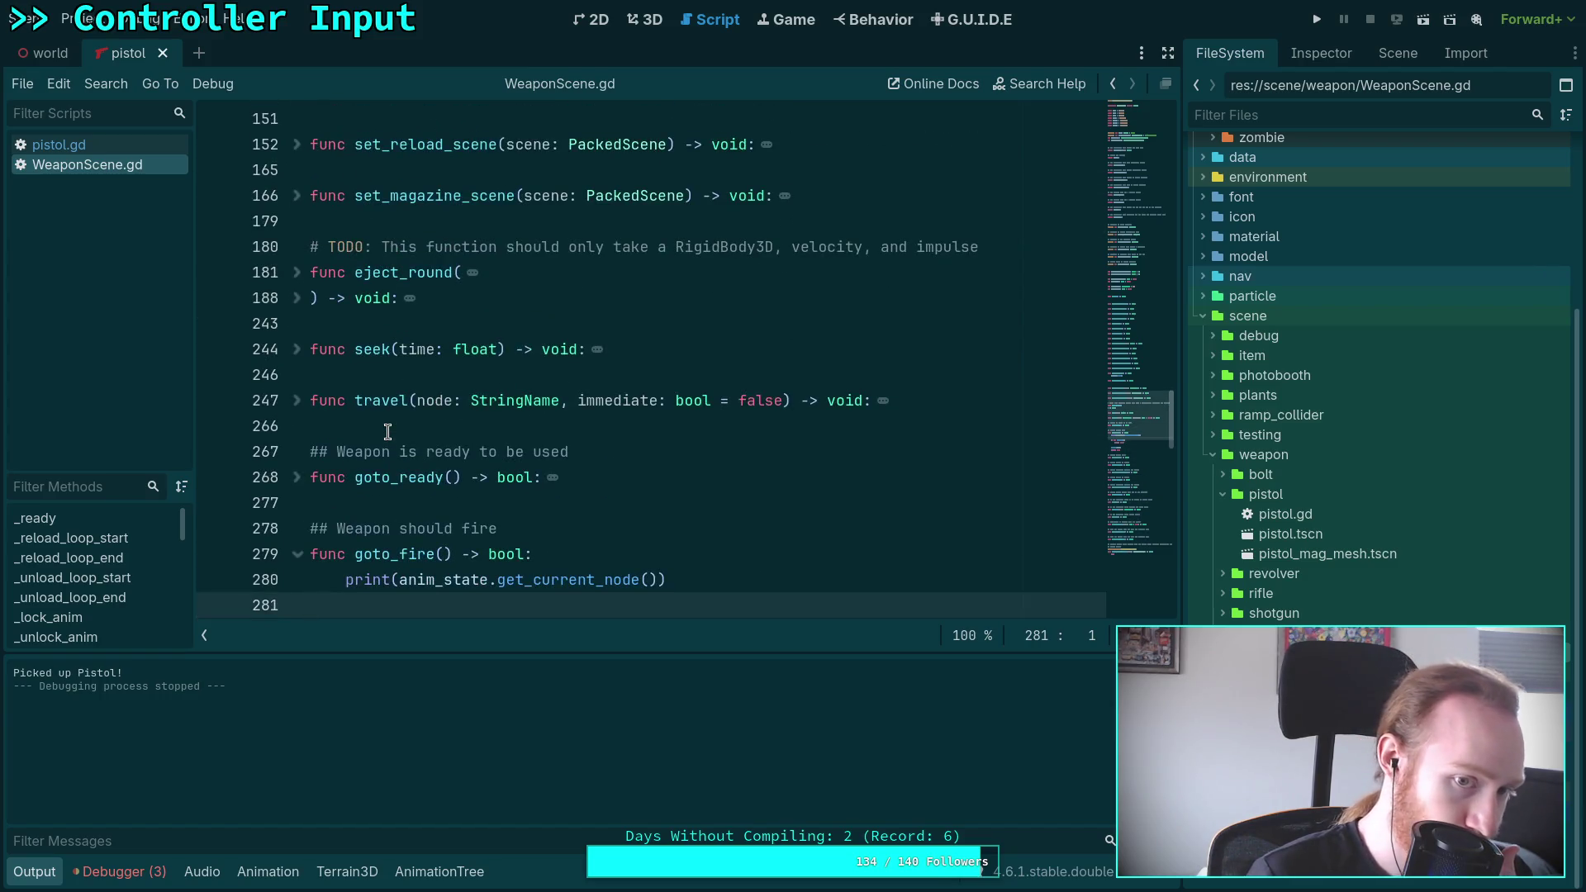
pyautogui.scroll(3, 387, 432)
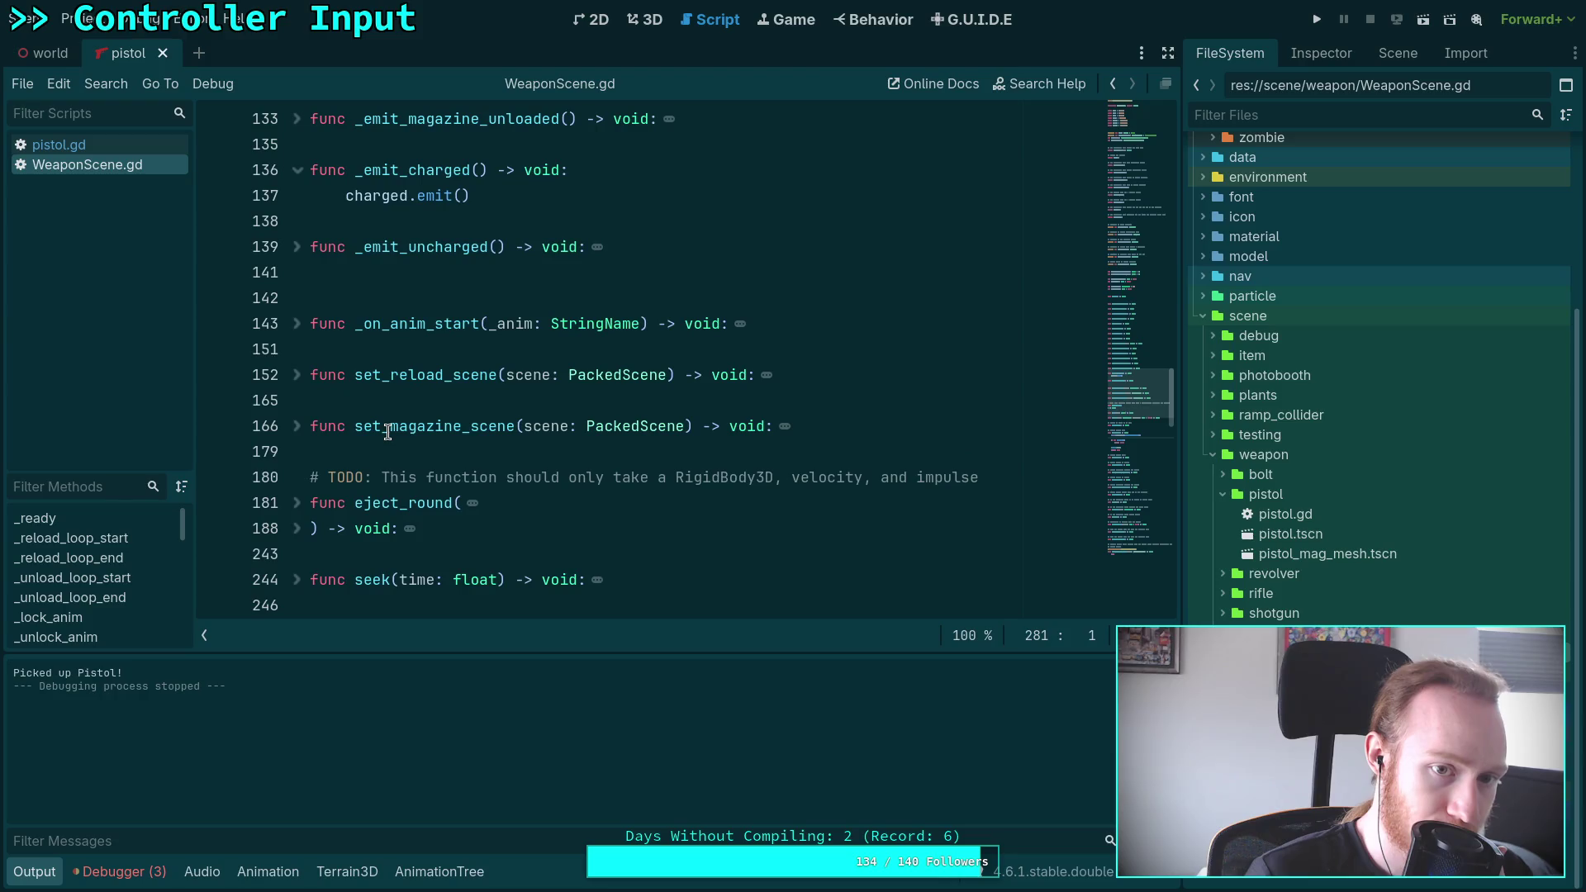
pyautogui.scroll(-4, 387, 432)
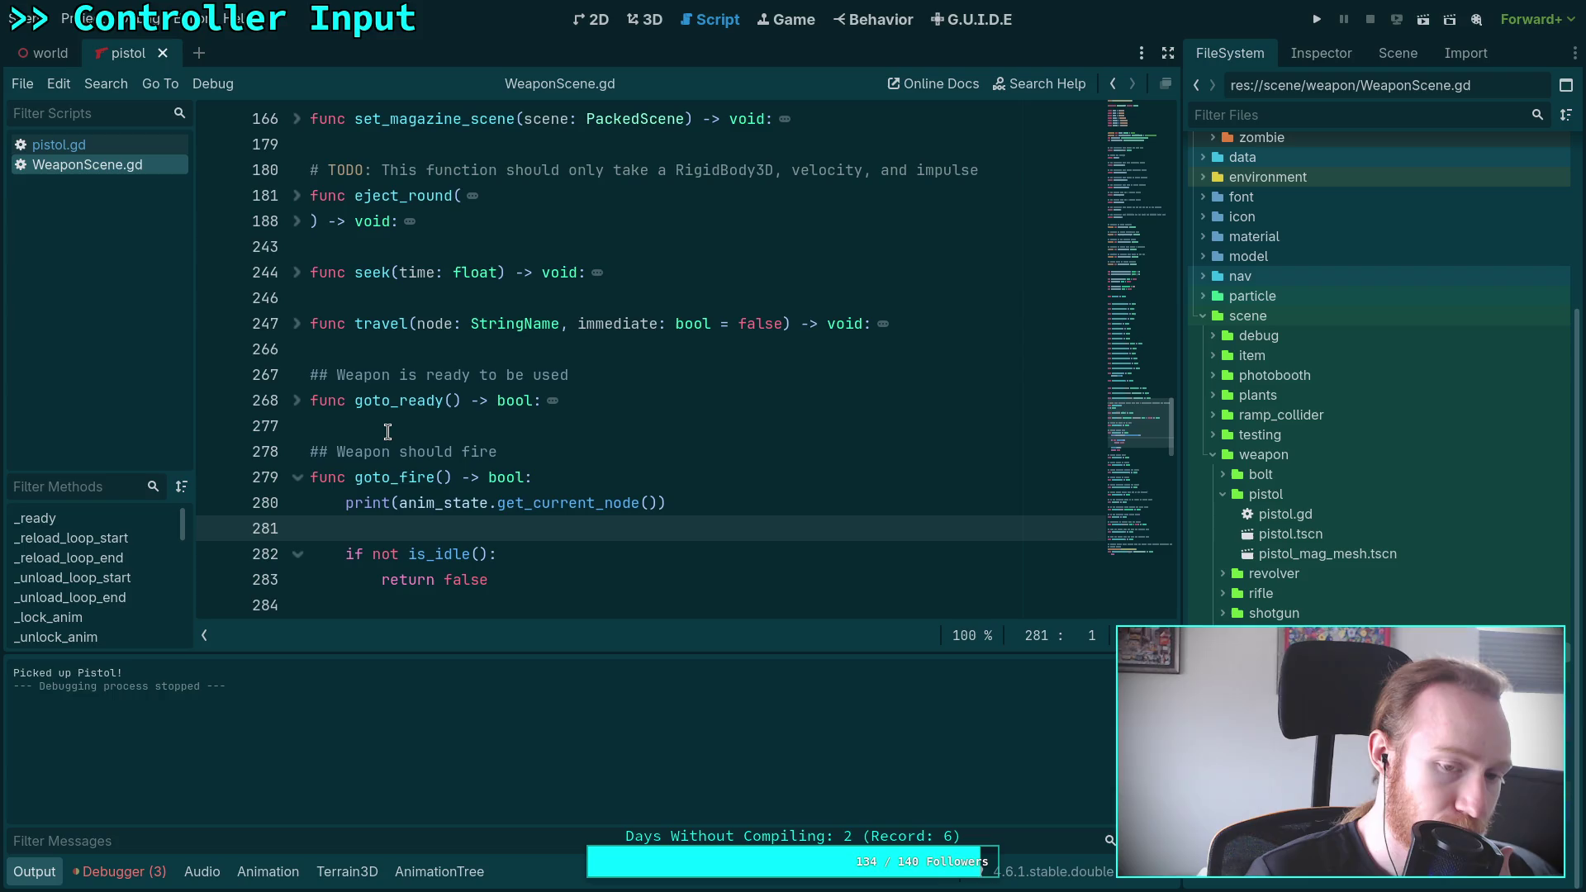
pyautogui.scroll(-3, 387, 432)
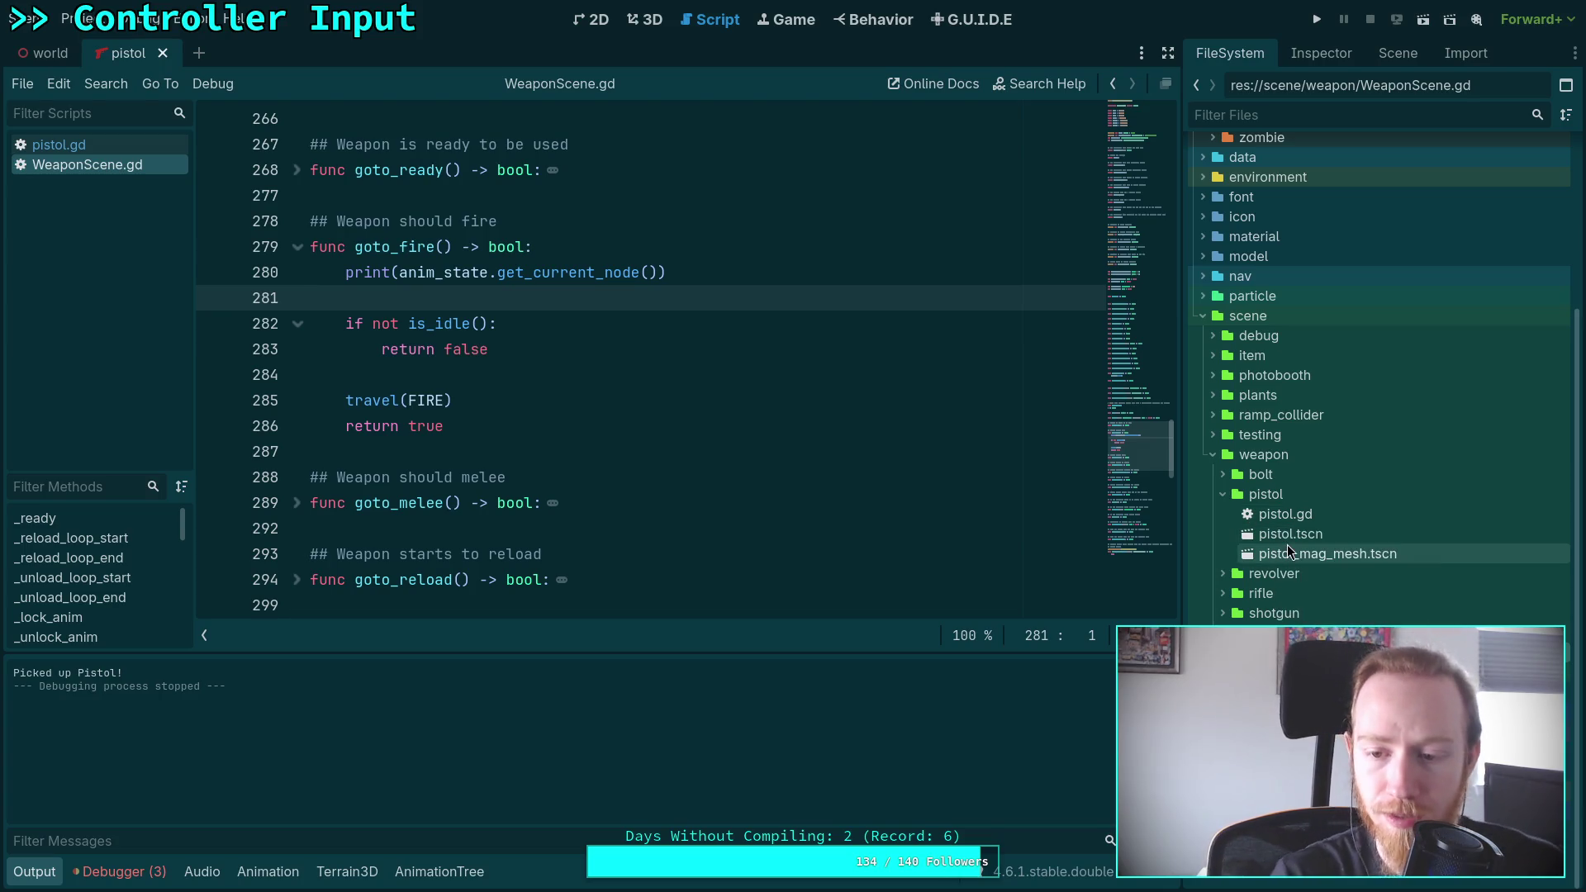
pyautogui.scroll(-5, 1322, 612)
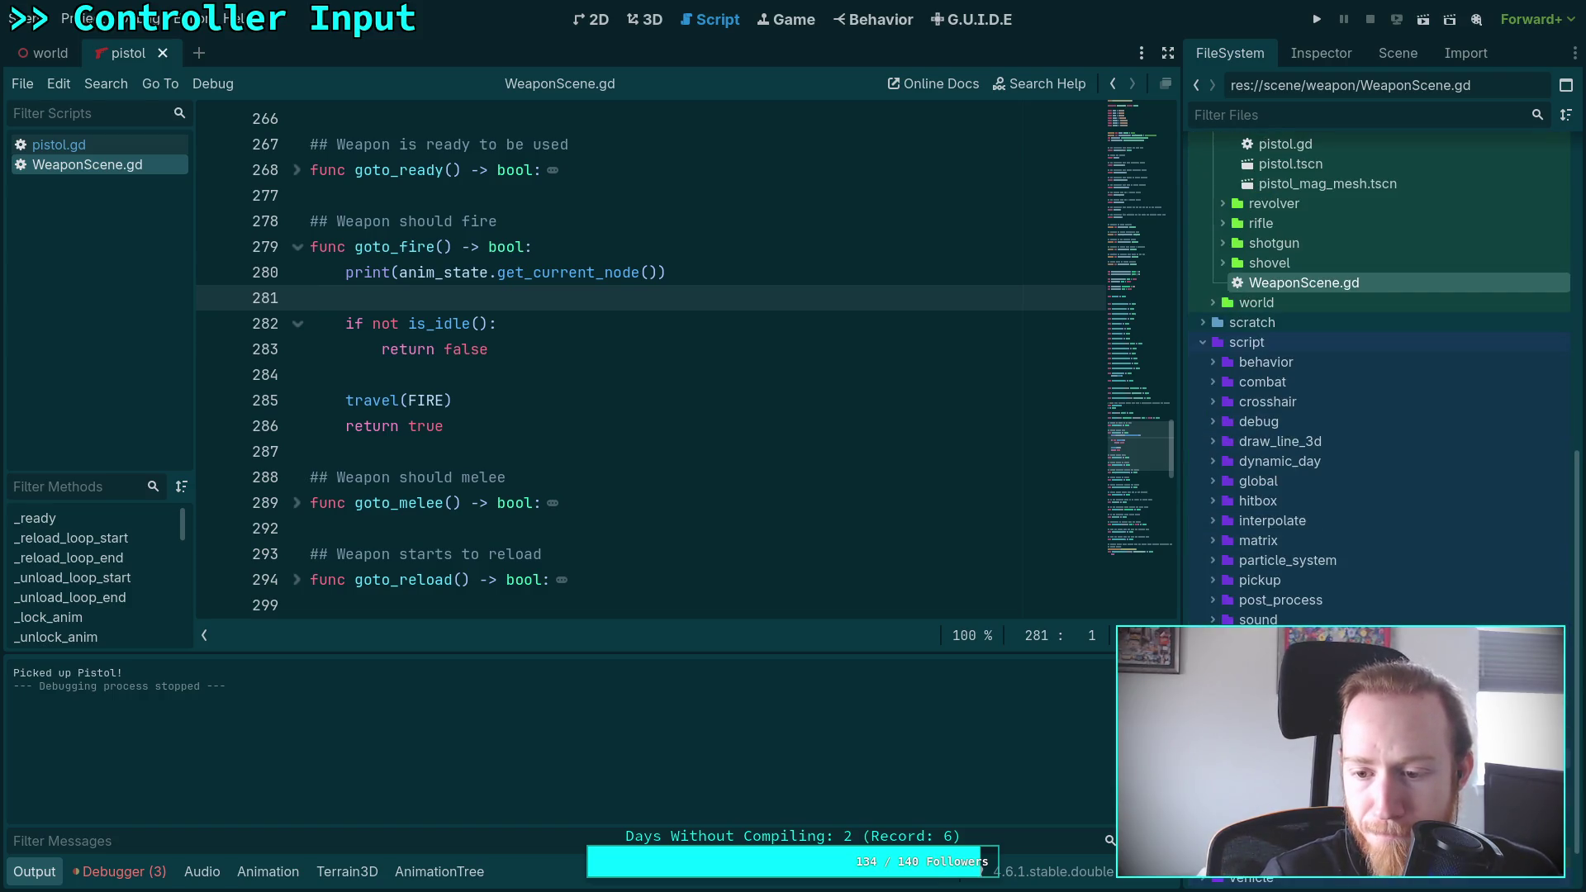
pyautogui.doubleClick(1288, 827)
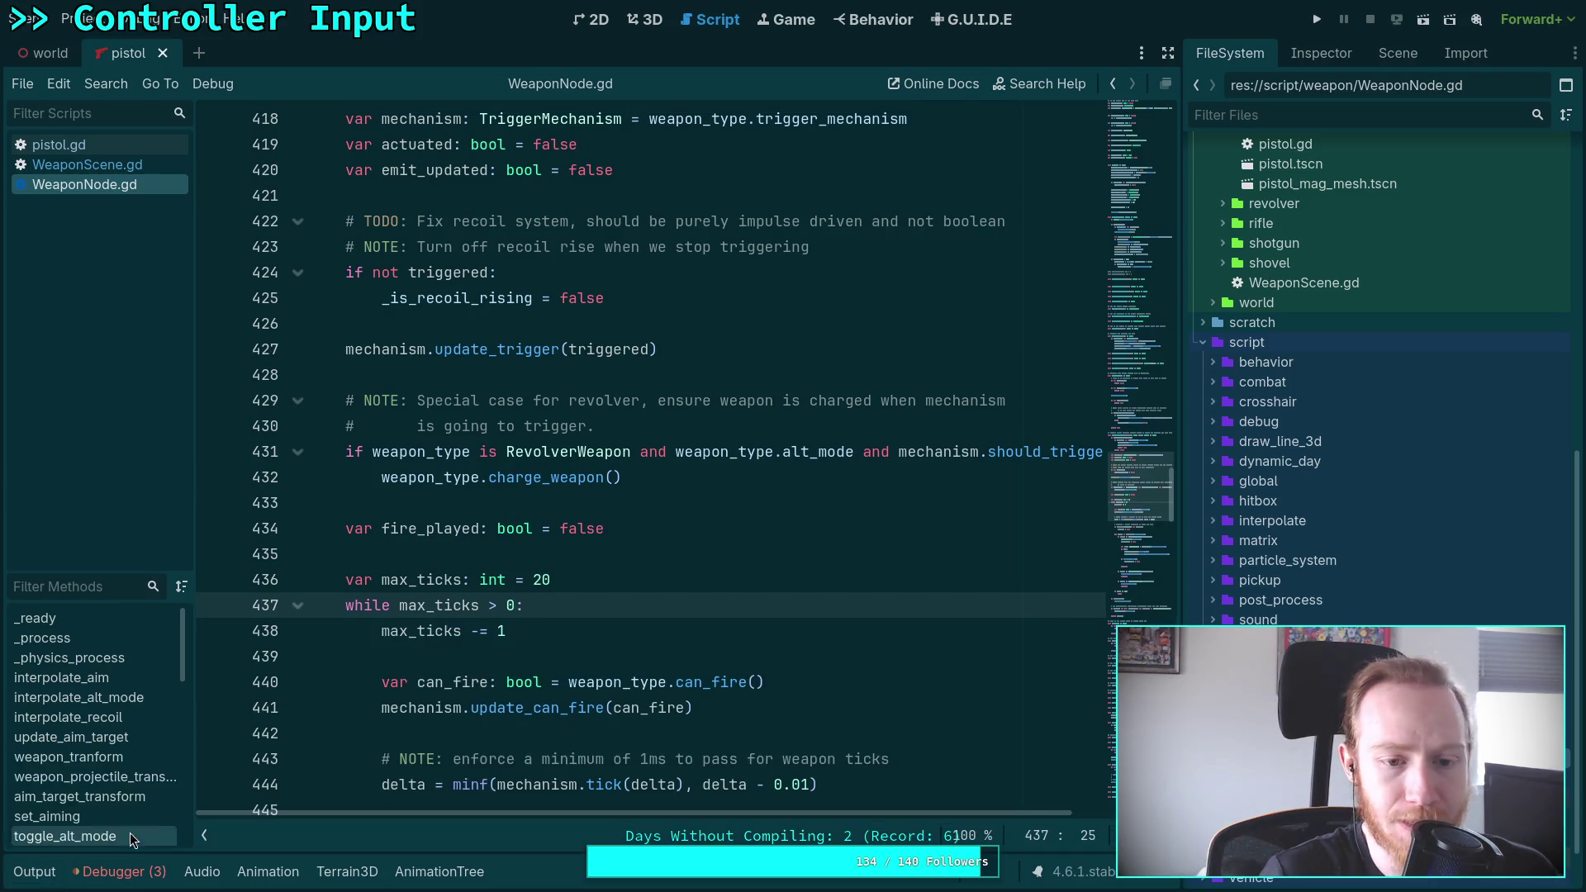
pyautogui.scroll(1, 524, 479)
pyautogui.scroll(-3, 619, 521)
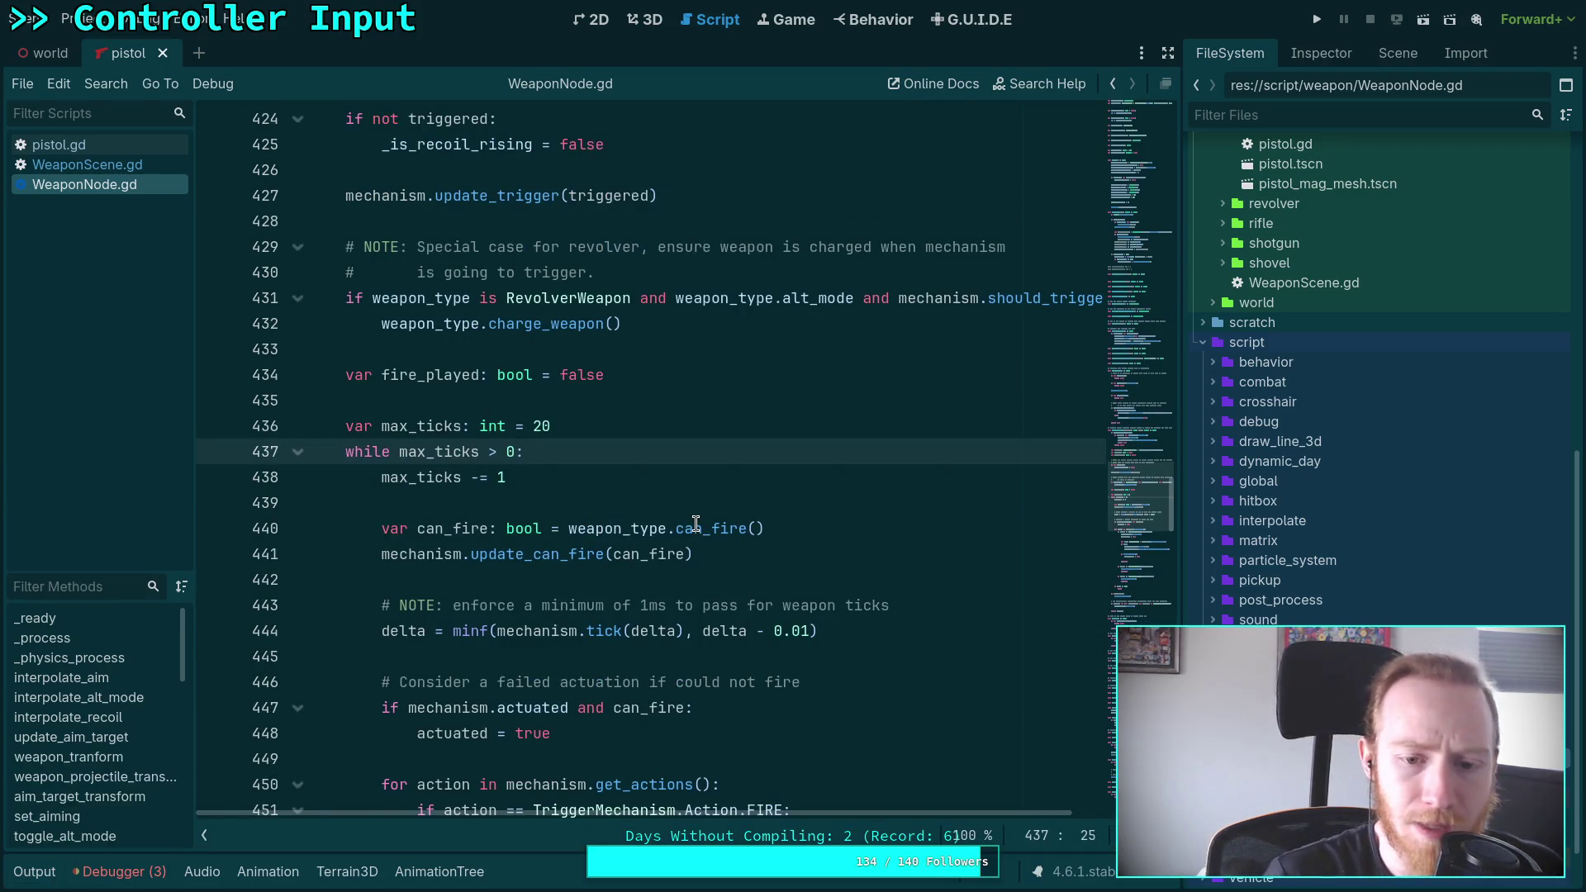
pyautogui.scroll(-5, 594, 516)
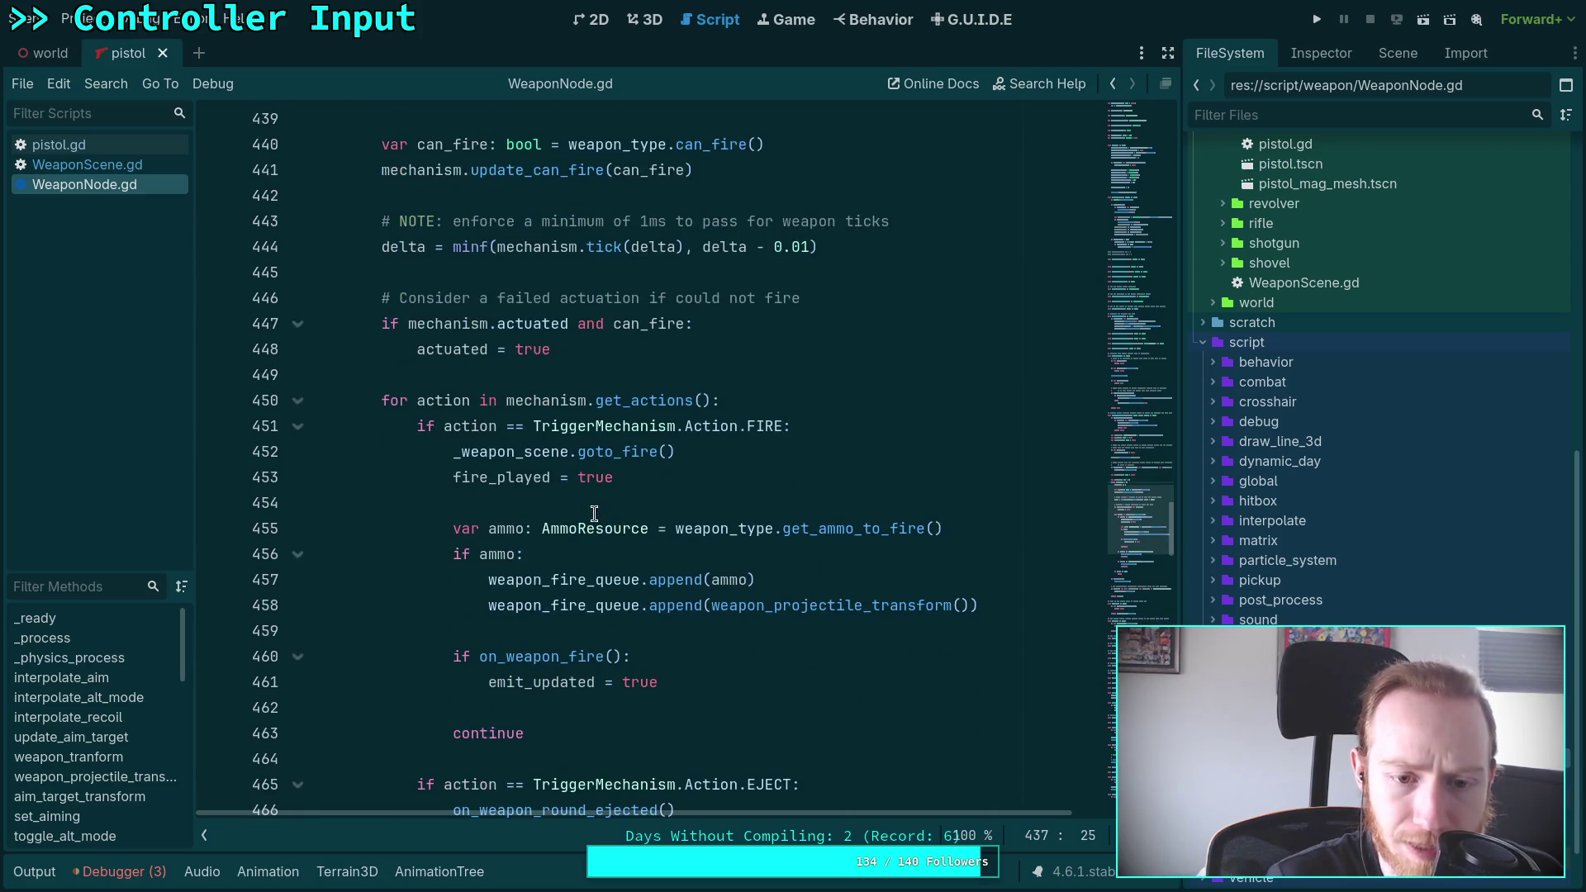
pyautogui.doubleClick(586, 452)
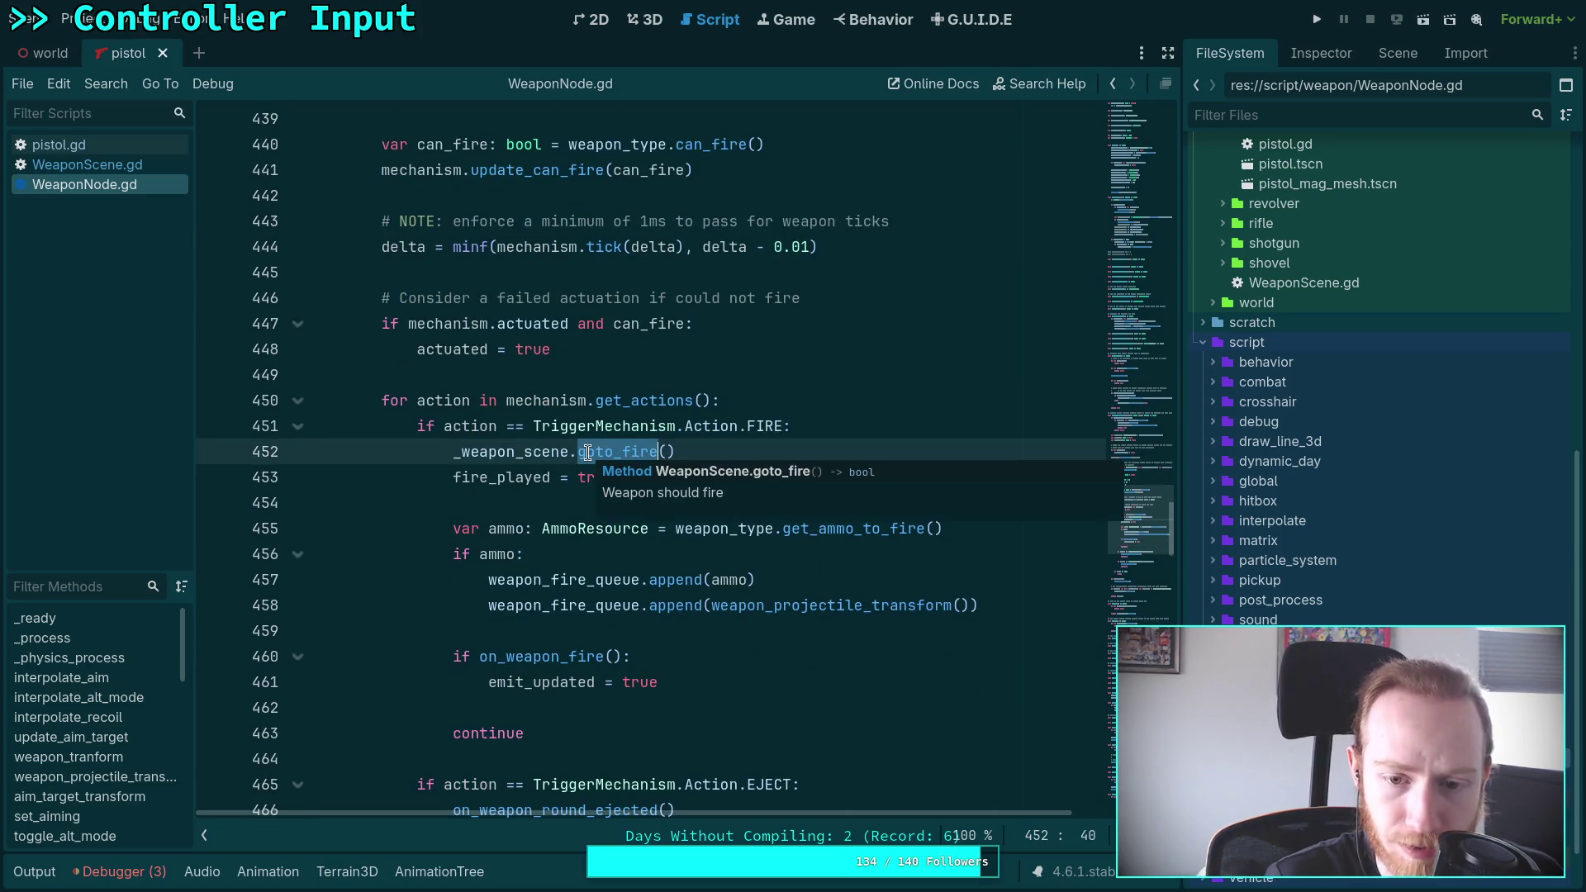
pyautogui.scroll(-2, 446, 485)
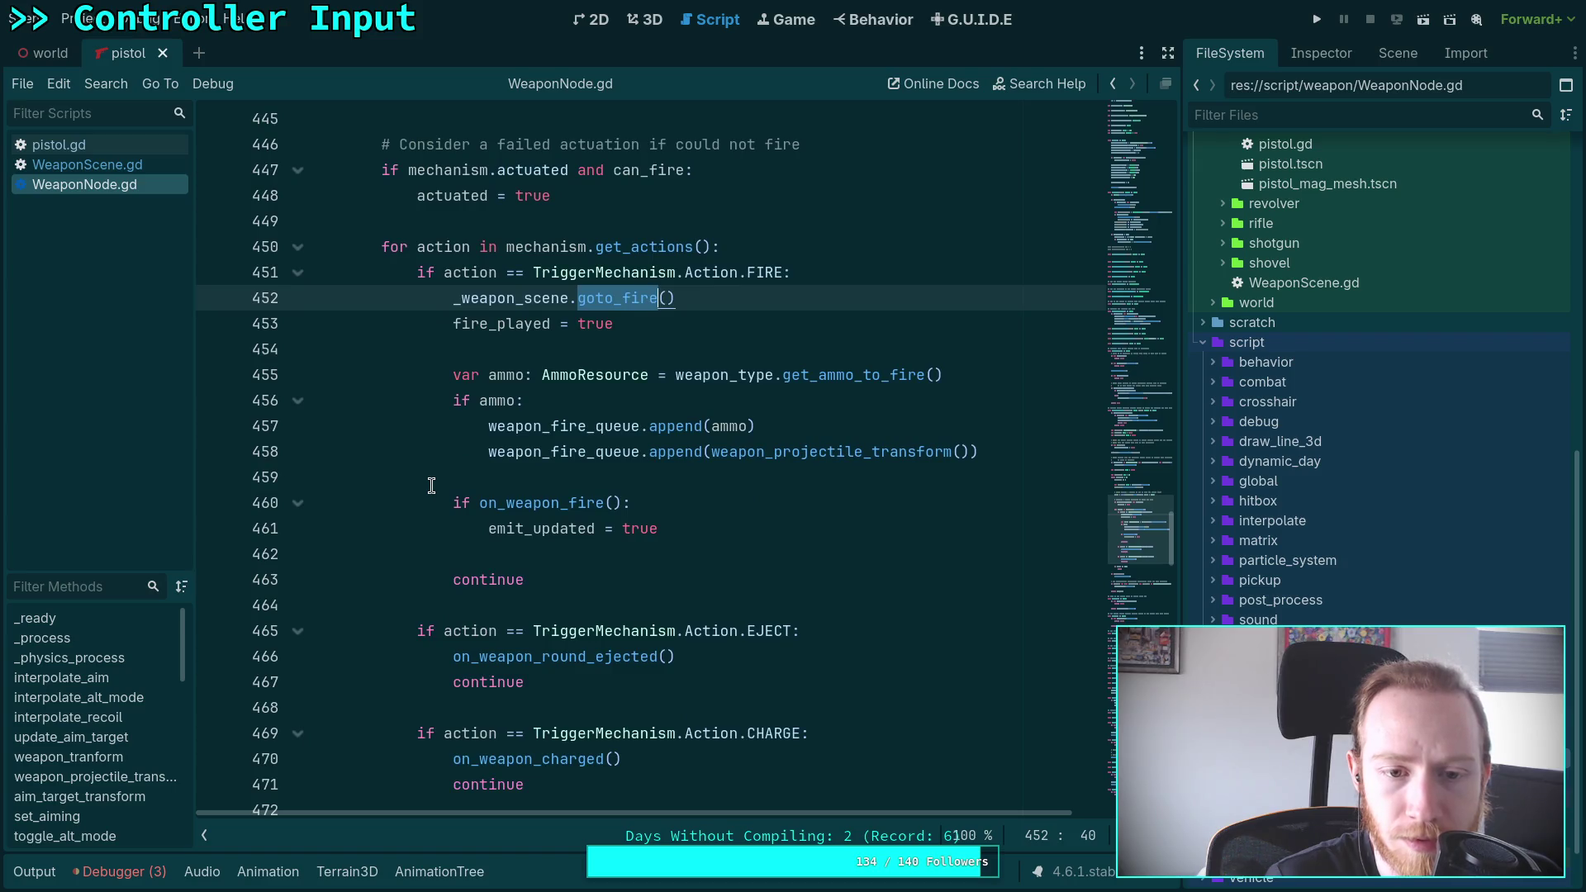
pyautogui.scroll(4, 431, 485)
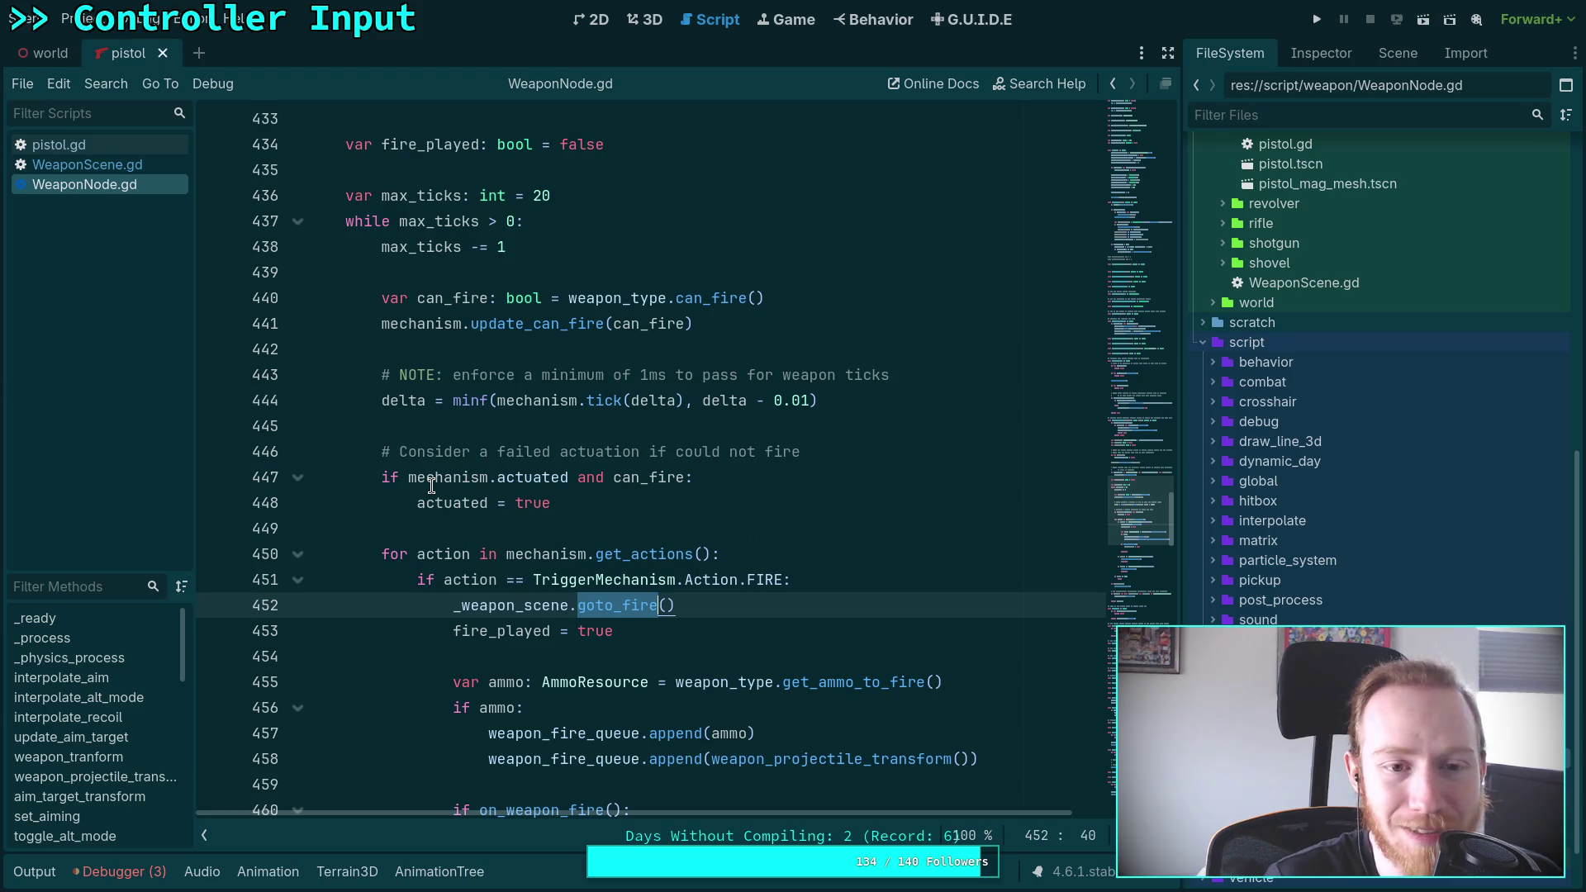
pyautogui.scroll(2, 431, 485)
pyautogui.scroll(3, 431, 485)
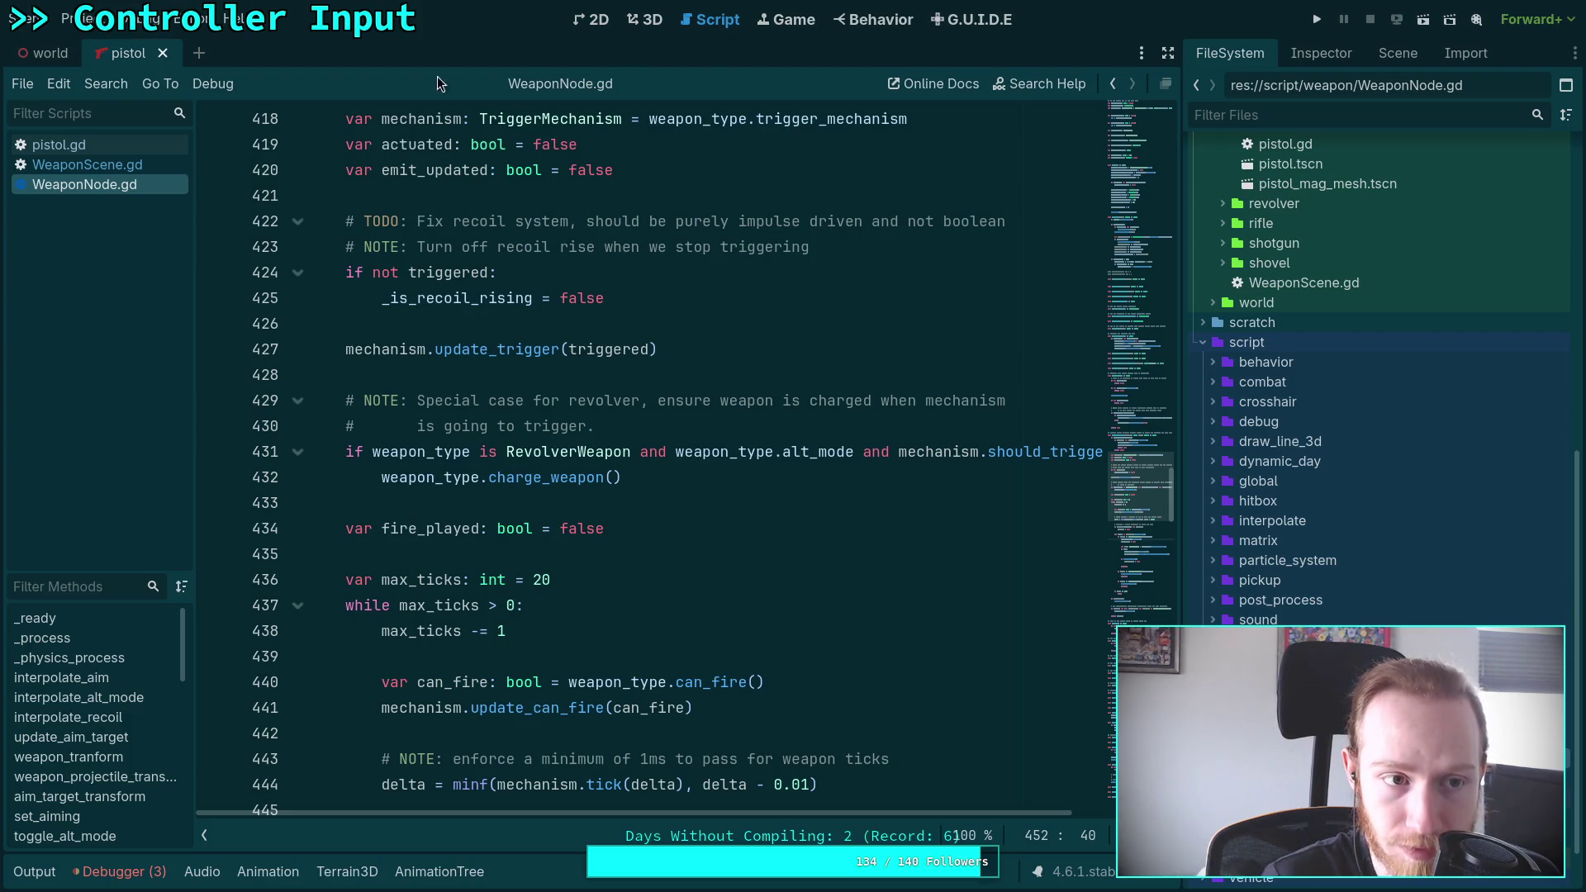
pyautogui.click(121, 170)
pyautogui.click(109, 184)
pyautogui.rightClick(121, 181)
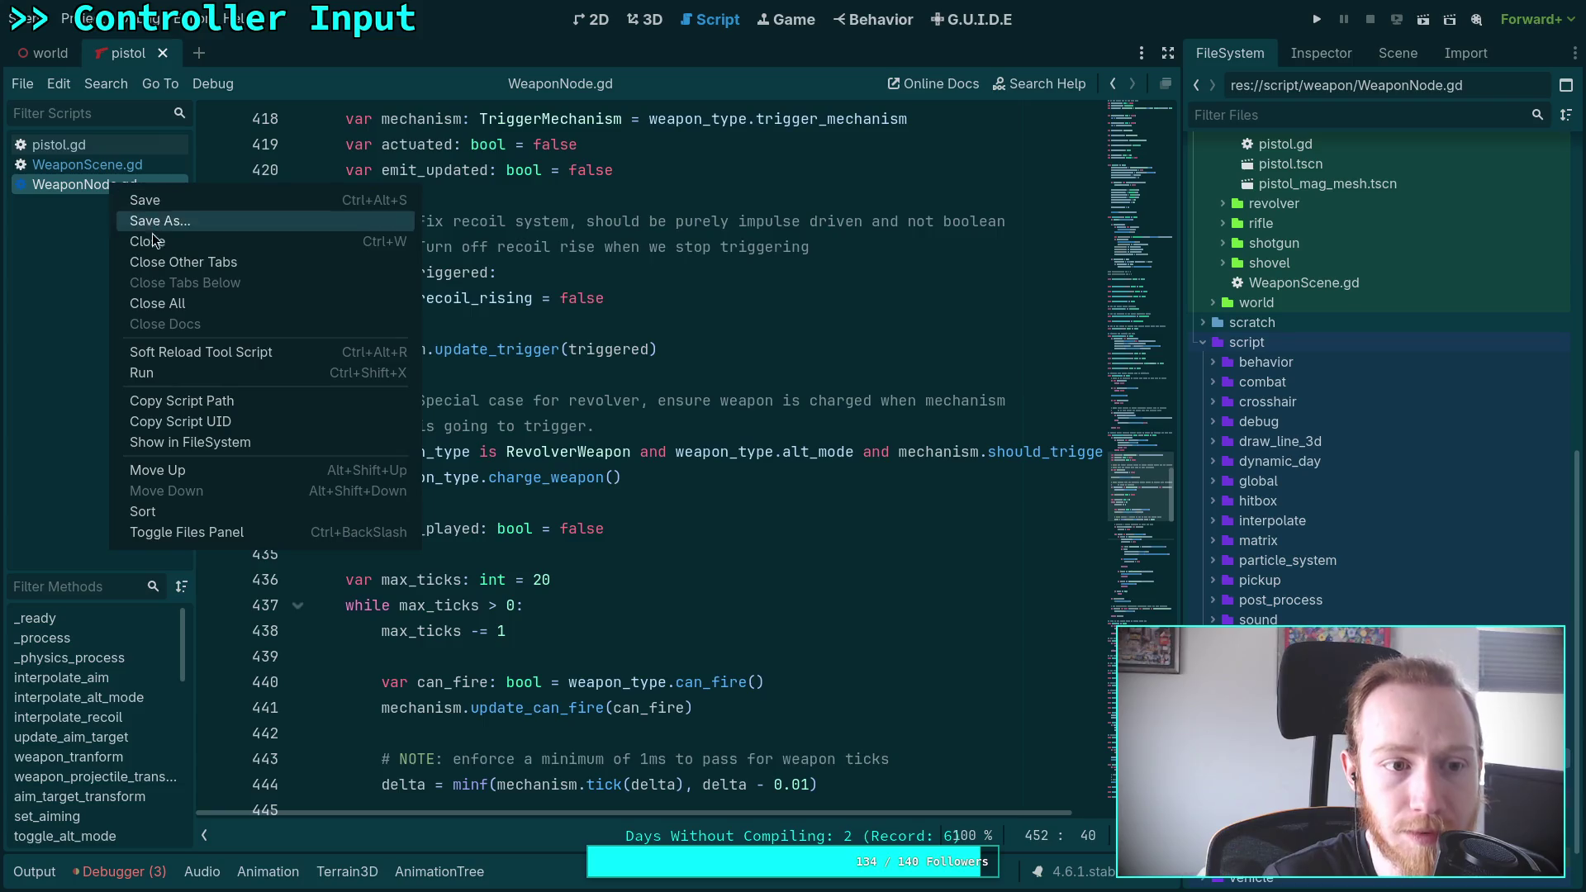
pyautogui.click(152, 233)
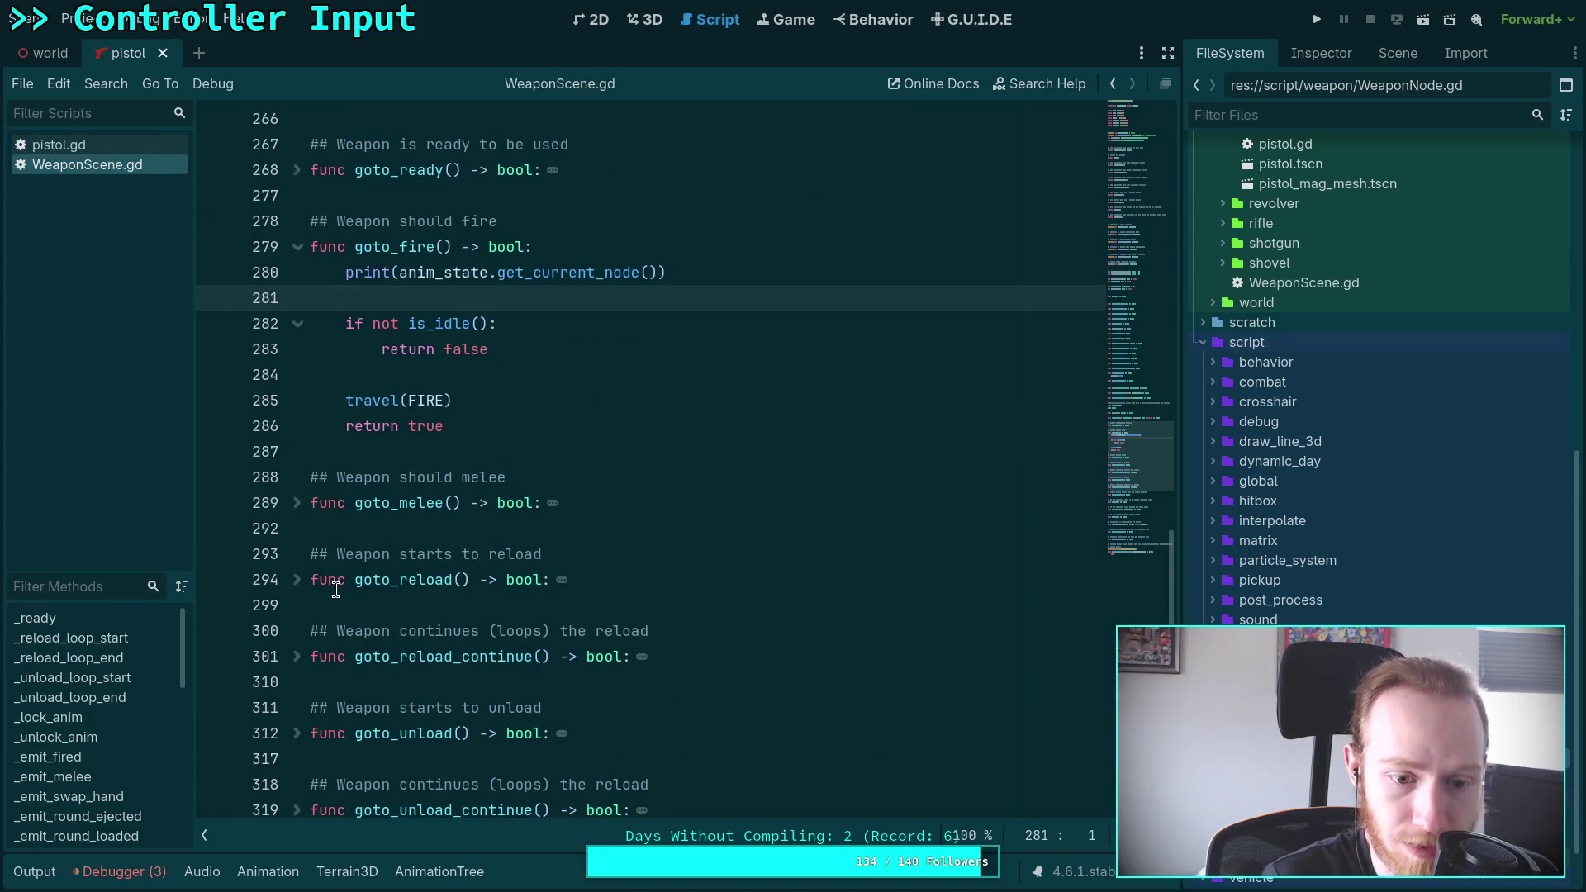
pyautogui.scroll(3, 361, 551)
pyautogui.scroll(-8, 368, 541)
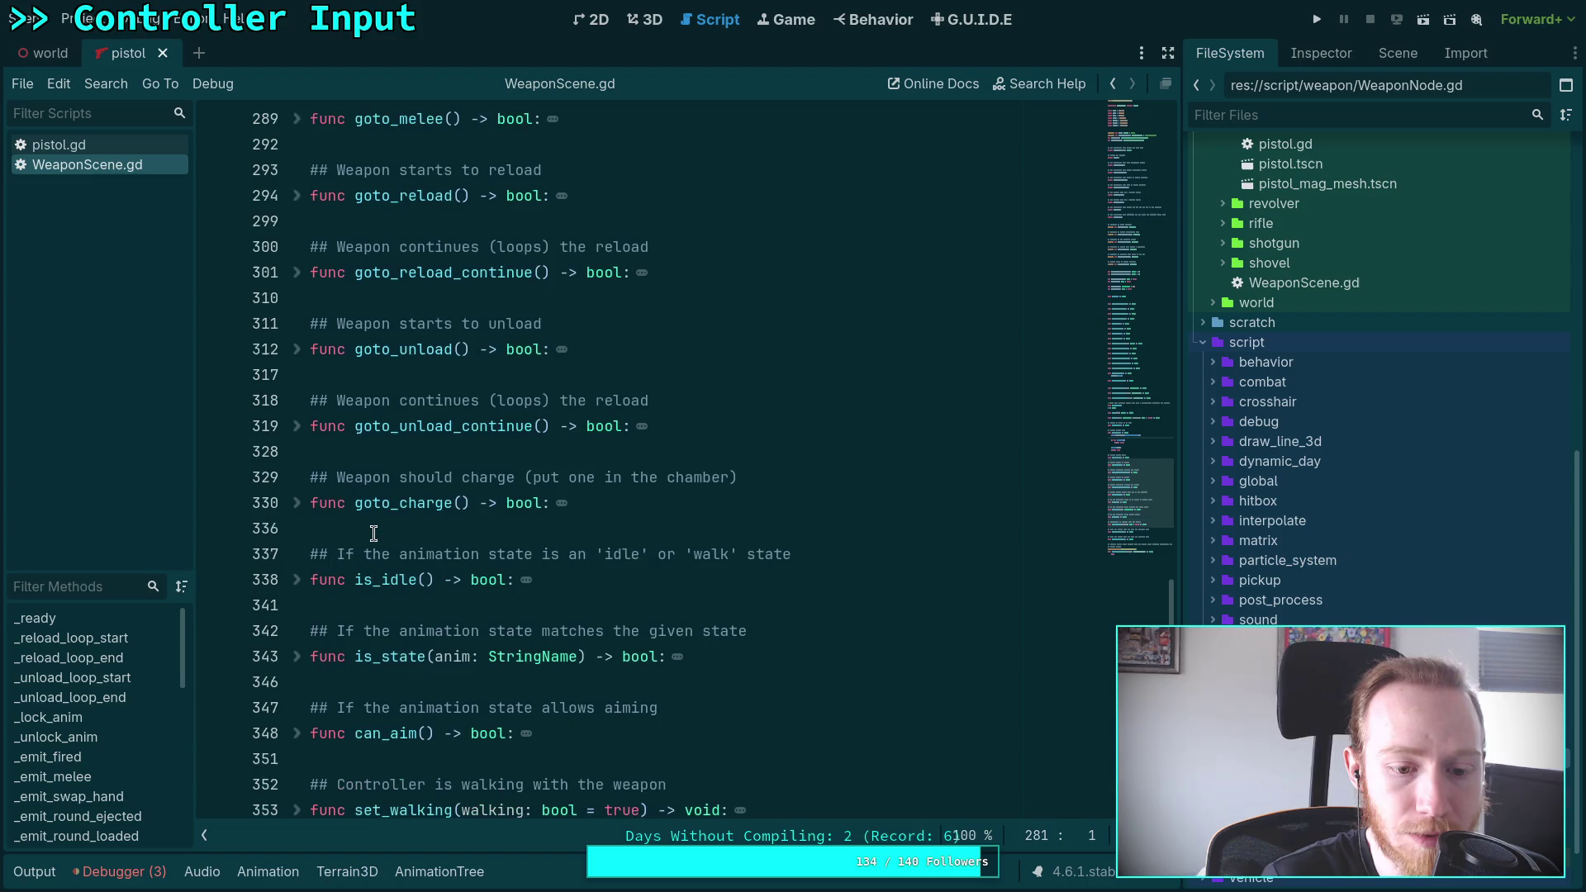
# Cut the print(anim_state.get_current_node()) debug line out of goto_fire, removing its empty line
pyautogui.click(299, 503)
pyautogui.scroll(4, 612, 500)
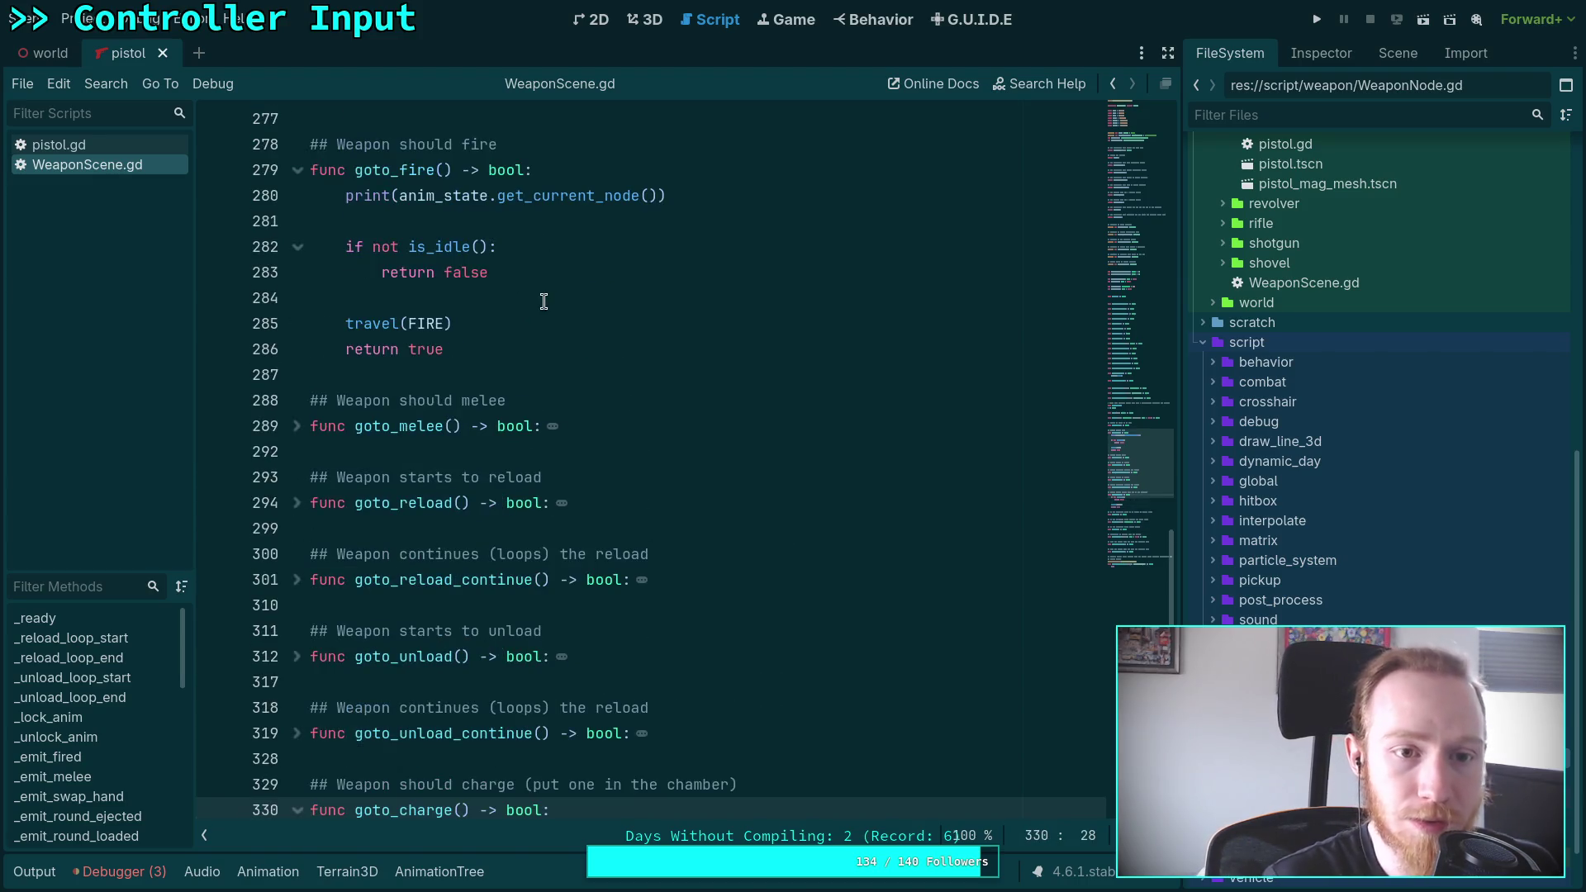
pyautogui.click(673, 180)
pyautogui.click(674, 196)
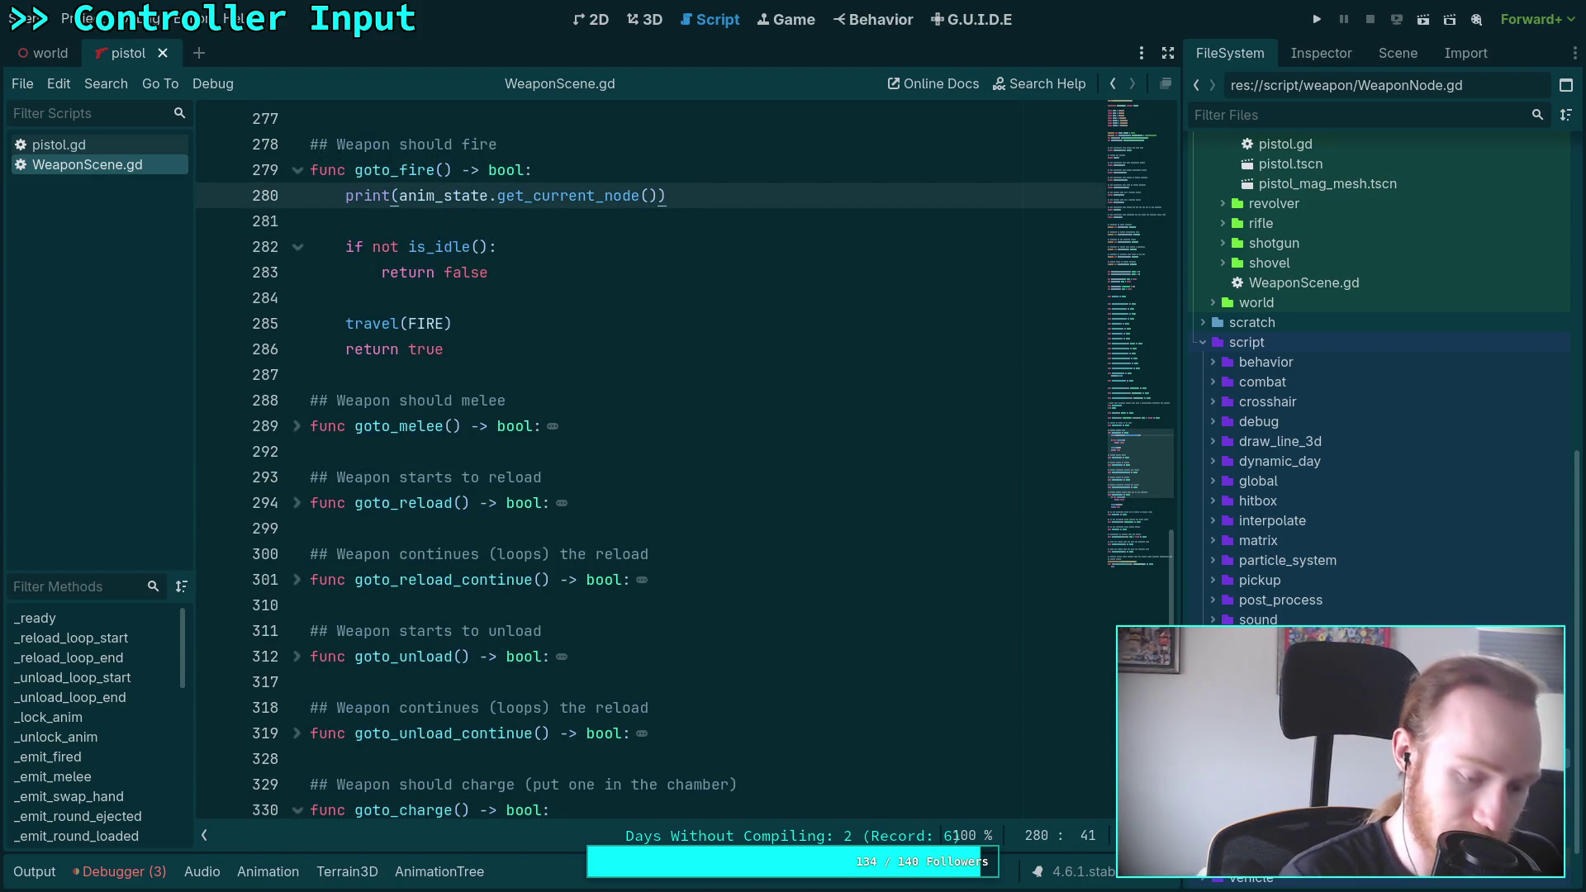
pyautogui.scroll(-8, 600, 364)
pyautogui.hotkey('ctrl', 'x')
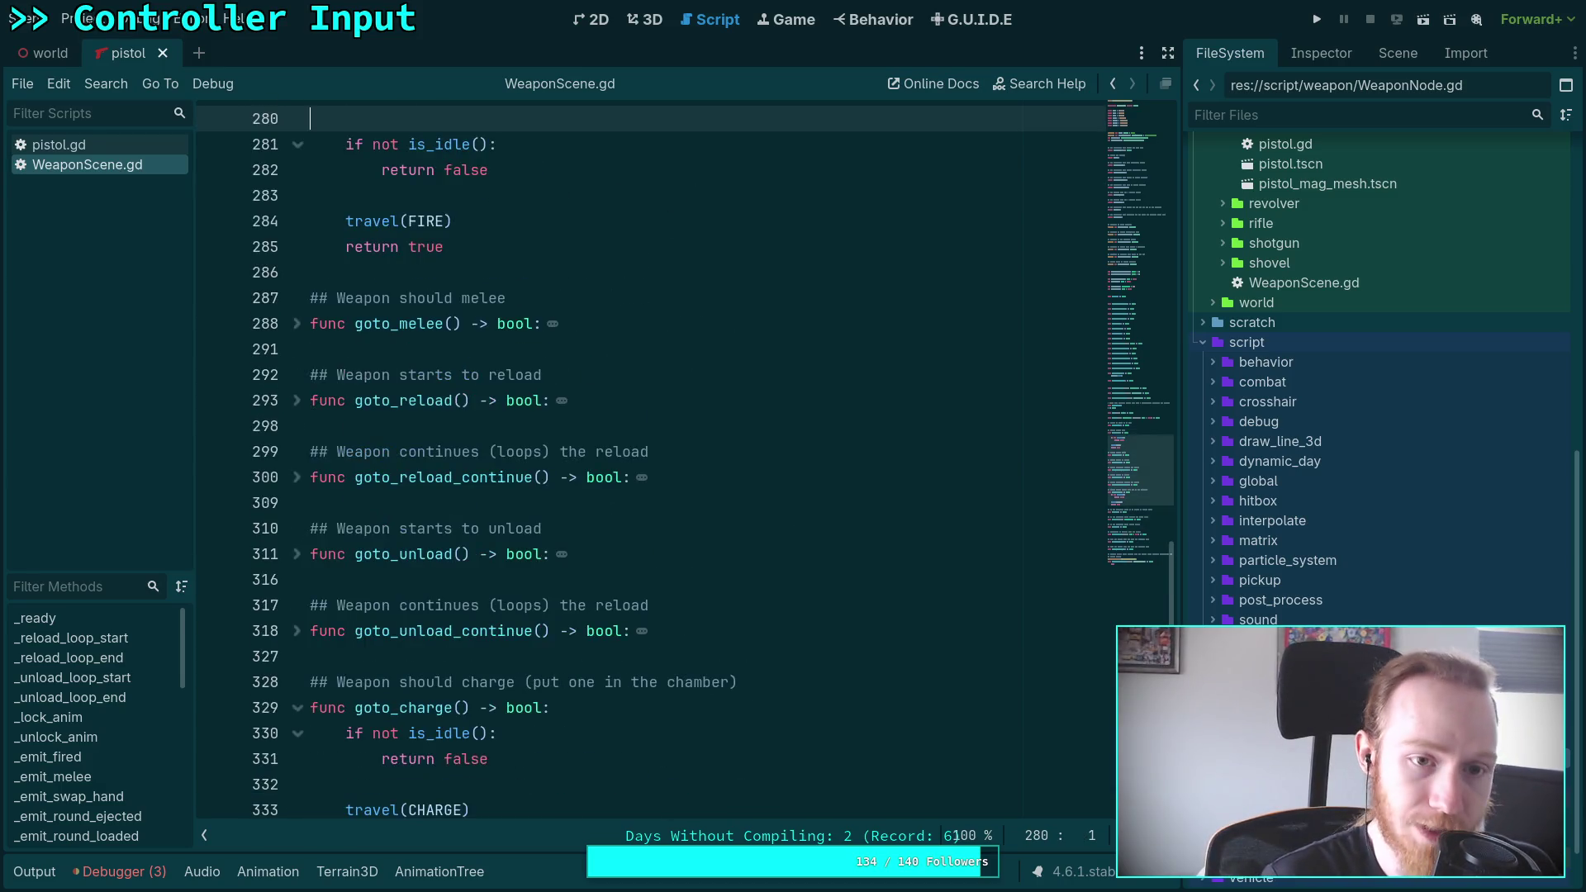
pyautogui.press('Delete')
# Paste the current-node print as the first line of goto_charge() and save the script
pyautogui.scroll(-10, 643, 413)
pyautogui.click(643, 297)
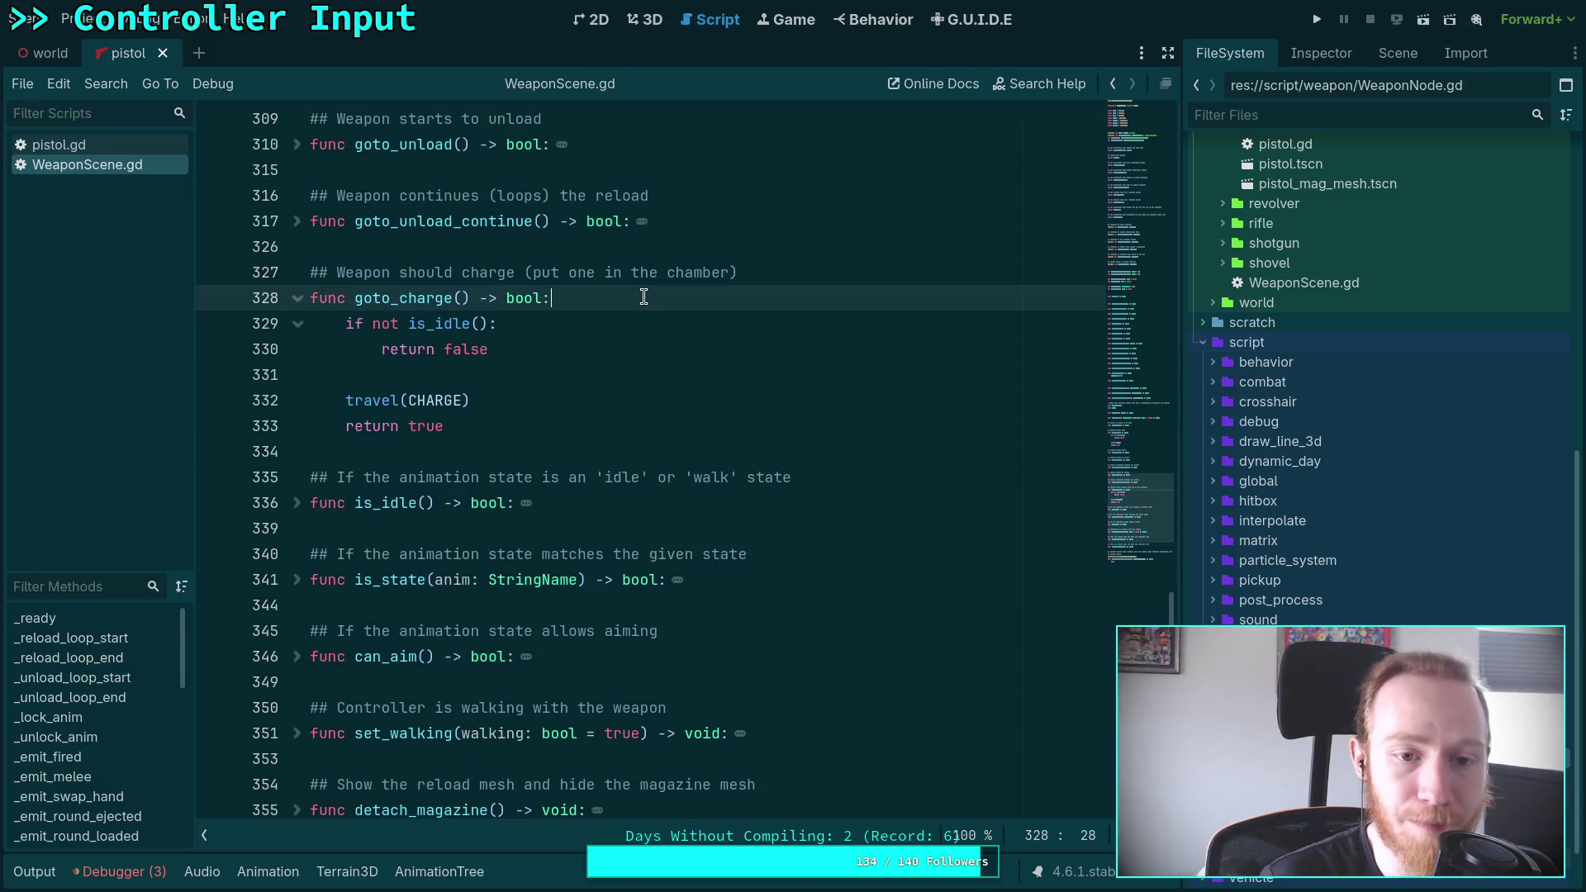
pyautogui.press('Return')
pyautogui.hotkey('ctrl', 'v')
pyautogui.hotkey('ctrl', 's')
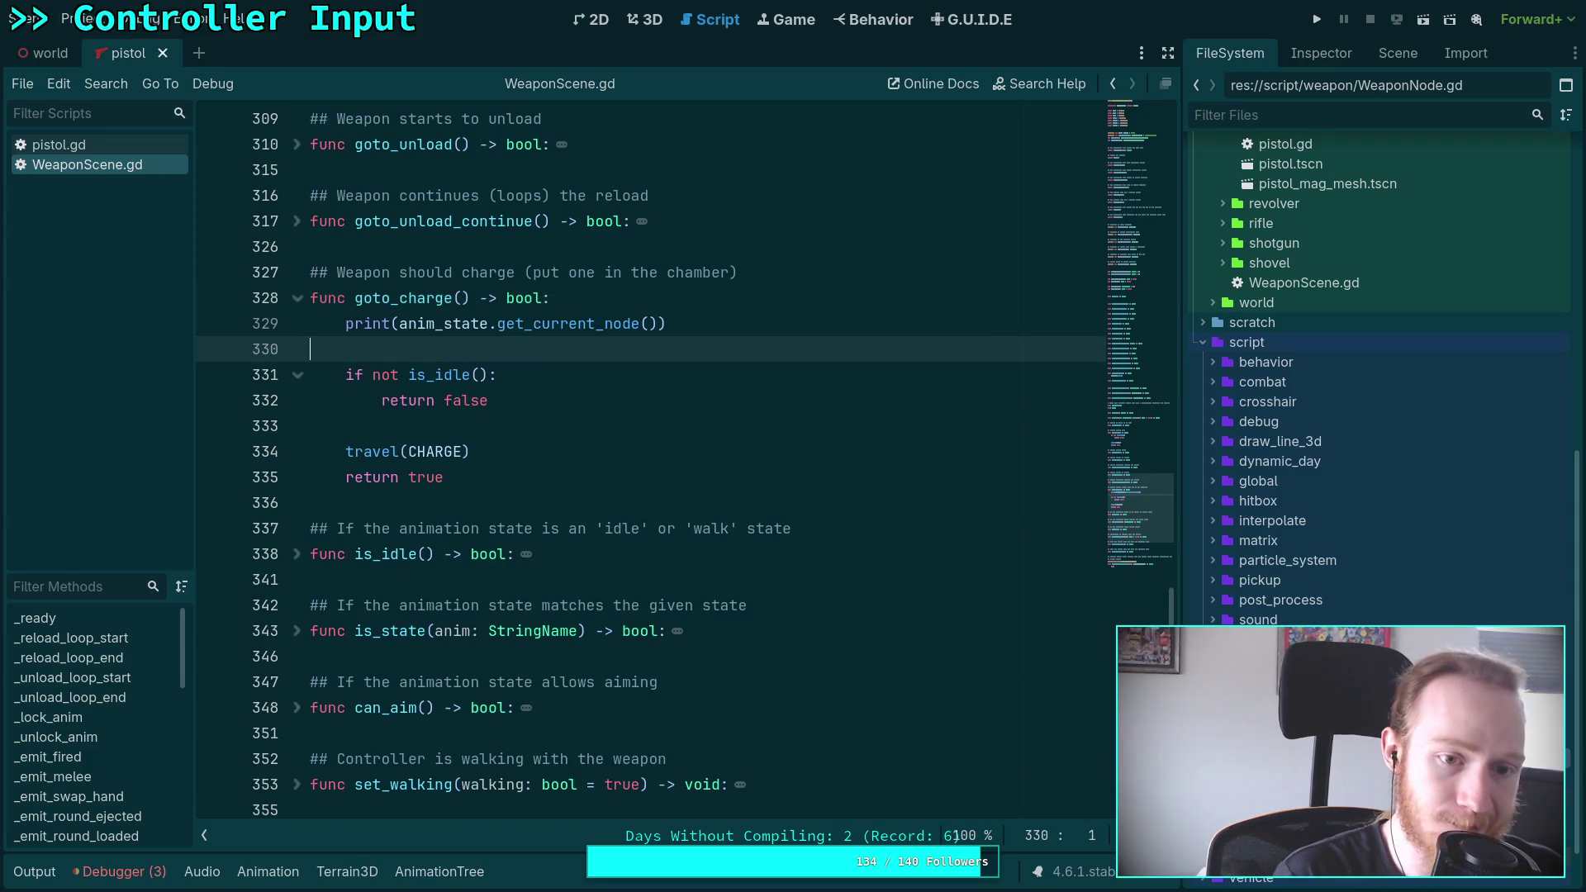
pyautogui.press('Left')
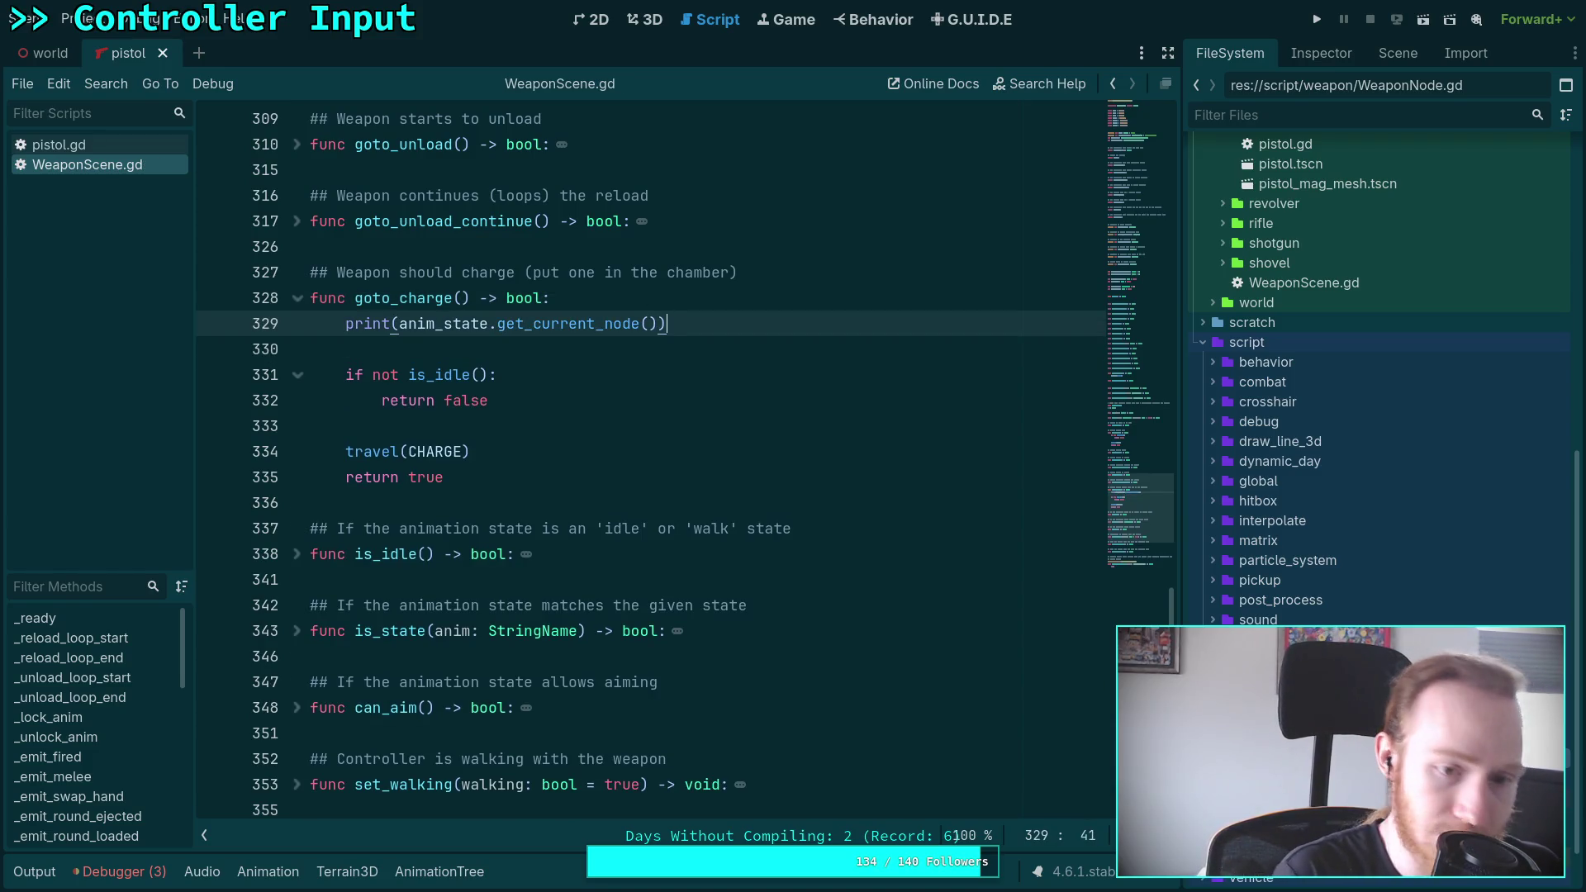
# Paste the same print as the first line of goto_fire() and run the game
pyautogui.scroll(9, 626, 338)
pyautogui.click(591, 392)
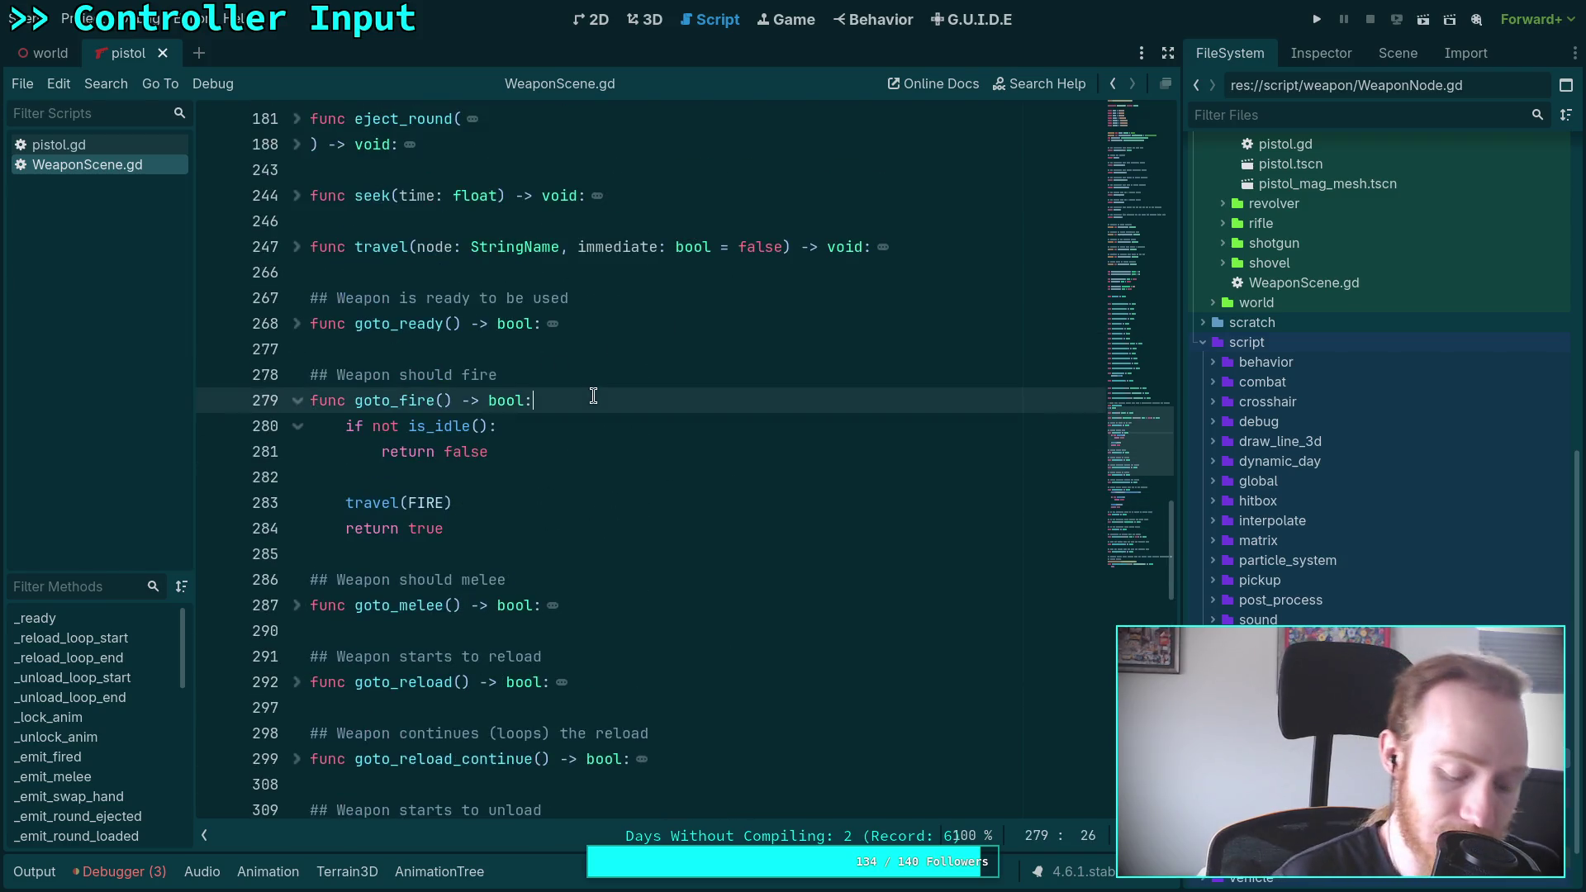
pyautogui.press('Return')
pyautogui.hotkey('ctrl', 'v')
pyautogui.press('Return')
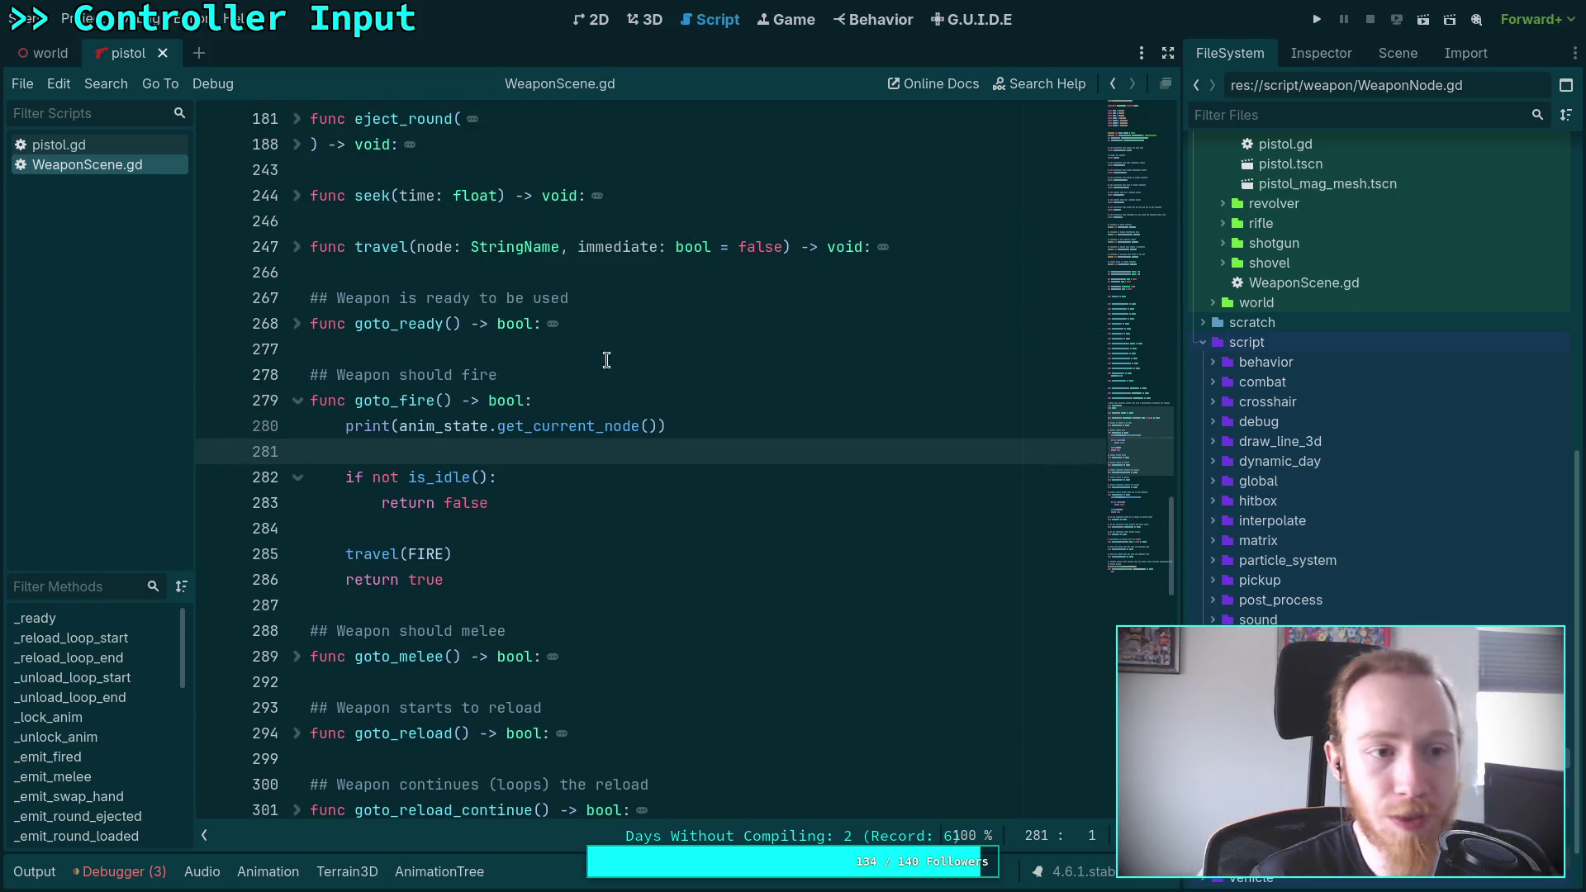
pyautogui.click(1317, 19)
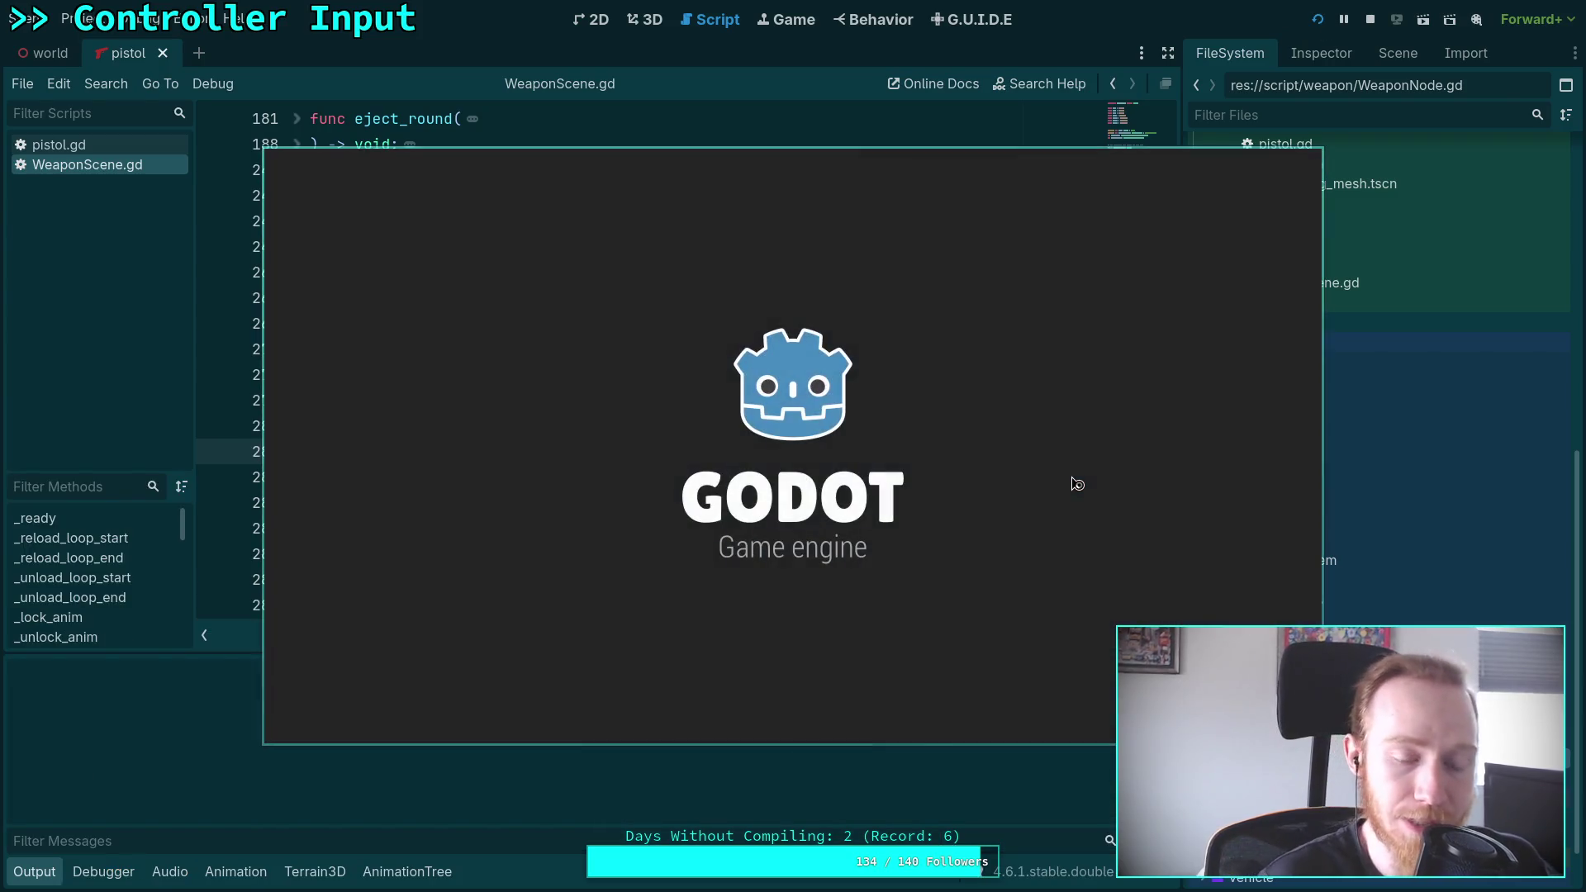
# Stop the test run after it prints 'Start', then unfold is_idle() to read its state lookup
pyautogui.moveTo(1069, 485); pyautogui.dragTo(862, 384)
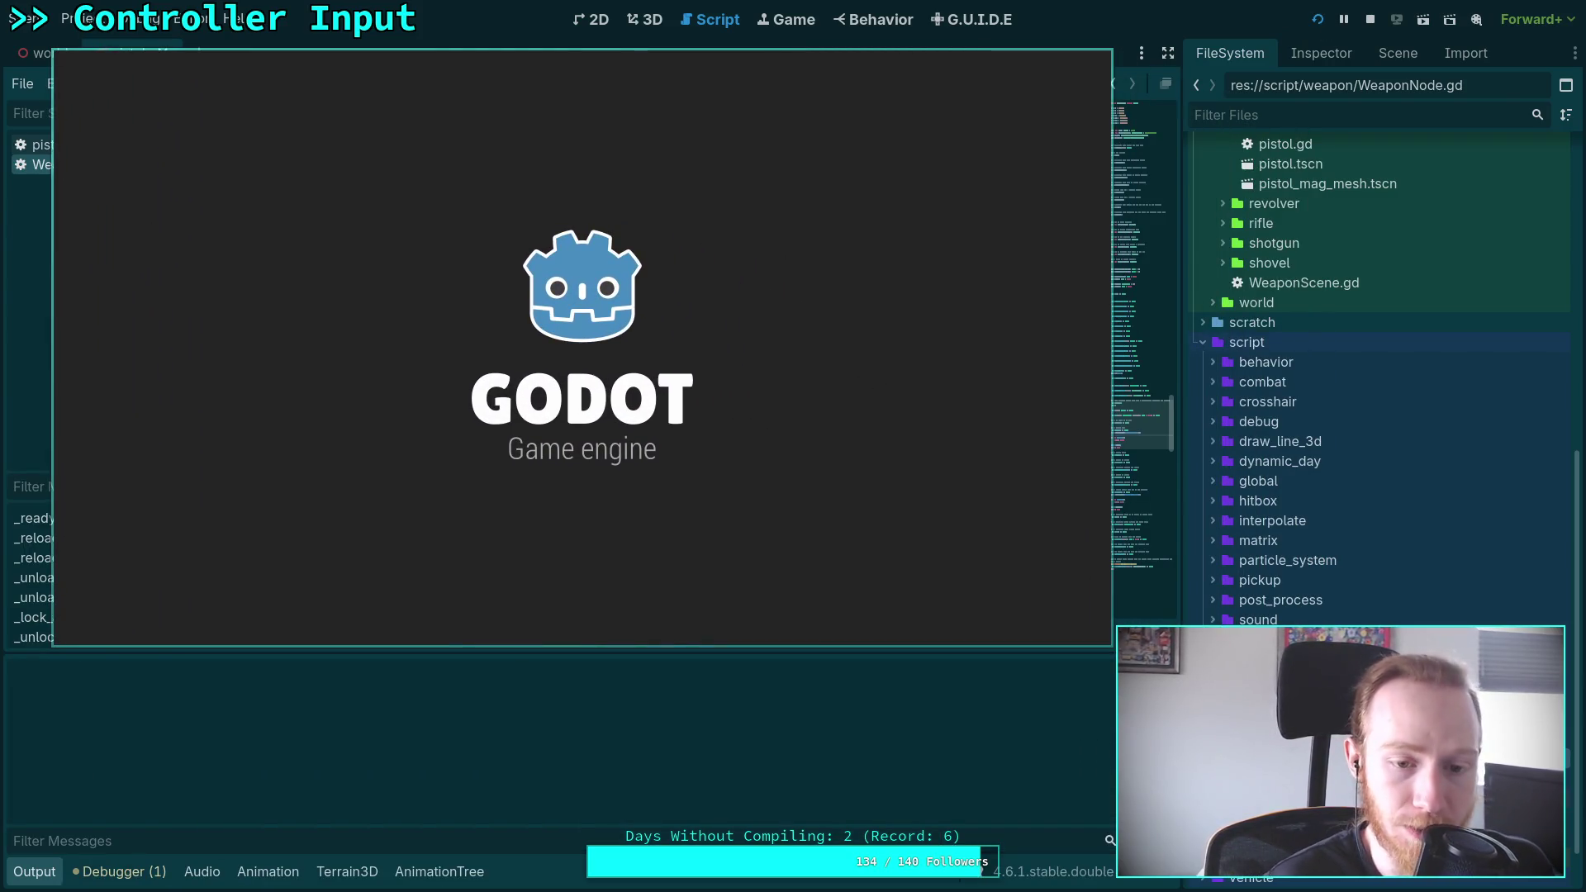
pyautogui.press('F8')
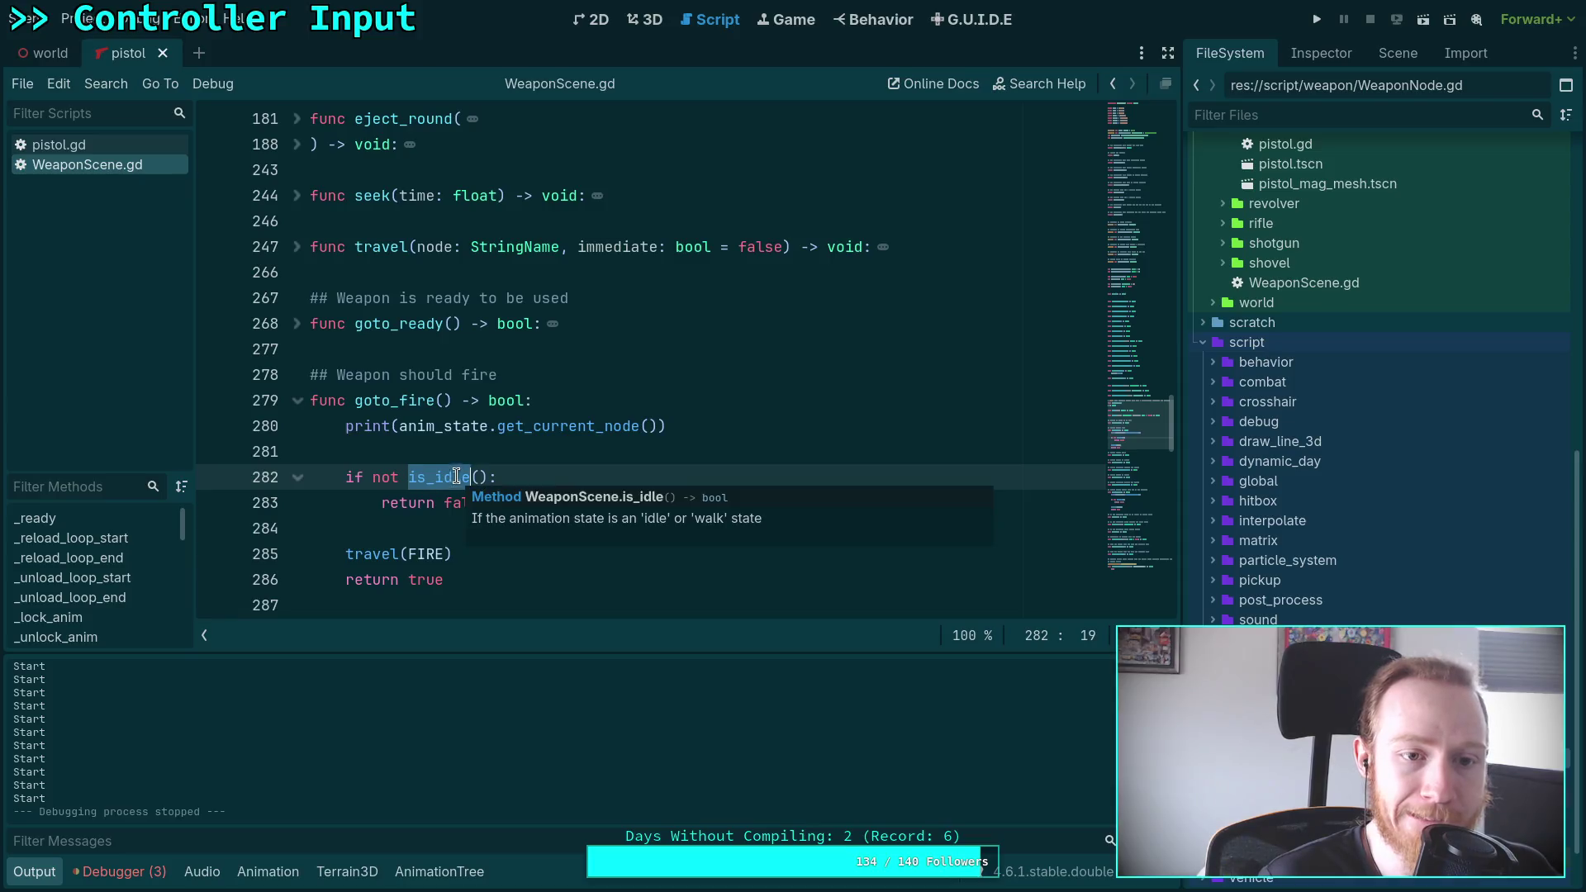
pyautogui.scroll(-10, 530, 386)
pyautogui.scroll(-3, 529, 386)
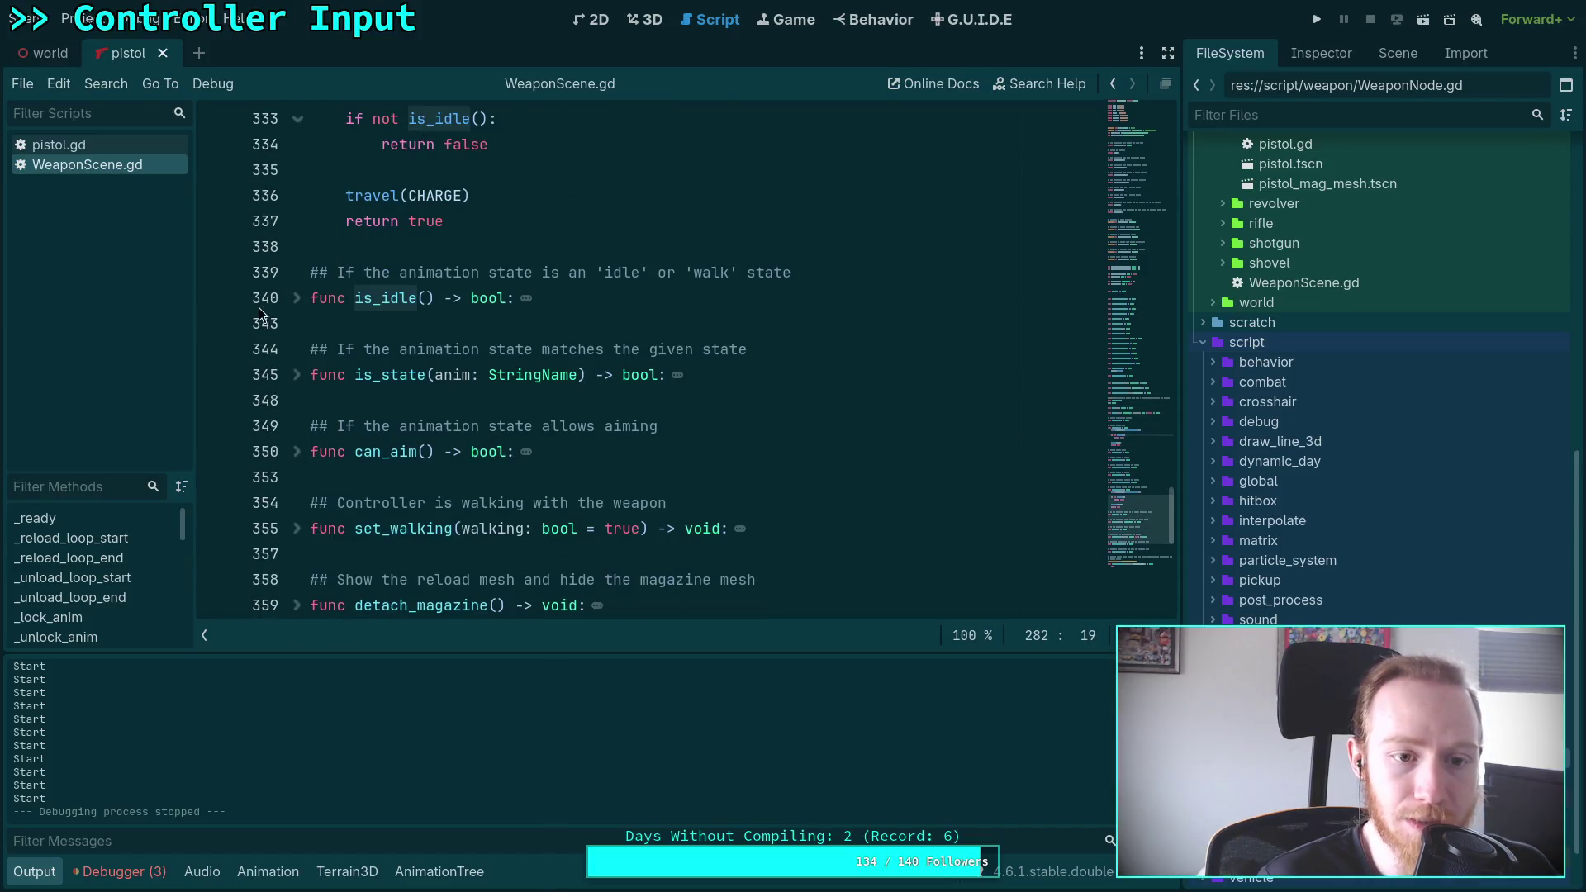
pyautogui.click(297, 298)
pyautogui.scroll(2, 728, 411)
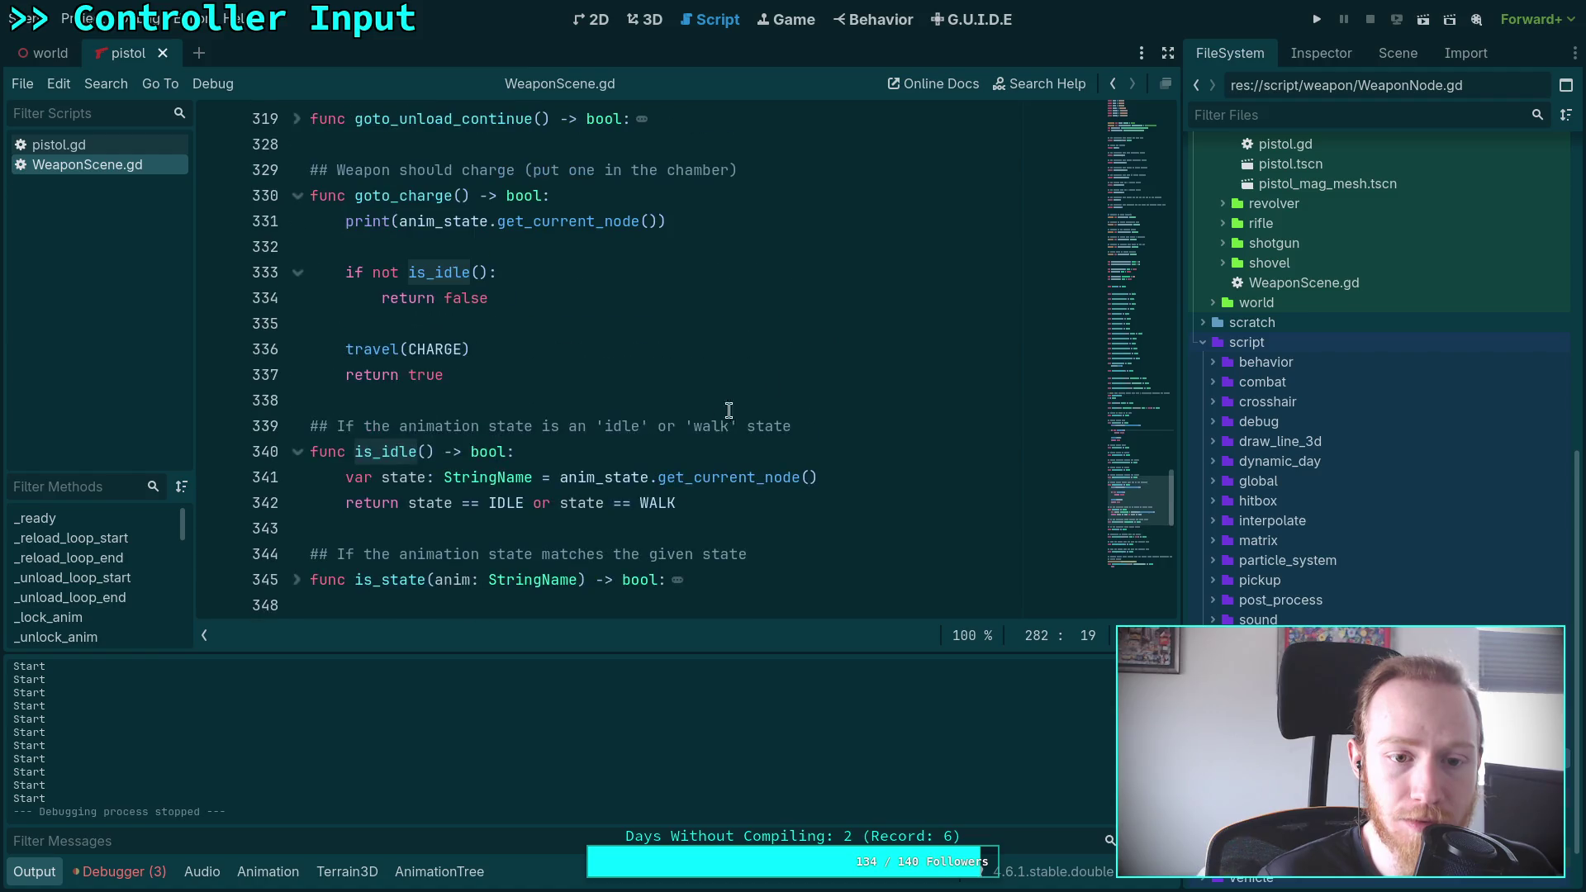
pyautogui.click(862, 477)
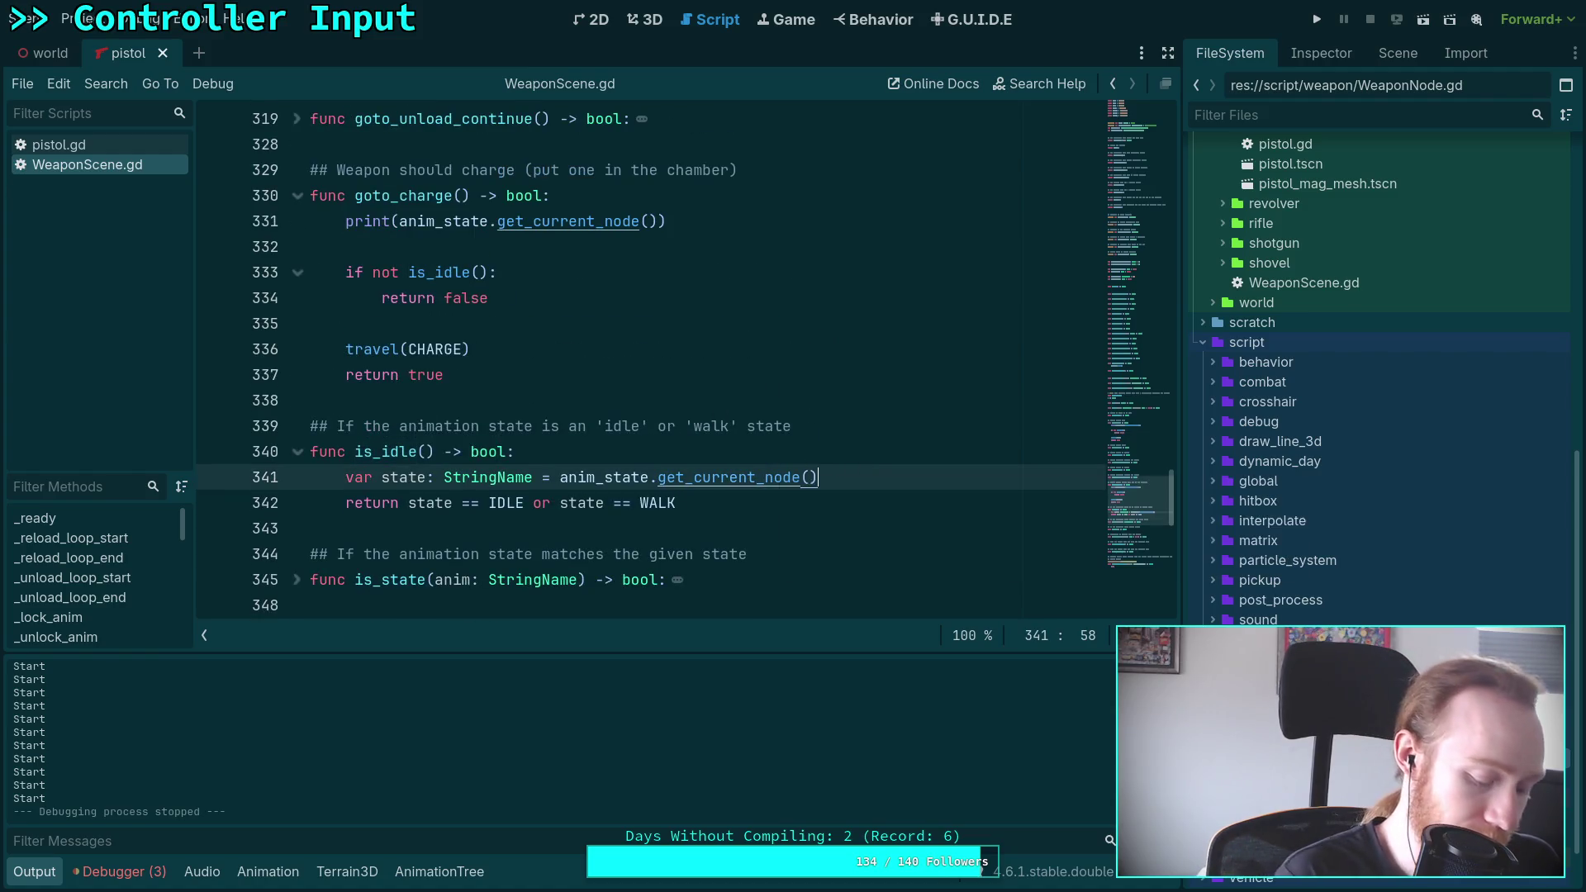
# Rename the IDLE constant to START and change its value to &'Start'
pyautogui.click(1128, 101)
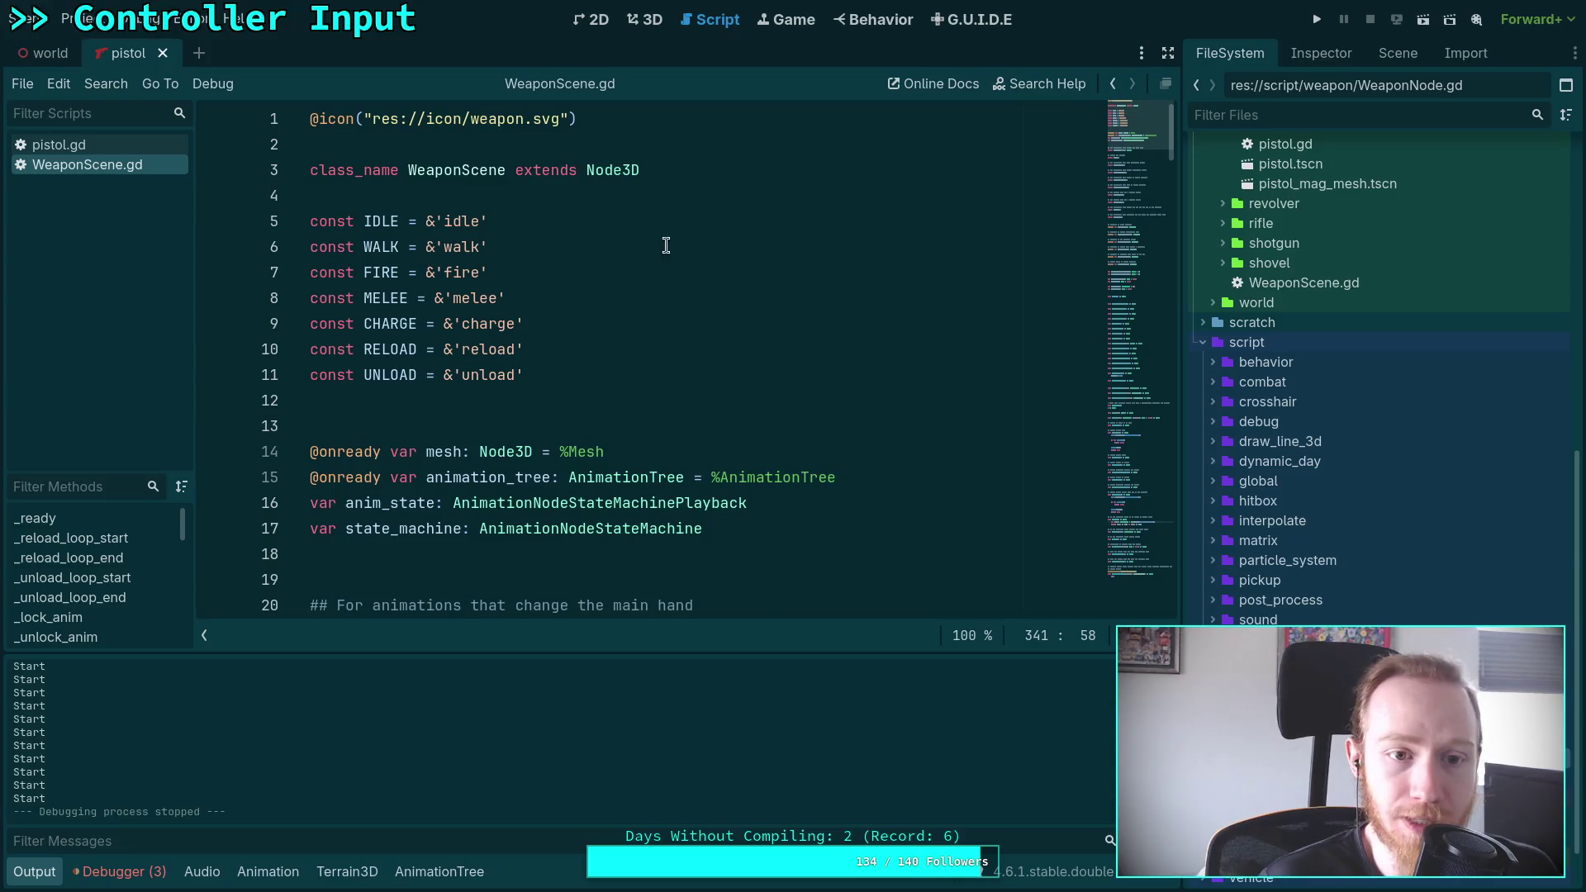
pyautogui.click(538, 207)
pyautogui.press('Return')
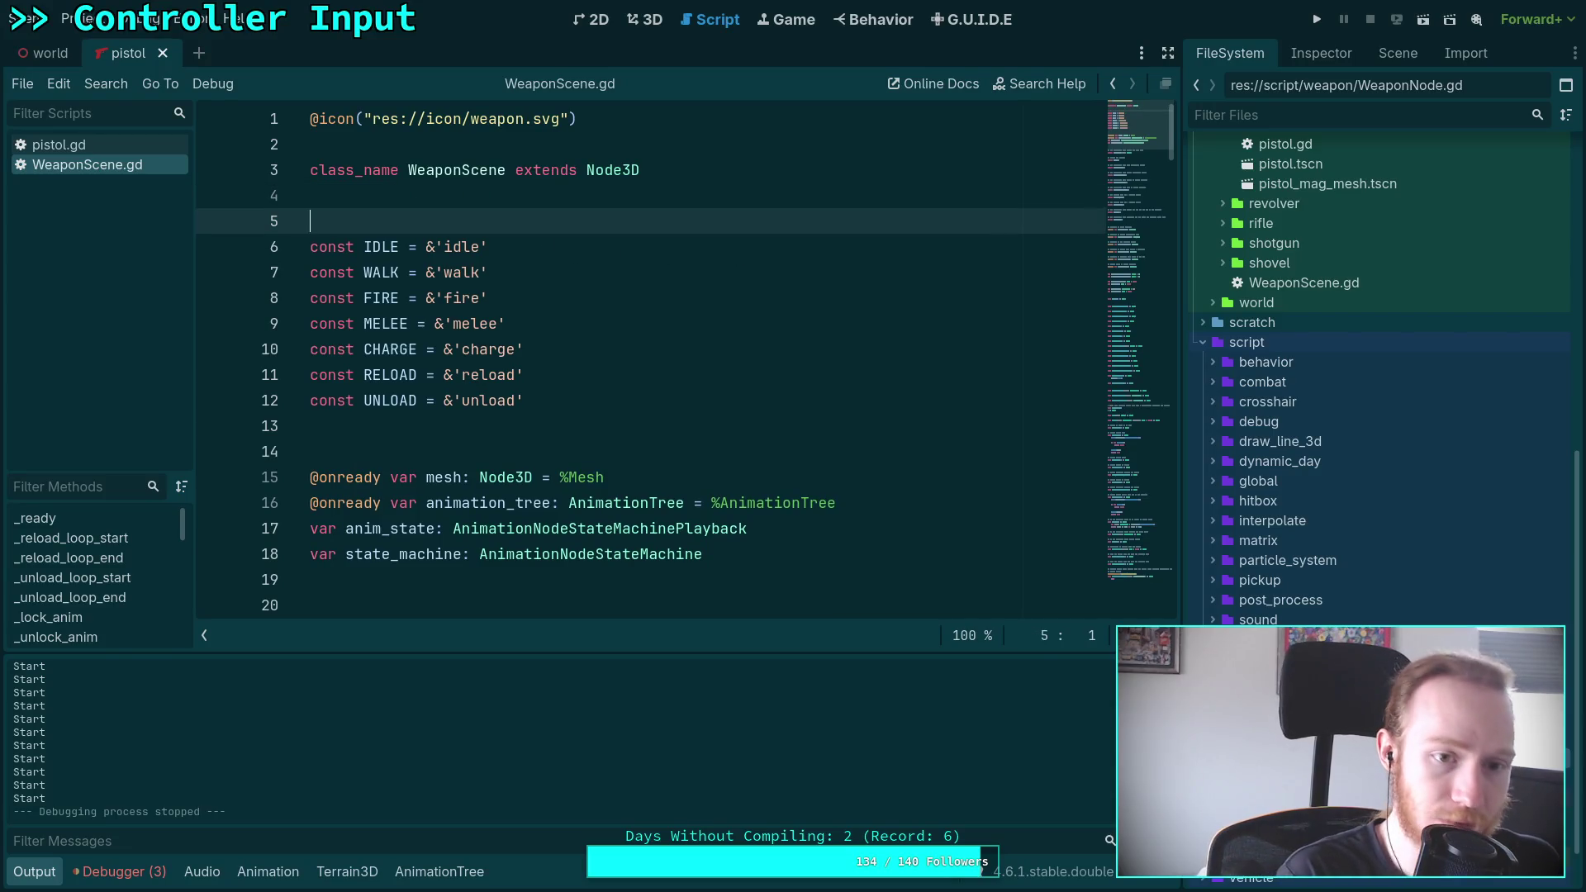
pyautogui.press('BackSpace')
pyautogui.doubleClick(384, 222)
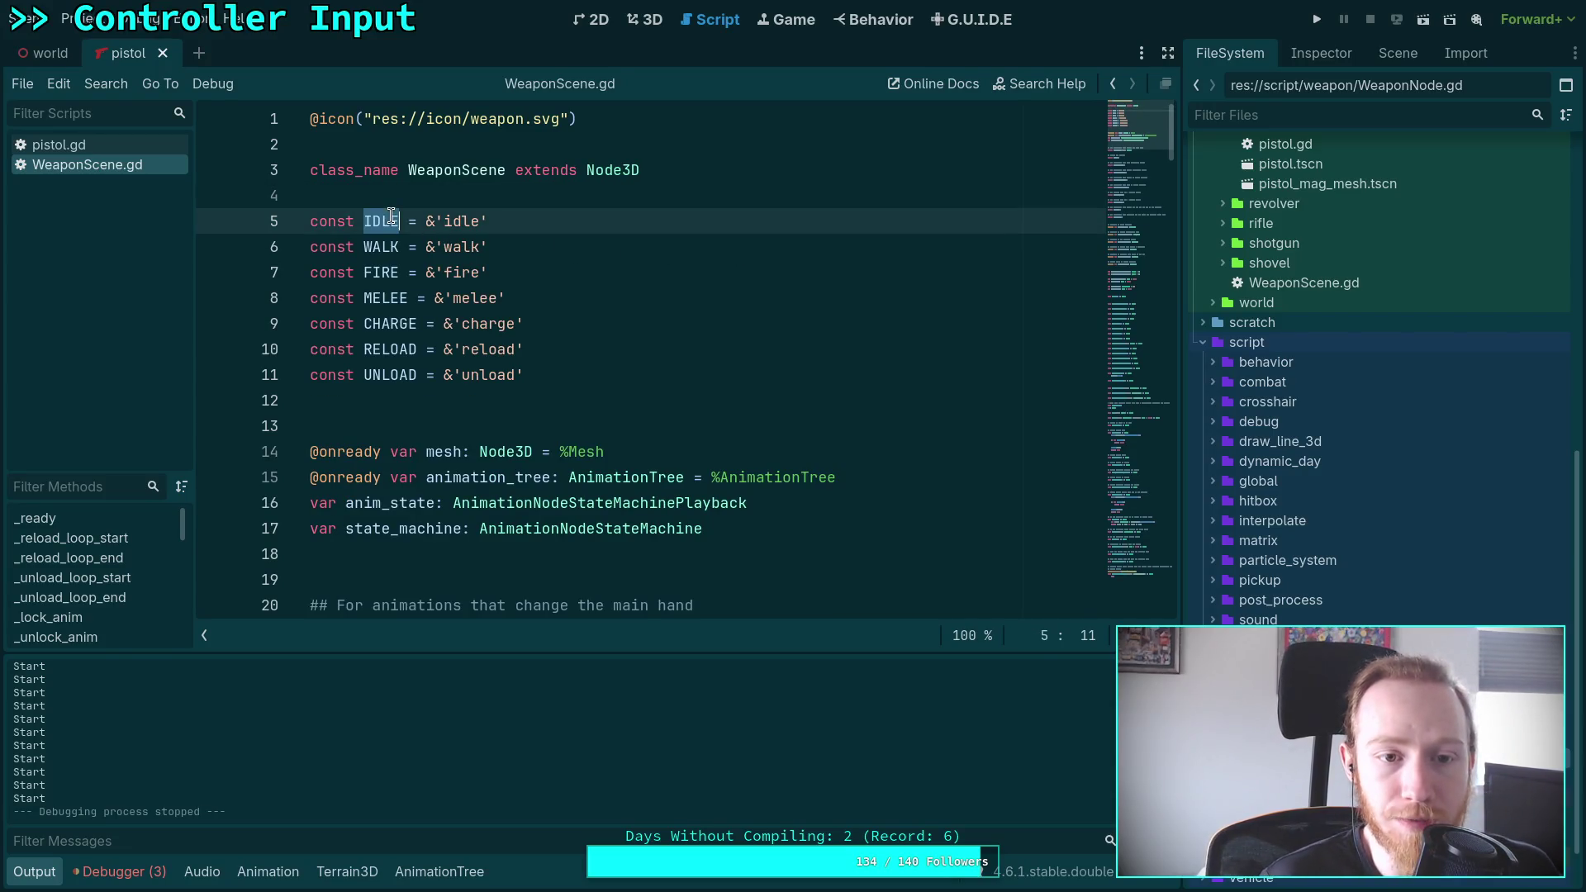
pyautogui.write('START')
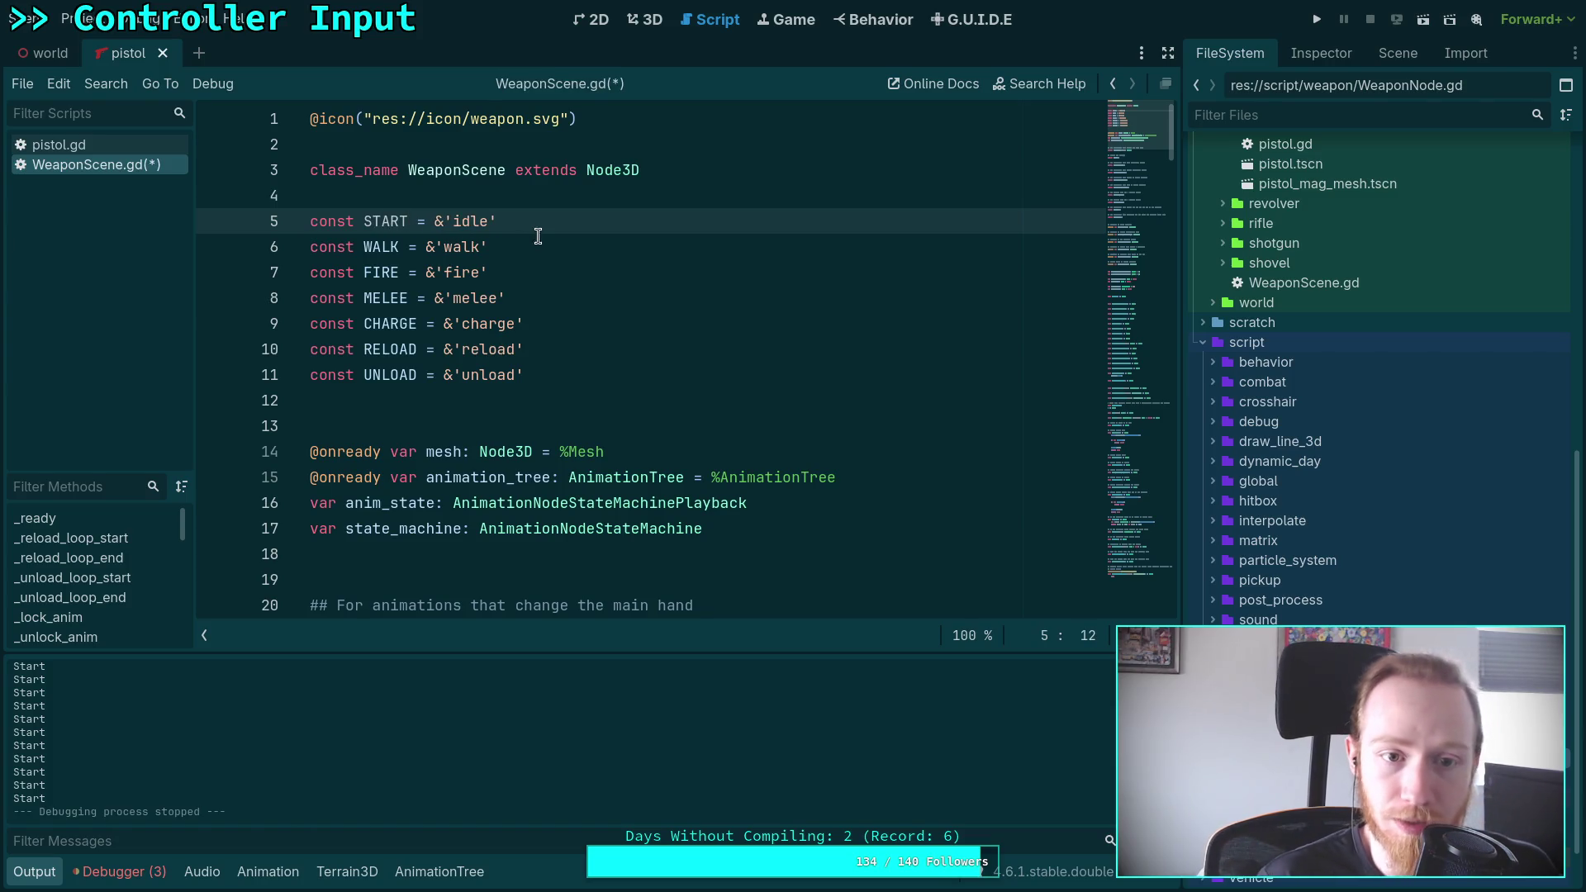
pyautogui.doubleClick(469, 222)
pyautogui.press('BackSpace')
pyautogui.write('Start')
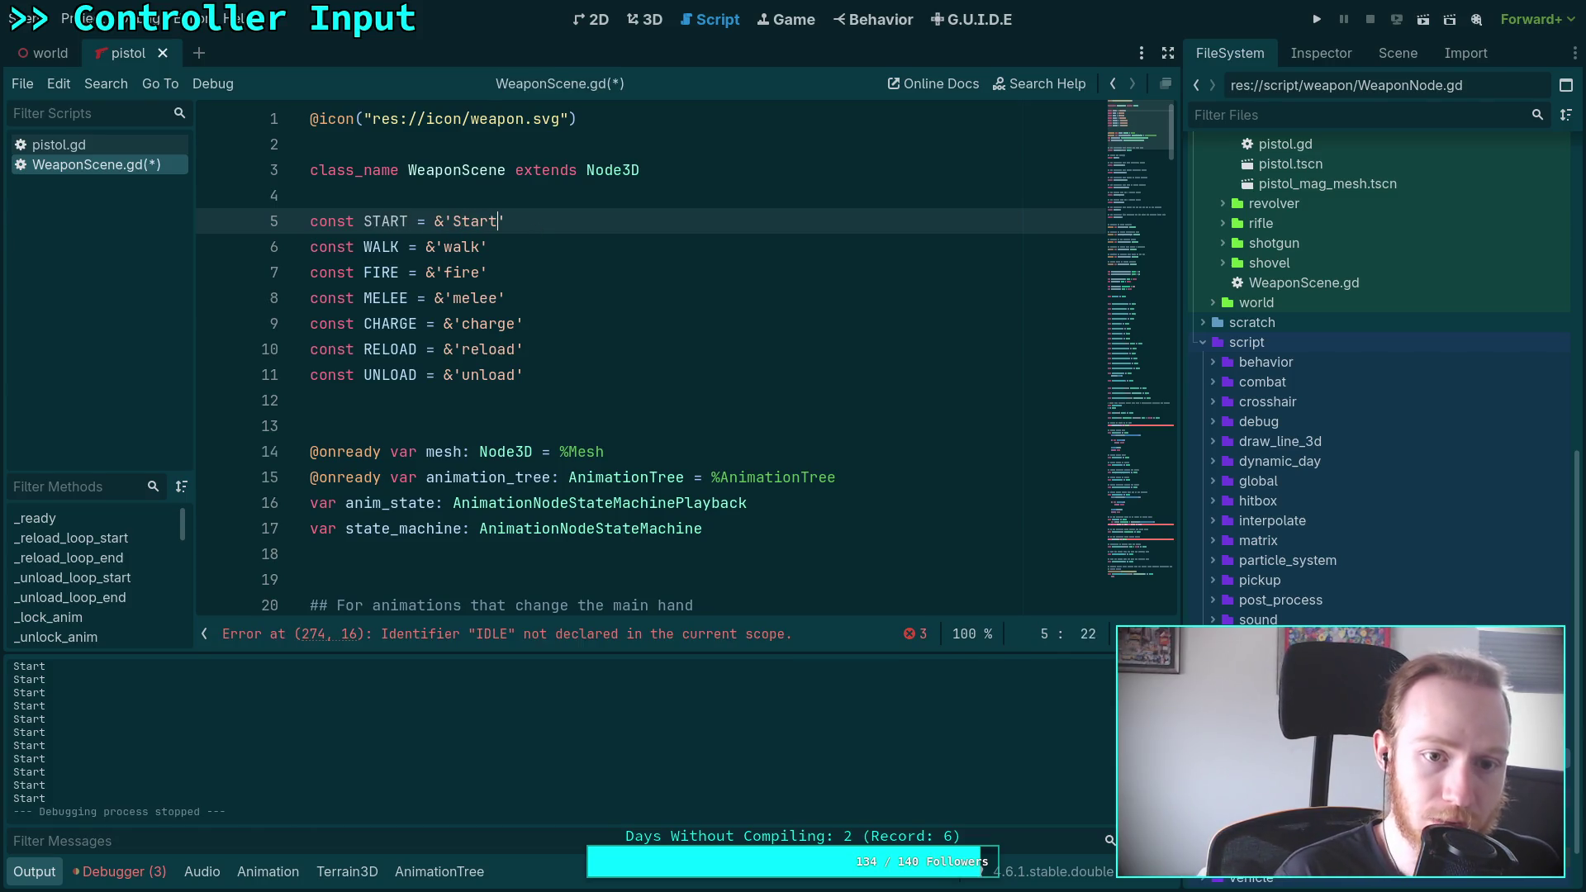
# Add a const END = &'End' line below it and show the AnimationTree state machine
pyautogui.press('End')
pyautogui.press('Return')
pyautogui.write('onst')
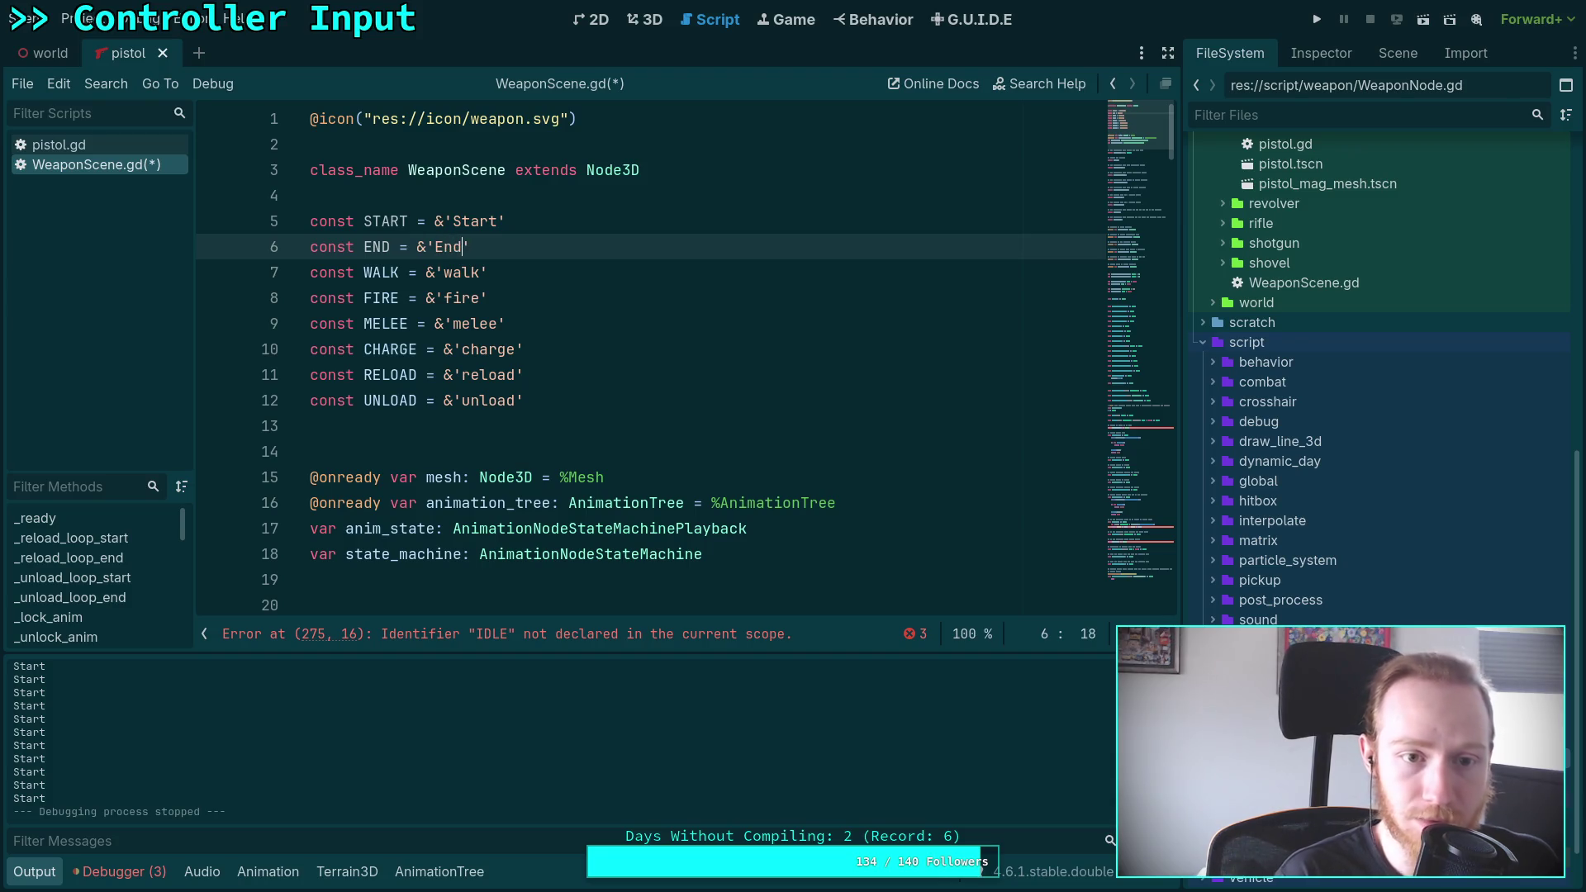
pyautogui.click(439, 871)
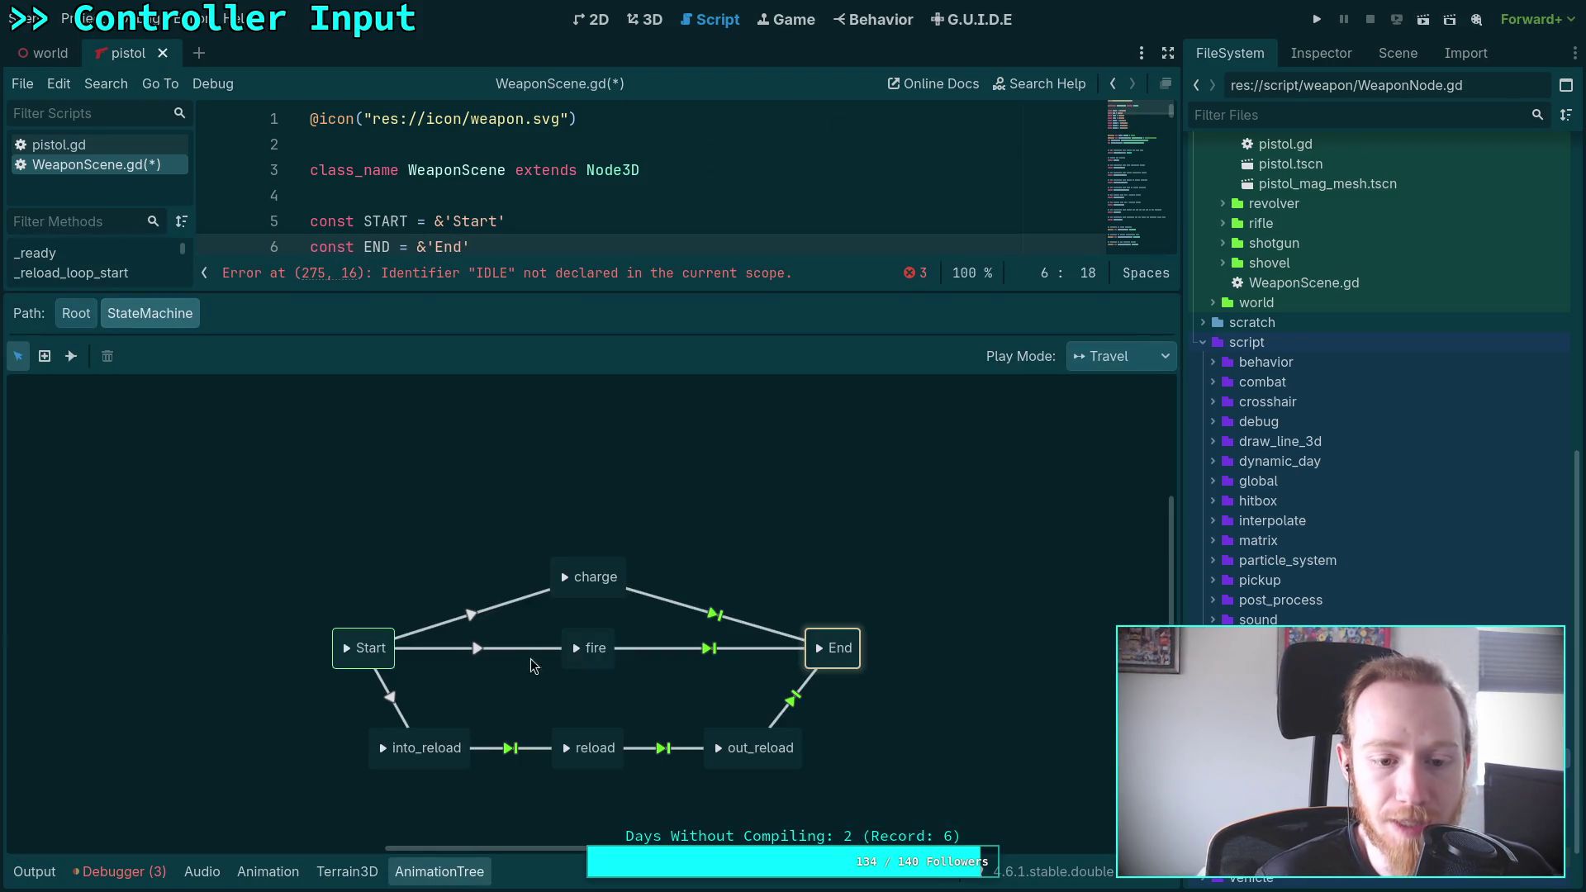
# Try connecting fire to Start with an At End, auto-advance transition, then dismiss the refusal warning
pyautogui.click(71, 356)
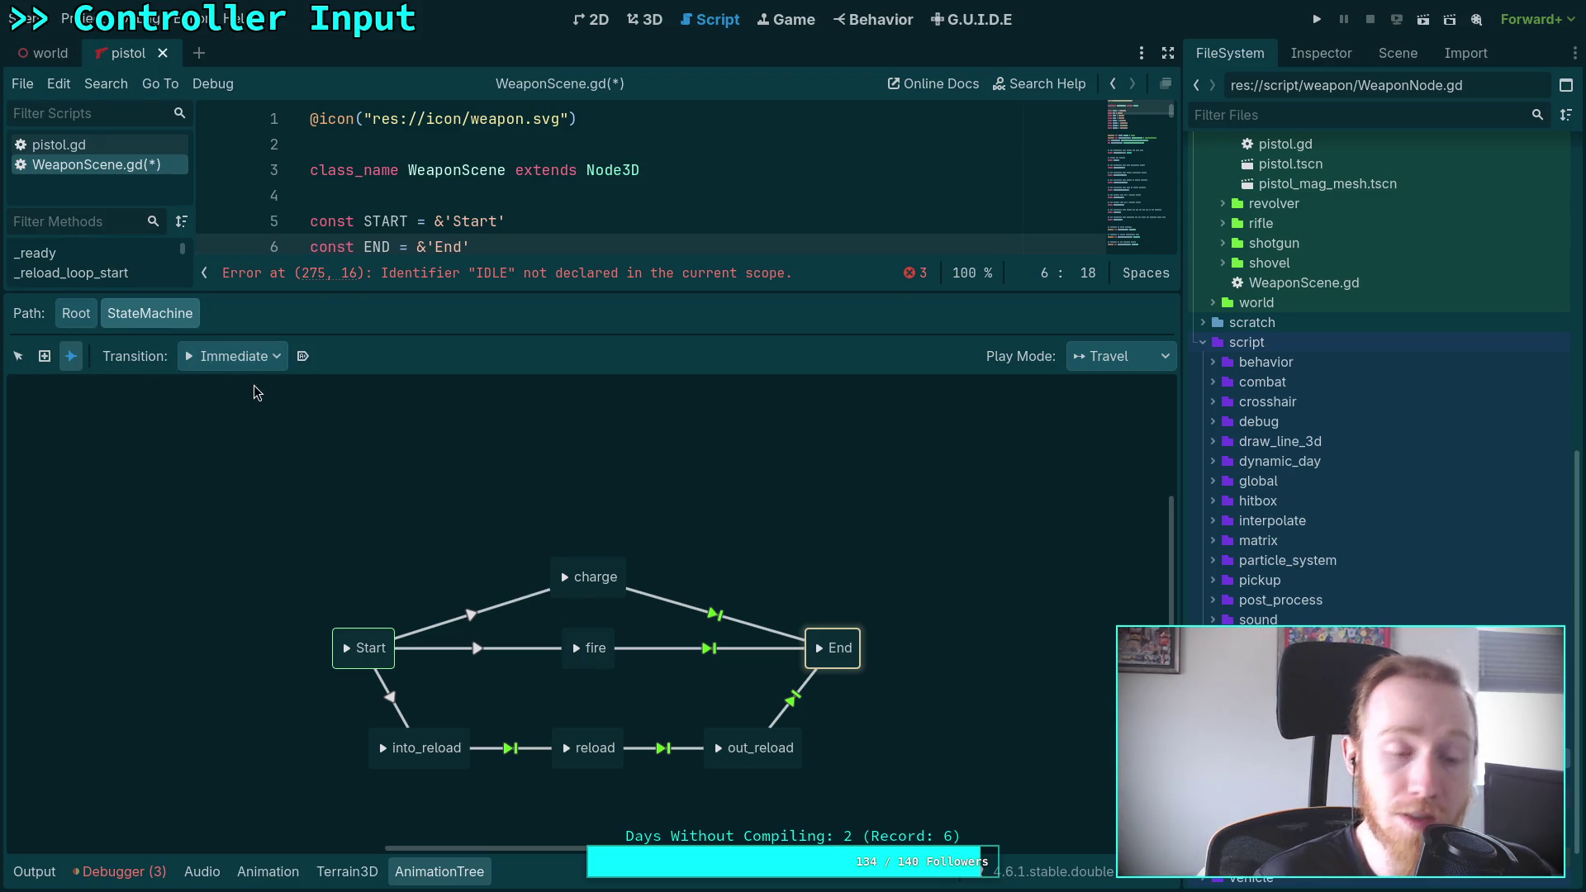
pyautogui.click(227, 362)
pyautogui.click(248, 430)
pyautogui.click(303, 357)
pyautogui.moveTo(586, 654)
pyautogui.mouseDown()
pyautogui.moveTo(426, 593)
pyautogui.moveTo(361, 650)
pyautogui.mouseUp()
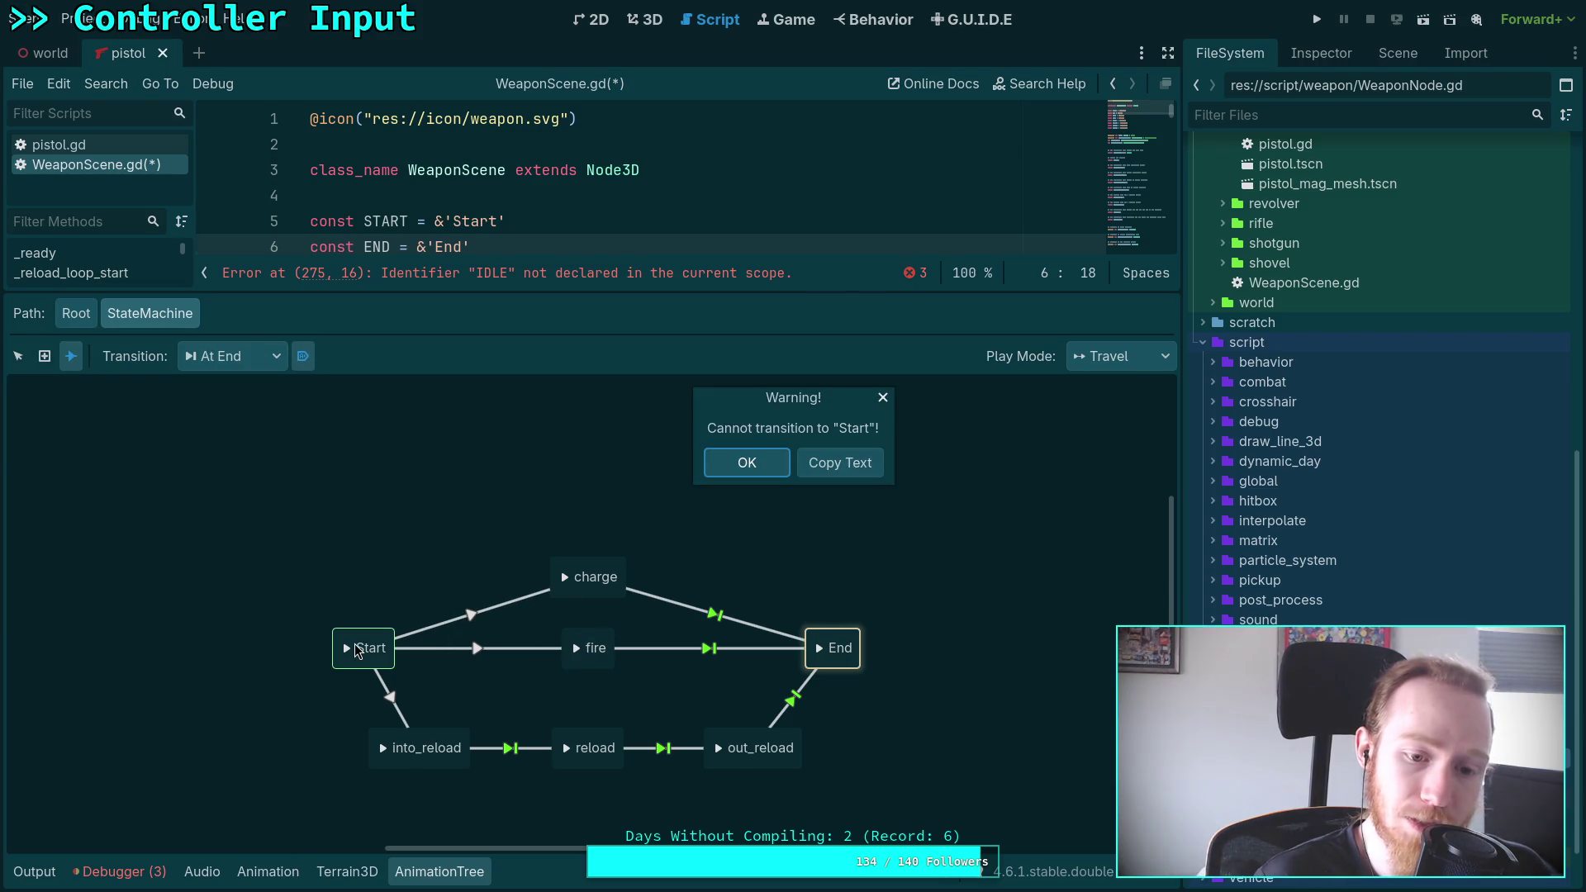
pyautogui.click(747, 462)
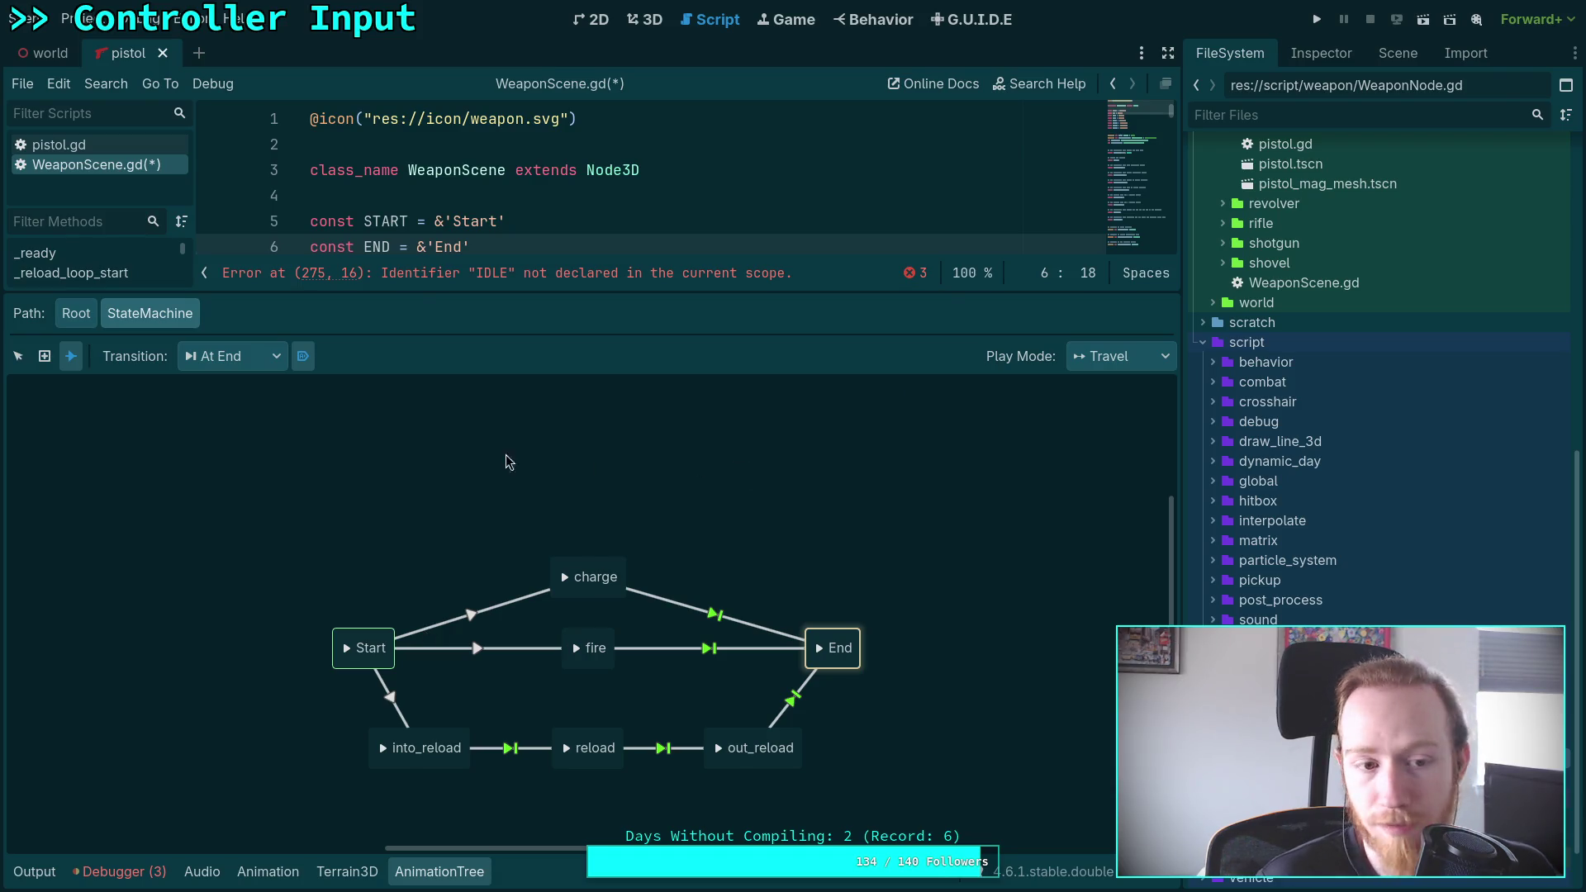
# Reset new transitions to Immediate without auto-advance and close the AnimationTree panel
pyautogui.click(303, 356)
pyautogui.click(270, 364)
pyautogui.click(232, 386)
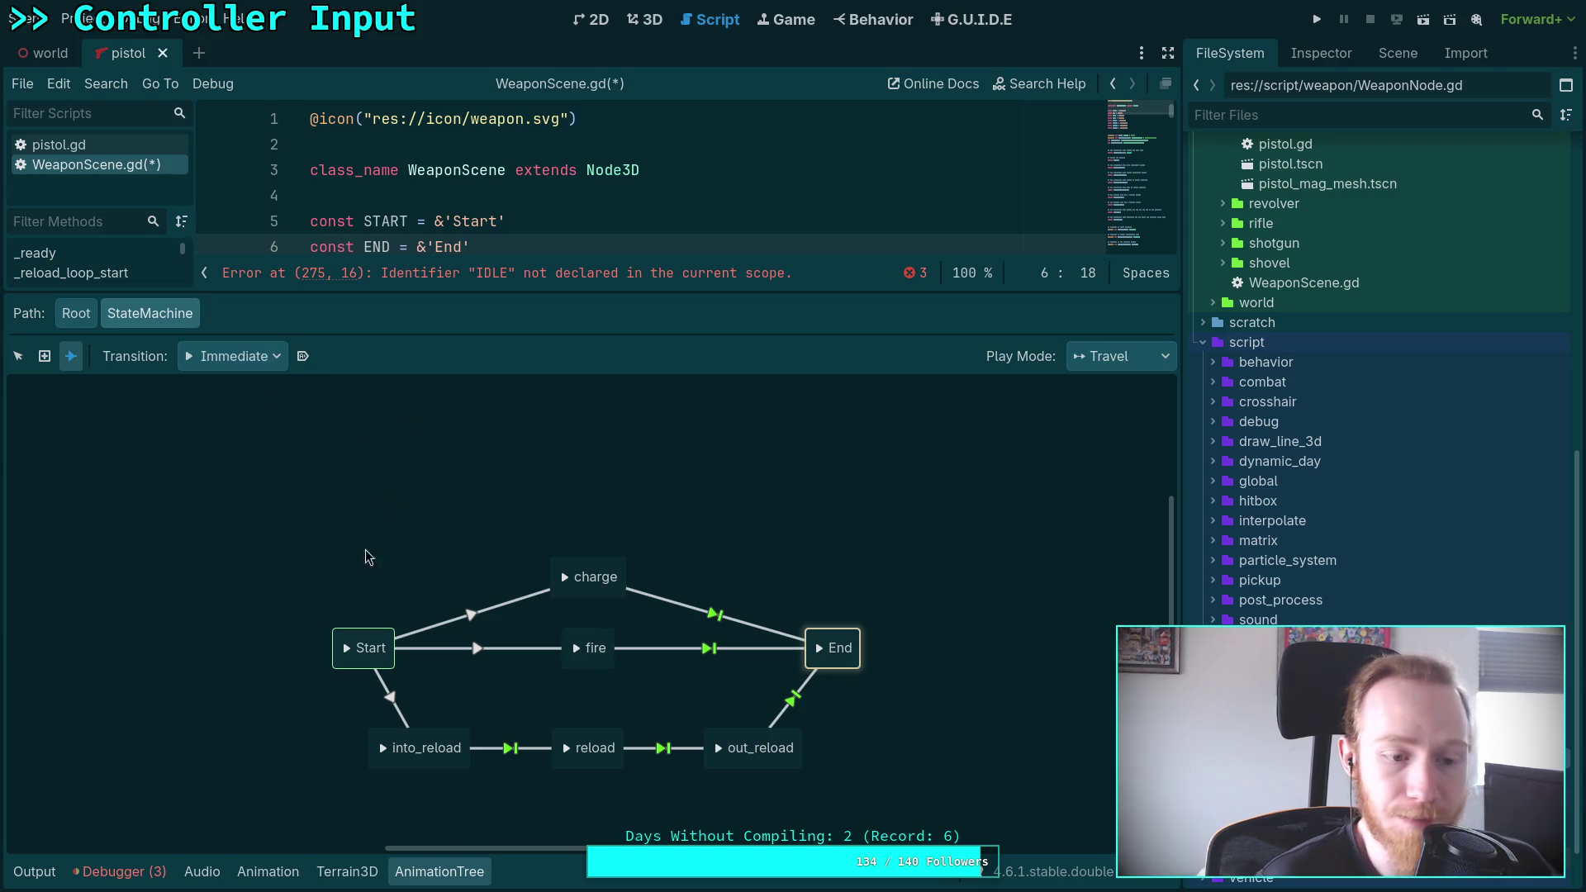
pyautogui.moveTo(505, 288); pyautogui.dragTo(505, 532)
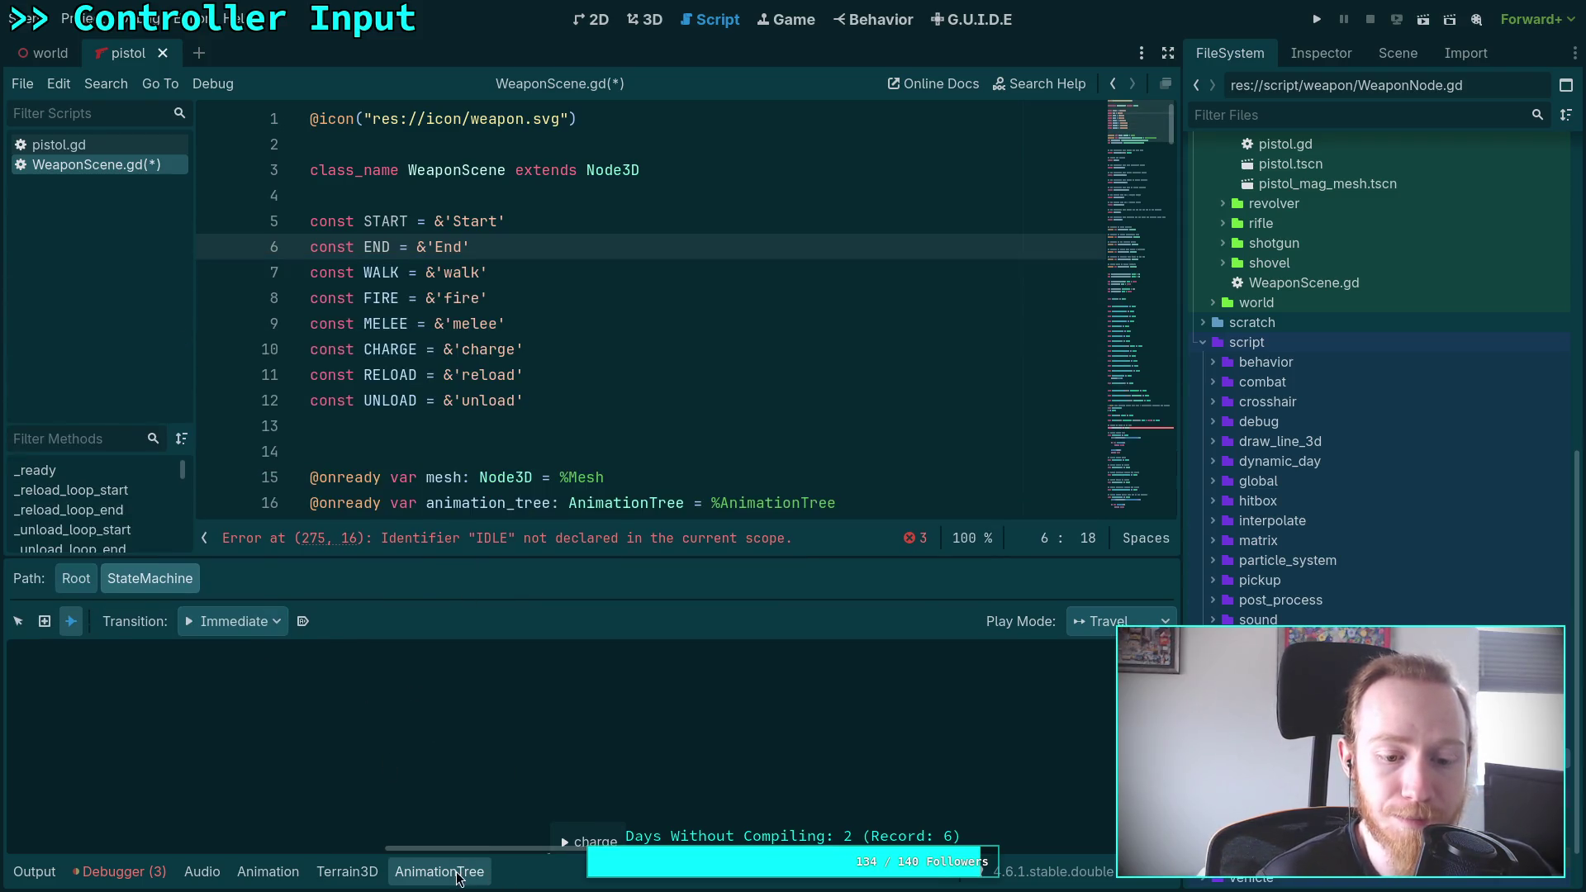
pyautogui.click(440, 871)
pyautogui.click(564, 340)
pyautogui.scroll(-20, 564, 340)
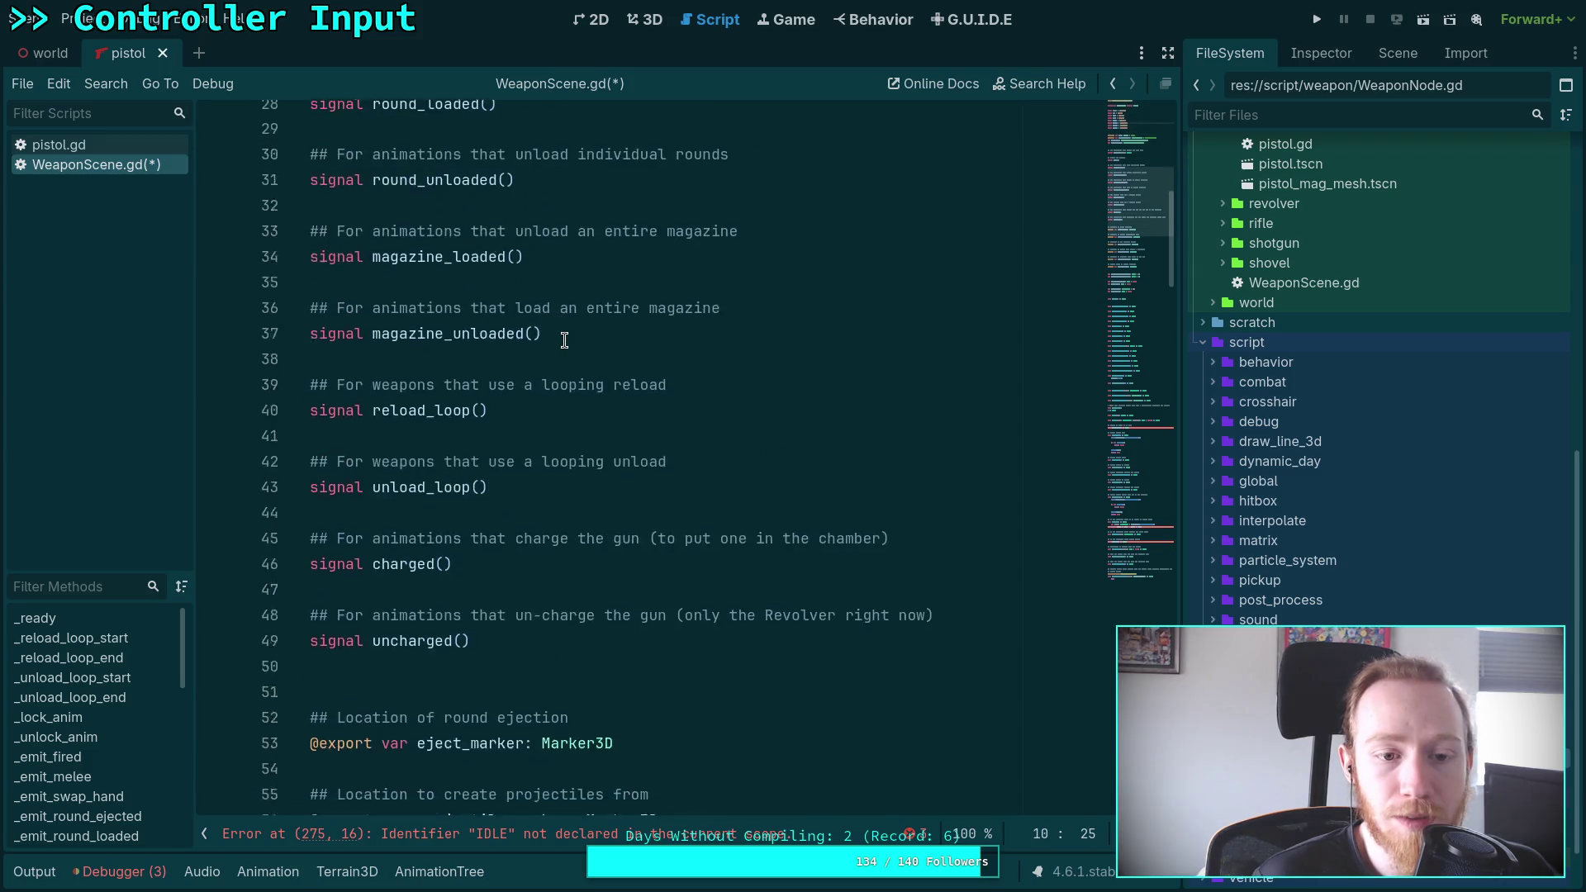
pyautogui.scroll(-20, 565, 342)
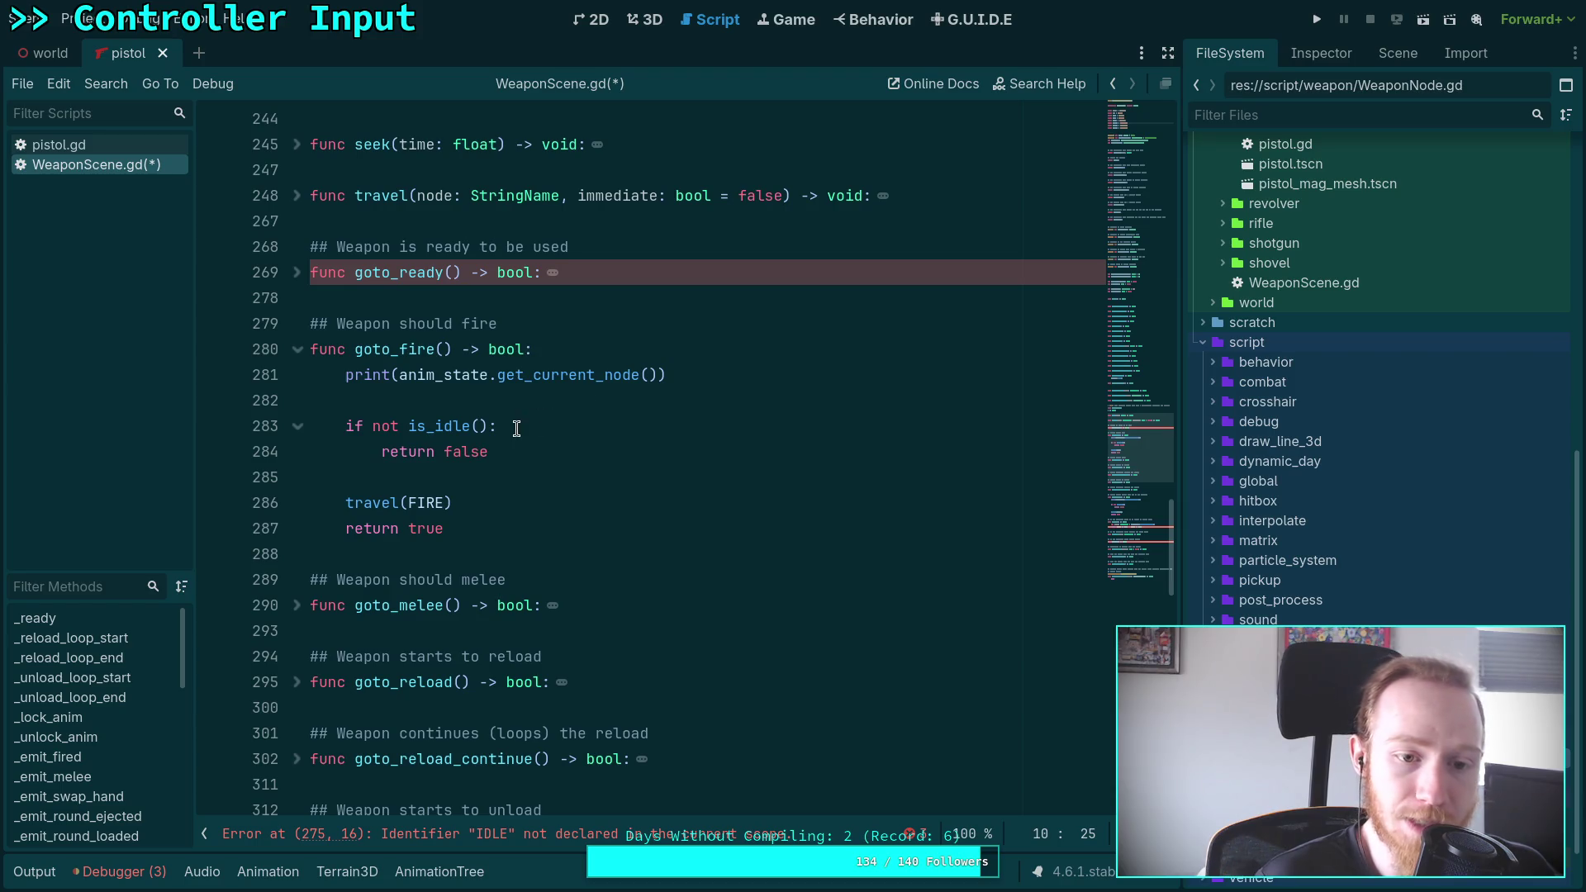
pyautogui.scroll(-10, 488, 426)
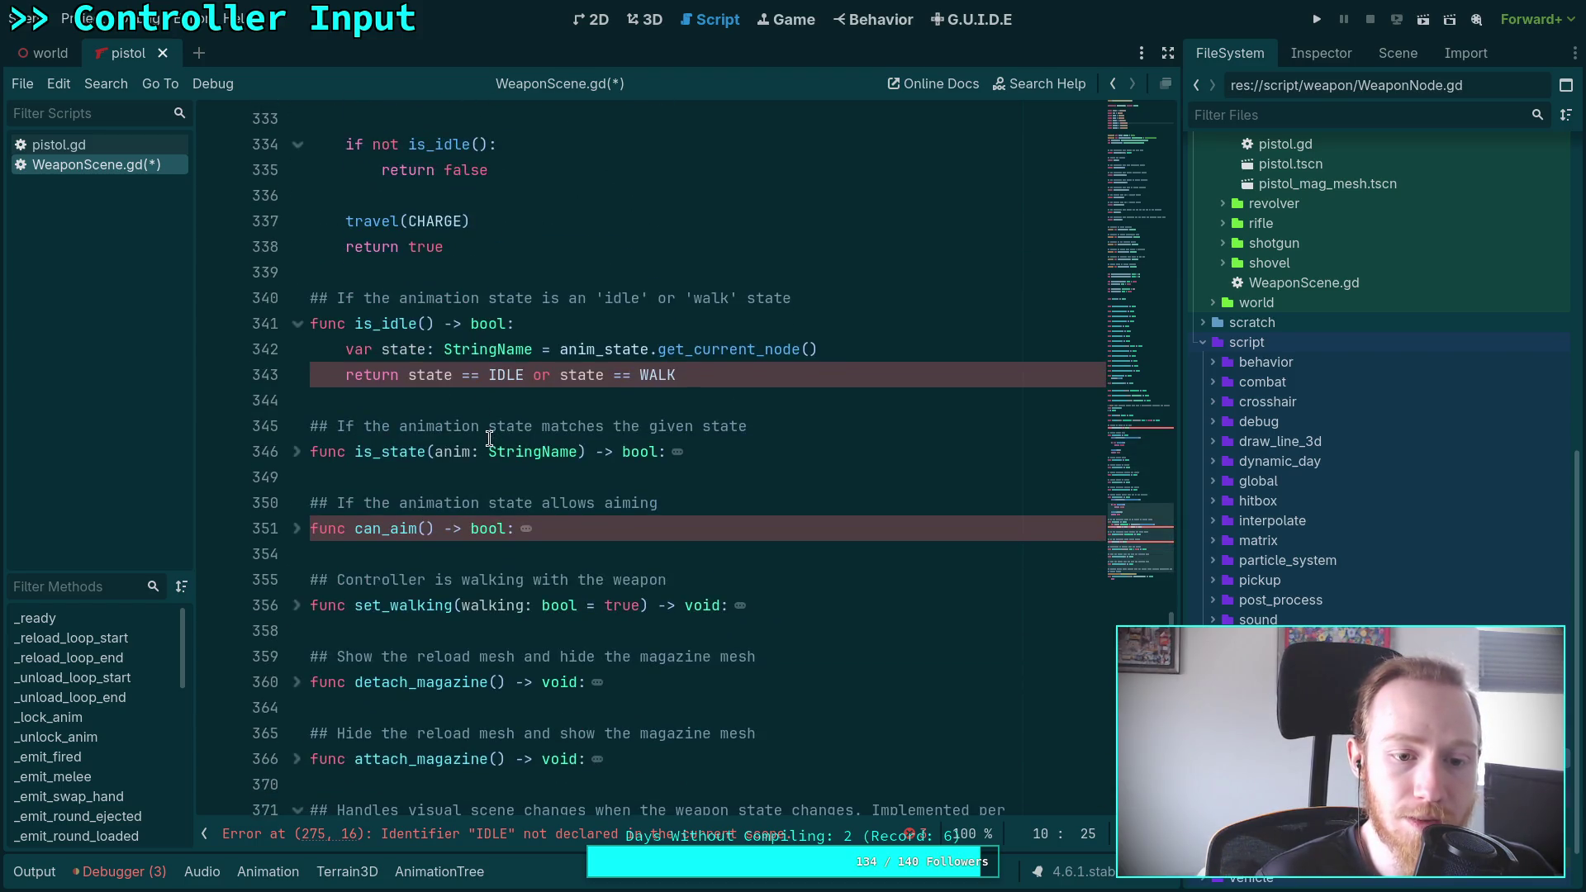
pyautogui.scroll(2, 490, 438)
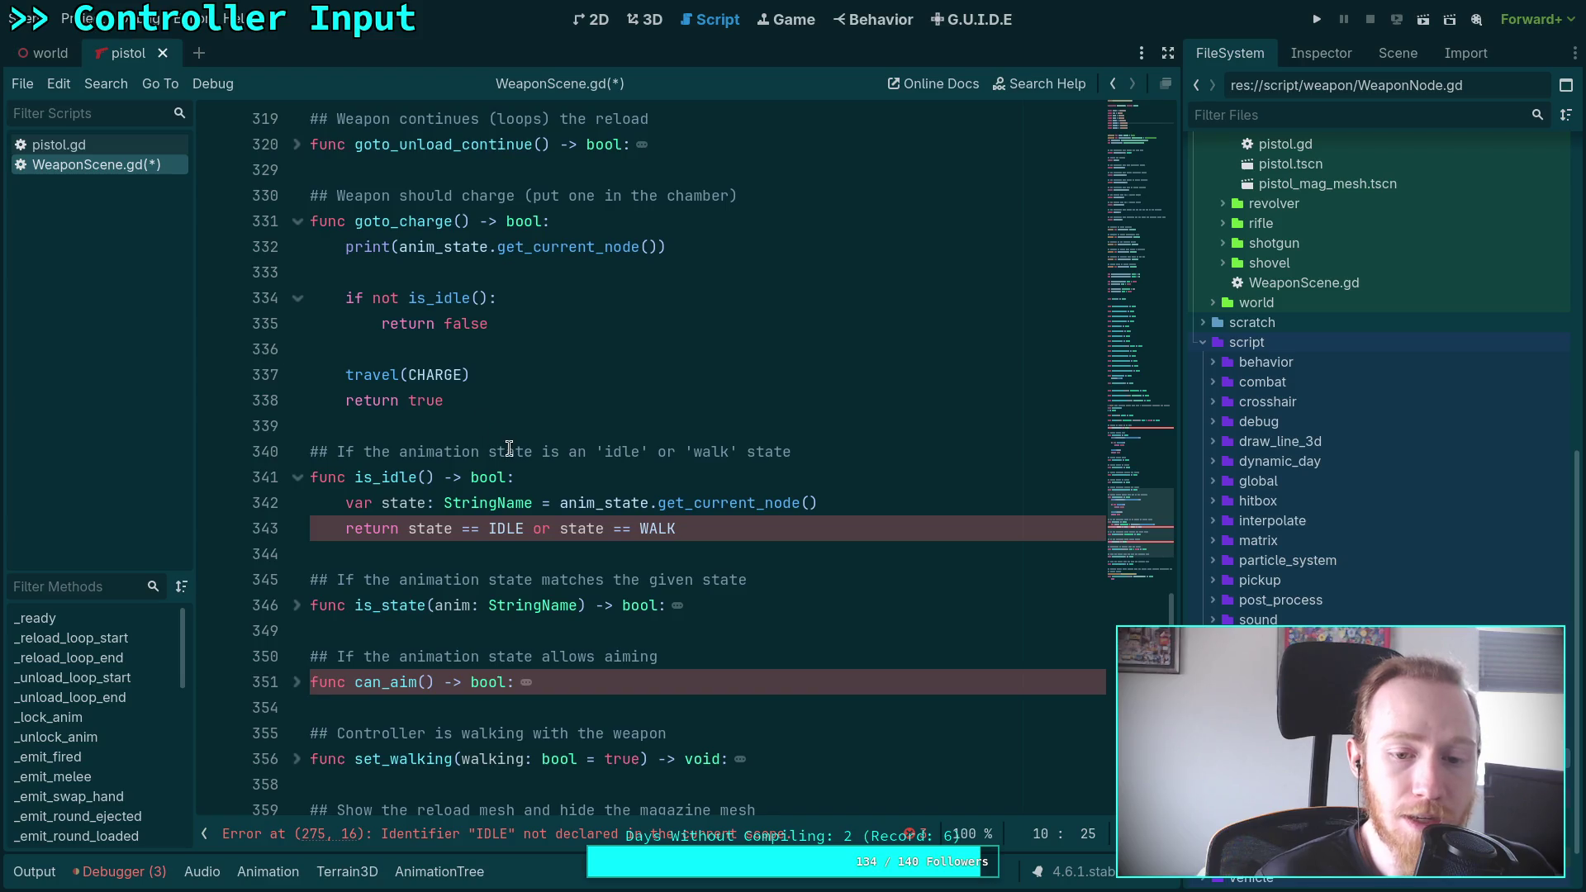
pyautogui.scroll(2, 509, 448)
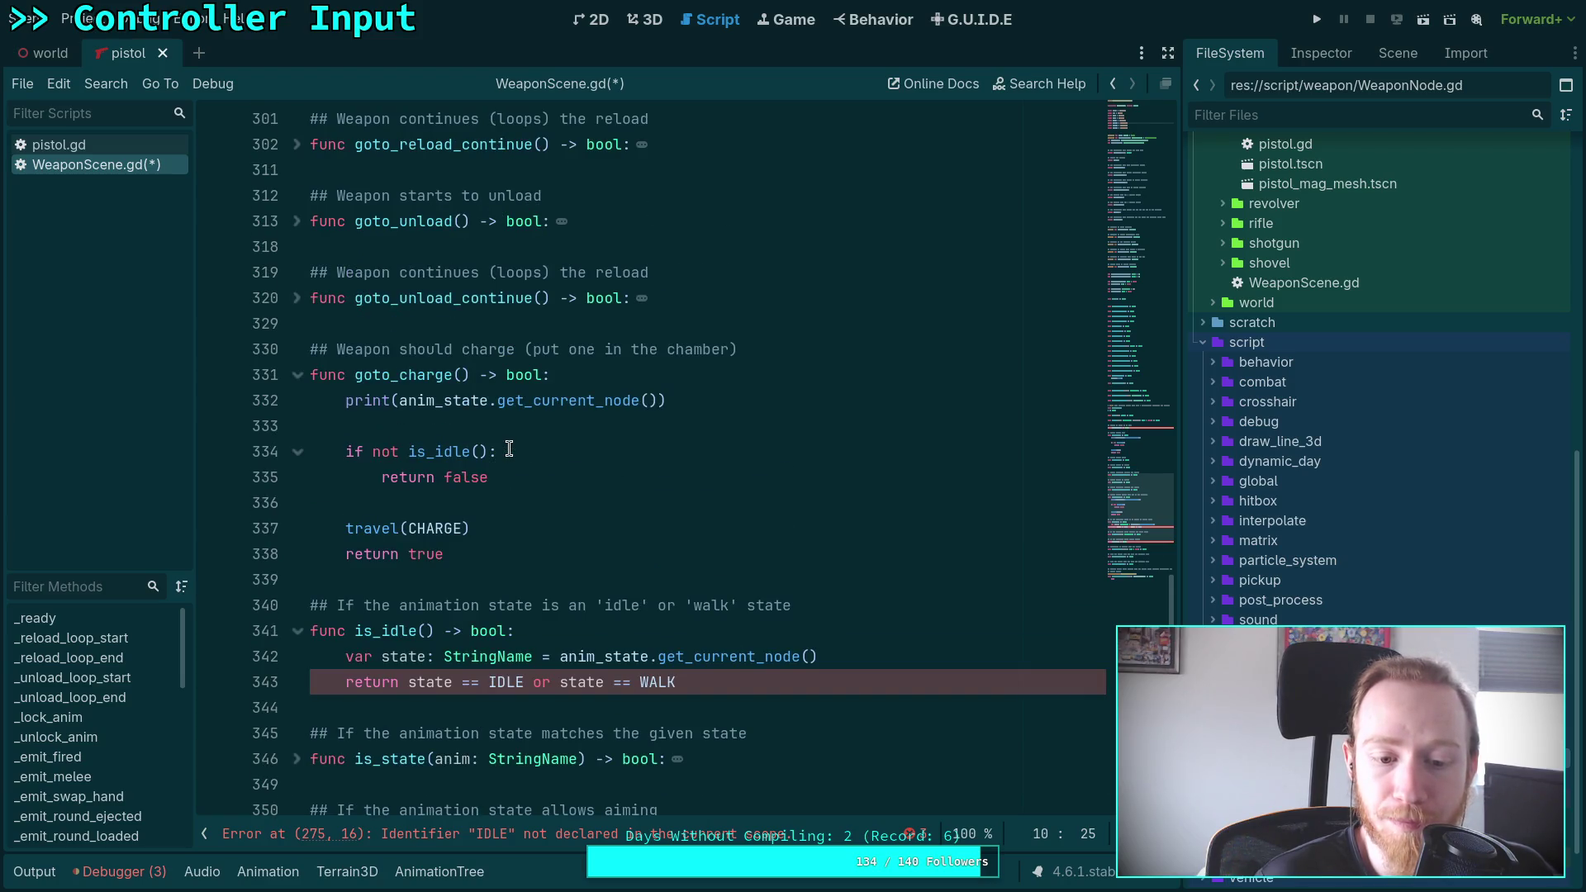
pyautogui.scroll(-3, 509, 449)
pyautogui.click(296, 529)
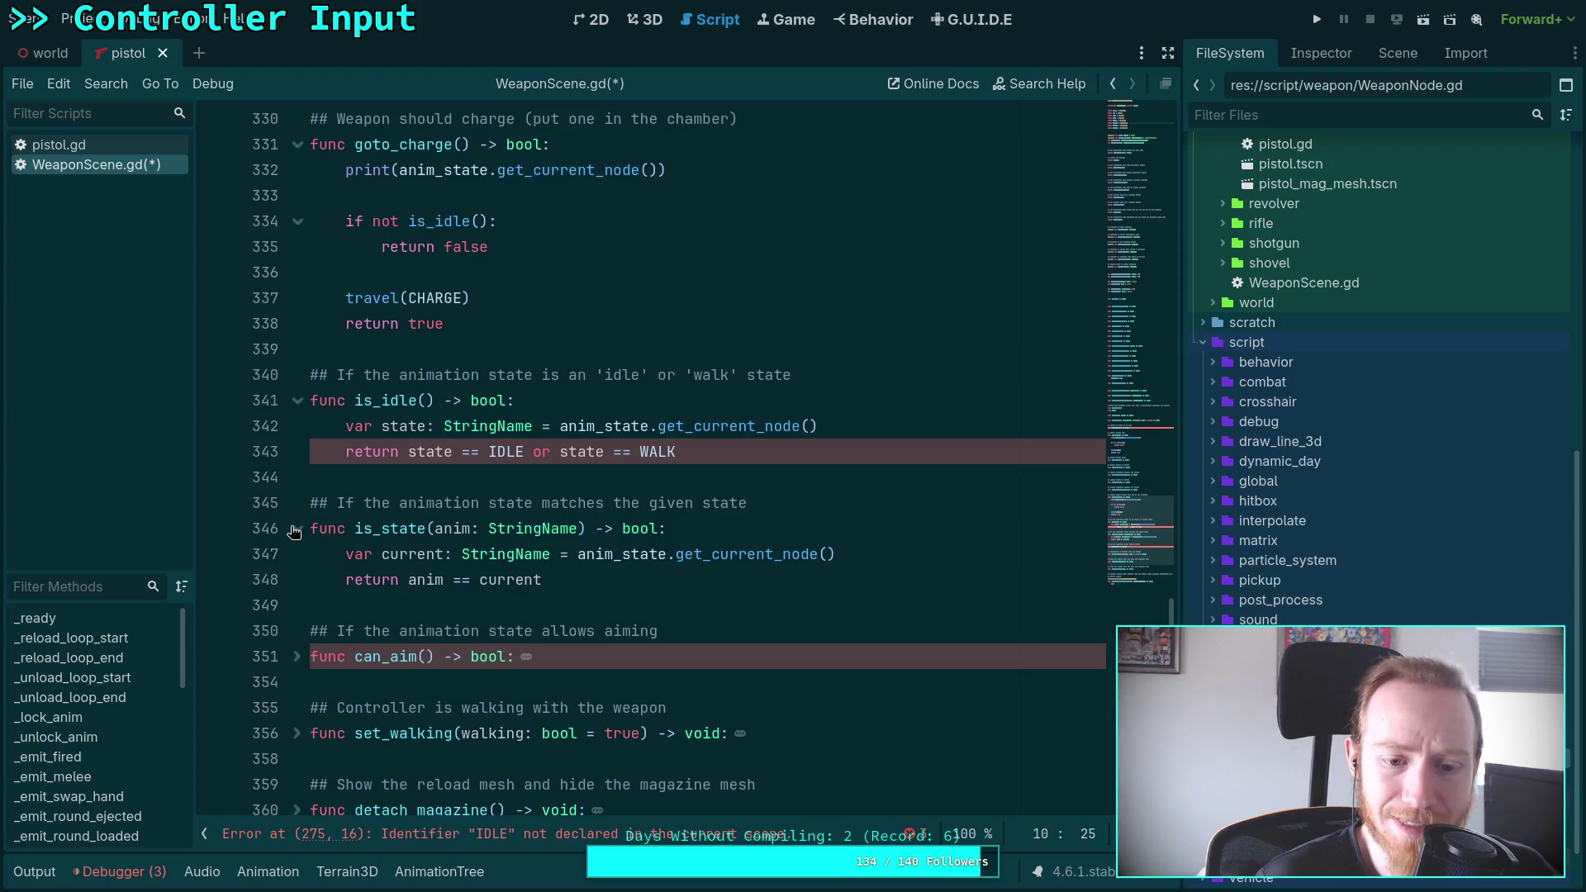
pyautogui.click(296, 529)
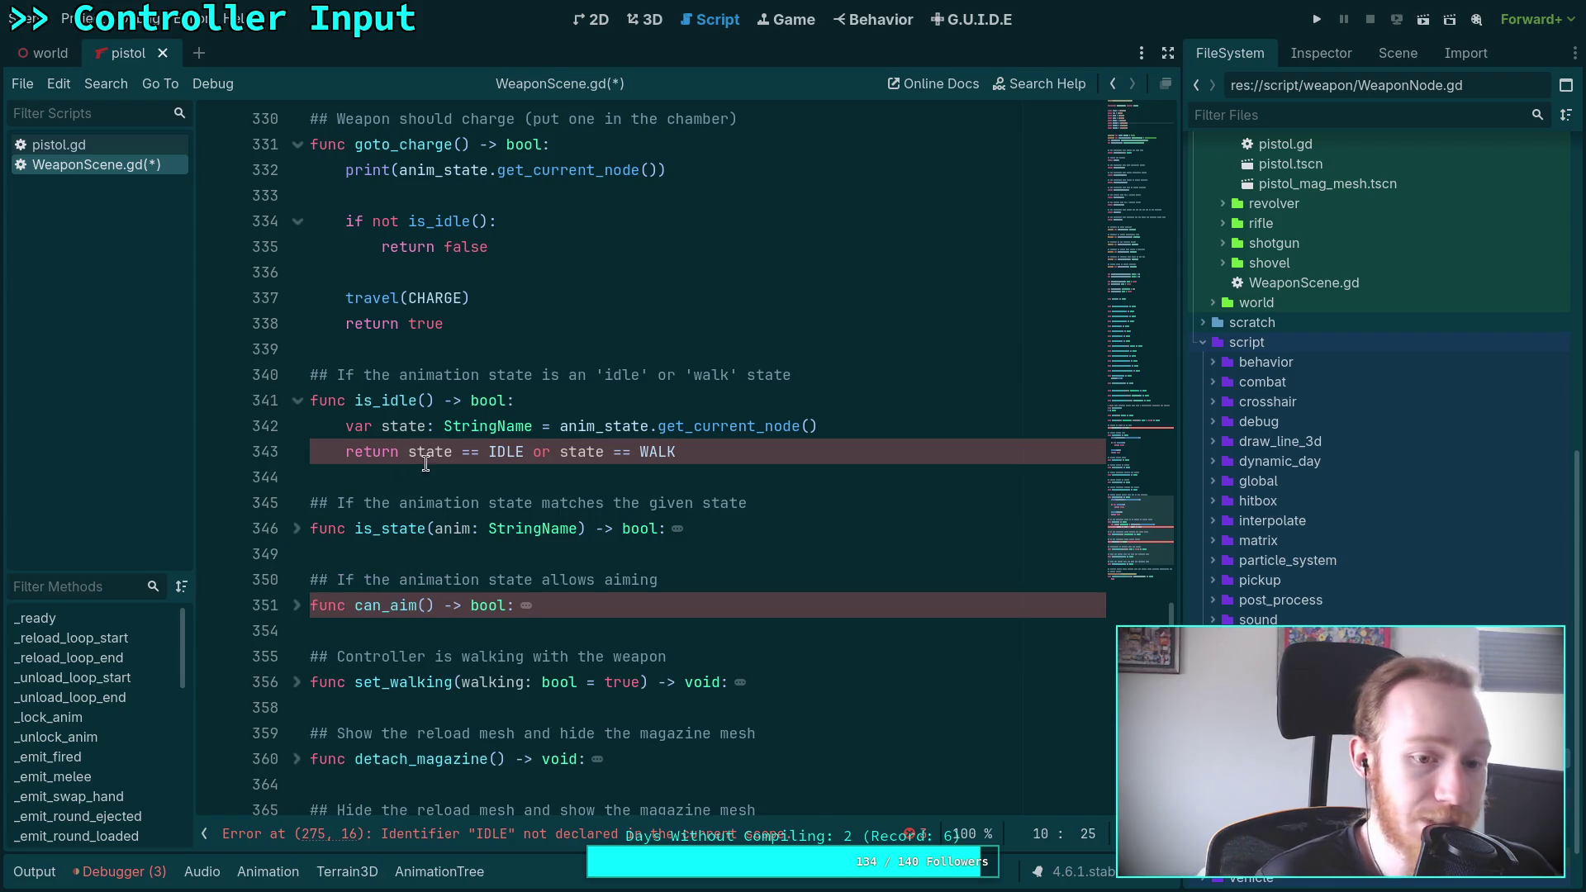
pyautogui.scroll(3, 438, 462)
pyautogui.scroll(8, 456, 461)
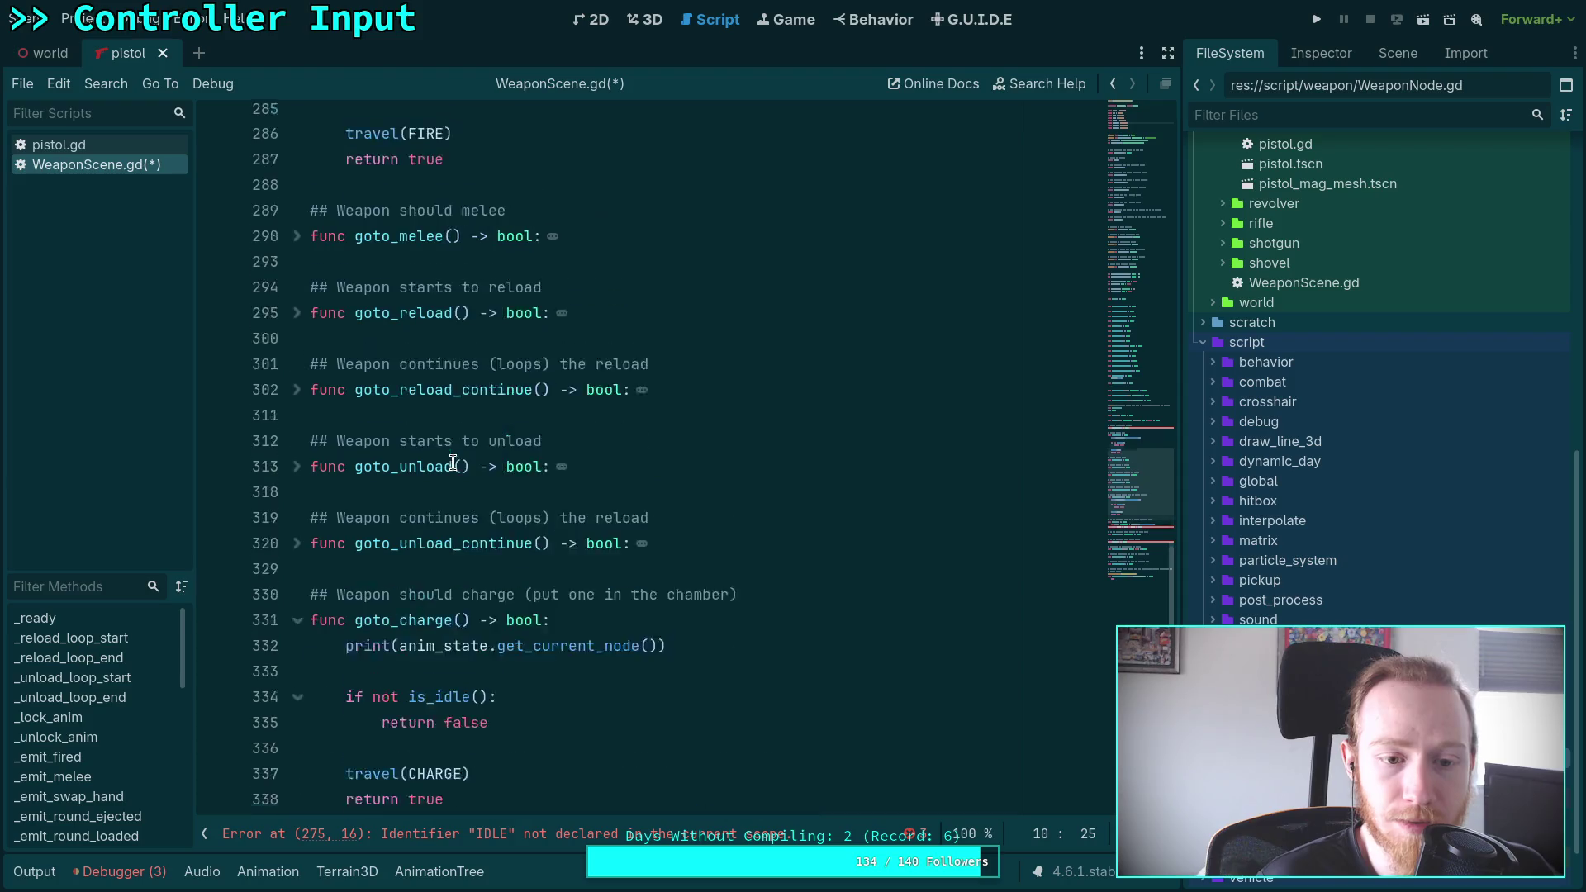
pyautogui.scroll(-12, 446, 465)
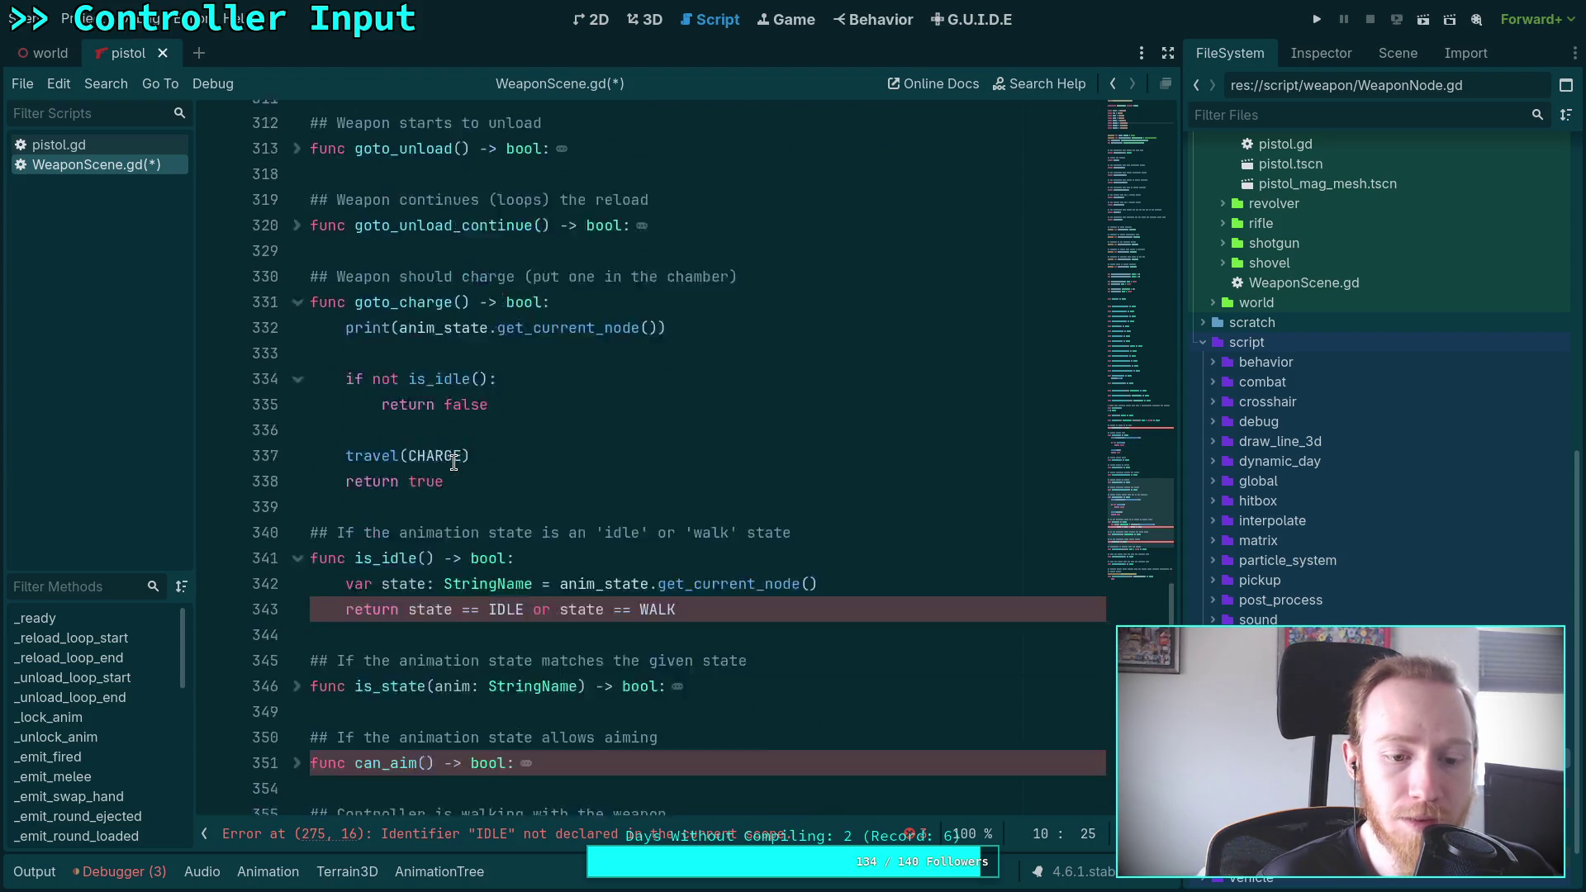
pyautogui.click(428, 475)
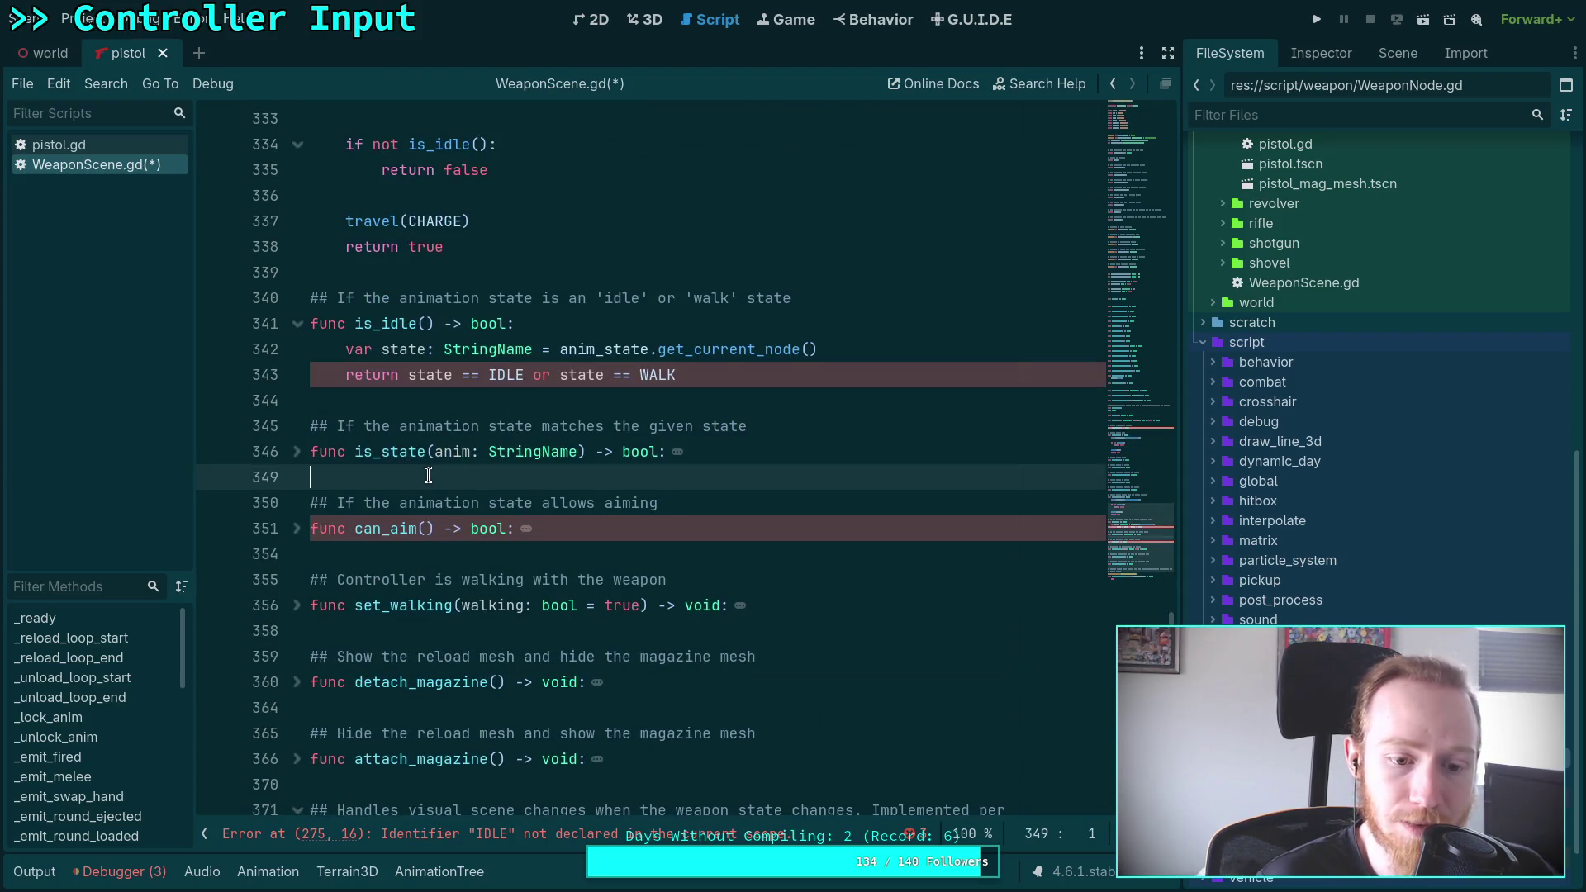
pyautogui.click(469, 407)
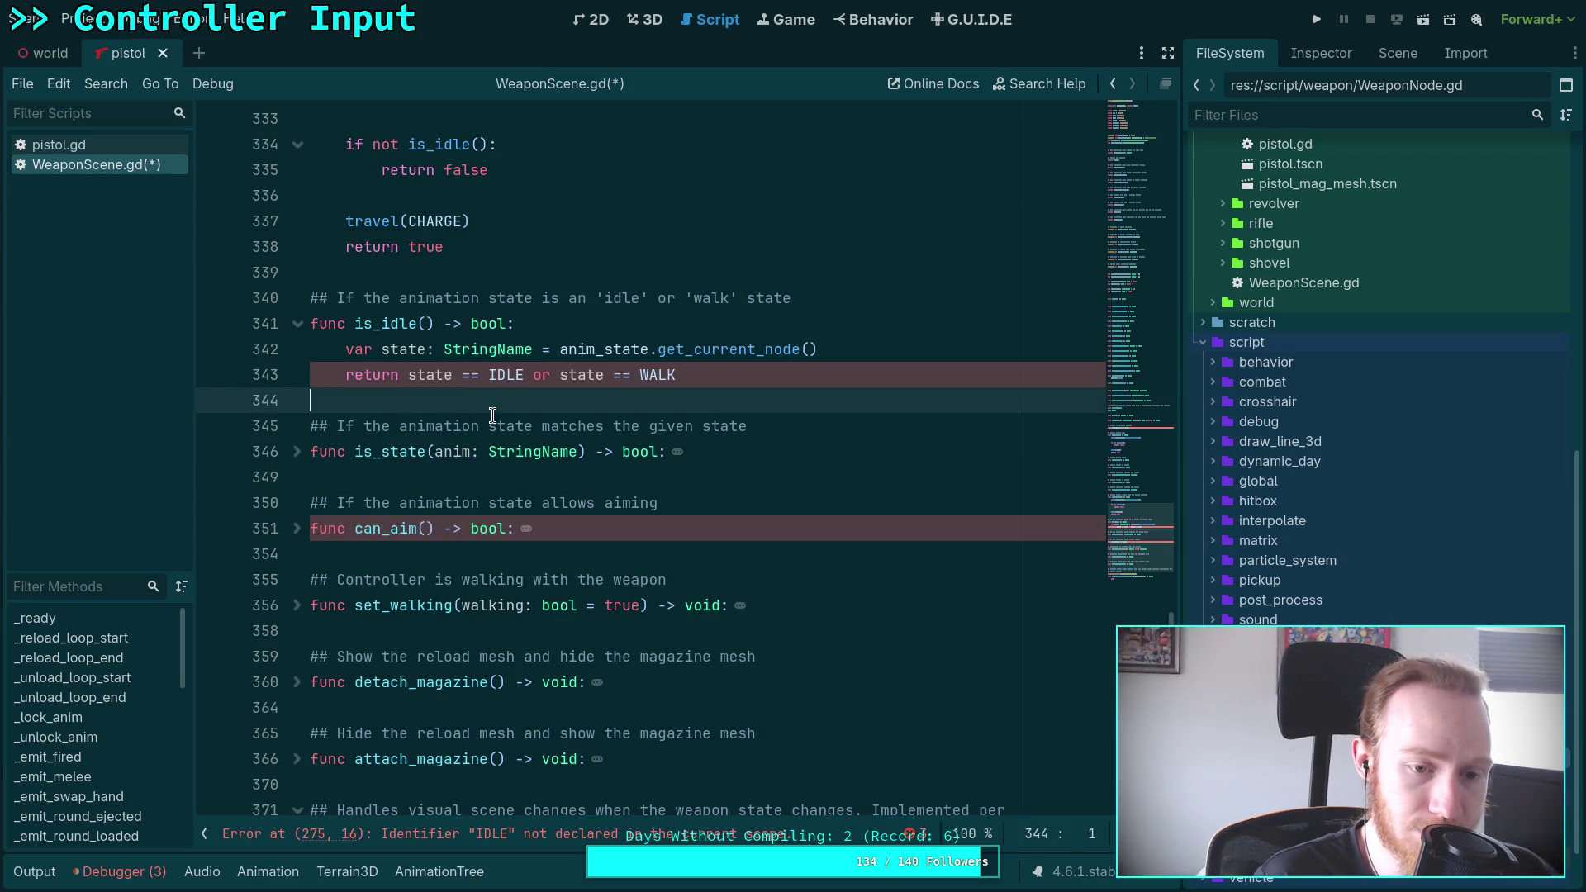
pyautogui.press('Up')
pyautogui.press('Up')
pyautogui.press('Up')
pyautogui.scroll(6, 491, 420)
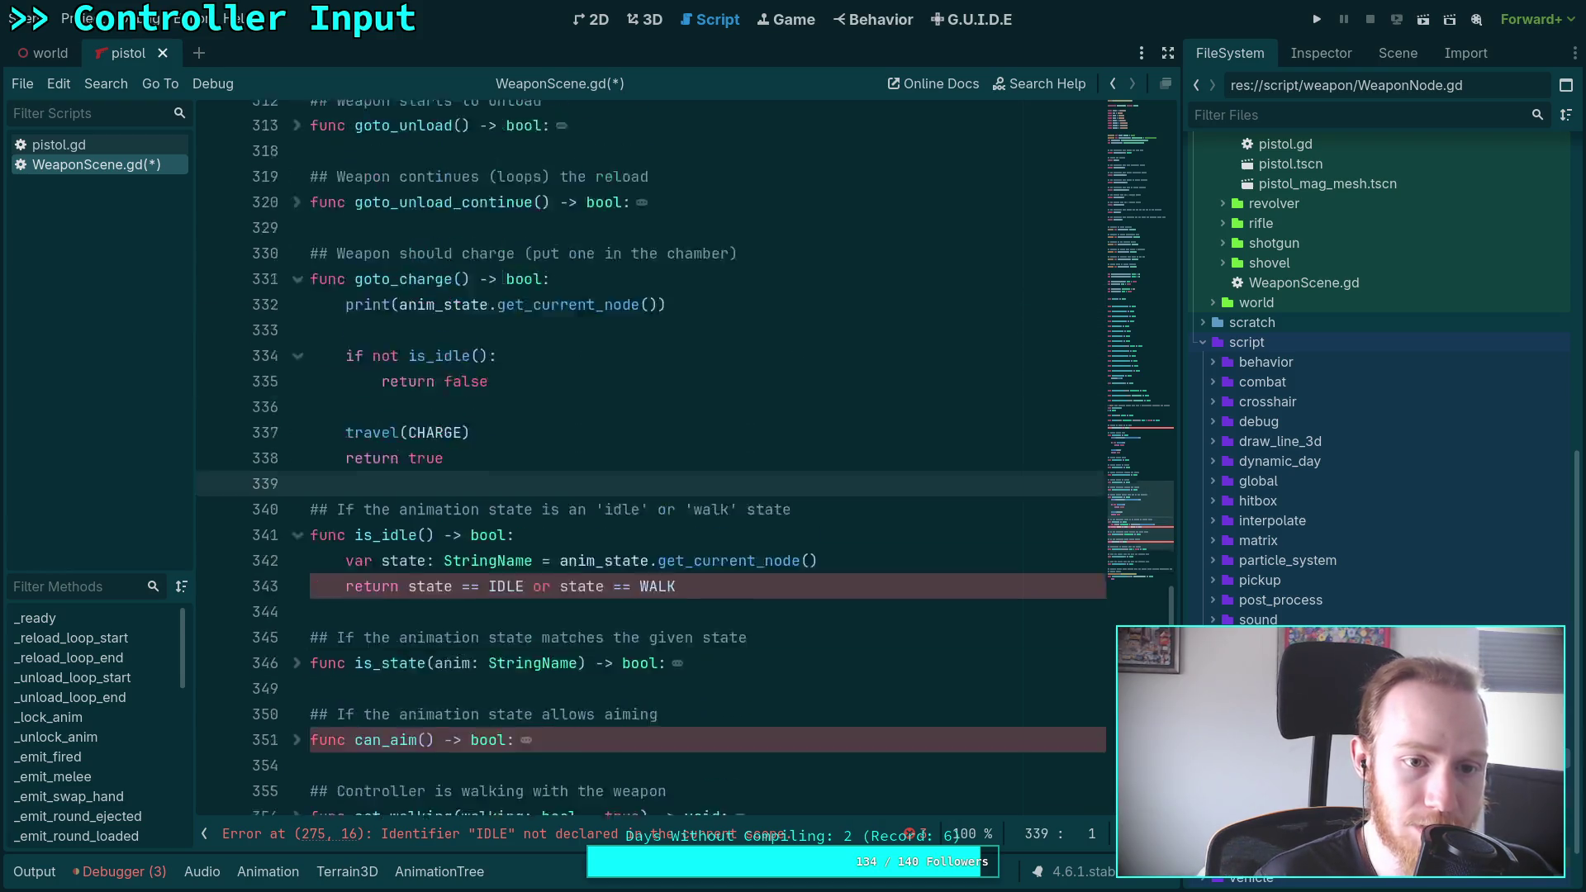
pyautogui.scroll(3, 490, 425)
pyautogui.scroll(-3, 489, 446)
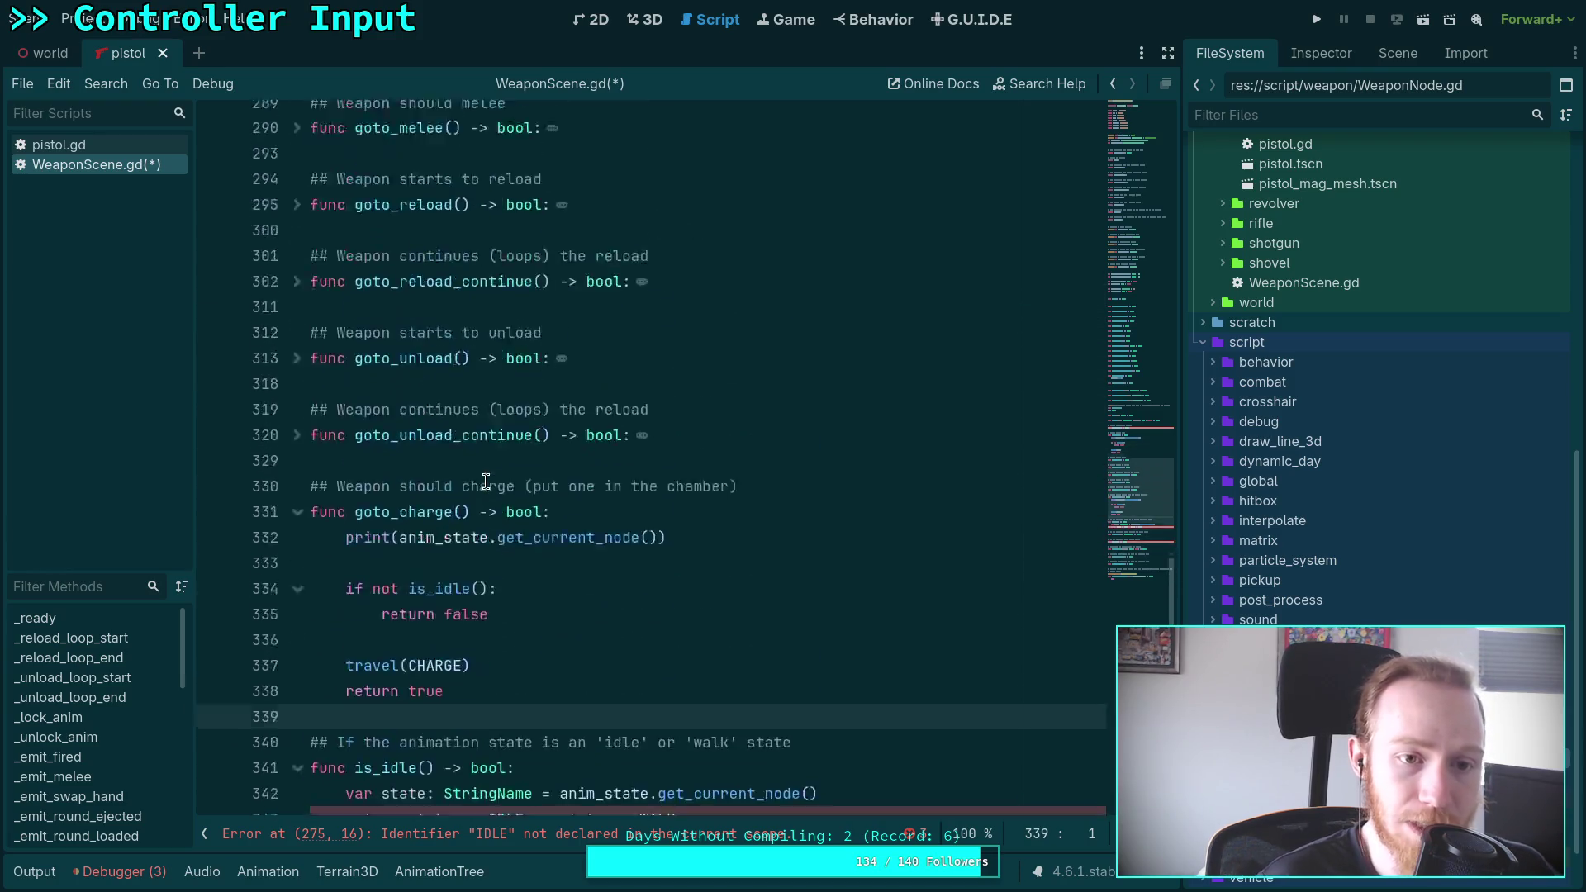
pyautogui.scroll(8, 486, 481)
pyautogui.scroll(1, 485, 480)
# Add 'func get_state() -> StringName:' above goto_ready, returning anim_state.get_current_node()
pyautogui.click(437, 454)
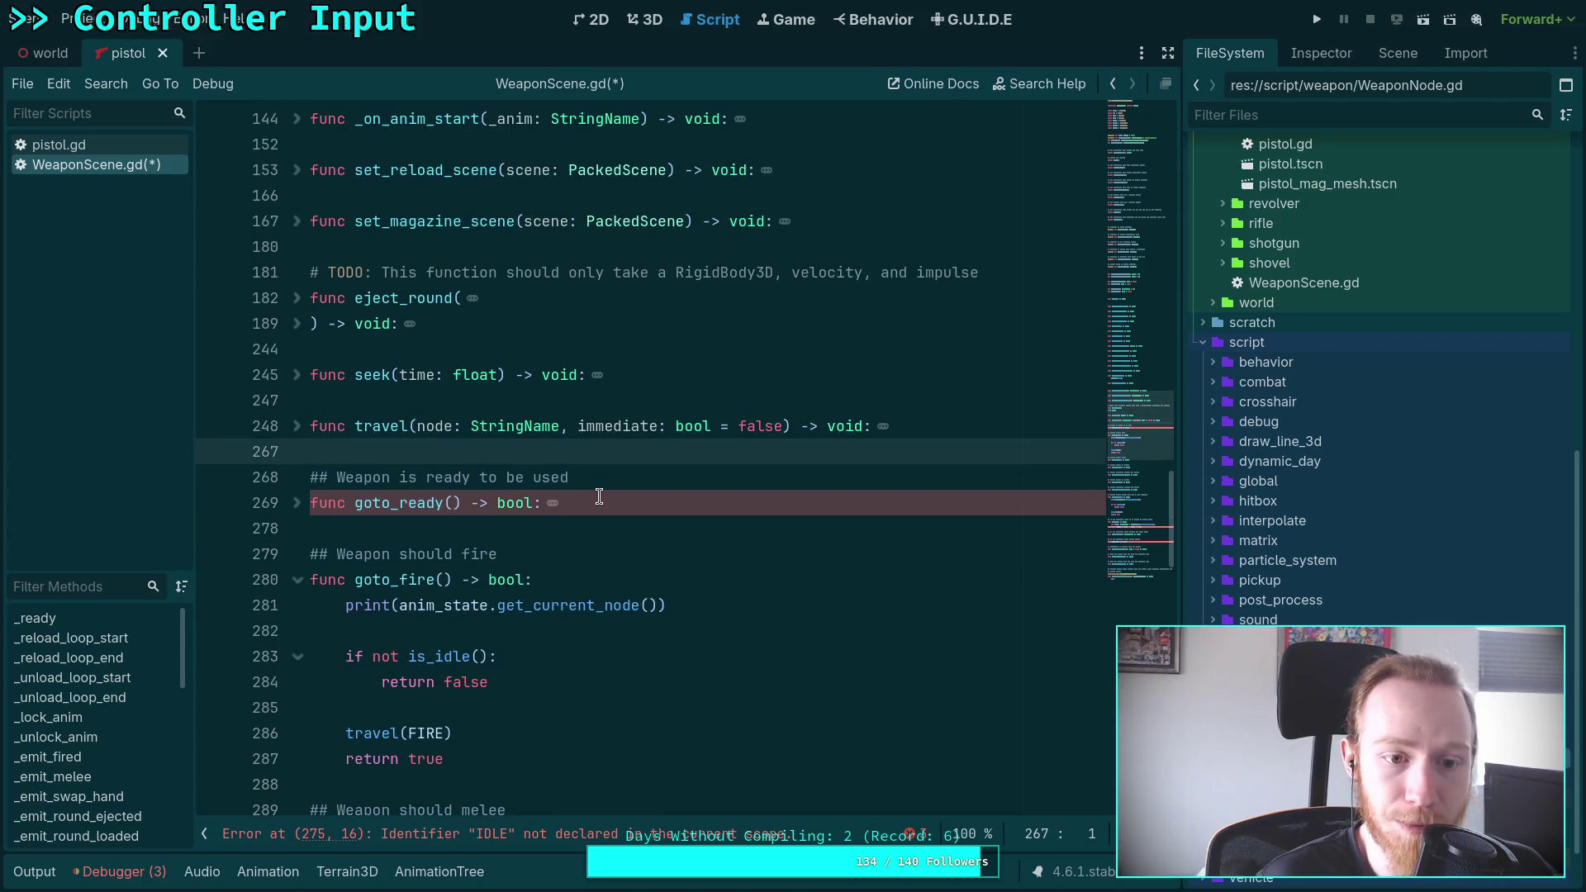
pyautogui.press('Return')
pyautogui.press('Return')
pyautogui.press('Up')
pyautogui.write('func get_state() -> Stri')
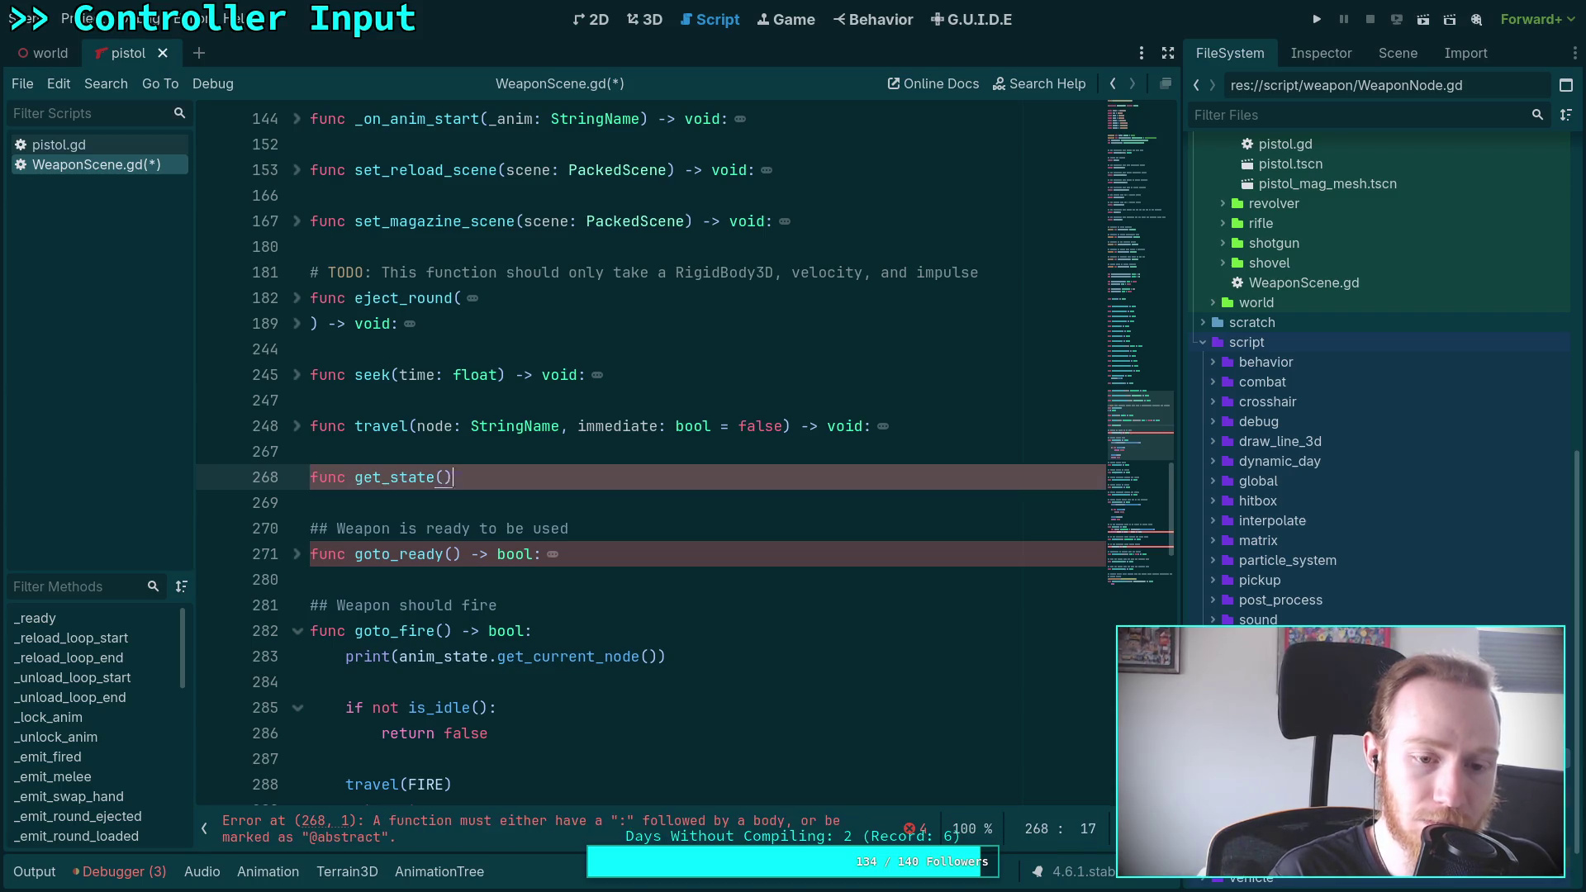
pyautogui.write('ngName:')
pyautogui.press('Return')
pyautogui.write('return anim_st')
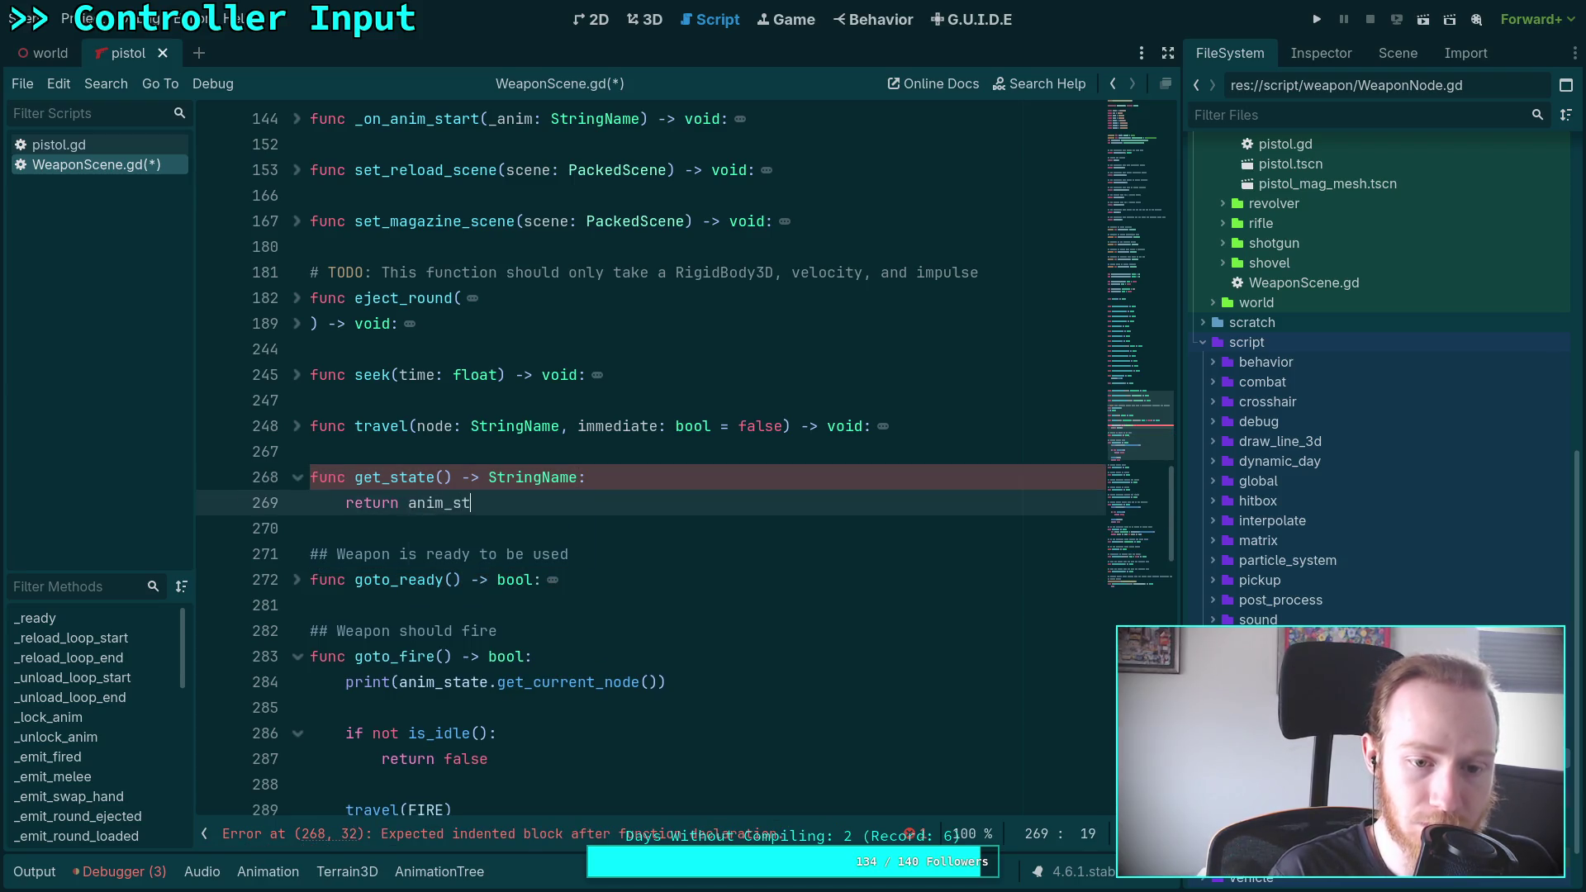
pyautogui.write('ate.curr')
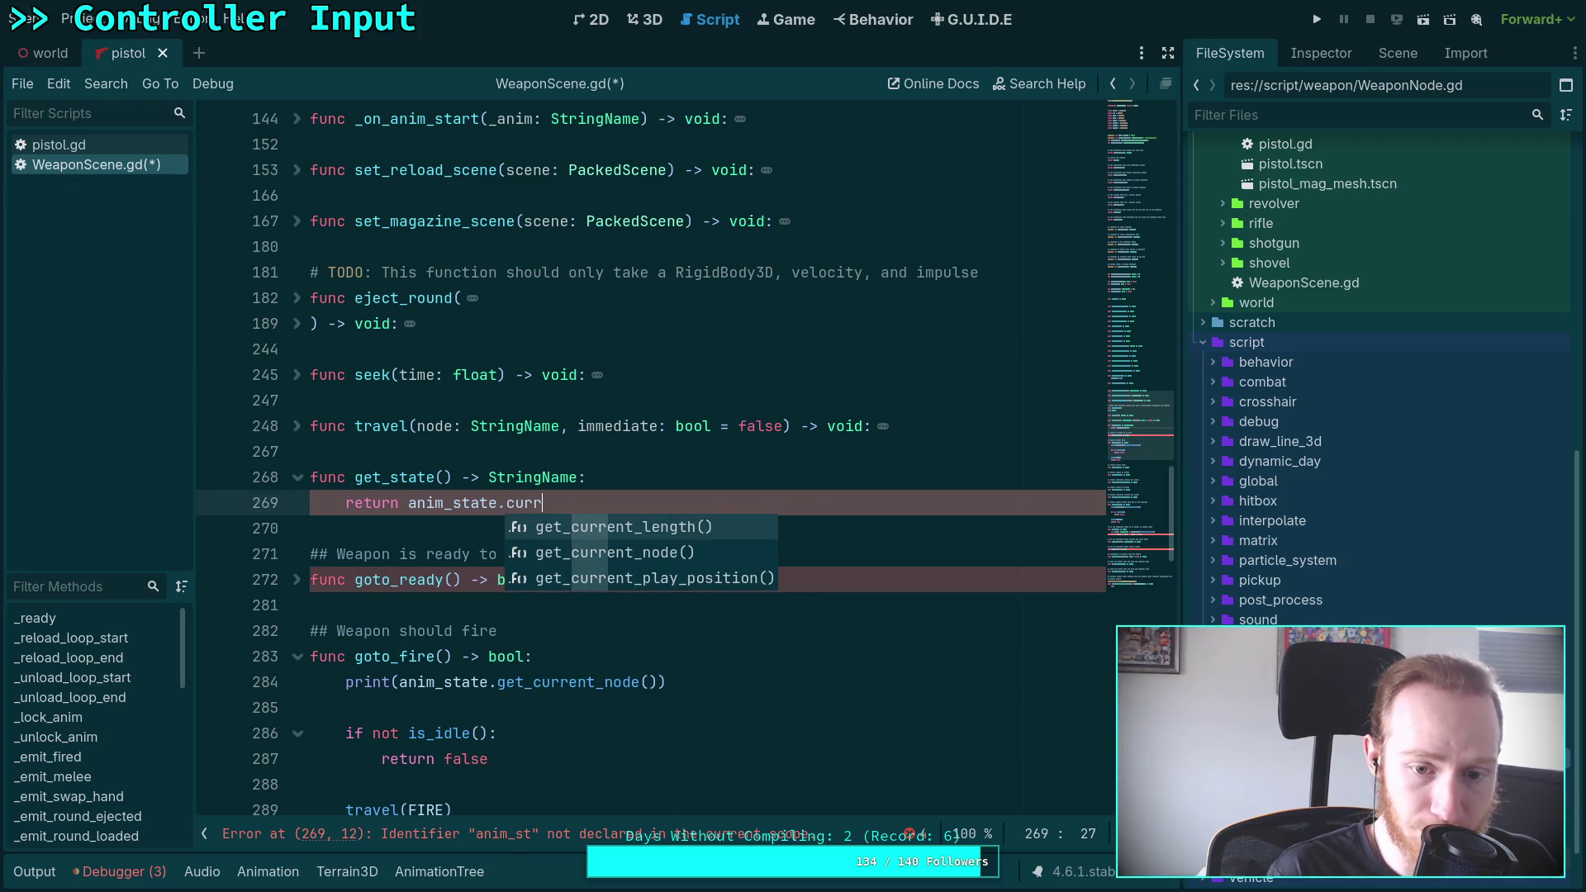
pyautogui.press('Down')
pyautogui.press('Return')
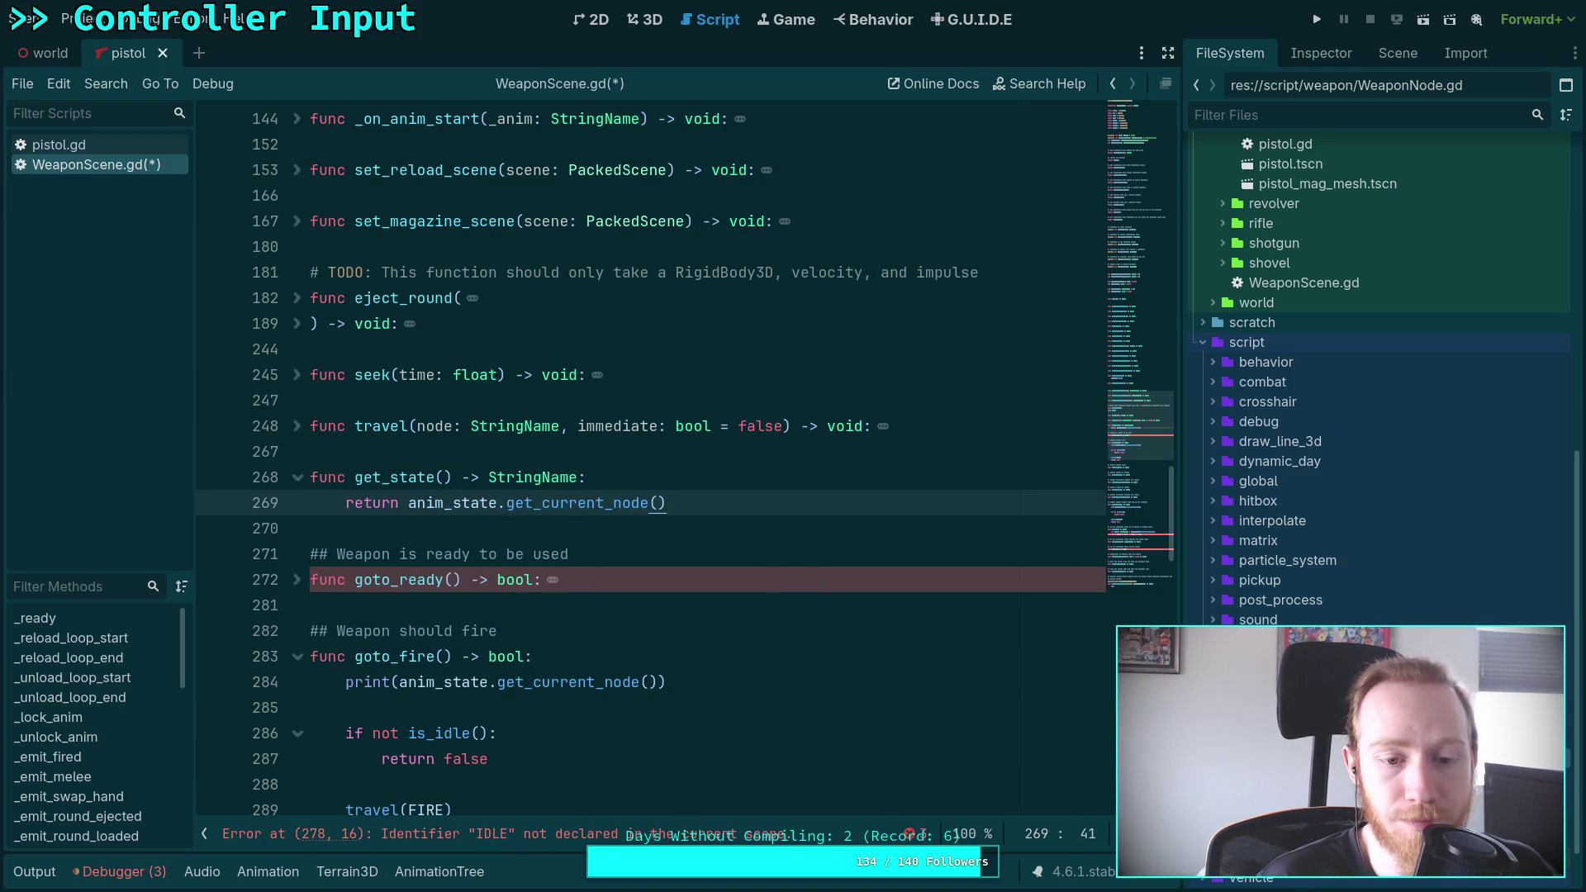
pyautogui.moveTo(604, 495)
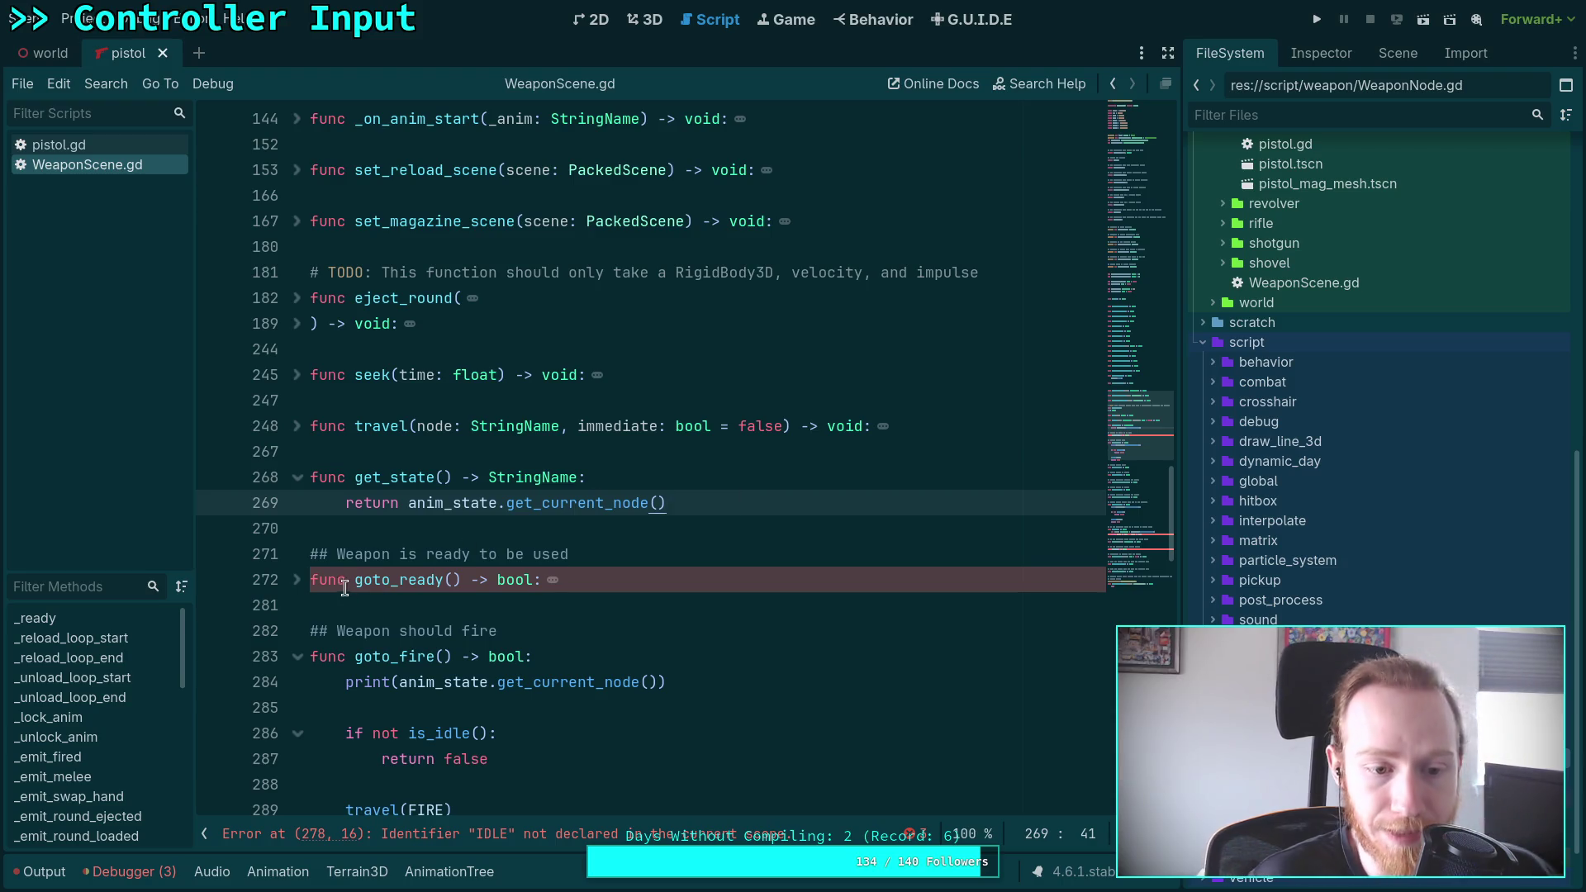
# Unfold goto_ready() and save WeaponScene.gd
pyautogui.click(296, 579)
pyautogui.hotkey('ctrl', 's')
pyautogui.scroll(-4, 486, 468)
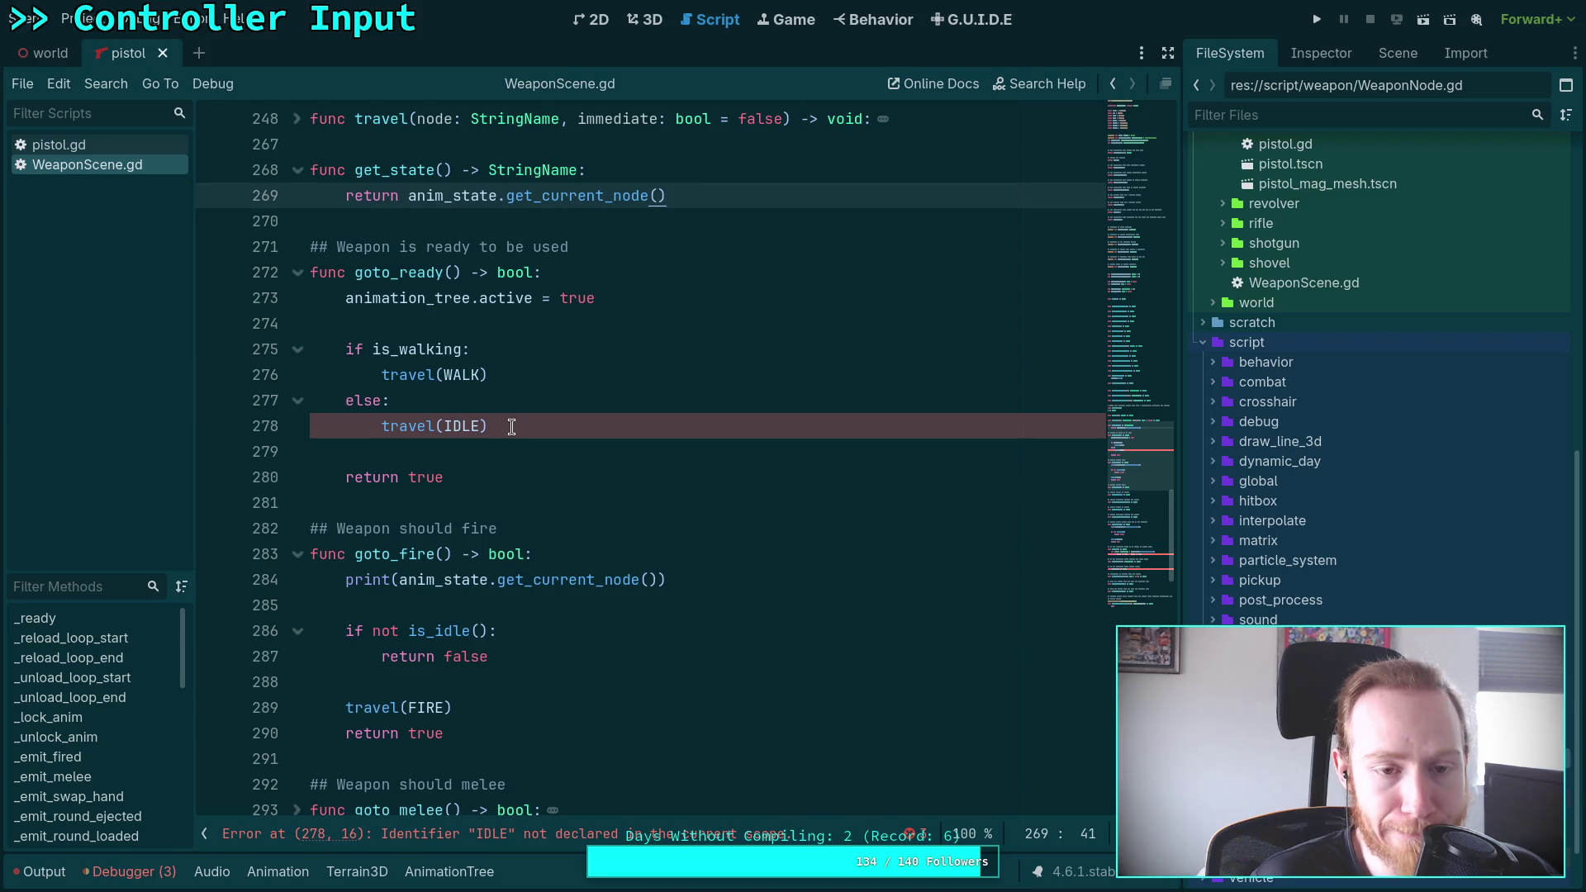
pyautogui.scroll(2, 512, 426)
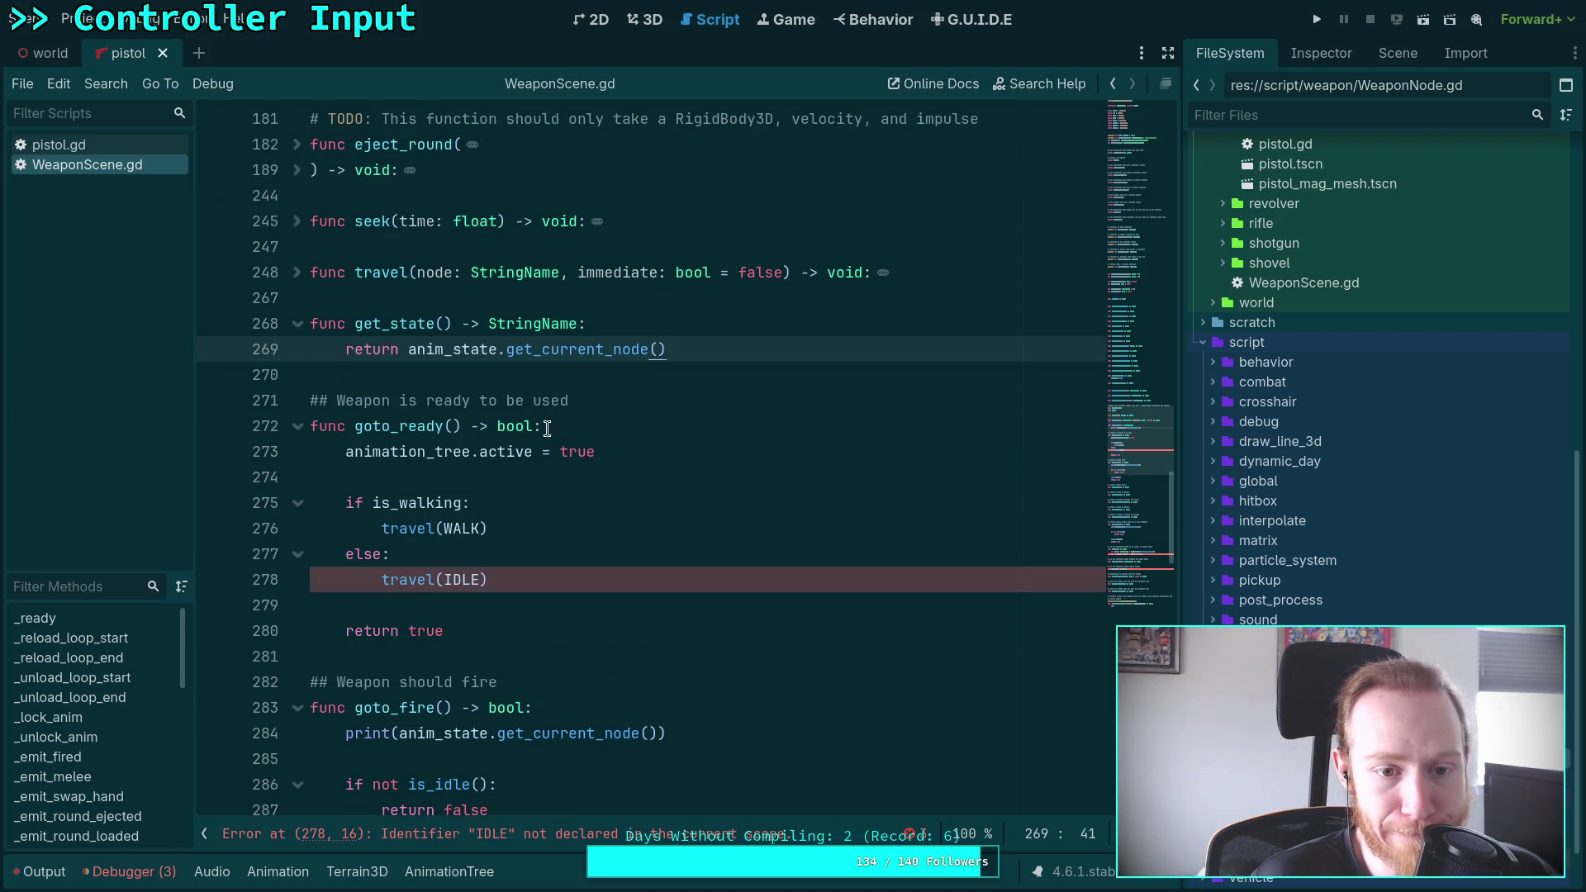
# Add a print('goto_ready()') line to goto_ready, delete its walking/idle travel block, and save
pyautogui.click(715, 453)
pyautogui.press('Return')
pyautogui.write("print('")
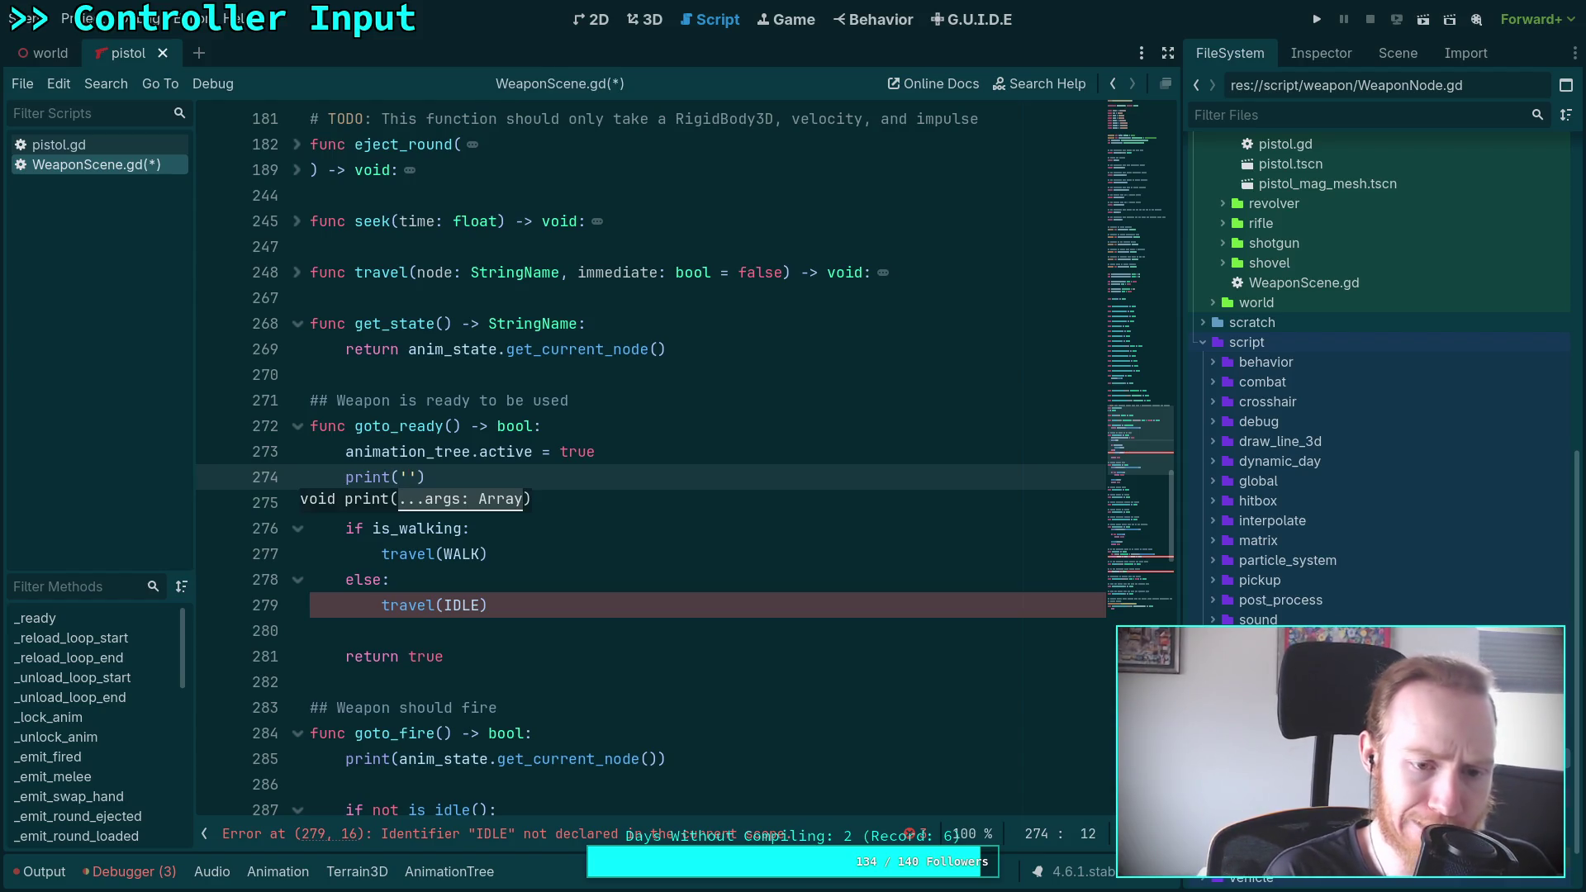
pyautogui.write('goto')
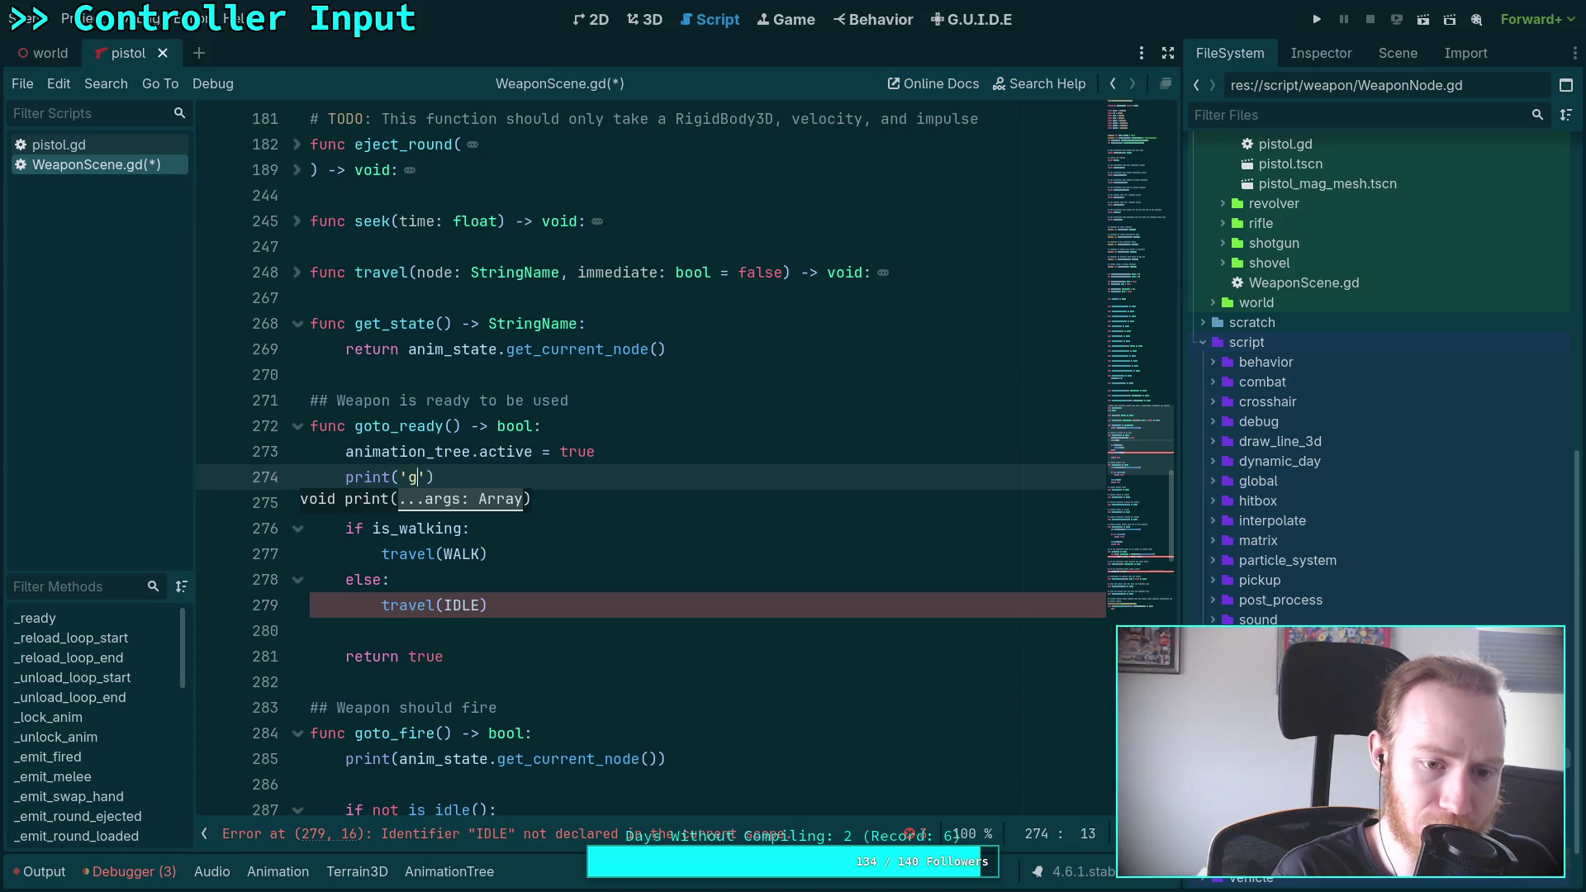
pyautogui.write('_ready(')
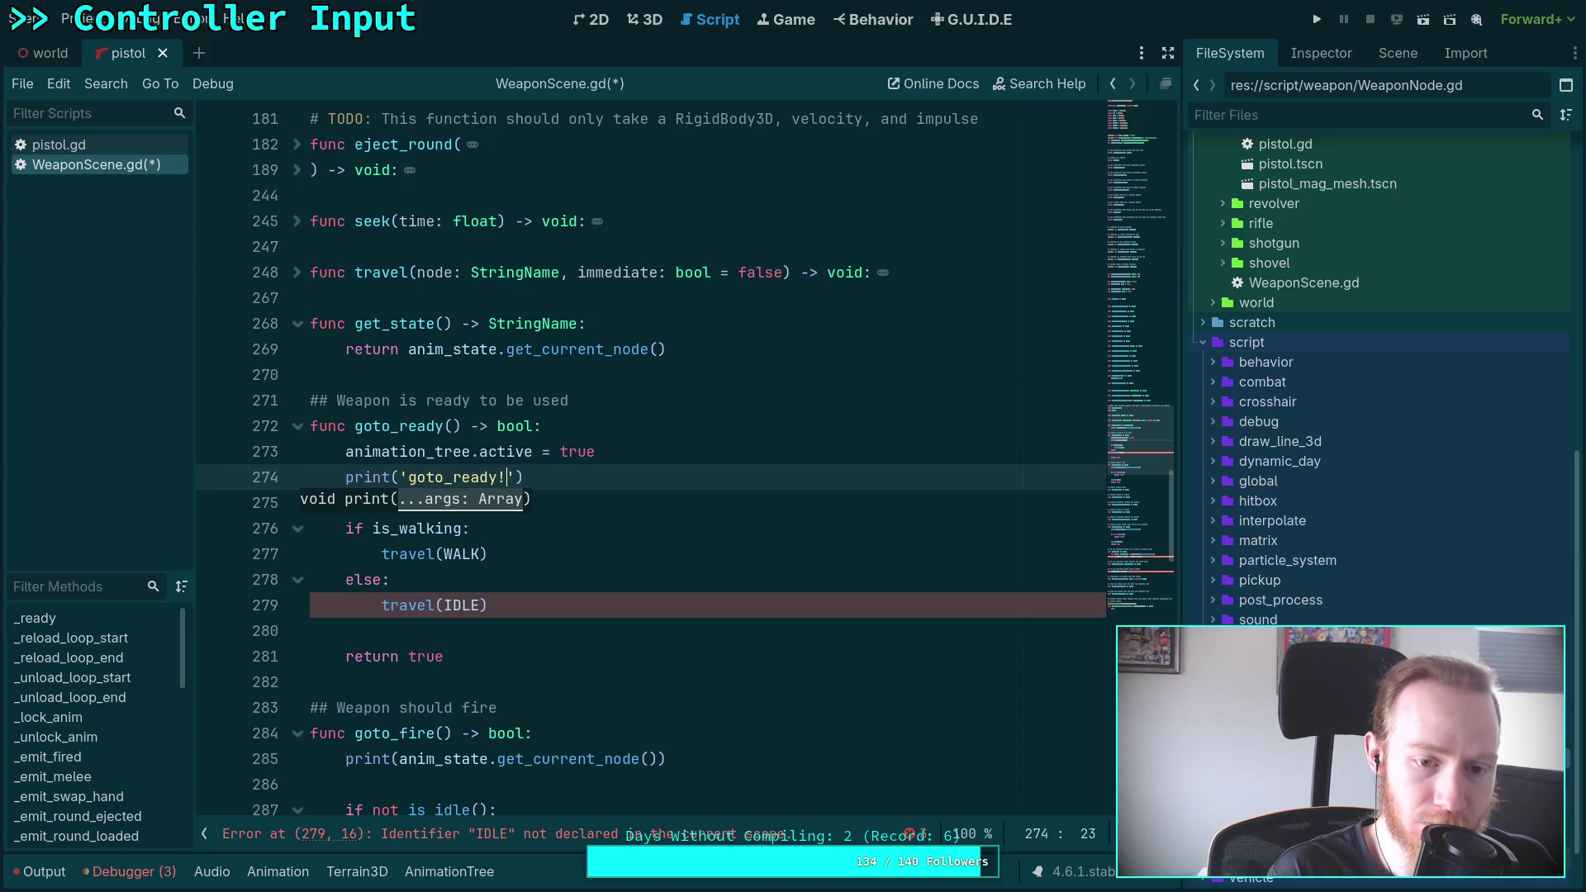
pyautogui.write(')')
pyautogui.click(587, 610)
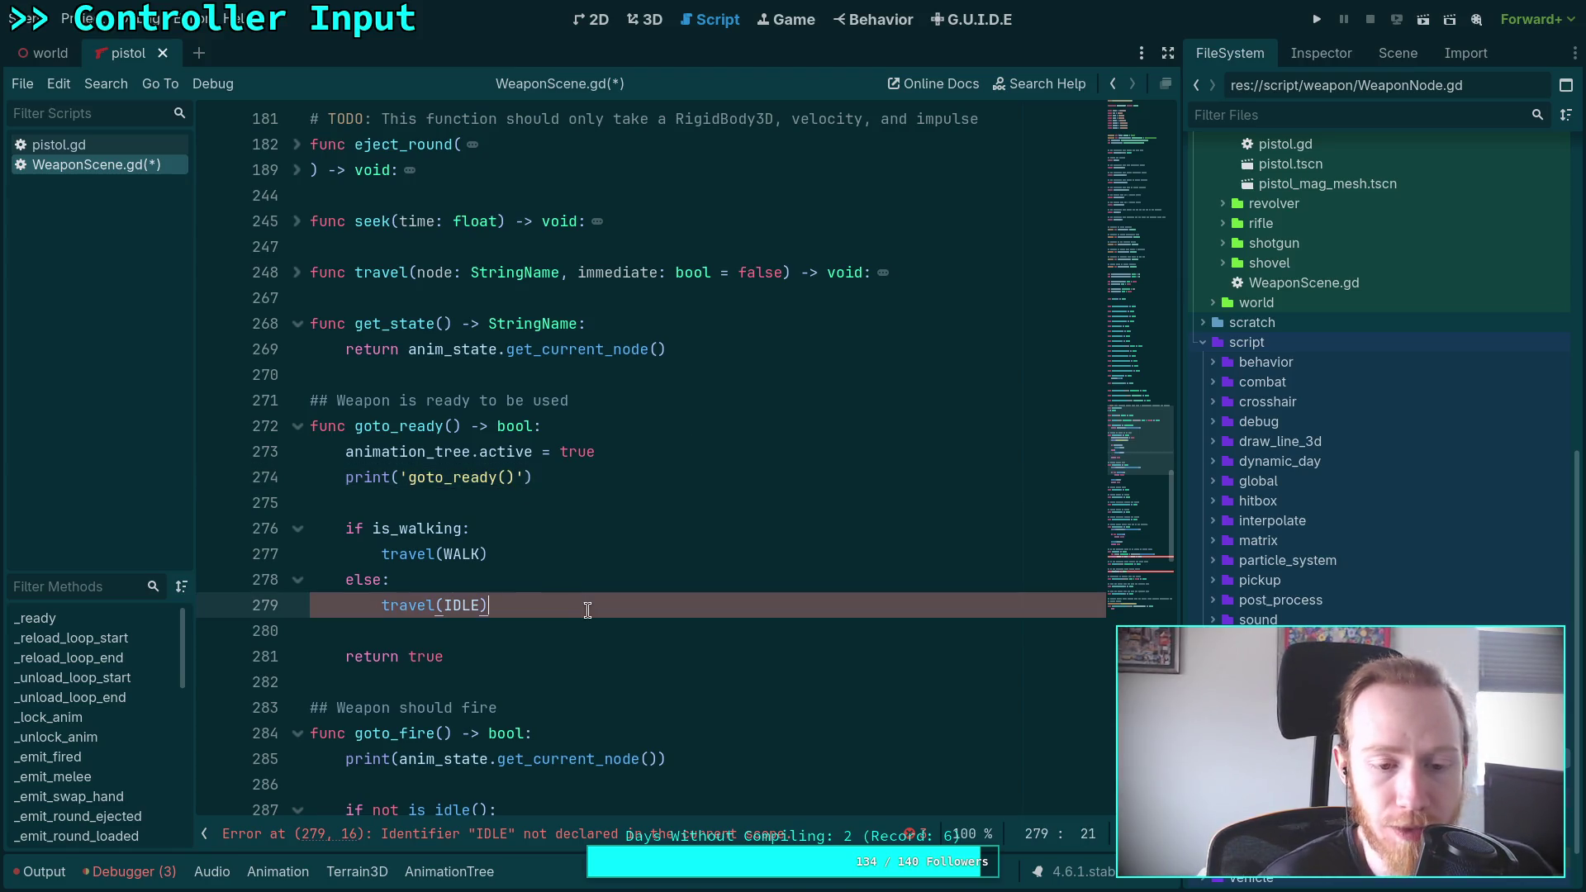
pyautogui.moveTo(528, 605); pyautogui.dragTo(242, 523)
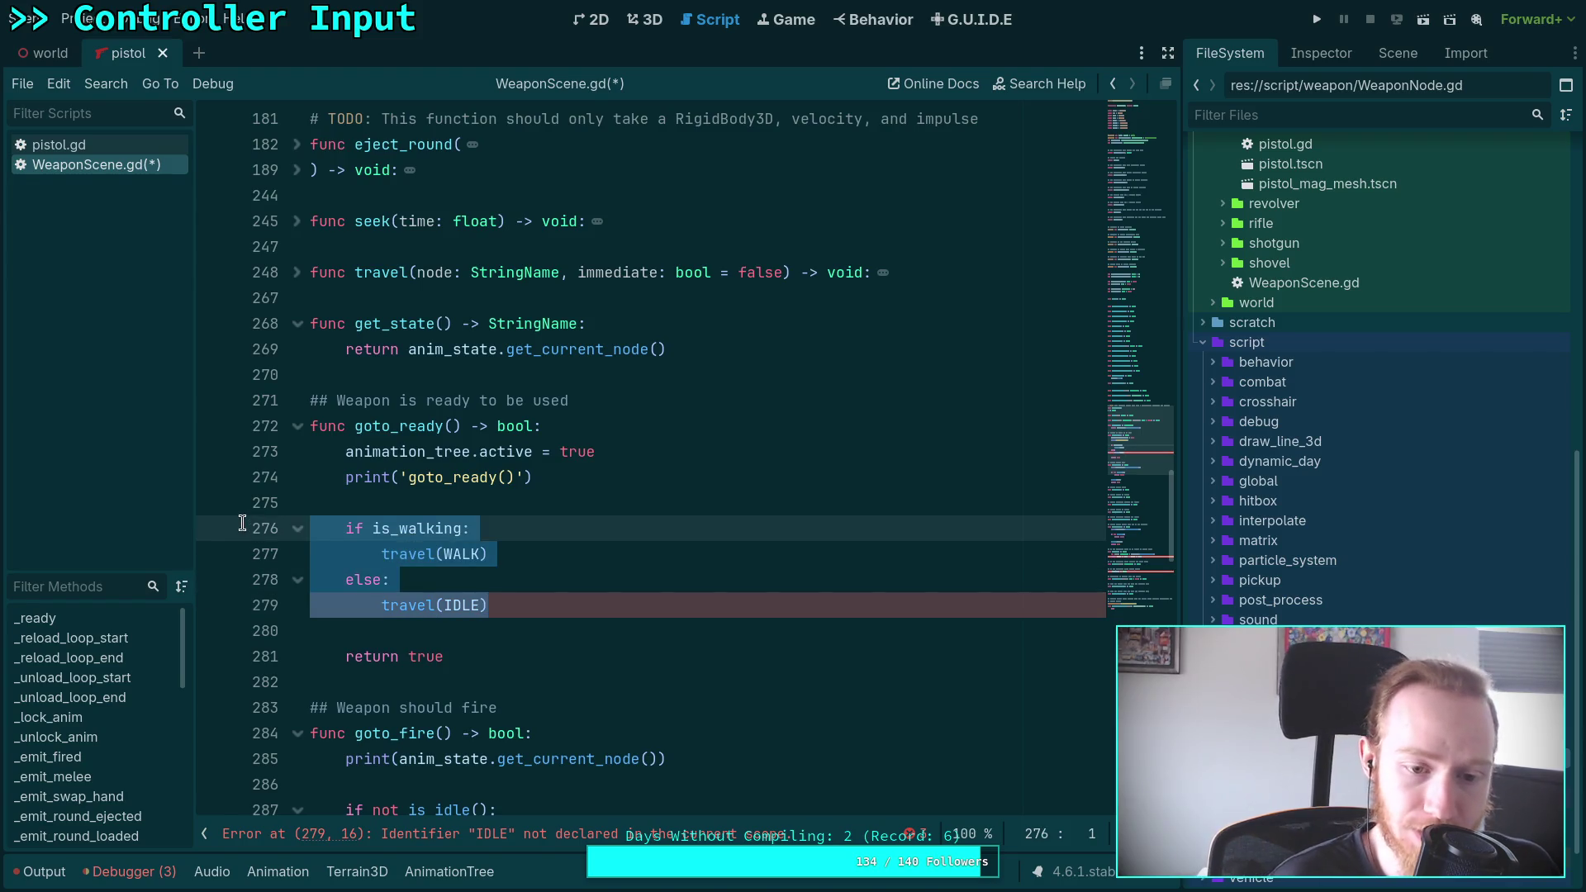
pyautogui.press('BackSpace')
pyautogui.press('BackSpace')
pyautogui.press('BackSpace')
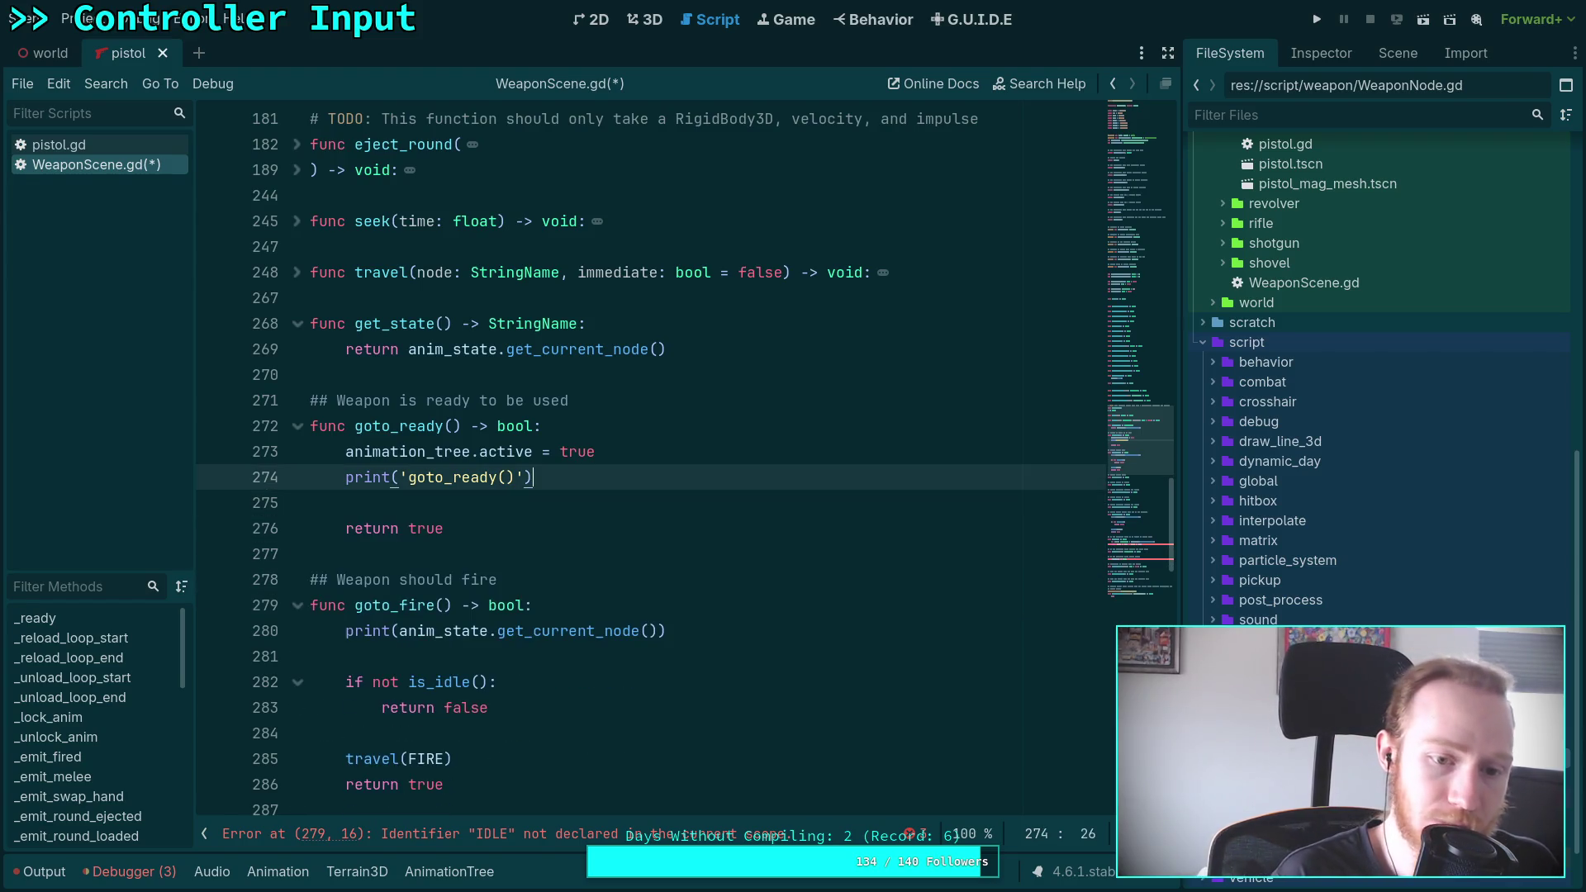
pyautogui.hotkey('ctrl', 's')
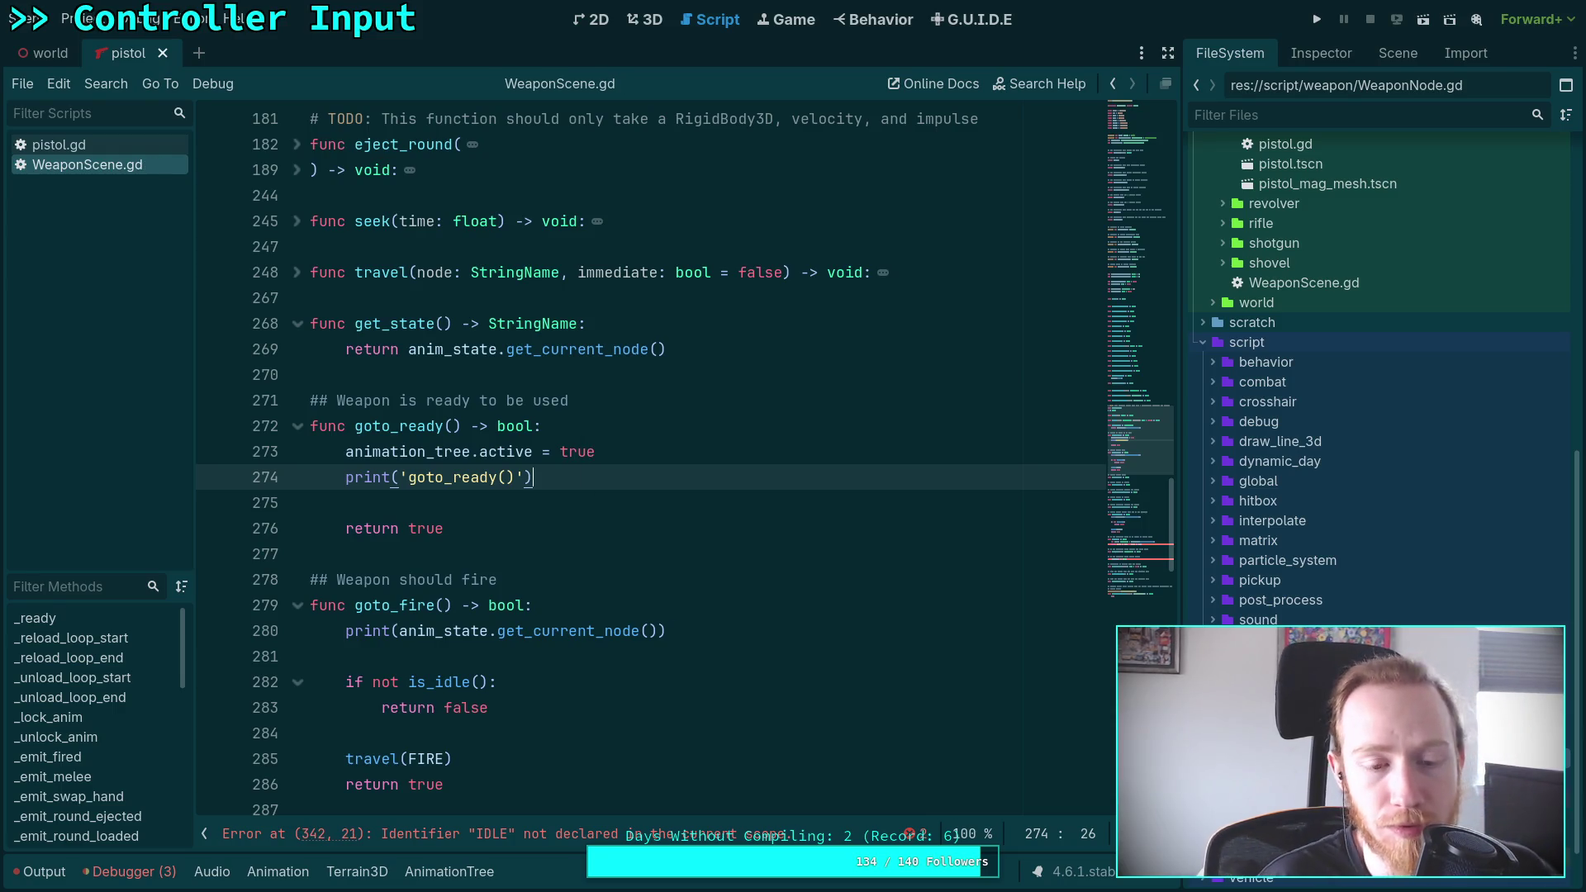
# Replace goto_charge's 'not is_idle()' condition with is_state(START)
pyautogui.scroll(-3, 675, 622)
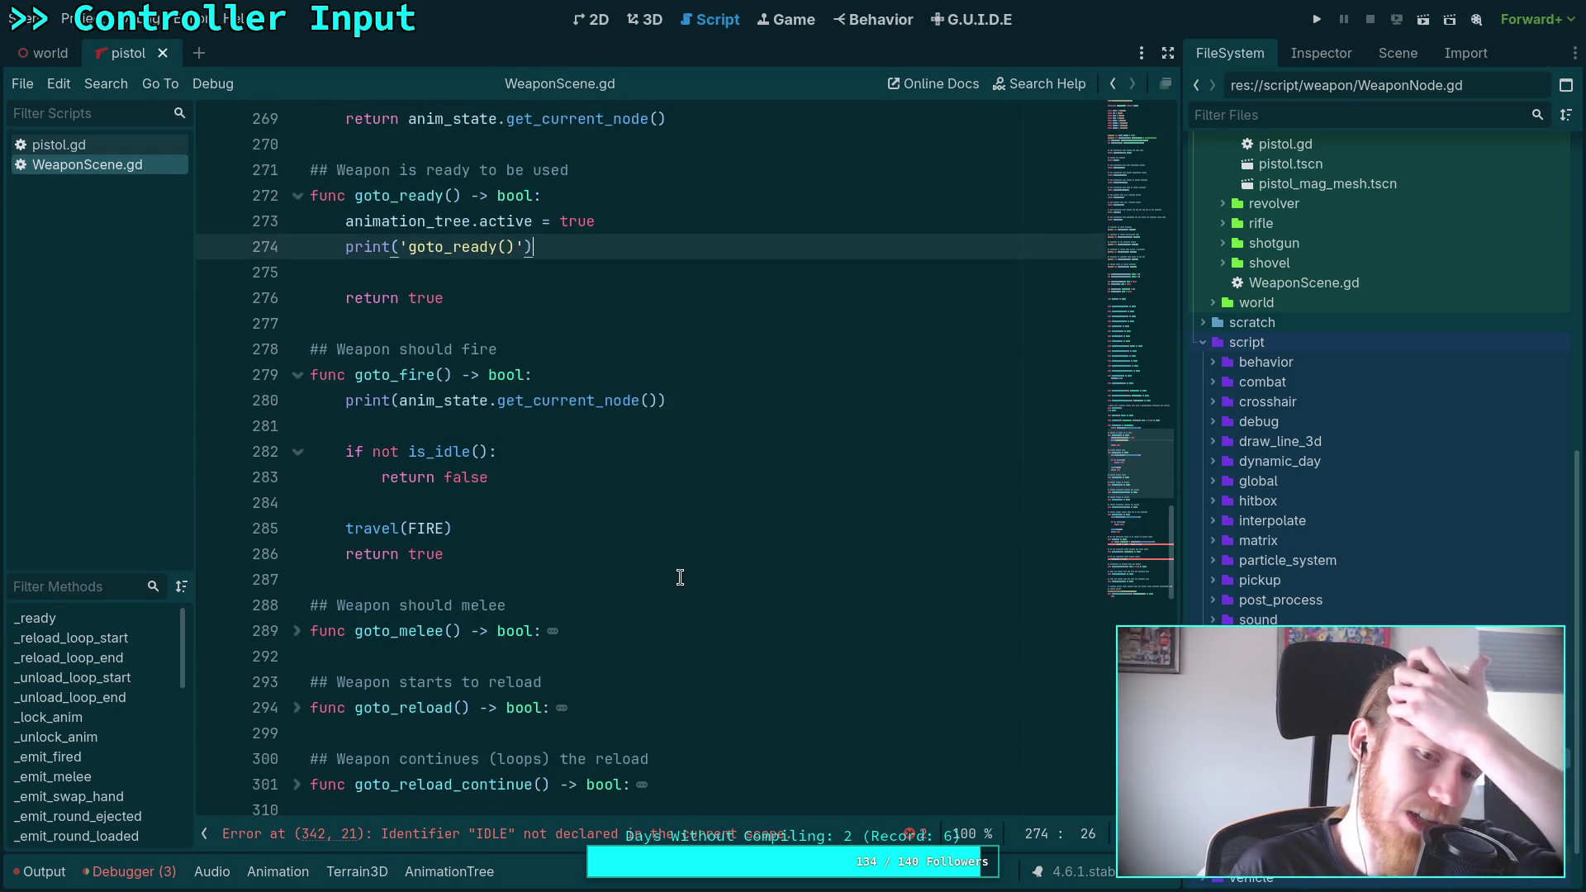
pyautogui.scroll(-8, 506, 503)
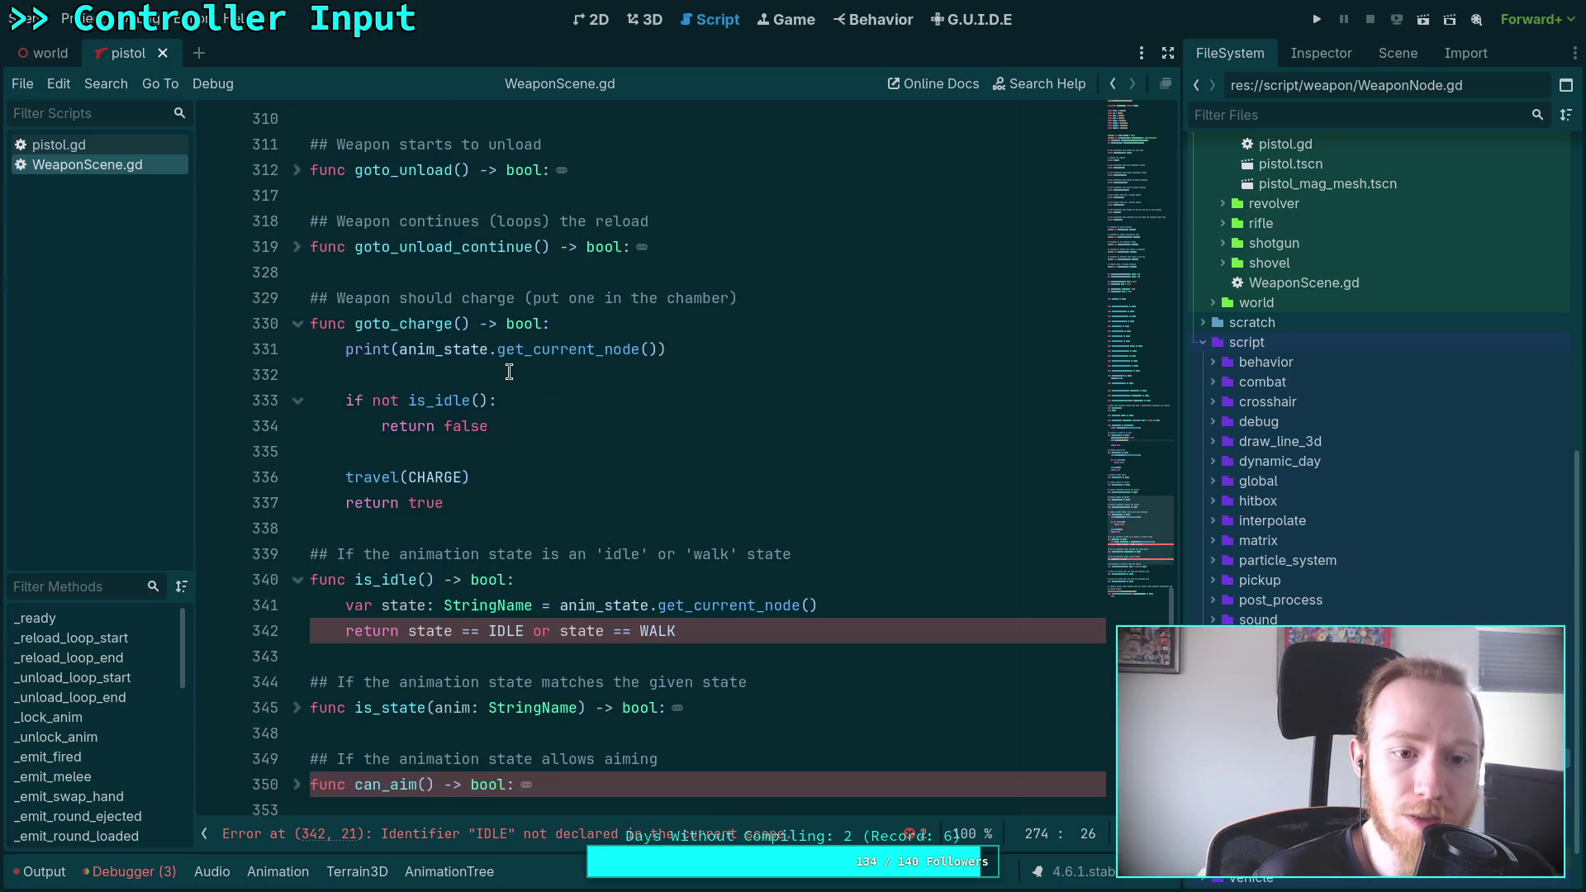
pyautogui.scroll(1, 485, 552)
pyautogui.moveTo(374, 554); pyautogui.dragTo(489, 553)
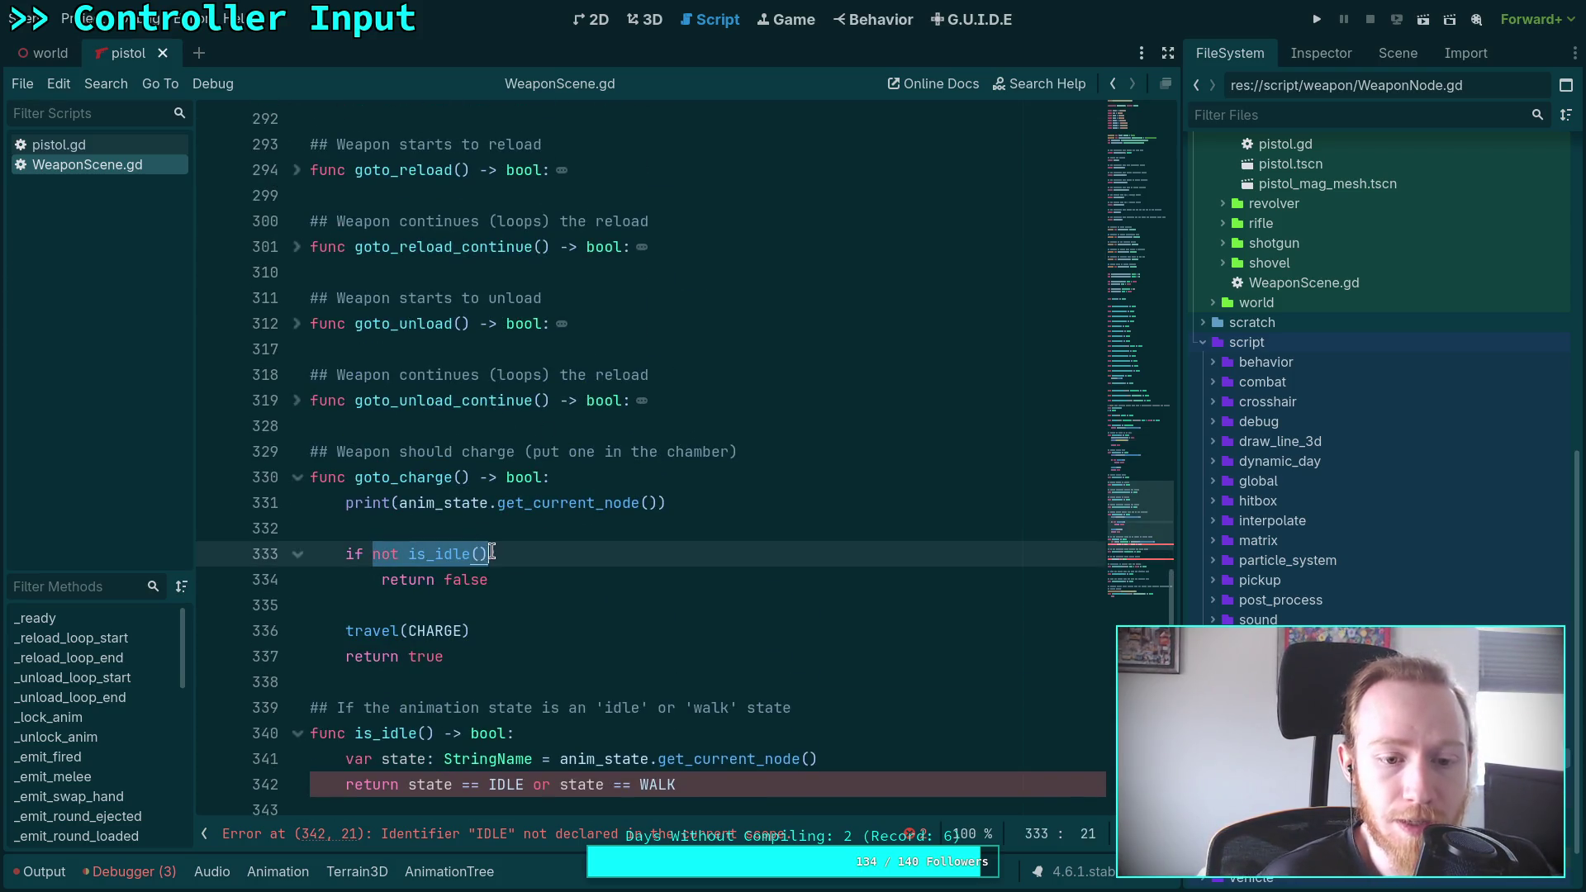
pyautogui.press('BackSpace')
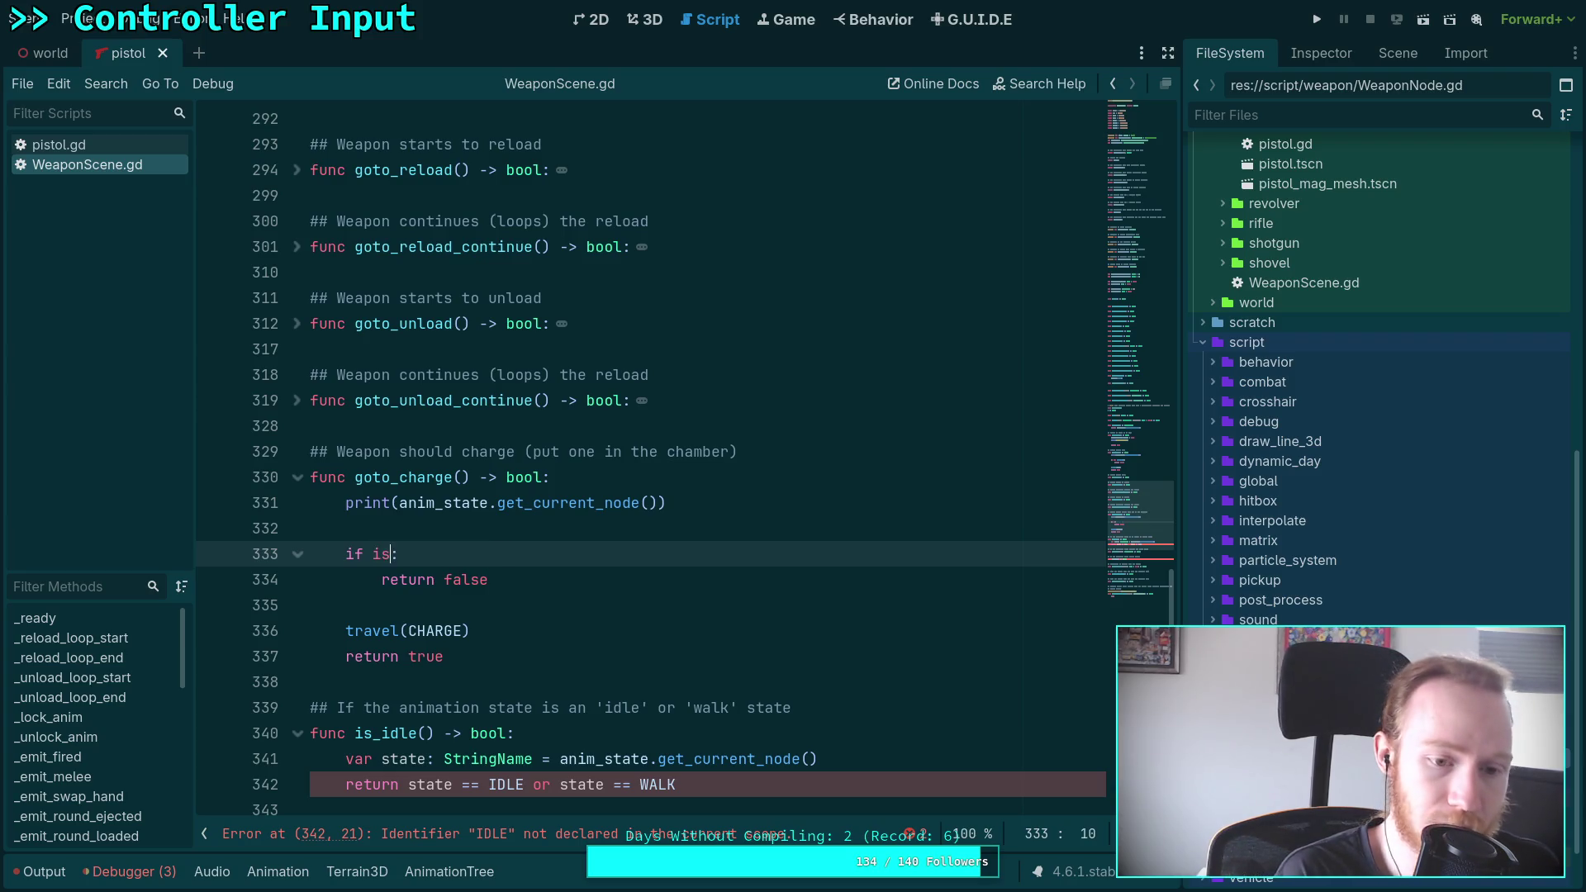
pyautogui.write('is_st')
pyautogui.press('Return')
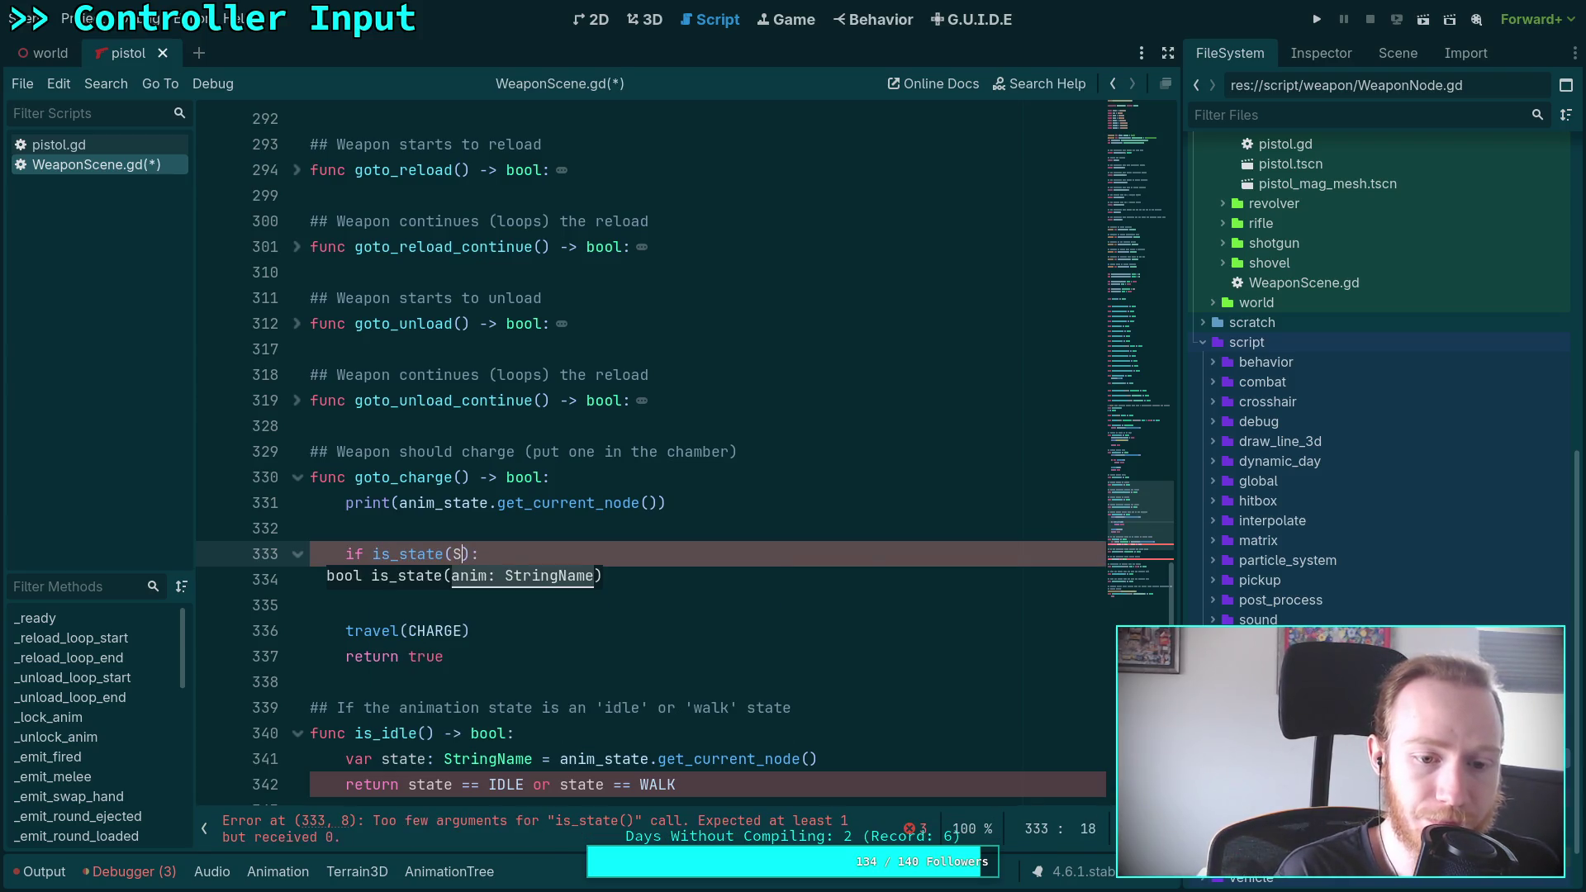
pyautogui.write('S')
pyautogui.press('Return')
# Move travel(CHARGE) and return true inside the if block, return false after it, and save
pyautogui.click(402, 630)
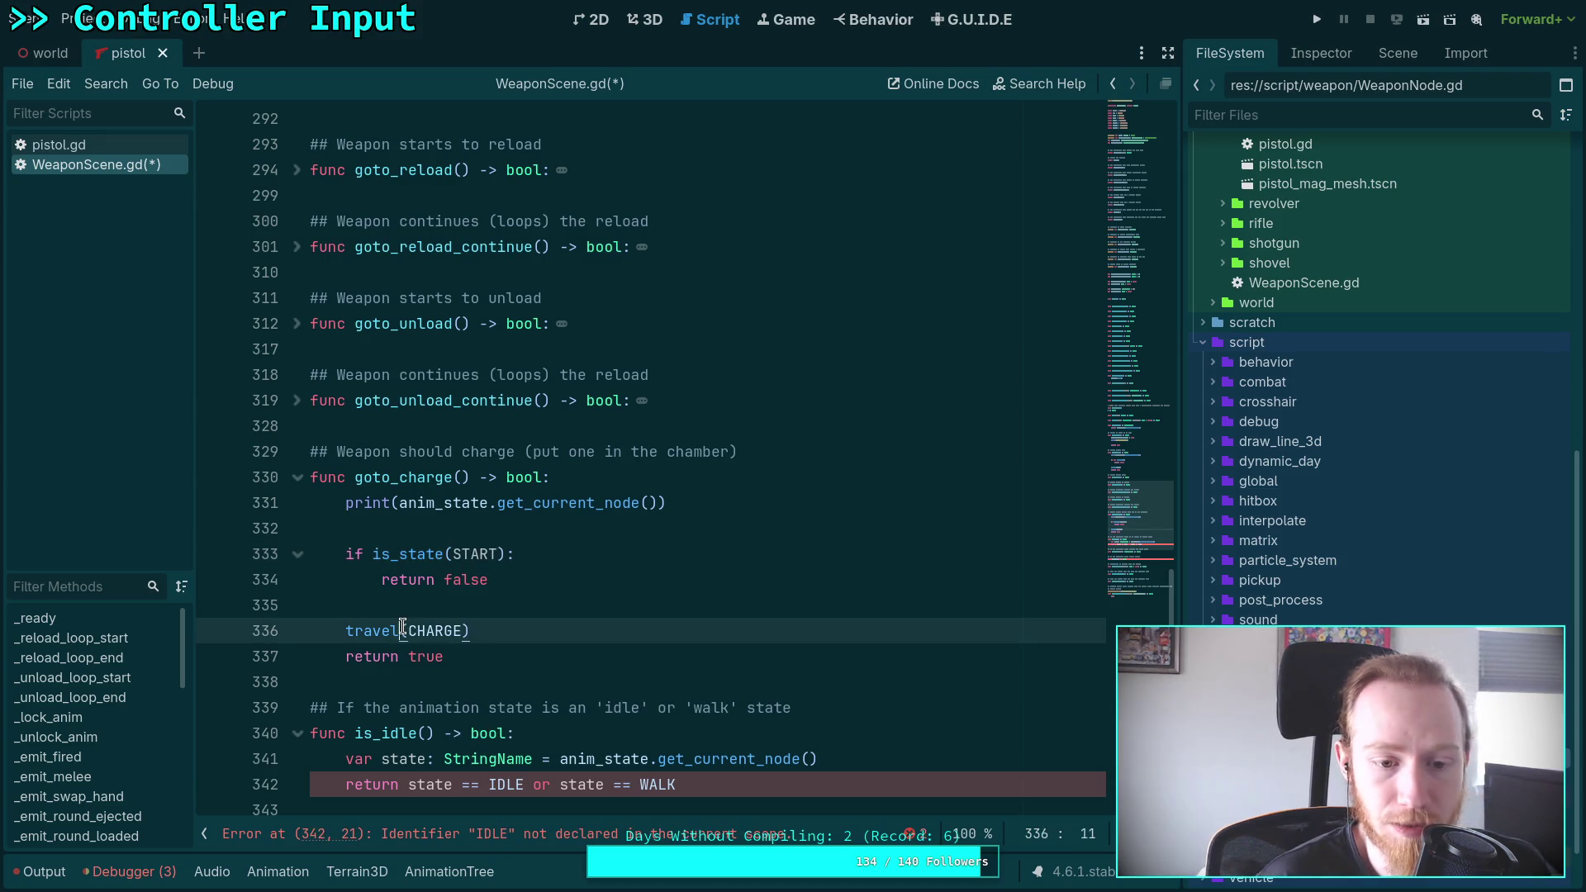
pyautogui.hotkey('alt', 'Up')
pyautogui.hotkey('alt', 'Up')
pyautogui.click(344, 579)
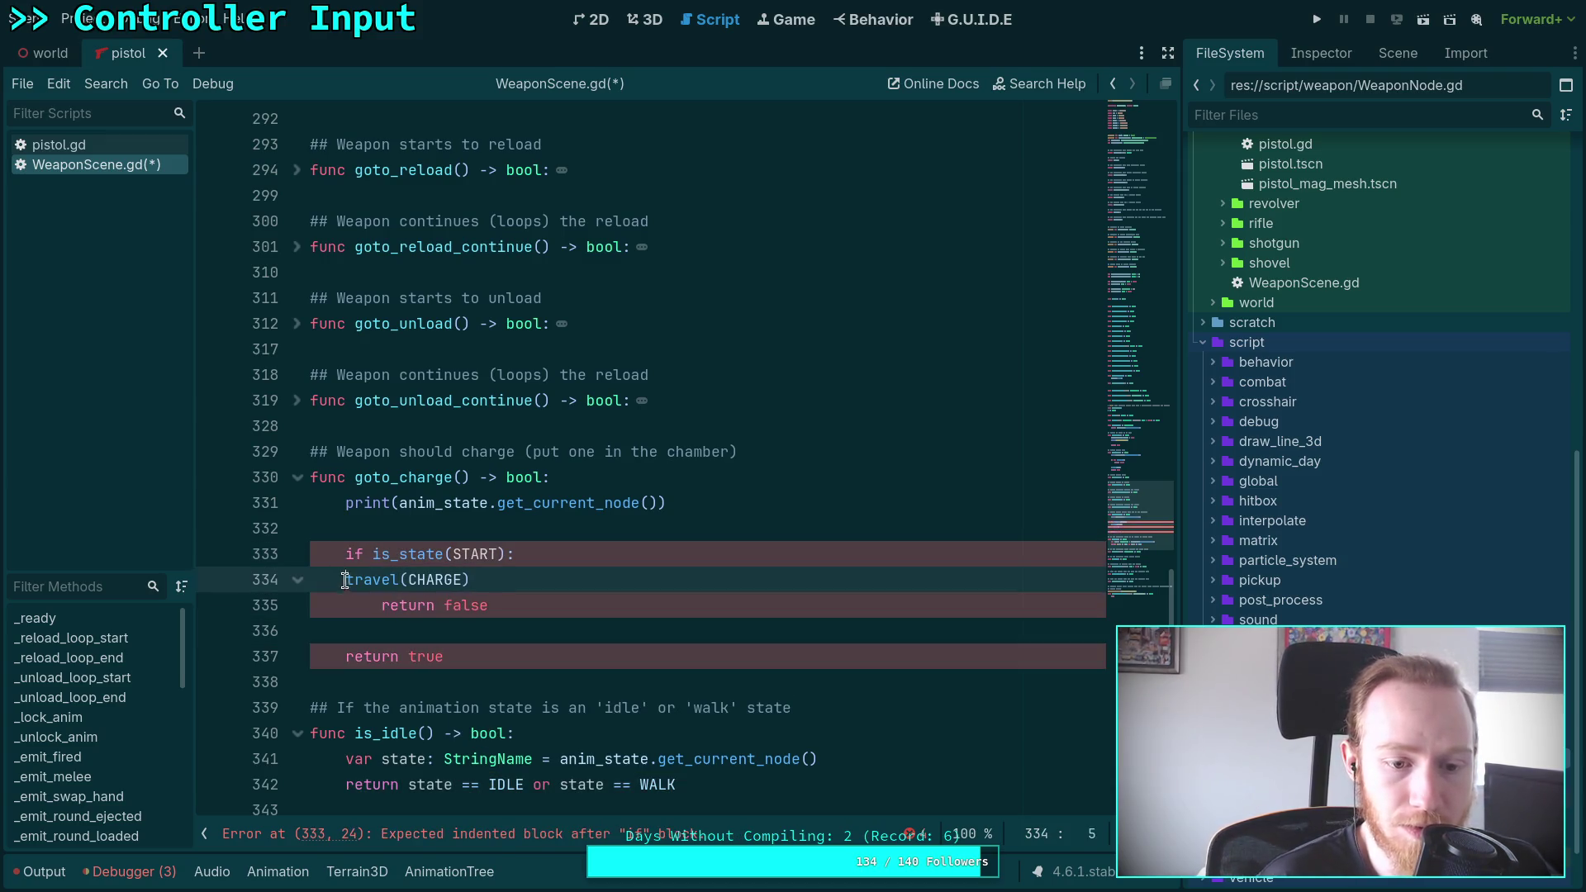
pyautogui.press('Tab')
pyautogui.click(413, 656)
pyautogui.hotkey('alt', 'Up')
pyautogui.hotkey('alt', 'Up')
pyautogui.press('Tab')
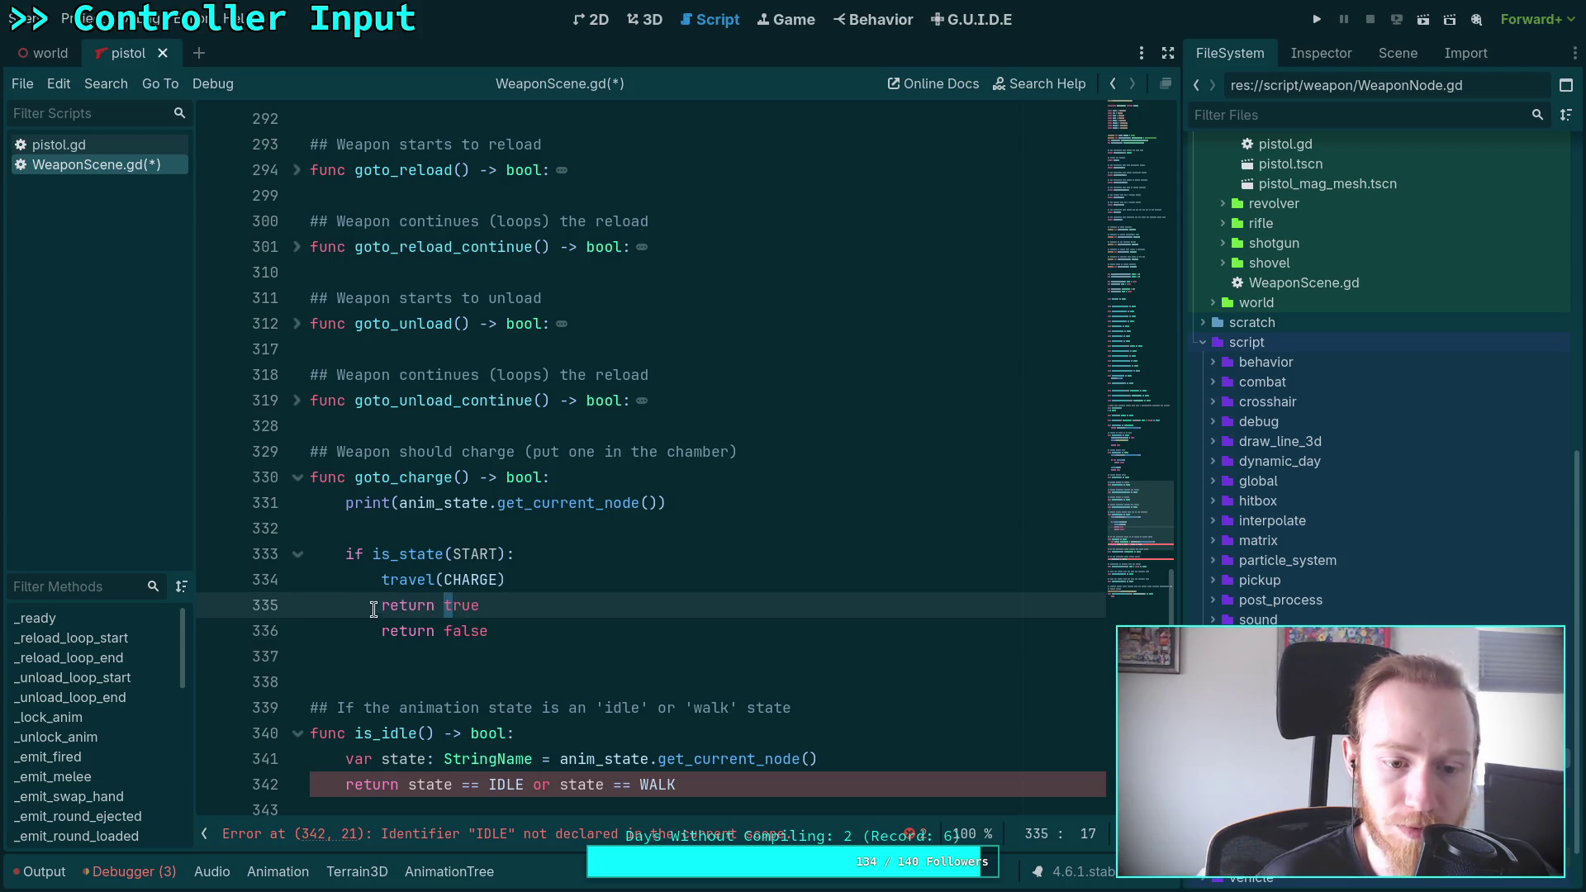
pyautogui.click(382, 630)
pyautogui.hotkey('shift', 'Tab')
pyautogui.click(432, 659)
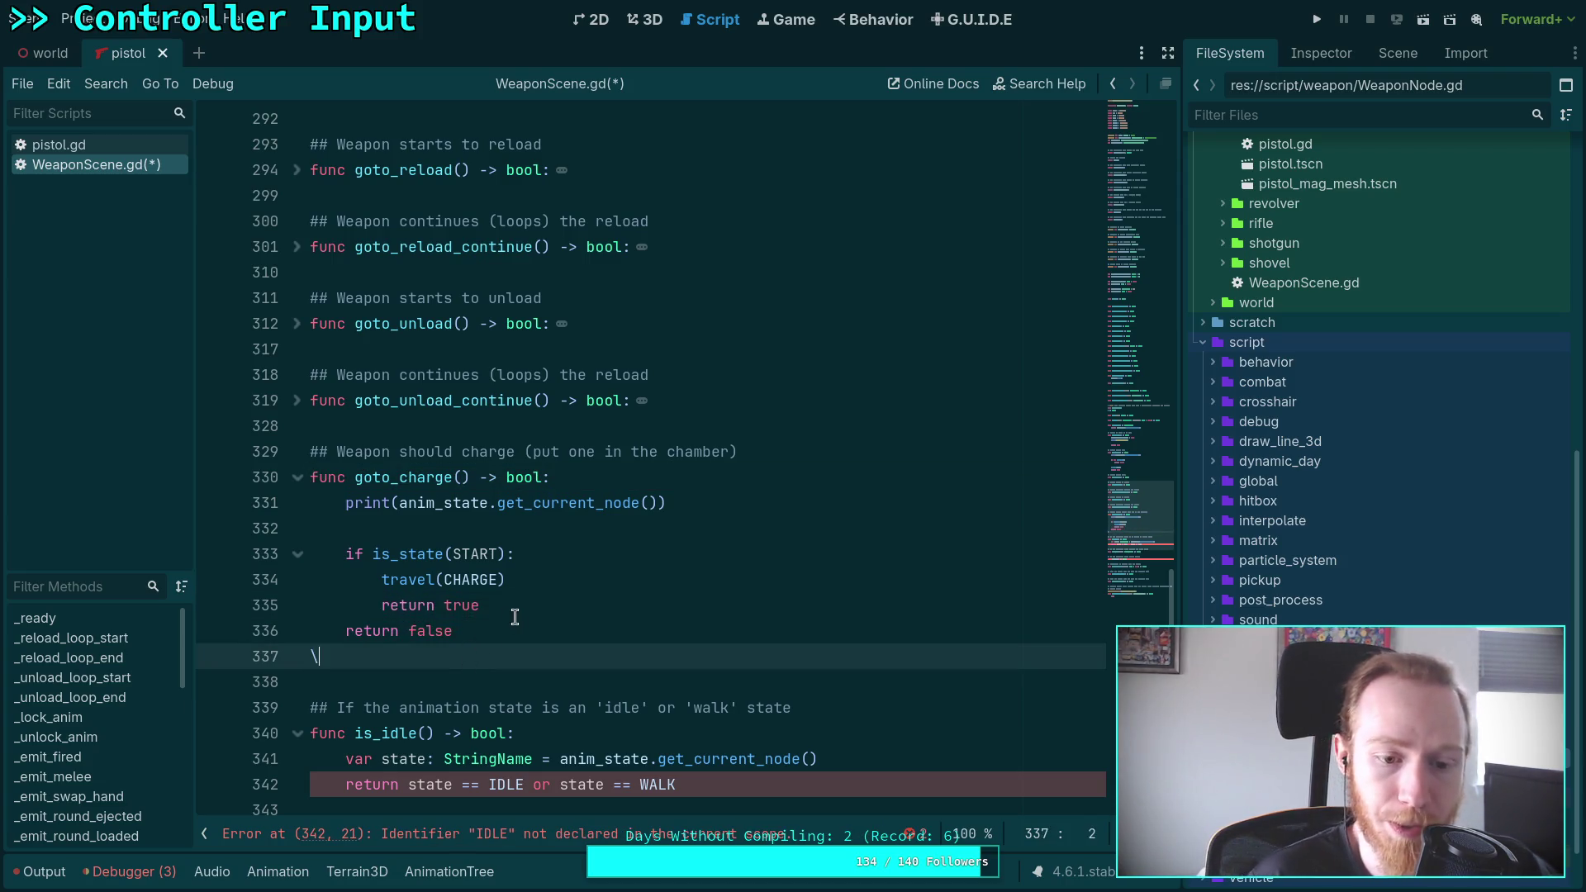
pyautogui.hotkey('alt', 'Up')
pyautogui.hotkey('alt', 'Up')
pyautogui.hotkey('alt', 'Down')
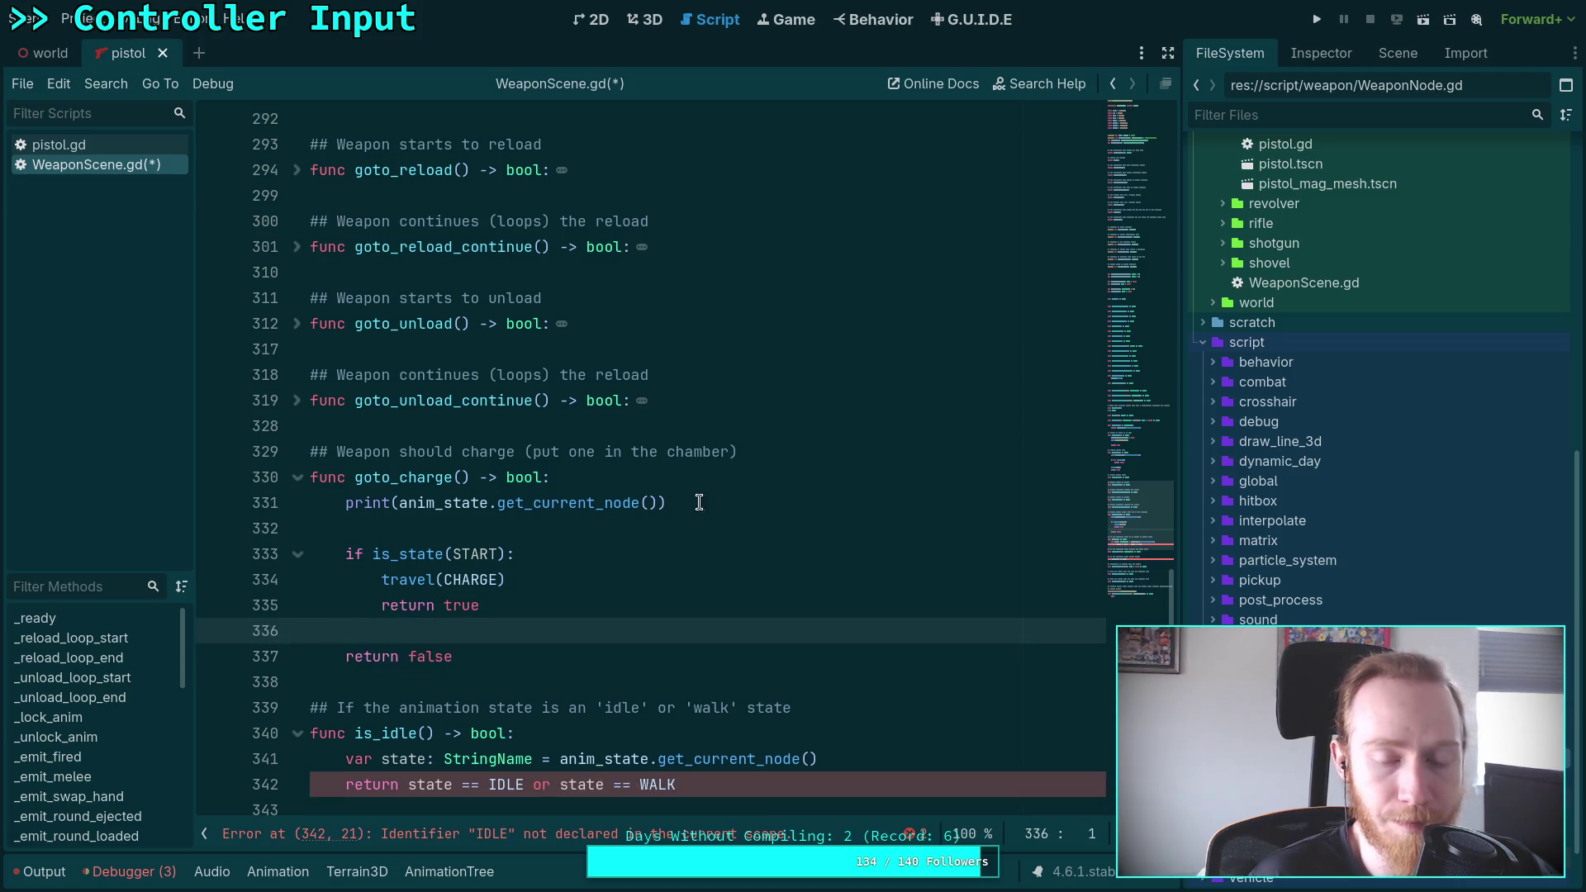
pyautogui.click(699, 503)
pyautogui.hotkey('ctrl', 's')
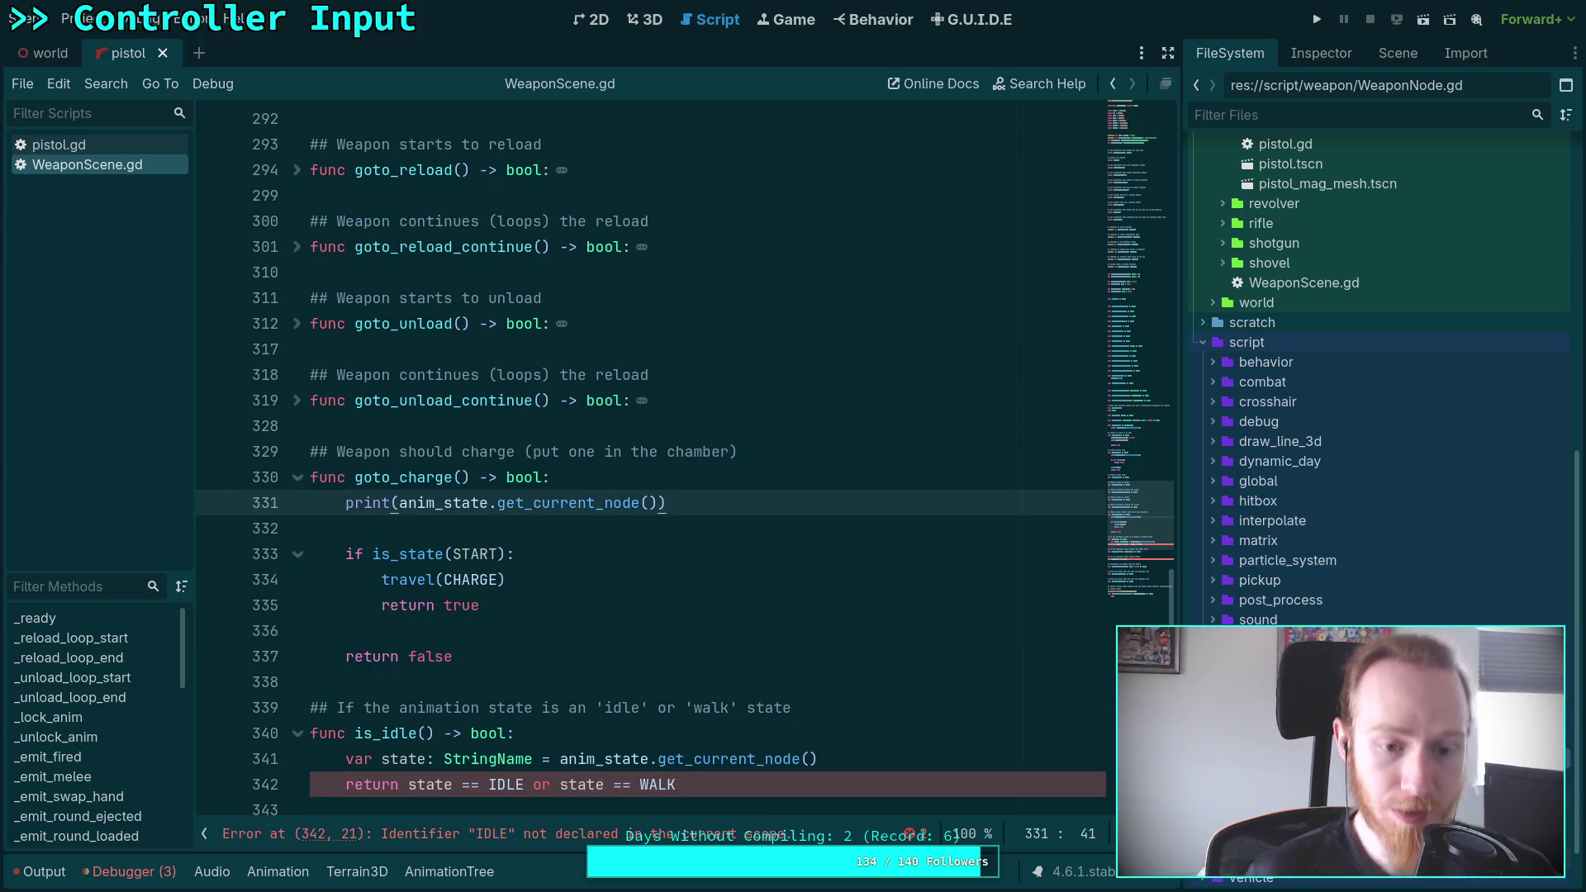
# Replace the IDLE/WALK comparisons in is_idle() and can_aim() with false, then save
pyautogui.scroll(-2, 717, 510)
pyautogui.moveTo(718, 637); pyautogui.dragTo(407, 631)
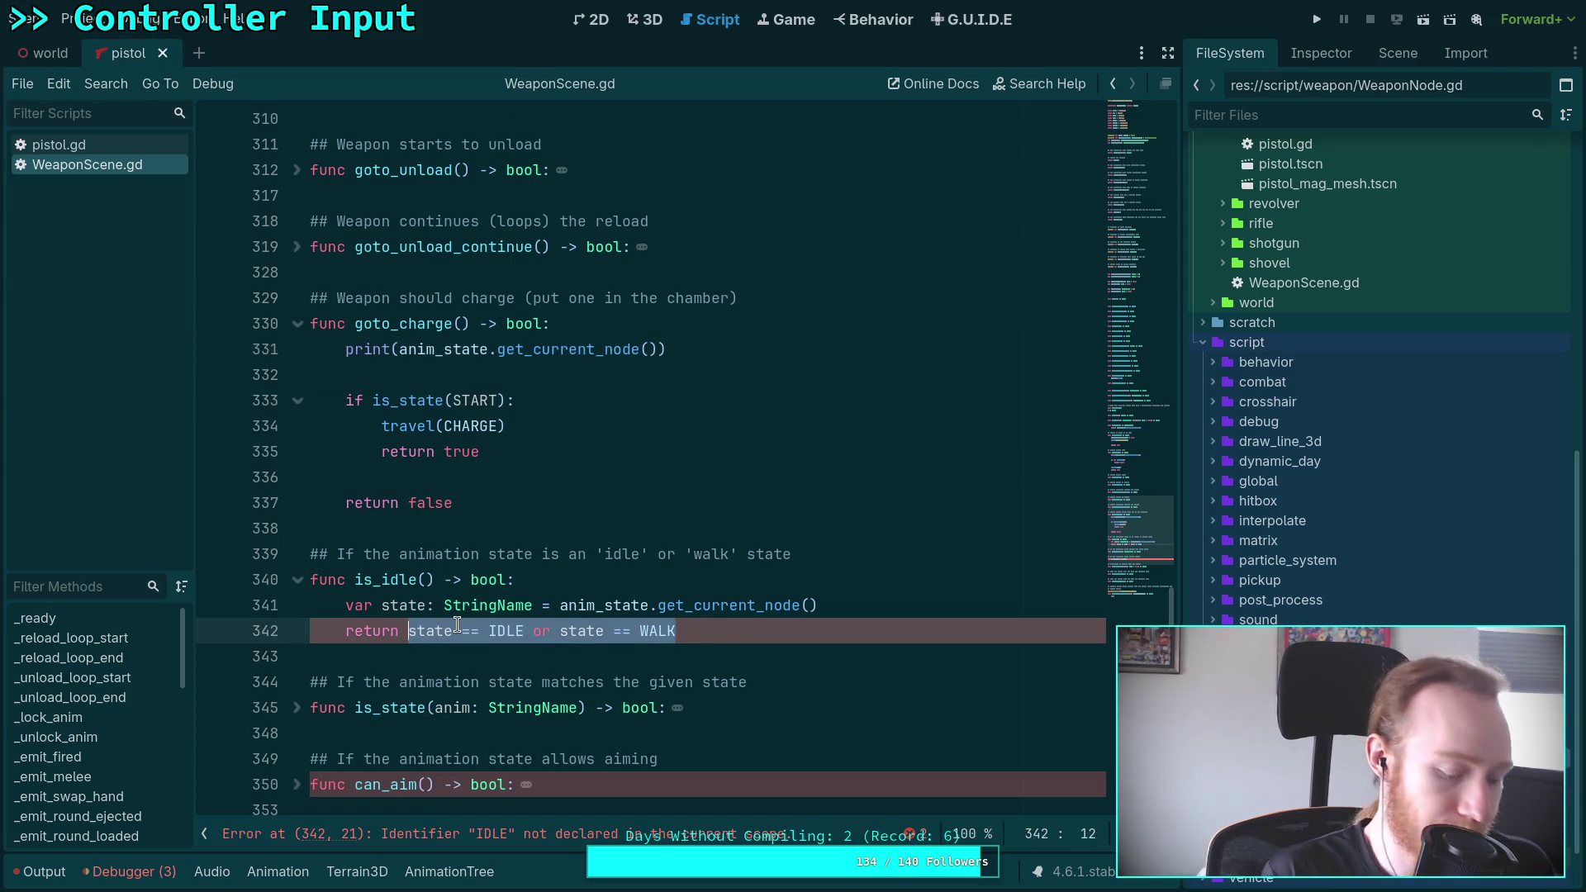
pyautogui.write('false')
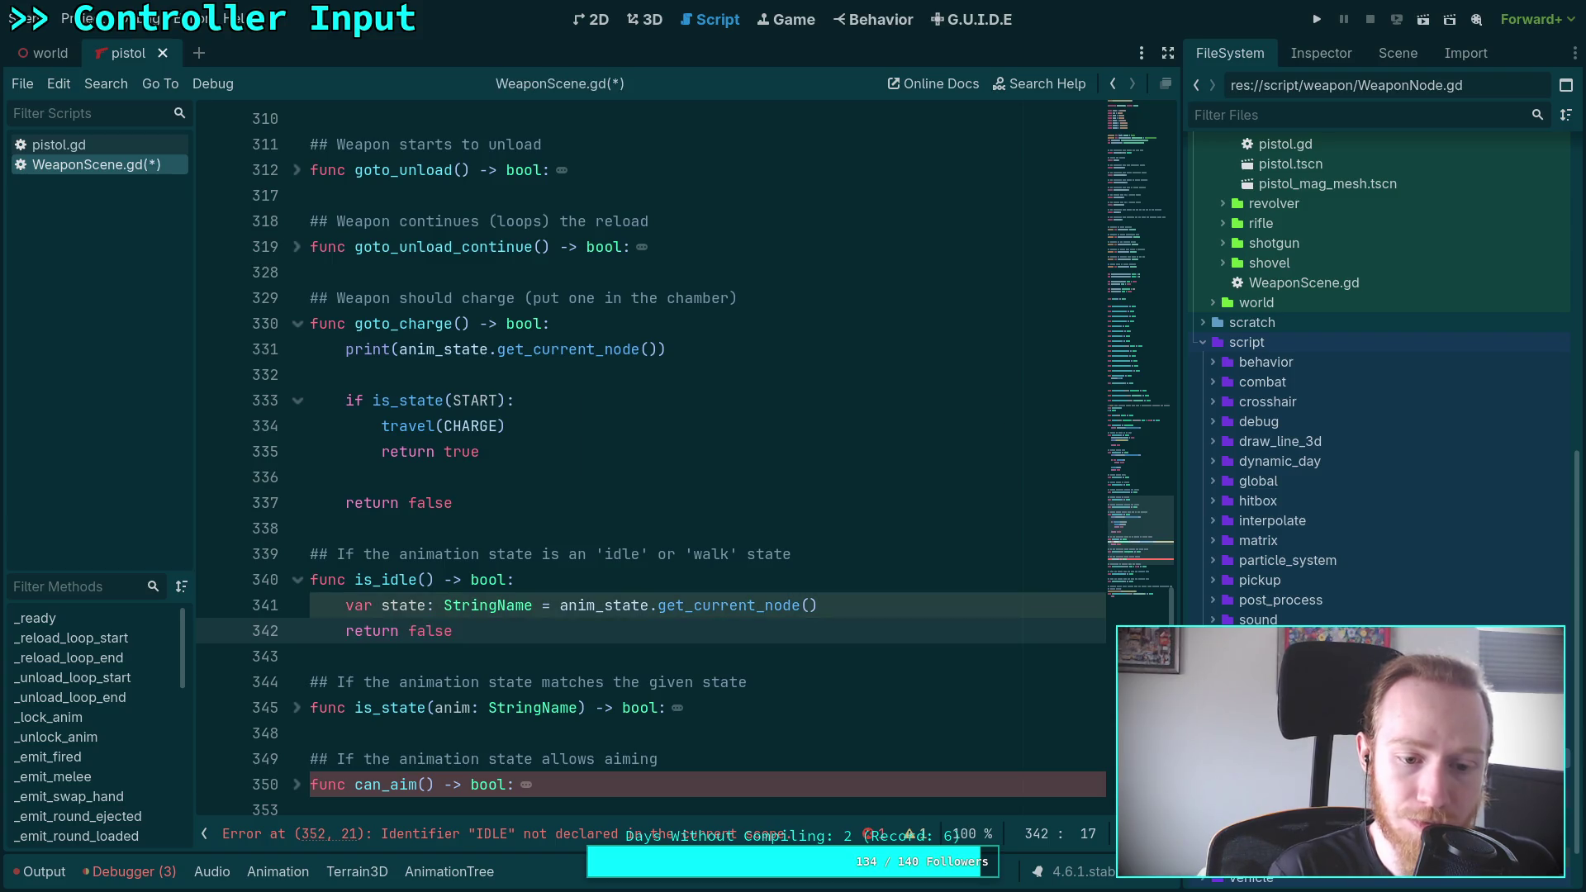
pyautogui.scroll(-2, 641, 595)
pyautogui.click(296, 631)
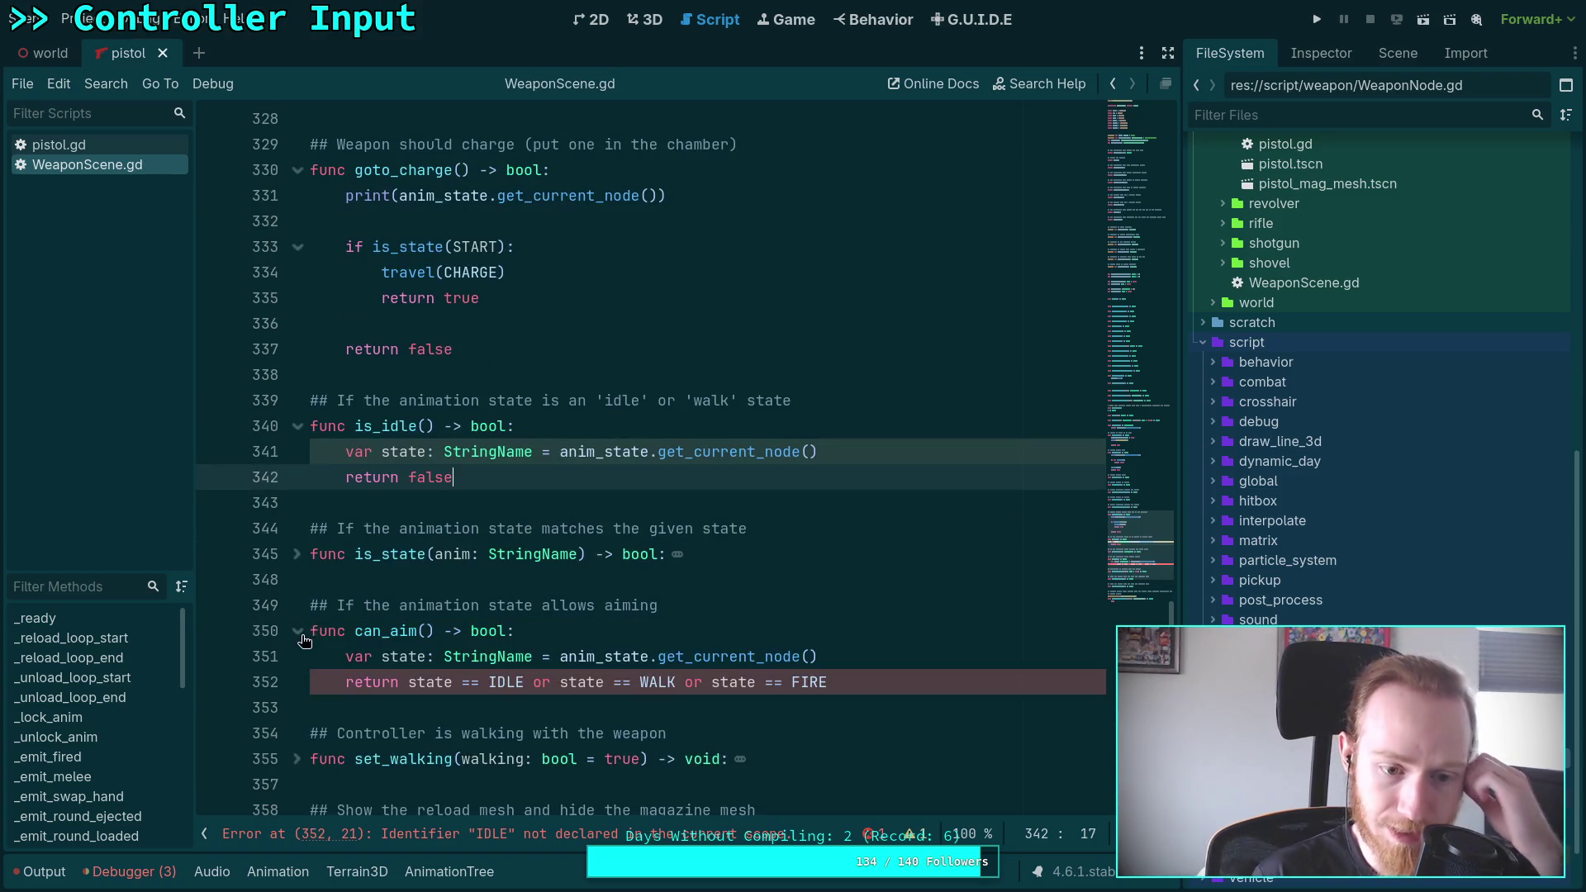
pyautogui.scroll(-2, 541, 489)
pyautogui.moveTo(410, 529)
pyautogui.mouseDown()
pyautogui.moveTo(806, 506)
pyautogui.moveTo(677, 527)
pyautogui.mouseUp()
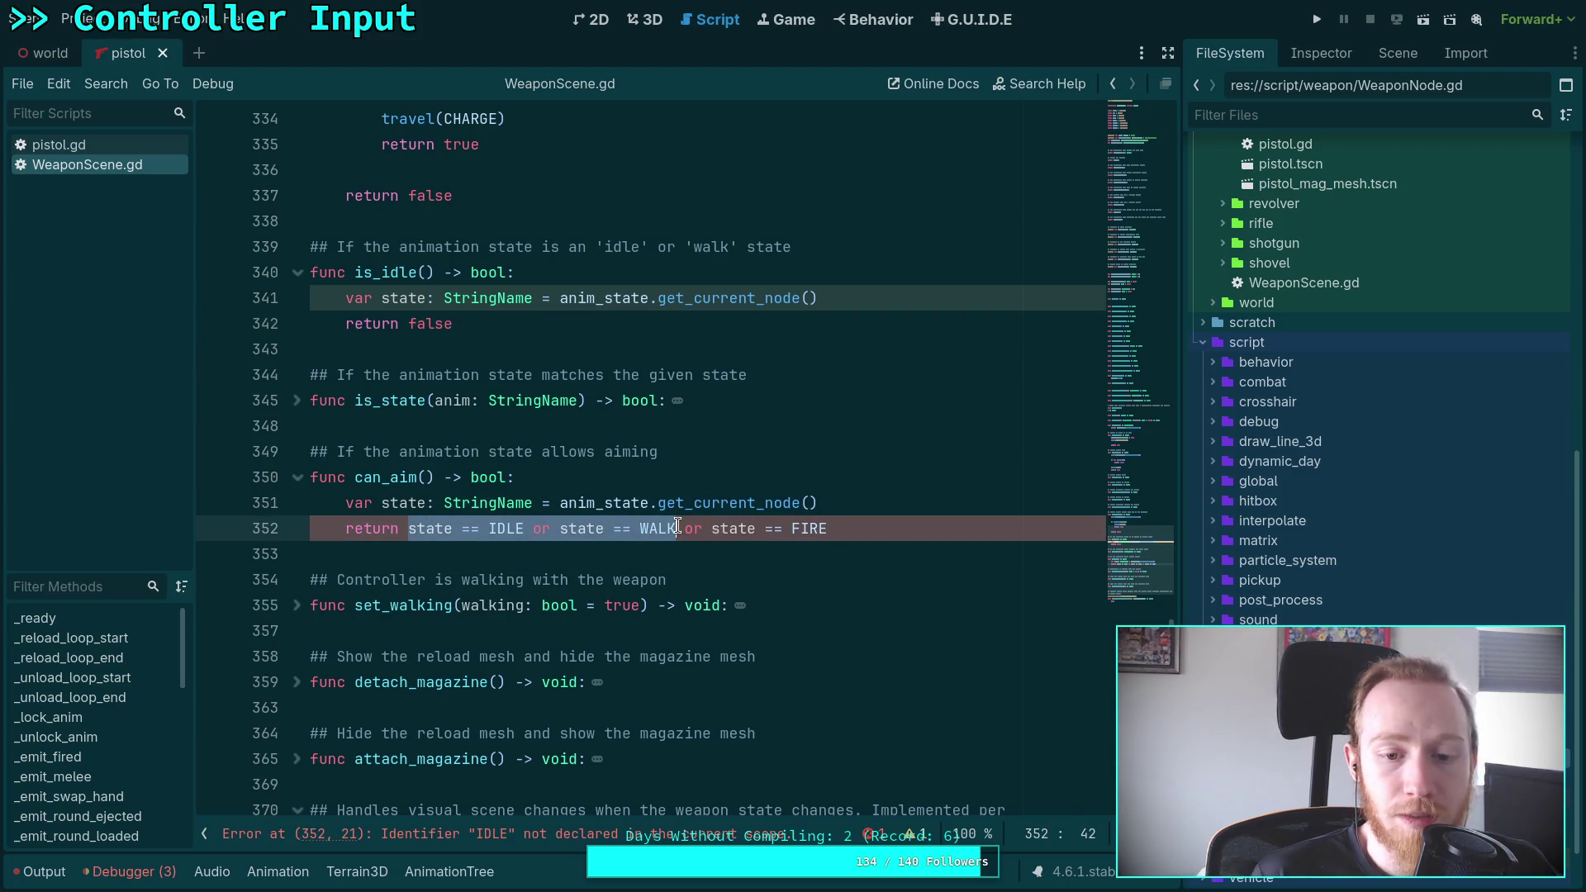
pyautogui.write('false')
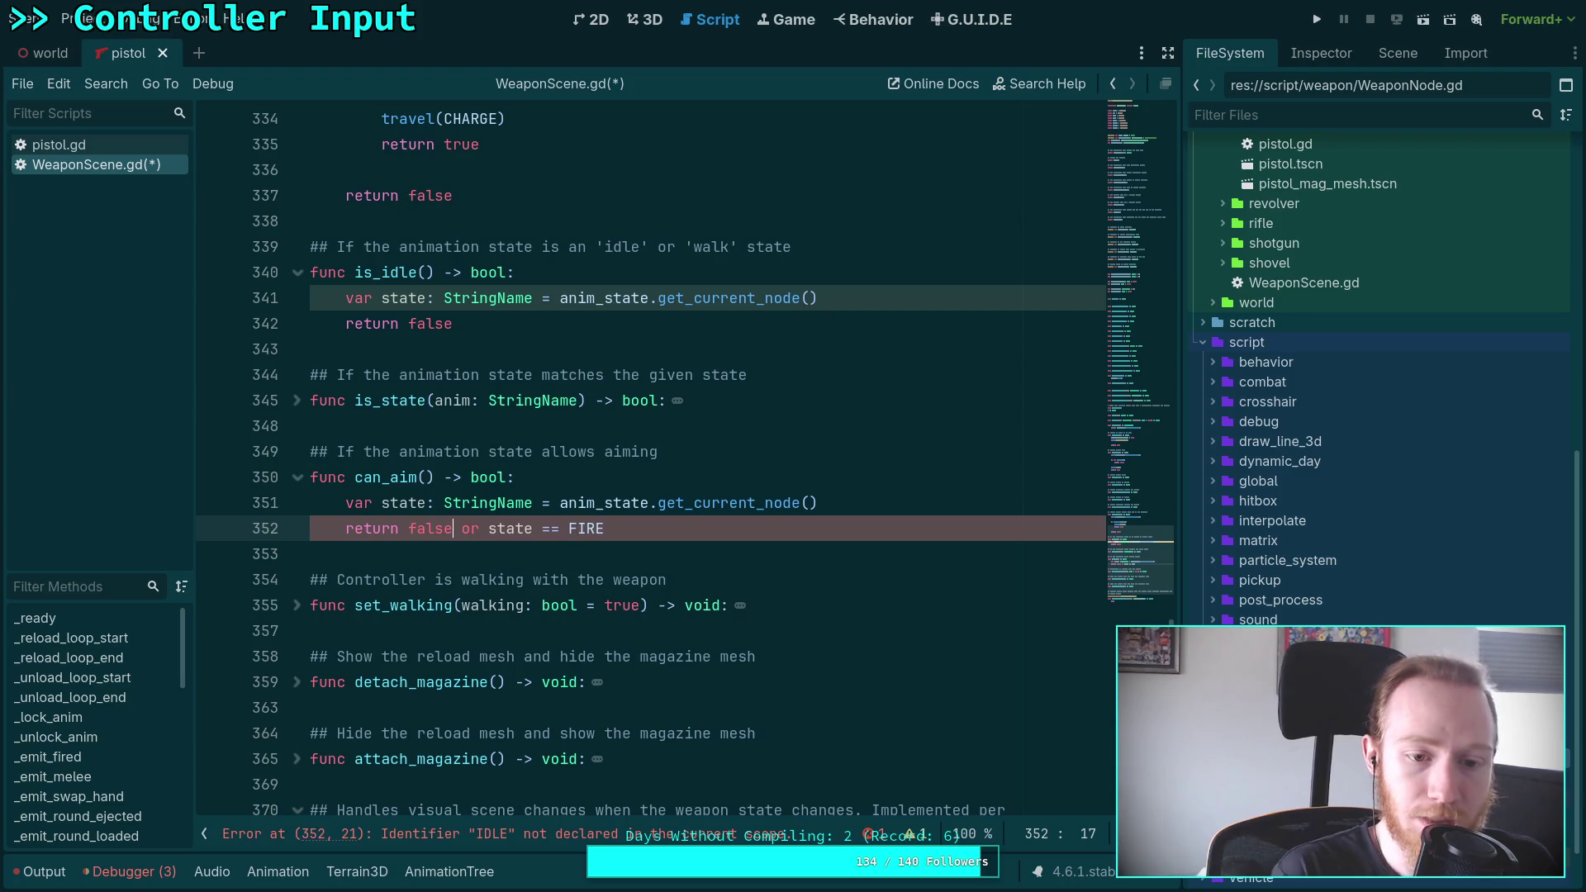
pyautogui.hotkey('ctrl', 's')
pyautogui.scroll(-4, 840, 467)
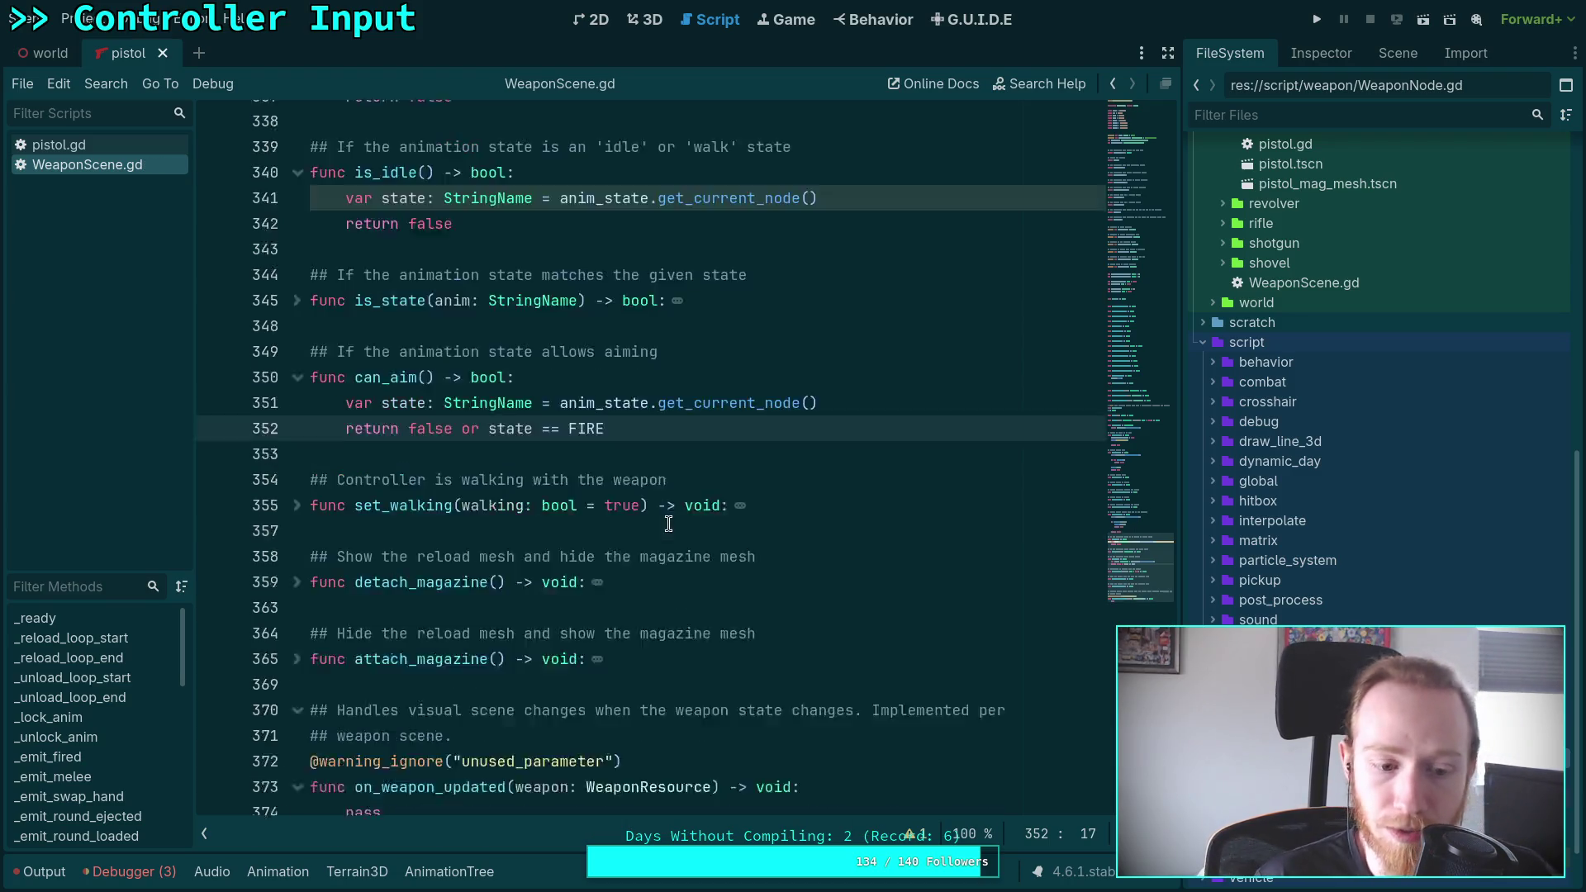
# Run and stop the game, then delete the WALK constant line in WeaponScene.gd
pyautogui.click(1318, 25)
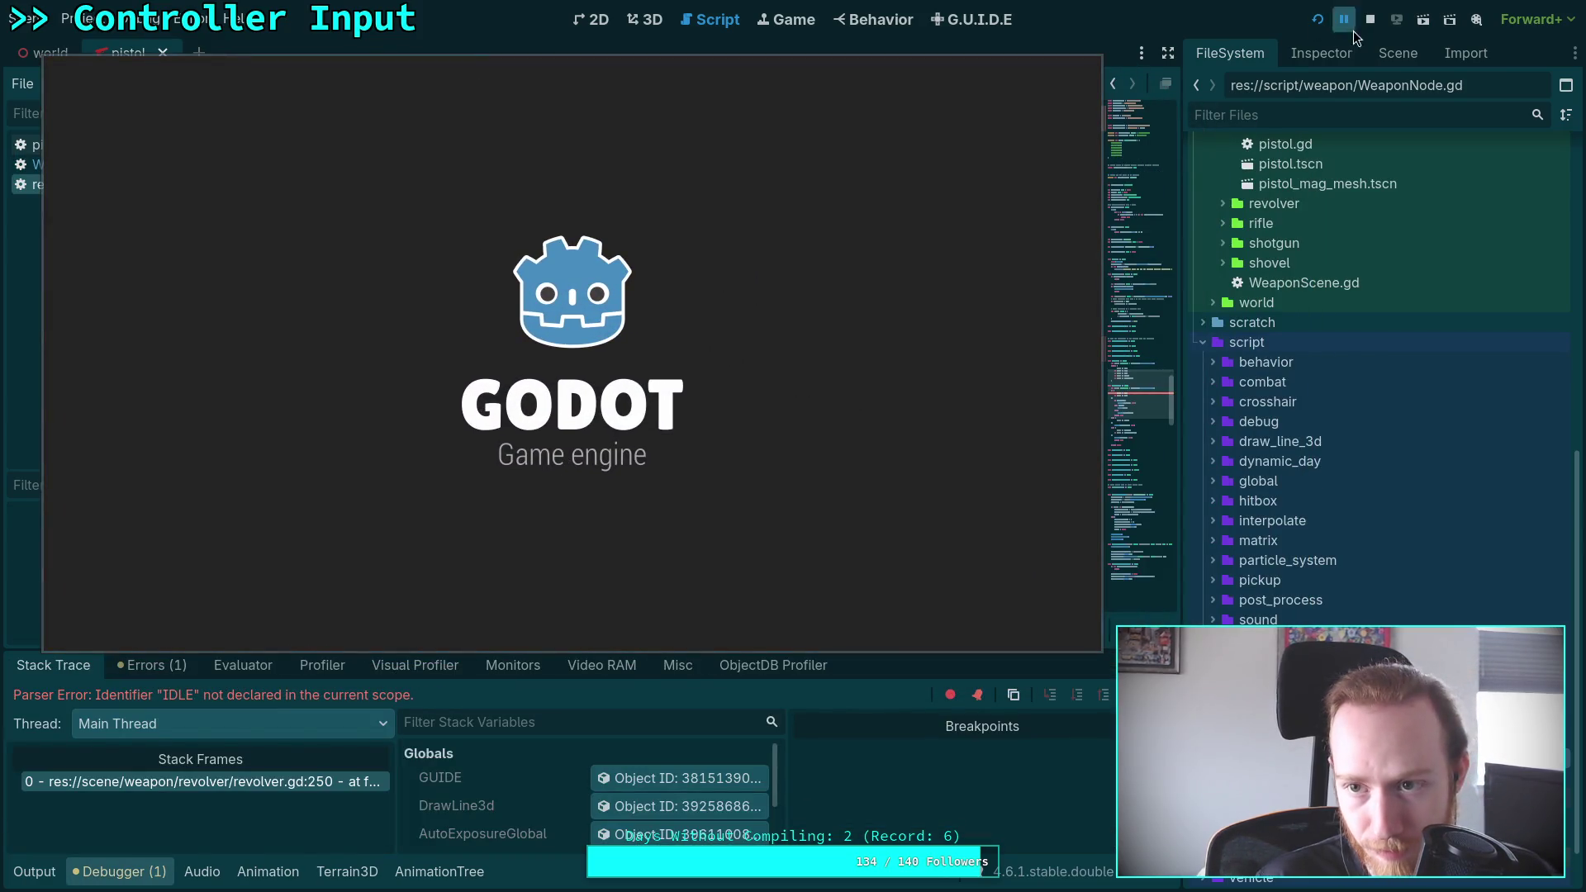
pyautogui.press('F8')
pyautogui.scroll(3, 482, 368)
pyautogui.scroll(-3, 443, 406)
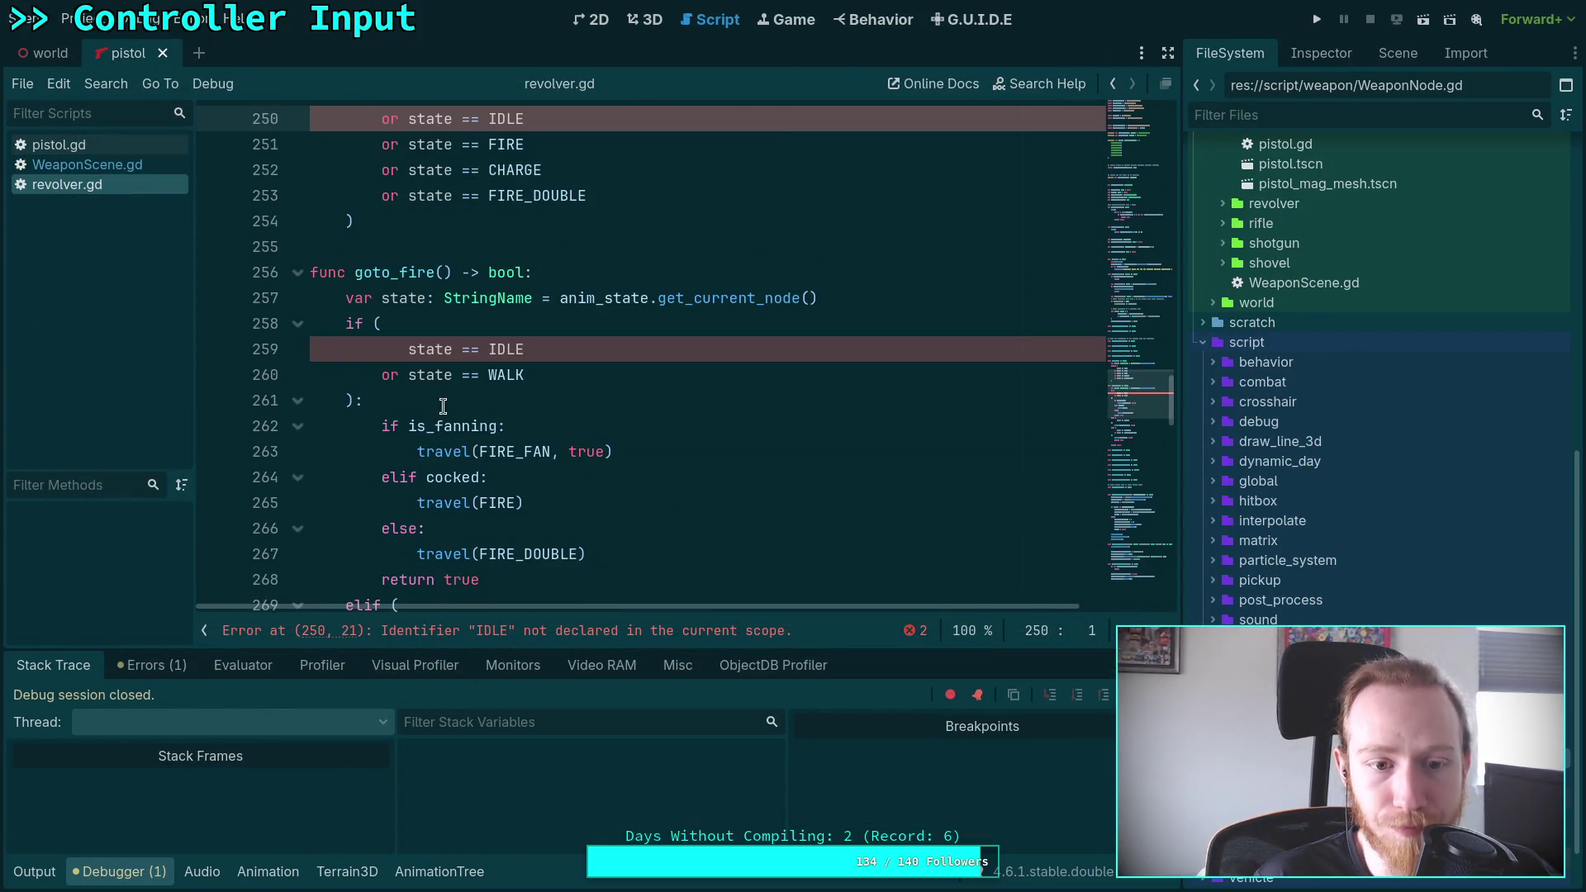
pyautogui.scroll(2, 521, 402)
pyautogui.scroll(-1, 509, 405)
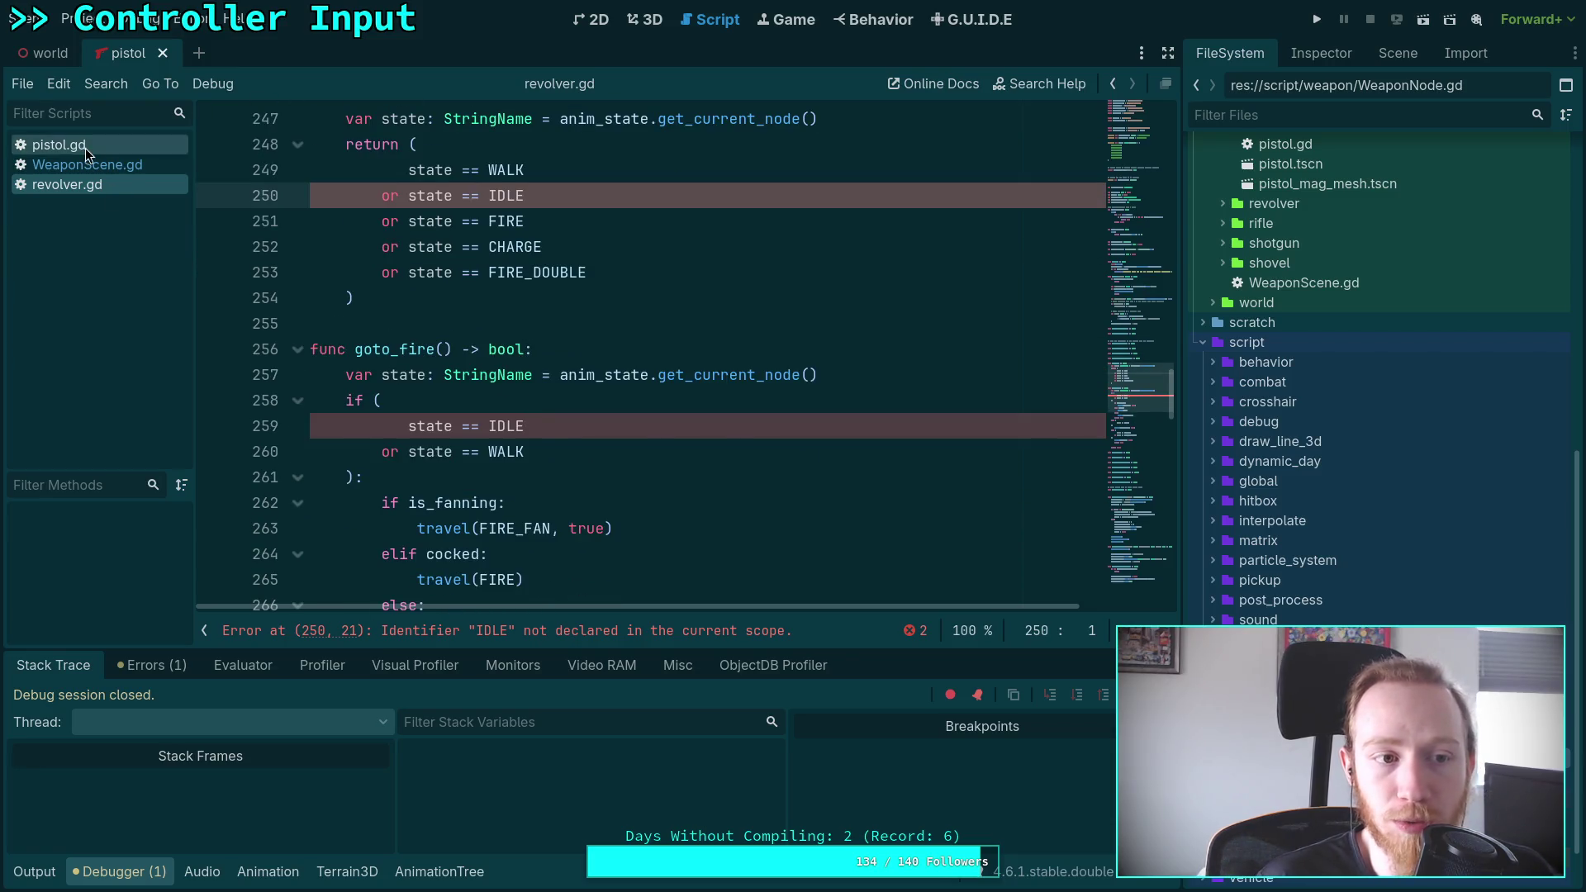
pyautogui.click(87, 164)
pyautogui.scroll(20, 373, 230)
pyautogui.click(552, 269)
pyautogui.hotkey('ctrl', 'shift', 'k')
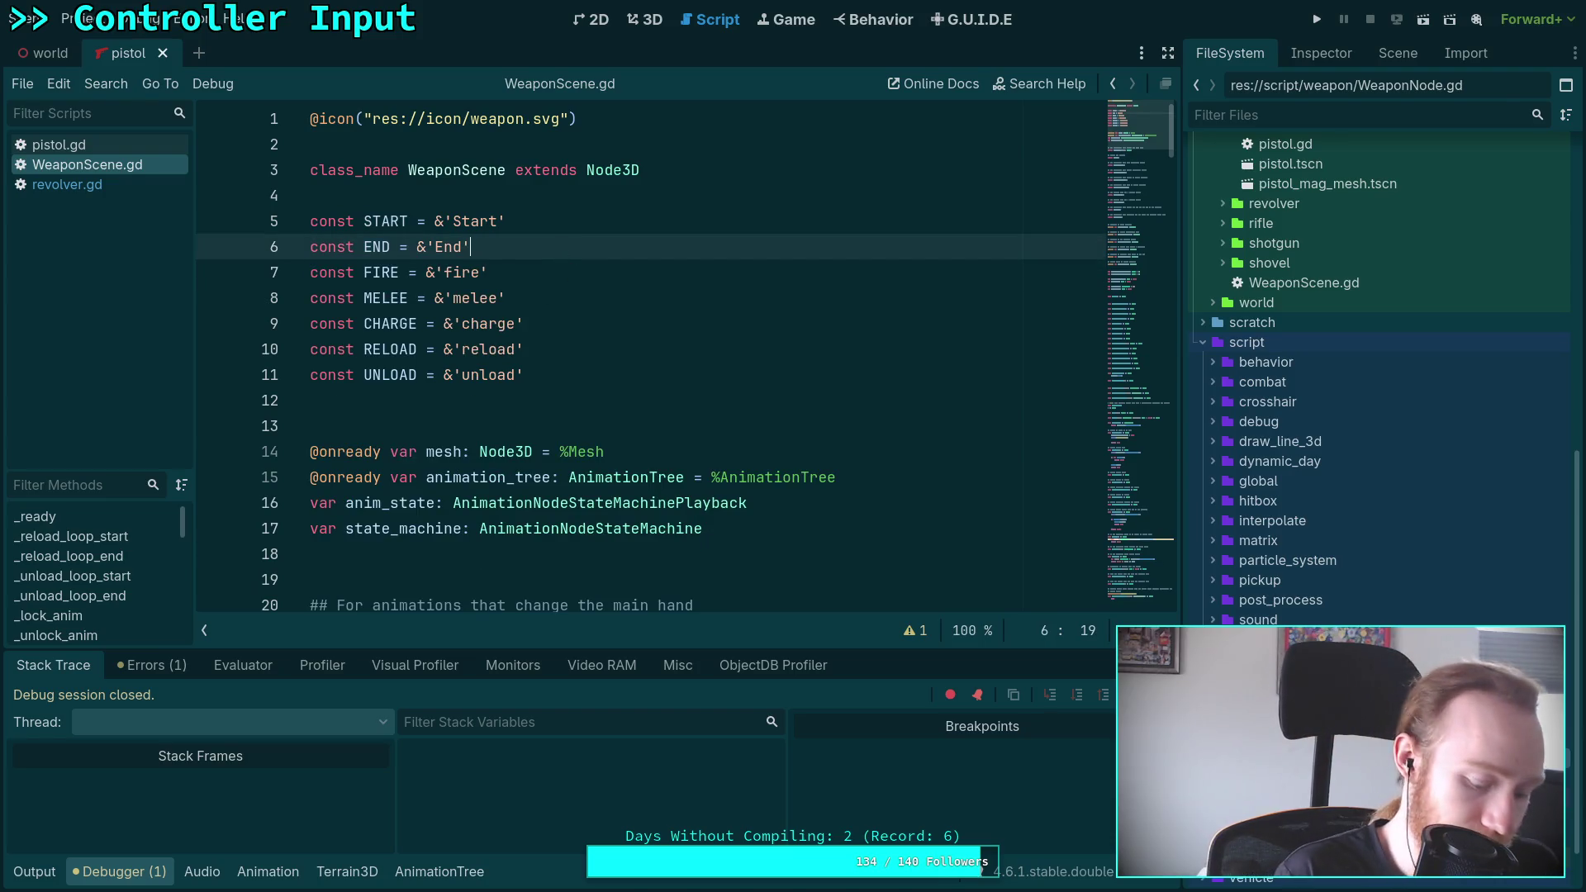
# In revolver.gd, replace can_aim()'s WALK and IDLE checks with false
pyautogui.click(108, 185)
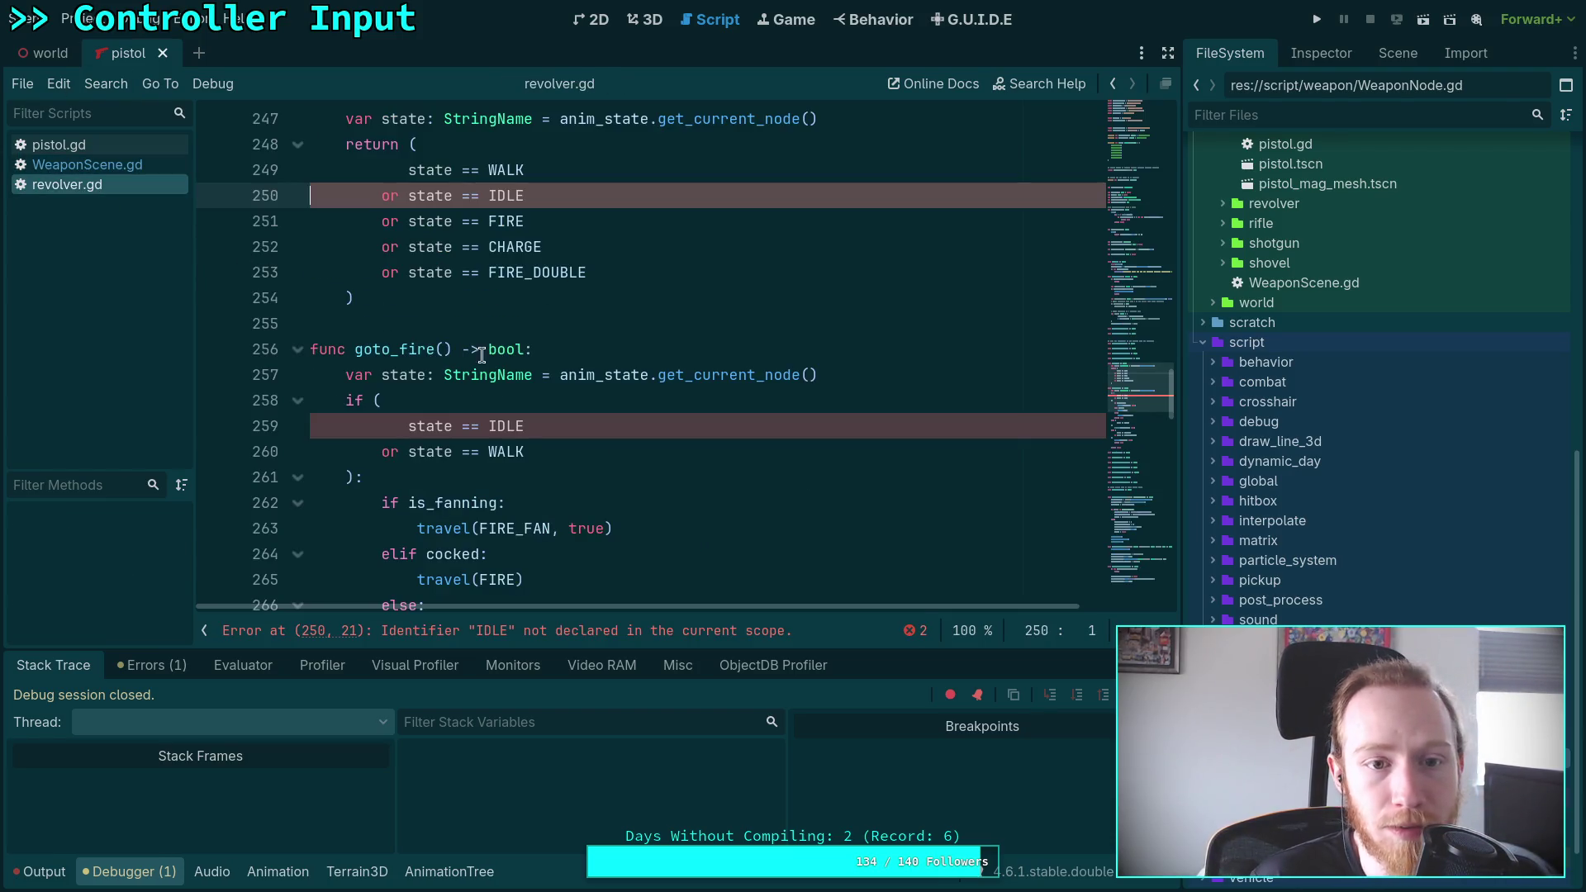
pyautogui.scroll(3, 459, 357)
pyautogui.moveTo(539, 349); pyautogui.dragTo(407, 320)
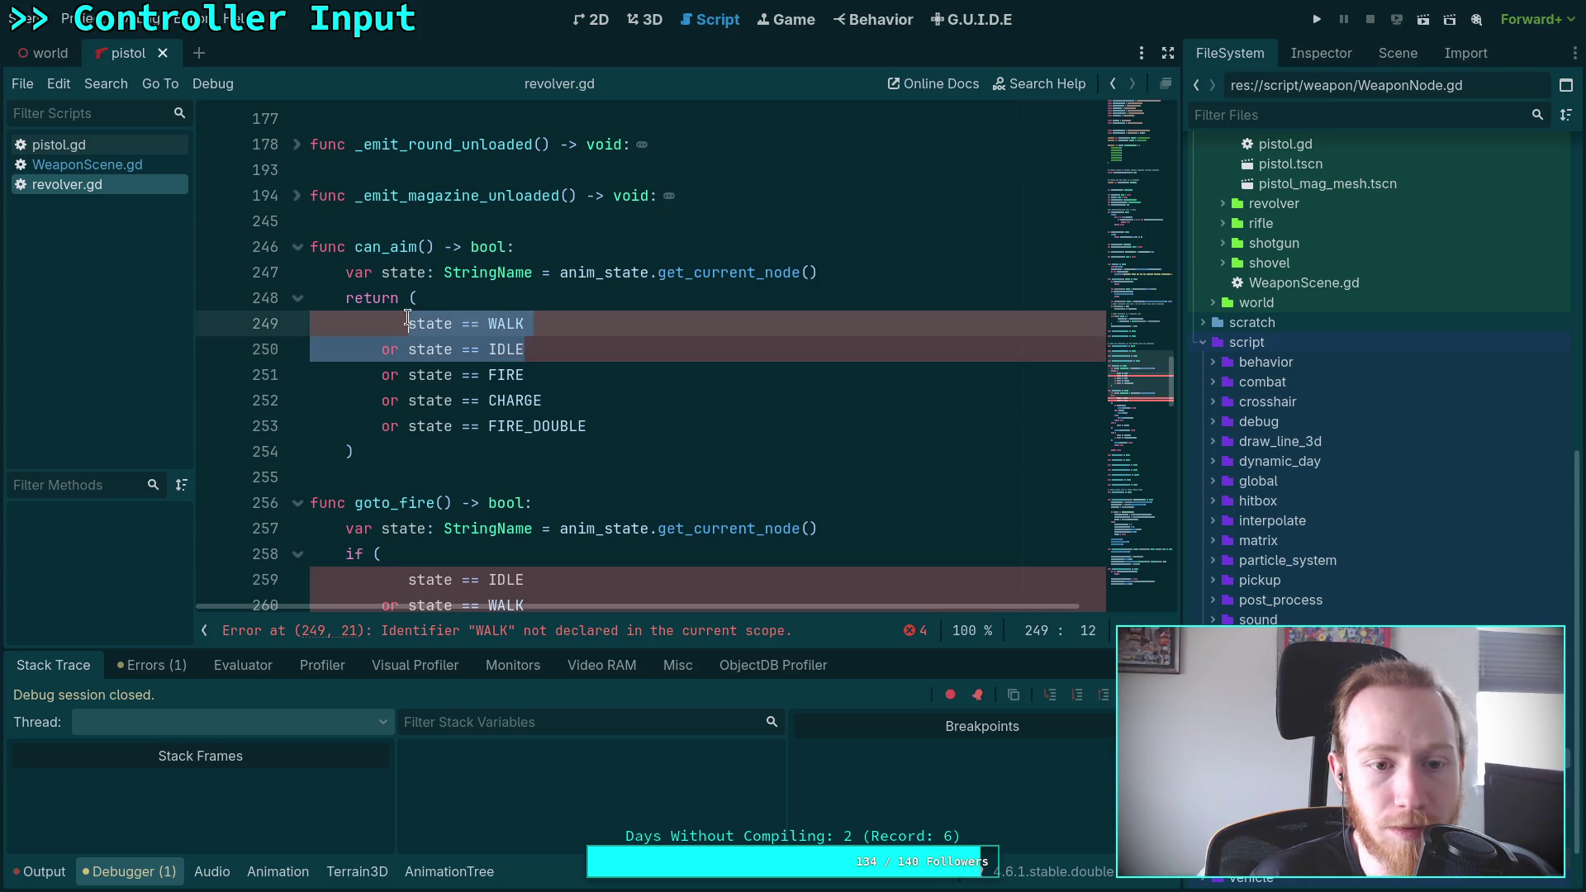
pyautogui.write('falso')
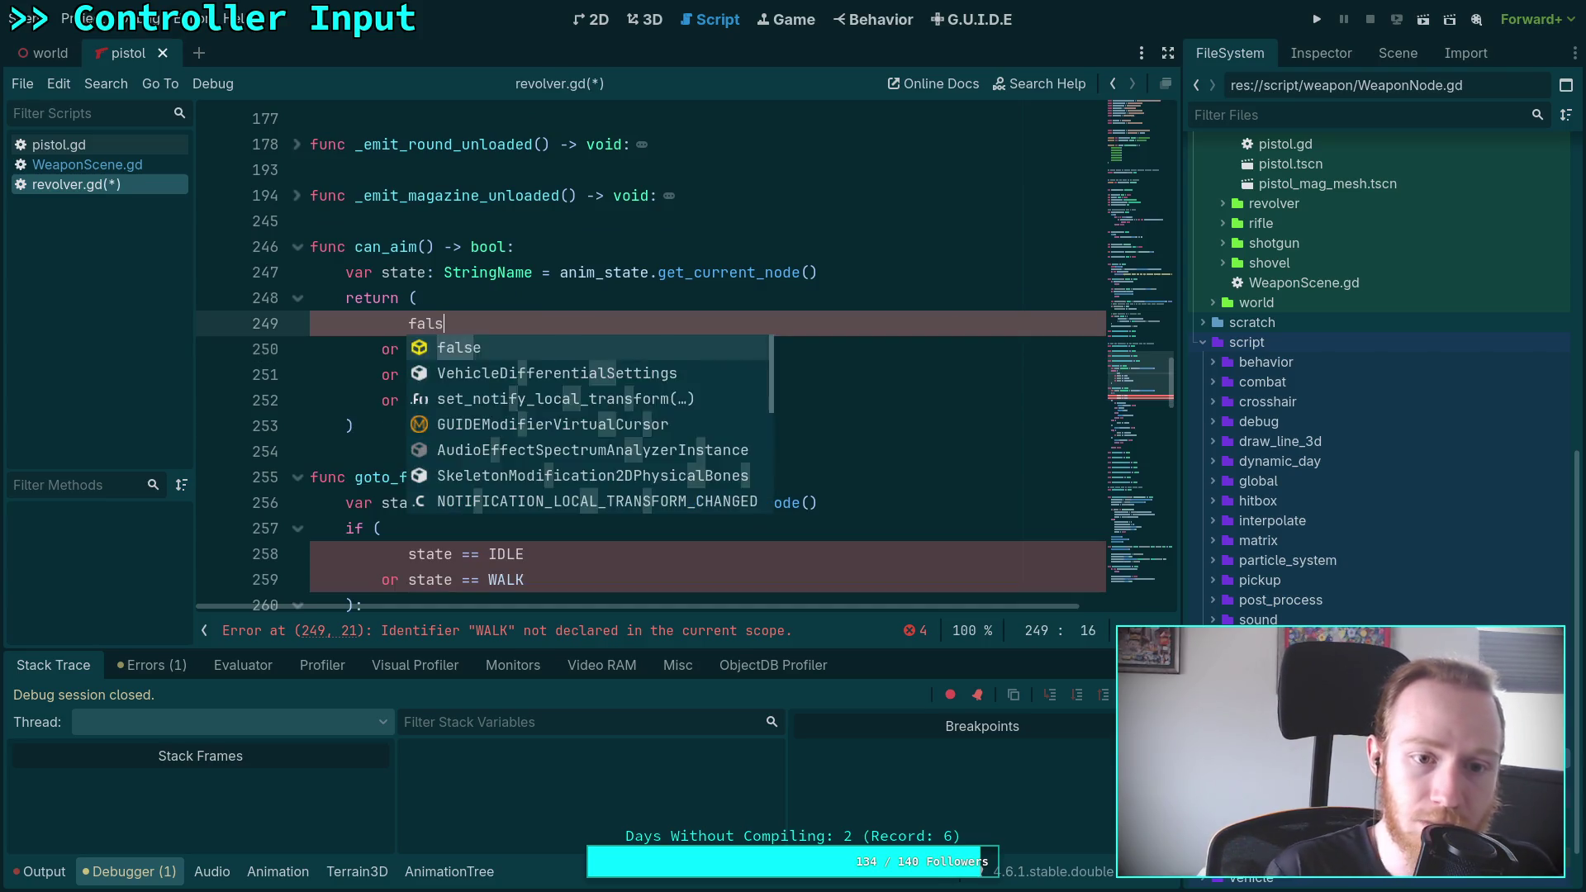
pyautogui.press('BackSpace')
pyautogui.write('e')
pyautogui.press('Escape')
pyautogui.press('Up')
pyautogui.press('Up')
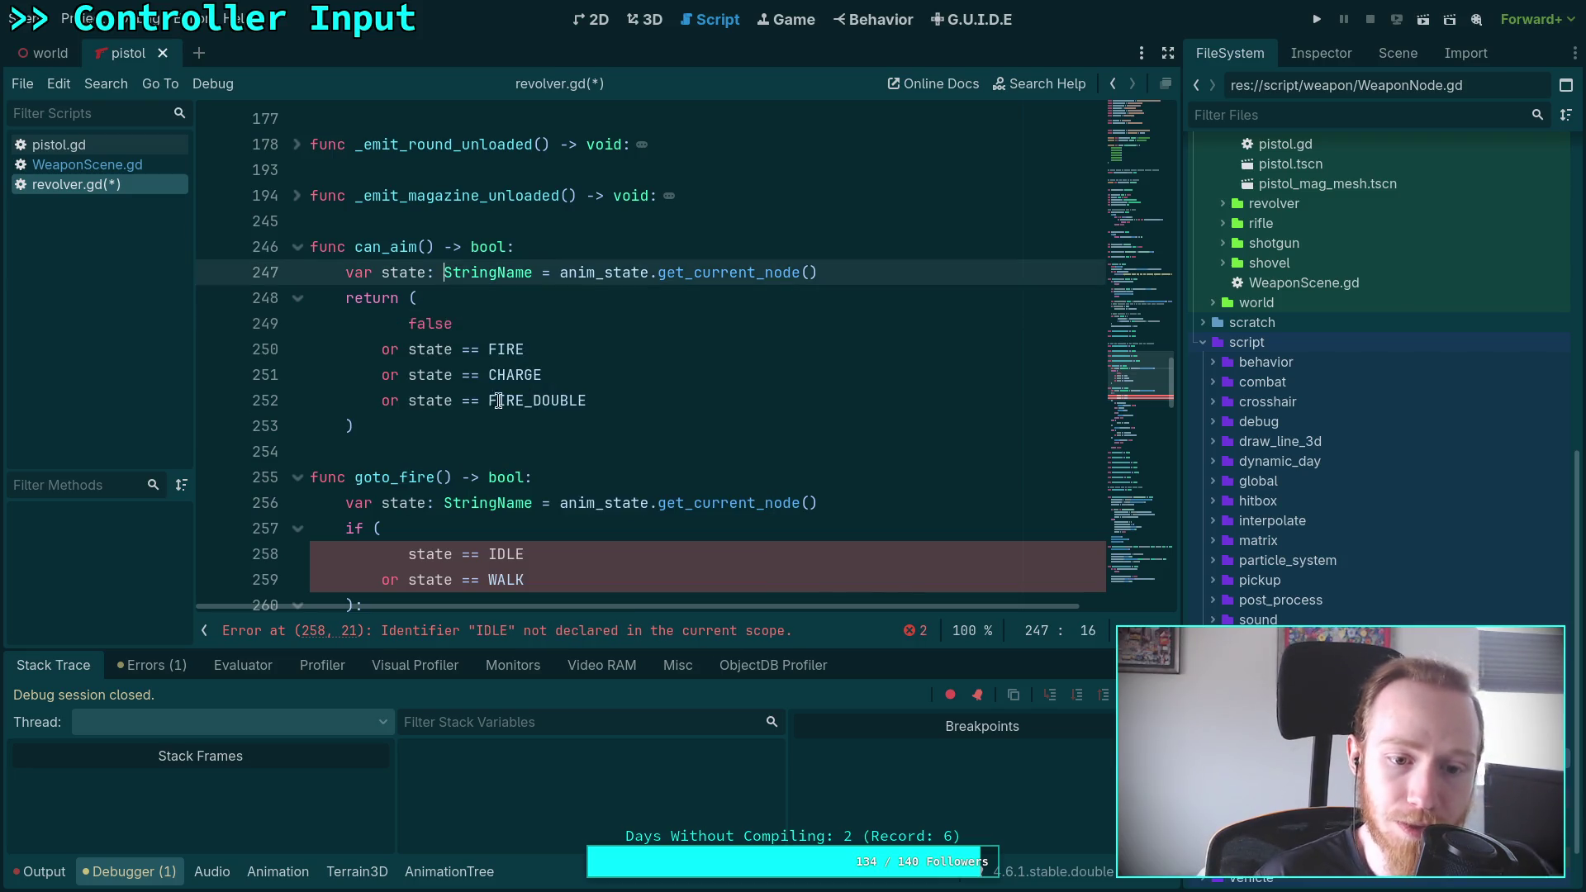
pyautogui.scroll(-3, 528, 358)
# Replace goto_fire()'s IDLE and WALK checks with false, save revolver.gd, and run the game
pyautogui.moveTo(528, 358); pyautogui.dragTo(407, 324)
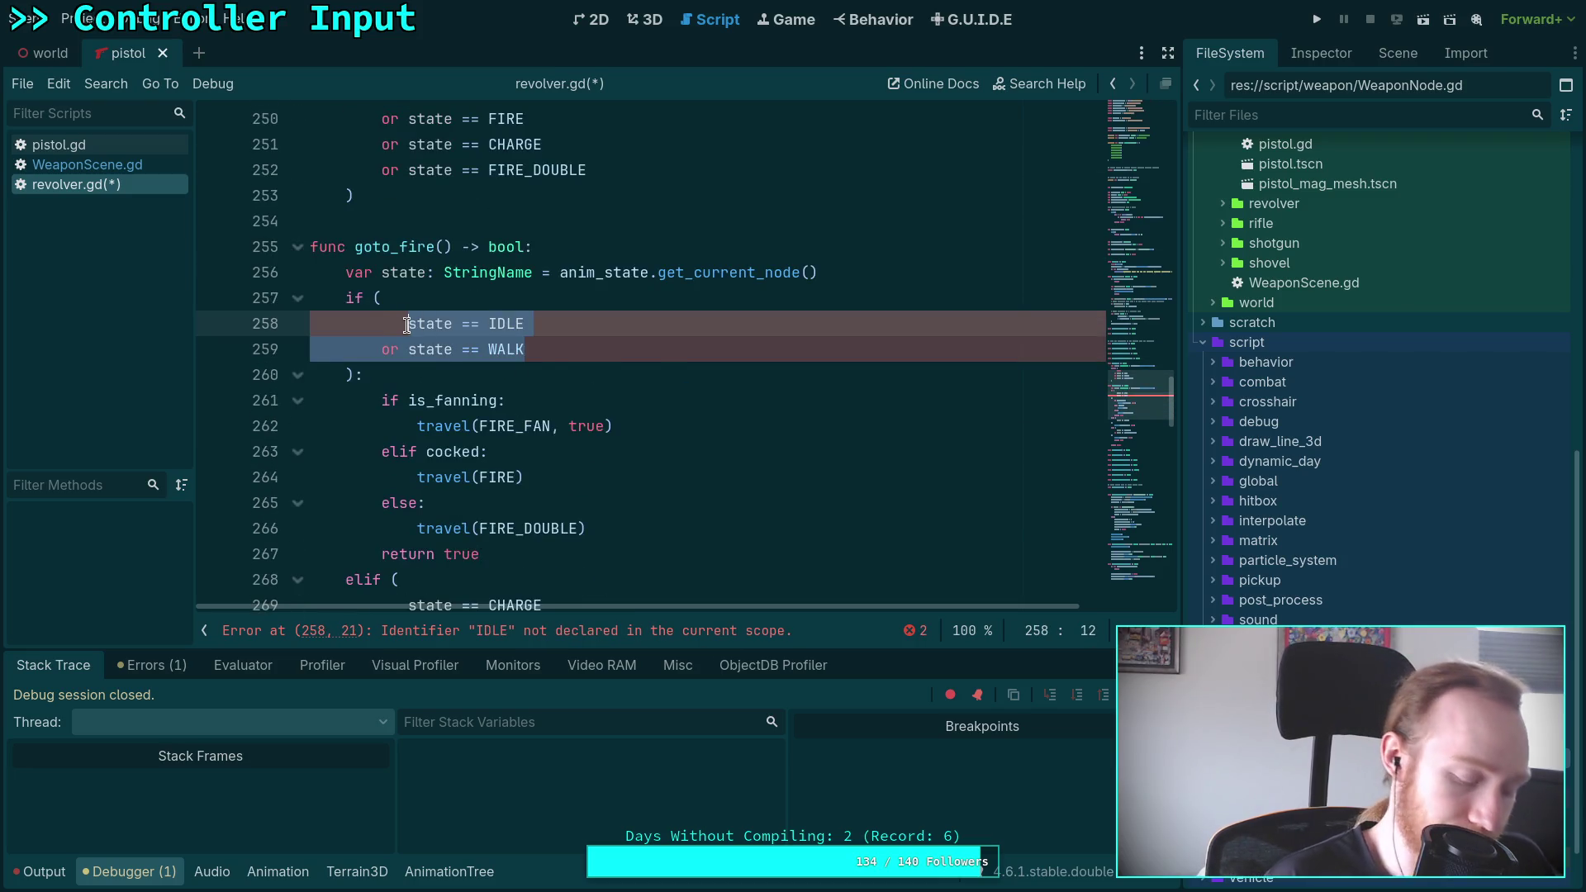
pyautogui.write('false')
pyautogui.scroll(-2, 407, 324)
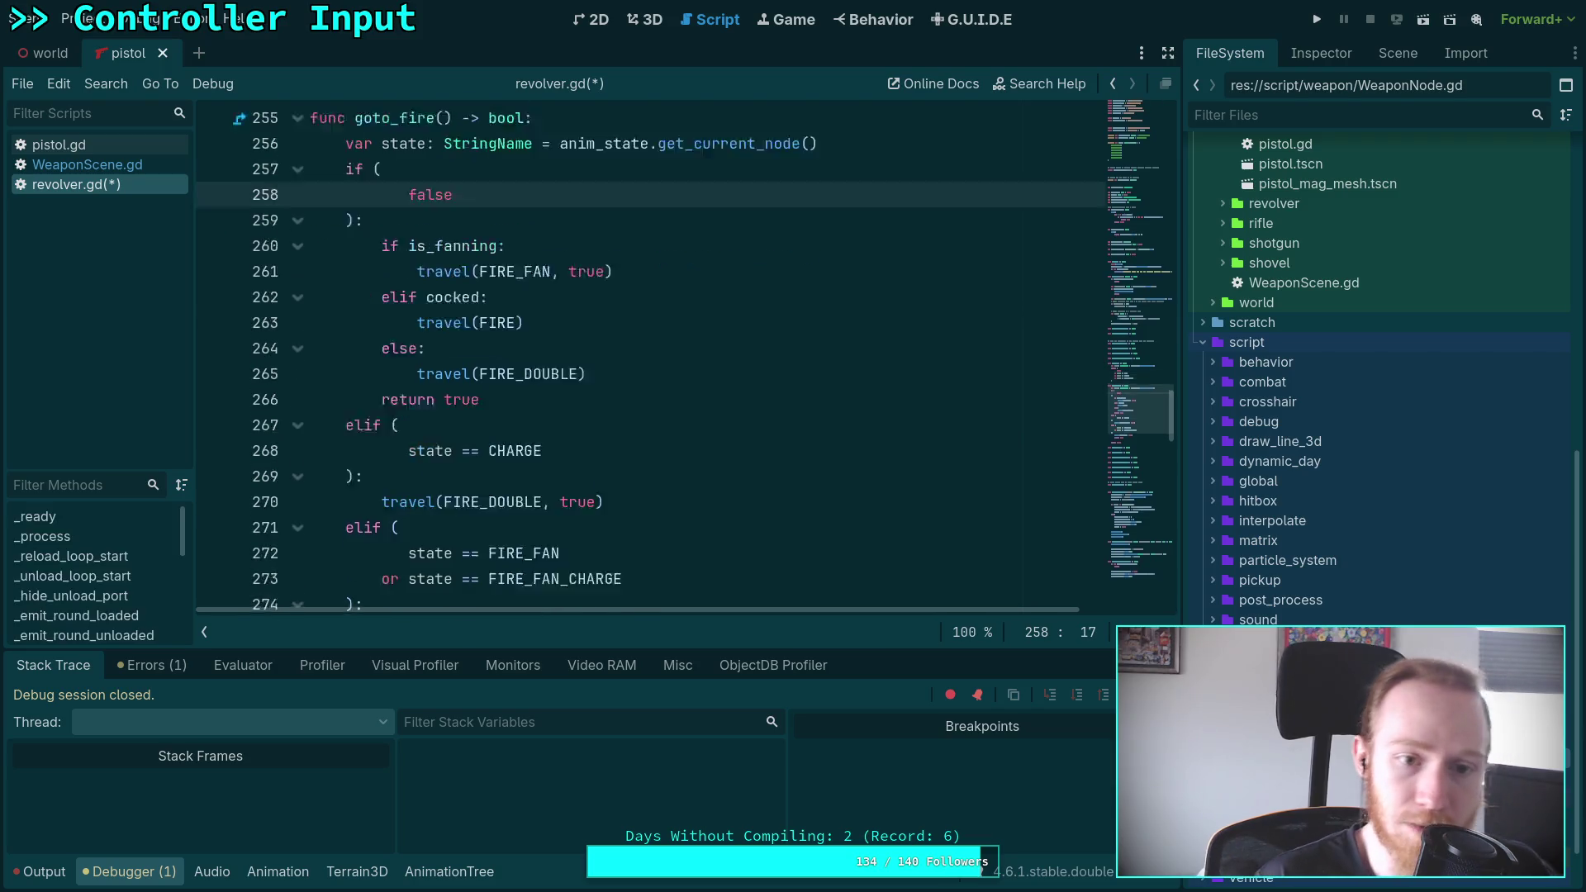
pyautogui.scroll(-3, 517, 432)
pyautogui.hotkey('ctrl', 's')
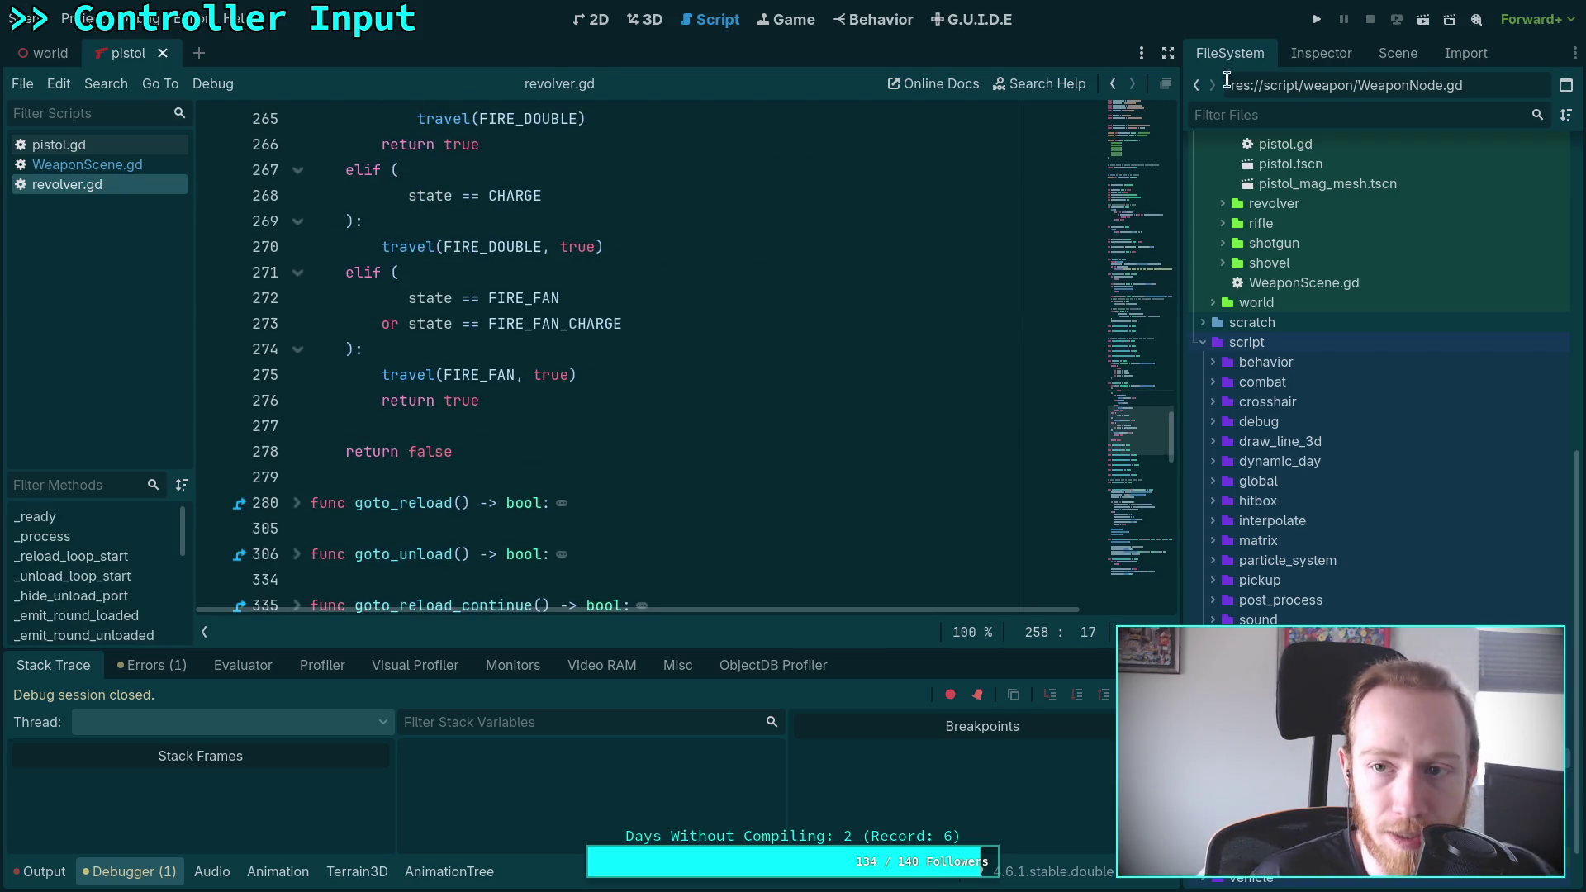
pyautogui.click(1316, 20)
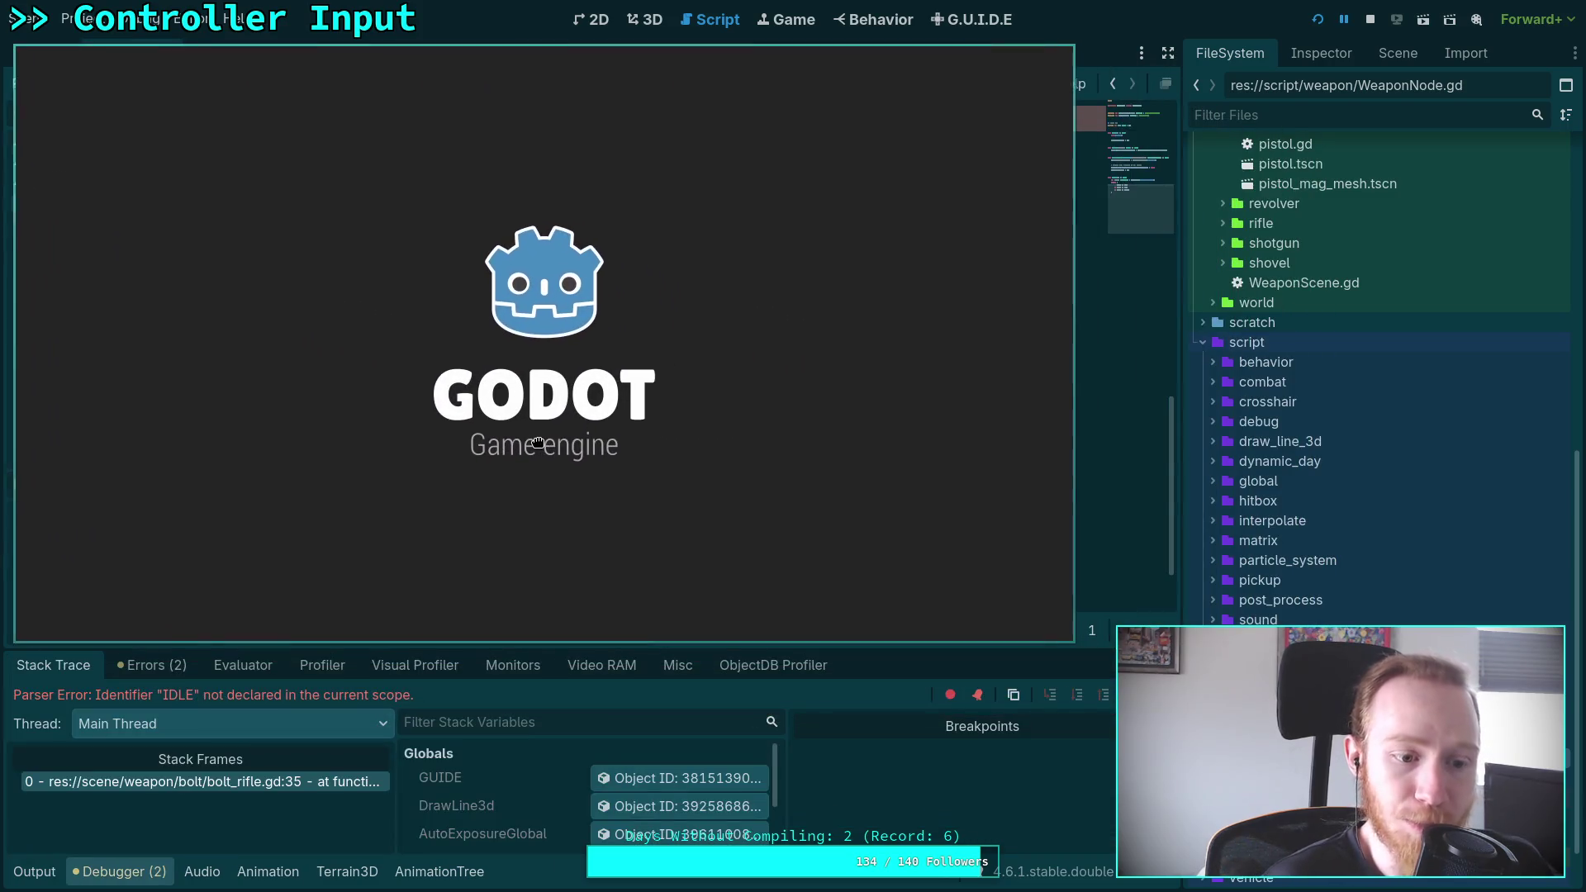
# Replace the IDLE check on line 35 of bolt_rifle.gd with false and rerun the game
pyautogui.click(1373, 20)
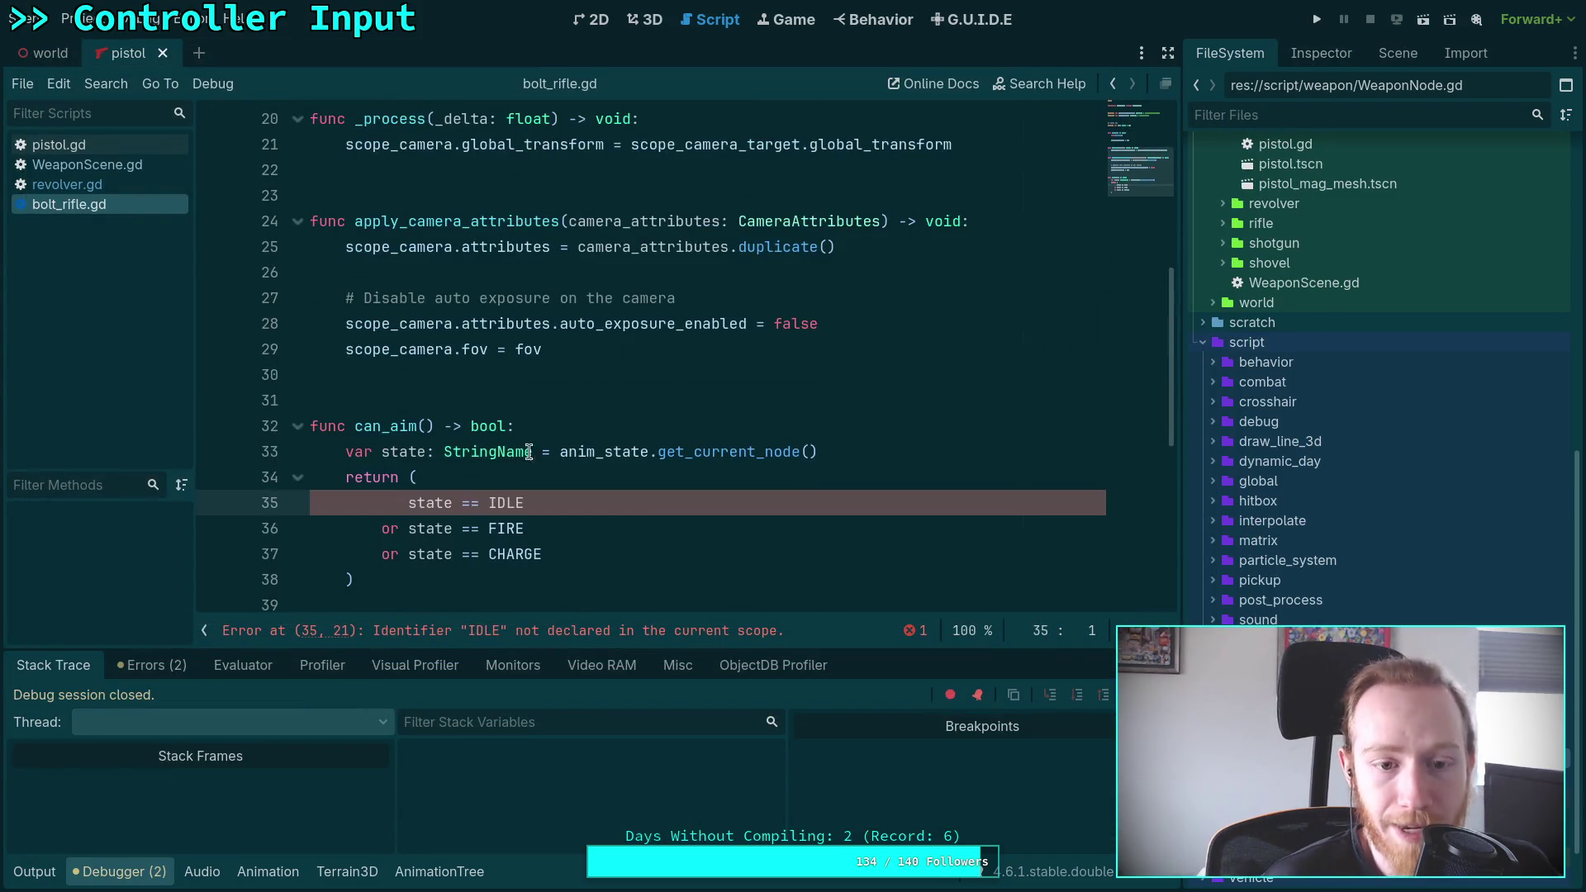
pyautogui.moveTo(405, 505); pyautogui.dragTo(522, 501)
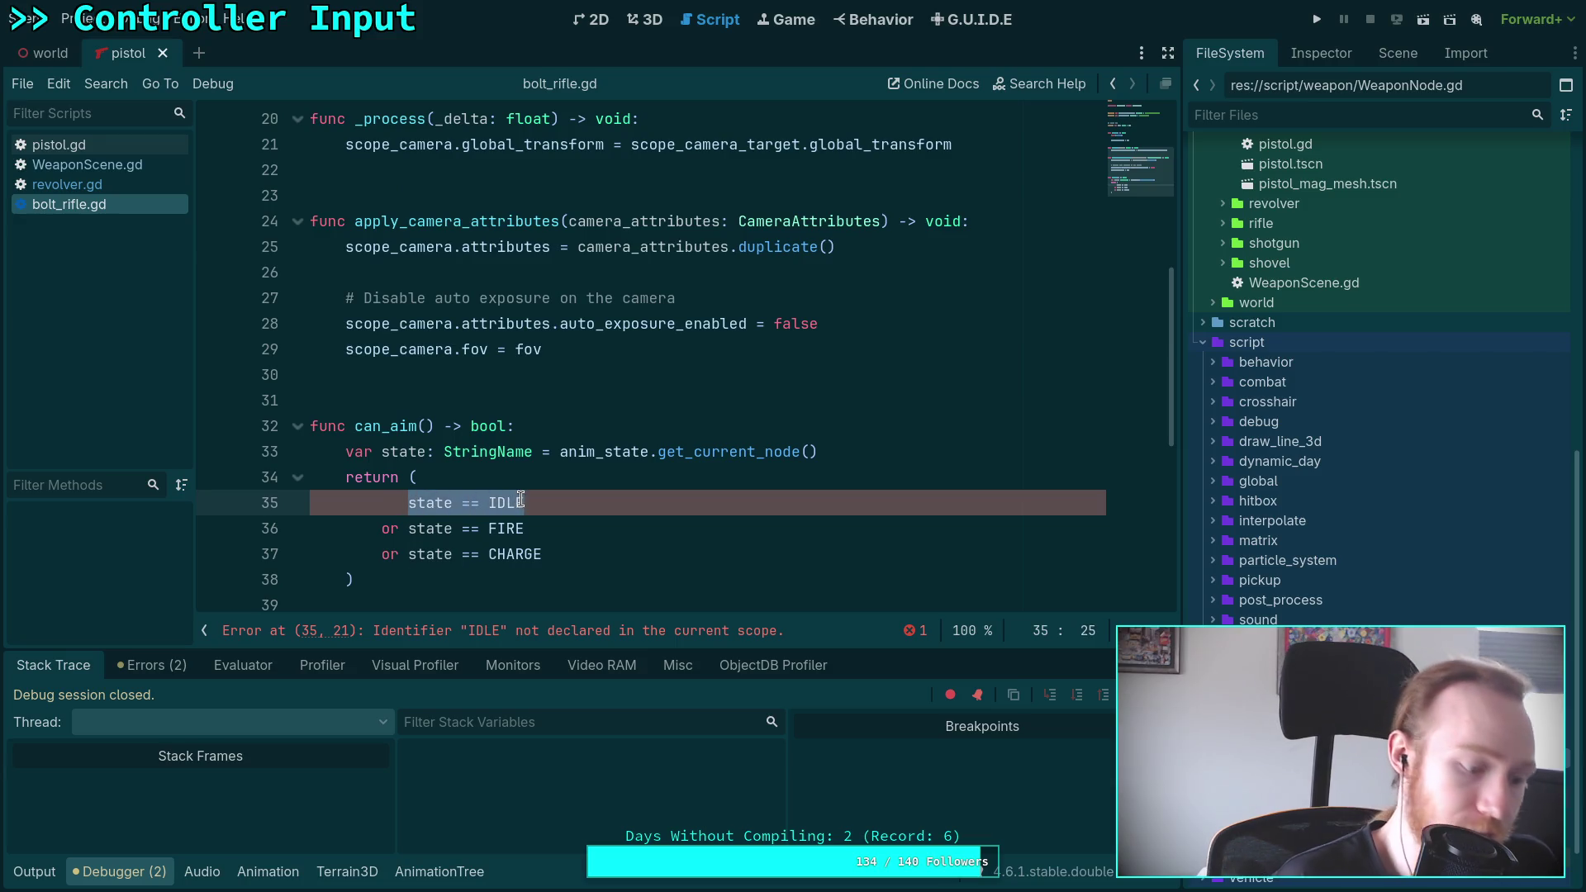
pyautogui.write('false')
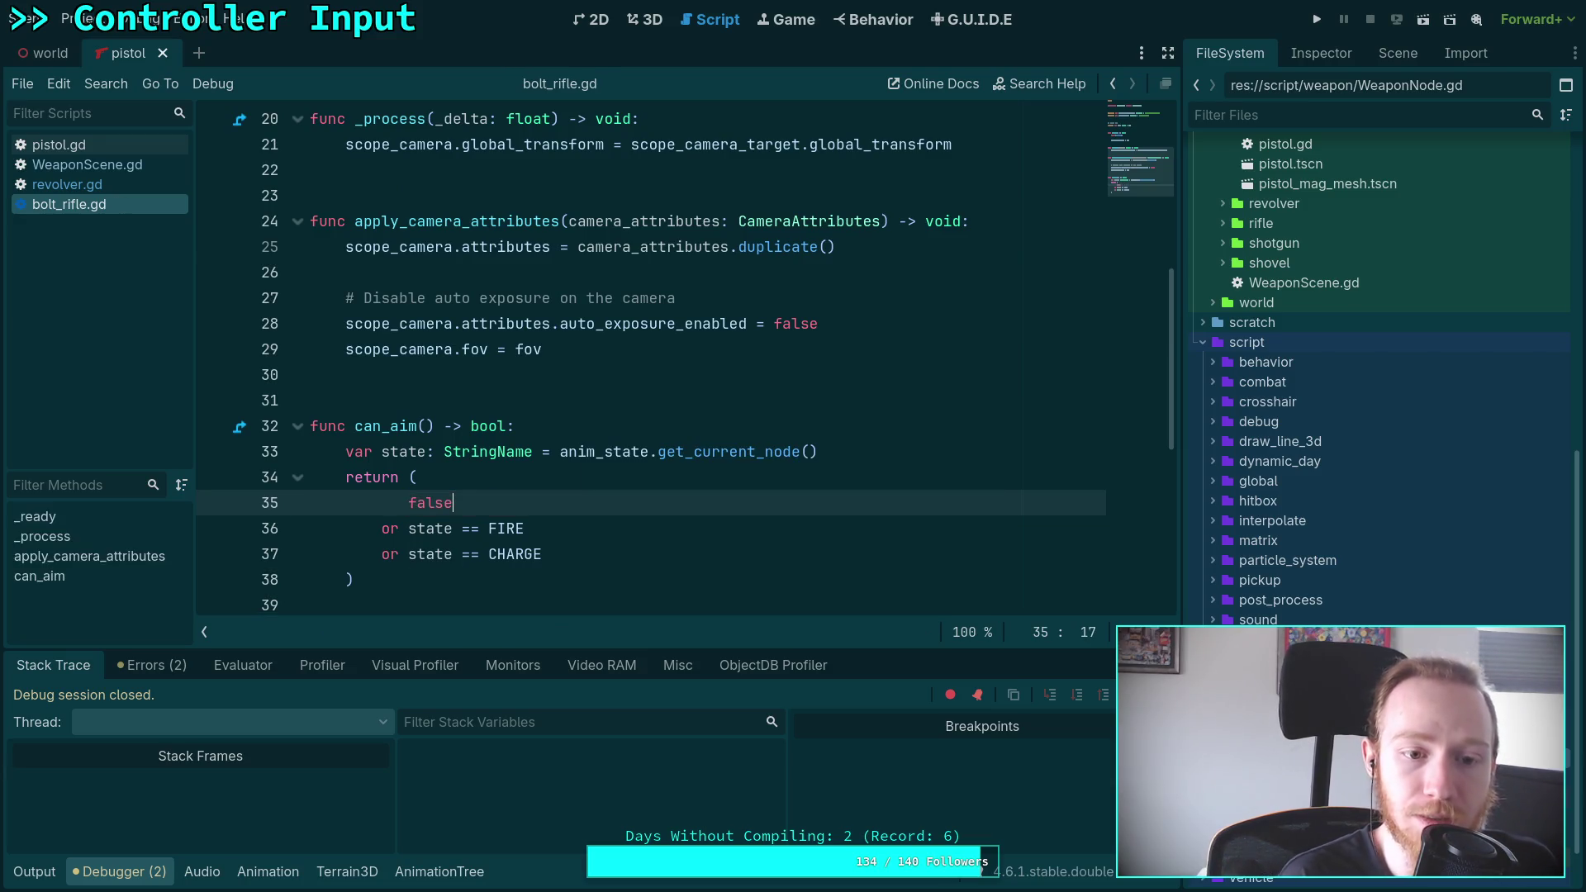
pyautogui.click(1317, 19)
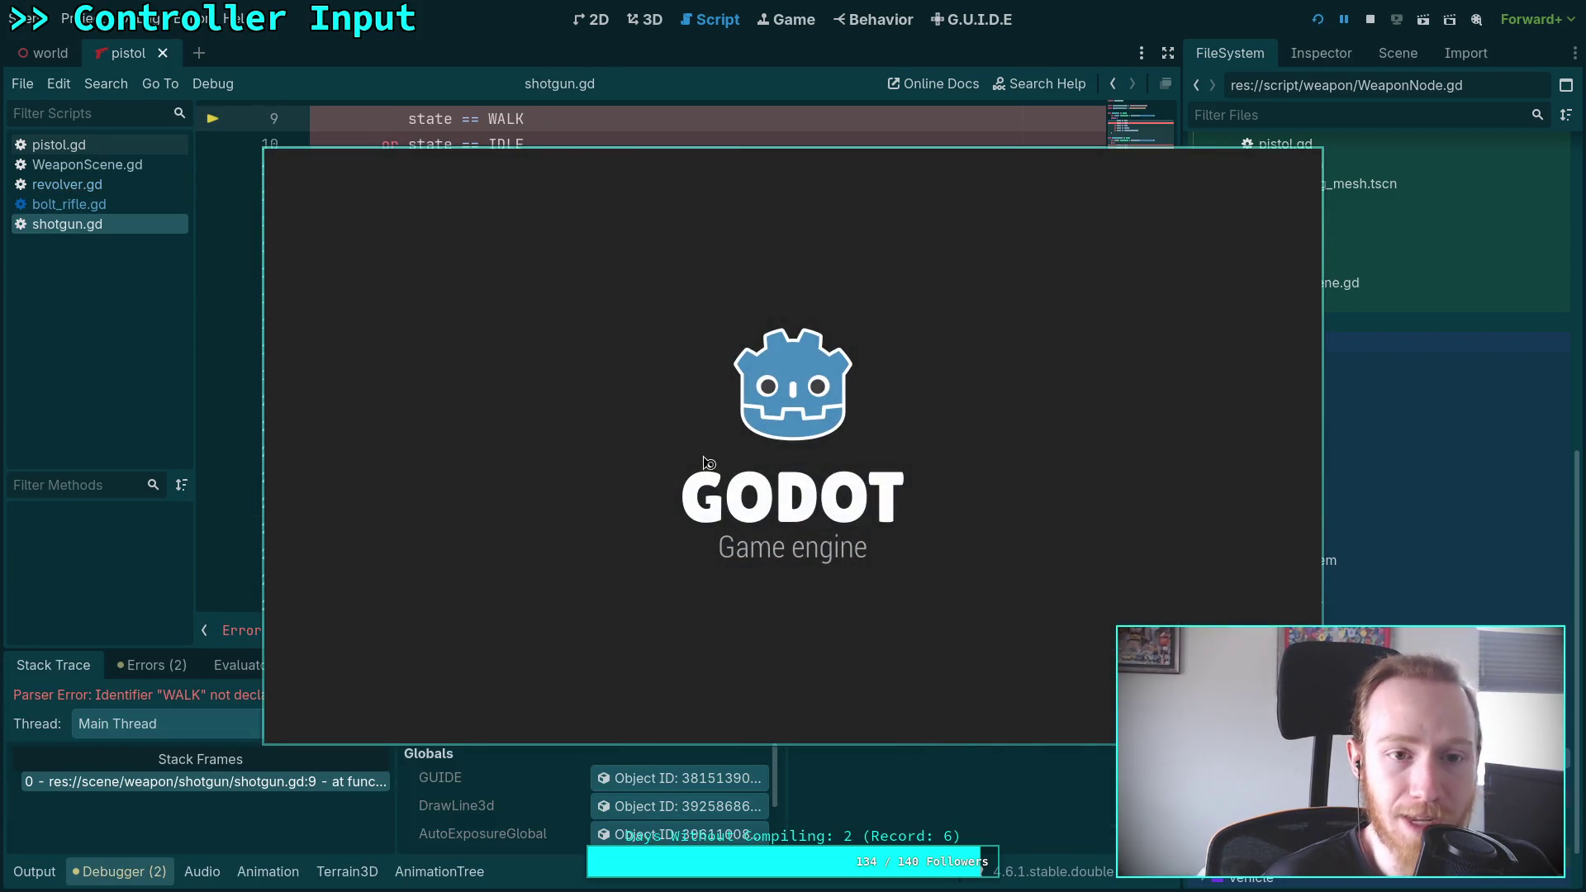
# In shotgun.gd, replace the WALK/IDLE checks in can_aim() and goto_reload() with false
pyautogui.press('F8')
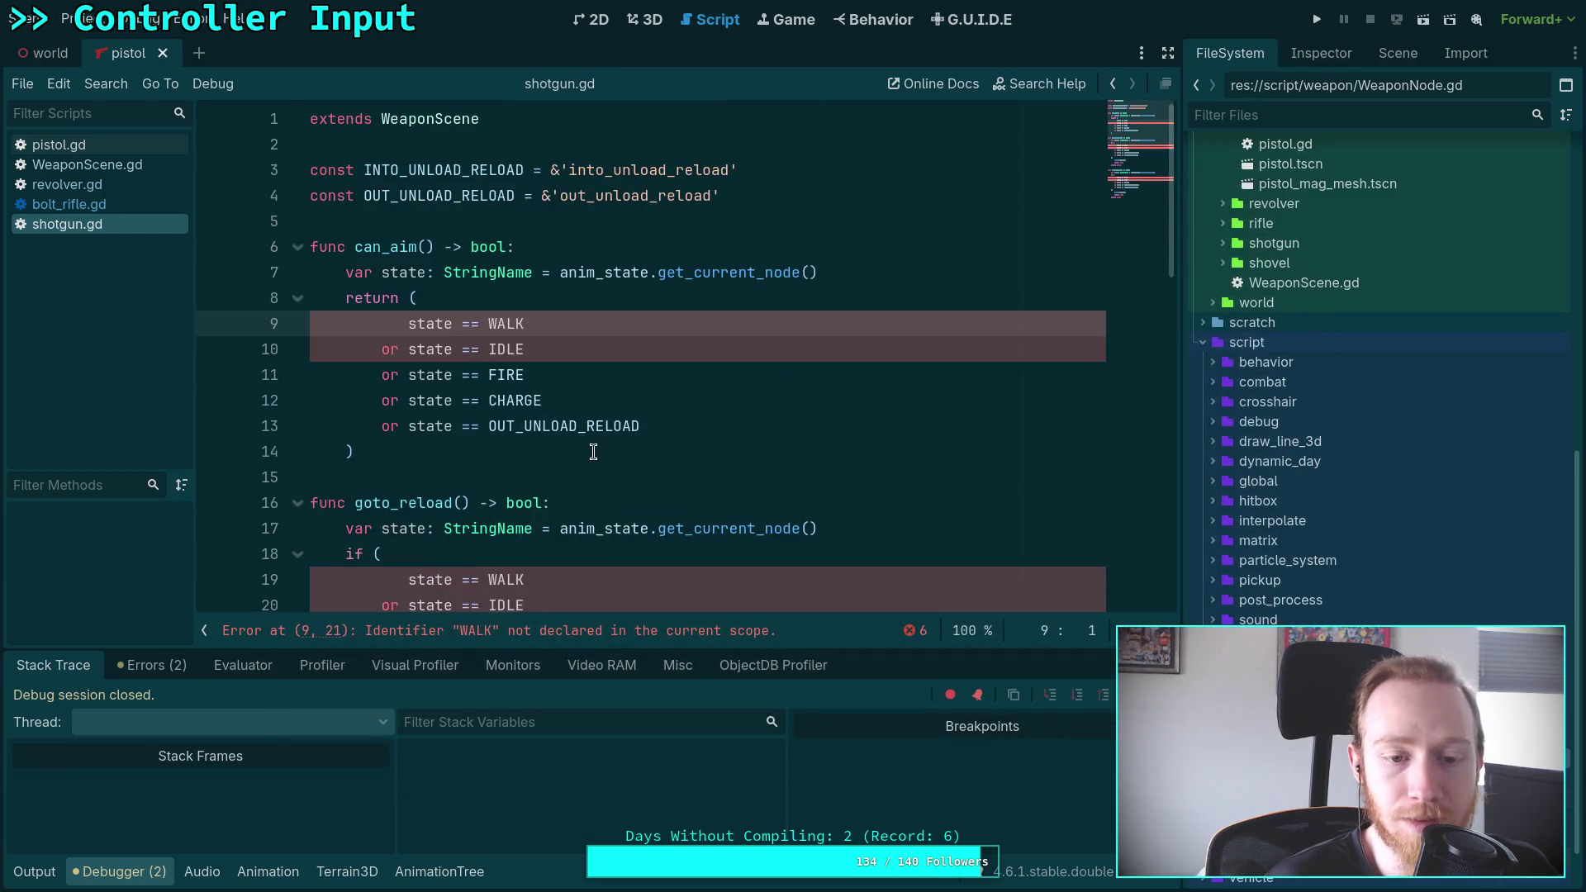
pyautogui.moveTo(410, 350); pyautogui.dragTo(408, 325)
pyautogui.write('false')
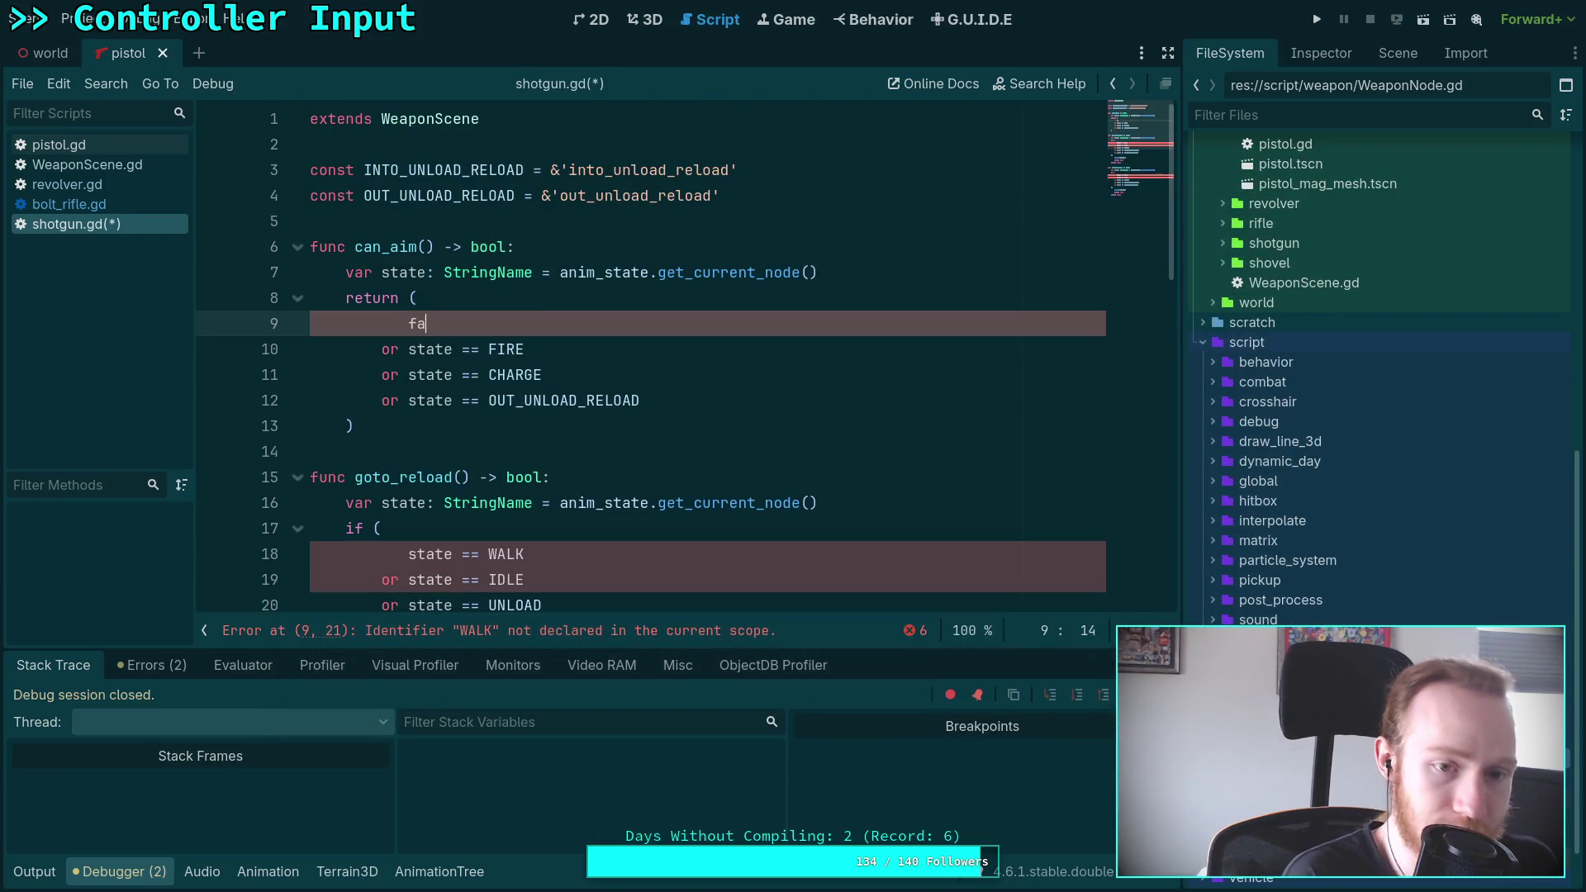
pyautogui.scroll(-3, 541, 346)
pyautogui.moveTo(541, 349); pyautogui.dragTo(408, 323)
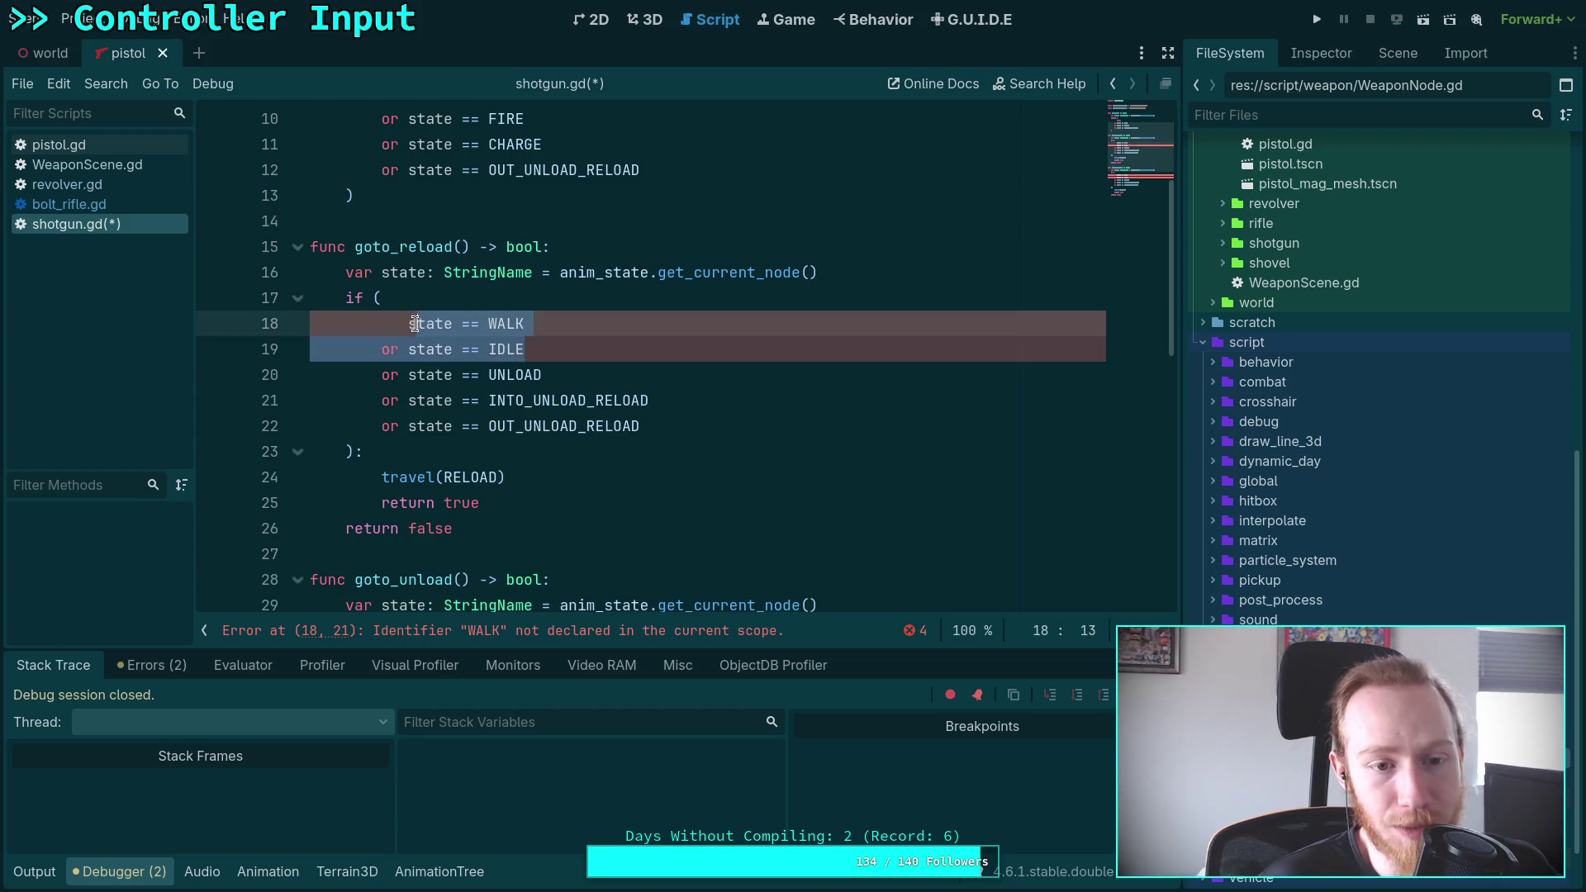
pyautogui.write('false')
pyautogui.hotkey('ctrl', 's')
# Replace goto_unload()'s WALK/IDLE checks with false, save shotgun.gd, and run the game
pyautogui.scroll(-3, 537, 430)
pyautogui.moveTo(408, 400); pyautogui.dragTo(537, 434)
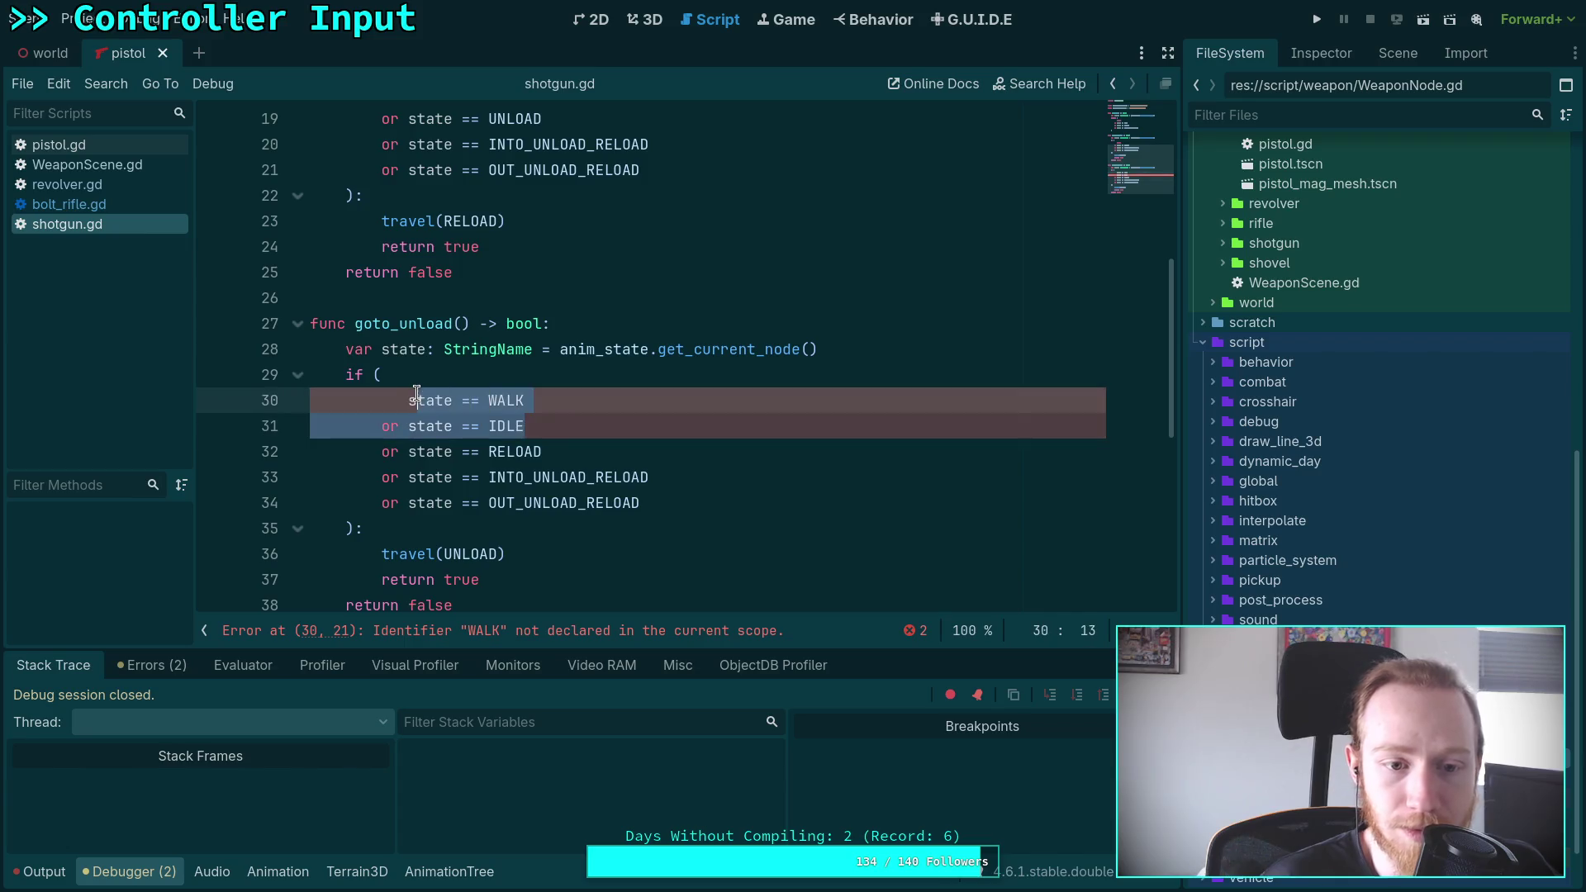
pyautogui.write('false')
pyautogui.hotkey('ctrl', 's')
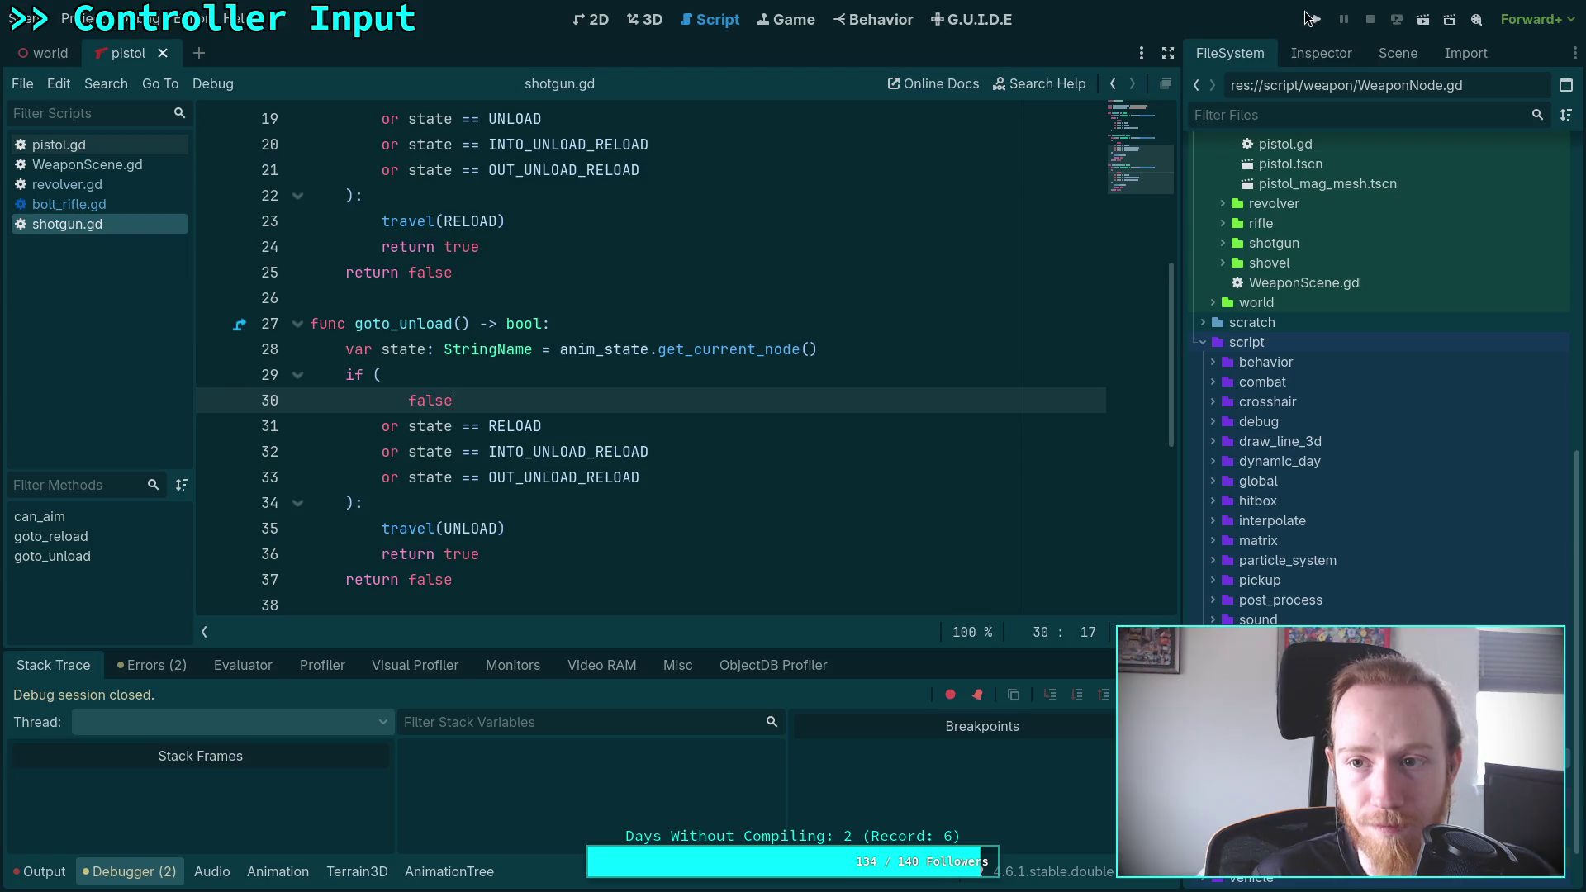
pyautogui.click(1317, 19)
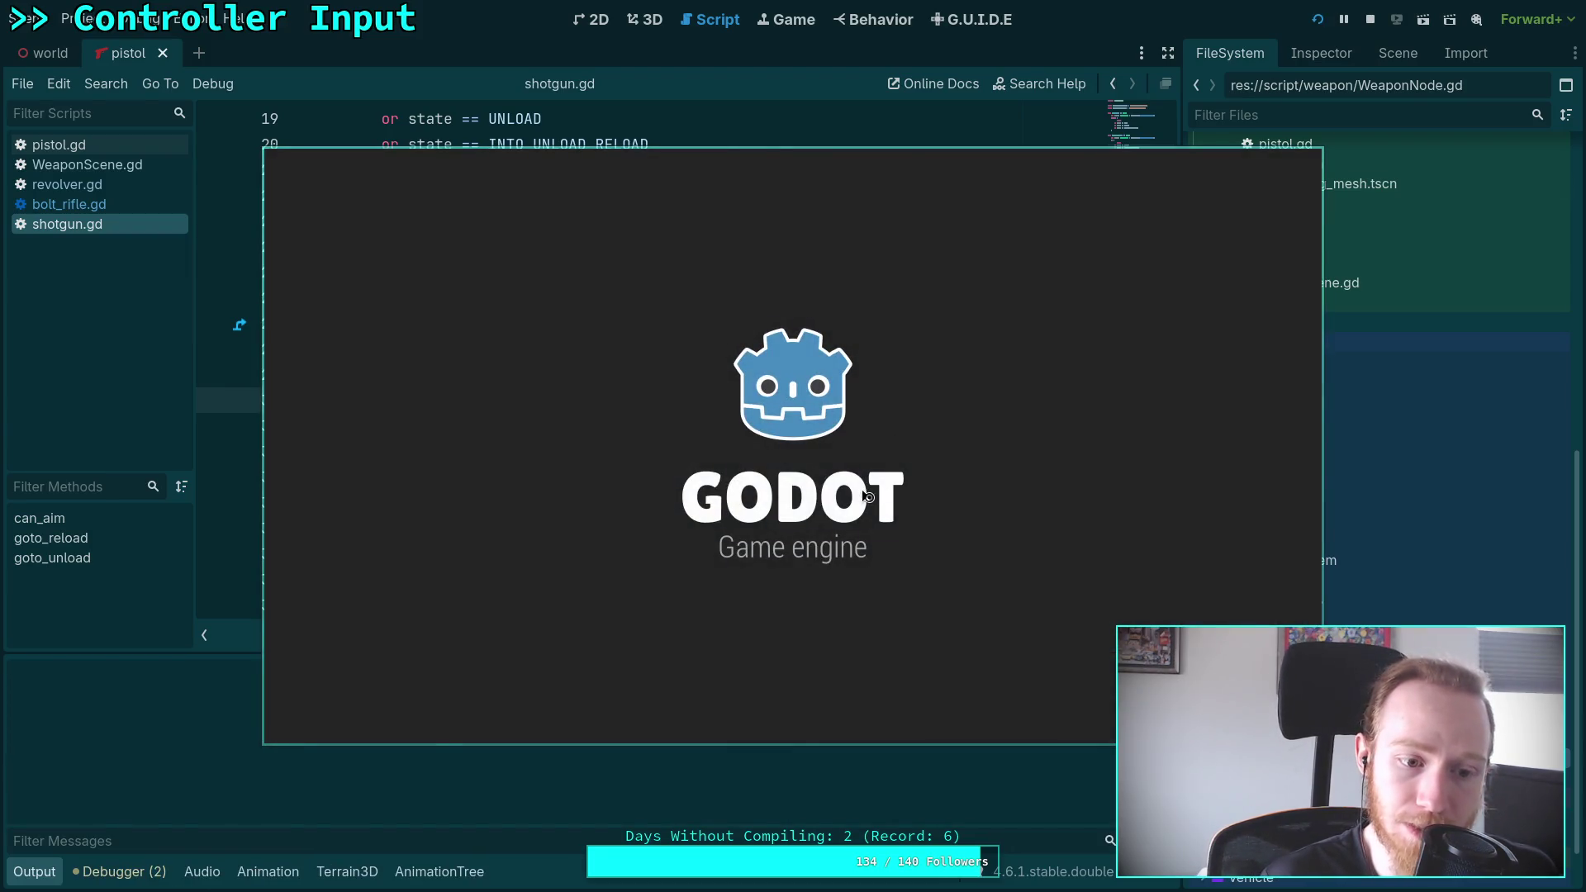
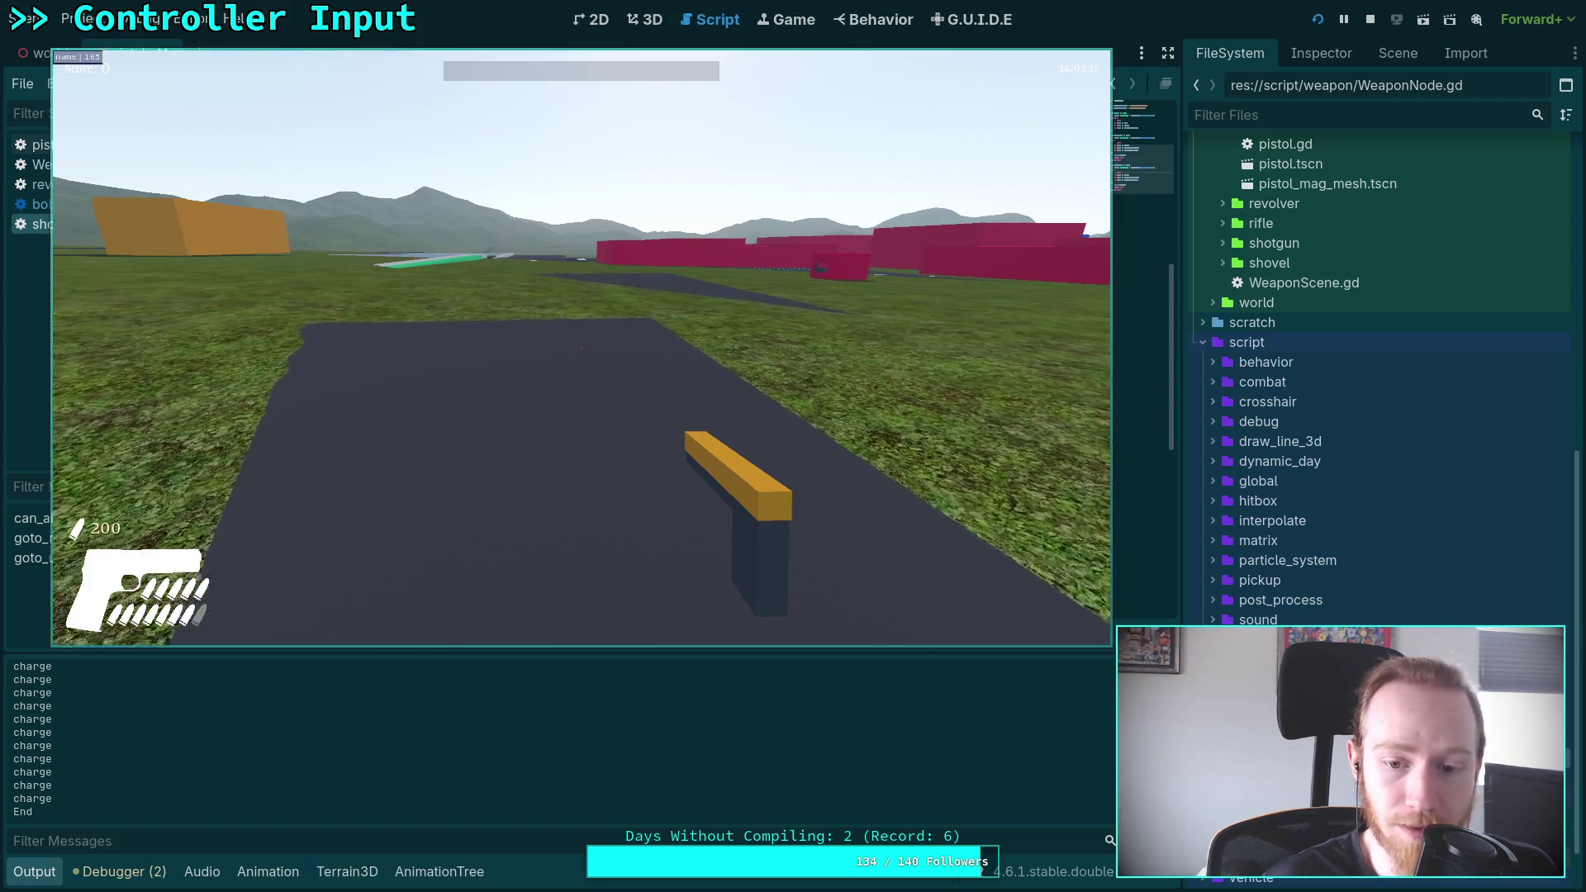
# Stop the debug run via the game's pause menu, choosing Exit To Desktop
pyautogui.press('Escape')
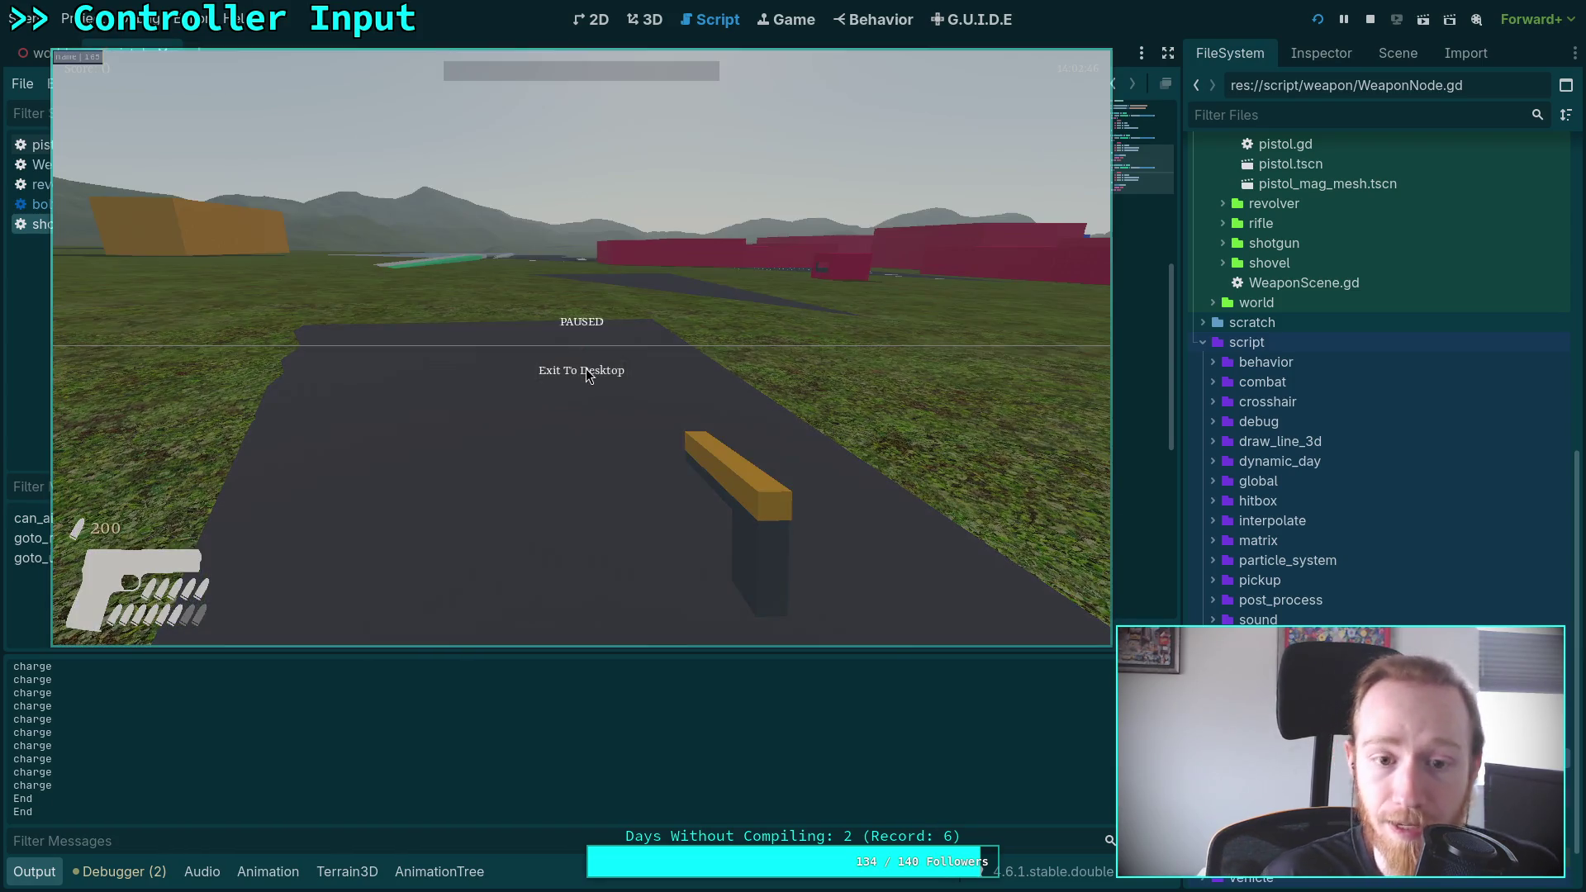
pyautogui.click(585, 369)
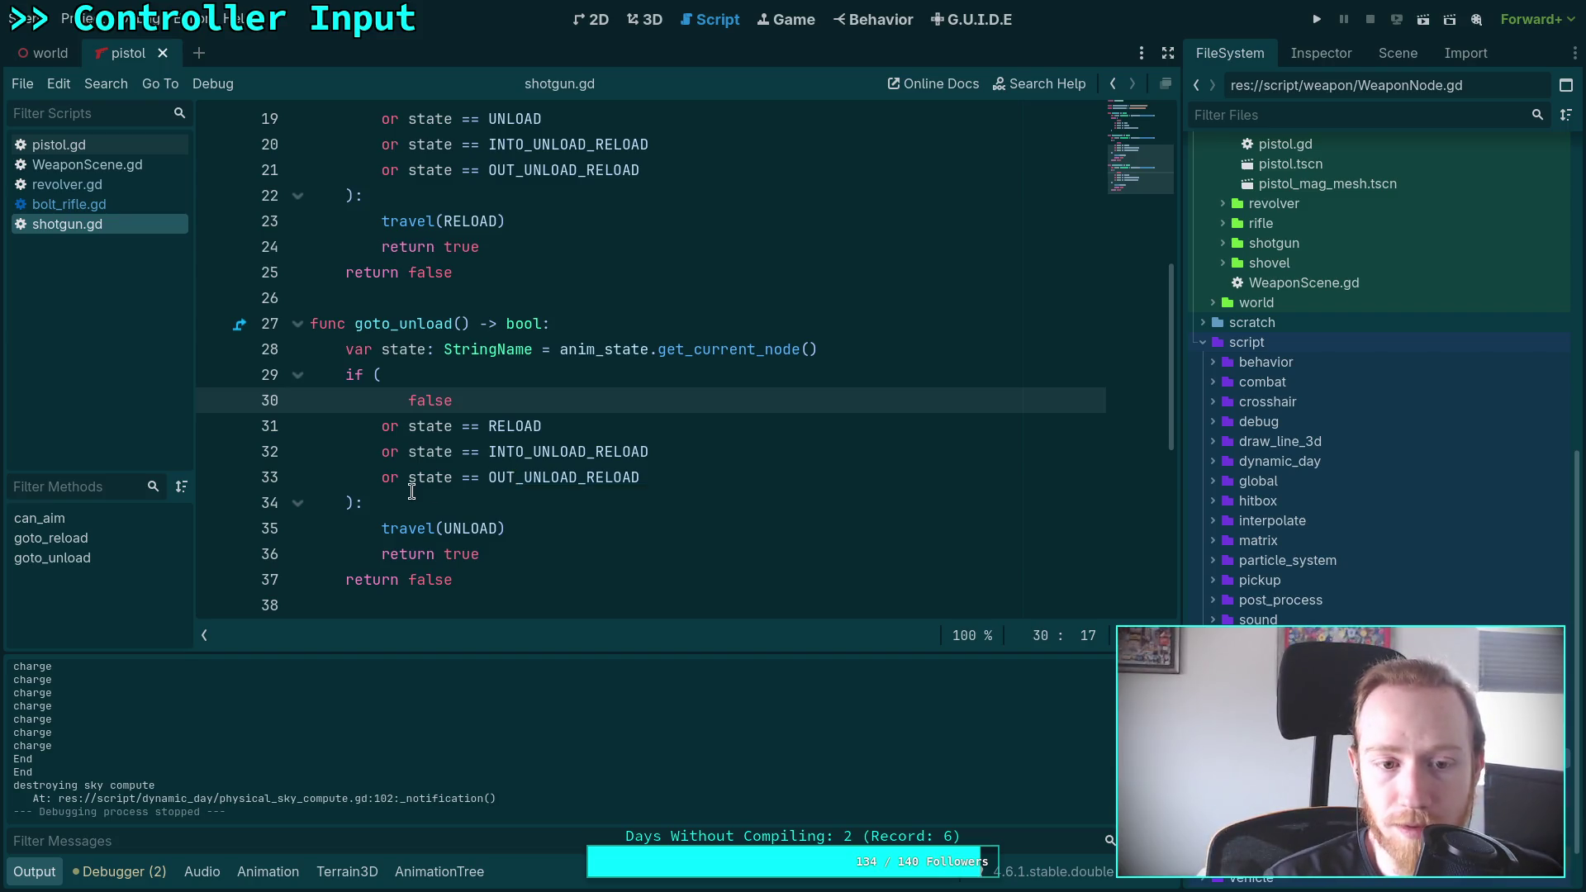
# Close the shotgun.gd, bolt_rifle.gd and revolver.gd scripts from the script list
pyautogui.scroll(6, 408, 490)
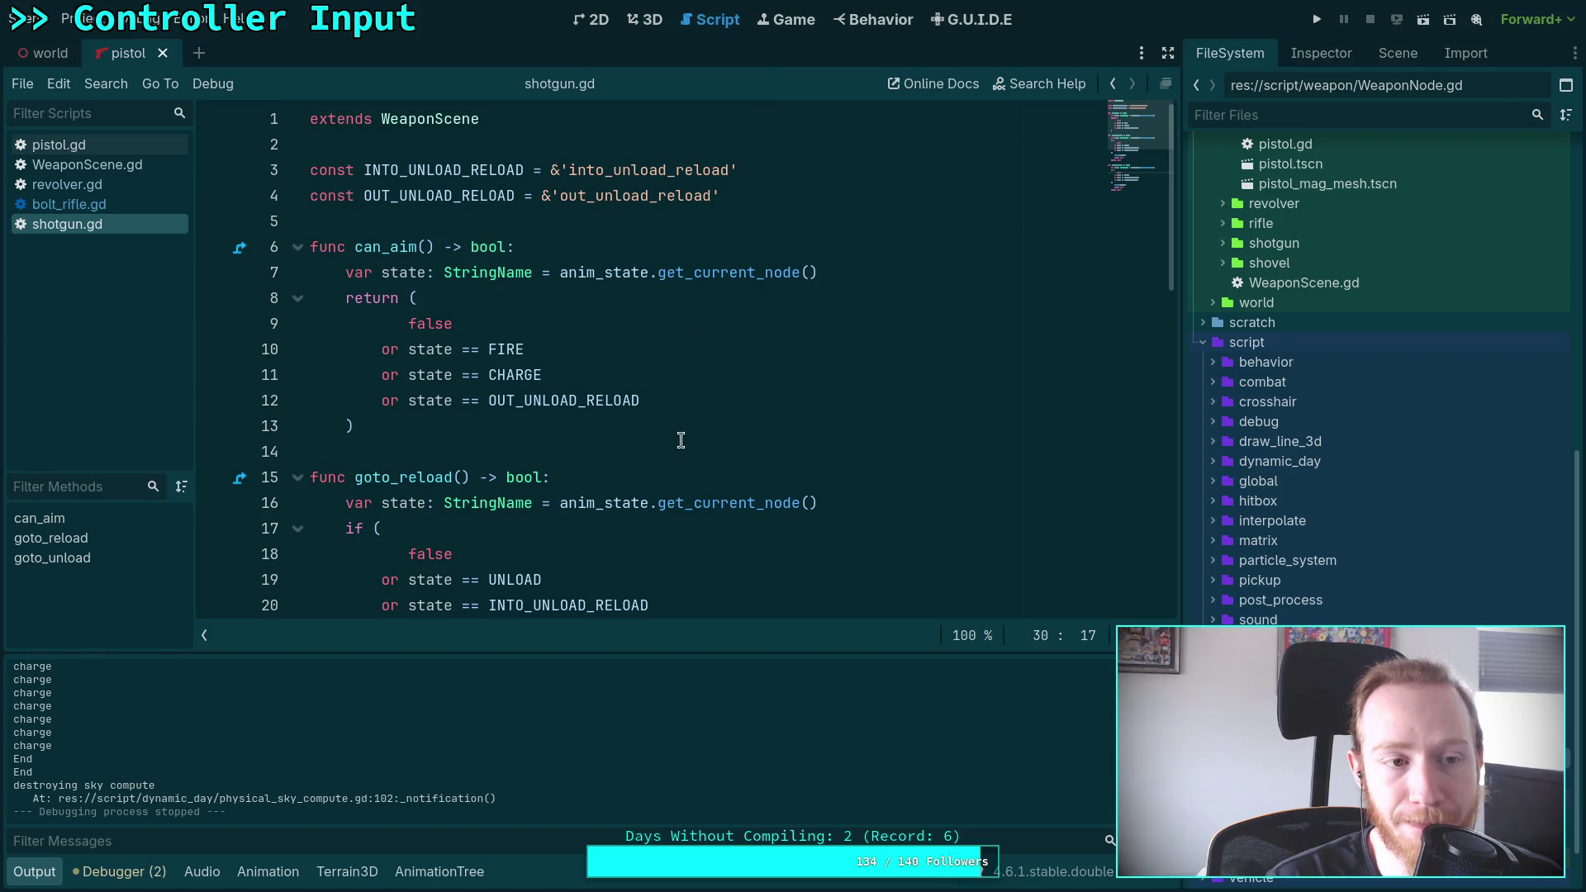
pyautogui.moveTo(647, 514)
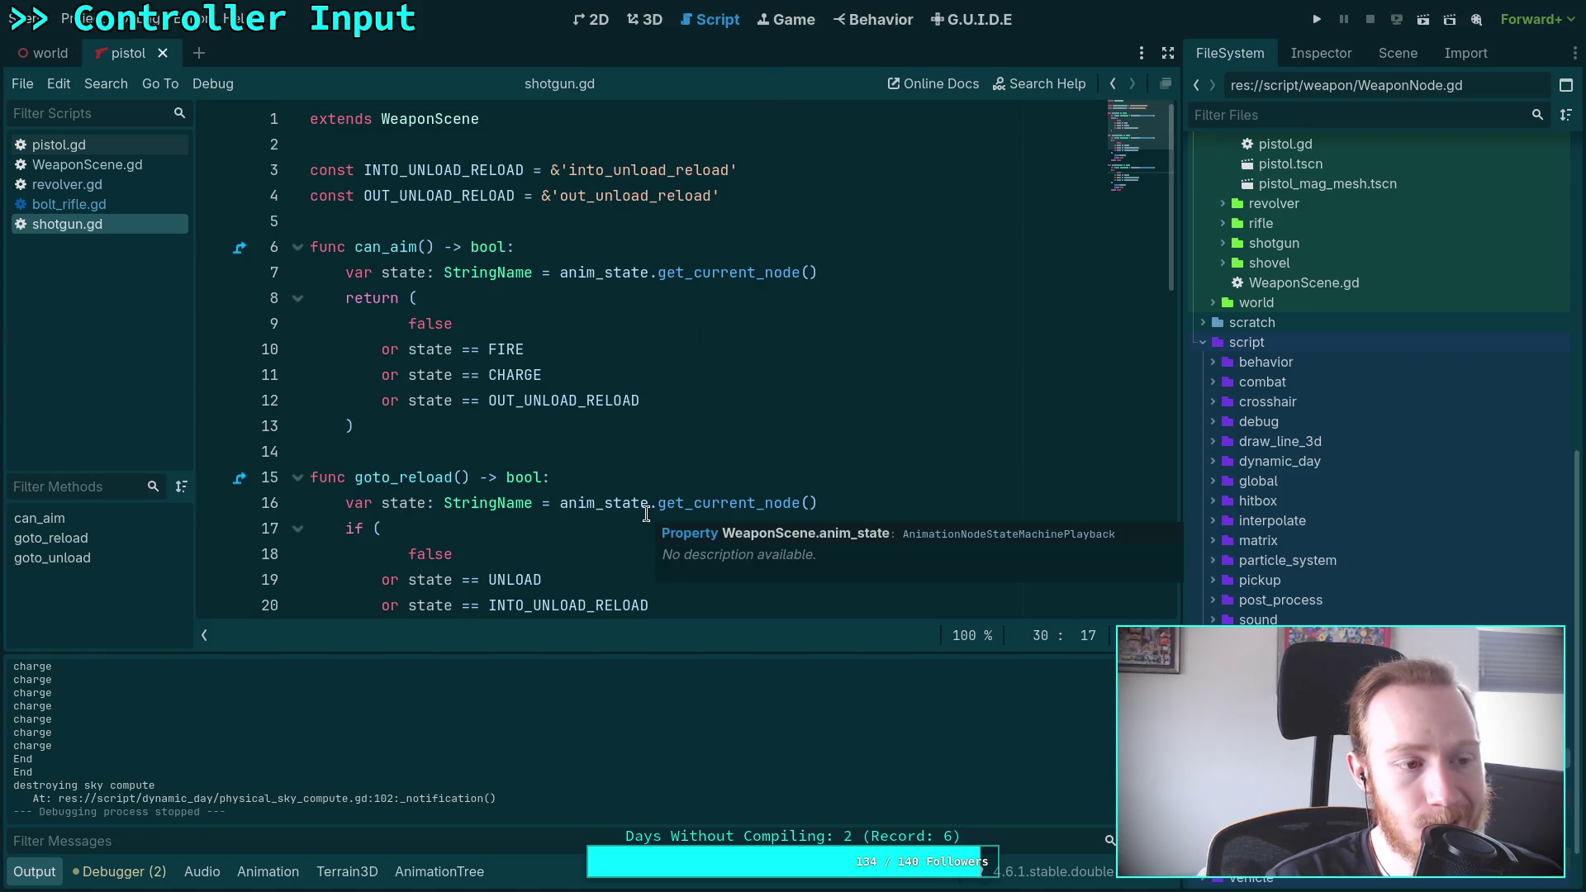
pyautogui.click(416, 451)
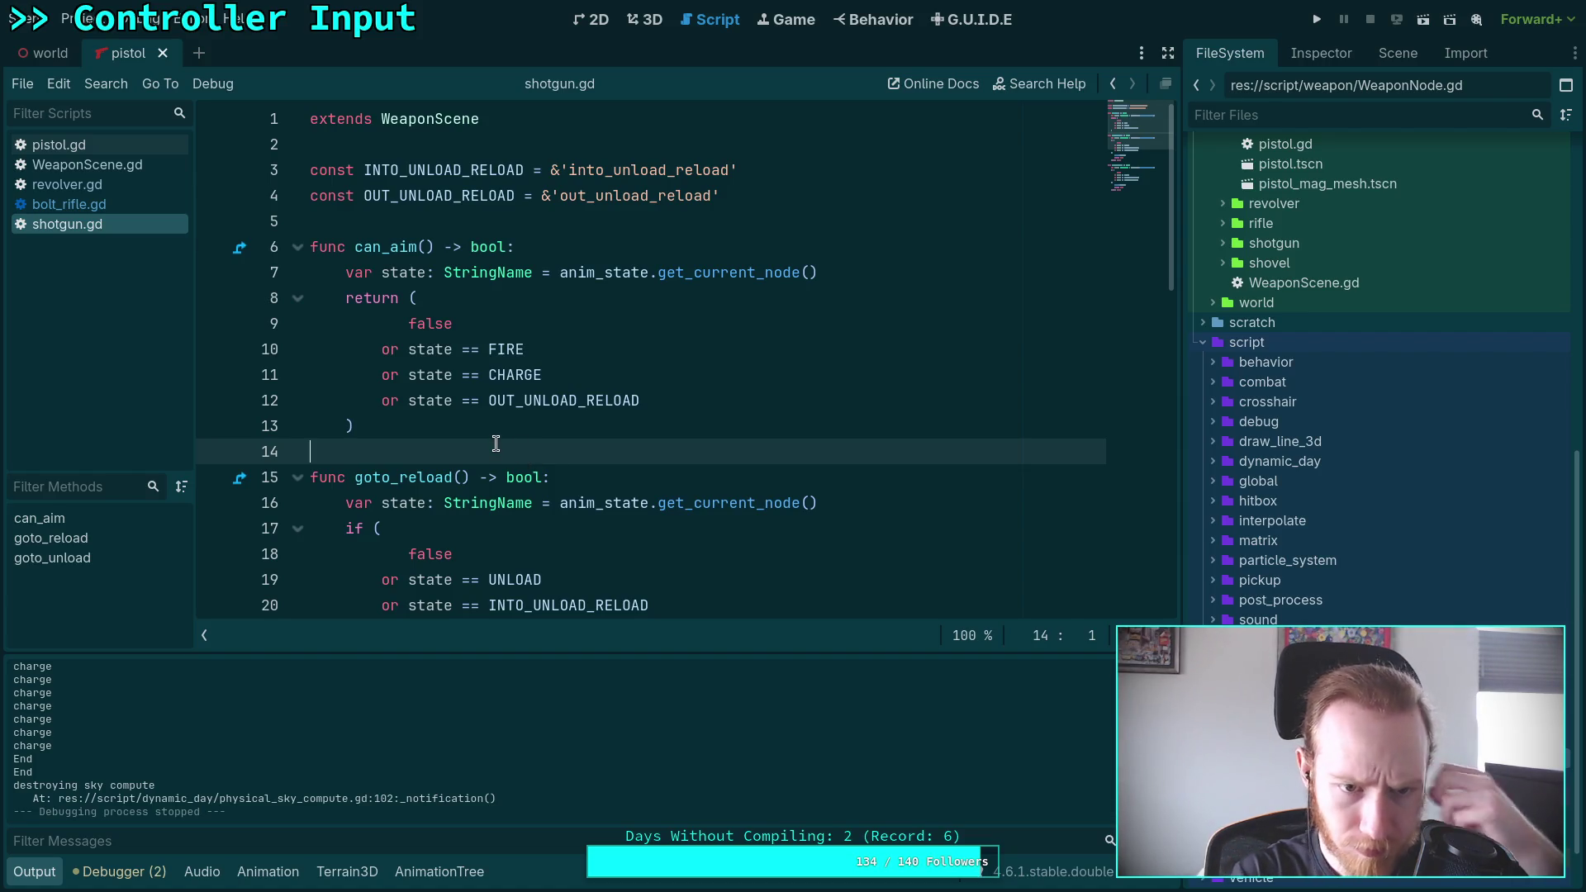
pyautogui.scroll(-7, 496, 444)
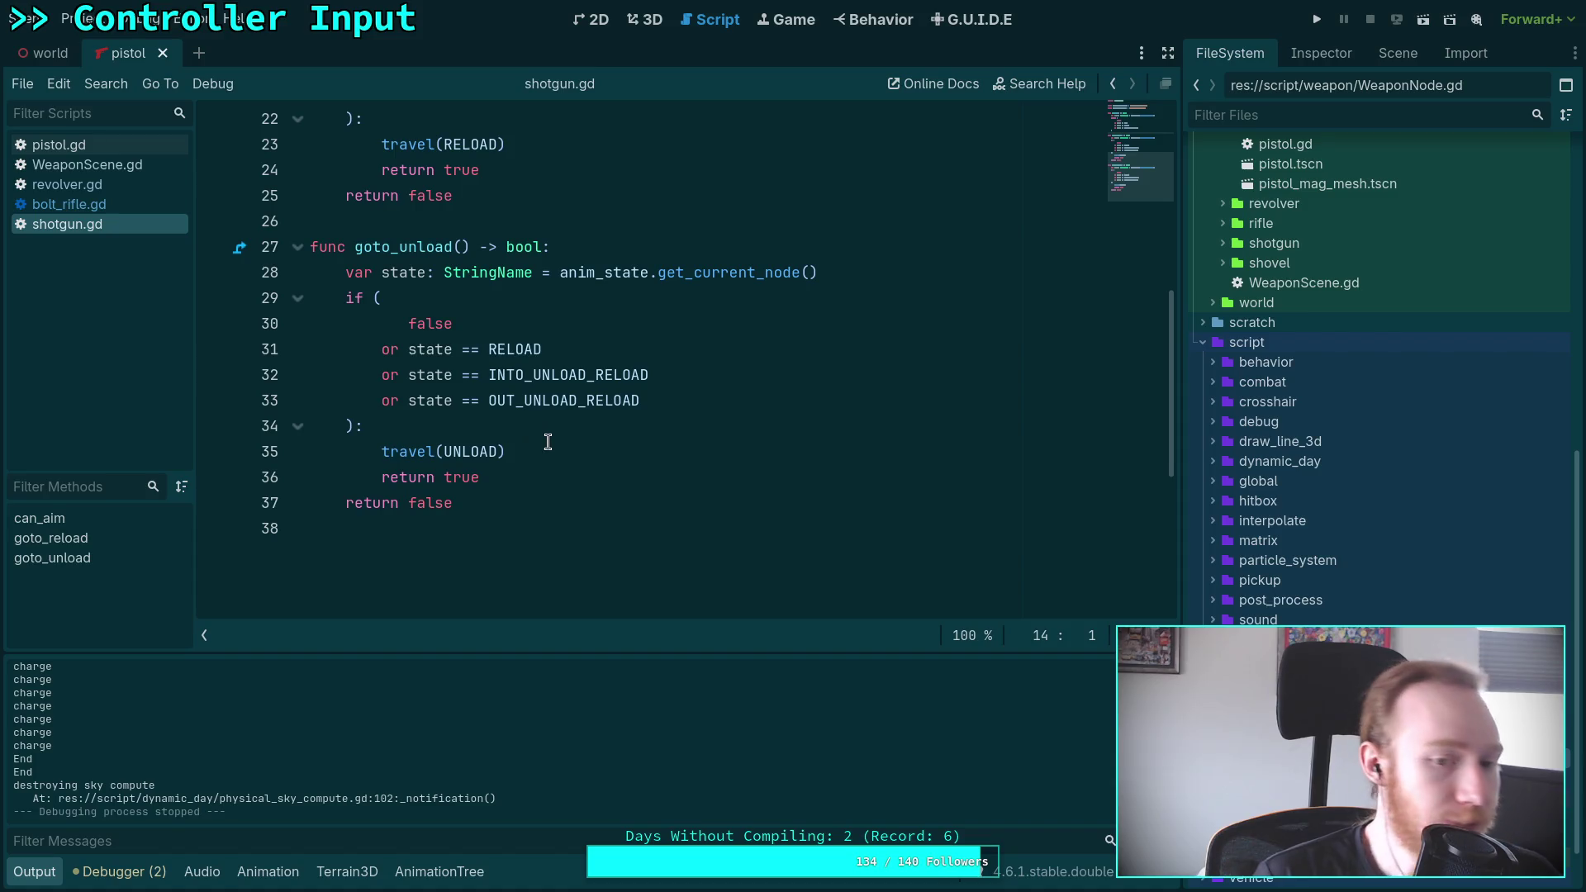
pyautogui.scroll(7, 548, 442)
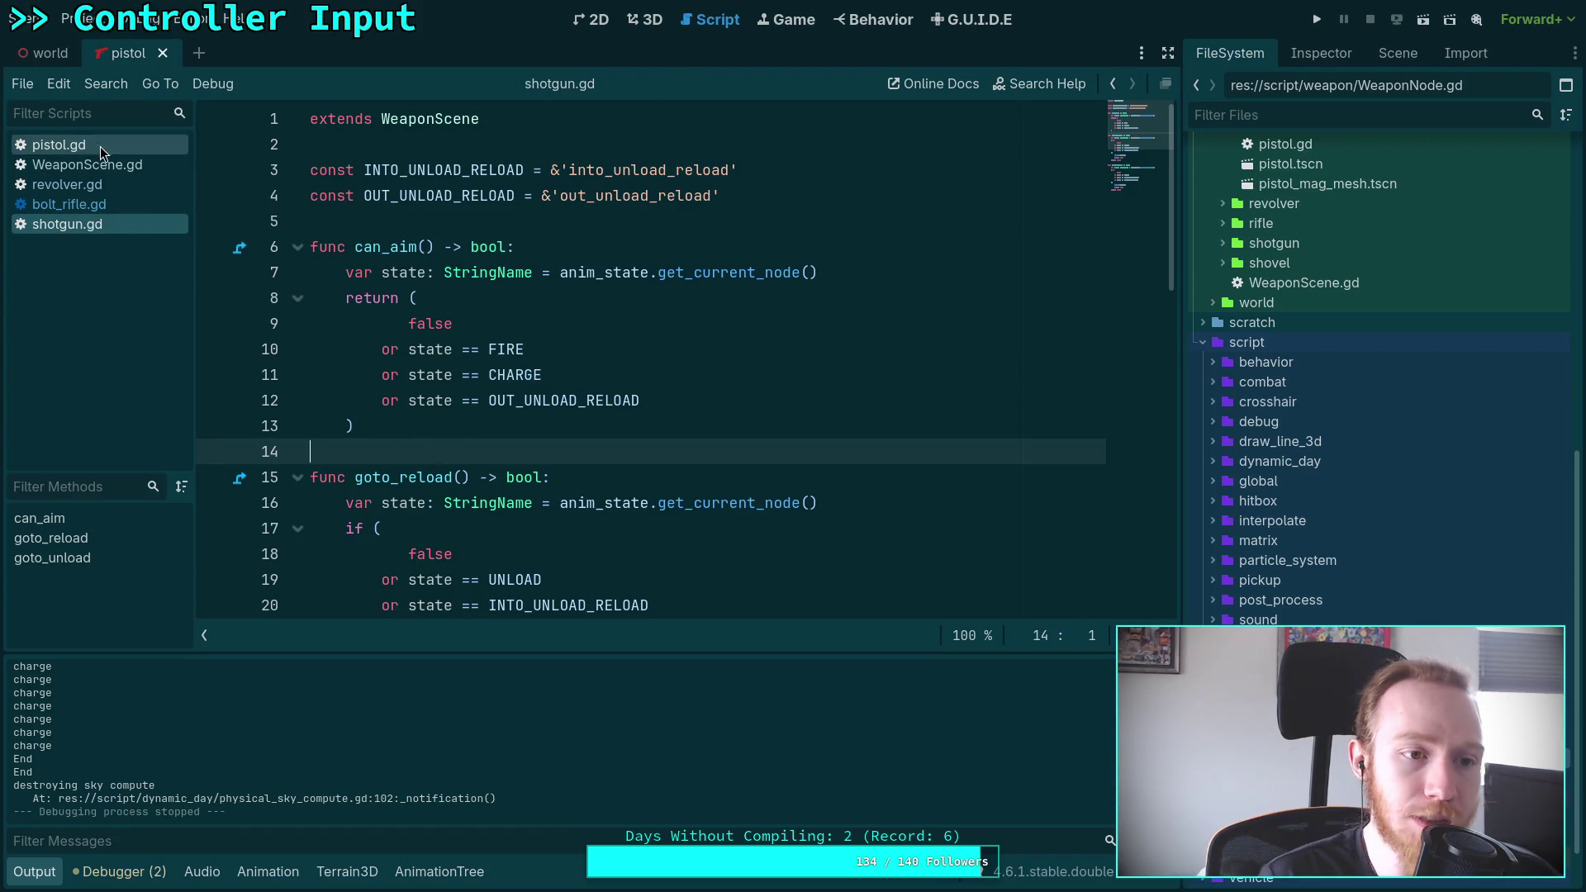
pyautogui.rightClick(91, 226)
pyautogui.click(121, 280)
pyautogui.rightClick(110, 210)
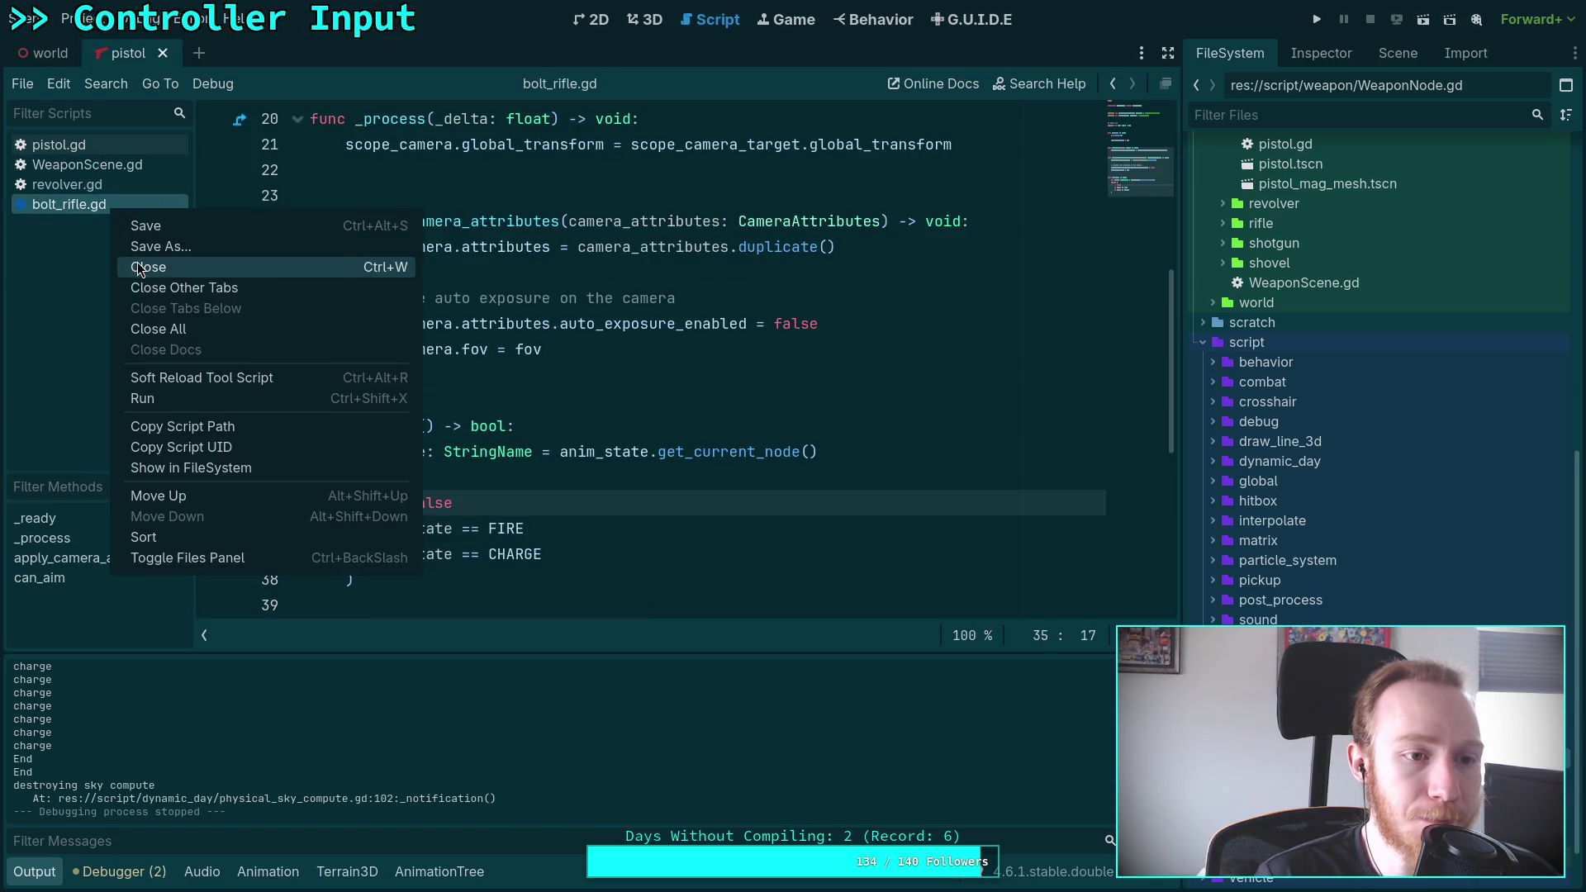
pyautogui.click(137, 261)
pyautogui.rightClick(91, 185)
pyautogui.click(124, 240)
# Open WeaponScene.gd and show the AnimationTree state machine graph below it
pyautogui.click(87, 150)
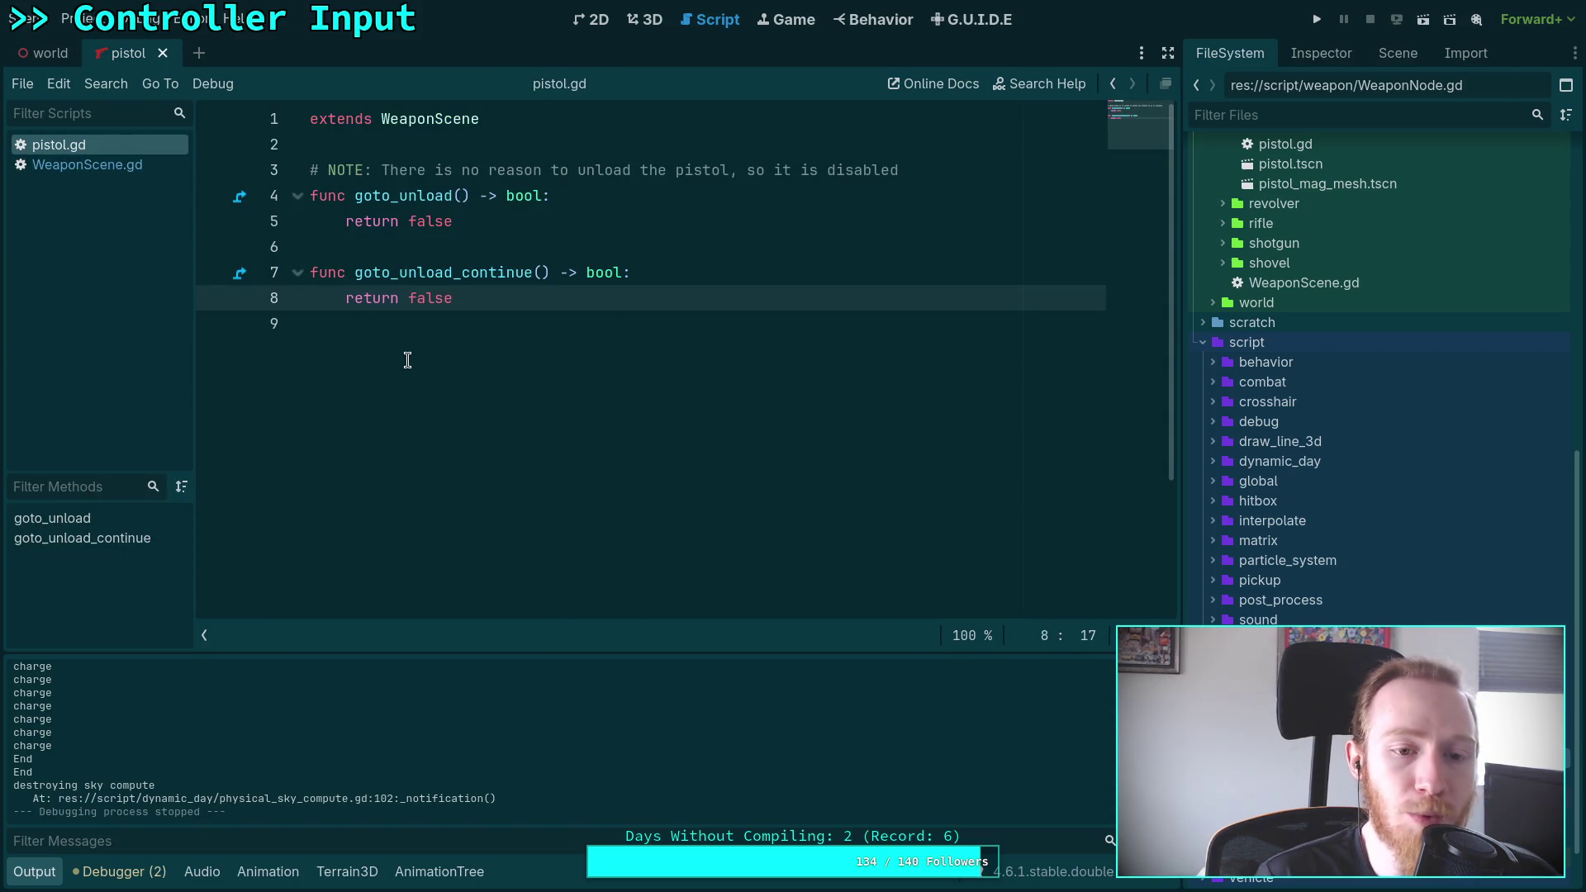
pyautogui.click(114, 163)
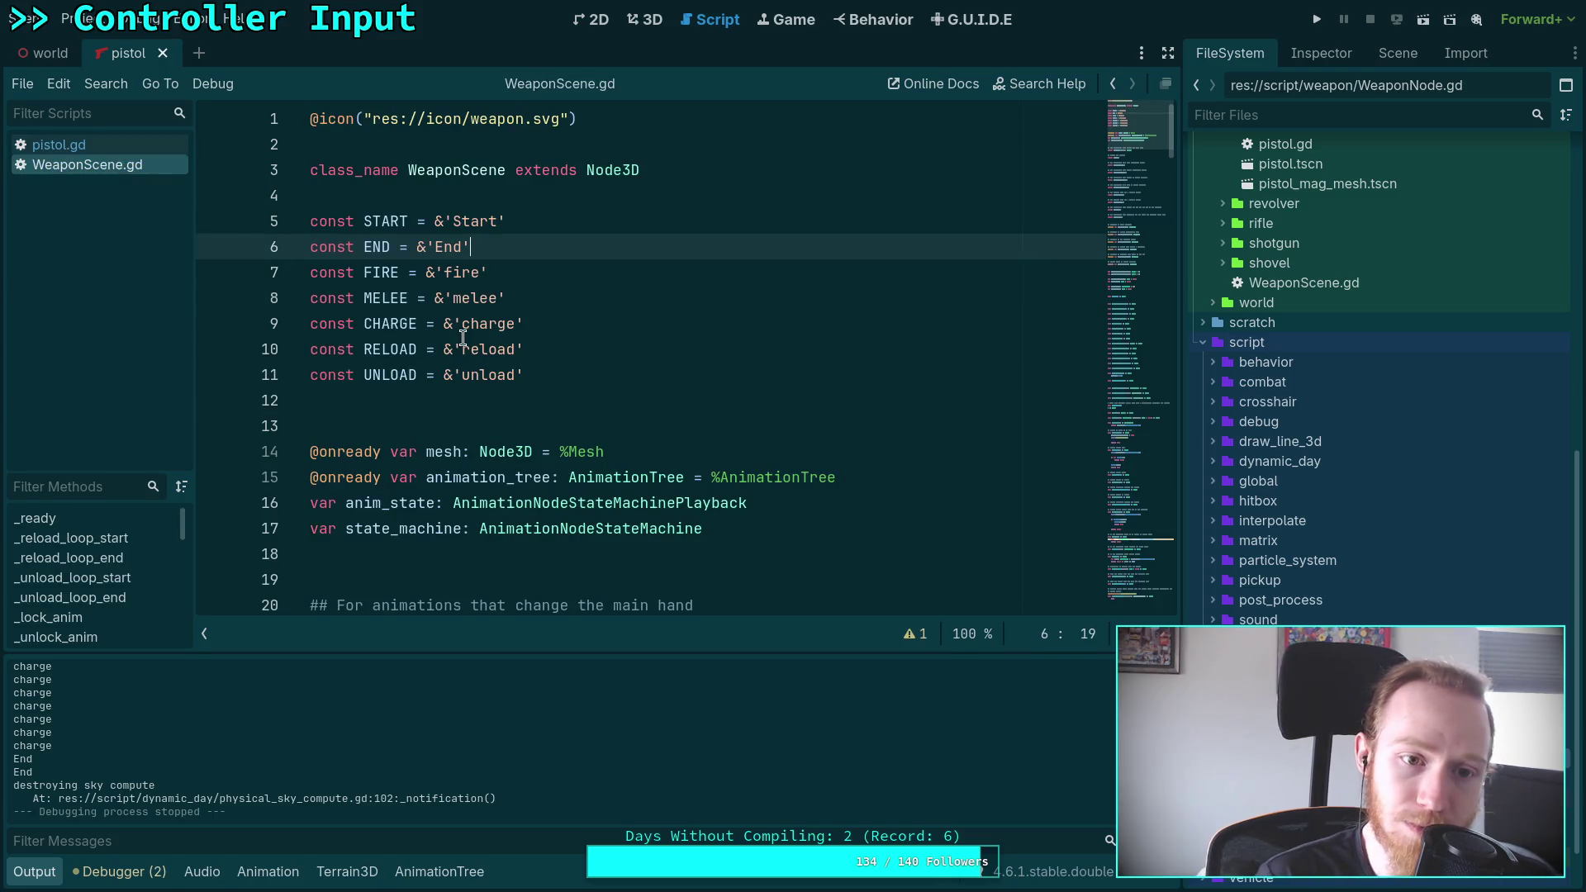
pyautogui.scroll(-8, 475, 335)
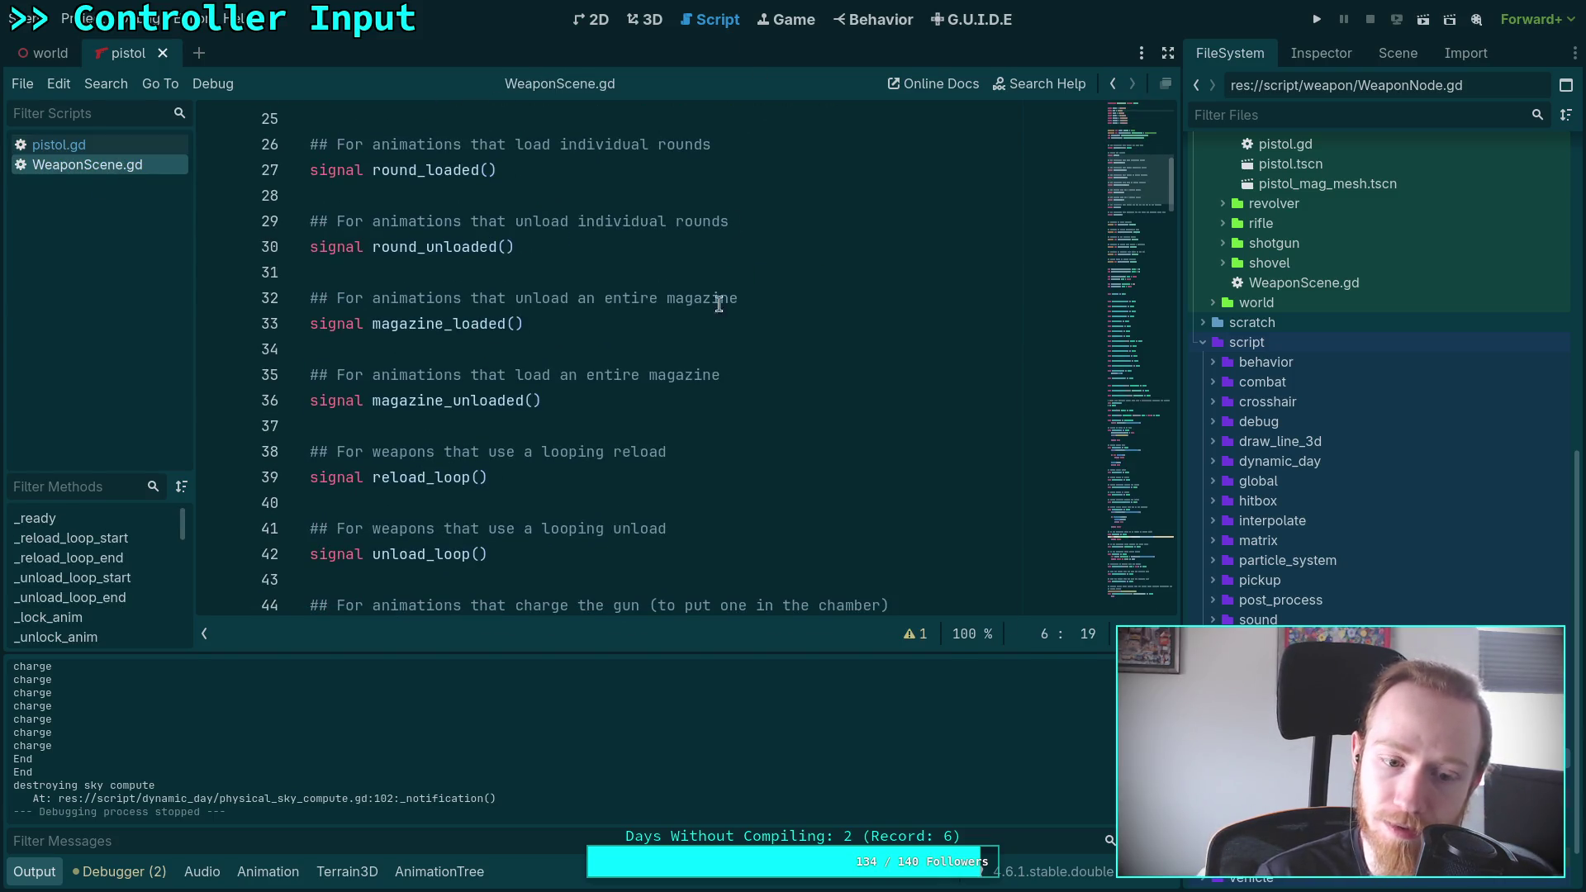
pyautogui.click(440, 871)
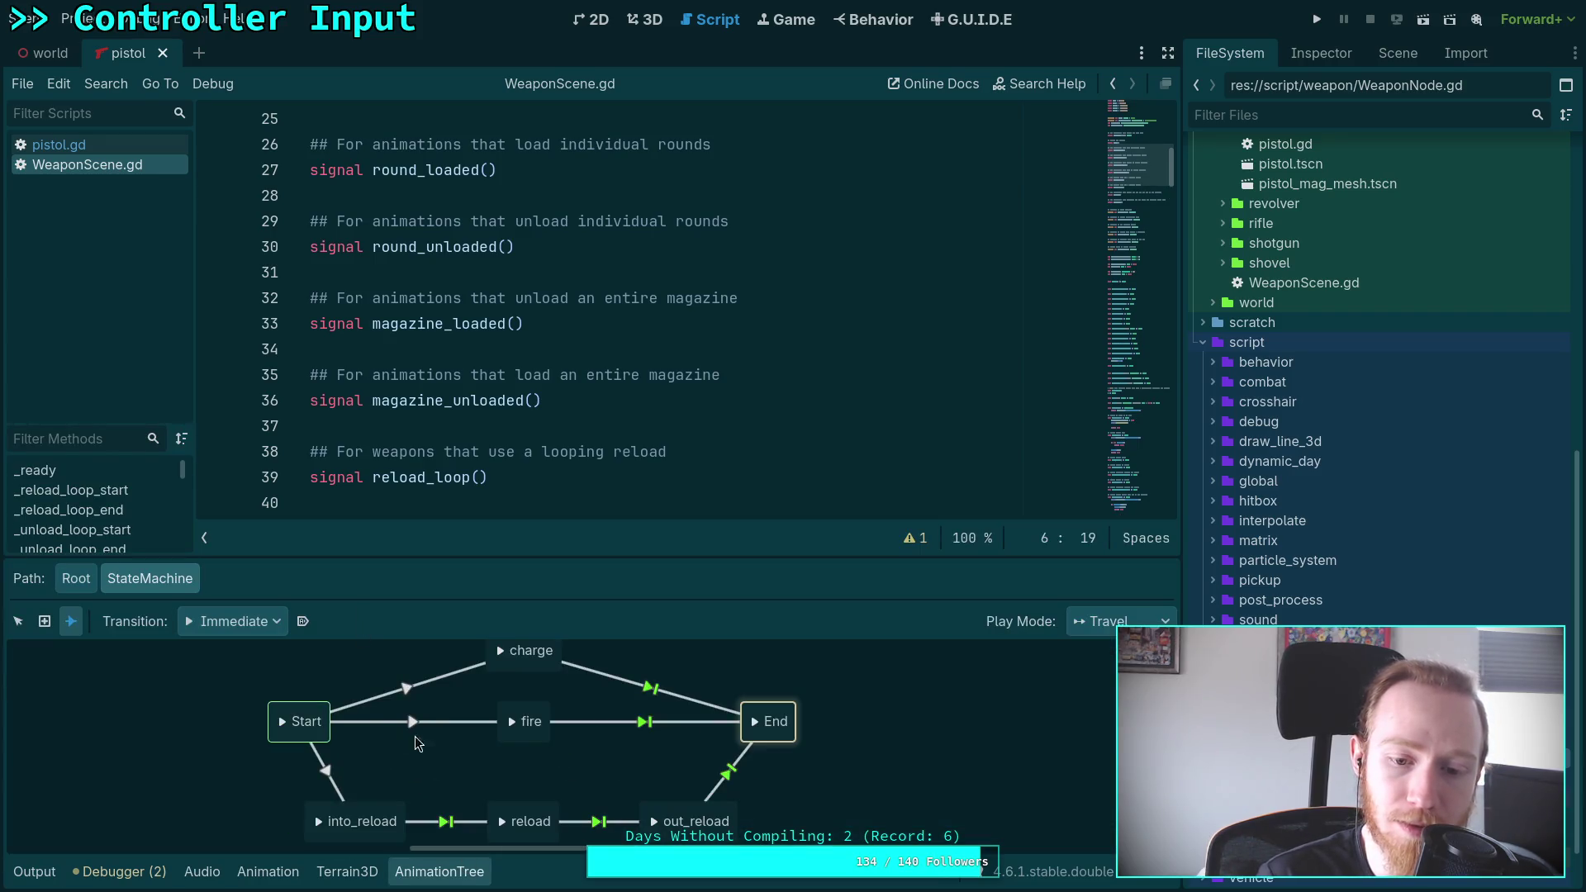
# Dismiss the graph's Add menu, switch to the Select tool, and hide the AnimationTree panel
pyautogui.rightClick(757, 730)
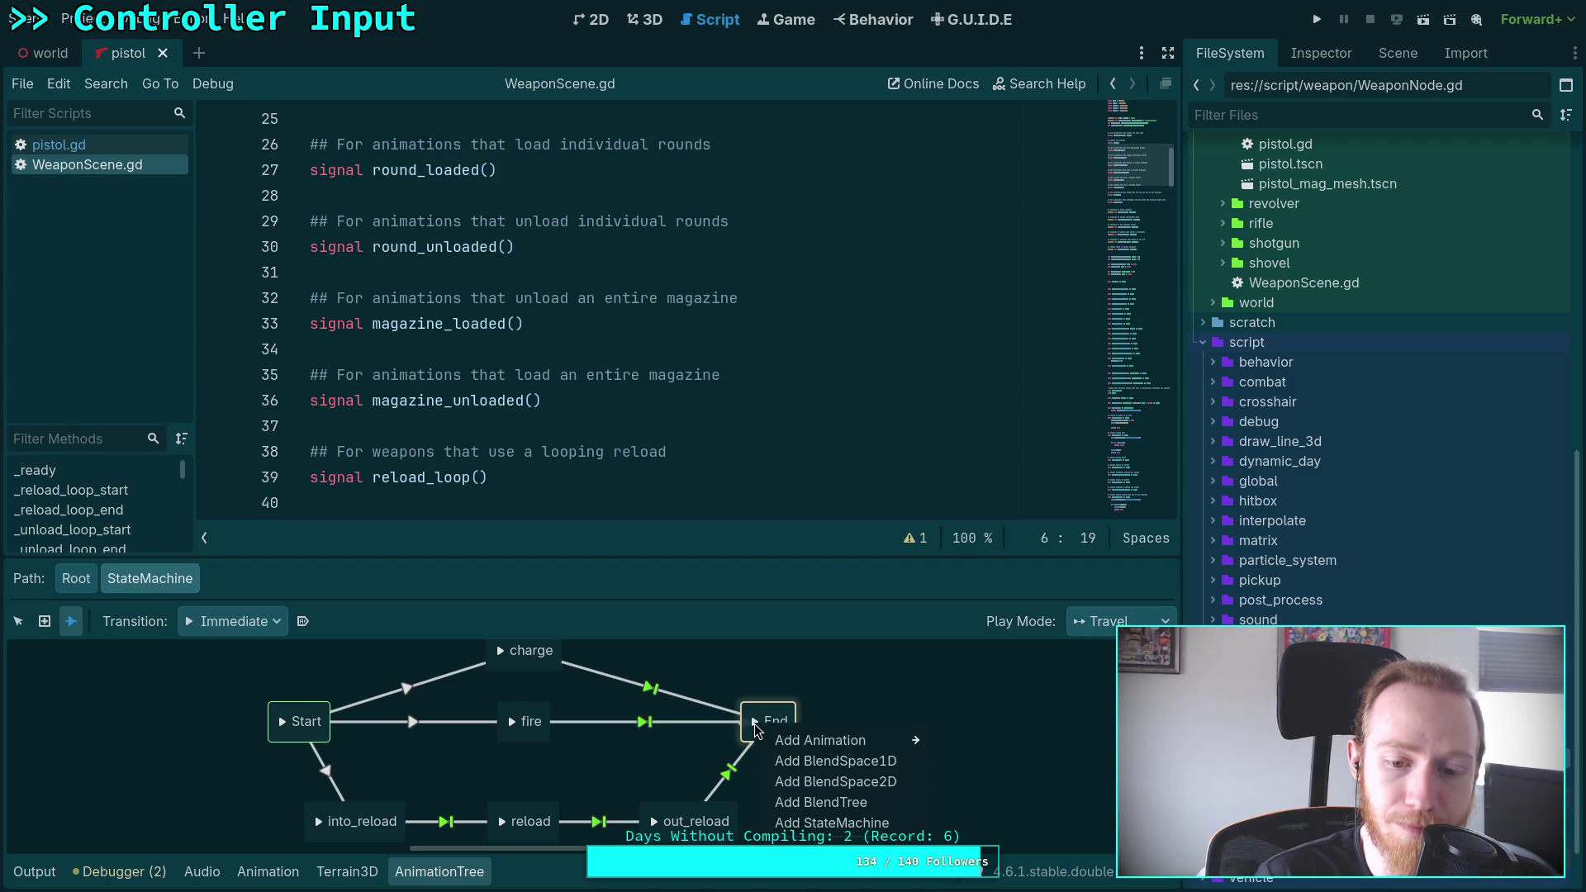
pyautogui.press('Escape')
pyautogui.click(18, 621)
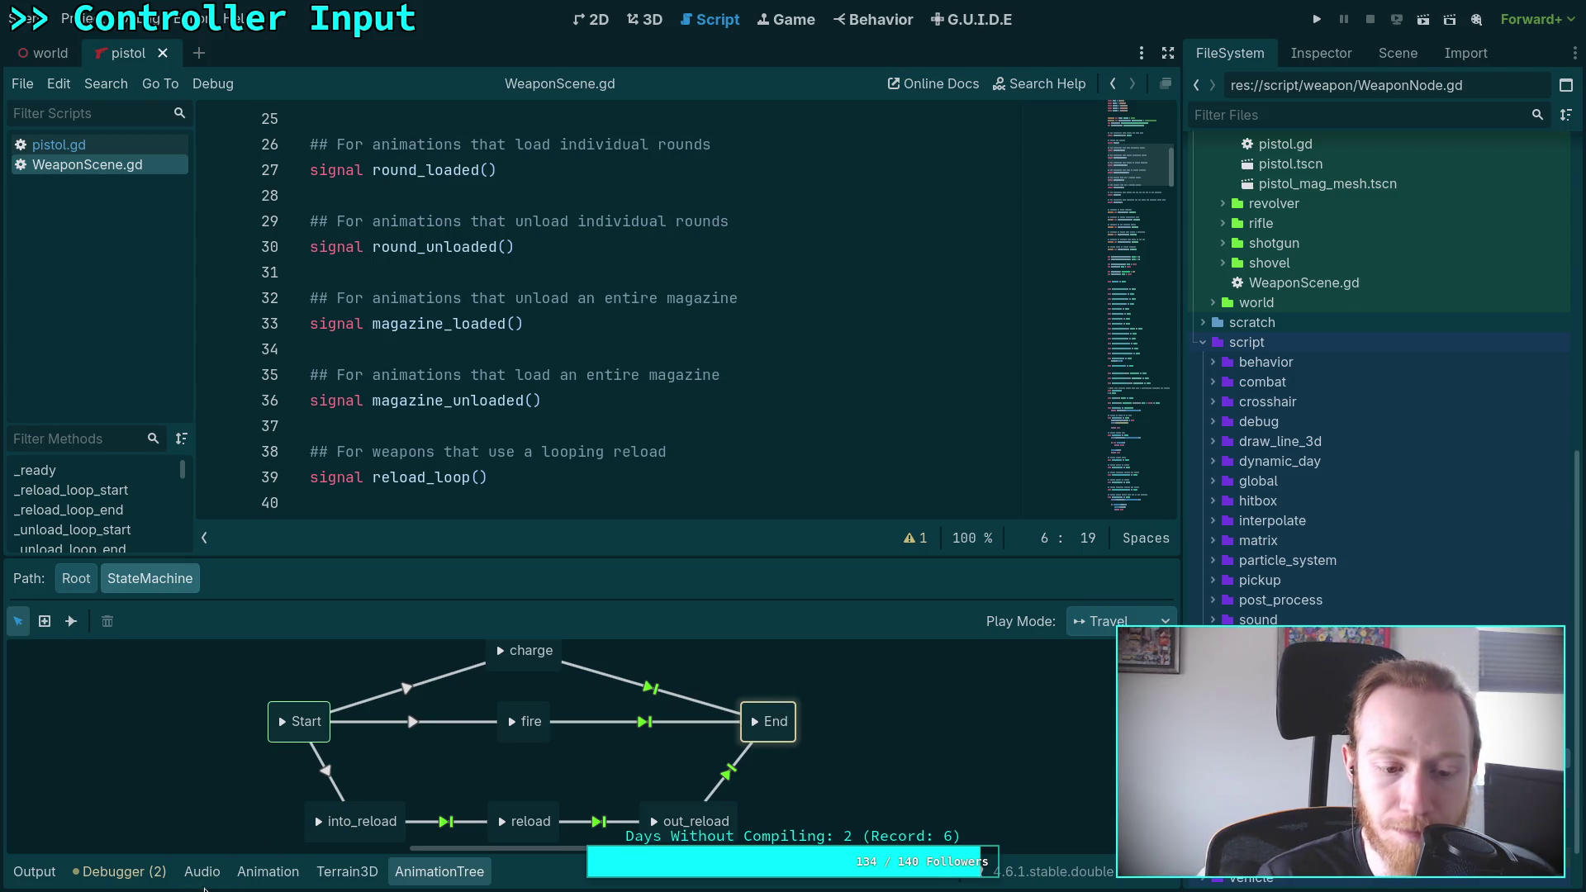
pyautogui.click(450, 874)
# In goto_ready, add a new line after line 272 starting with anim_state
pyautogui.scroll(-15, 507, 642)
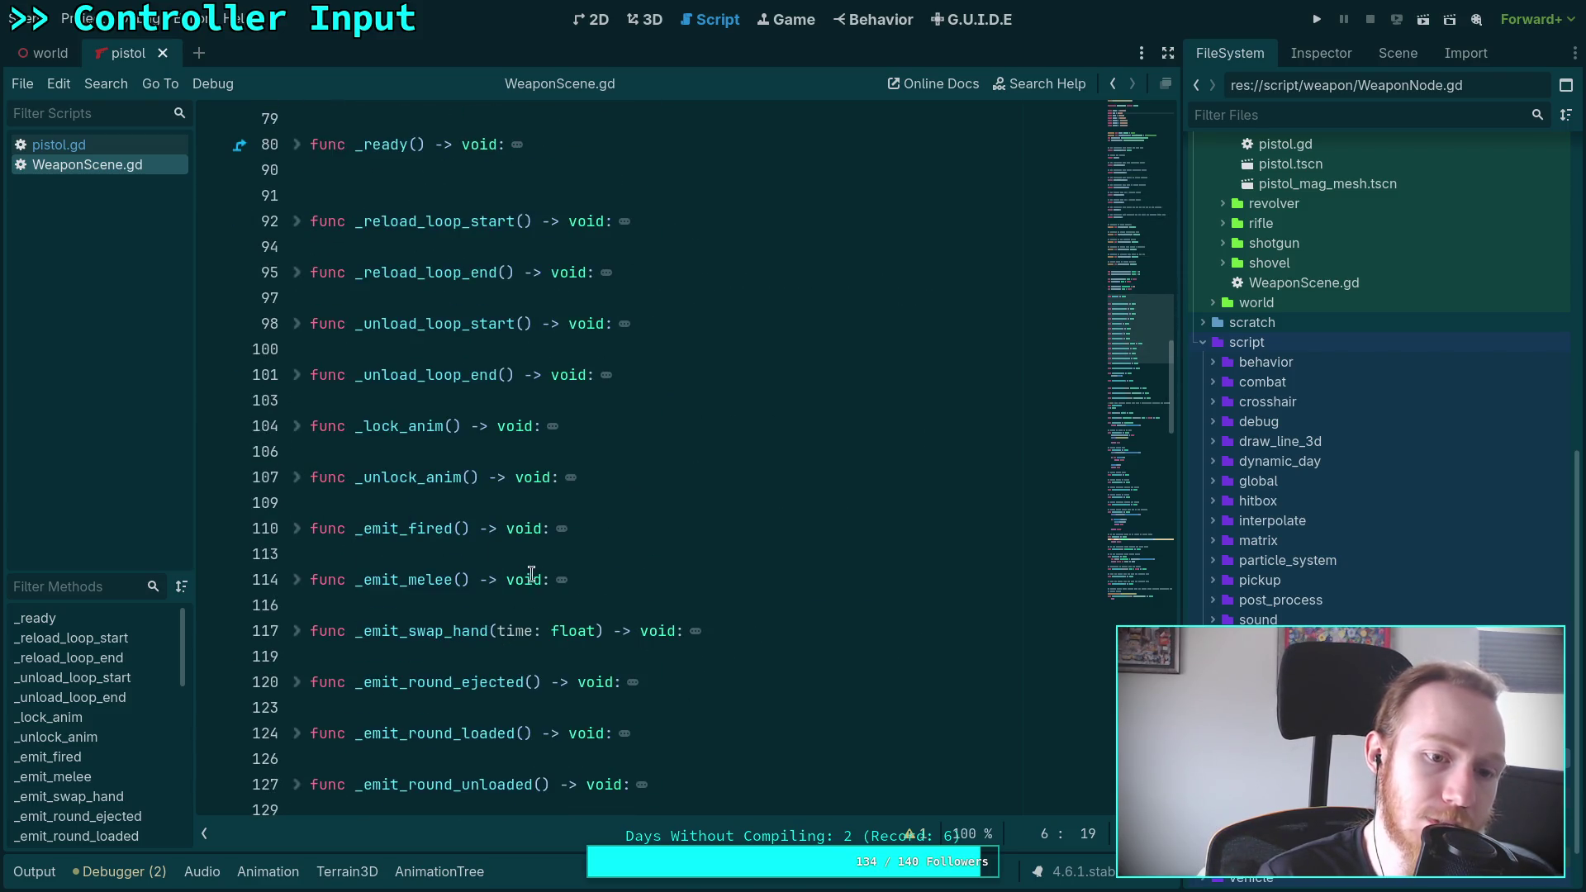
pyautogui.scroll(-8, 531, 575)
pyautogui.scroll(-7, 565, 572)
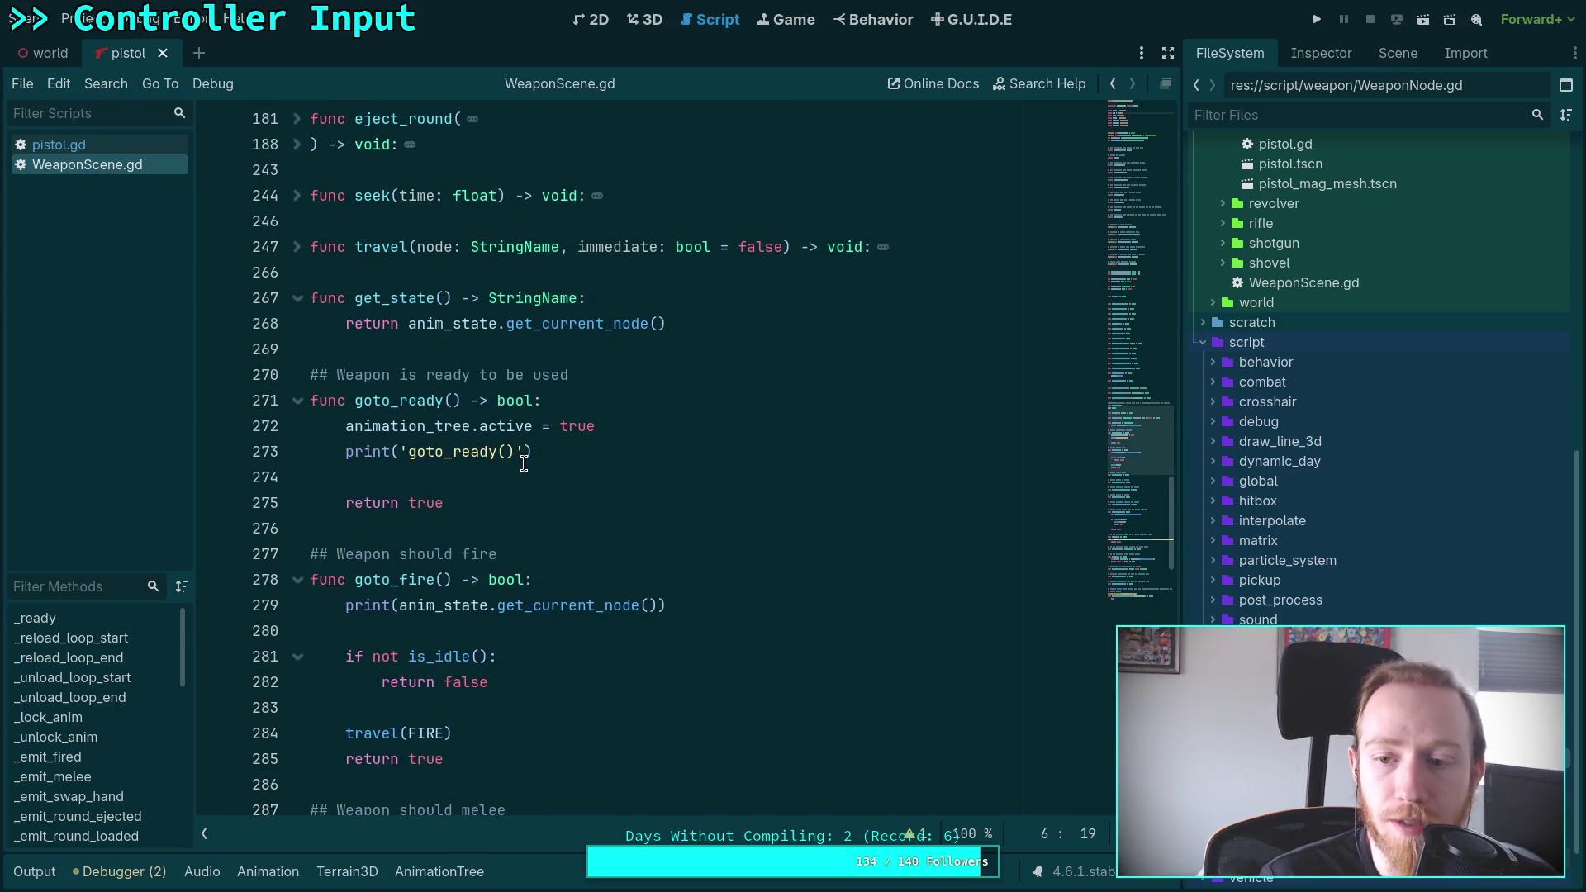
pyautogui.scroll(2, 570, 497)
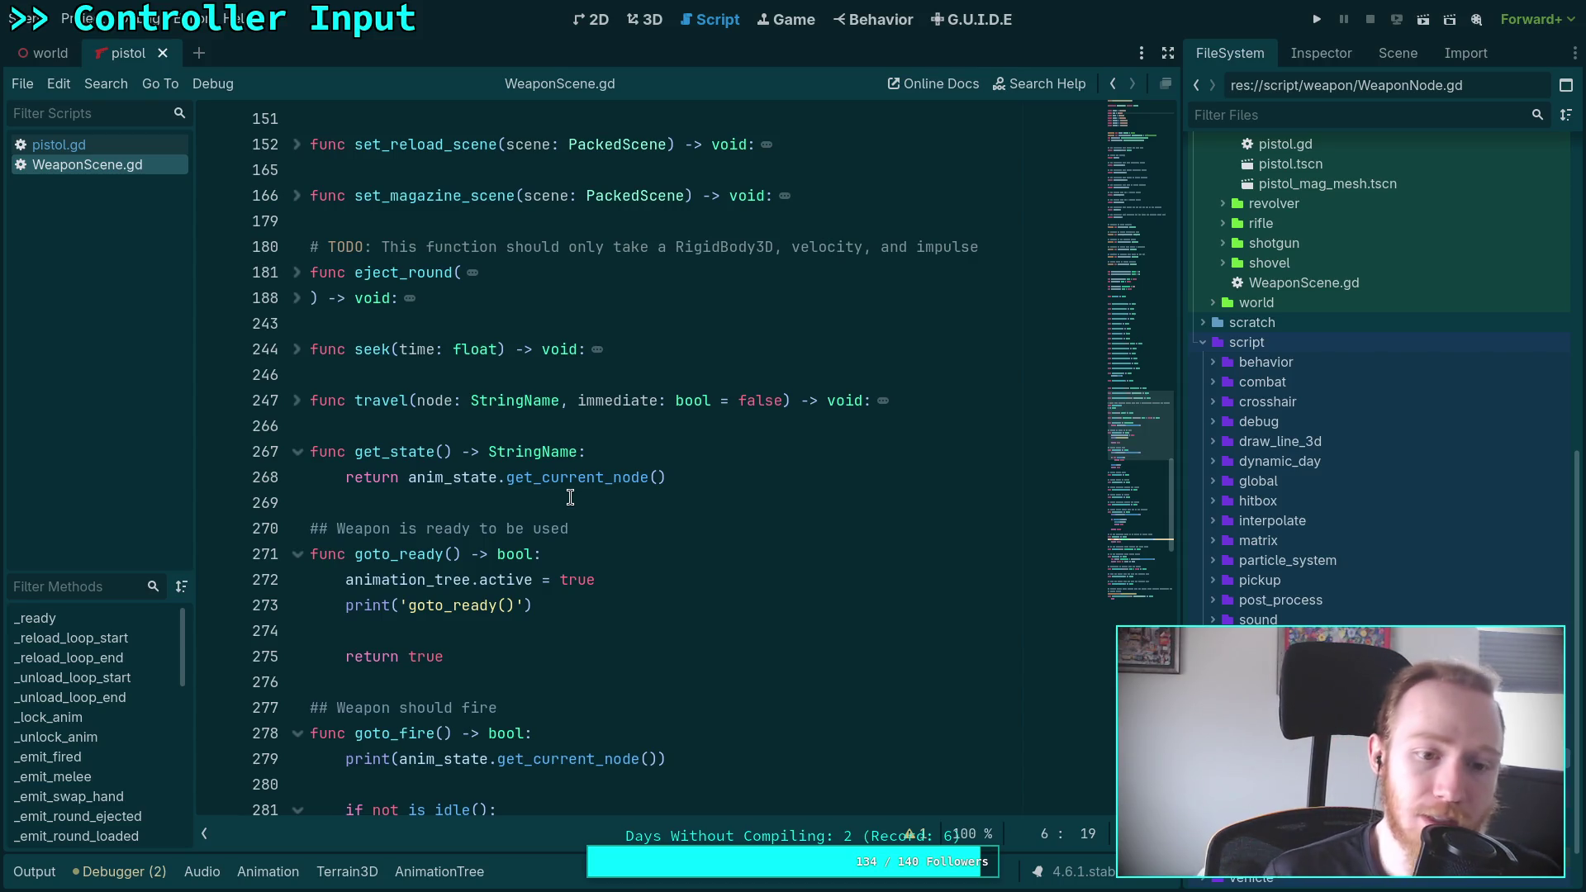
pyautogui.scroll(-1, 521, 490)
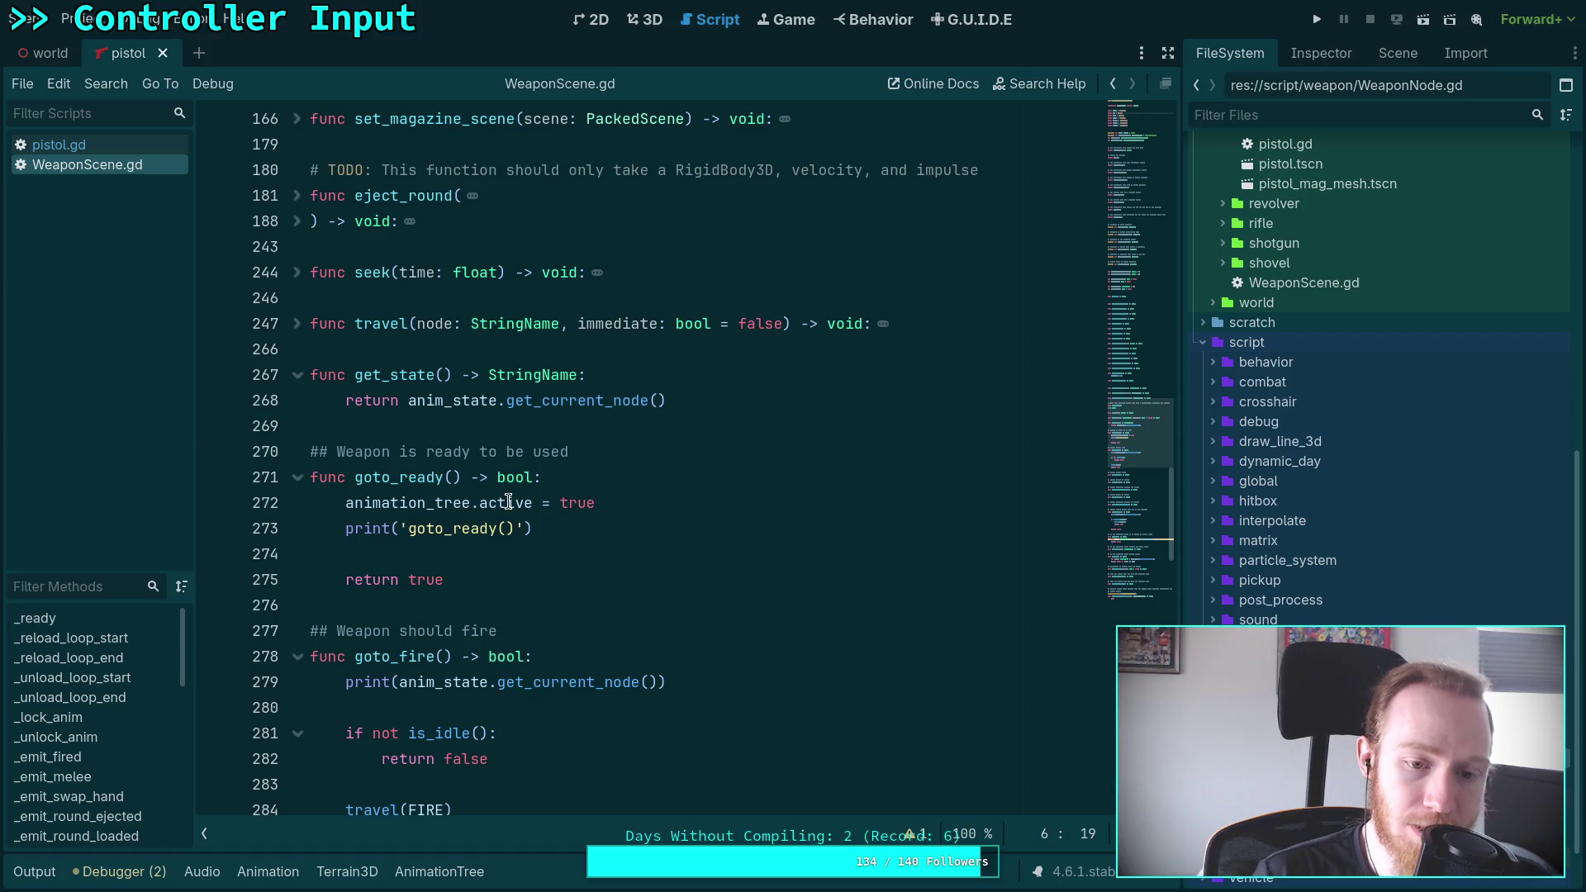
pyautogui.moveTo(509, 501)
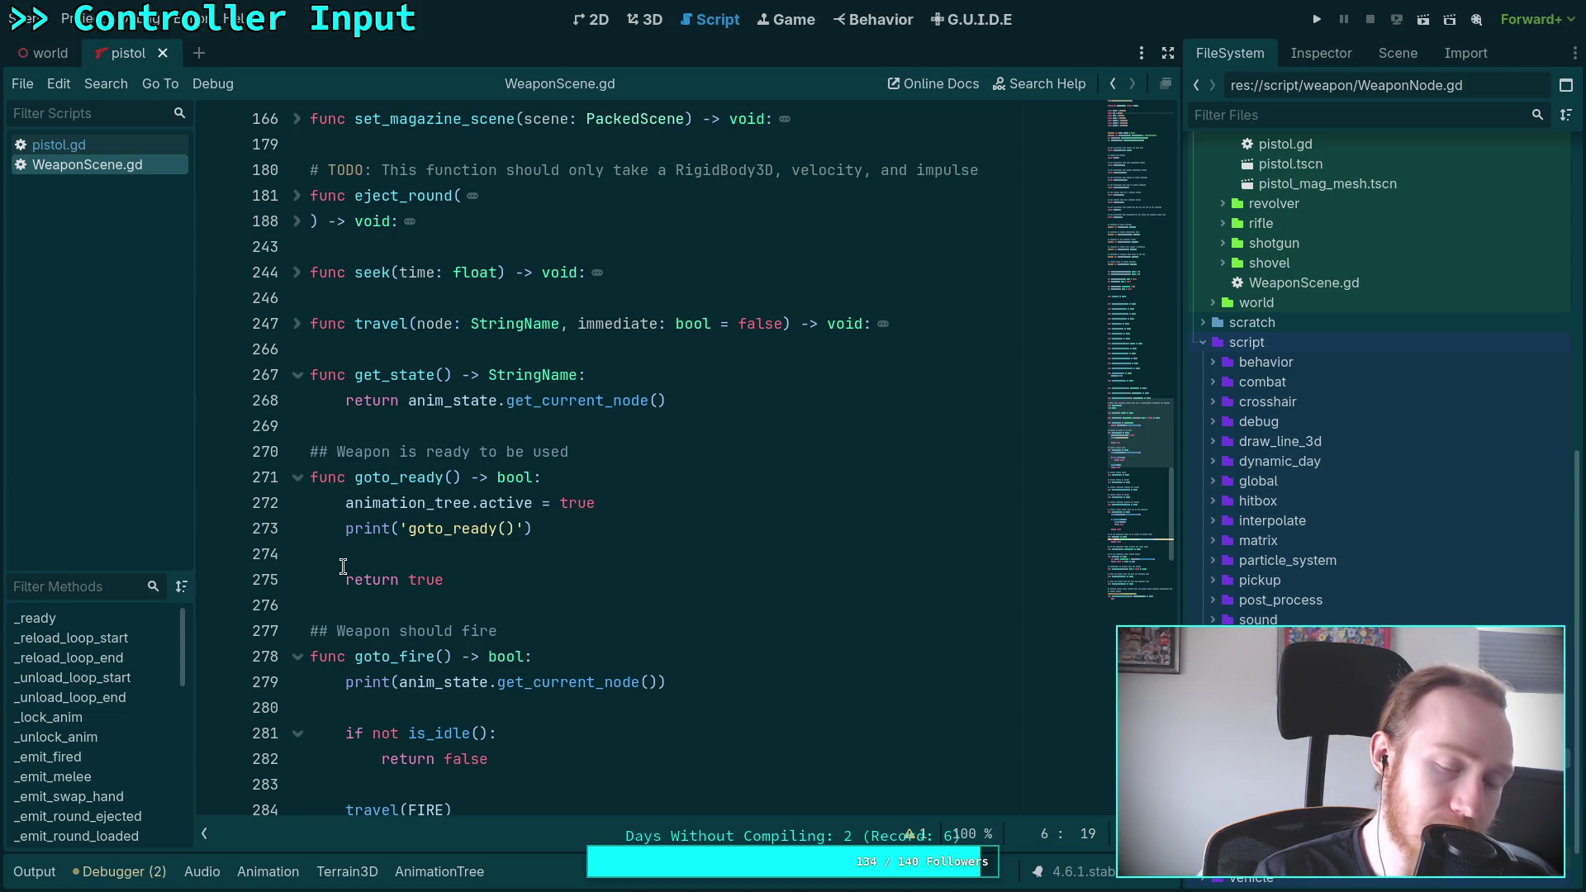
pyautogui.moveTo(377, 508)
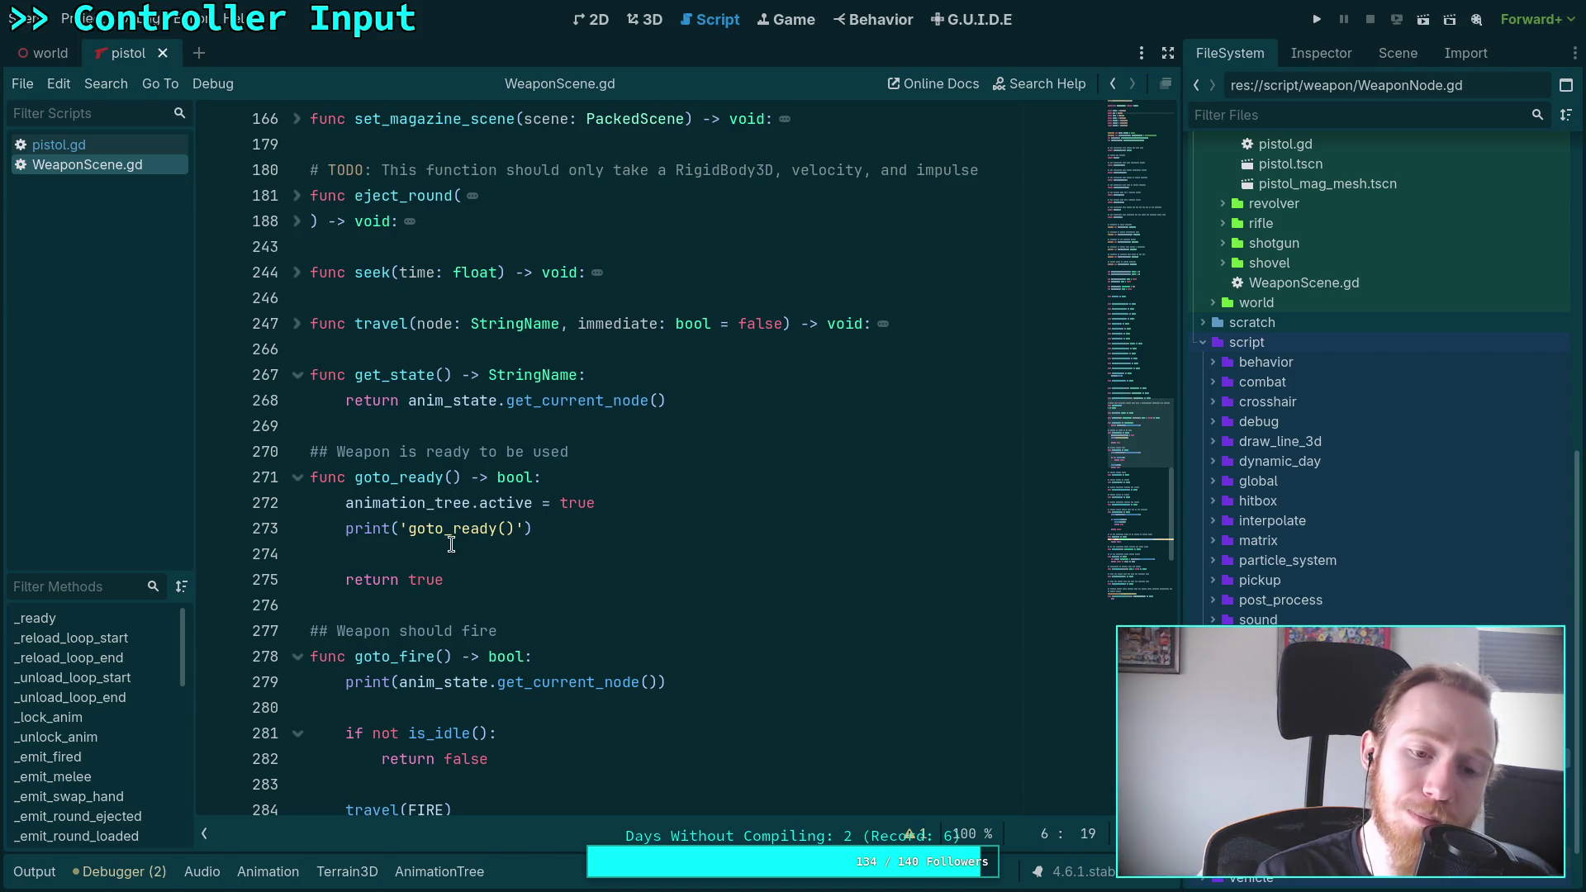
pyautogui.click(610, 495)
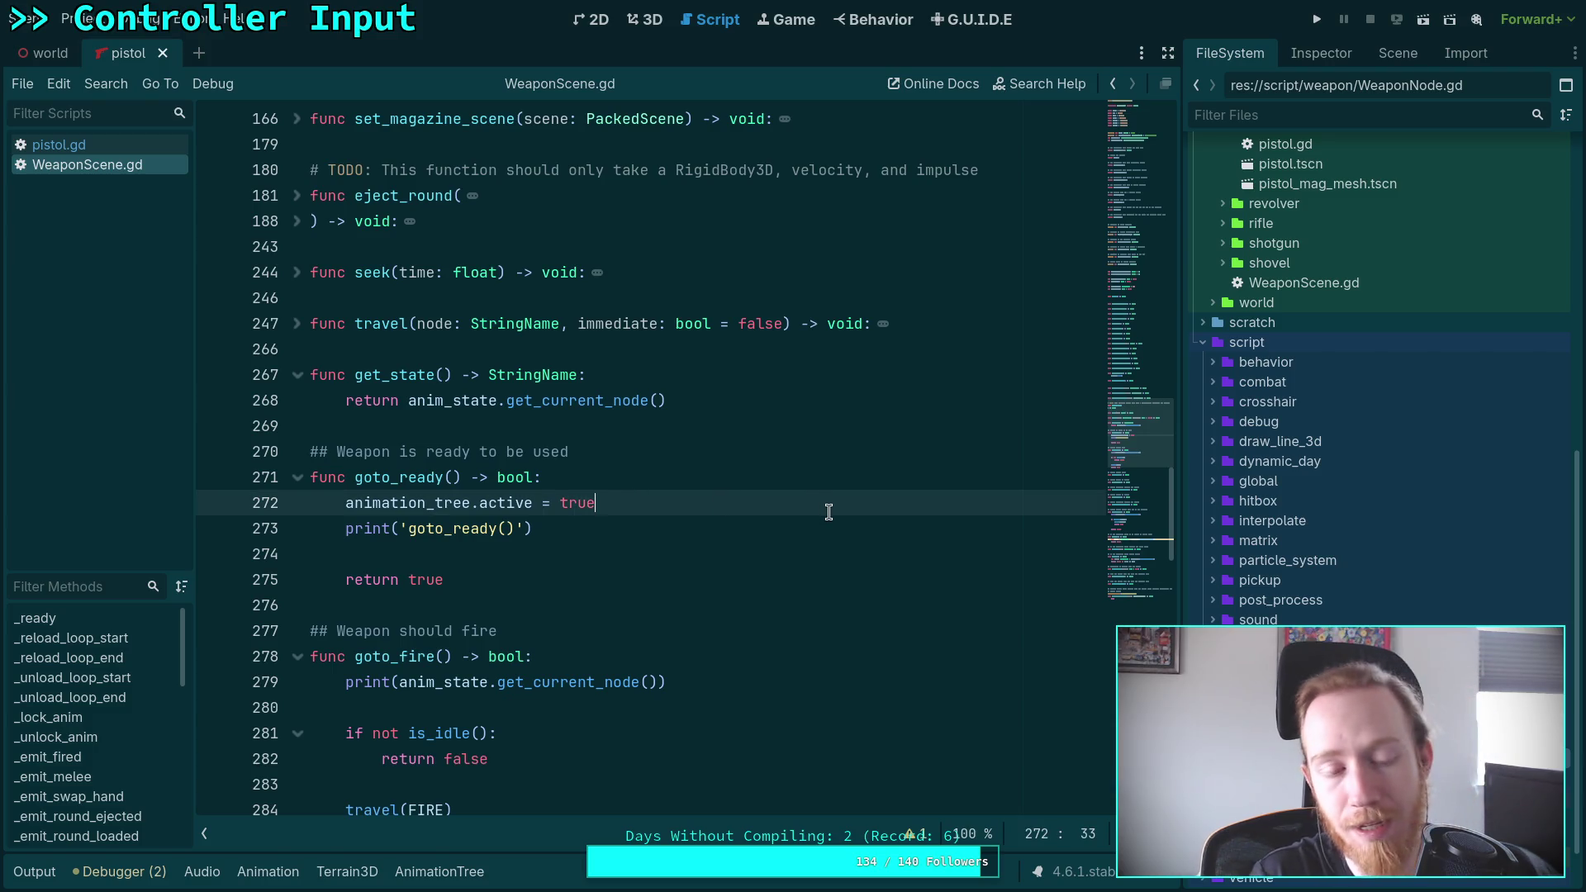
pyautogui.press('Return')
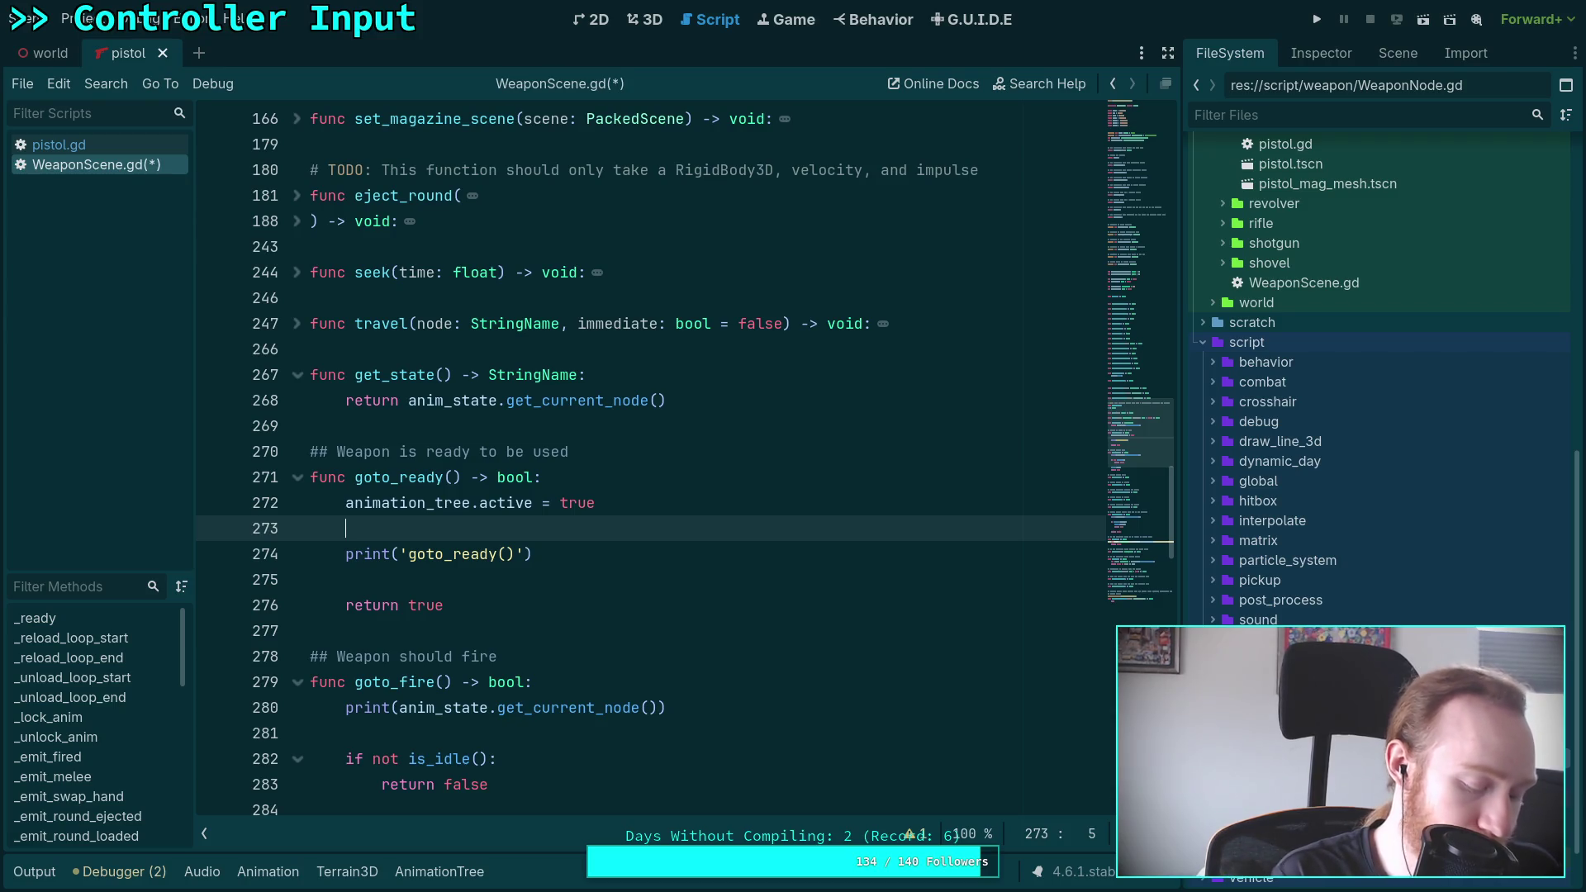
pyautogui.write('anim_st')
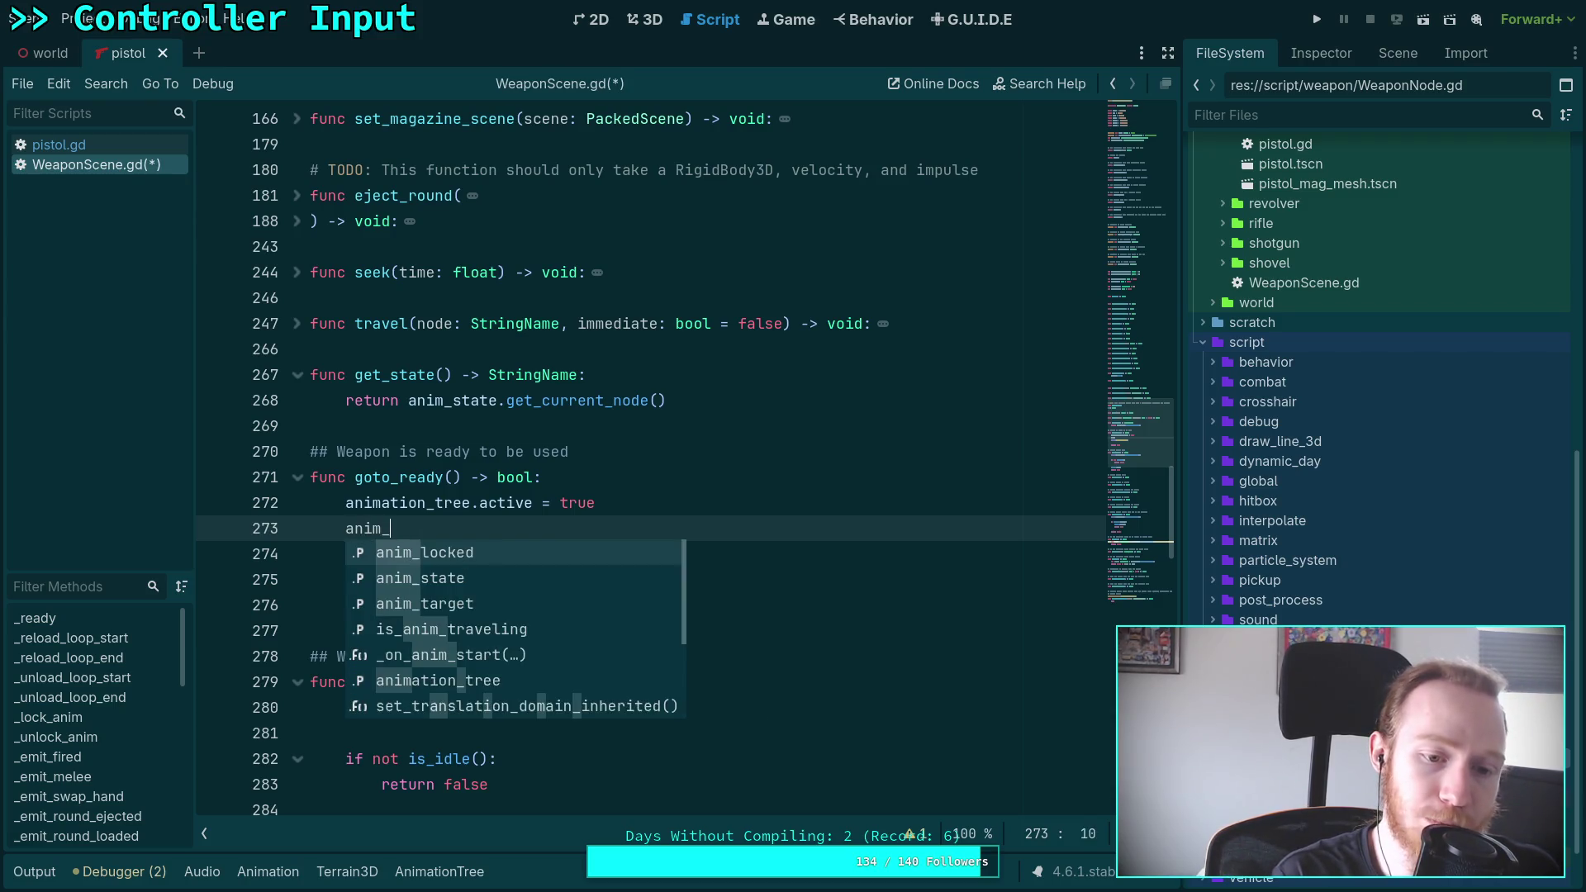
pyautogui.press('Return')
# Look up the AnimationNodeStateMachinePlayback documentation from the anim_state type name
pyautogui.scroll(10, 839, 529)
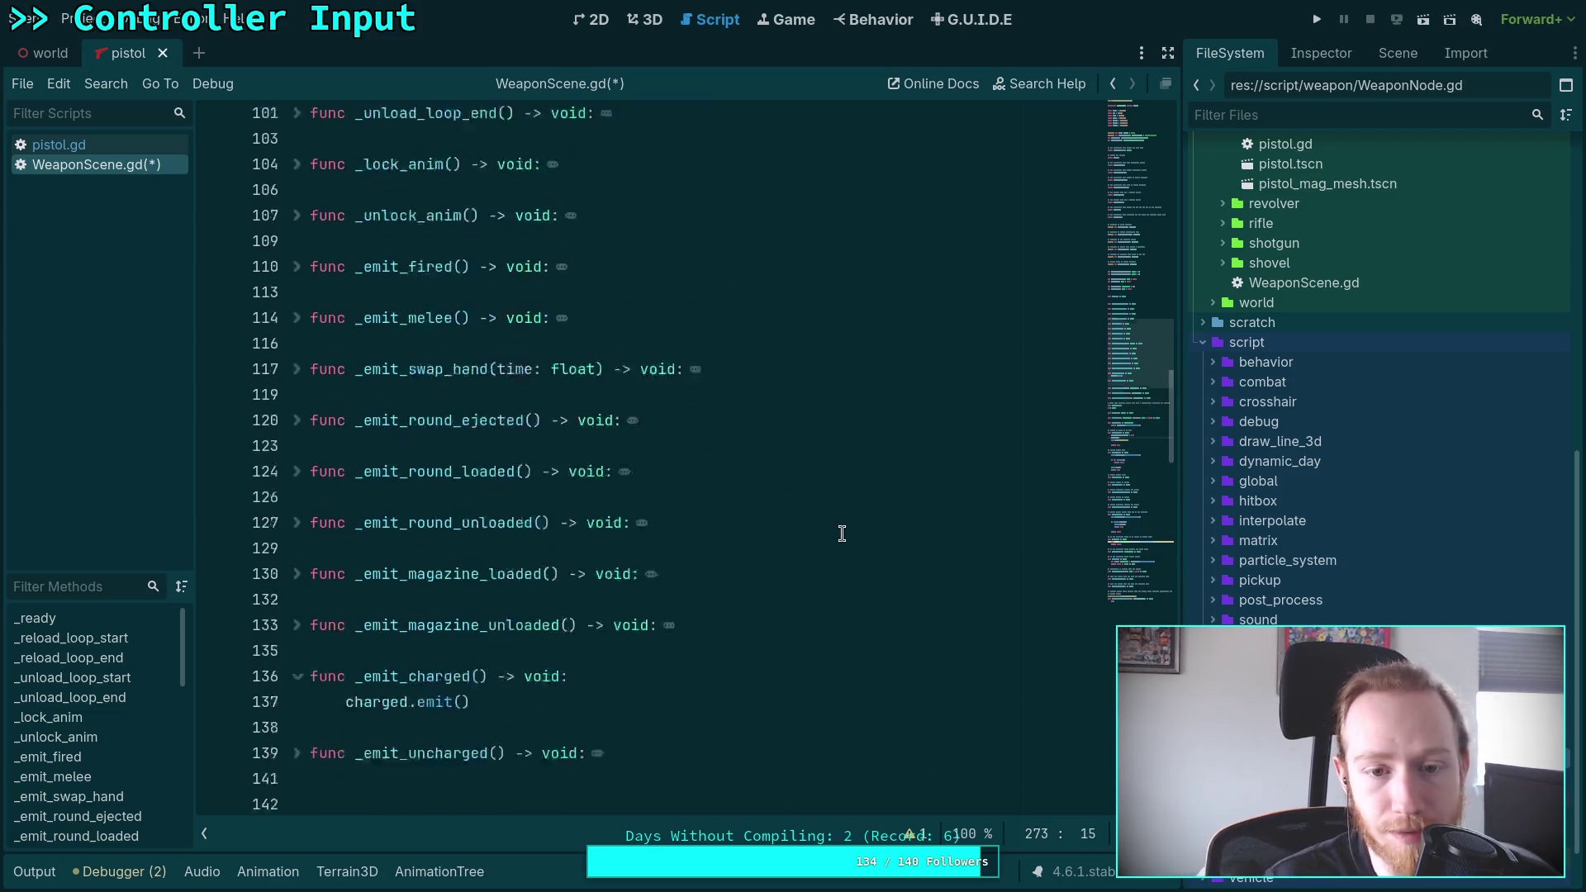
pyautogui.scroll(7, 854, 487)
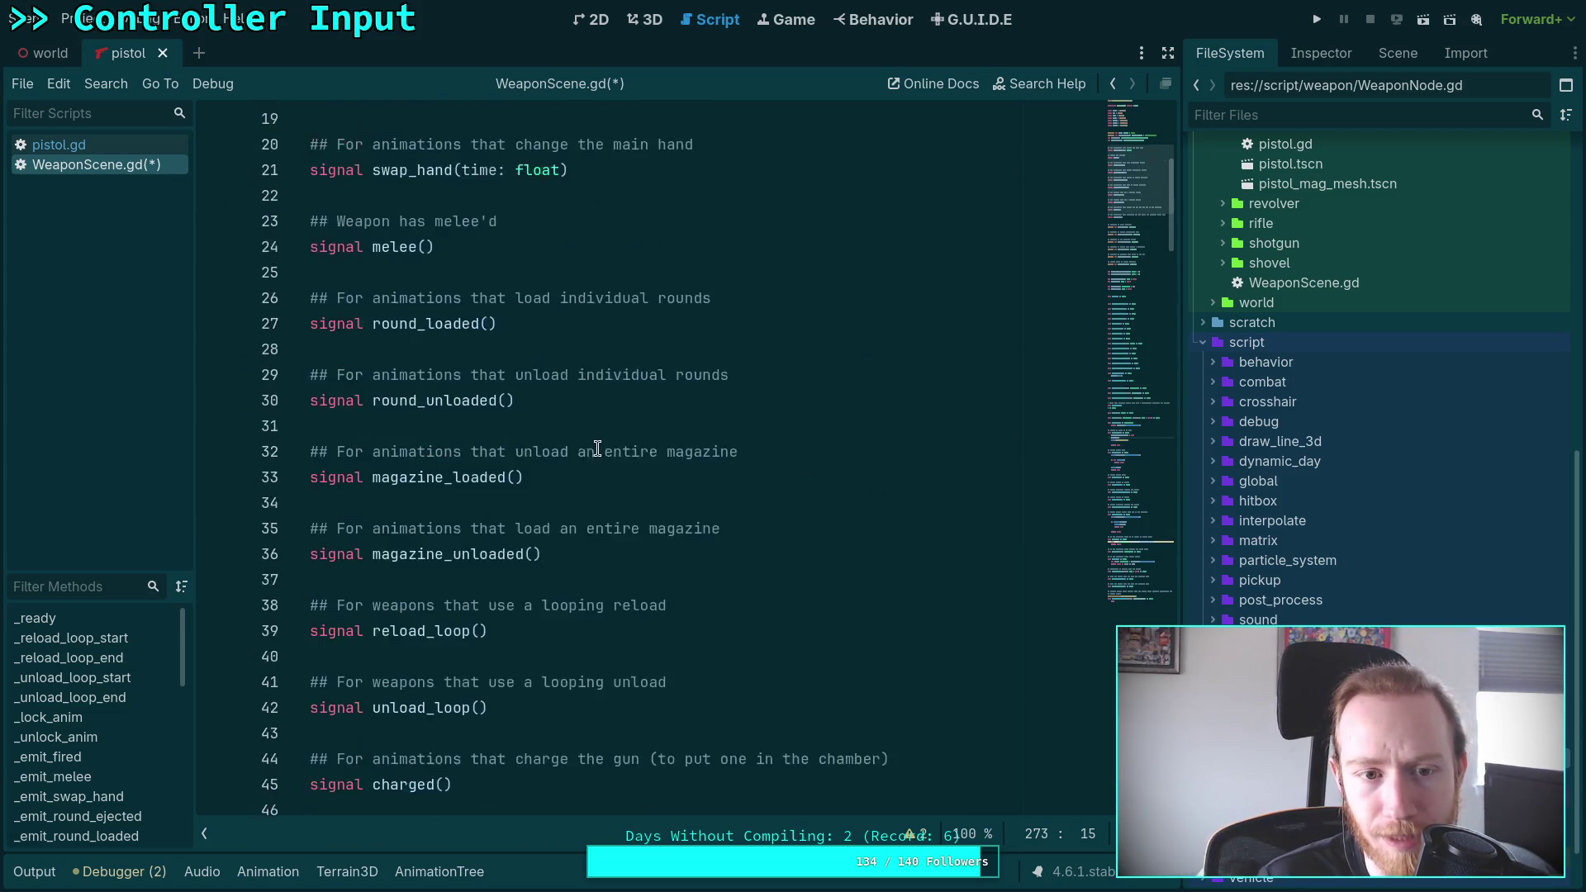
pyautogui.click(580, 526)
pyautogui.click(535, 503)
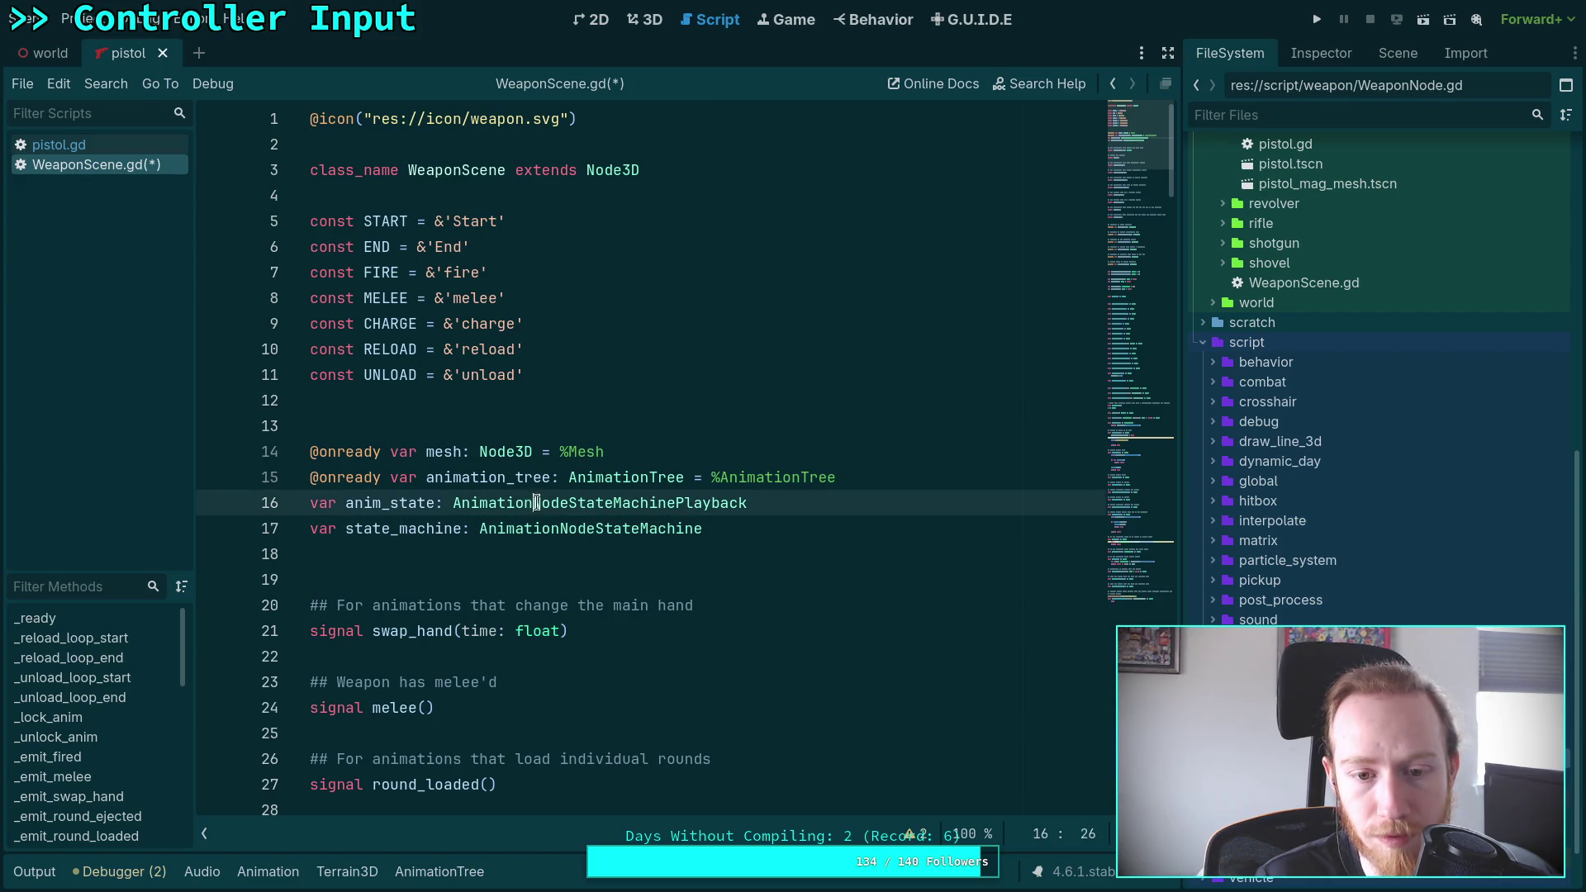
pyautogui.rightClick(535, 503)
pyautogui.click(616, 756)
pyautogui.scroll(-5, 537, 606)
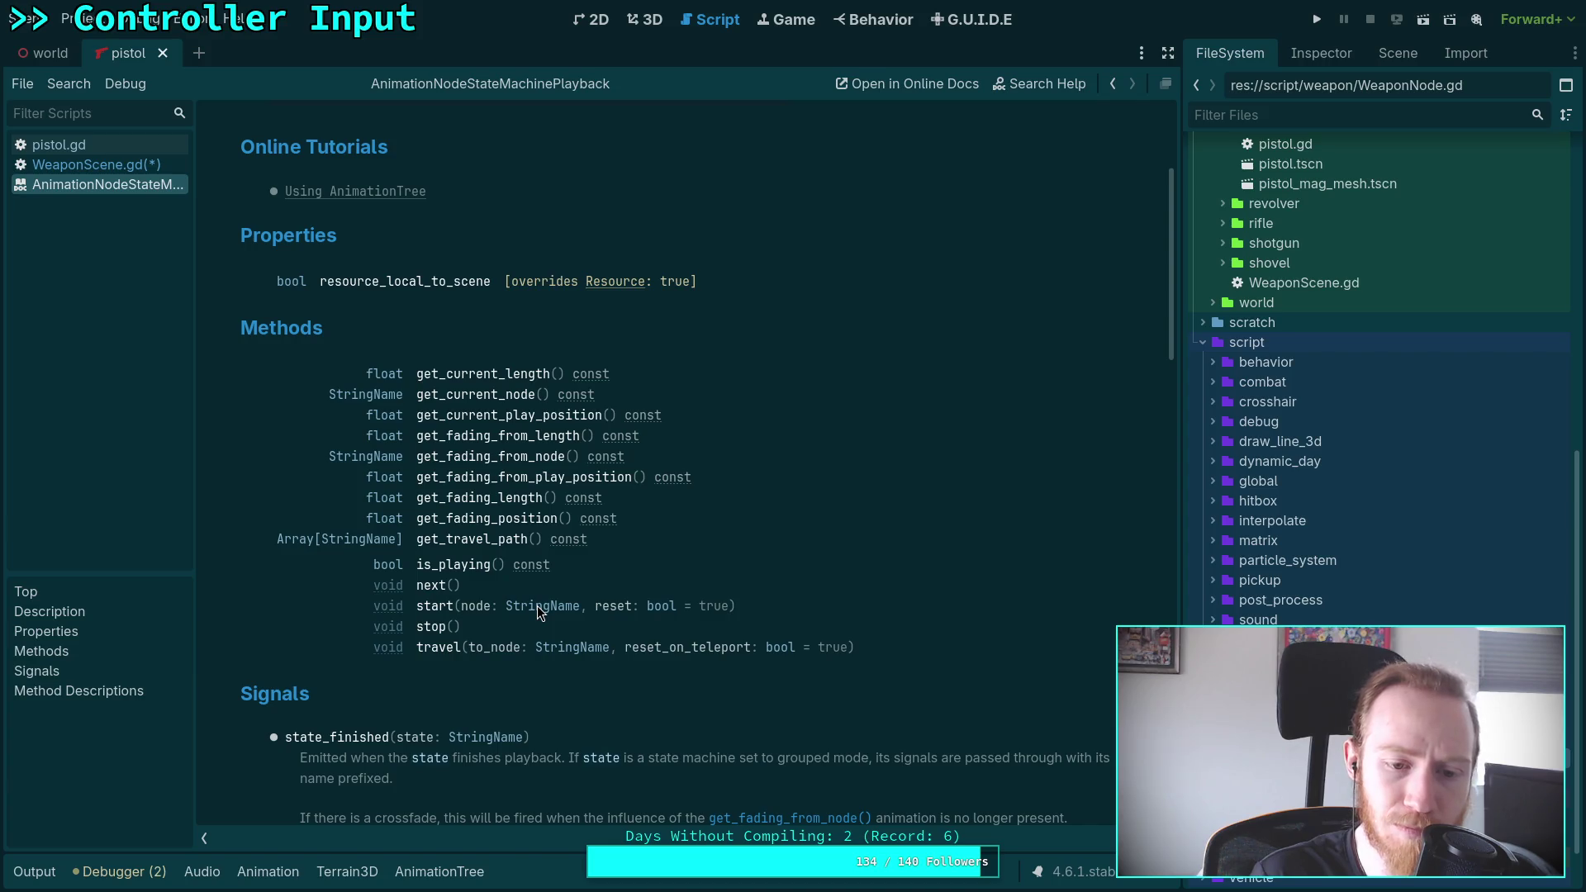
# Read the playback start() method description, then reopen the AnimationTree state machine graph
pyautogui.scroll(-6, 537, 606)
pyautogui.scroll(3, 572, 633)
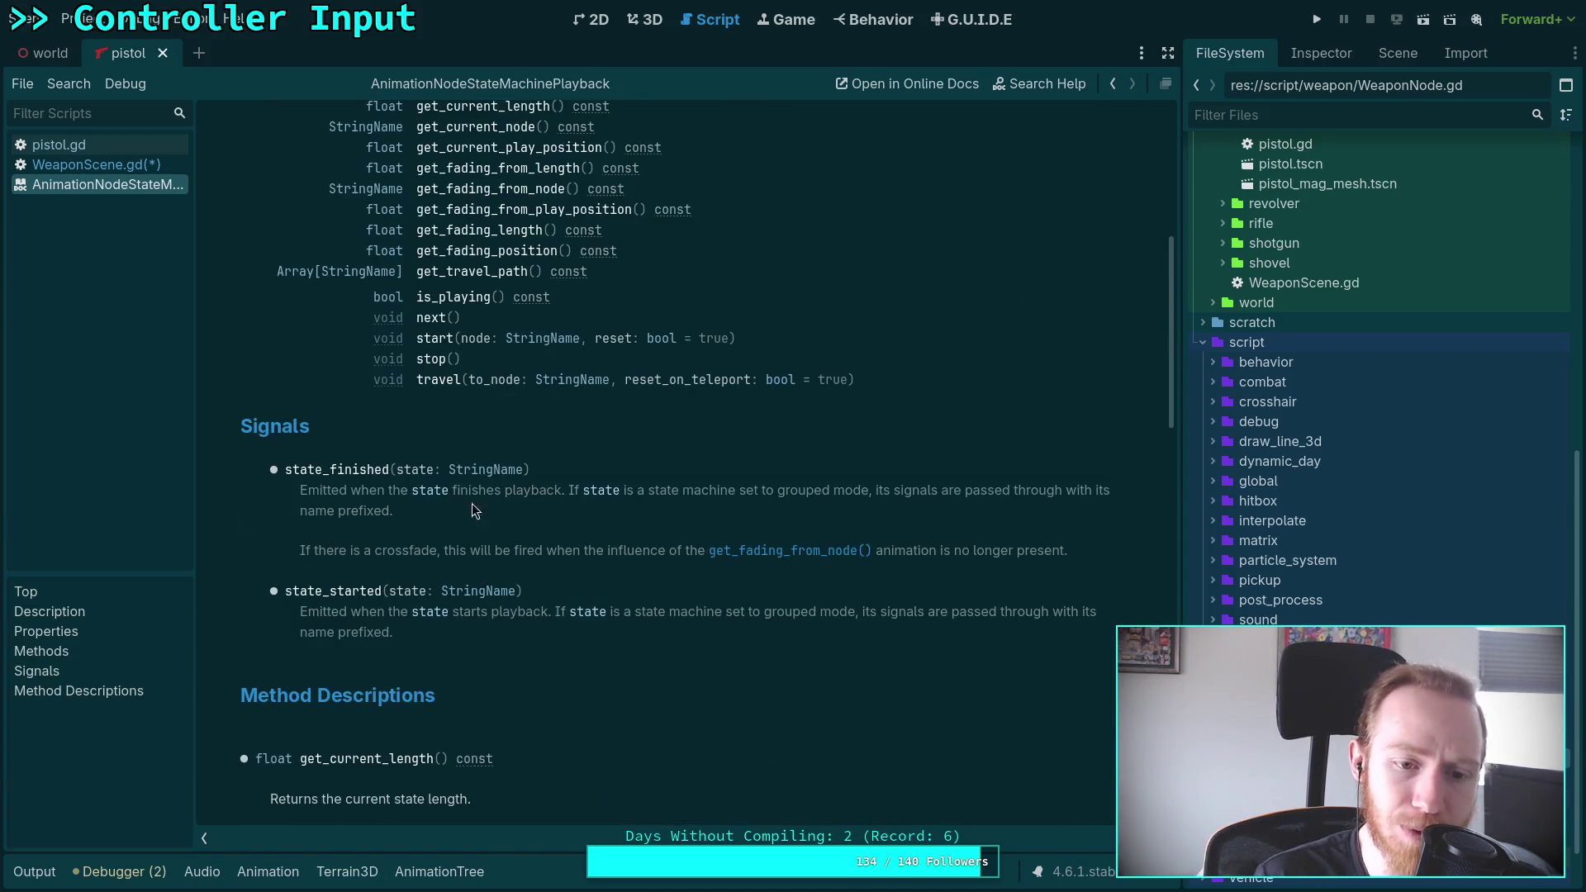
pyautogui.click(435, 339)
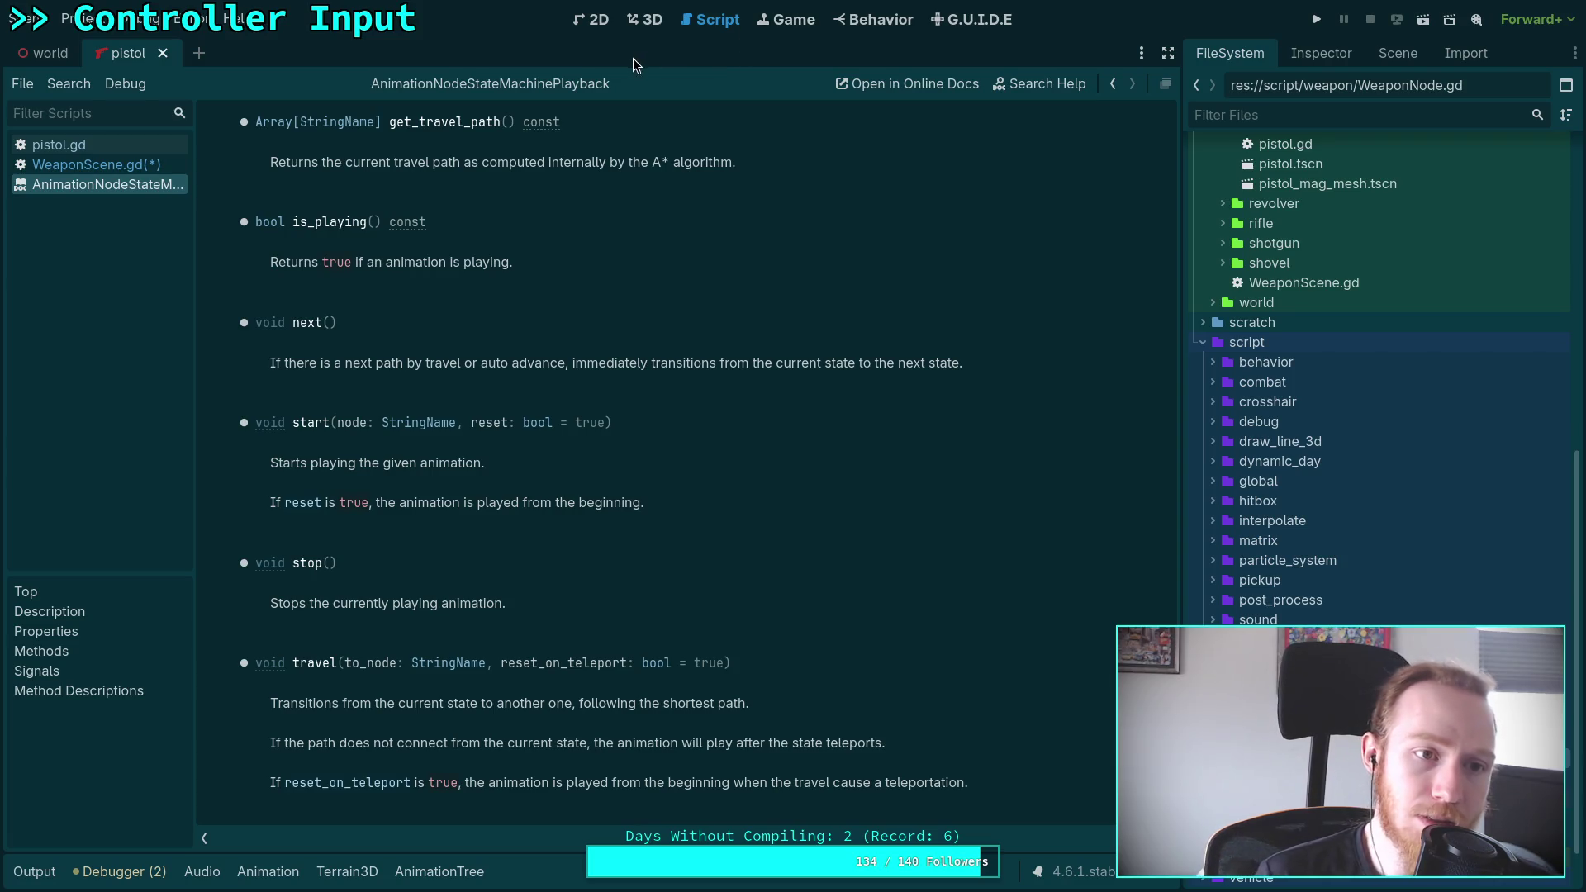
pyautogui.click(440, 871)
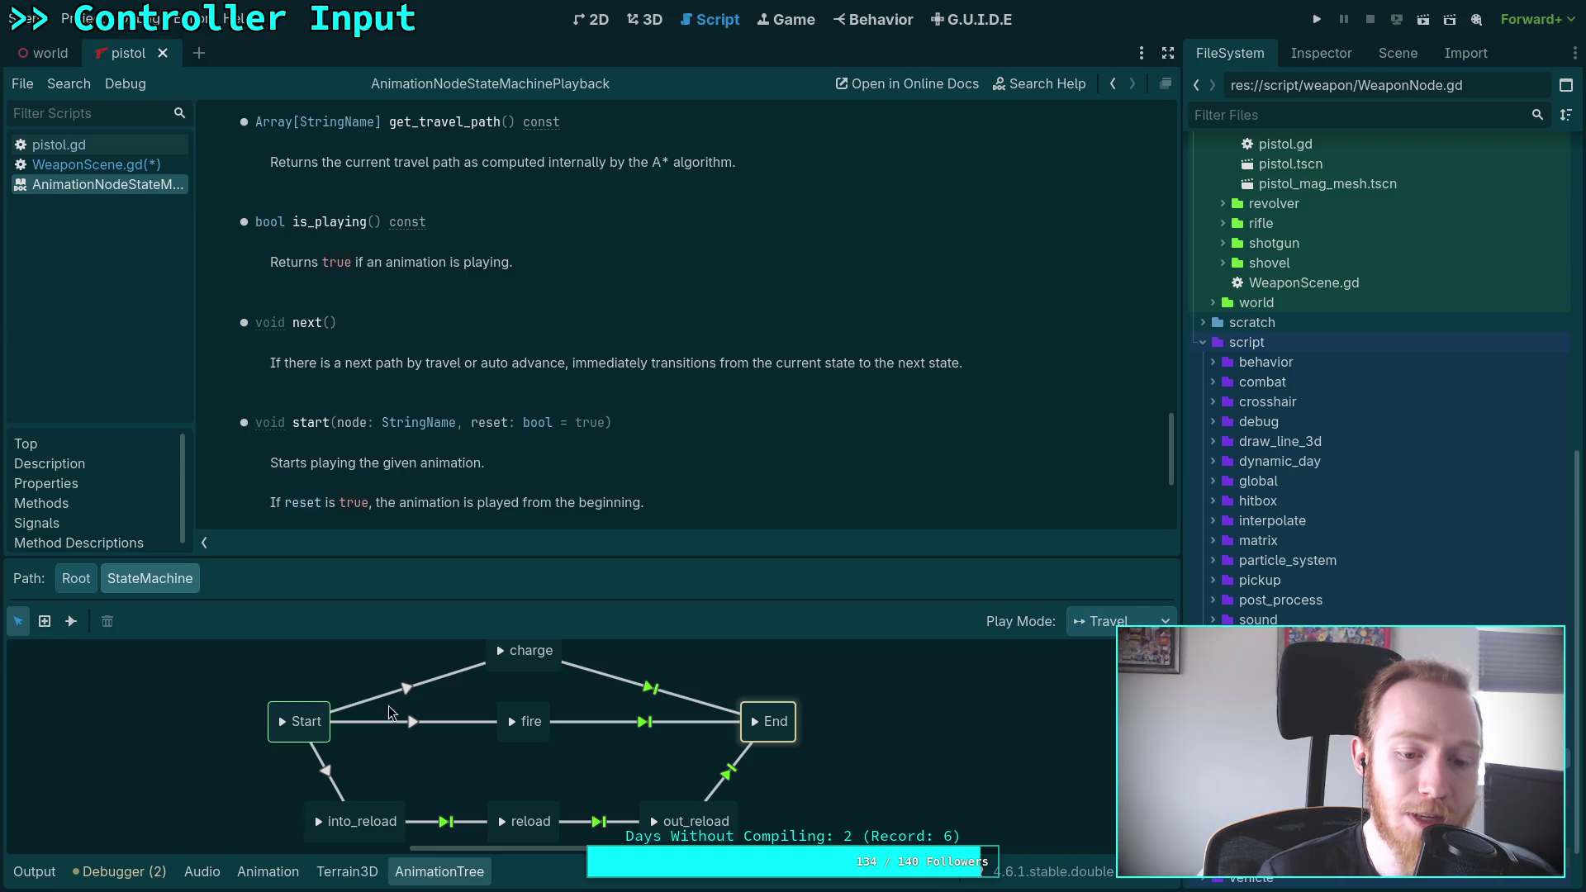
# Move fire aside, add a Start-to-End transition, return to the Select tool, and hide the graph
pyautogui.scroll(2, 438, 735)
pyautogui.moveTo(541, 561); pyautogui.dragTo(544, 456)
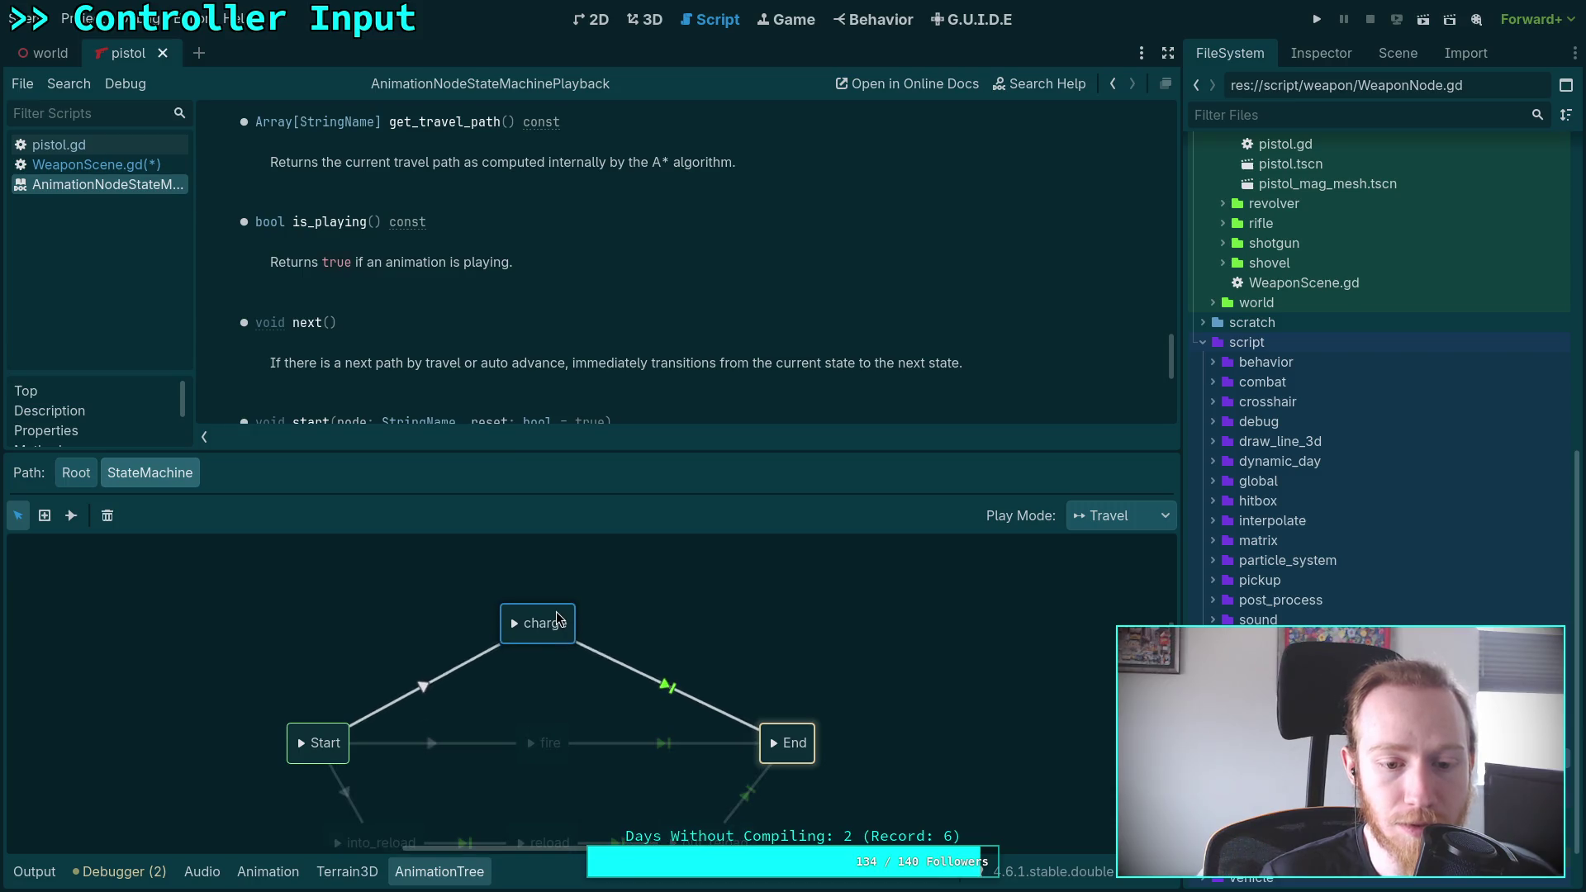
pyautogui.moveTo(549, 737); pyautogui.dragTo(548, 682)
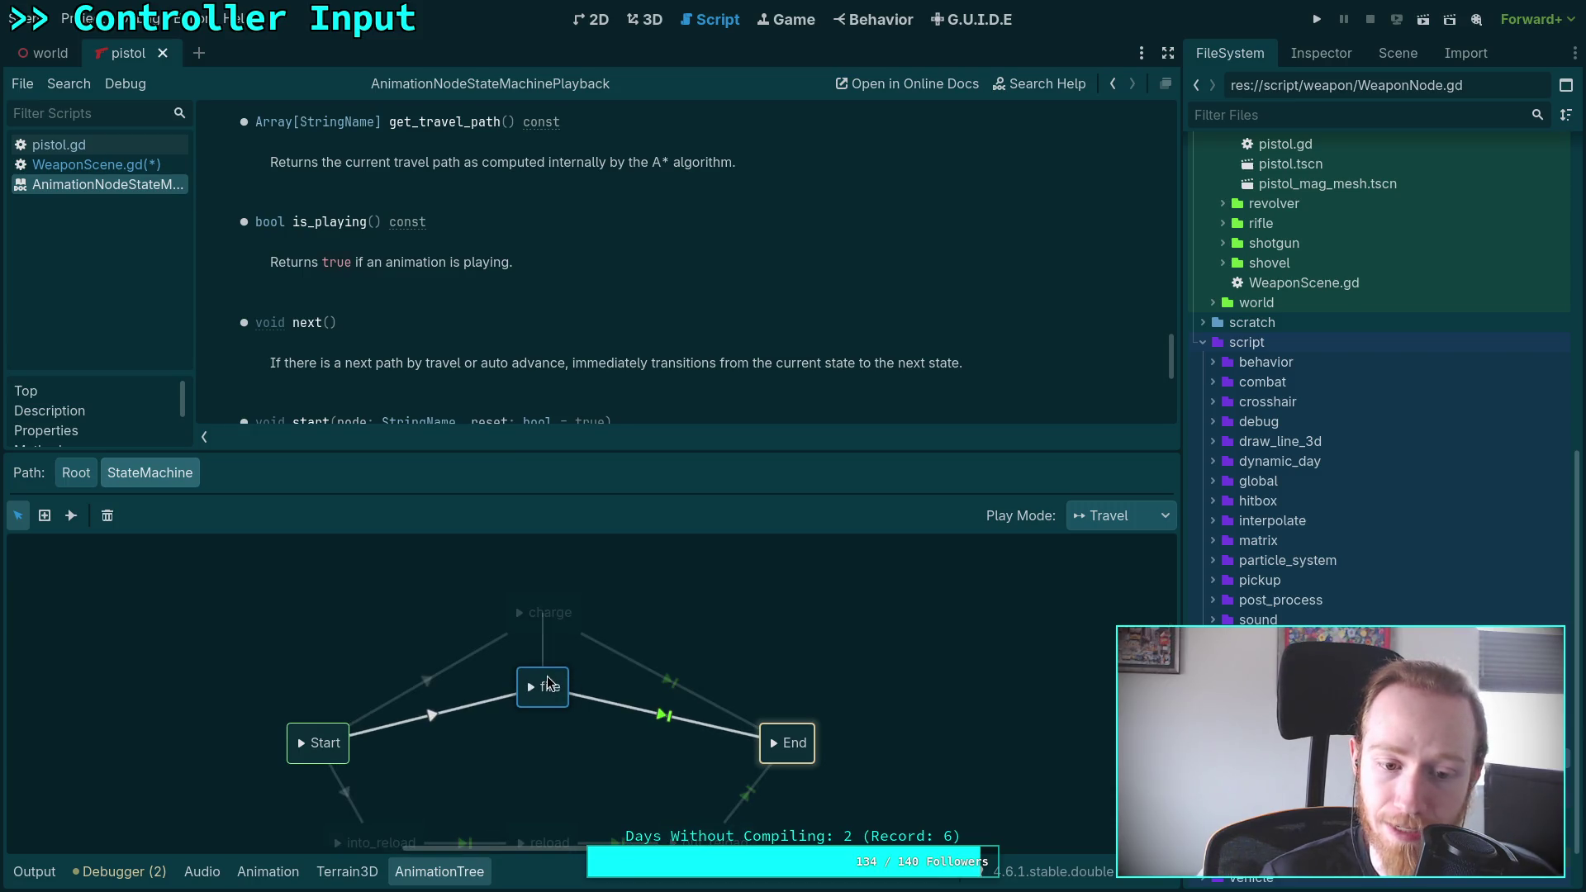
pyautogui.click(69, 516)
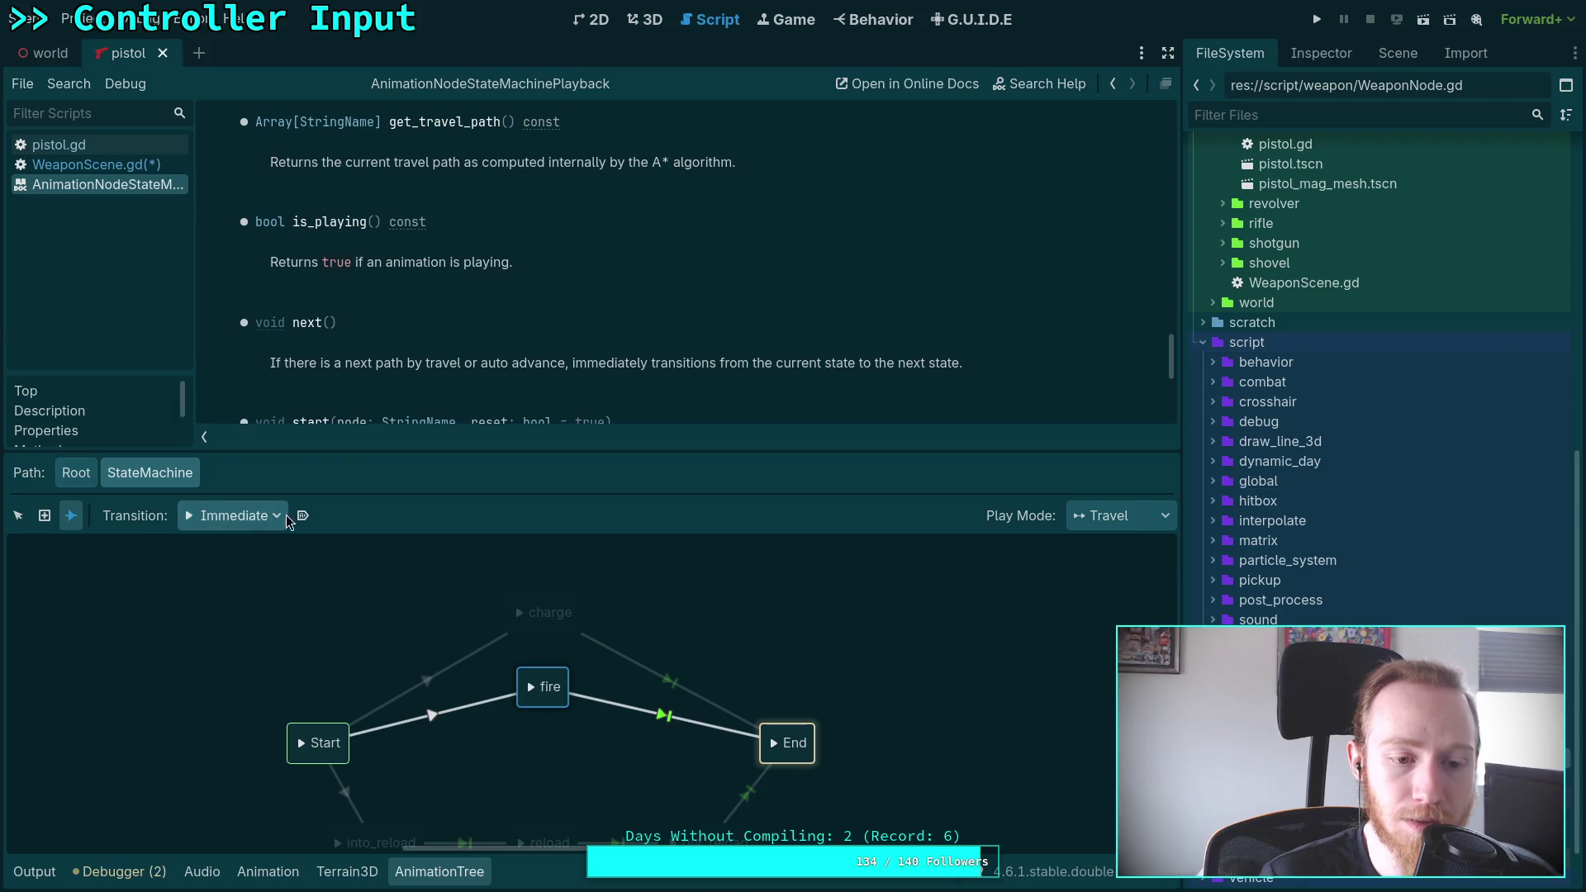
pyautogui.moveTo(331, 748); pyautogui.dragTo(794, 752)
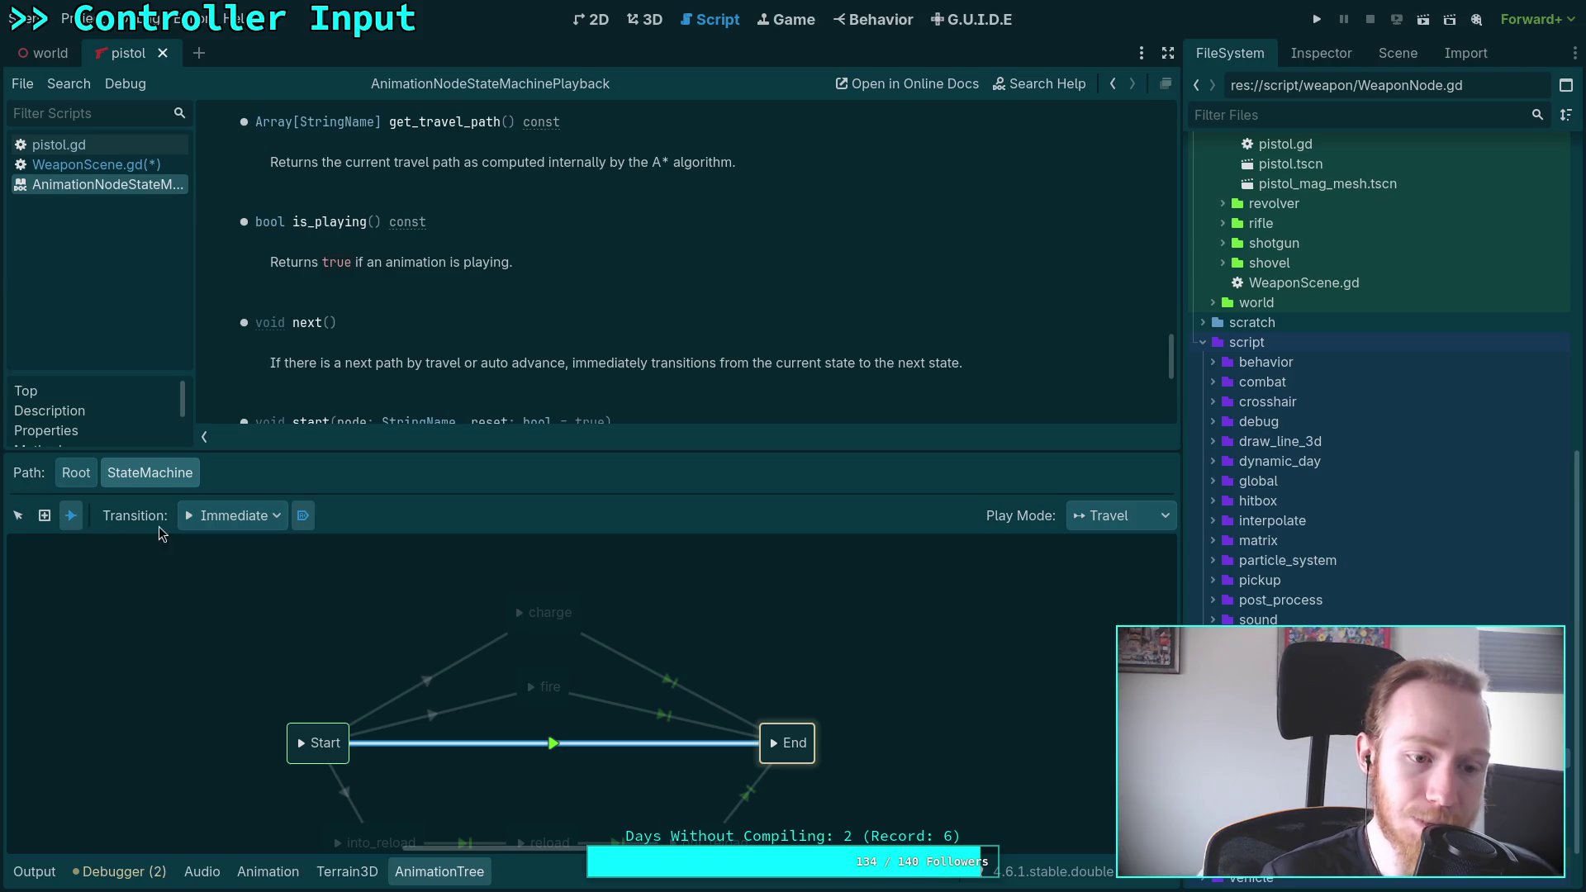
pyautogui.click(233, 515)
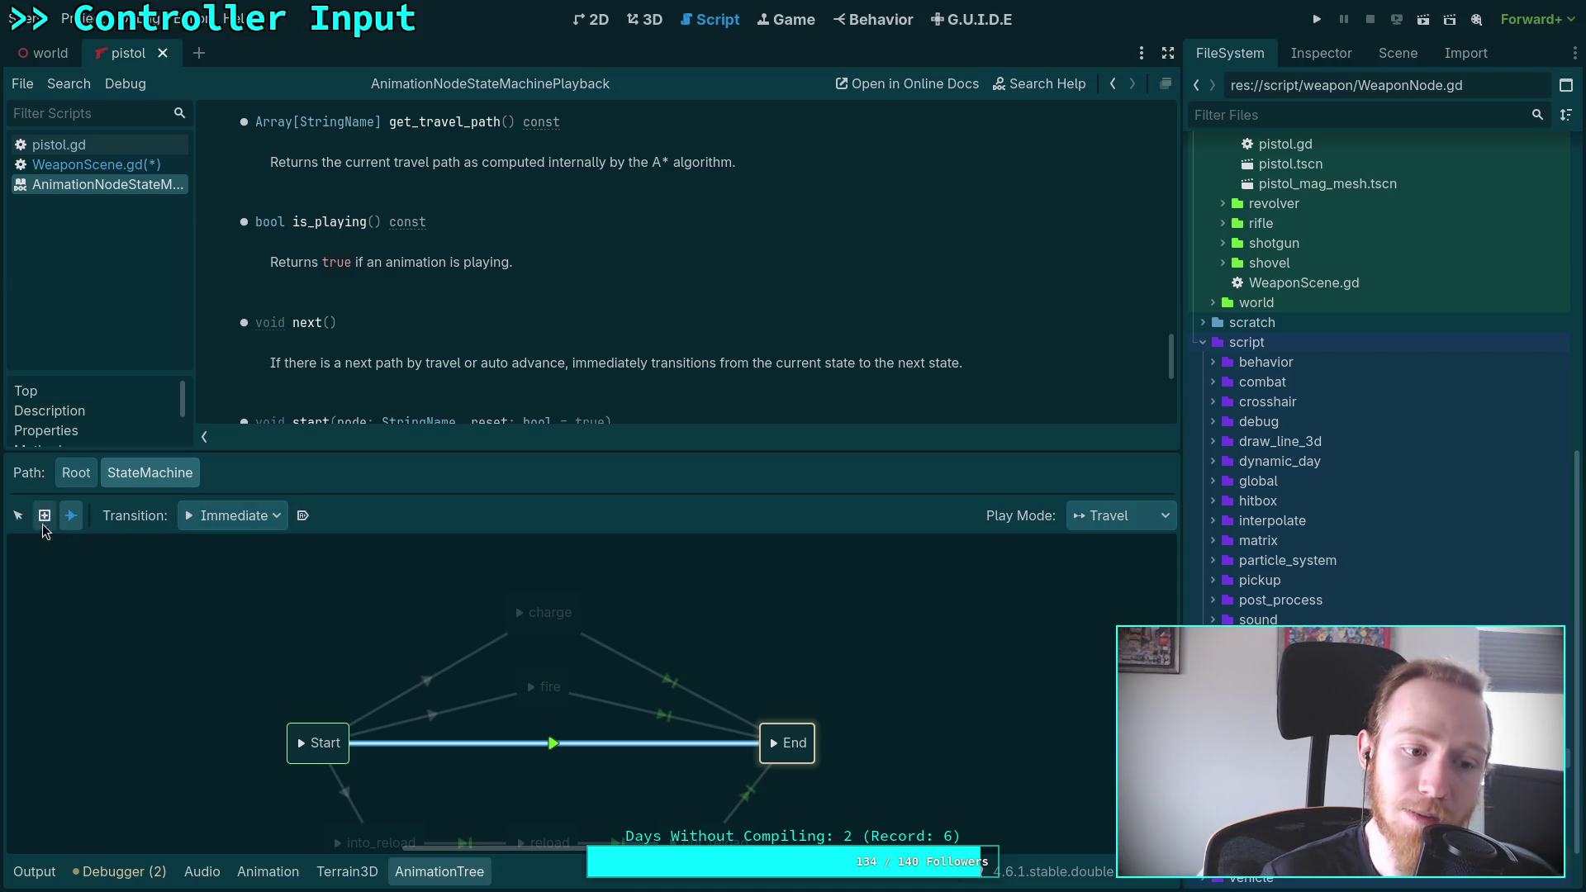
pyautogui.click(18, 516)
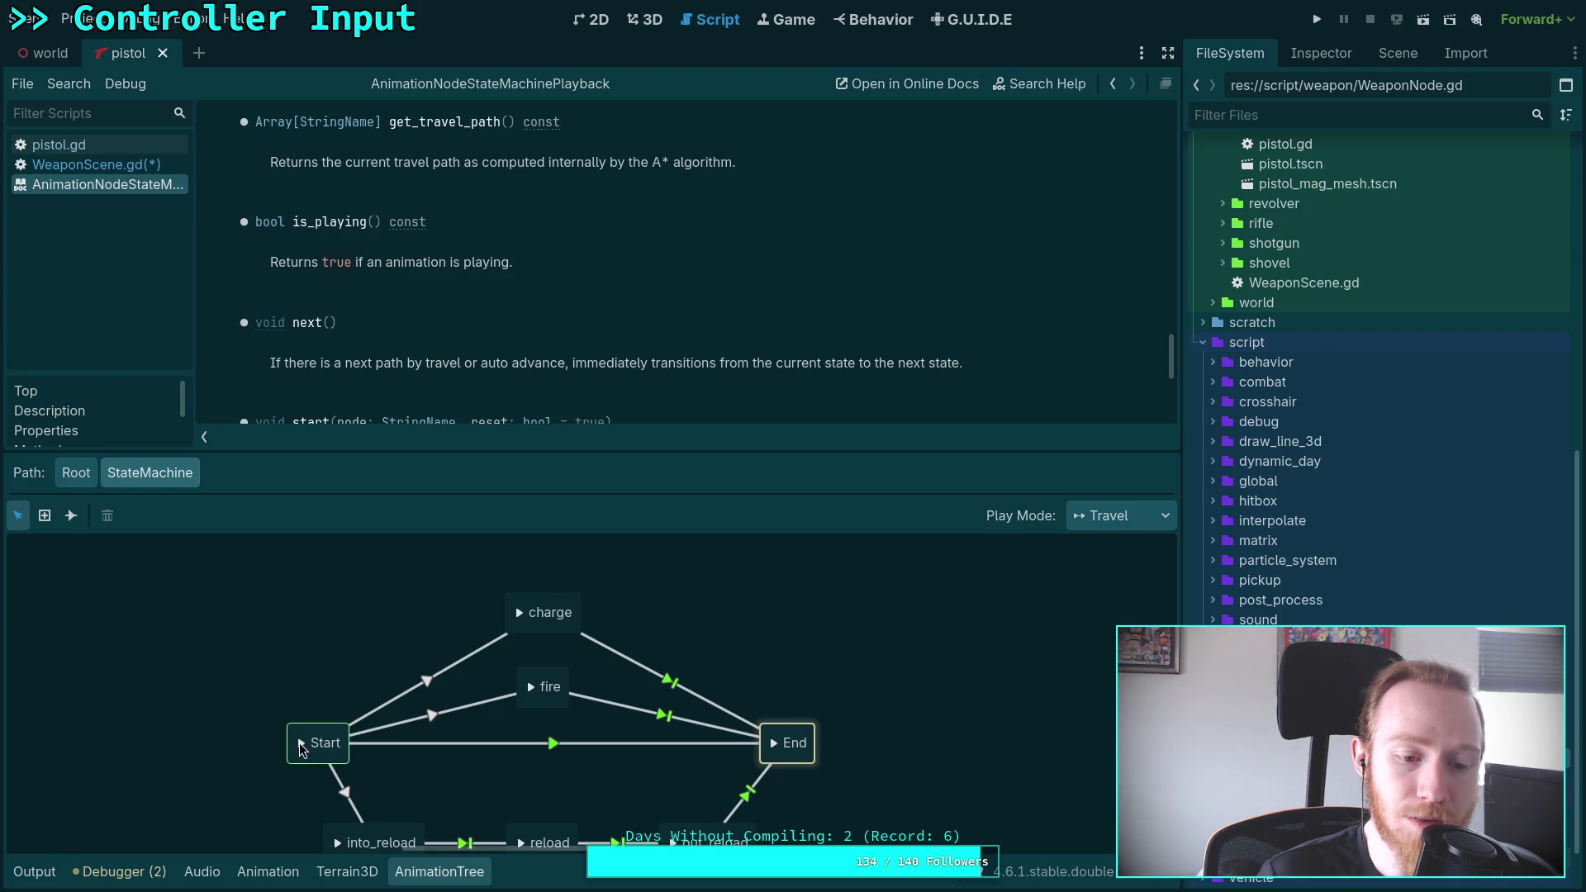
pyautogui.click(336, 842)
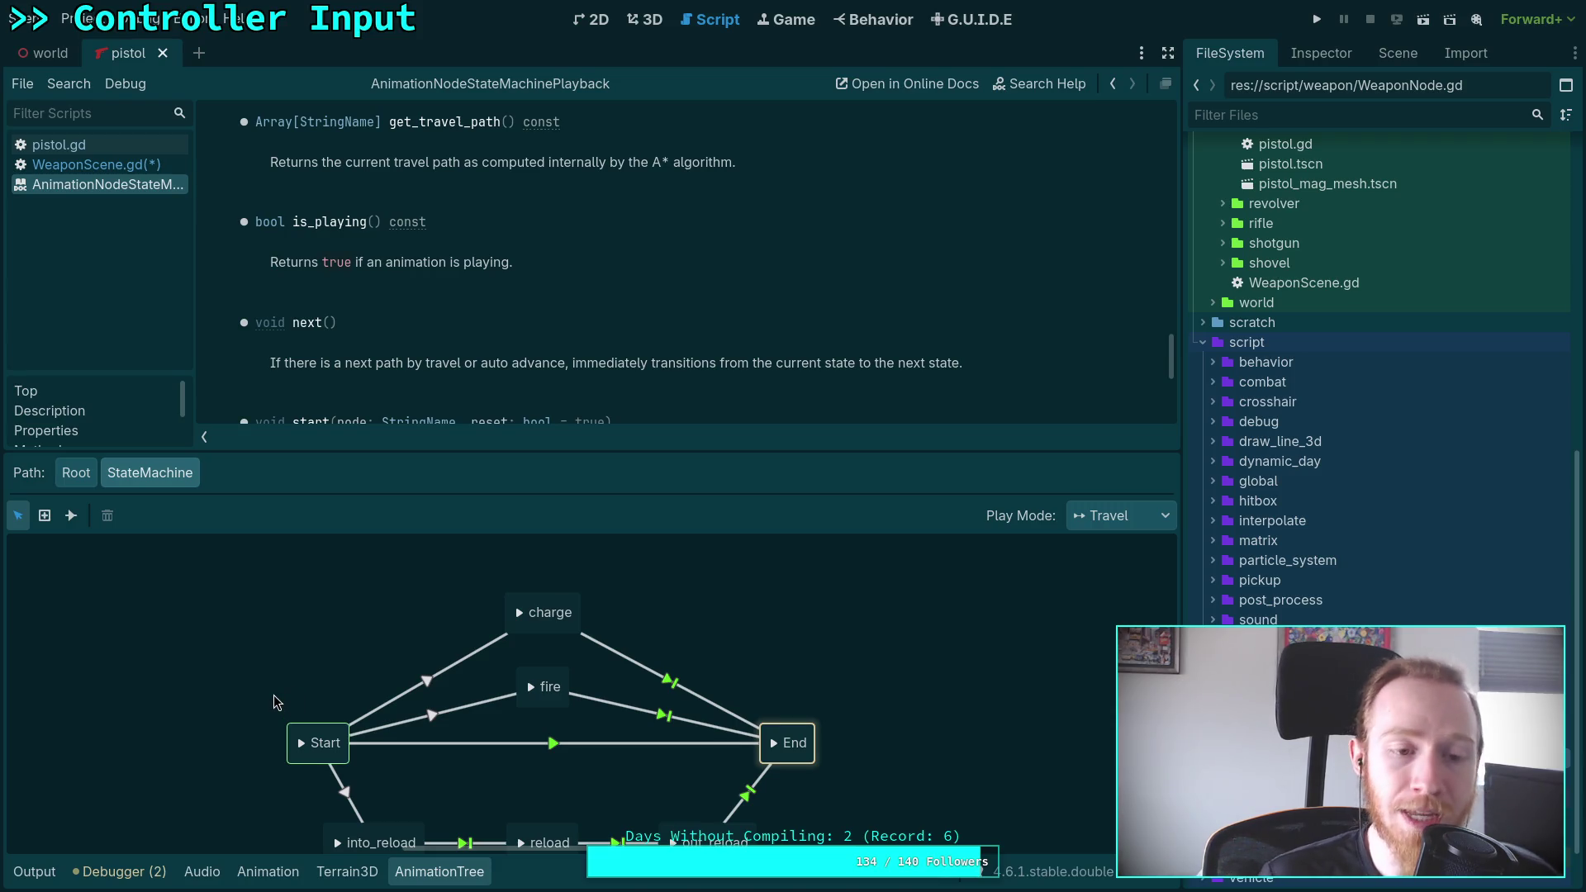
pyautogui.click(413, 875)
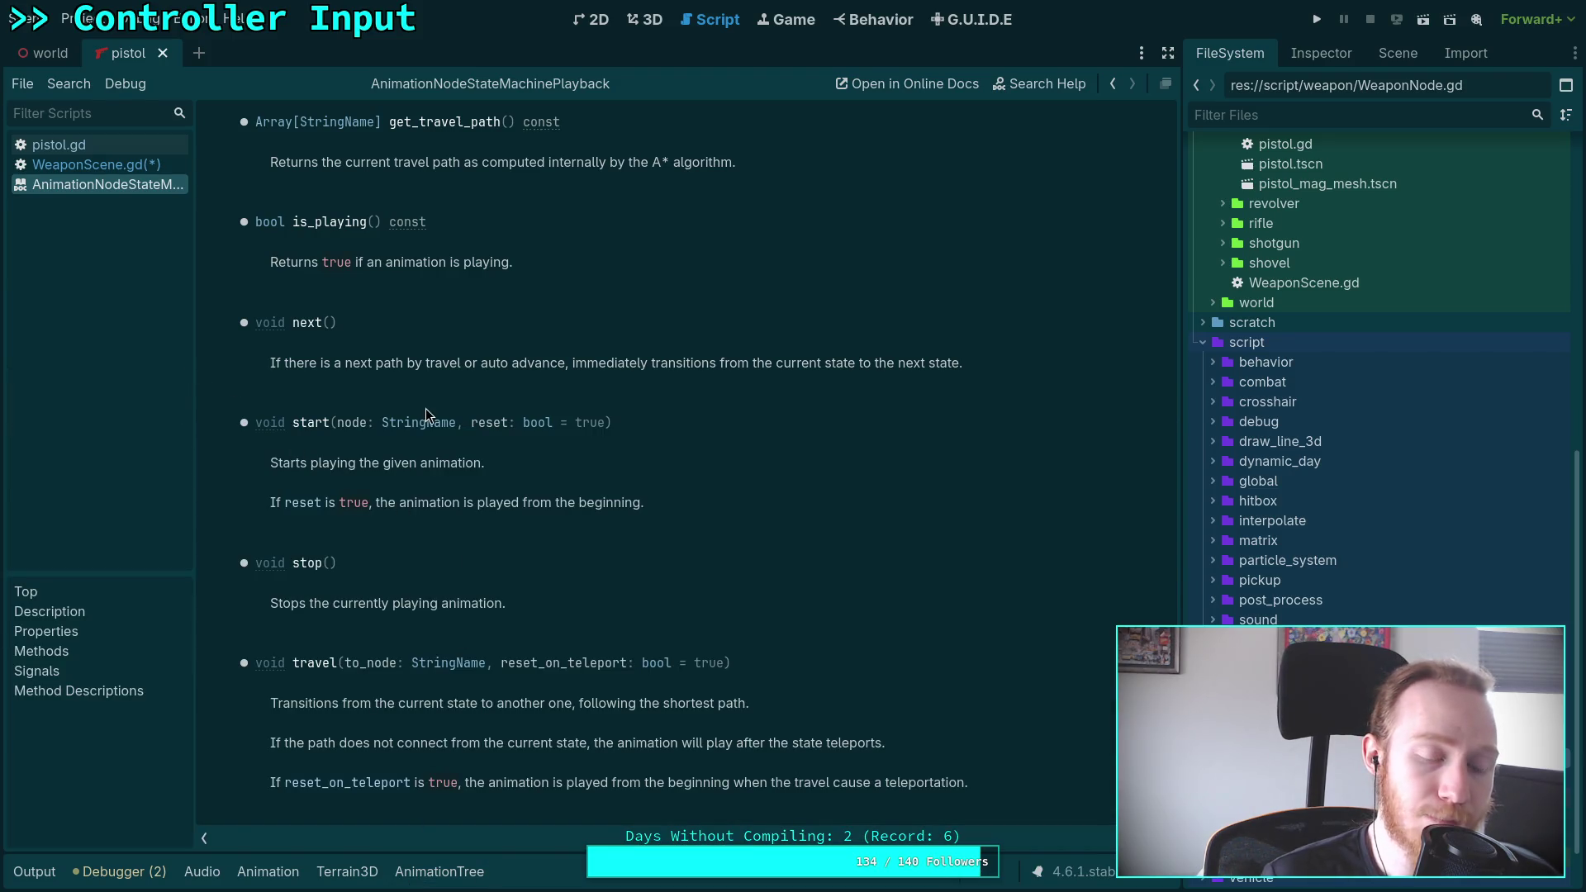
# Return to WeaponScene.gd, review the START/END state constants, and reopen the state machine graph
pyautogui.hotkey('alt', 'Left')
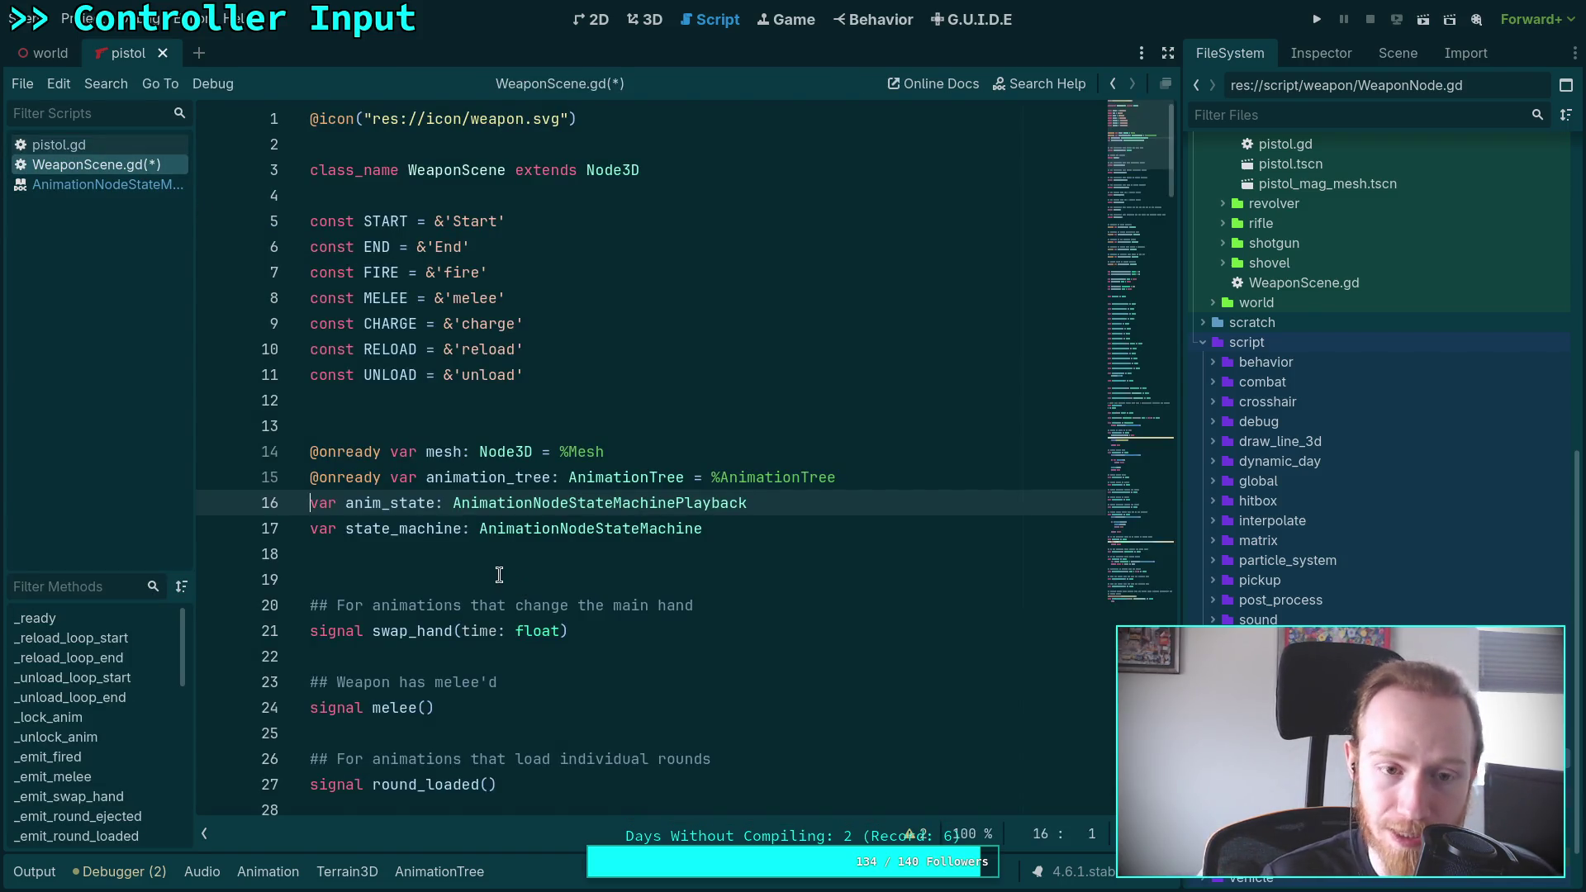
pyautogui.tripleClick(541, 219)
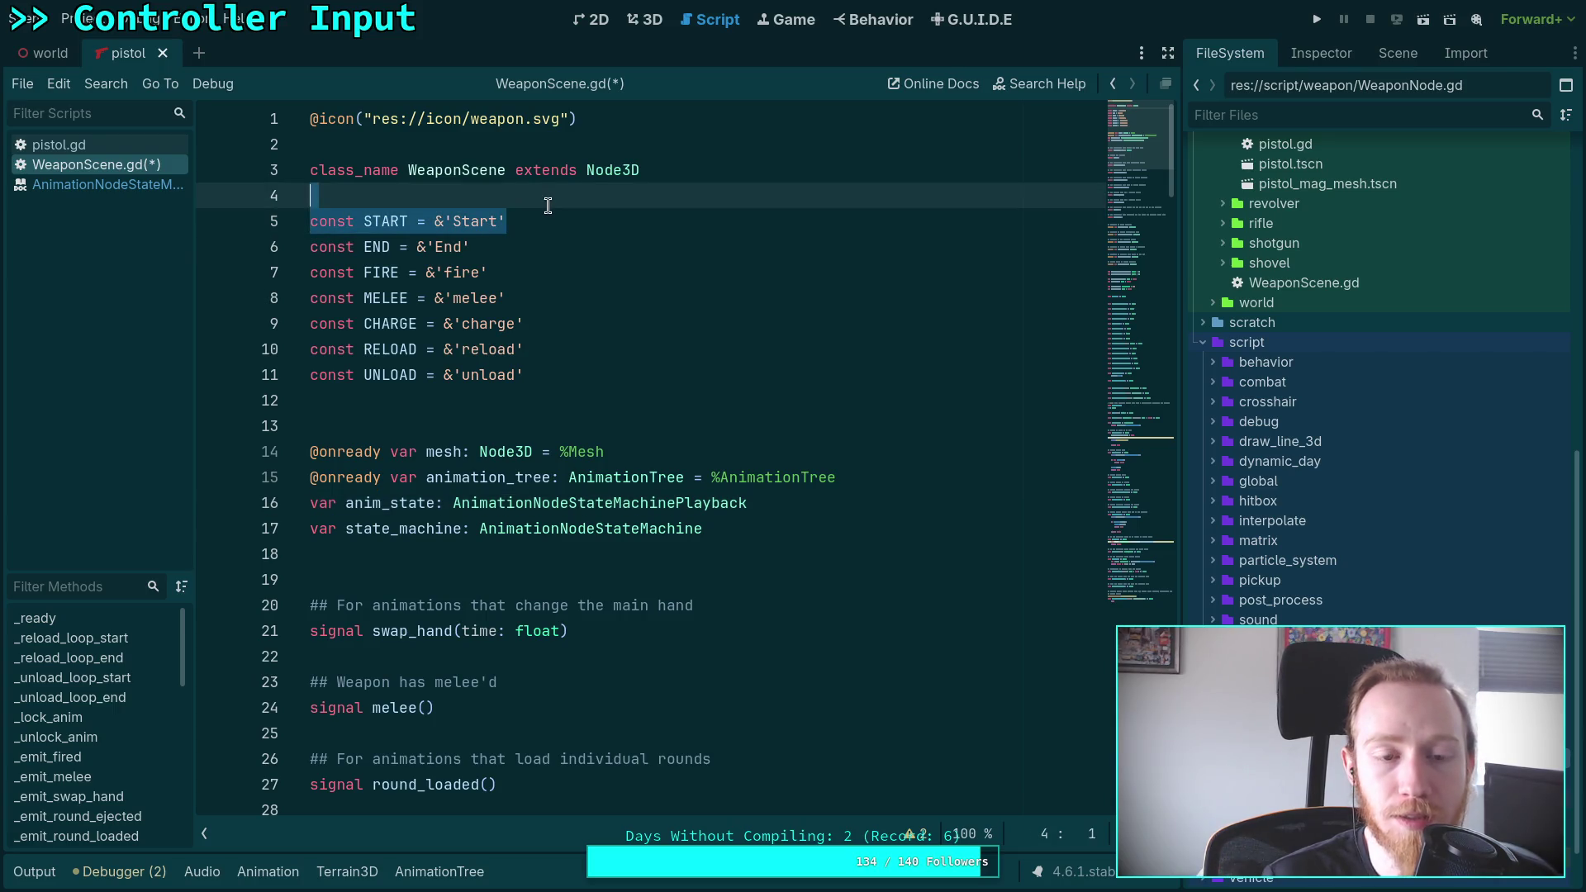
pyautogui.click(642, 370)
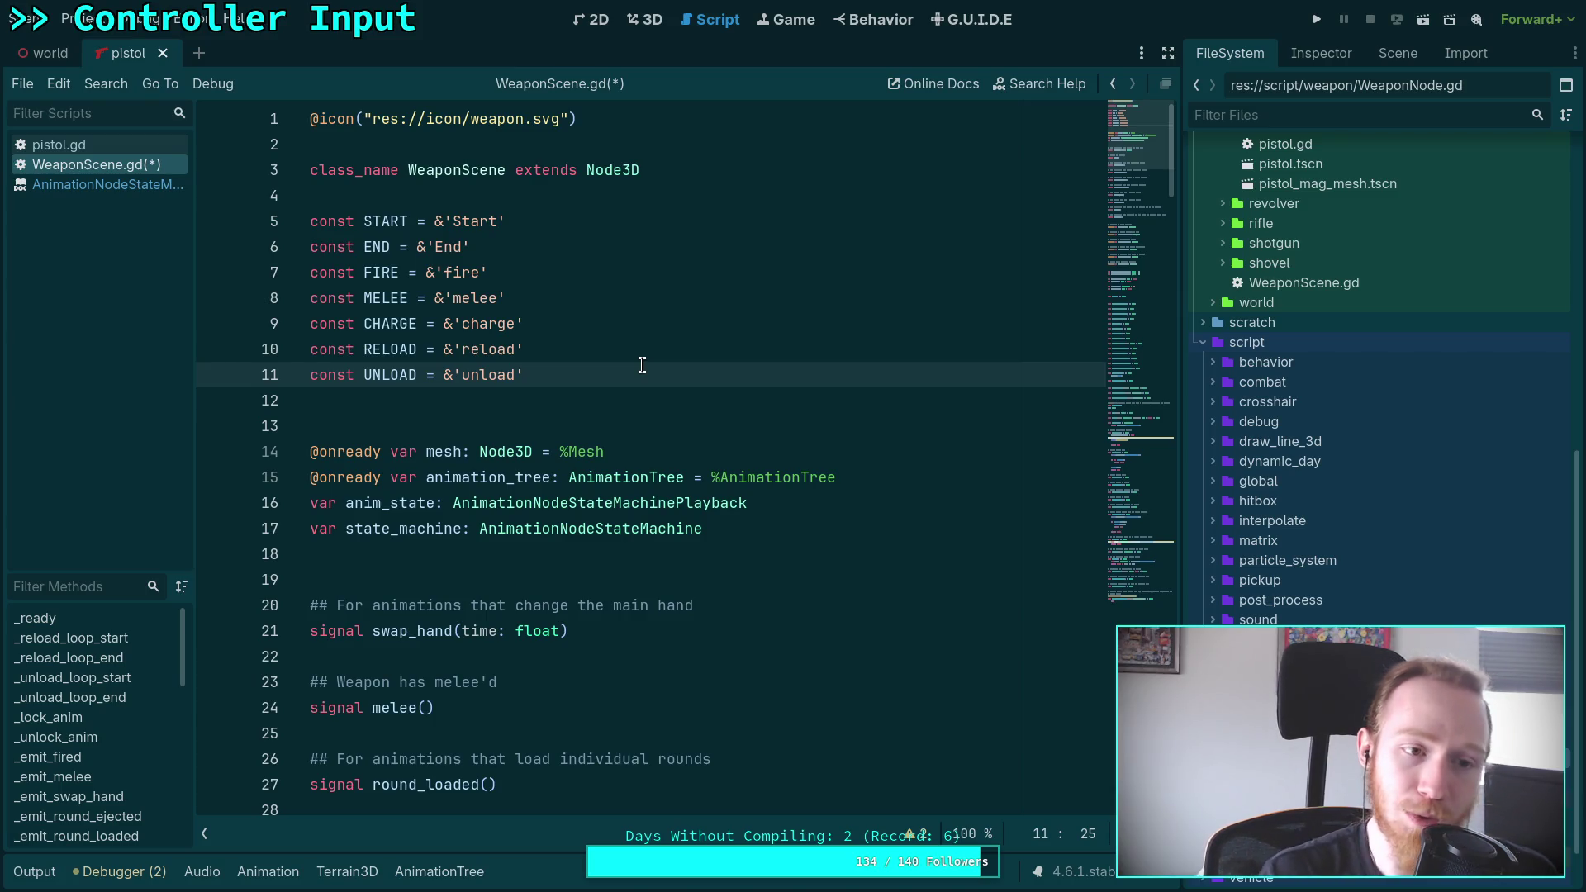
pyautogui.click(440, 872)
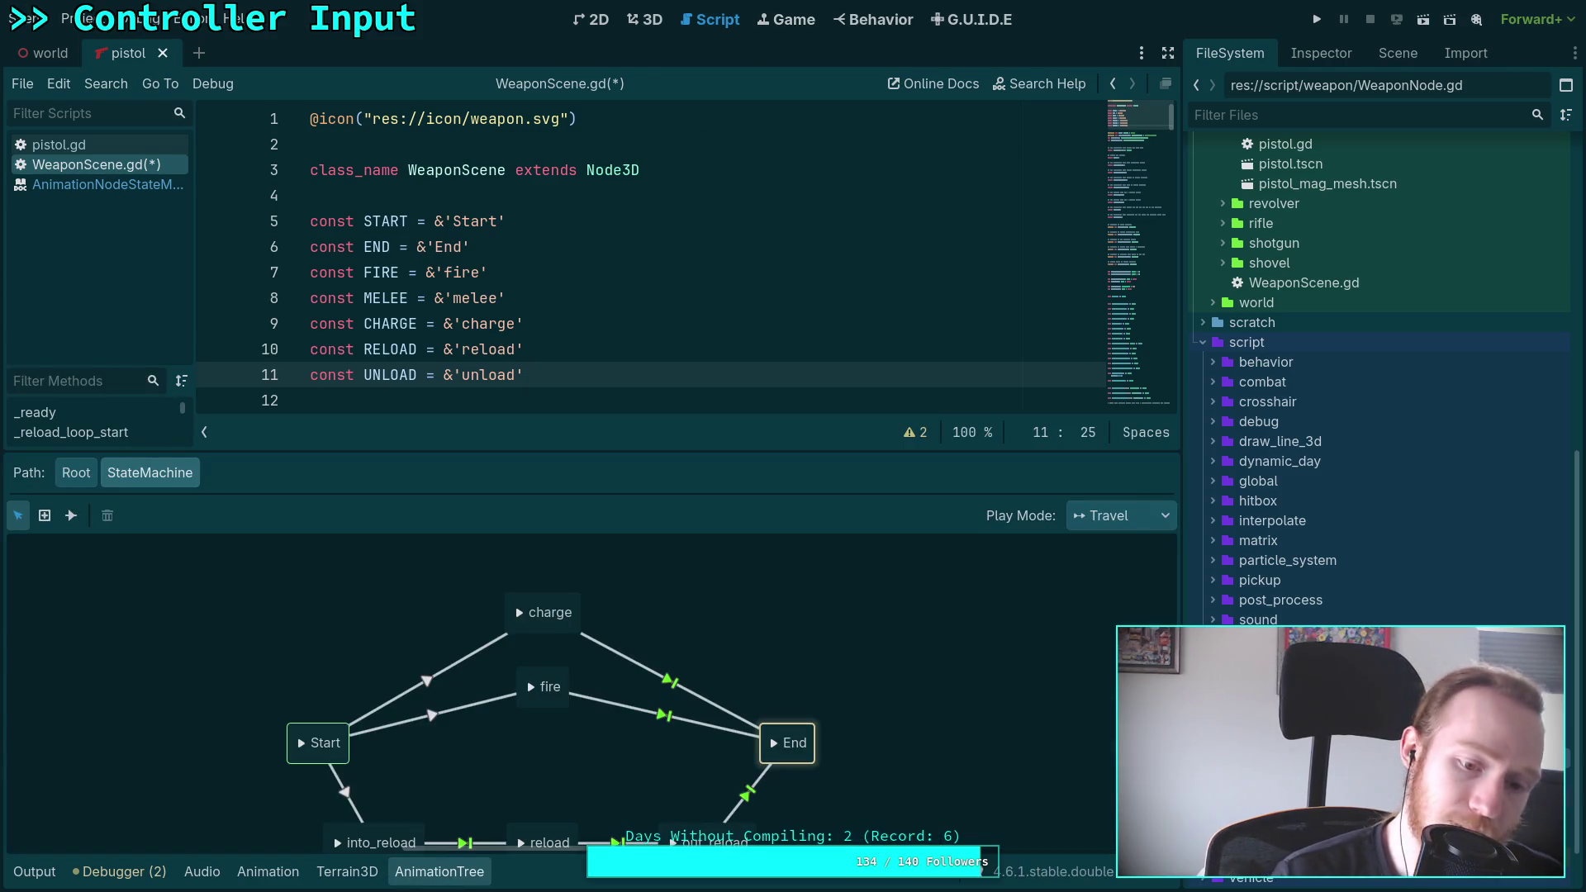
# Put fire on the Start–End line, lower charge, raise reload, into_reload and out_reload, then save
pyautogui.moveTo(551, 680); pyautogui.dragTo(551, 736)
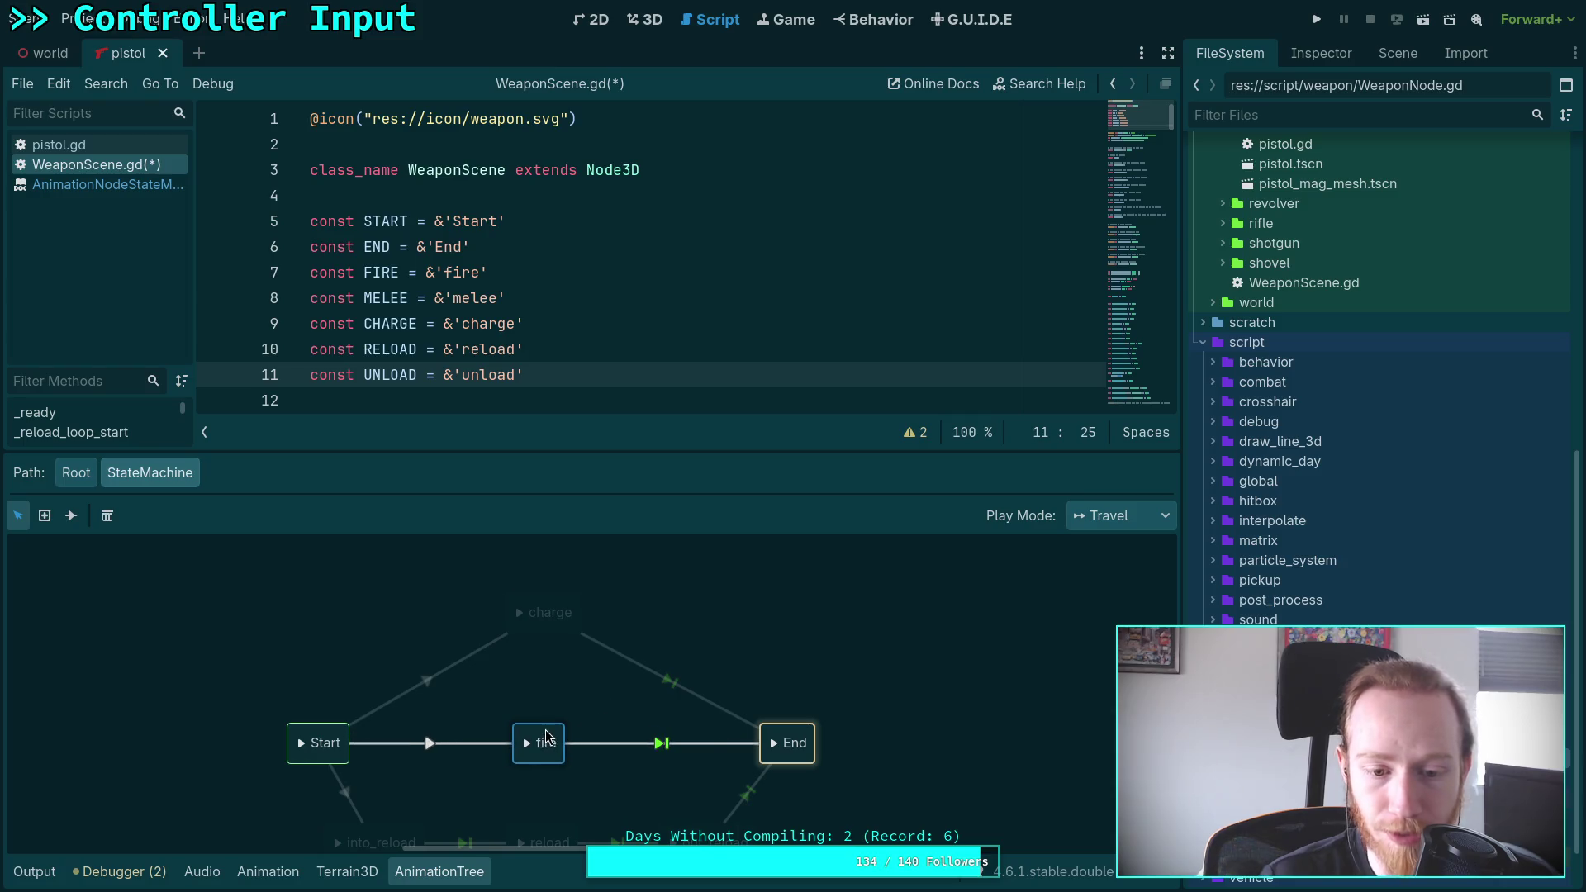
pyautogui.click(525, 640)
pyautogui.moveTo(533, 635); pyautogui.dragTo(535, 698)
pyautogui.click(696, 617)
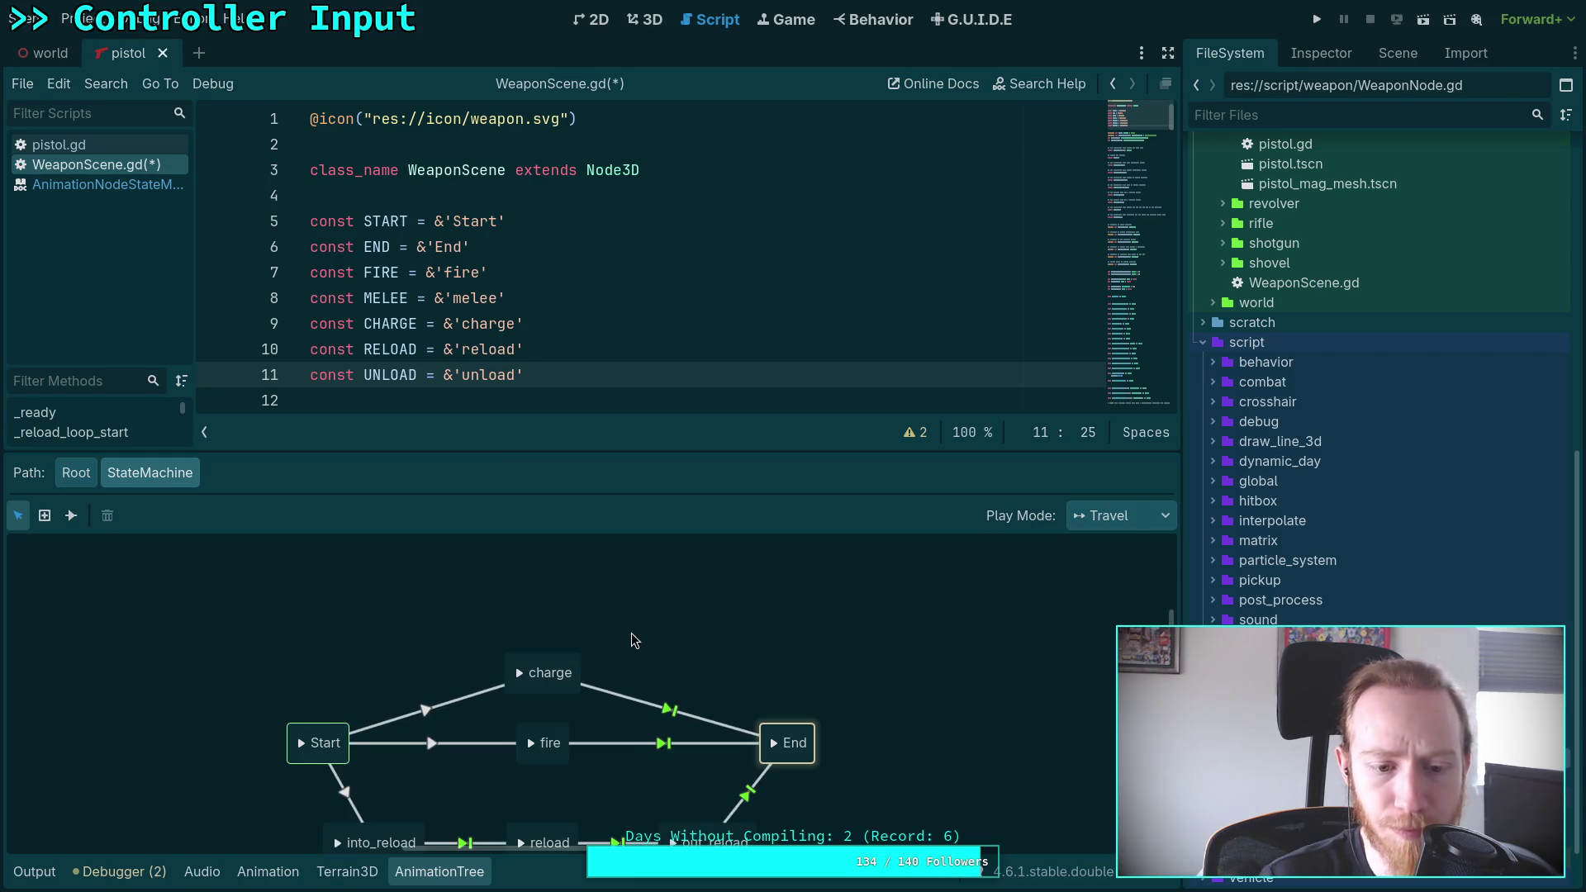
pyautogui.moveTo(568, 791); pyautogui.dragTo(564, 756)
pyautogui.moveTo(390, 790); pyautogui.dragTo(392, 753)
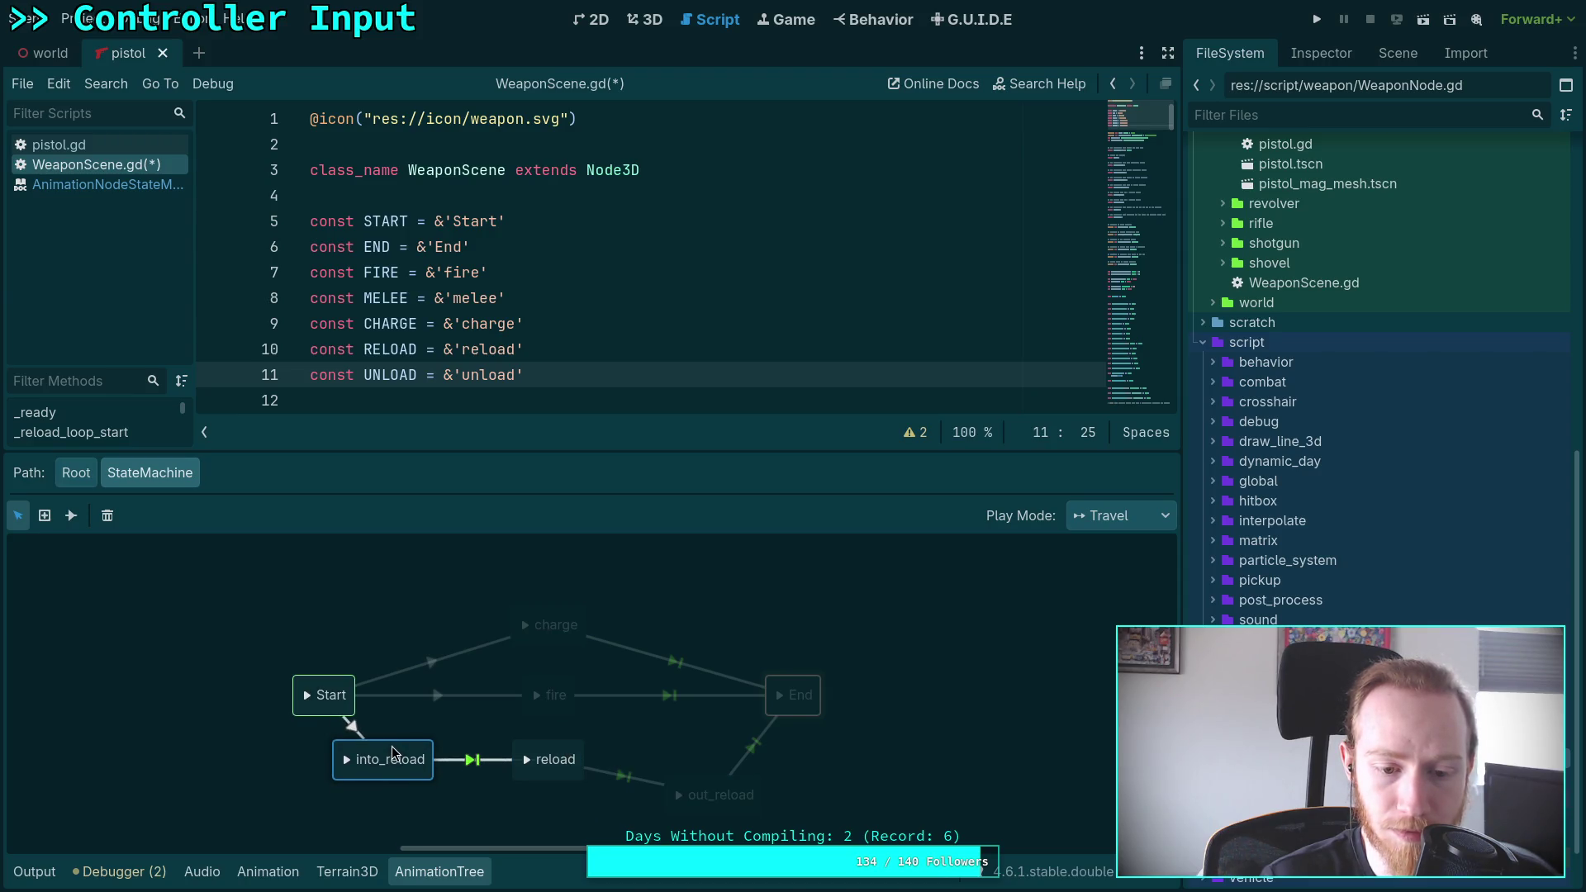
pyautogui.moveTo(711, 789); pyautogui.dragTo(714, 753)
pyautogui.click(632, 728)
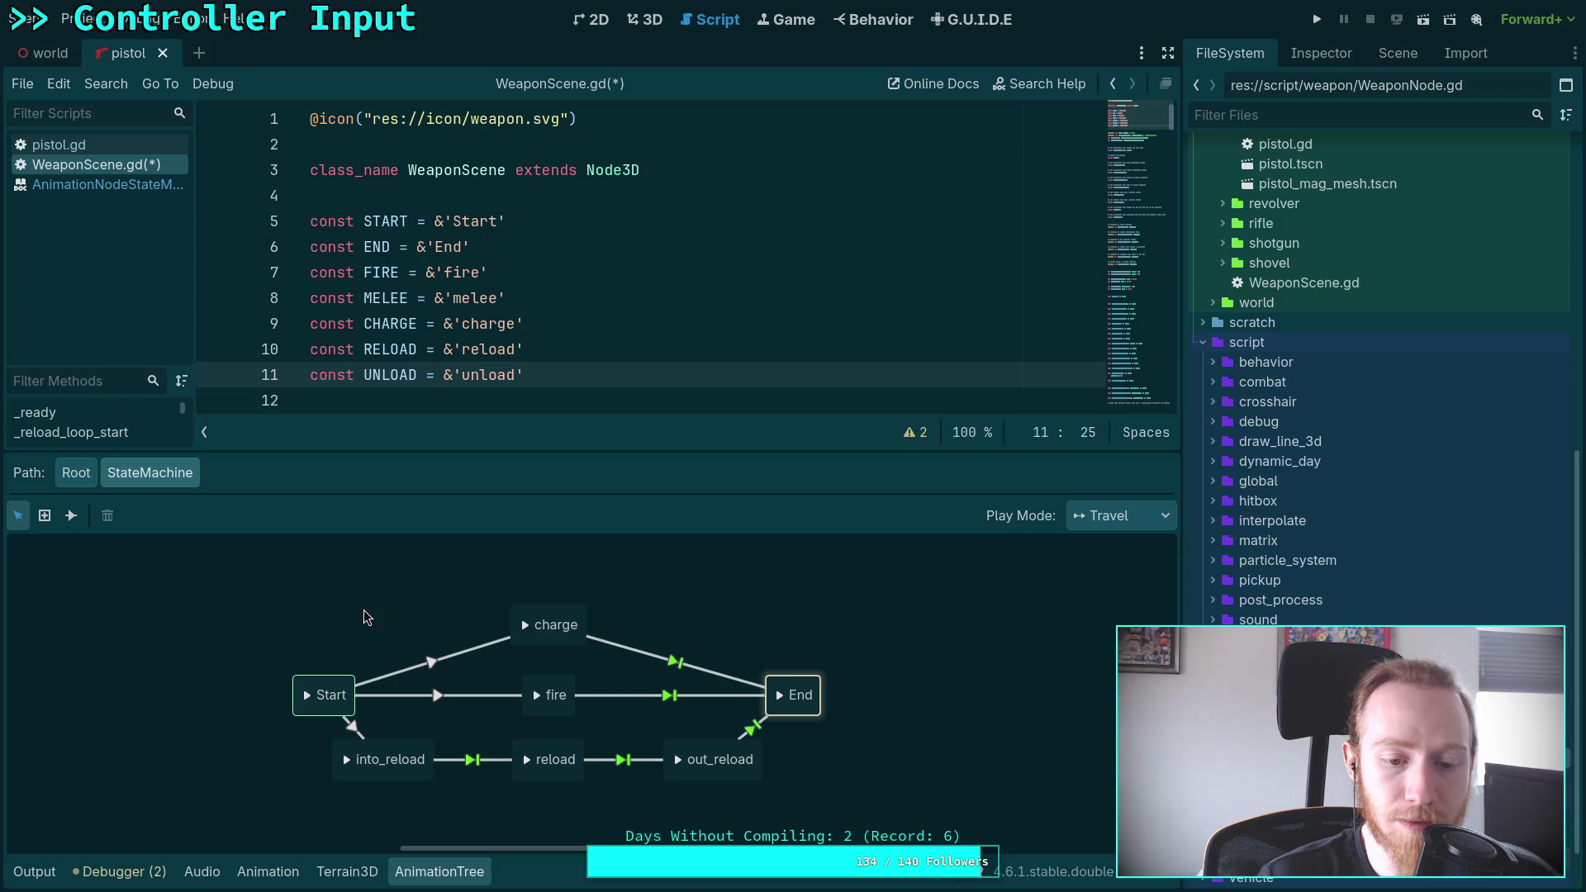
pyautogui.moveTo(364, 612); pyautogui.dragTo(391, 652)
pyautogui.hotkey('ctrl', 's')
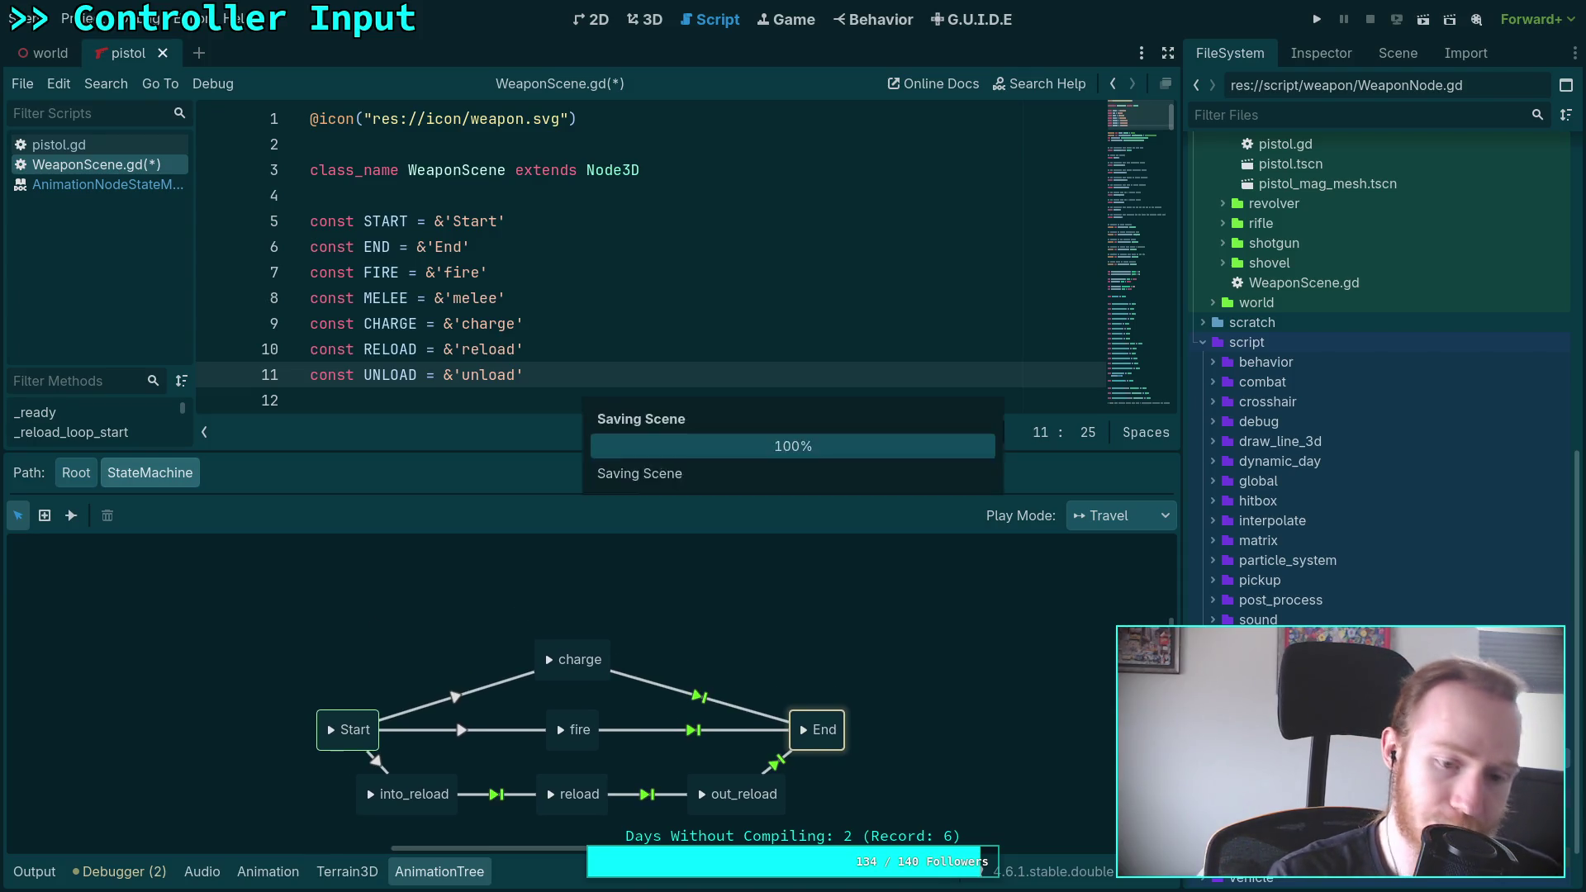
# Hide the graph, find goto_ready's second occurrence in WeaponScene.gd, and move to the terminal workspace
pyautogui.scroll(-3, 382, 584)
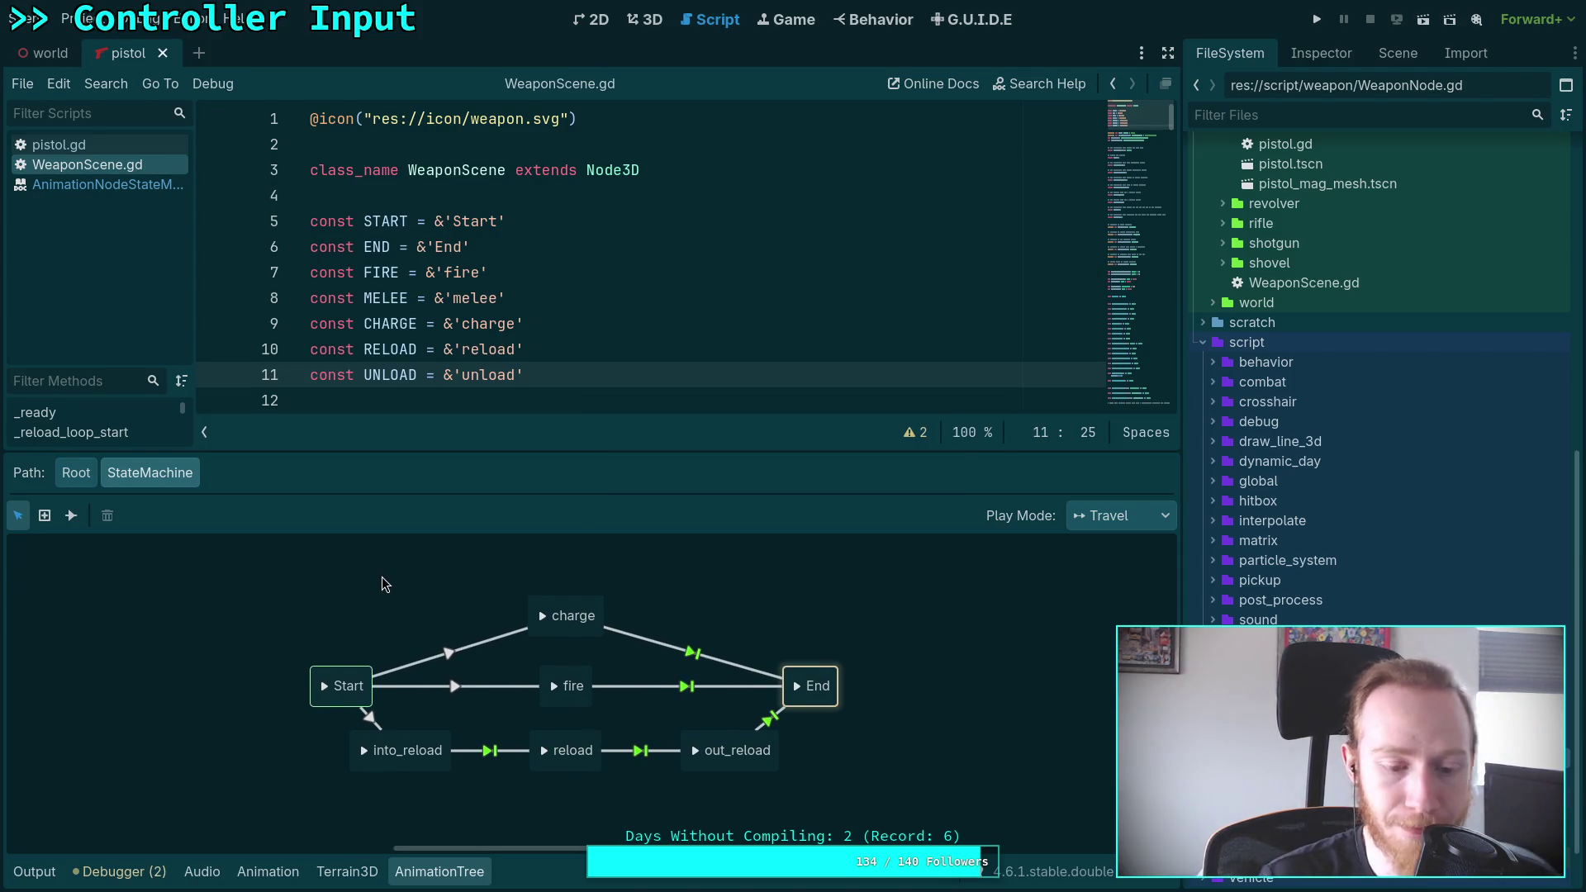
pyautogui.click(439, 872)
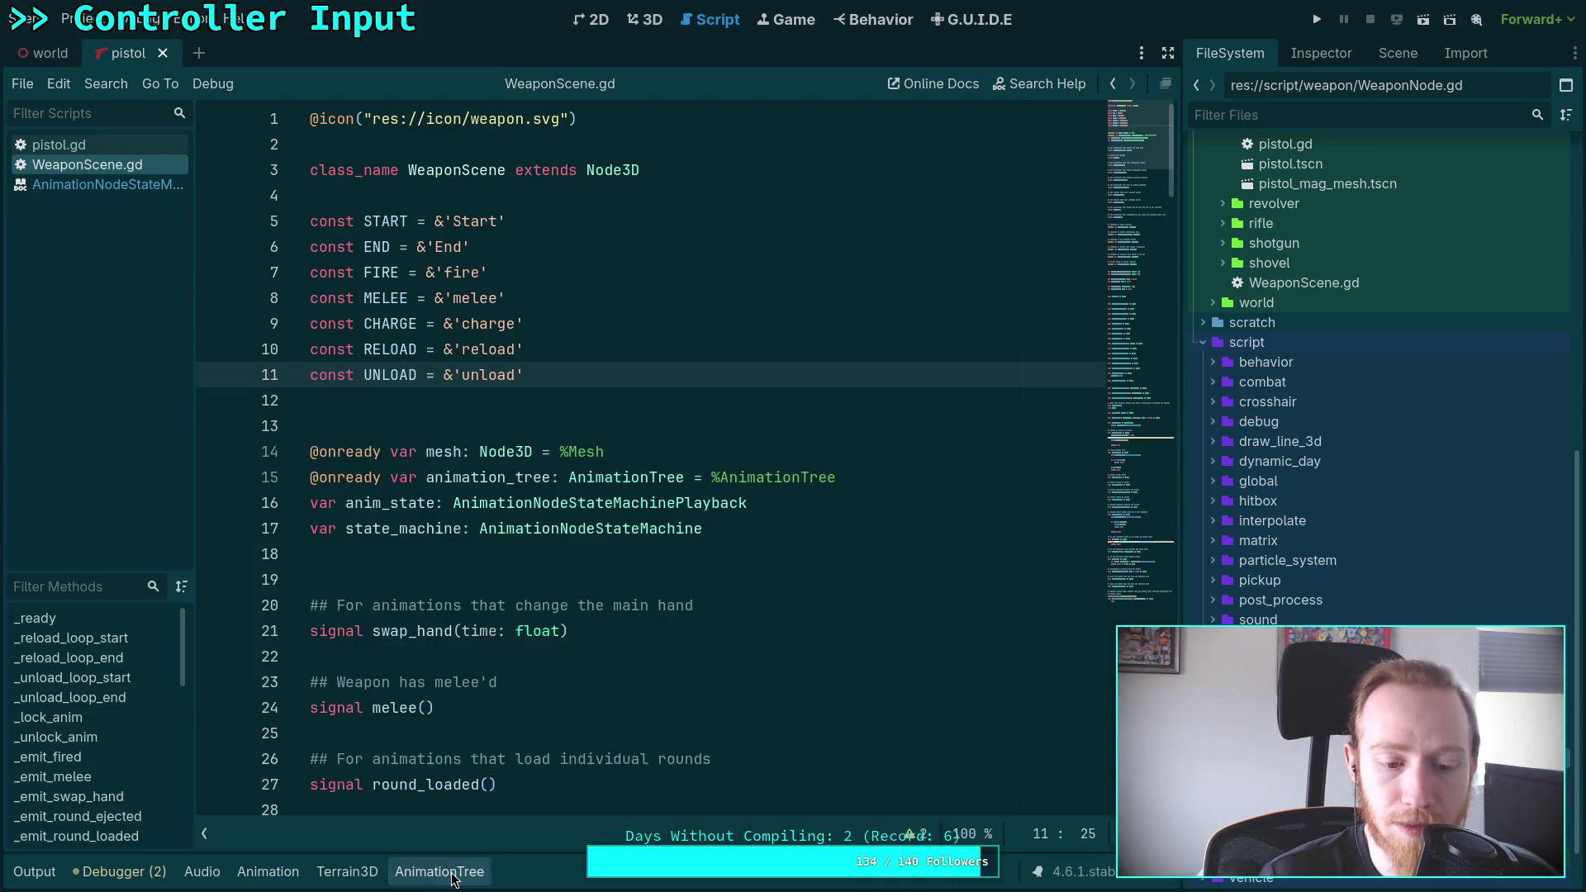
pyautogui.scroll(-15, 621, 547)
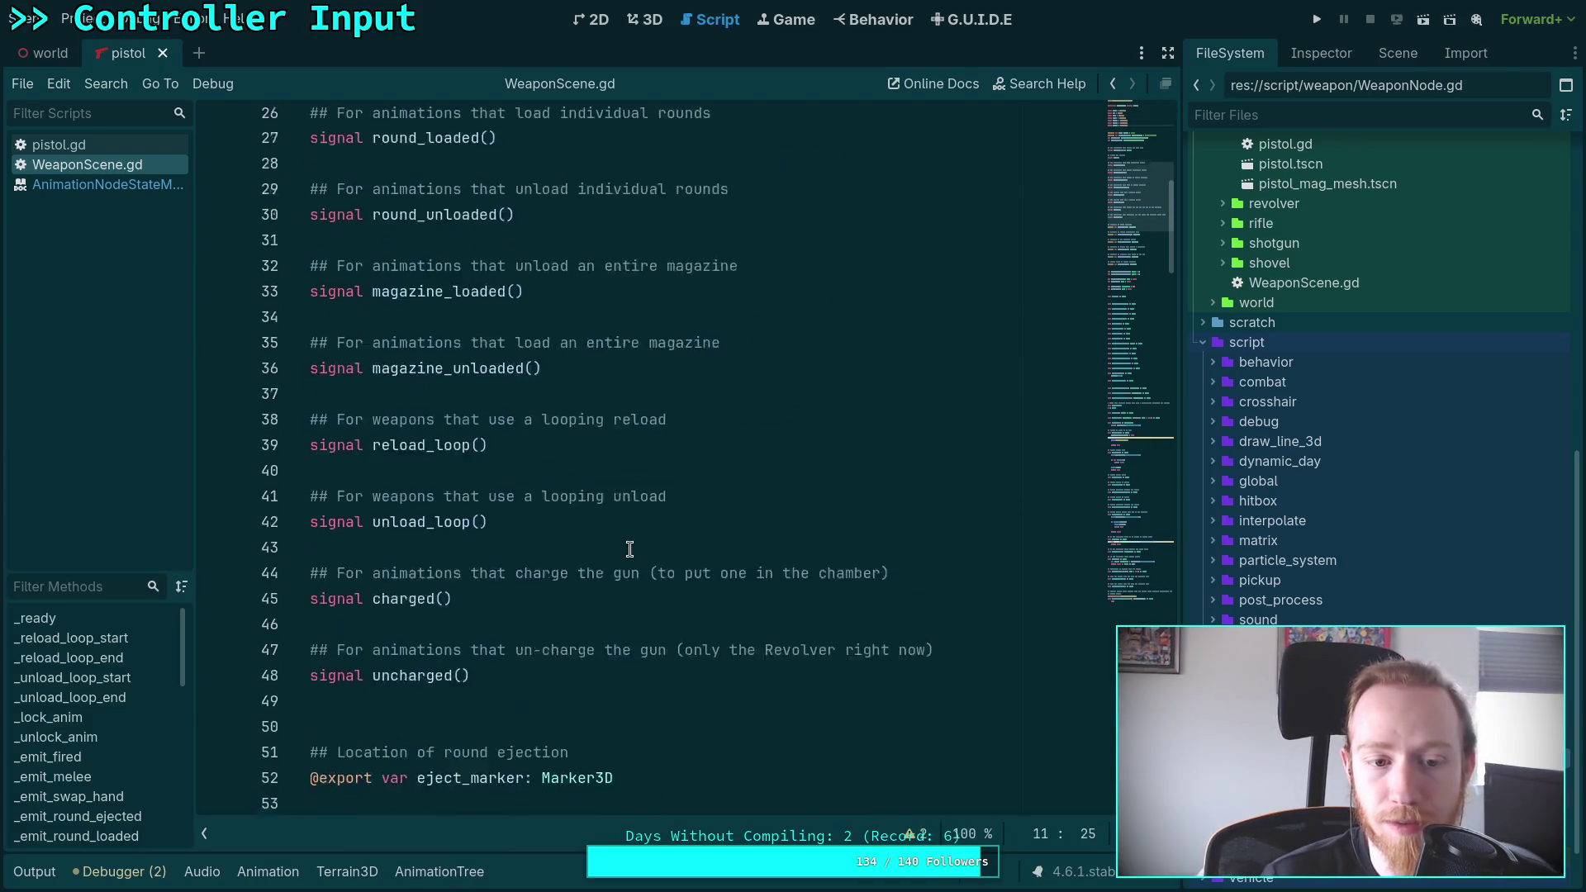
pyautogui.scroll(-12, 620, 547)
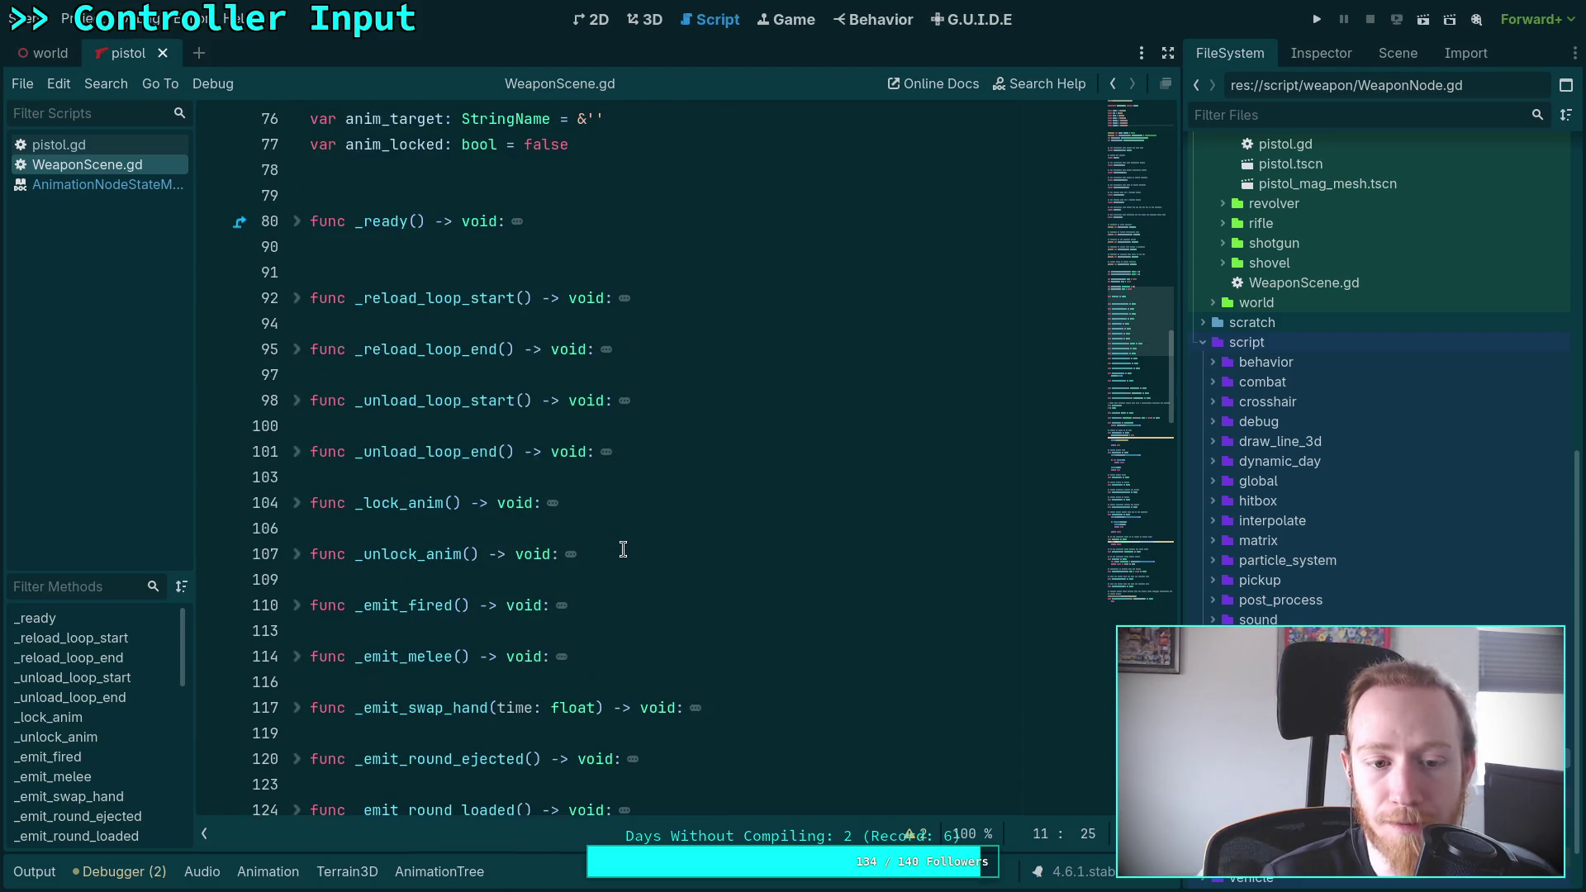
pyautogui.scroll(-10, 623, 550)
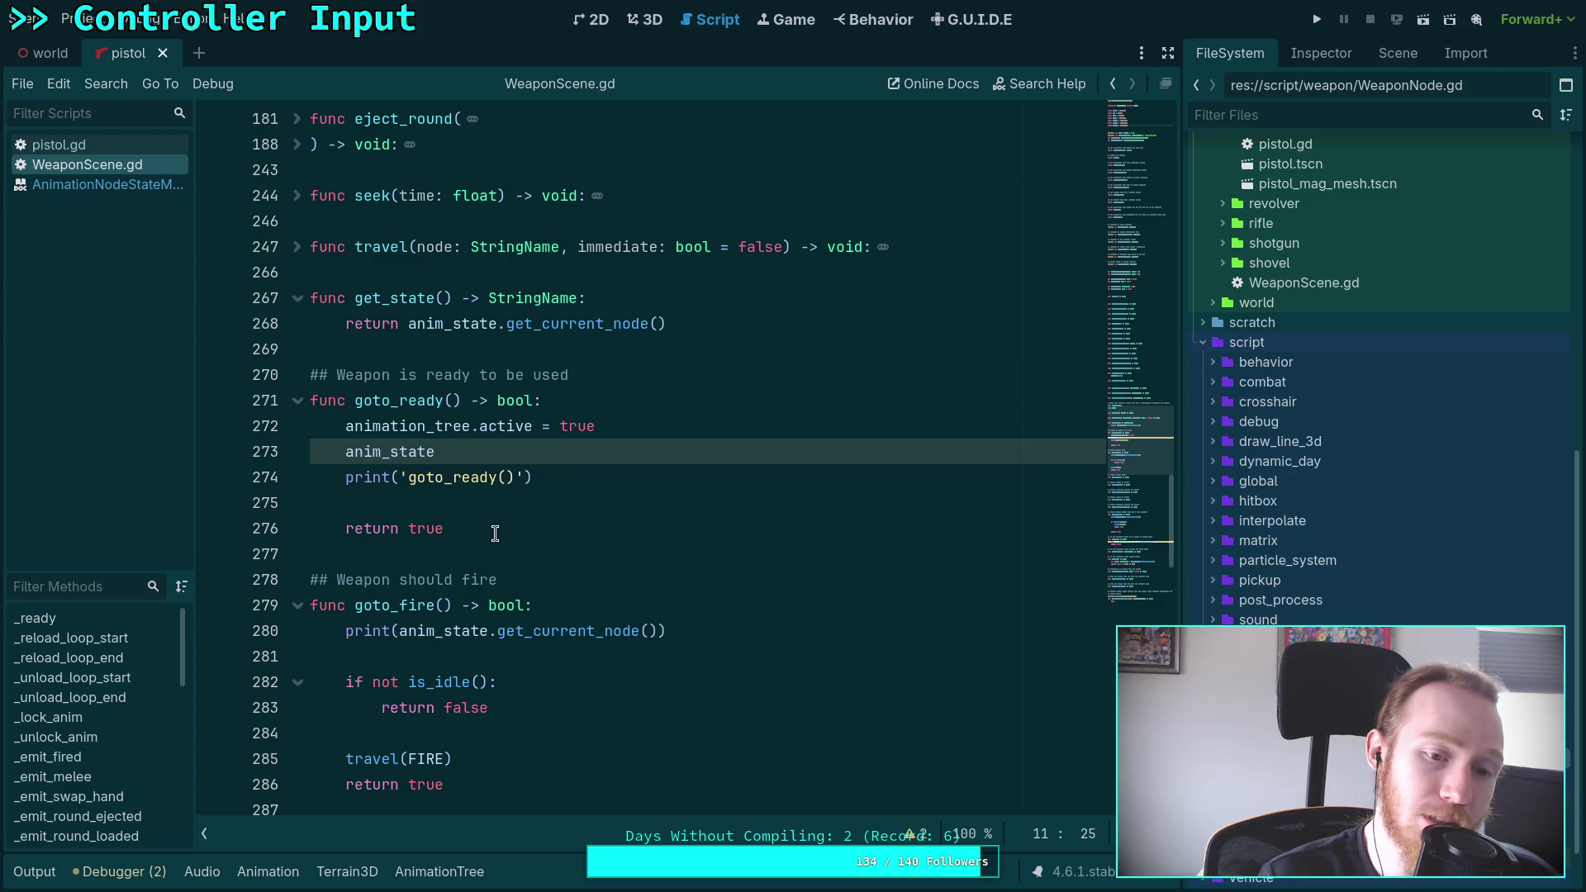
pyautogui.doubleClick(414, 401)
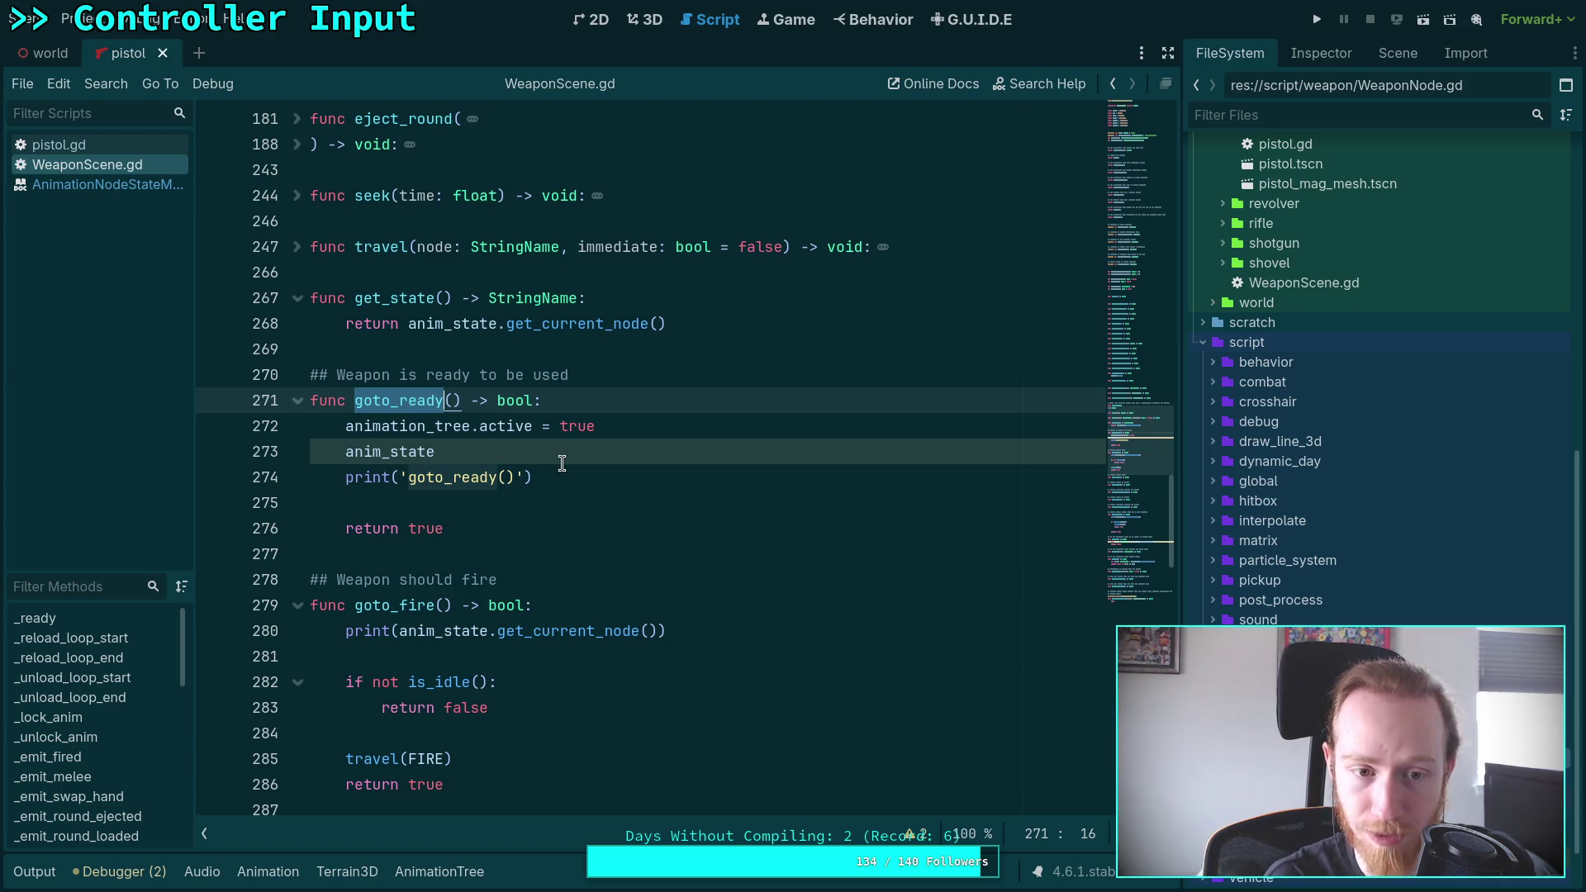
pyautogui.hotkey('ctrl', 'f')
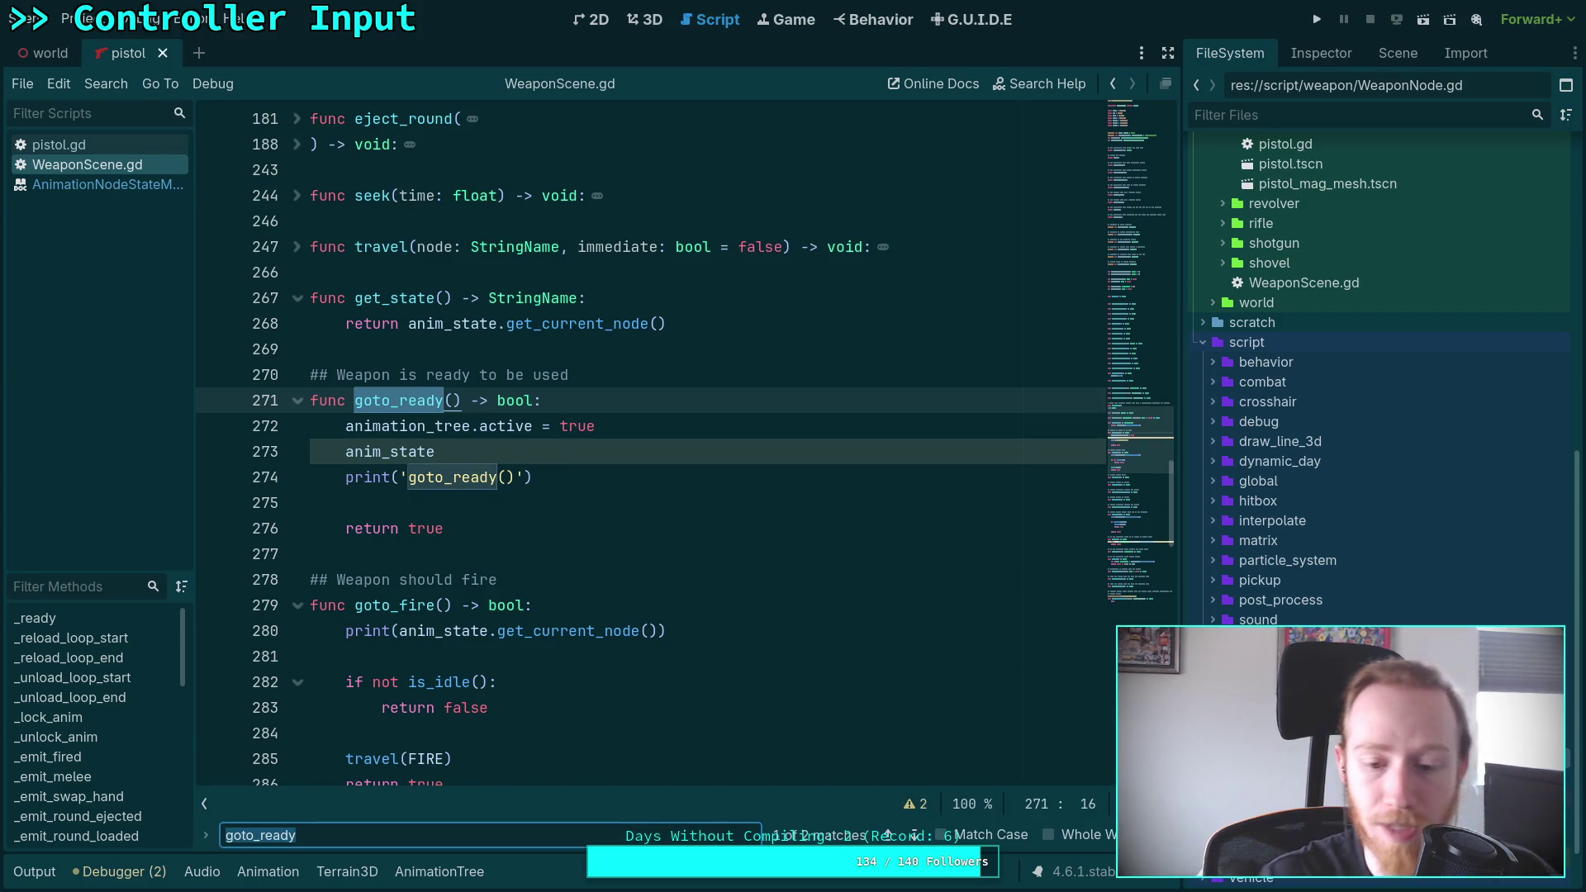
pyautogui.press('Return')
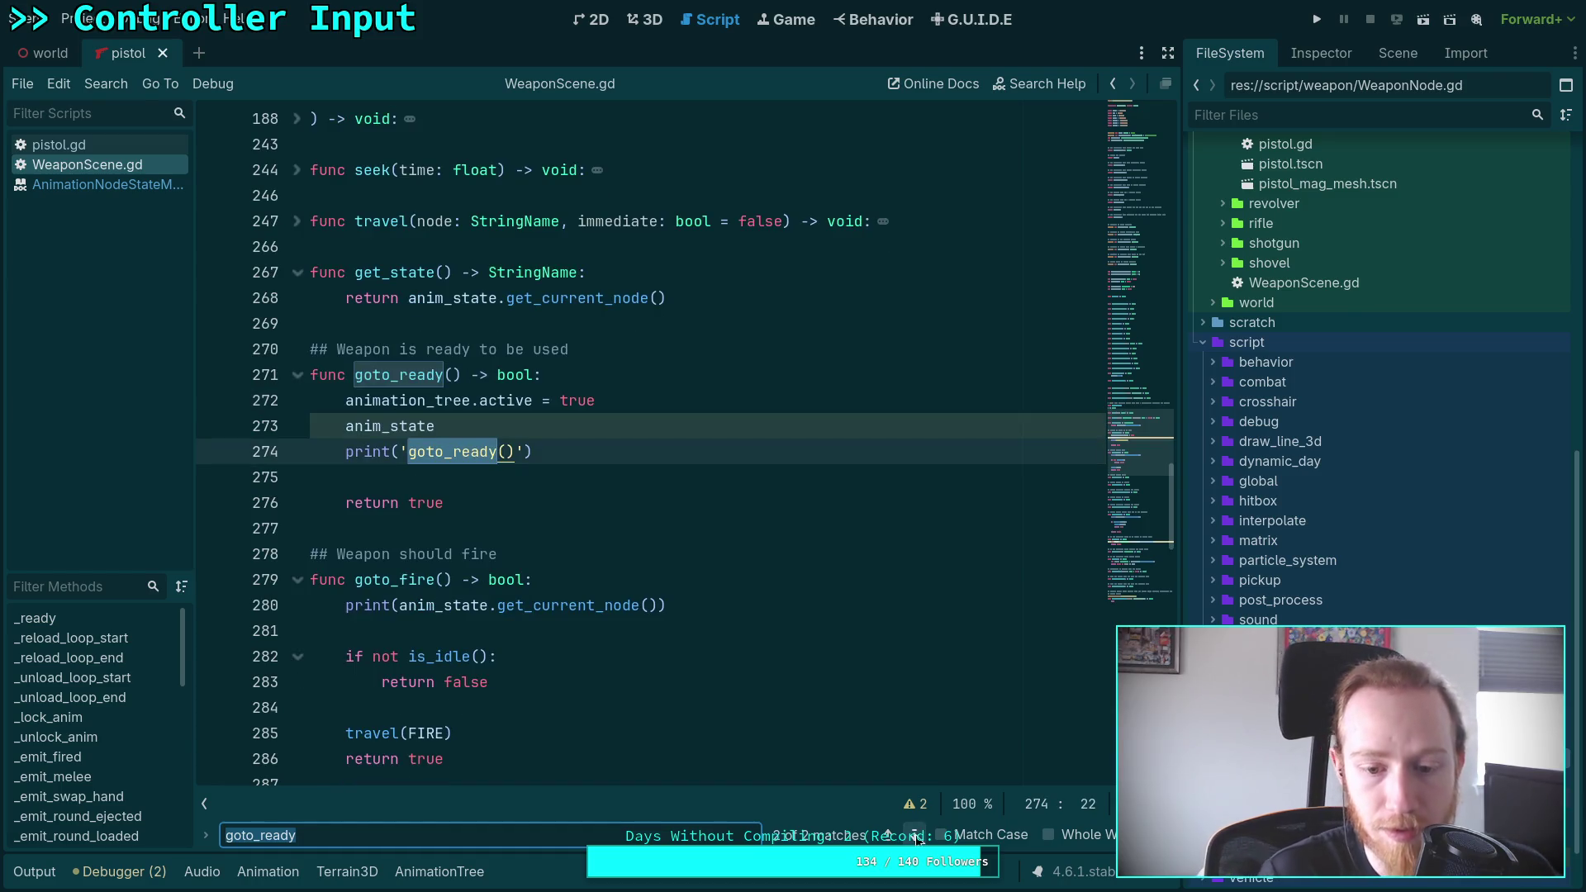
pyautogui.press('super+1')
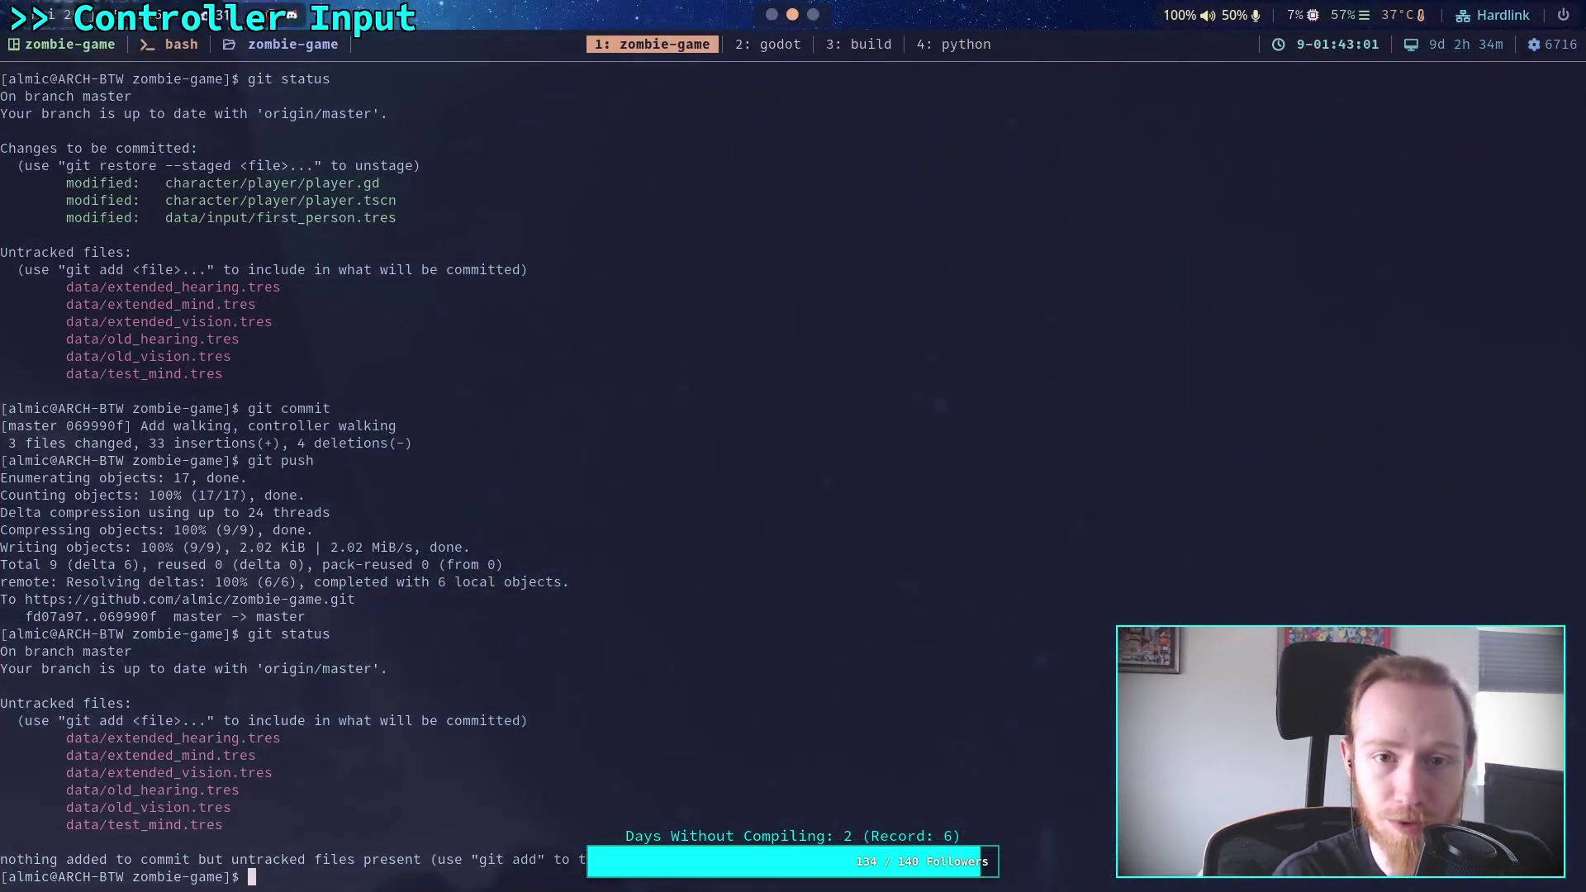
# Live-grep the project for goto_ready in nvim and open the WeaponNode.gd:589 match in Godot
pyautogui.write('clear')
pyautogui.press('Return')
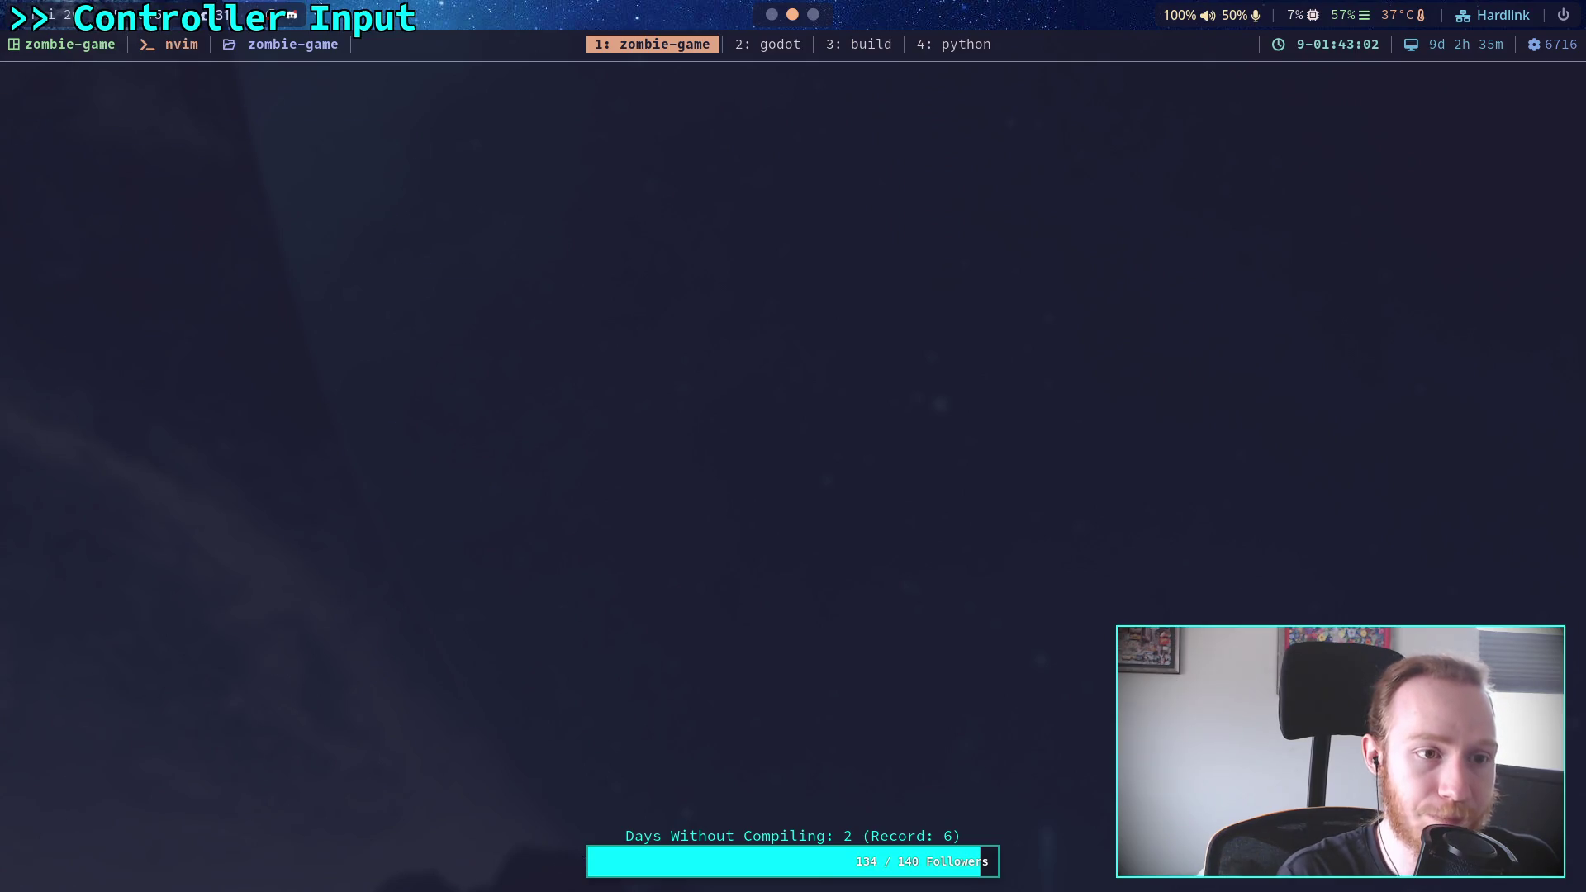
pyautogui.press('space')
pyautogui.write('fggoto_ready')
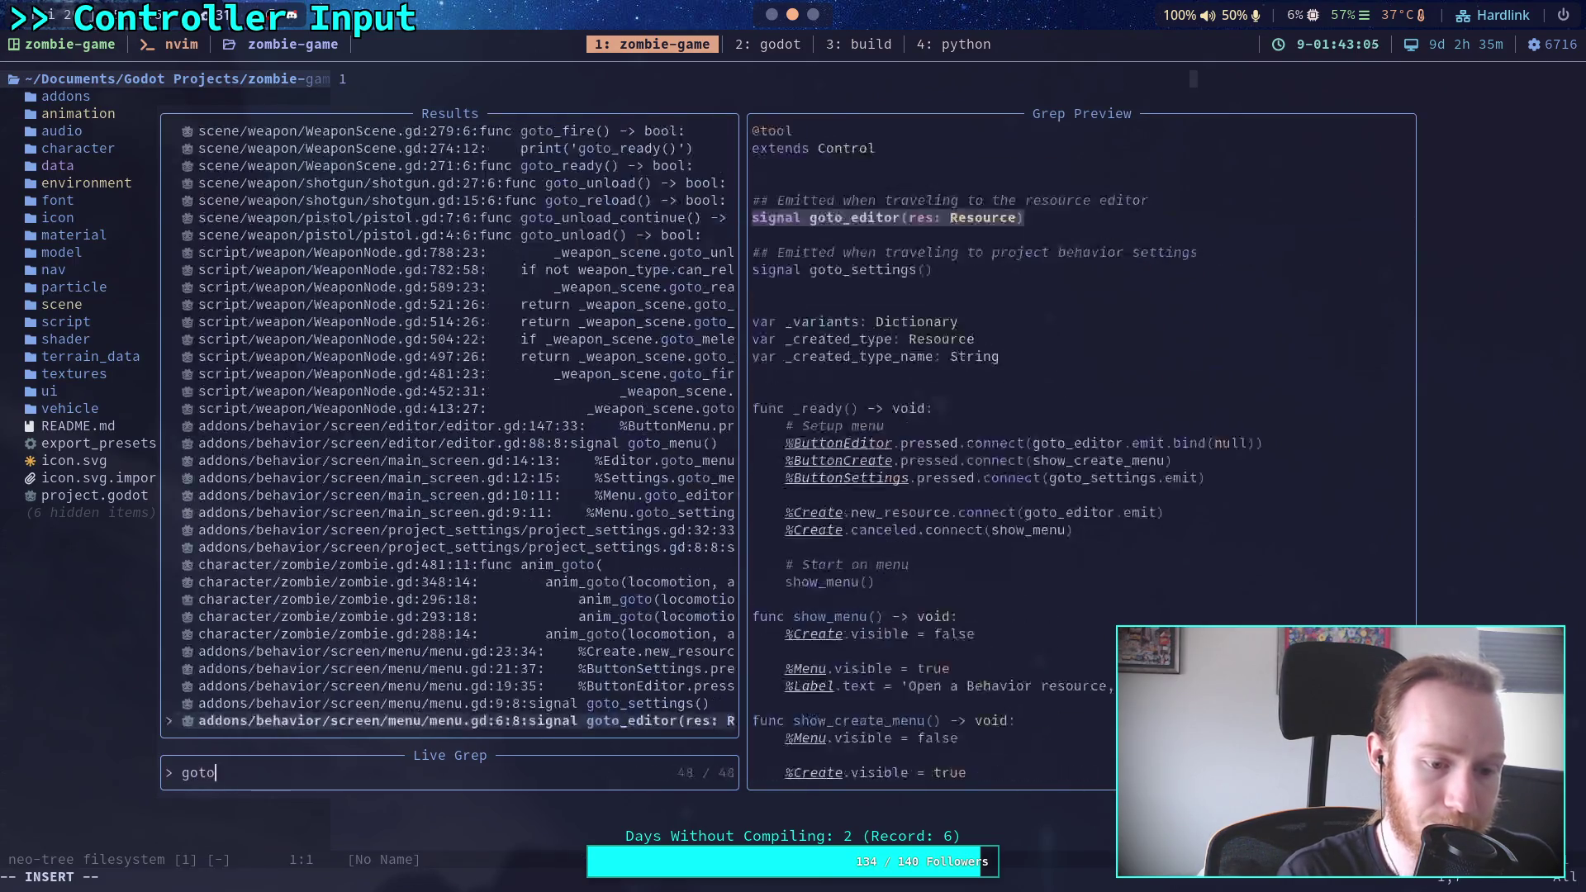
pyautogui.press('Up')
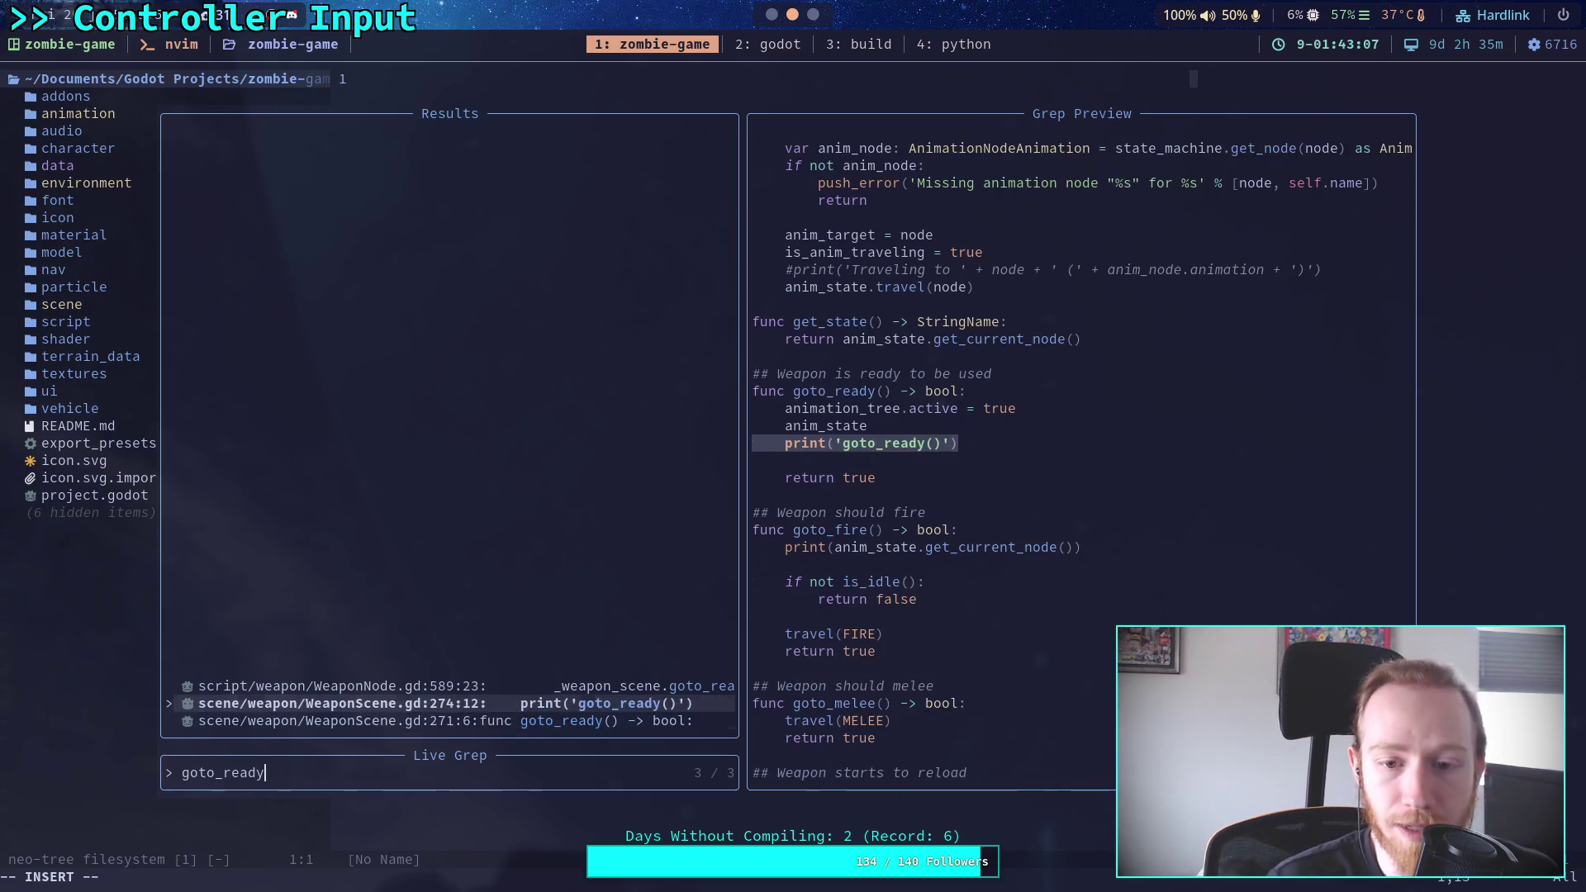
pyautogui.press('Up')
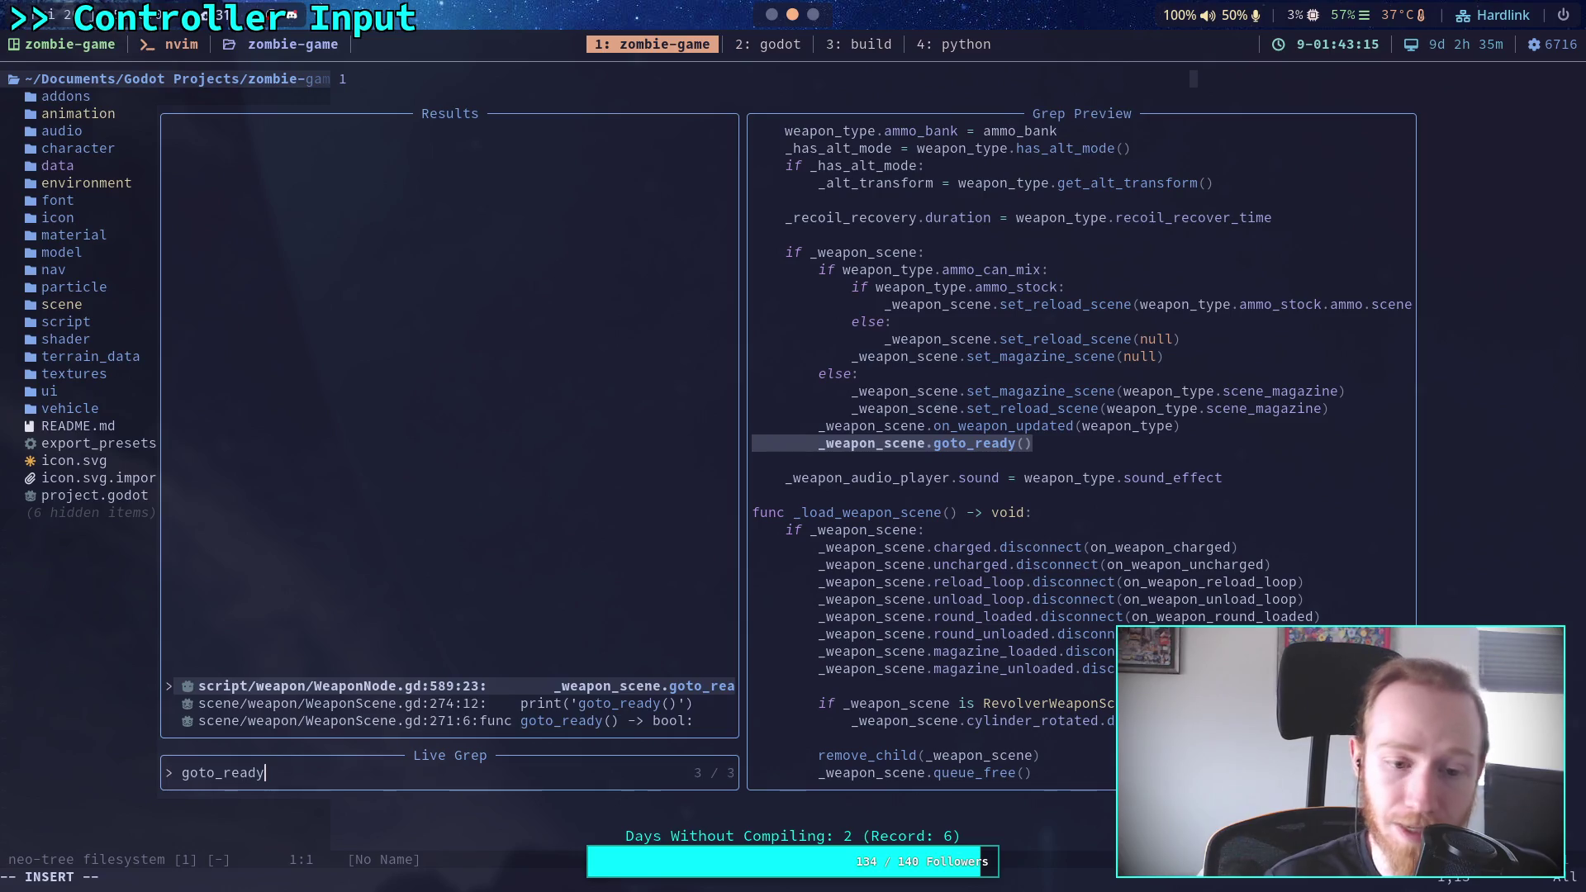
pyautogui.hotkey('alt', 'Tab')
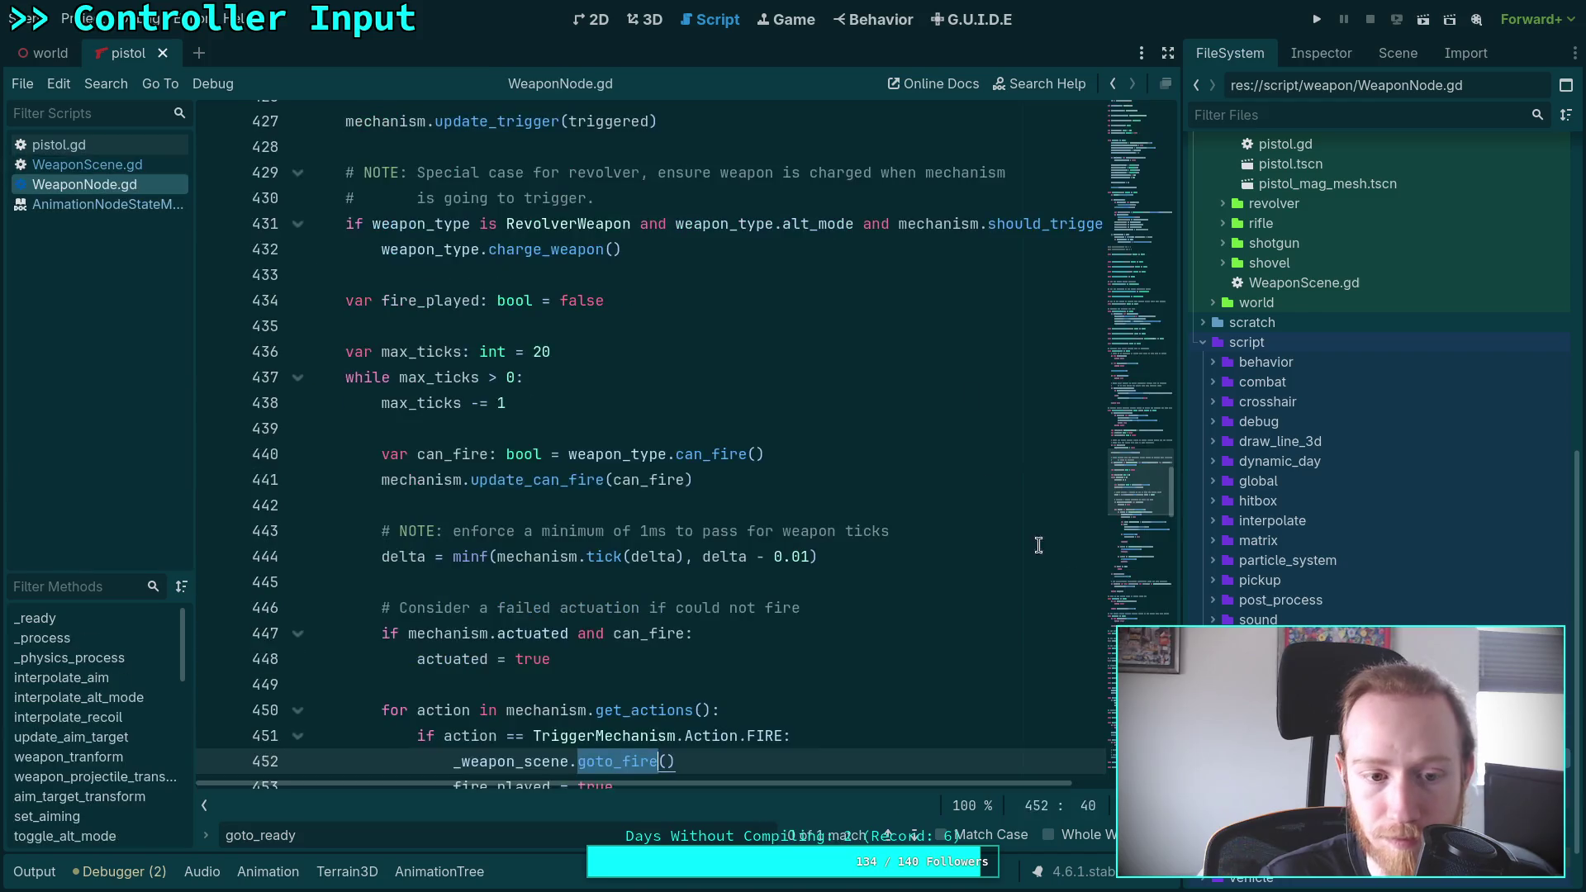
# Replace WeaponNode.gd's goto_ready call on line 589 with an unfinished '_weapon_scene.' line
pyautogui.scroll(-20, 975, 522)
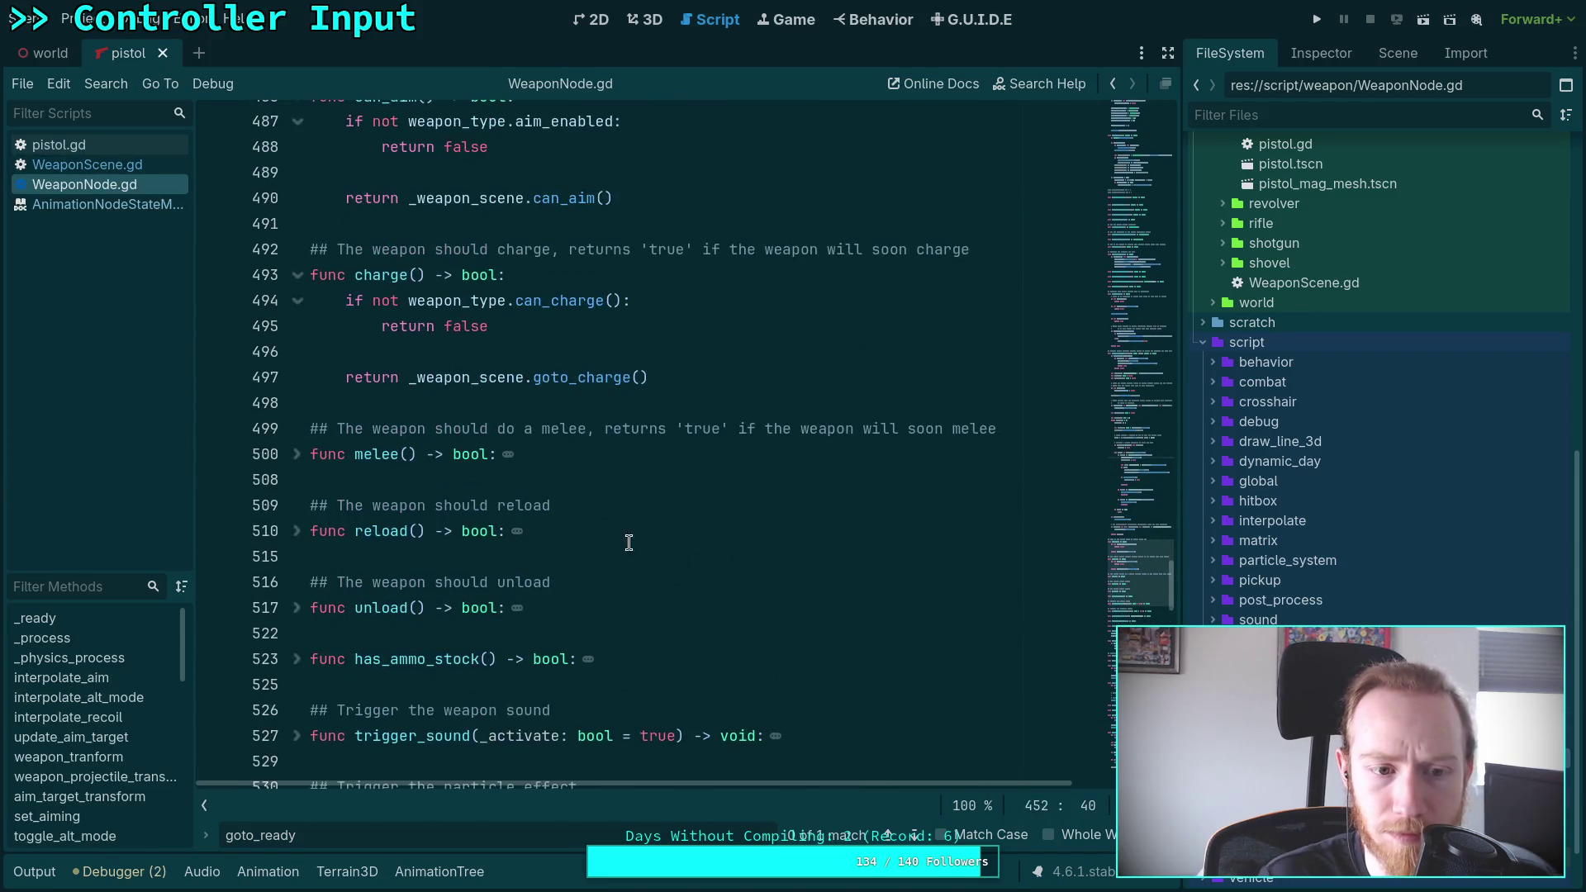
pyautogui.scroll(2, 507, 334)
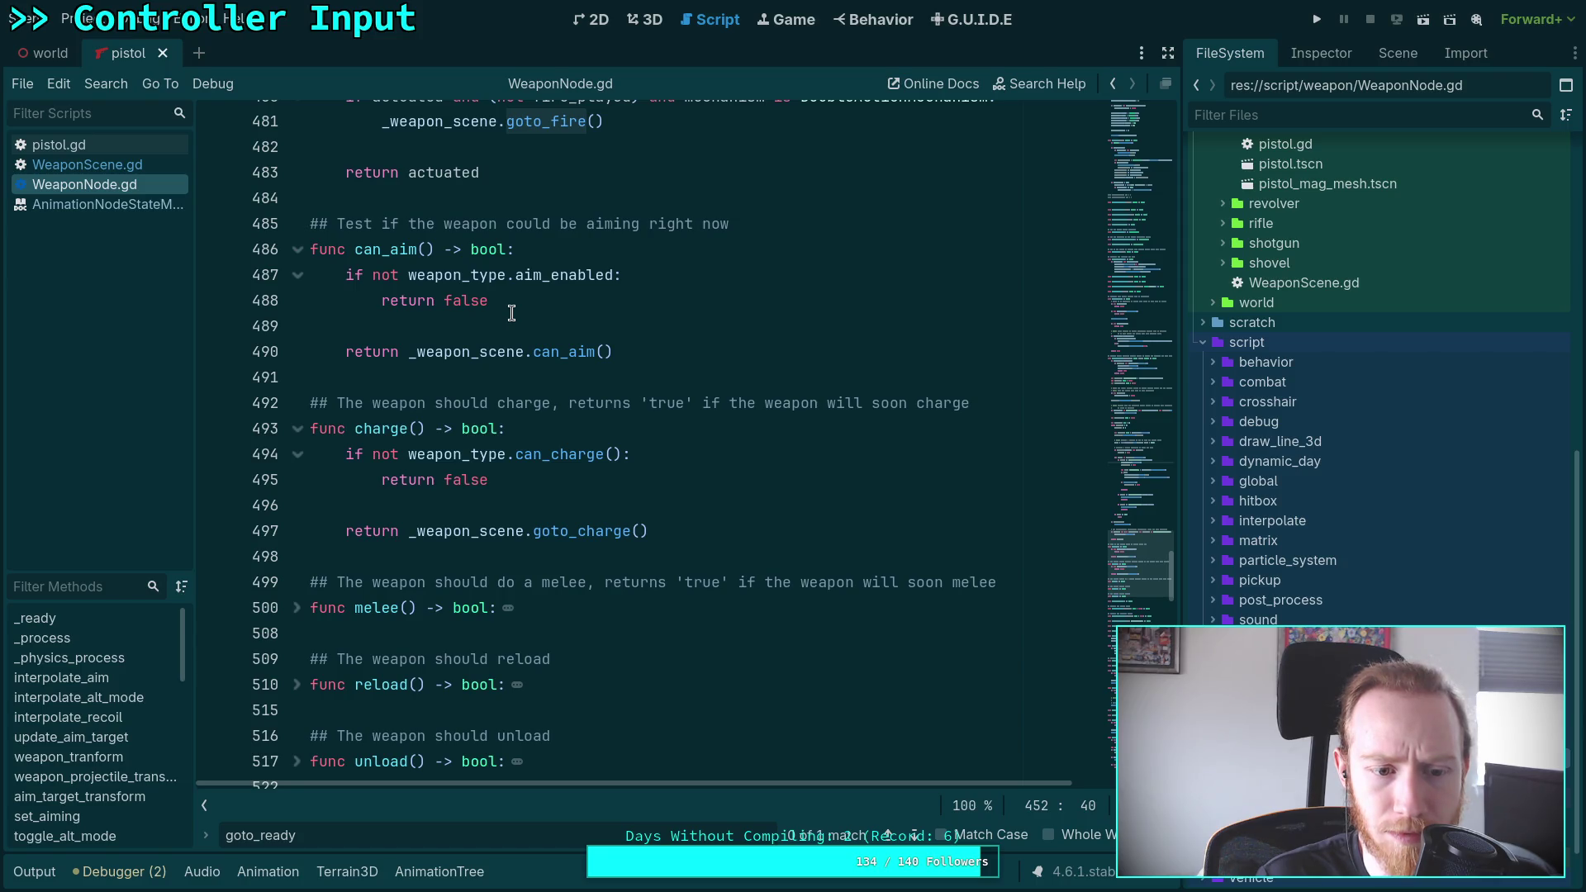
pyautogui.scroll(-15, 511, 312)
pyautogui.scroll(9, 333, 447)
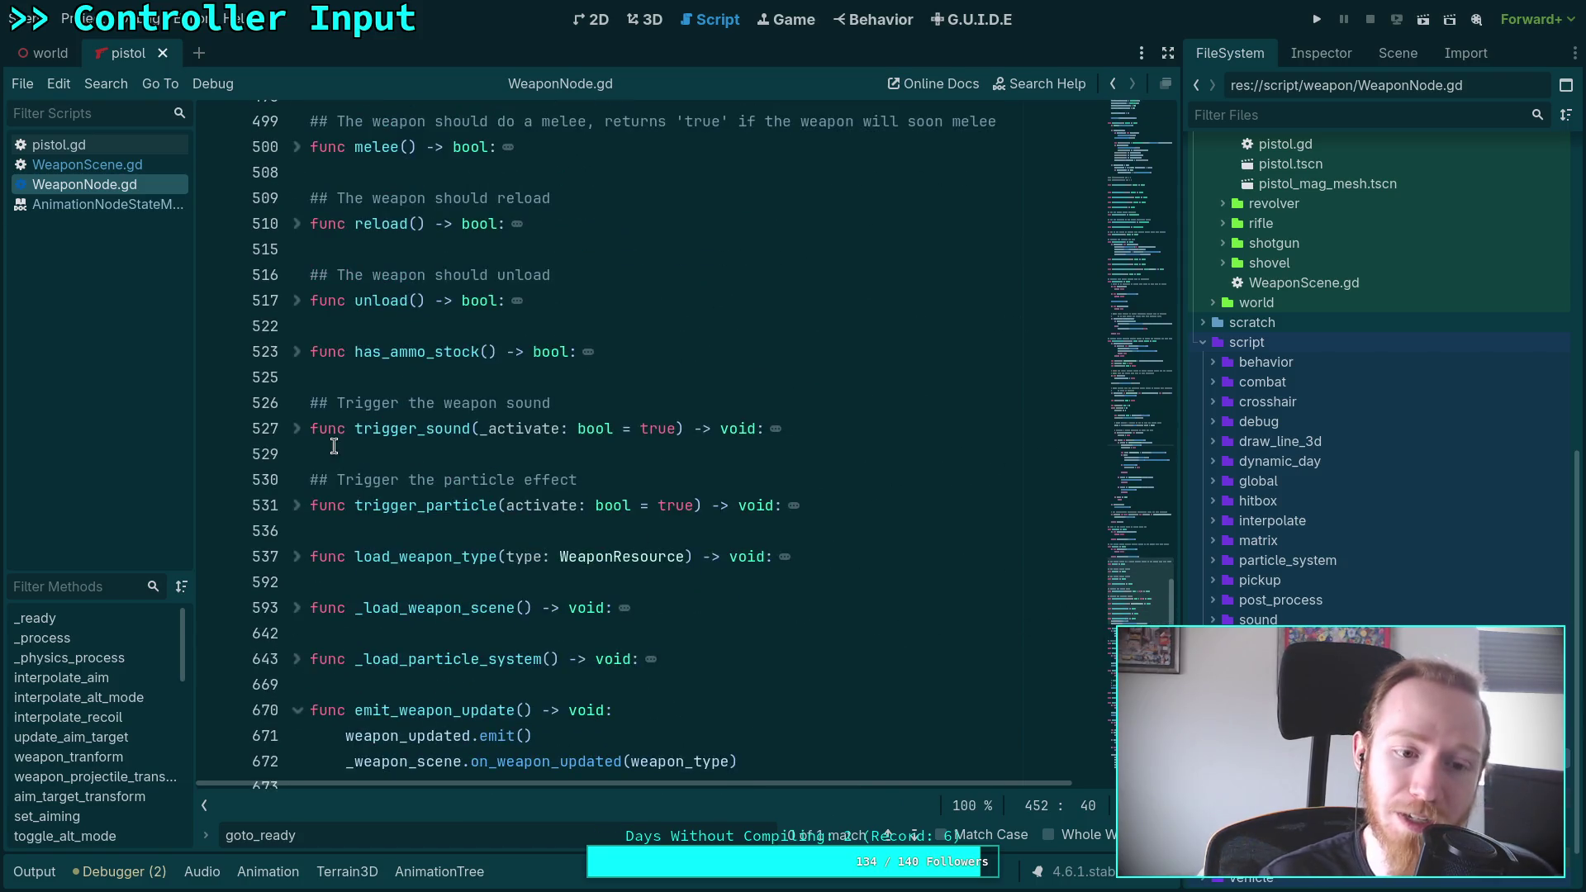
pyautogui.click(297, 556)
pyautogui.scroll(-2, 603, 583)
pyautogui.scroll(-18, 602, 583)
pyautogui.moveTo(661, 351); pyautogui.dragTo(287, 351)
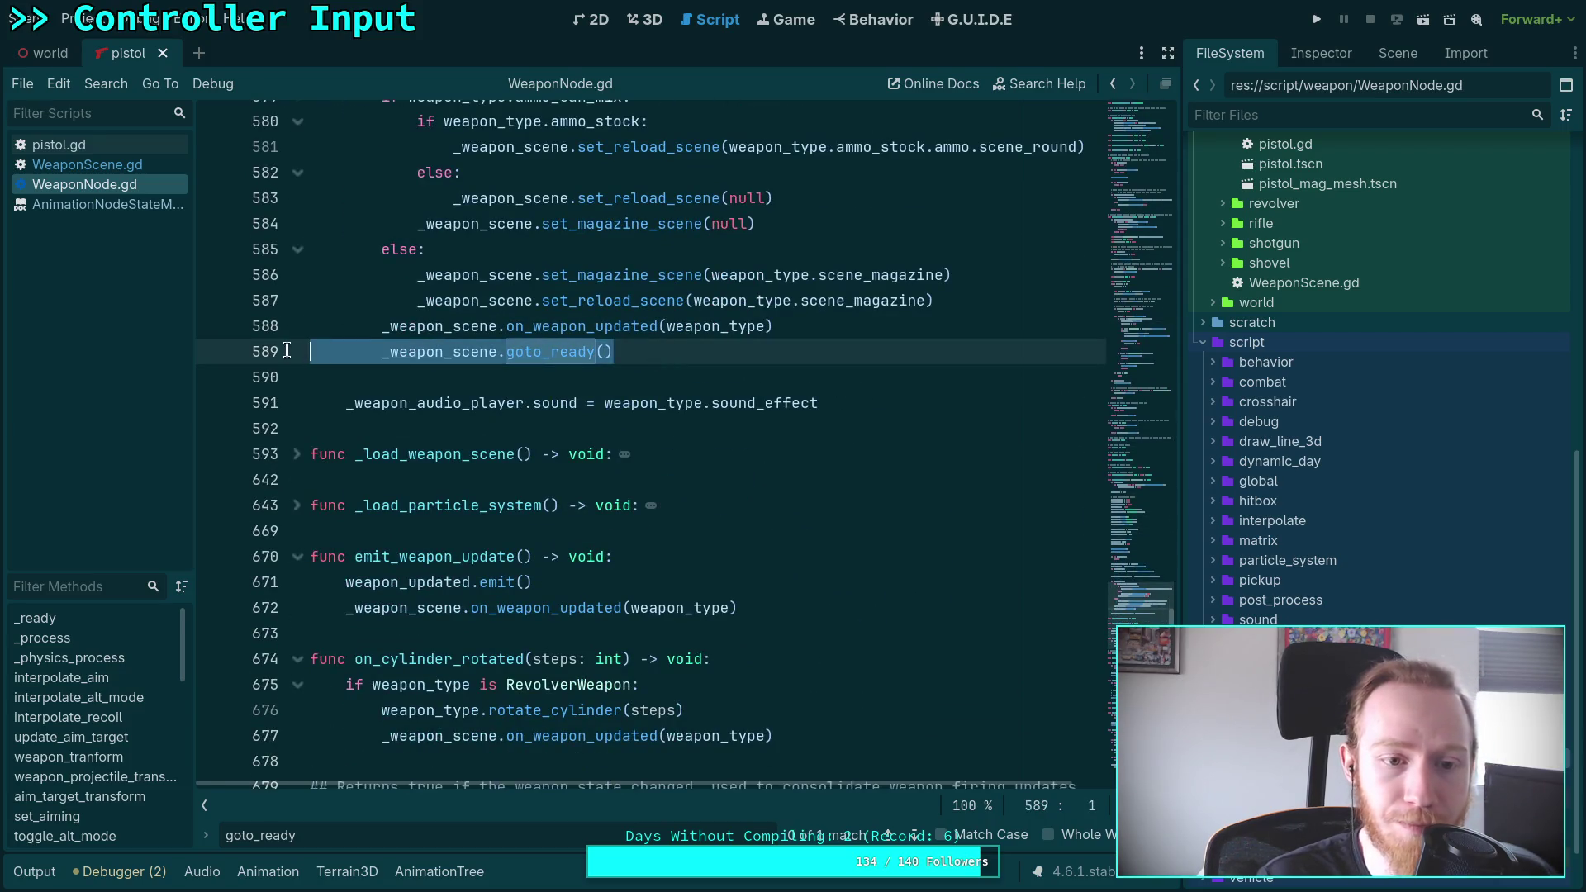
pyautogui.press('BackSpace')
pyautogui.press('BackSpace')
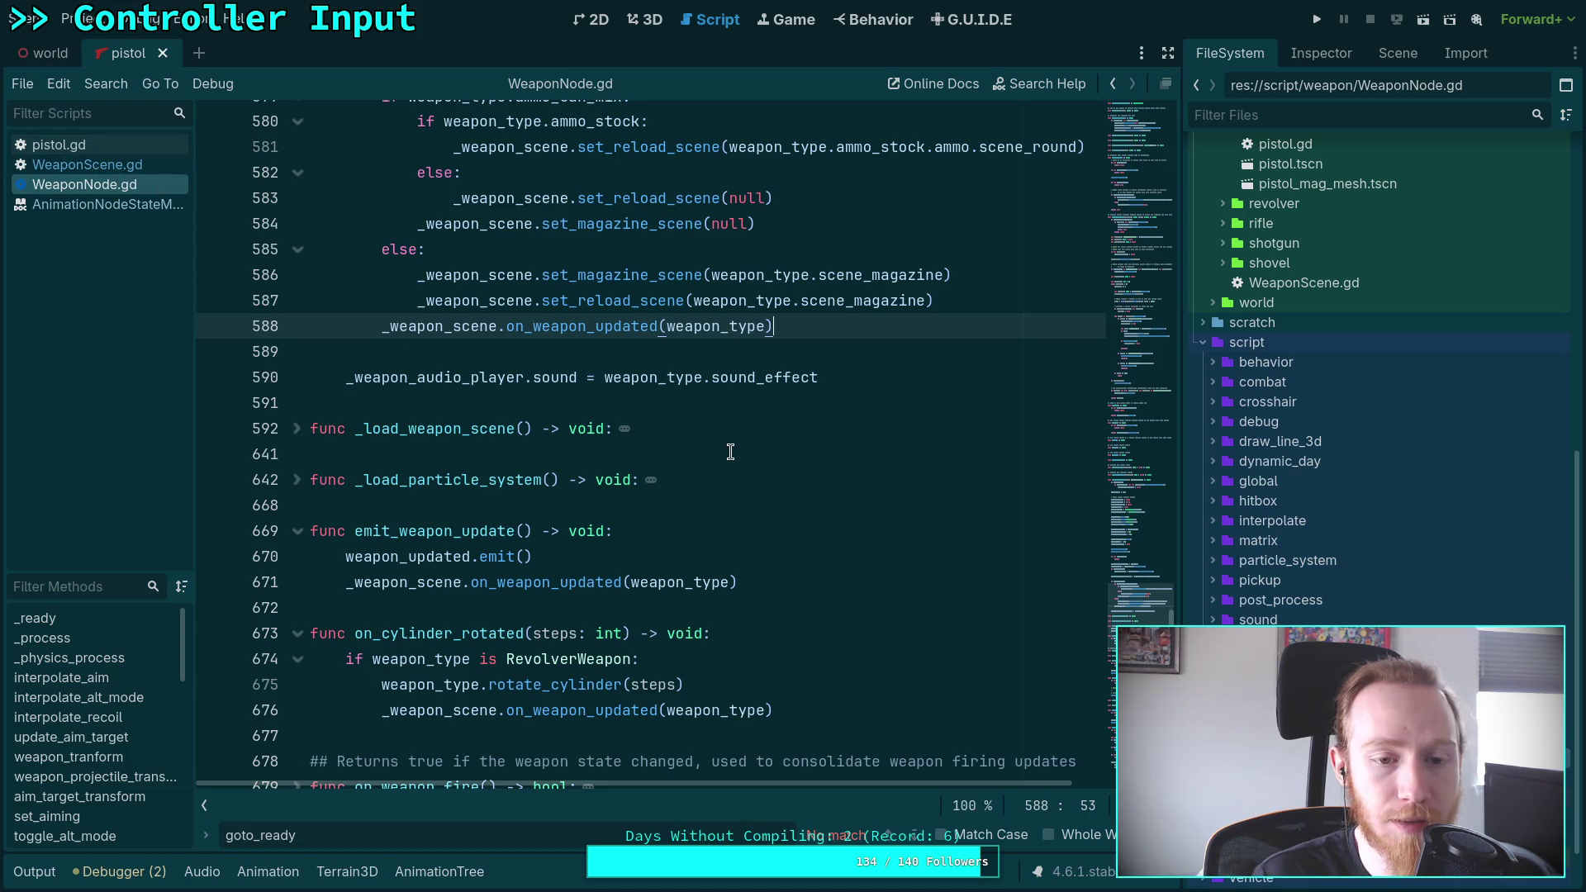
pyautogui.press('Return')
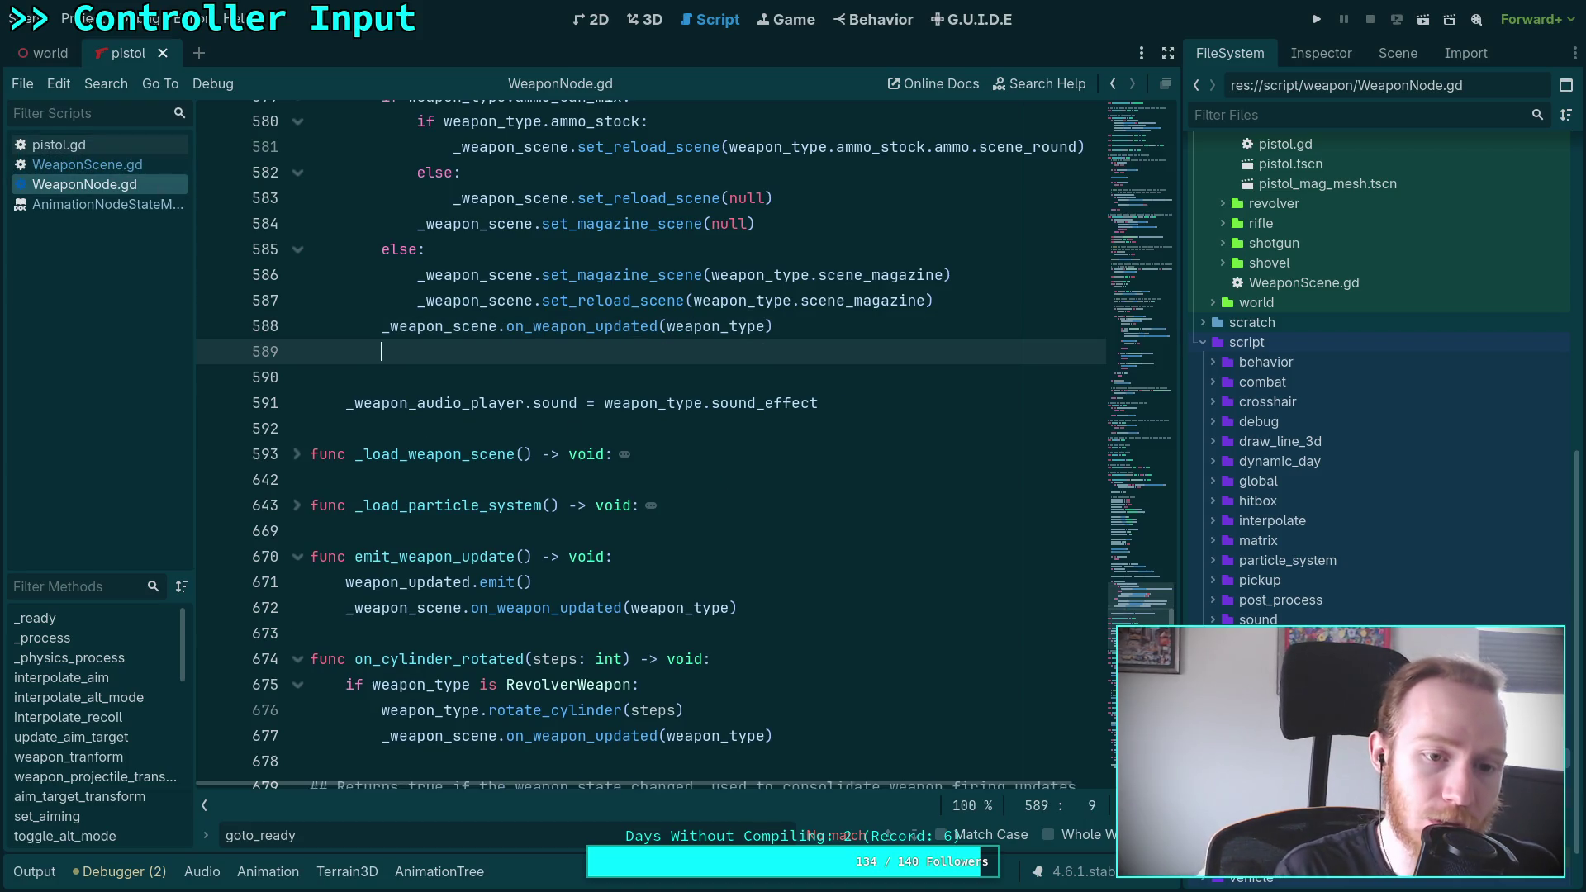
pyautogui.write('_weapon_')
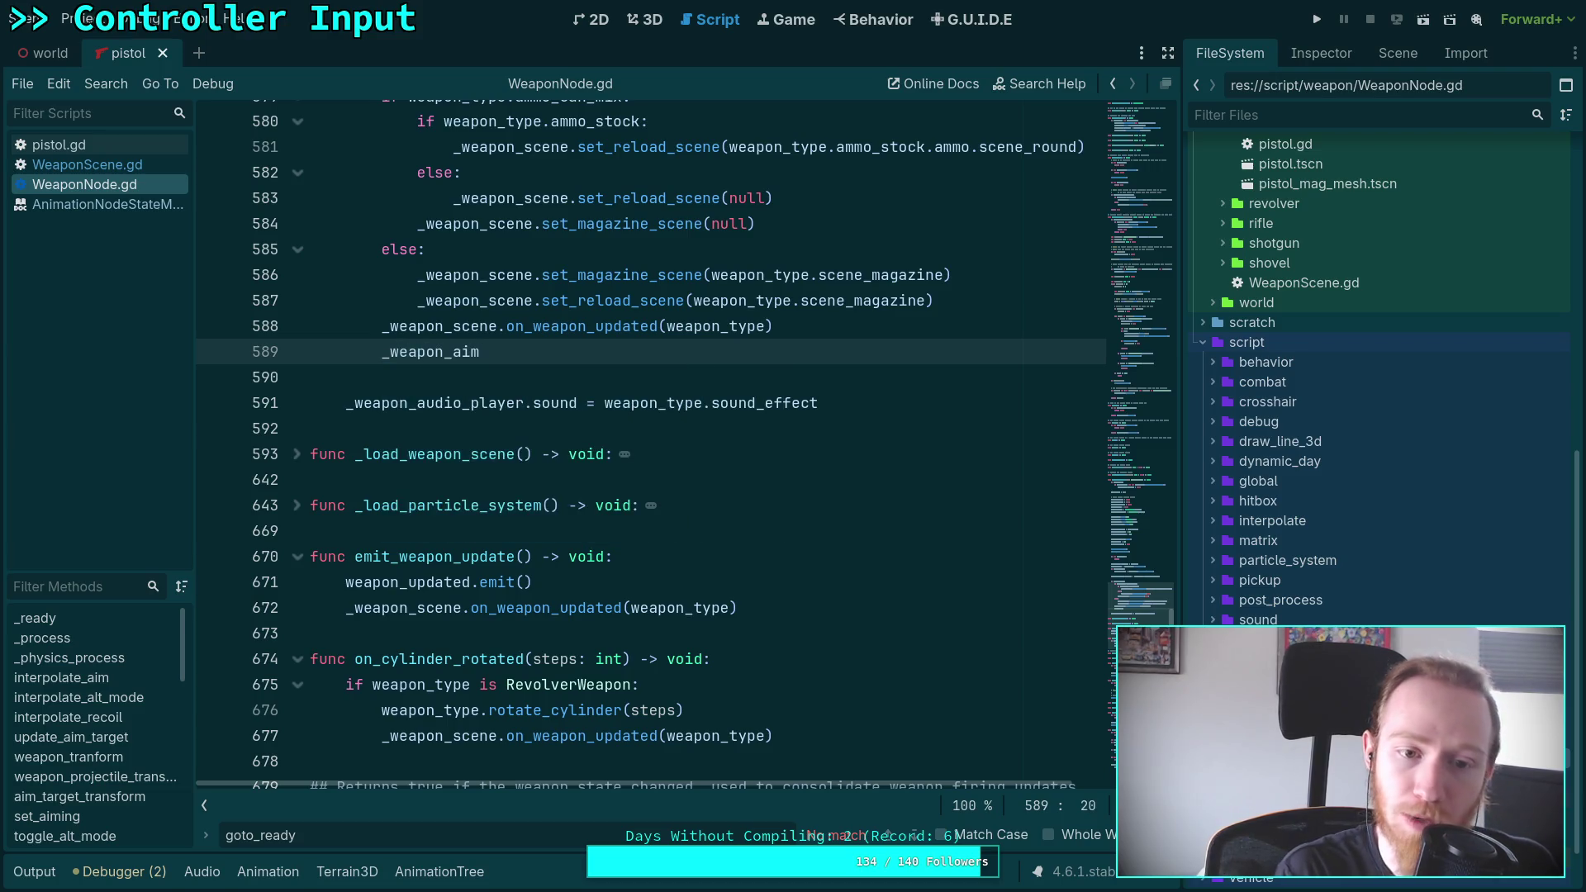
pyautogui.write('scene.')
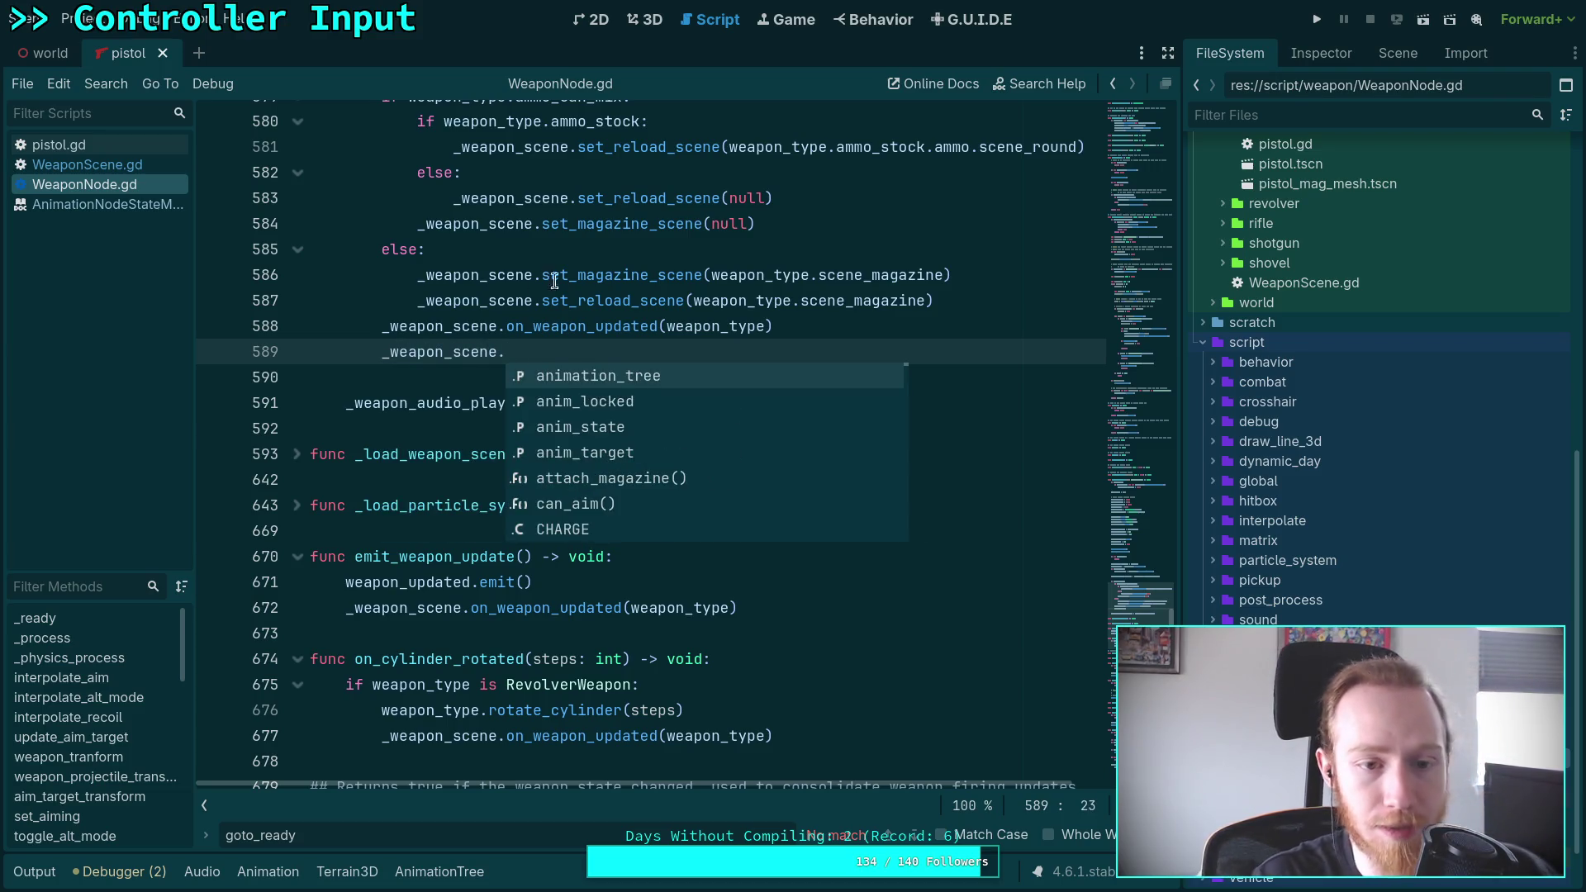
# Bring up WeaponScene.gd and select the word 'active' in its goto_ready function
pyautogui.scroll(1, 291, 171)
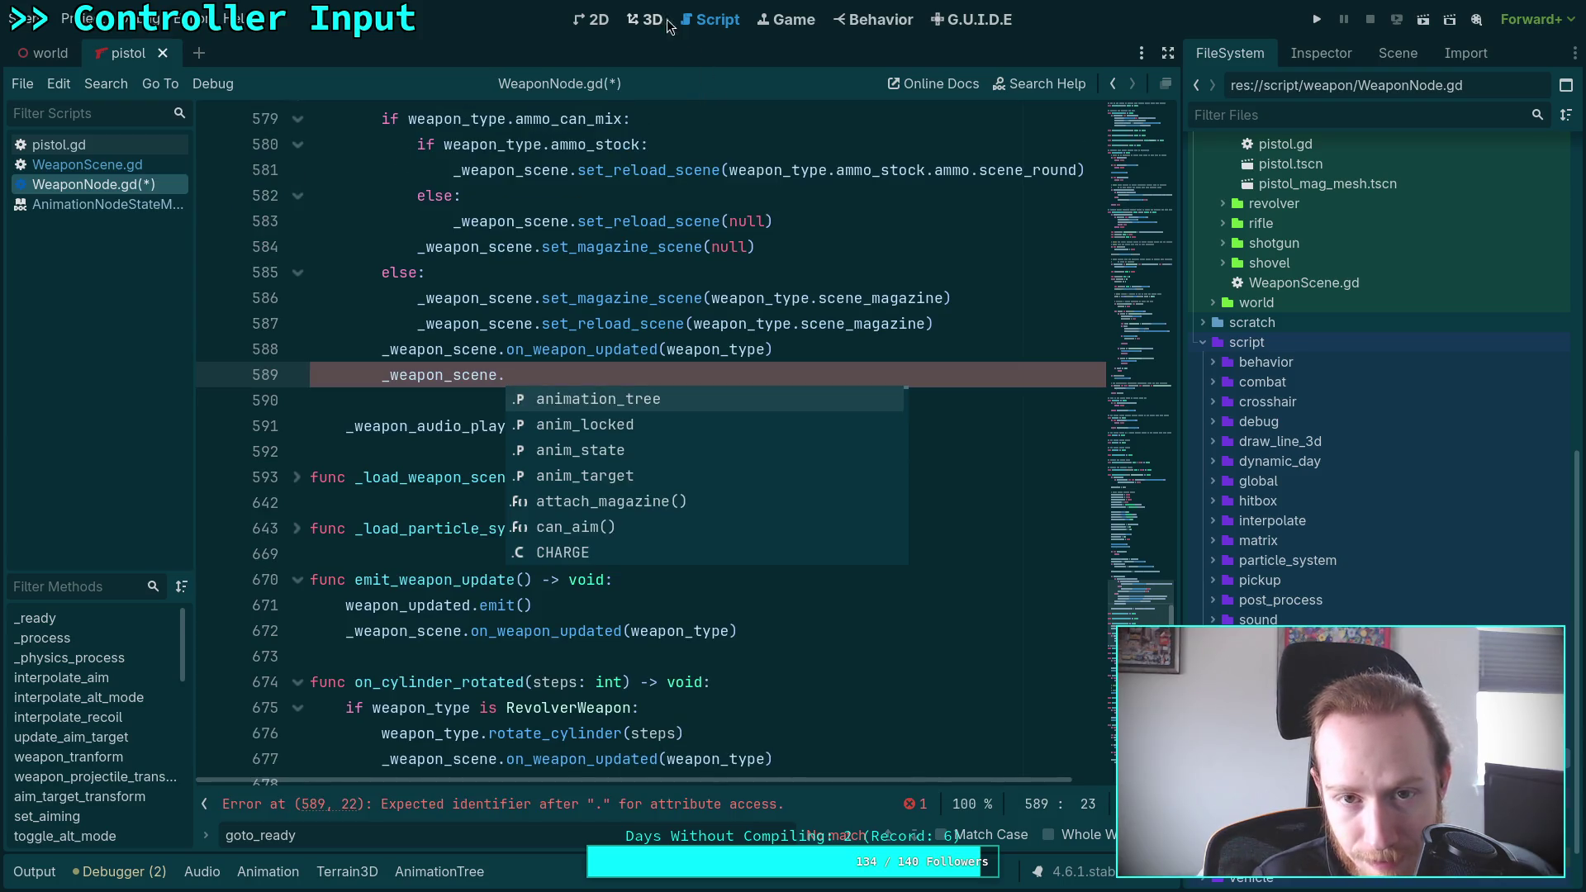
pyautogui.click(640, 22)
pyautogui.click(711, 20)
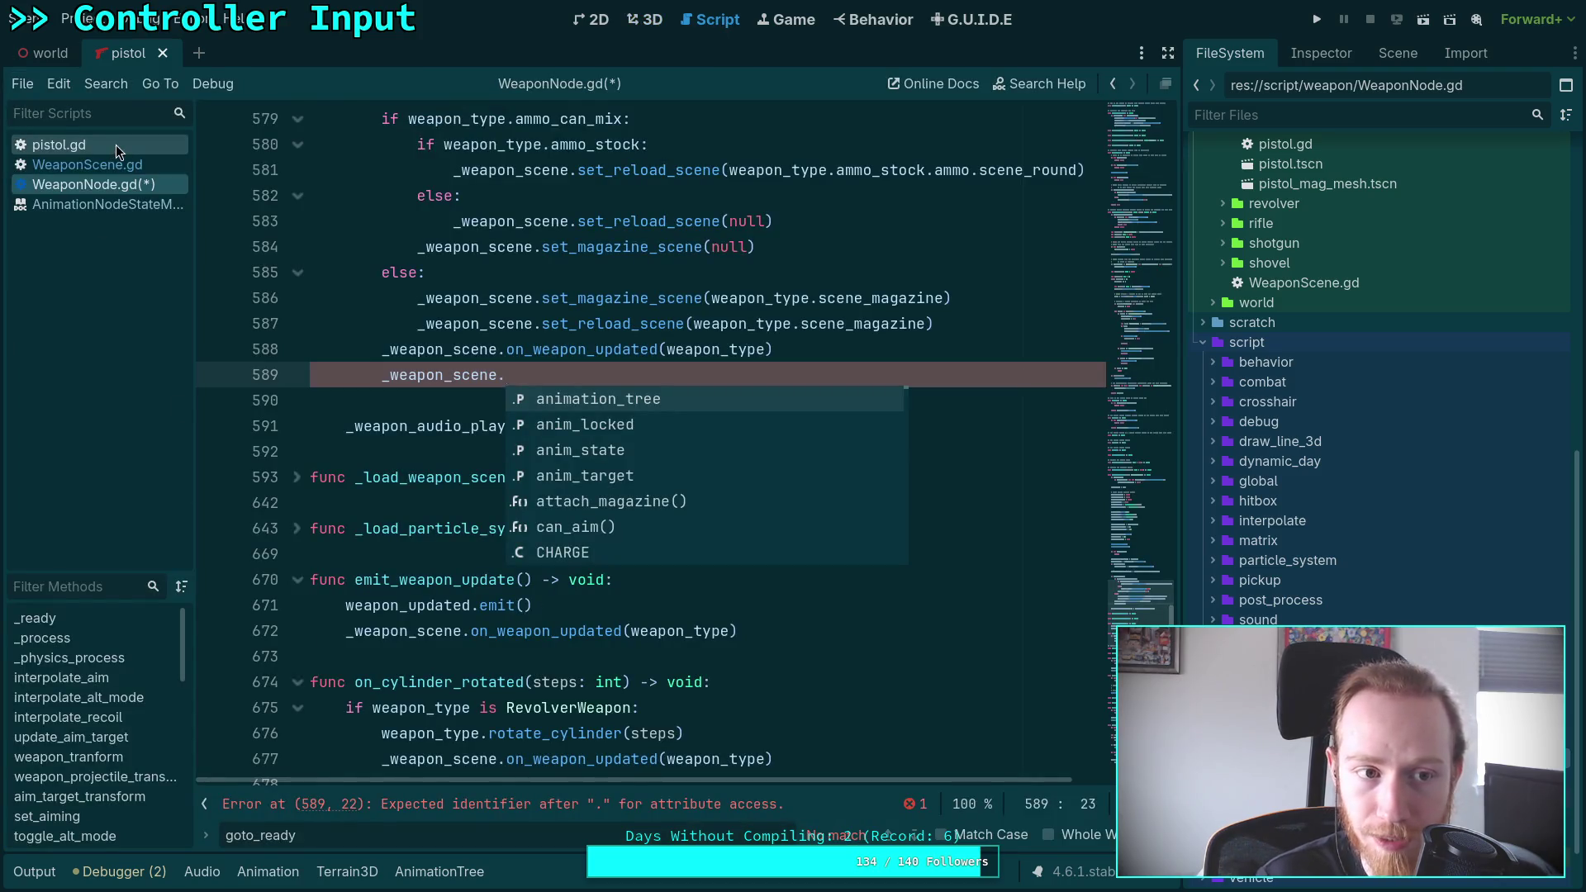
pyautogui.click(115, 145)
pyautogui.click(243, 221)
pyautogui.doubleClick(489, 402)
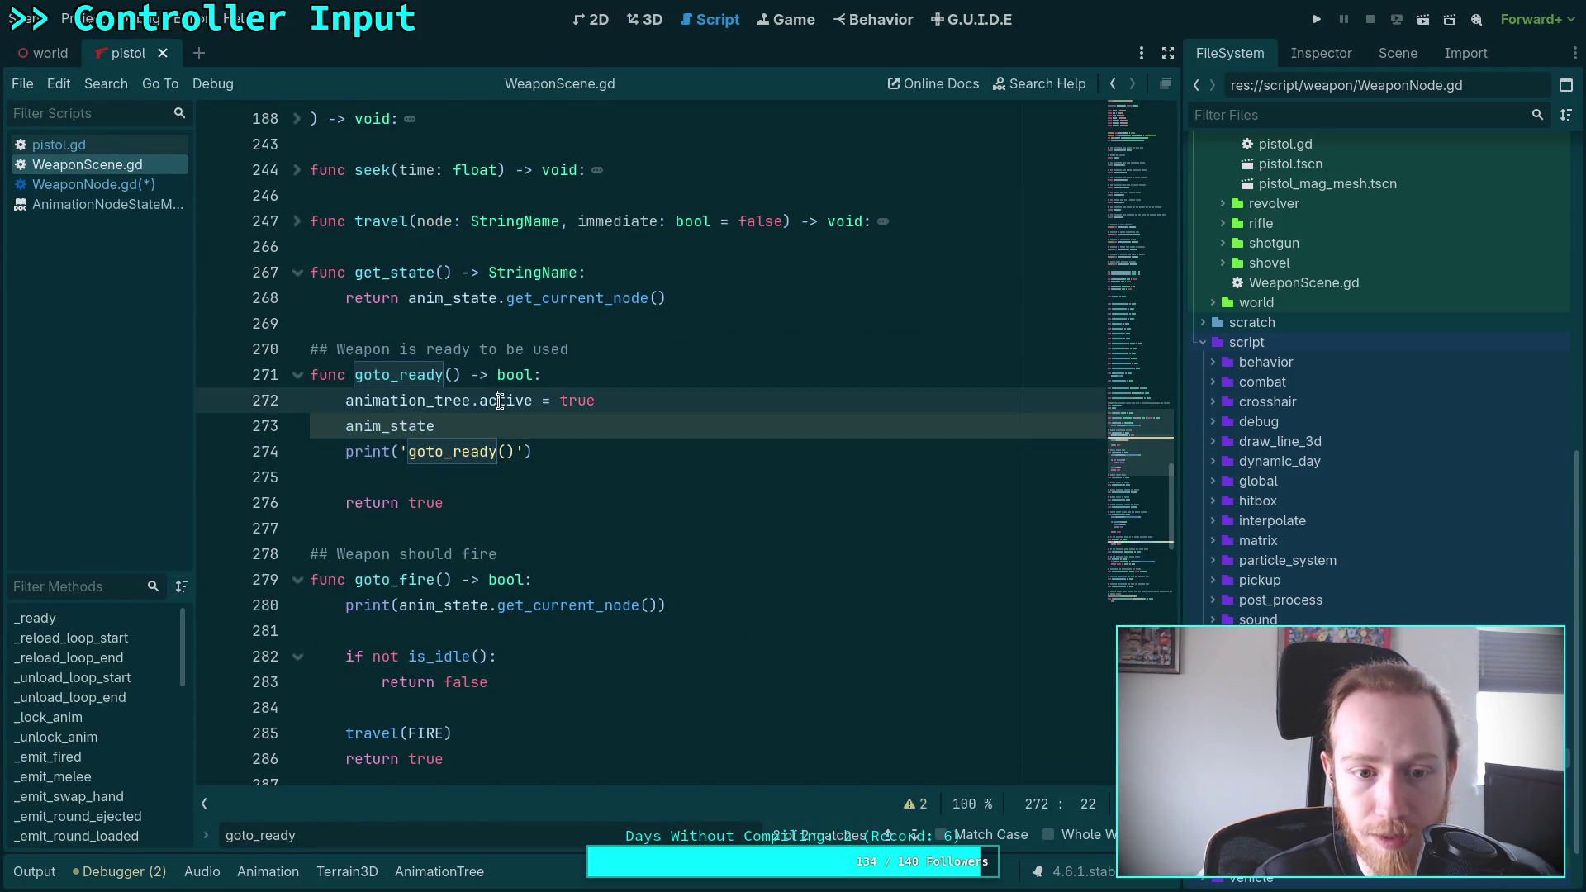
pyautogui.doubleClick(414, 402)
pyautogui.scroll(-1, 380, 504)
pyautogui.scroll(2, 384, 527)
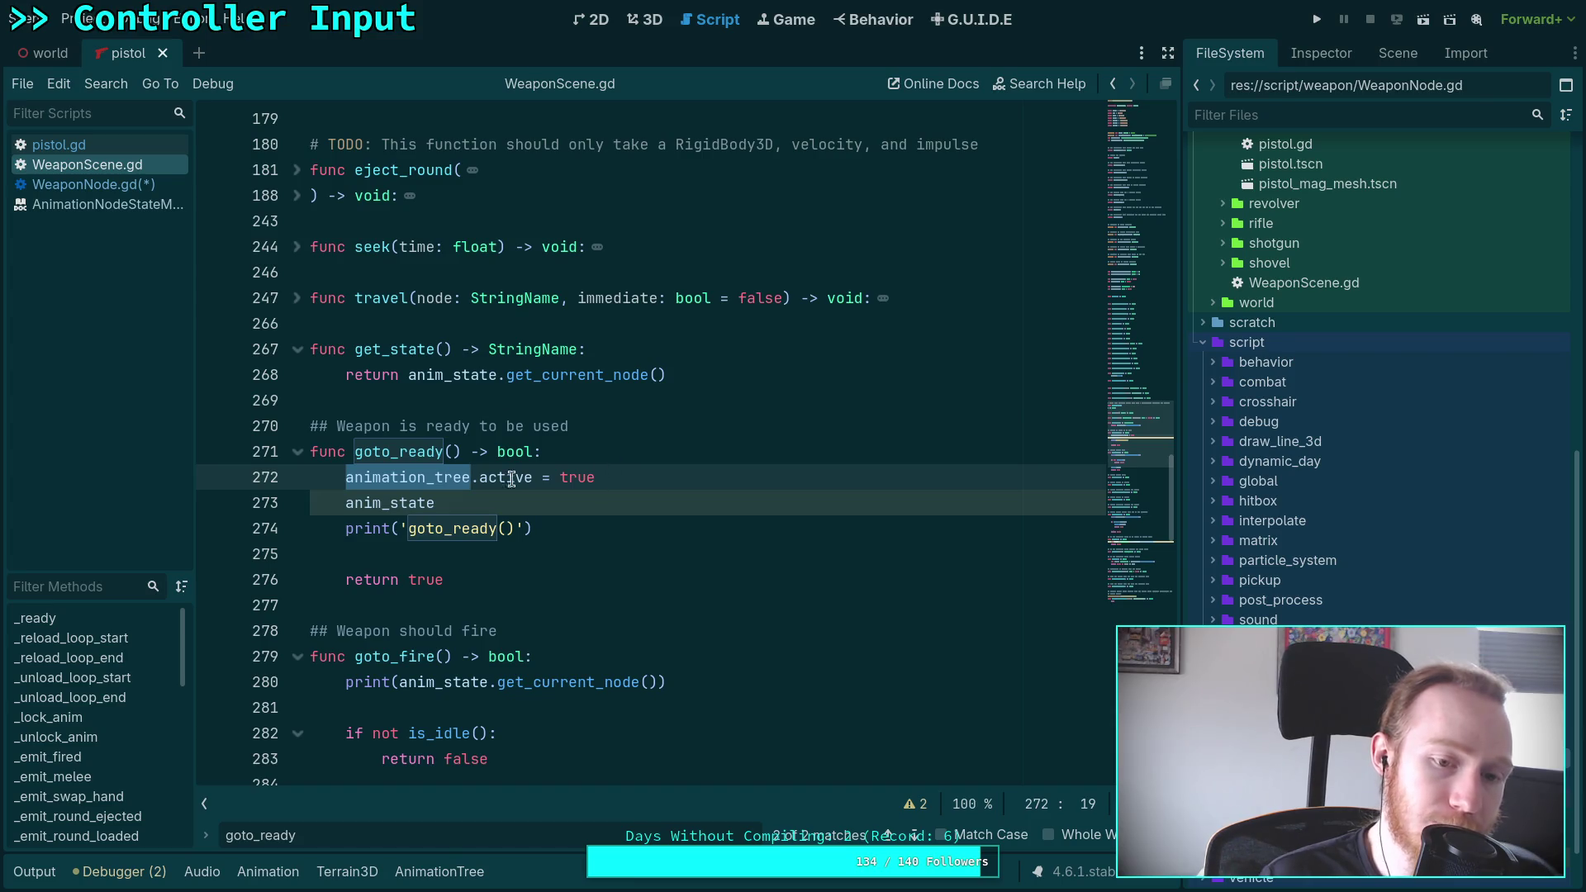
pyautogui.scroll(-6, 394, 401)
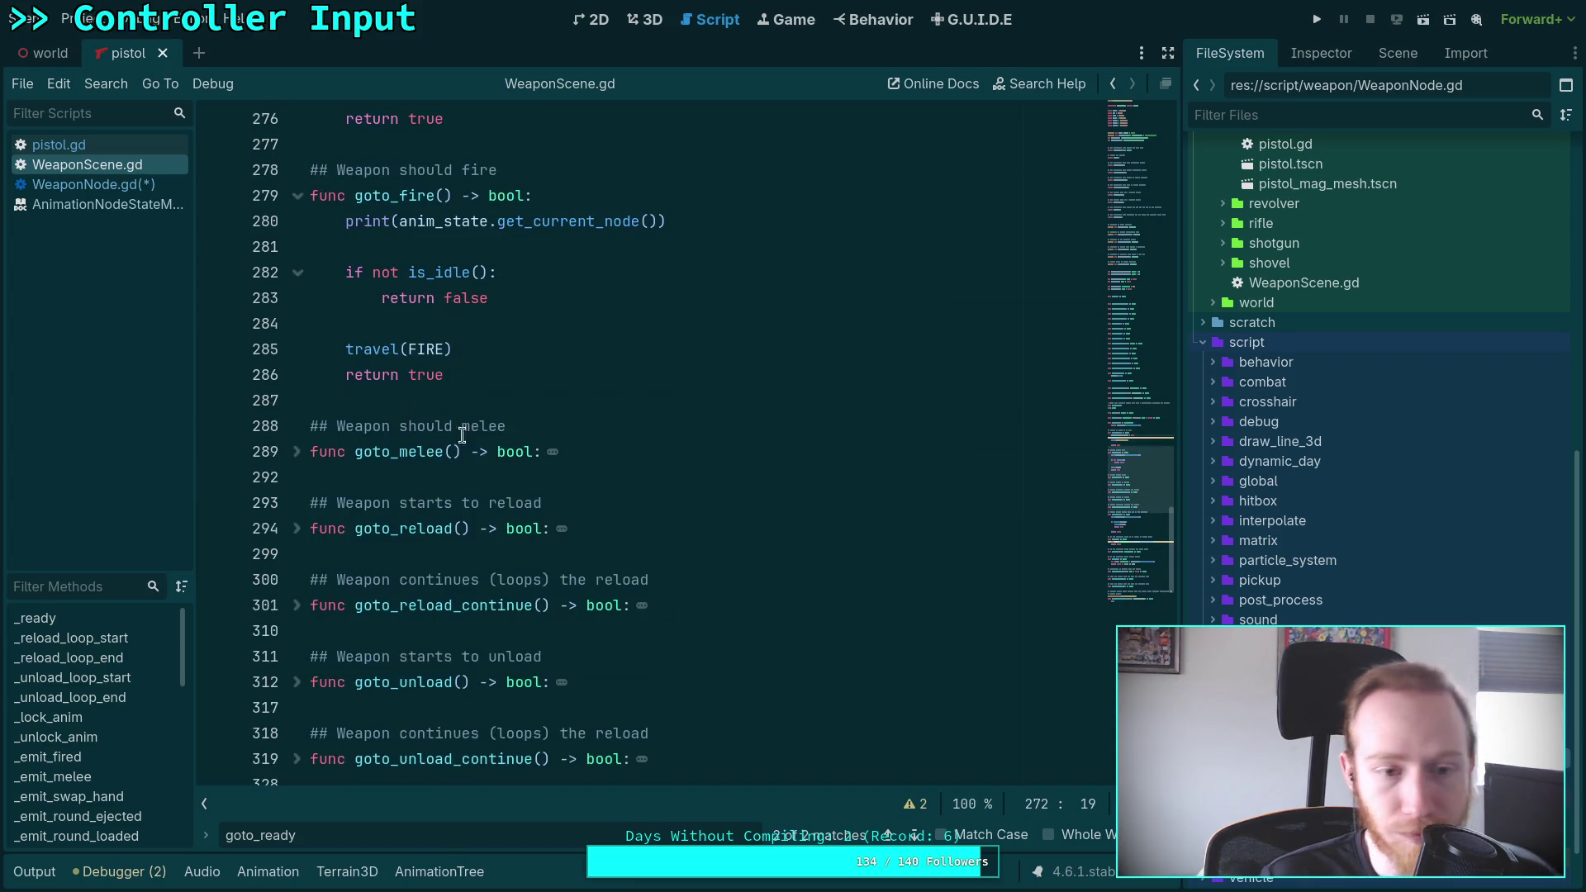
pyautogui.scroll(5, 644, 465)
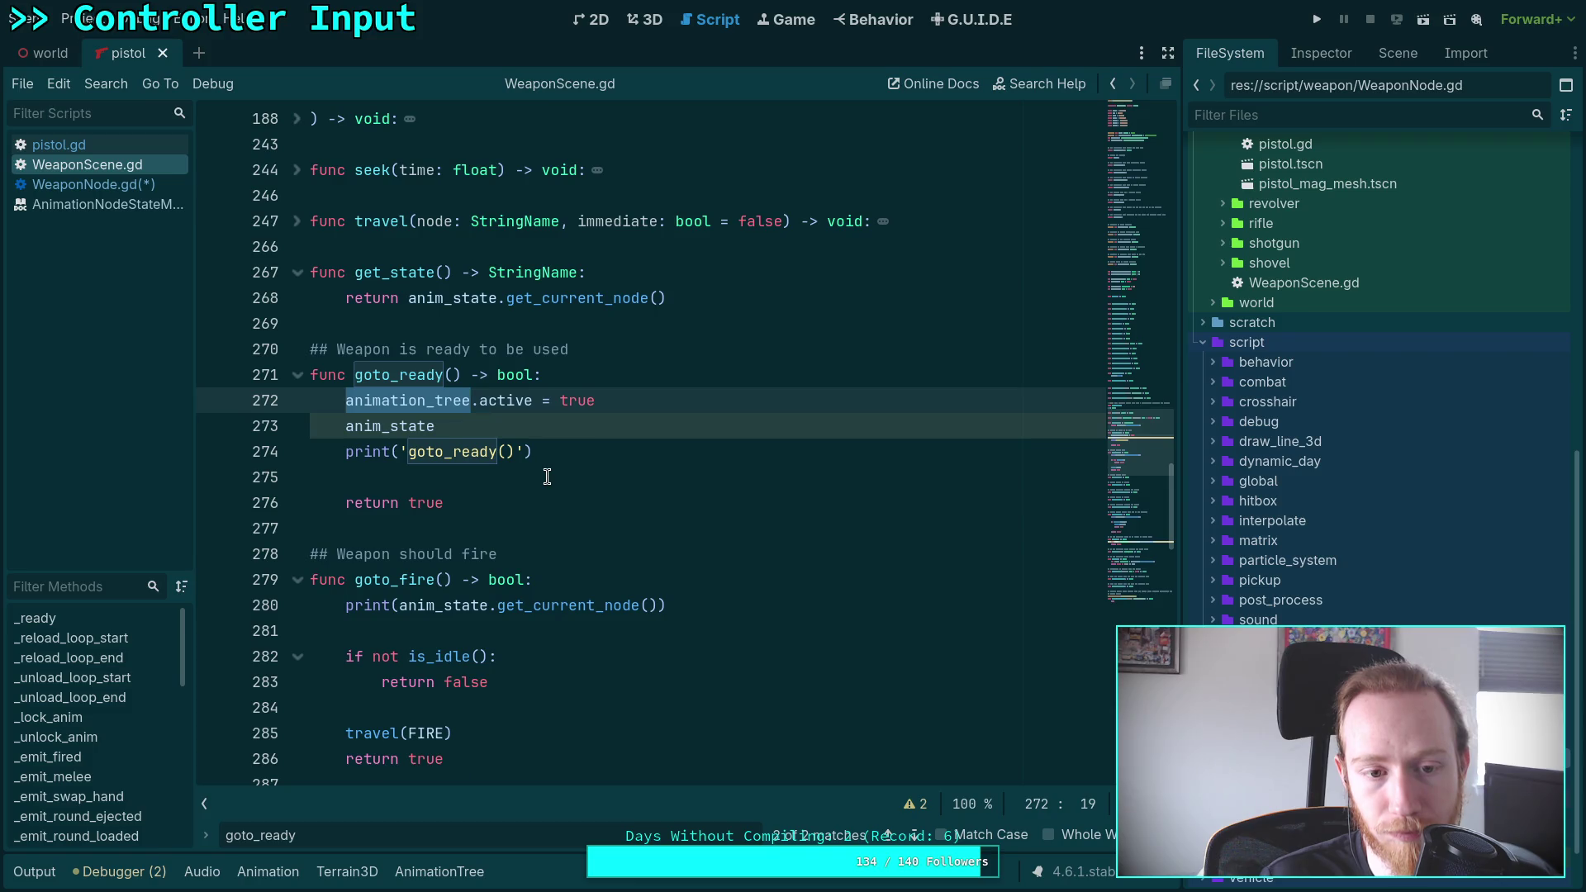
pyautogui.scroll(10, 547, 477)
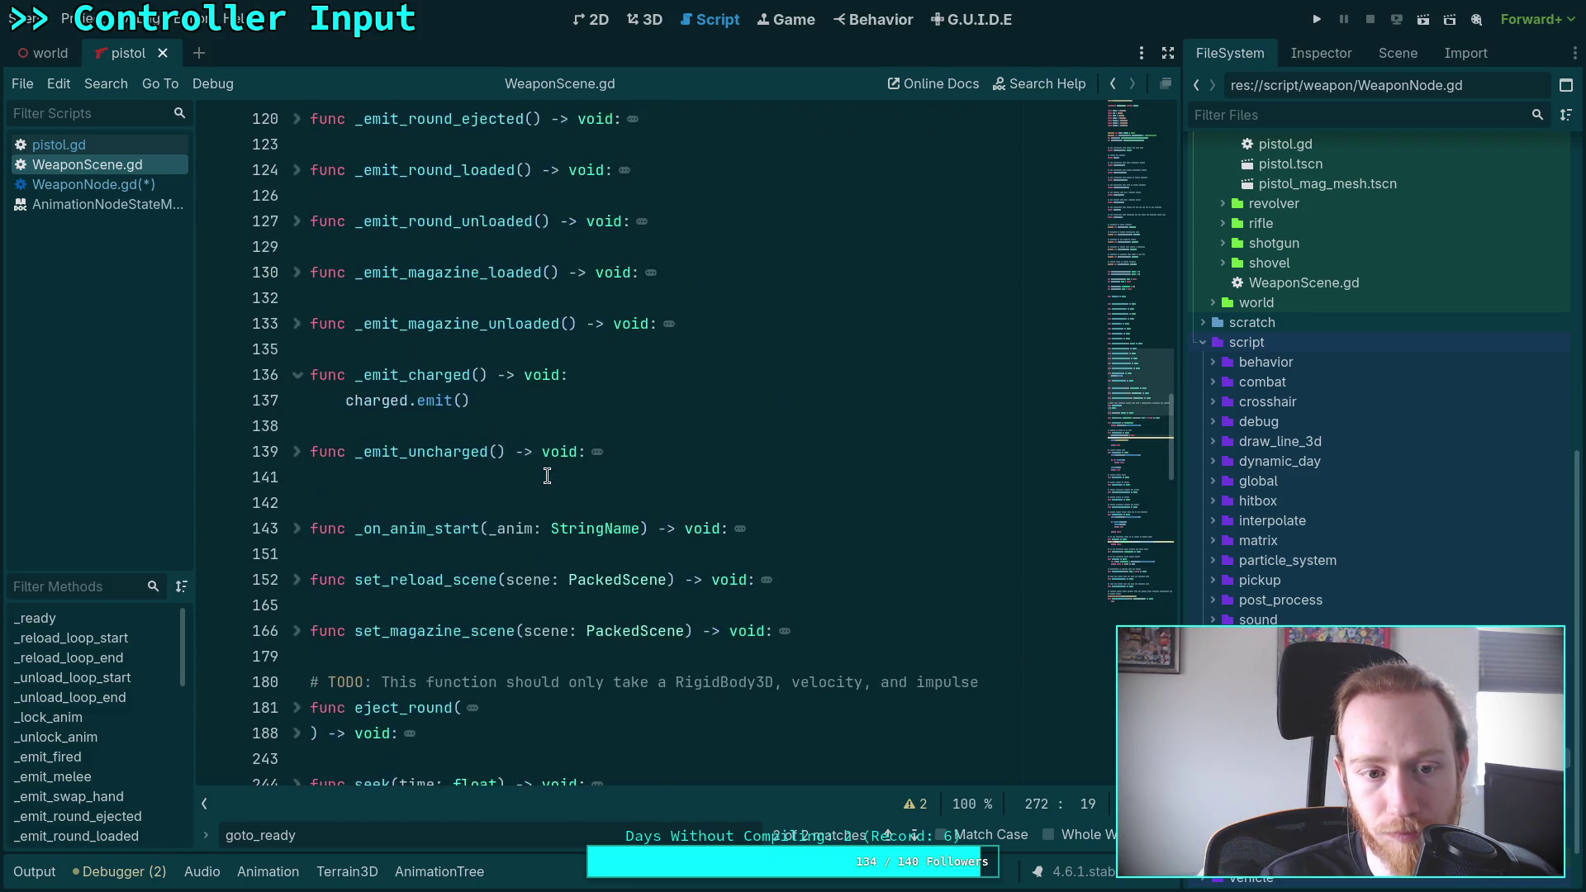
pyautogui.scroll(10, 546, 477)
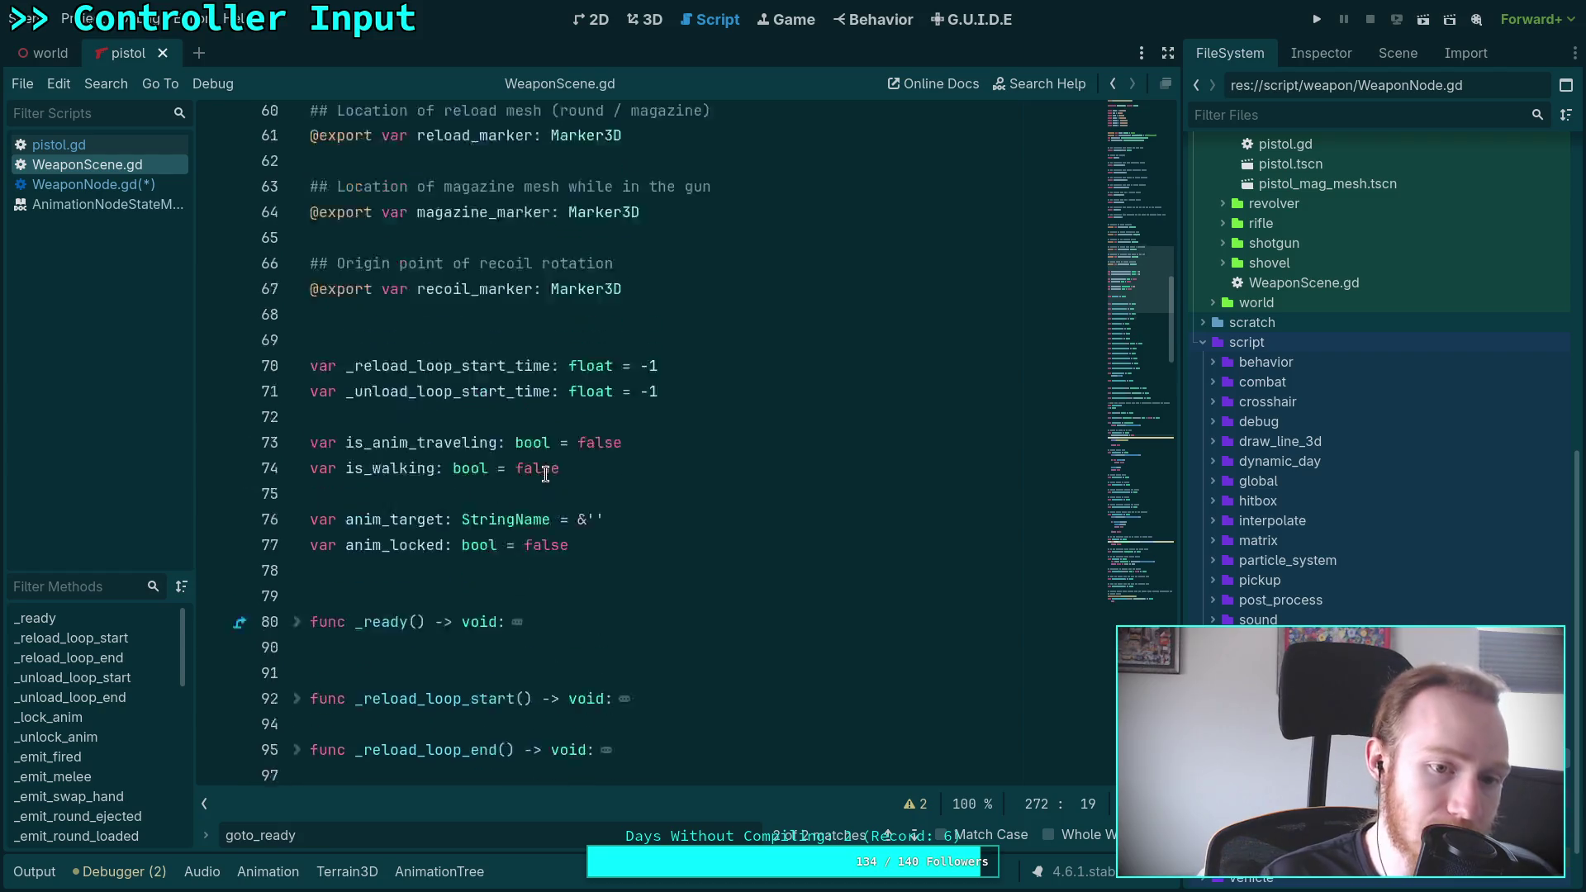
pyautogui.scroll(6, 518, 448)
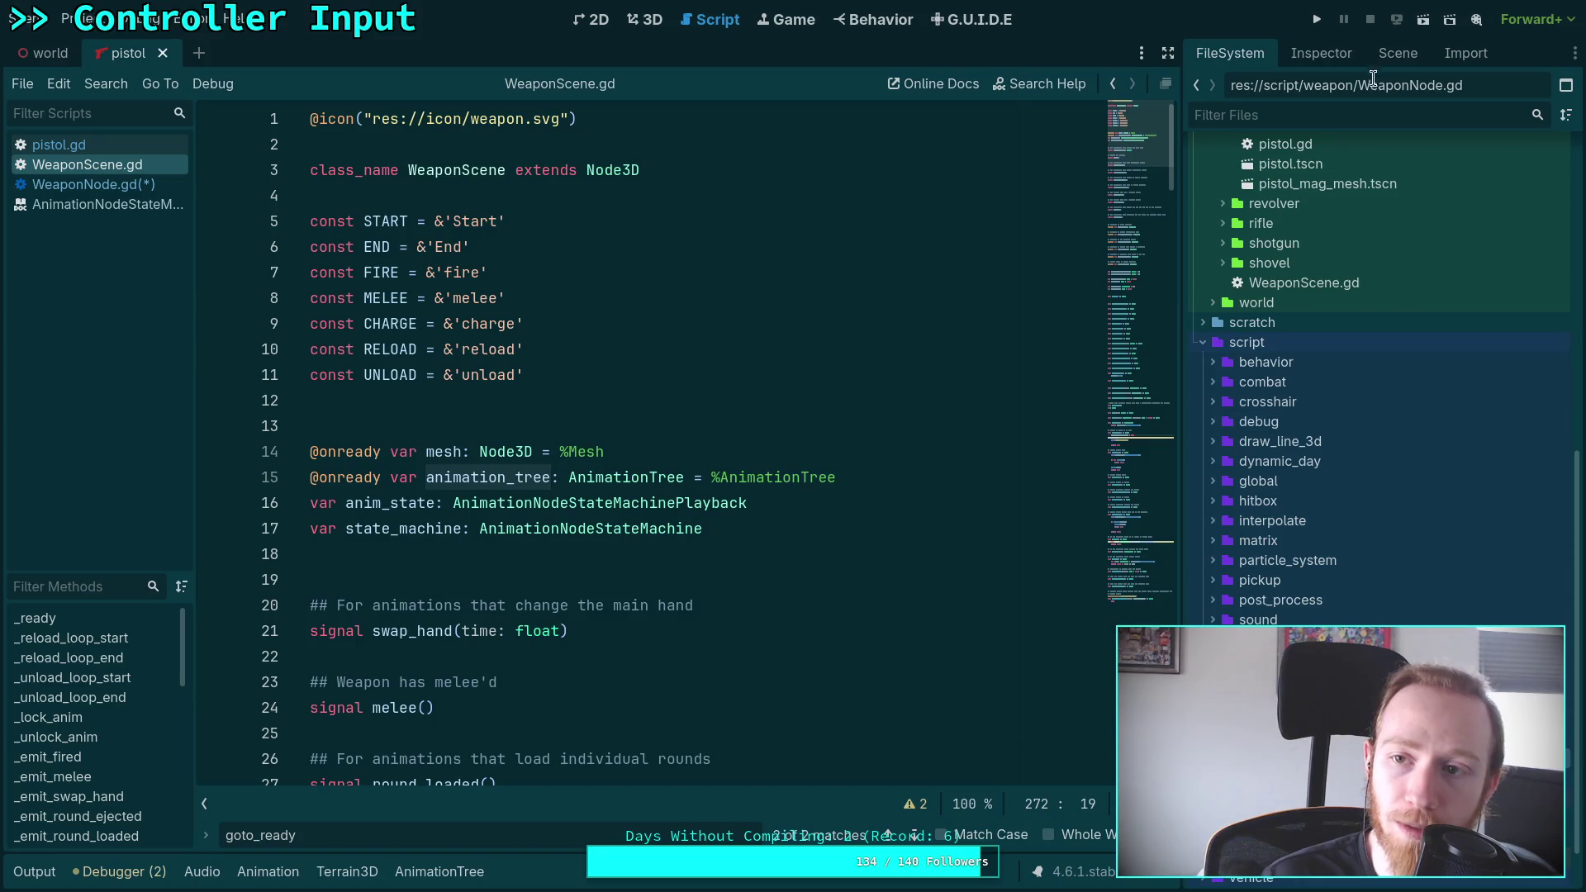
# Show the pistol's AnimationTree properties in the Inspector and hide the bottom graph panel
pyautogui.click(1397, 53)
pyautogui.click(1302, 398)
pyautogui.click(1290, 418)
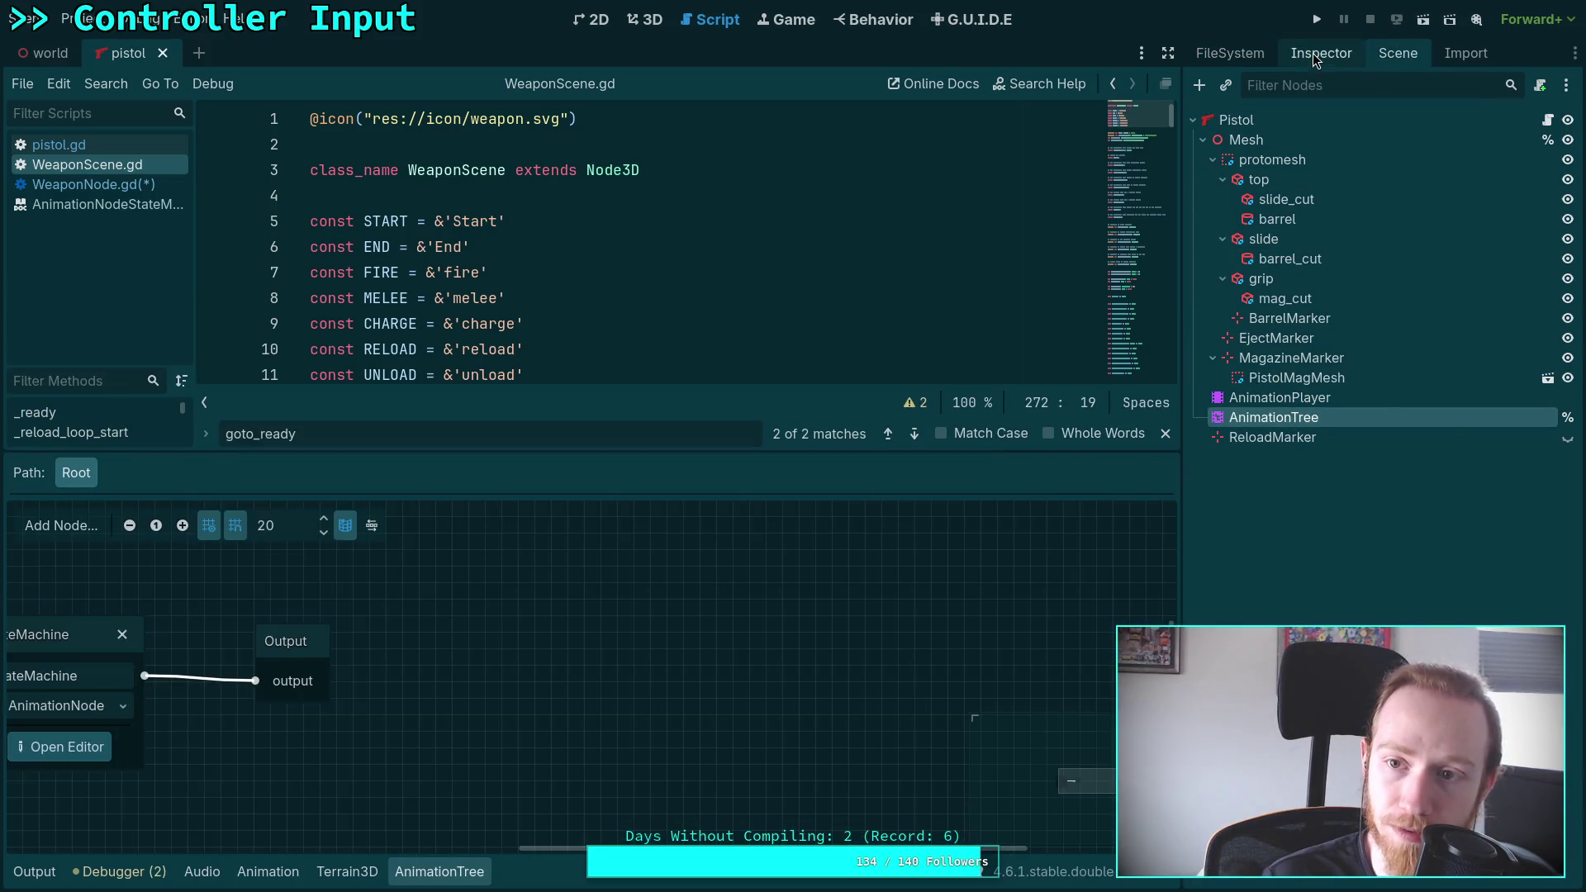
pyautogui.click(1312, 53)
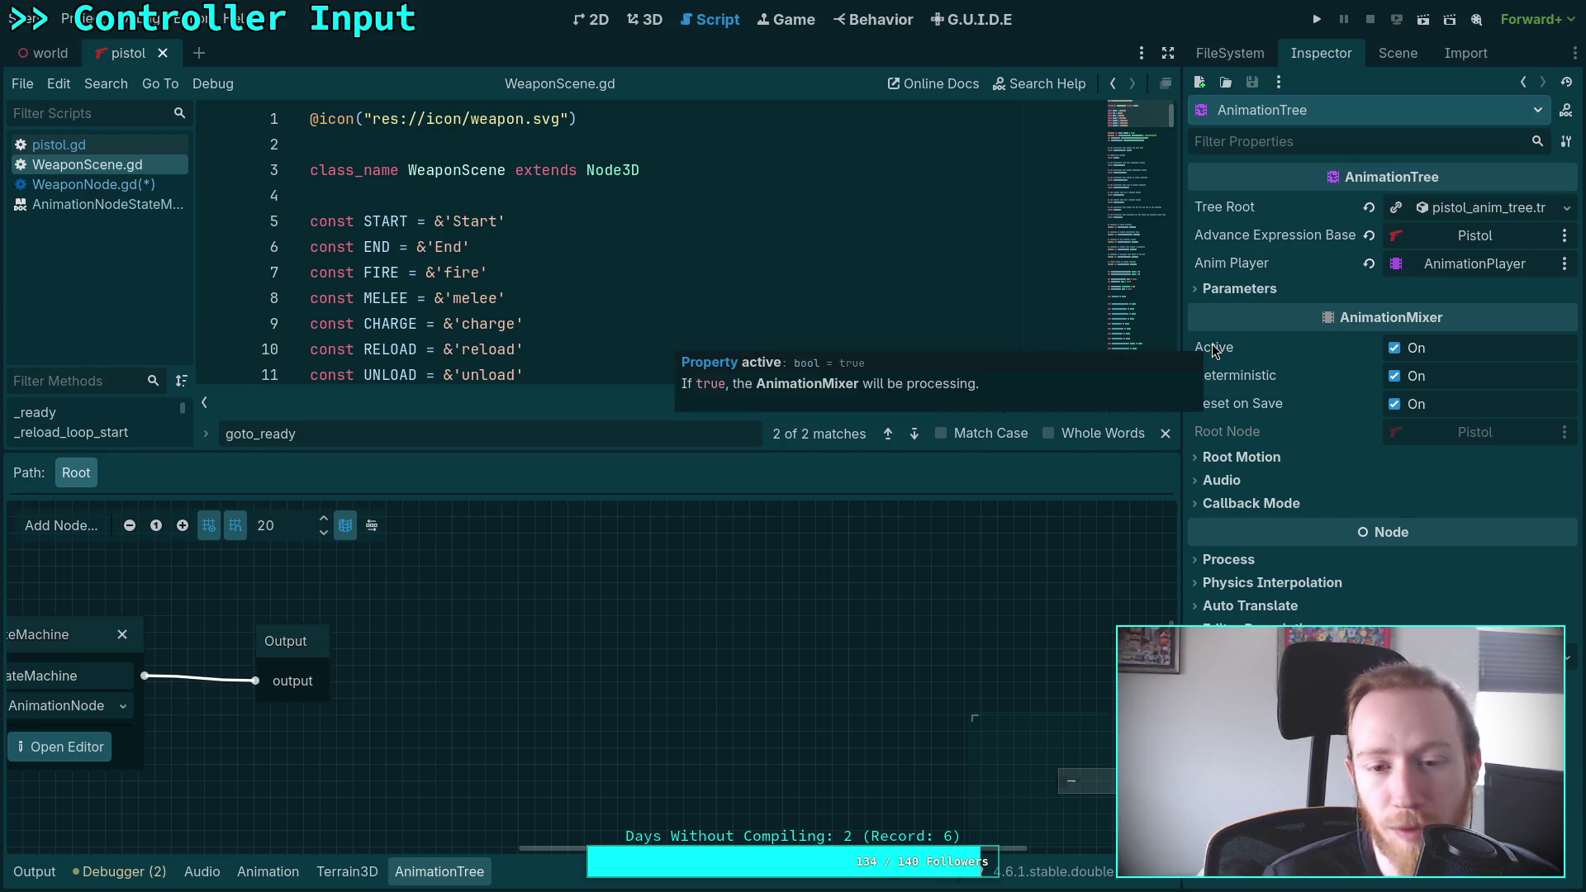
pyautogui.click(438, 871)
# Unfold WeaponScene.gd's _ready function and select its 'animation_tree.active = false' line
pyautogui.scroll(-15, 586, 566)
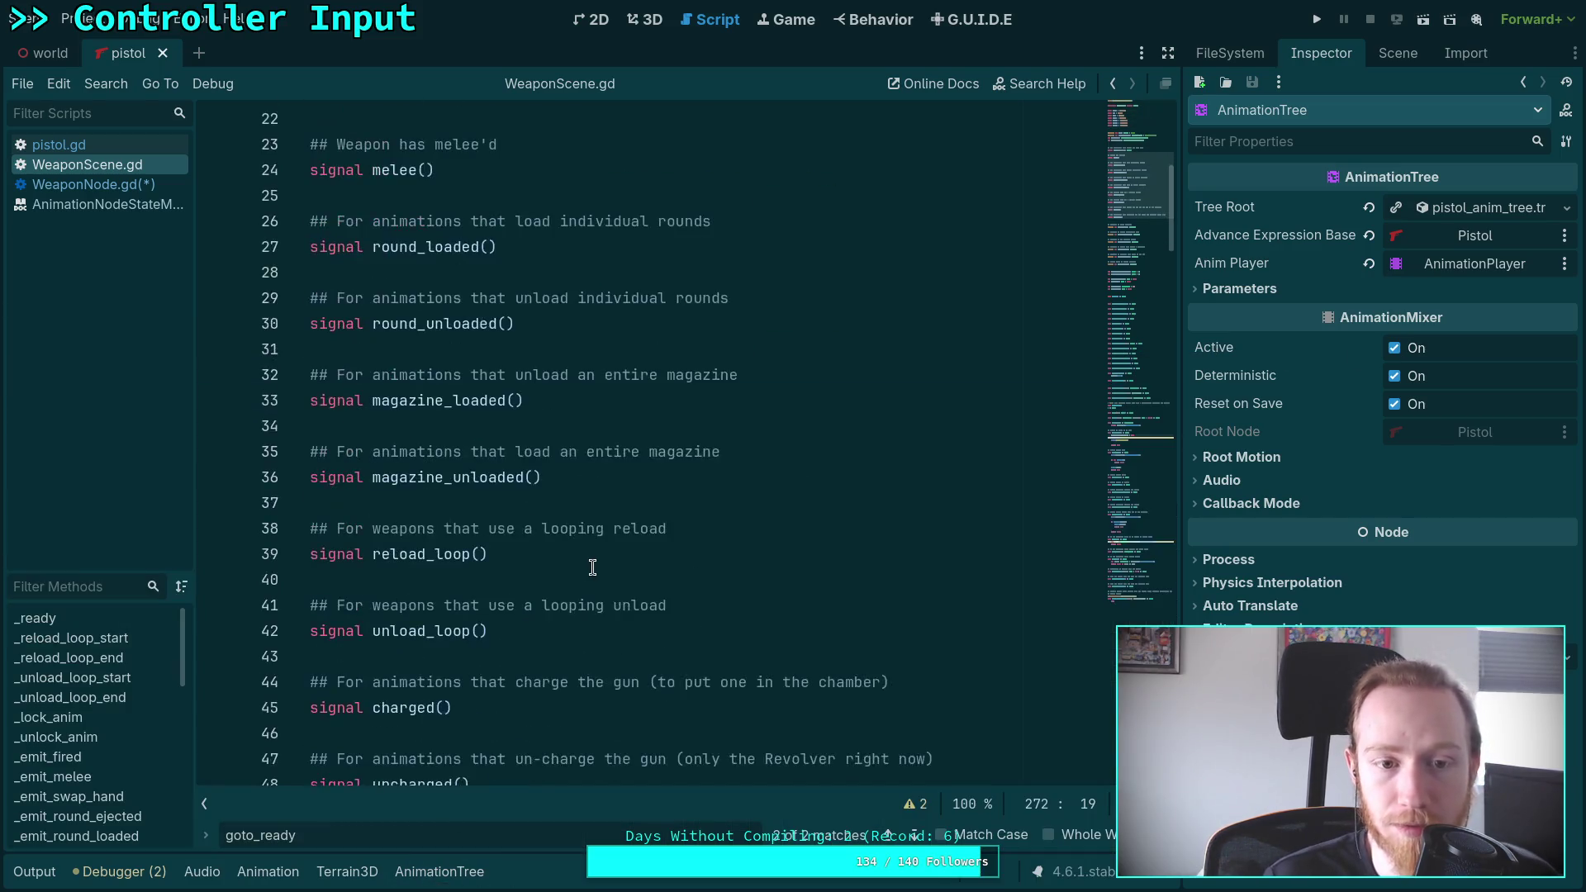
pyautogui.scroll(-5, 586, 566)
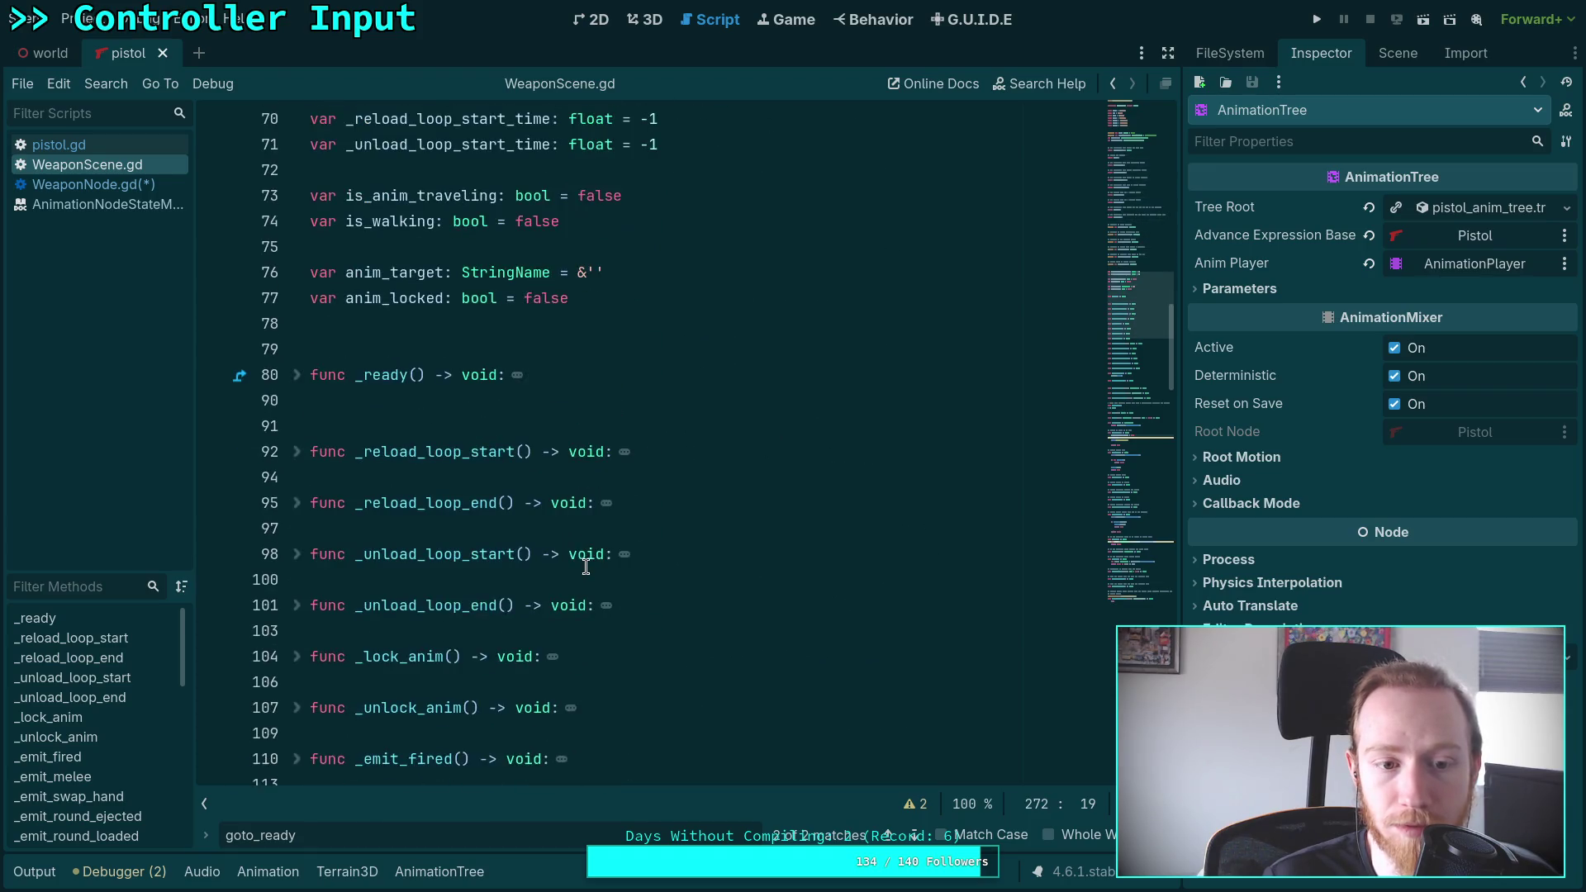
pyautogui.click(297, 377)
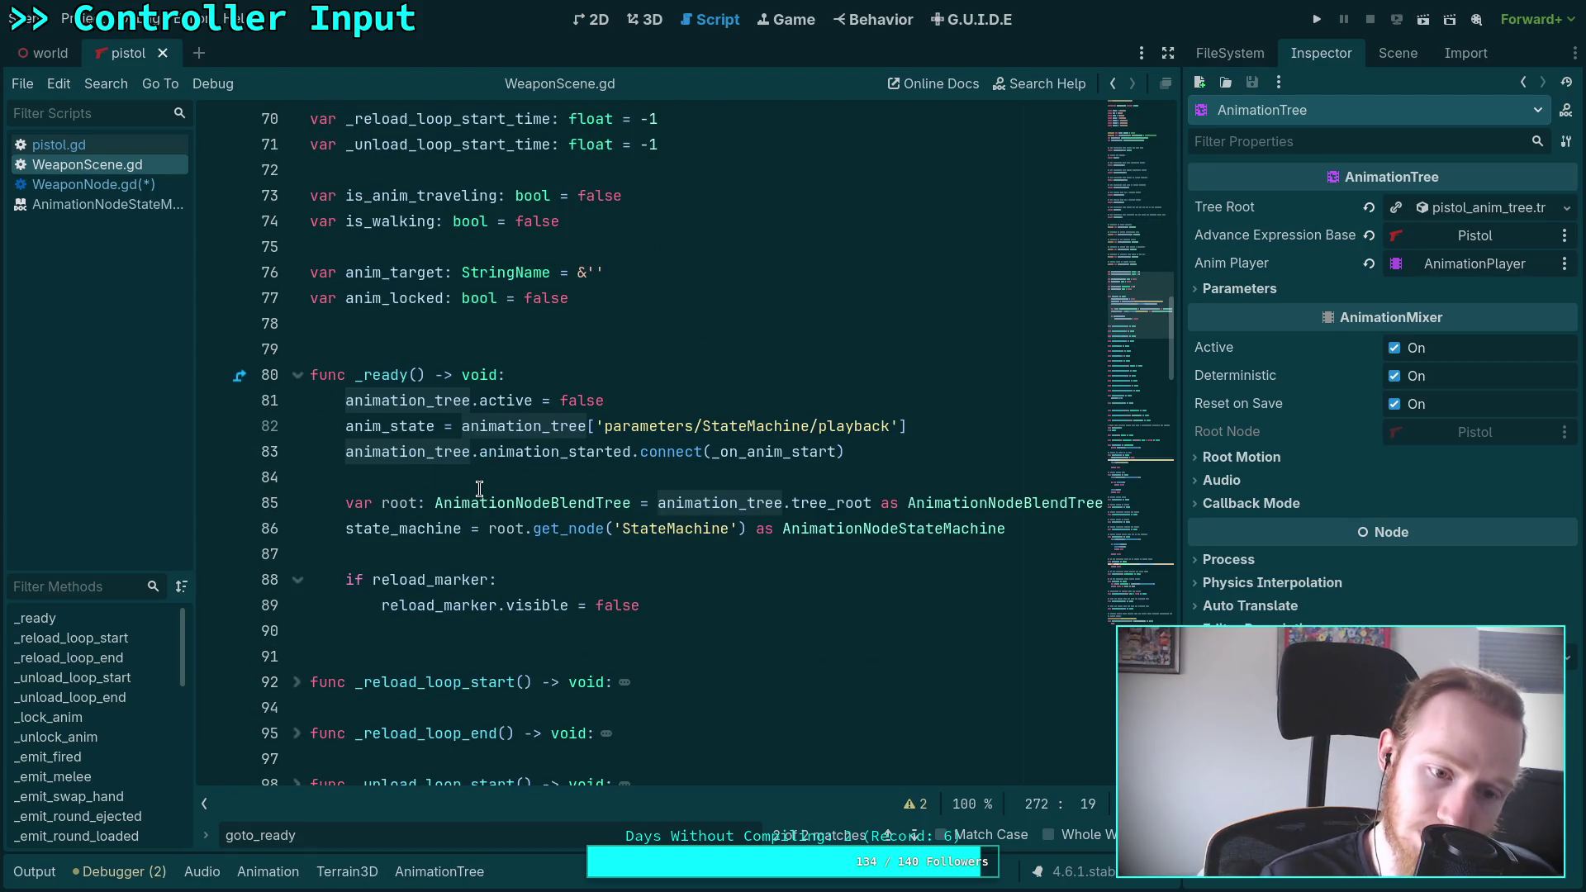
pyautogui.click(434, 630)
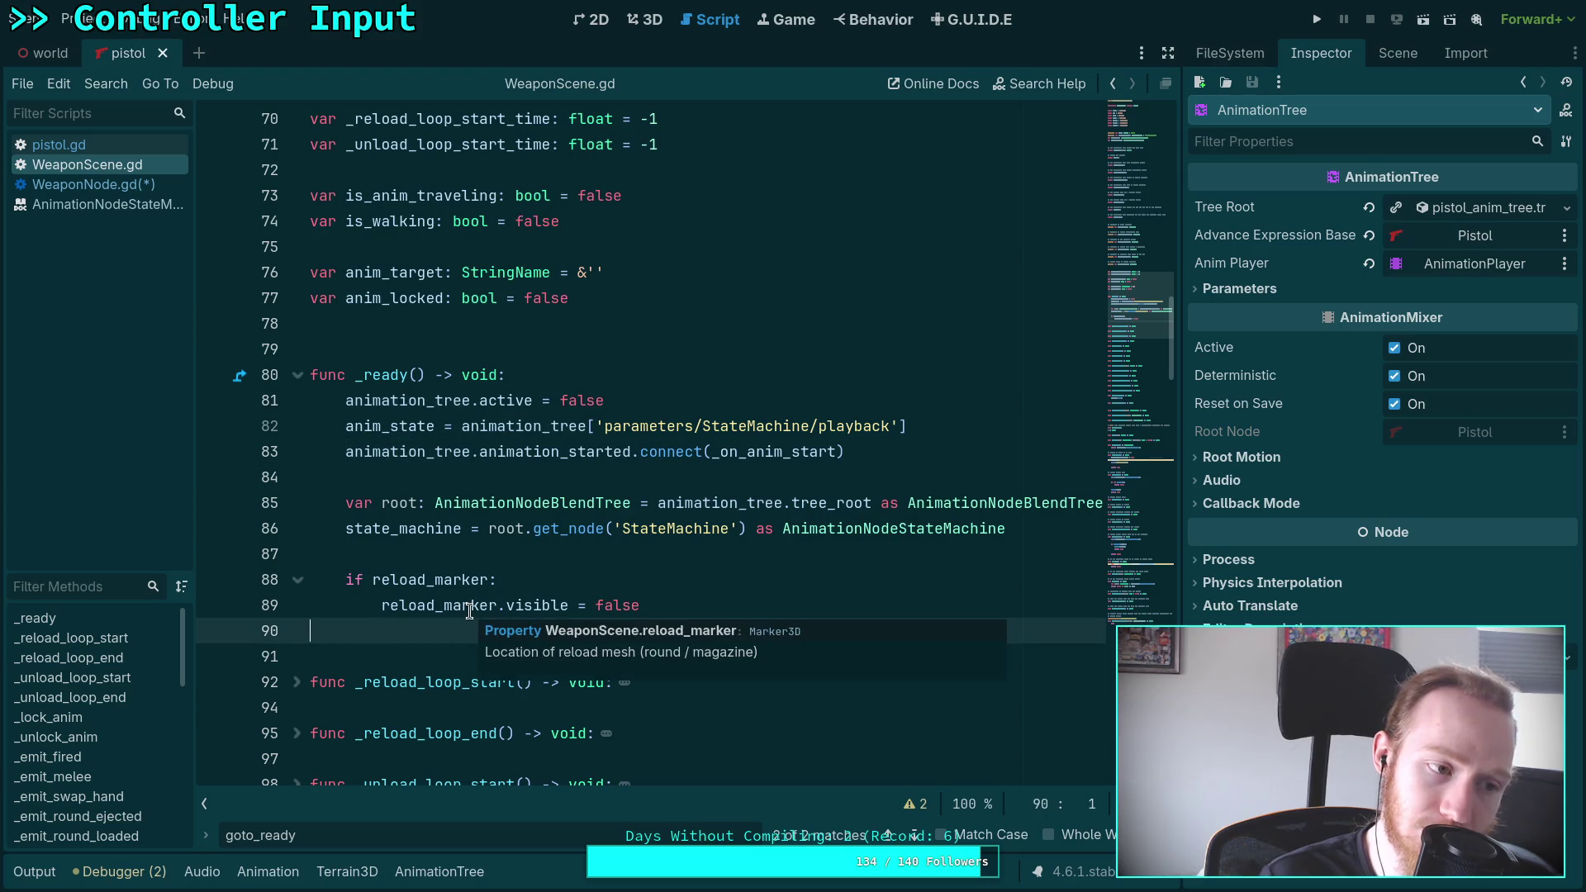
pyautogui.scroll(-5, 475, 582)
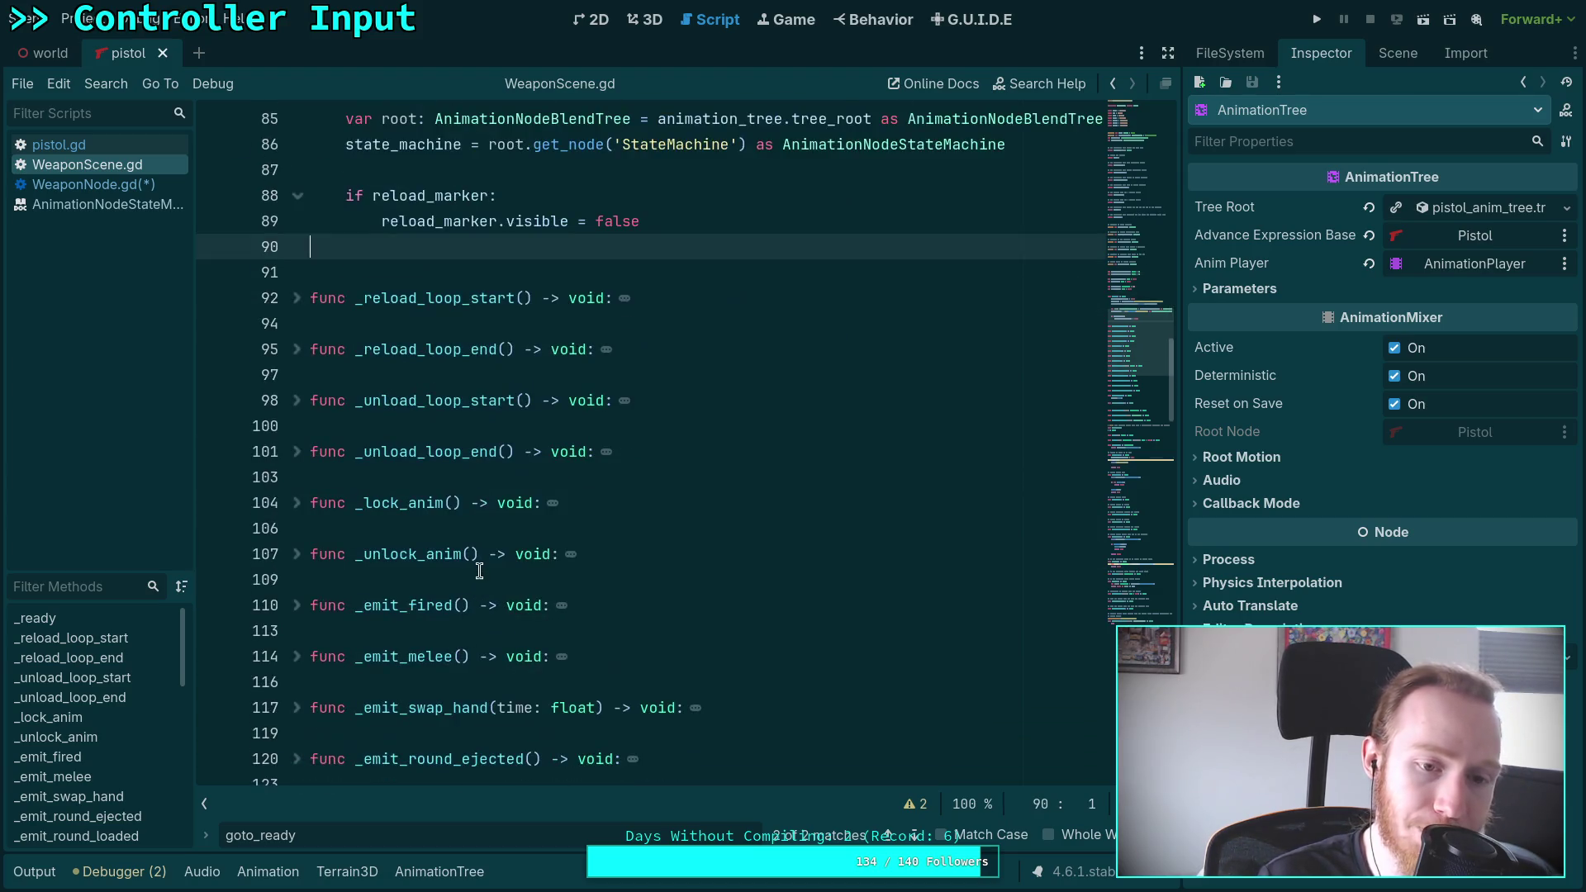
pyautogui.scroll(4, 482, 549)
pyautogui.moveTo(650, 325); pyautogui.dragTo(660, 307)
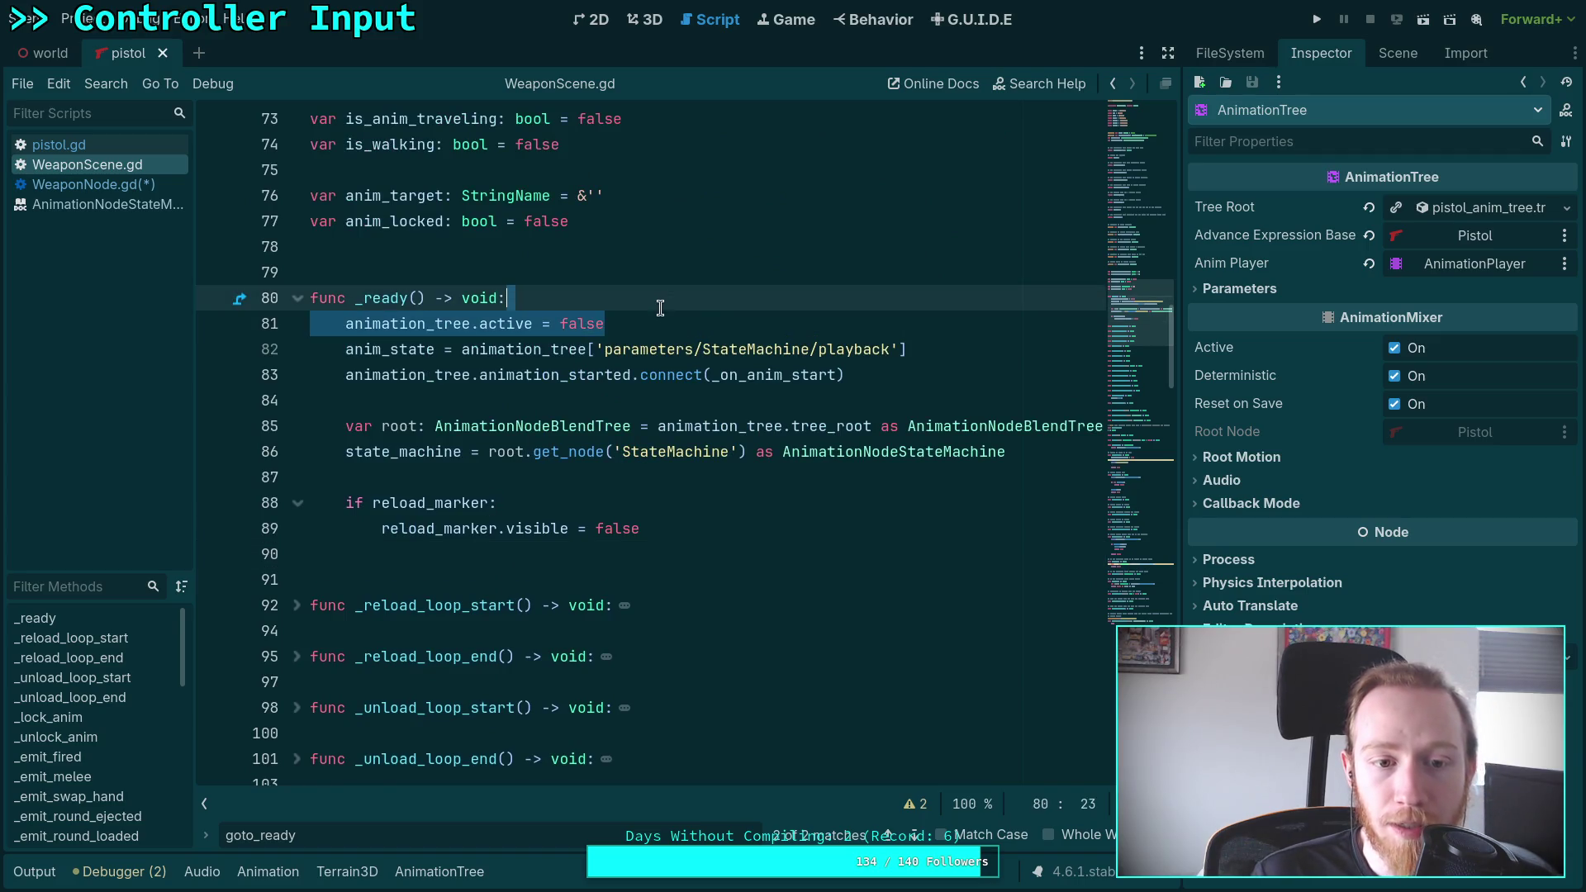
# Delete the 'animation_tree.active = false' line from _ready and the whole goto_ready function
pyautogui.press('Delete')
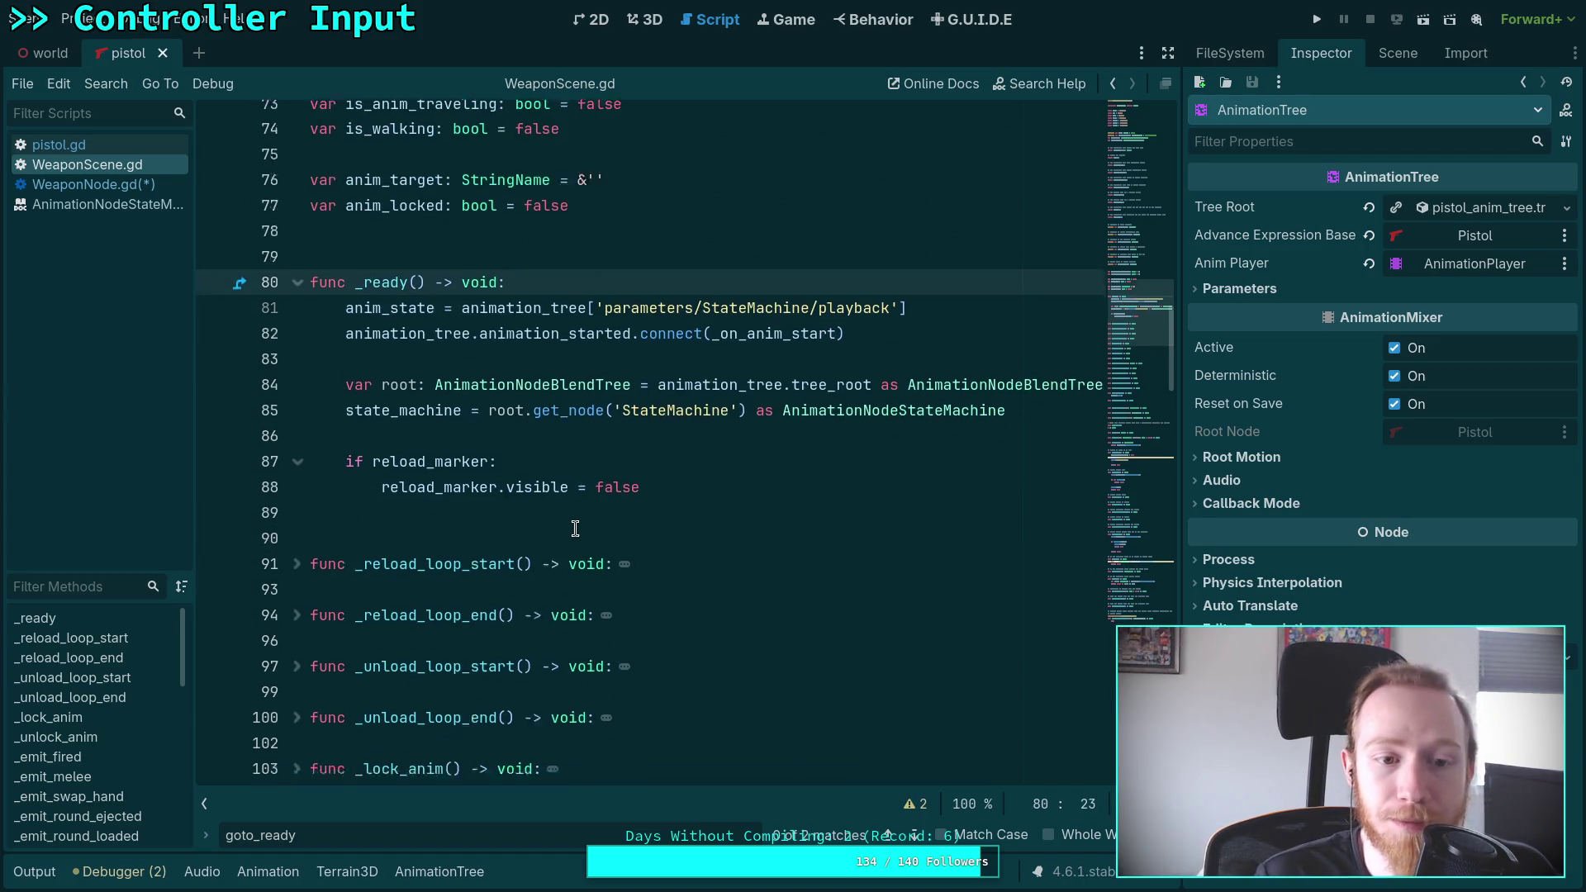
pyautogui.scroll(-6, 577, 521)
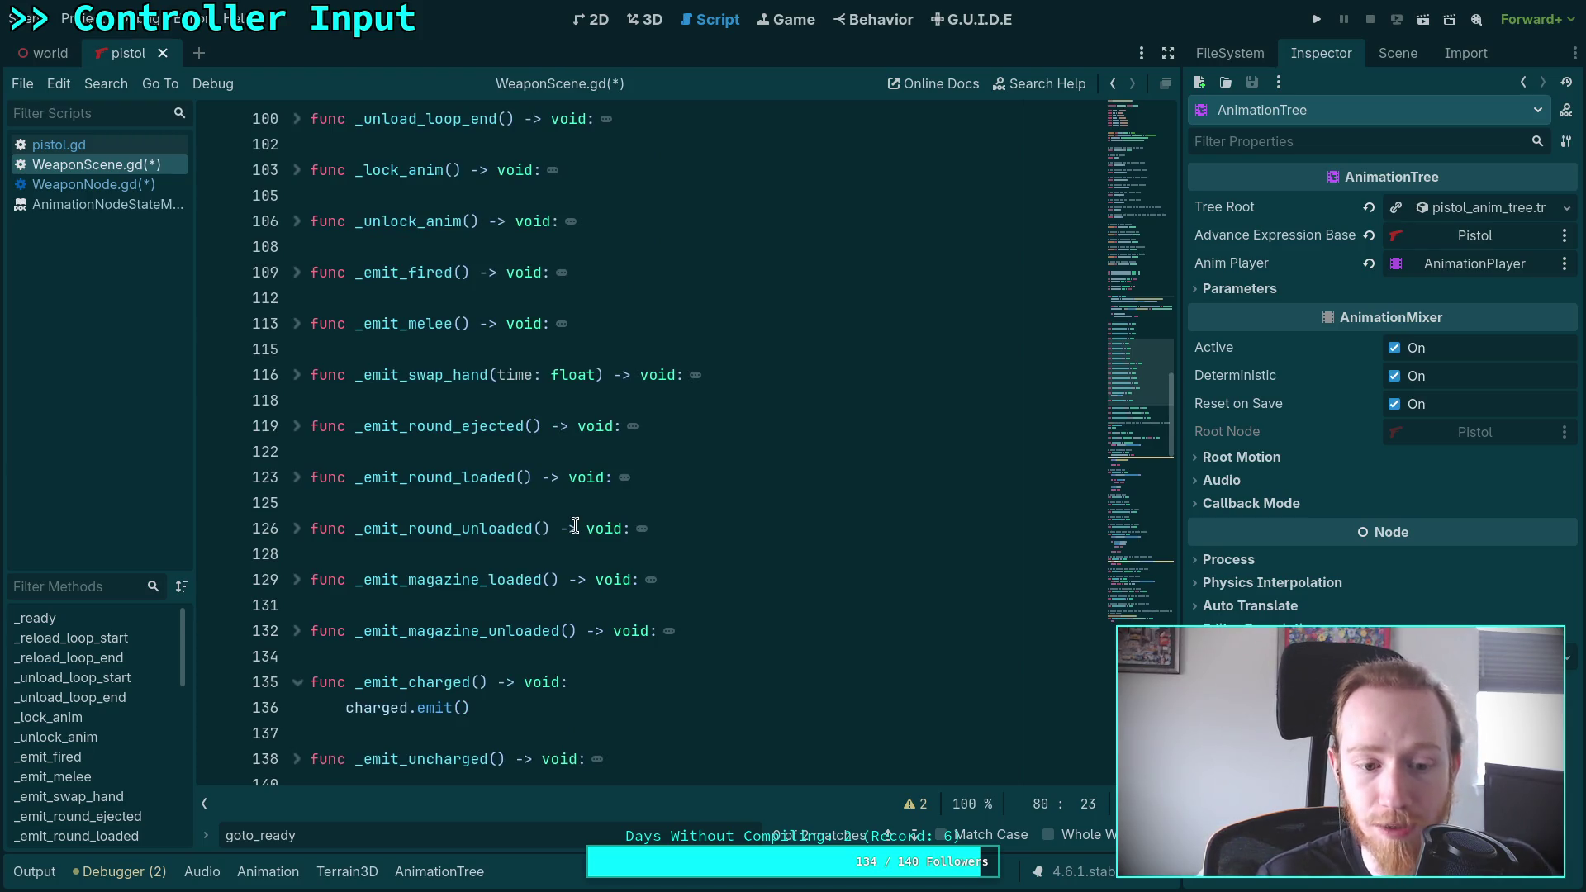
pyautogui.scroll(-4, 575, 526)
pyautogui.scroll(-1, 531, 505)
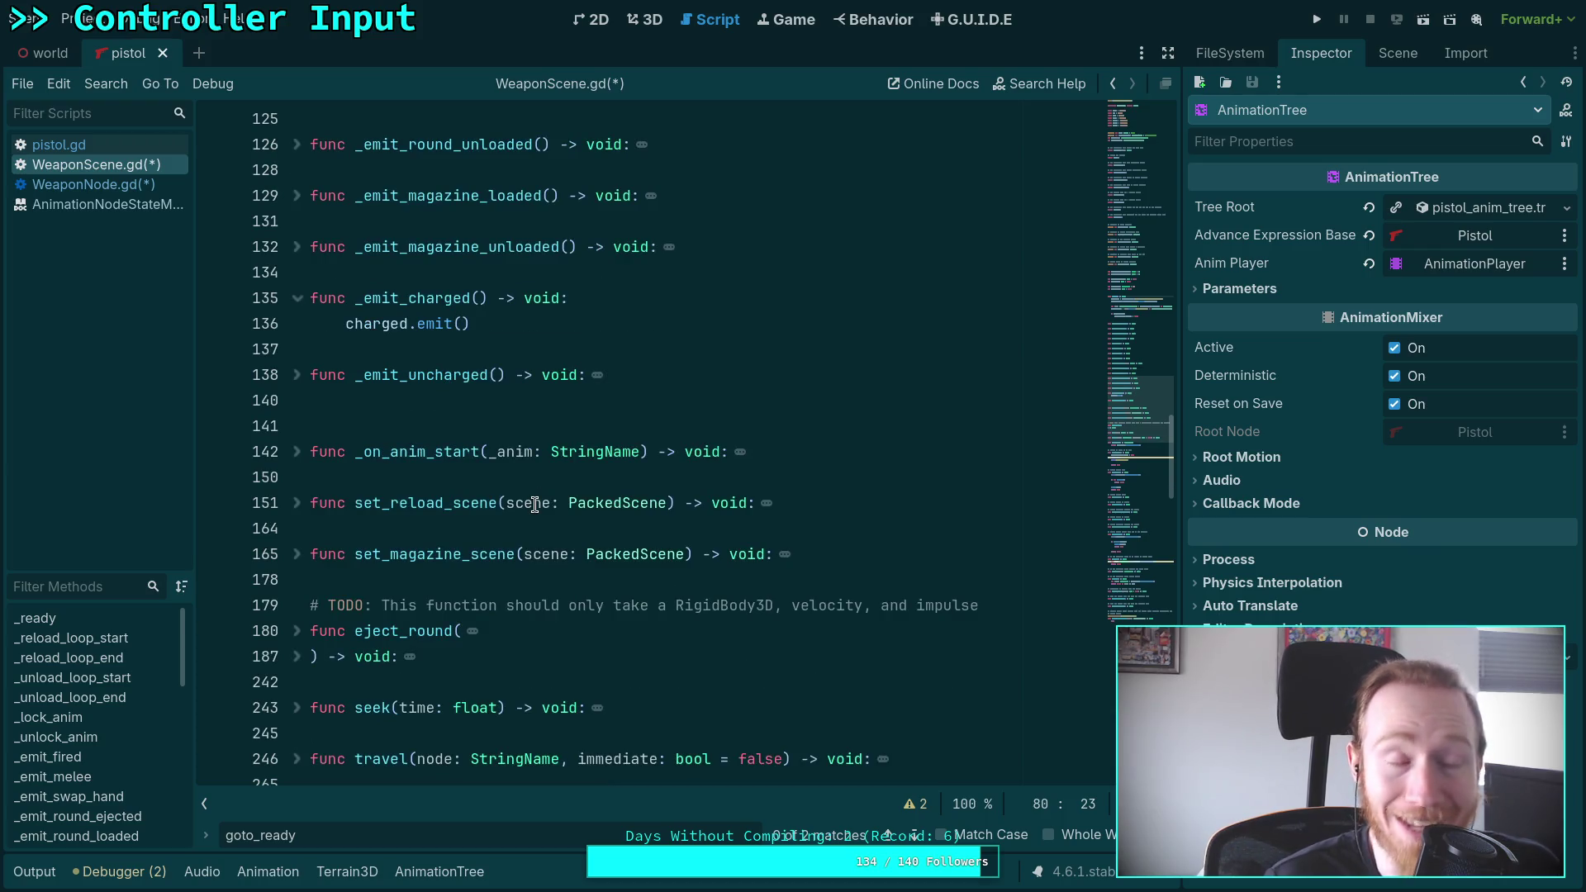
pyautogui.scroll(-5, 534, 505)
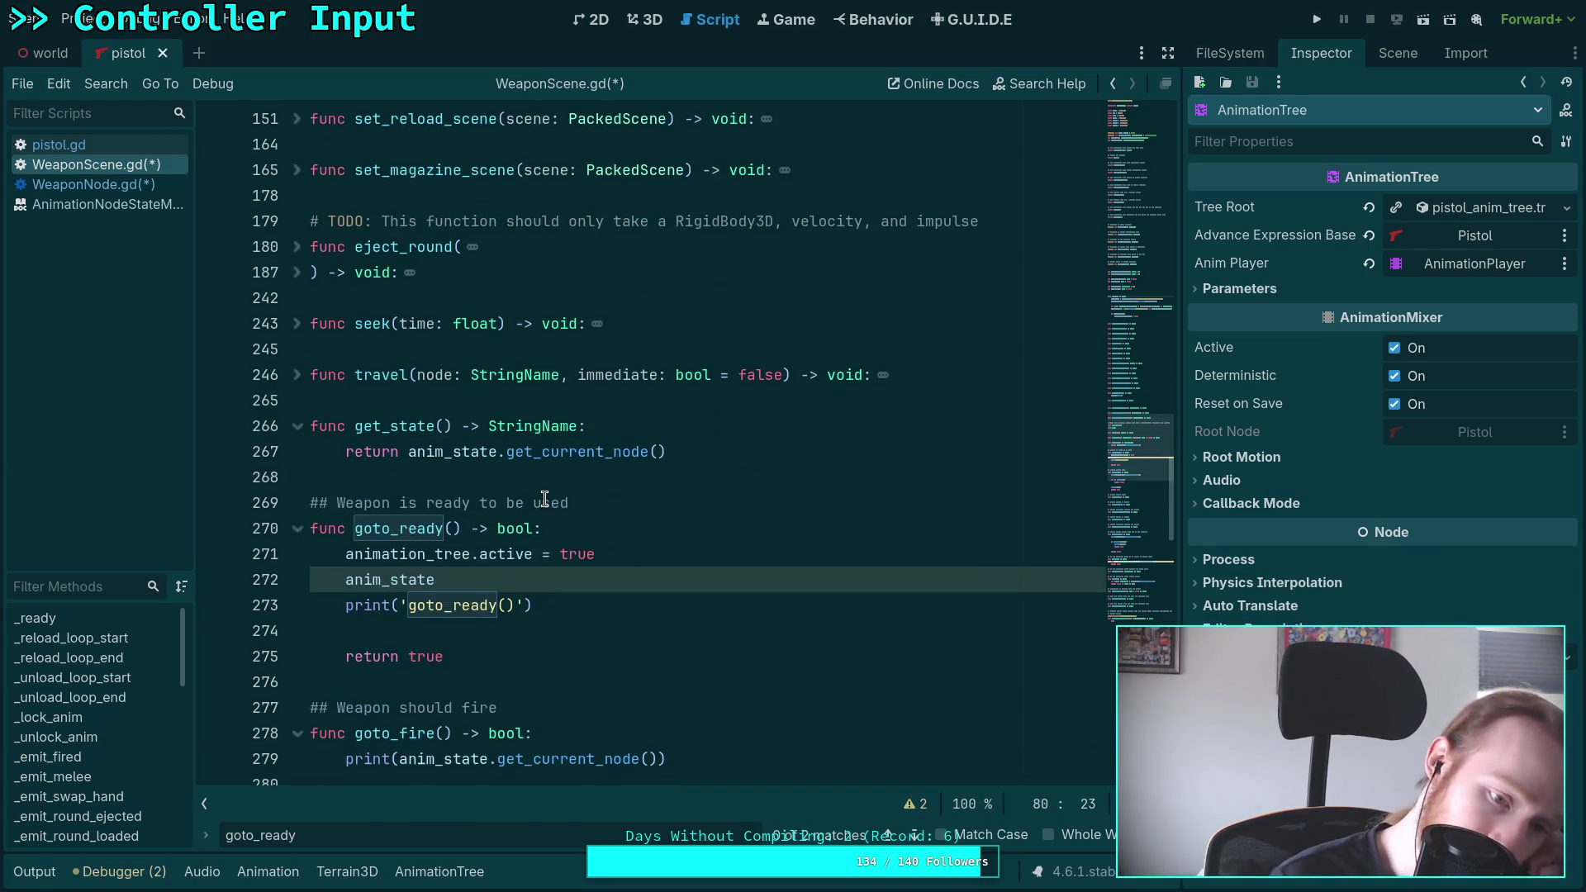
pyautogui.moveTo(484, 654)
pyautogui.mouseDown()
pyautogui.moveTo(347, 580)
pyautogui.moveTo(314, 503)
pyautogui.moveTo(667, 452)
pyautogui.mouseUp()
pyautogui.press('BackSpace')
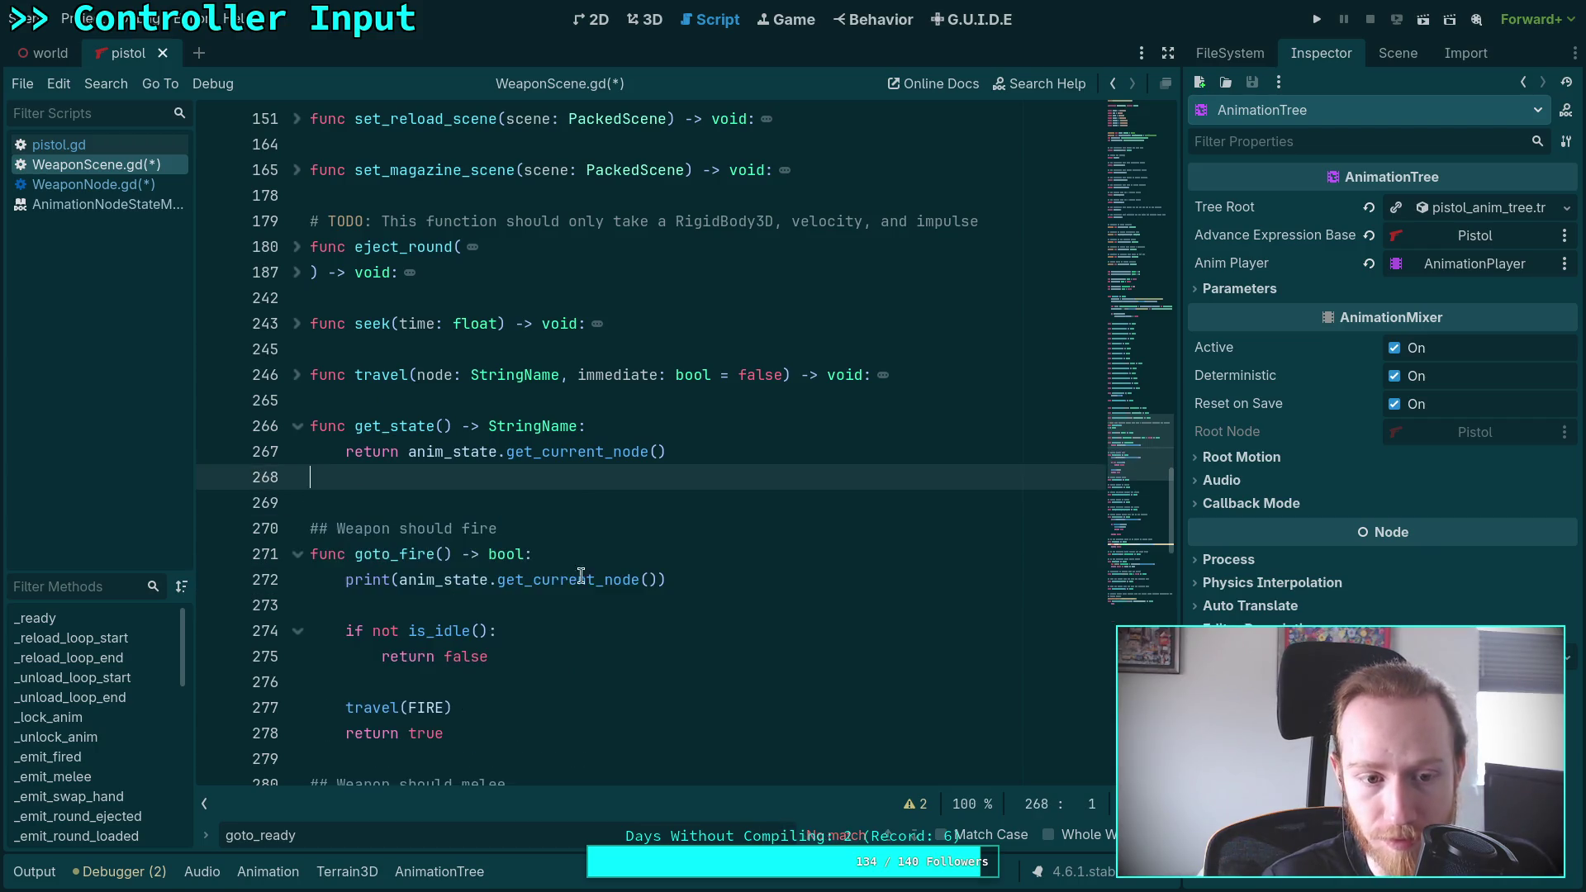
# Save the scripts and select WeaponNode.gd's unfinished '_weapon_scene.' line 589
pyautogui.hotkey('ctrl', 's')
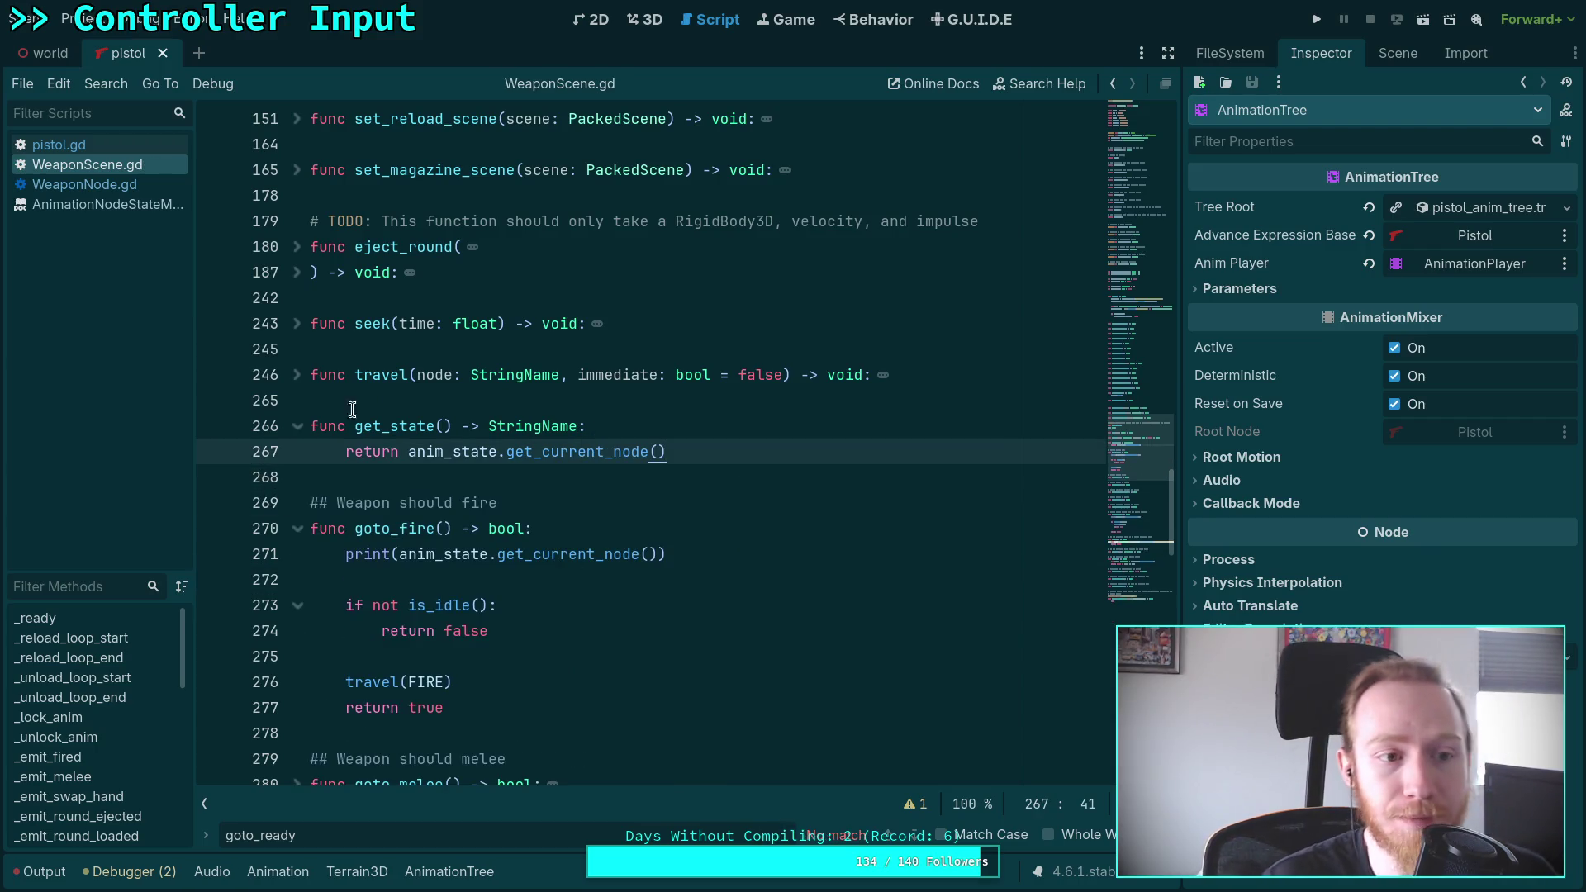
pyautogui.click(122, 187)
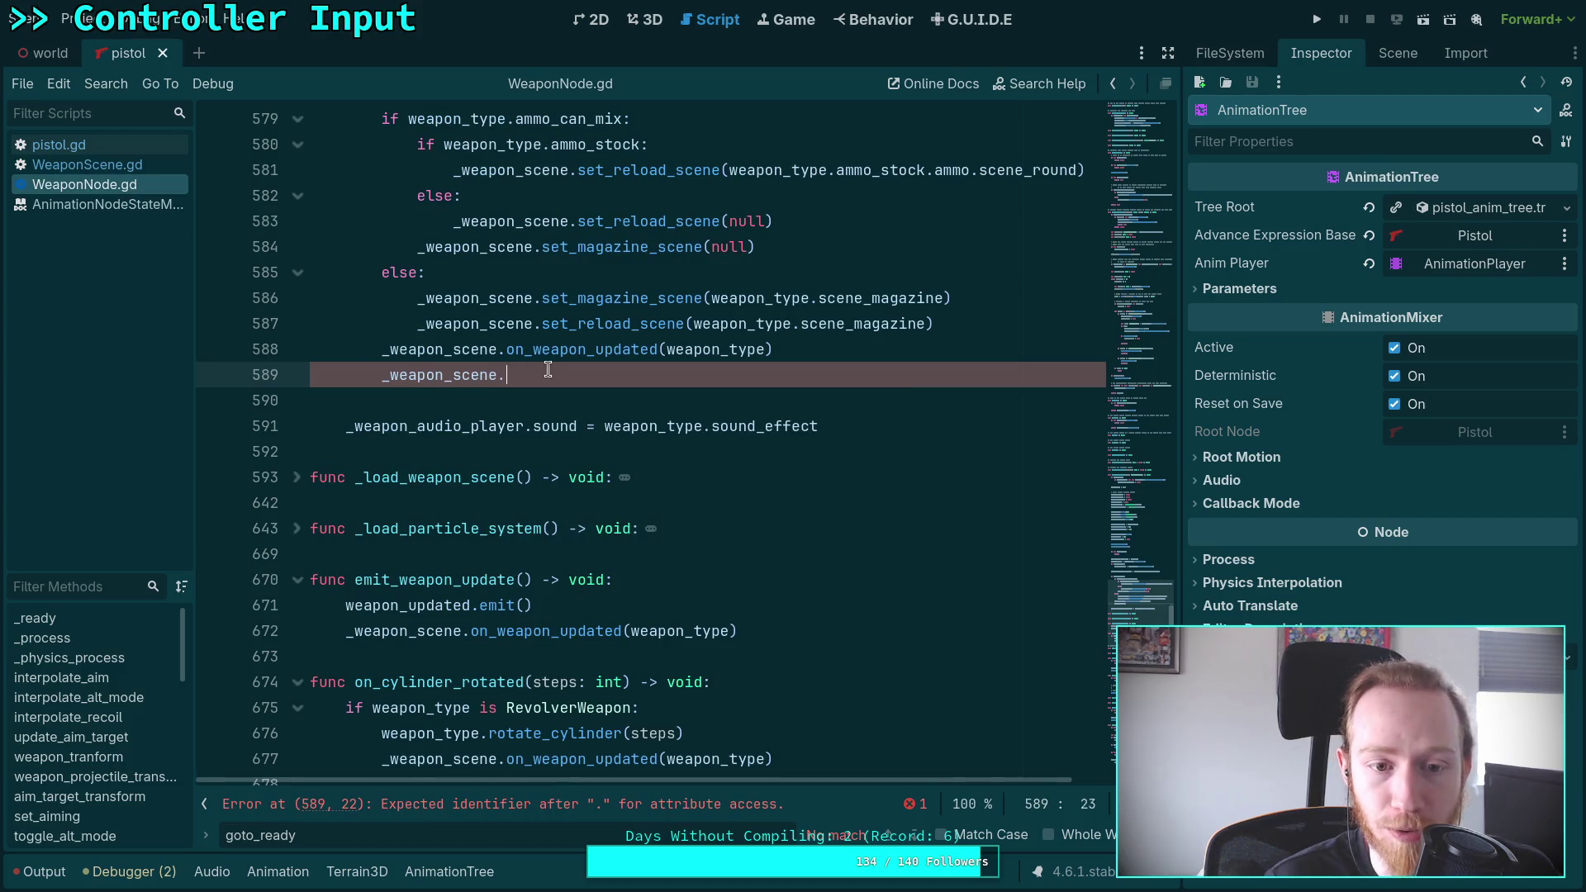
pyautogui.click(226, 374)
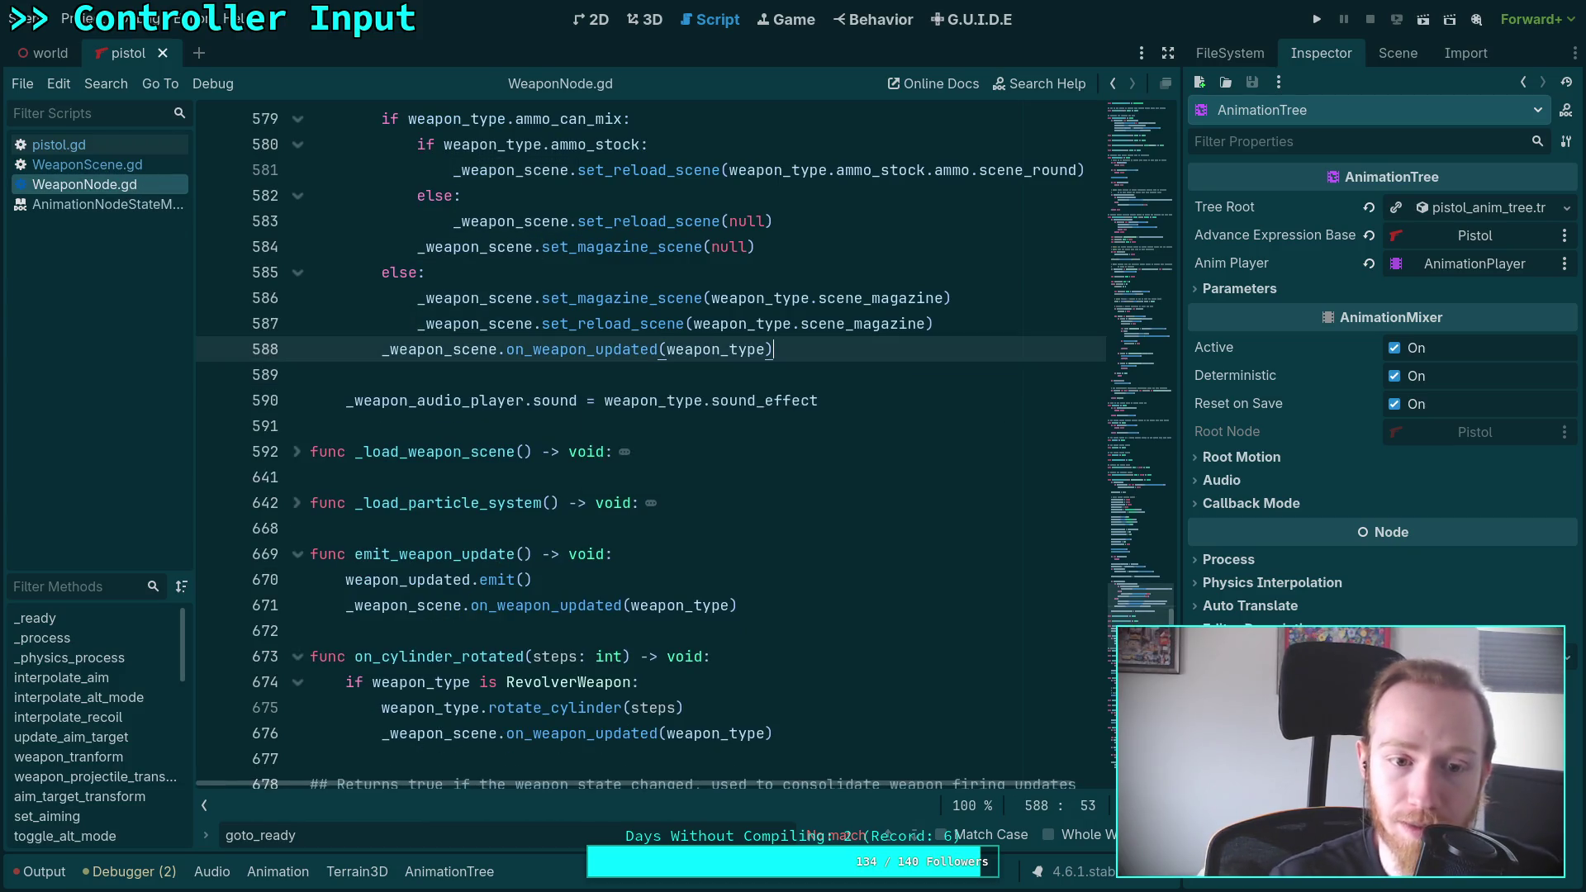
# Select _weapon_scene on line 588 of WeaponNode.gd and review where it is used
pyautogui.doubleClick(455, 349)
pyautogui.scroll(15, 515, 390)
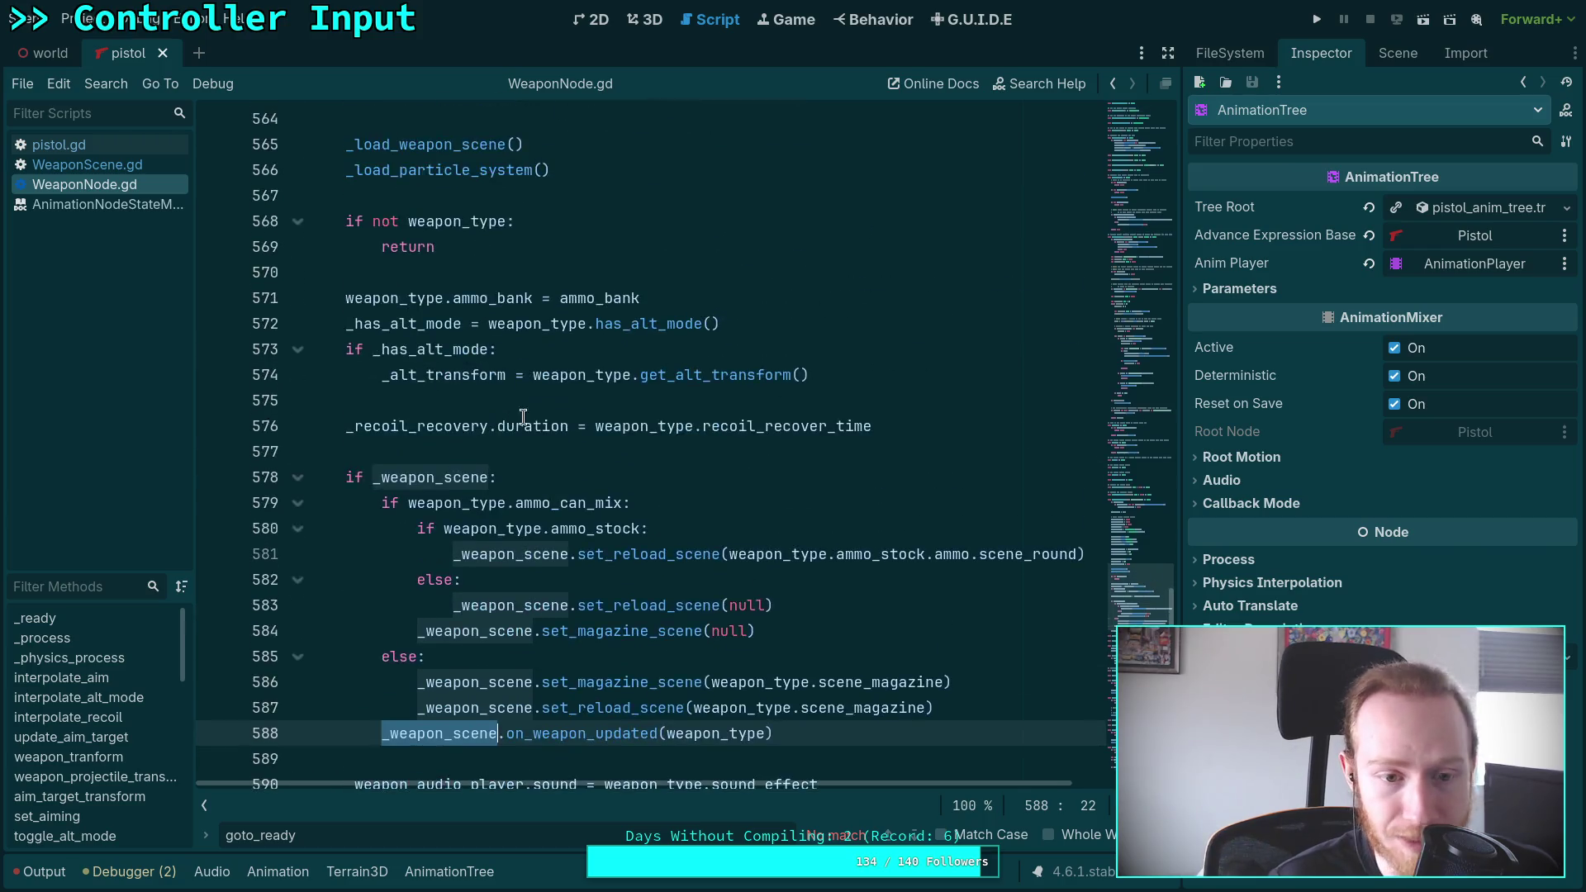
pyautogui.scroll(-12, 532, 437)
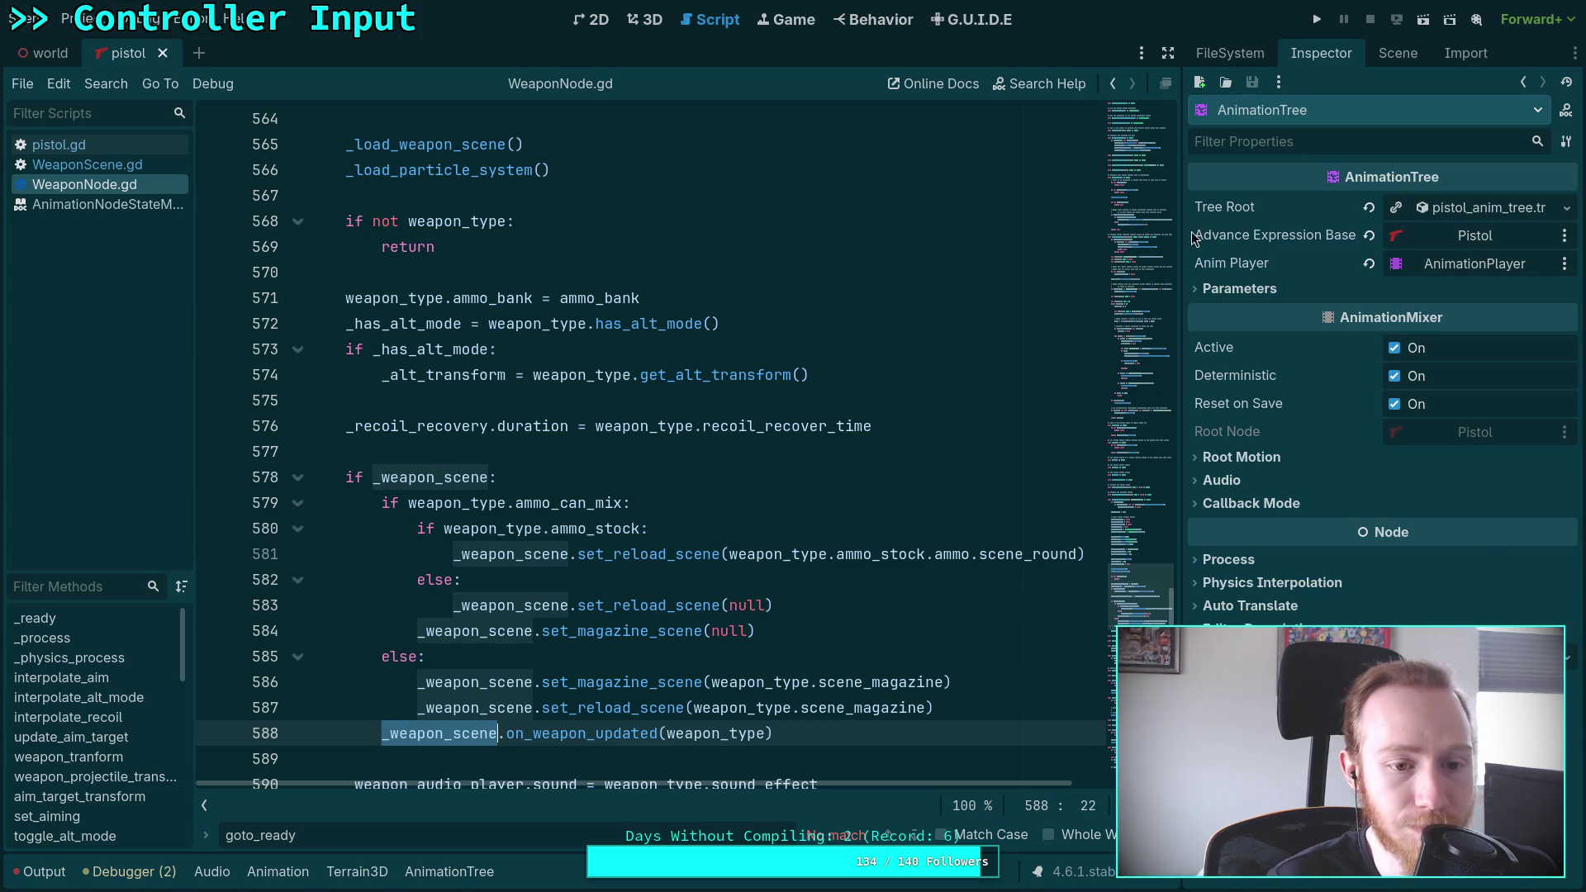
pyautogui.scroll(10, 874, 318)
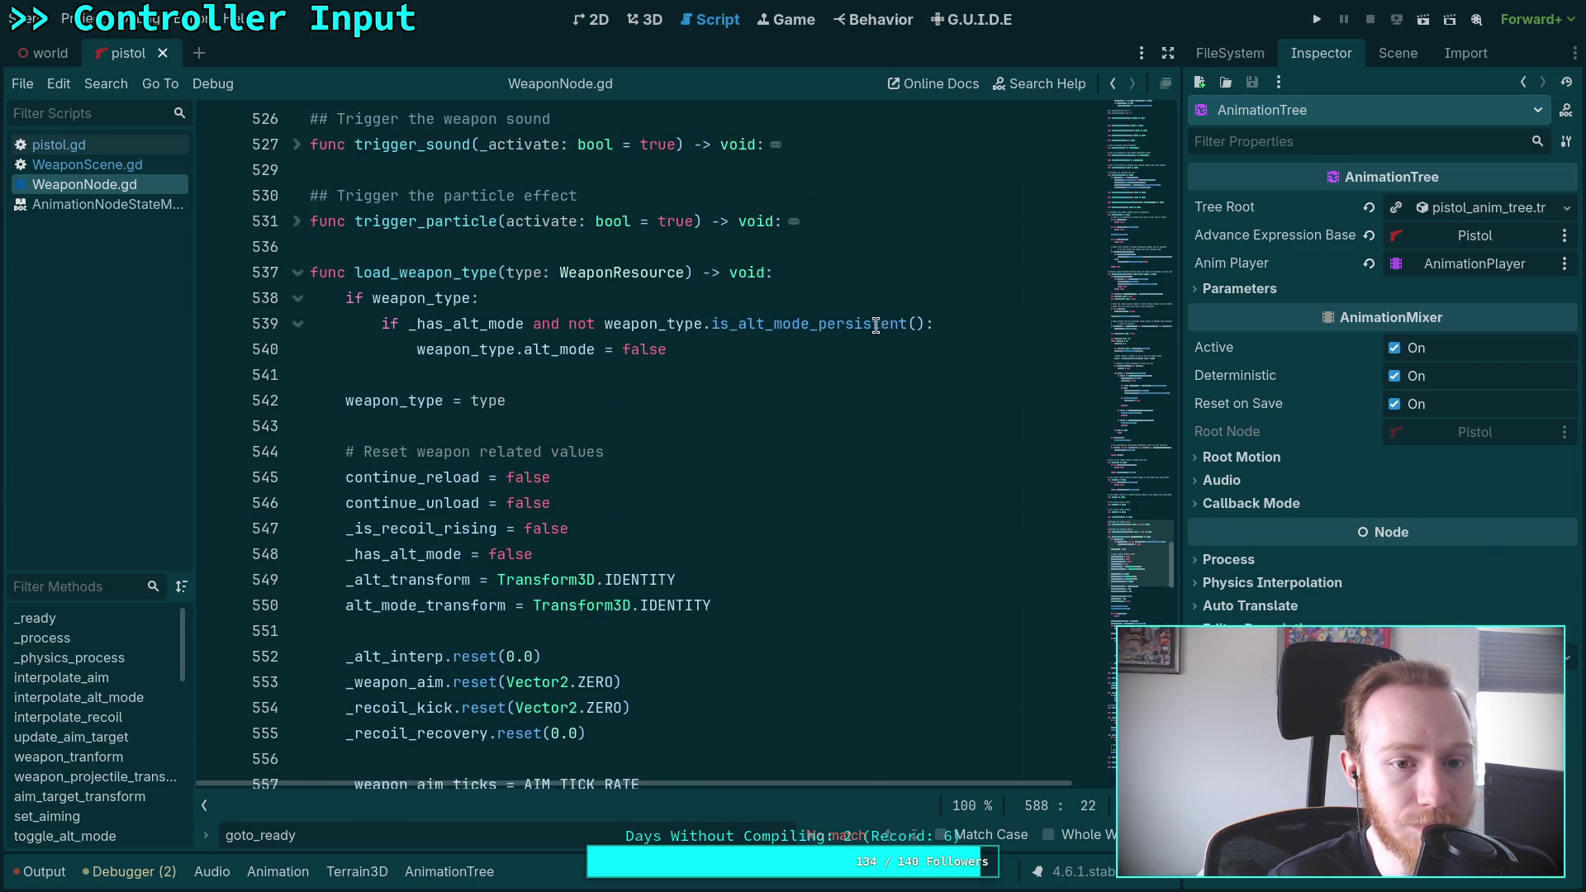
pyautogui.scroll(-10, 876, 325)
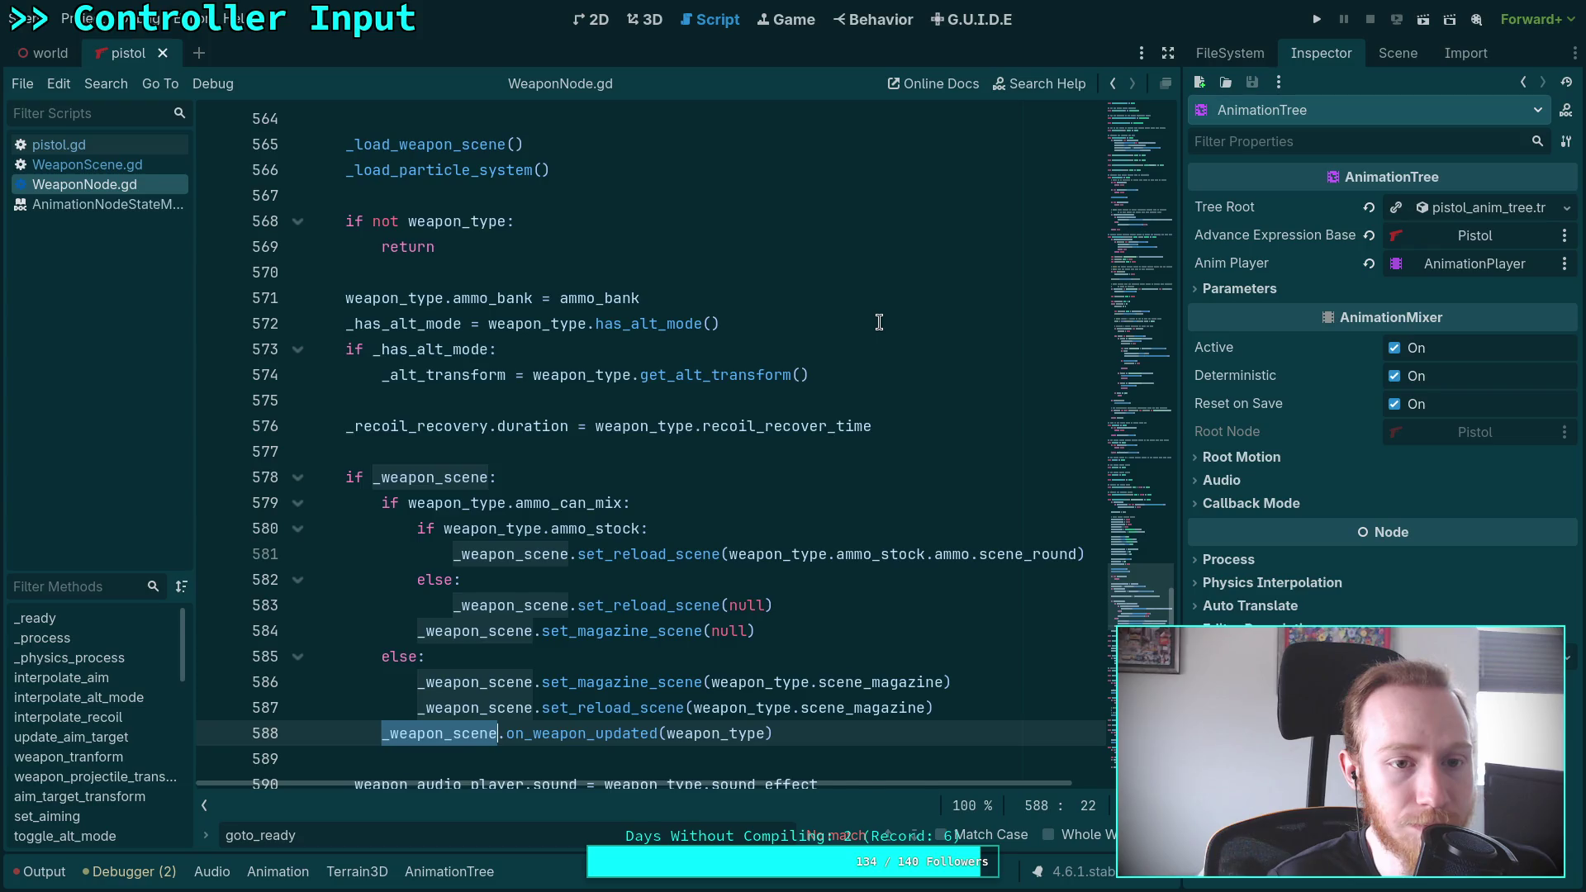
pyautogui.scroll(1, 879, 322)
# Run the game to test the pistol, stop it, and hide the output log
pyautogui.press('F5')
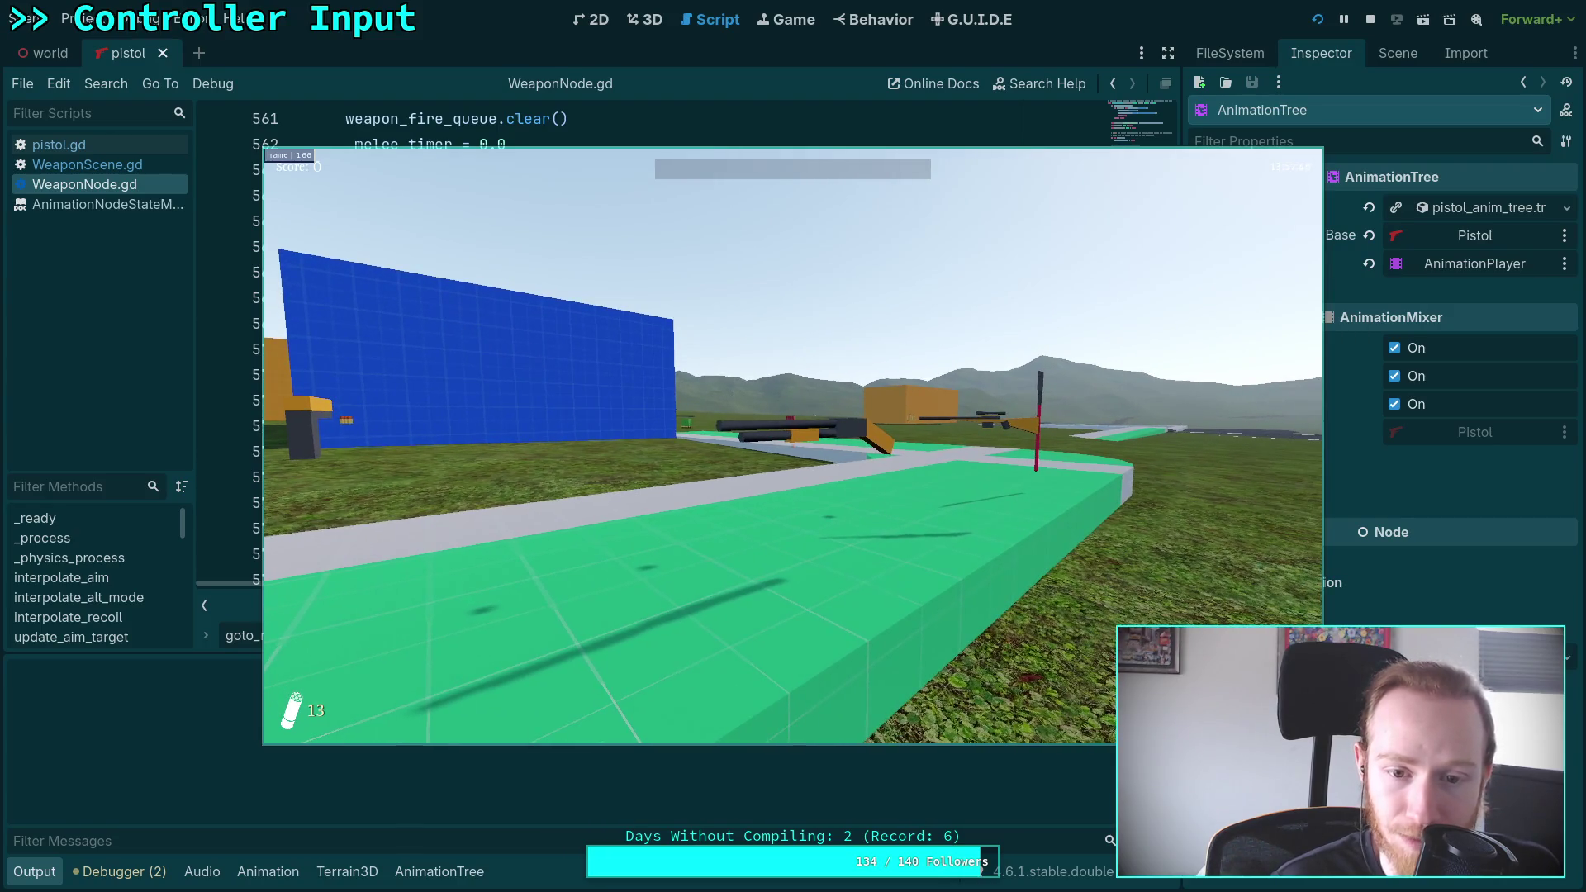
pyautogui.press('F8')
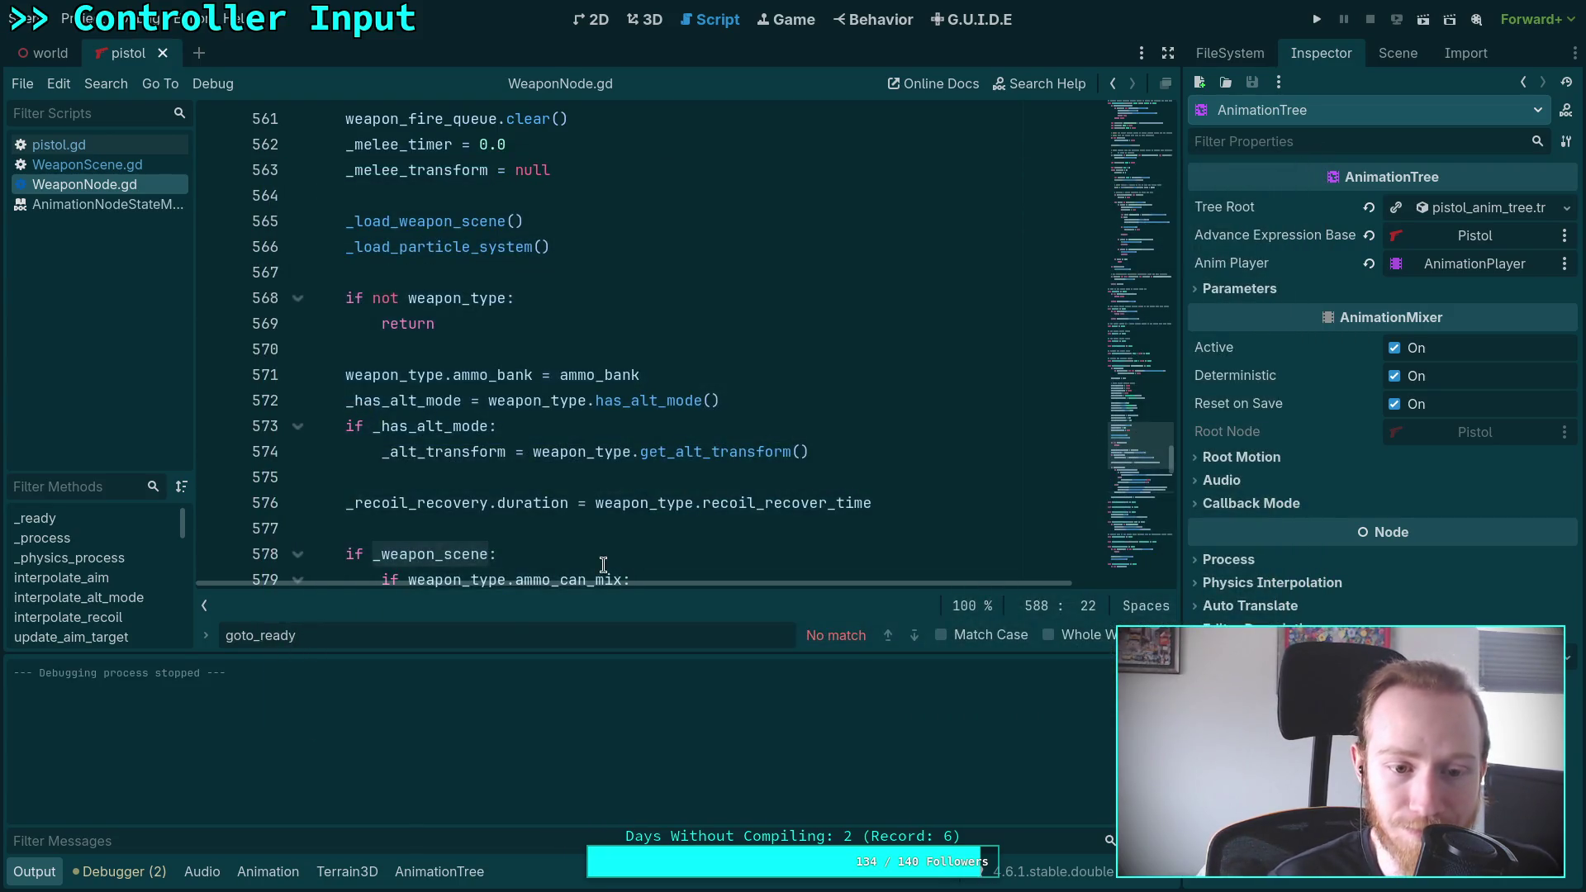
pyautogui.click(37, 874)
# Add 'animation_tree.active = false' as the first line of WeaponScene.gd's _ready()
pyautogui.scroll(8, 511, 614)
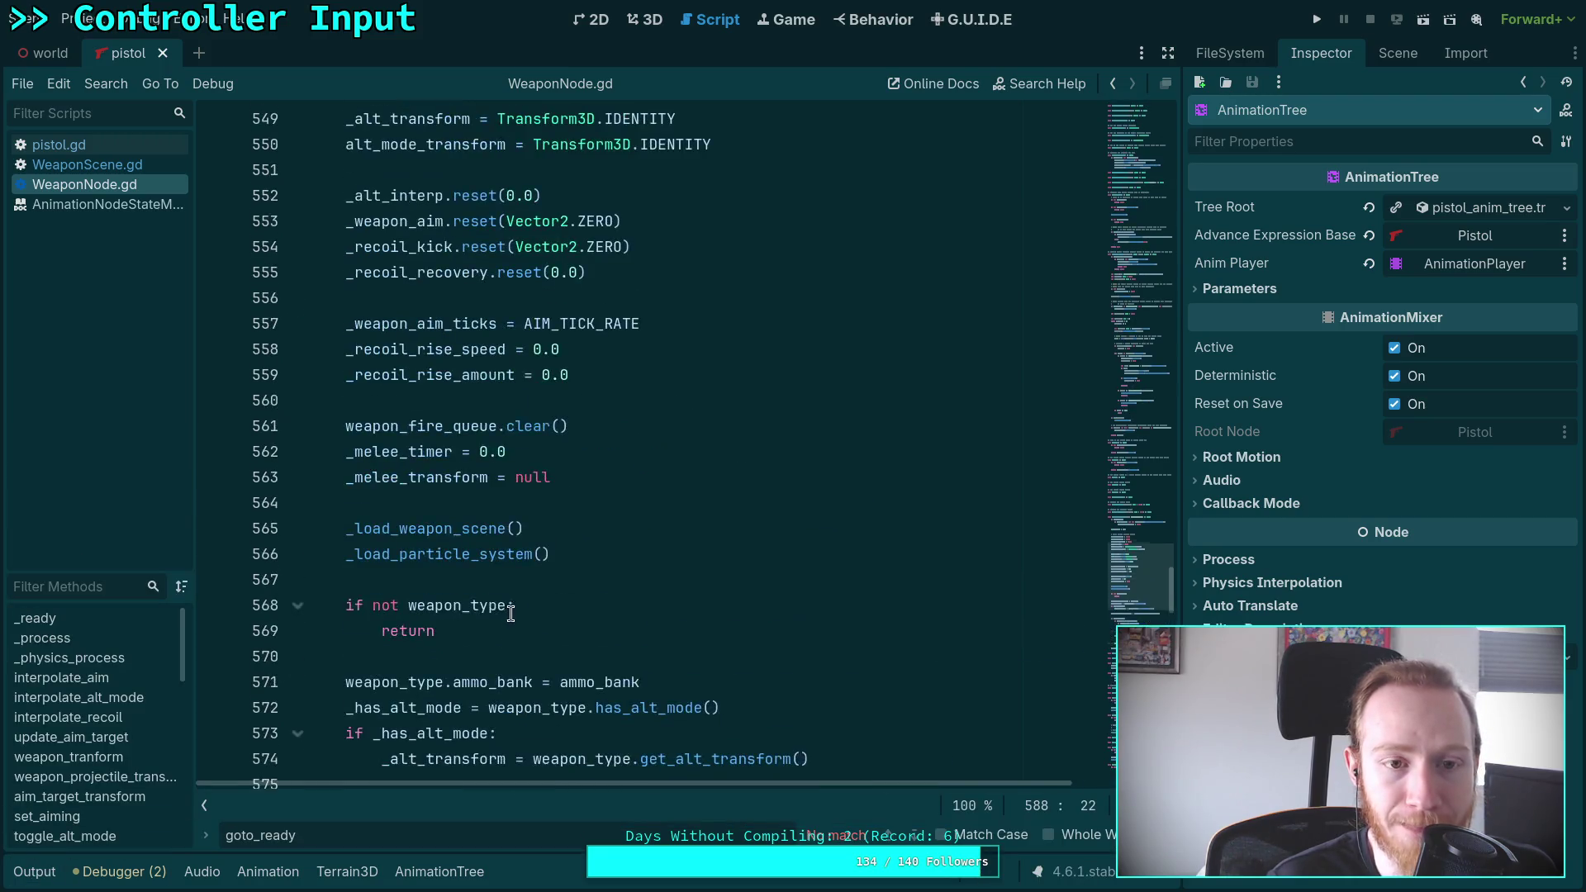
pyautogui.scroll(3, 512, 614)
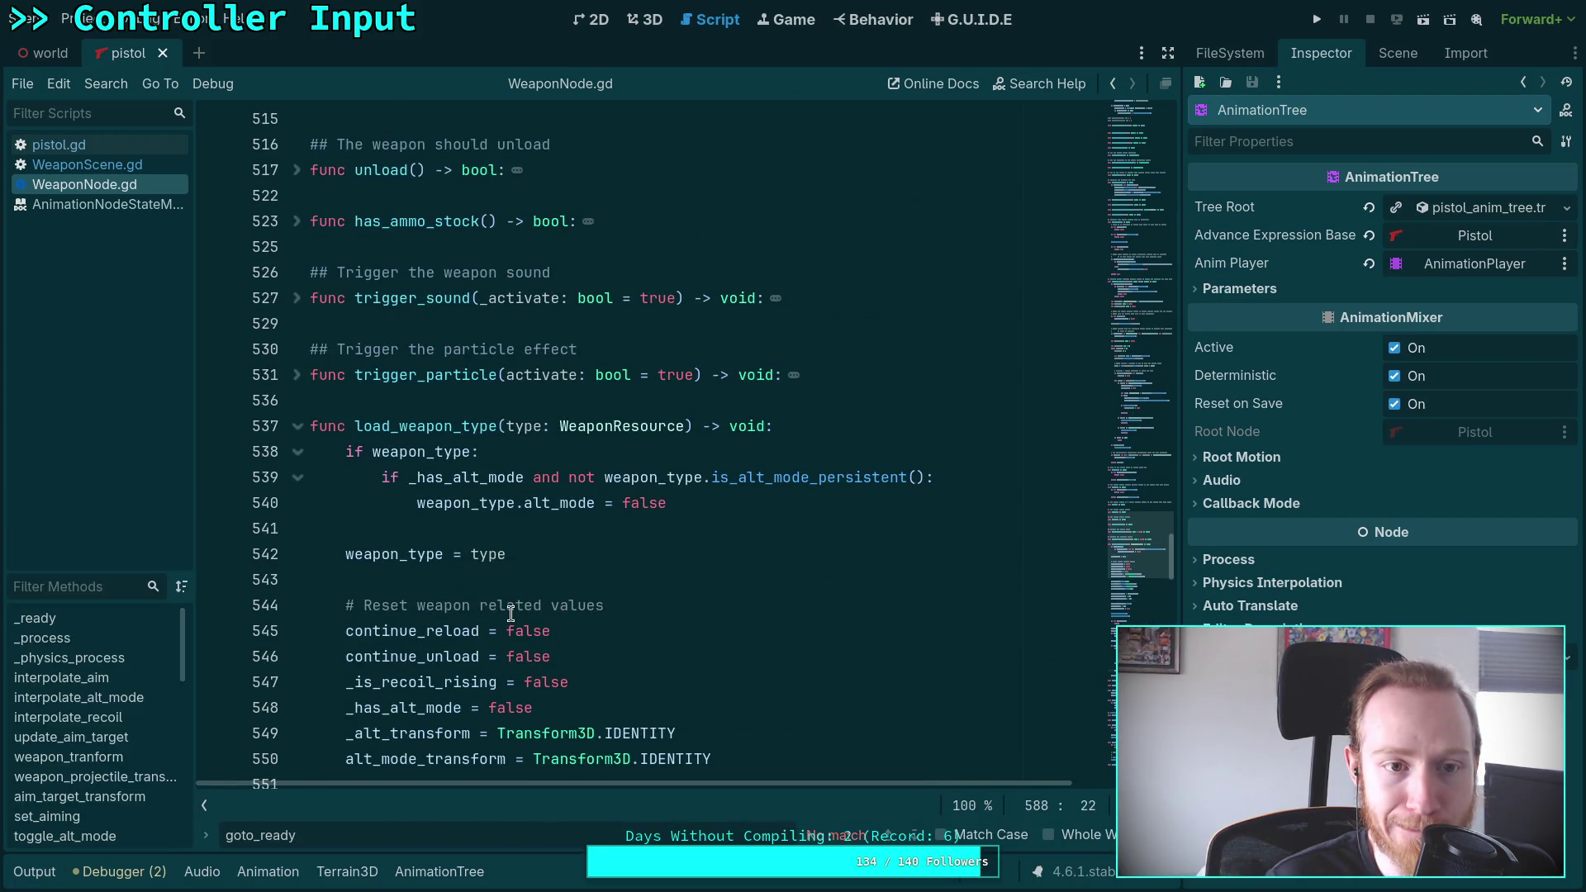
pyautogui.scroll(8, 511, 614)
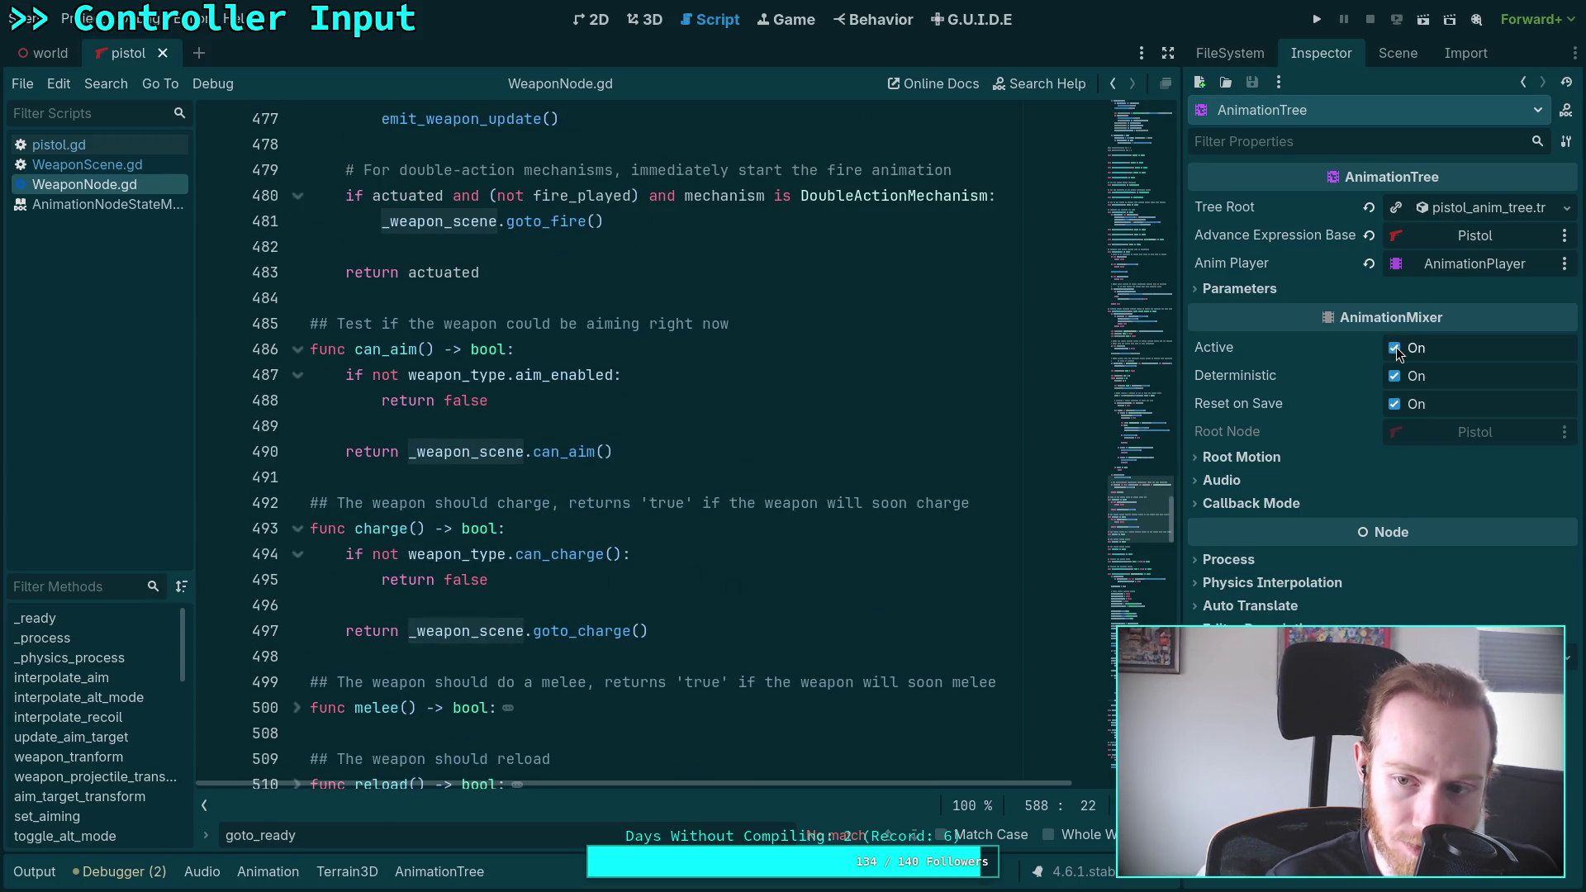
pyautogui.scroll(6, 878, 443)
pyautogui.click(143, 166)
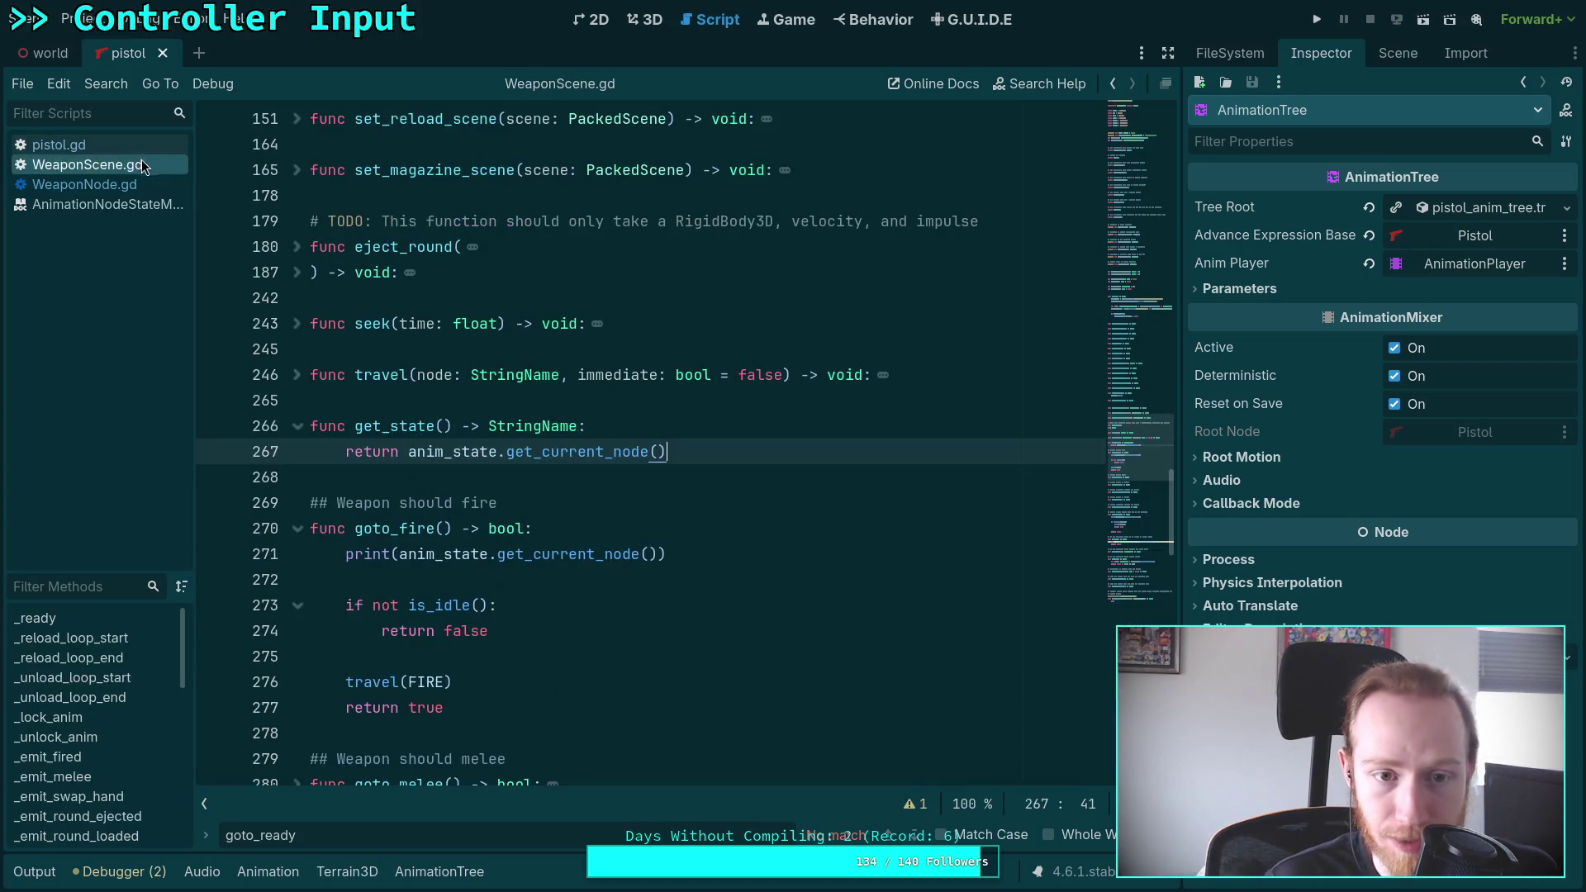
pyautogui.scroll(6, 663, 457)
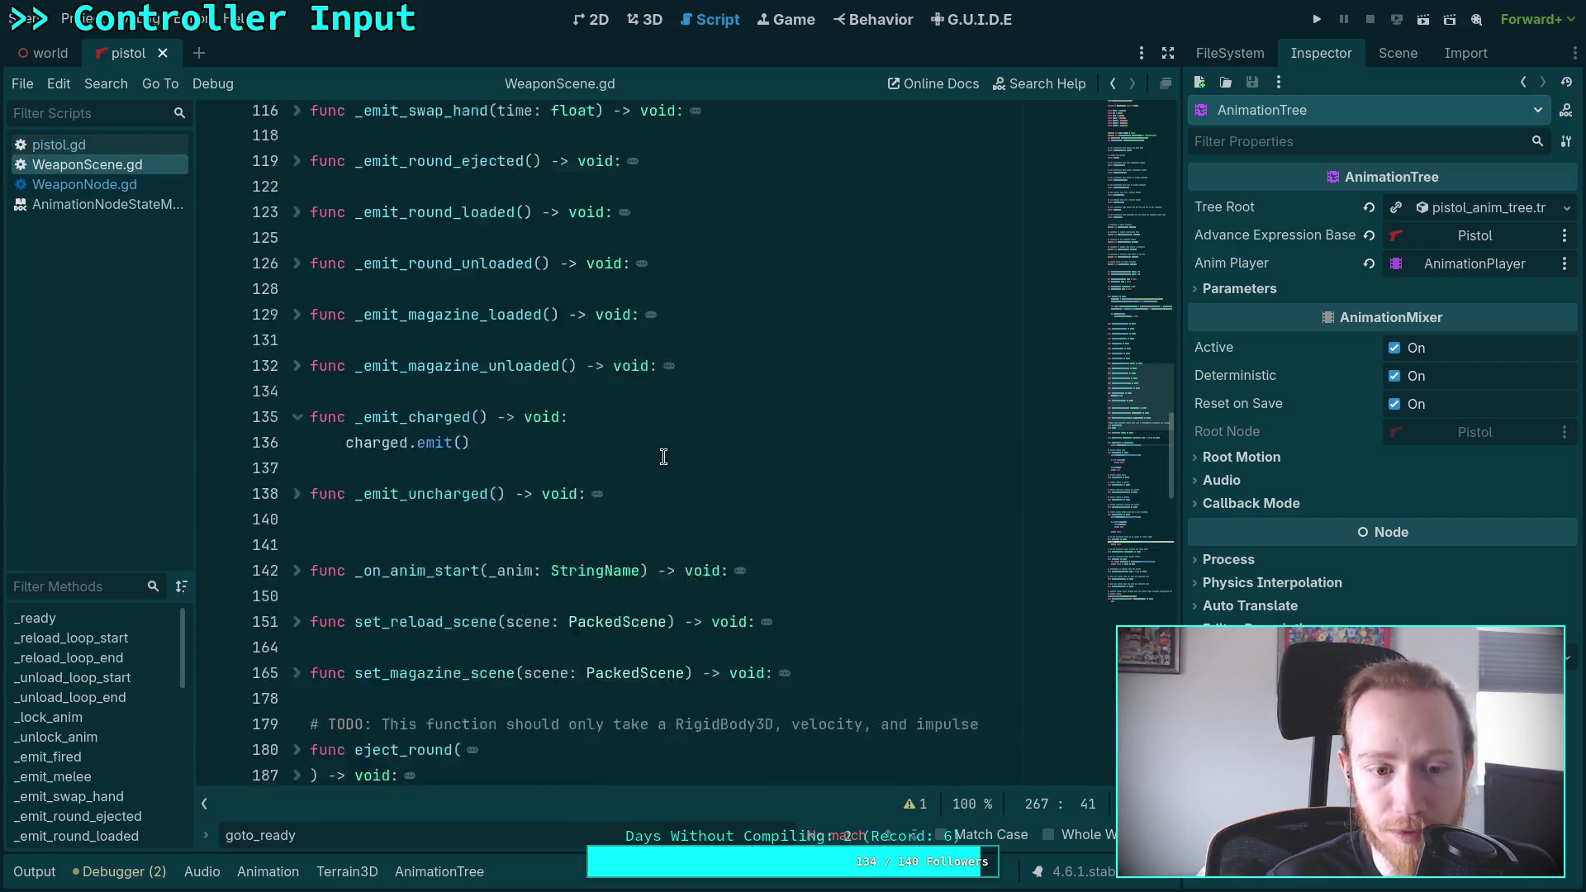
pyautogui.scroll(9, 663, 457)
pyautogui.click(517, 297)
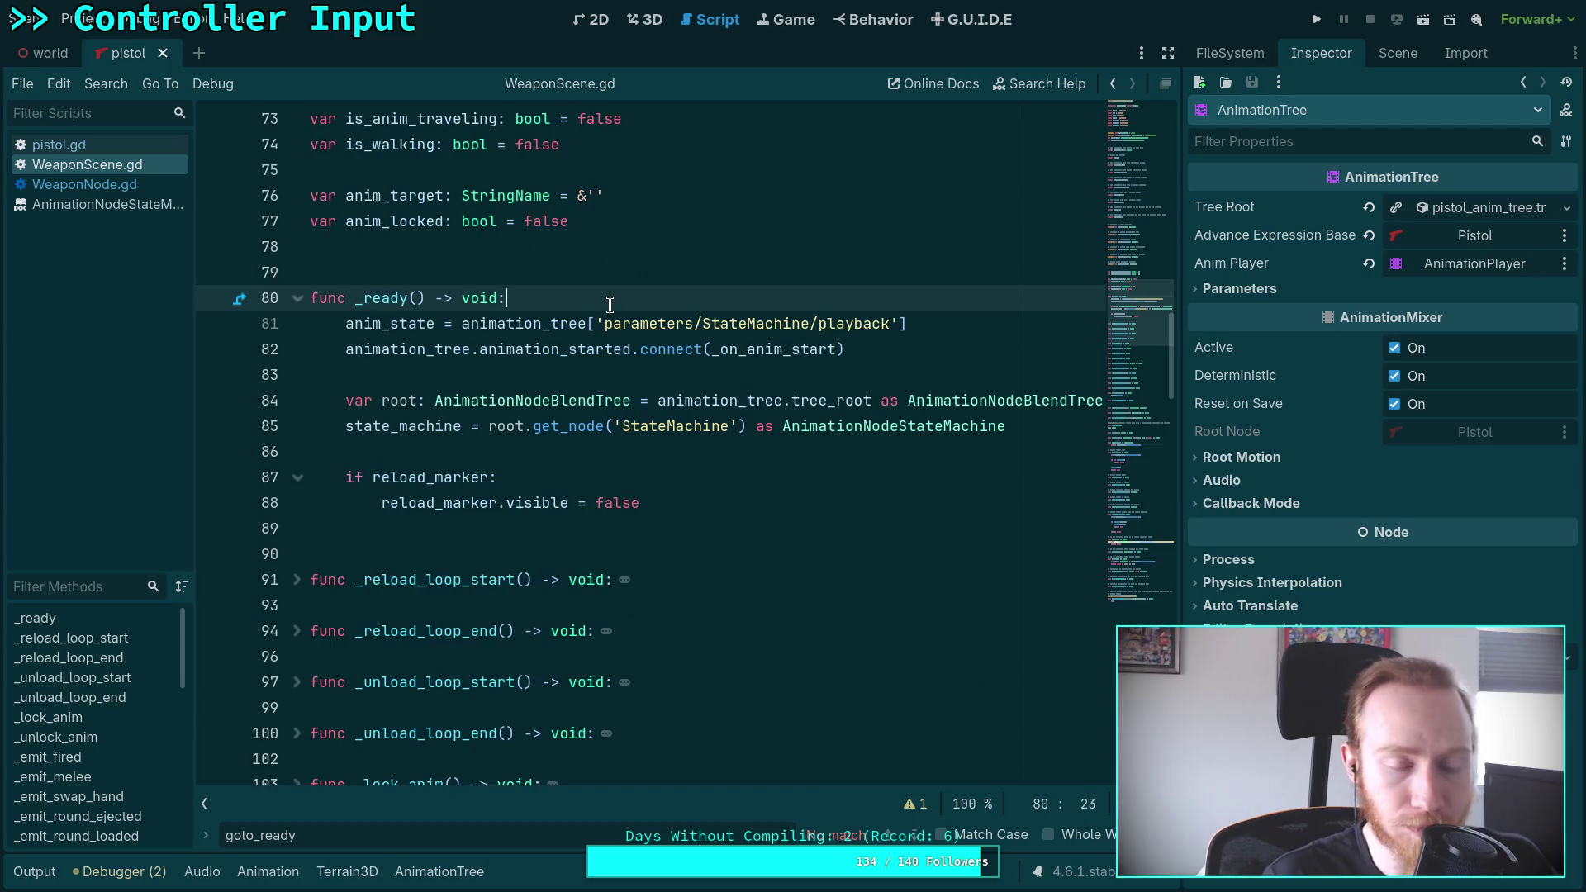
pyautogui.press('Return')
pyautogui.write('anima')
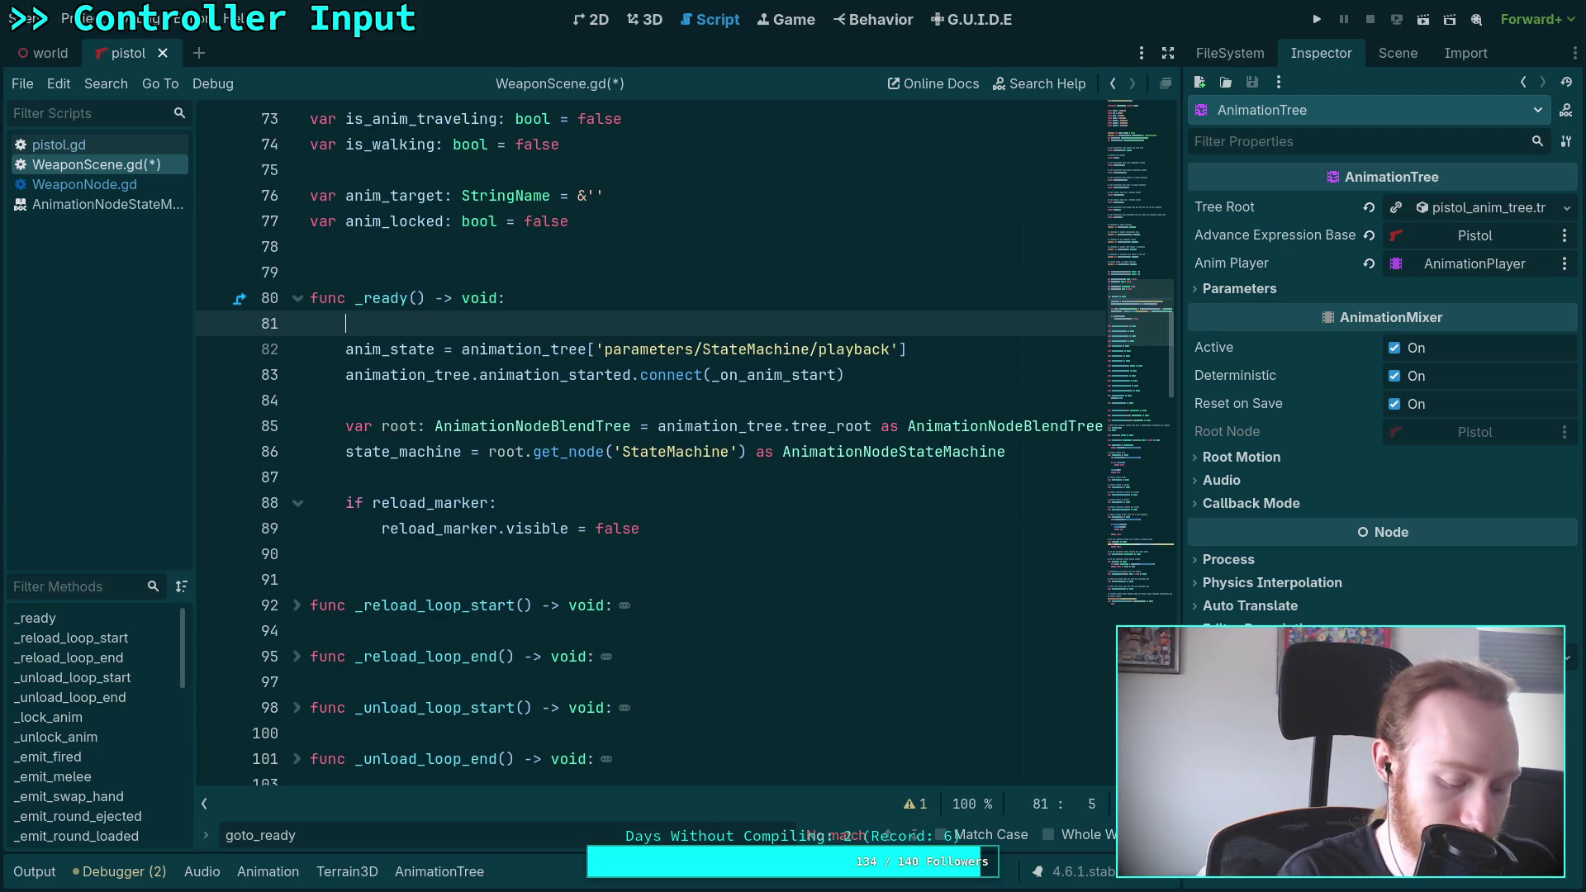
pyautogui.write('tion_t')
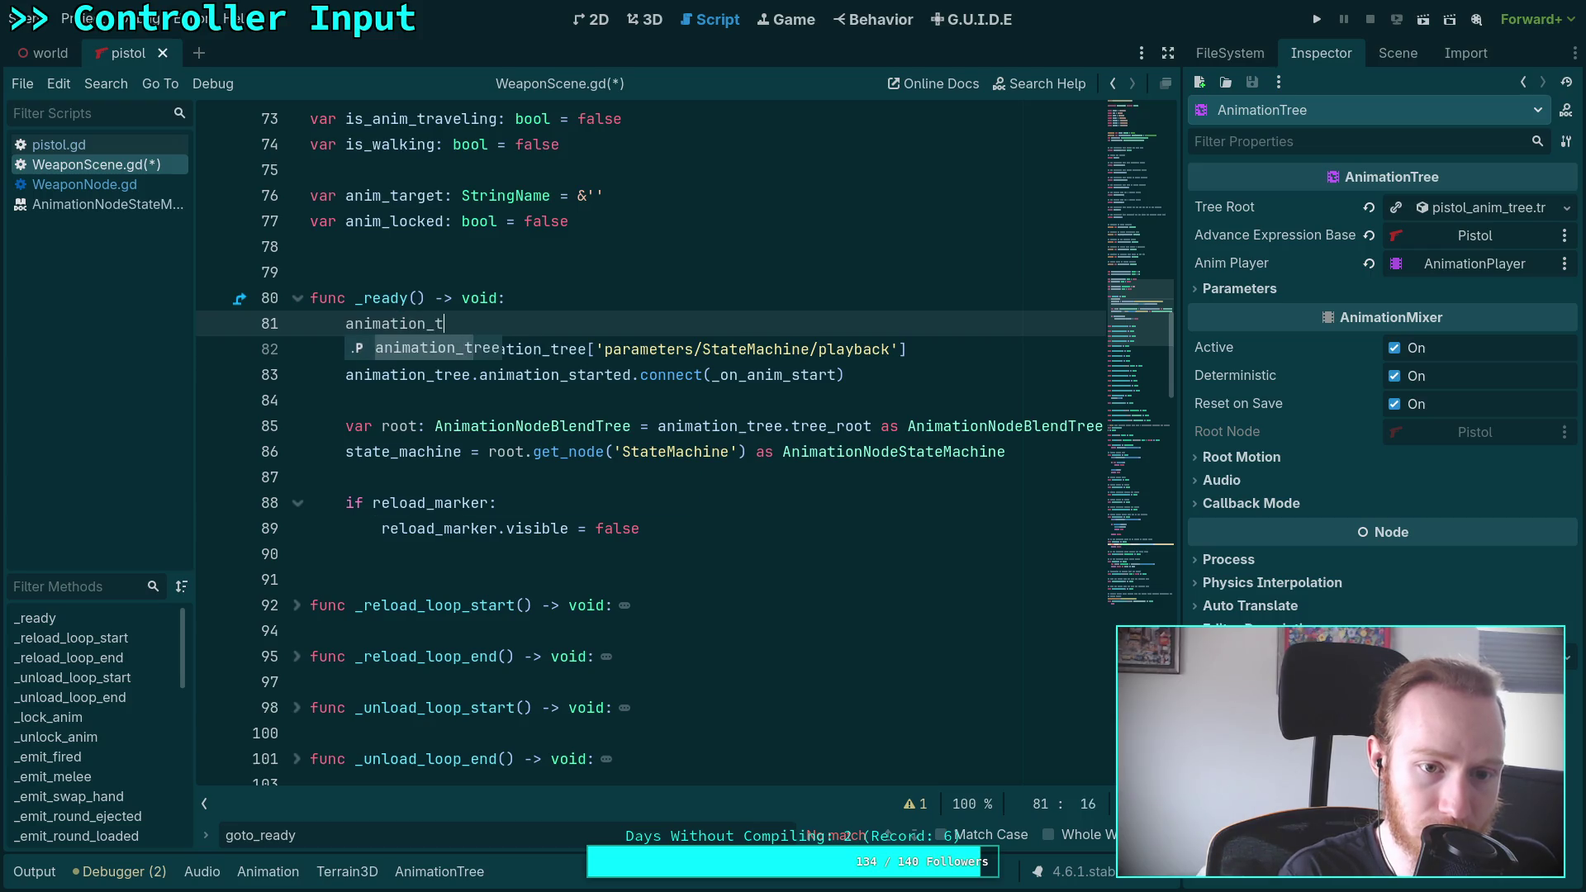
pyautogui.write('ree.active = false')
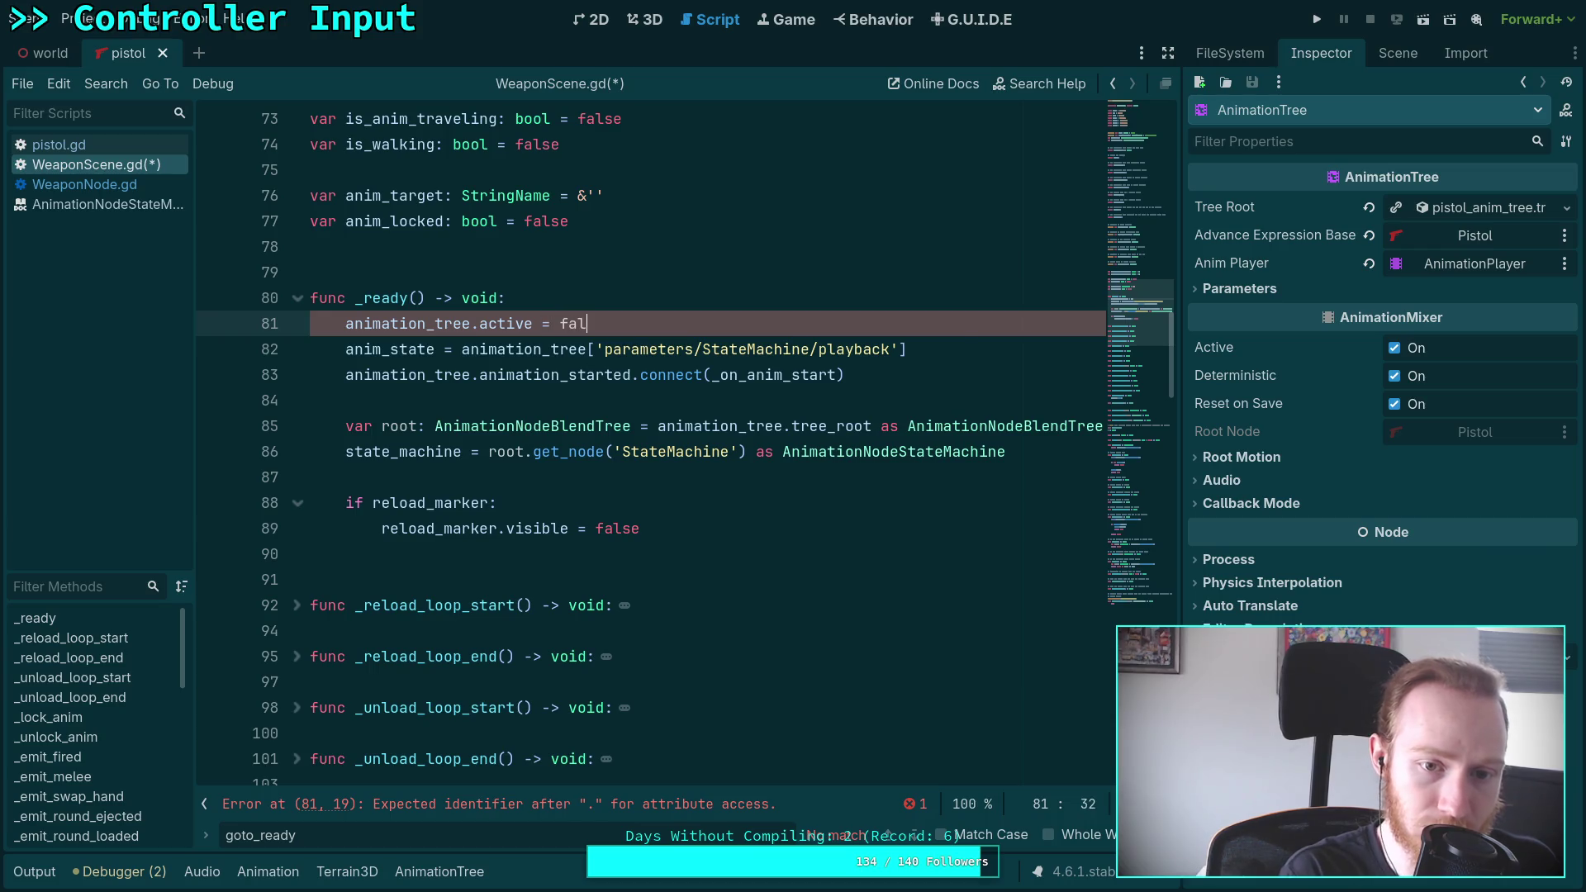
# Remove the stray 9 after false and save WeaponScene.gd
pyautogui.hotkey('ctrl', '-')
pyautogui.hotkey('ctrl', '0')
pyautogui.write('9')
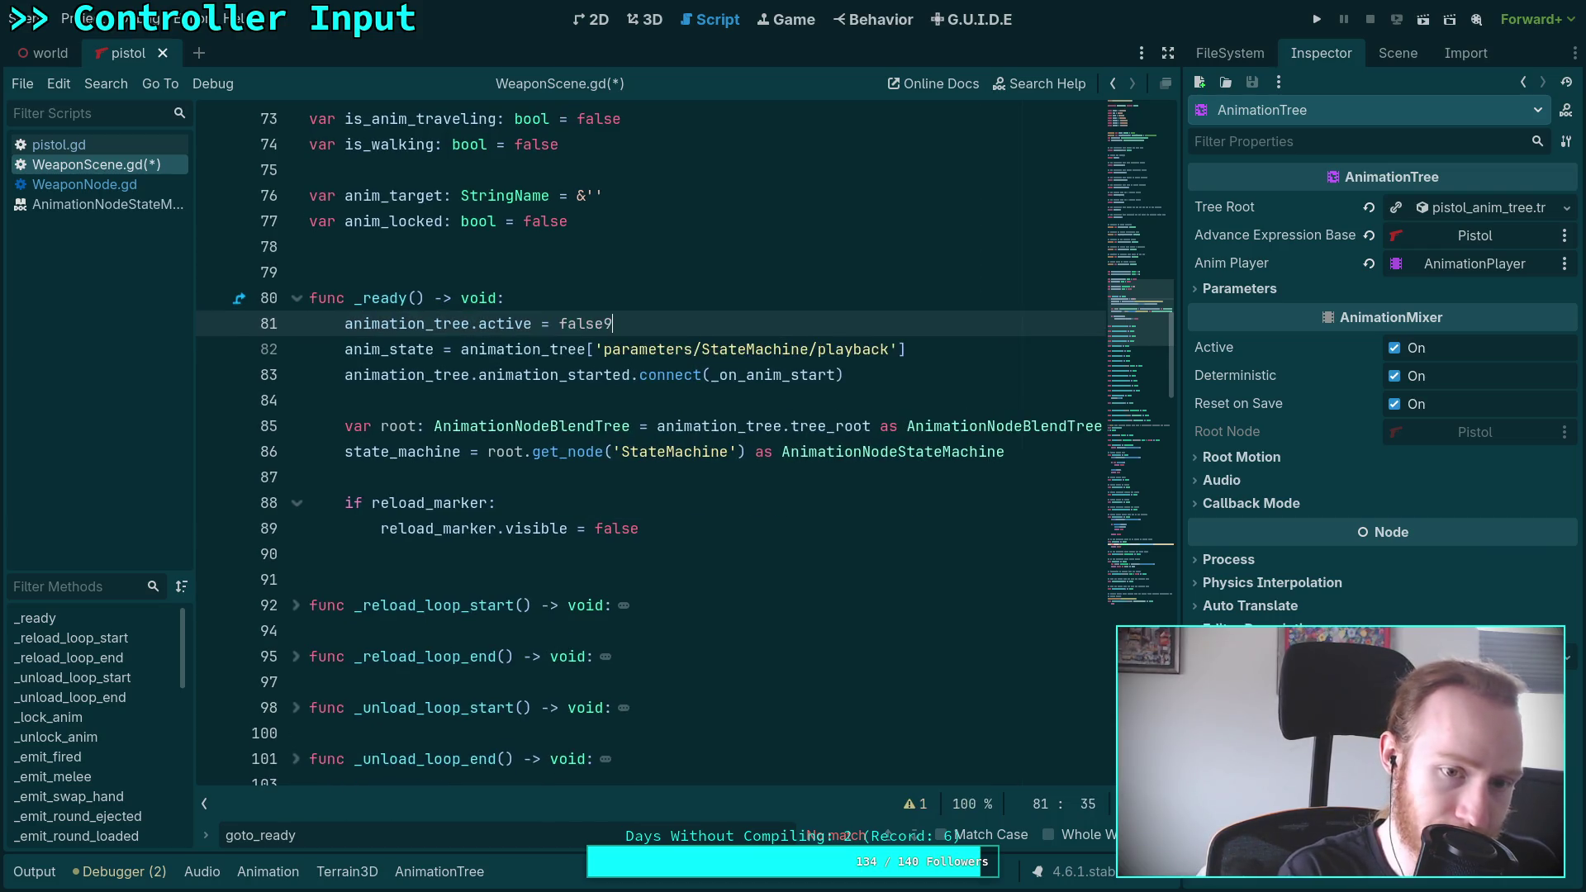
pyautogui.press('BackSpace')
pyautogui.hotkey('ctrl', 's')
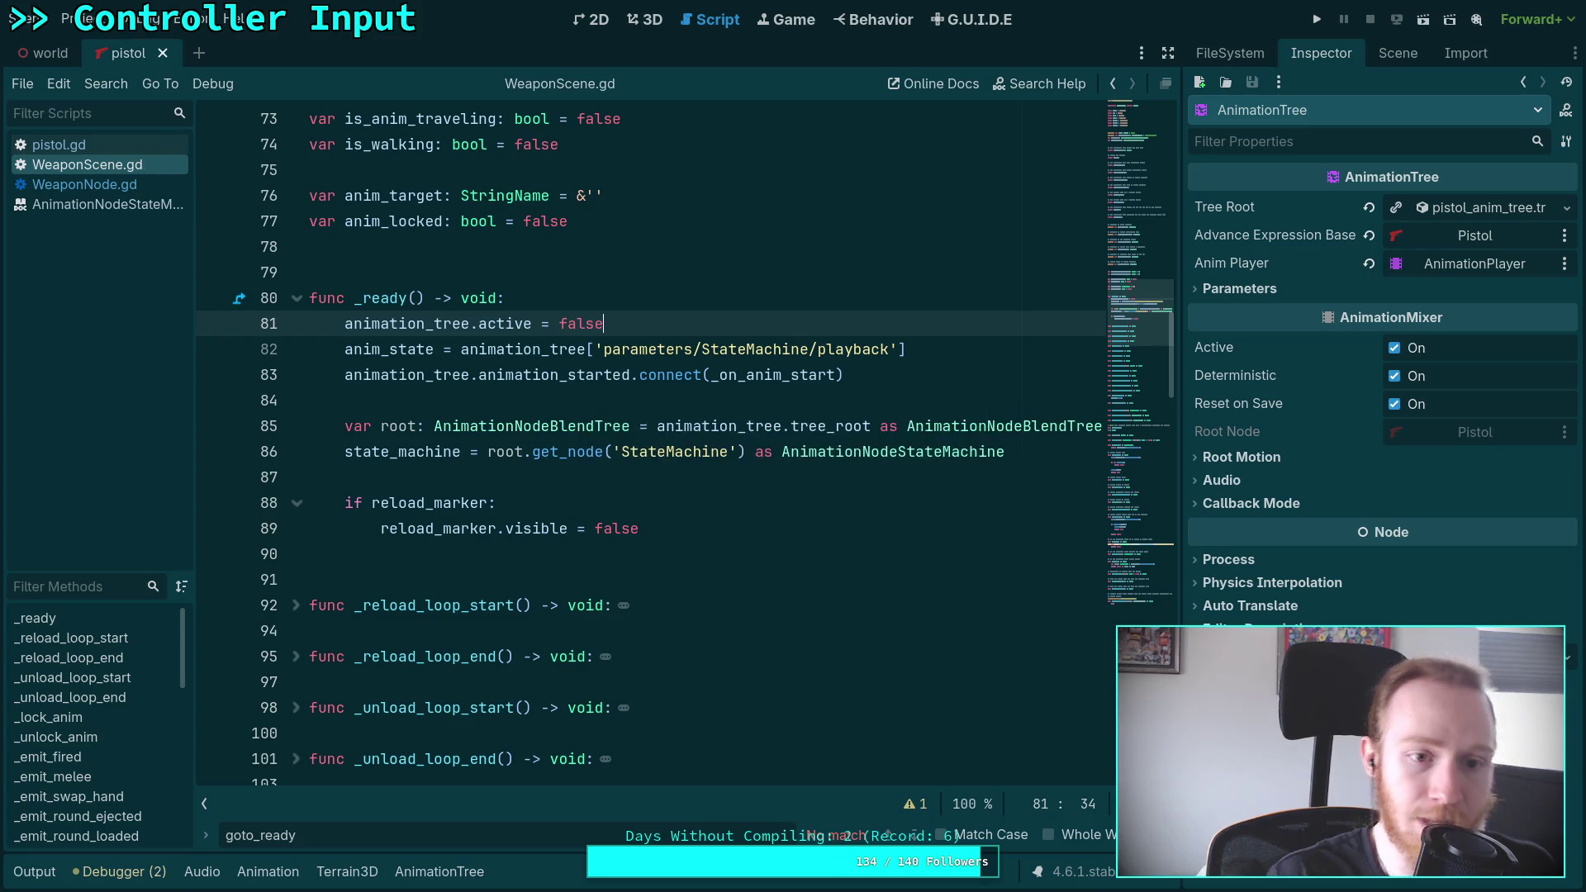
pyautogui.click(123, 190)
# Scroll through WeaponNode.gd to find the _load_weapon_scene call on line 565
pyautogui.scroll(-4, 388, 398)
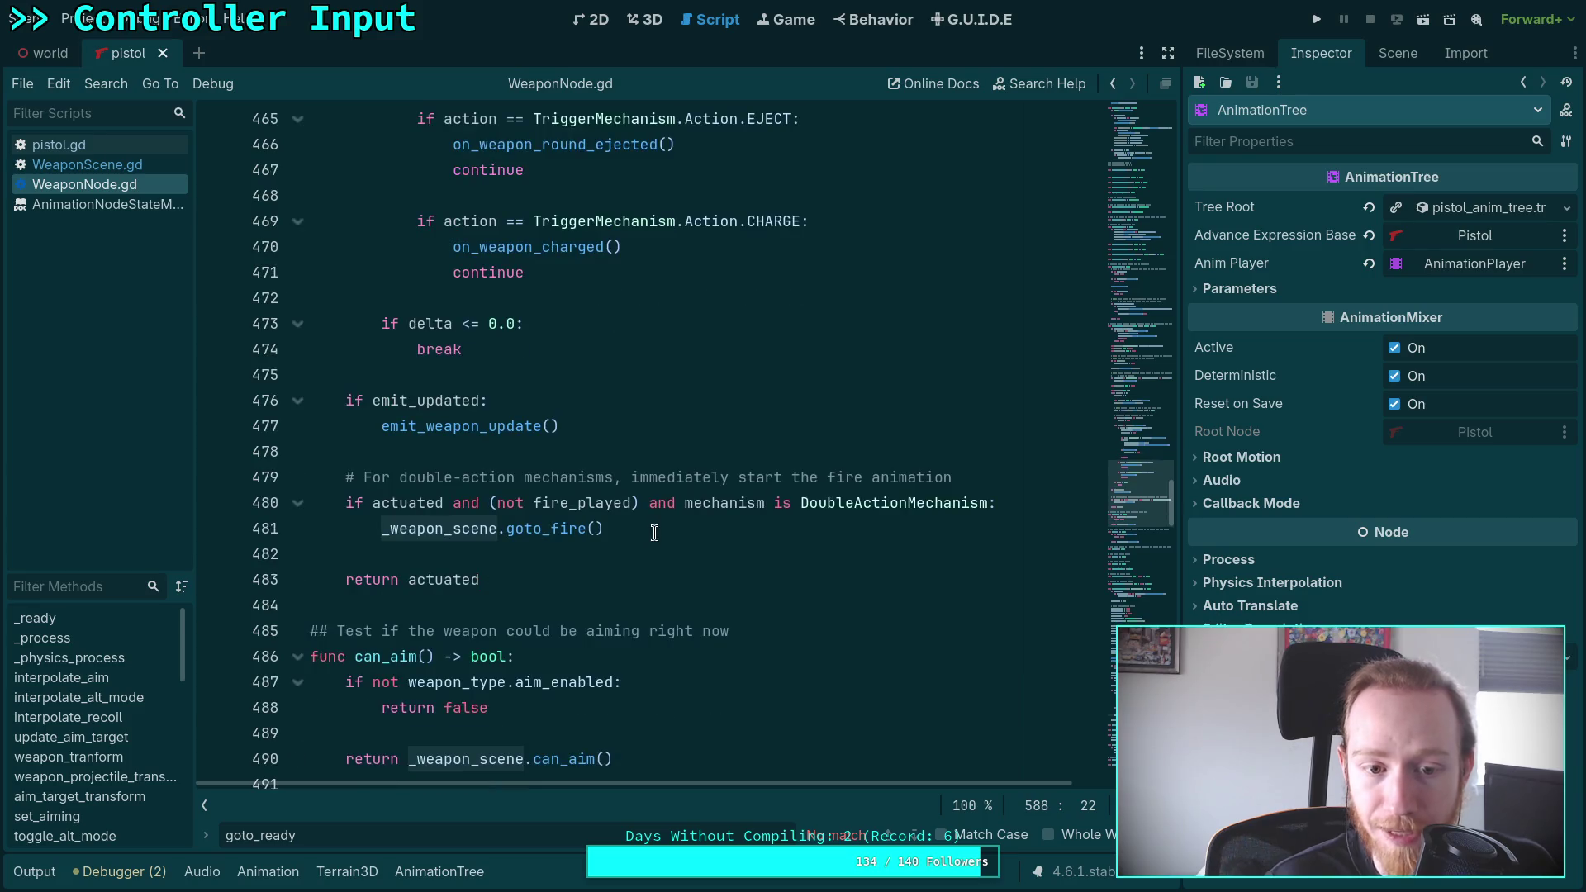
pyautogui.scroll(2, 620, 526)
pyautogui.scroll(20, 619, 525)
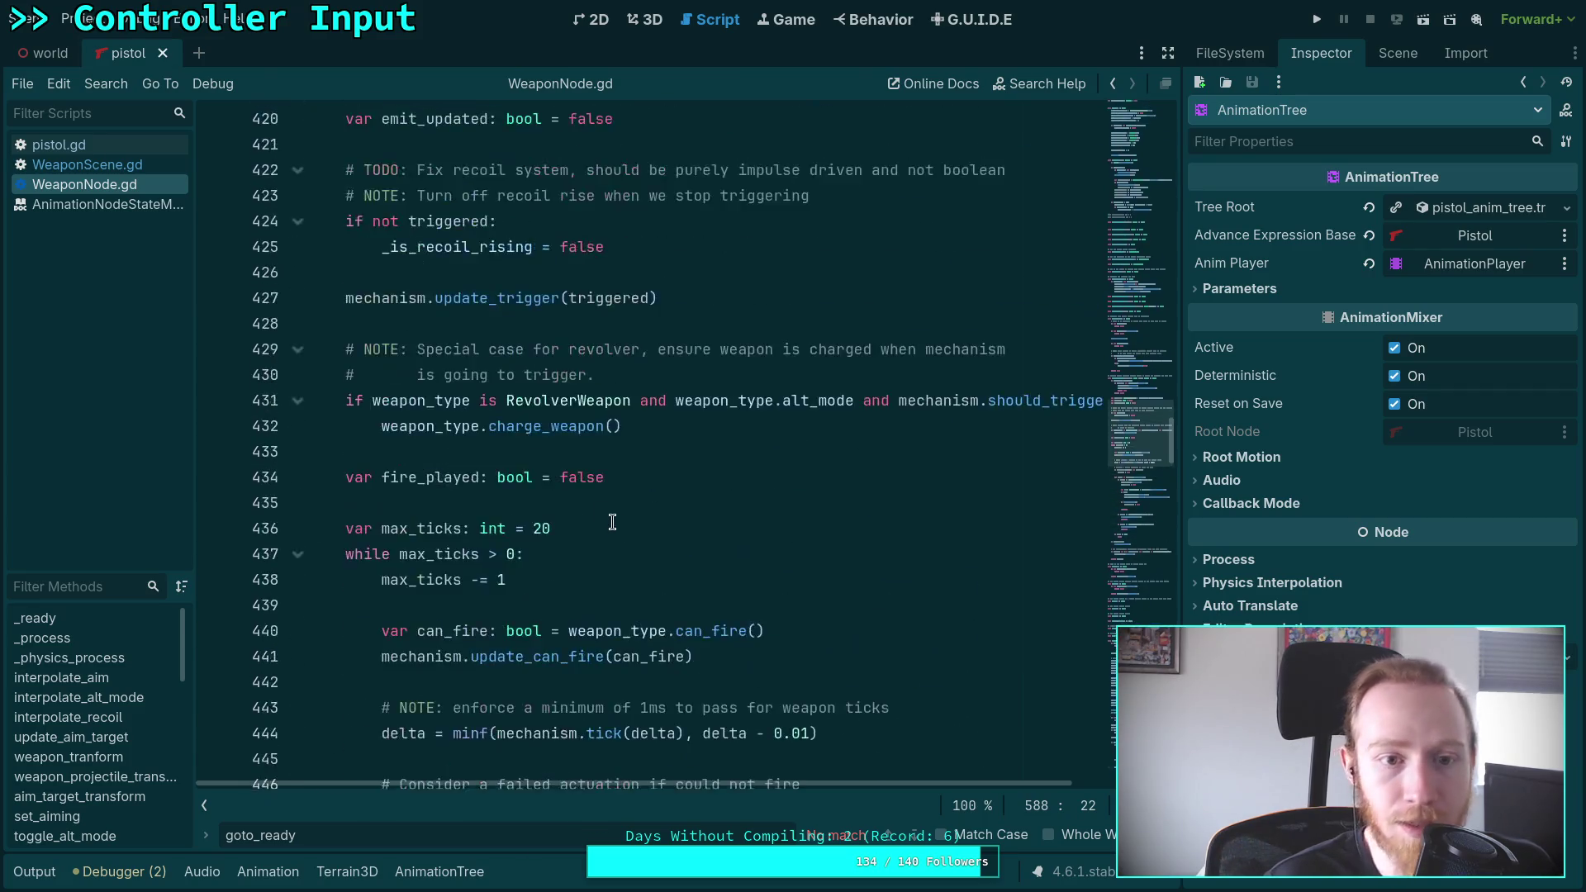
pyautogui.scroll(9, 306, 542)
pyautogui.scroll(-12, 445, 490)
pyautogui.scroll(-20, 445, 490)
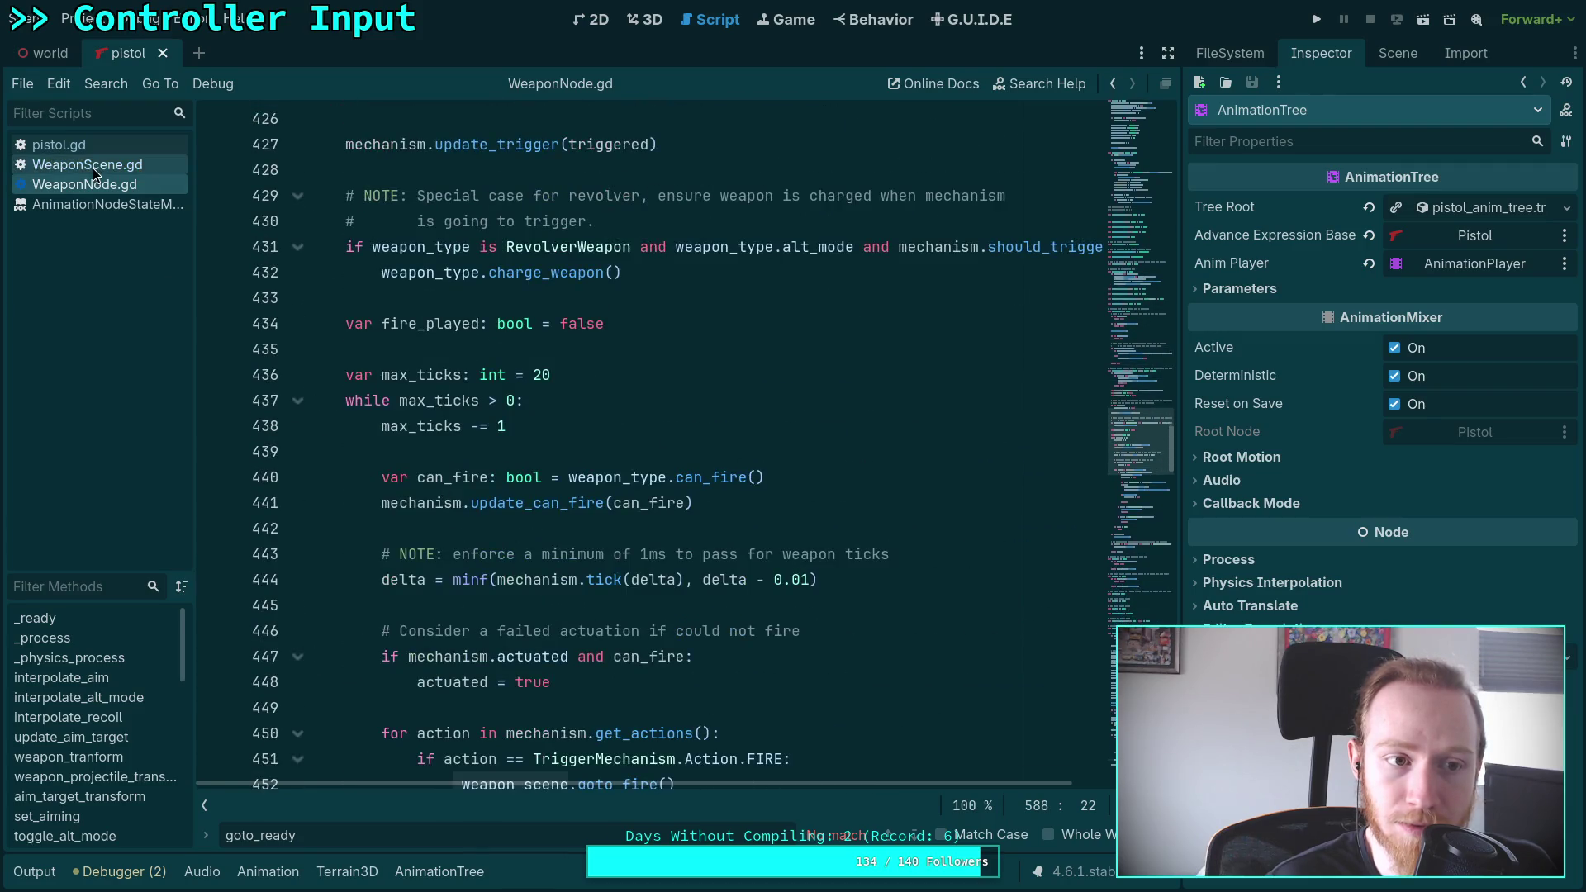
pyautogui.scroll(-20, 632, 599)
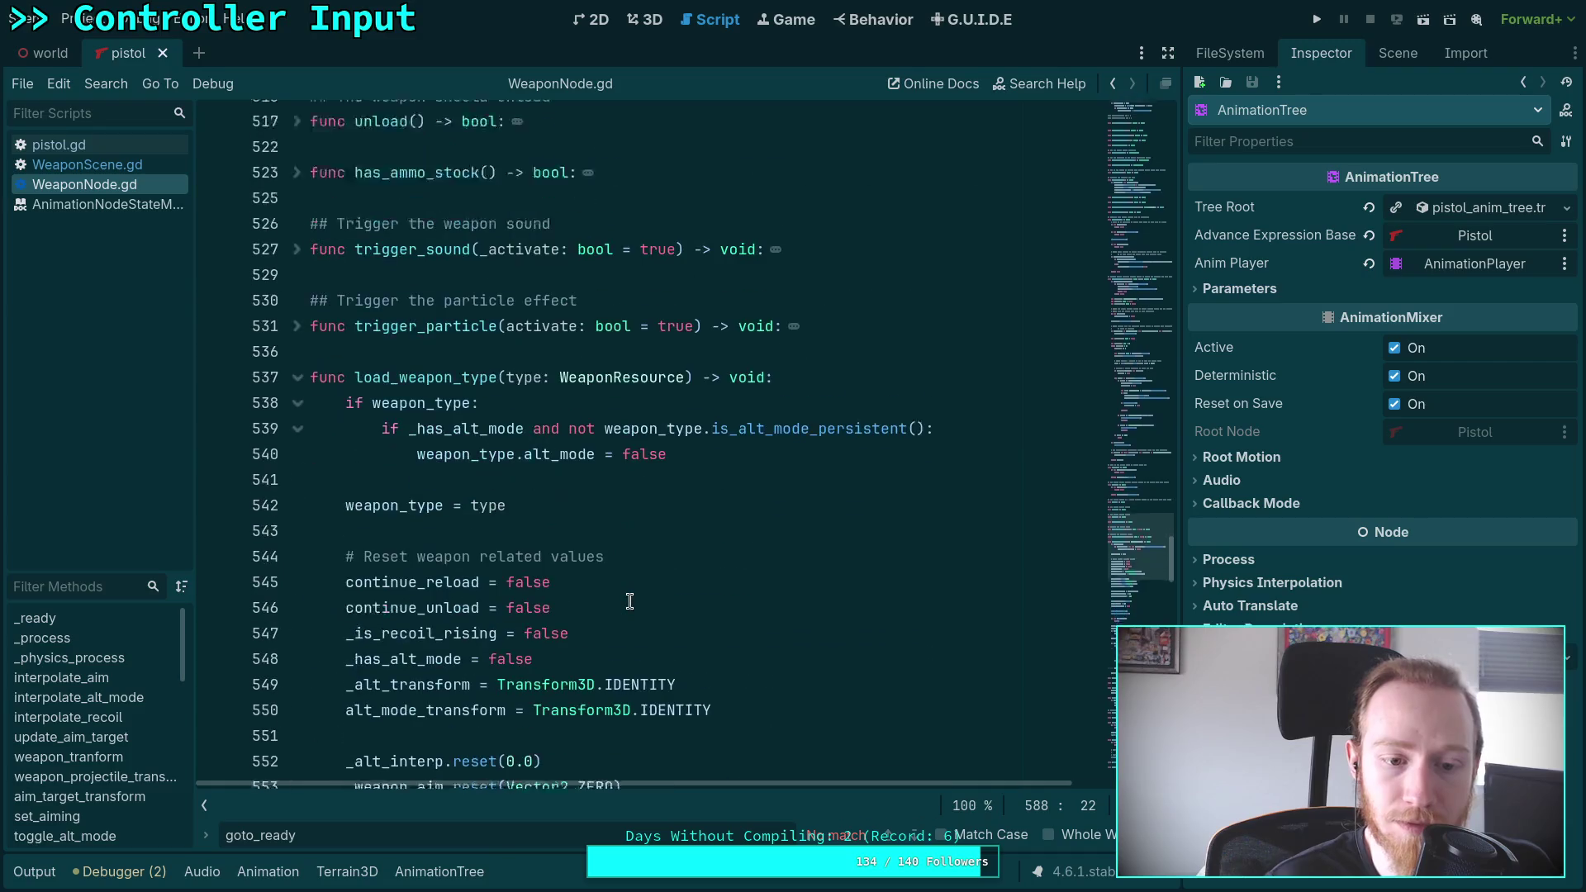
# Jump to the _load_weapon_scene definition via Lookup Symbol and scroll down to add_child
pyautogui.click(462, 606)
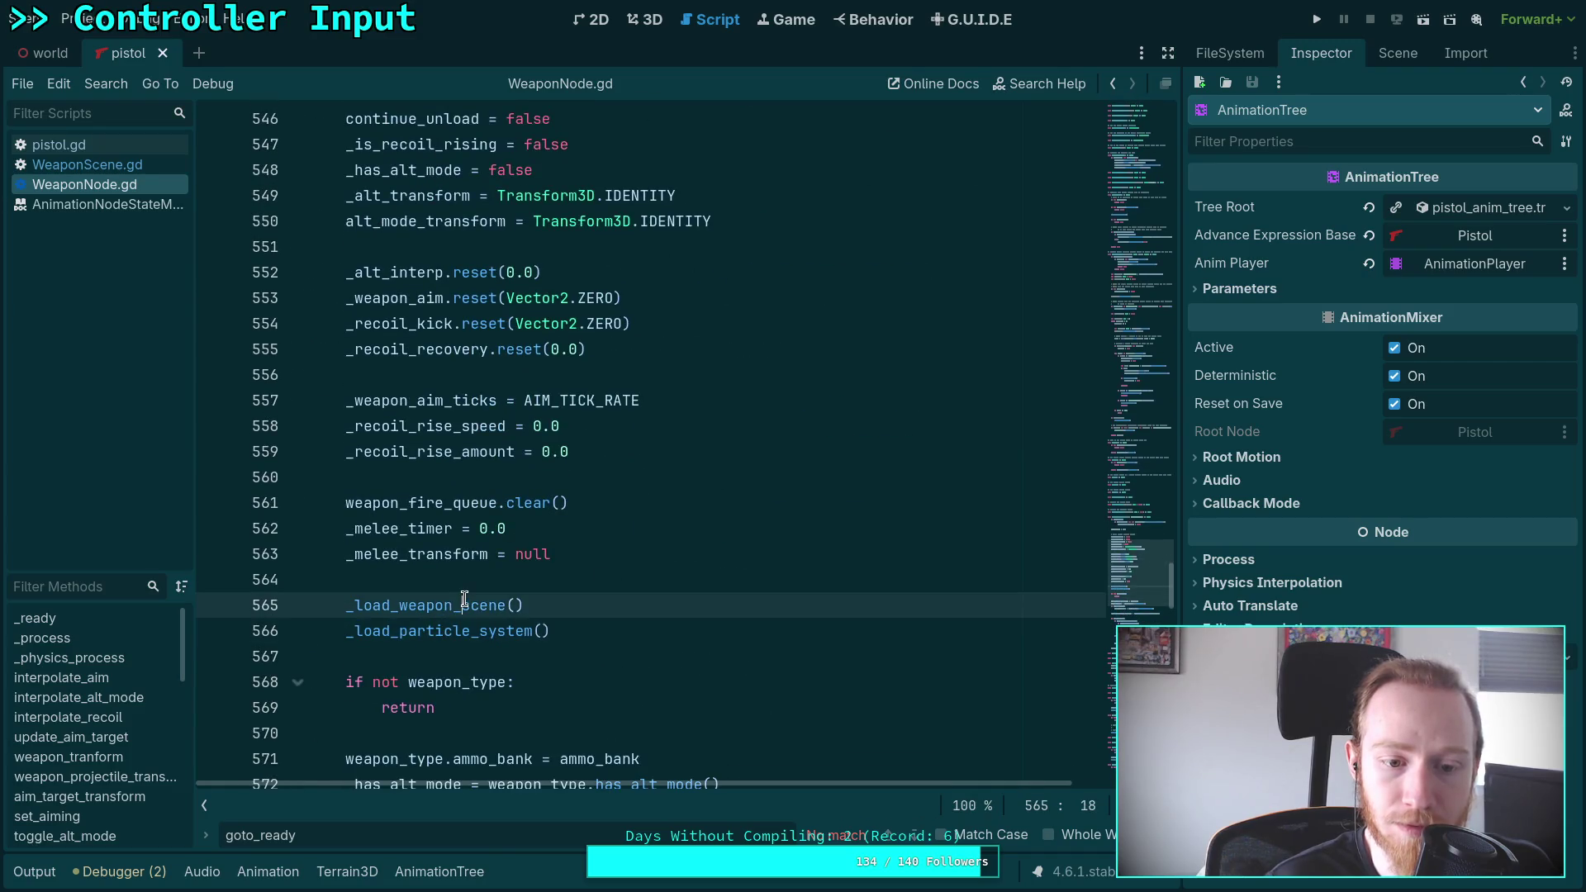
pyautogui.rightClick(463, 605)
pyautogui.click(543, 847)
pyautogui.scroll(-6, 564, 543)
pyautogui.scroll(2, 537, 529)
pyautogui.scroll(-5, 501, 514)
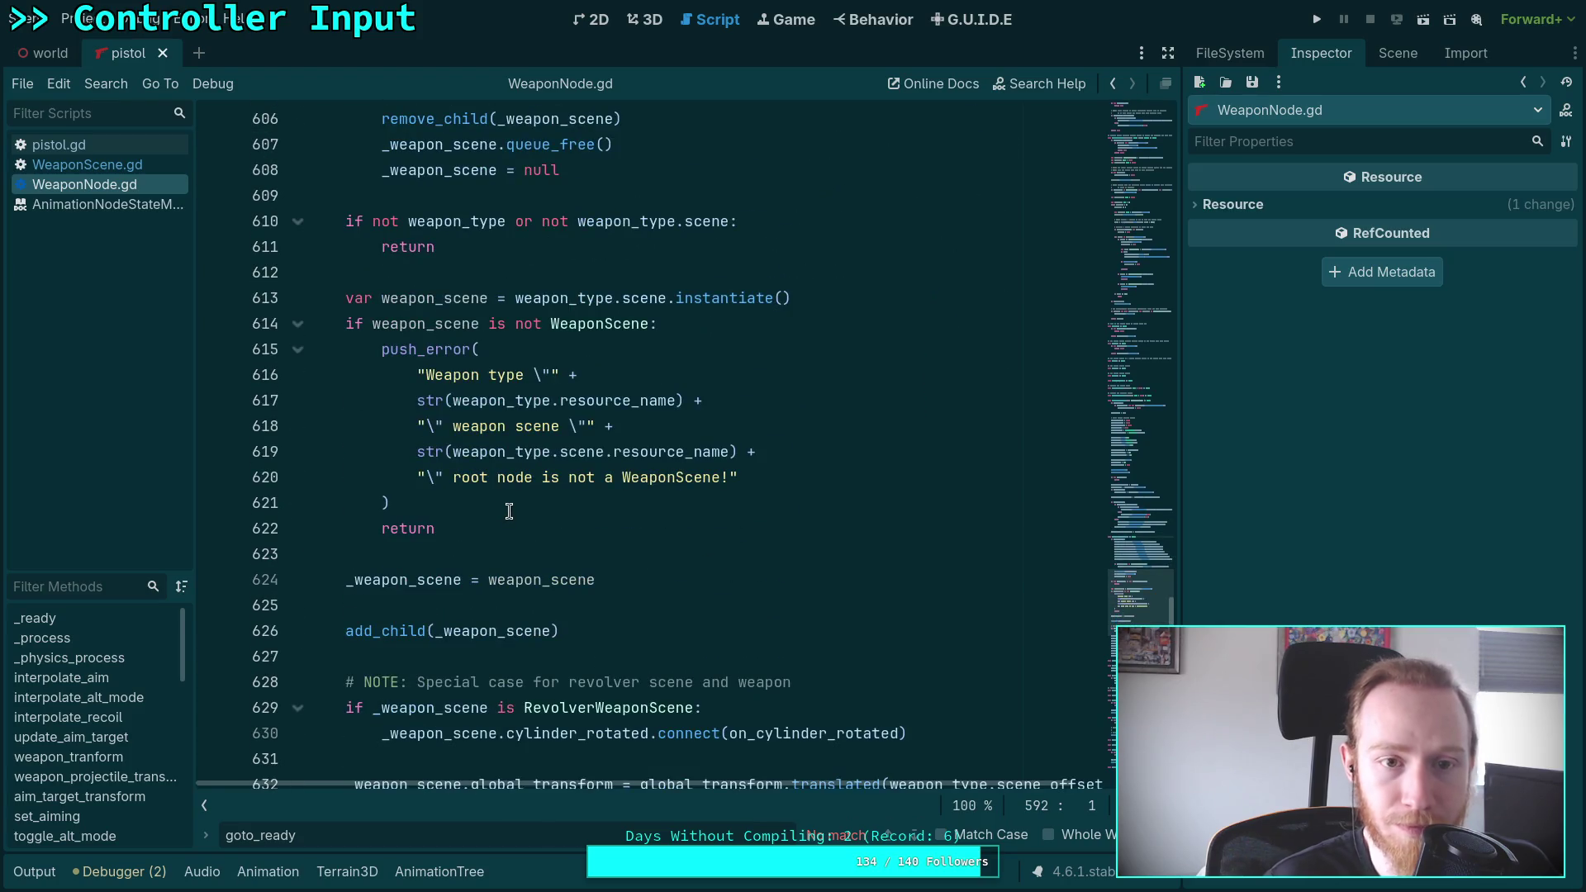
pyautogui.scroll(-3, 512, 500)
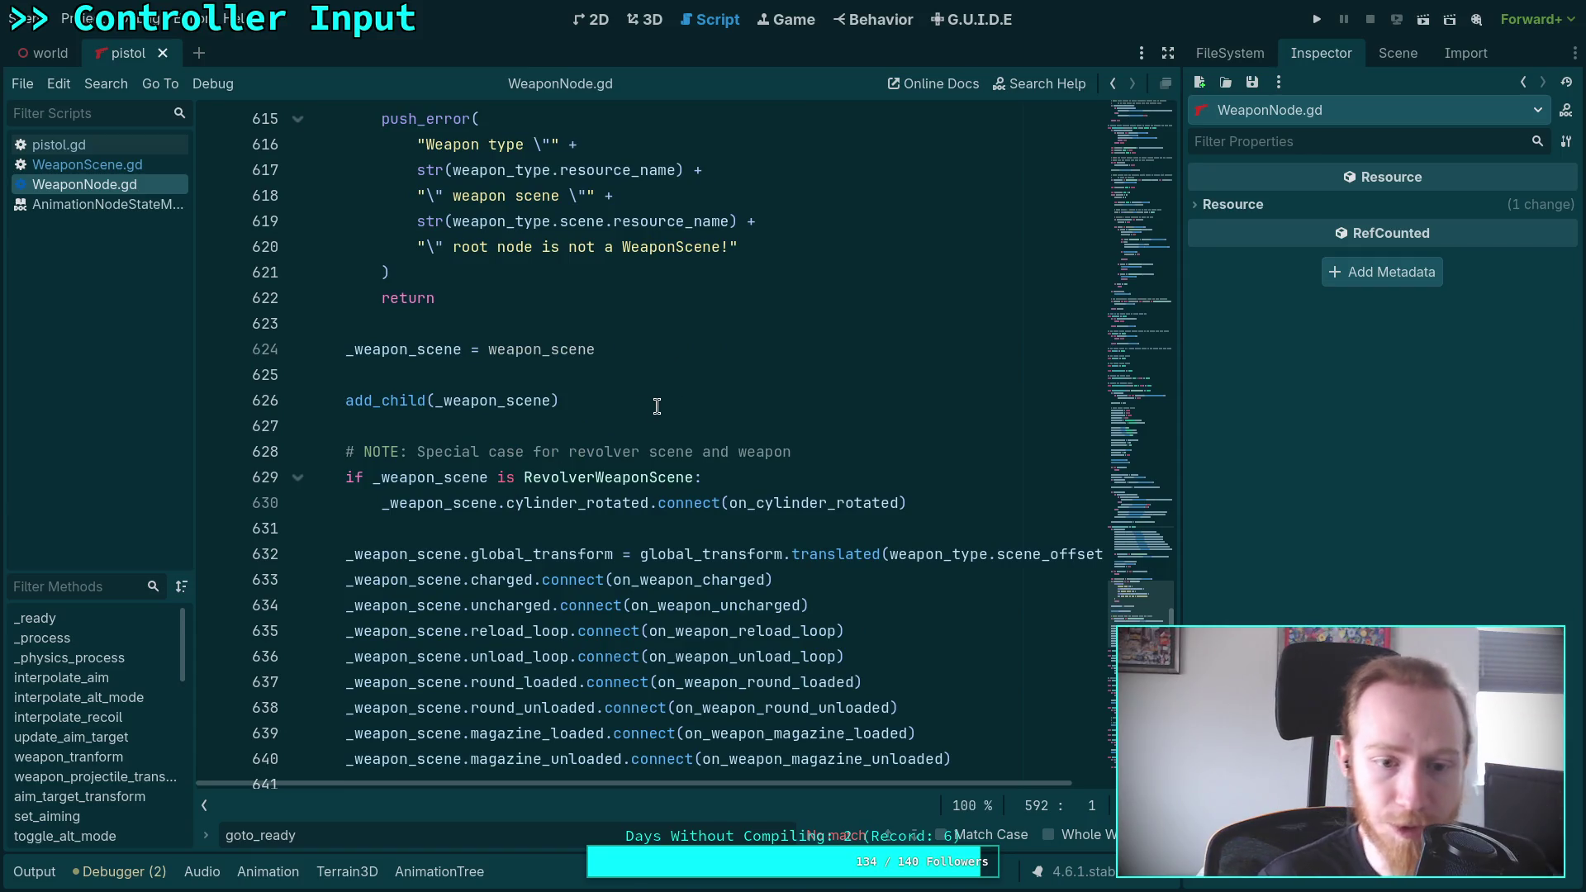
pyautogui.scroll(-2, 654, 396)
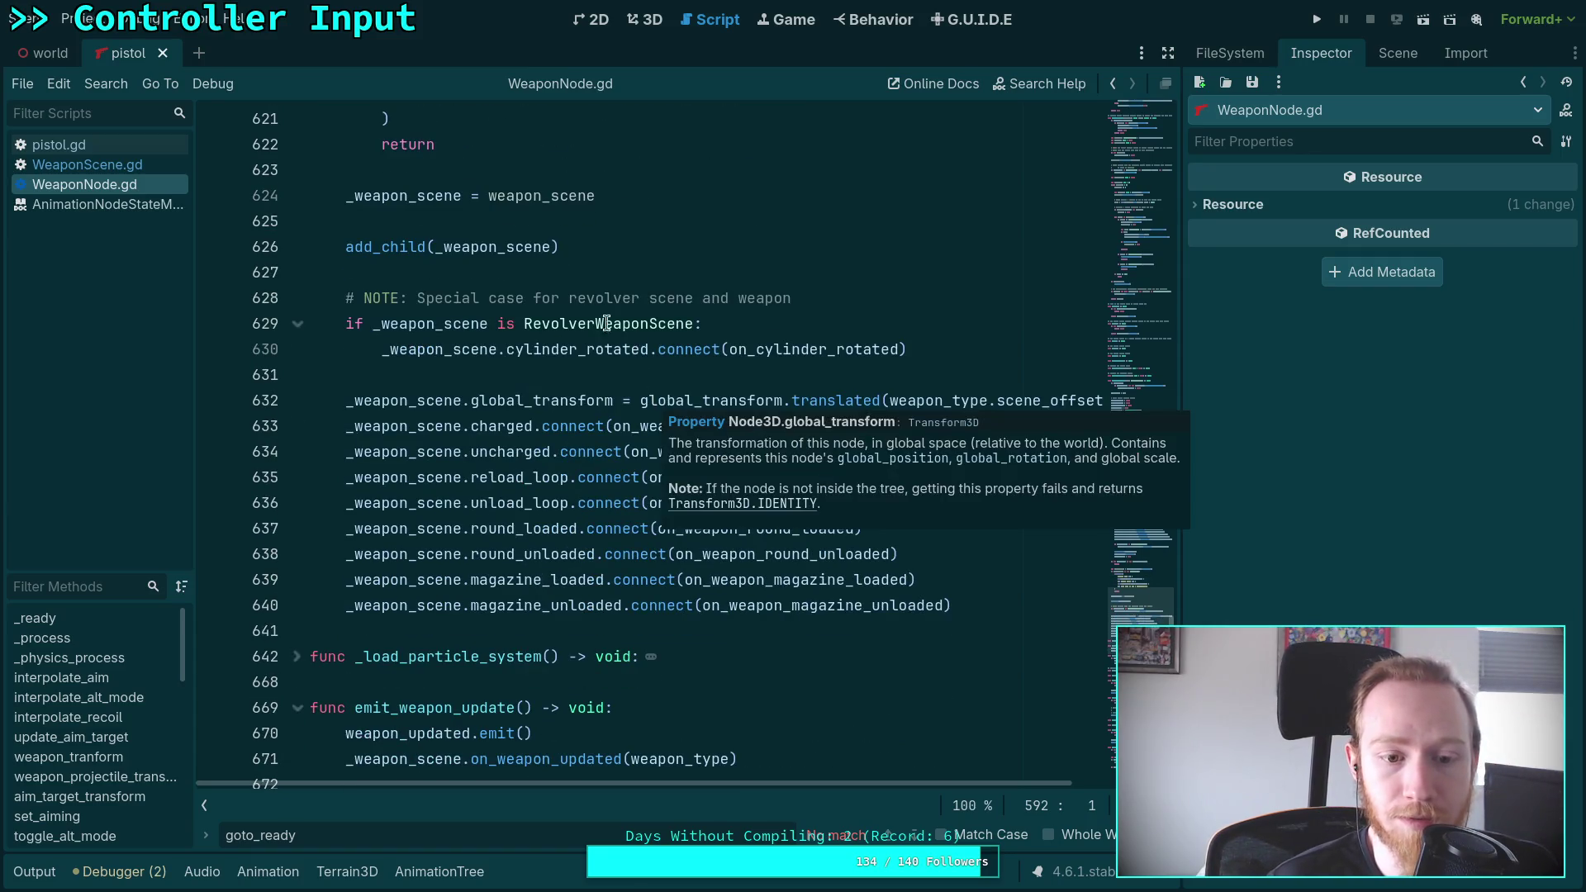
# Add '_weapon_scene.animation_tree.active = true' below add_child(_weapon_scene) in WeaponNode.gd
pyautogui.click(607, 247)
pyautogui.press('Return')
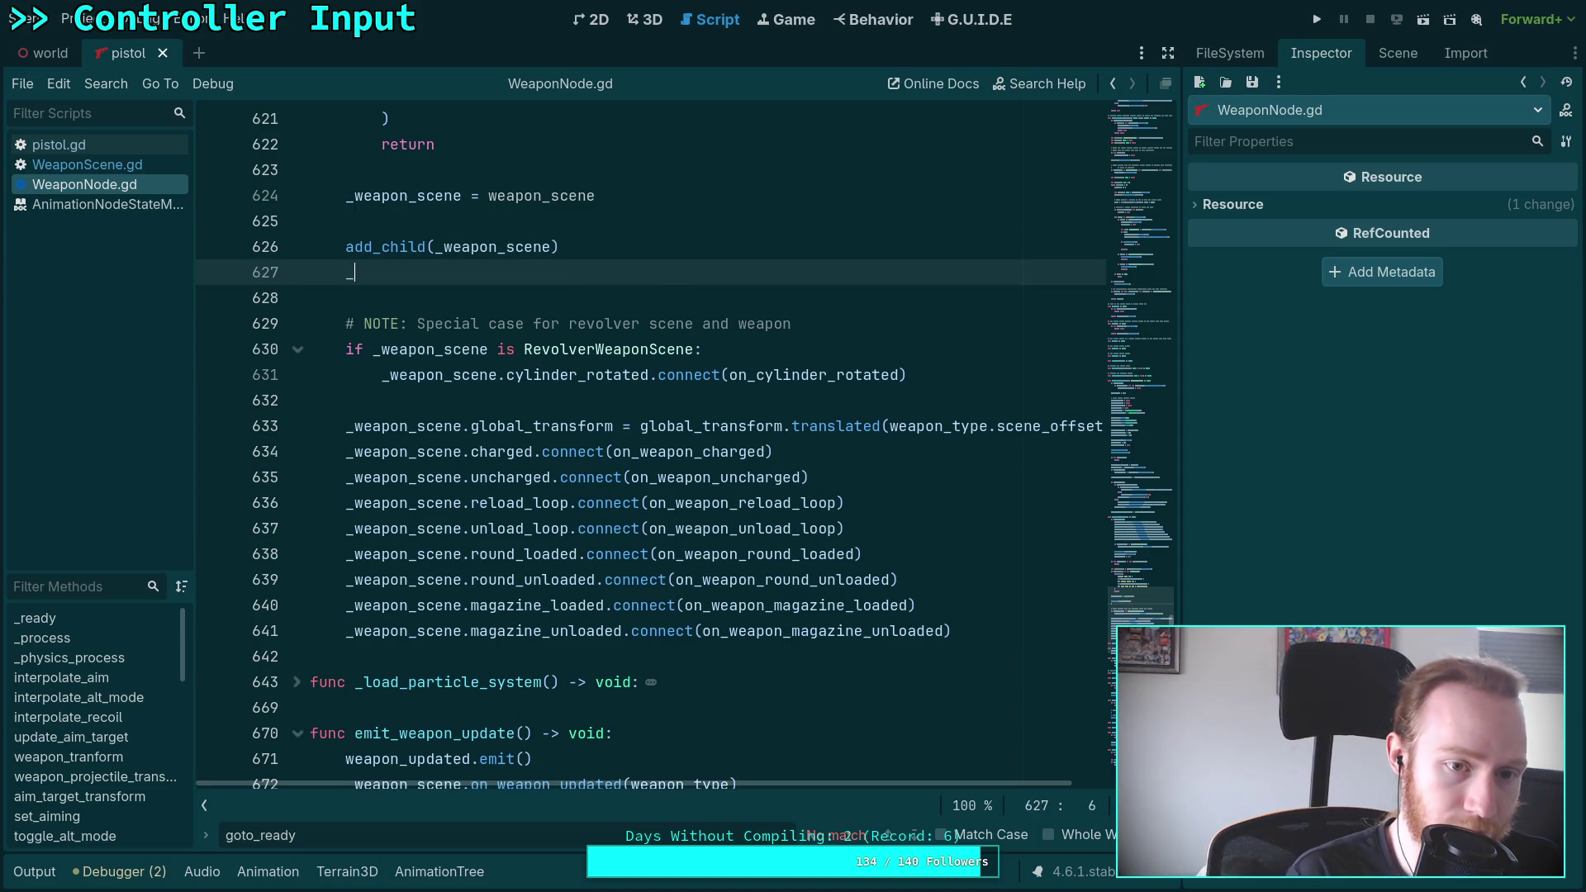
pyautogui.write('_weapon_scene.')
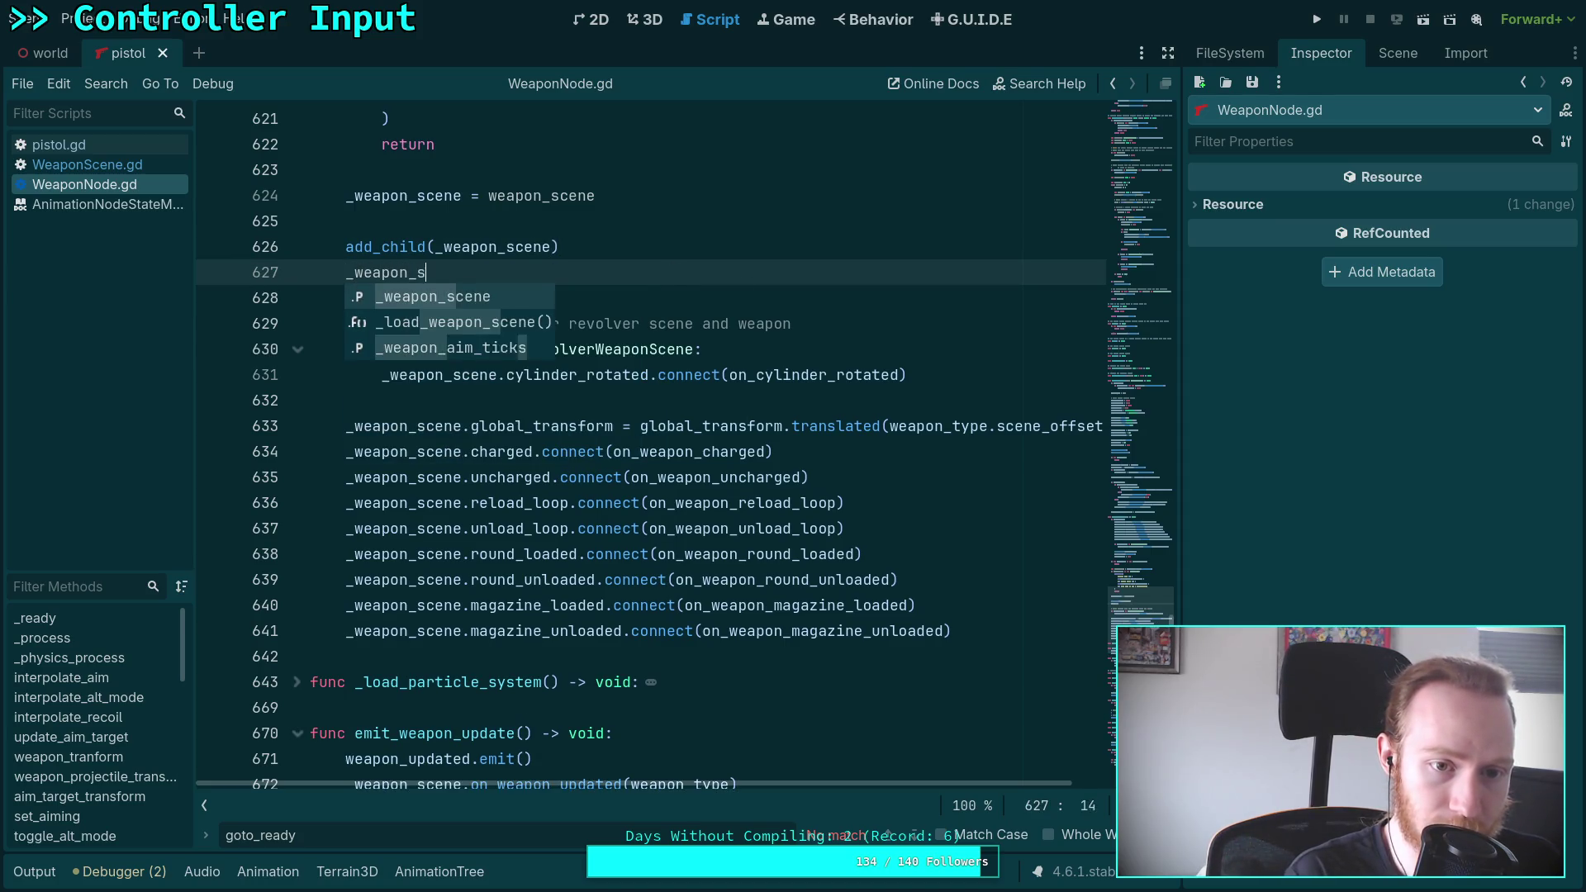
pyautogui.write('ani')
pyautogui.press('Return')
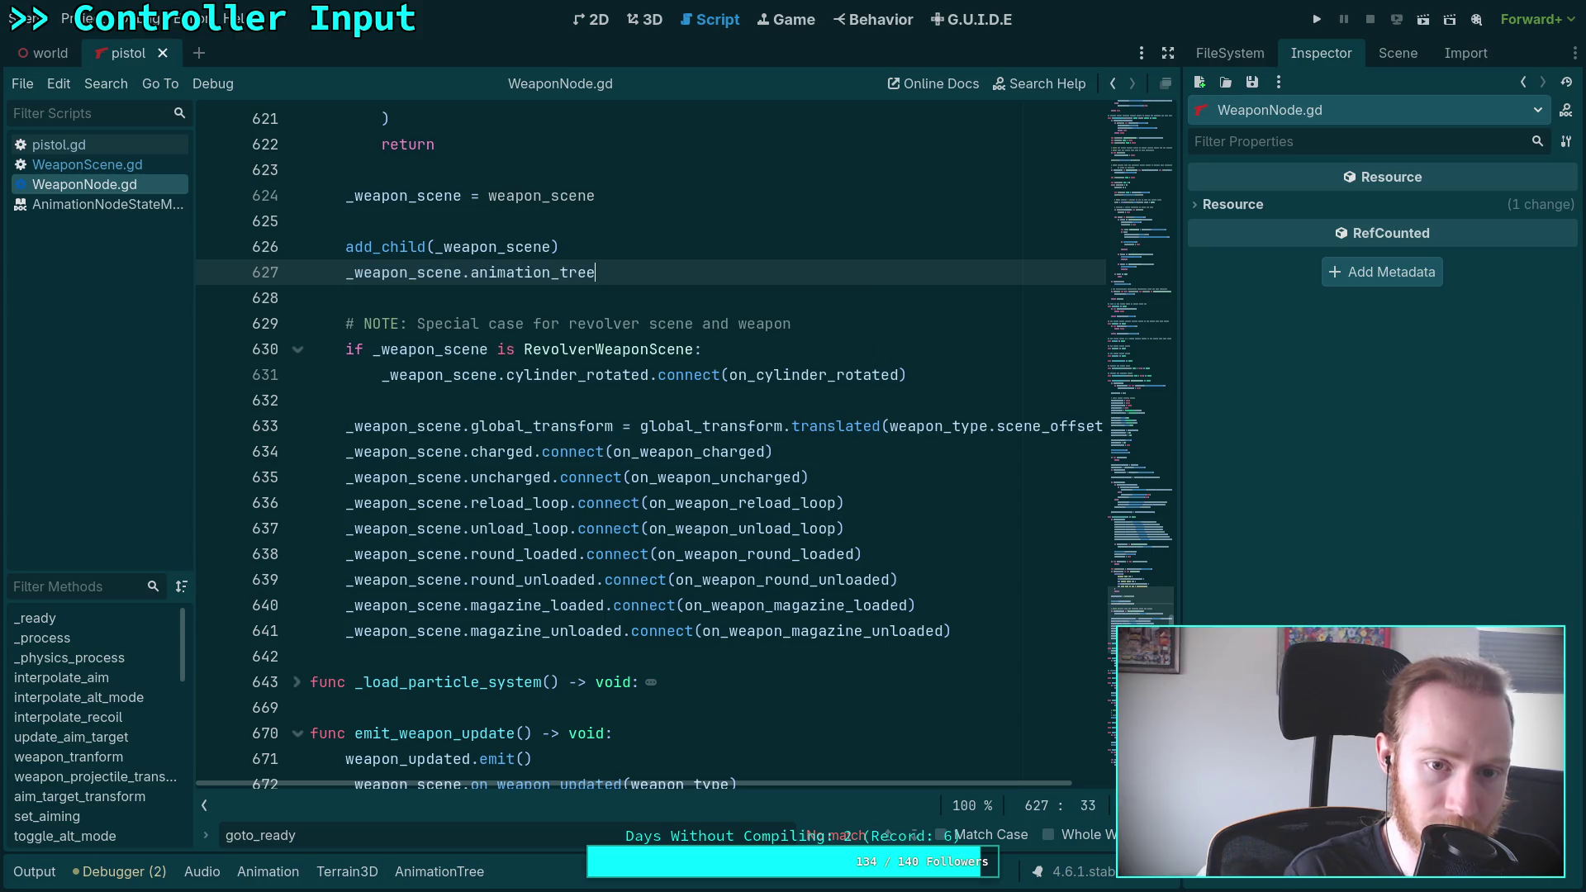
pyautogui.write('.act')
pyautogui.press('Return')
pyautogui.write('= true')
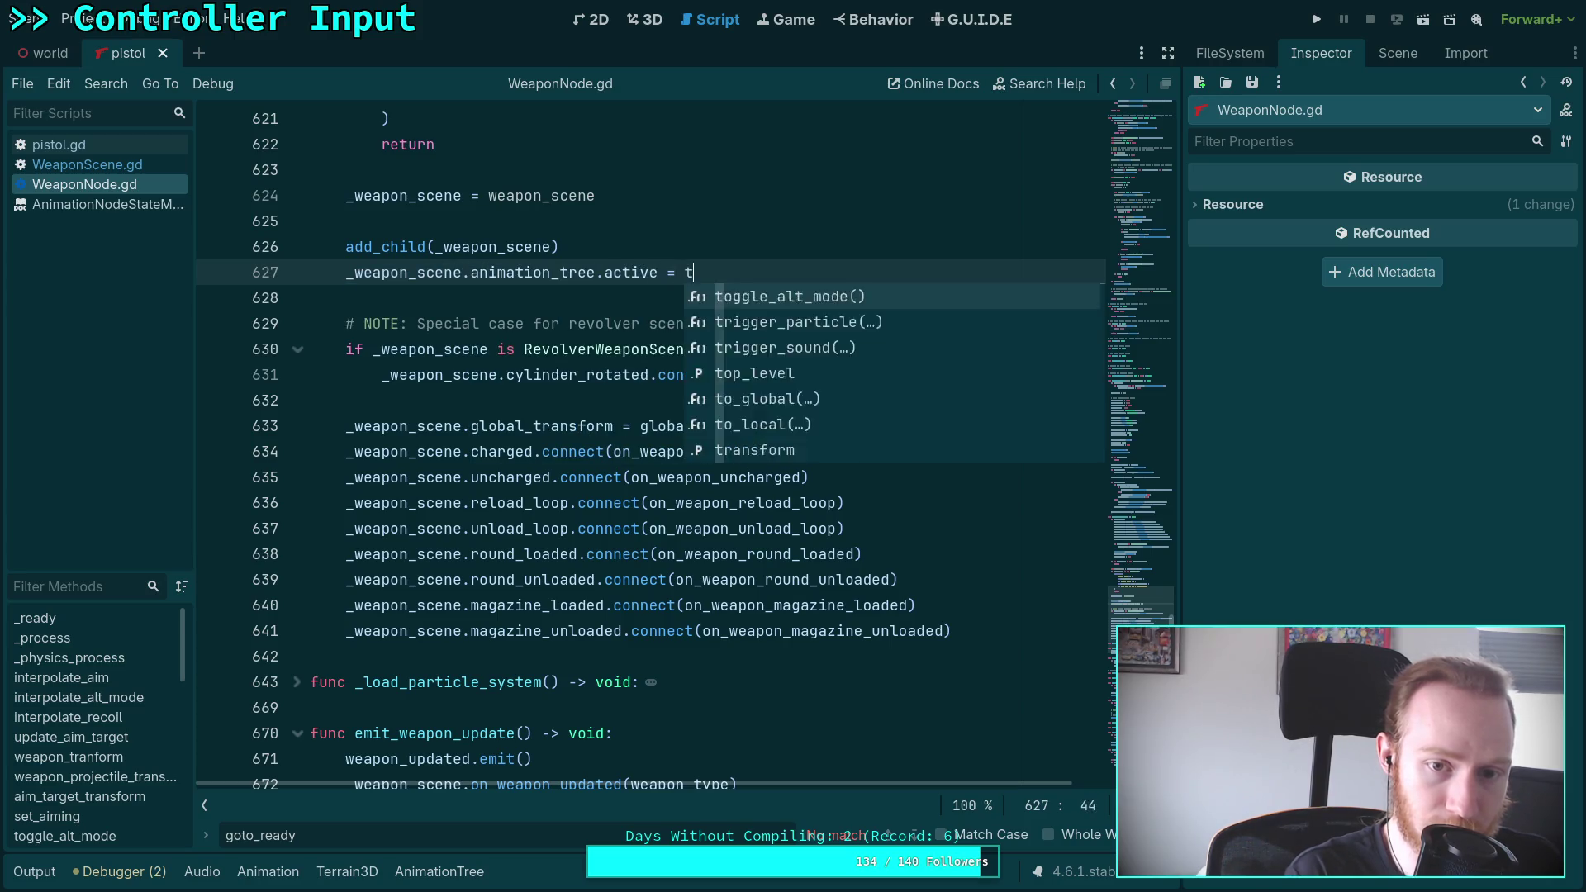
# Write a '# NOTE:' comment above the new line, fixing its typo, and save
pyautogui.hotkey('ctrl', 'shift', 'Return')
pyautogui.write('# The animation tree is not ev')
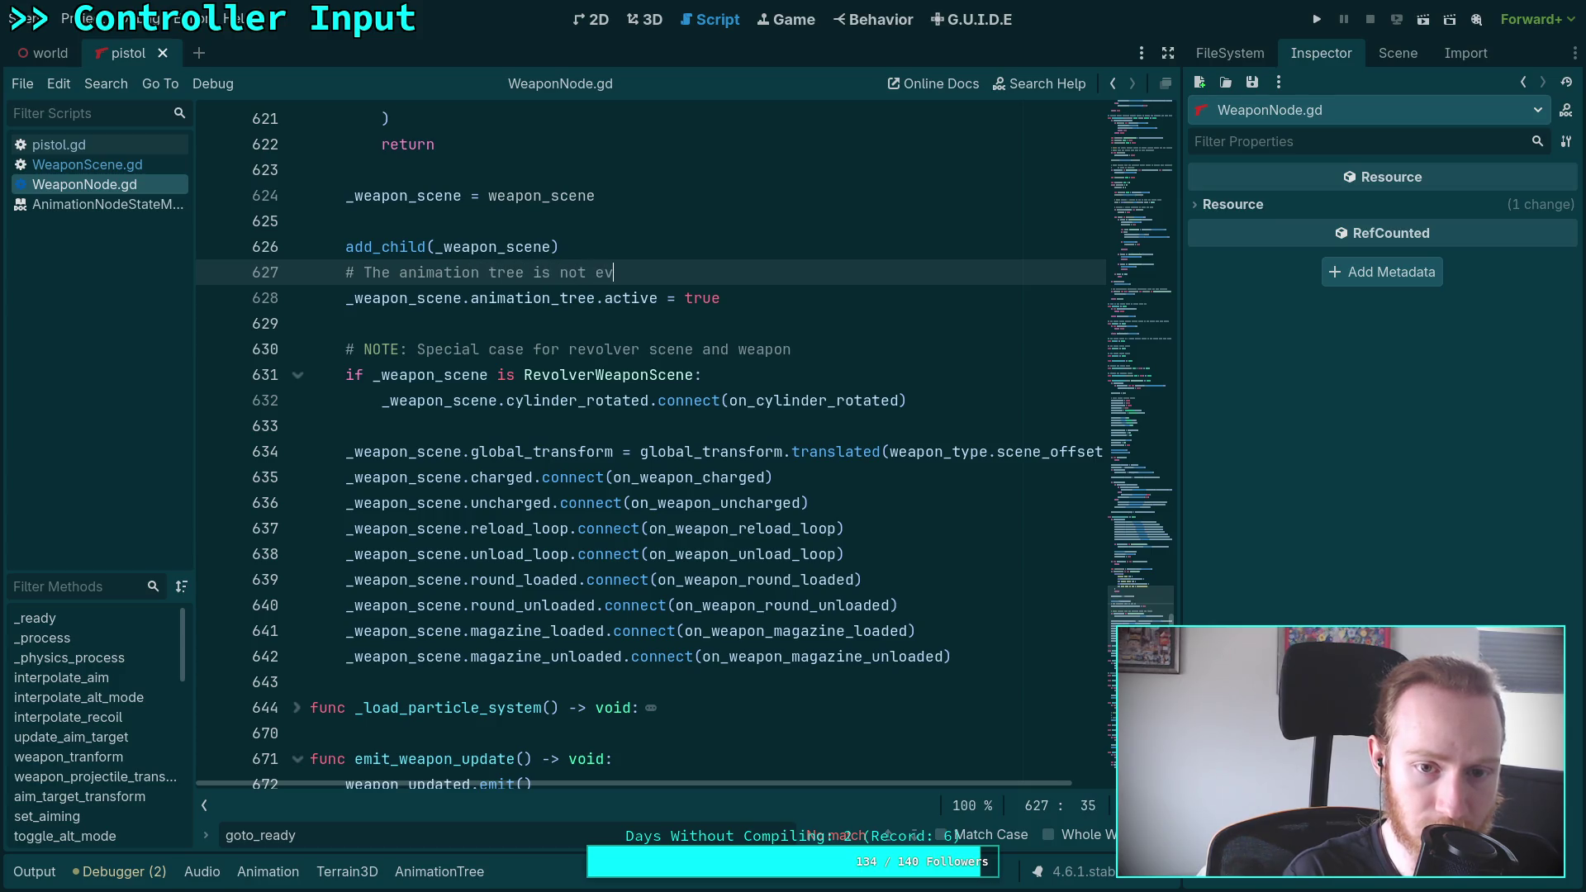
pyautogui.press('BackSpace')
pyautogui.write('nabled by de')
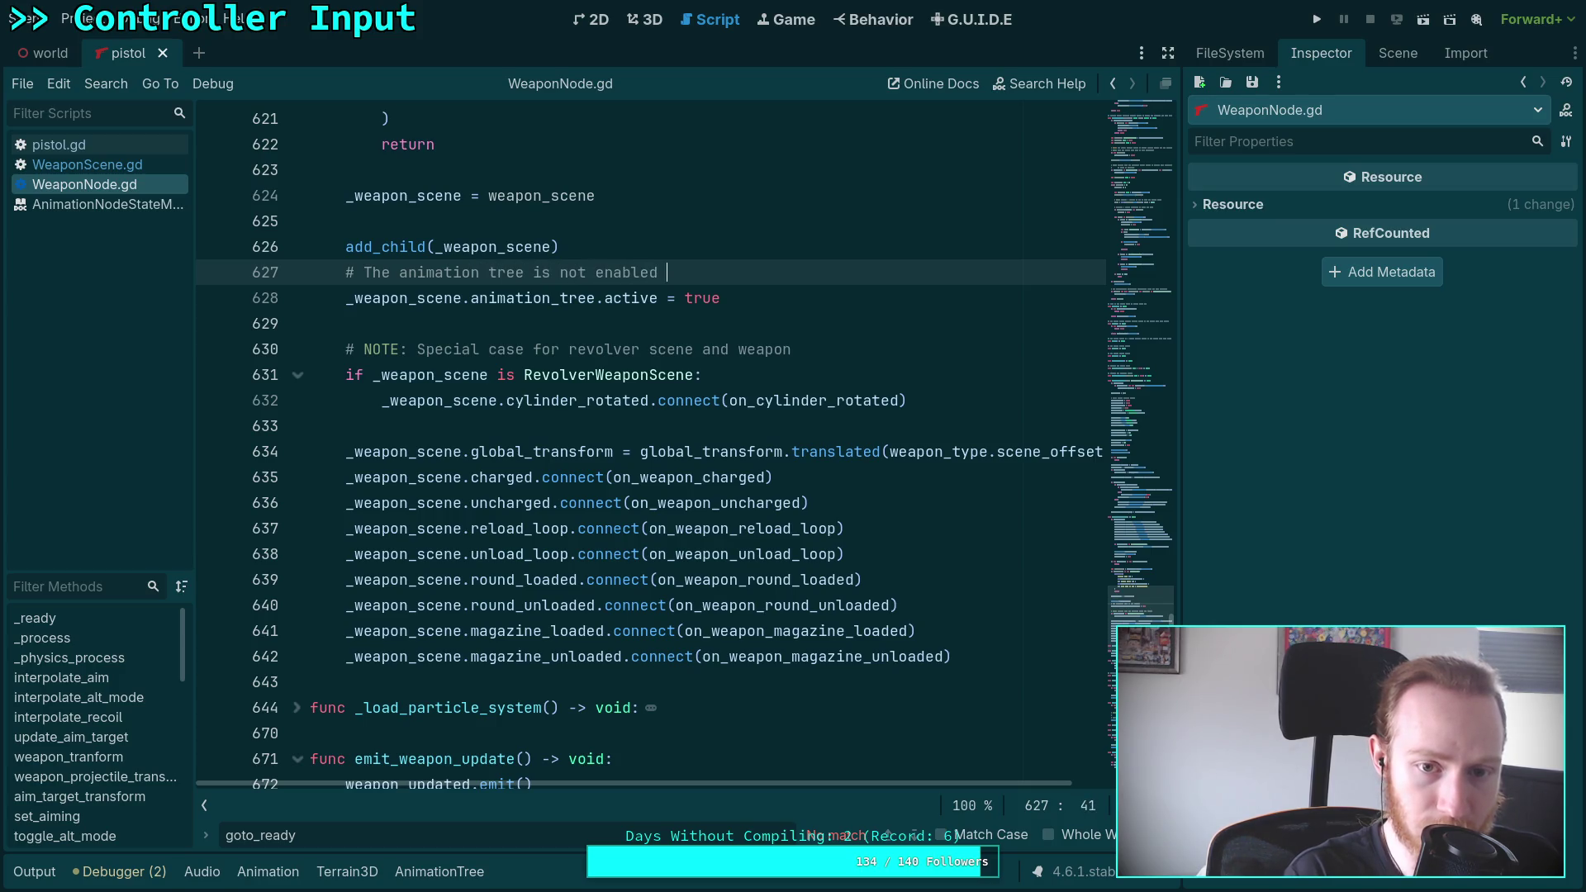
pyautogui.write('fail')
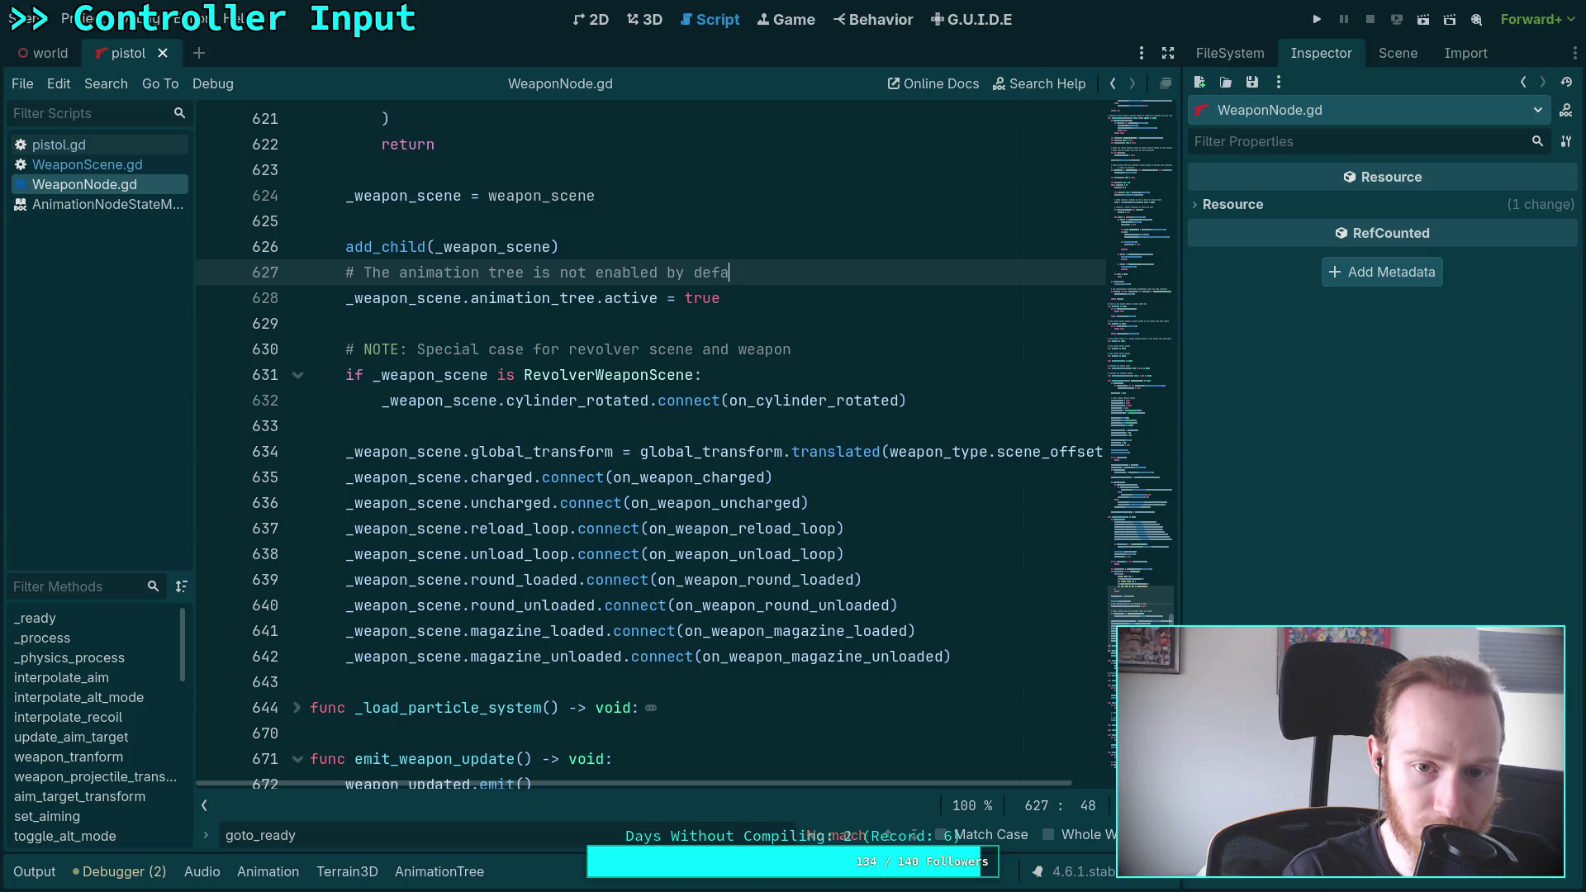
pyautogui.click(560, 273)
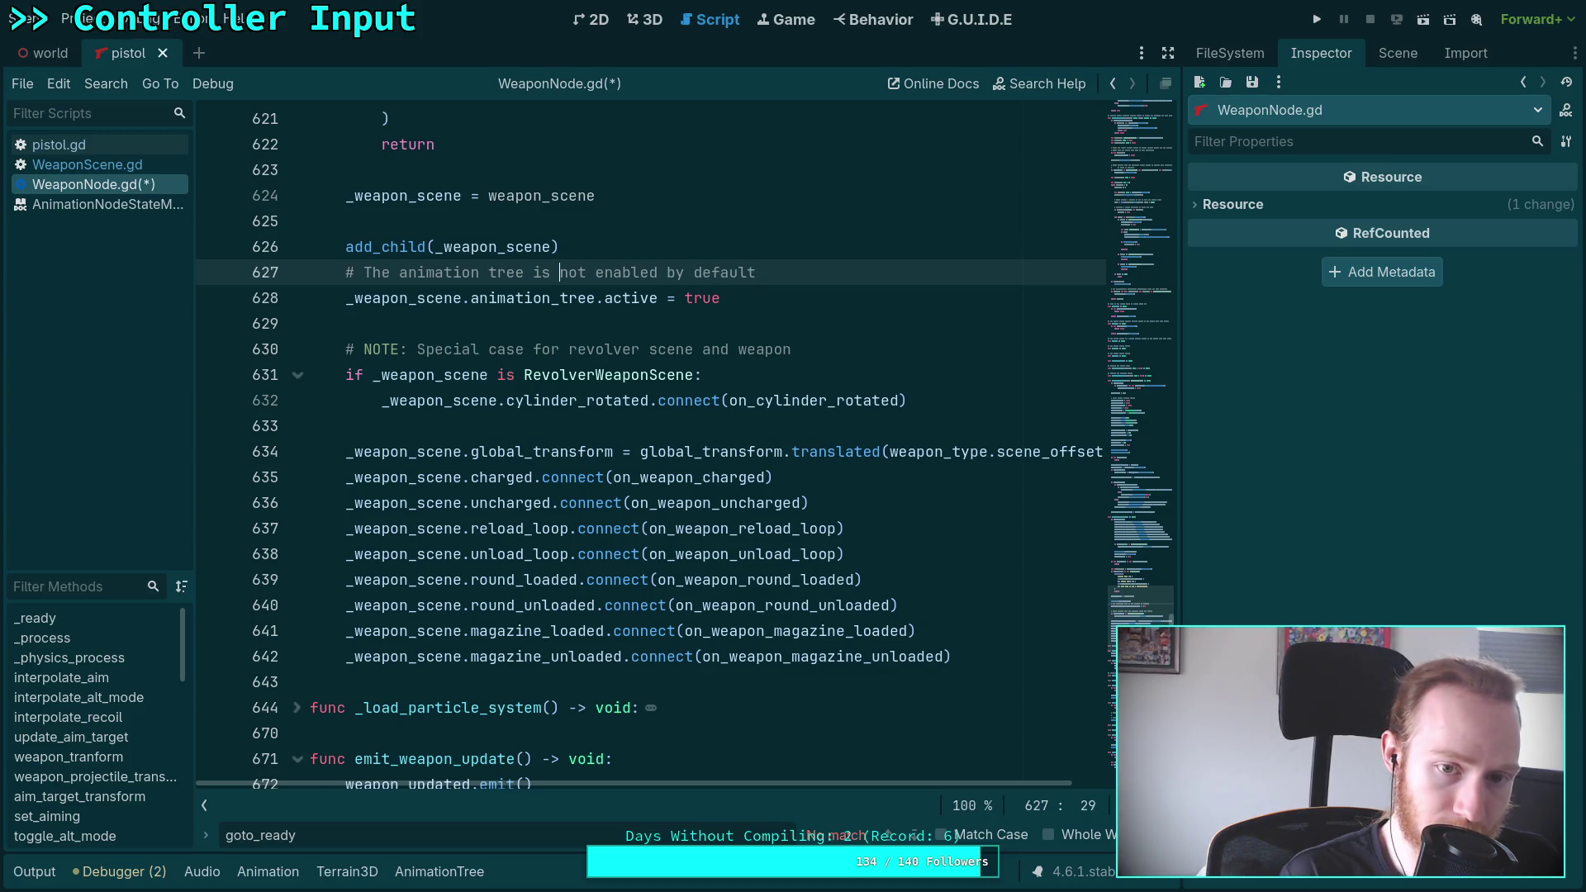
pyautogui.write('TODO:')
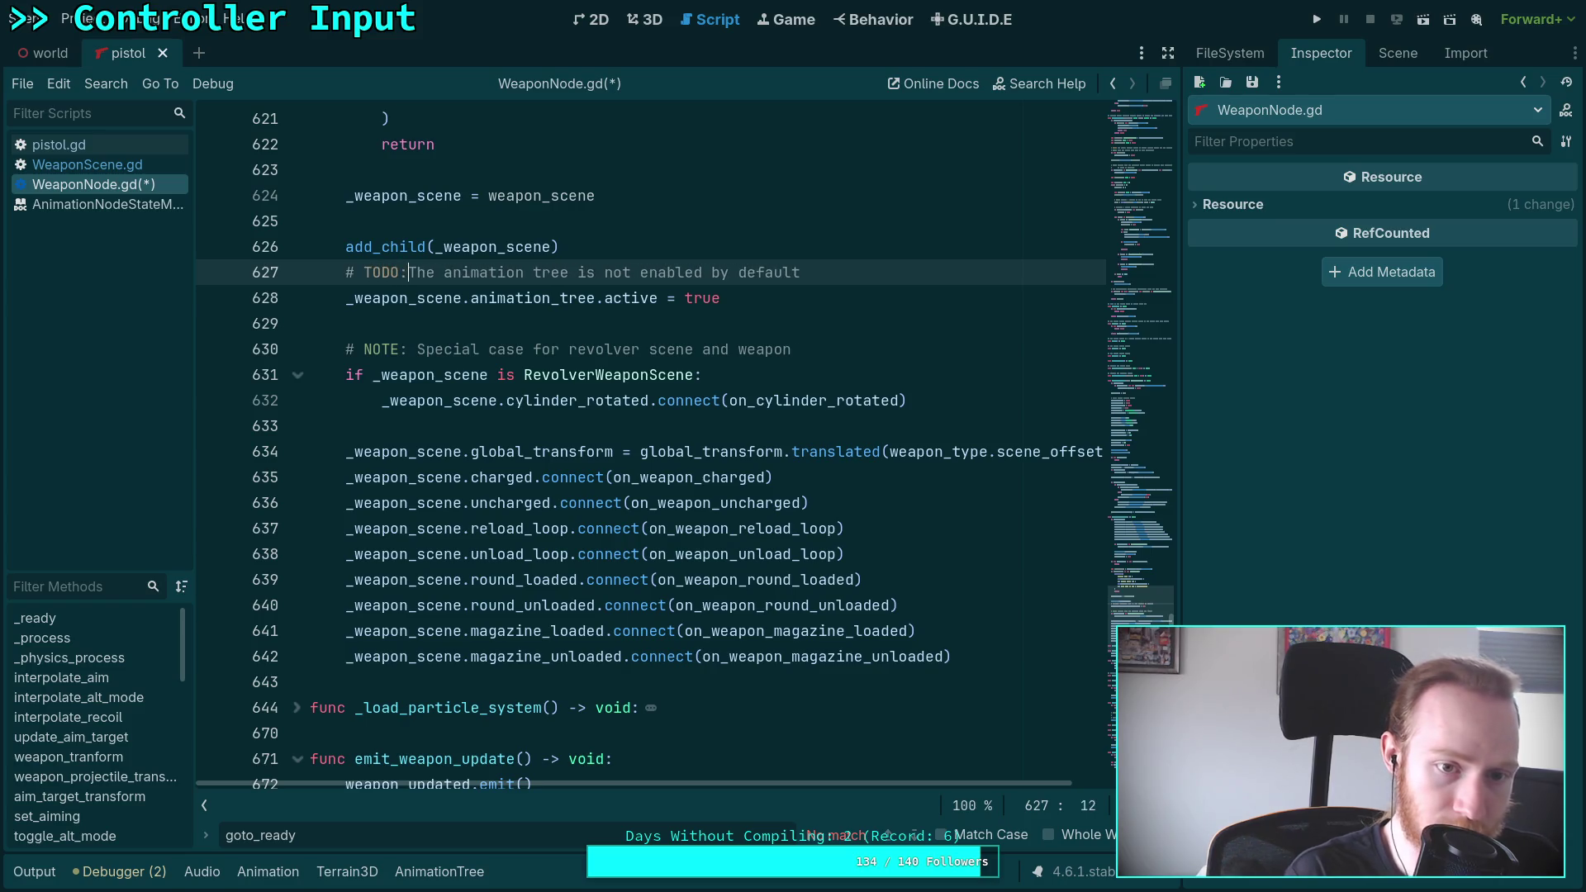
pyautogui.press('BackSpace')
pyautogui.press('BackSpace')
pyautogui.press('BackSpace')
pyautogui.press('Right')
pyautogui.press('BackSpace')
pyautogui.write('NOTE:')
pyautogui.hotkey('ctrl', 's')
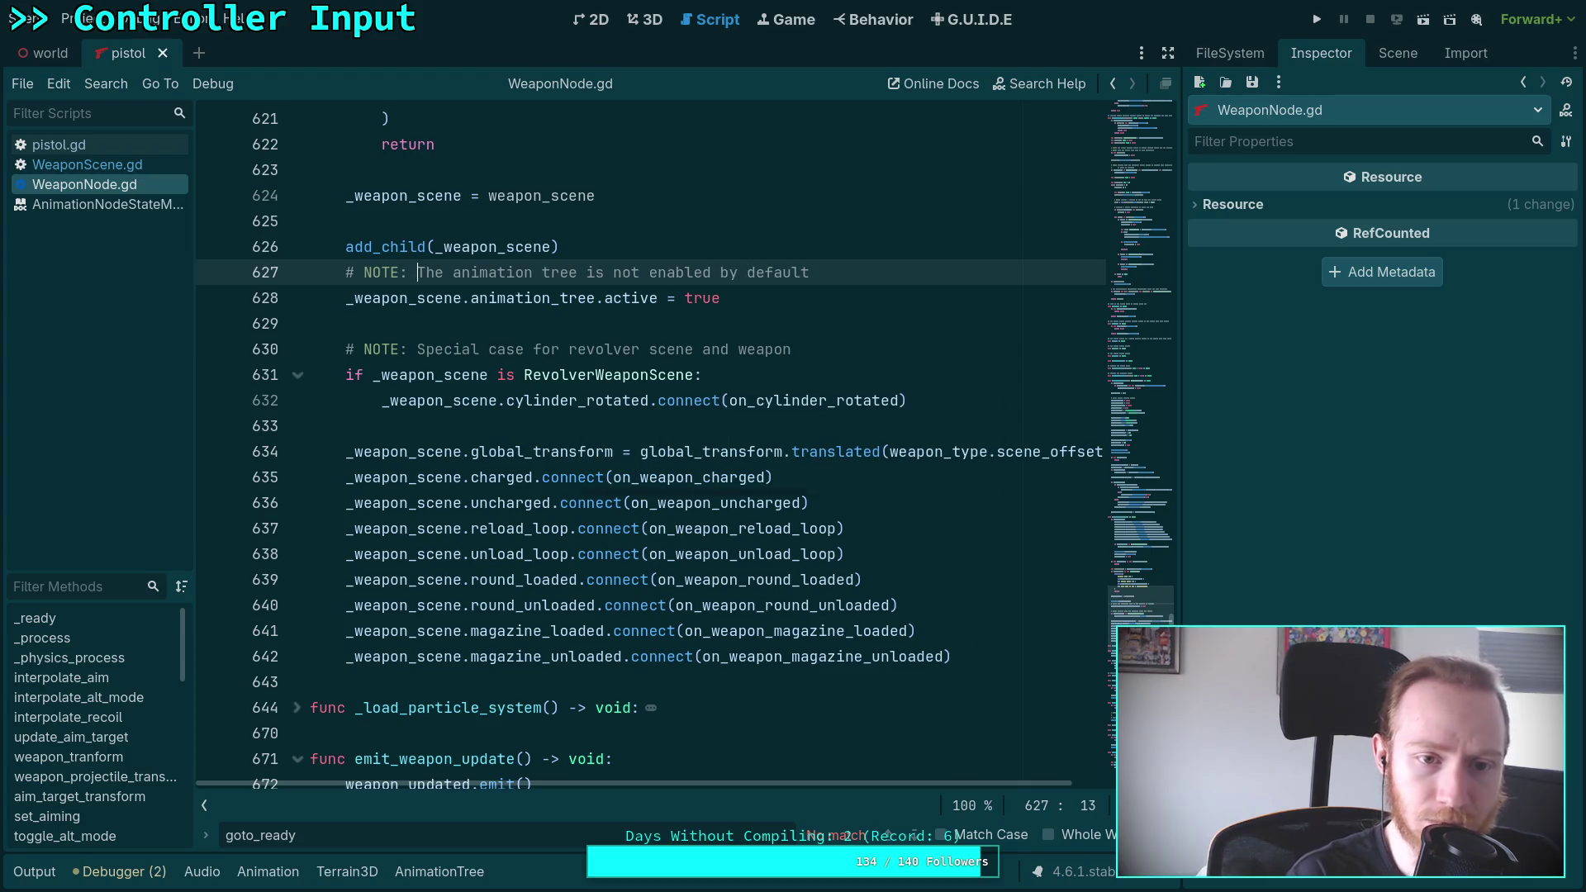
# Insert a blank line after add_child(_weapon_scene) and save WeaponNode.gd again
pyautogui.click(703, 247)
pyautogui.press('Return')
pyautogui.hotkey('ctrl', 's')
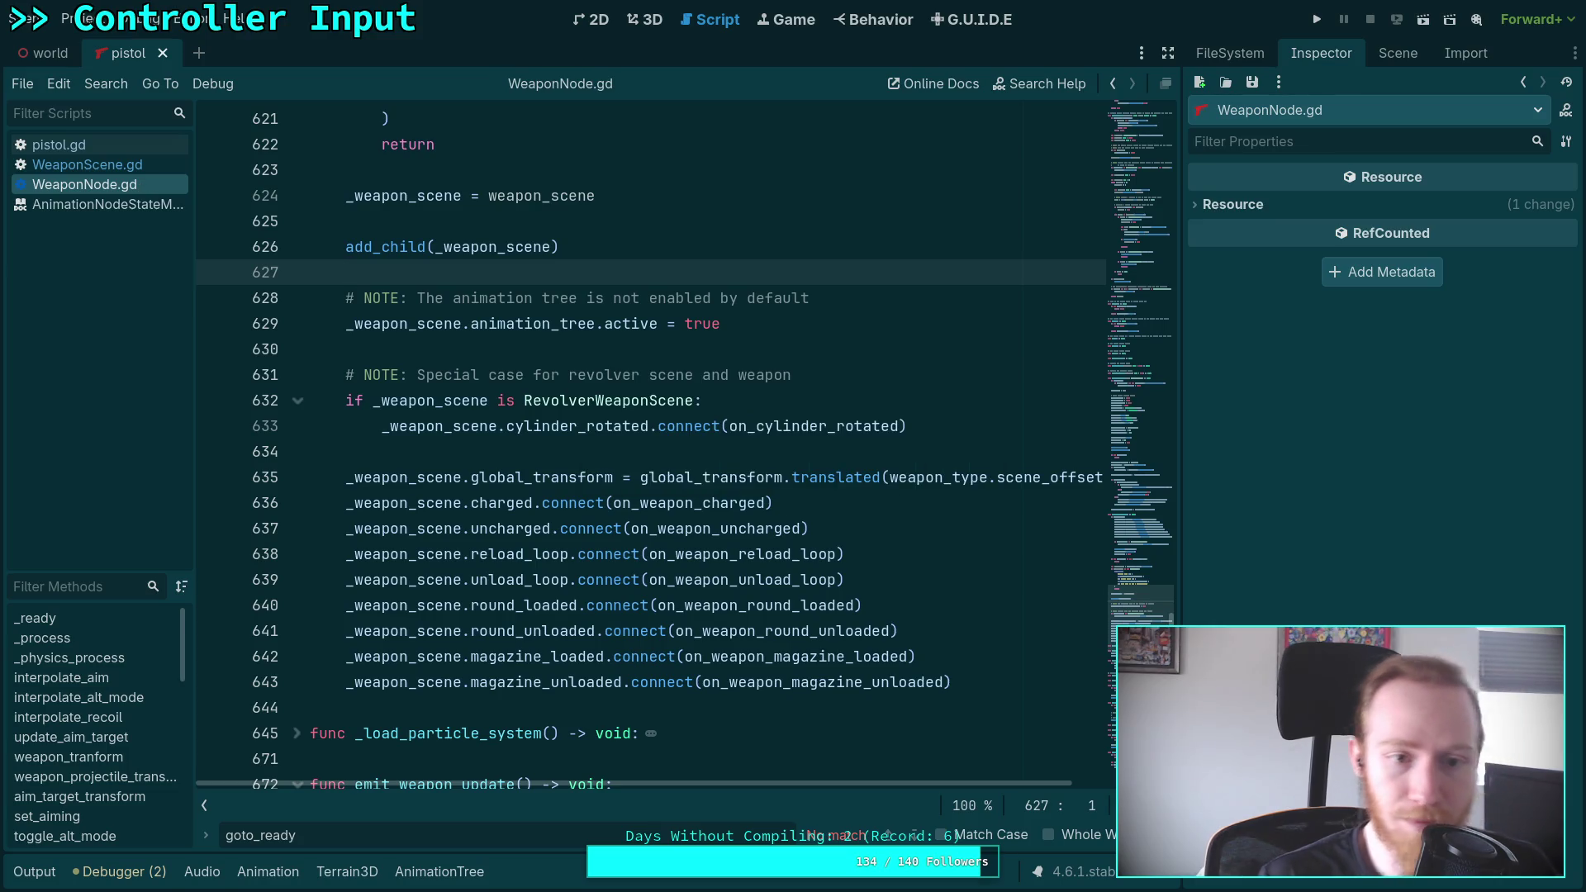
pyautogui.click(555, 333)
pyautogui.scroll(2, 555, 333)
# Delete the empty line 90 at the end of WeaponScene.gd's _ready function
pyautogui.click(145, 165)
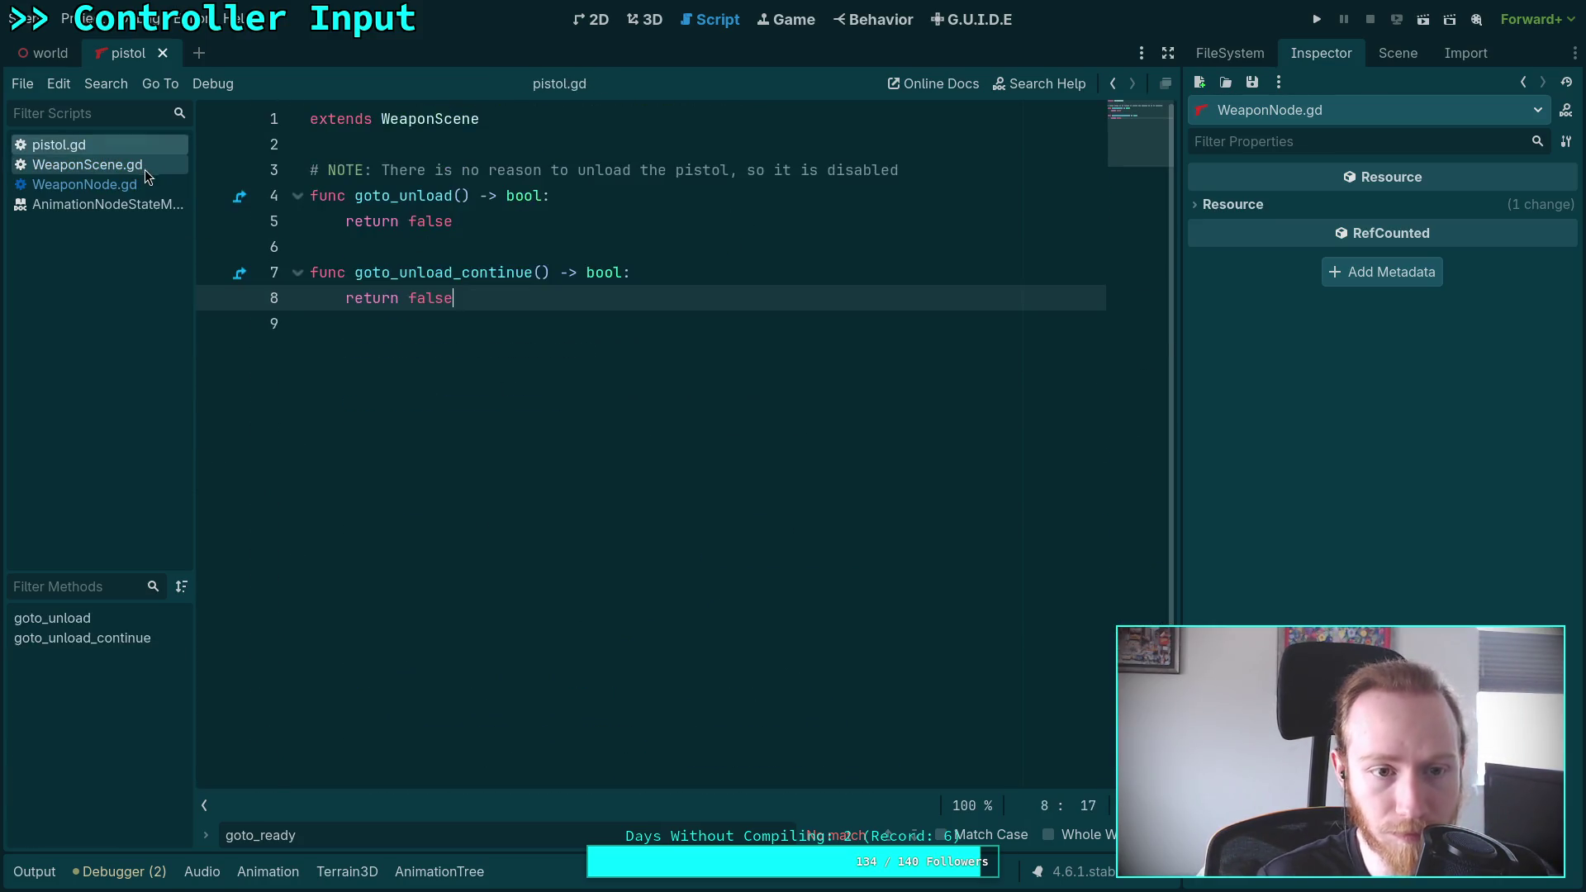
pyautogui.scroll(-2, 579, 388)
pyautogui.click(461, 400)
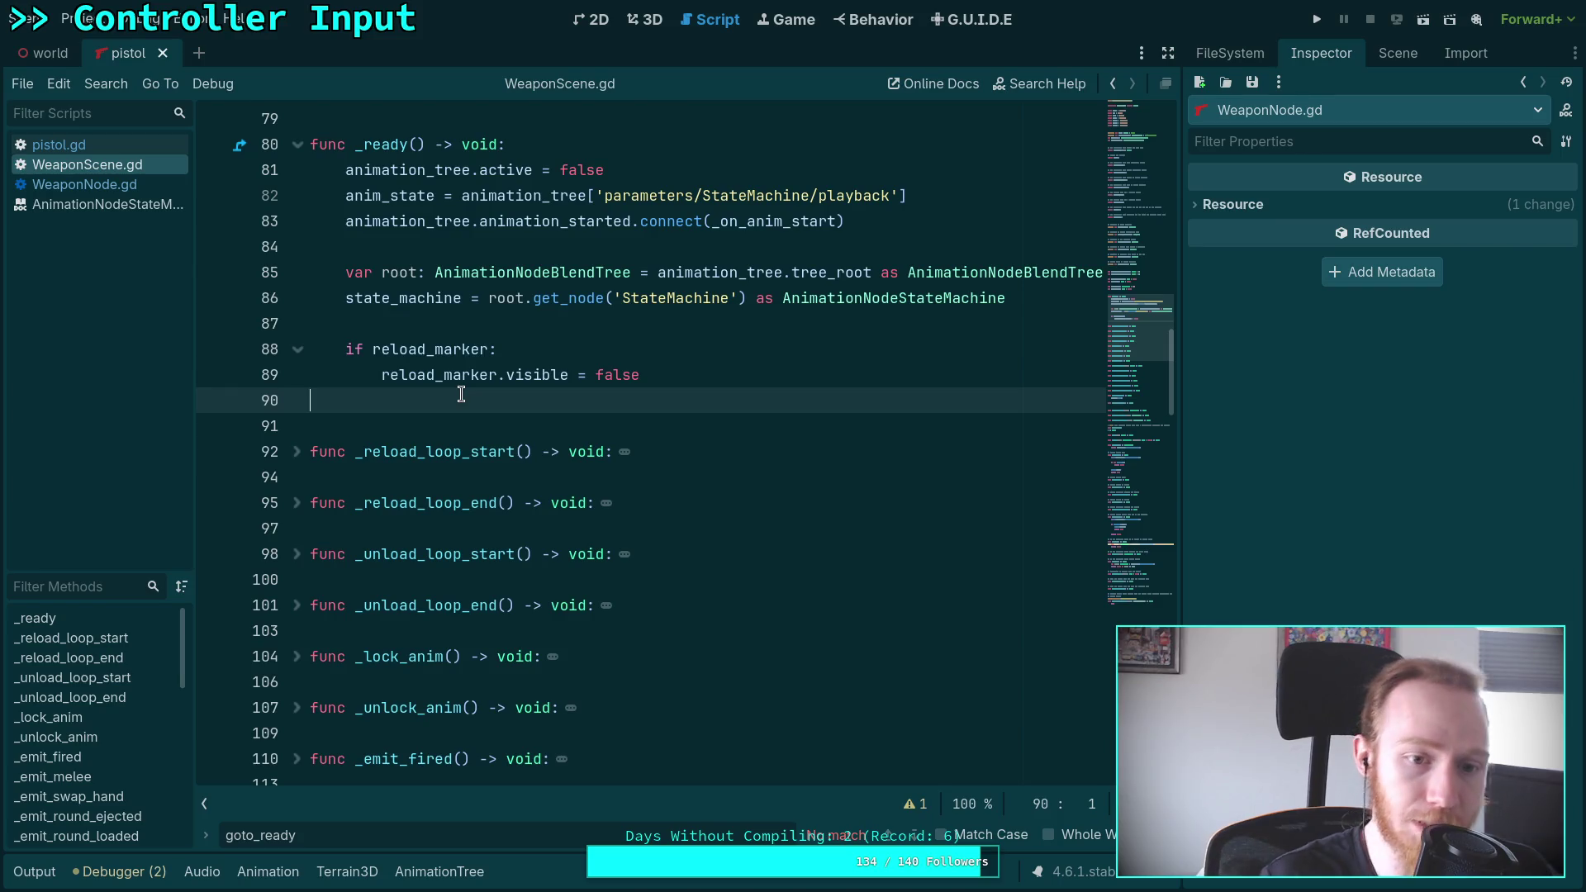
pyautogui.press('BackSpace')
pyautogui.press('Delete')
pyautogui.scroll(-15, 560, 471)
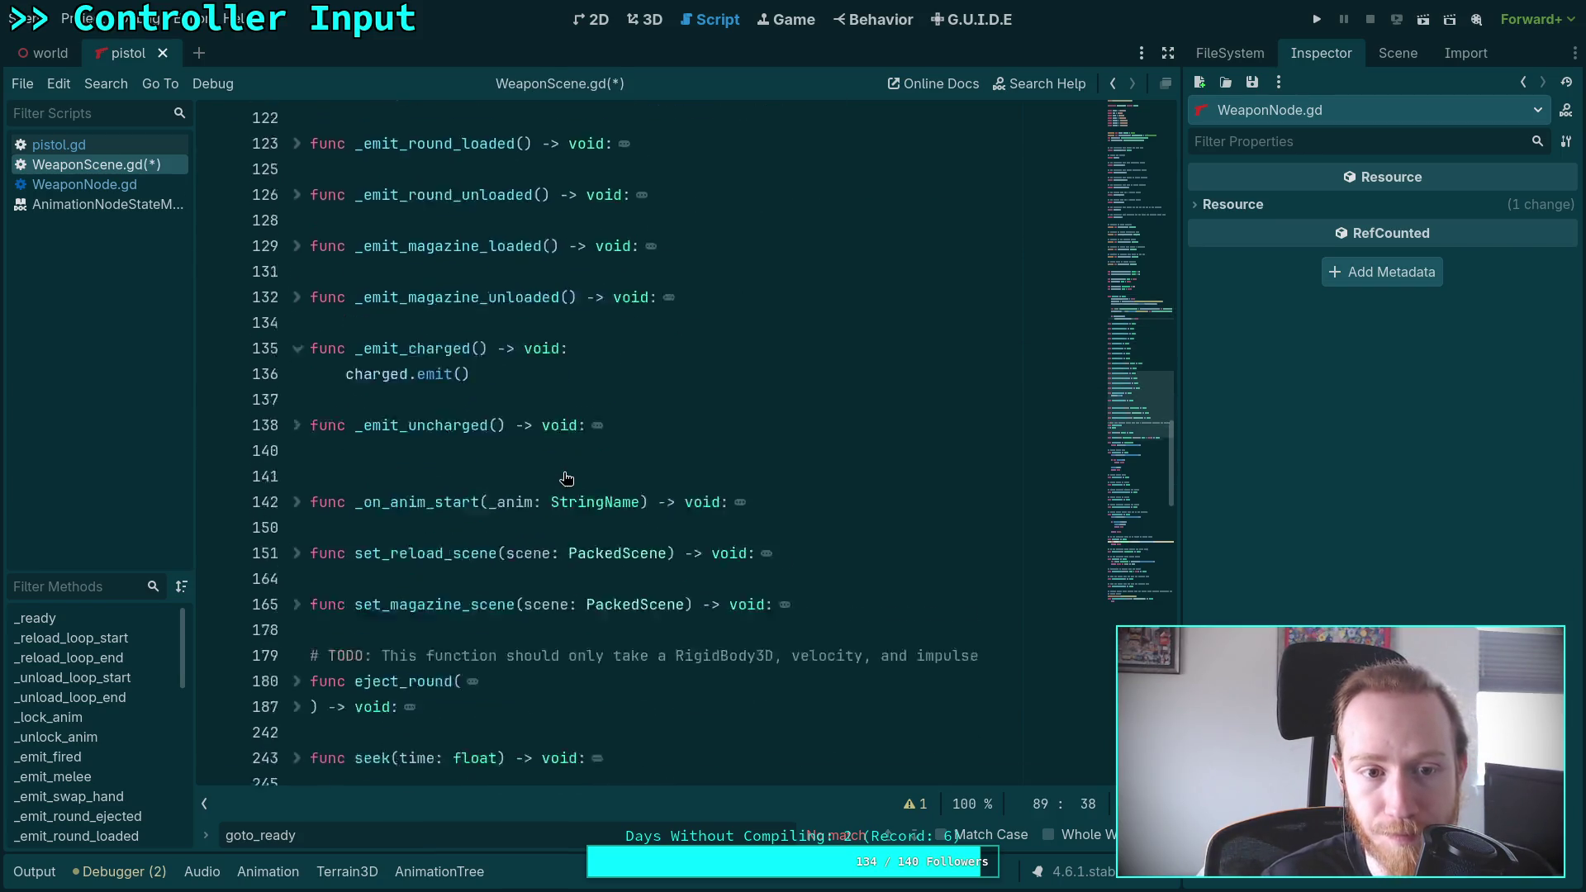
pyautogui.scroll(-2, 560, 471)
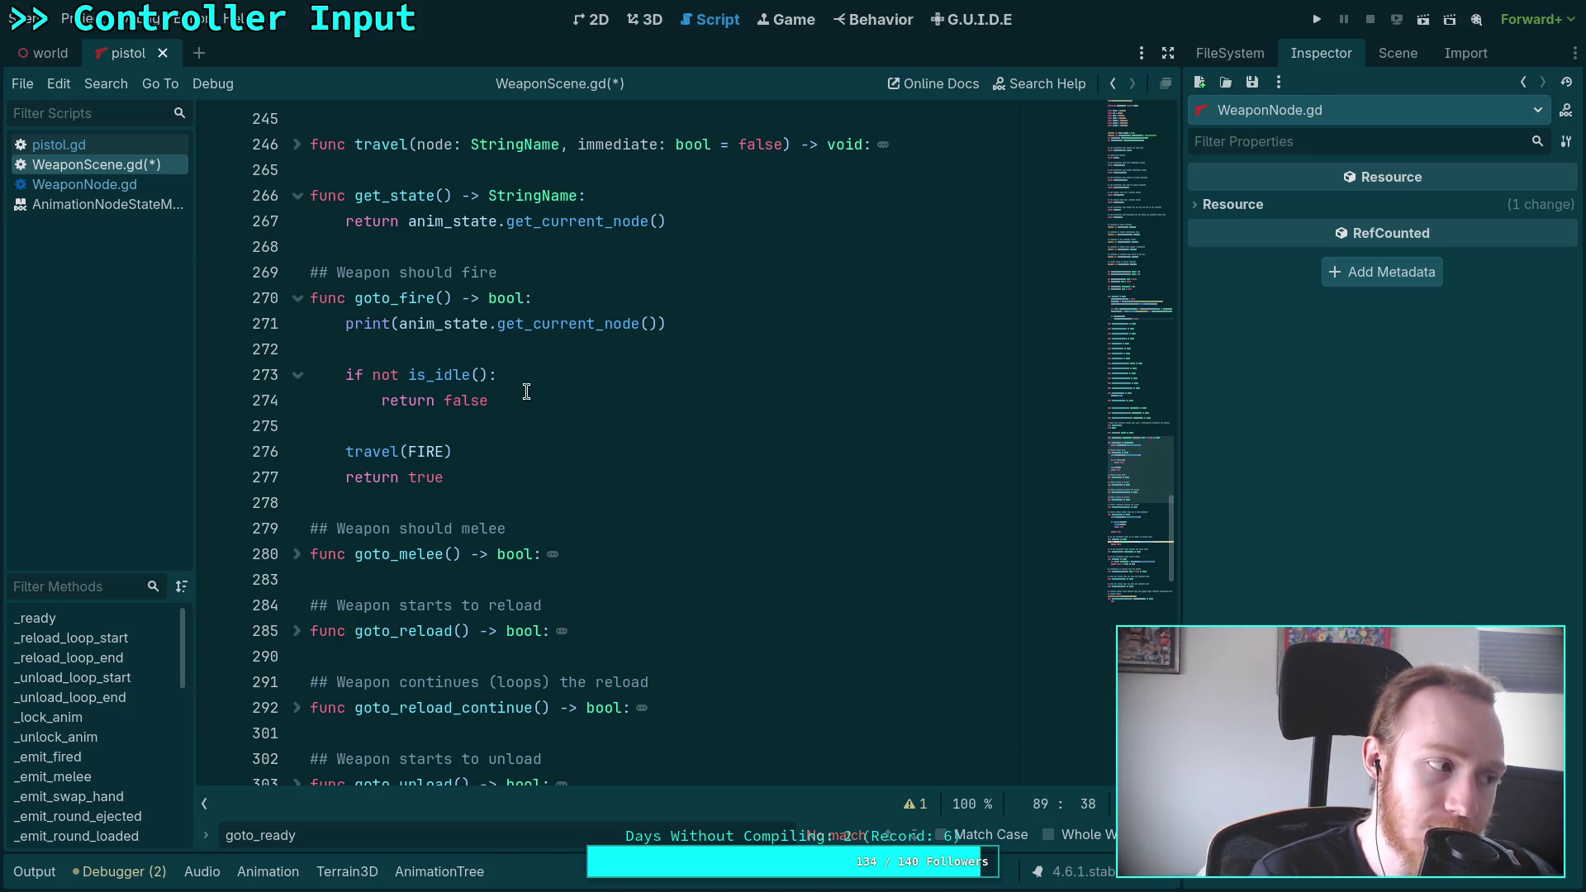
pyautogui.scroll(4, 517, 396)
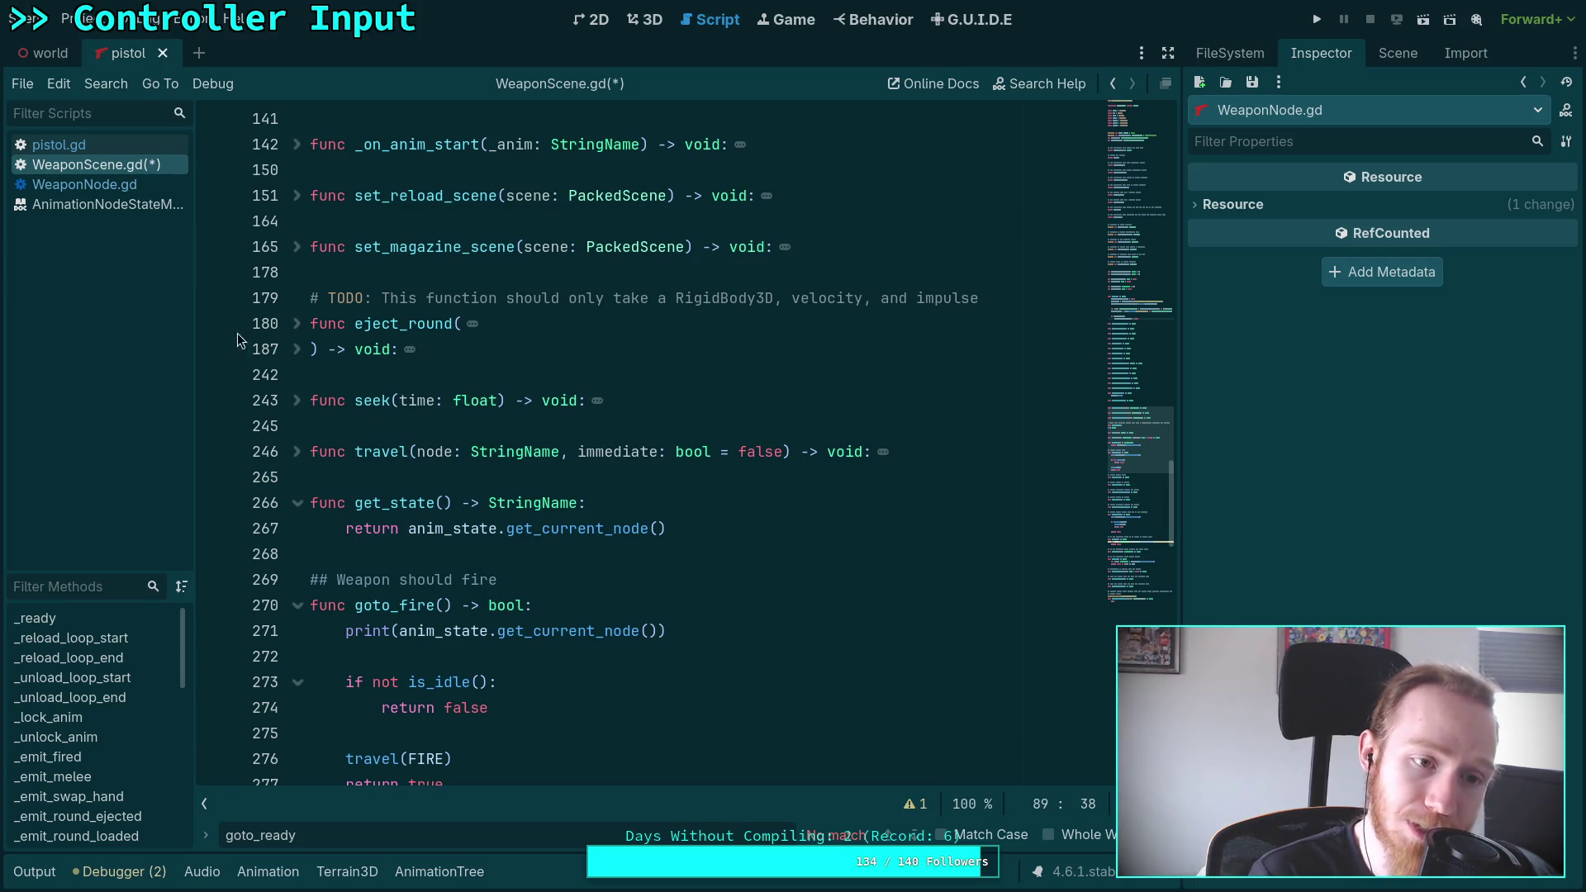
# Add '_weapon_scene.travel(WeaponScene.END, true)' after line 629 in WeaponNode.gd and run the project
pyautogui.click(82, 184)
pyautogui.click(835, 487)
pyautogui.press('Return')
pyautogui.write('_')
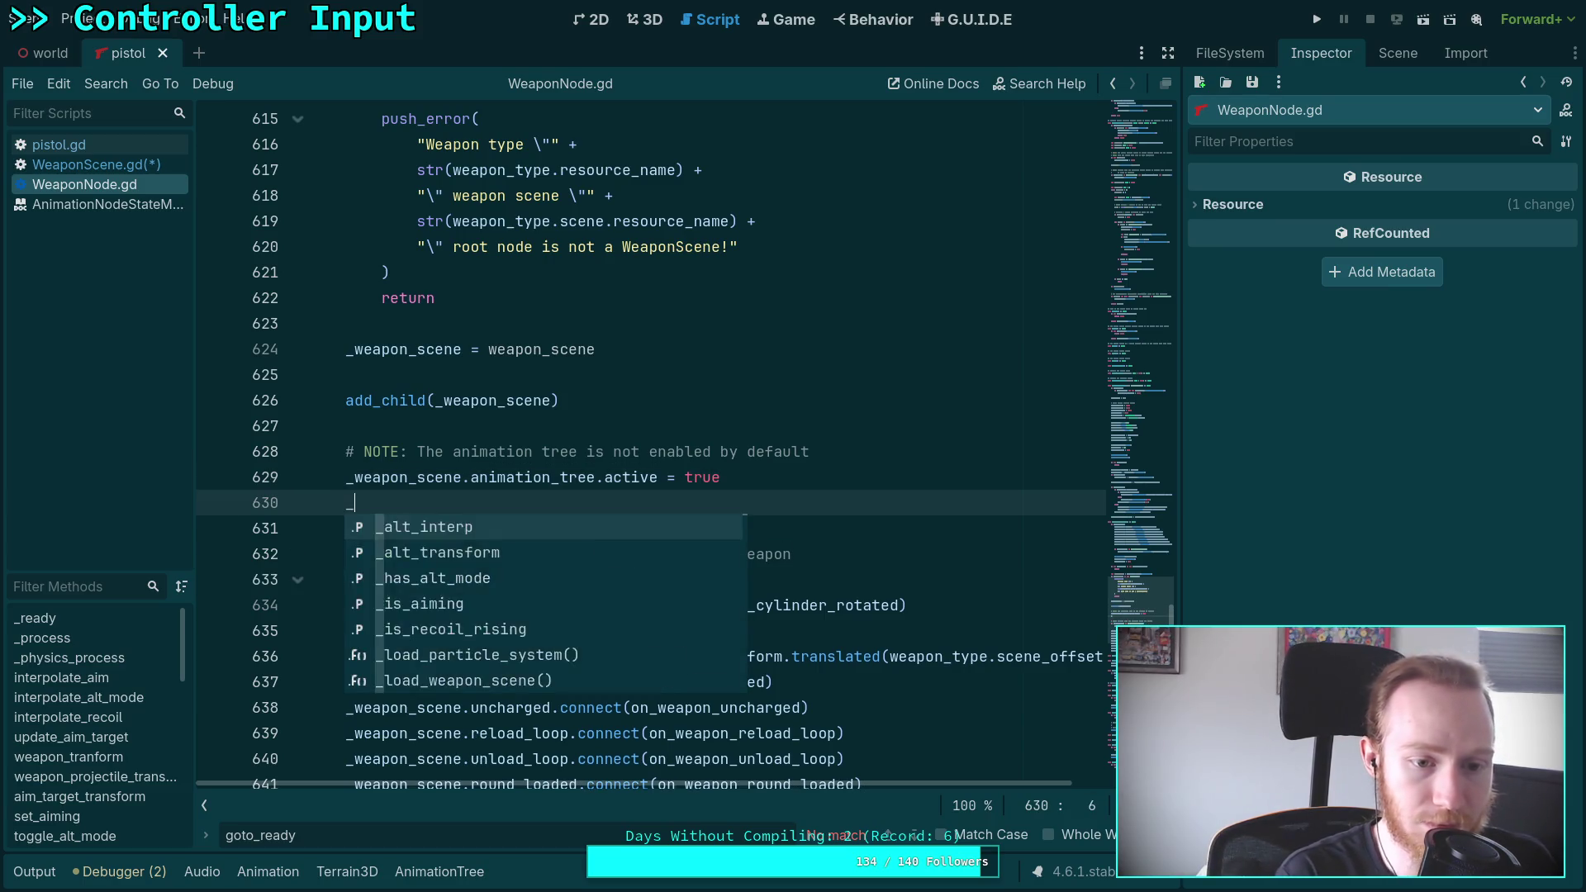
pyautogui.write('weapon_scene.travel')
pyautogui.press('Return')
pyautogui.write('eaponScene.')
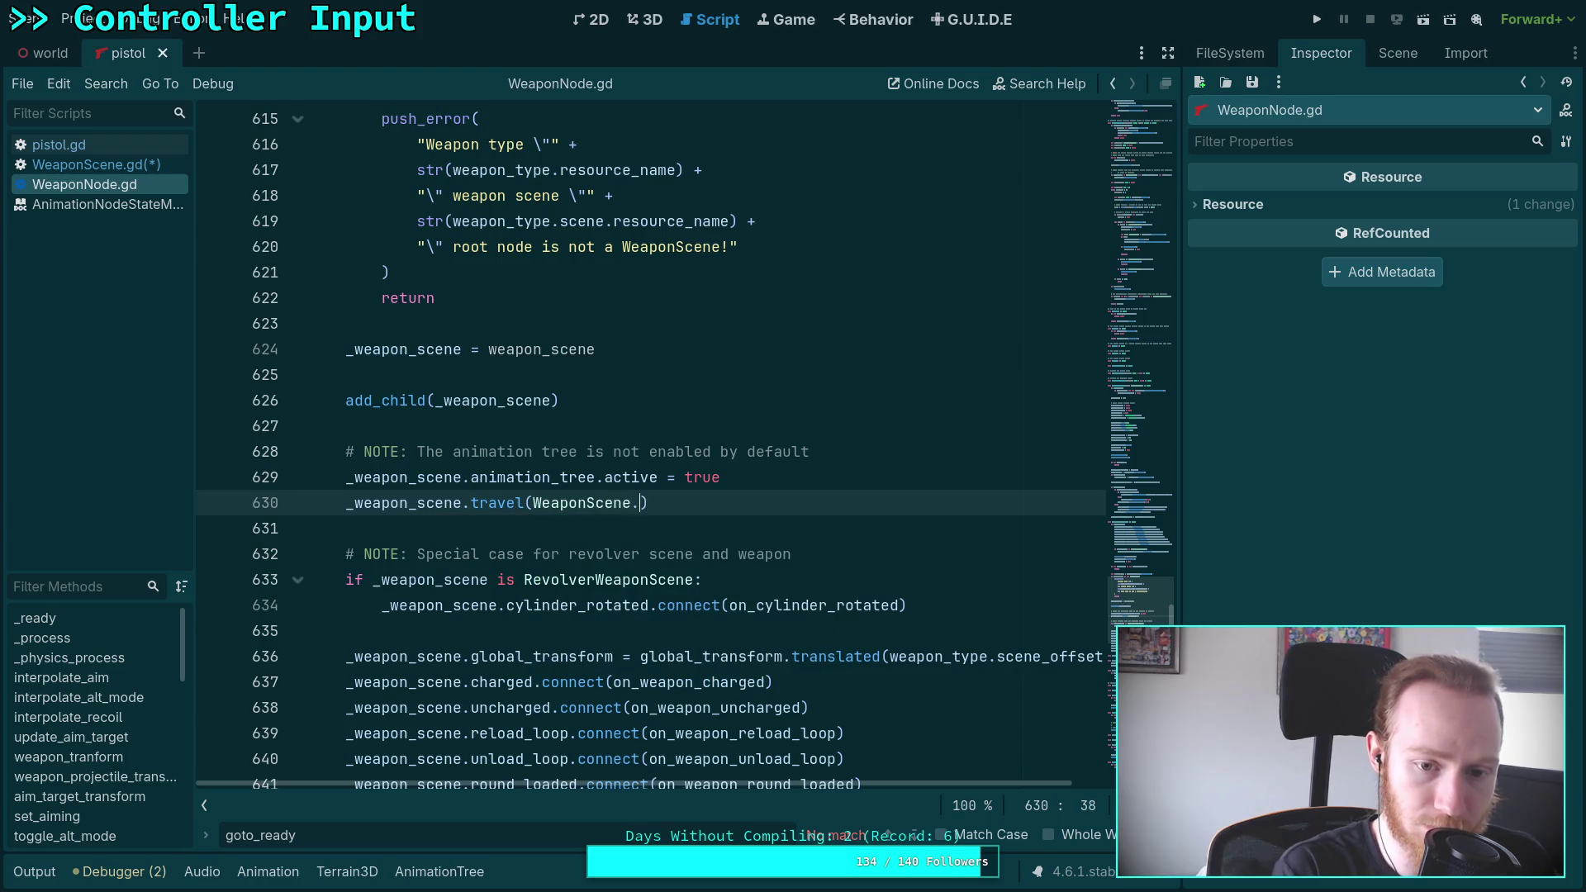
pyautogui.write('END, true')
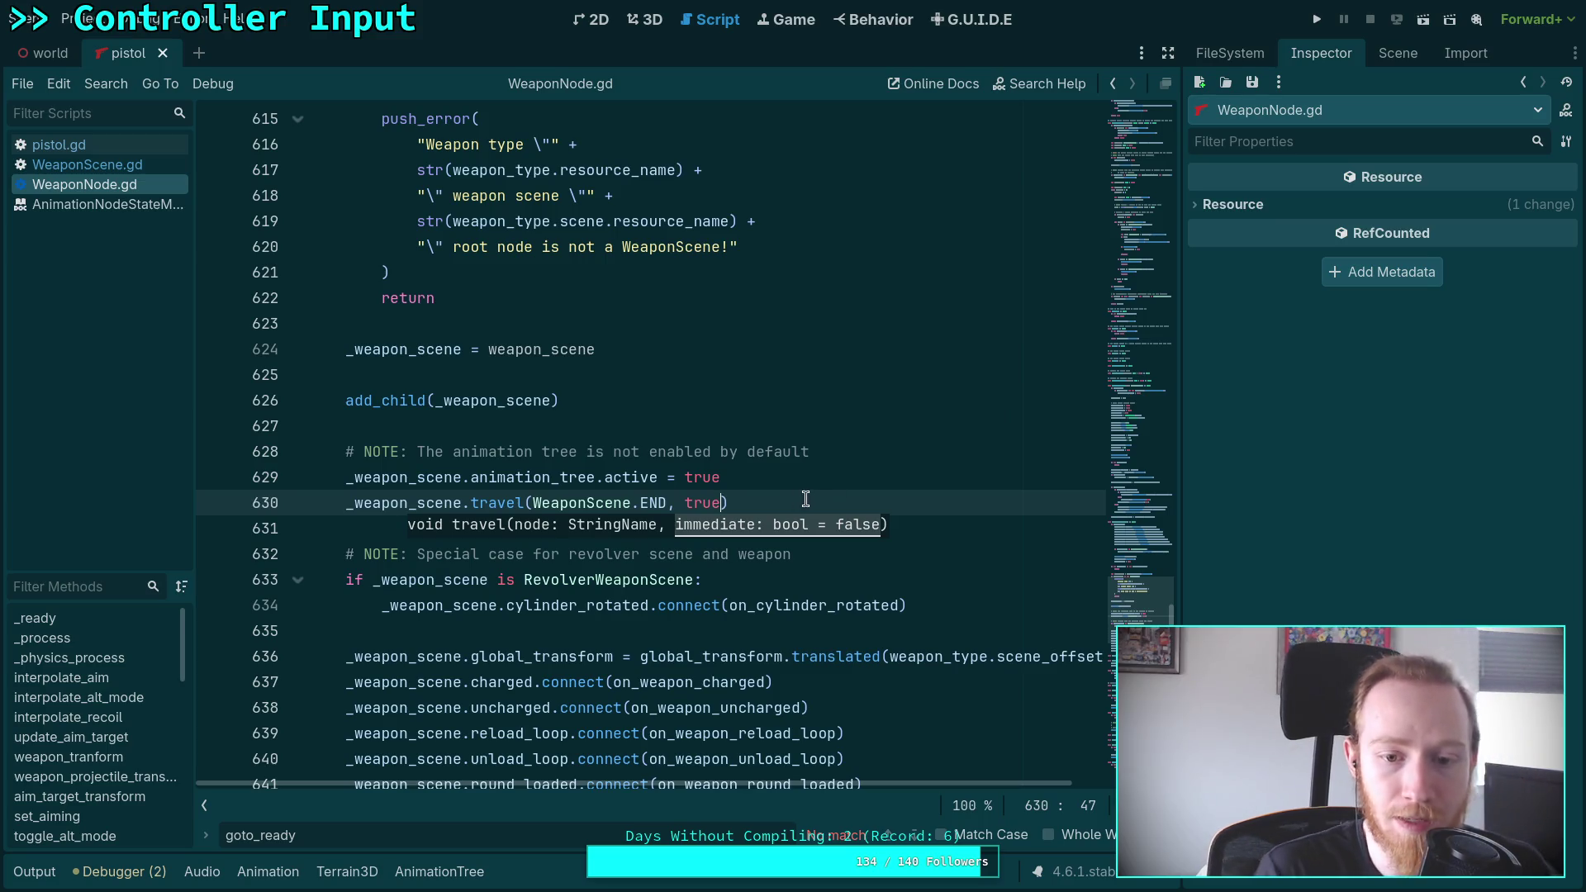
pyautogui.press('End')
pyautogui.click(1317, 19)
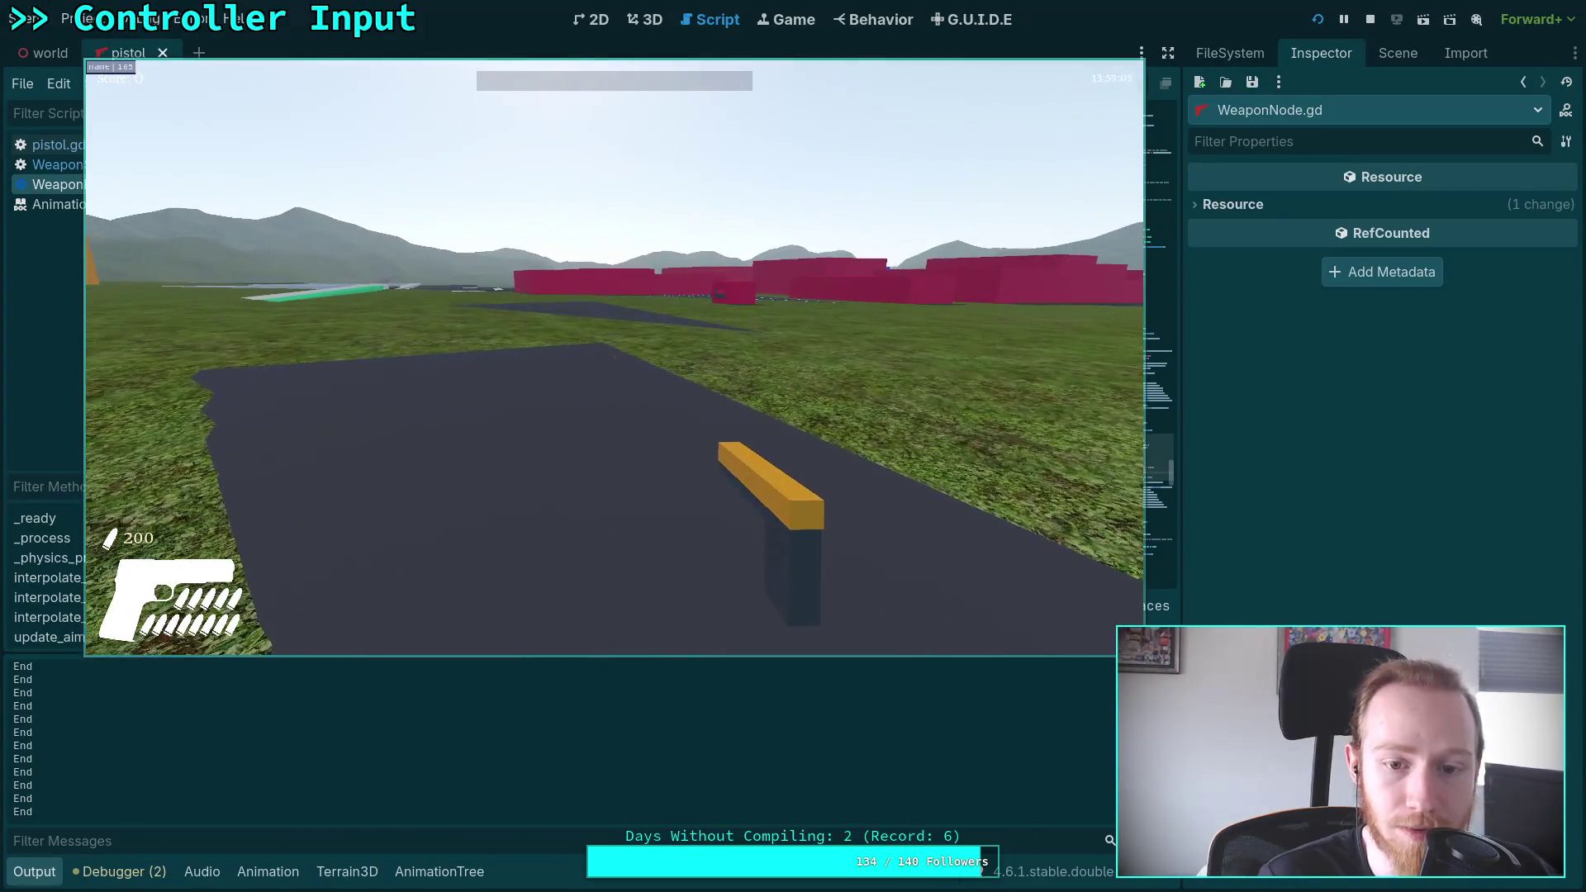
pyautogui.press('Escape')
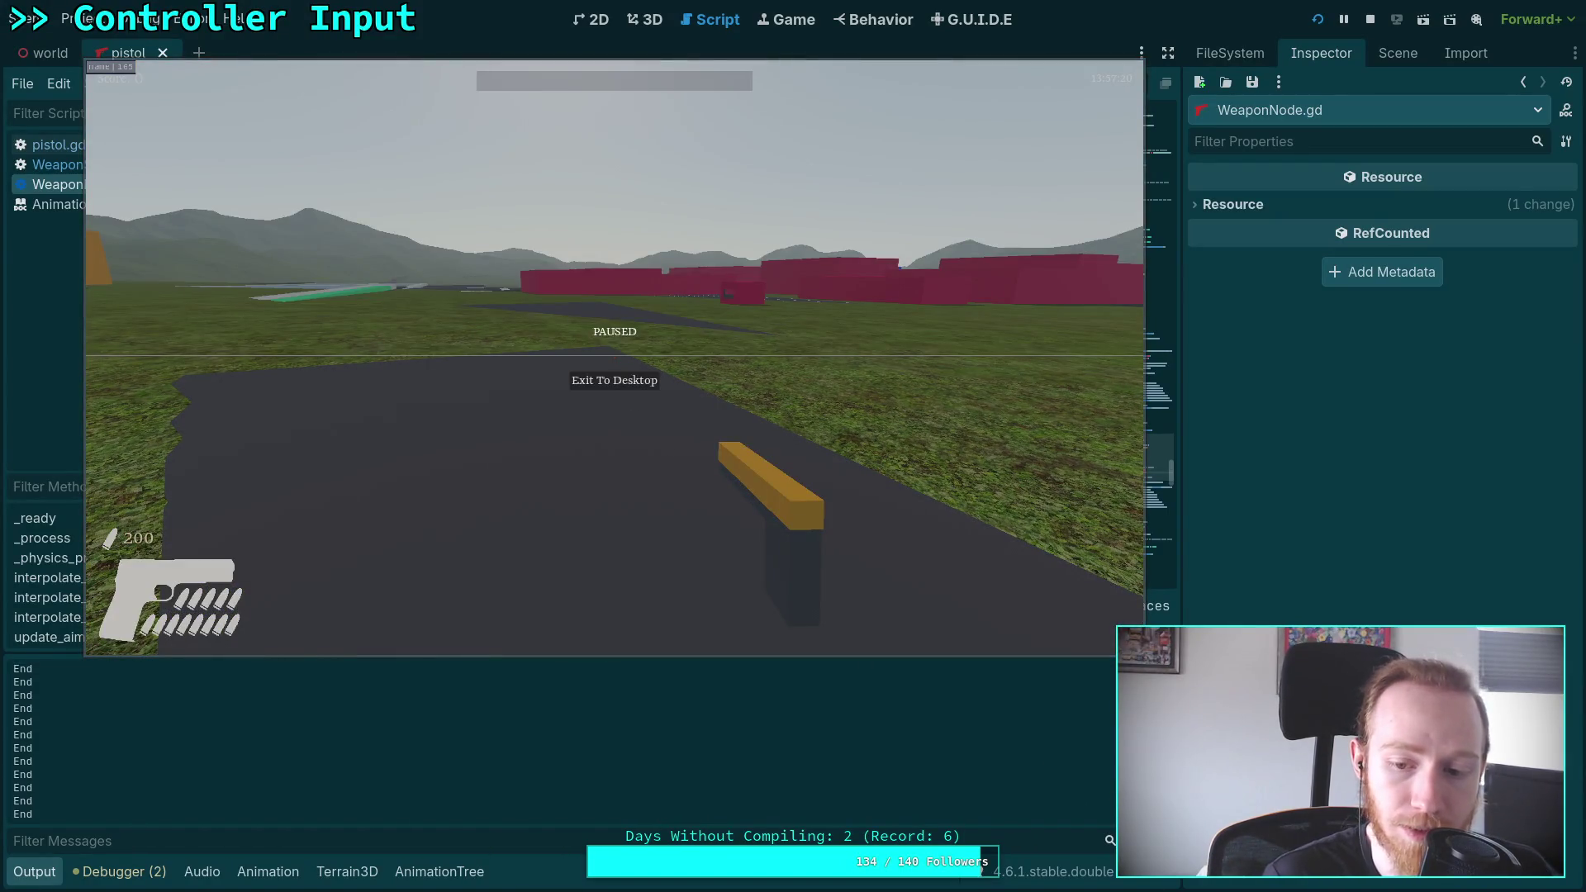
pyautogui.click(1370, 19)
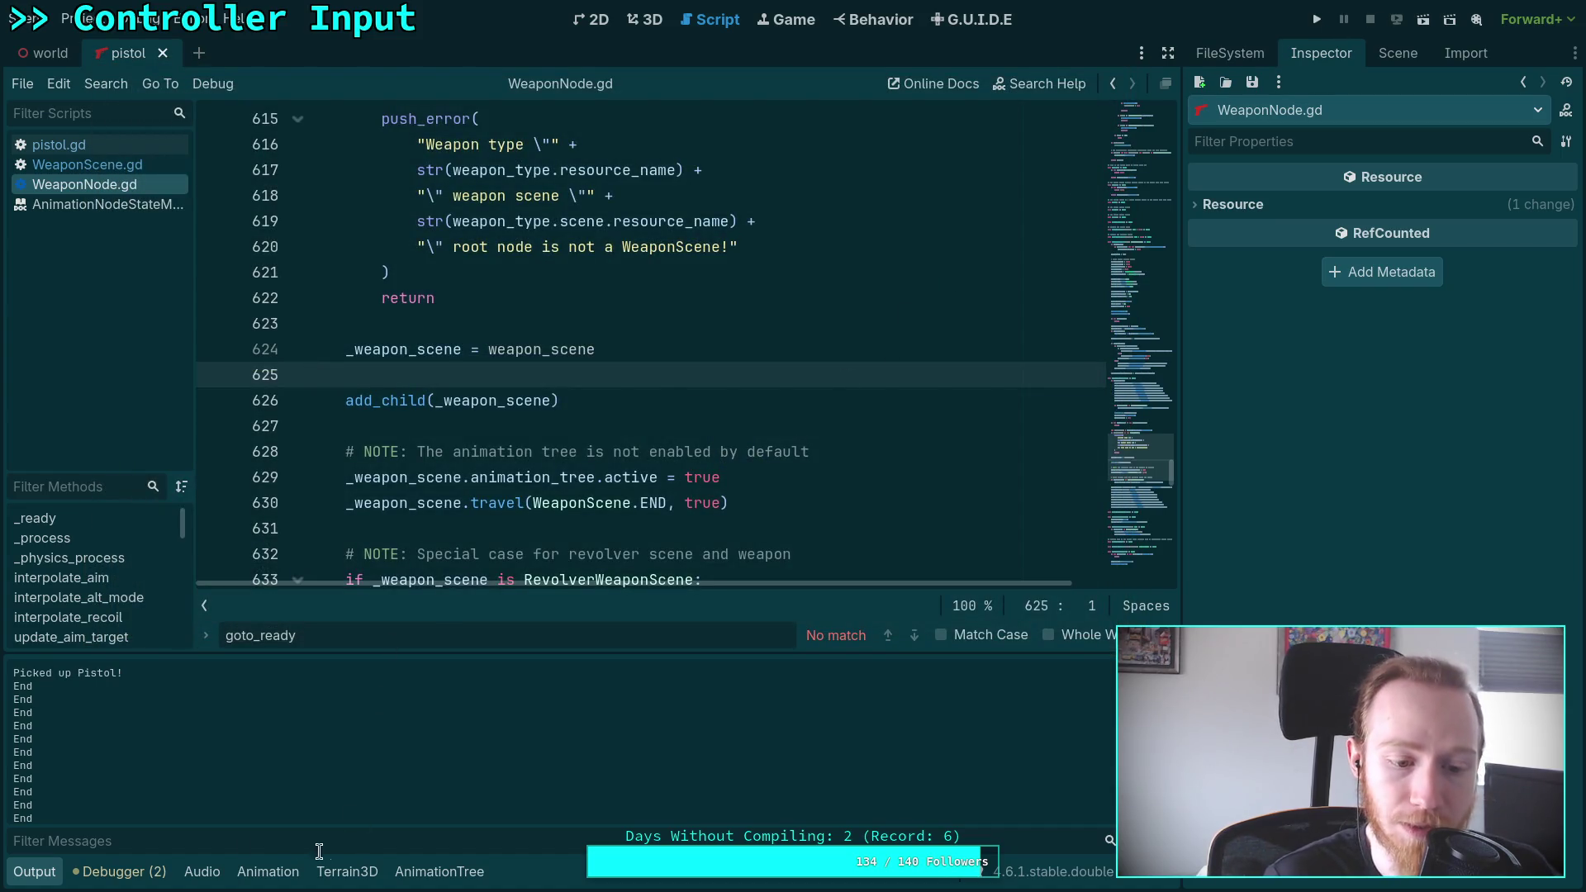
pyautogui.click(34, 872)
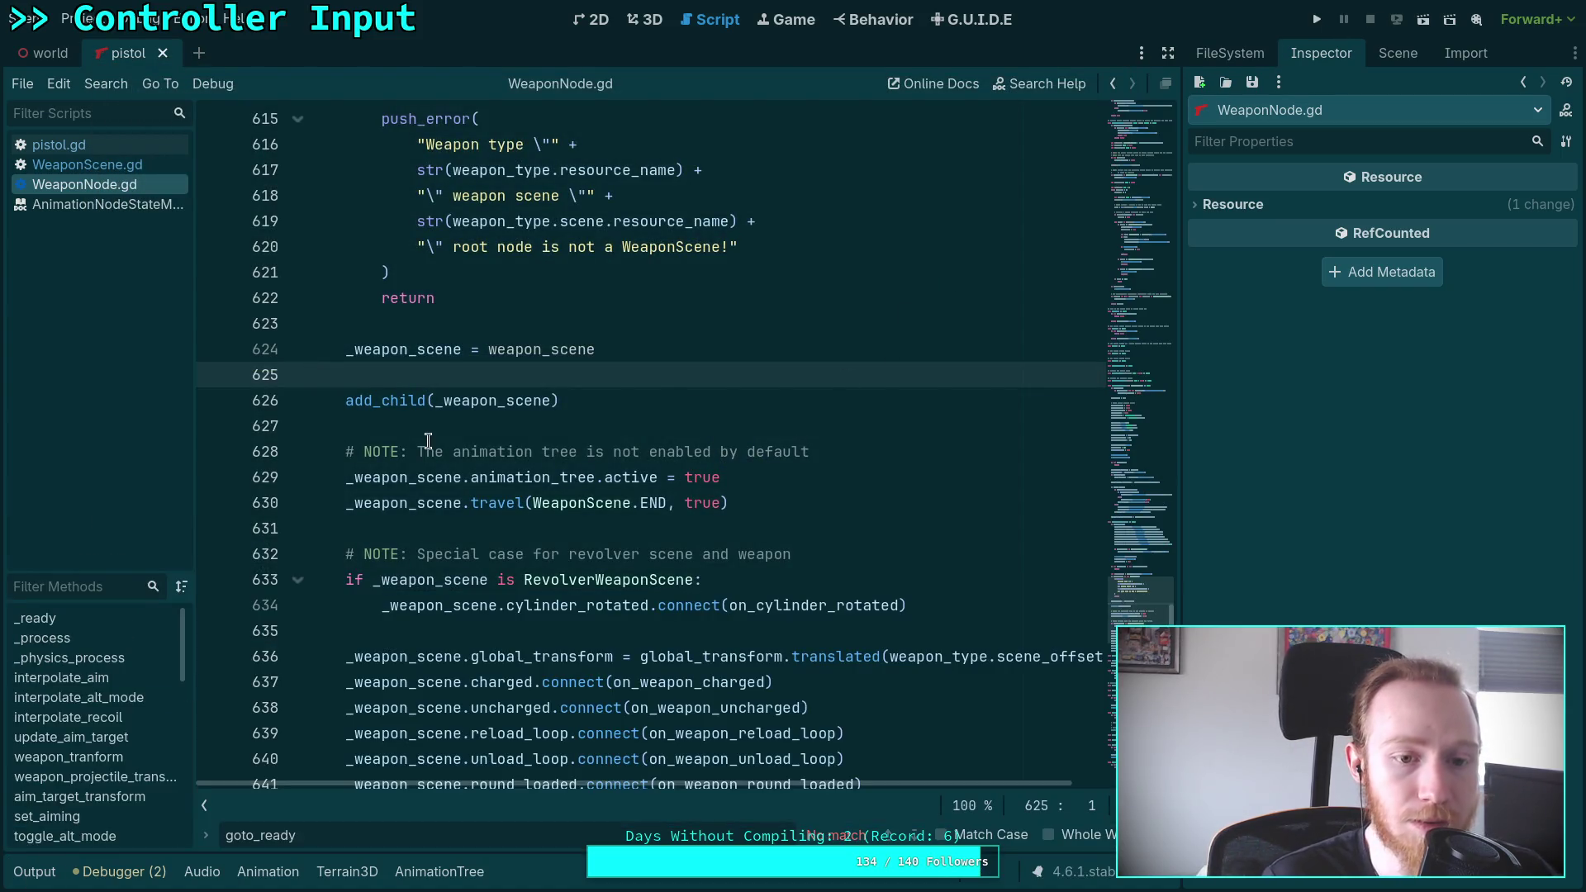
# In goto_fire, delete the debug print line and replace 'not is_idle()' with is_state(END)
pyautogui.click(88, 165)
pyautogui.scroll(-4, 478, 397)
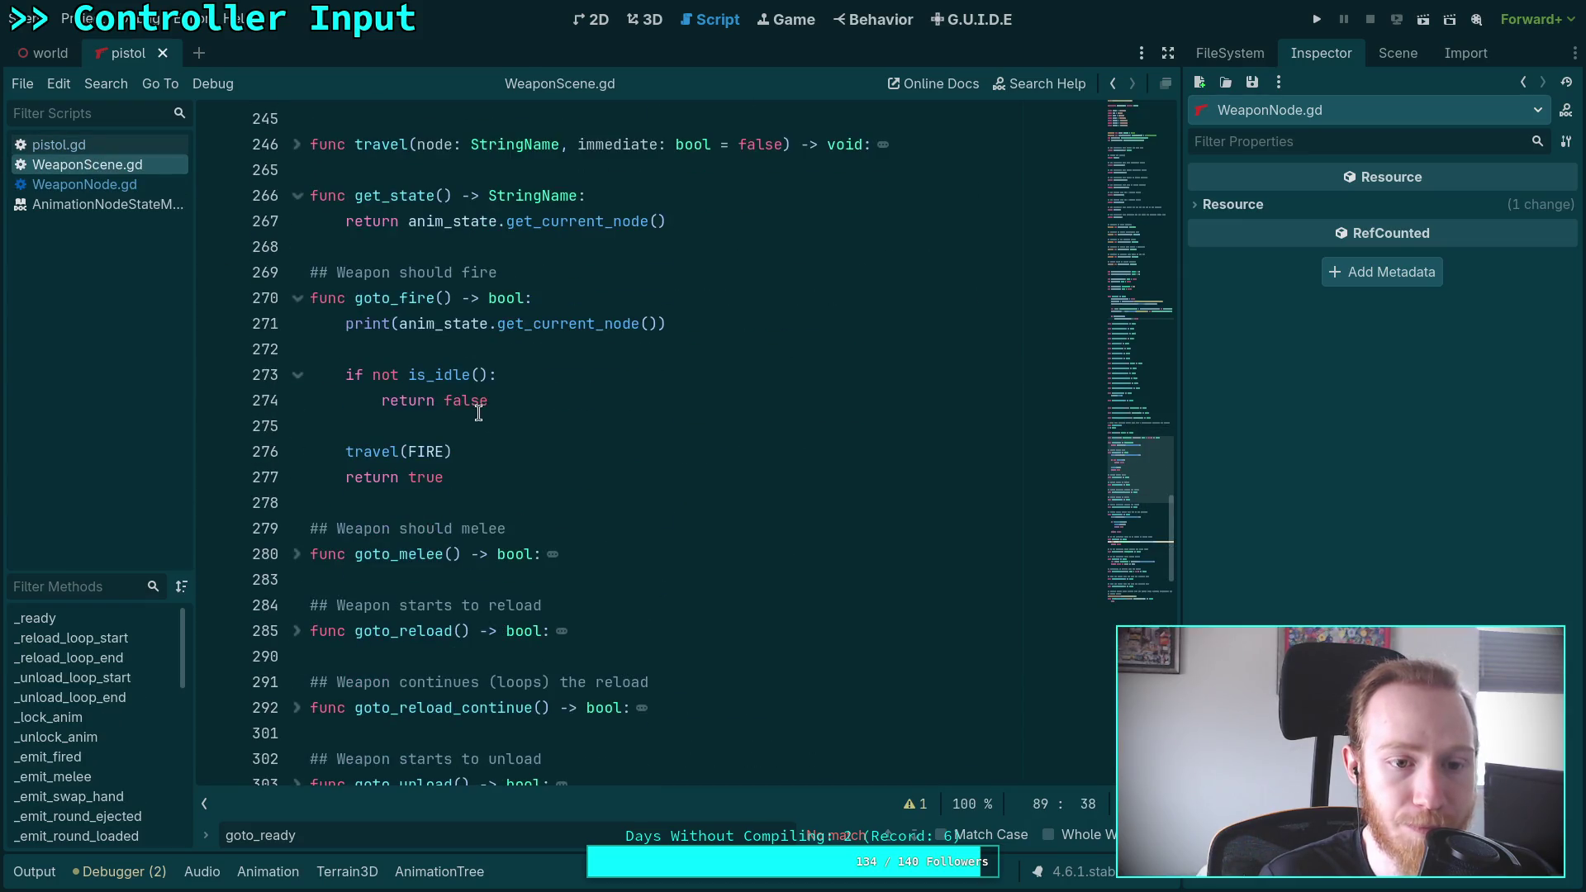
pyautogui.scroll(2, 476, 422)
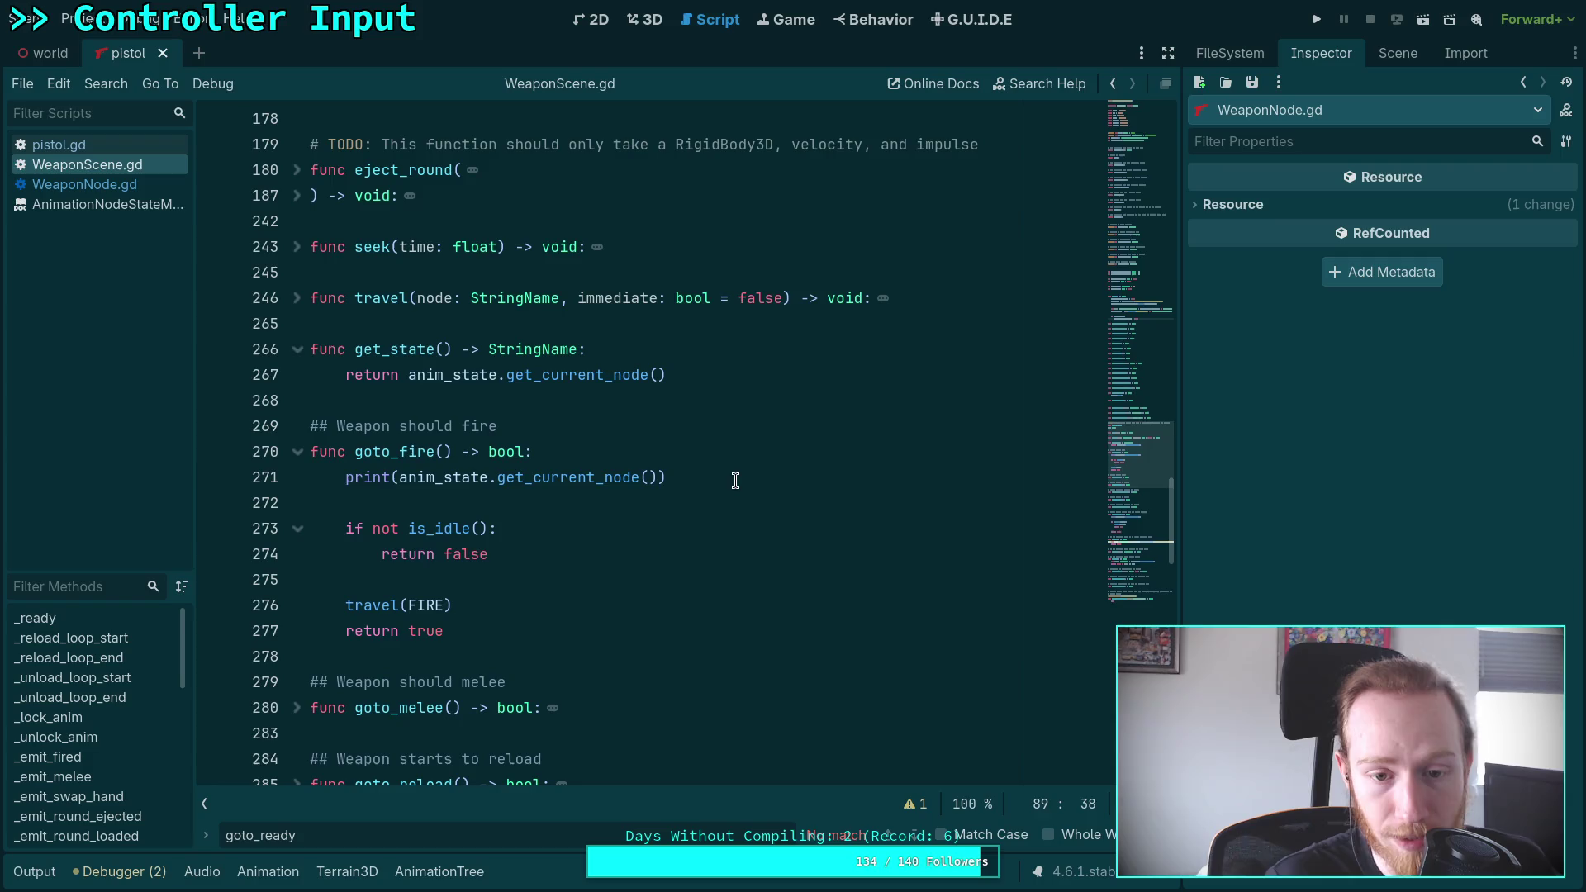
pyautogui.moveTo(736, 479); pyautogui.dragTo(709, 455)
pyautogui.press('BackSpace')
pyautogui.click(385, 480)
pyautogui.press('BackSpace')
pyautogui.moveTo(372, 479); pyautogui.dragTo(485, 484)
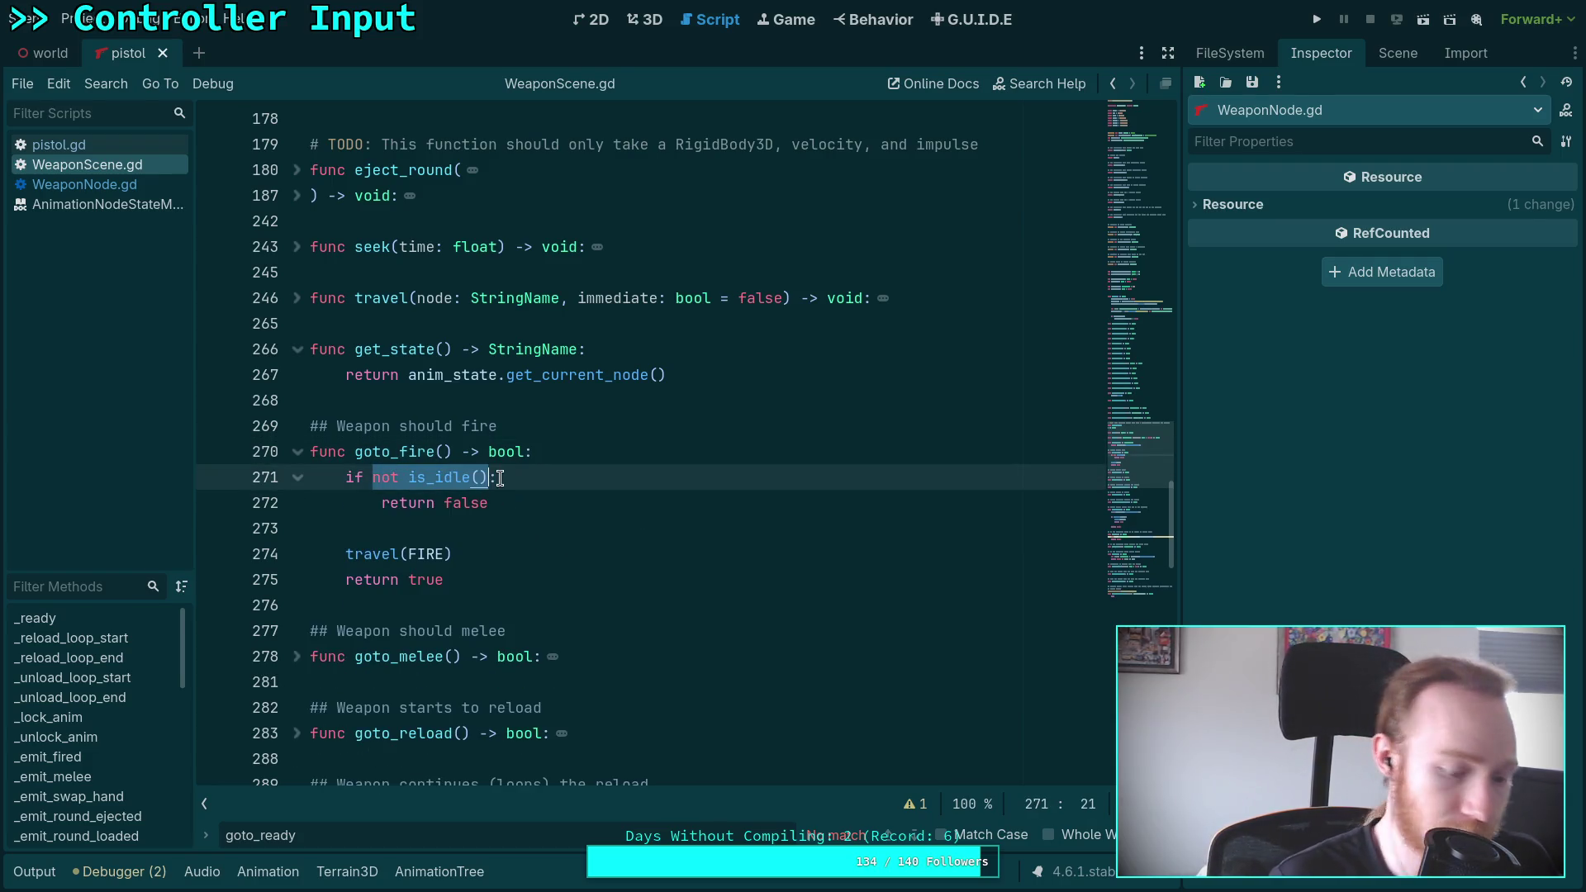
pyautogui.press('BackSpace')
pyautogui.write('is_st')
pyautogui.press('Return')
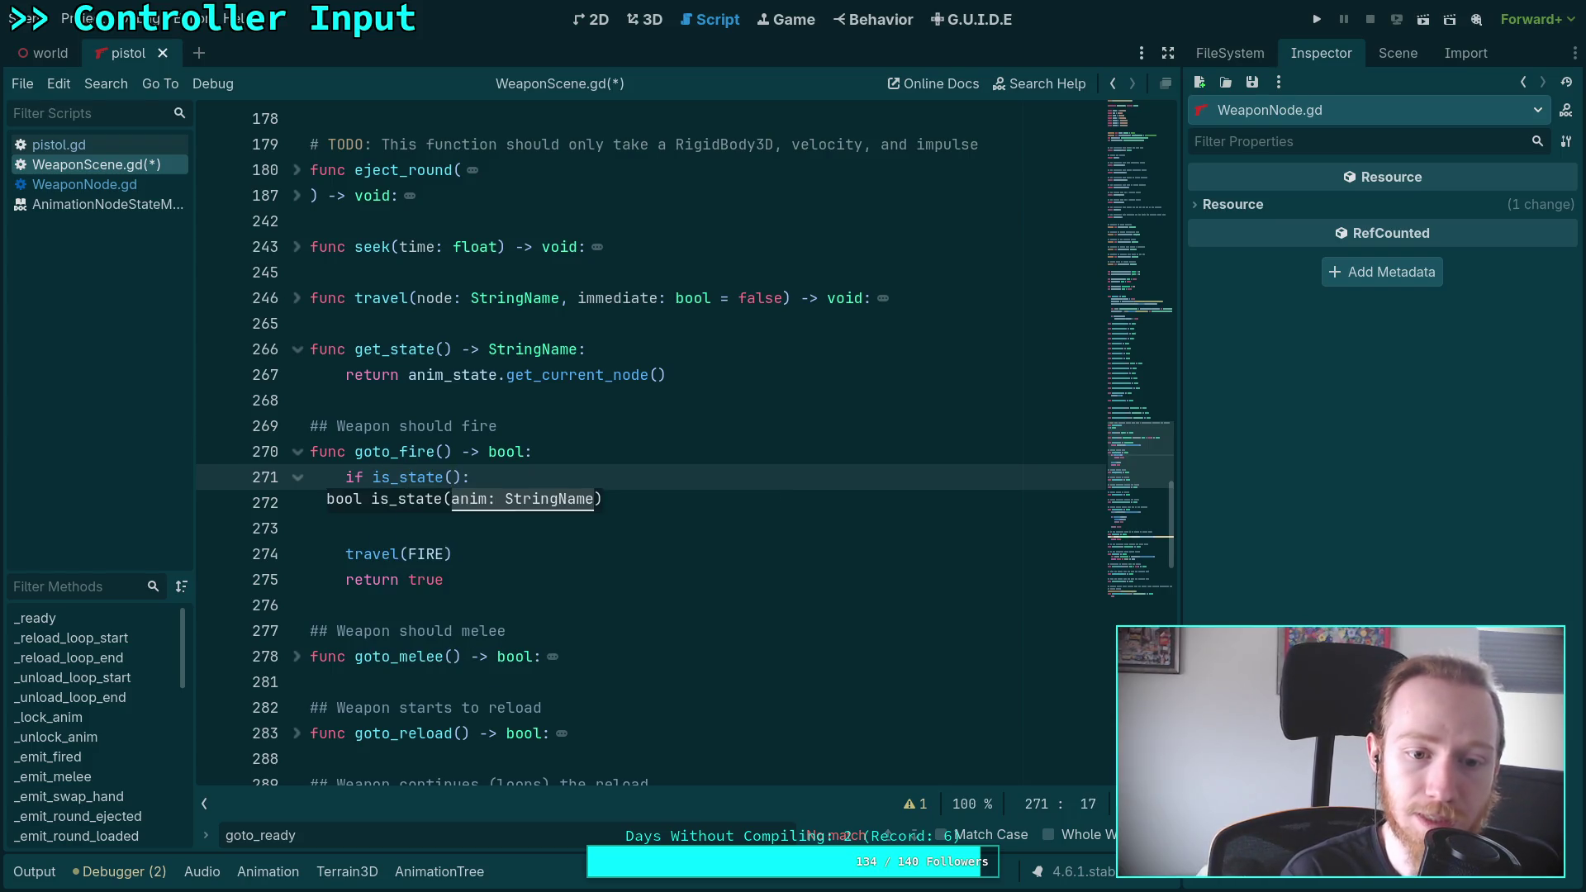
pyautogui.write('END')
pyautogui.click(350, 498)
pyautogui.write('return false')
# Move travel(FIRE) and return true inside goto_fire's if block, leaving return false after it
pyautogui.click(387, 554)
pyautogui.hotkey('alt', 'Up')
pyautogui.hotkey('alt', 'Up')
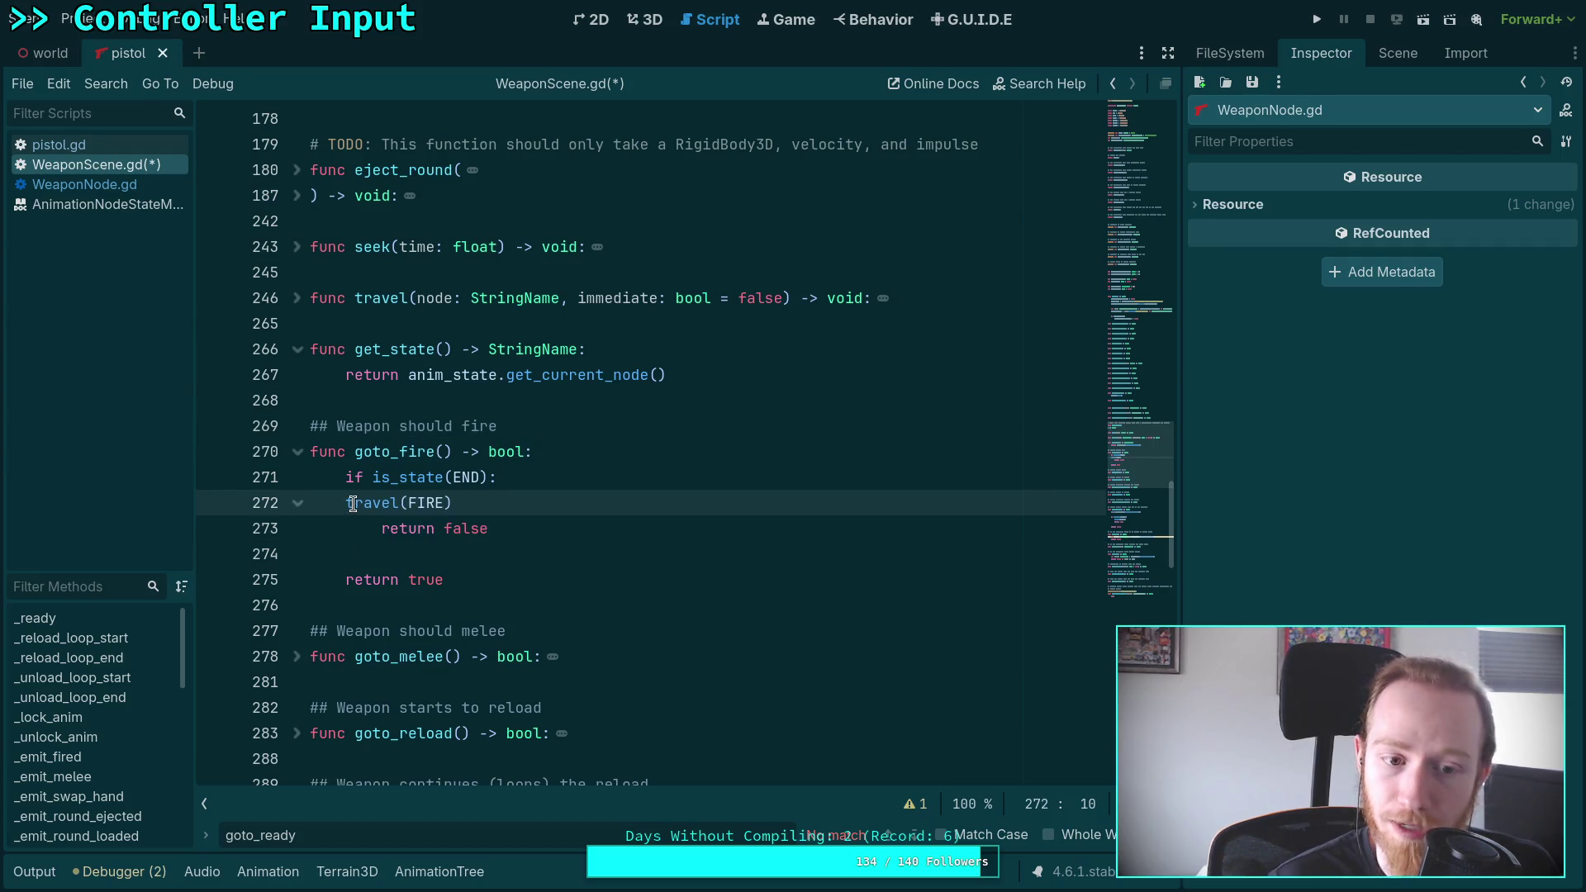
pyautogui.press('Tab')
pyautogui.click(461, 579)
pyautogui.hotkey('alt', 'Up')
pyautogui.hotkey('alt', 'Up')
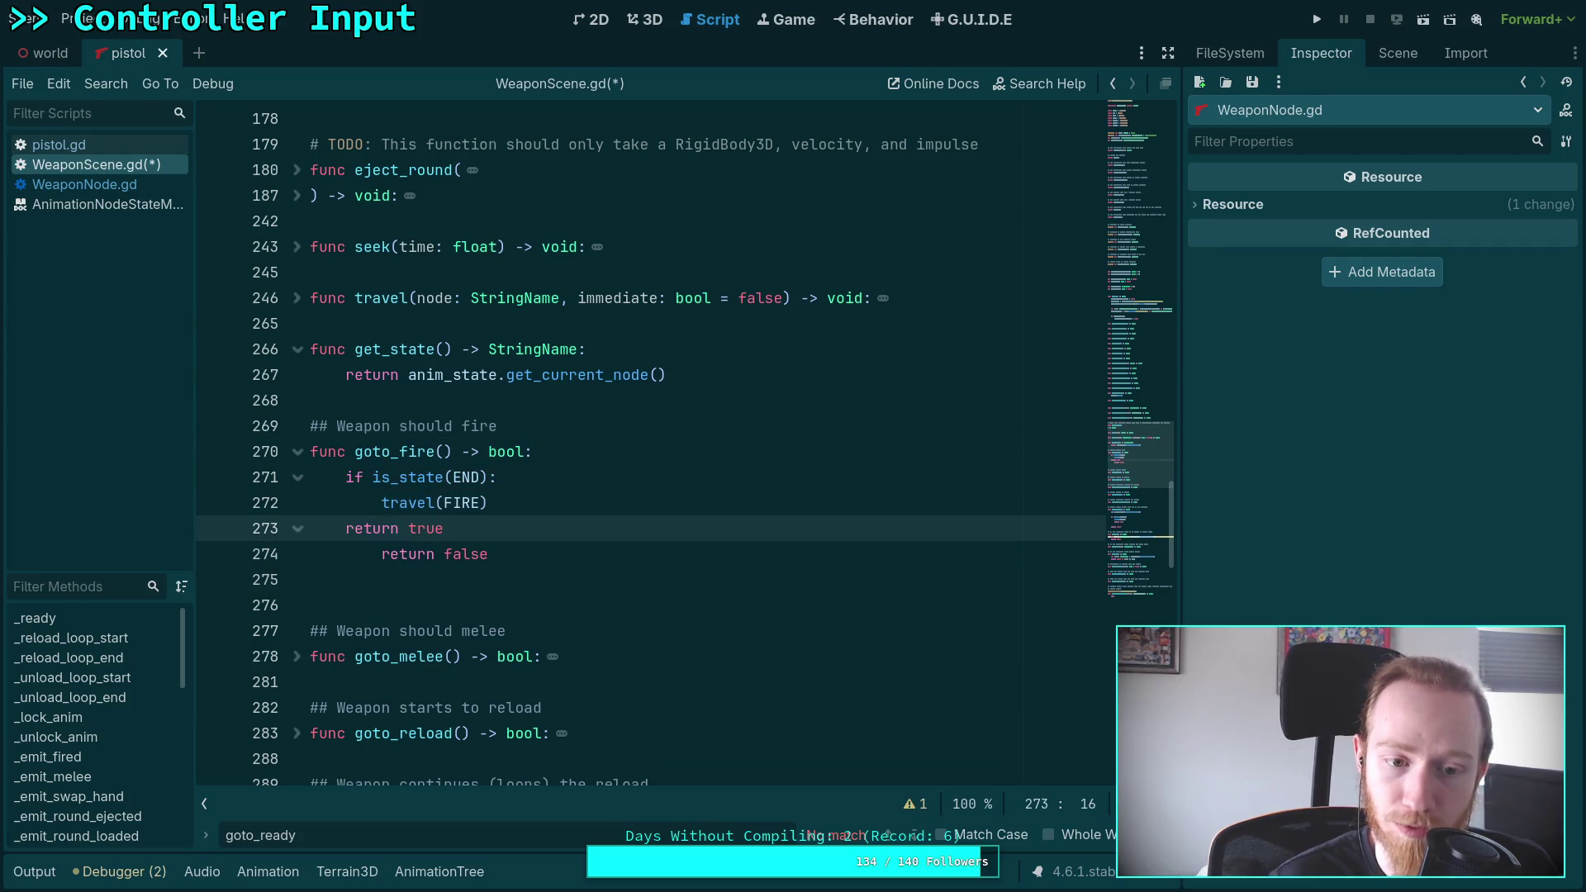
pyautogui.press('Home')
pyautogui.press('Tab')
pyautogui.press('Down')
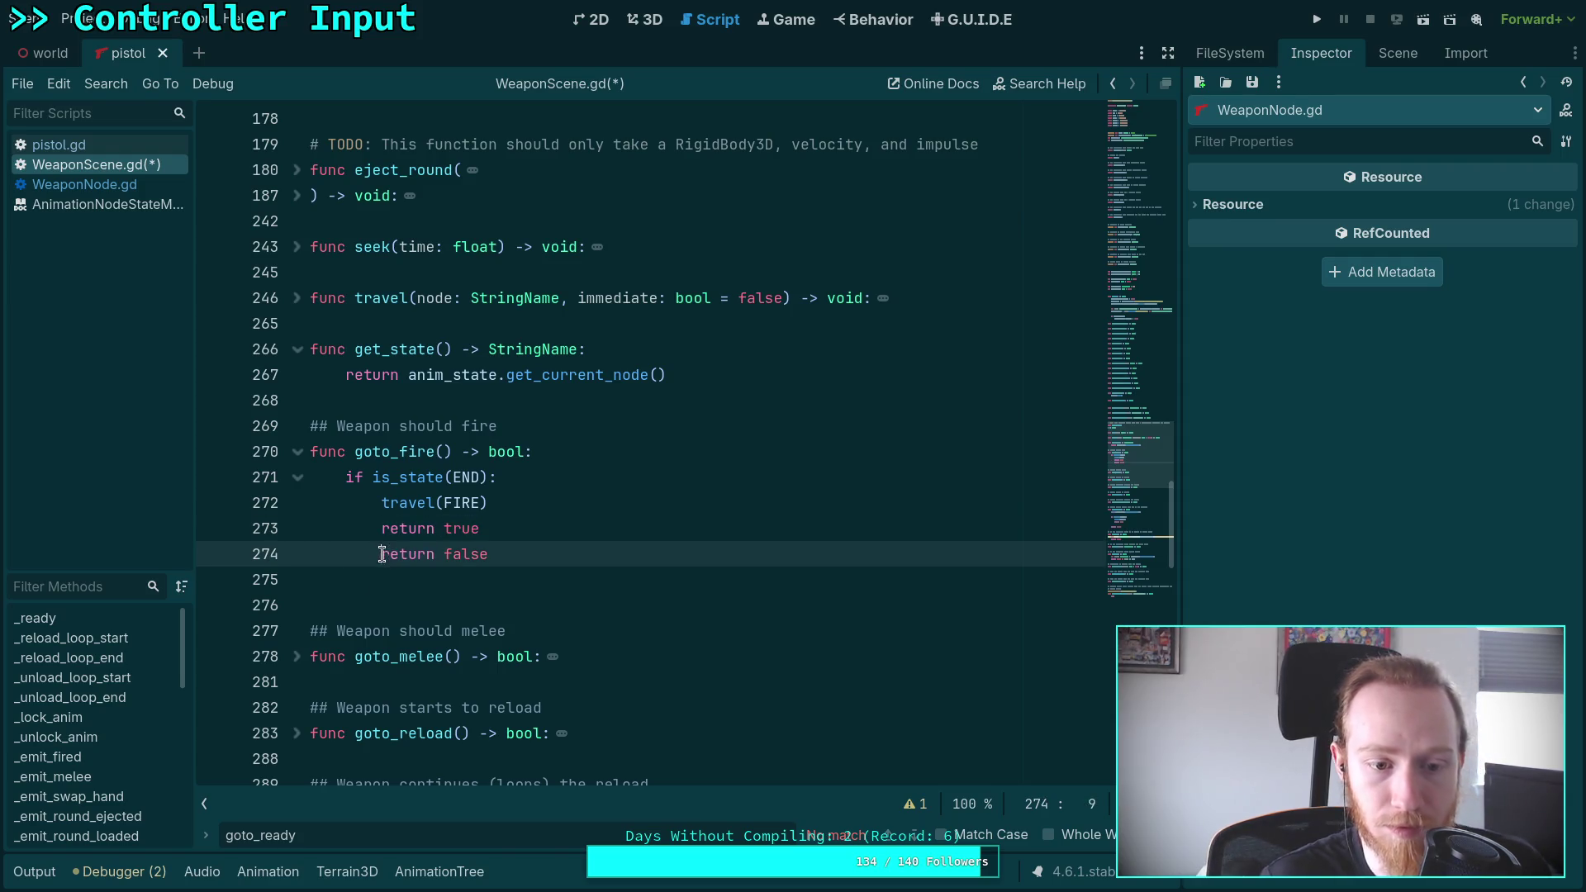
pyautogui.hotkey('shift', 'Tab')
pyautogui.press('Return')
pyautogui.click(476, 606)
pyautogui.press('BackSpace')
# In goto_charge, change START to END, delete the debug print, save, and run the game
pyautogui.scroll(-3, 528, 545)
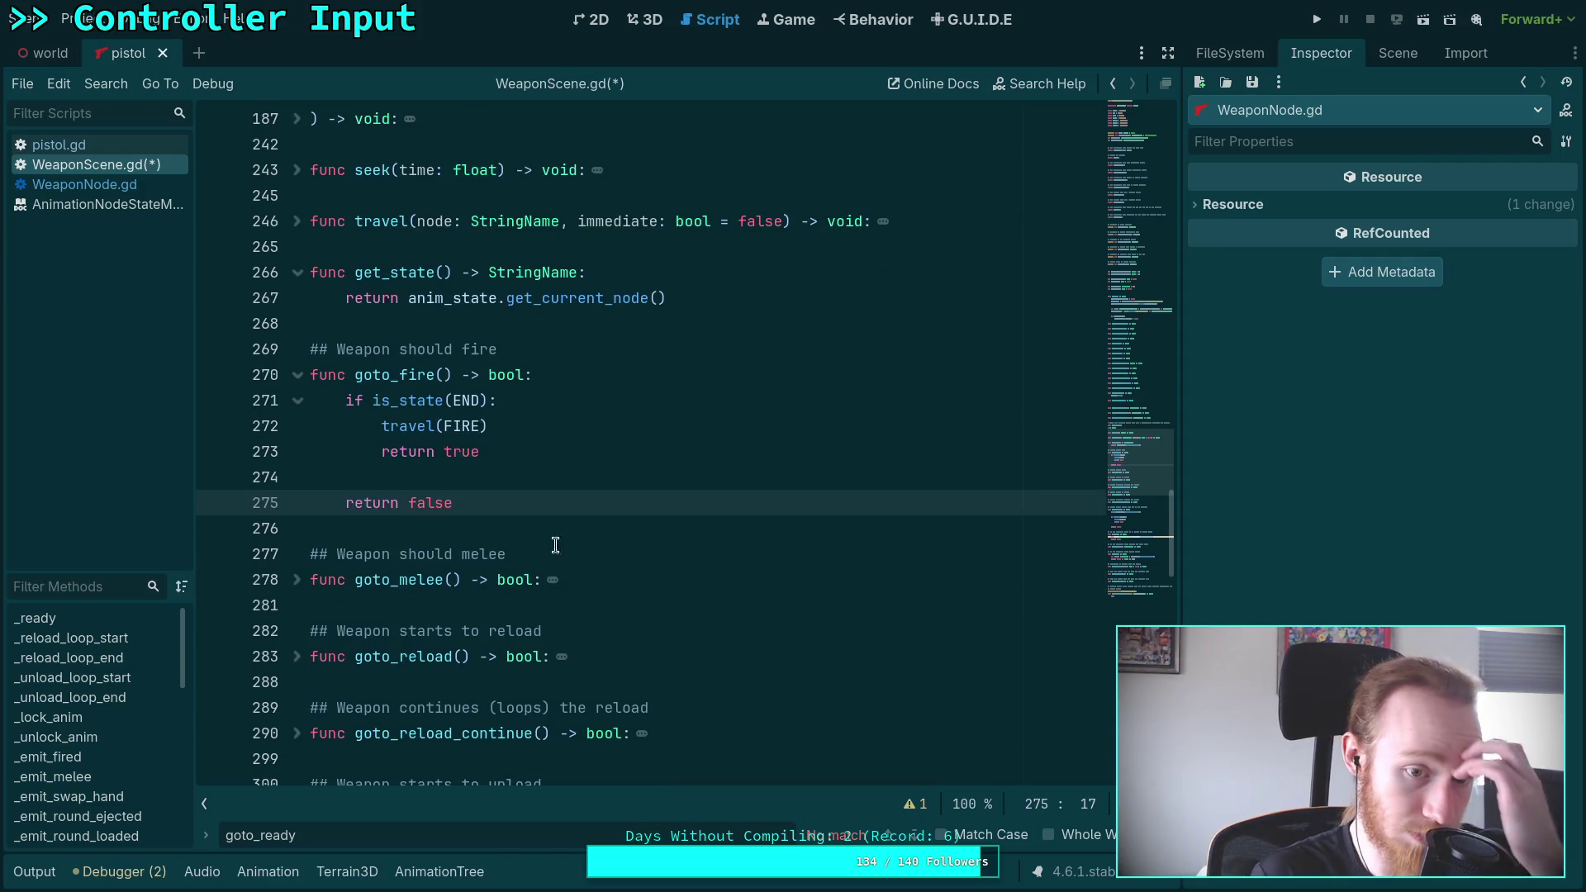
pyautogui.scroll(-5, 496, 537)
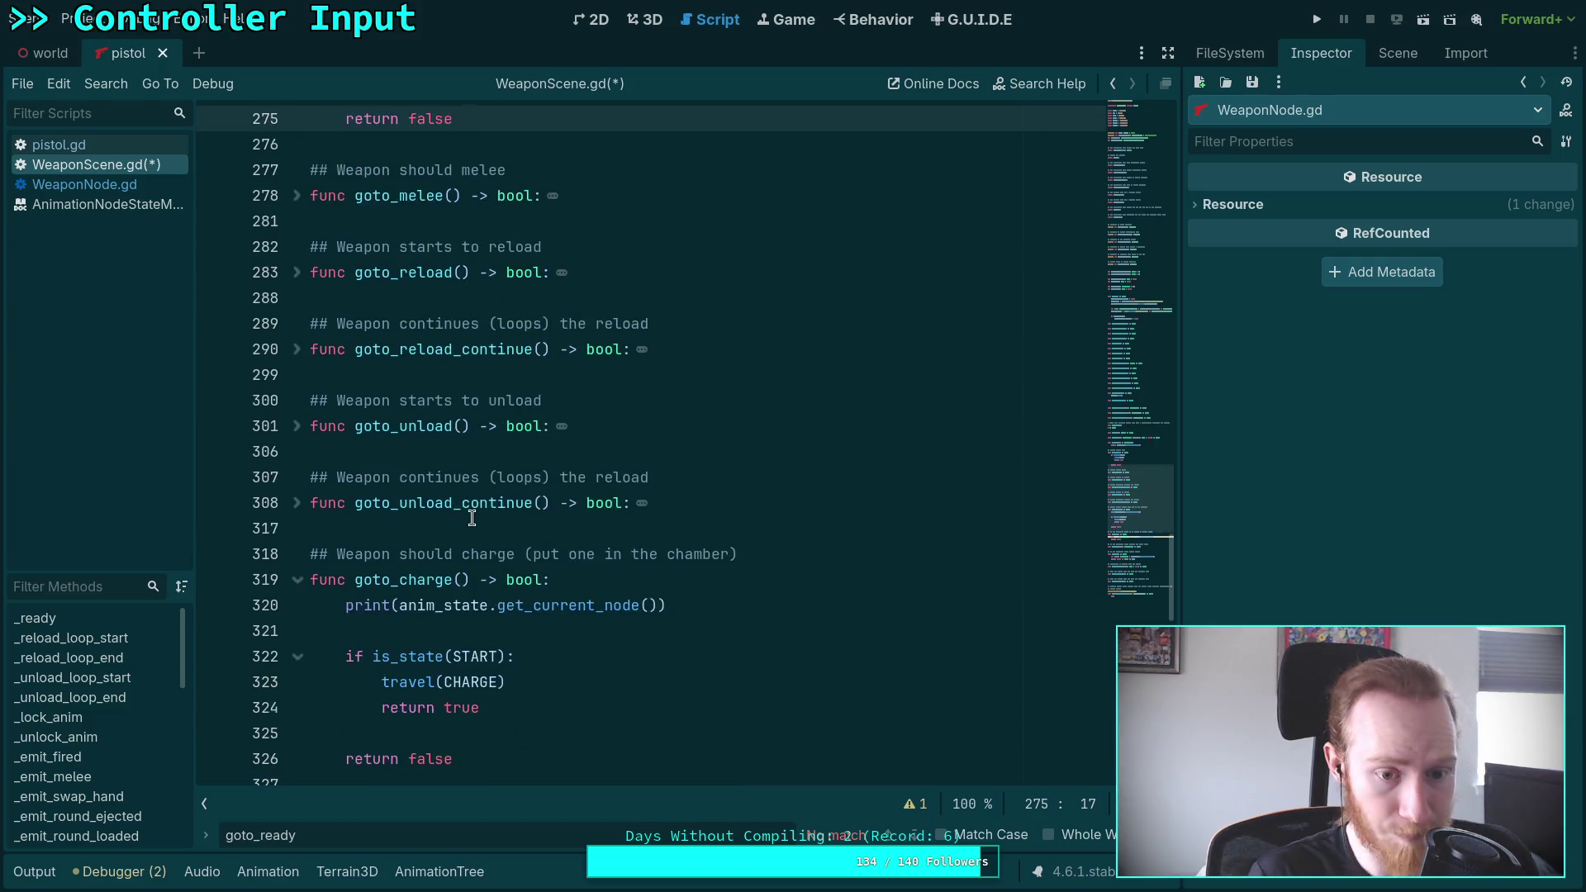
pyautogui.doubleClick(479, 504)
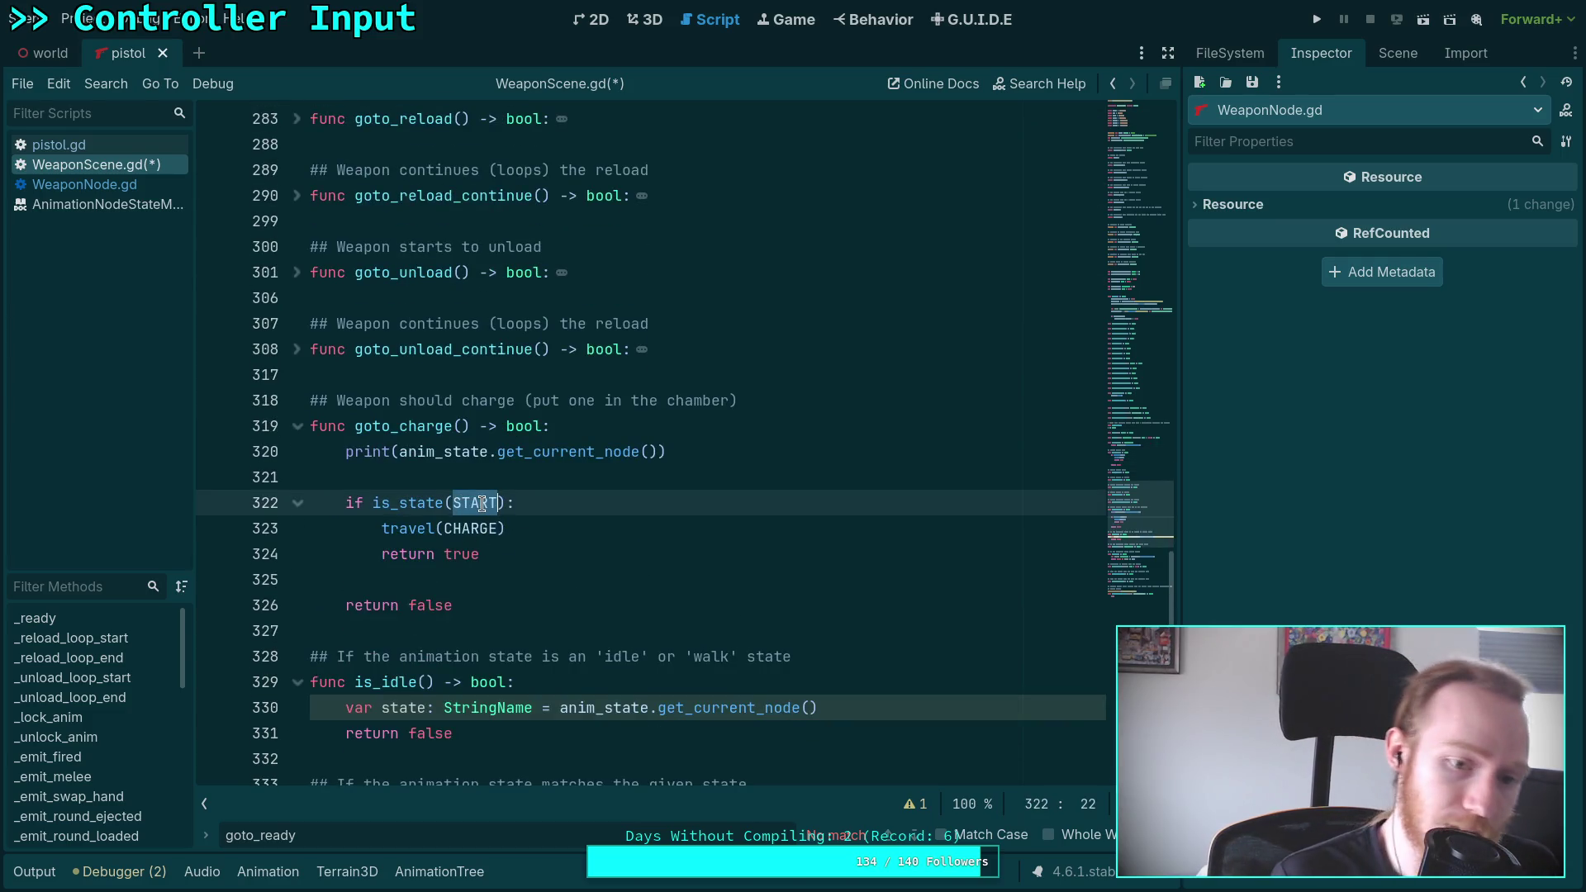
pyautogui.write('END')
pyautogui.click(391, 451)
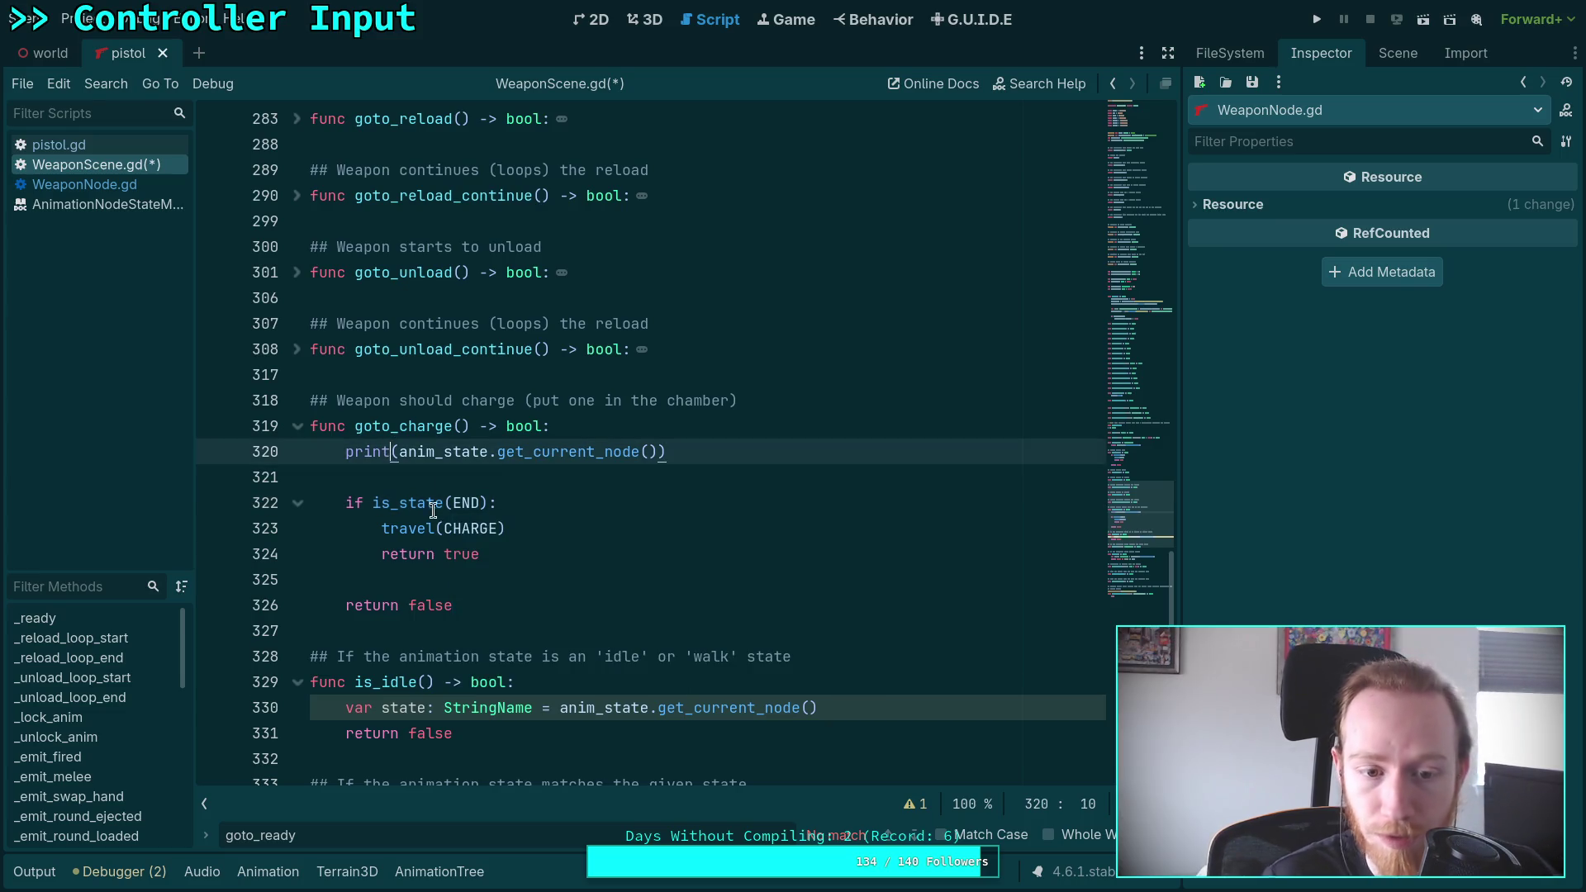
pyautogui.moveTo(682, 488); pyautogui.dragTo(686, 428)
pyautogui.press('BackSpace')
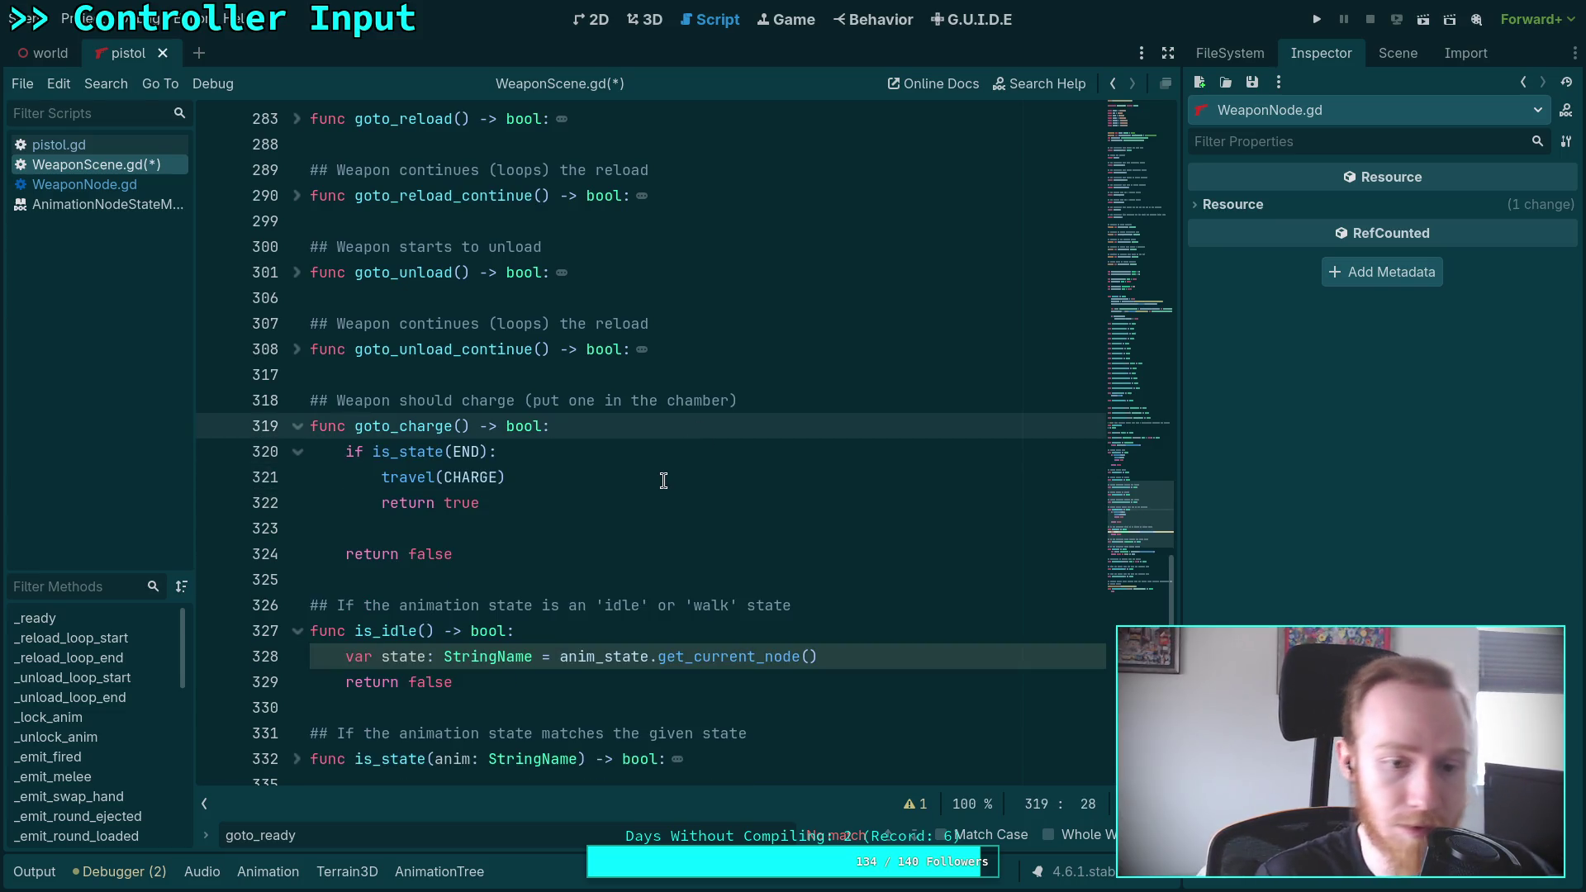
pyautogui.click(548, 509)
pyautogui.hotkey('ctrl', 's')
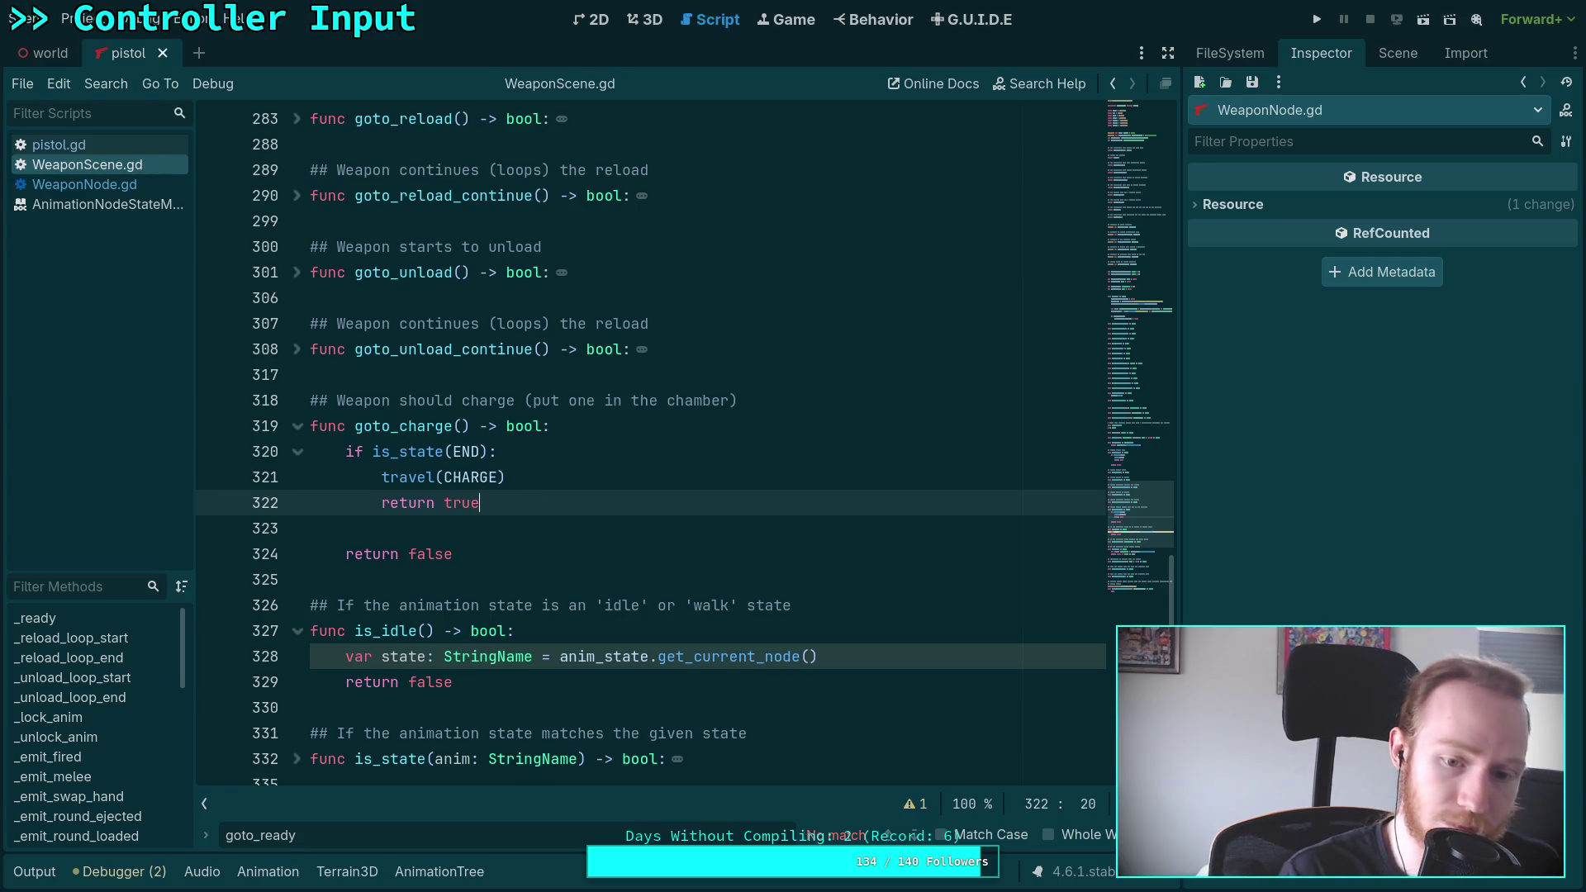
pyautogui.press('F5')
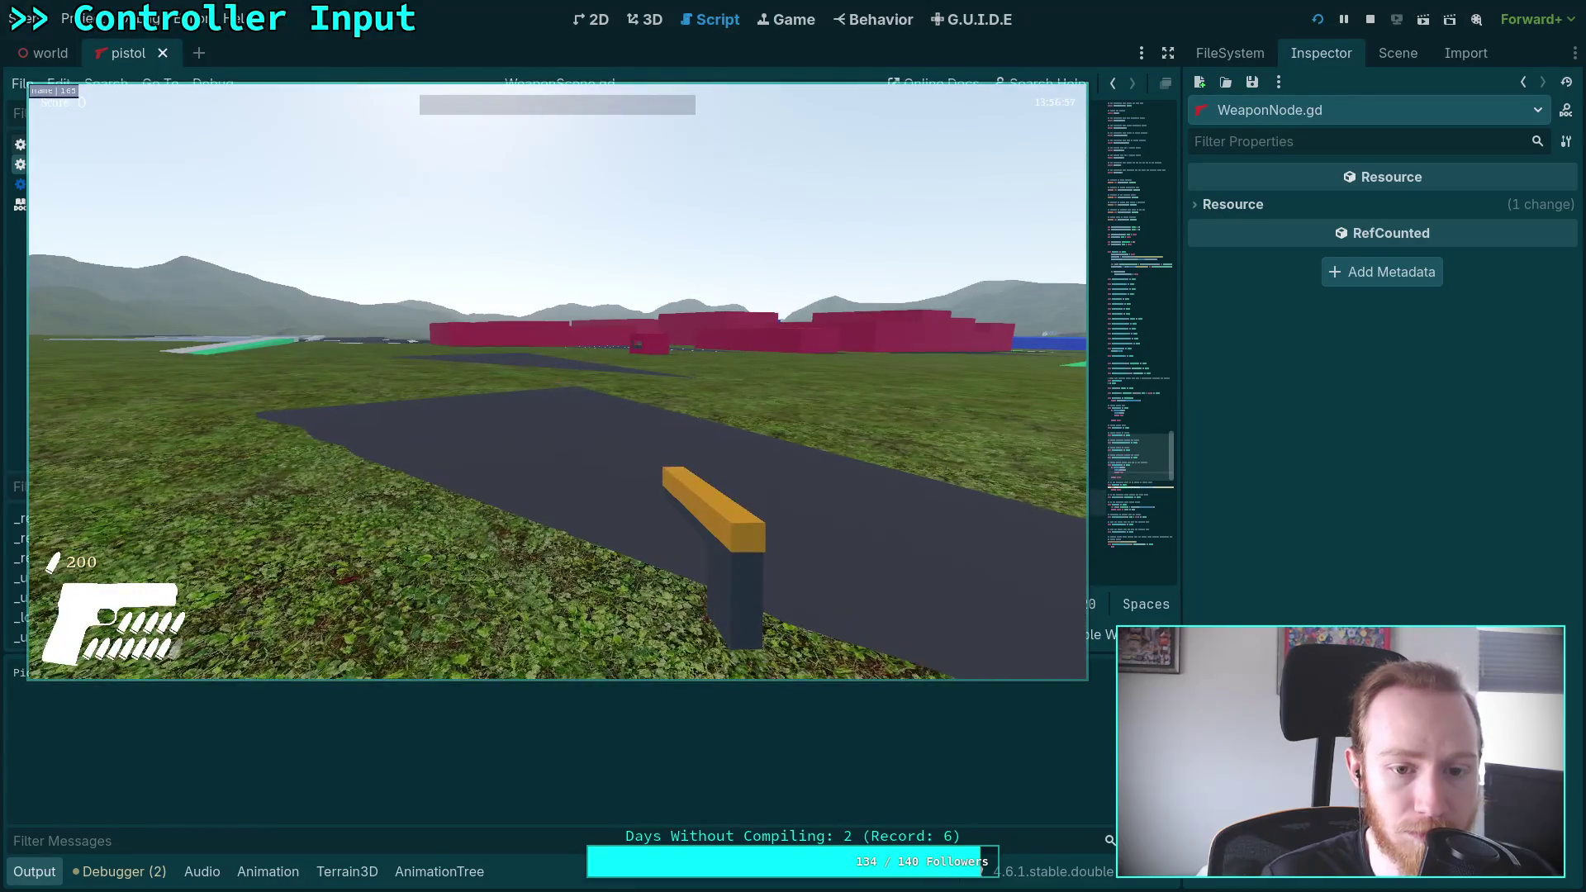
pyautogui.press('Escape')
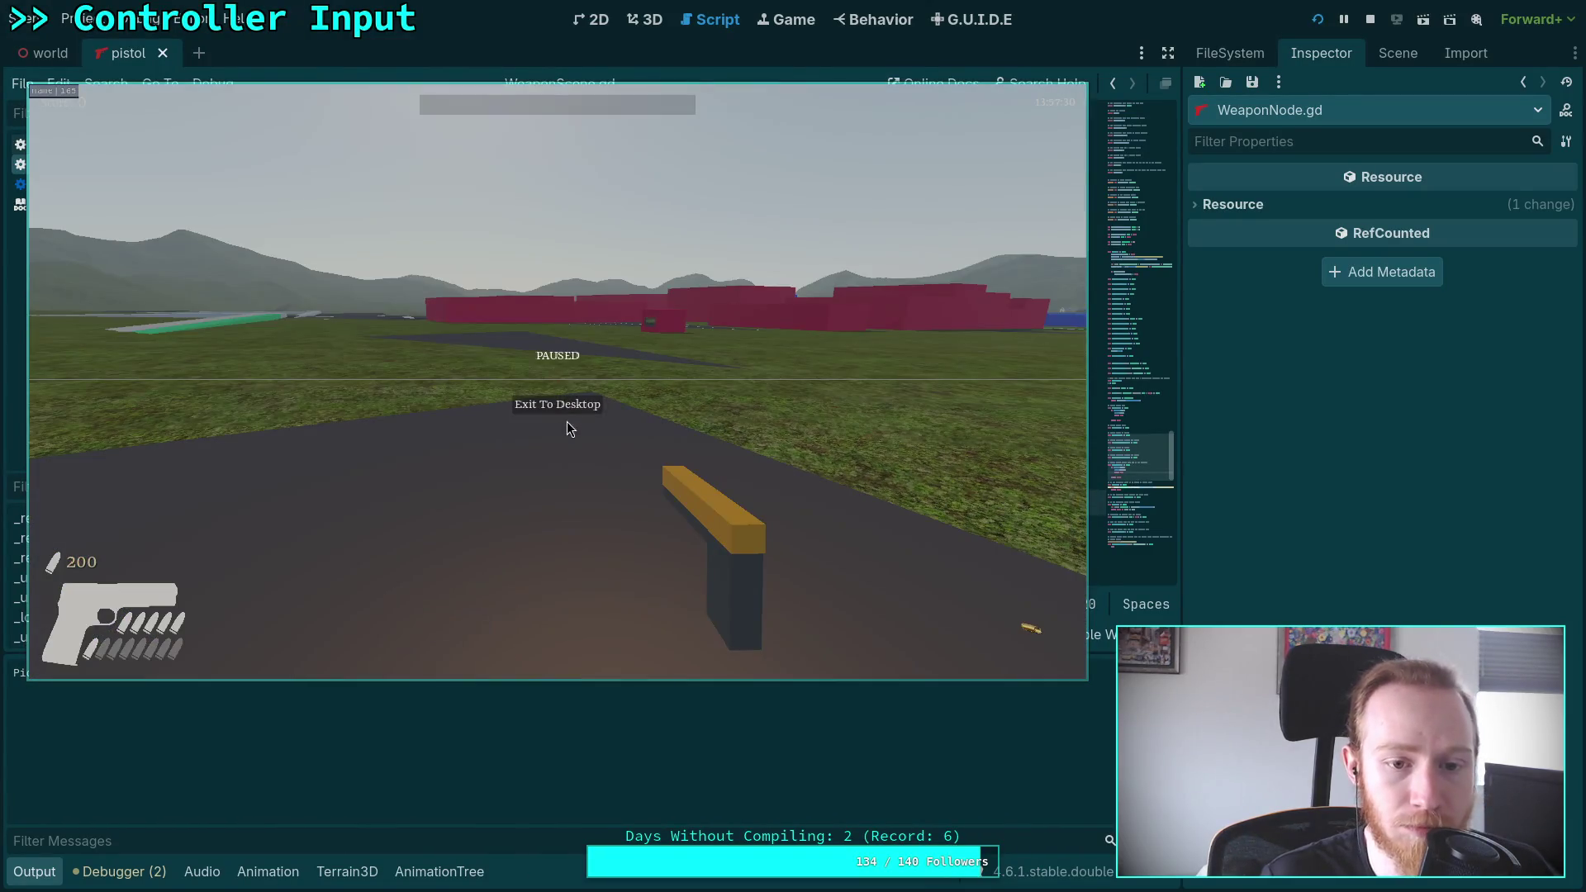
pyautogui.click(581, 407)
pyautogui.click(10, 871)
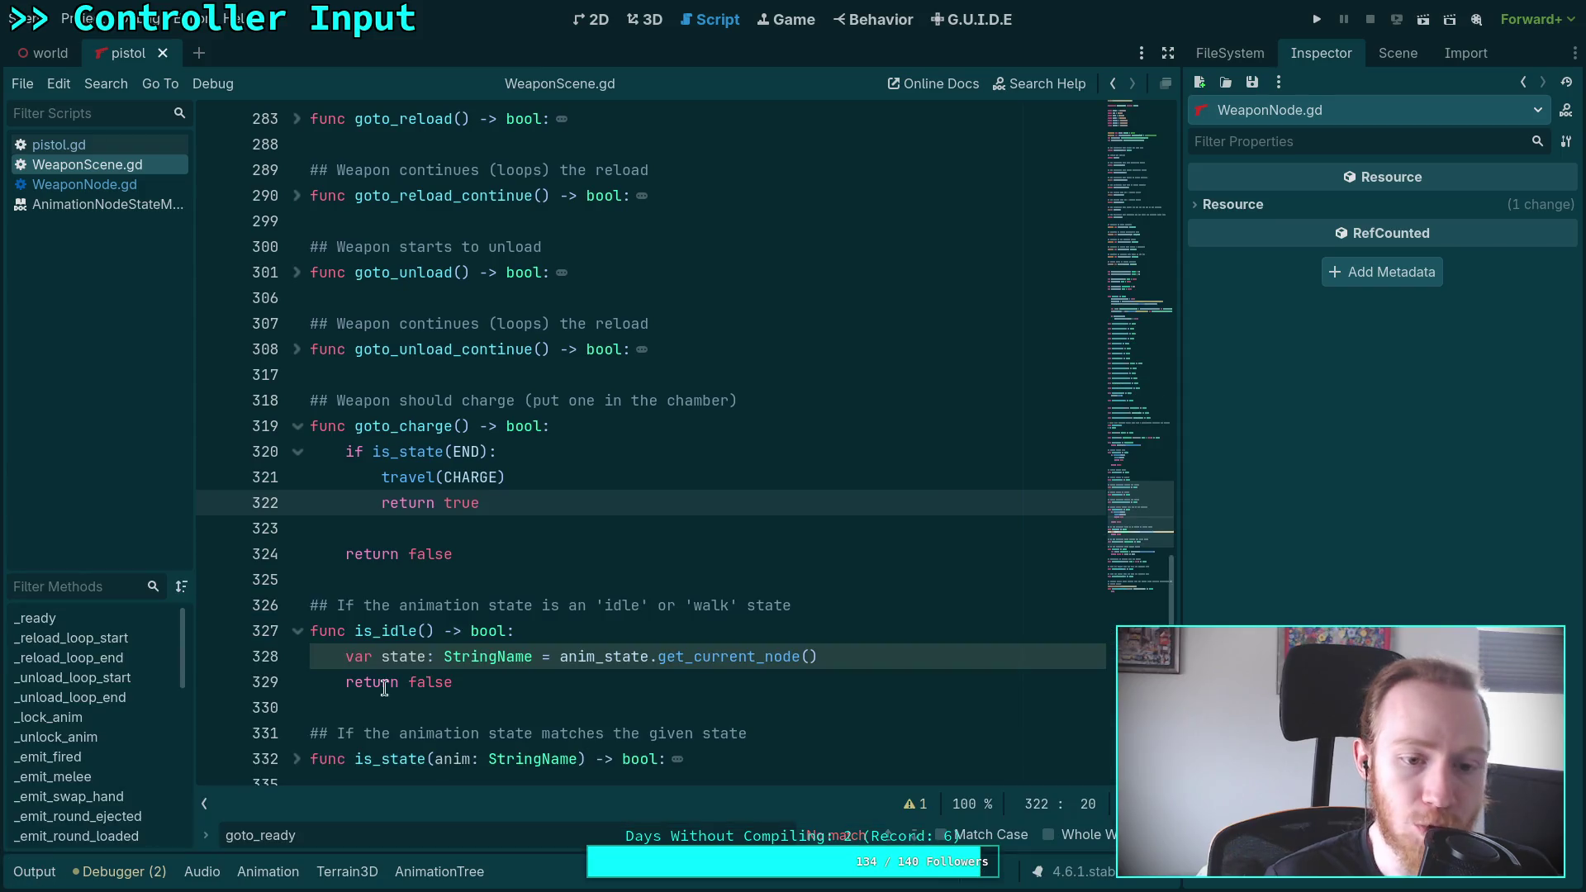
# In can_aim, use get_state() and replace 'false' with 'state == END', then save WeaponScene.gd
pyautogui.scroll(-5, 587, 525)
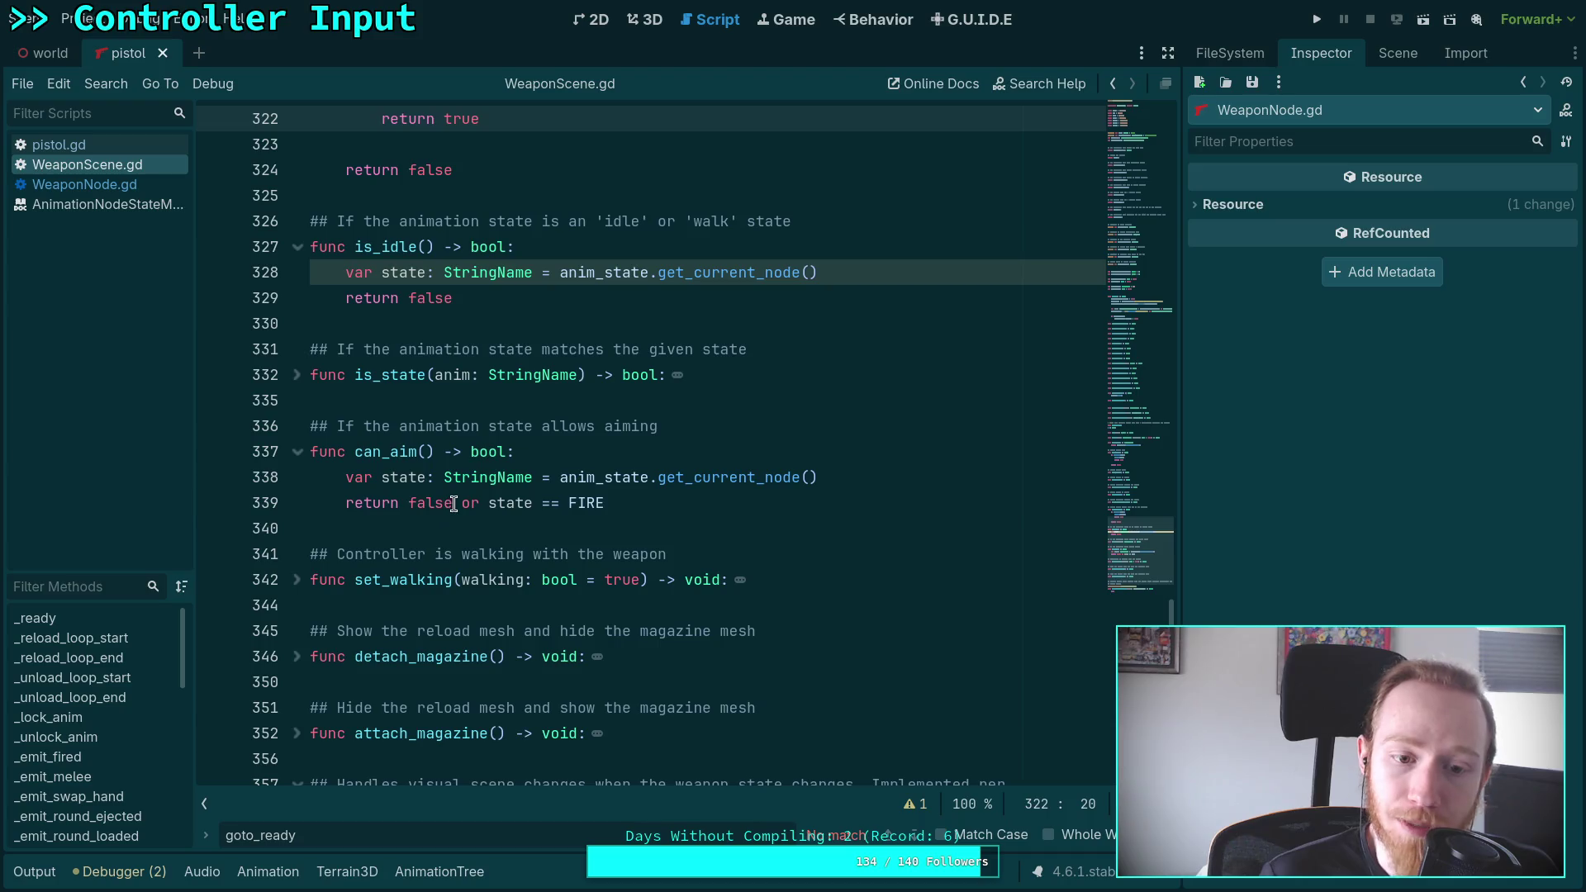
pyautogui.doubleClick(454, 504)
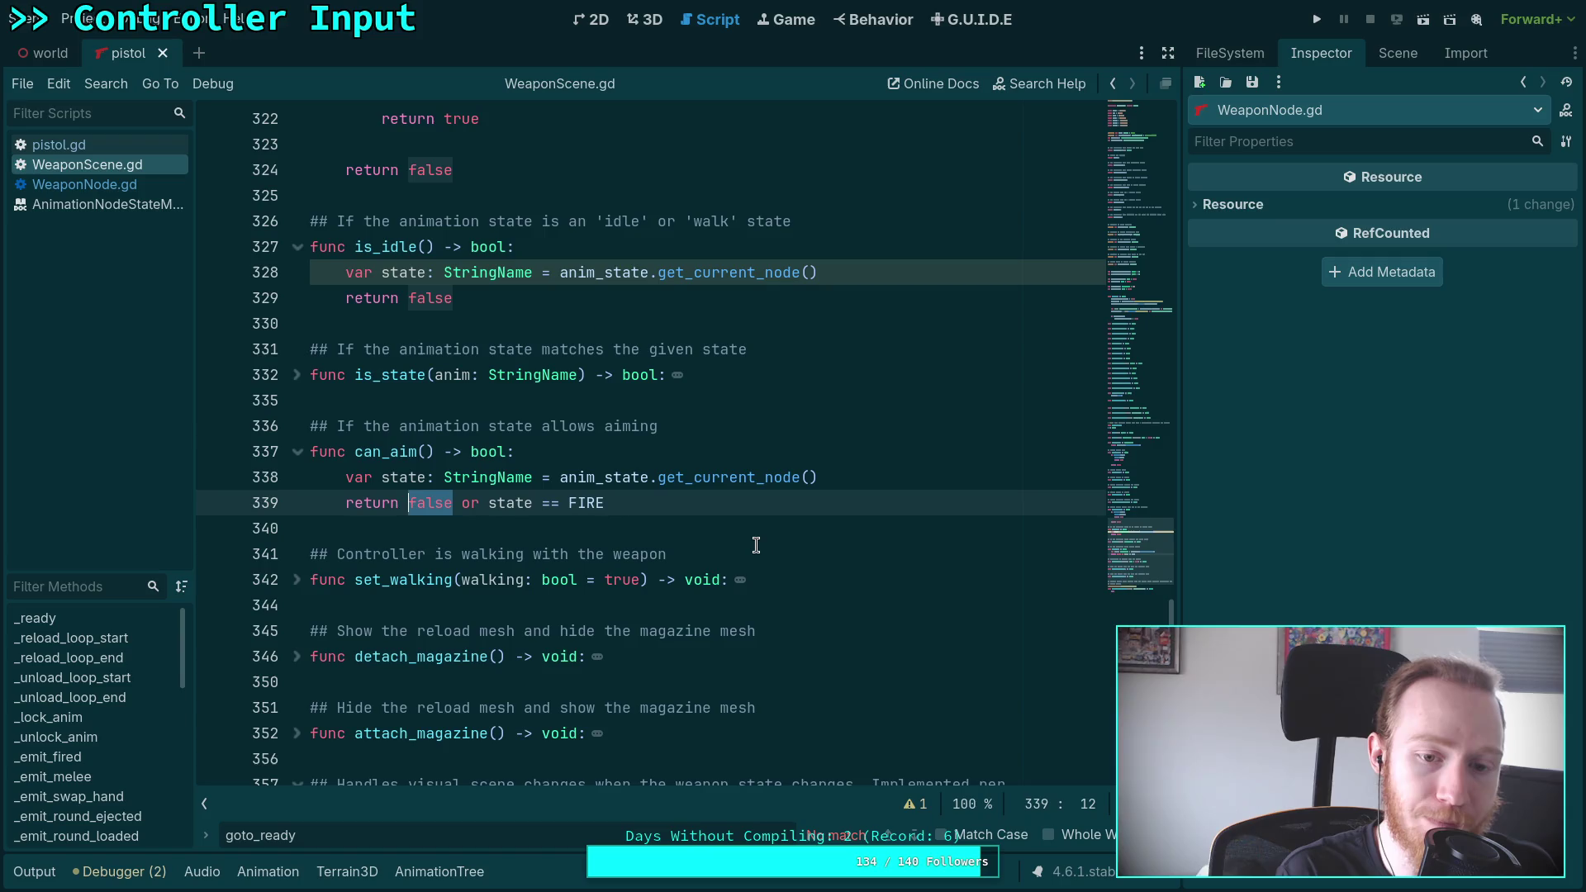
pyautogui.moveTo(560, 479); pyautogui.dragTo(854, 481)
pyautogui.write('get_s')
pyautogui.press('Return')
pyautogui.doubleClick(438, 504)
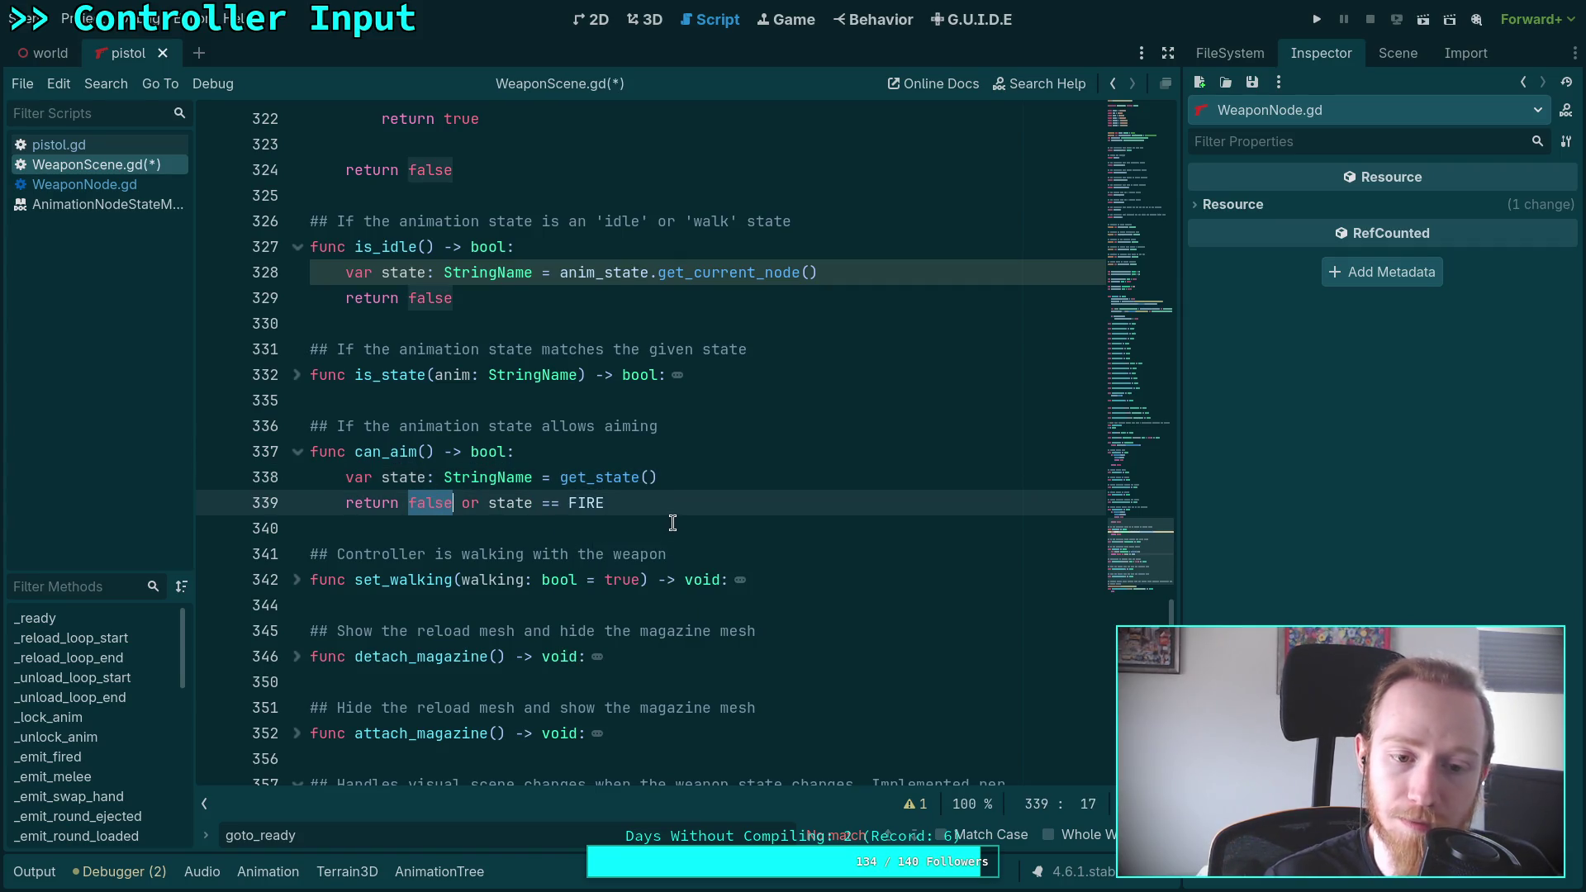
pyautogui.write('state == ')
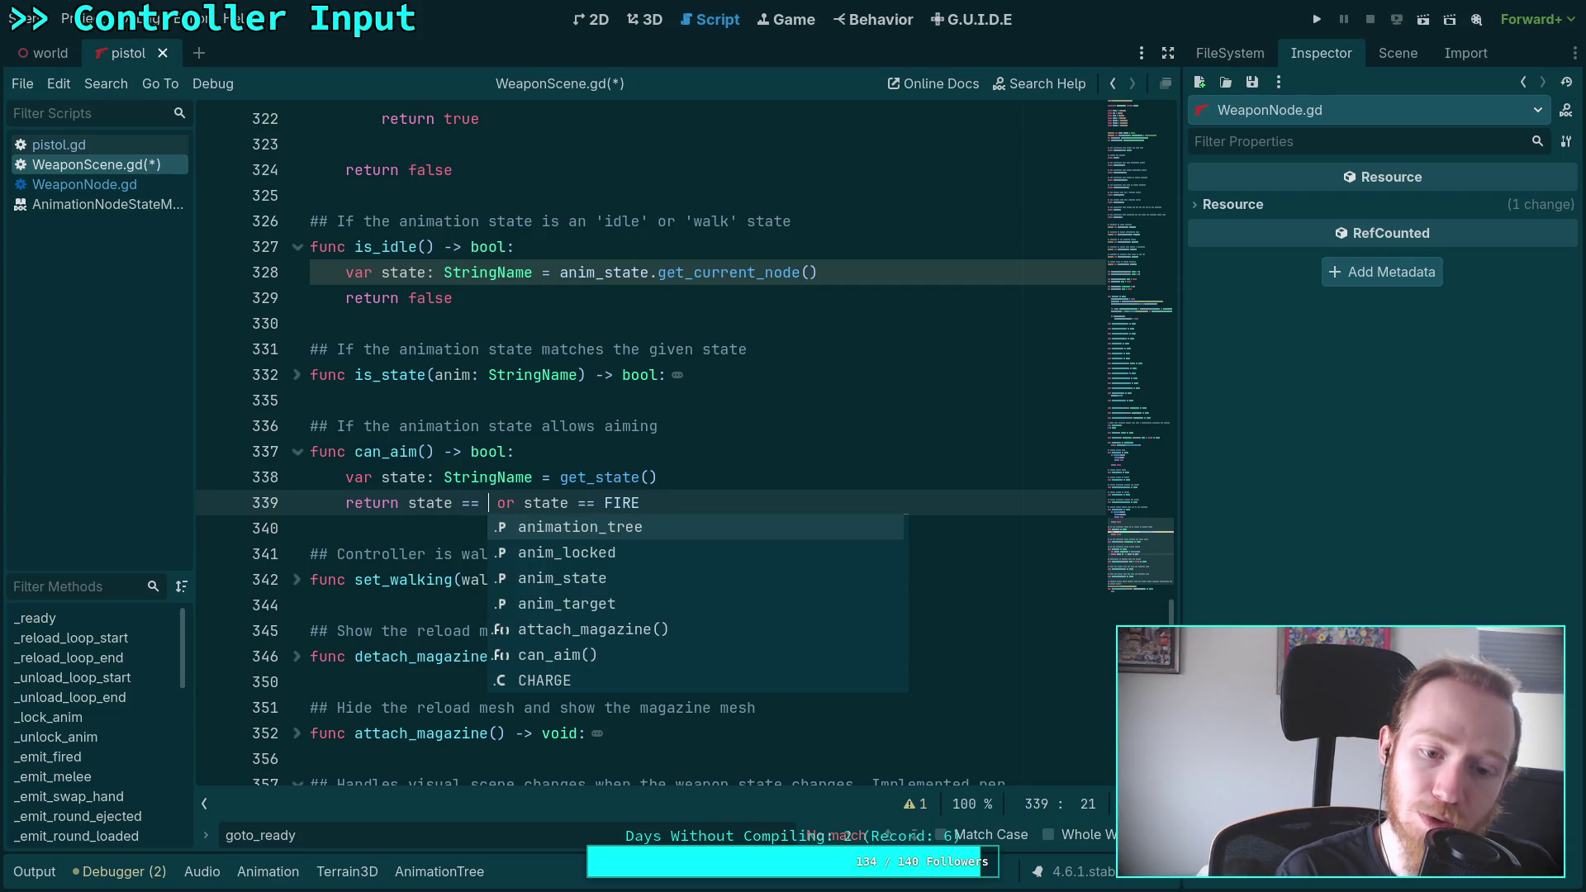
pyautogui.write('UN')
pyautogui.press('BackSpace')
pyautogui.press('BackSpace')
pyautogui.write('END')
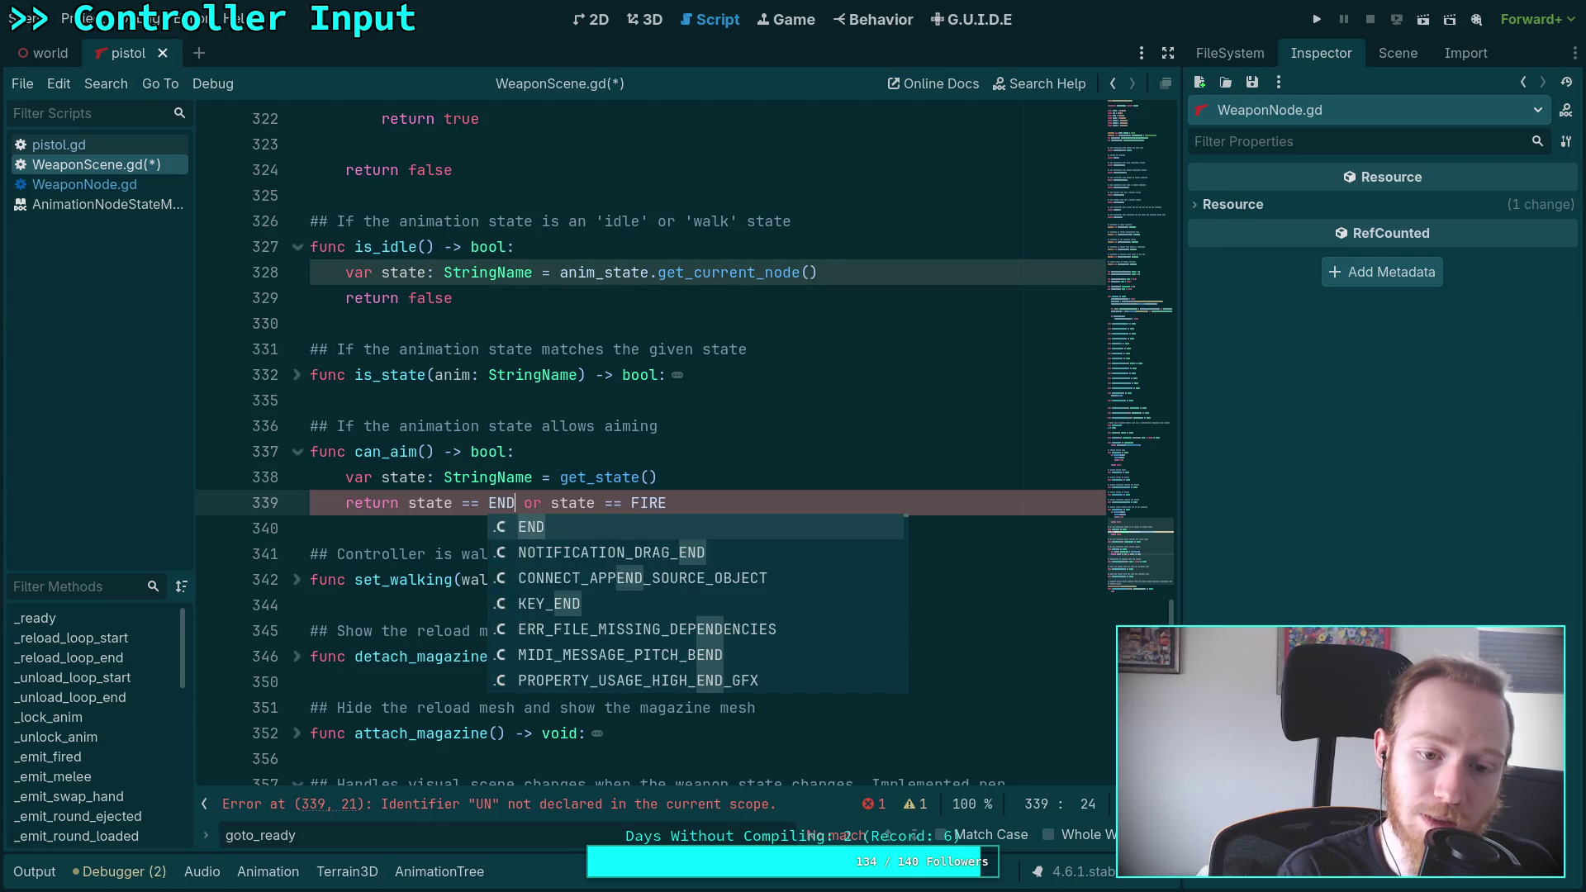
pyautogui.click(749, 499)
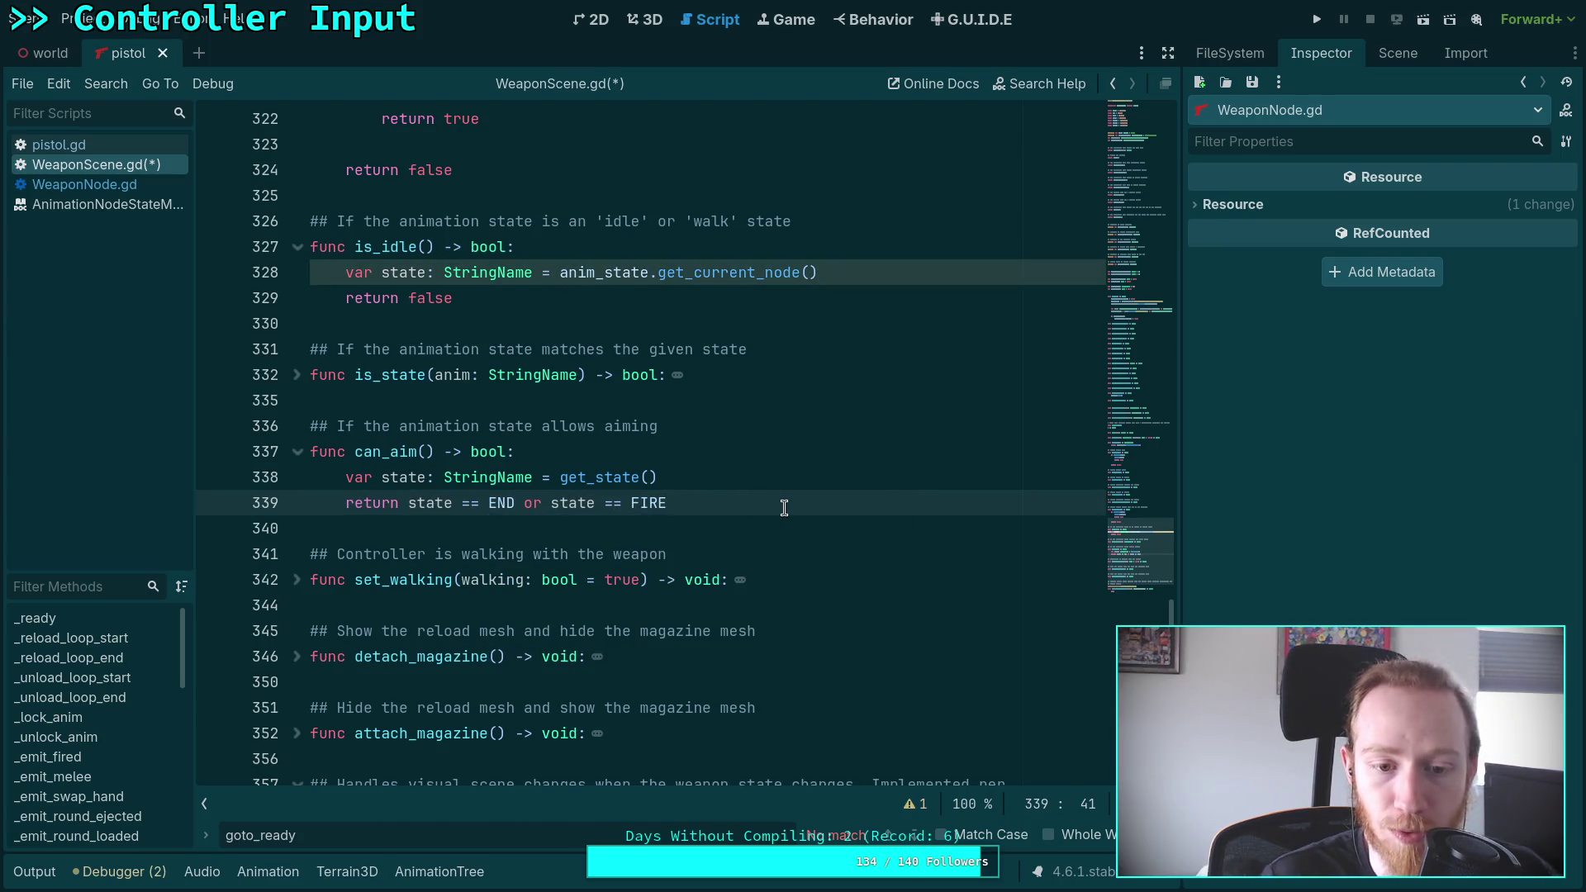
pyautogui.hotkey('ctrl', 's')
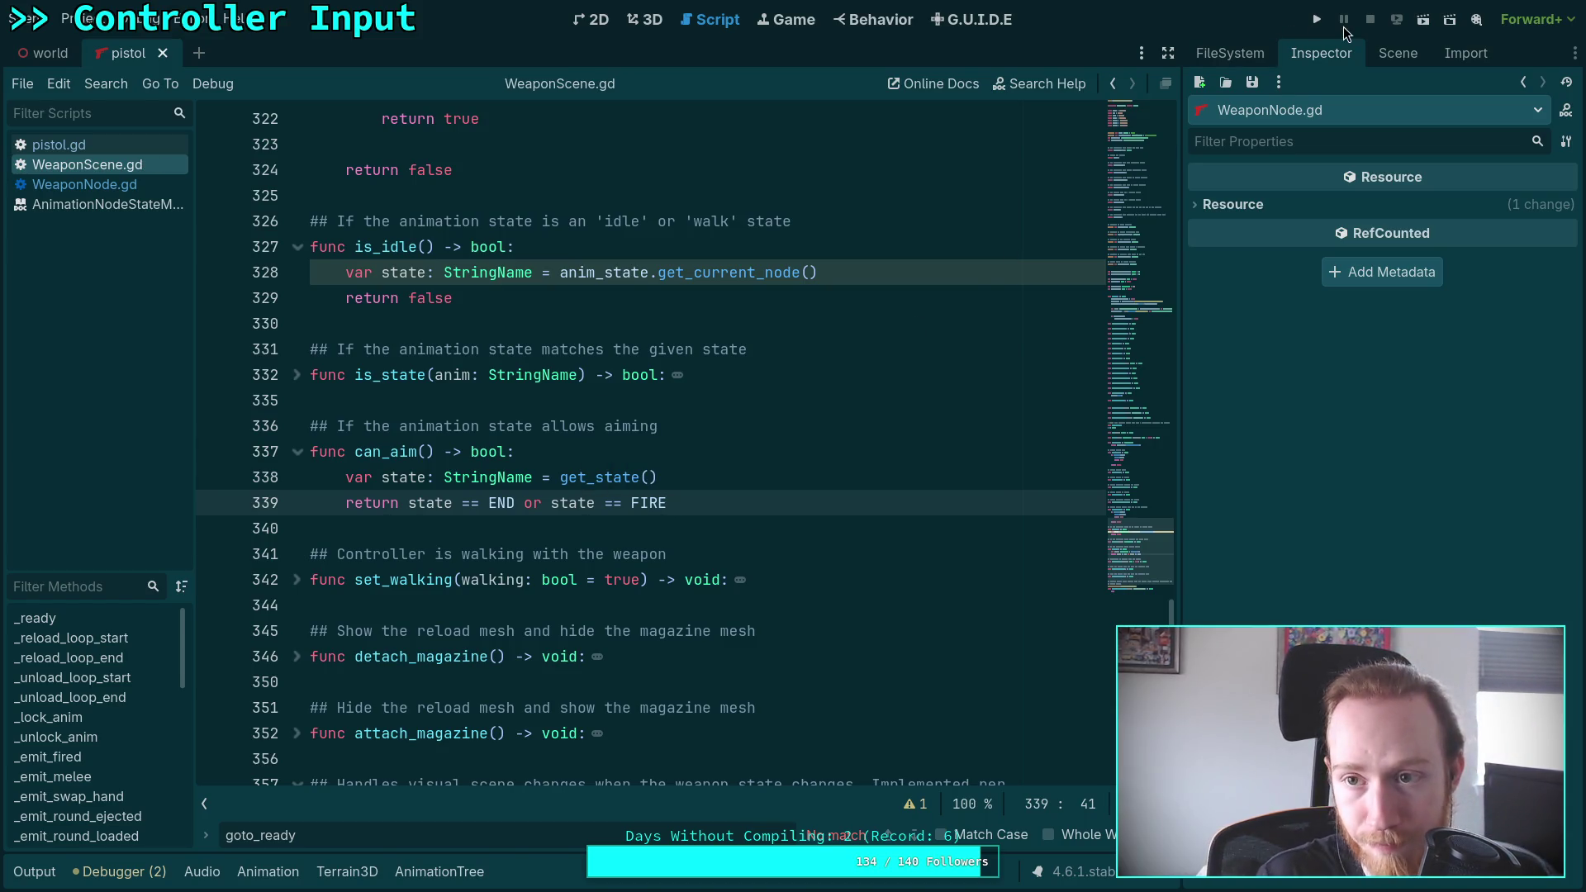
pyautogui.press('F5')
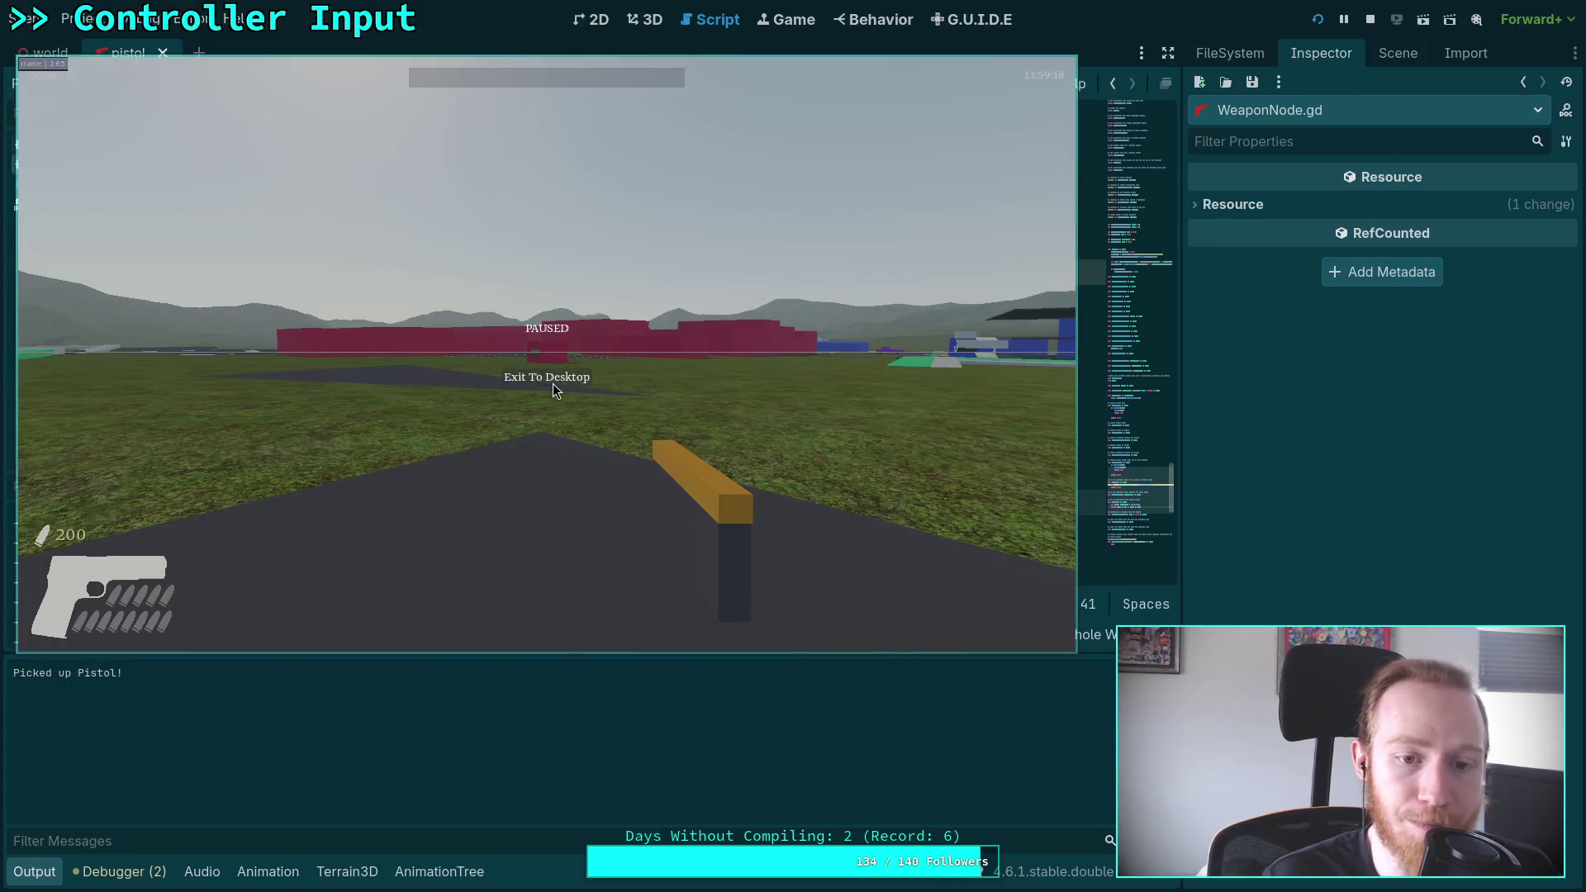
pyautogui.press('F8')
pyautogui.click(40, 872)
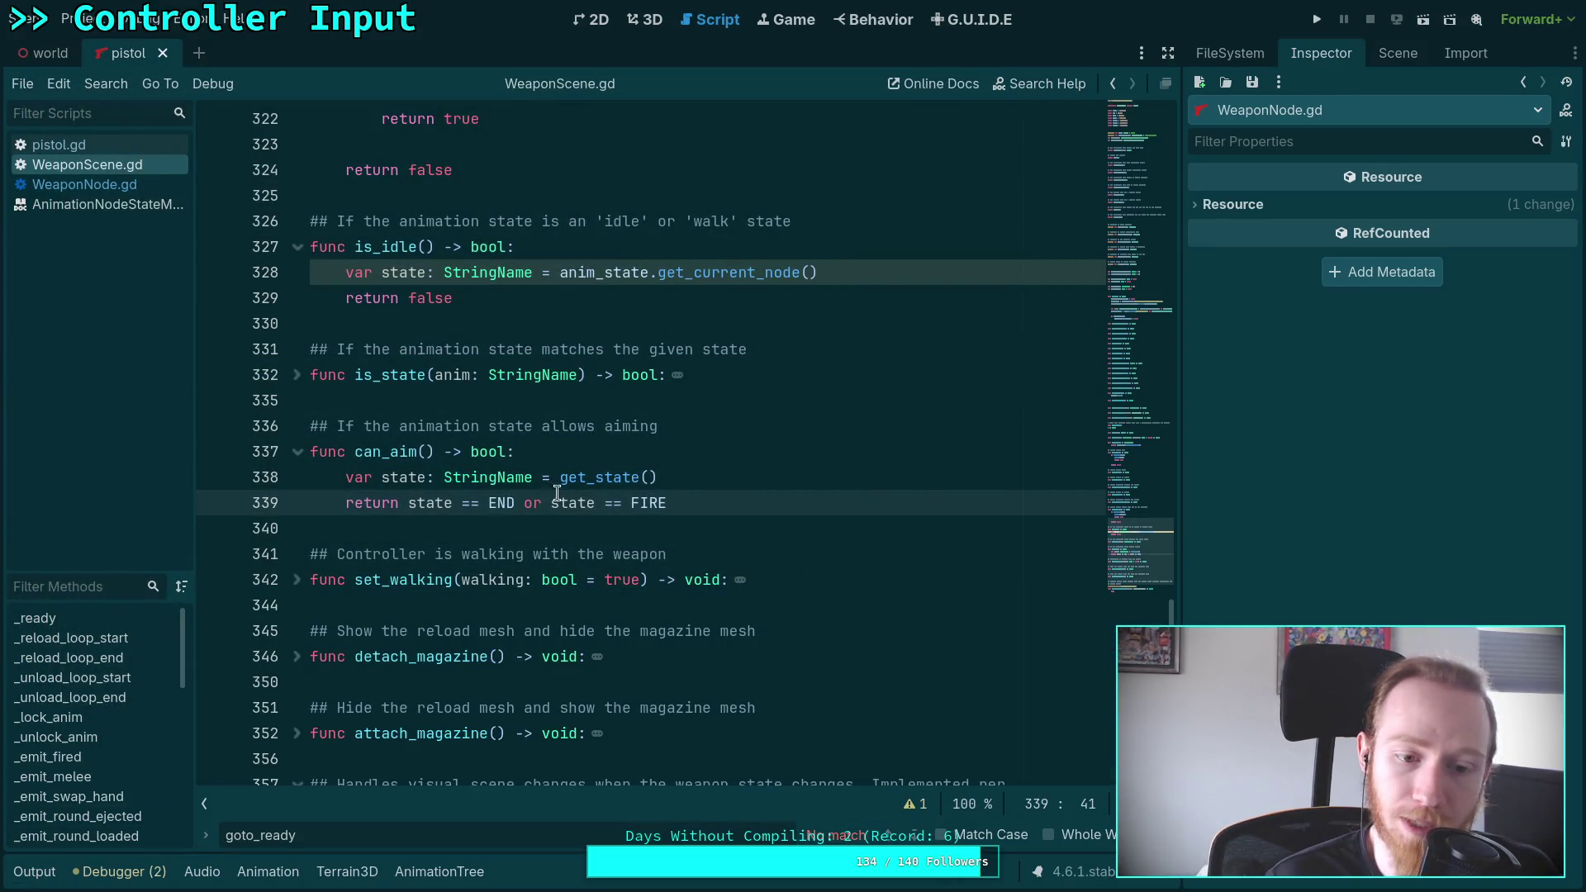
pyautogui.scroll(5, 595, 494)
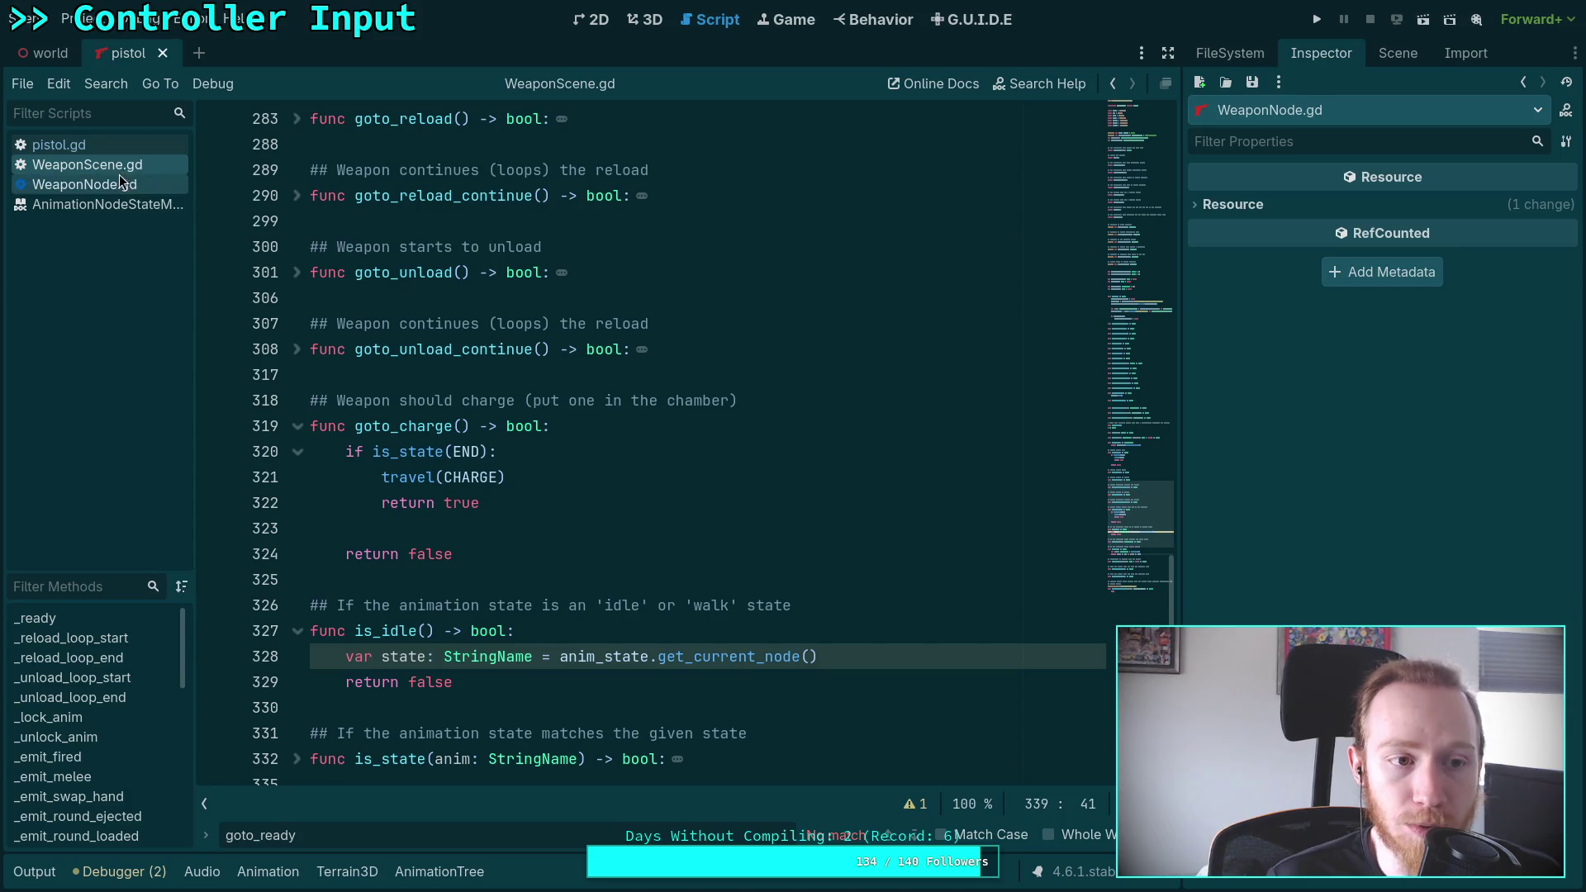
pyautogui.click(58, 145)
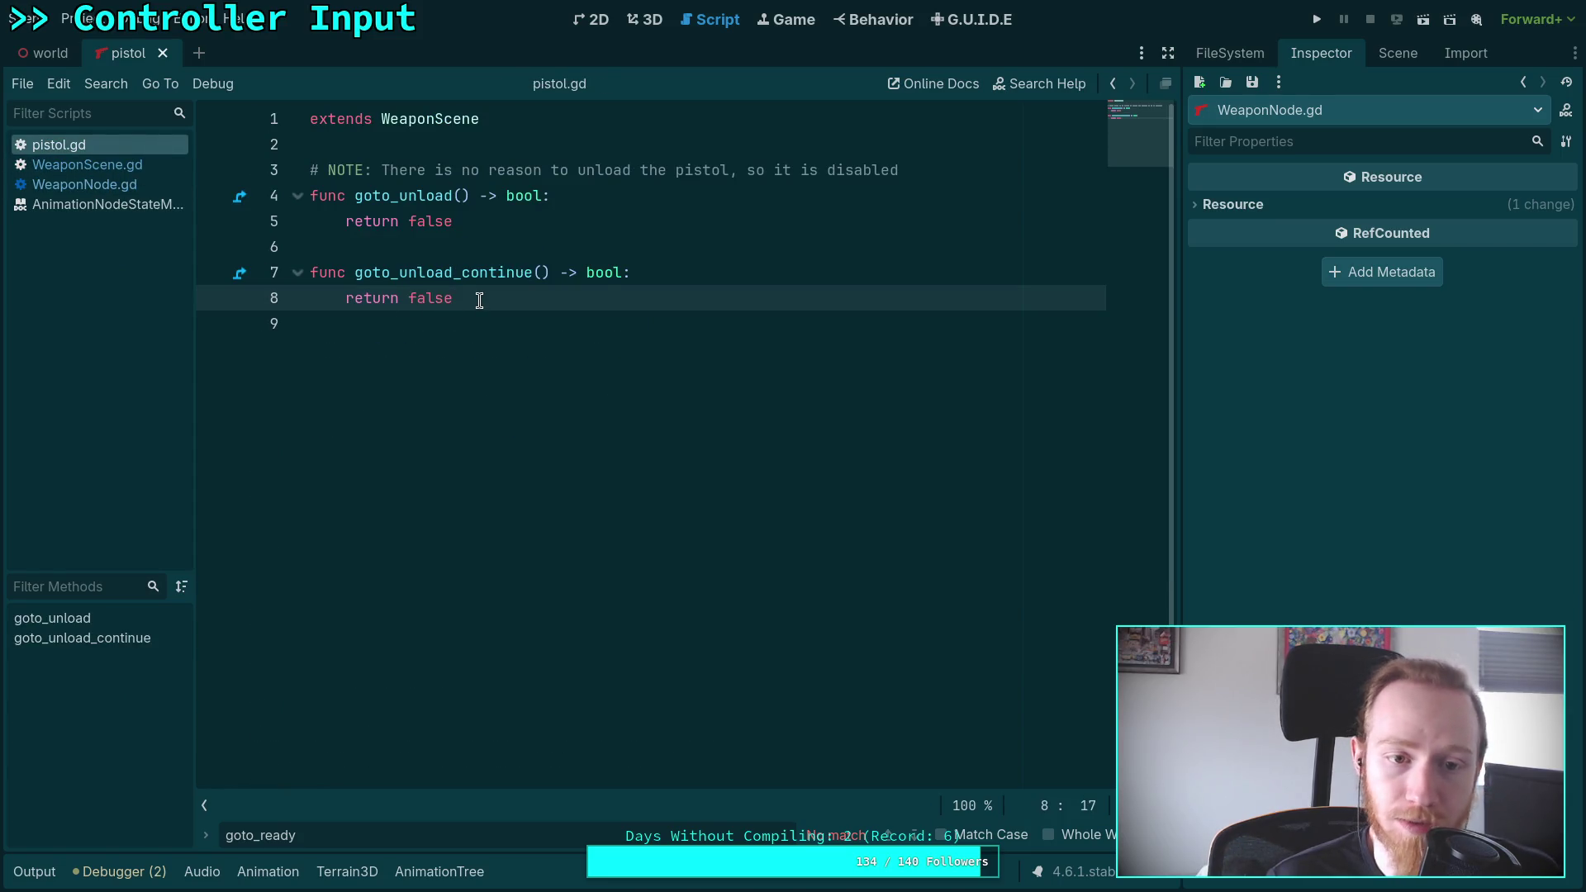
pyautogui.click(122, 172)
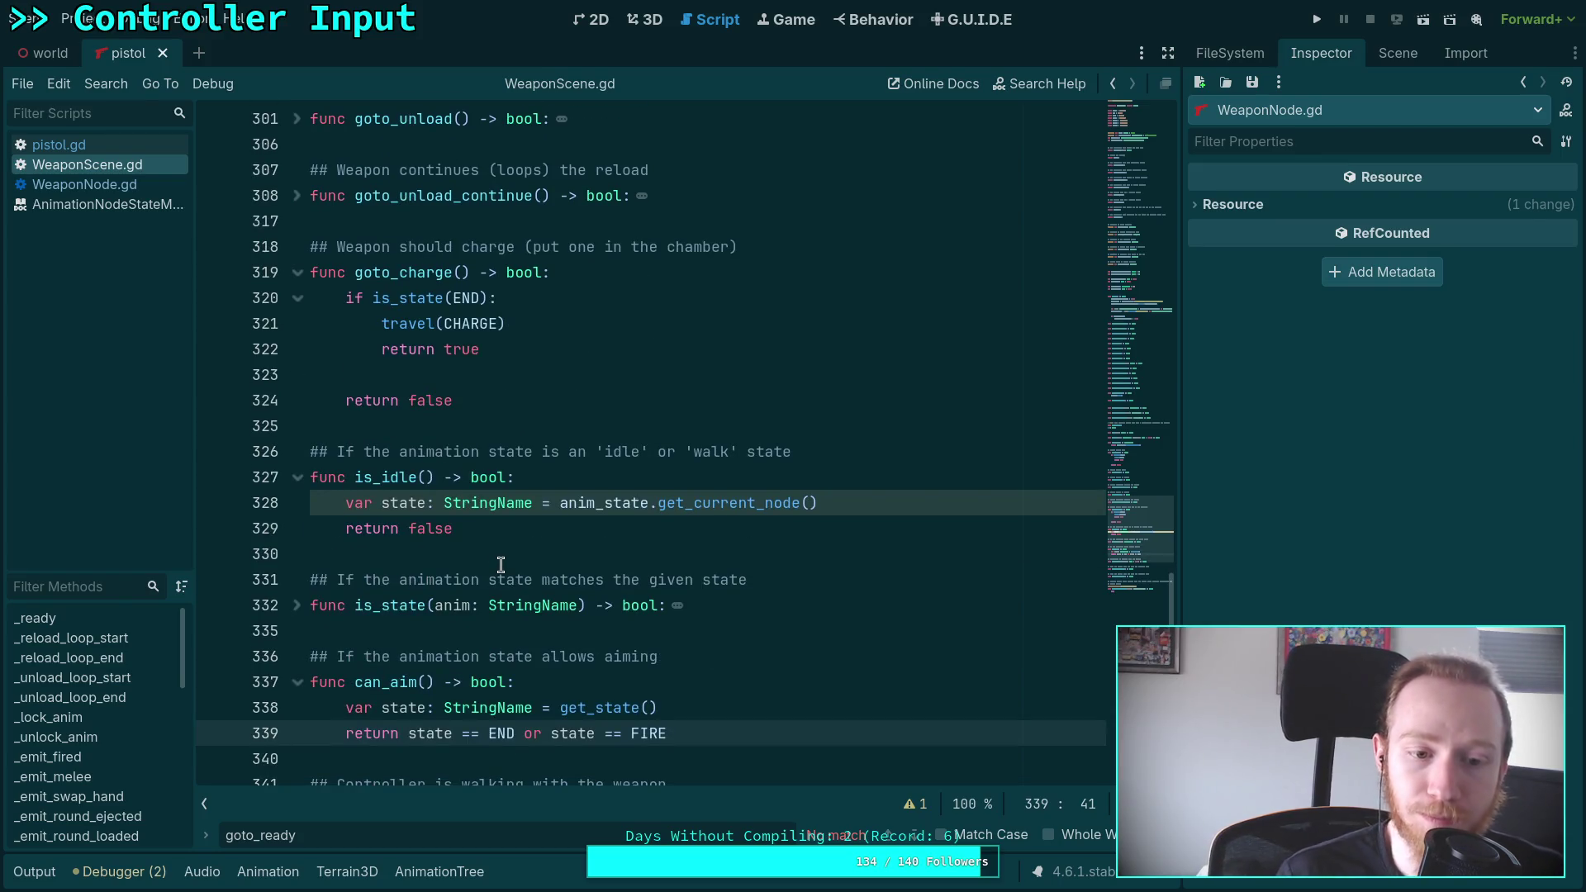
pyautogui.scroll(-2, 500, 564)
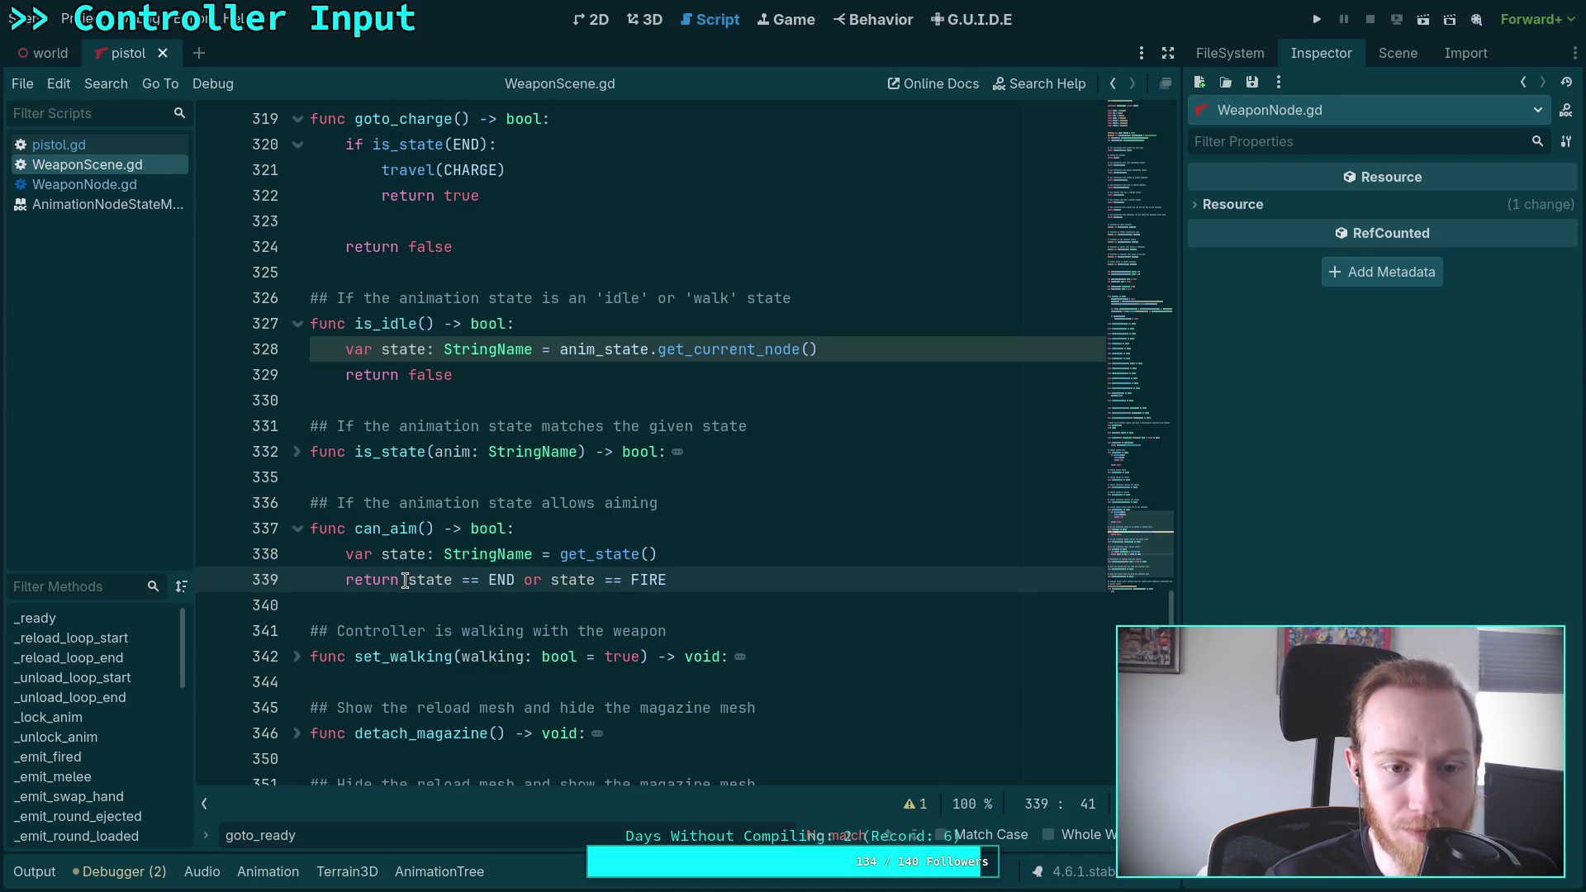
pyautogui.moveTo(405, 580)
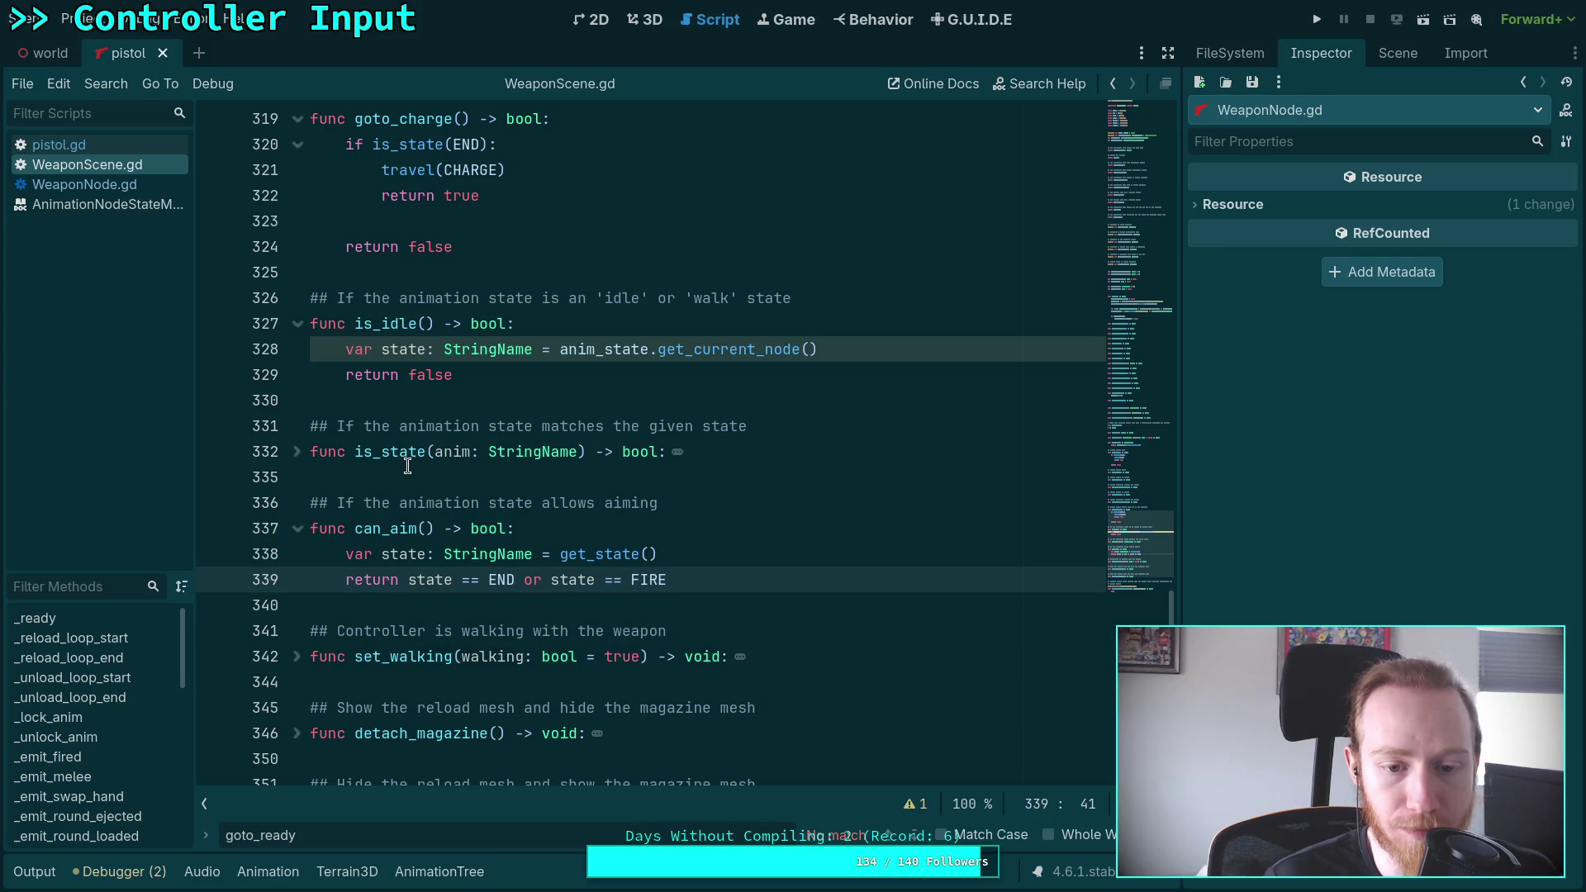
pyautogui.click(586, 526)
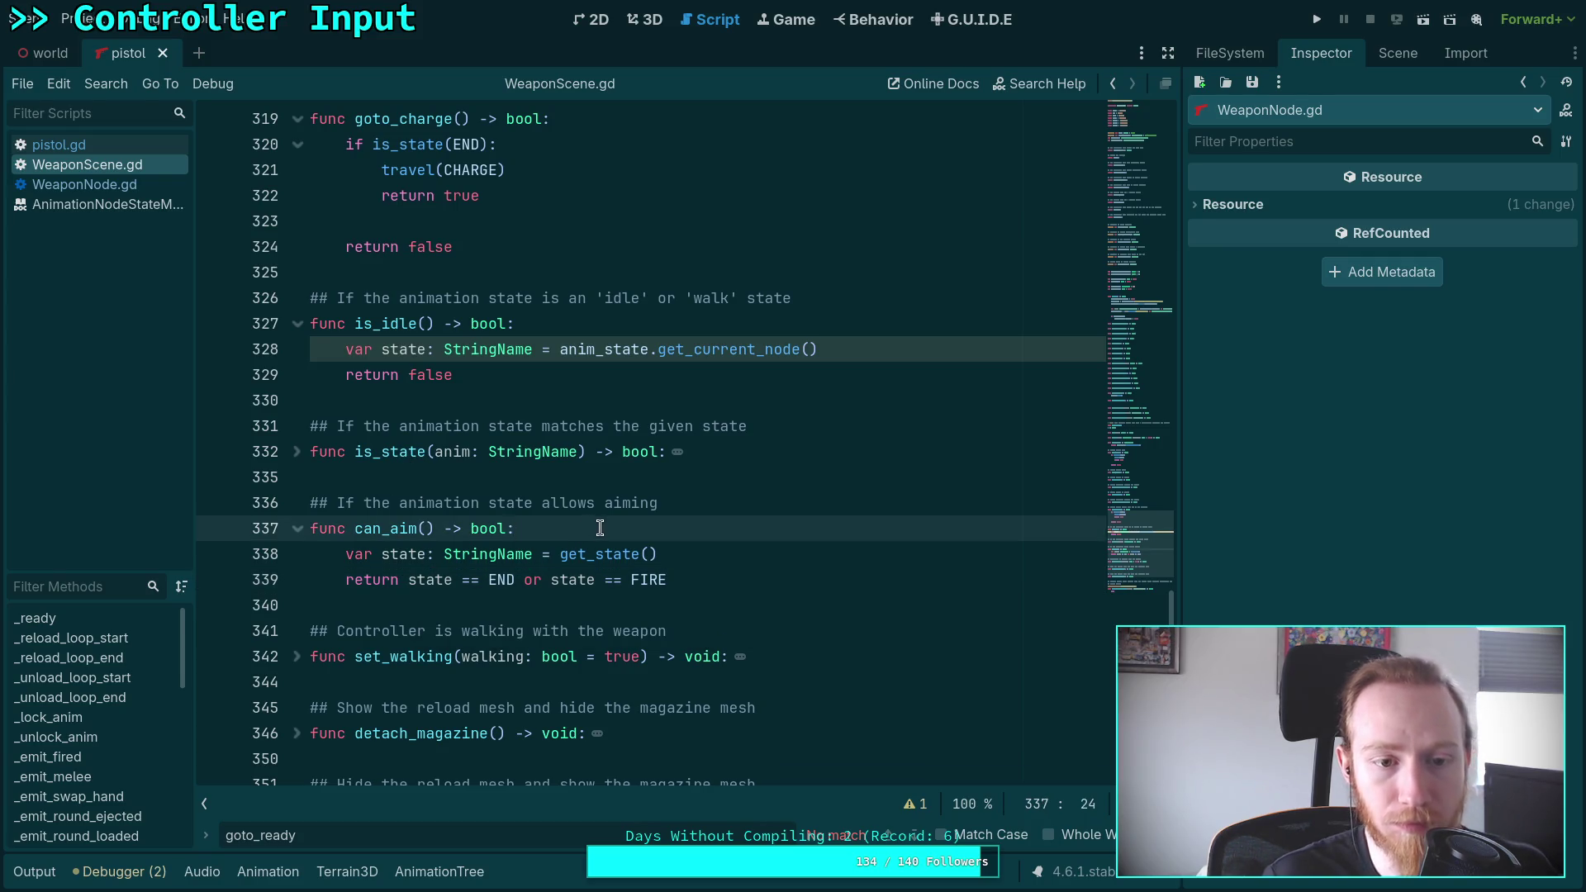
pyautogui.press('Return')
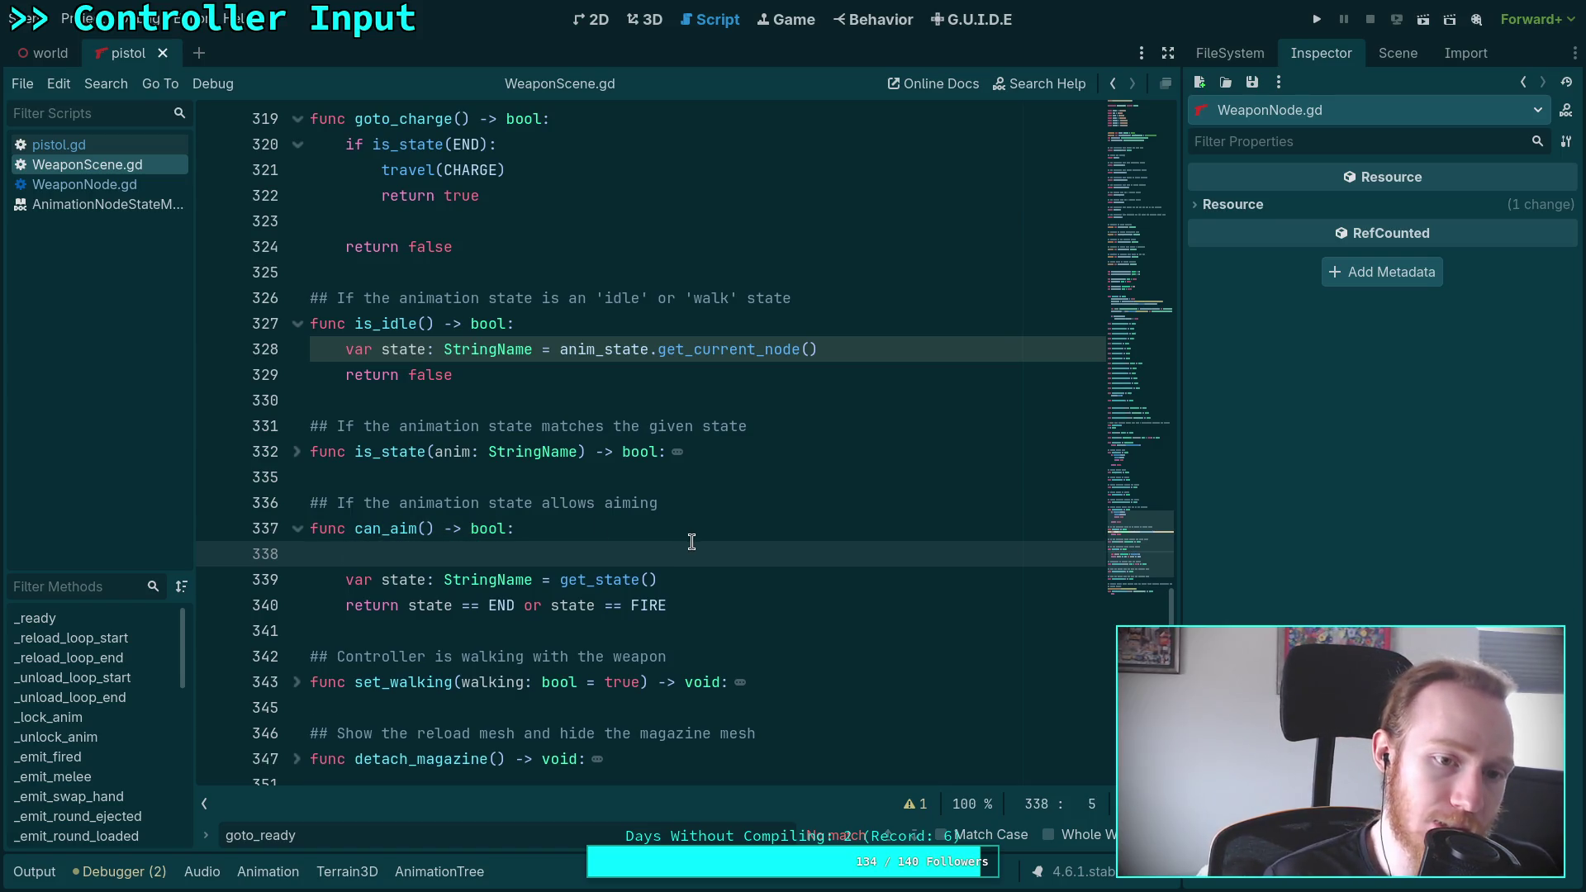
# Make is_idle return 'state == START or state == END' instead of false
pyautogui.moveTo(453, 374); pyautogui.dragTo(408, 375)
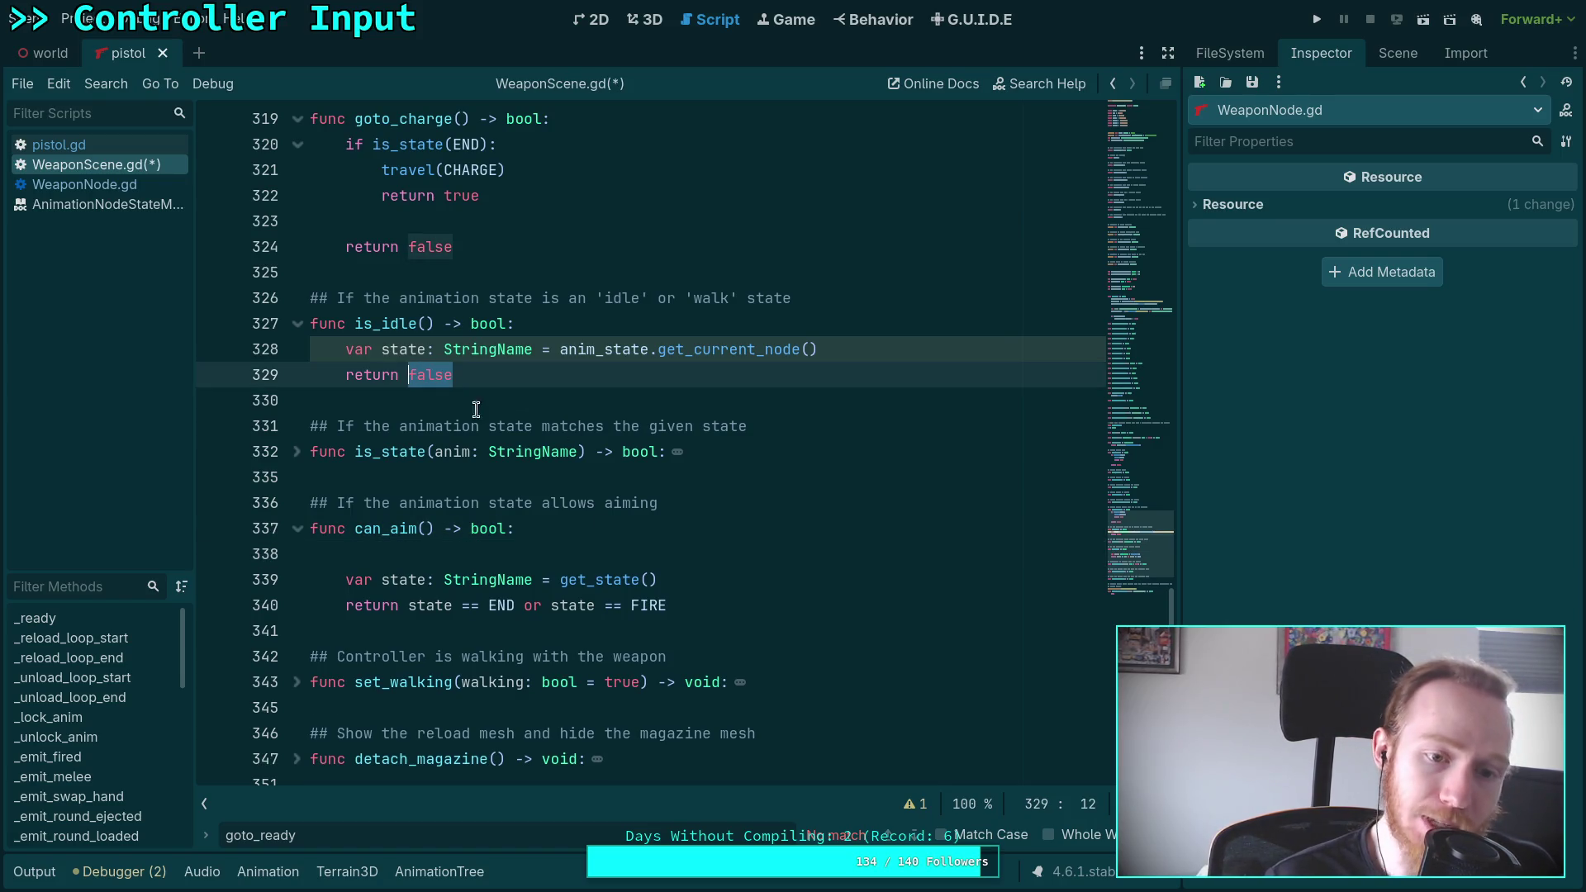
pyautogui.write('-na')
pyautogui.press('BackSpace')
pyautogui.press('BackSpace')
pyautogui.press('BackSpace')
pyautogui.write('state ')
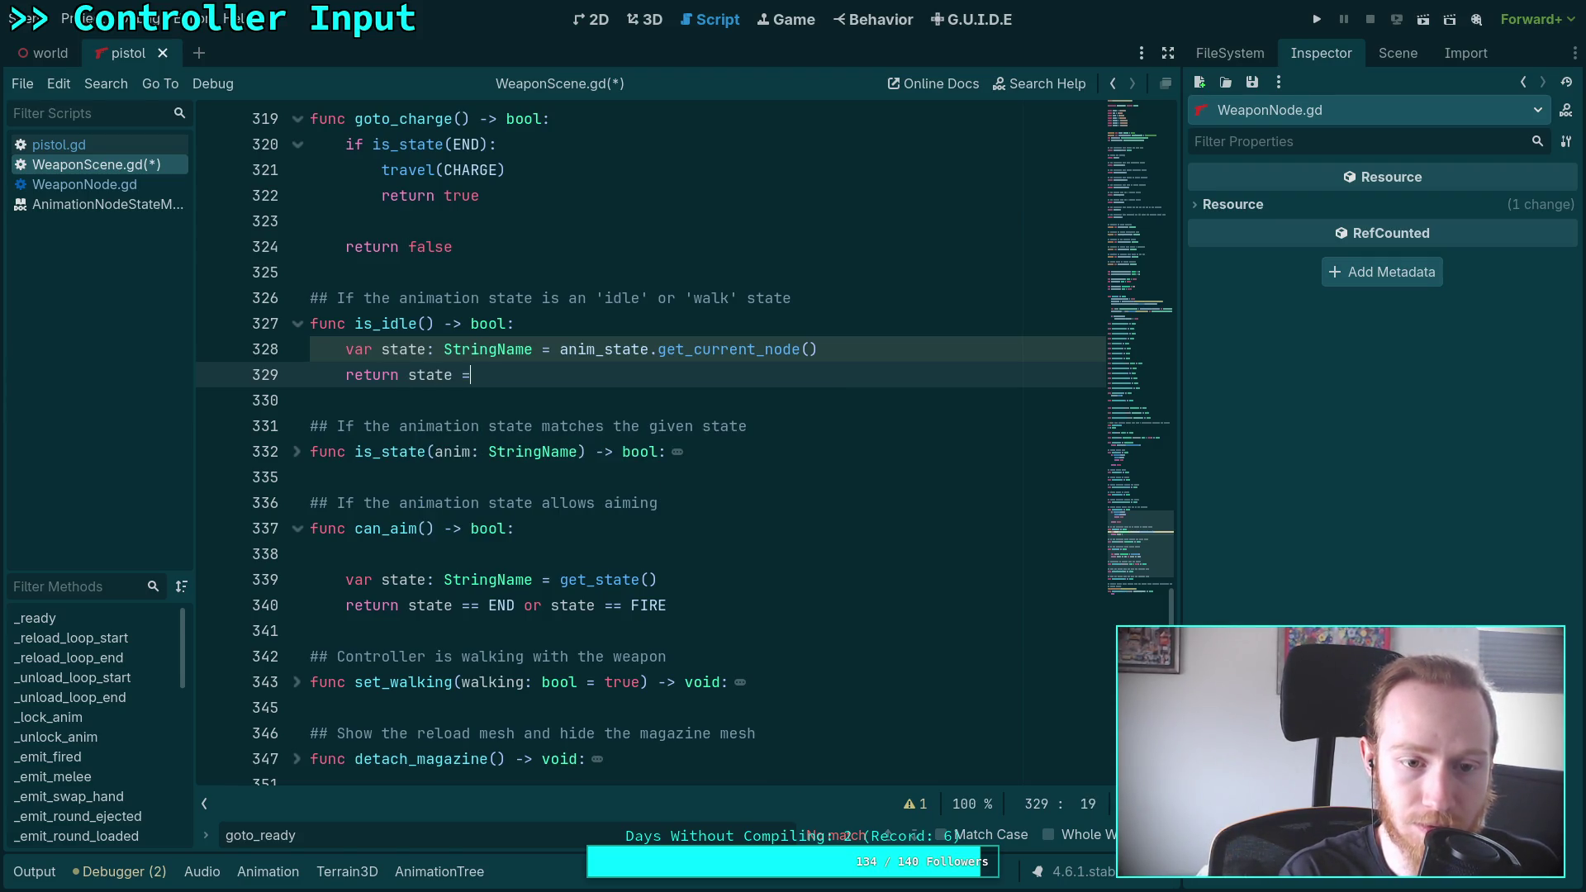
pyautogui.write('== START or state == END')
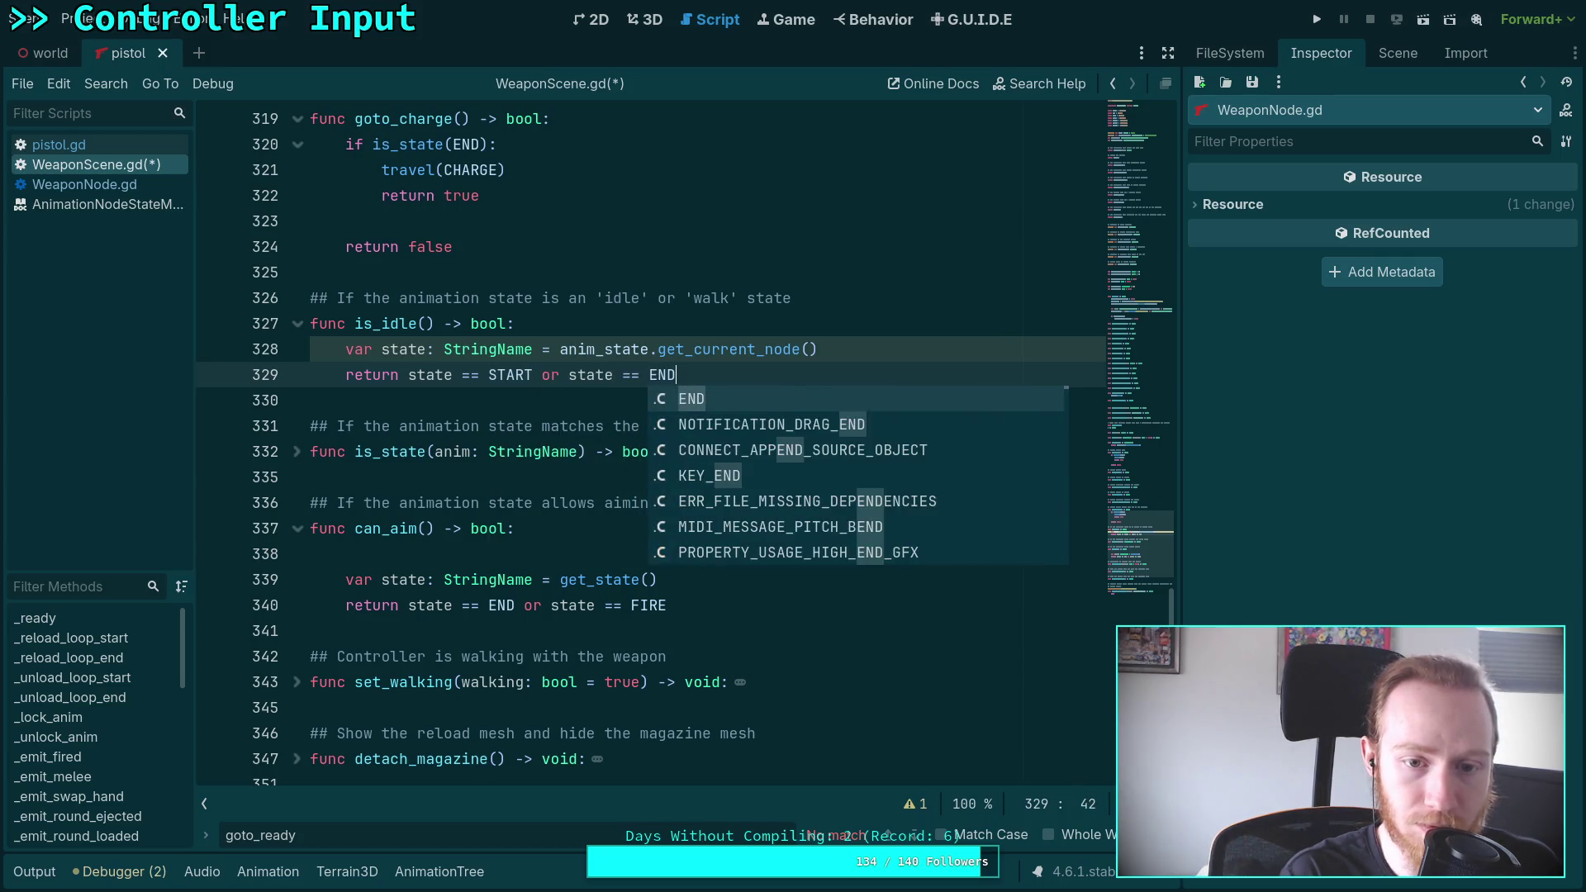
pyautogui.press('Escape')
pyautogui.press('Home')
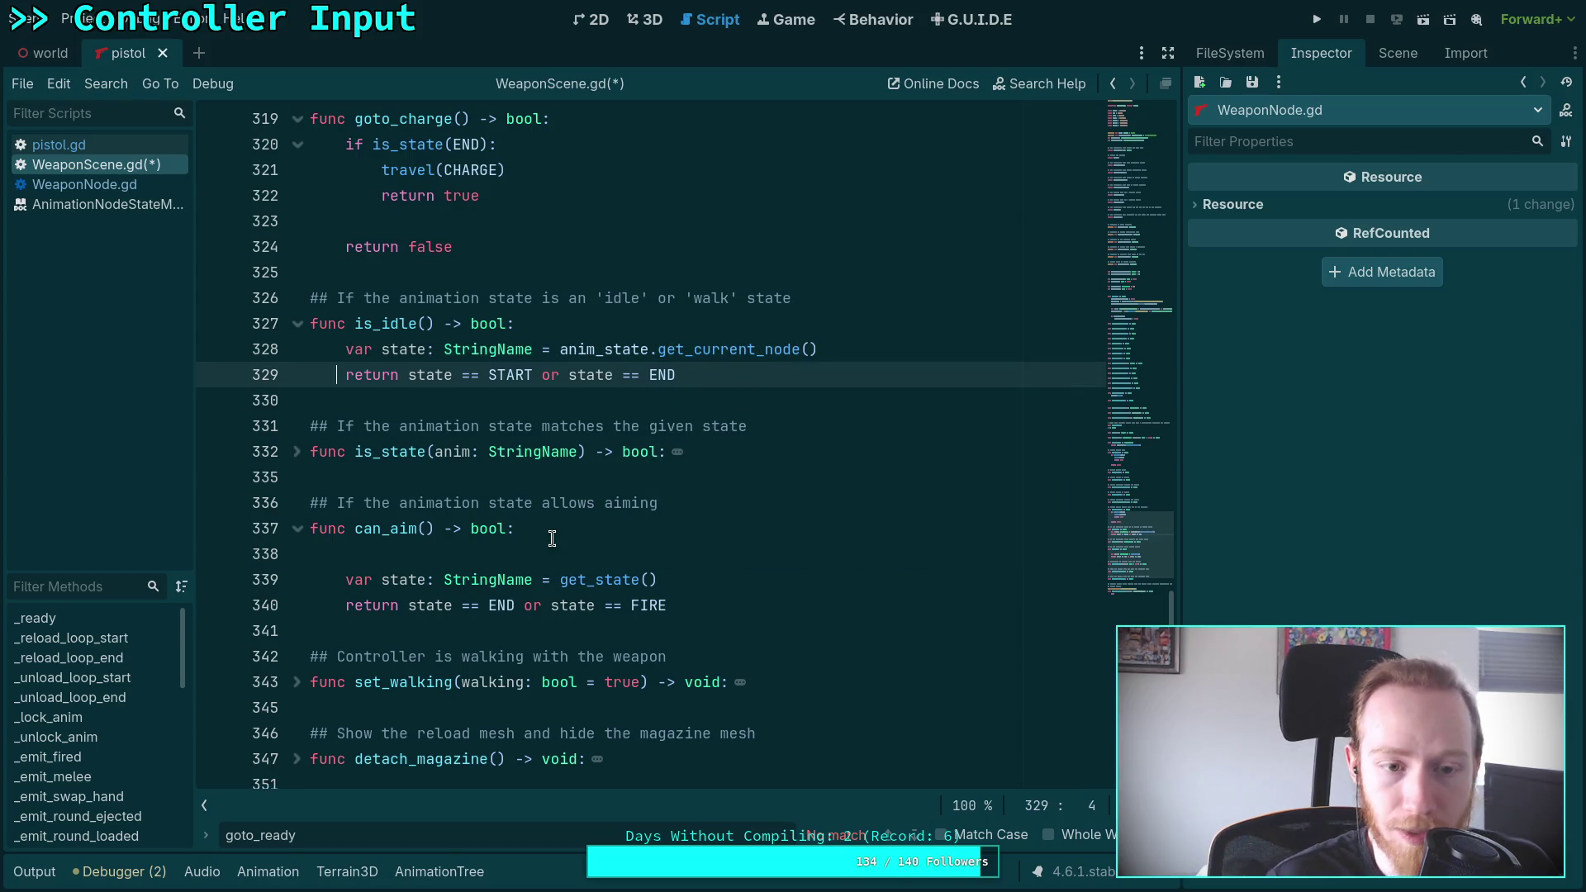
# Start can_aim with 'if is_idle(): return true'
pyautogui.click(552, 554)
pyautogui.write('if ')
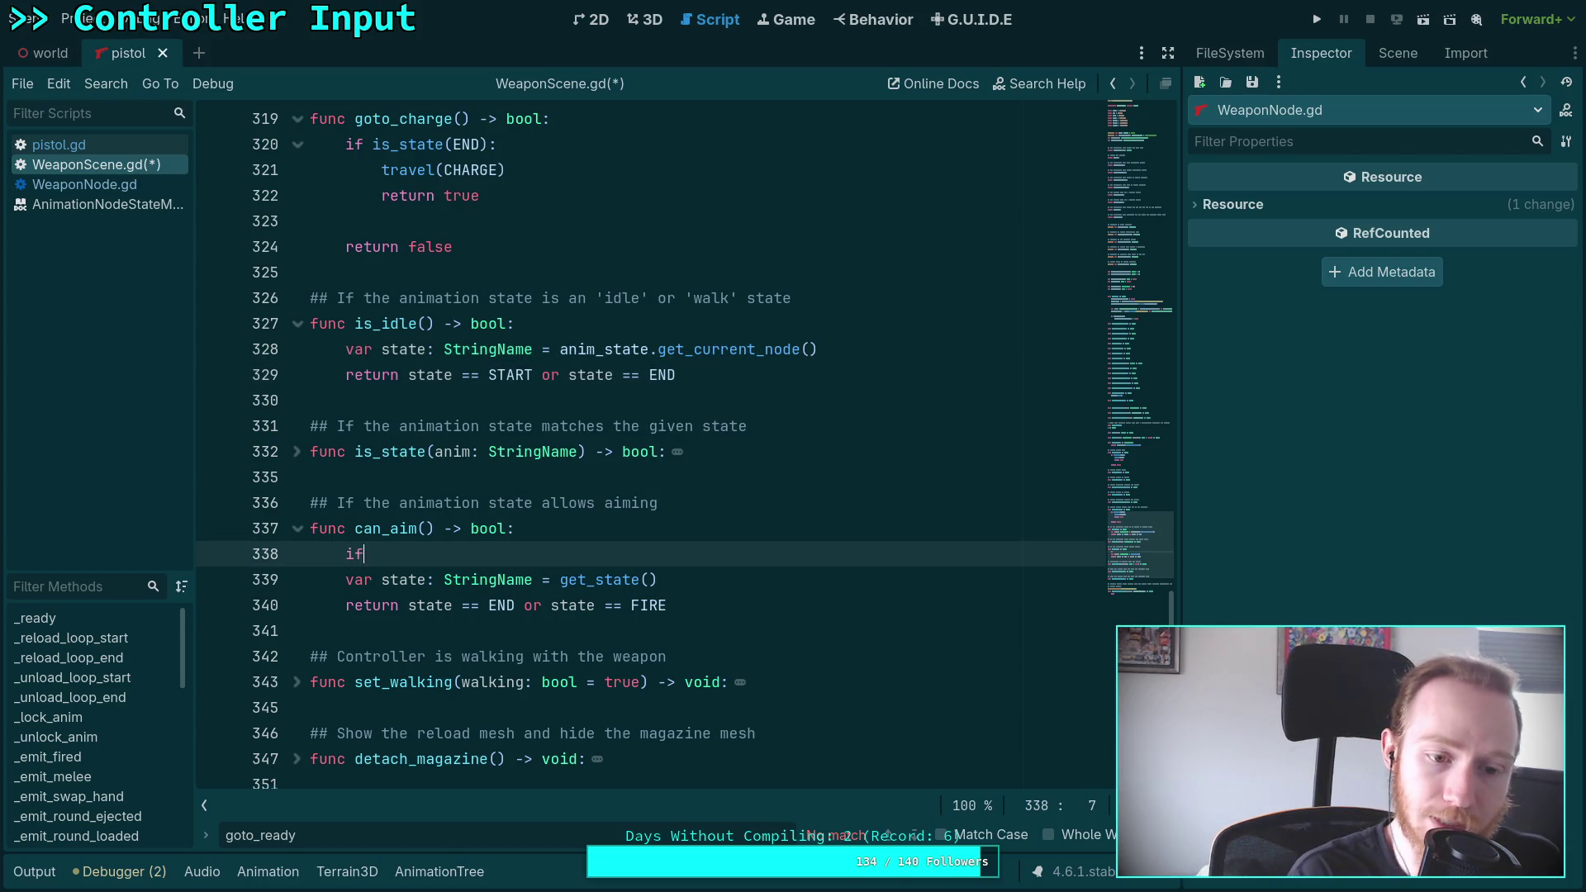
pyautogui.write('is_i')
pyautogui.press('Return')
pyautogui.write(':')
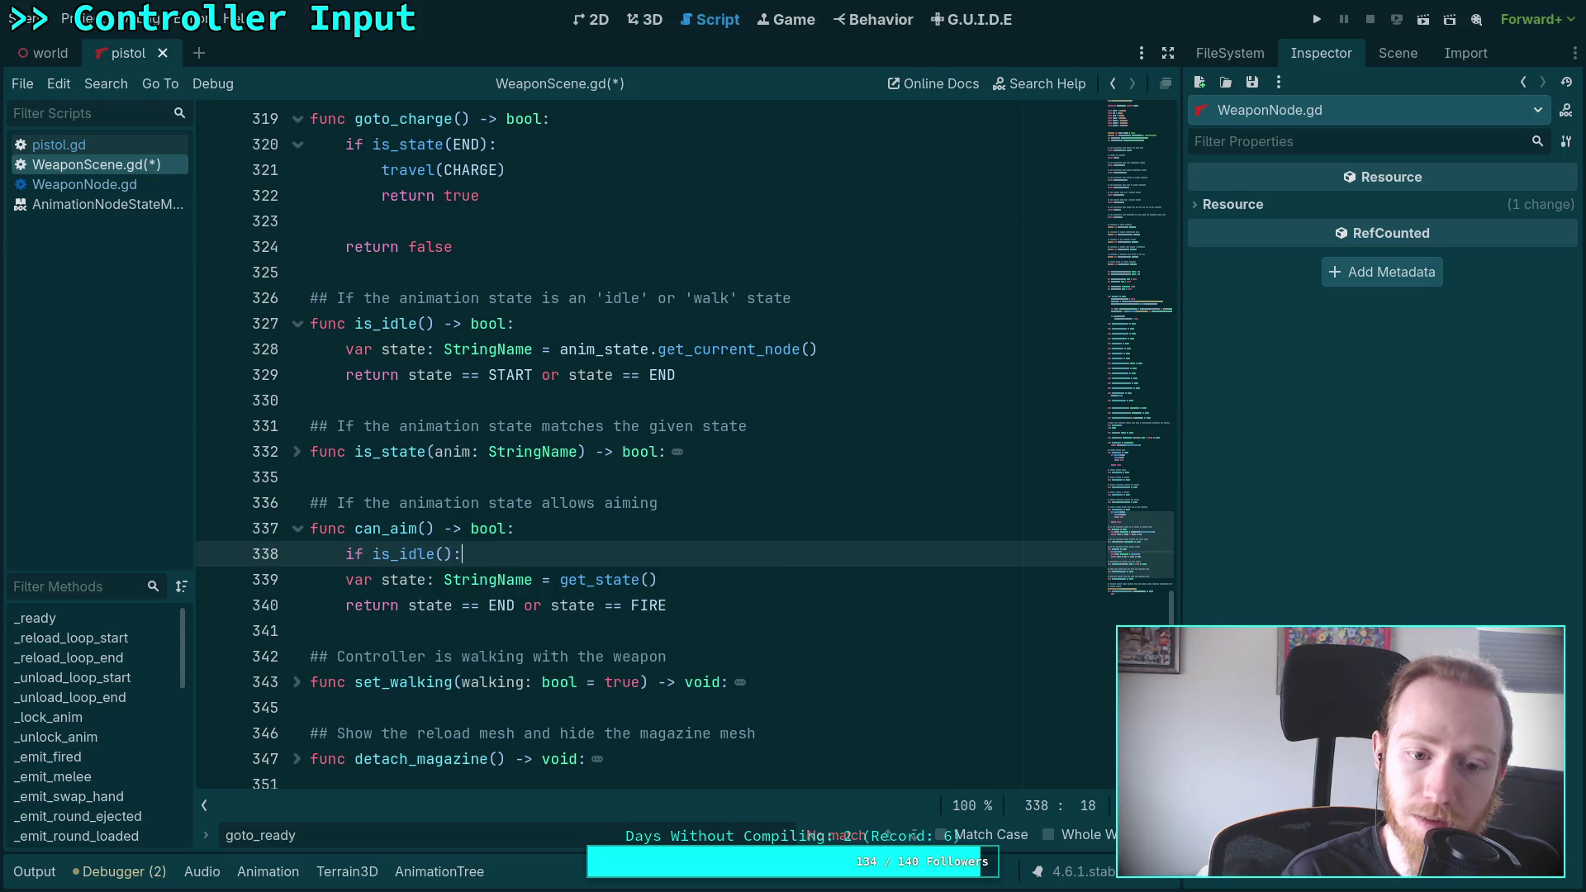
pyautogui.press('Return')
pyautogui.write('rue')
pyautogui.press('Return')
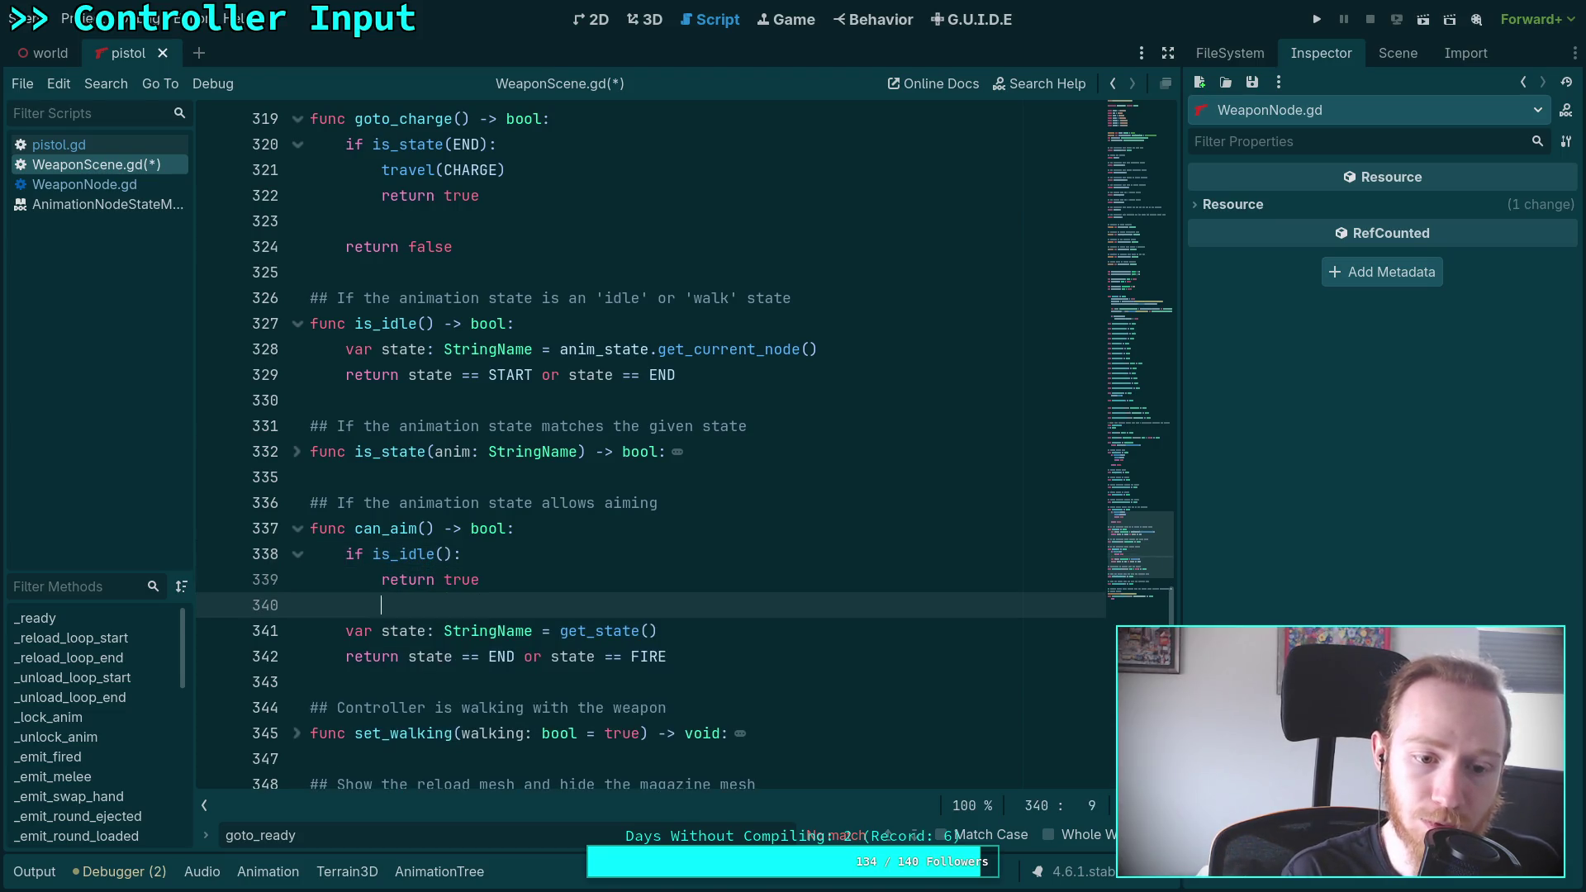
# Add 'elif get_state() == FIRE: return true', a final return false, and delete the old state lines
pyautogui.write('elif ')
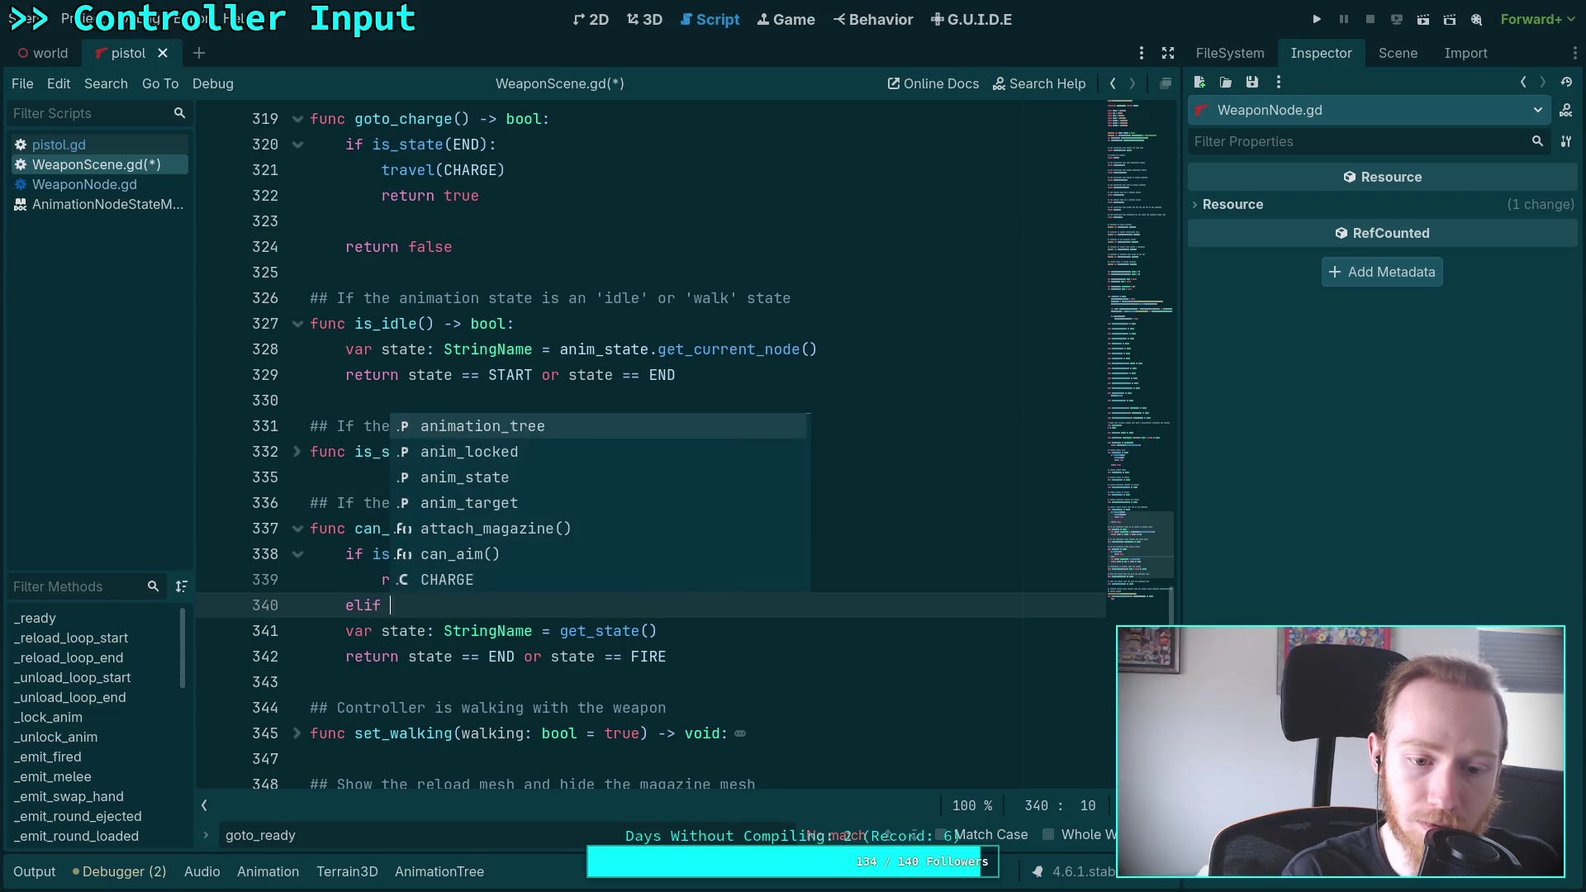
pyautogui.write('get_state')
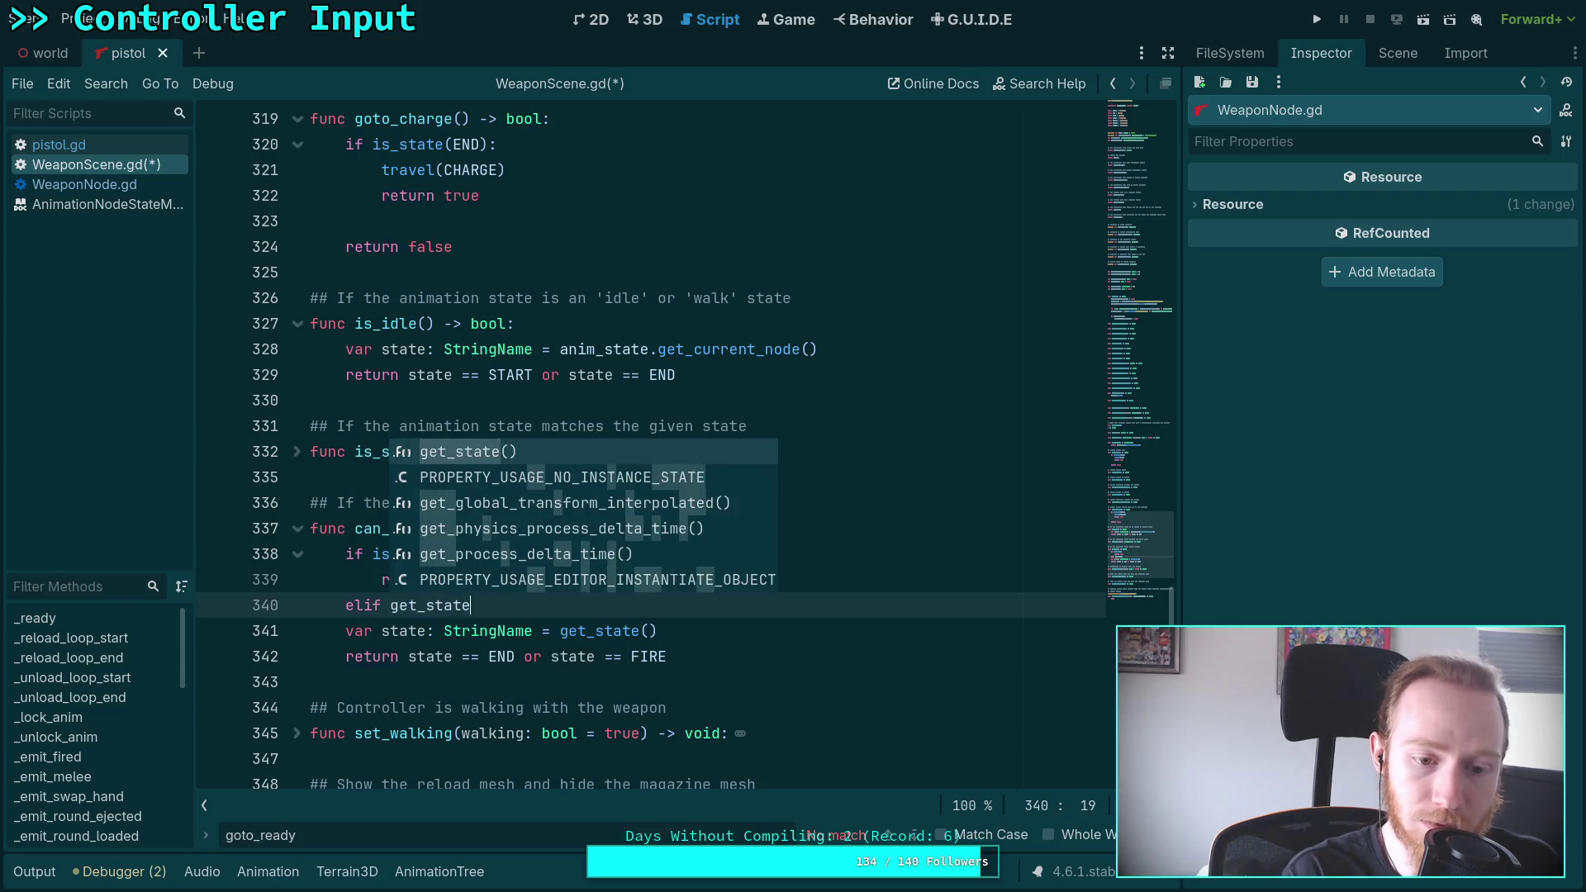
pyautogui.press('Return')
pyautogui.write('== FIRE:')
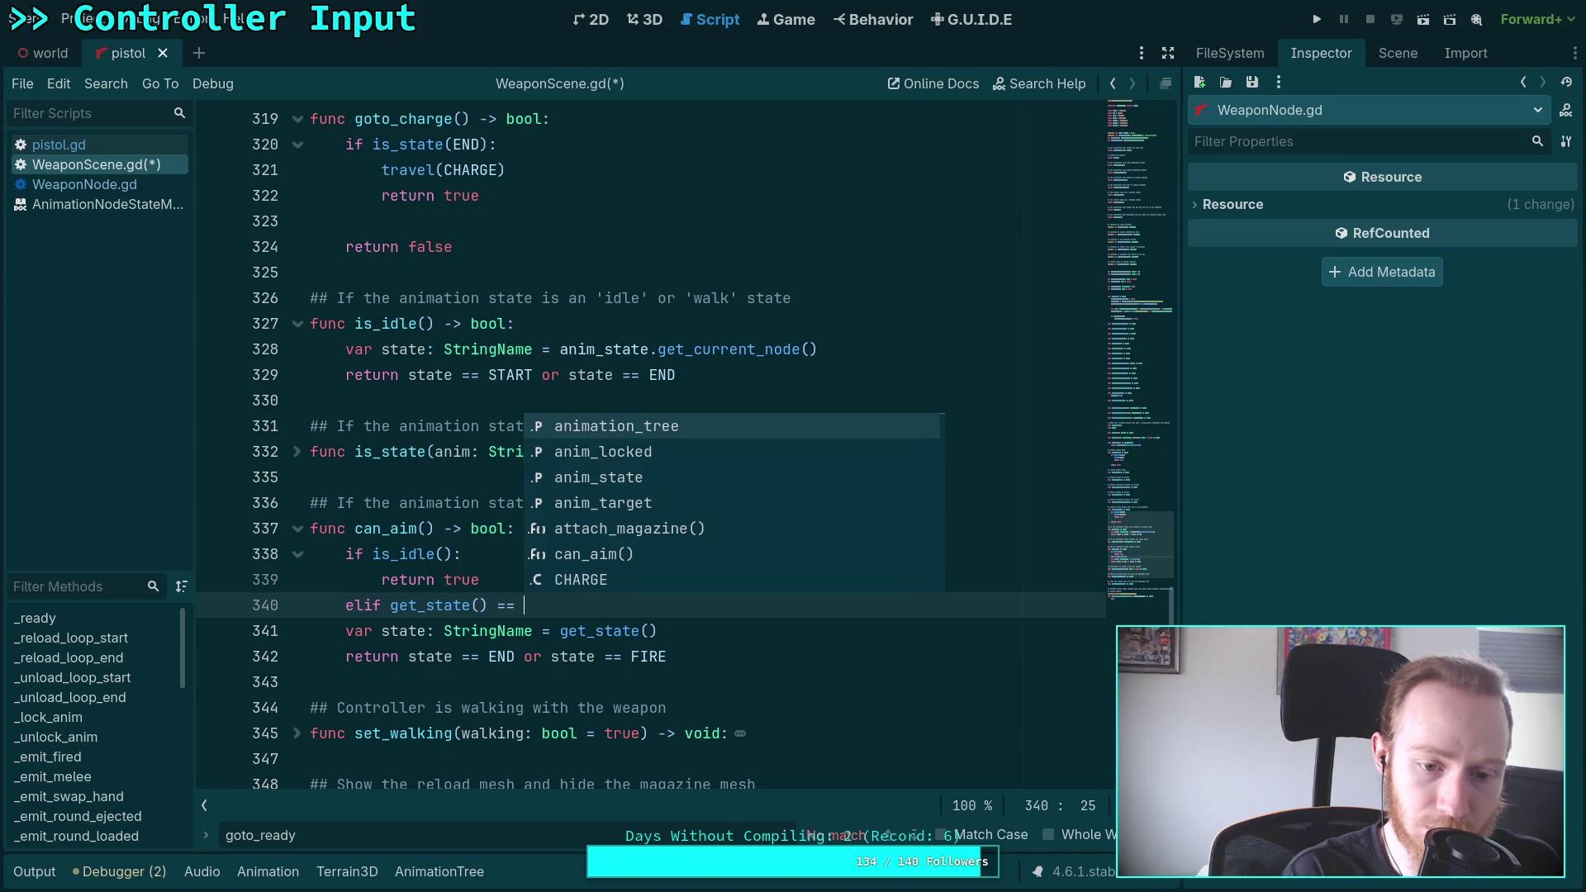
pyautogui.press('Return')
pyautogui.write('turn true')
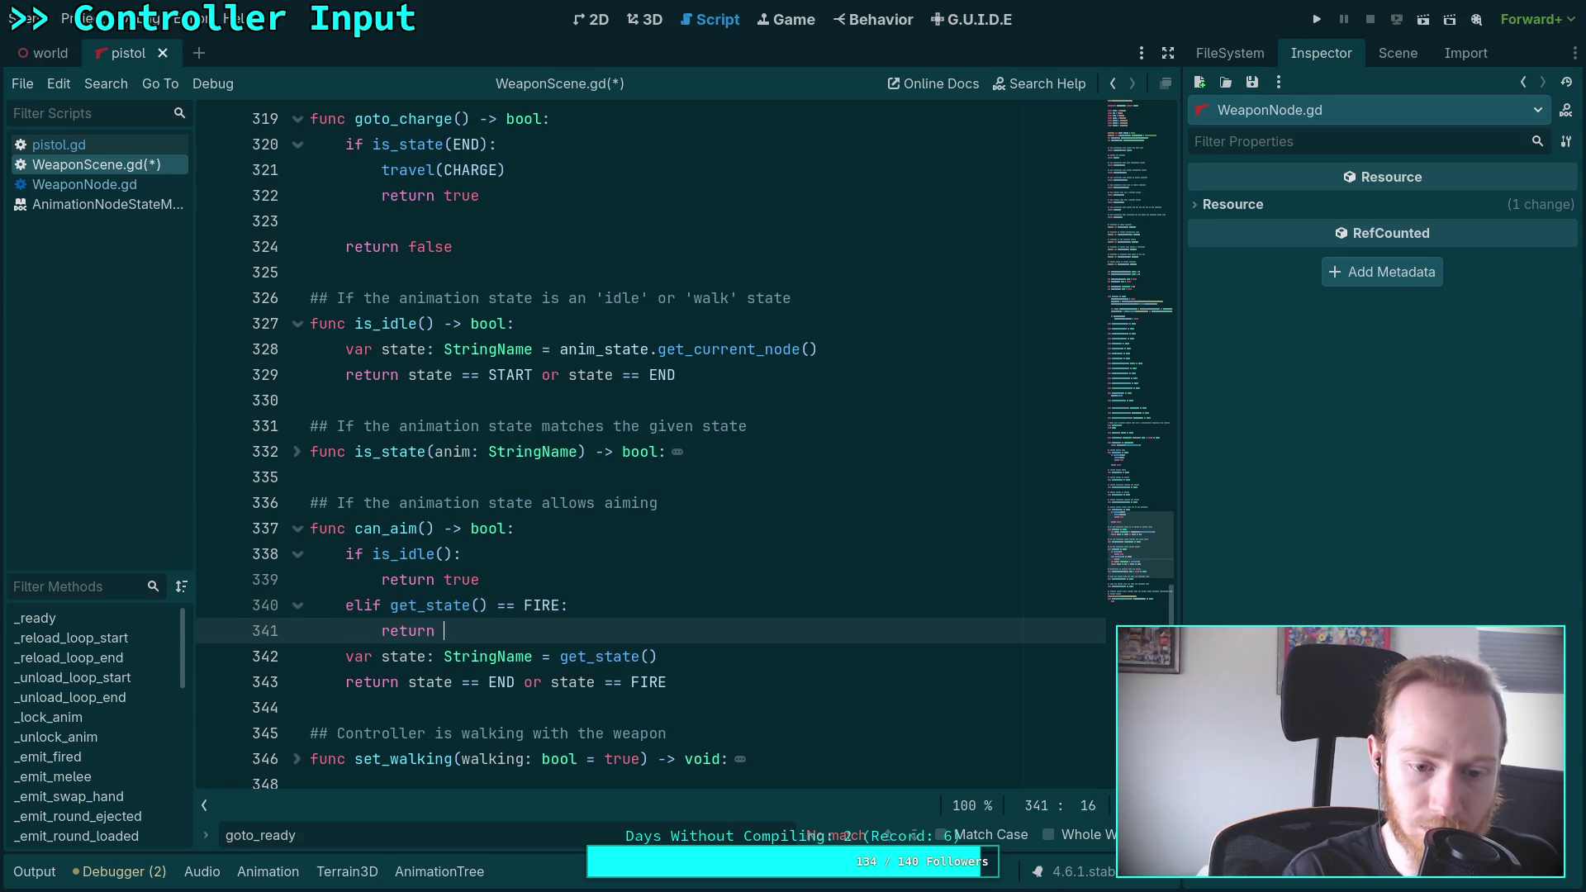
pyautogui.press('Return')
pyautogui.write('n false')
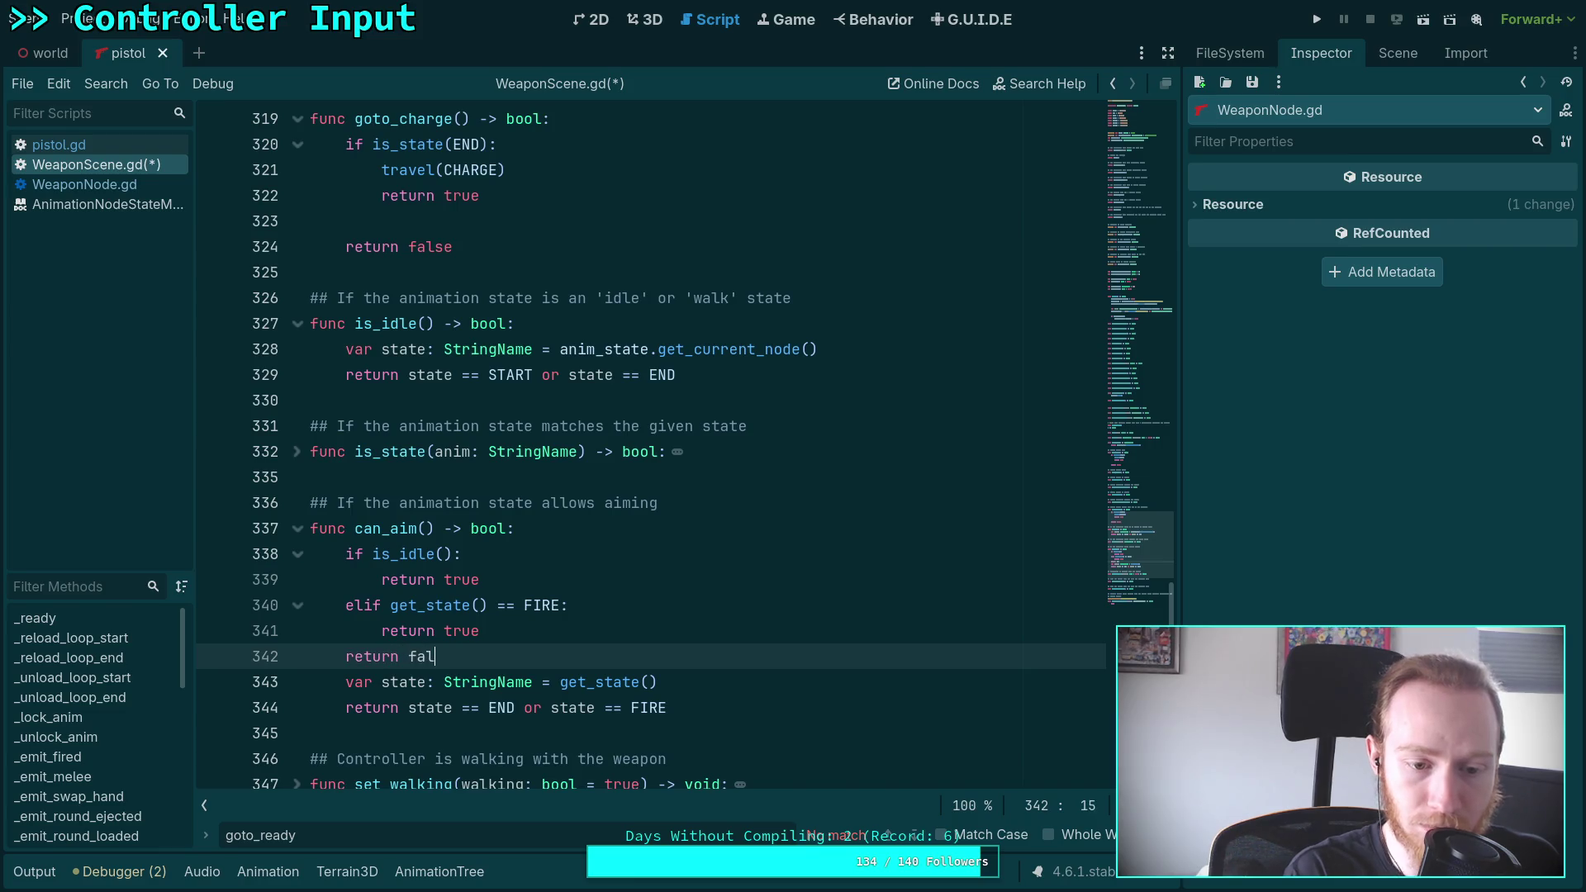
pyautogui.moveTo(686, 708); pyautogui.dragTo(688, 689)
pyautogui.hotkey('ctrl', 'shift', 'k')
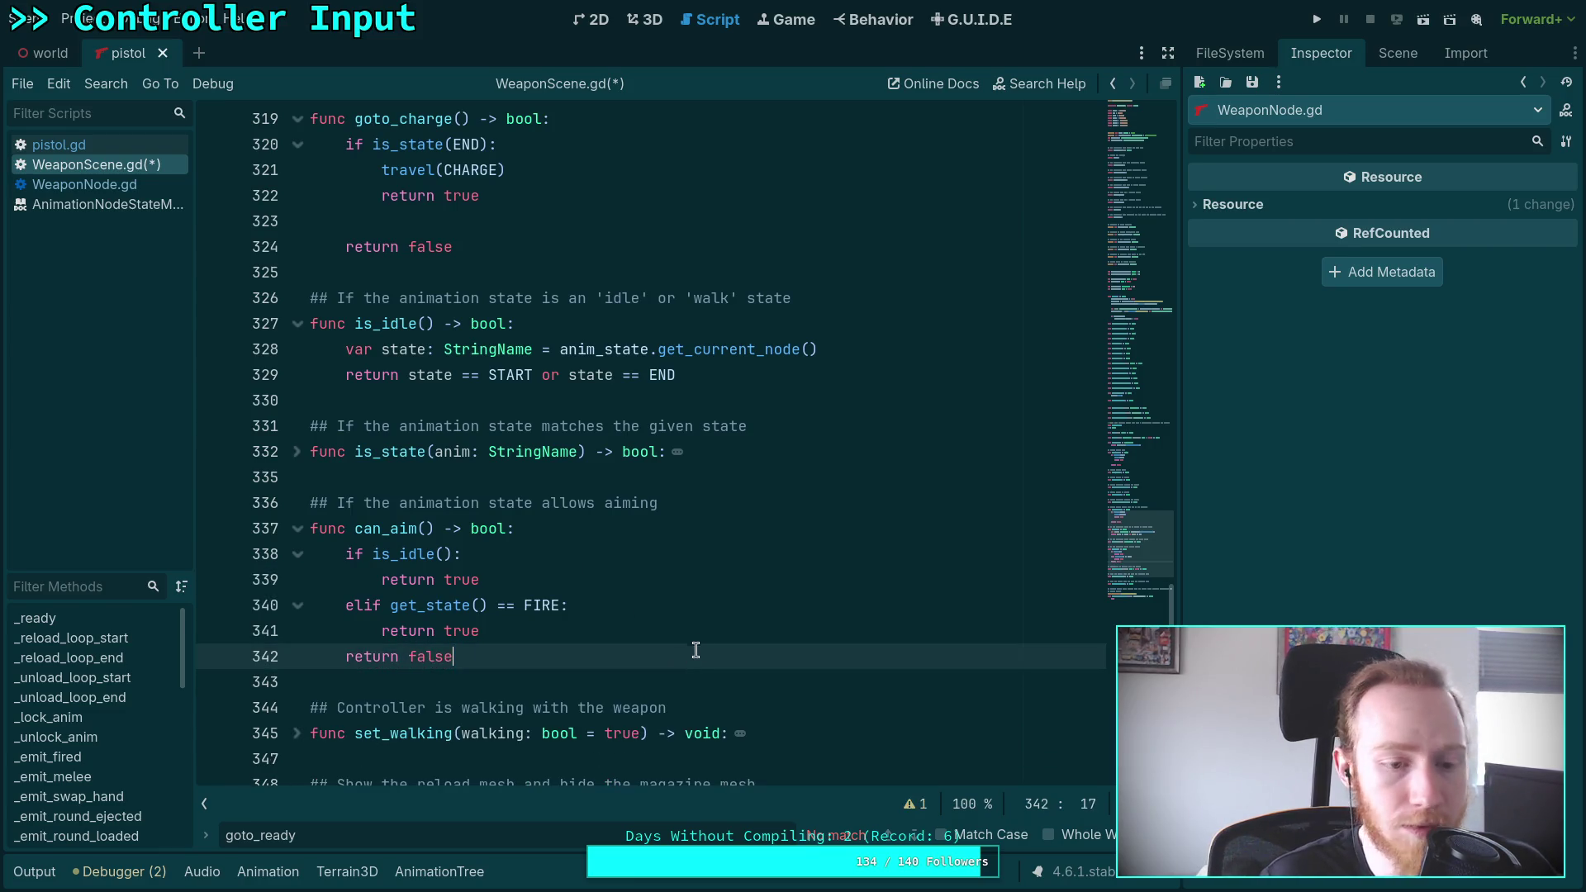
# Select the is_state(END) check in goto_charge's condition for replacement
pyautogui.scroll(3, 547, 479)
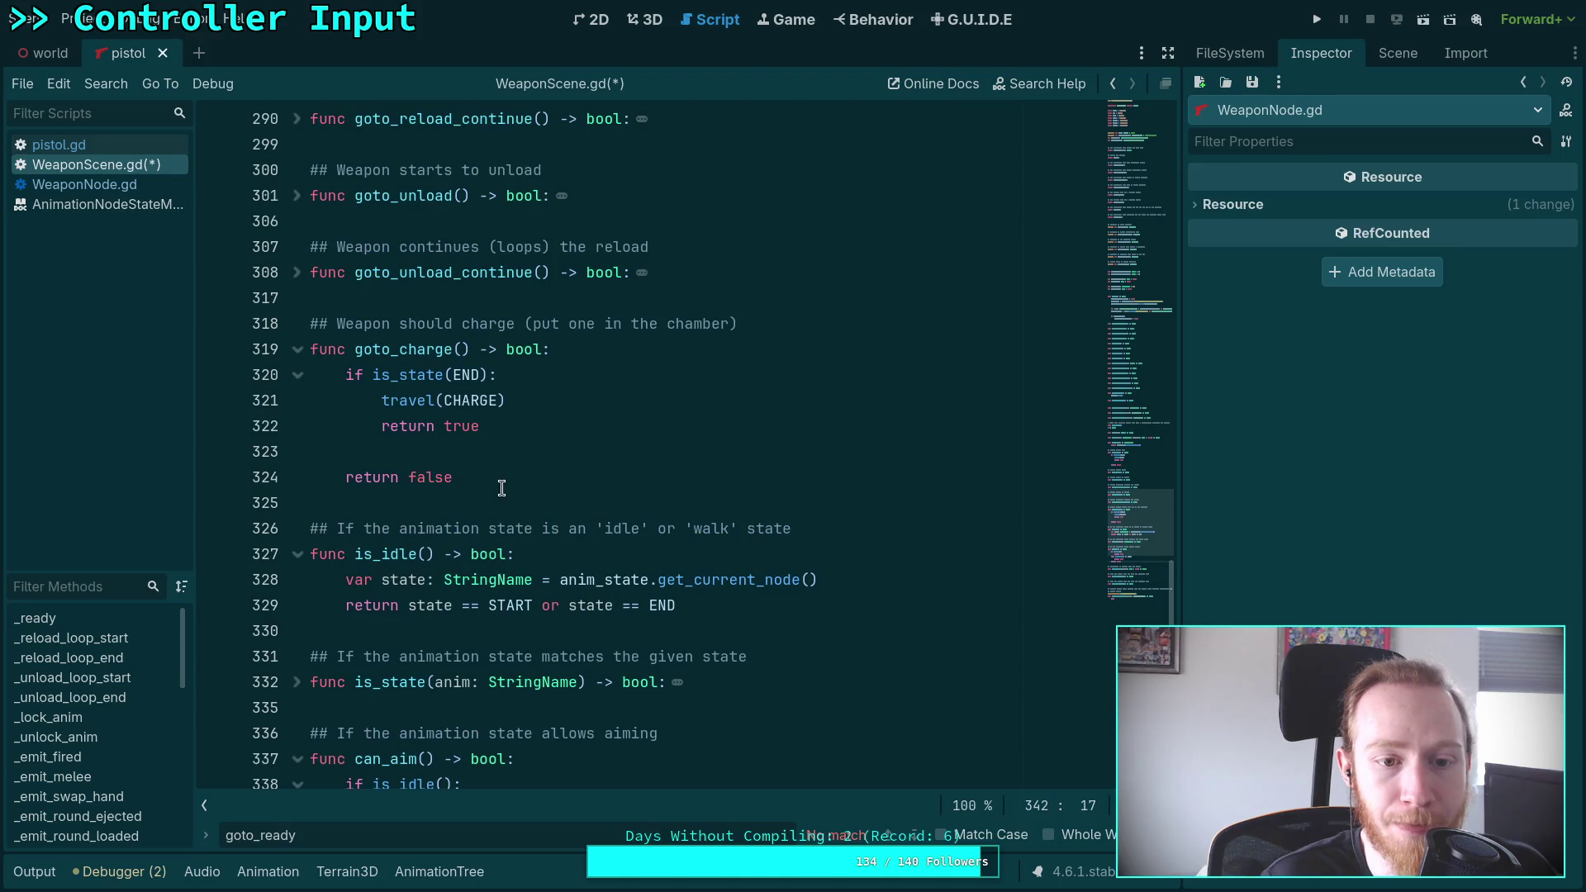
pyautogui.doubleClick(379, 376)
pyautogui.moveTo(399, 374); pyautogui.dragTo(483, 373)
# Change goto_charge's condition to 'not is_idle()'
pyautogui.write('idle()')
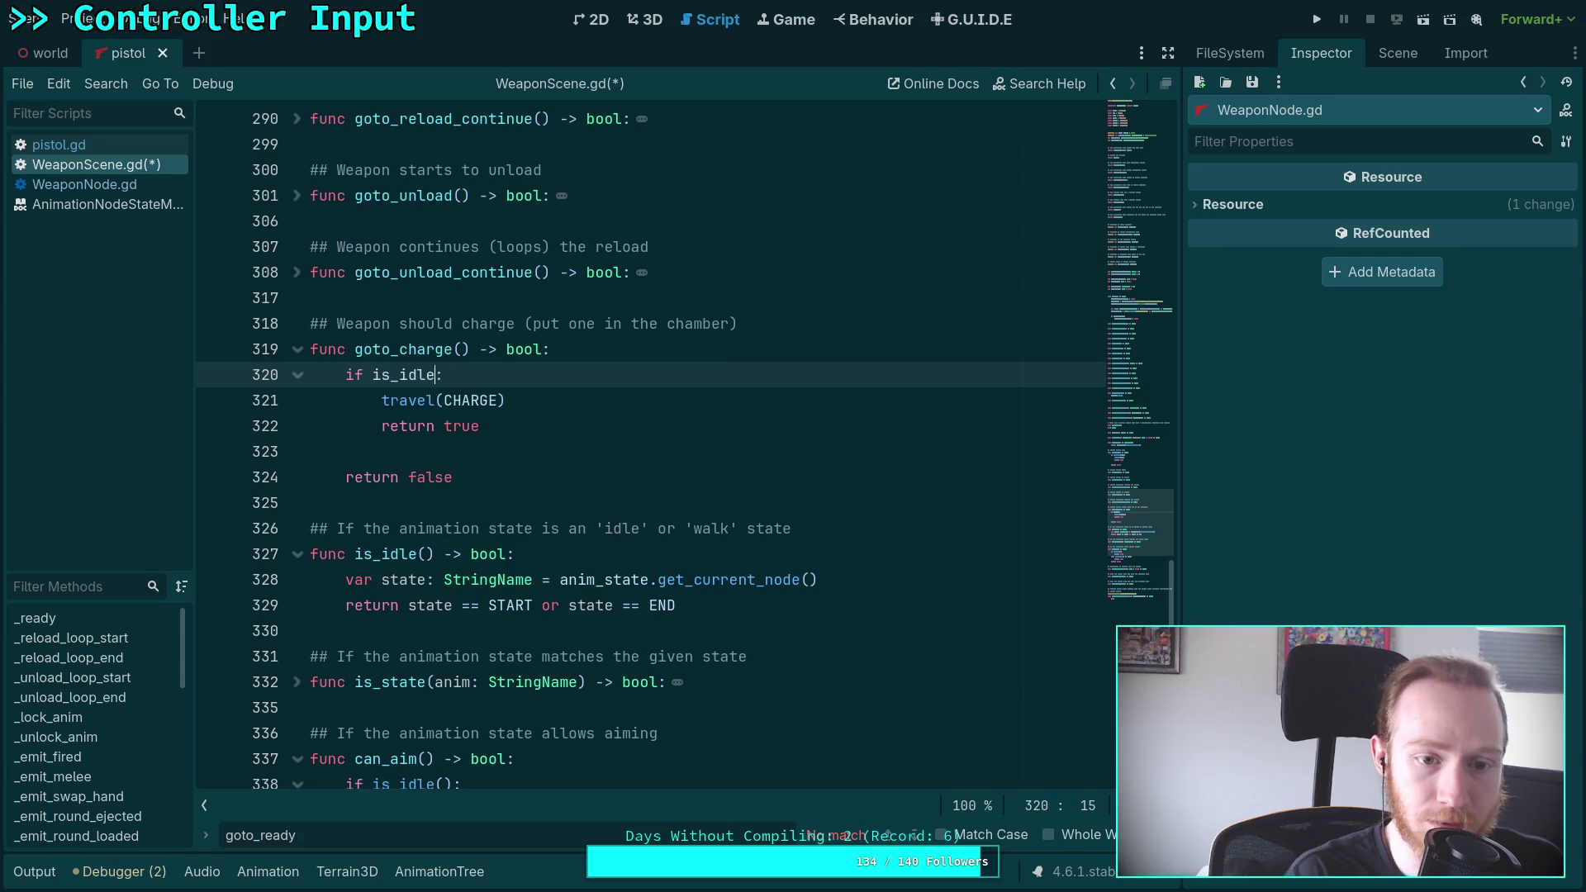
pyautogui.scroll(3, 436, 435)
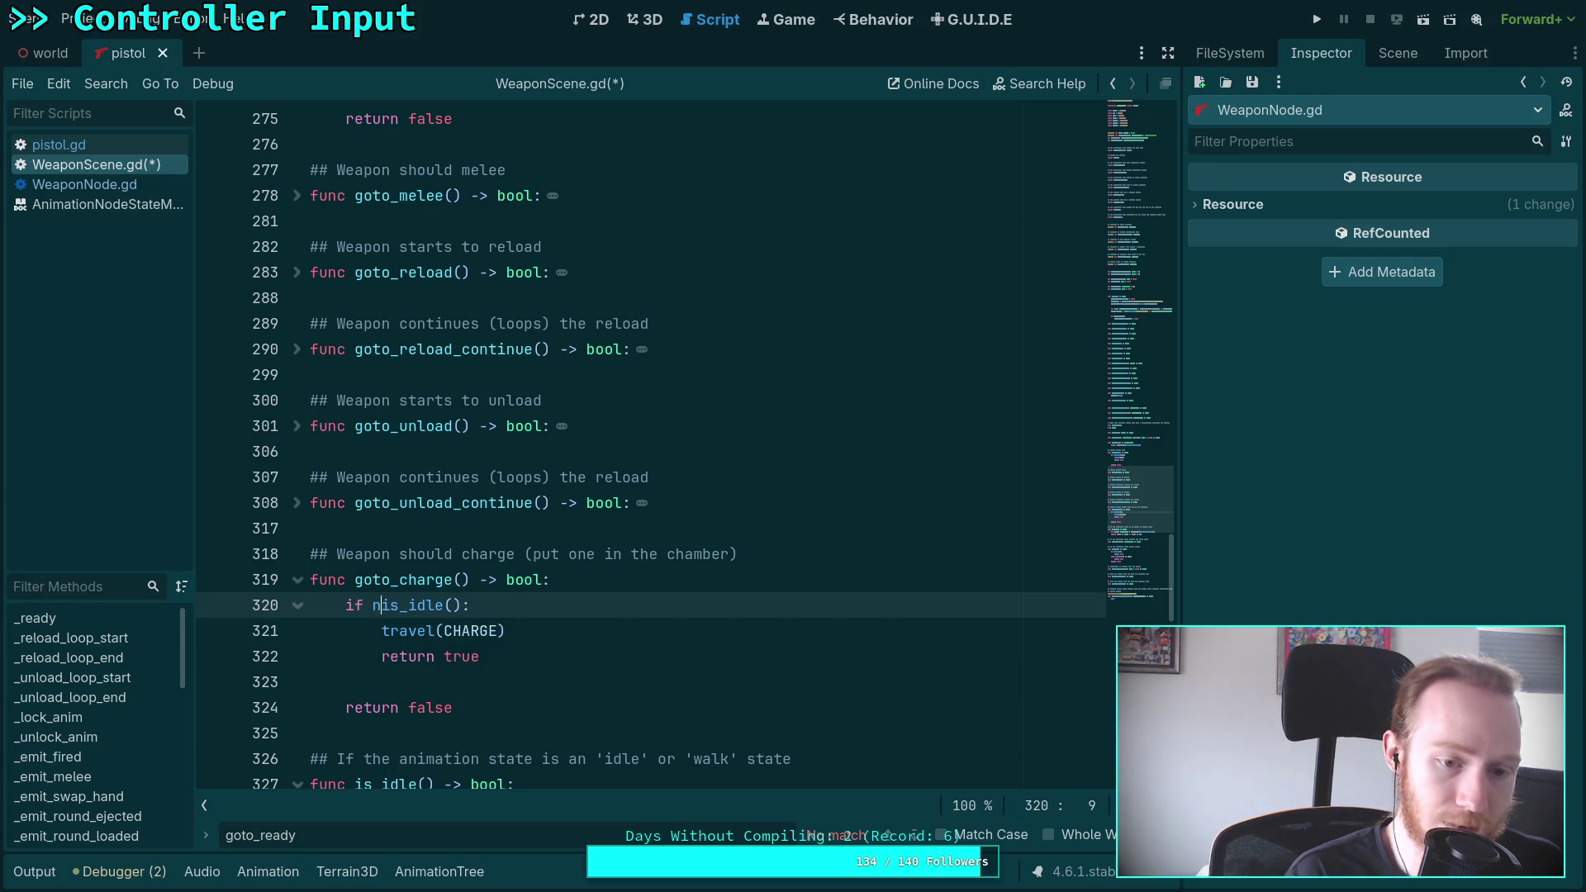
pyautogui.write('not')
# Put return false under the guard and return true after travel(CHARGE), then save
pyautogui.press('Down')
pyautogui.hotkey('alt', 'Down')
pyautogui.hotkey('alt', 'Down')
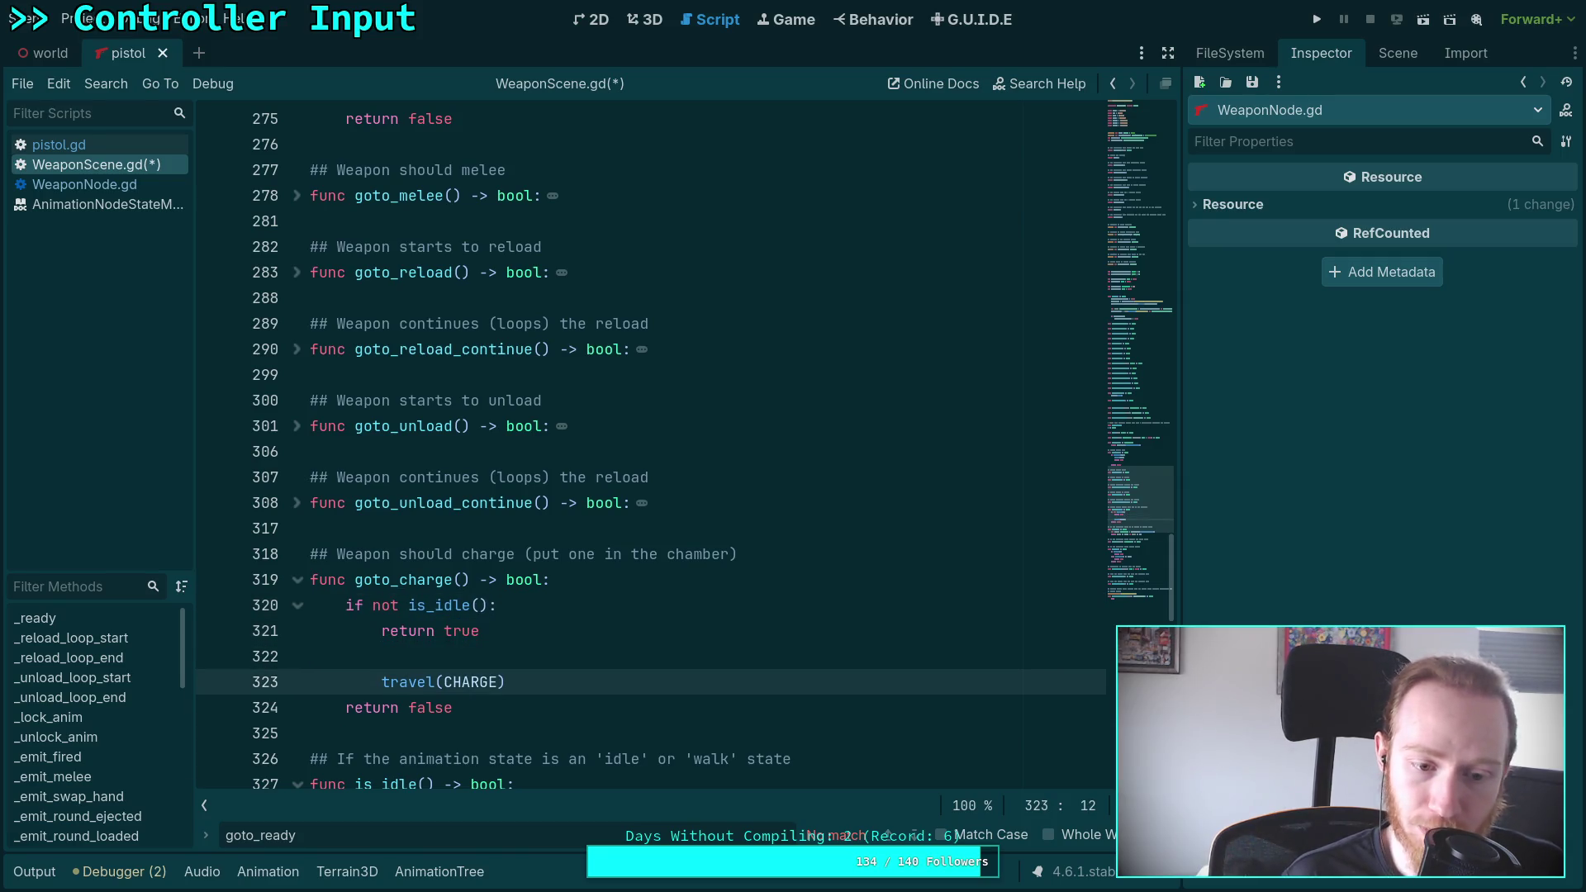
pyautogui.press('Down')
pyautogui.hotkey('alt', 'Up')
pyautogui.hotkey('alt', 'Up')
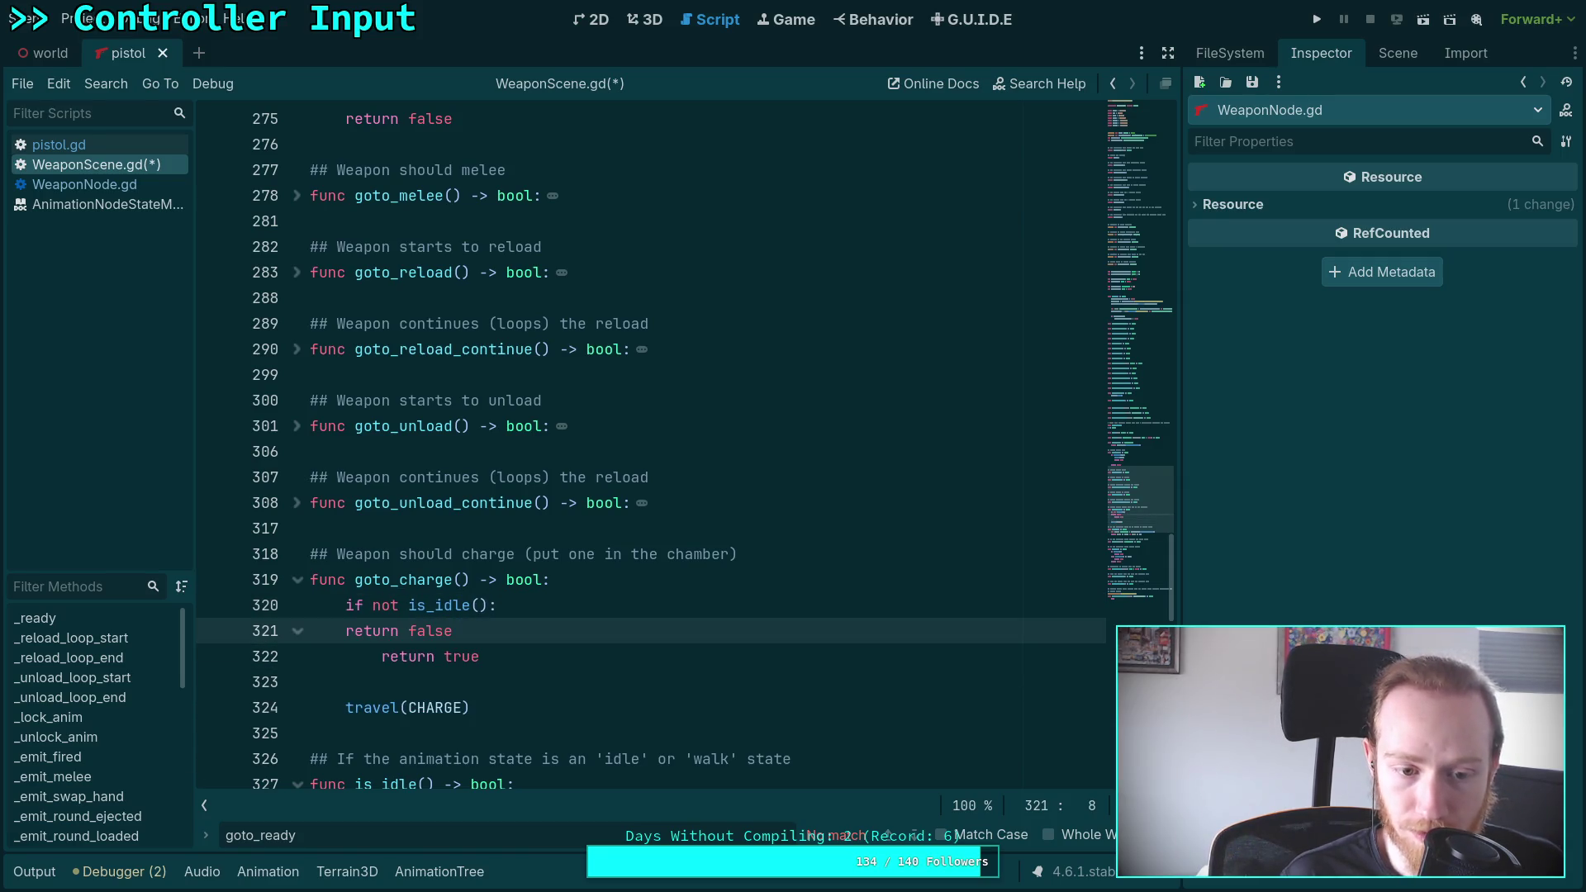
pyautogui.press('Home')
pyautogui.press('Tab')
pyautogui.press('Down')
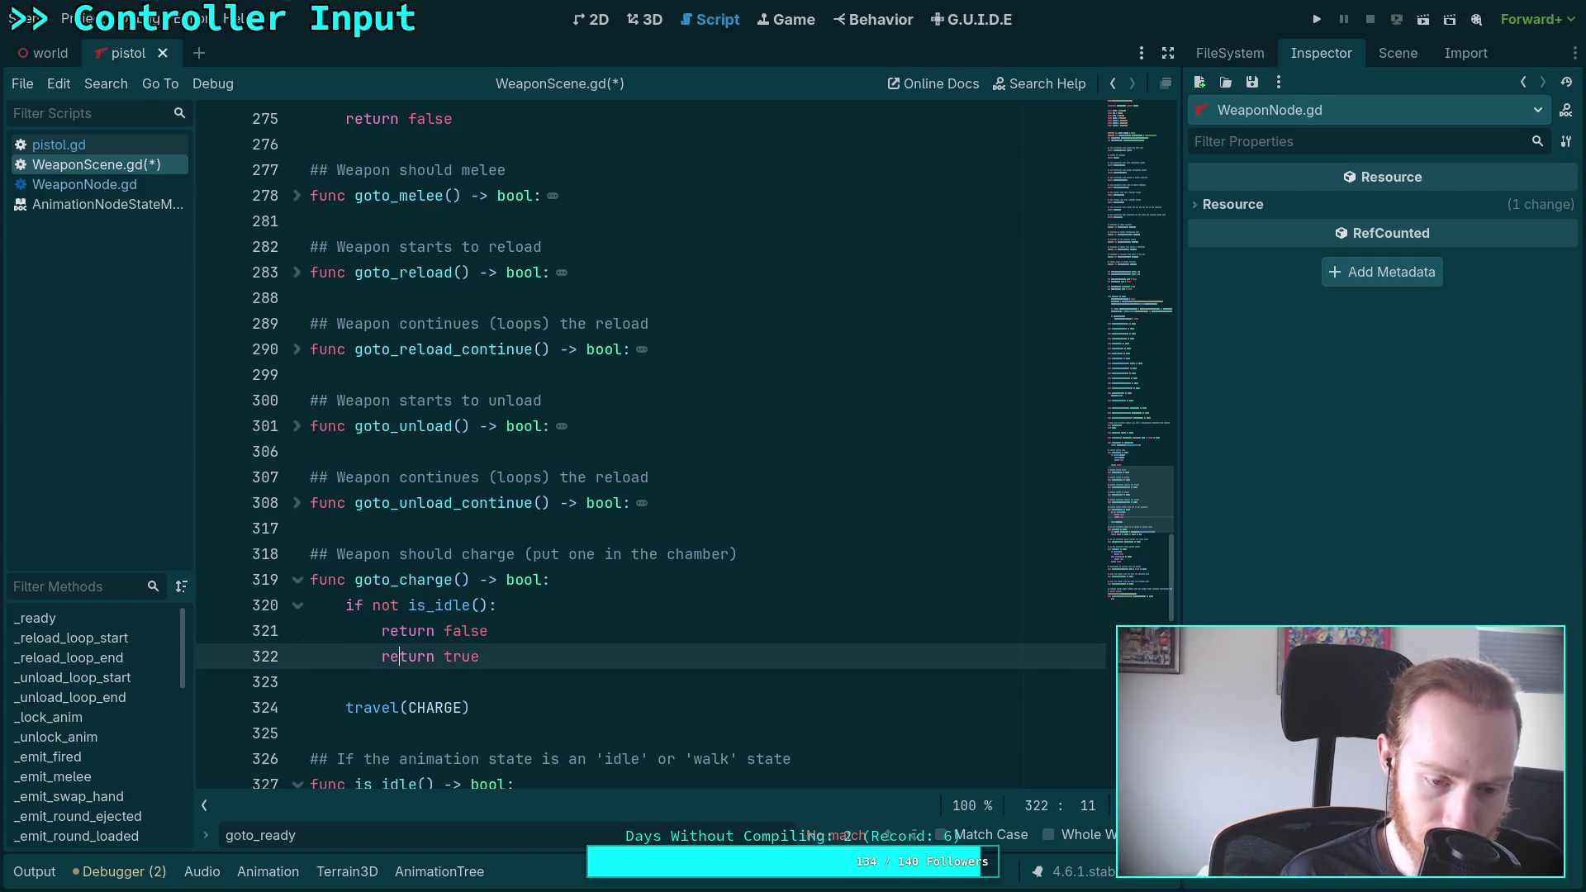
pyautogui.hotkey('alt', 'Down')
pyautogui.hotkey('alt', 'Down')
pyautogui.hotkey('shift', 'Tab')
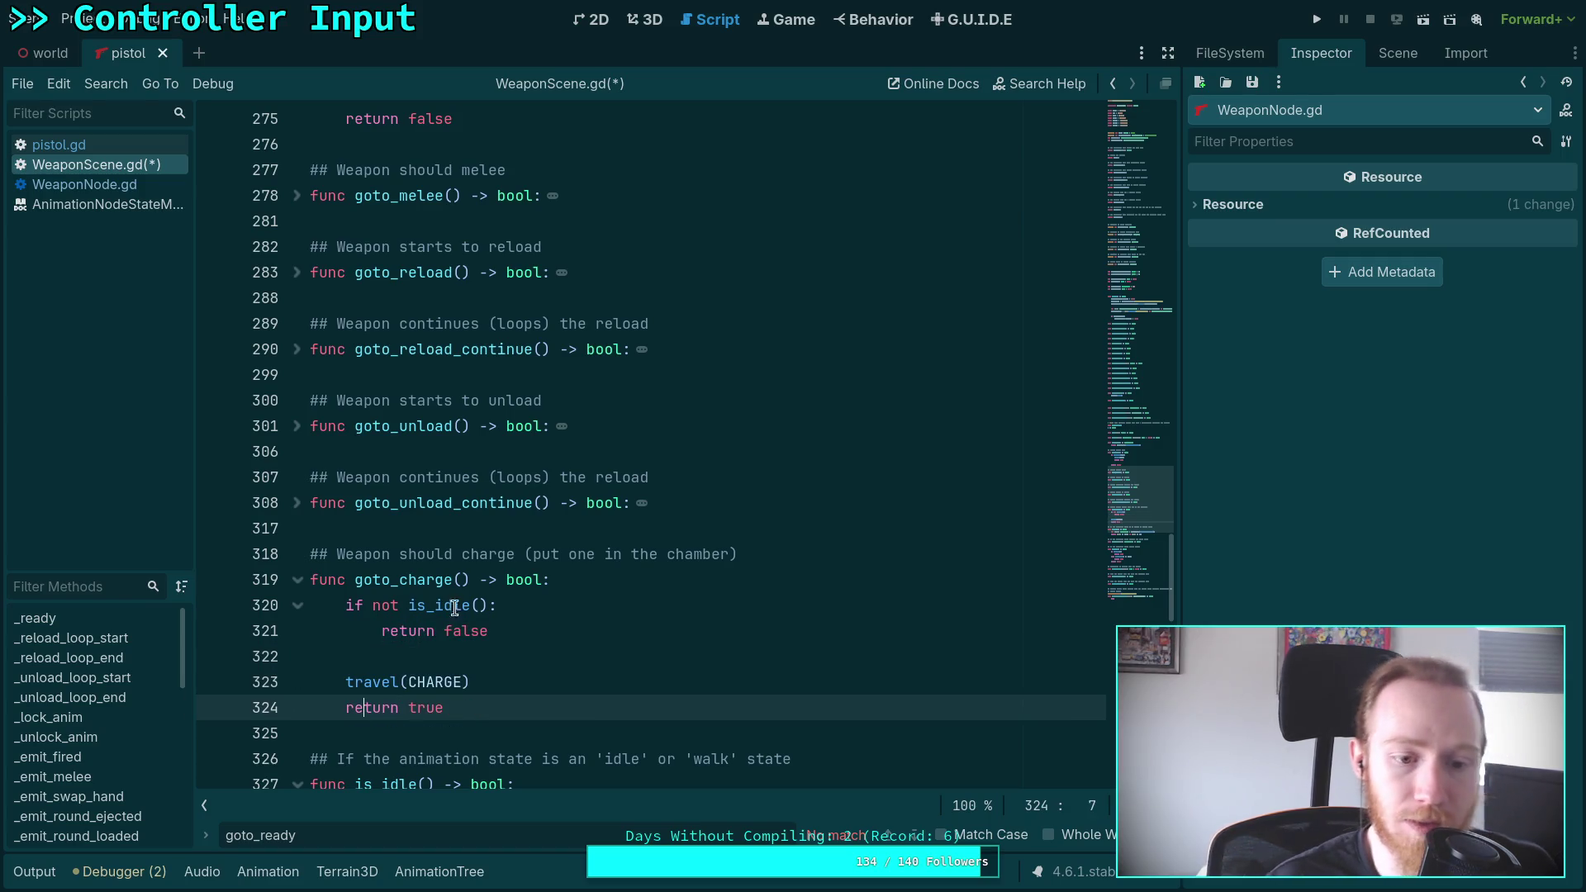
pyautogui.hotkey('ctrl', 's')
pyautogui.press('super+1')
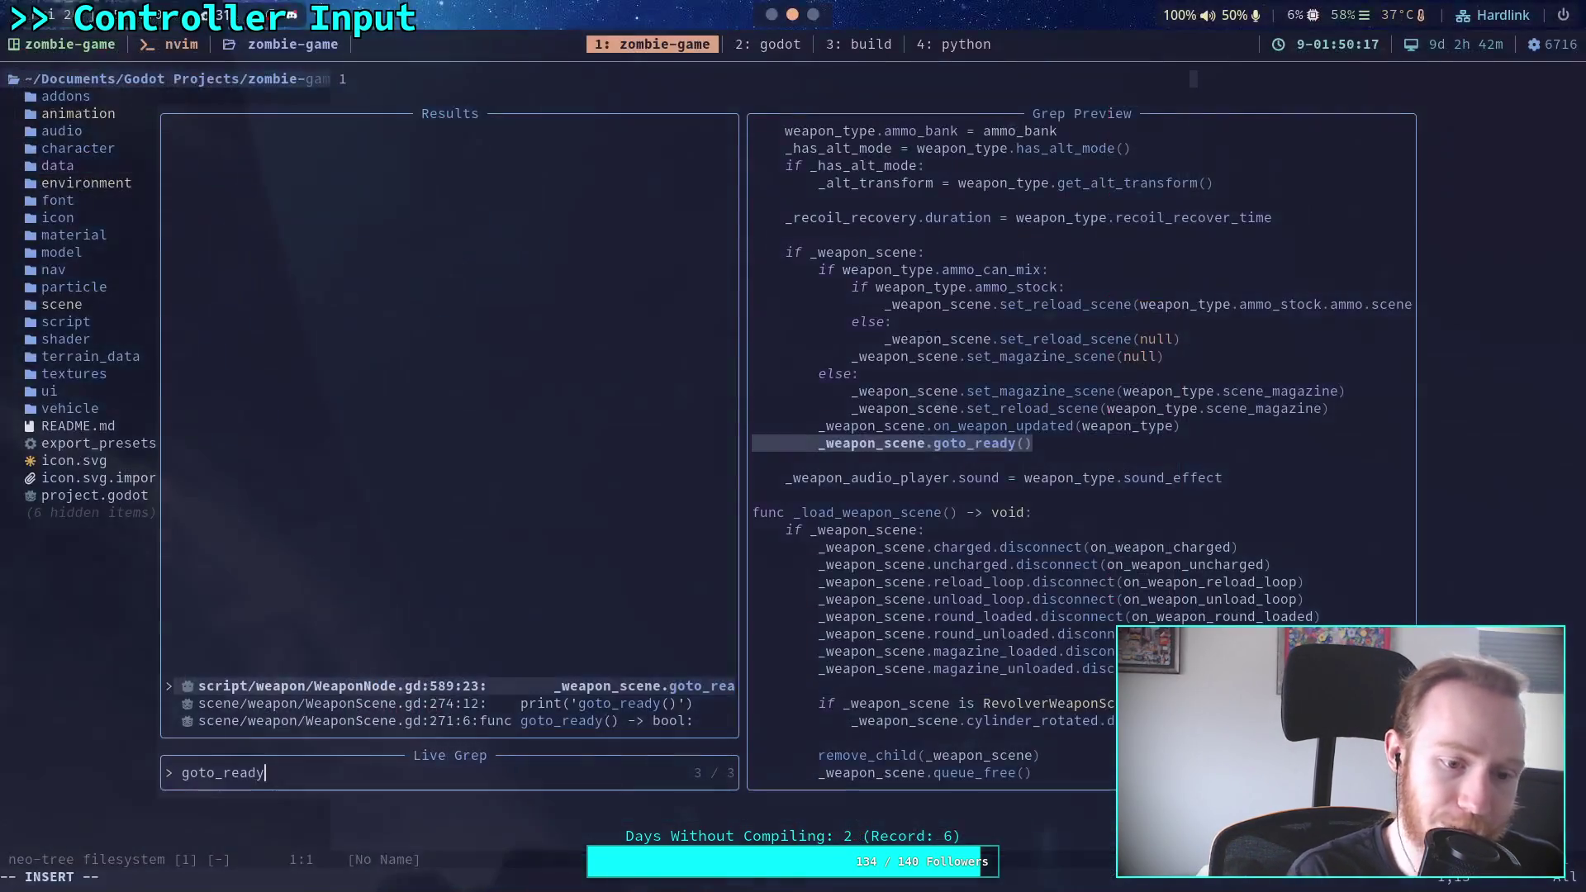
# Quit Neovim and run git diff, then git diff on the data/ folder
pyautogui.press('Escape')
pyautogui.press('Escape')
pyautogui.write(':q')
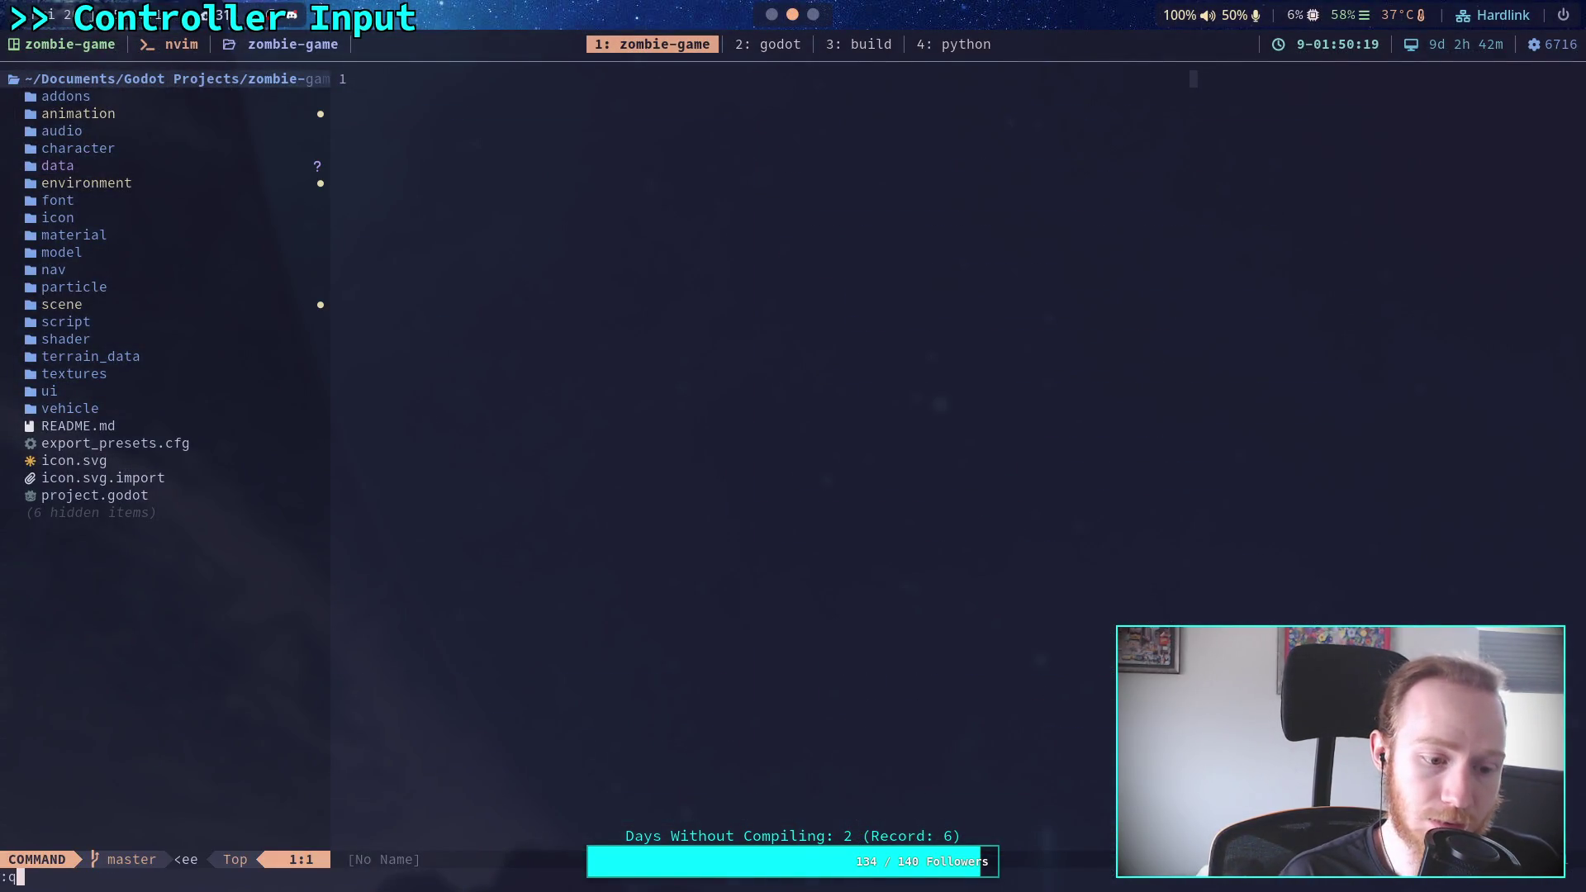
pyautogui.press('Return')
pyautogui.write(':q')
pyautogui.press('Return')
pyautogui.write('git ')
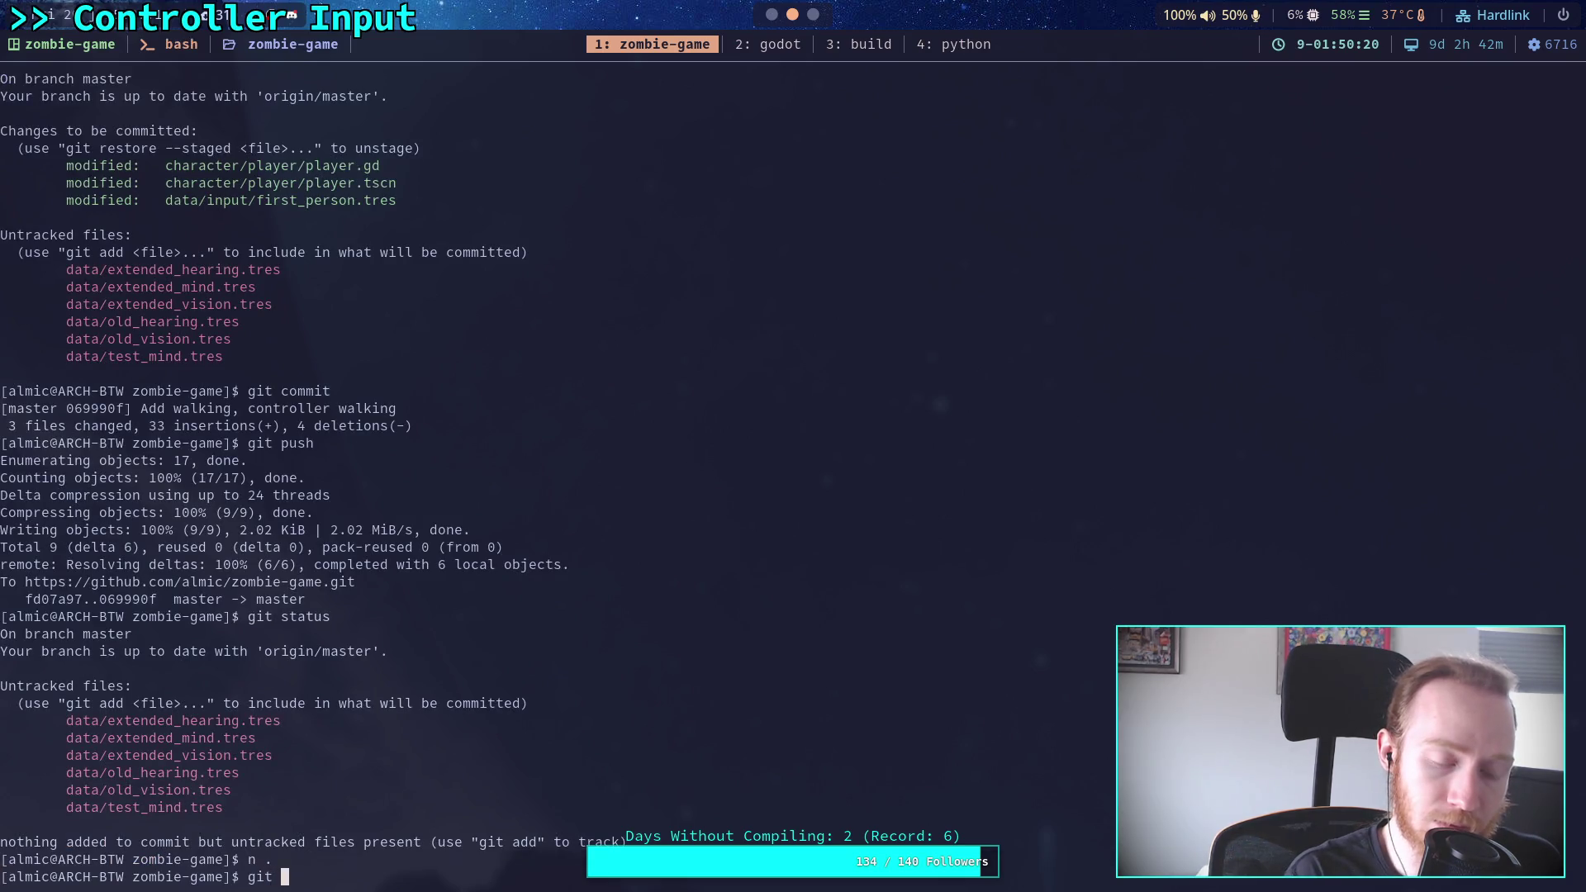
pyautogui.write('diff')
pyautogui.press('Return')
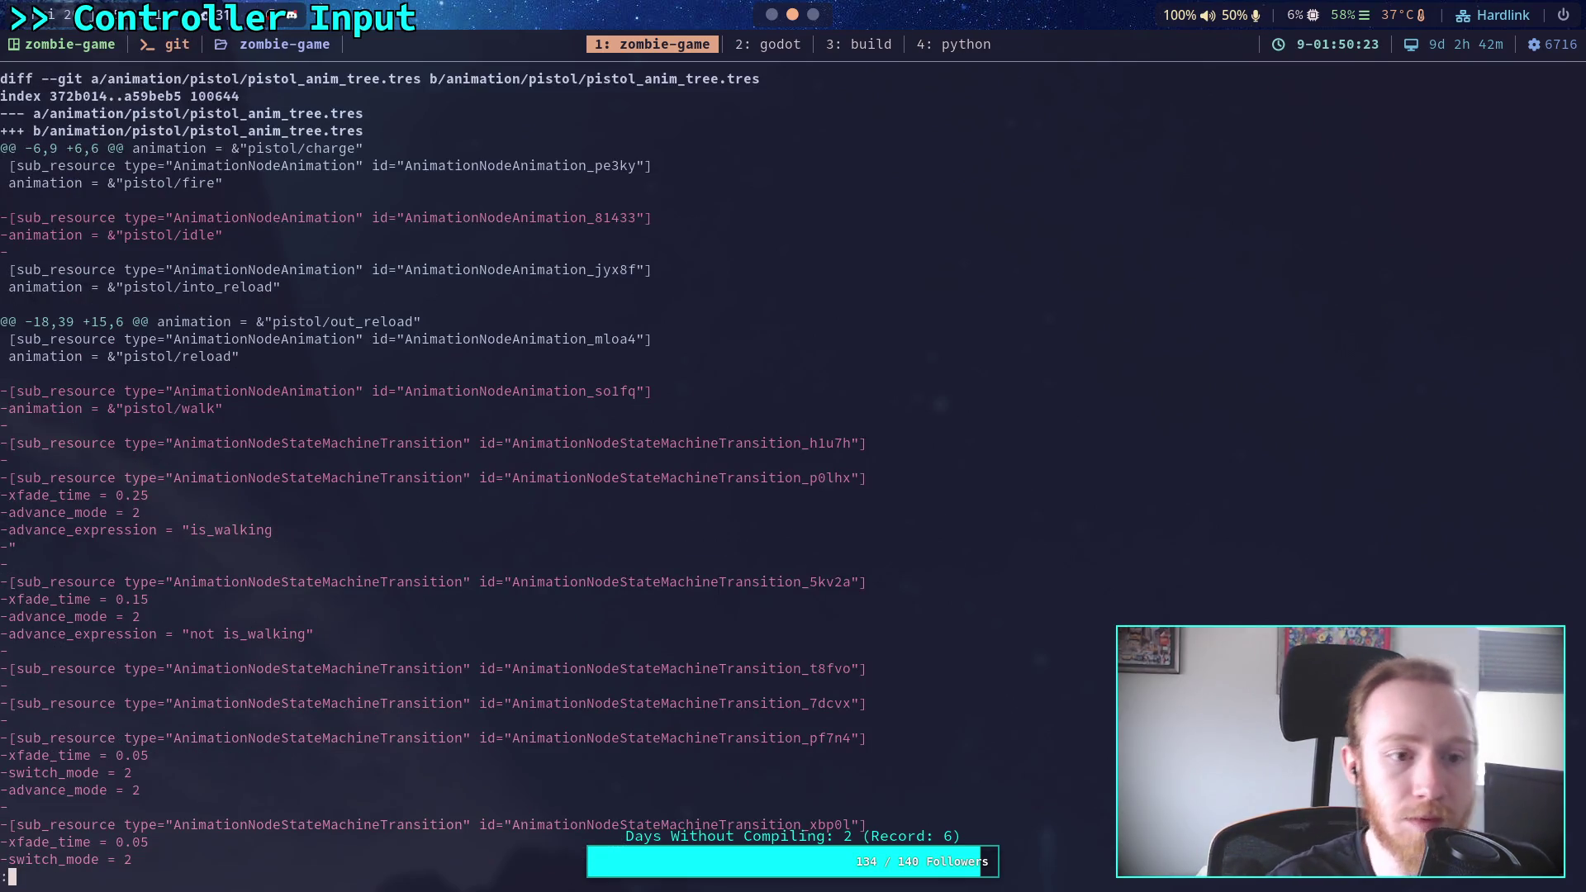
pyautogui.write('qgit dif')
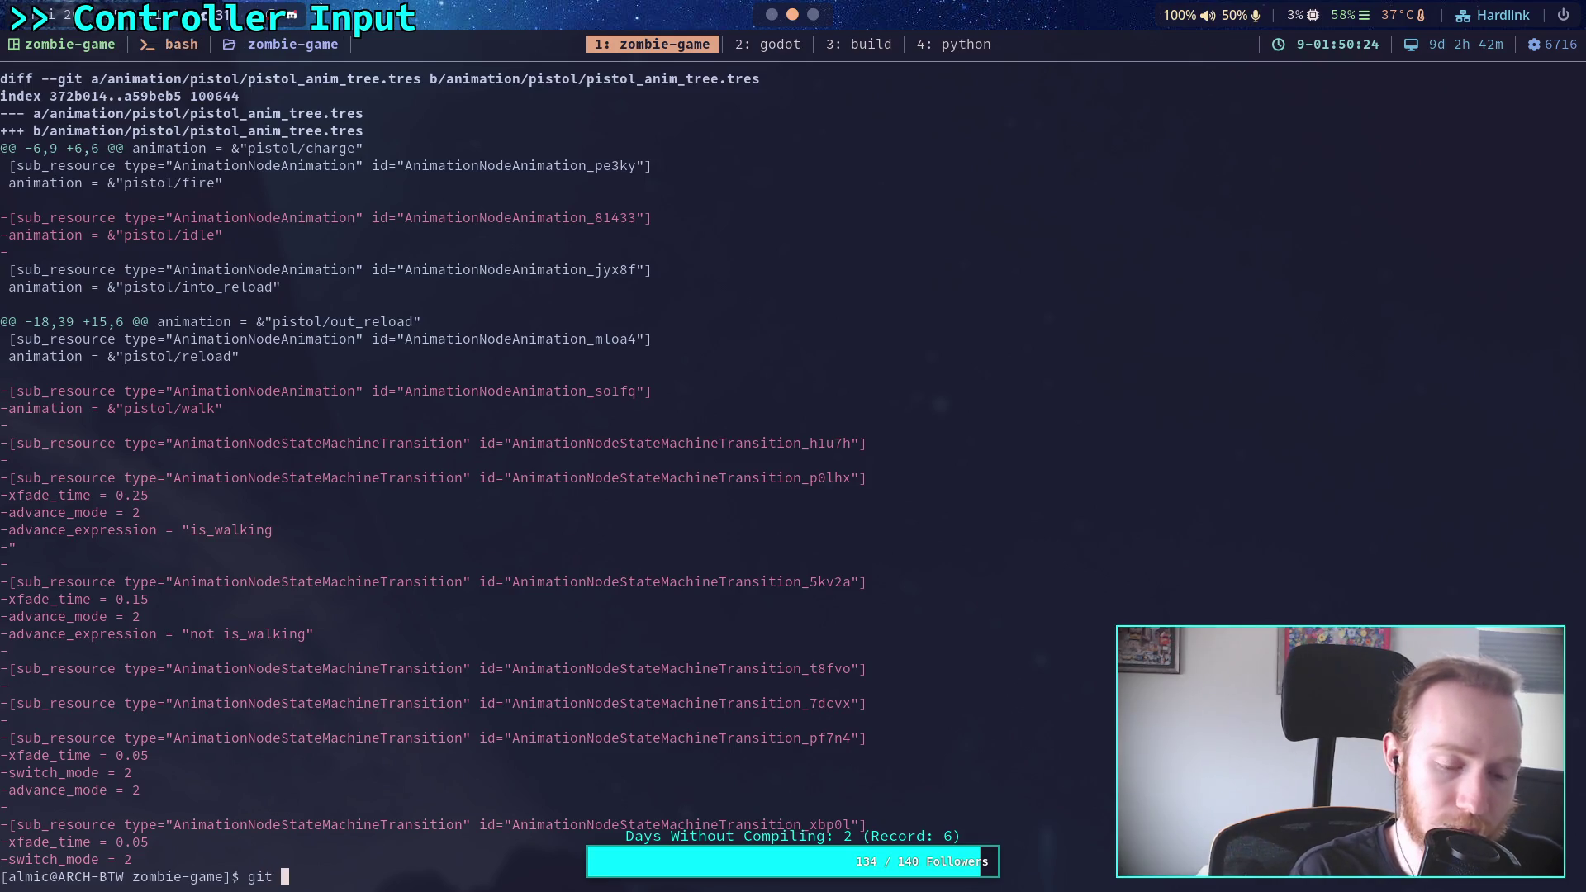
pyautogui.write('f ')
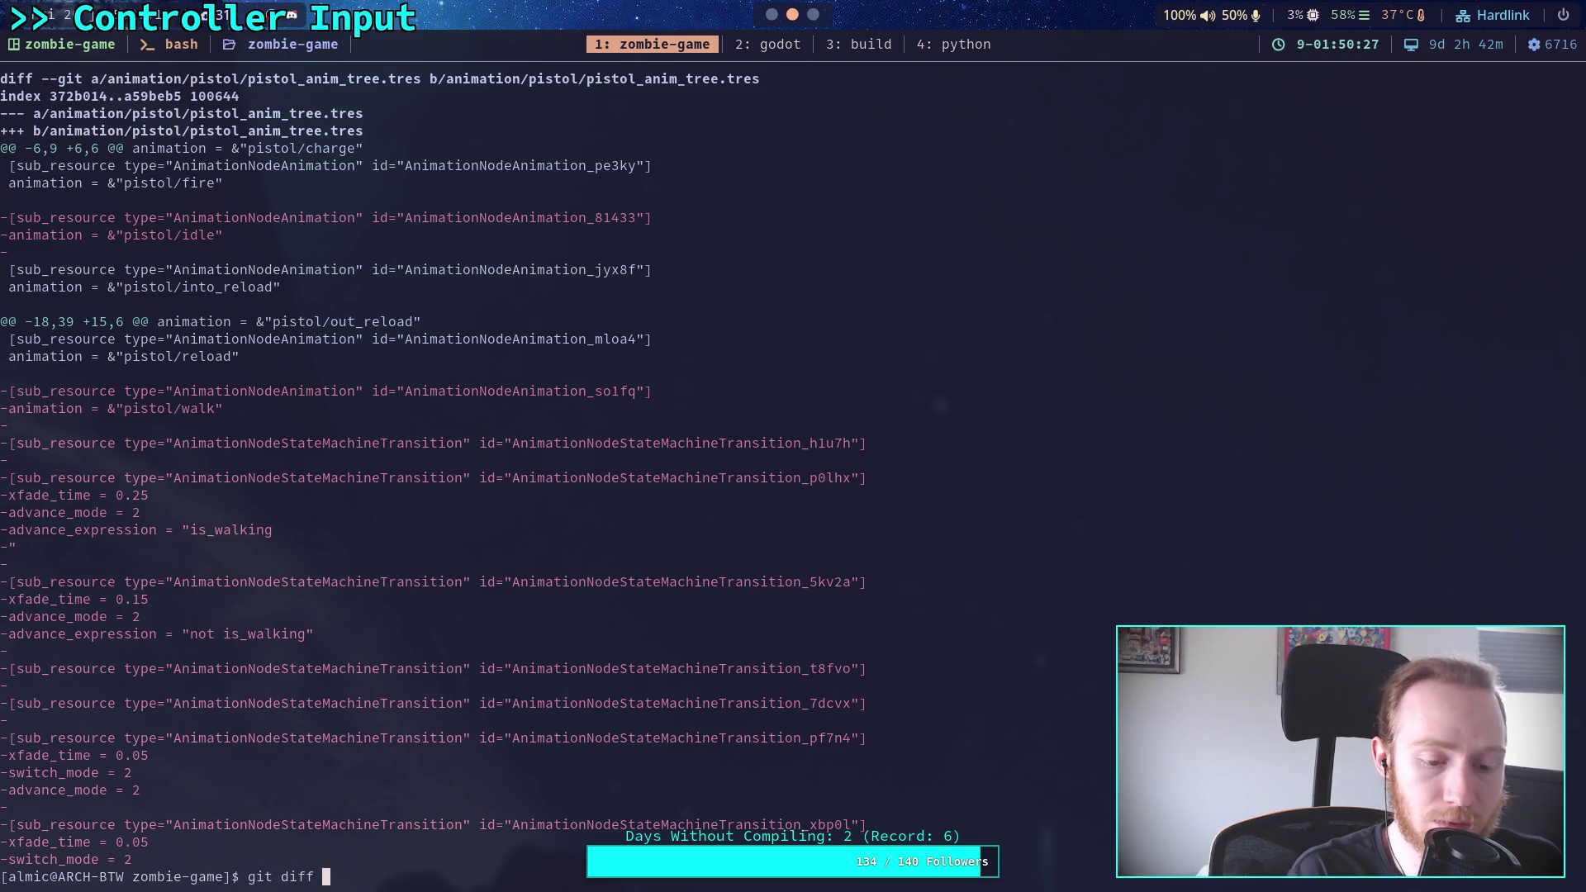
pyautogui.write('s')
pyautogui.press('BackSpace')
pyautogui.write('d')
pyautogui.press('Tab')
pyautogui.press('Return')
# Run git diff scene/ and read through the WeaponScene.gd changes, then return to Godot
pyautogui.press('Up')
pyautogui.press('BackSpace')
pyautogui.press('BackSpace')
pyautogui.press('BackSpace')
pyautogui.write('scene/')
pyautogui.press('Return')
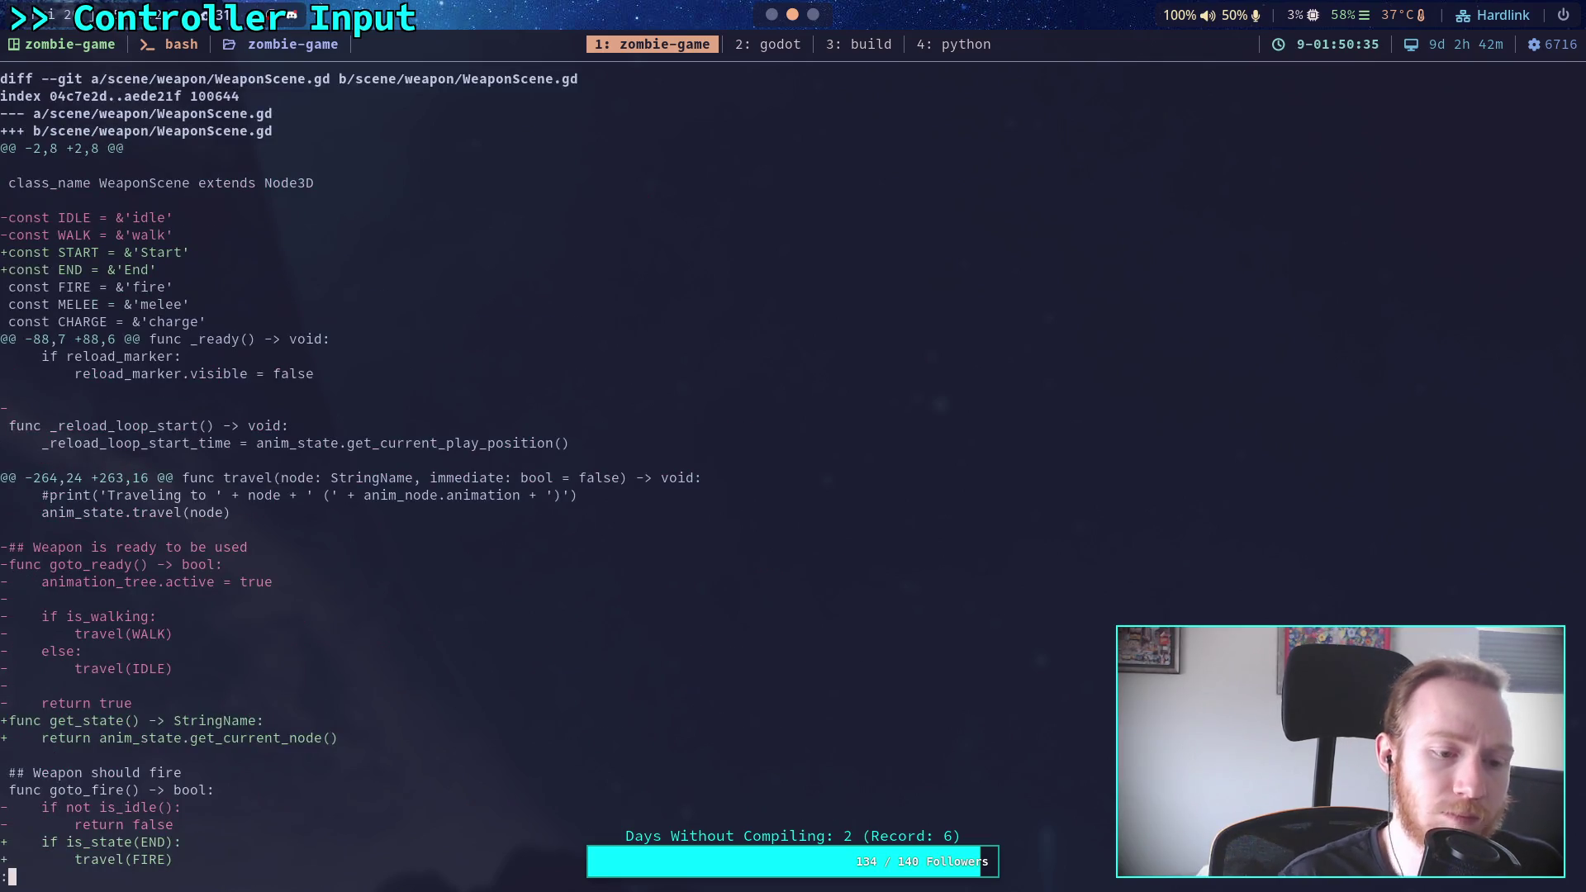
pyautogui.press('Down')
pyautogui.press('Down')
pyautogui.press('Down')
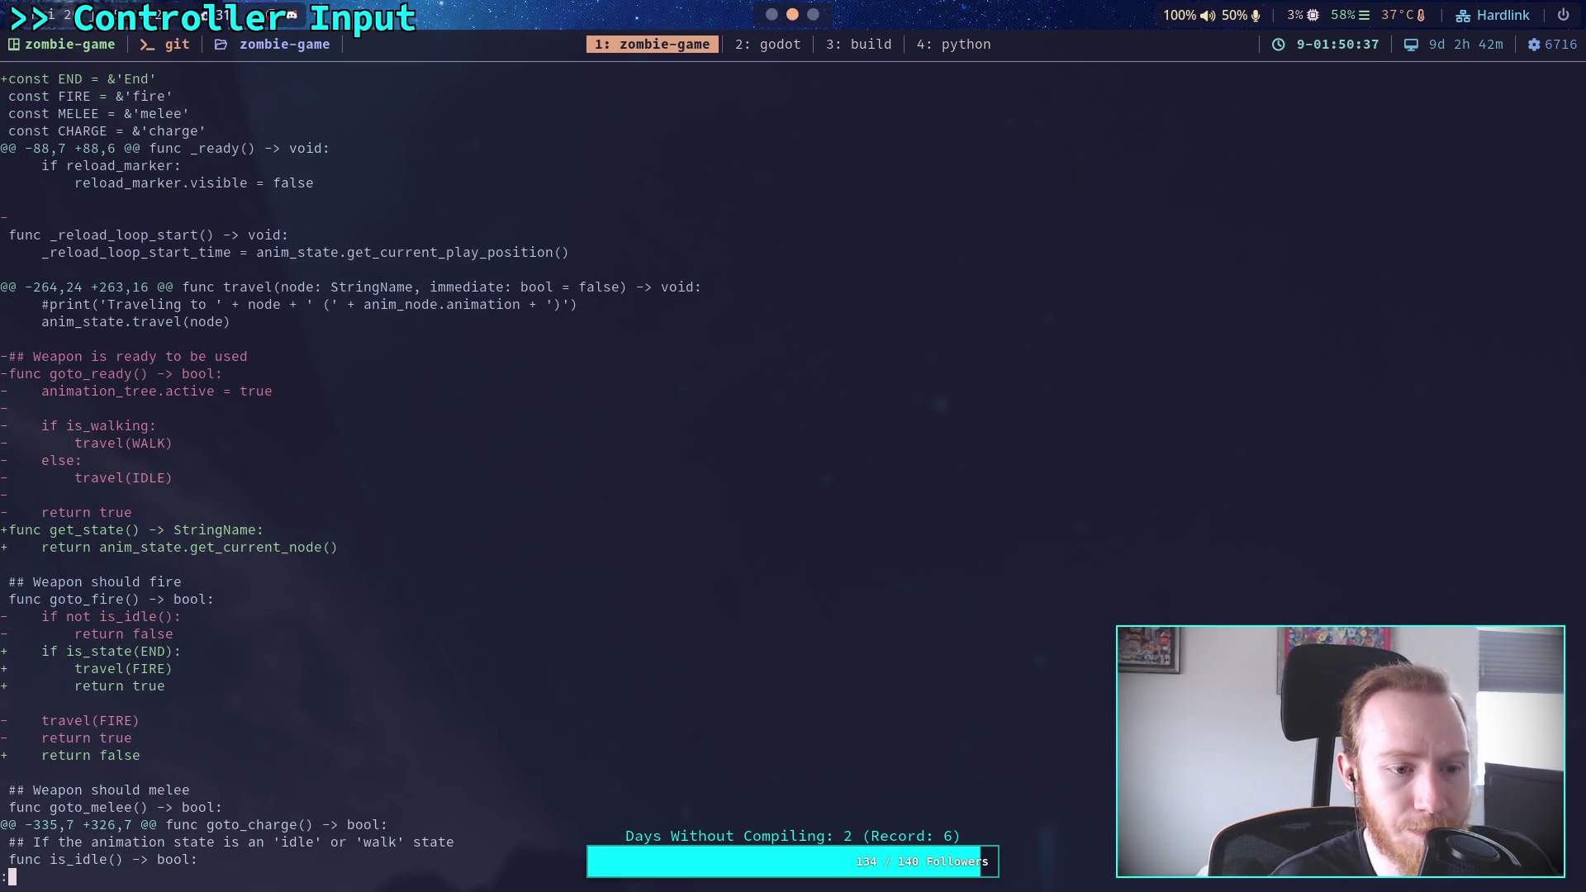
pyautogui.press('Down')
pyautogui.press('Down')
pyautogui.press('Down')
pyautogui.press('Down')
pyautogui.press('Down')
pyautogui.press('Down')
pyautogui.press('Up')
pyautogui.press('Up')
pyautogui.press('Up')
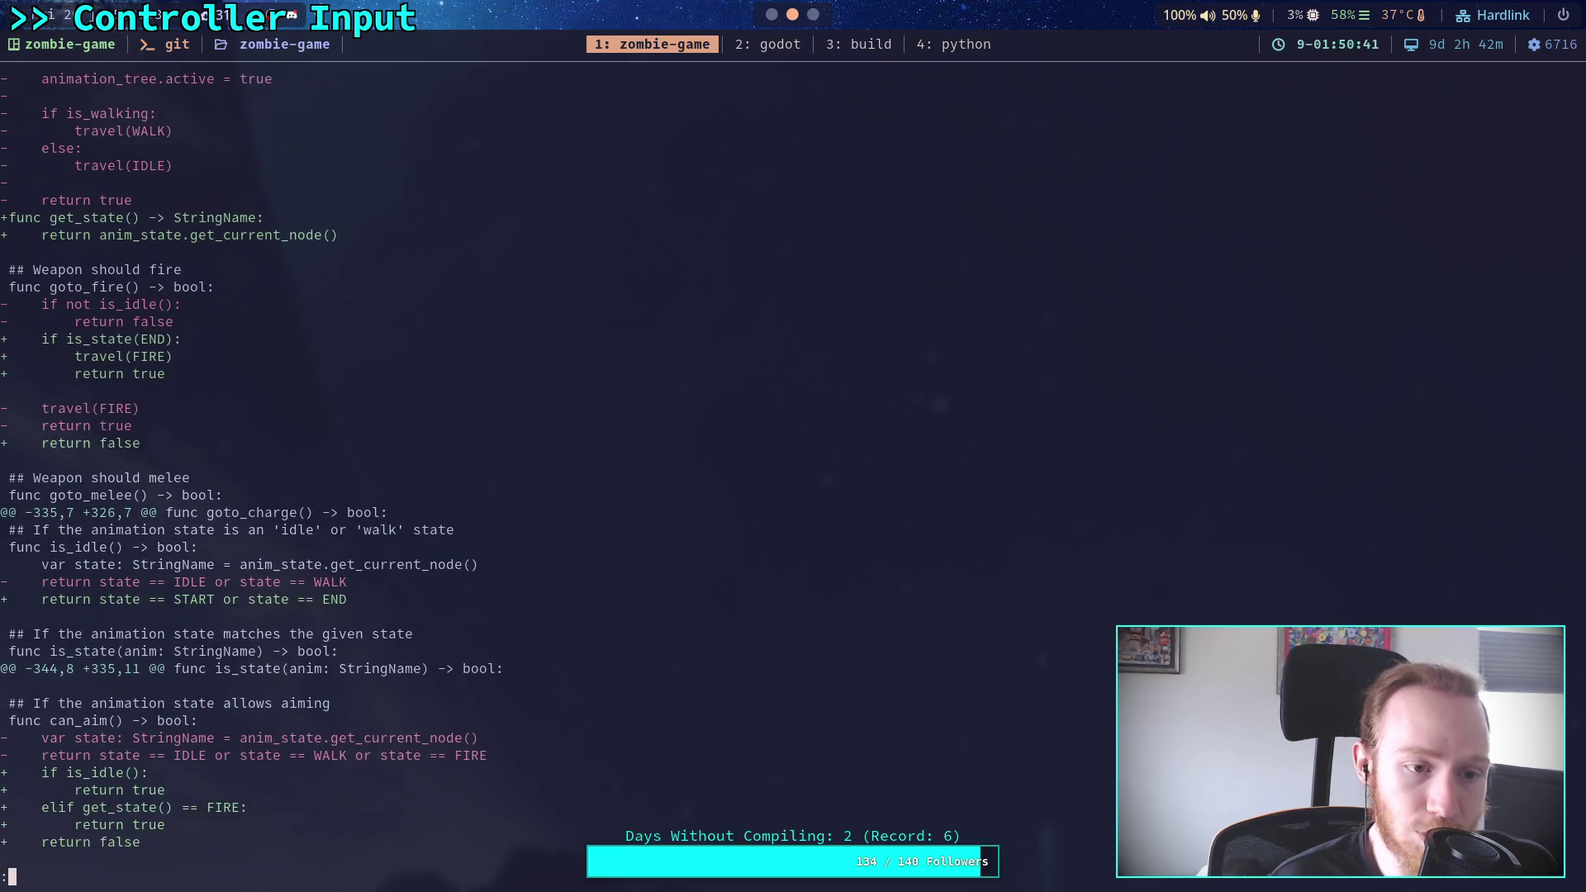
pyautogui.press('Up')
pyautogui.press('Up')
pyautogui.press('Up')
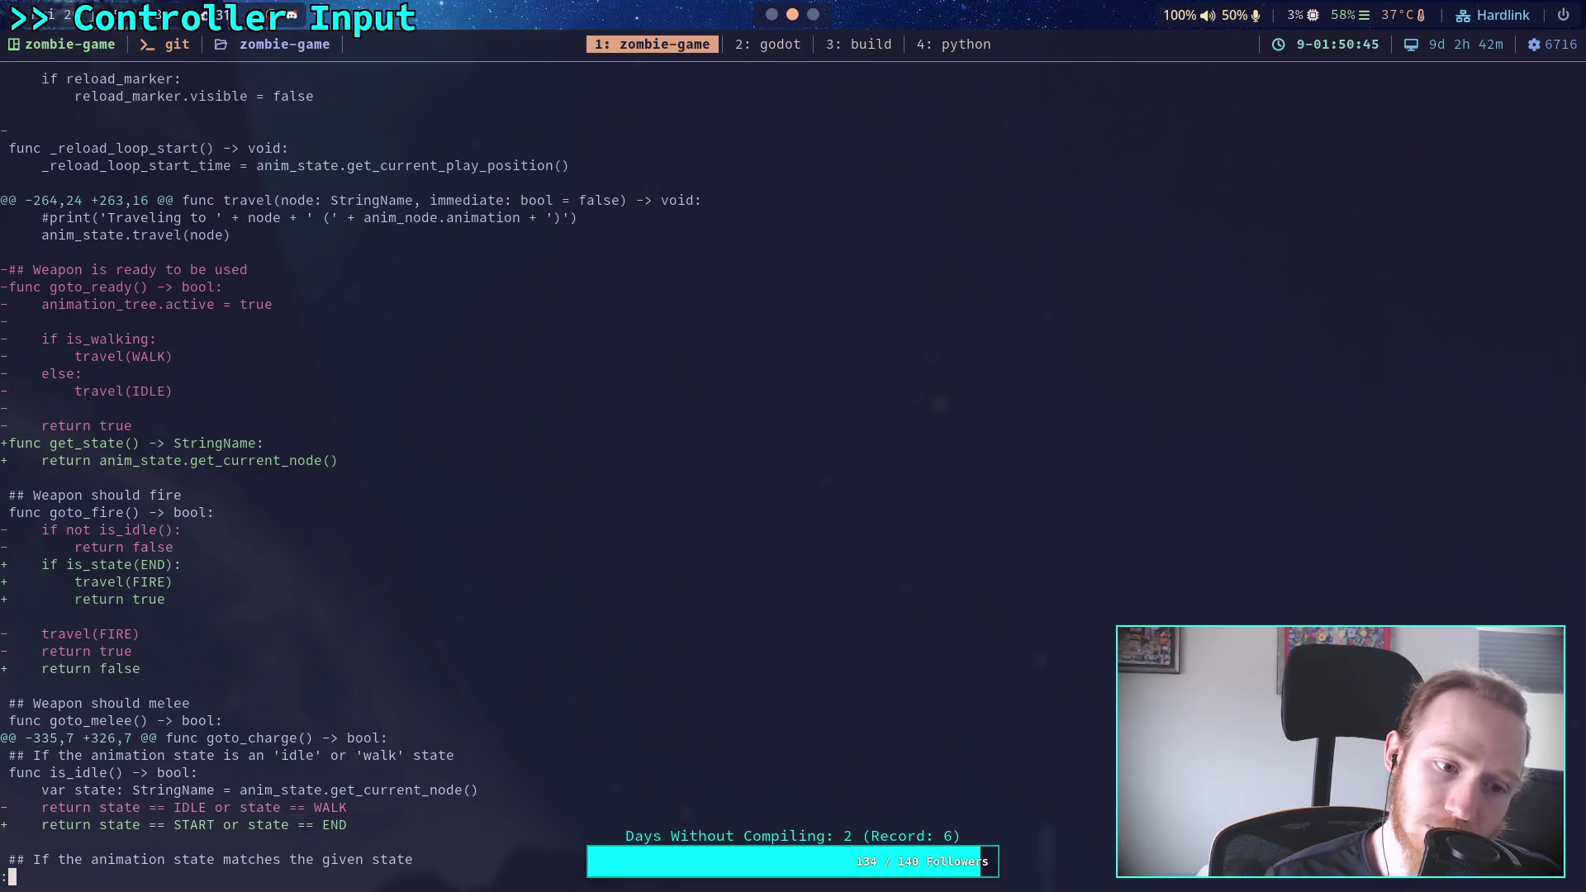
pyautogui.press('super+2')
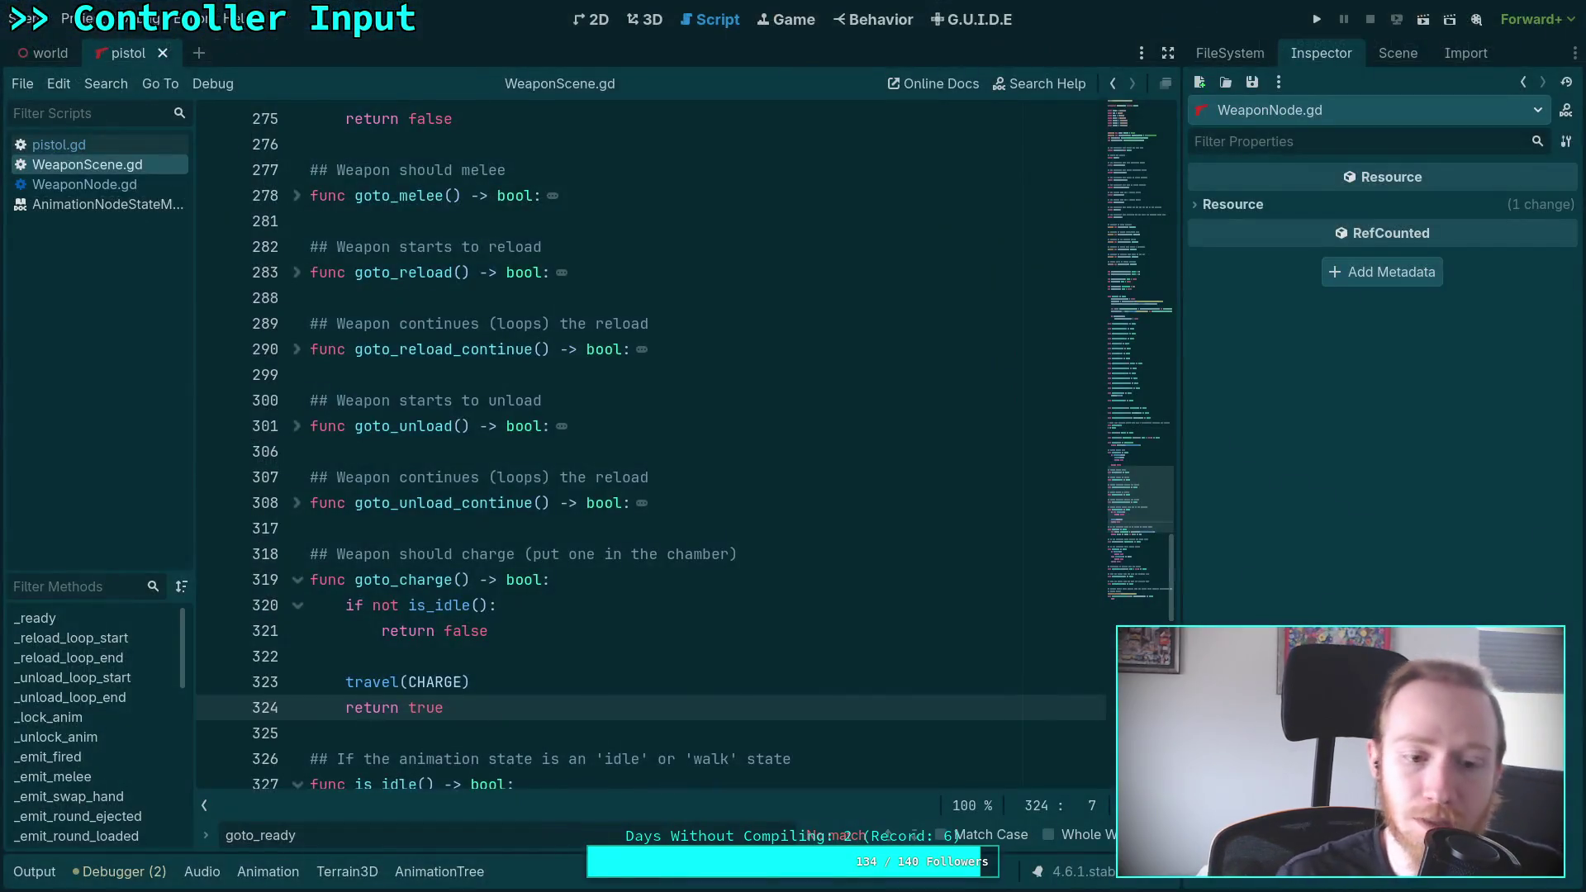
# Copy goto_charge's body over goto_fire's, change CHARGE to FIRE, fix indentation, and save
pyautogui.moveTo(487, 708); pyautogui.dragTo(312, 605)
pyautogui.rightClick(402, 592)
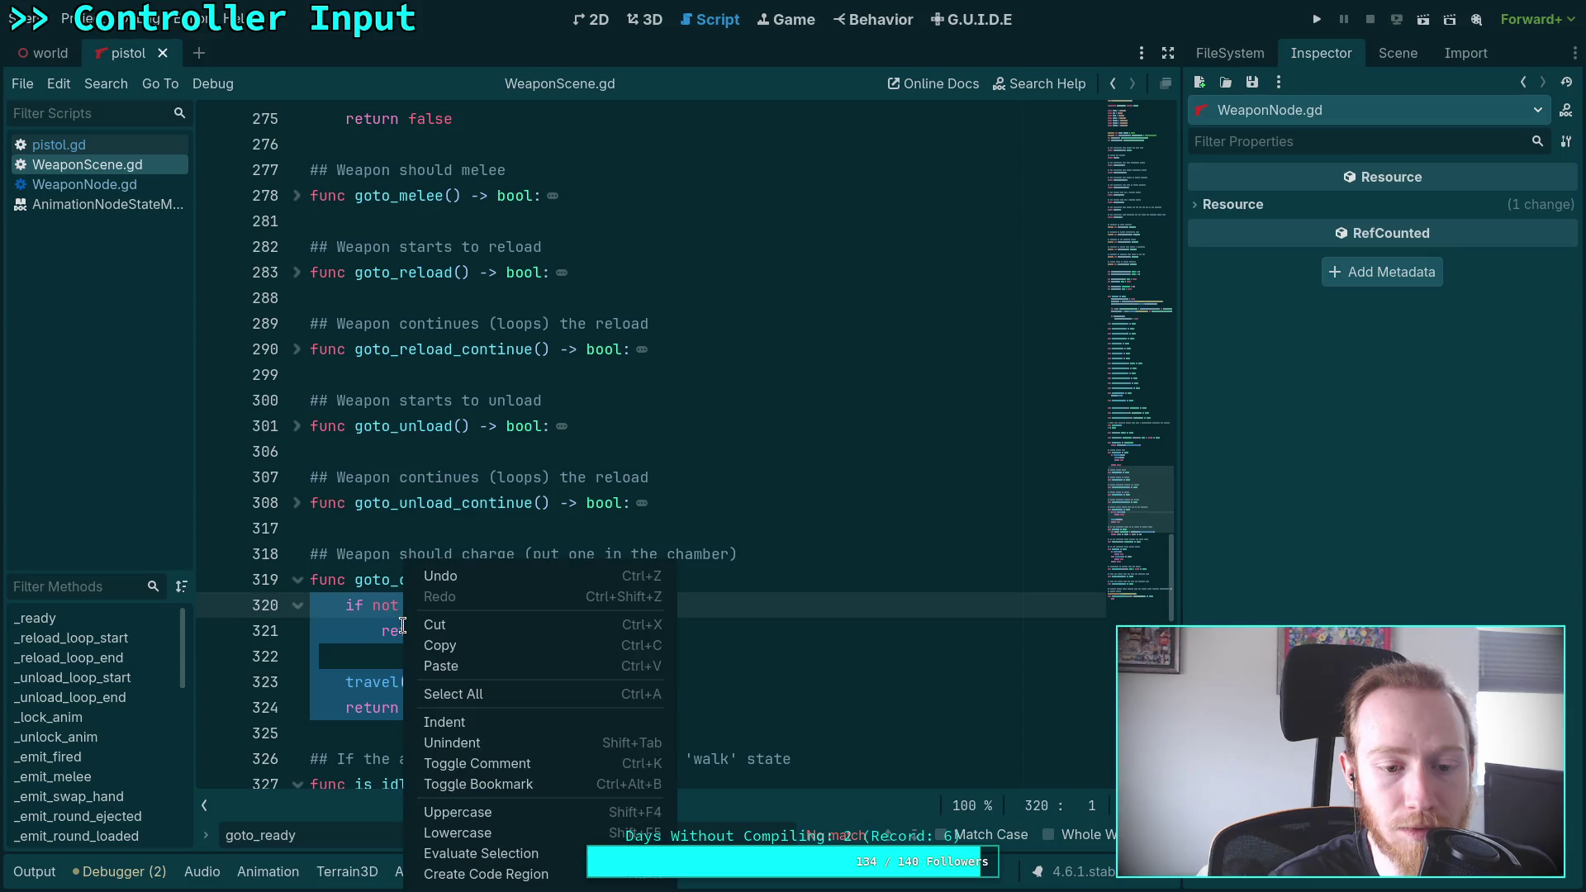
pyautogui.click(440, 644)
pyautogui.scroll(4, 309, 566)
pyautogui.click(702, 477)
pyautogui.moveTo(456, 503); pyautogui.dragTo(348, 404)
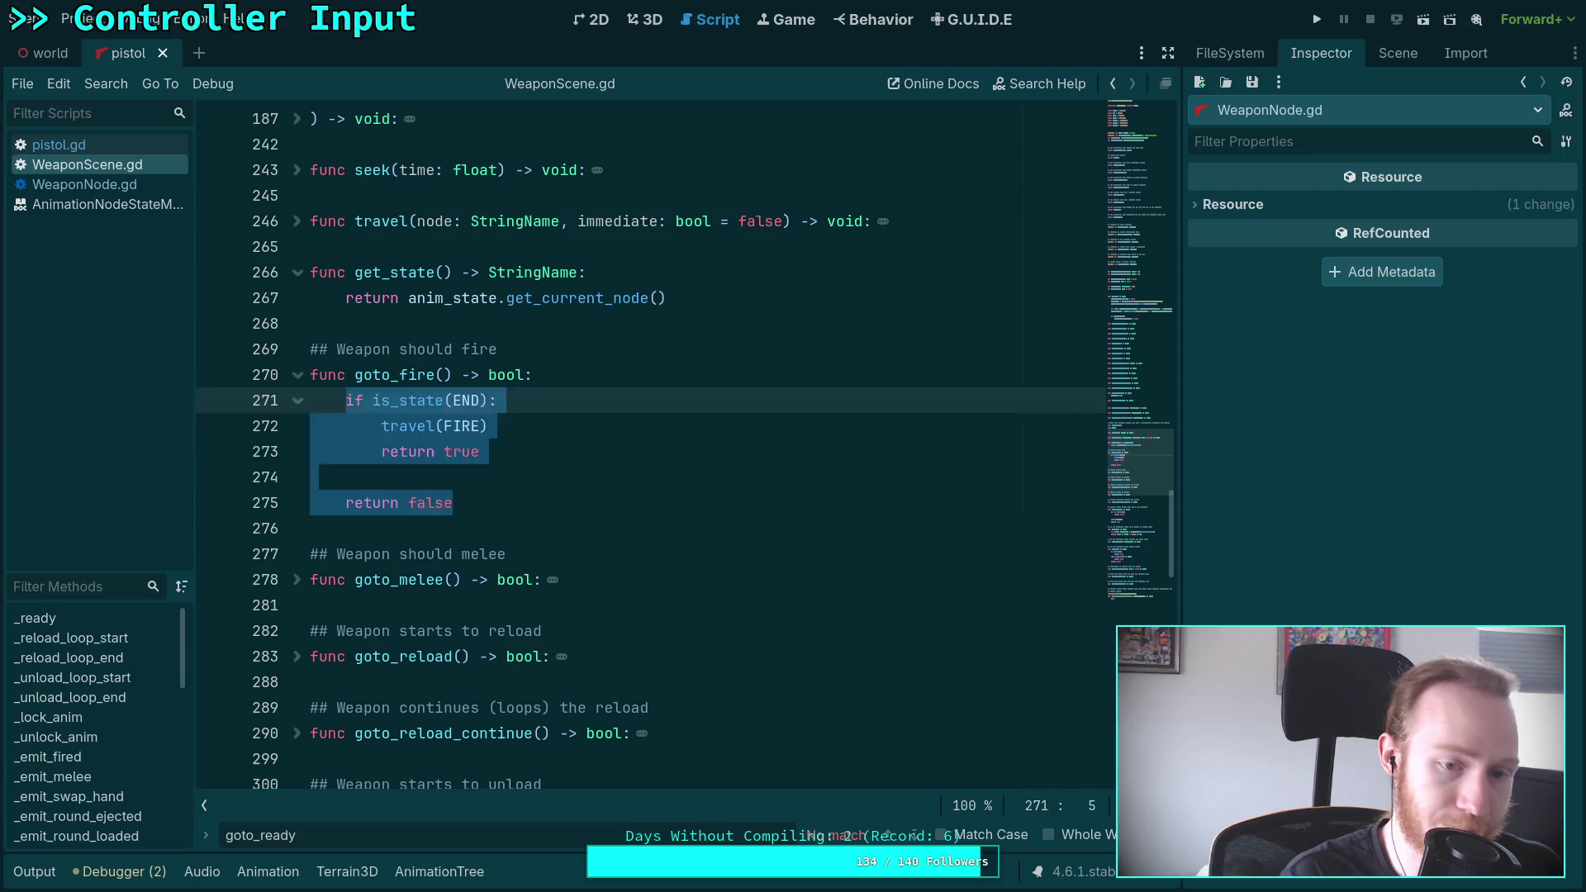
pyautogui.hotkey('ctrl', 'v')
pyautogui.click(384, 405)
pyautogui.press('BackSpace')
pyautogui.doubleClick(435, 477)
pyautogui.write('FIRE')
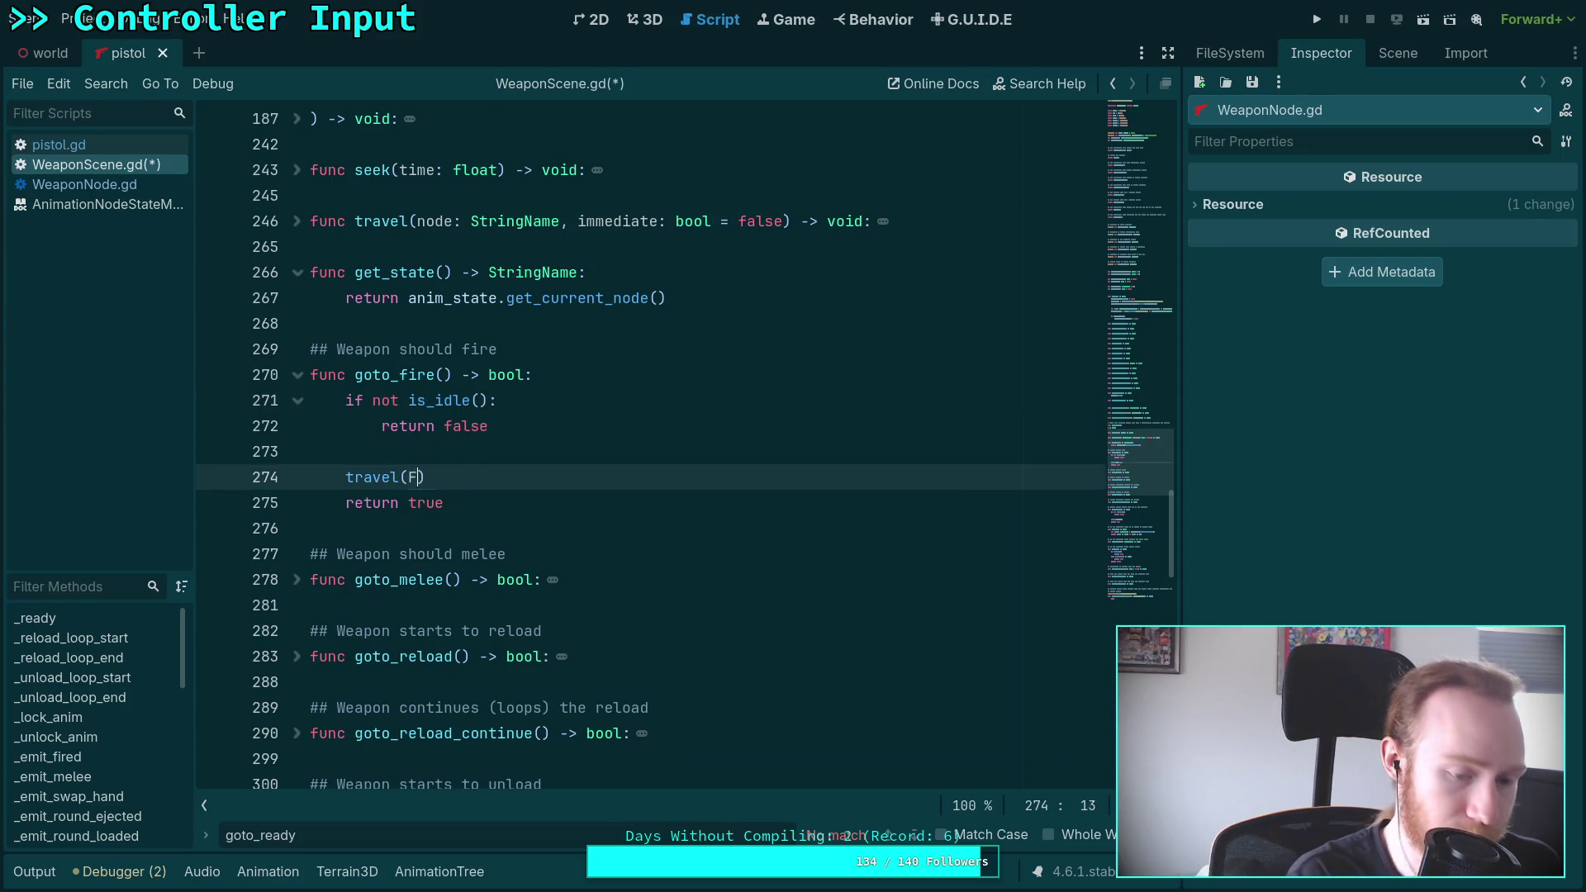
pyautogui.hotkey('ctrl', 's')
# Rerun git diff in the terminal to see the latest edits
pyautogui.press('super+1')
pyautogui.press('q')
pyautogui.press('Up')
pyautogui.press('Return')
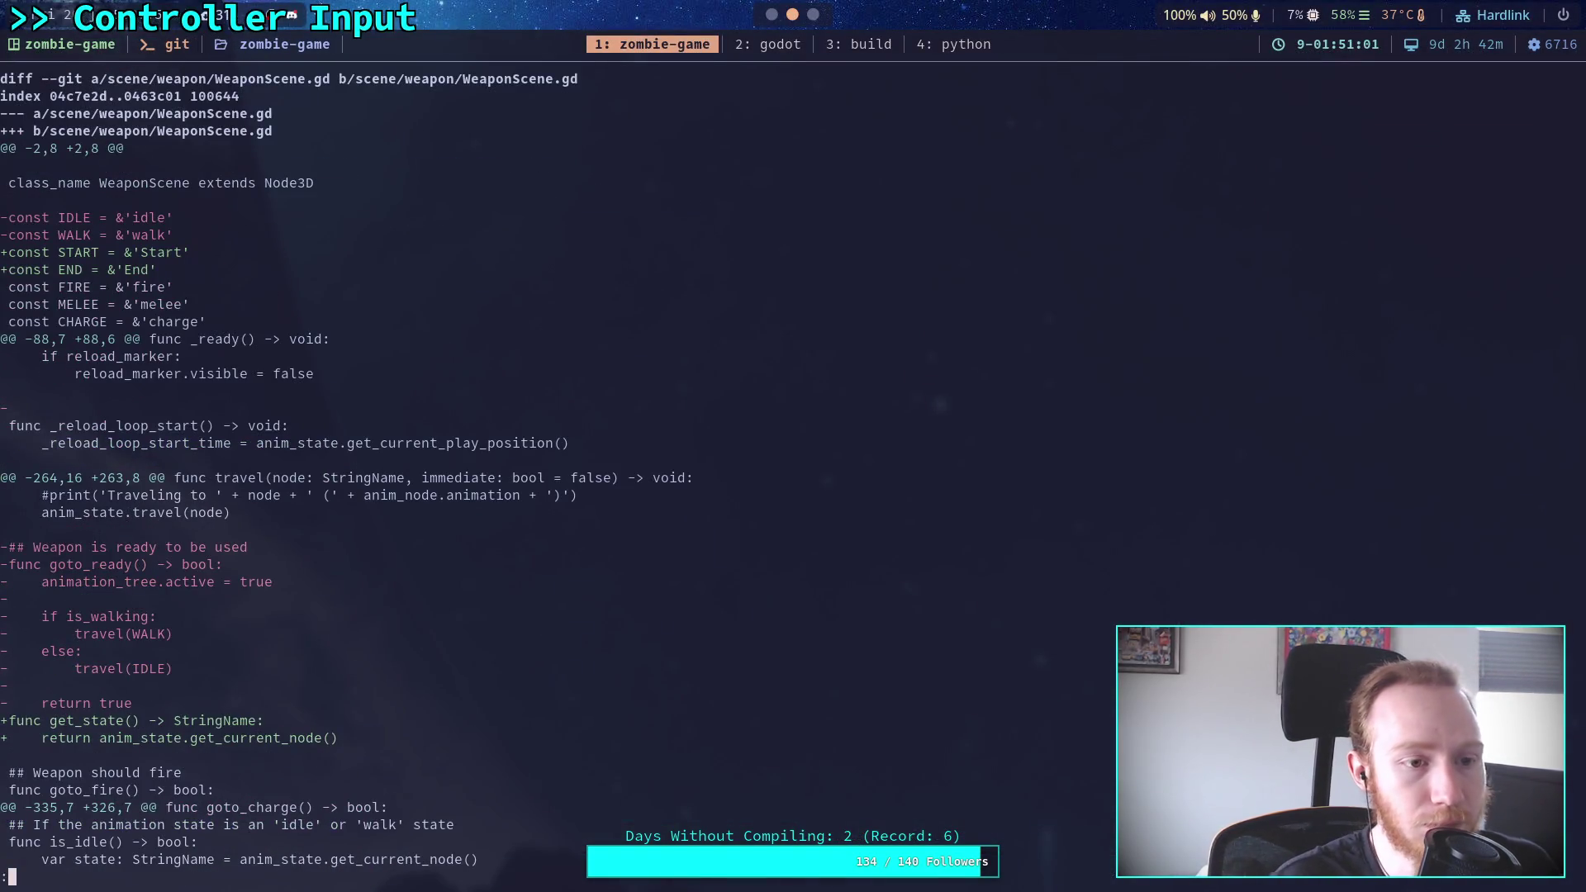
pyautogui.press('Down')
pyautogui.press('Down')
pyautogui.press('Down')
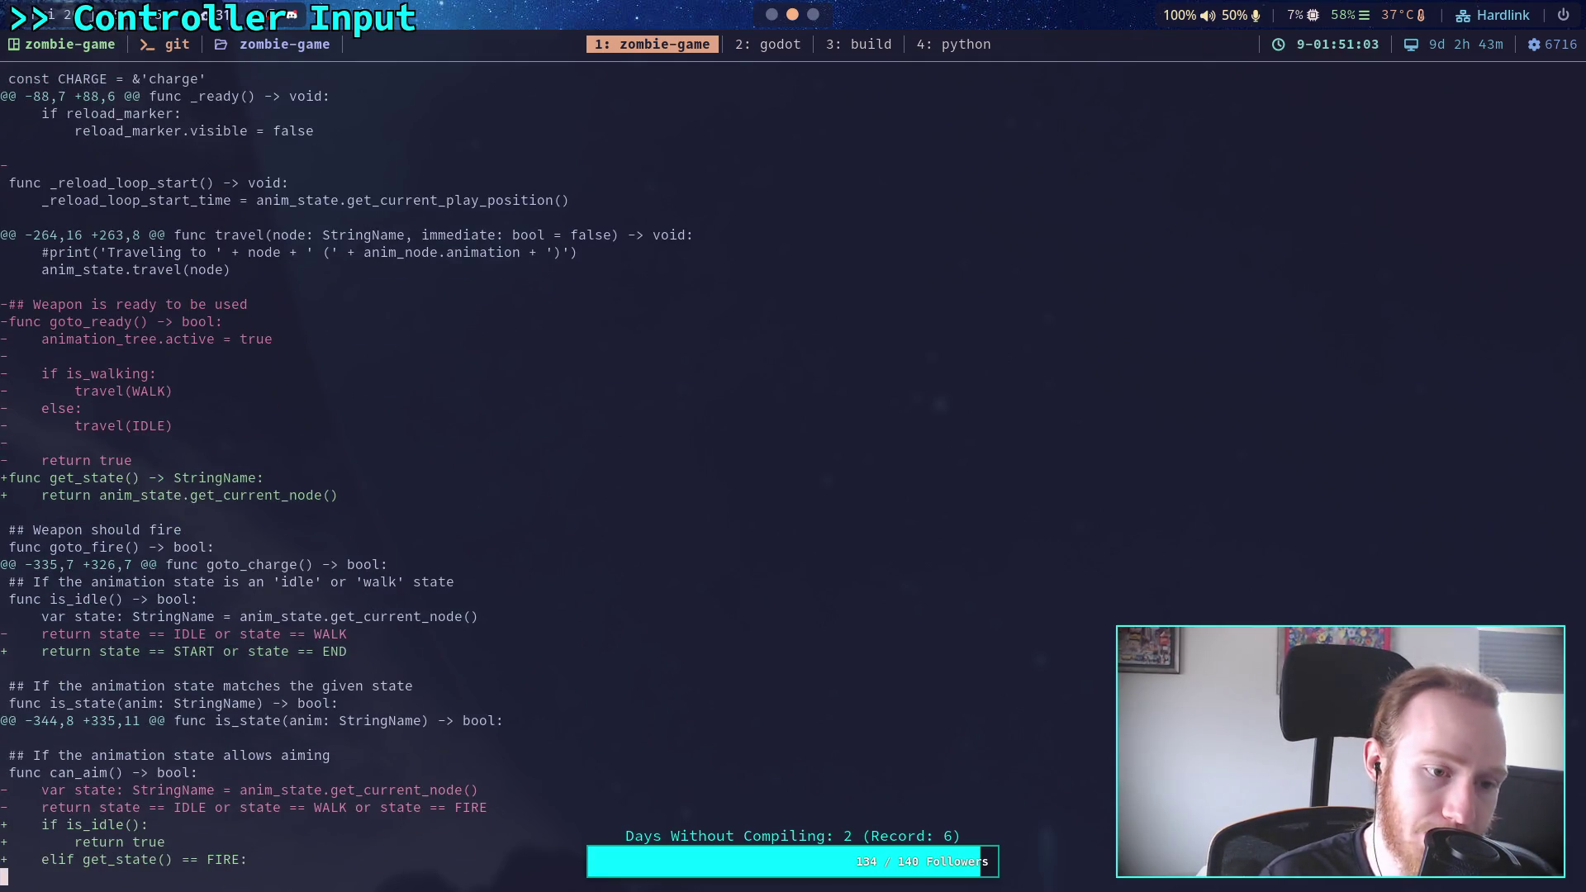
pyautogui.press('Down')
pyautogui.press('Down')
pyautogui.press('Down')
pyautogui.press('Up')
pyautogui.press('Up')
pyautogui.press('Up')
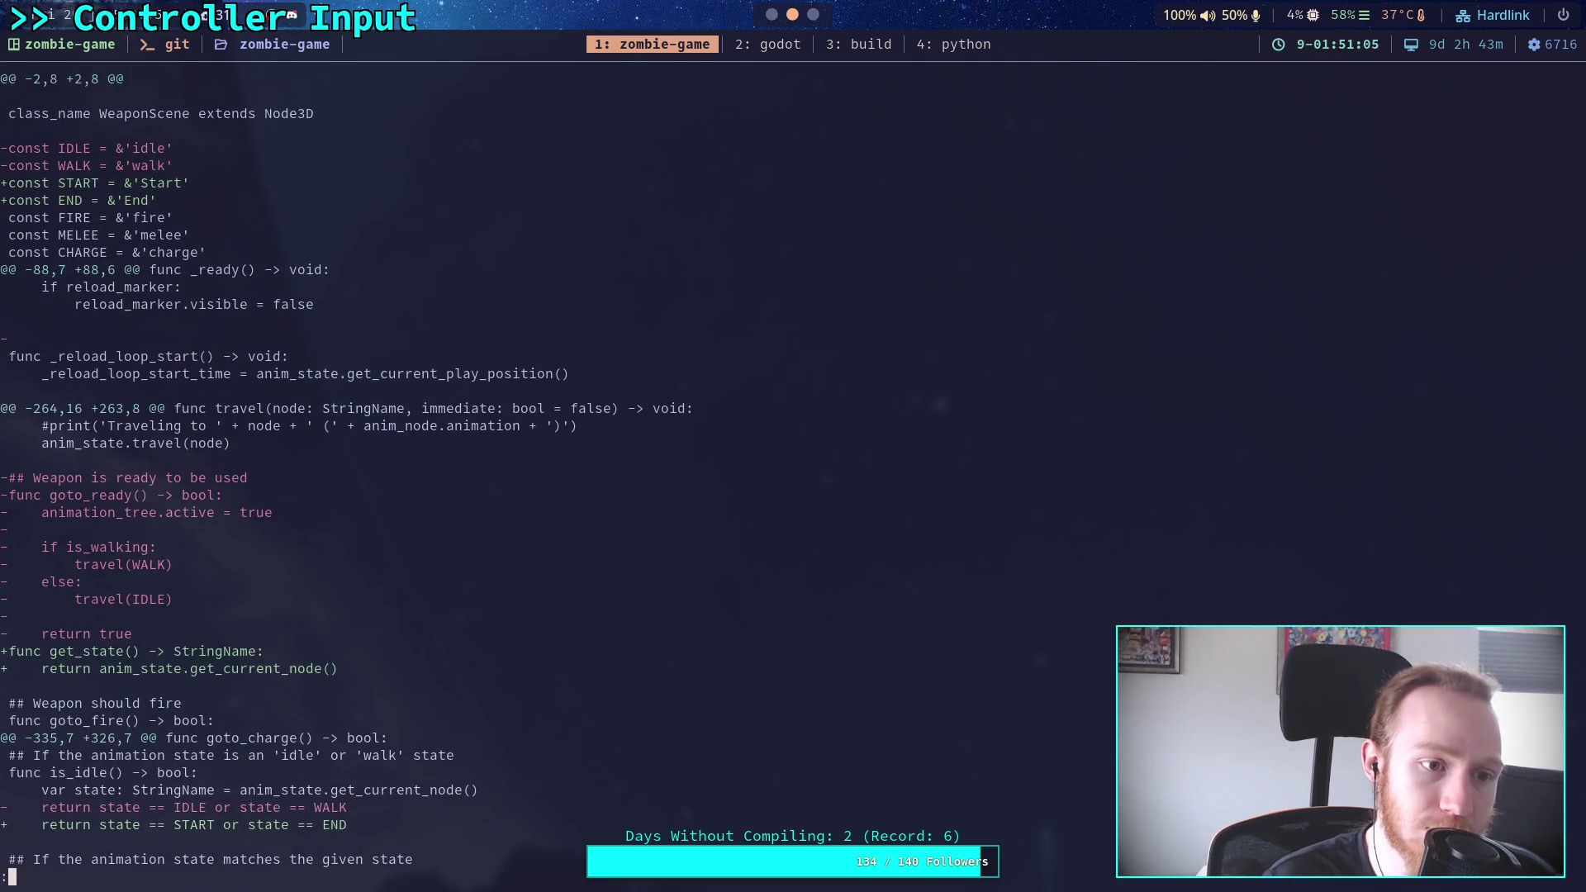
pyautogui.press('Down')
pyautogui.press('Down')
pyautogui.press('Down')
pyautogui.press('Down')
pyautogui.press('Down')
pyautogui.press('Down')
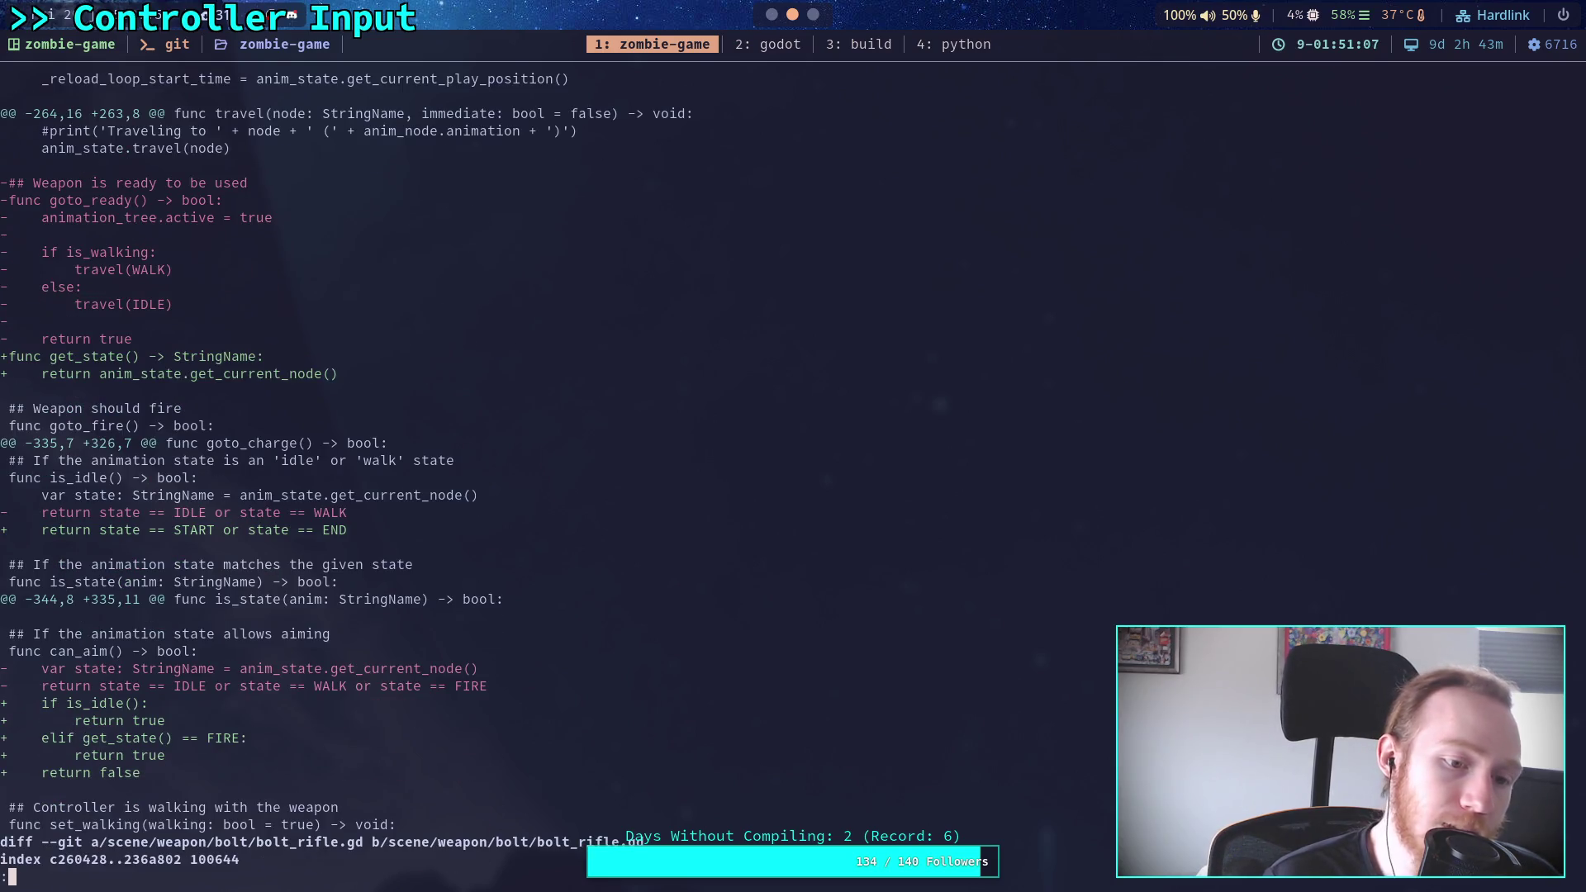
pyautogui.press('Up')
pyautogui.press('Up')
pyautogui.press('Up')
pyautogui.press('Down')
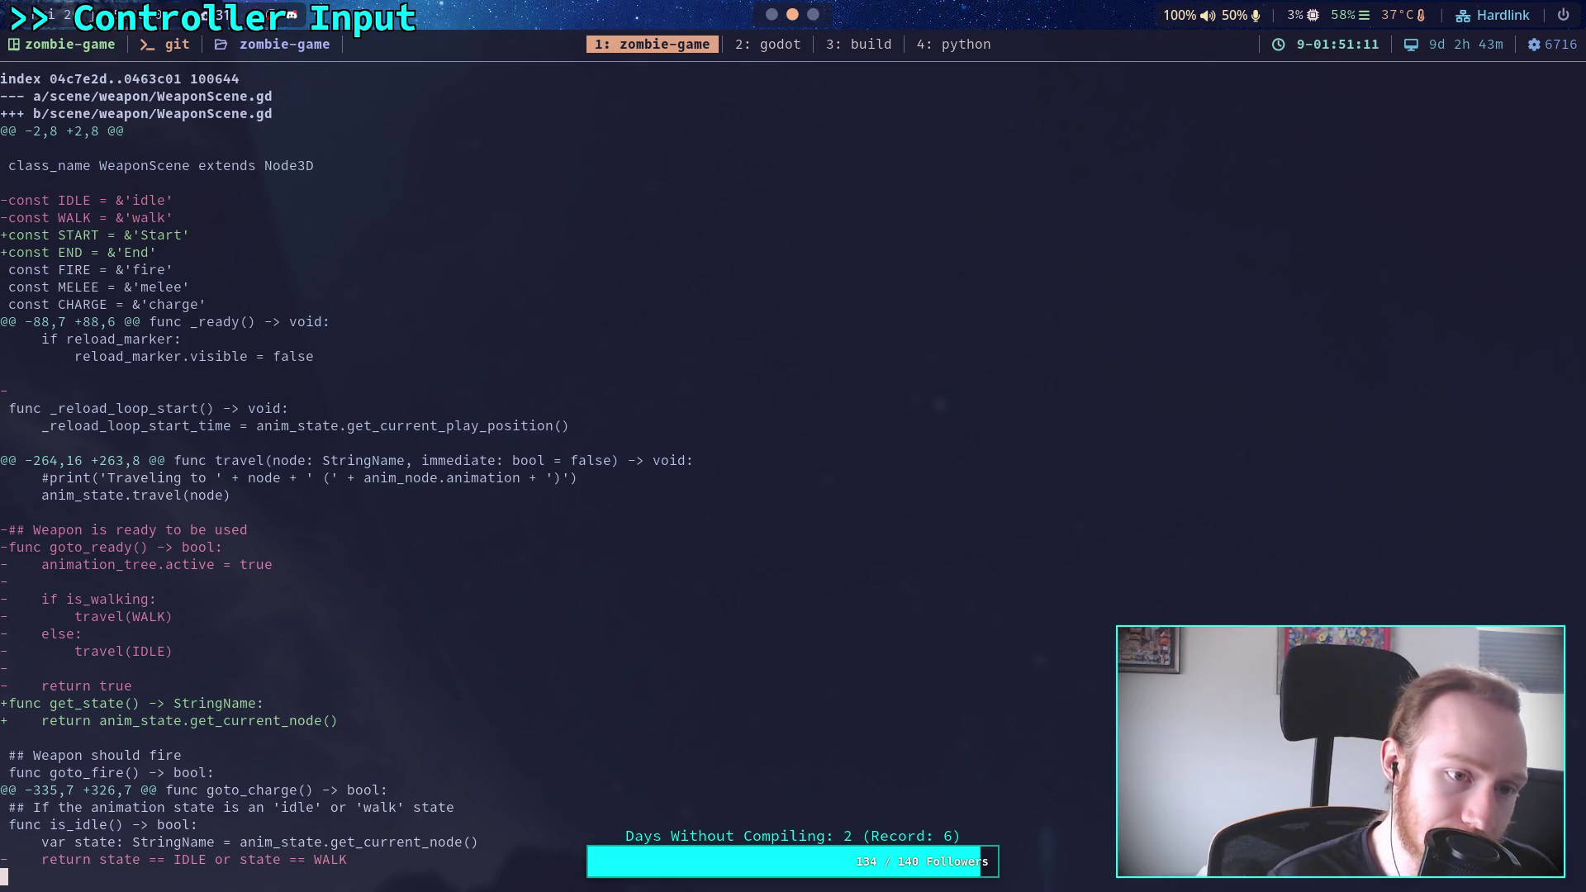
pyautogui.press('Down')
pyautogui.press('Down')
pyautogui.press('Down')
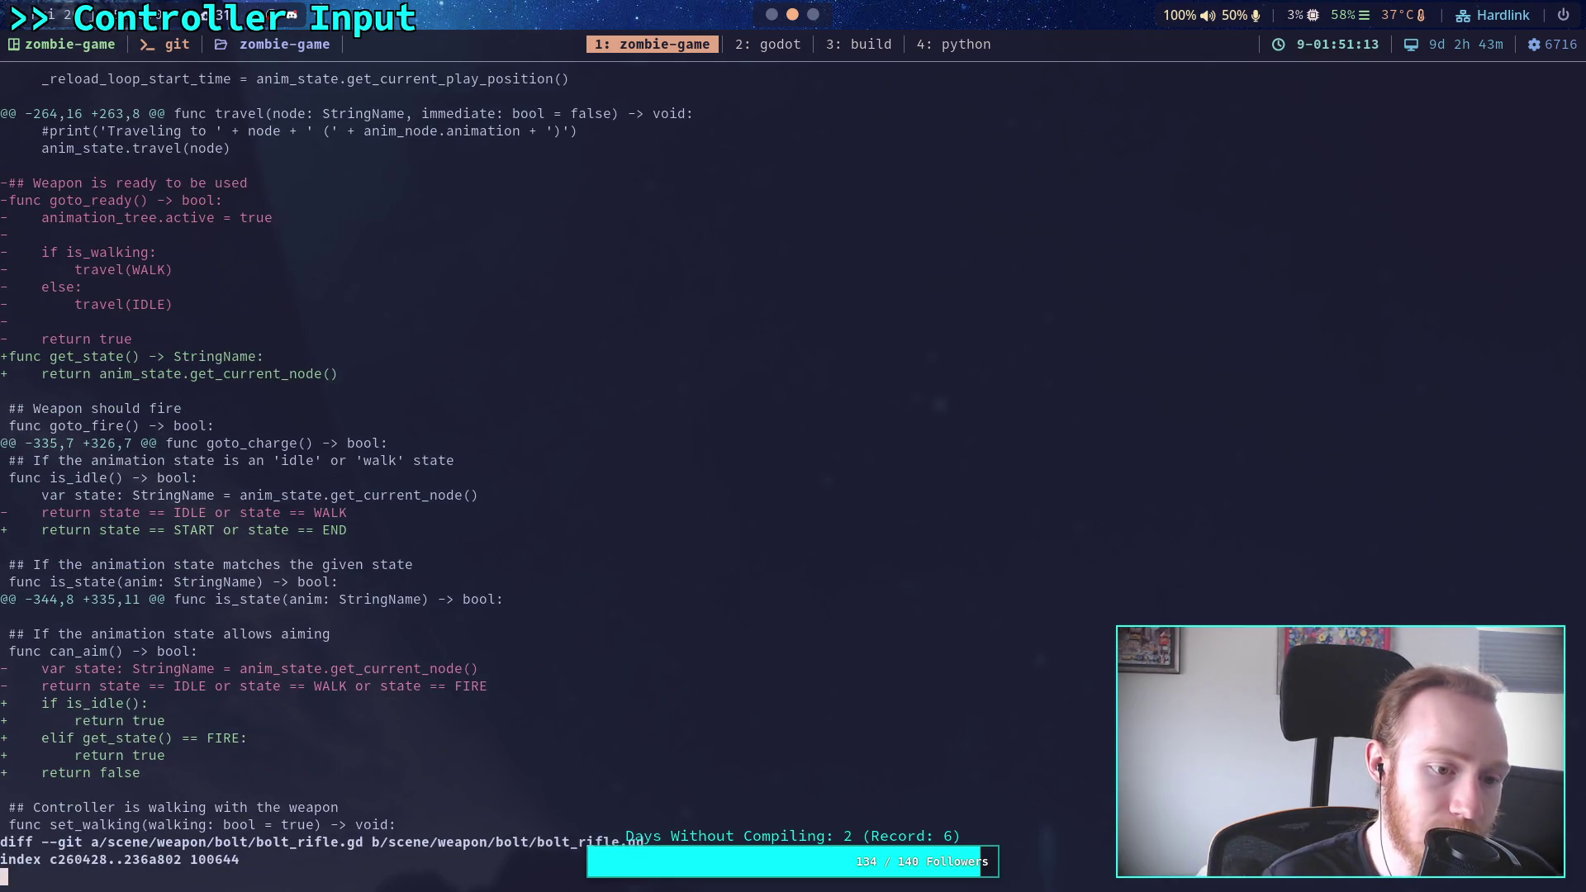
pyautogui.press('Down')
pyautogui.press('Down')
pyautogui.press('Down')
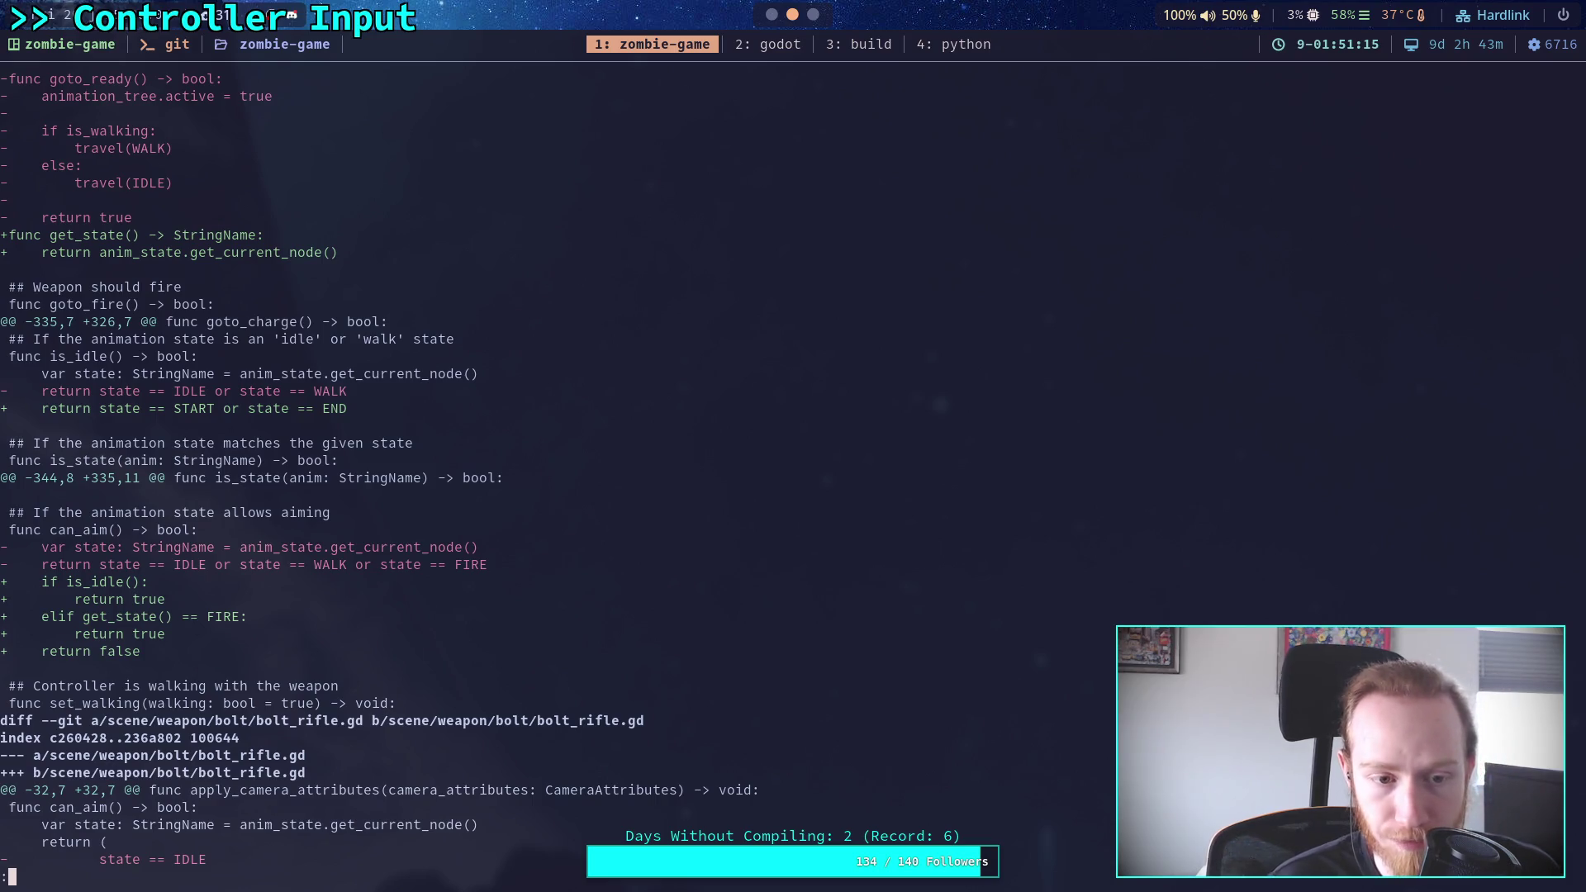
pyautogui.press('Down')
pyautogui.press('Down')
pyautogui.press('Down')
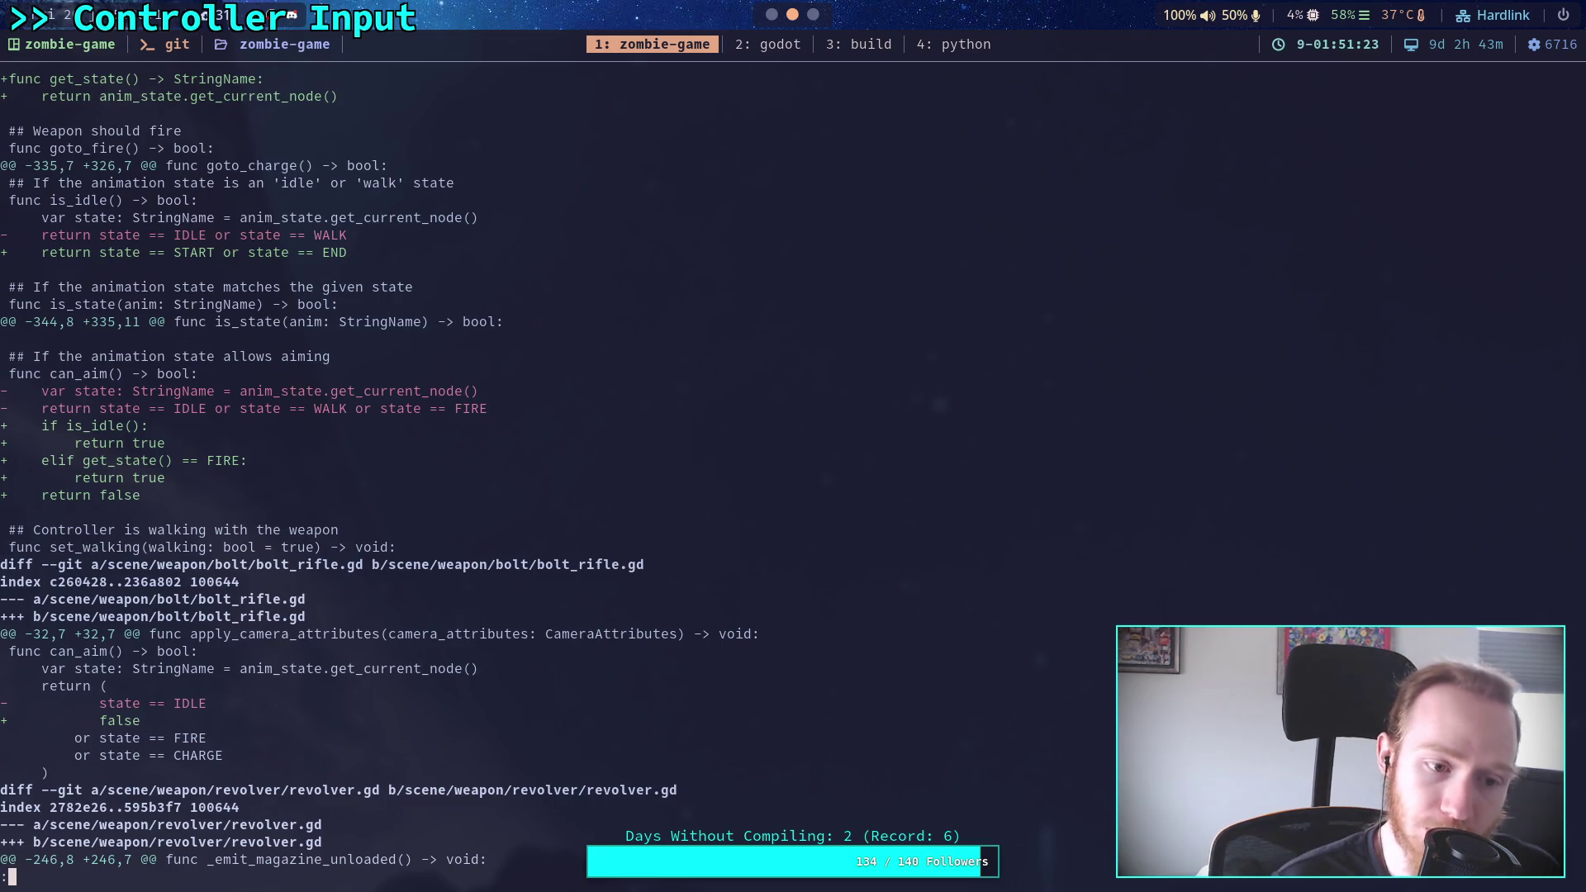
pyautogui.press('Down')
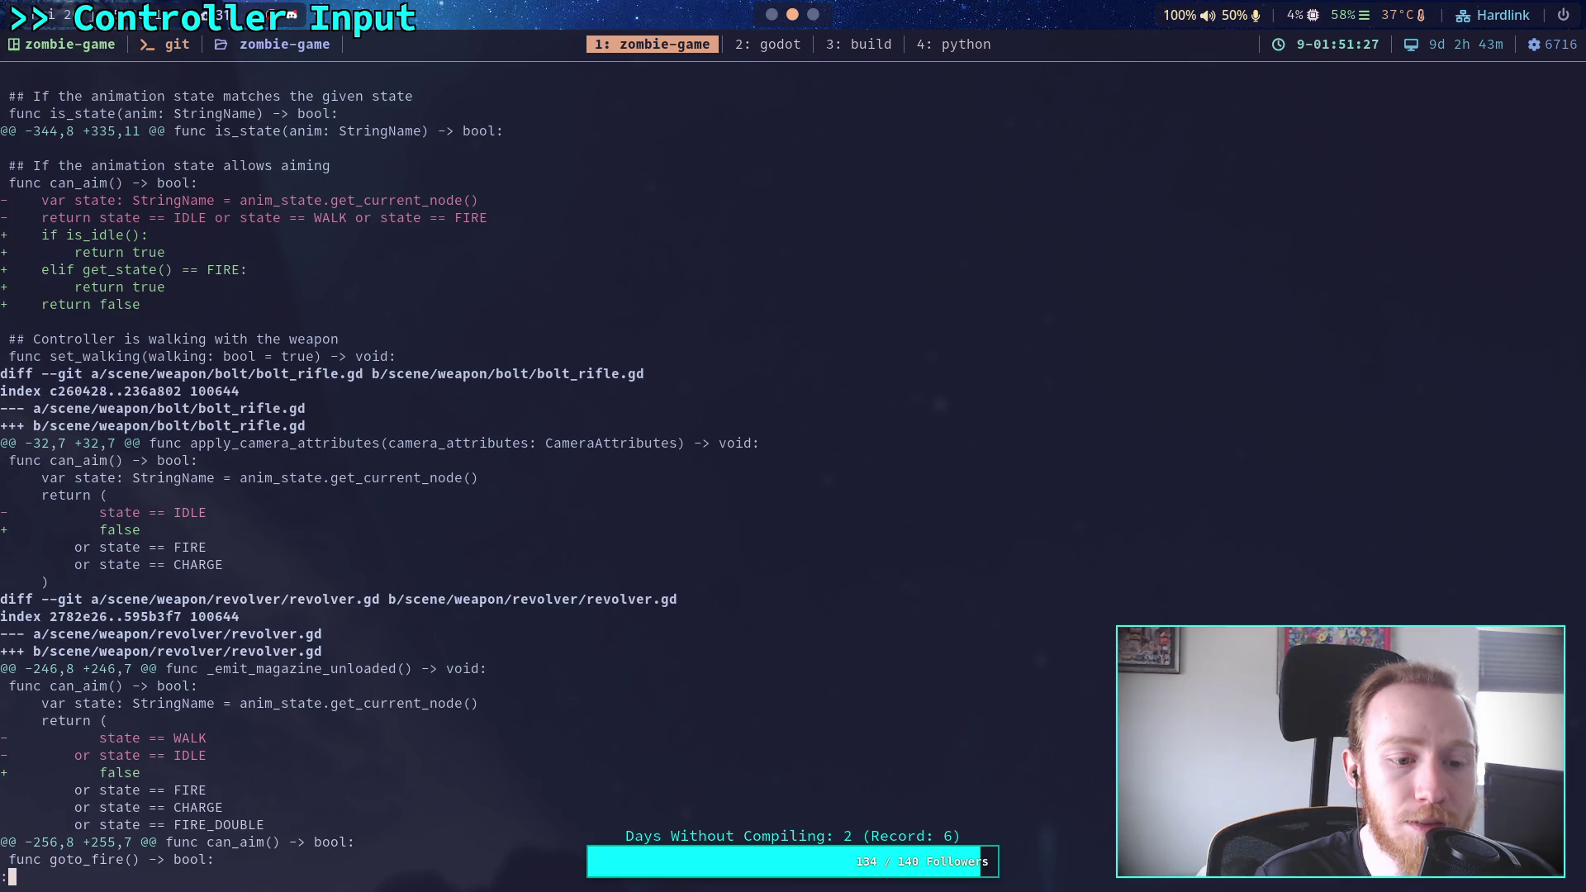
pyautogui.press('j')
pyautogui.press('j')
pyautogui.press('j')
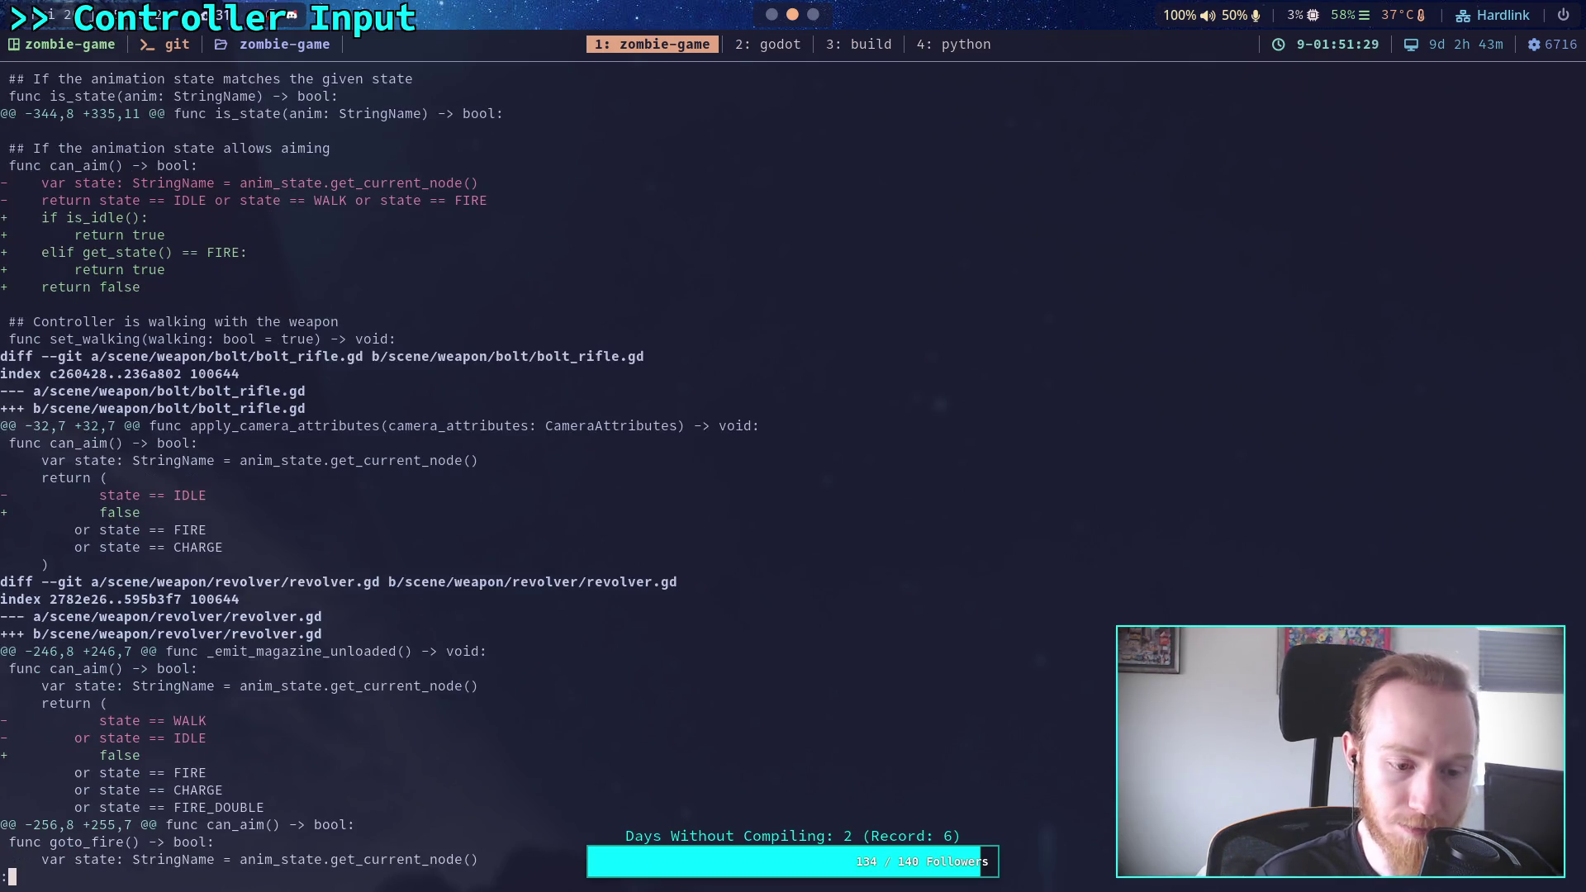
pyautogui.press('j')
pyautogui.press('j')
pyautogui.press('j')
pyautogui.press('k')
pyautogui.press('k')
pyautogui.press('k')
pyautogui.press('k')
pyautogui.press('k')
pyautogui.press('k')
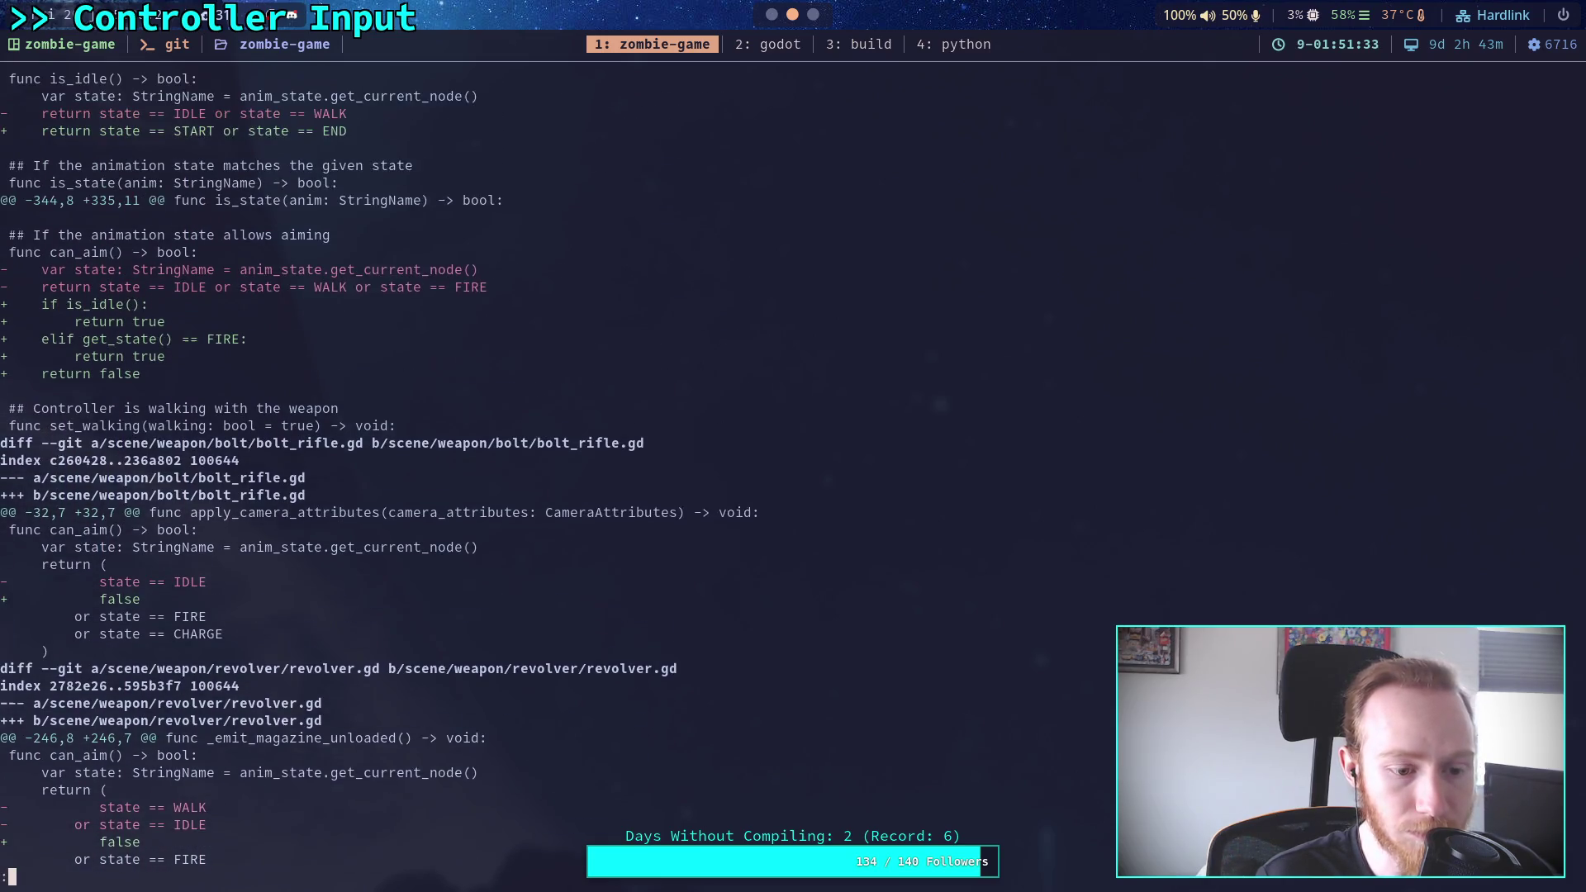
pyautogui.press('k')
pyautogui.press('k')
pyautogui.press('k')
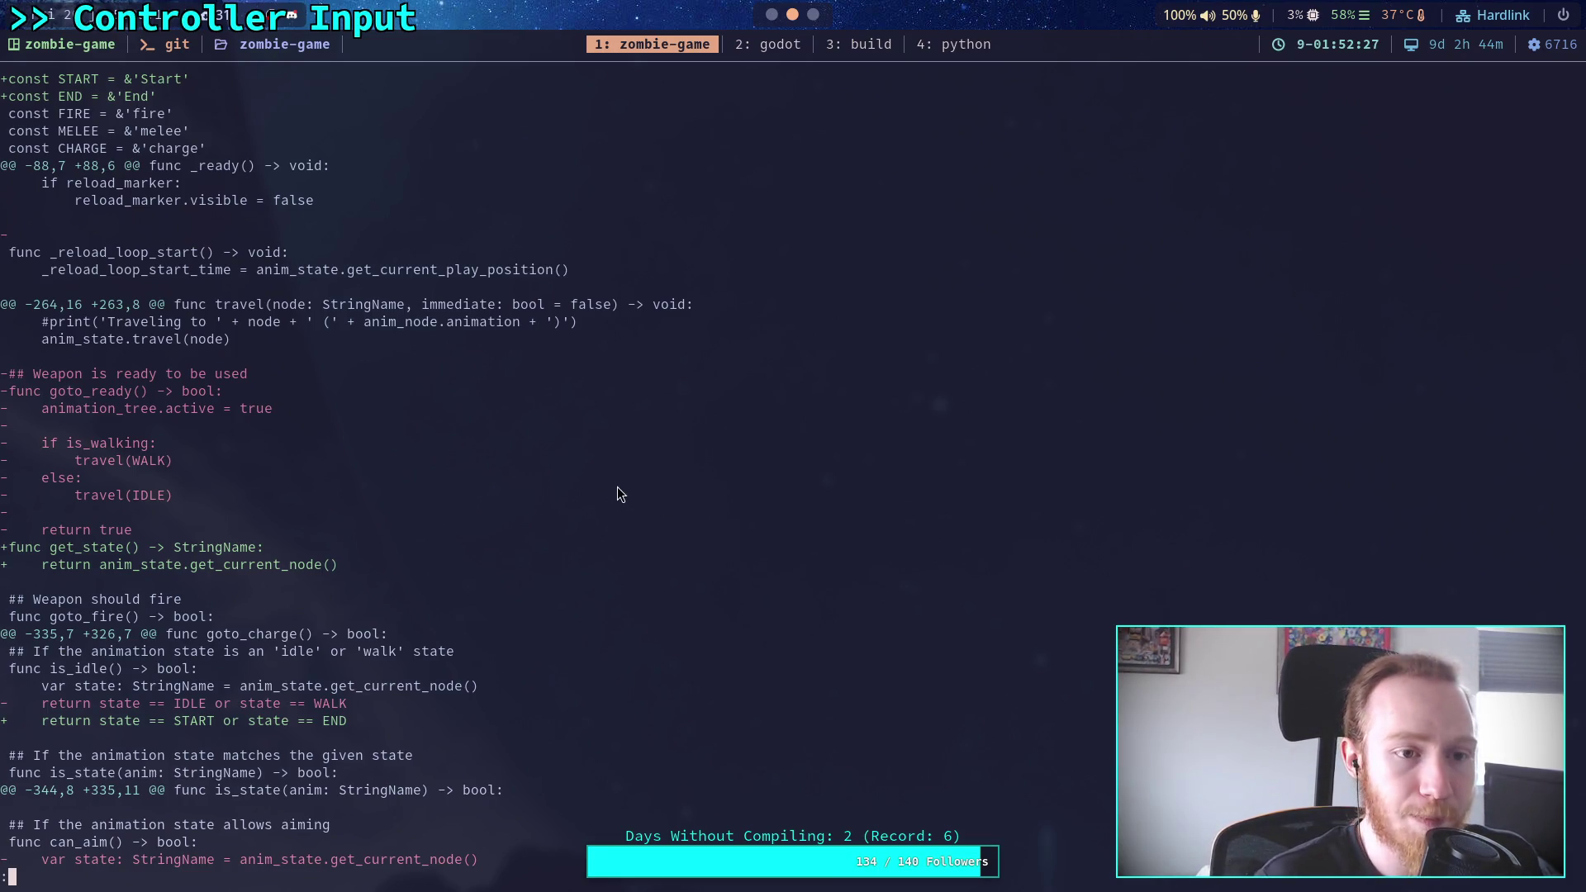
# Scroll down through the weapon-script git diff
pyautogui.press('j')
pyautogui.scroll(-7, 376, 469)
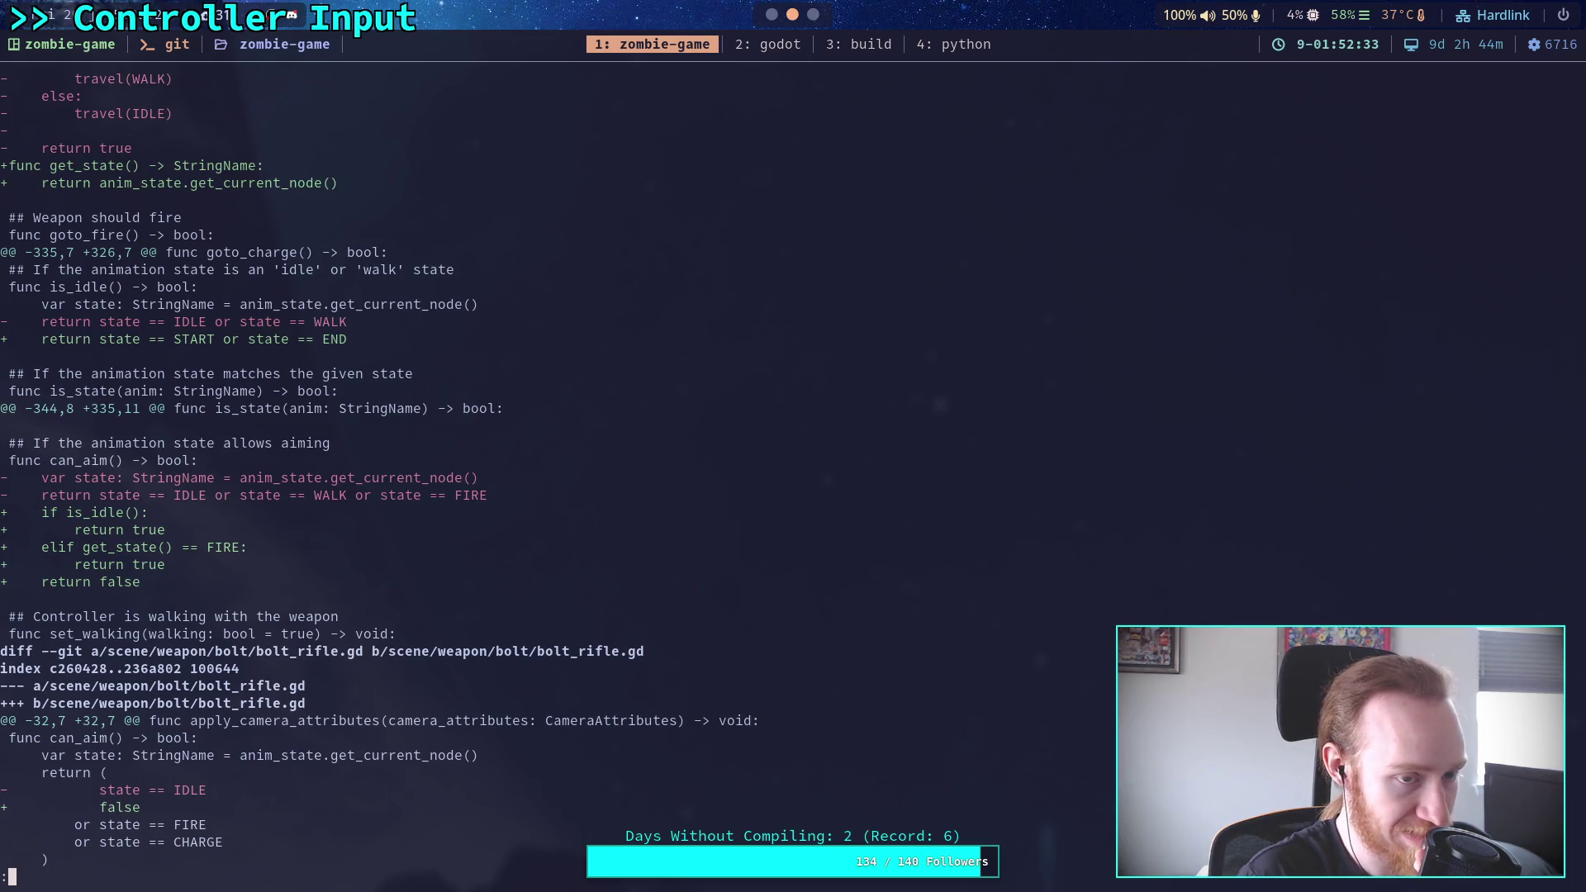
pyautogui.scroll(-2, 375, 469)
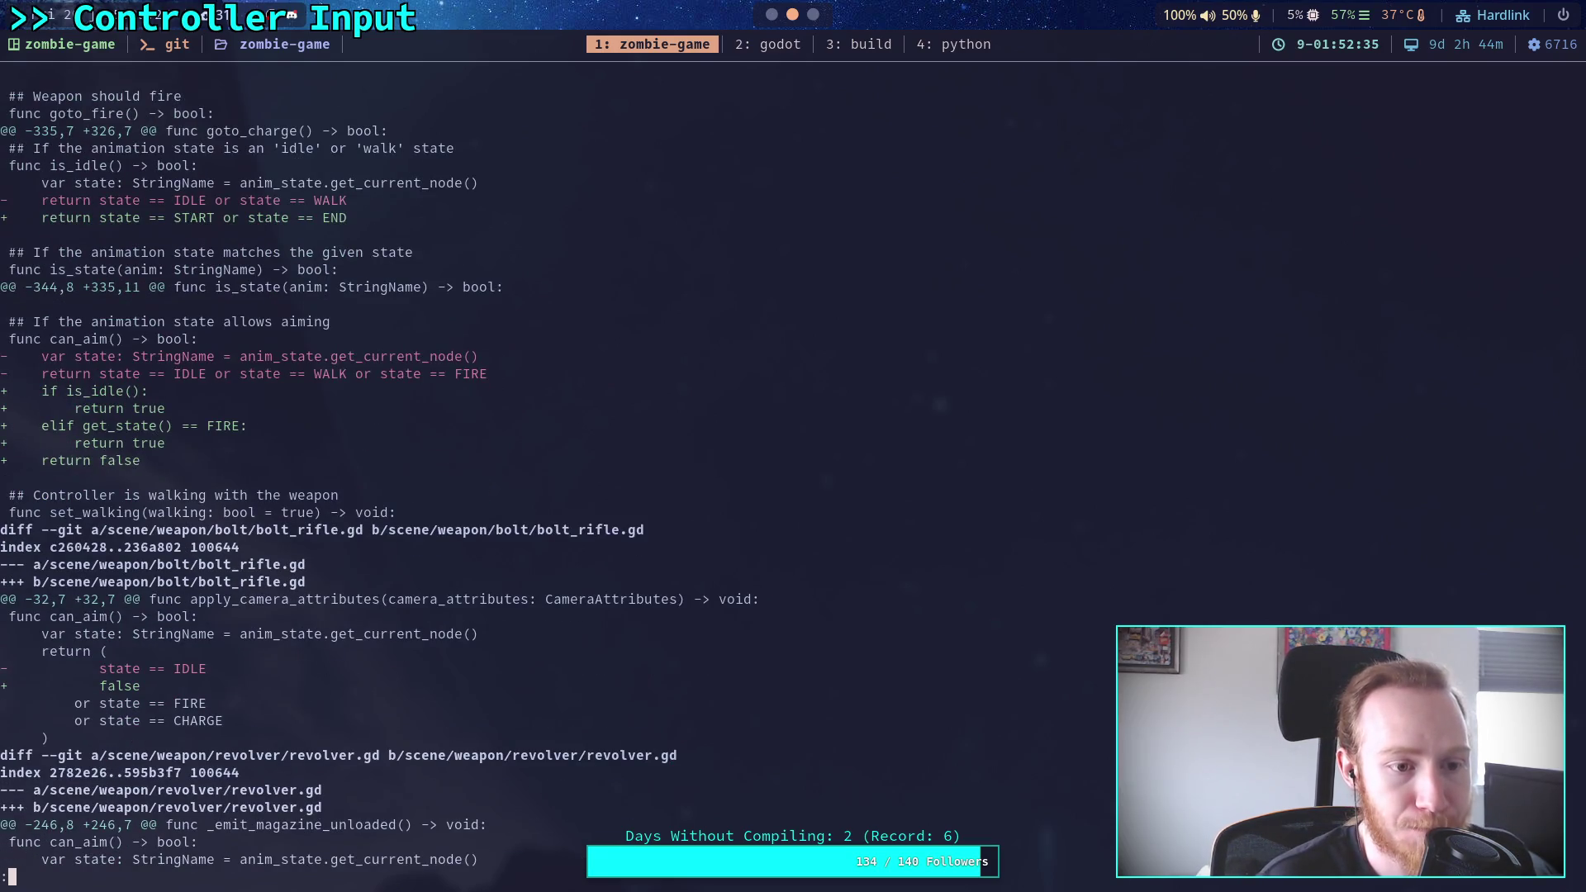
pyautogui.scroll(-3, 376, 469)
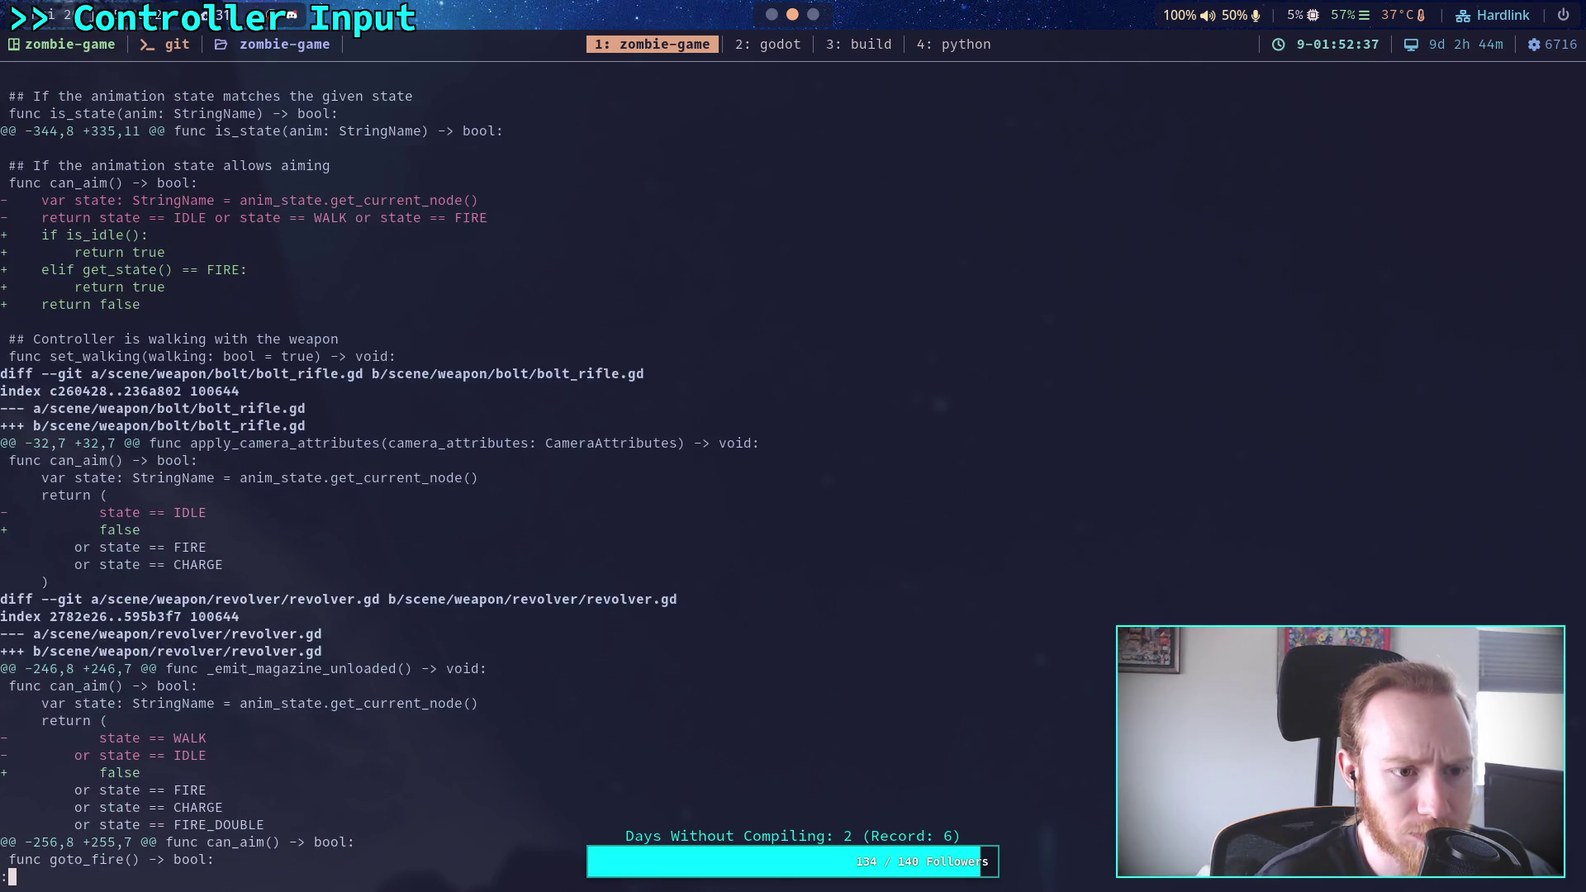
pyautogui.scroll(-2, 376, 469)
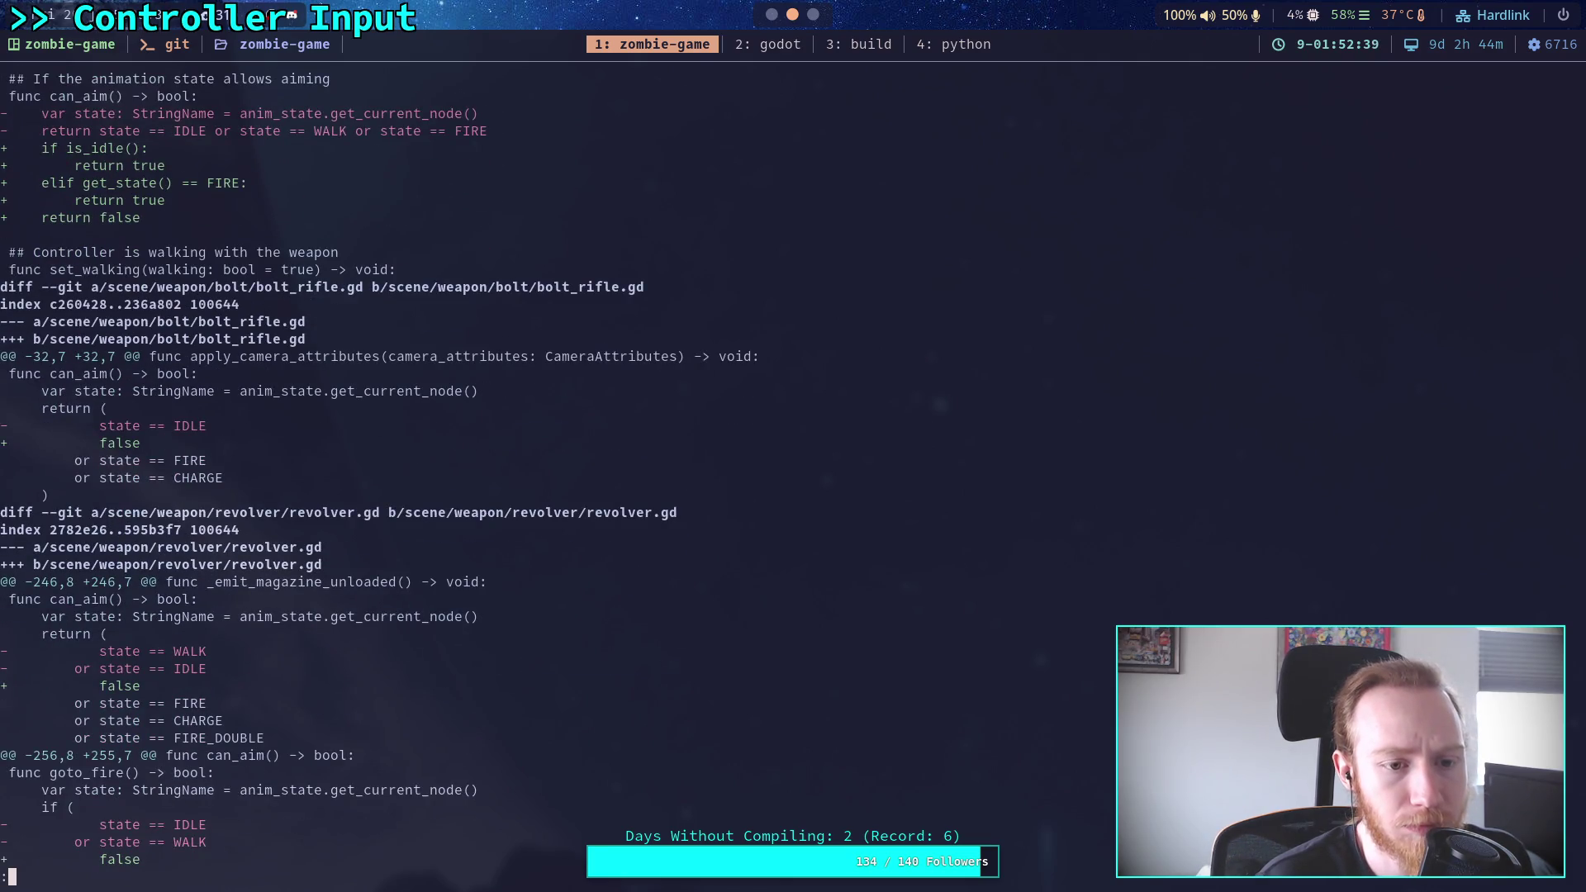
pyautogui.scroll(-2, 376, 469)
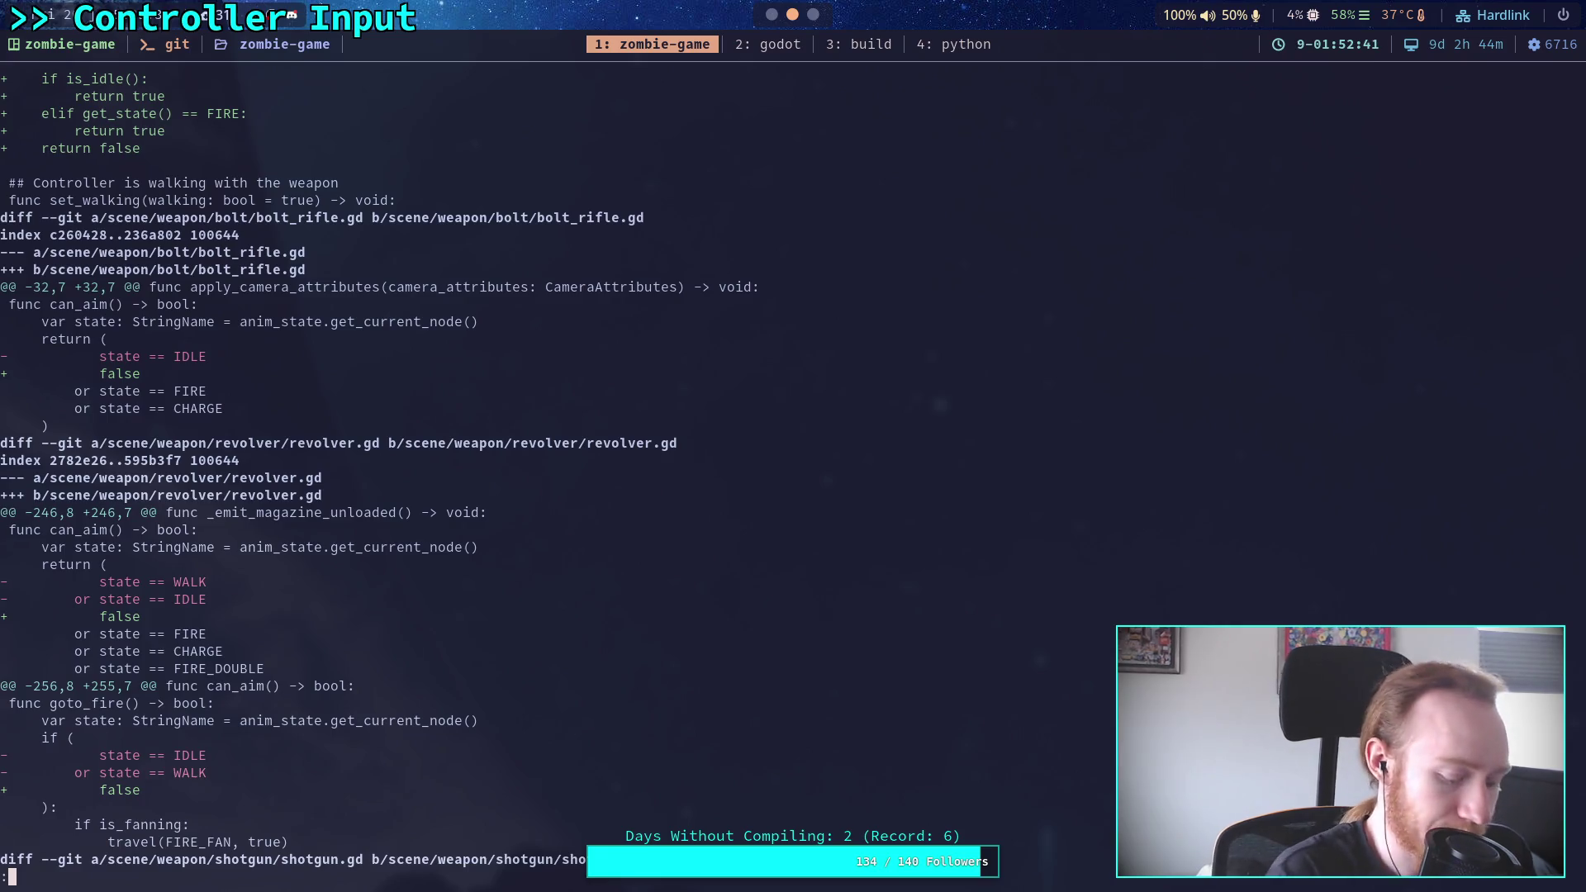
# Back in Godot, place the caret at line 269 and unfold goto_melee
pyautogui.press('super+2')
pyautogui.click(550, 354)
pyautogui.click(296, 580)
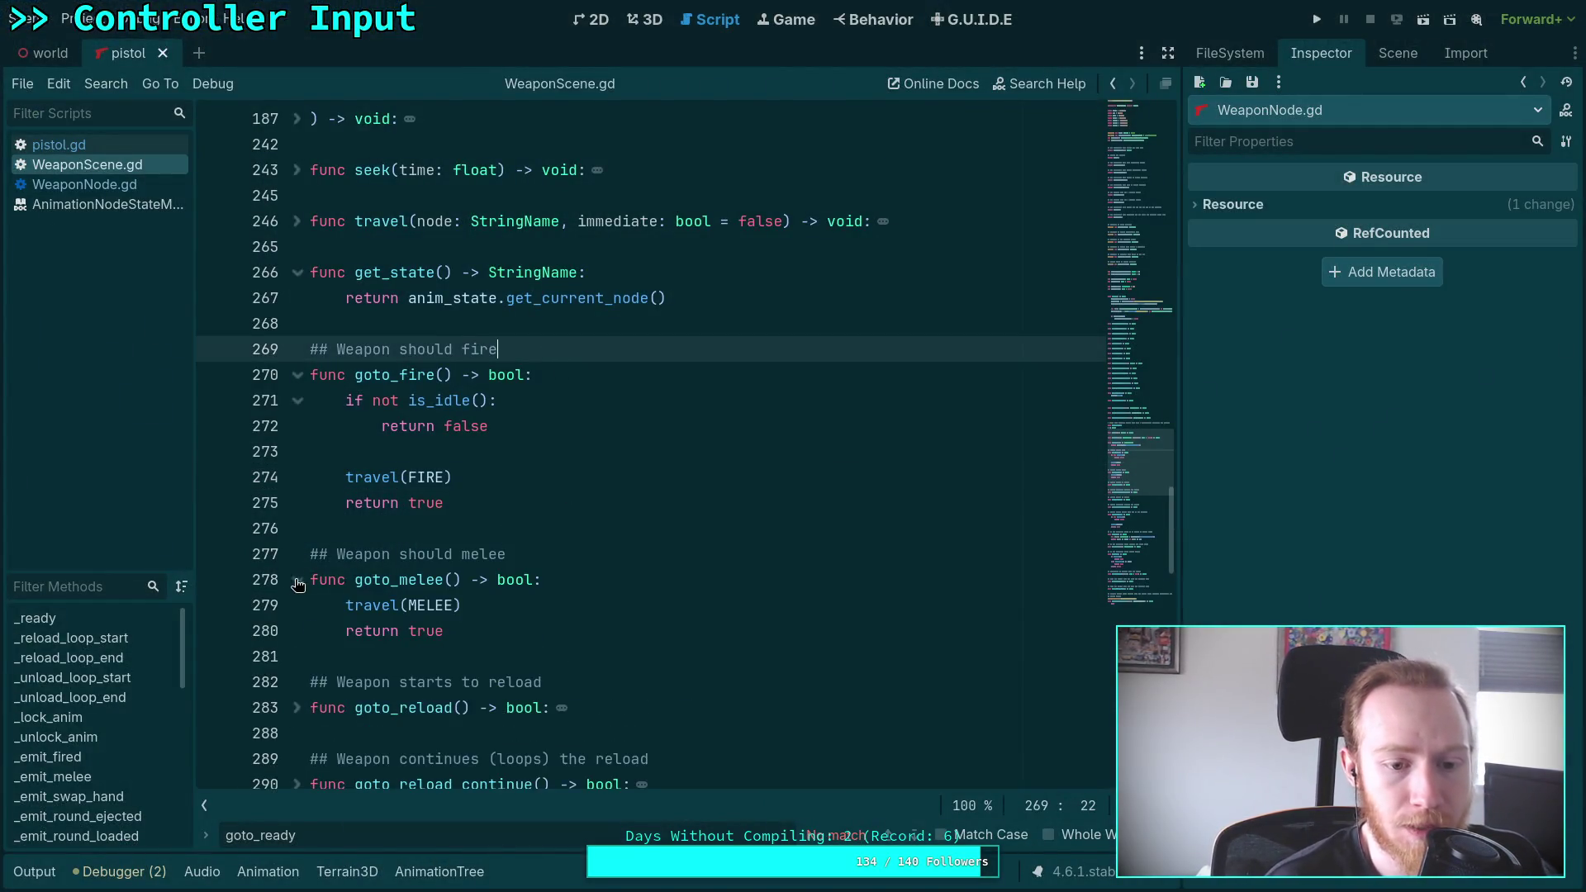
# Extend is_idle's return line so it also returns true for 'state == START'
pyautogui.scroll(-1, 391, 578)
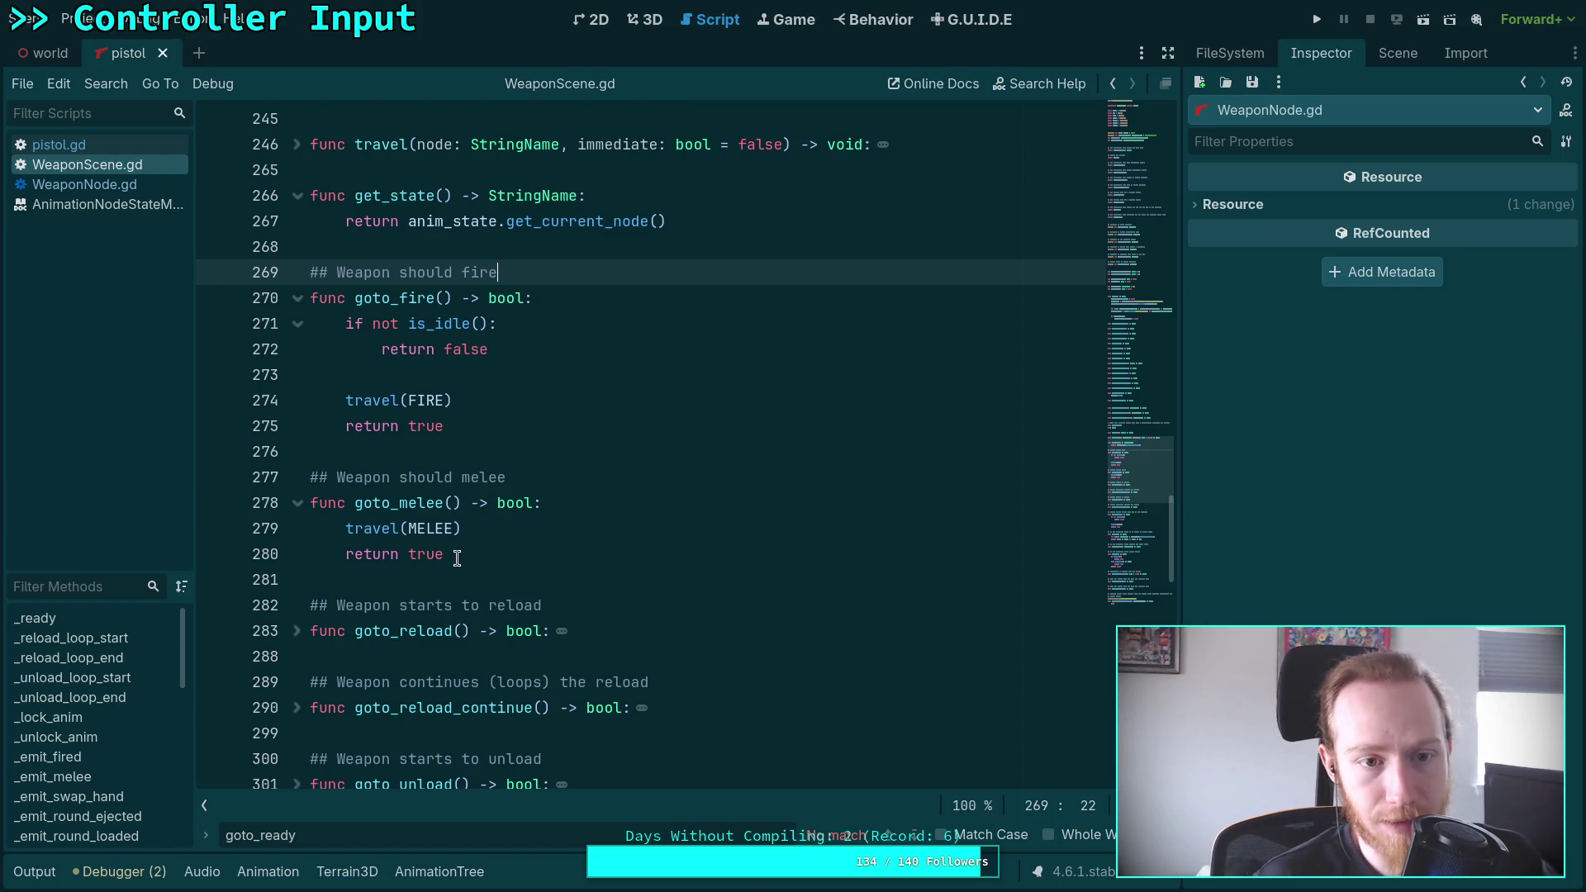
pyautogui.scroll(1, 462, 560)
pyautogui.hotkey('ctrl', 'z')
pyautogui.write('state == END or state ==START')
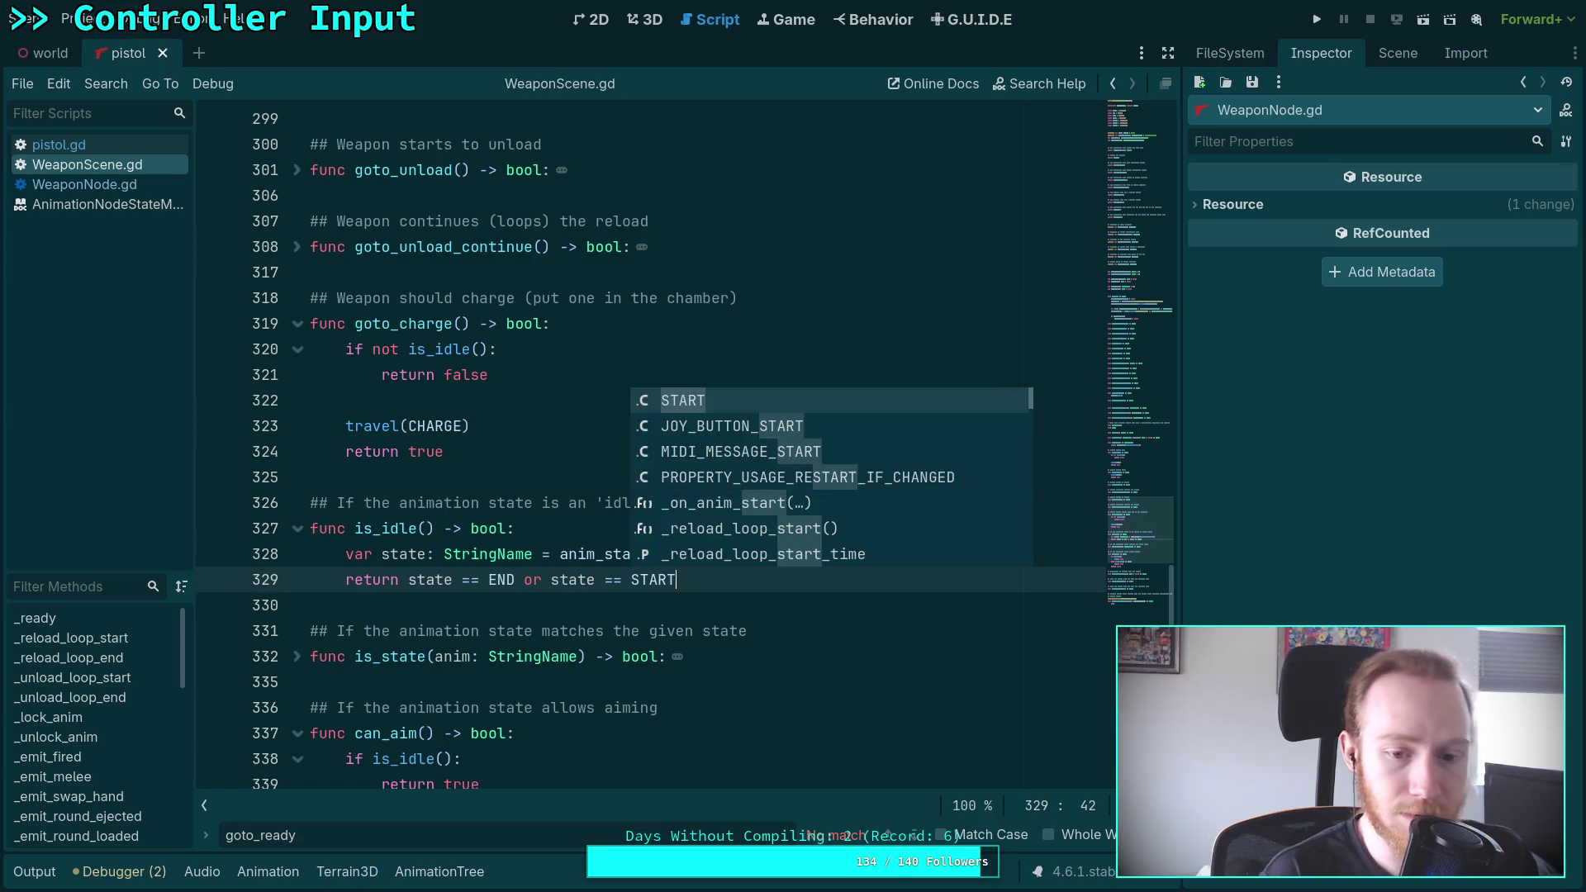
pyautogui.press('Escape')
pyautogui.click(538, 518)
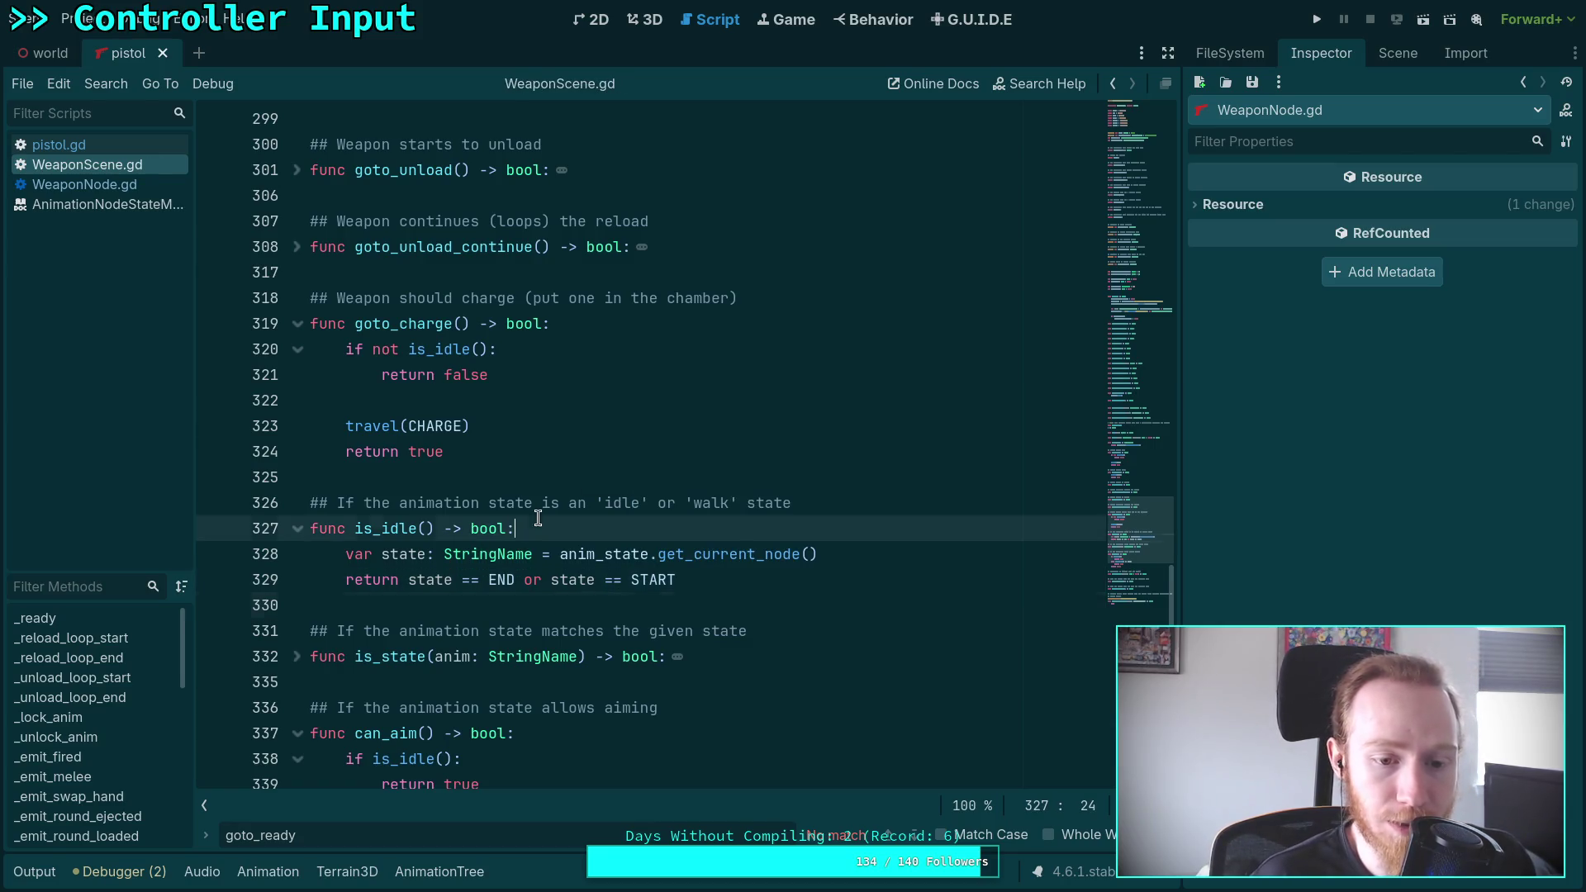
# Delete the travel(WeaponScene.END, true) line in WeaponNode.gd
pyautogui.hotkey('alt', 'Left')
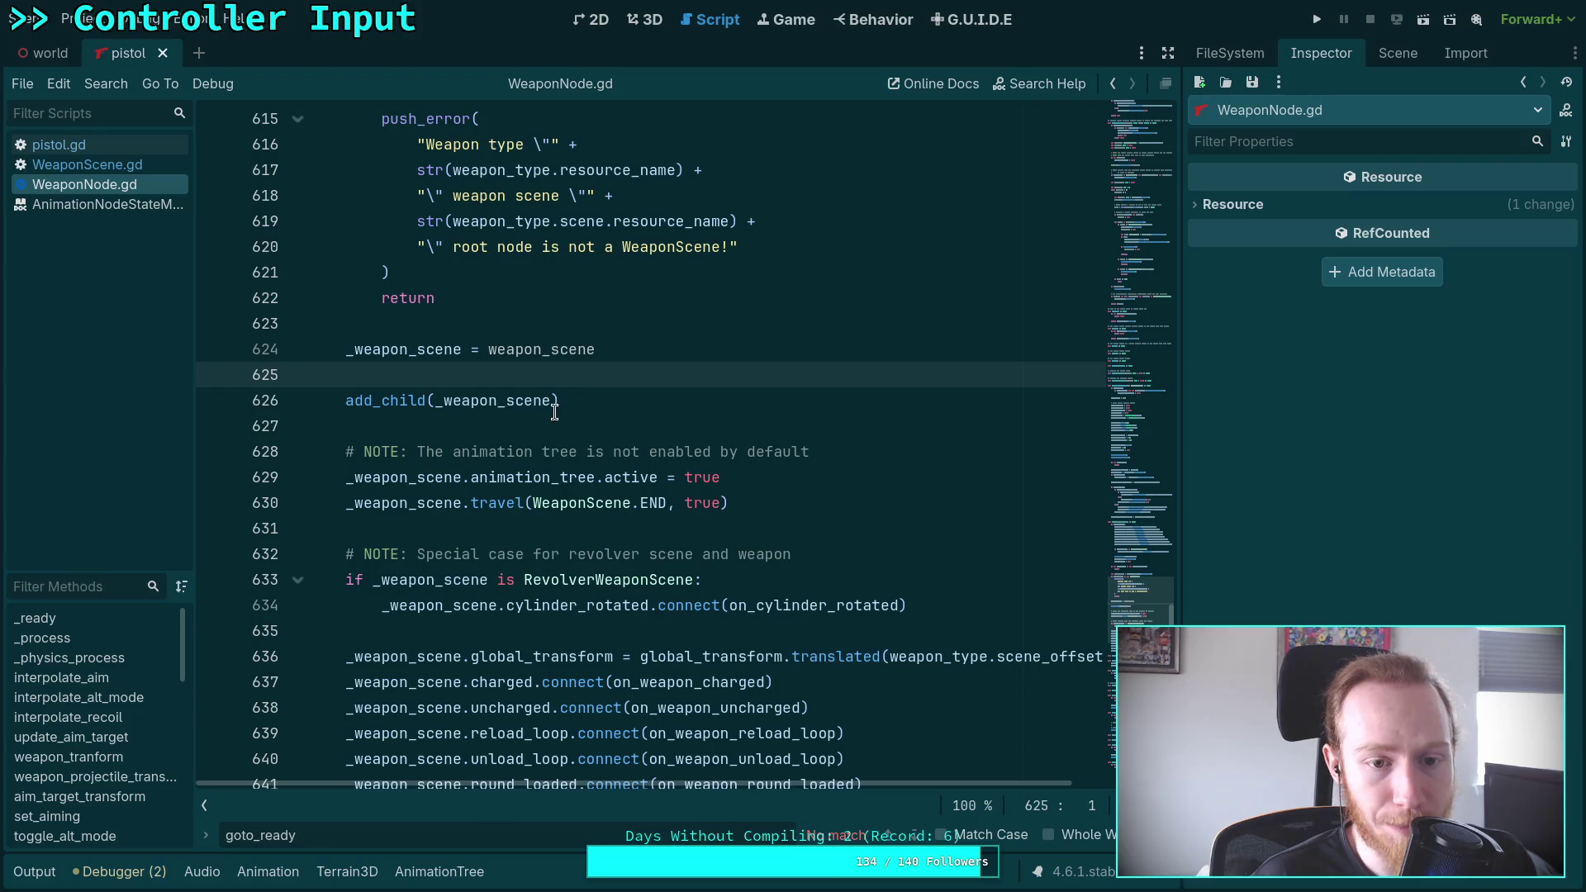
pyautogui.click(785, 500)
pyautogui.hotkey('shift', 'Up')
pyautogui.press('BackSpace')
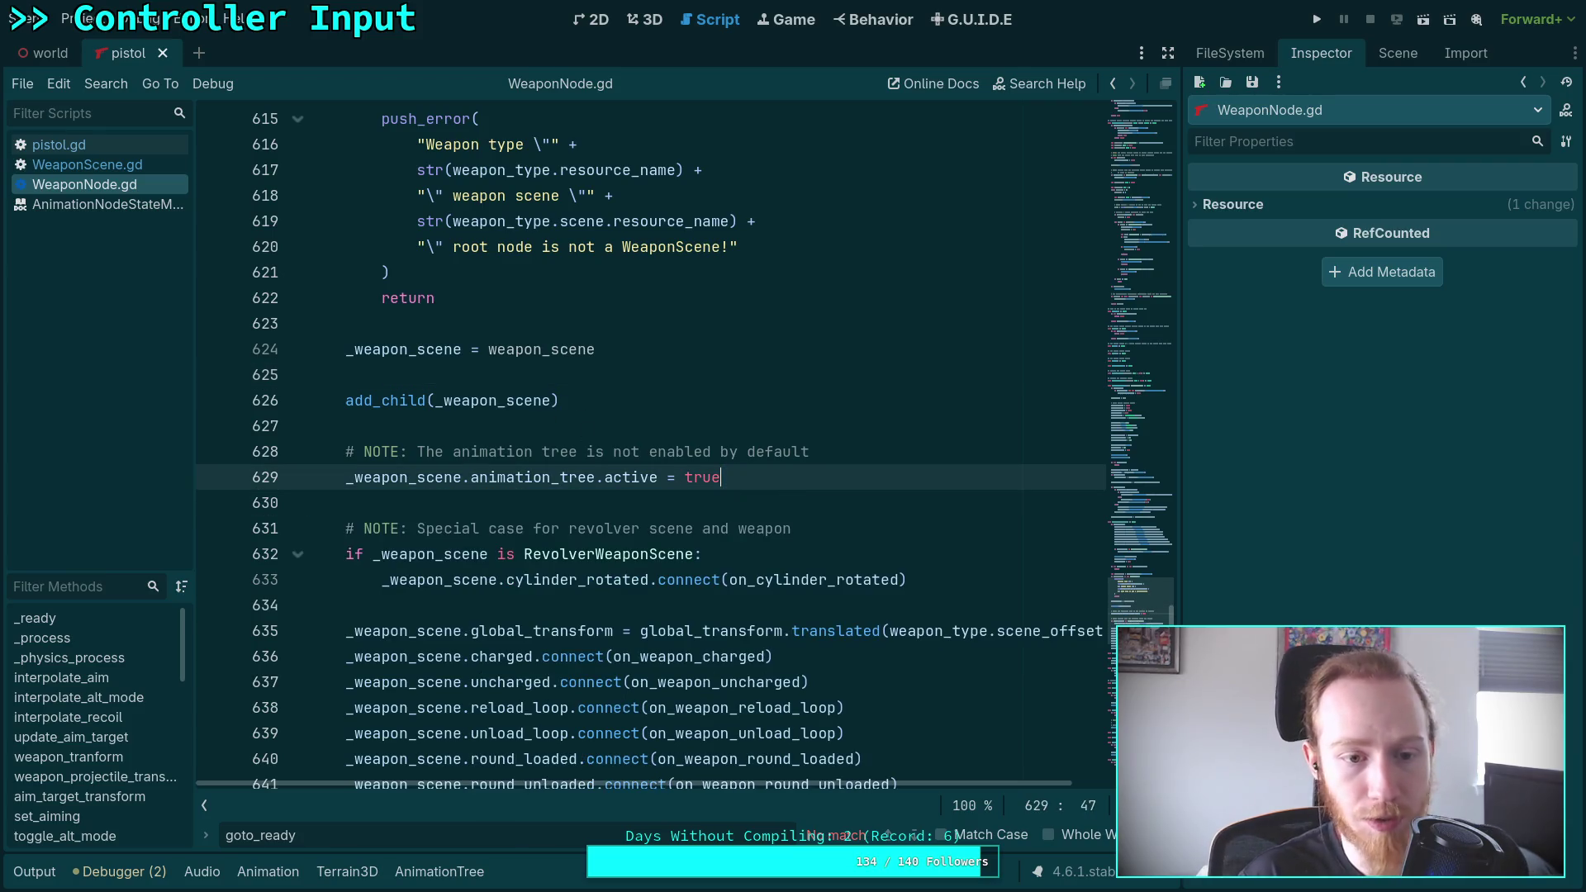
pyautogui.click(649, 426)
# Back in WeaponScene.gd, unfold set_walking and select it along with its comment
pyautogui.hotkey('alt', 'Left')
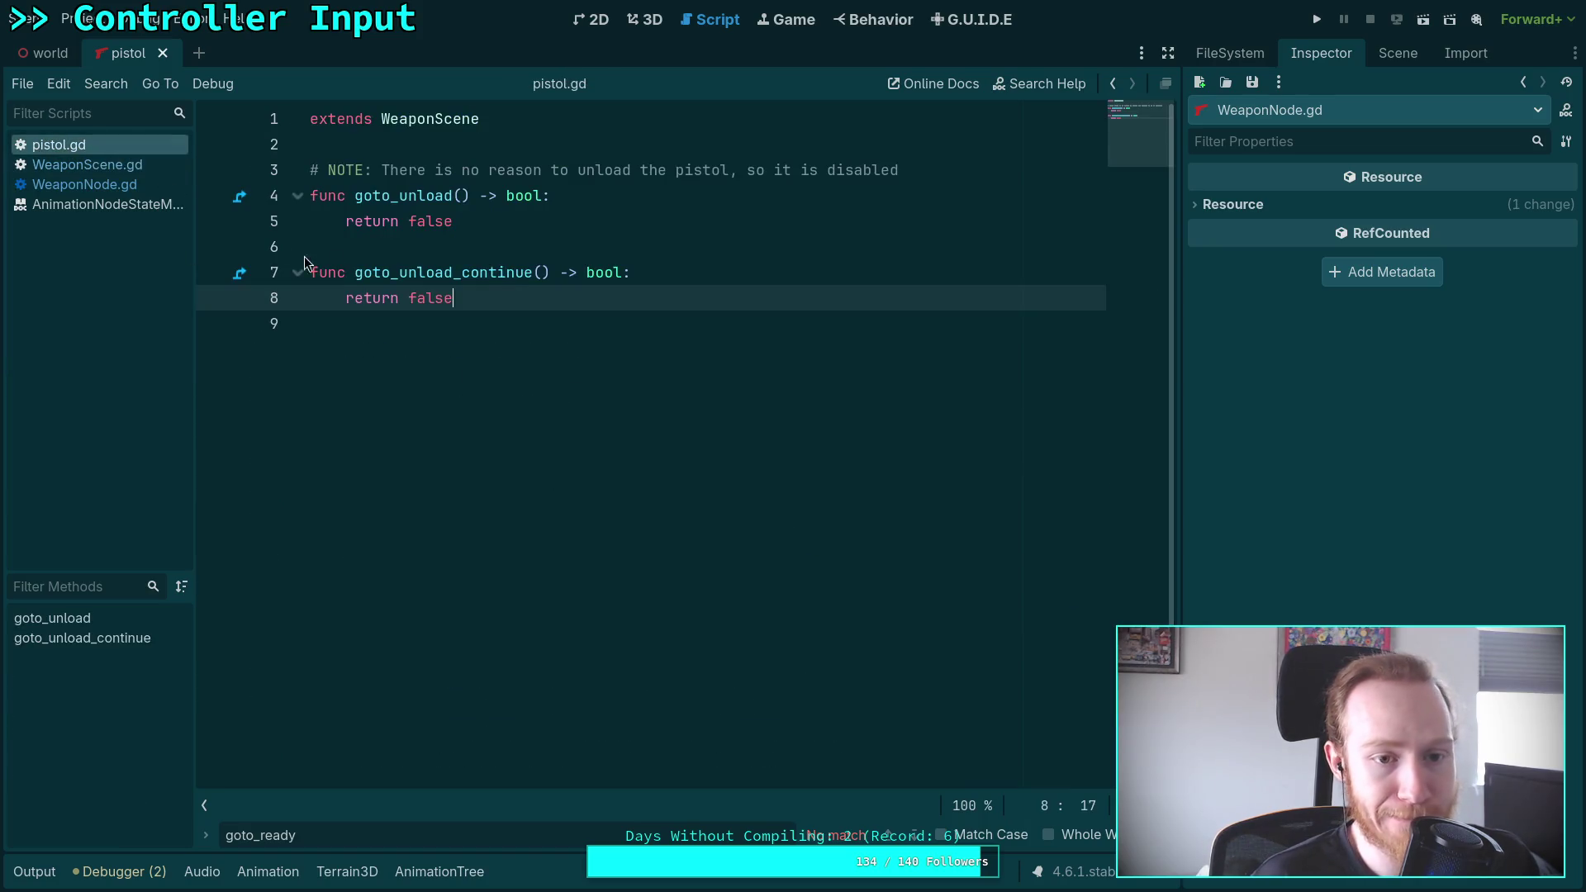
pyautogui.click(82, 164)
pyautogui.scroll(2, 524, 419)
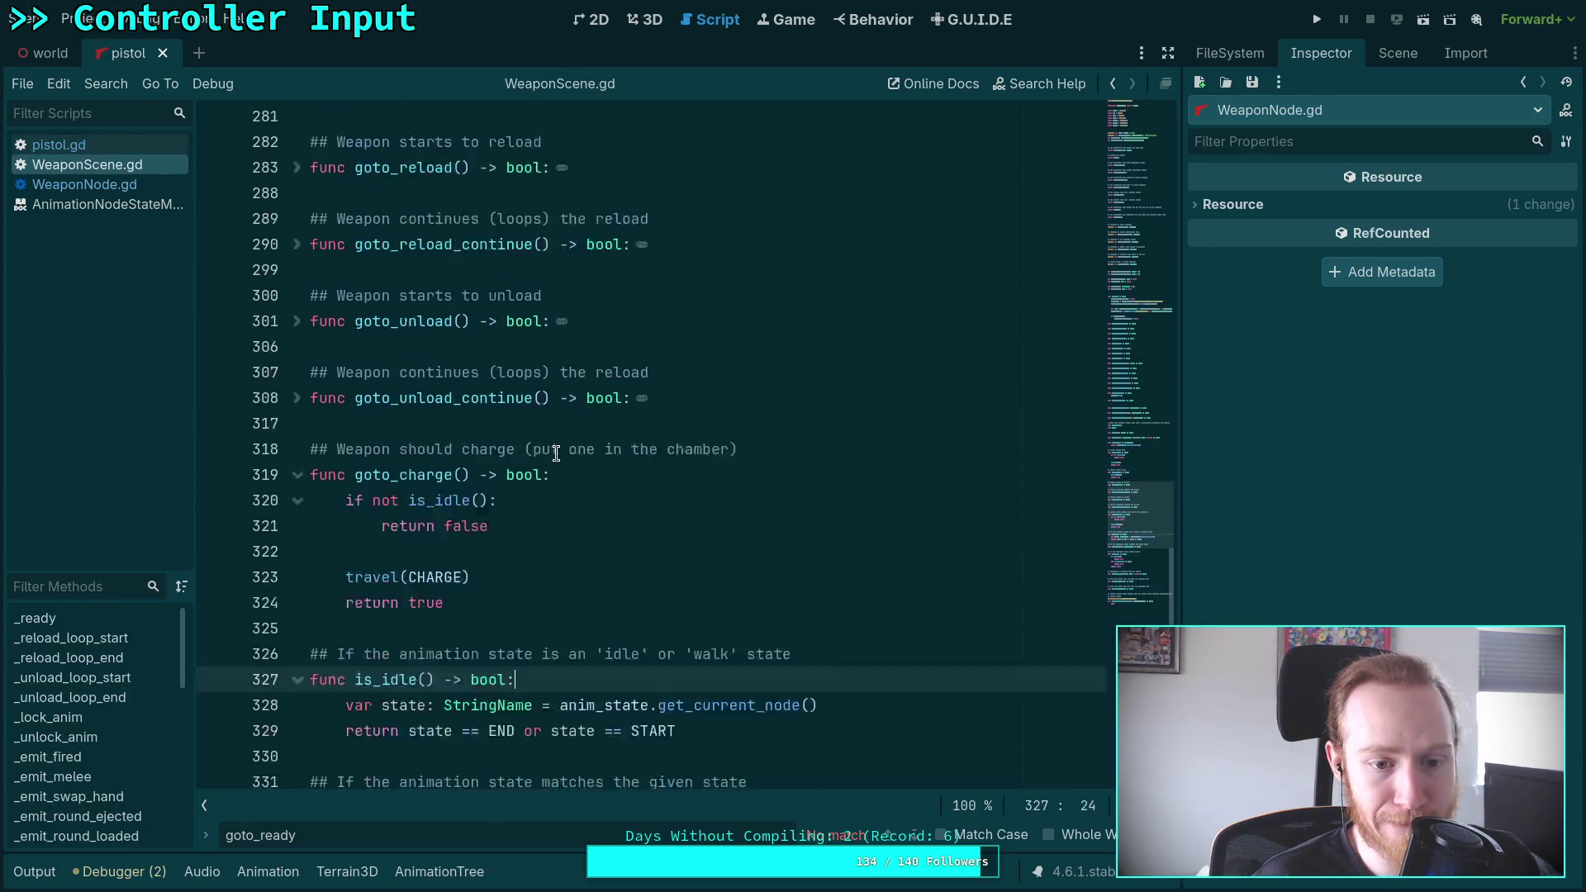
pyautogui.scroll(-6, 548, 462)
pyautogui.scroll(-2, 493, 447)
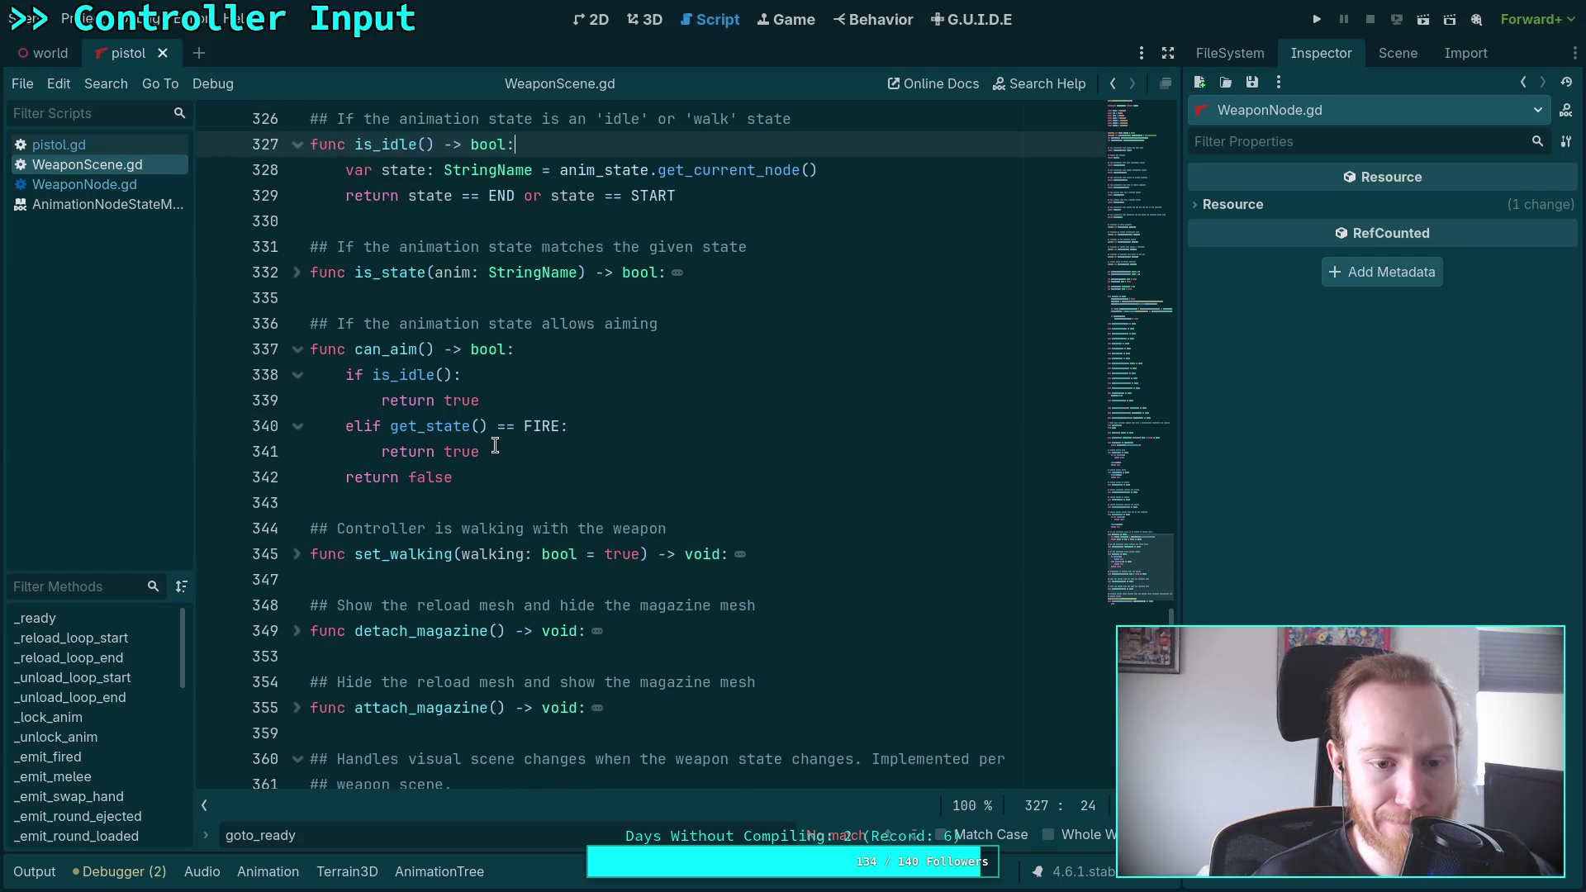
pyautogui.scroll(-4, 493, 447)
pyautogui.click(298, 326)
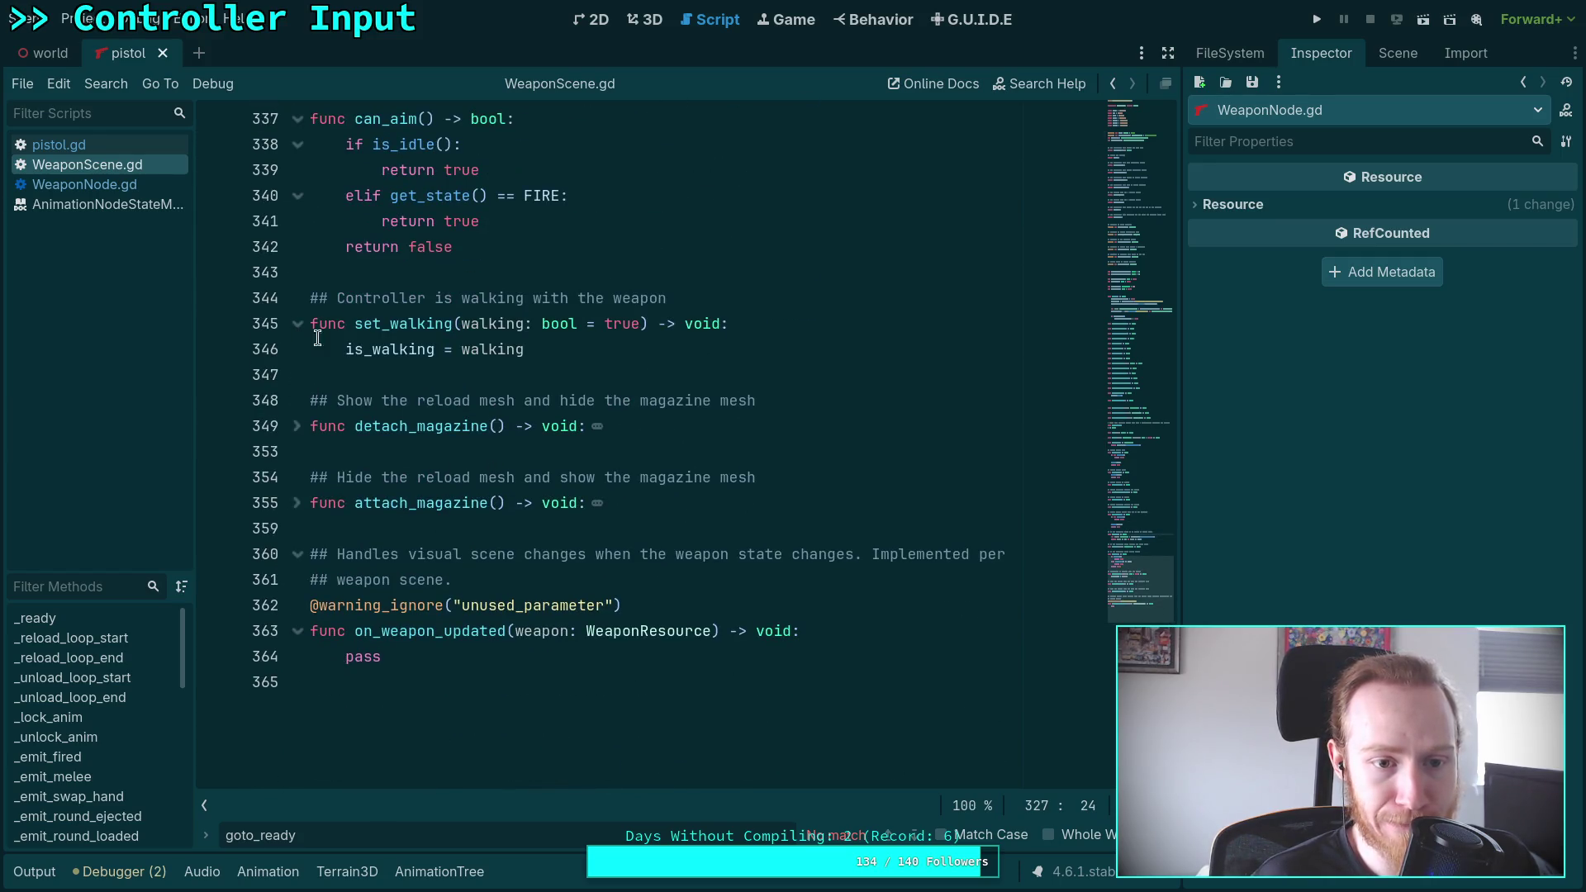
pyautogui.moveTo(309, 298)
pyautogui.mouseDown()
pyautogui.moveTo(578, 354)
pyautogui.moveTo(300, 294)
pyautogui.mouseUp()
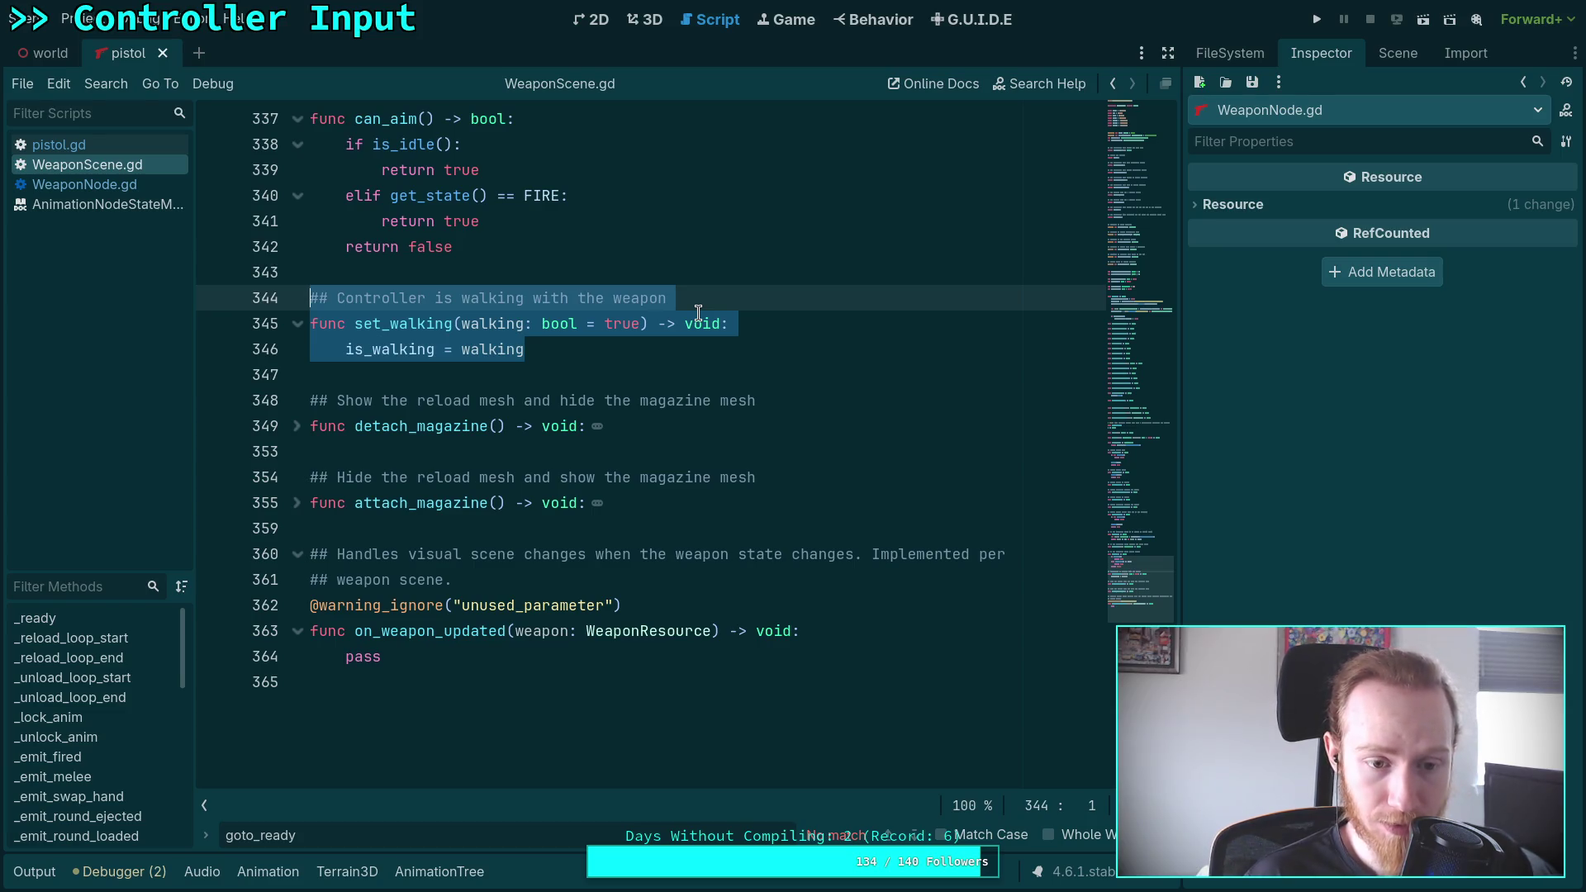
# Find each is_walking use in WeaponScene.gd (line 73 declaration, set_walking), then return to the terminal
pyautogui.doubleClick(368, 348)
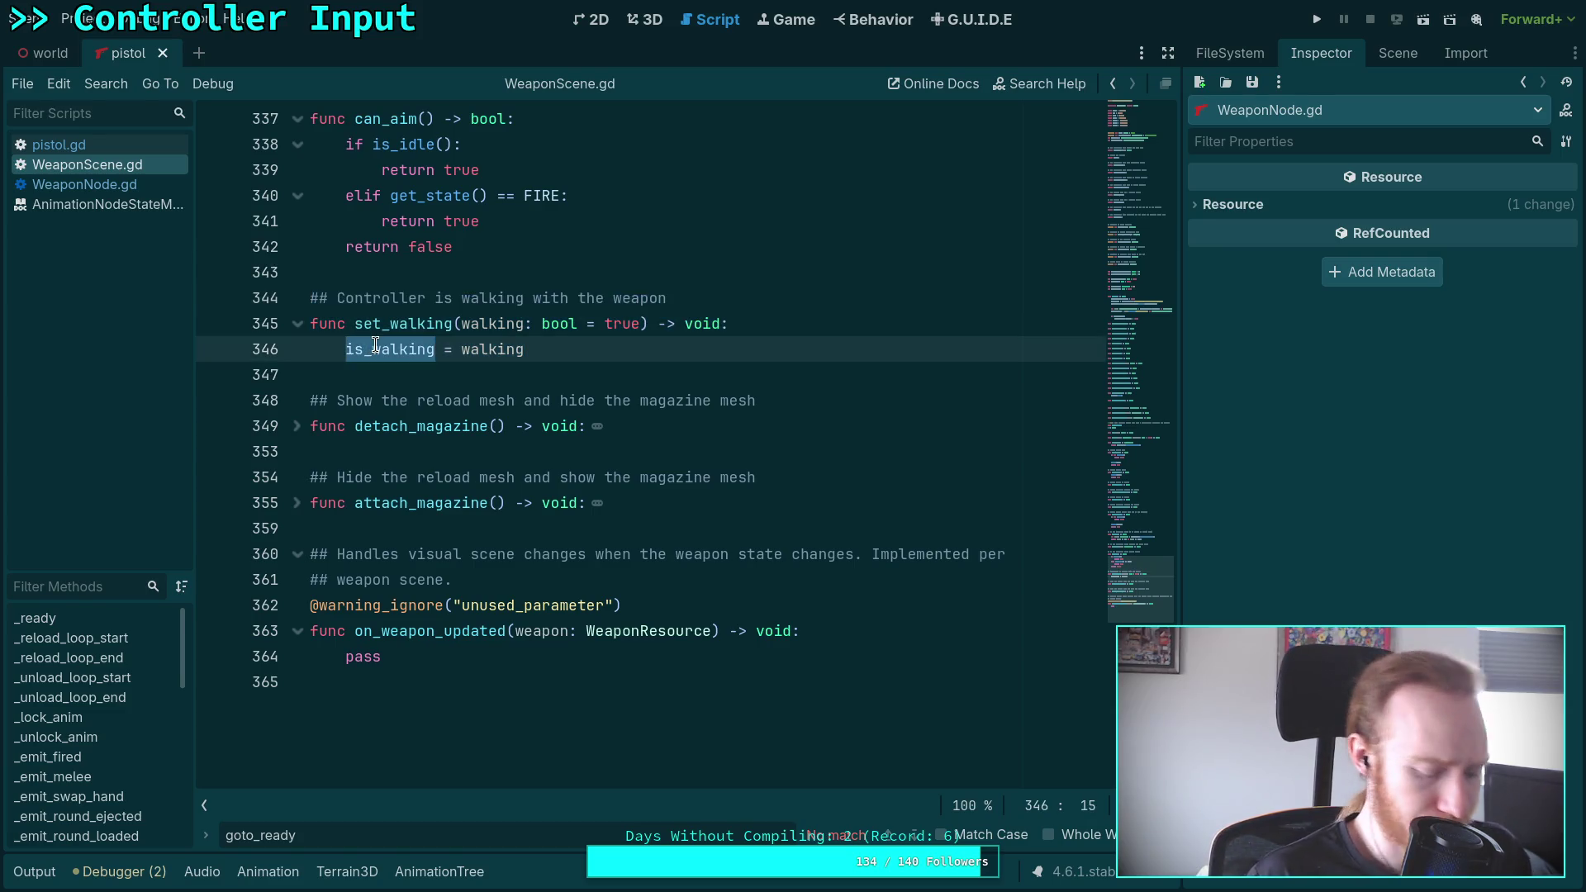
pyautogui.hotkey('ctrl', 'f')
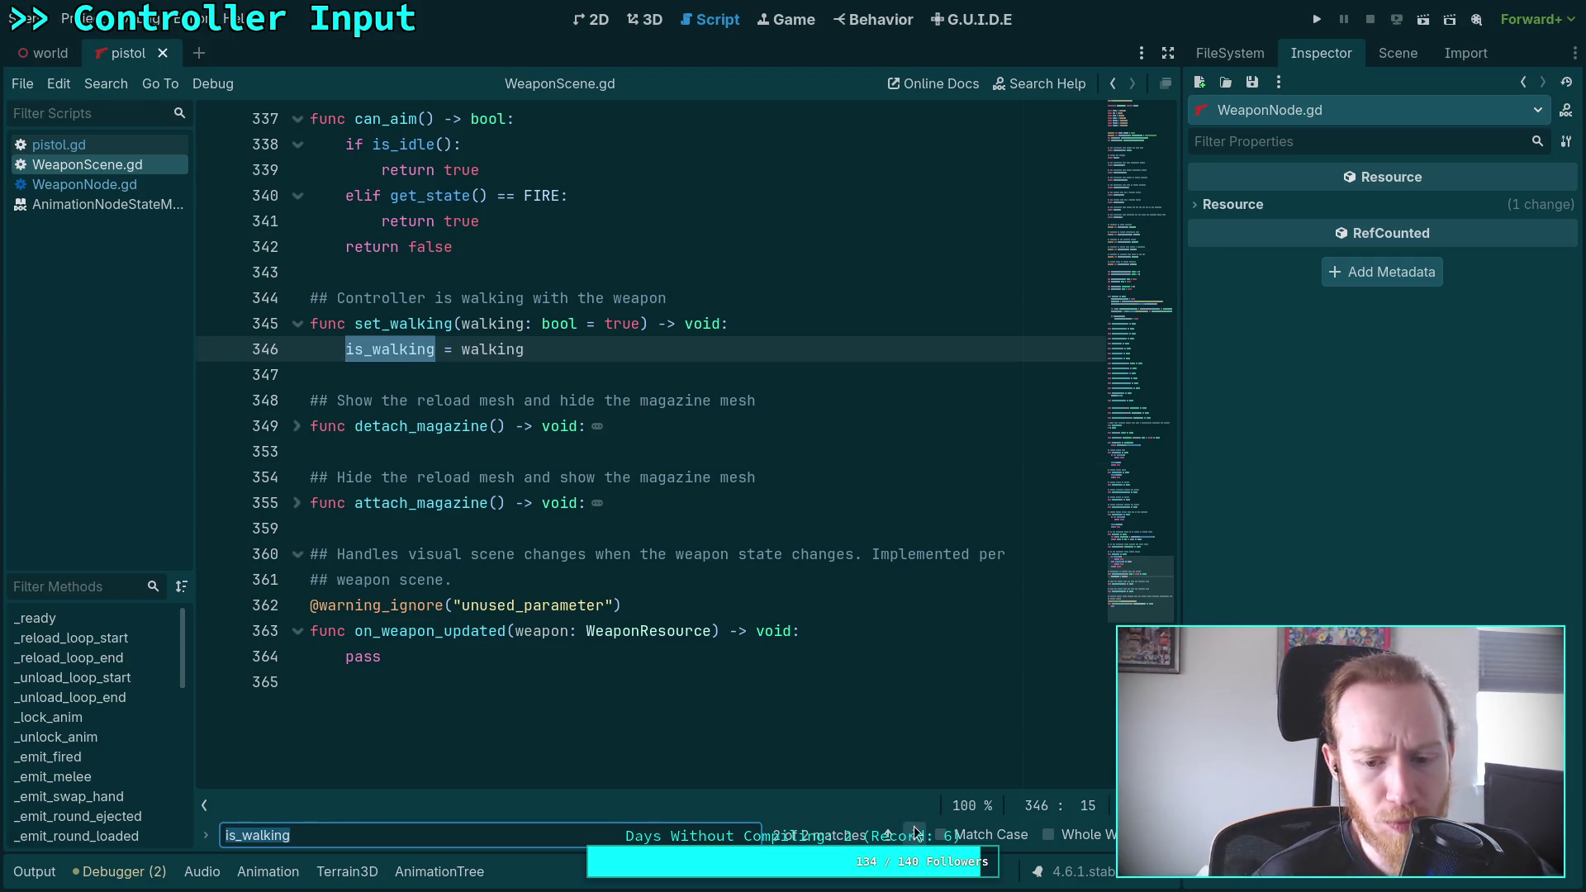
pyautogui.click(914, 830)
pyautogui.click(669, 428)
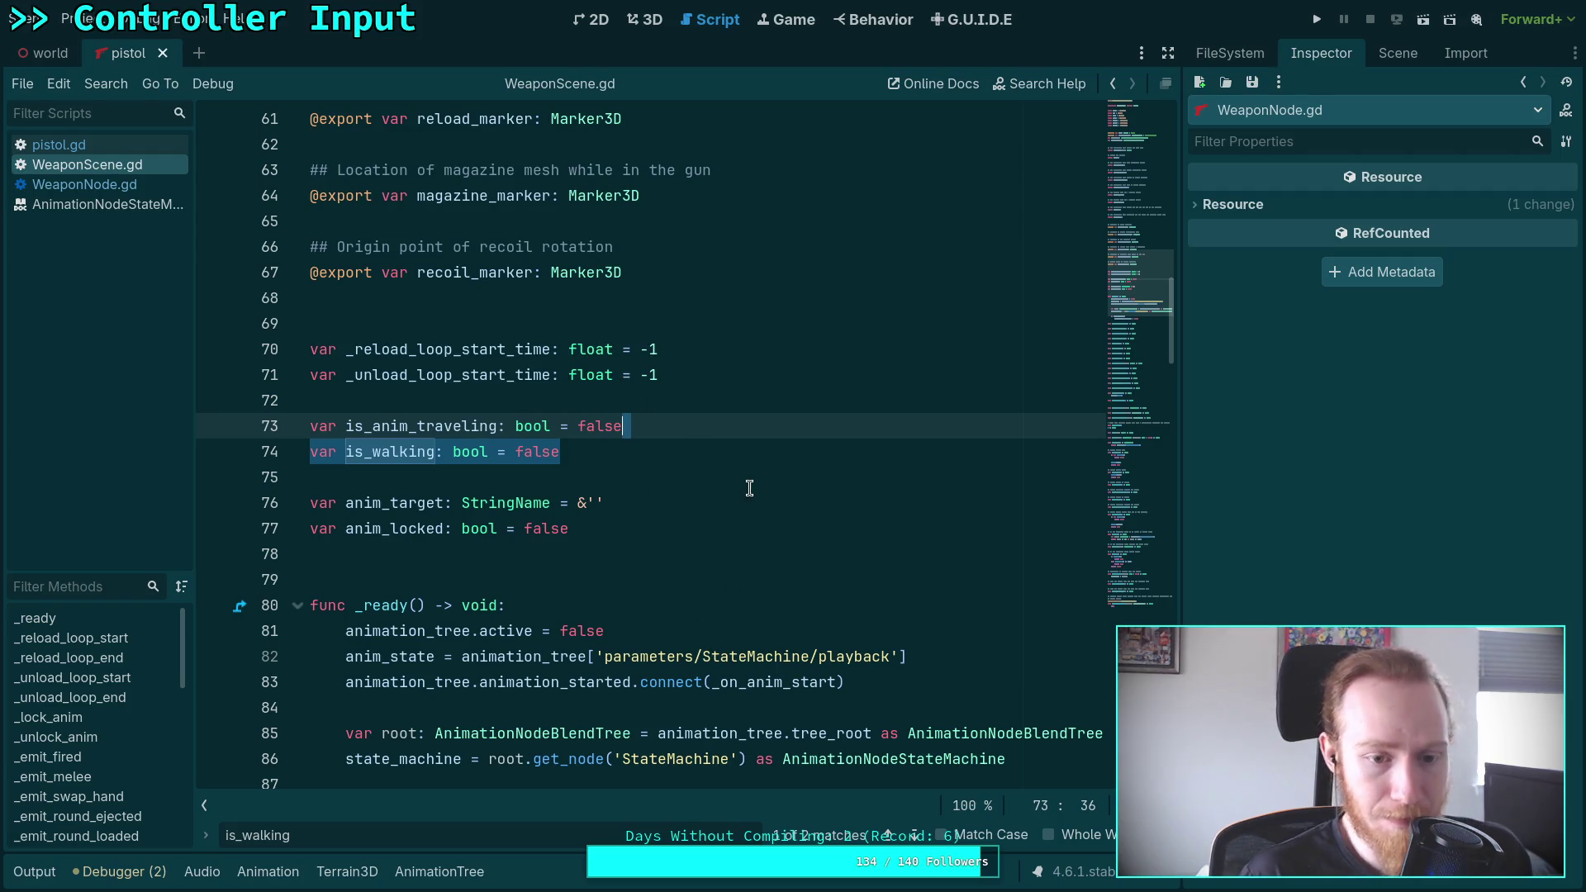
pyautogui.click(915, 834)
pyautogui.click(645, 433)
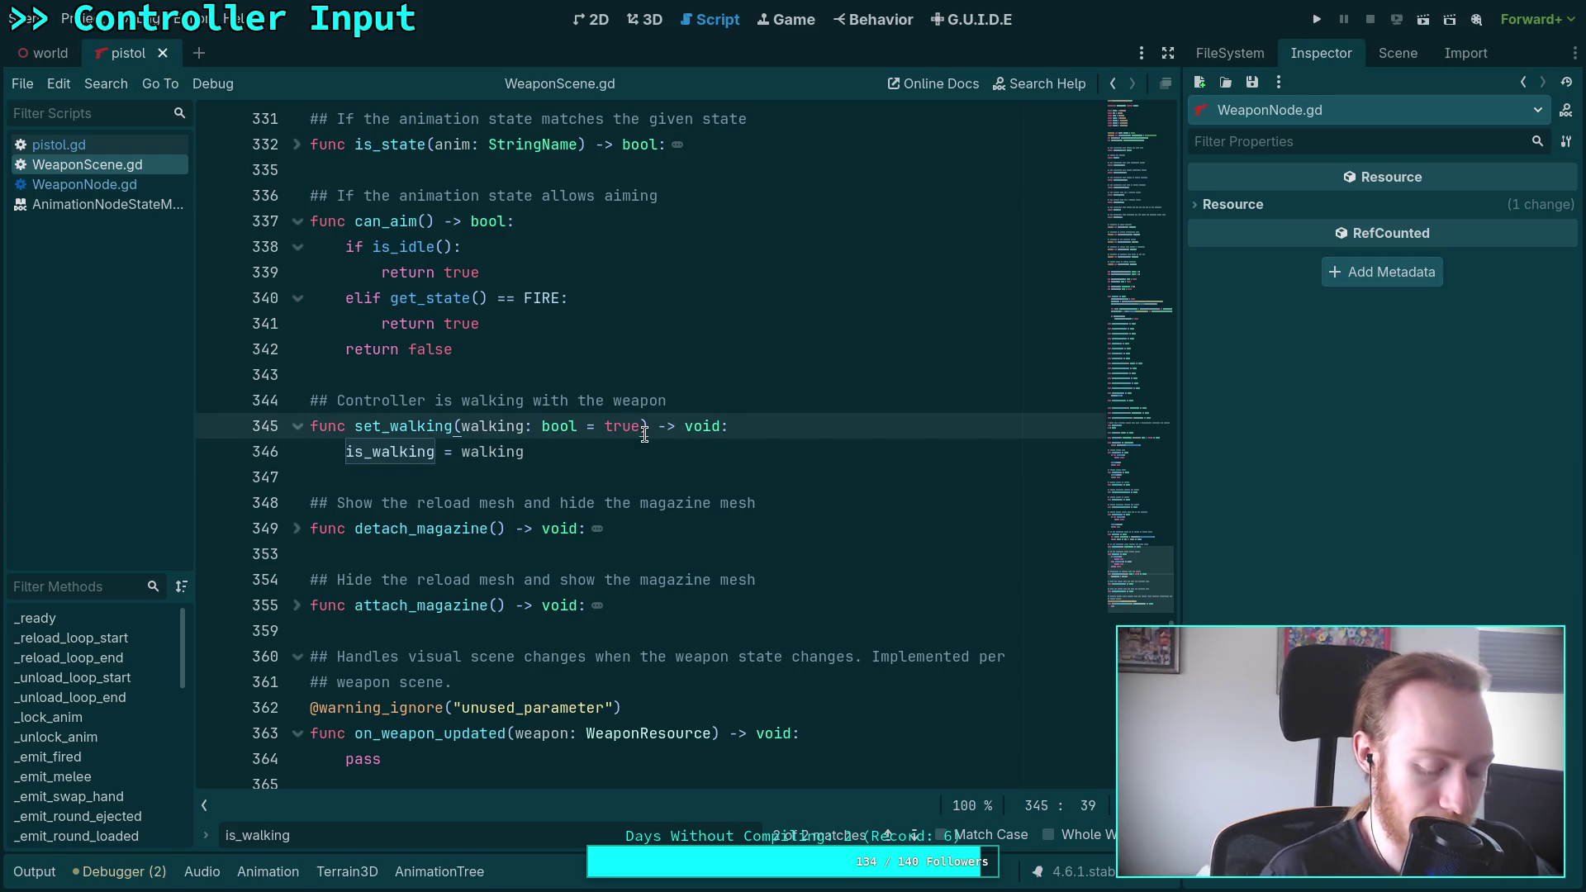
pyautogui.press('super+3')
pyautogui.press('super+2')
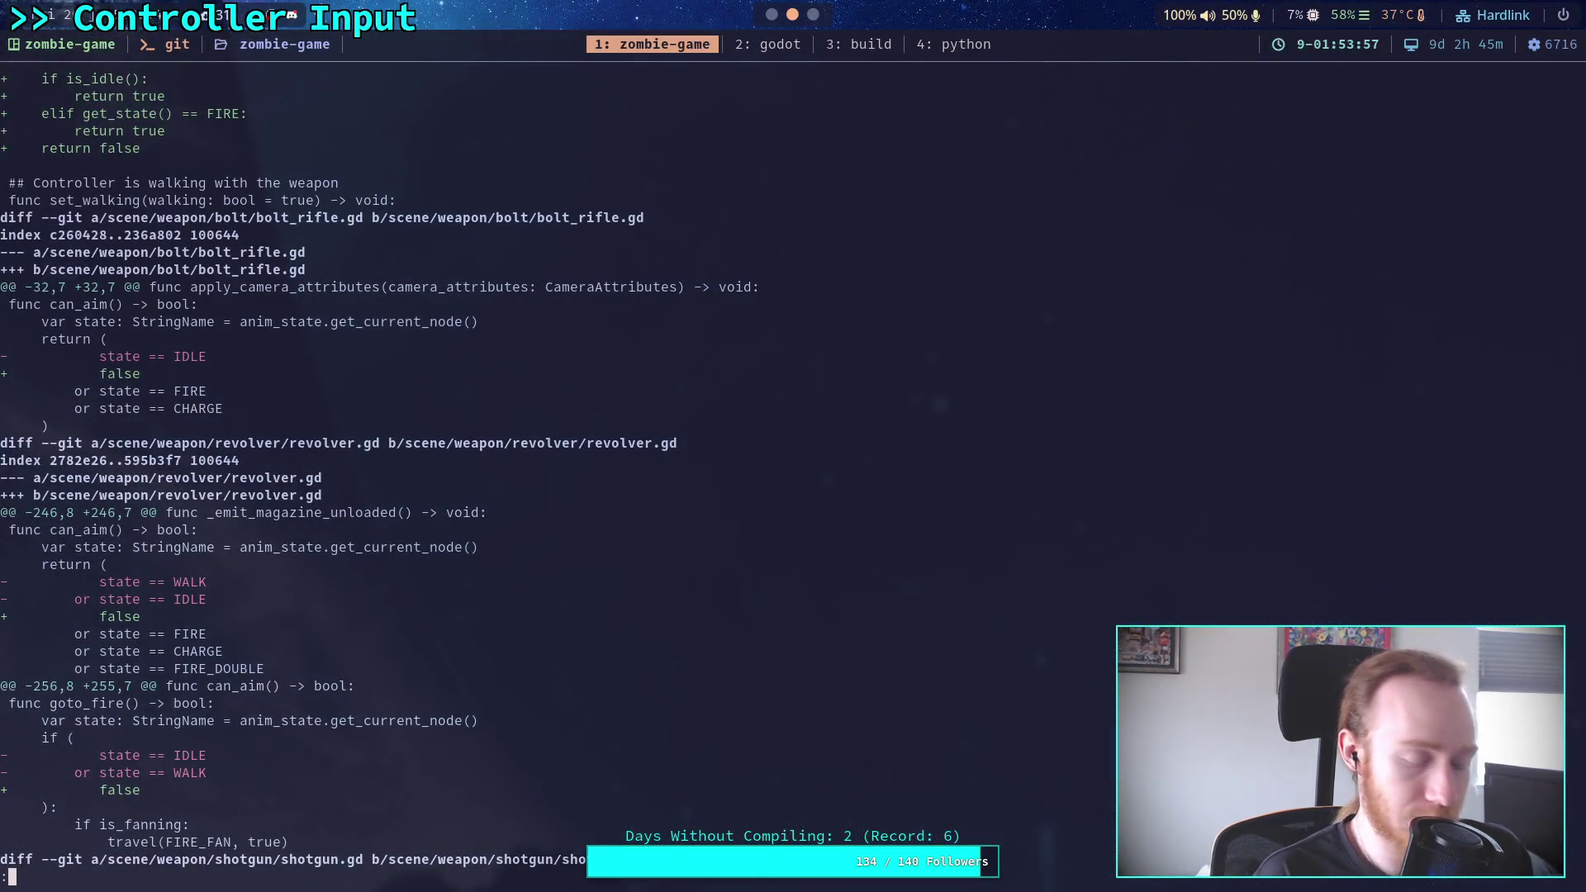
# Quit the git pager, start nvim and live-grep 'set_walking' for four matches, then return to Godot
pyautogui.write('qv')
pyautogui.press('Return')
pyautogui.press('Return')
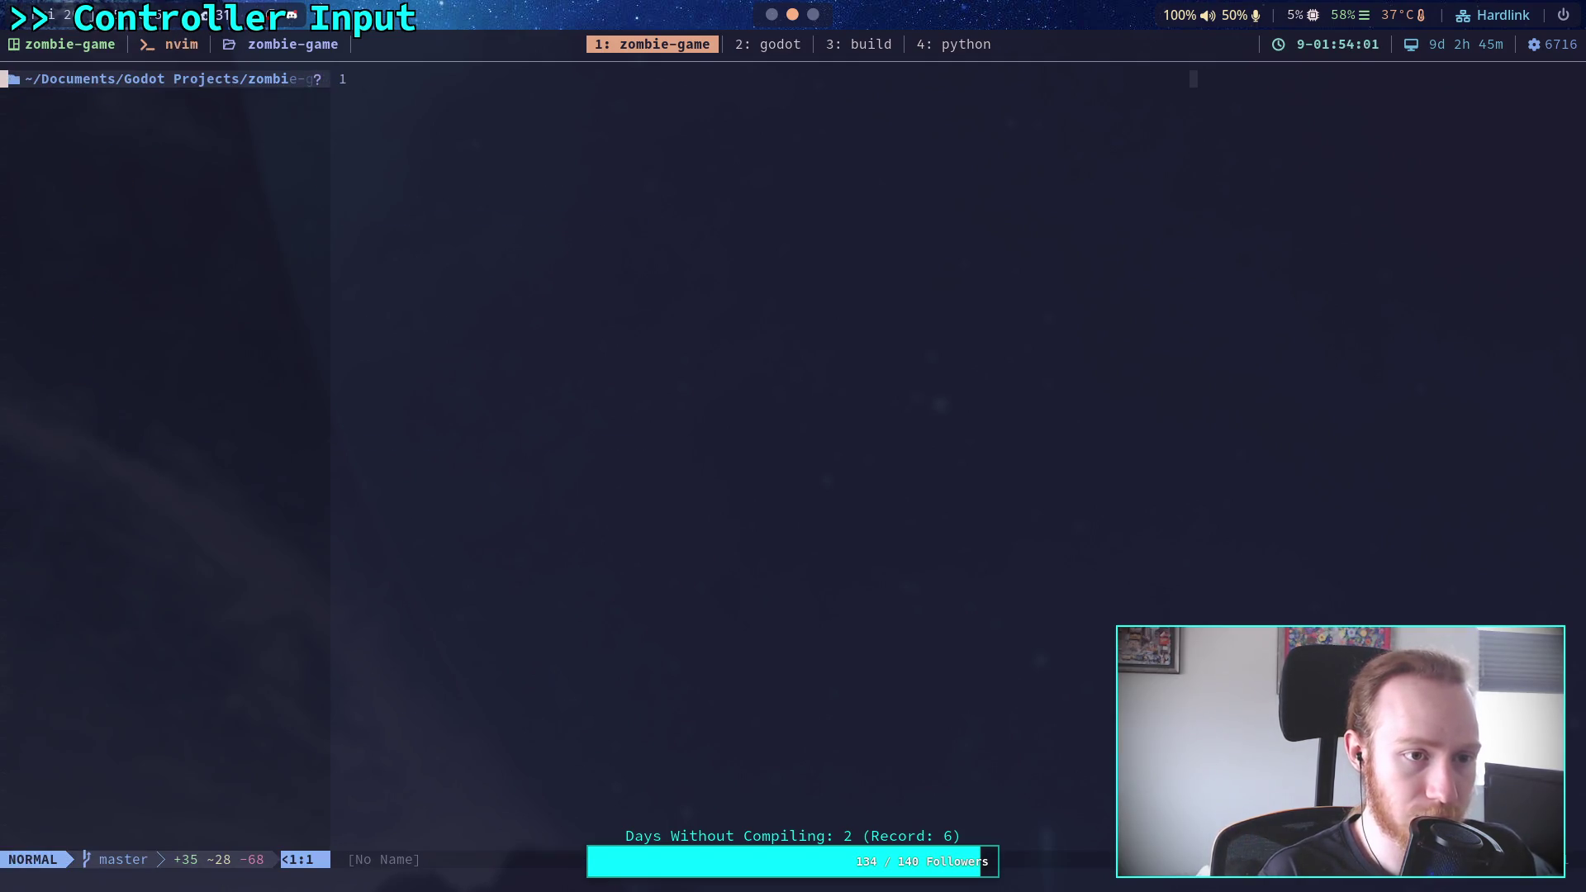
pyautogui.press('space')
pyautogui.write('fg')
pyautogui.write('set_walking')
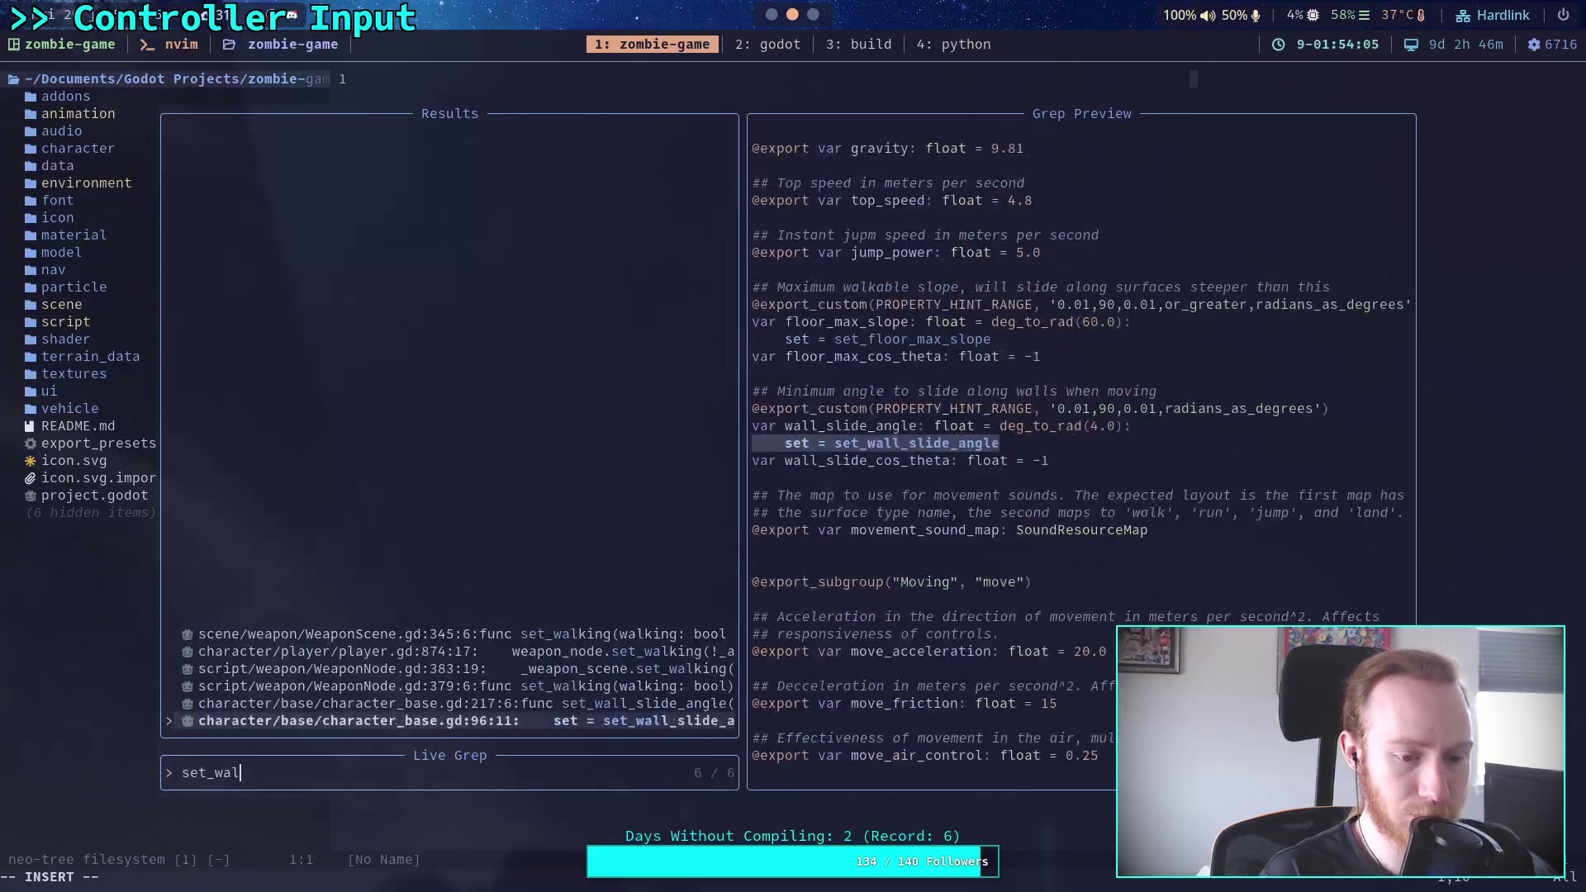
pyautogui.press('BackSpace')
pyautogui.press('BackSpace')
pyautogui.write('ng')
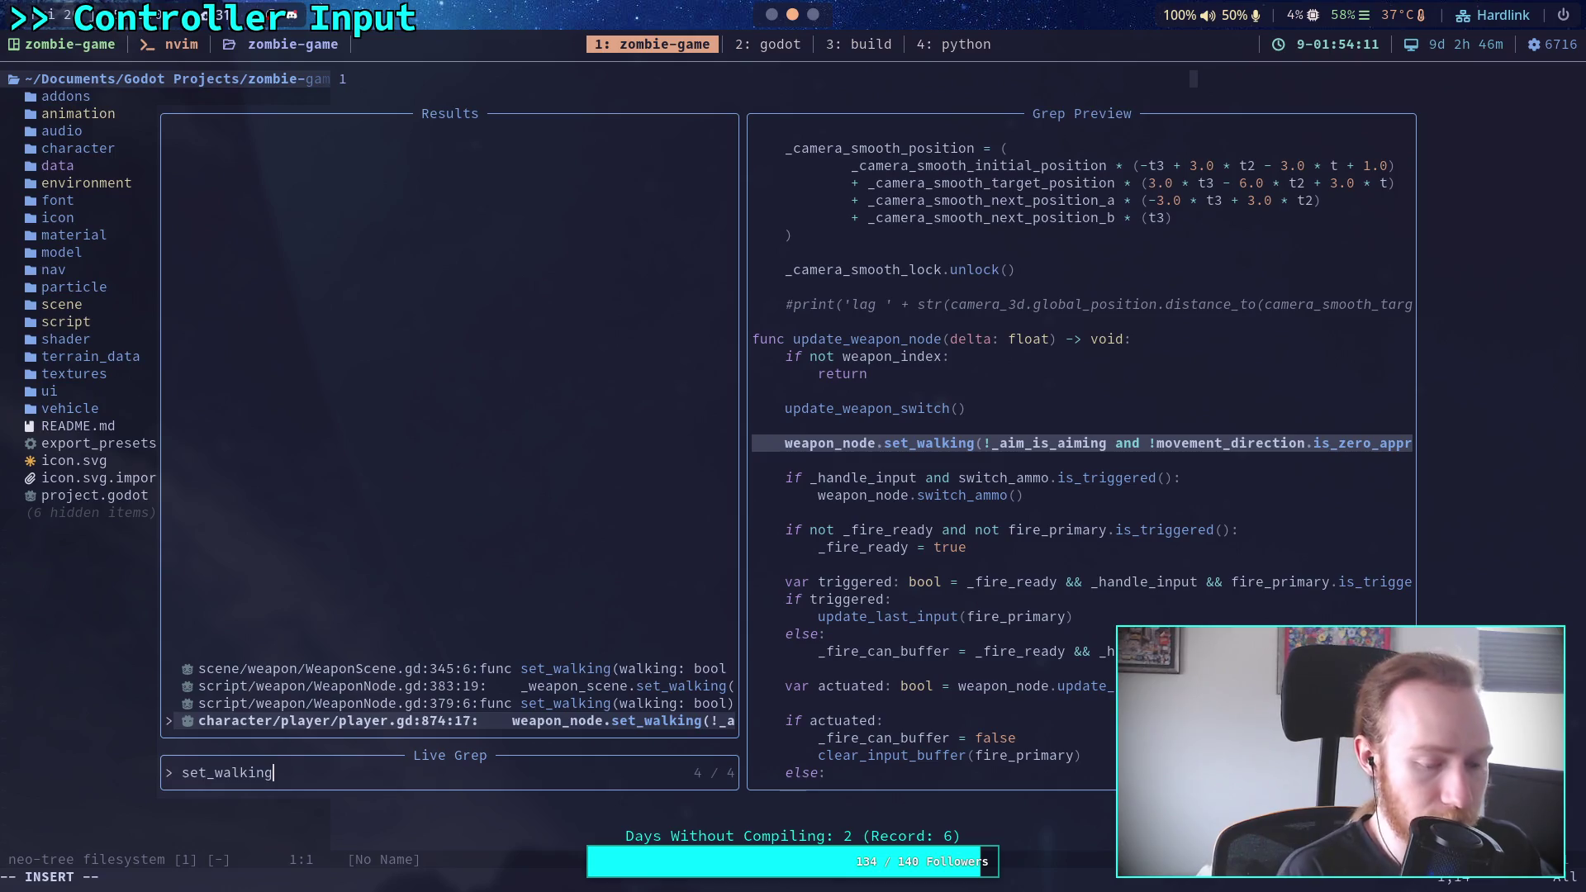
pyautogui.press('super+2')
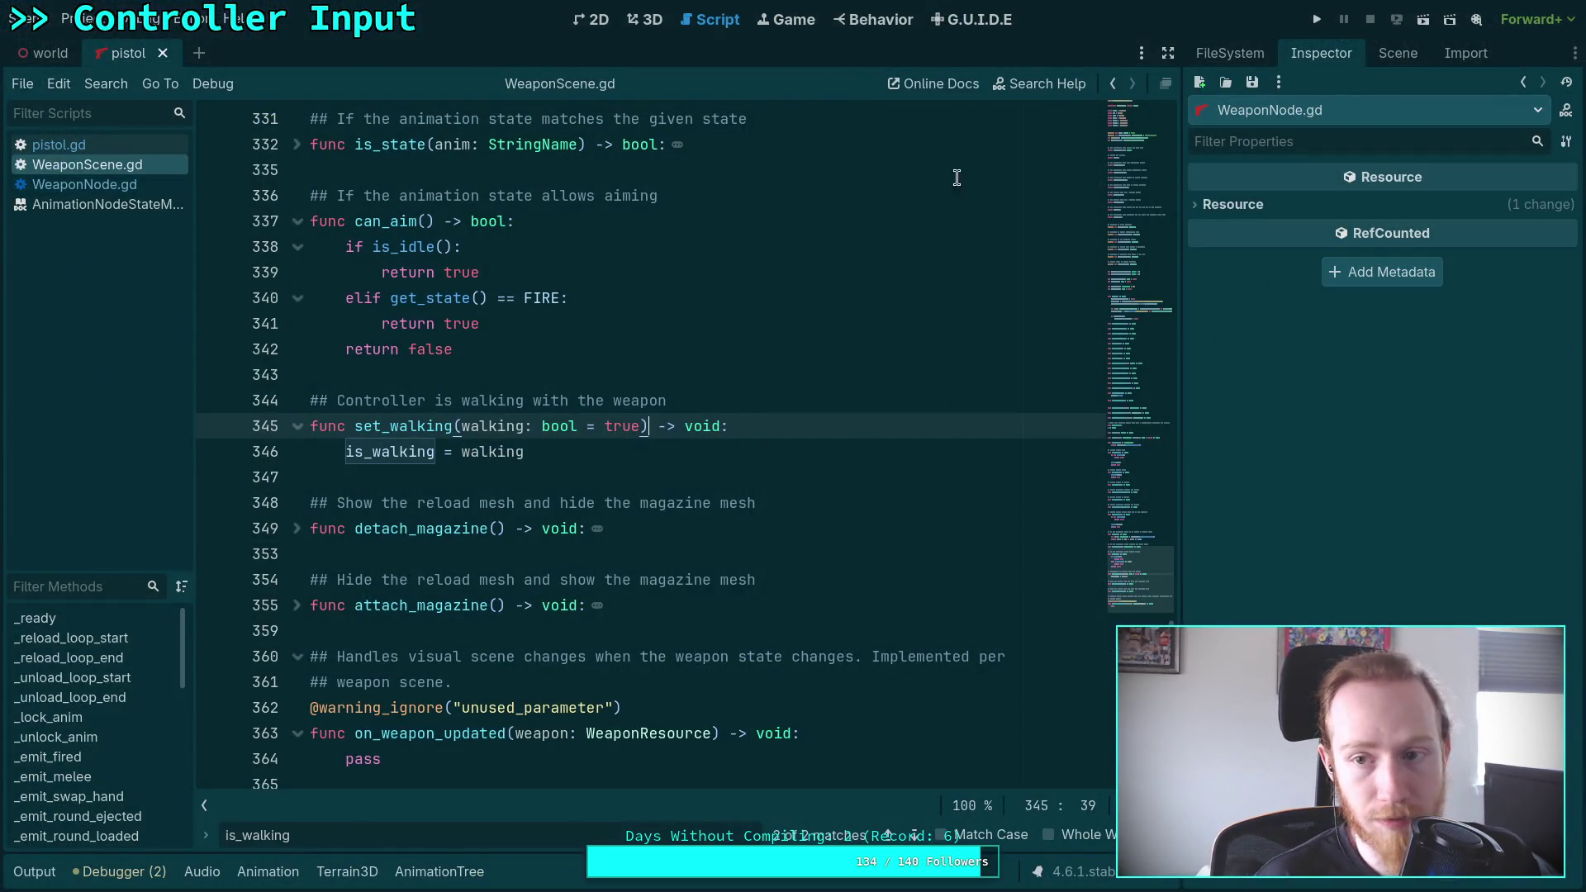
# Open player.gd from the FileSystem dock
pyautogui.click(1230, 53)
pyautogui.scroll(-5, 1307, 516)
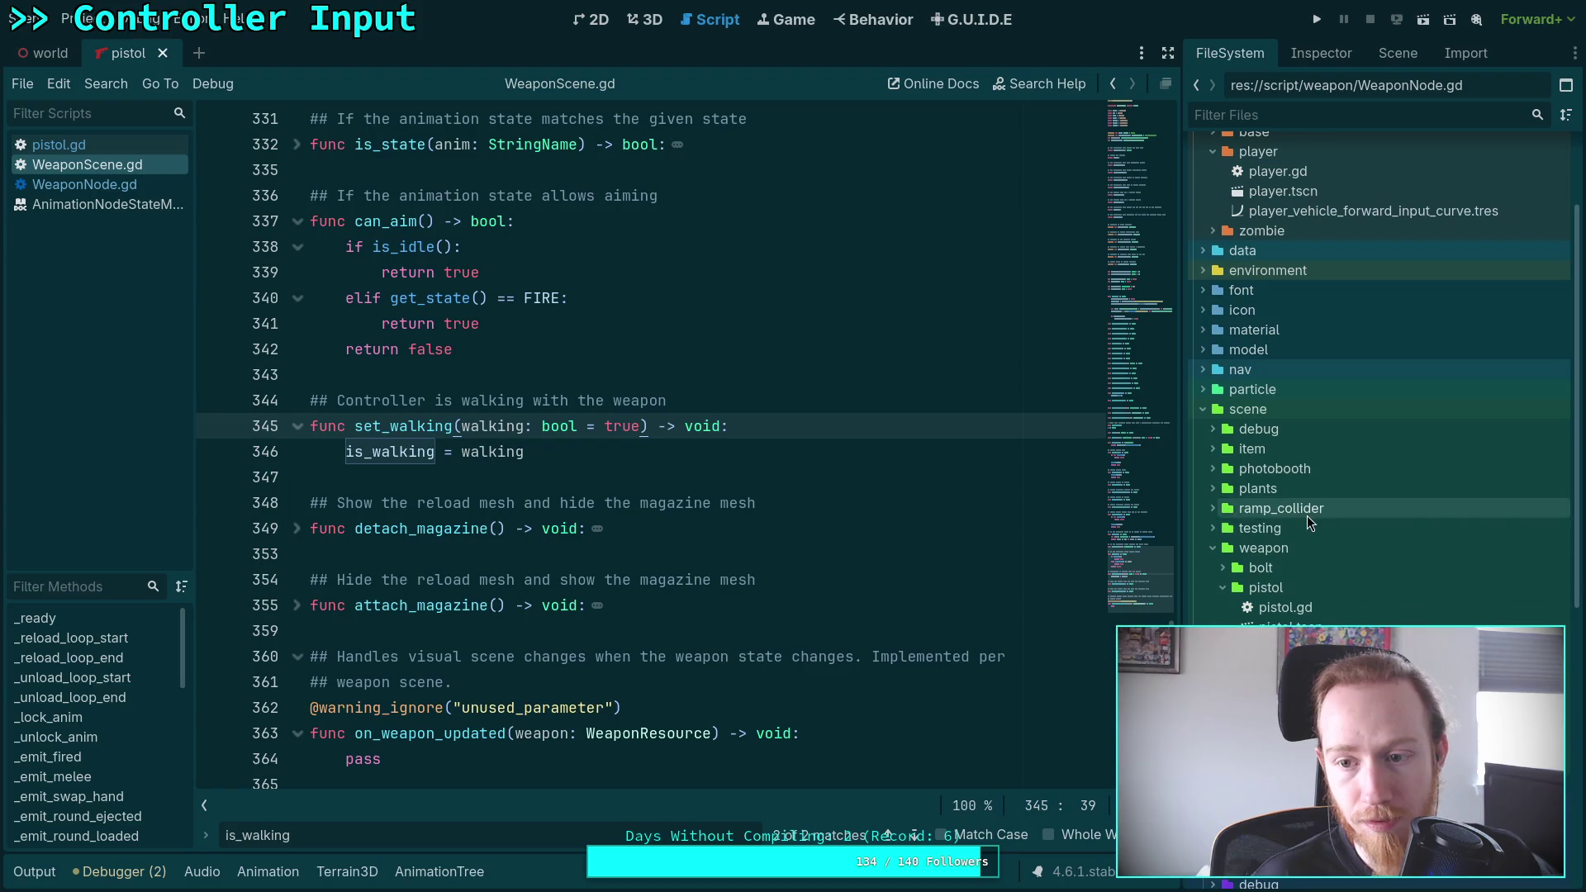
pyautogui.scroll(3, 1288, 596)
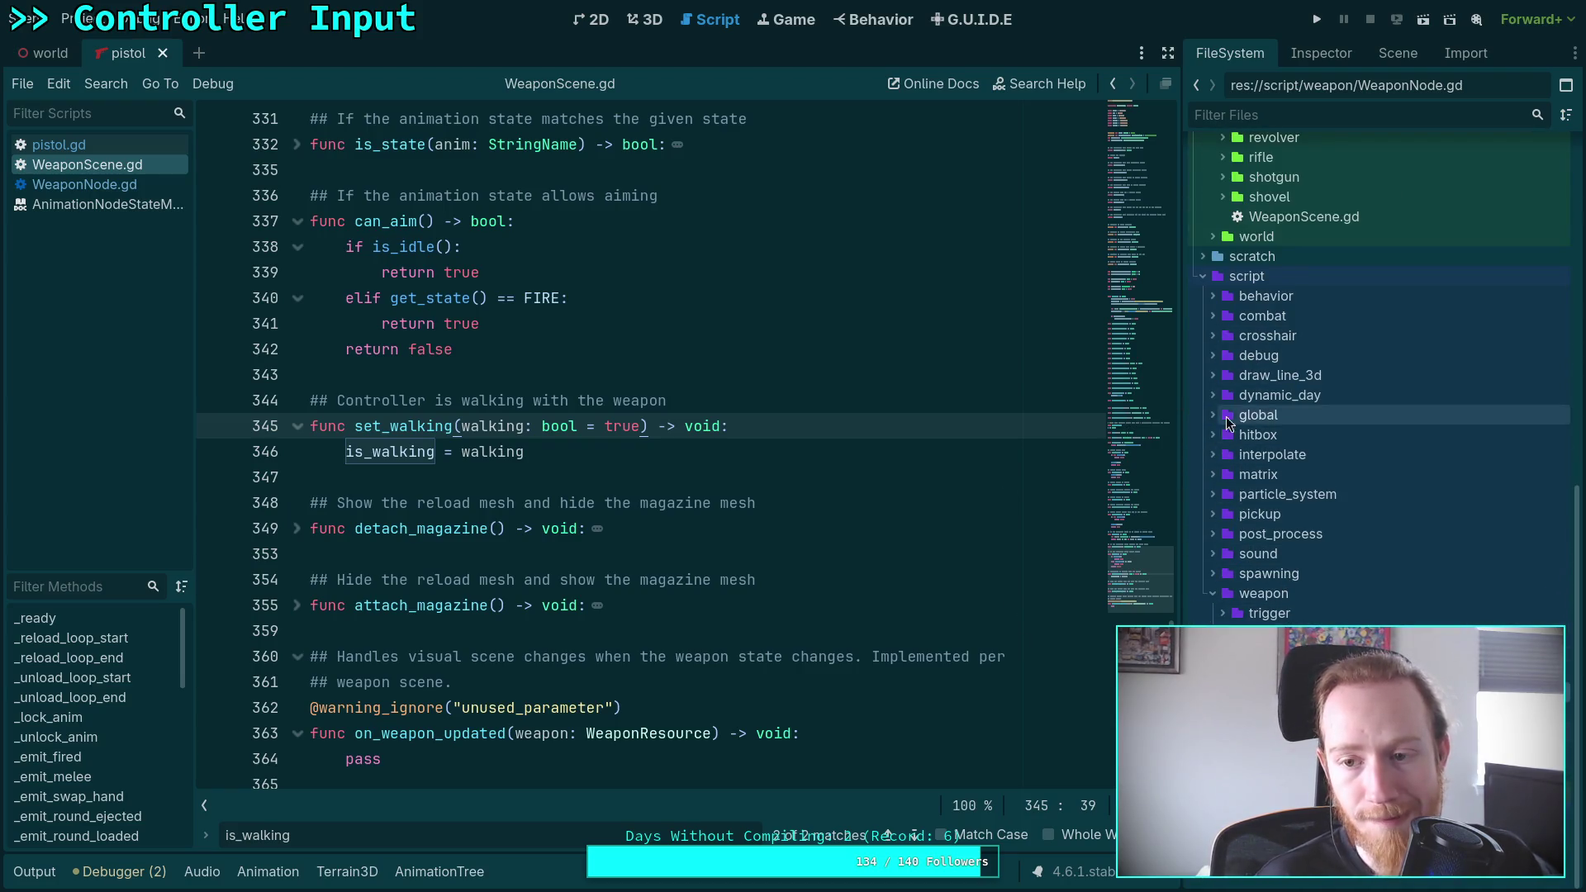
pyautogui.scroll(10, 1277, 414)
pyautogui.doubleClick(1297, 308)
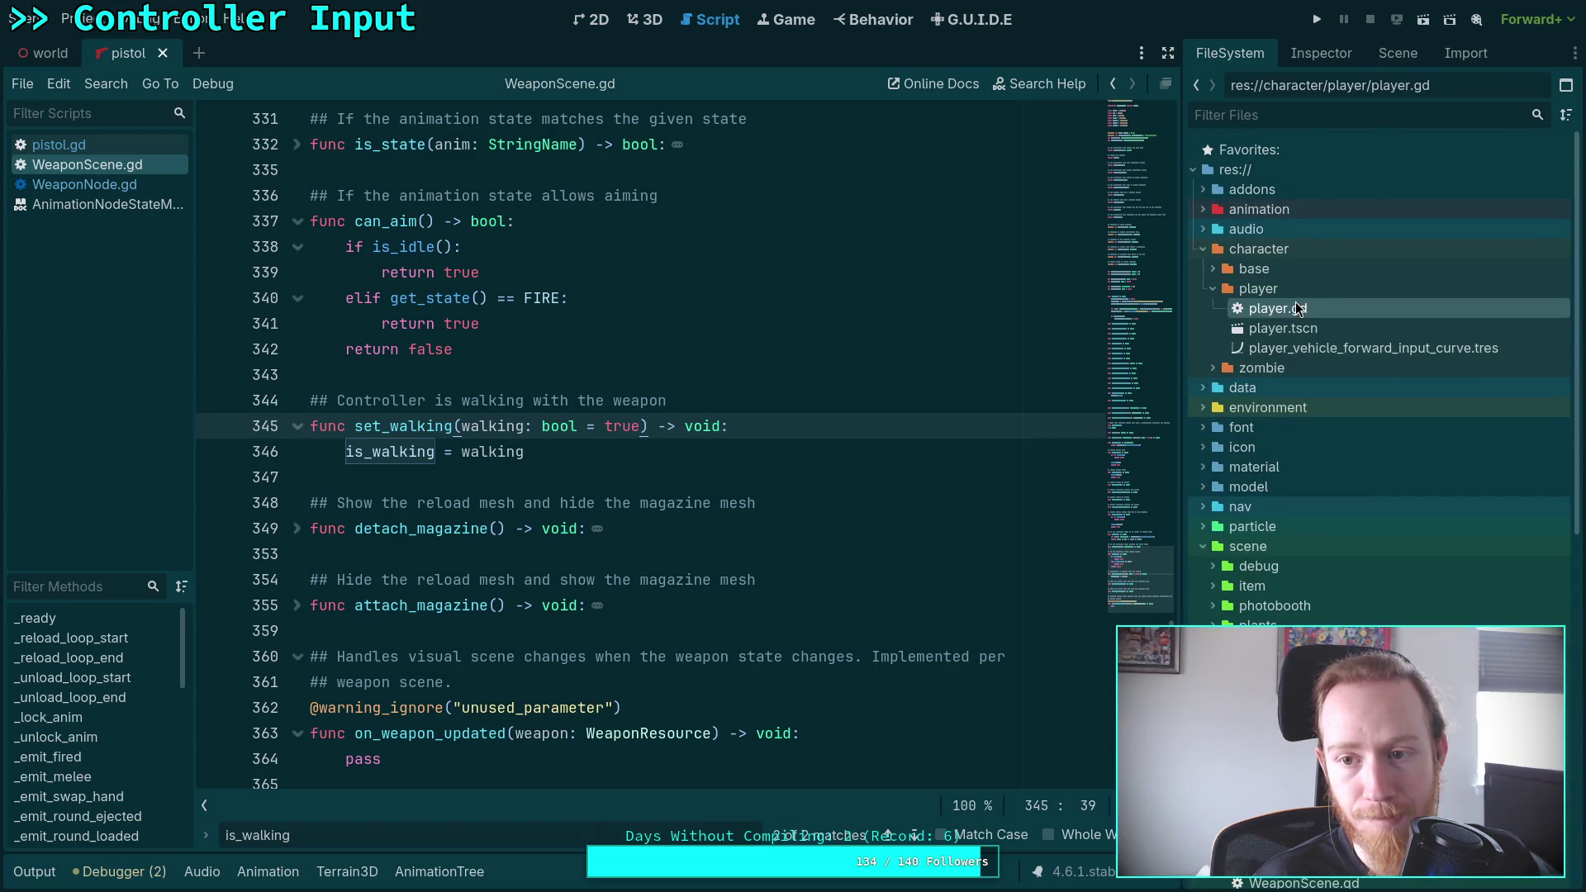
# Unfold update_weapon_node and delete its weapon_node.set_walking call line
pyautogui.scroll(-15, 904, 355)
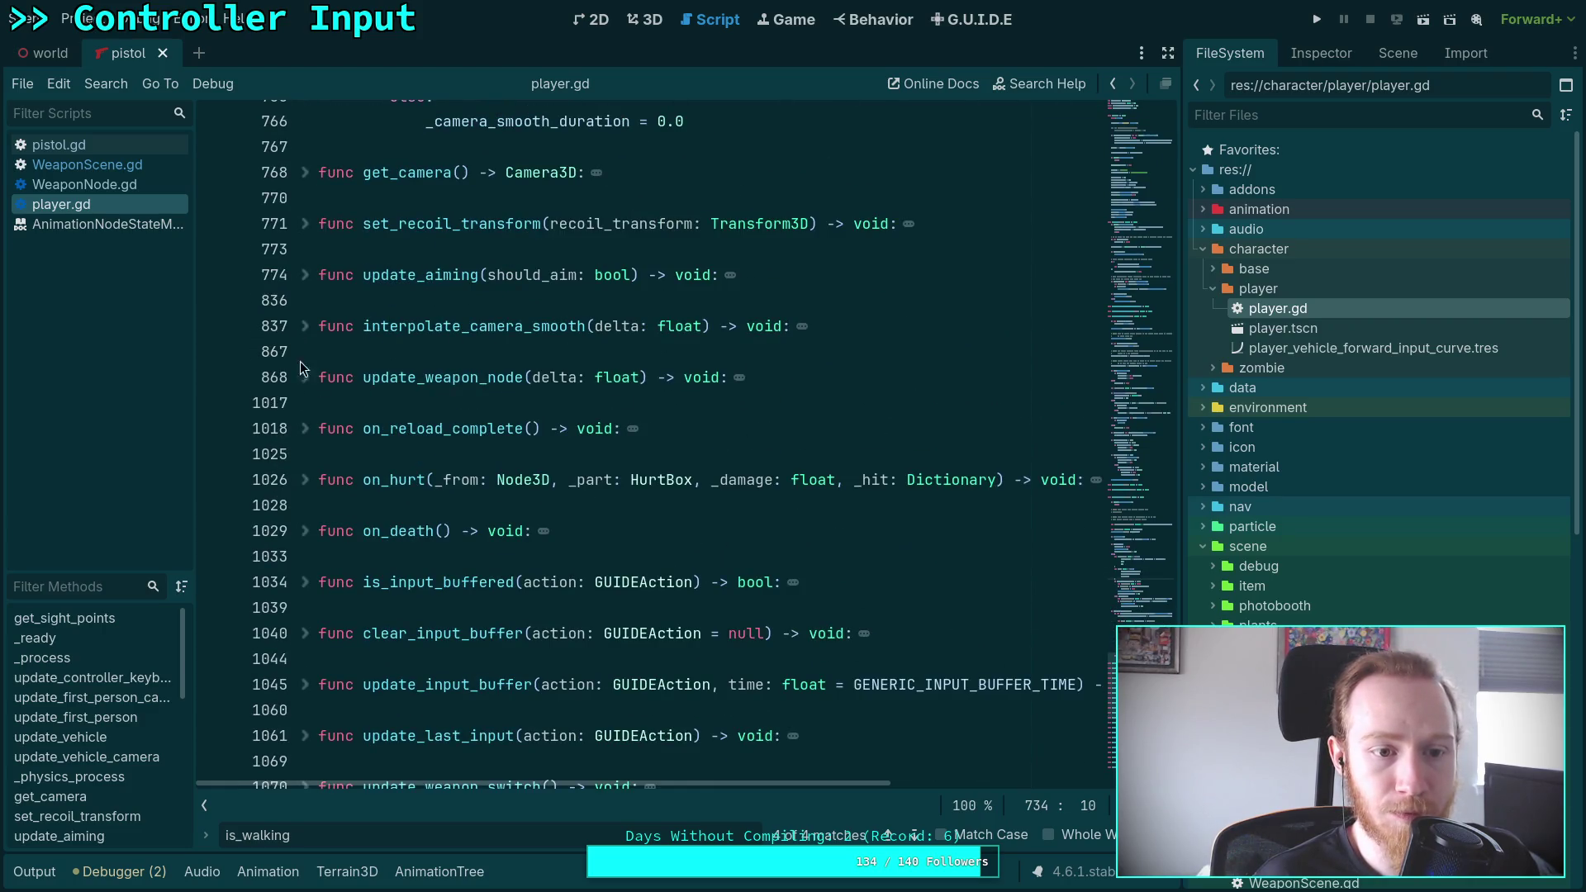
pyautogui.click(305, 377)
pyautogui.scroll(-3, 466, 470)
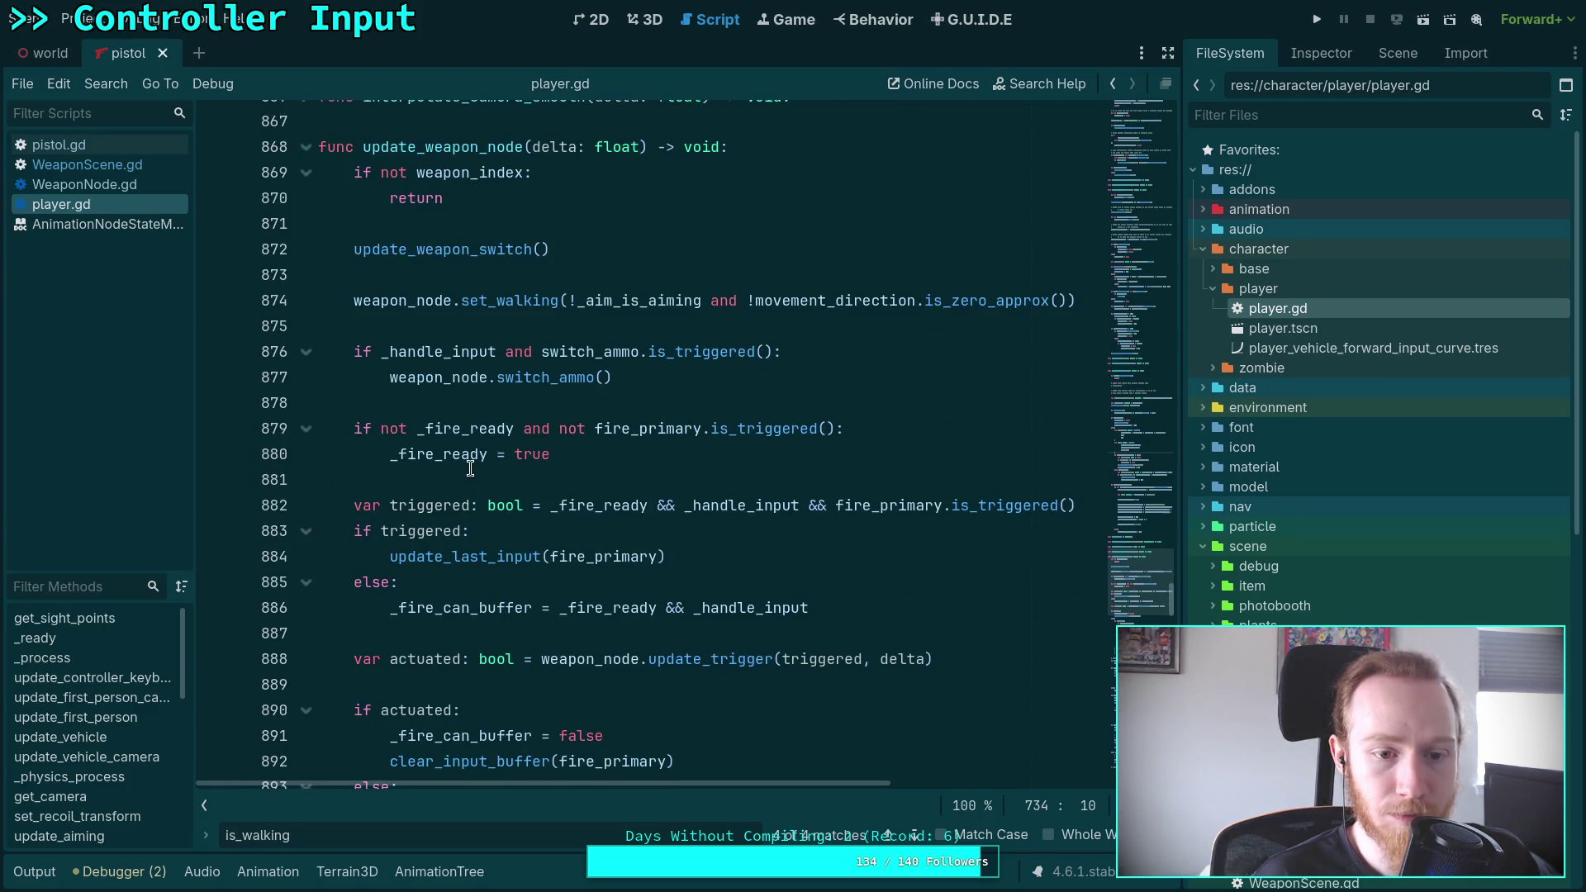
pyautogui.scroll(-2, 465, 470)
pyautogui.moveTo(513, 457)
pyautogui.scroll(2, 513, 457)
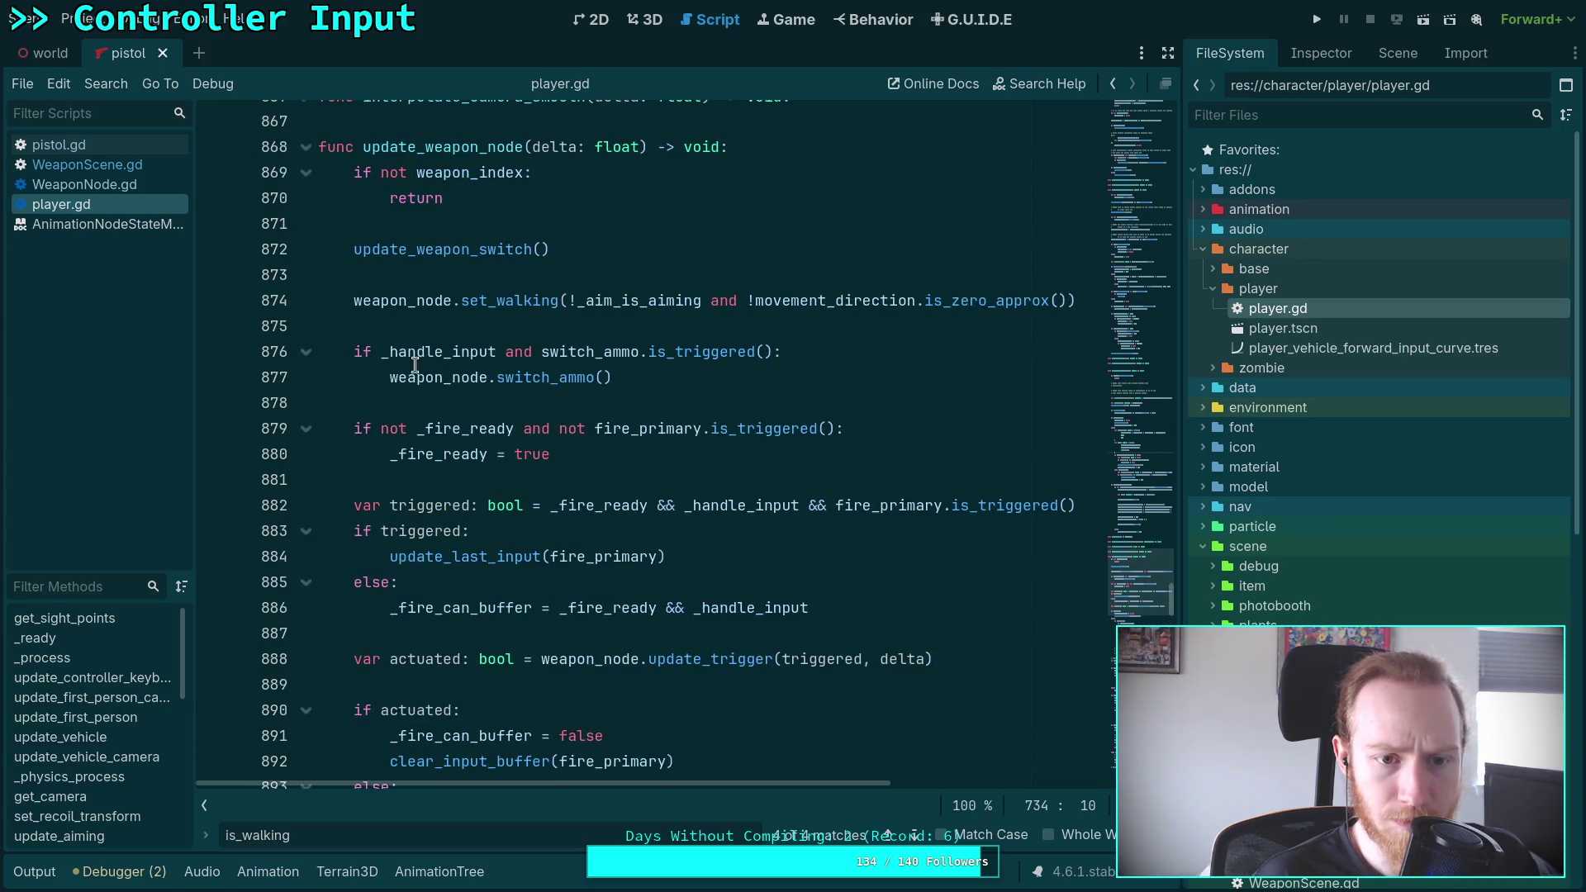
pyautogui.click(350, 306)
pyautogui.hotkey('shift', 'Down')
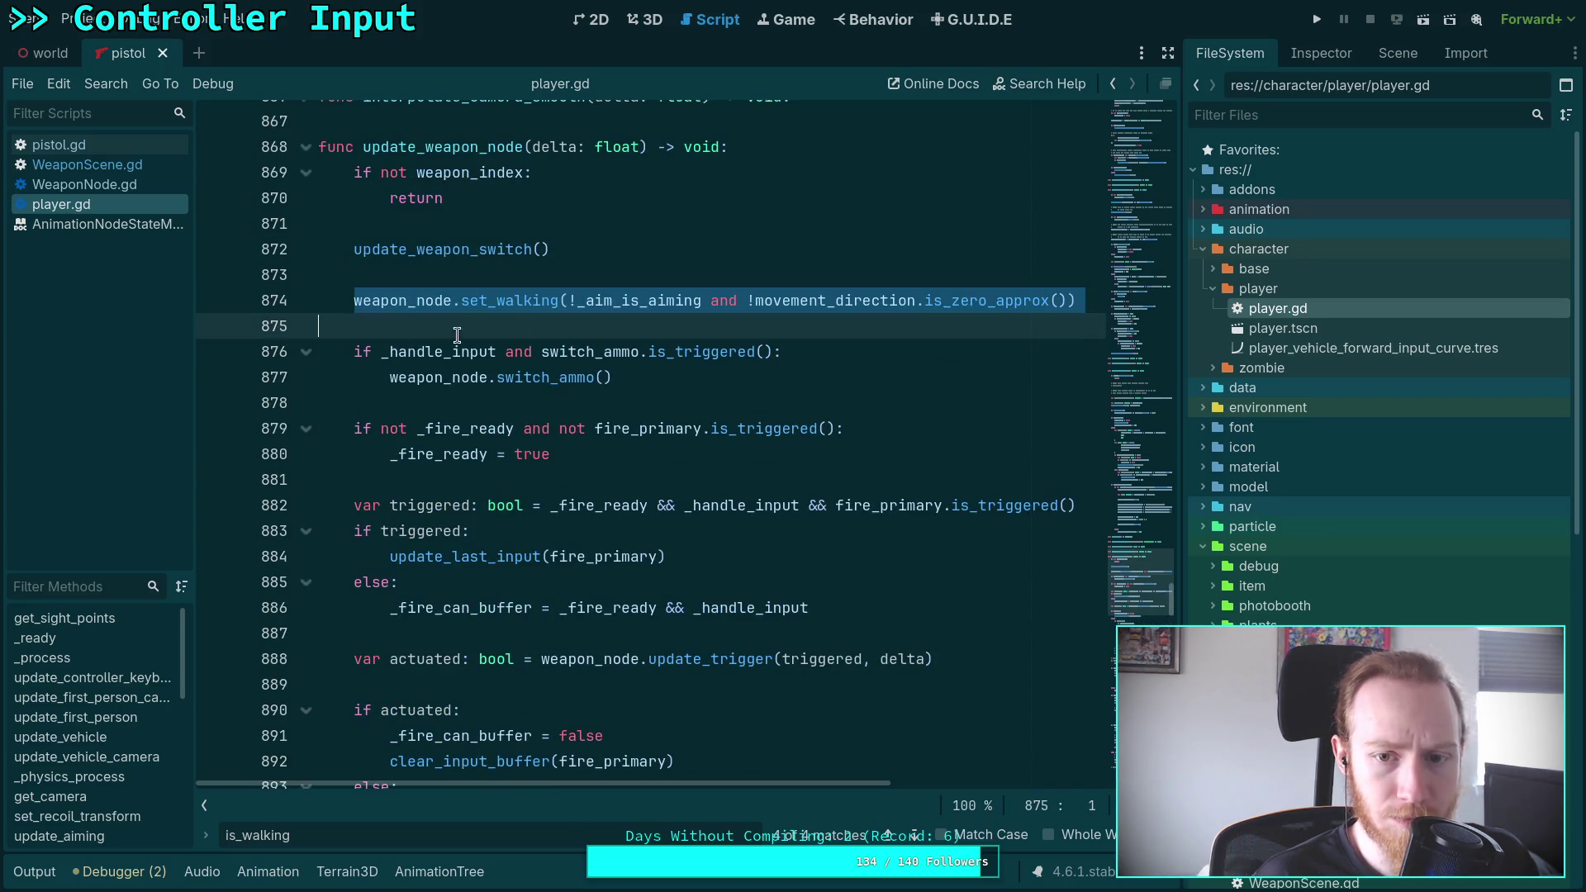
pyautogui.hotkey('ctrl', 'x')
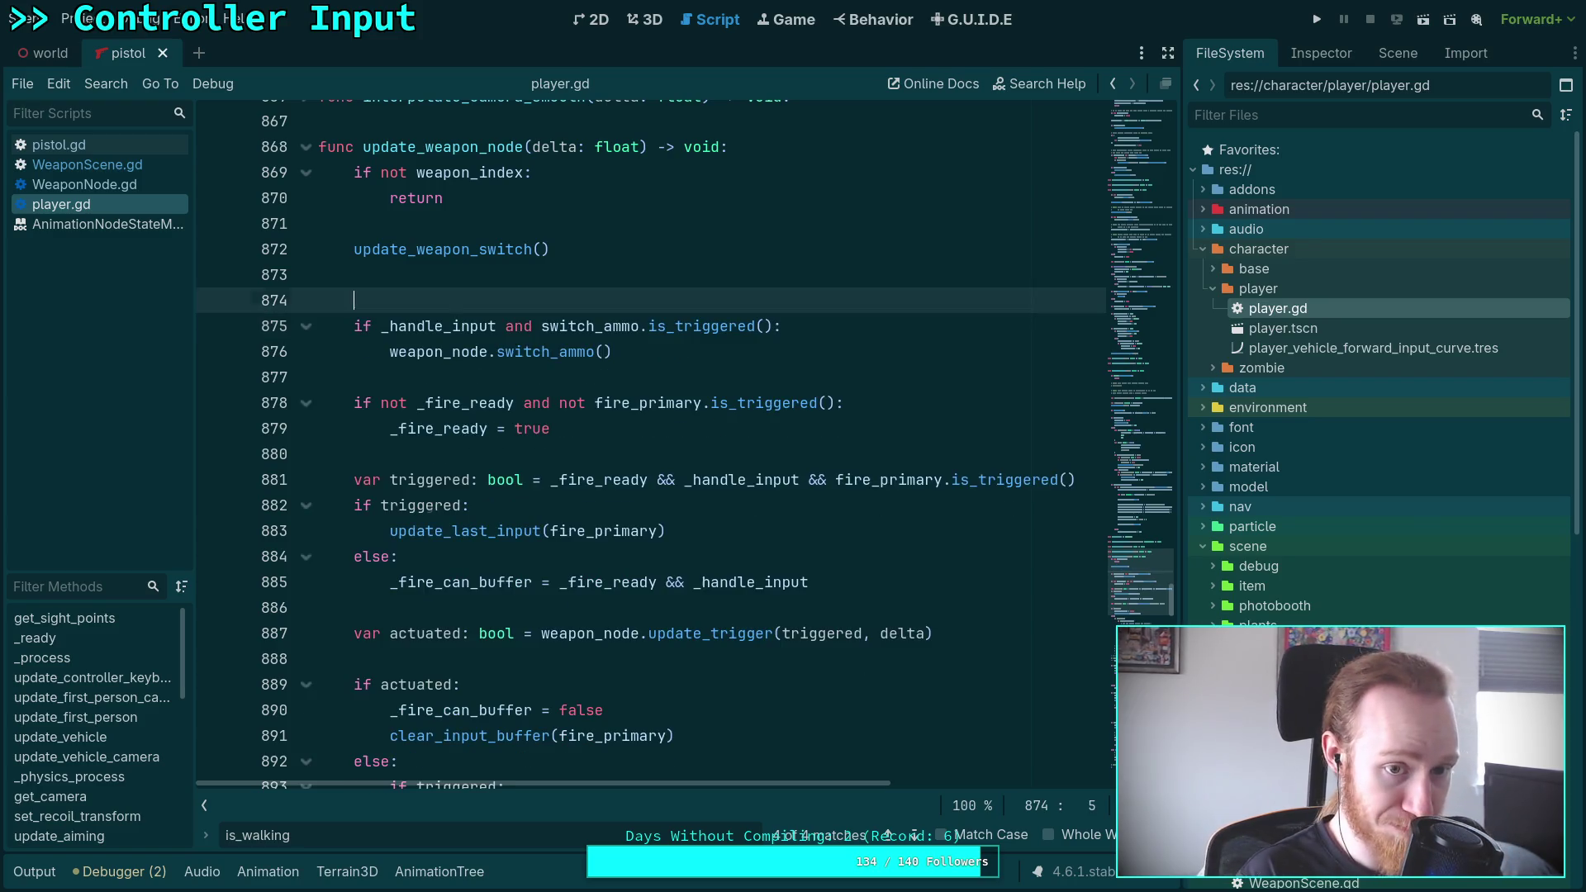
pyautogui.press('BackSpace')
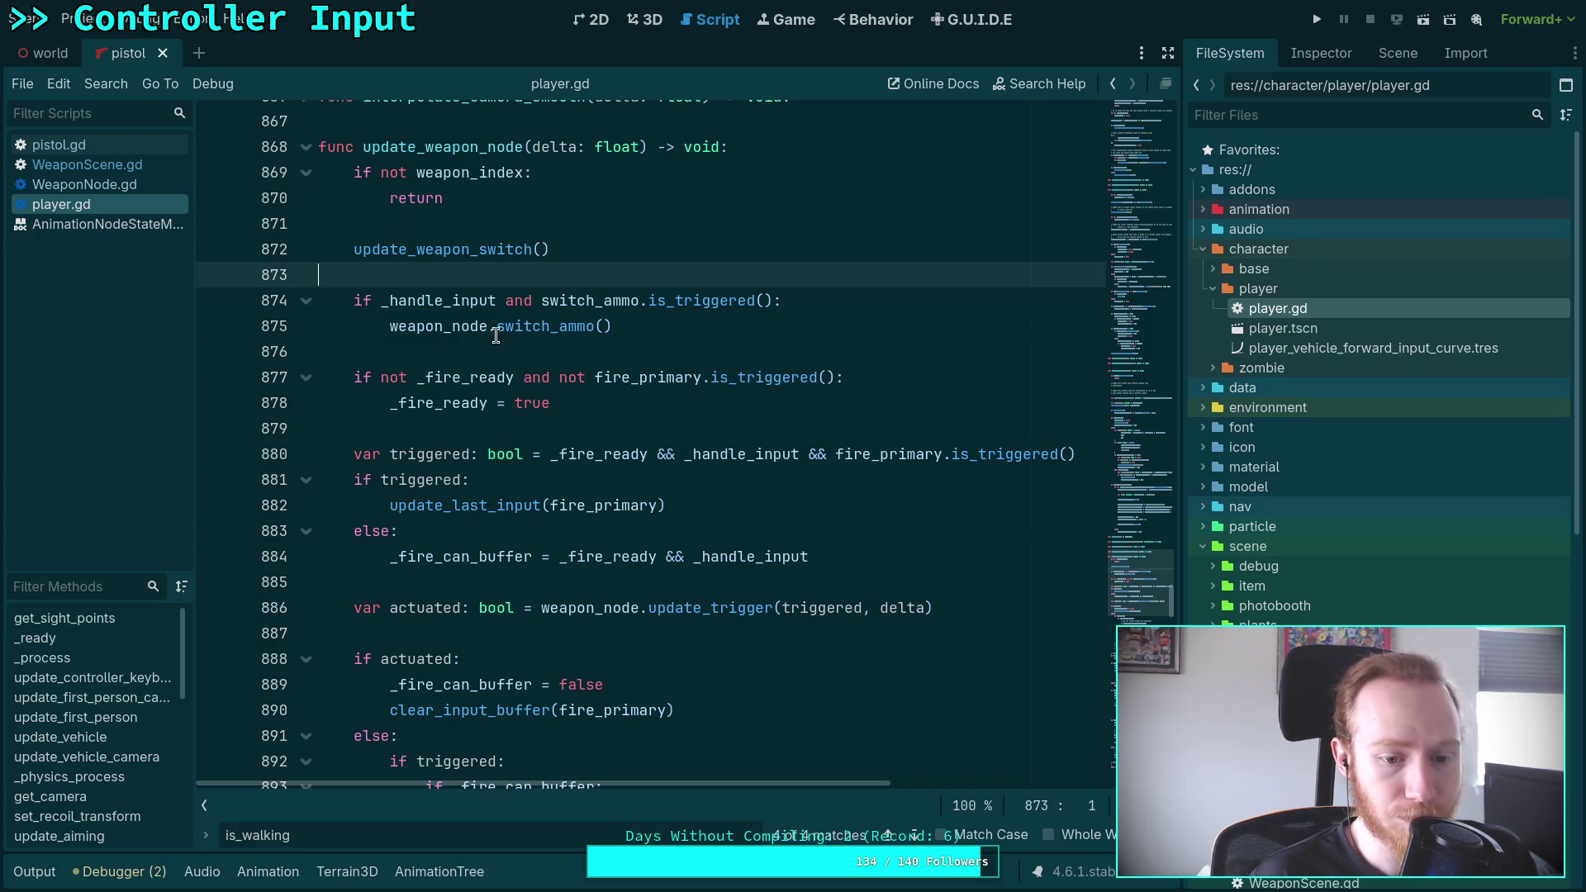
# Cycle through the remaining is_walking matches in player.gd, then switch to the terminal
pyautogui.moveTo(496, 334)
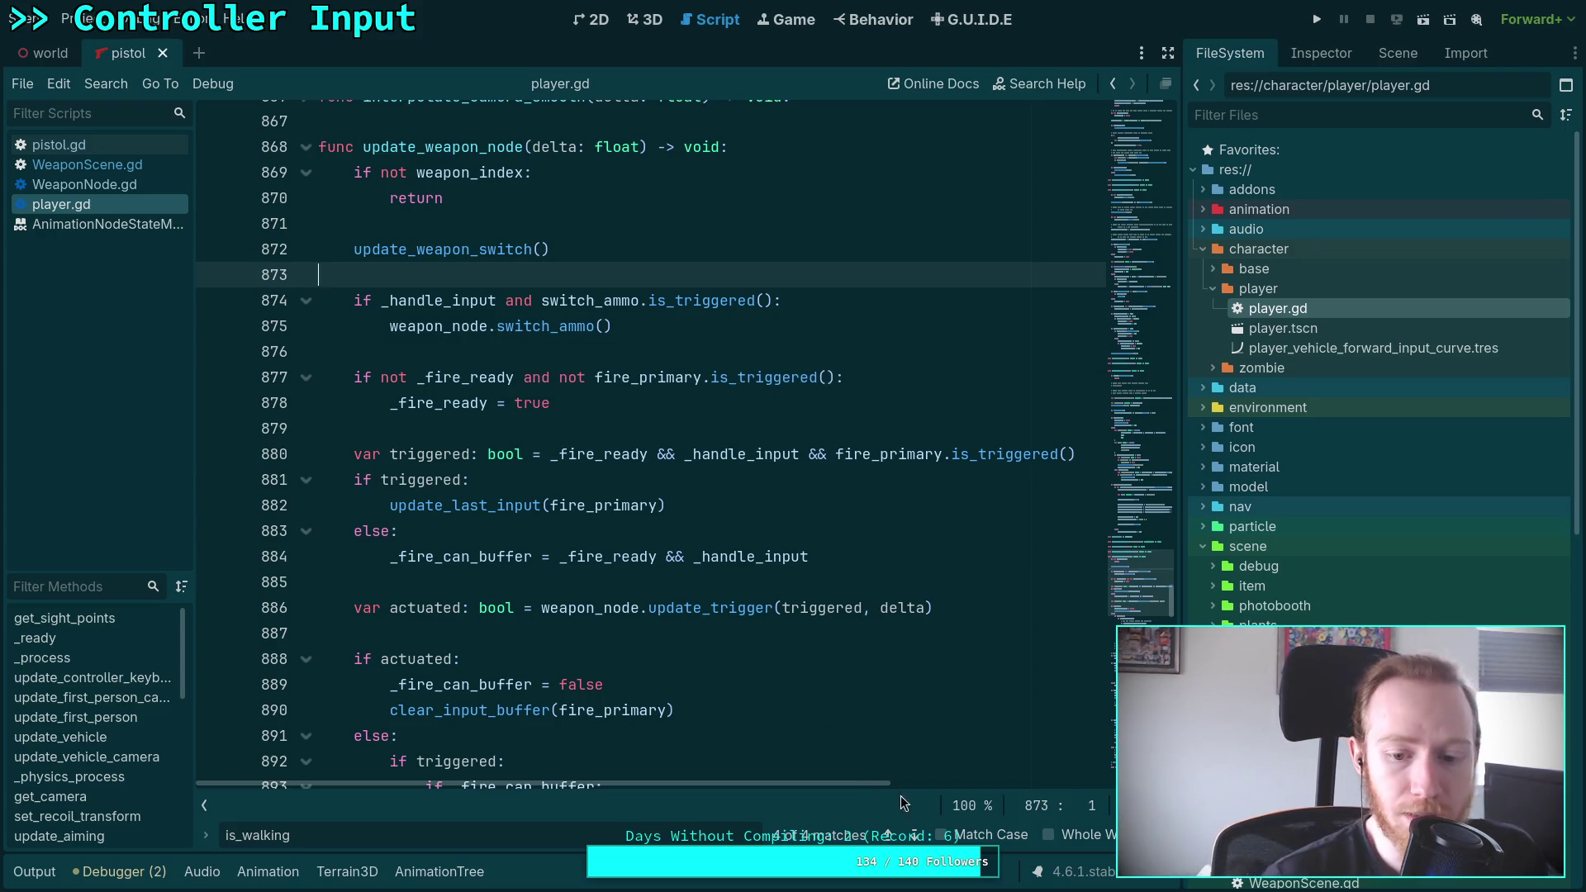
pyautogui.click(915, 836)
pyautogui.click(914, 836)
pyautogui.click(914, 836)
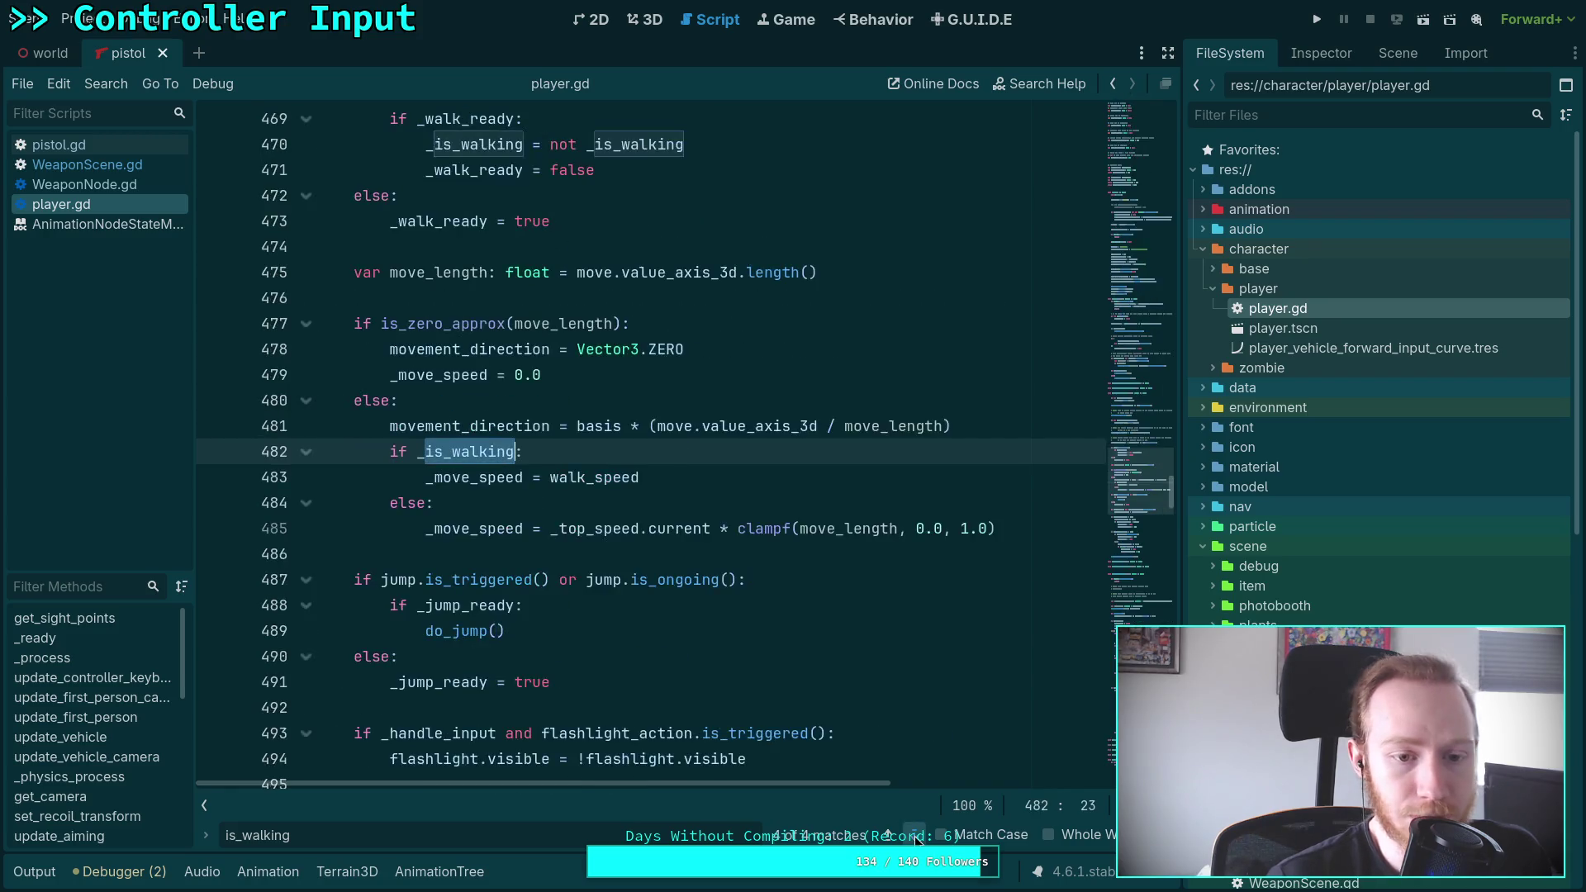
pyautogui.click(914, 836)
pyautogui.press('super+1')
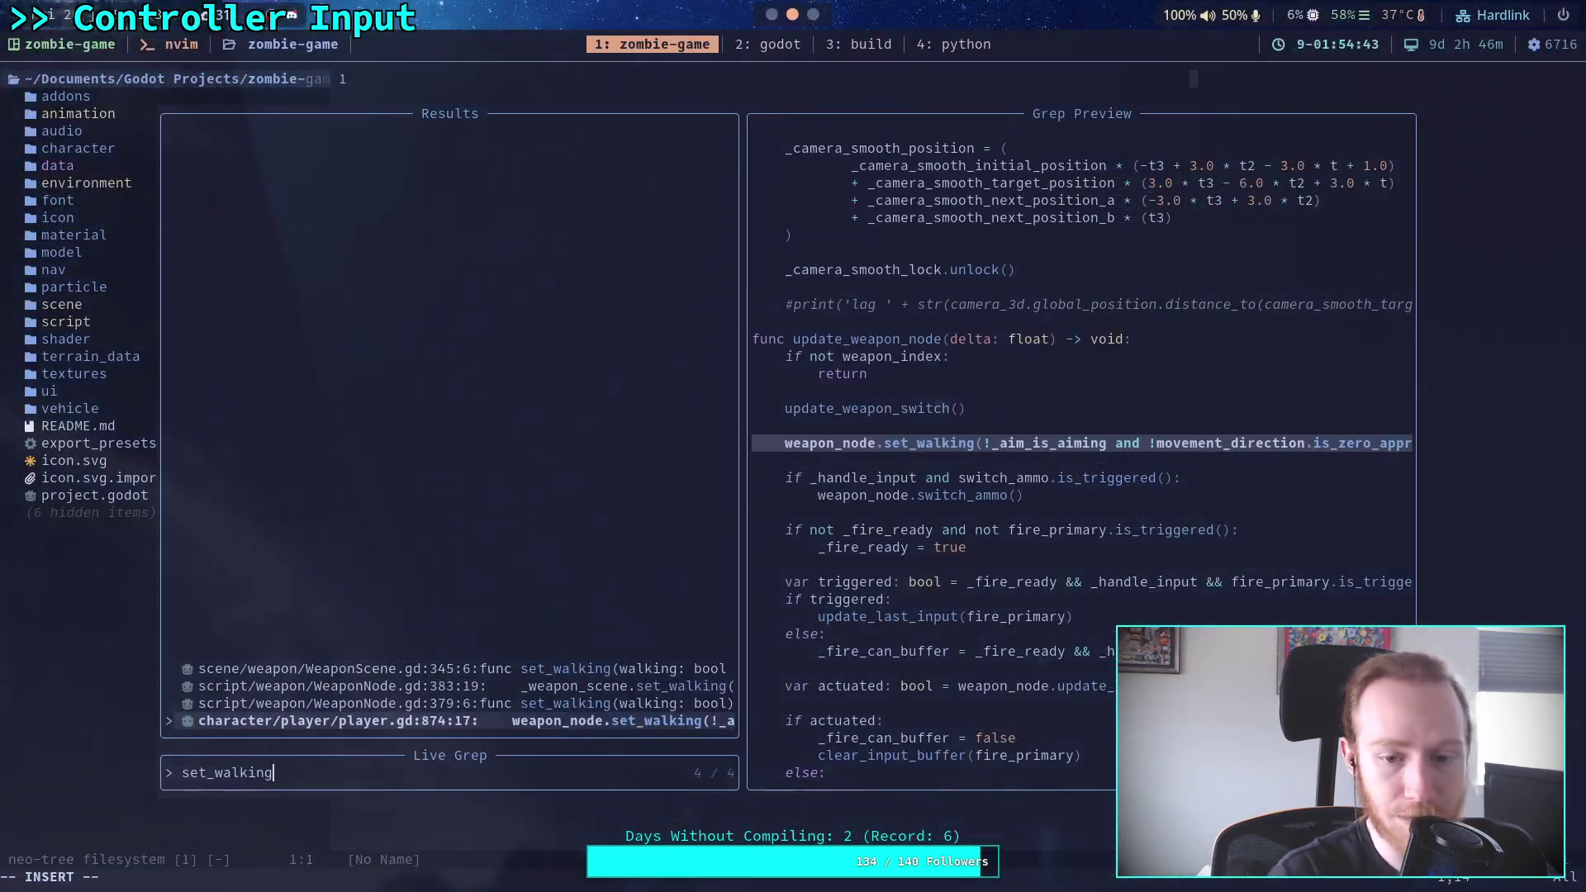
# Preview the set_walking grep results in WeaponNode.gd and WeaponScene.gd
pyautogui.press('Up')
pyautogui.press('Up')
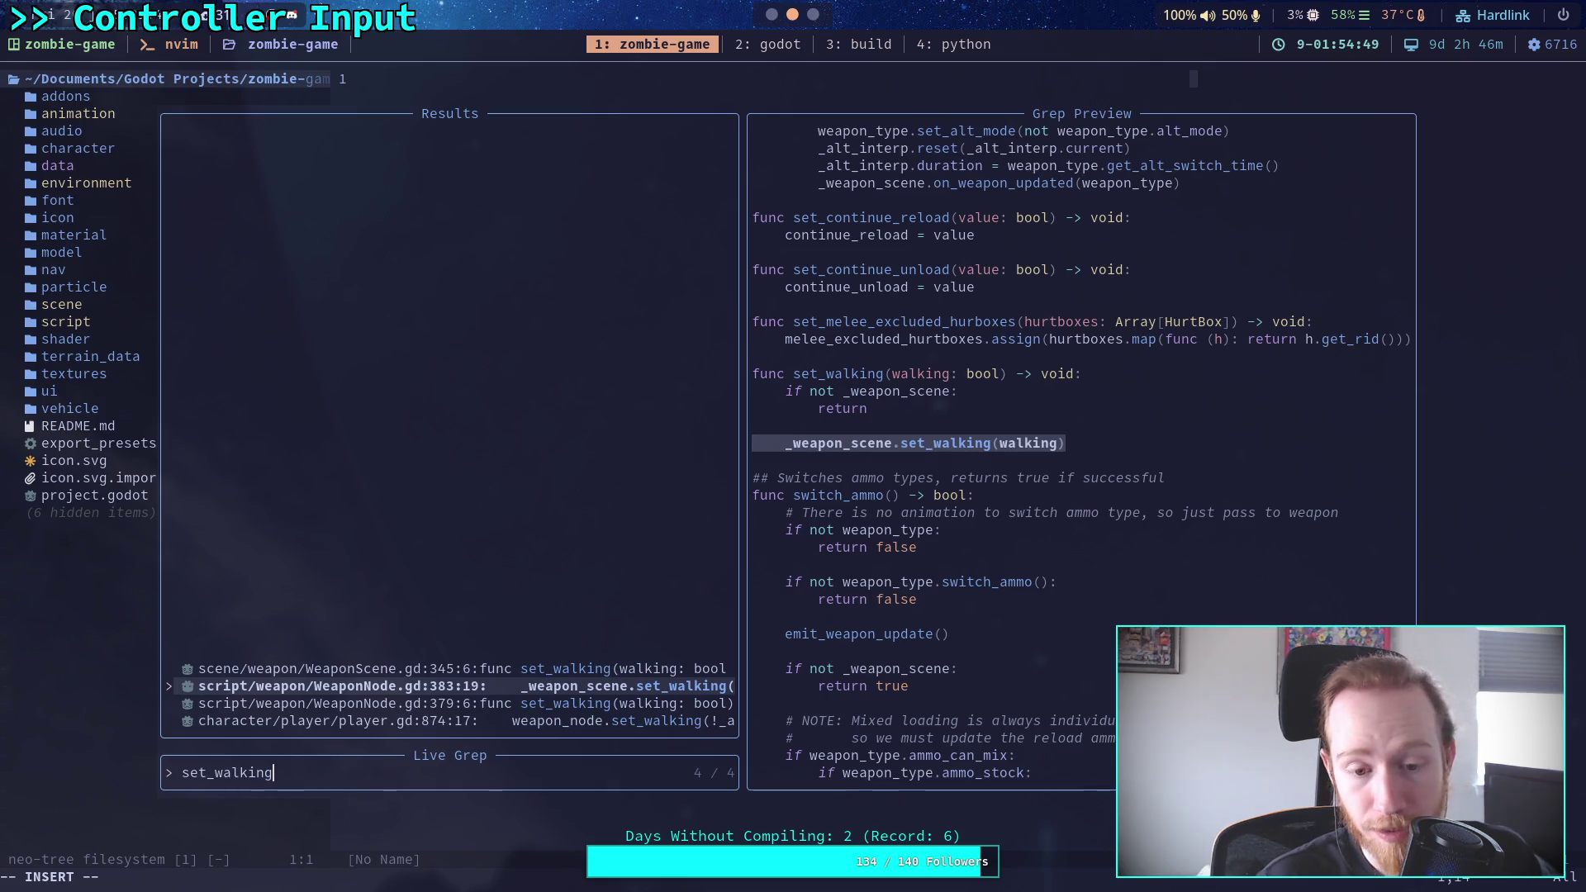
pyautogui.press('Down')
pyautogui.press('Up')
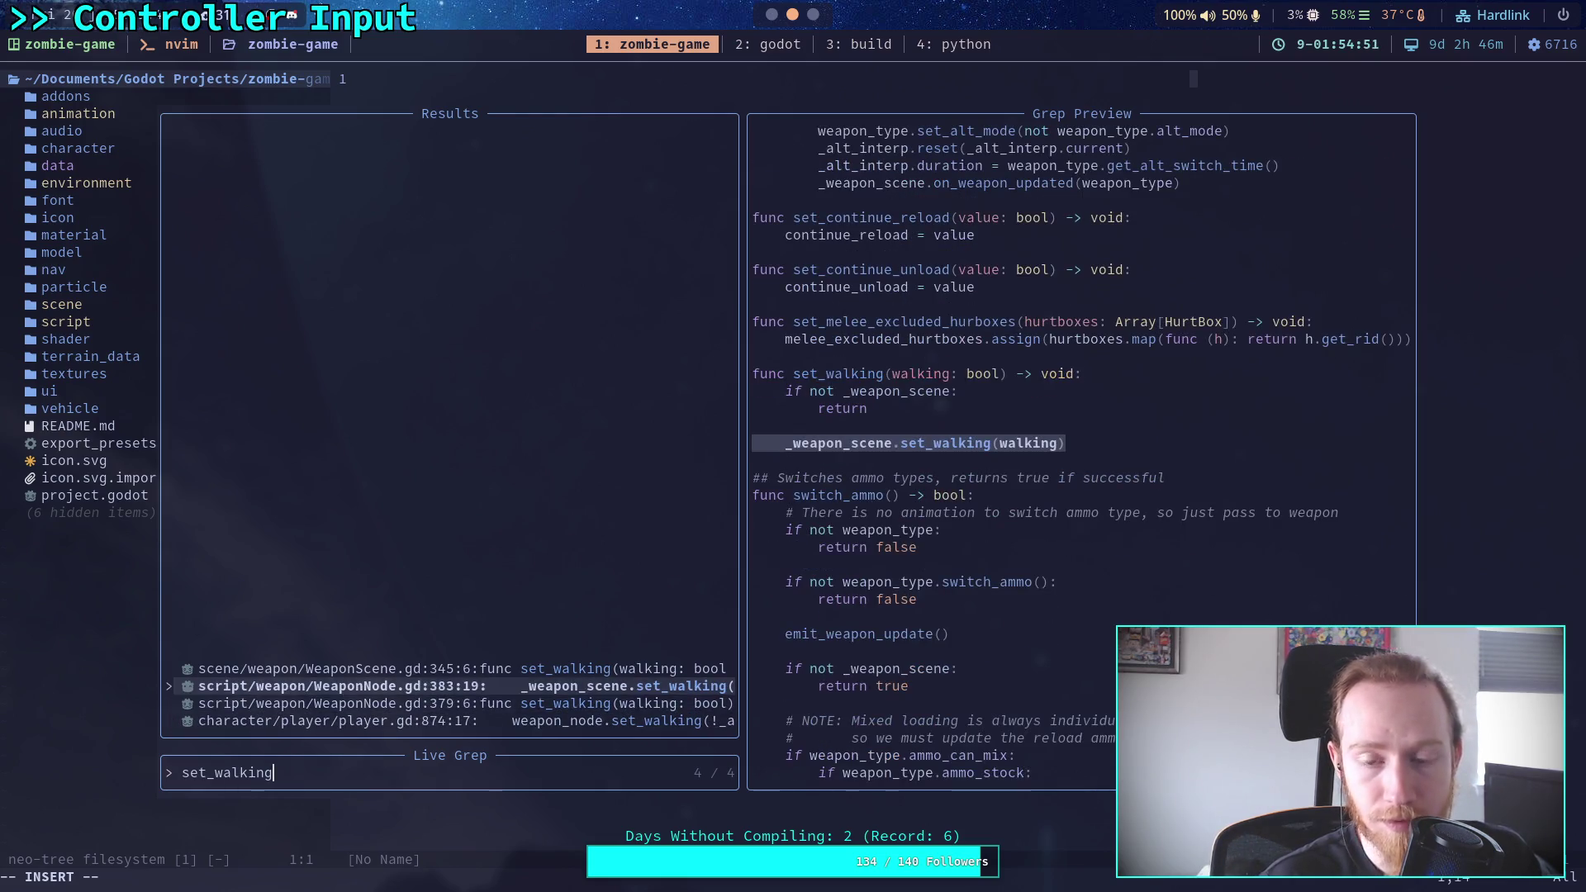
pyautogui.press('Up')
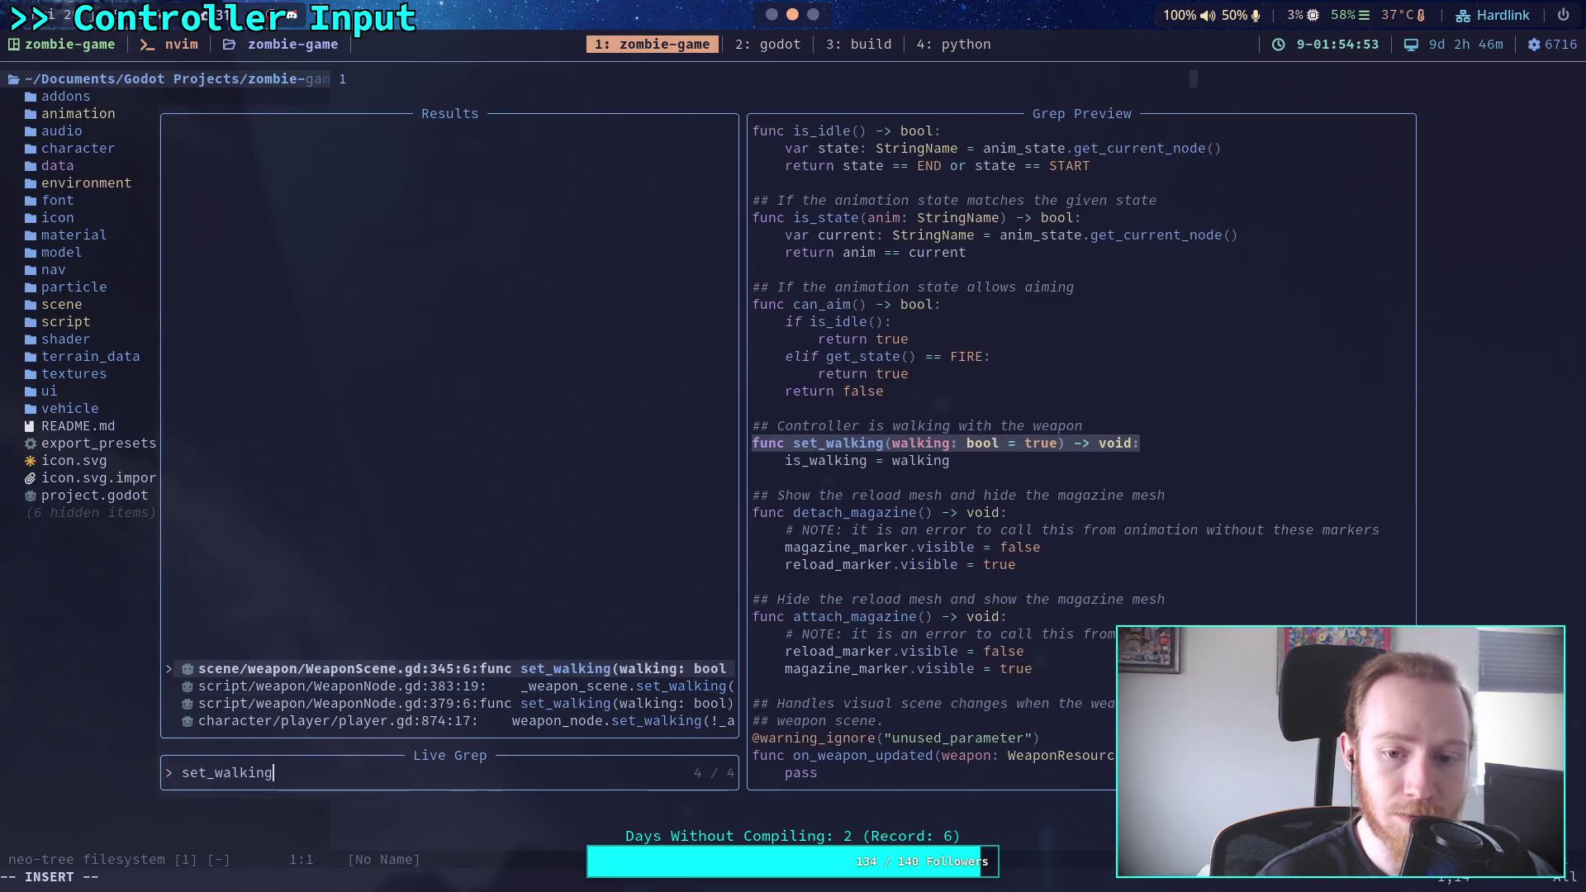
# Live-grep 'is_walking' and browse matches in animation trees and WeaponScene.gd, then return to Godot
pyautogui.press('BackSpace')
pyautogui.press('BackSpace')
pyautogui.press('BackSpace')
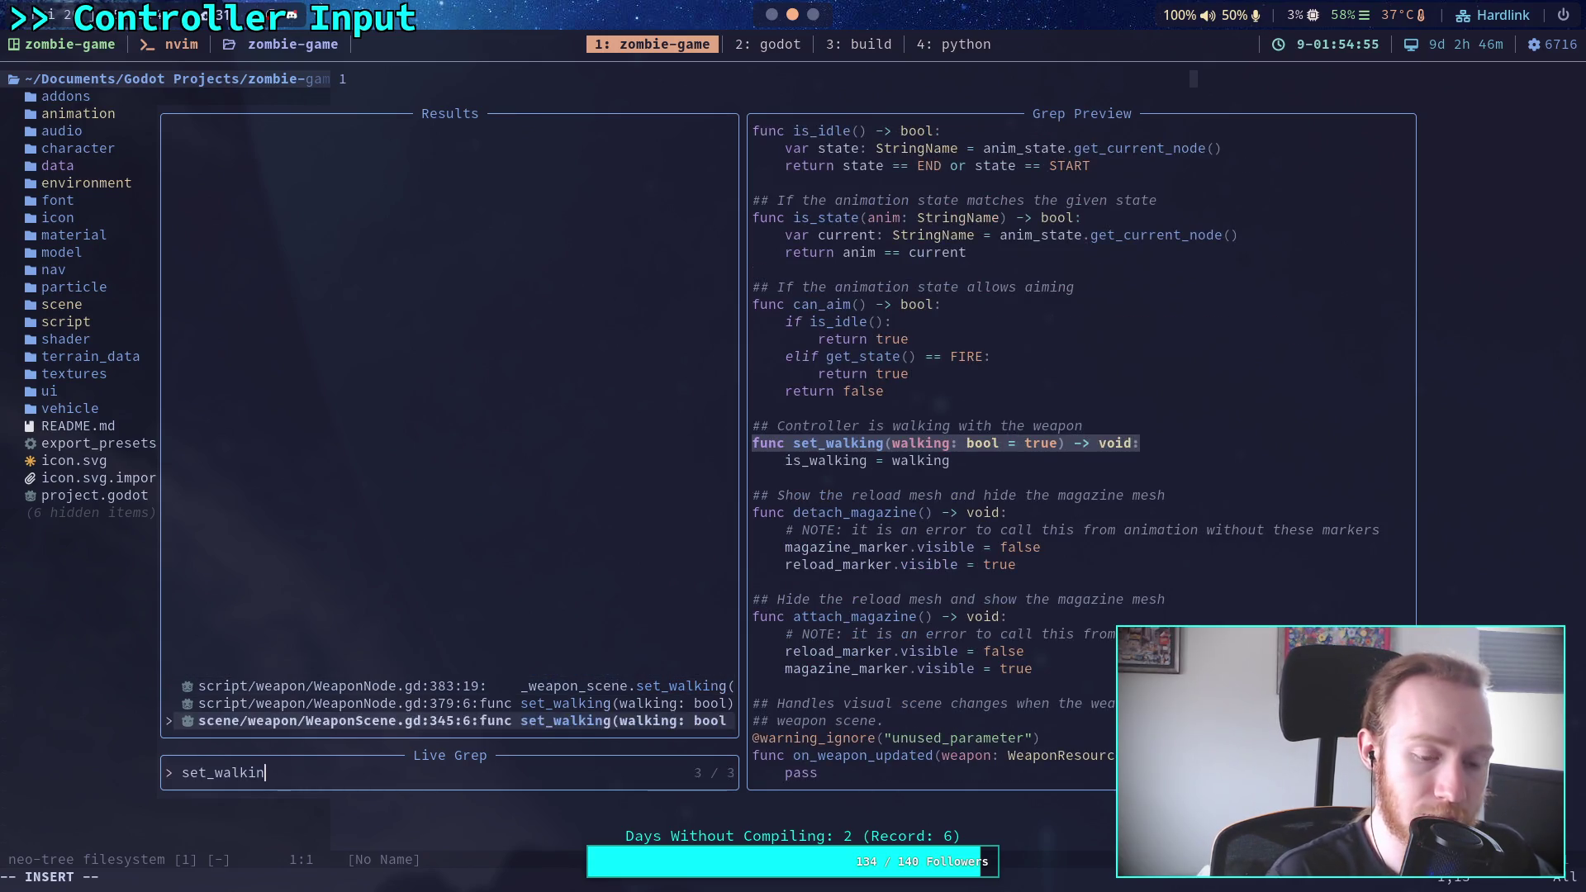
pyautogui.write('is_walking')
pyautogui.press('Up')
pyautogui.press('Up')
pyautogui.press('Up')
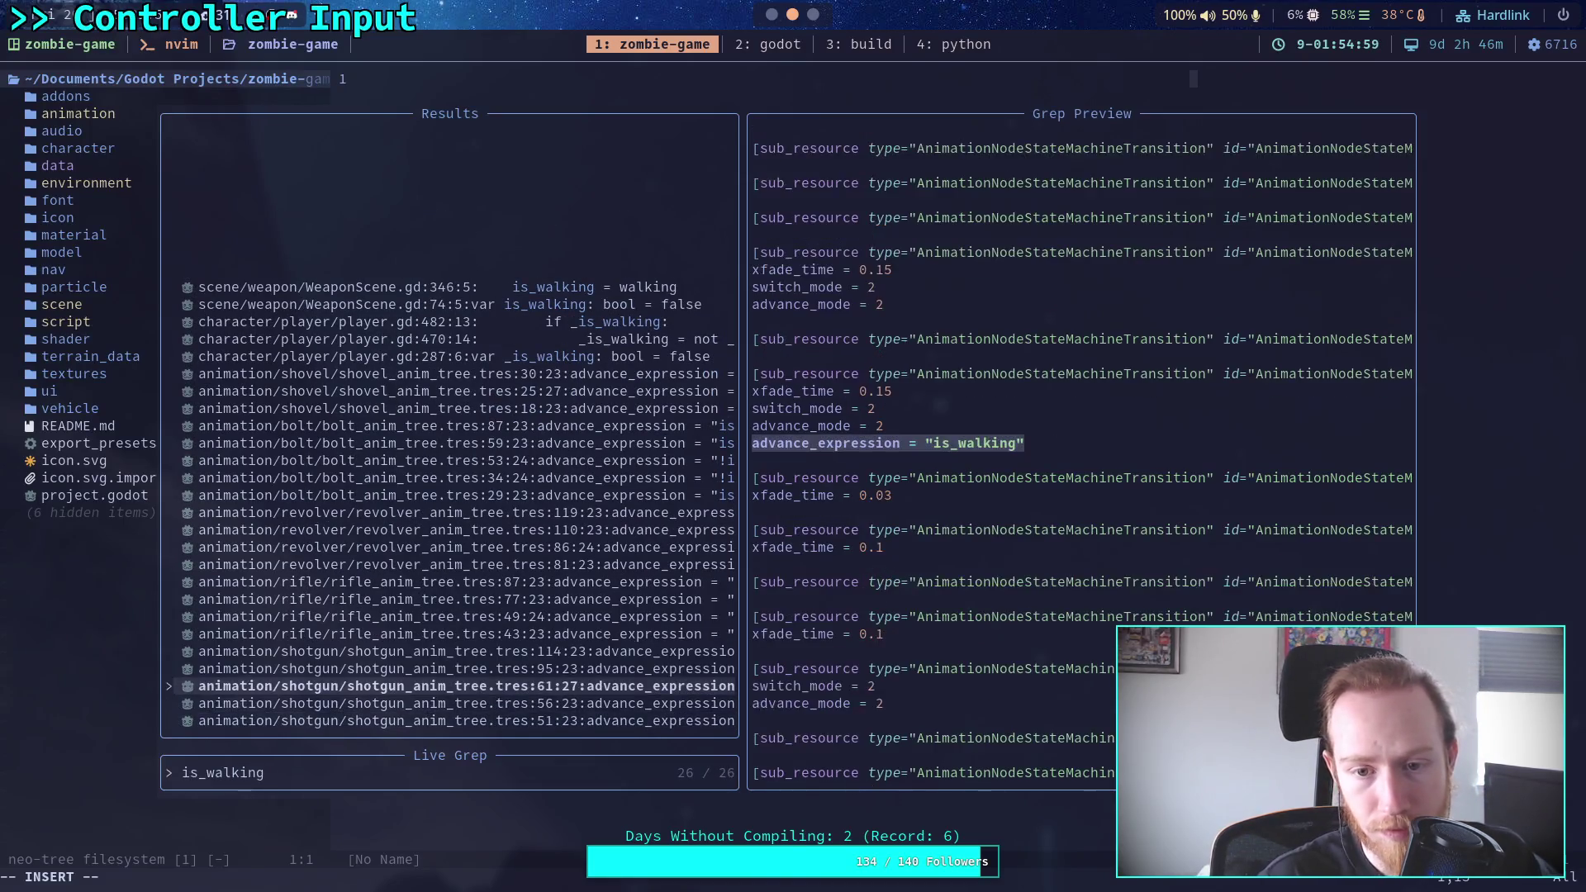
pyautogui.press('Up')
pyautogui.press('Up')
pyautogui.press('Up')
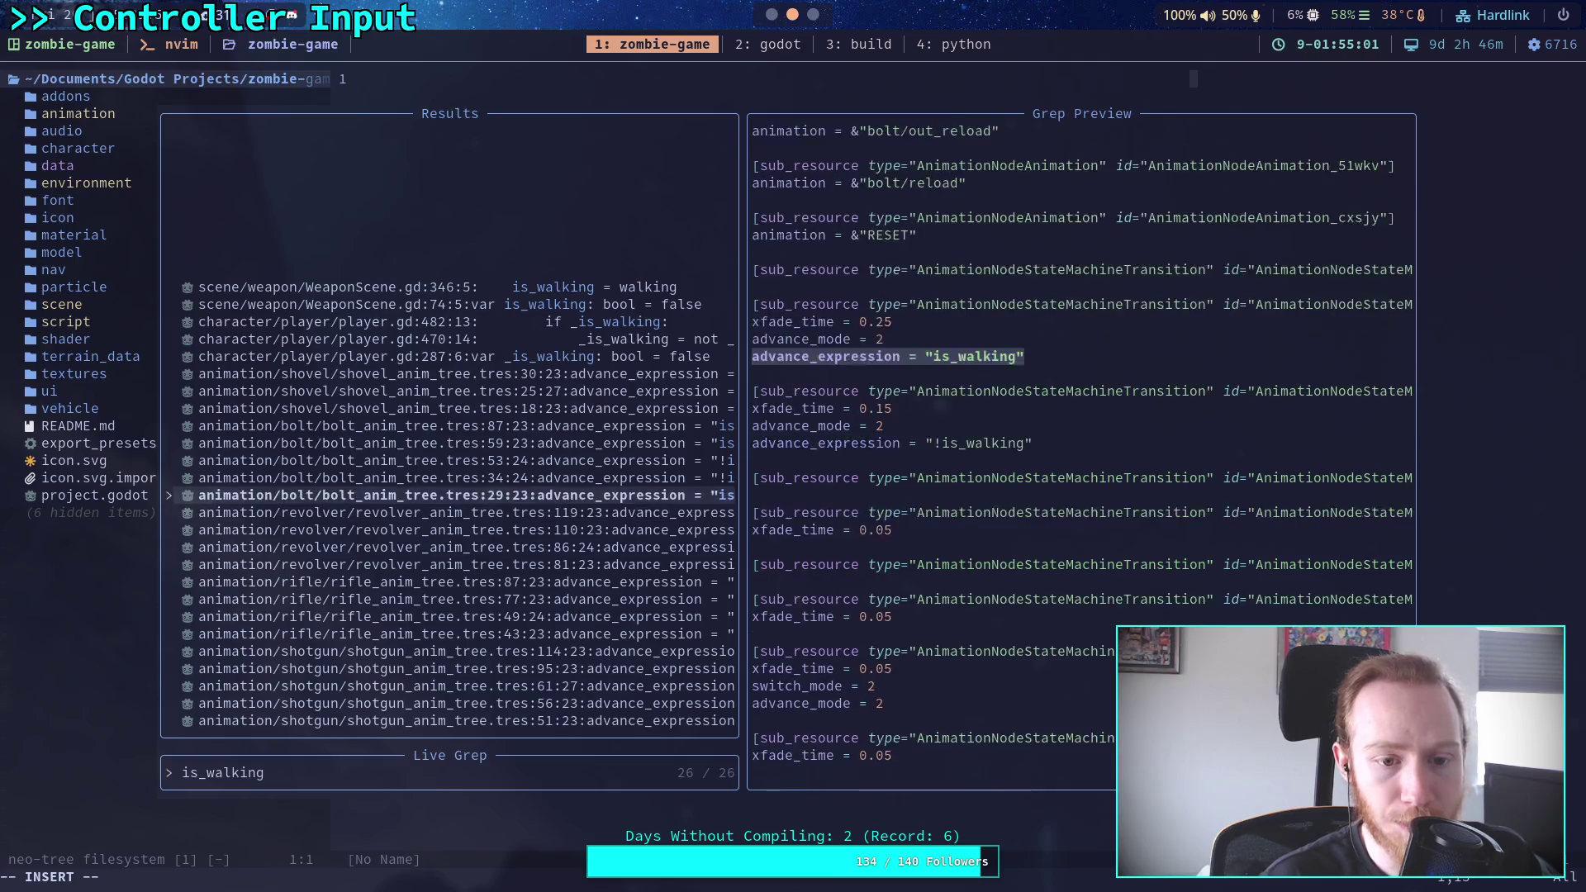
pyautogui.press('Up')
pyautogui.press('Up')
pyautogui.press('Up')
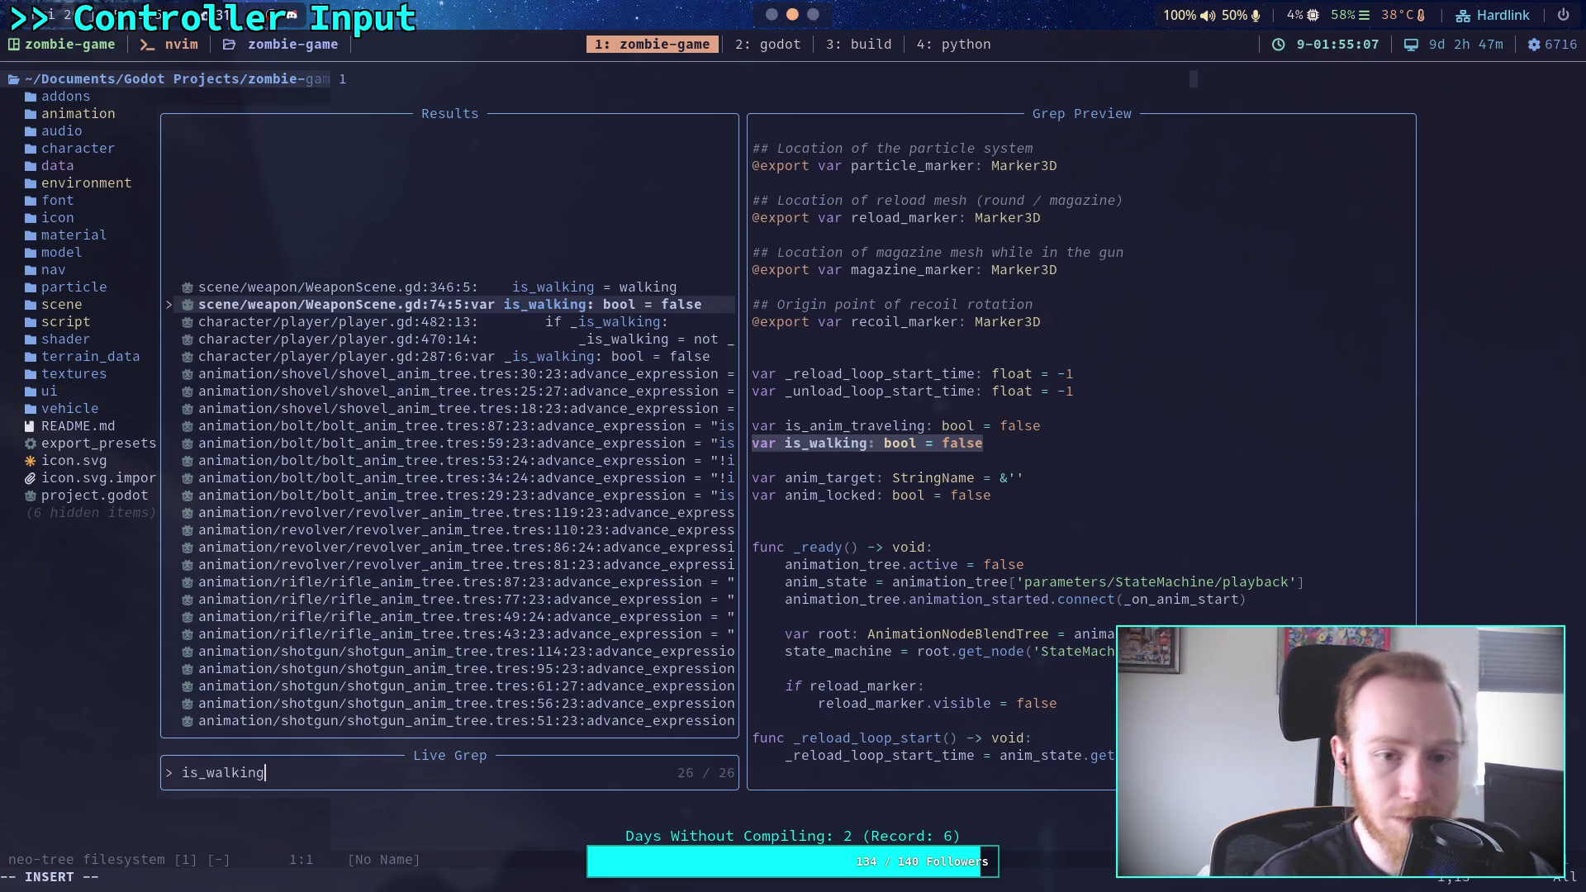
pyautogui.press('Escape')
pyautogui.press('super+2')
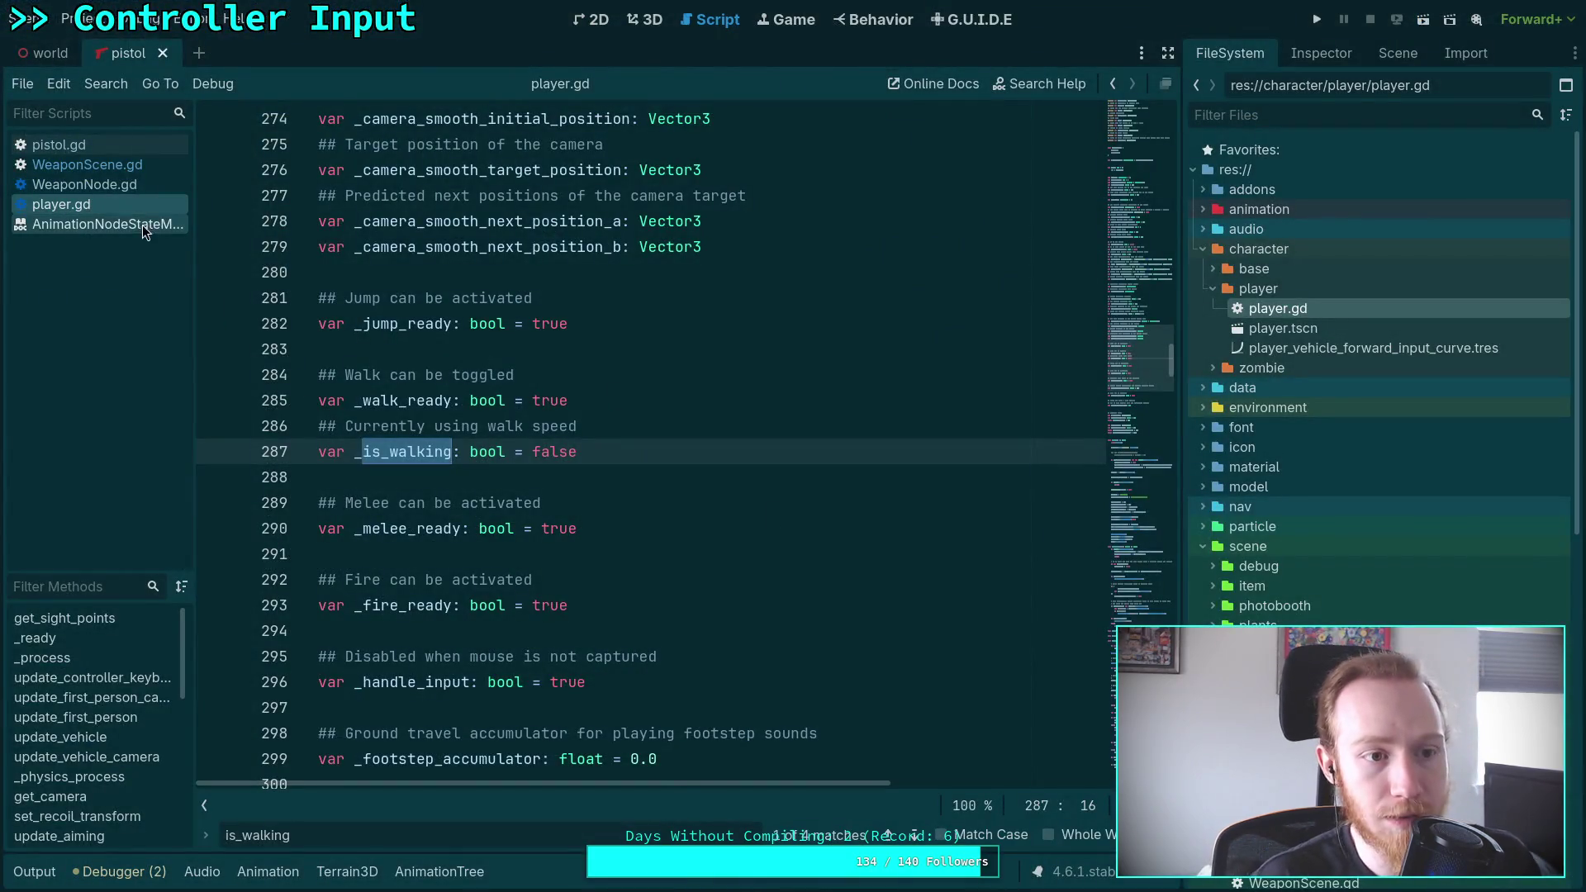
# Find 'set_wal' in WeaponNode.gd and delete the whole set_walking function
pyautogui.click(83, 185)
pyautogui.hotkey('ctrl', 'f')
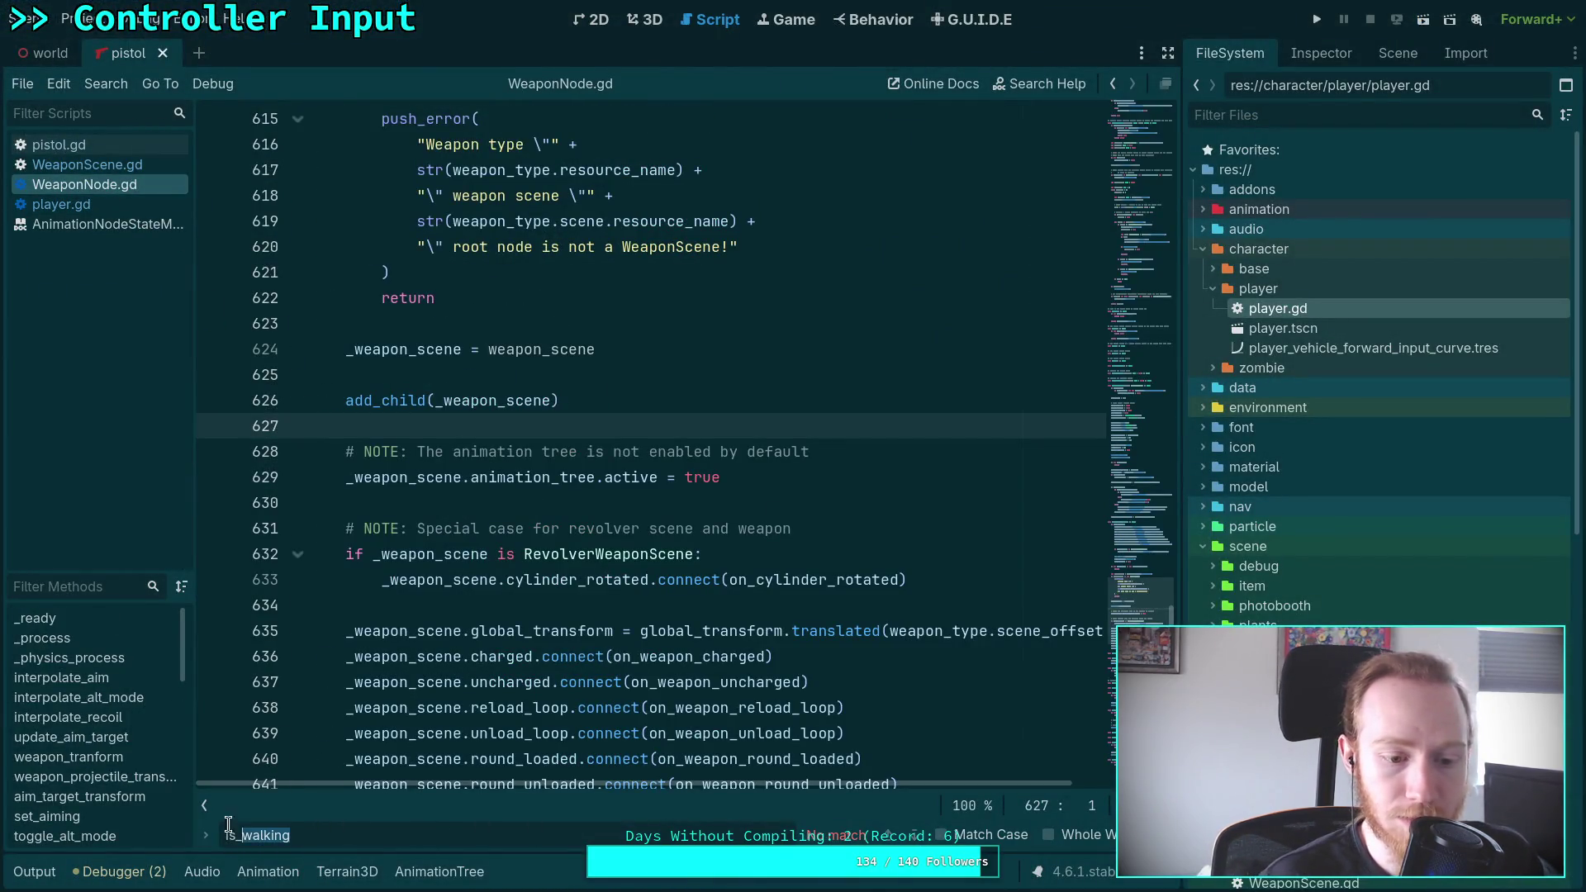
pyautogui.write('set_wal')
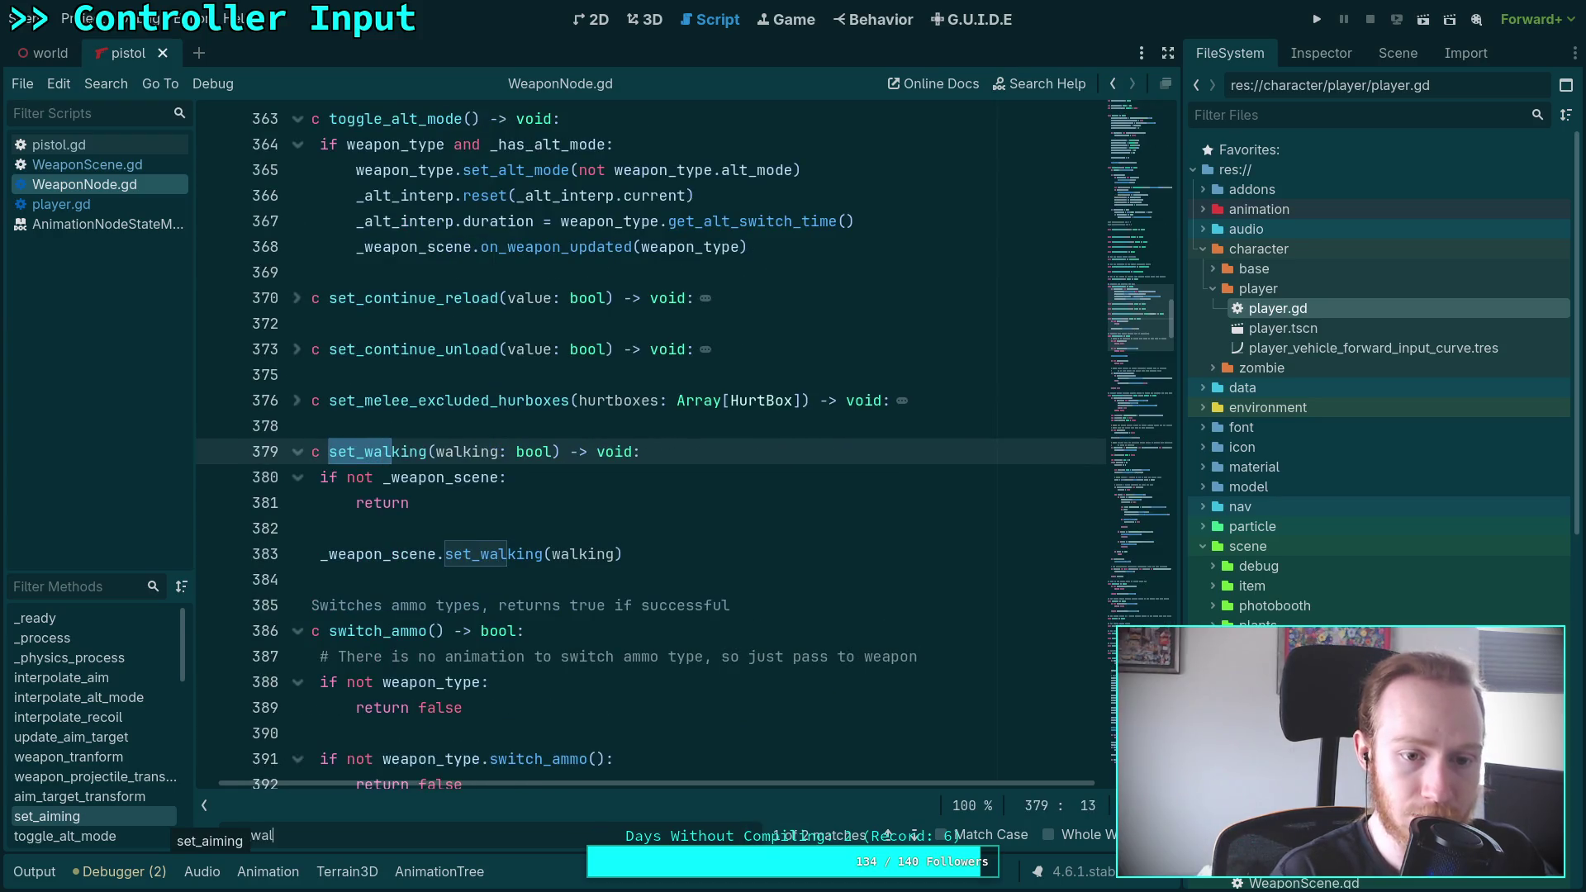
pyautogui.moveTo(686, 562)
pyautogui.mouseDown()
pyautogui.moveTo(280, 502)
pyautogui.moveTo(132, 436)
pyautogui.mouseUp()
pyautogui.press('BackSpace')
pyautogui.click(388, 453)
pyautogui.press('BackSpace')
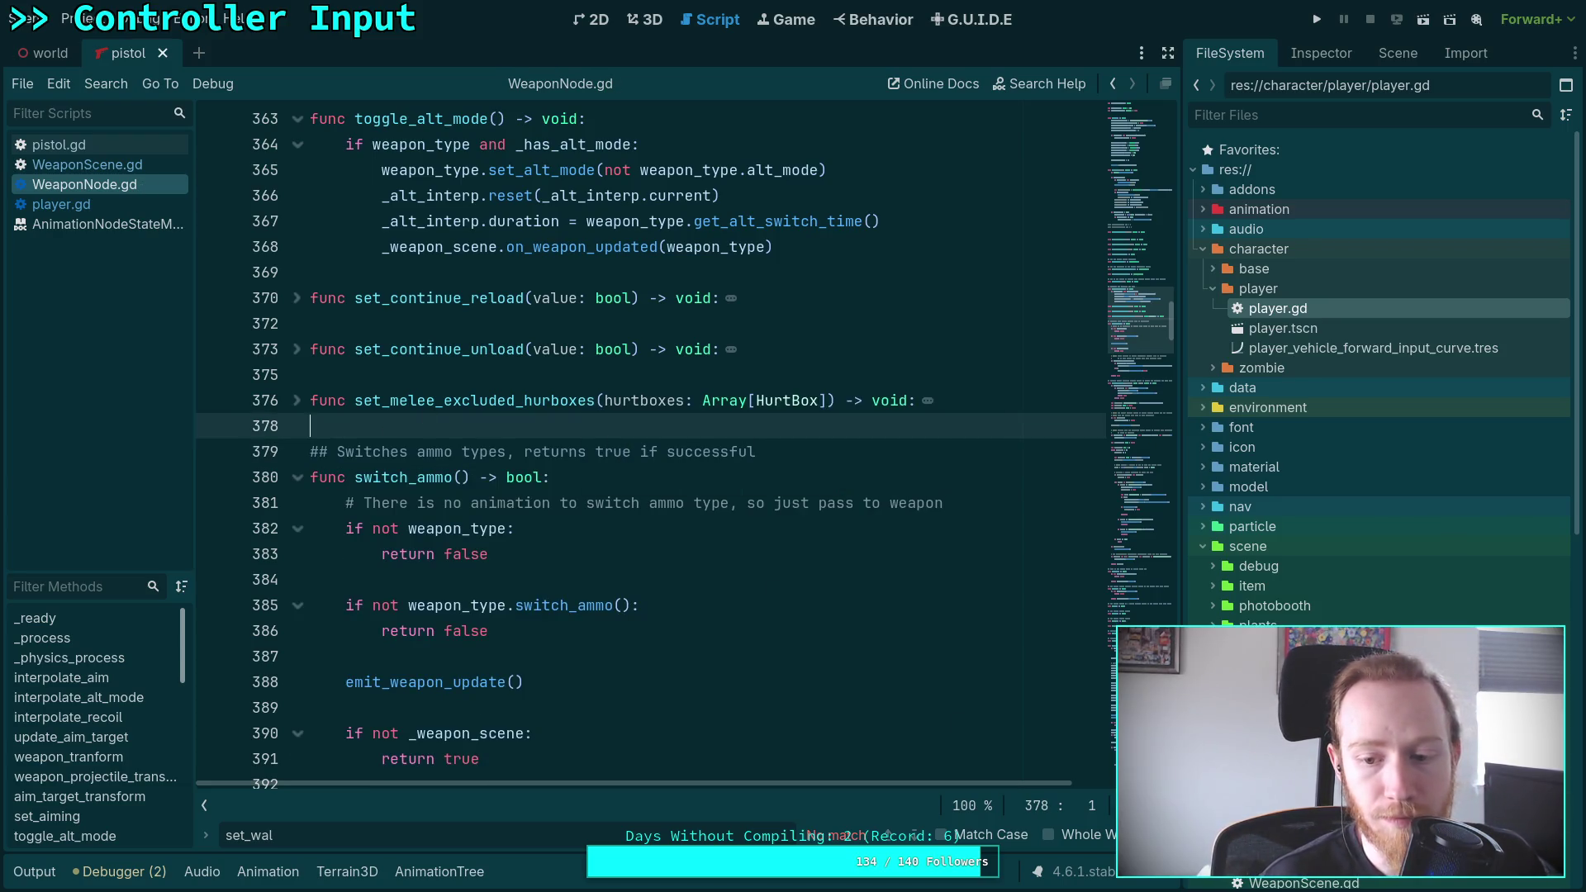
pyautogui.press('Escape')
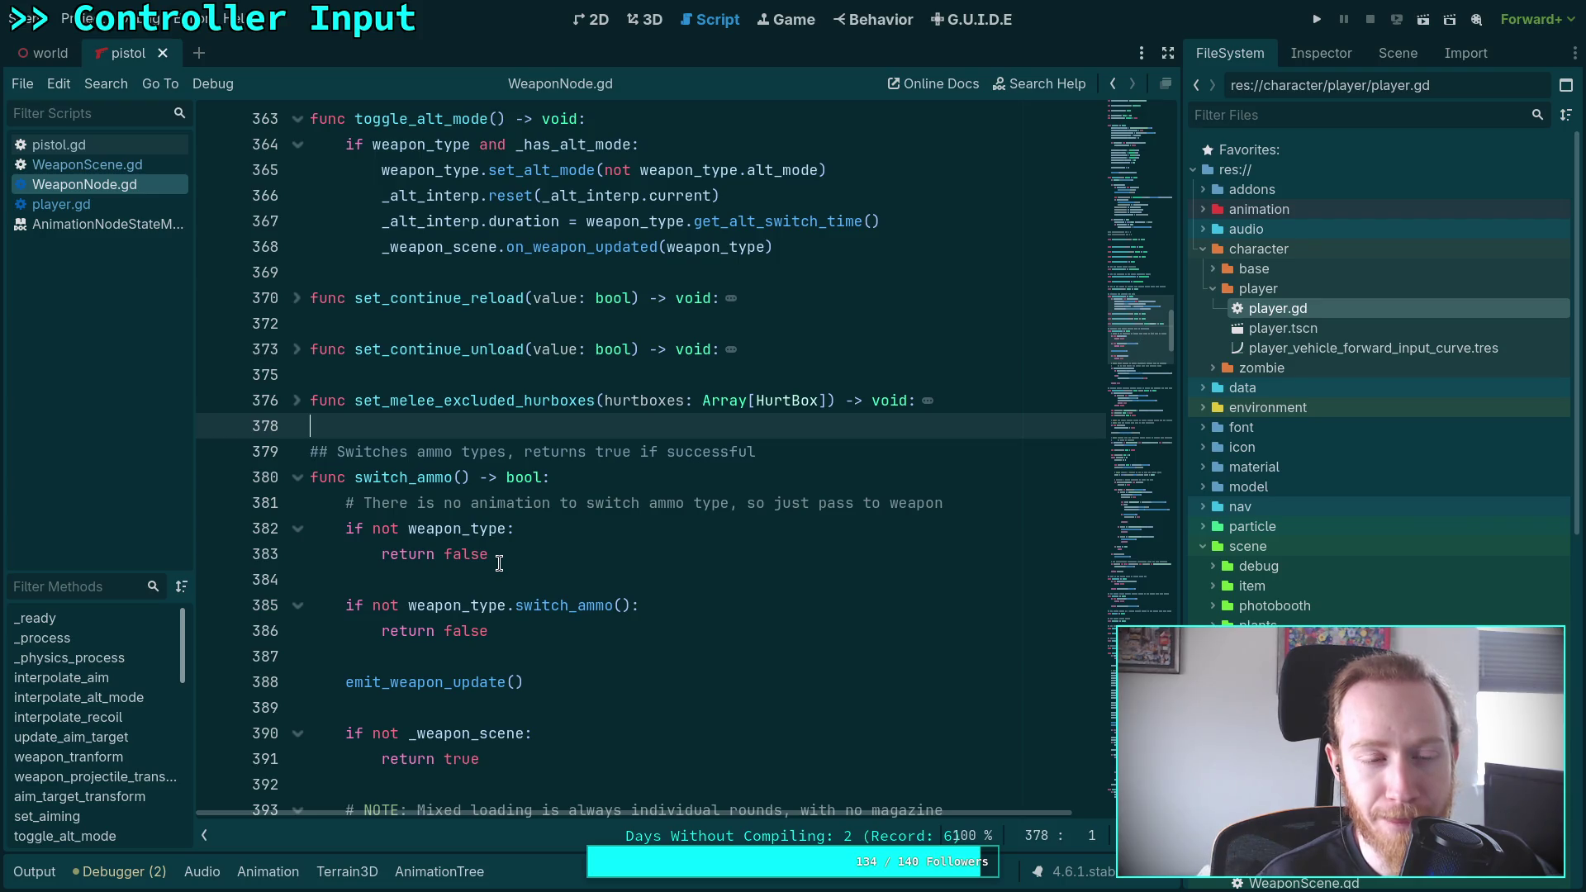
# Delete the set_walking function and its comment from WeaponScene.gd
pyautogui.click(128, 167)
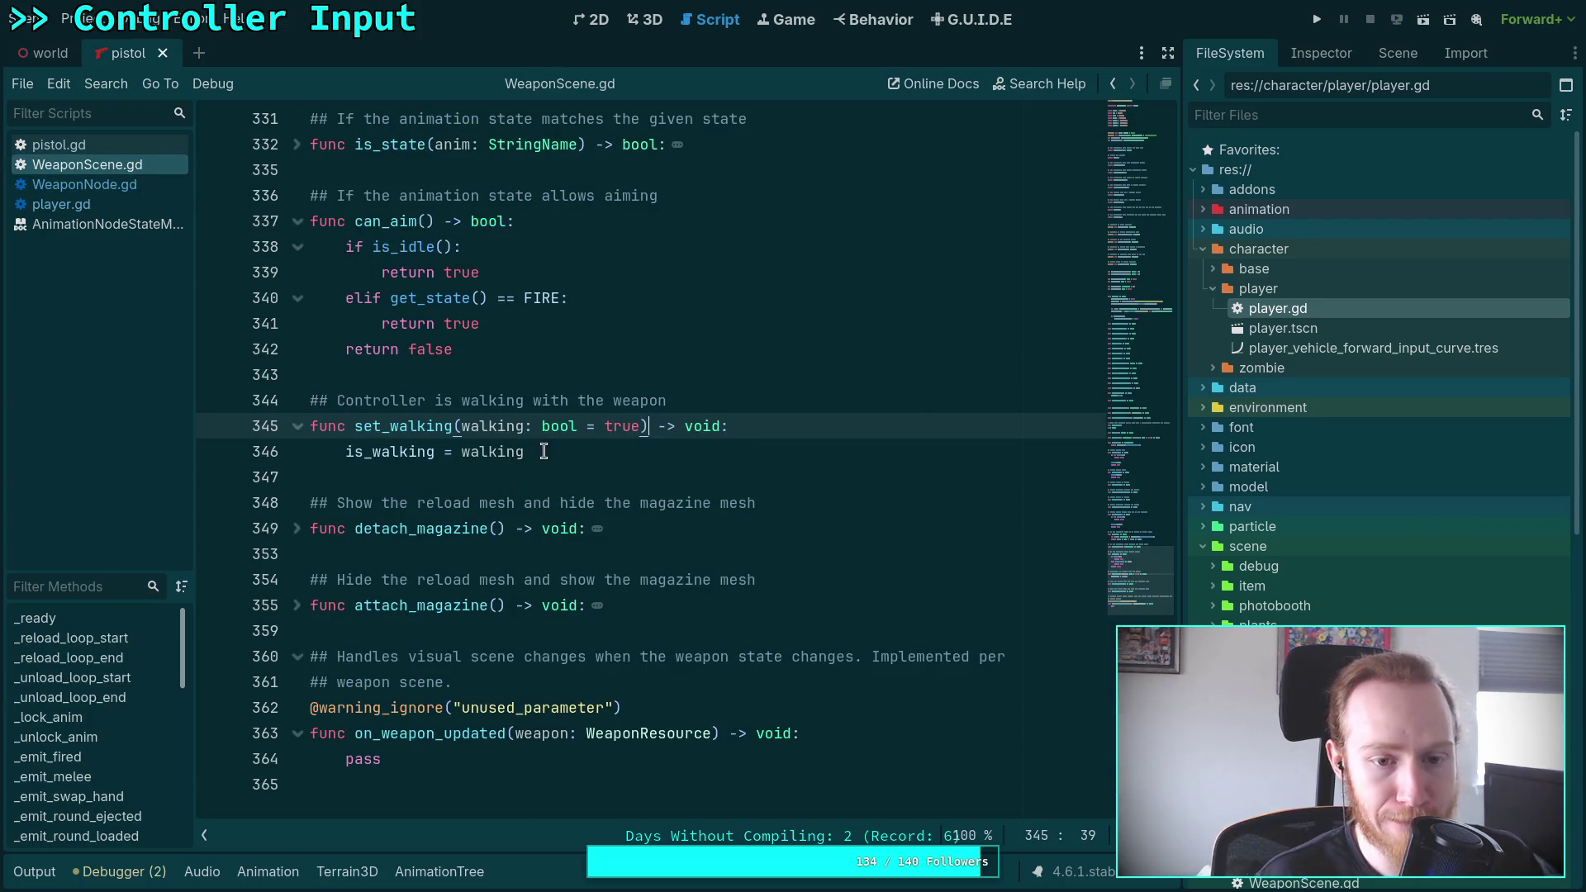
pyautogui.moveTo(541, 451); pyautogui.dragTo(249, 394)
pyautogui.press('BackSpace')
pyautogui.press('BackSpace')
pyautogui.press('BackSpace')
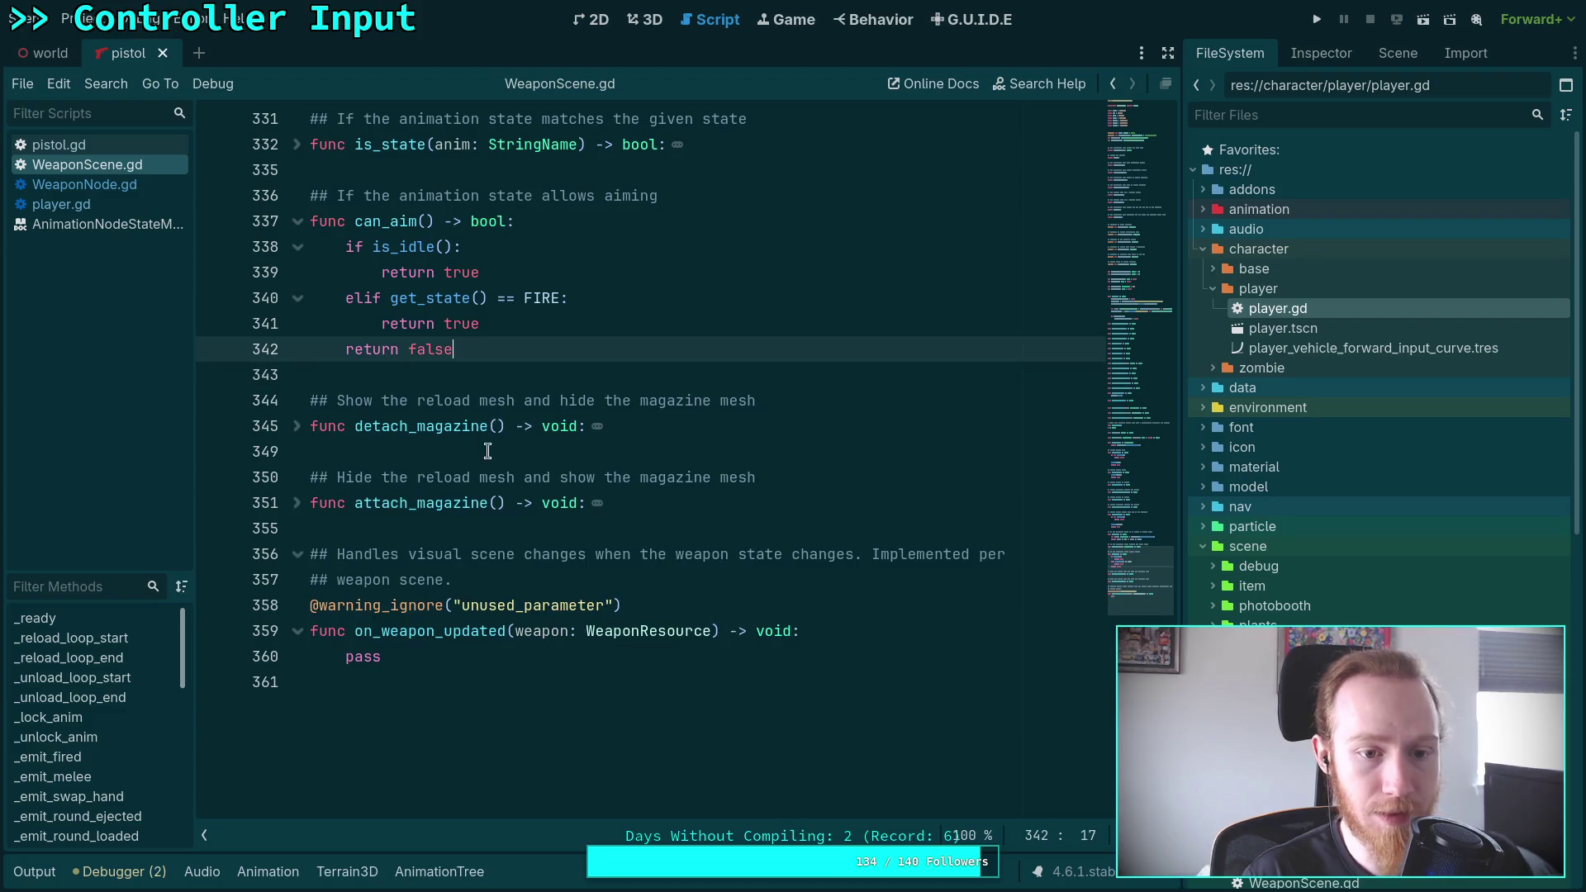
# Remove the var is_walking: bool = false declaration from WeaponScene.gd
pyautogui.scroll(20, 1007, 472)
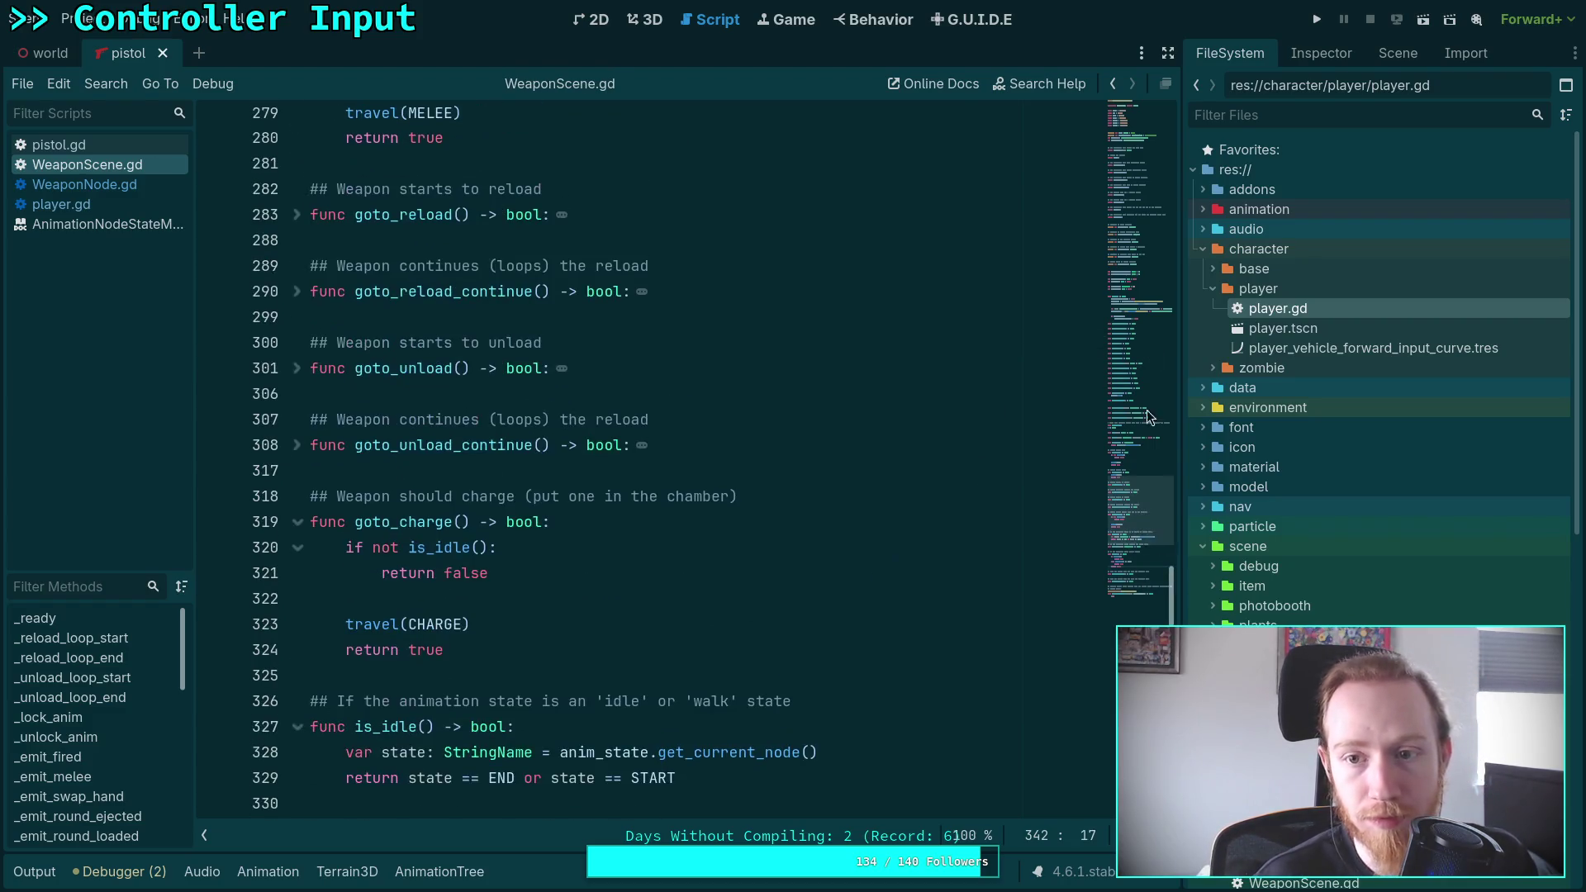
pyautogui.scroll(-14, 589, 453)
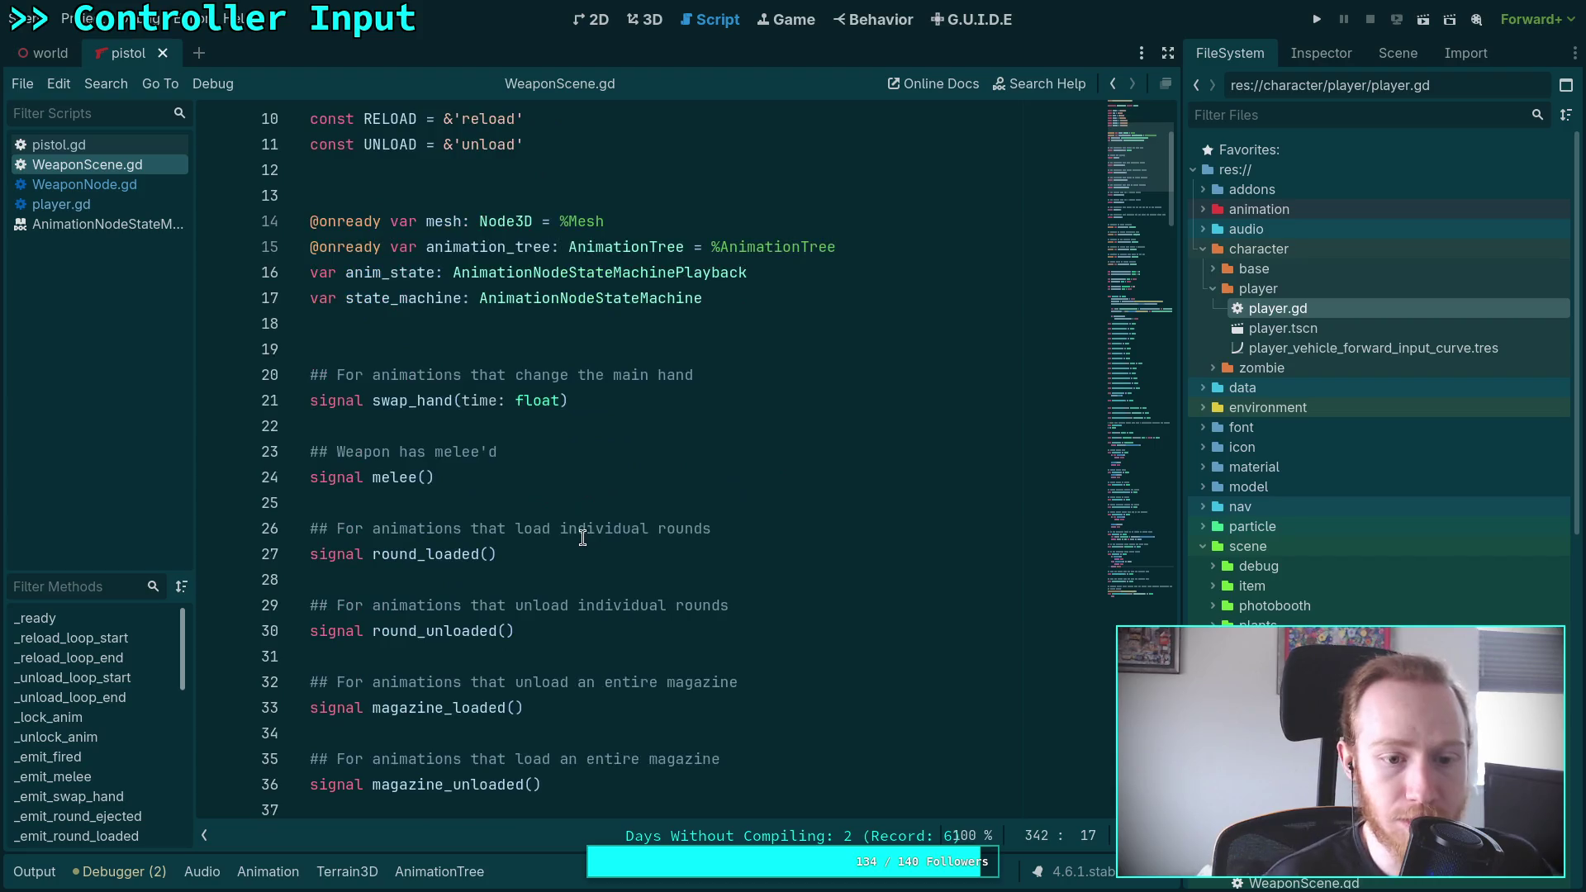
pyautogui.scroll(-7, 589, 453)
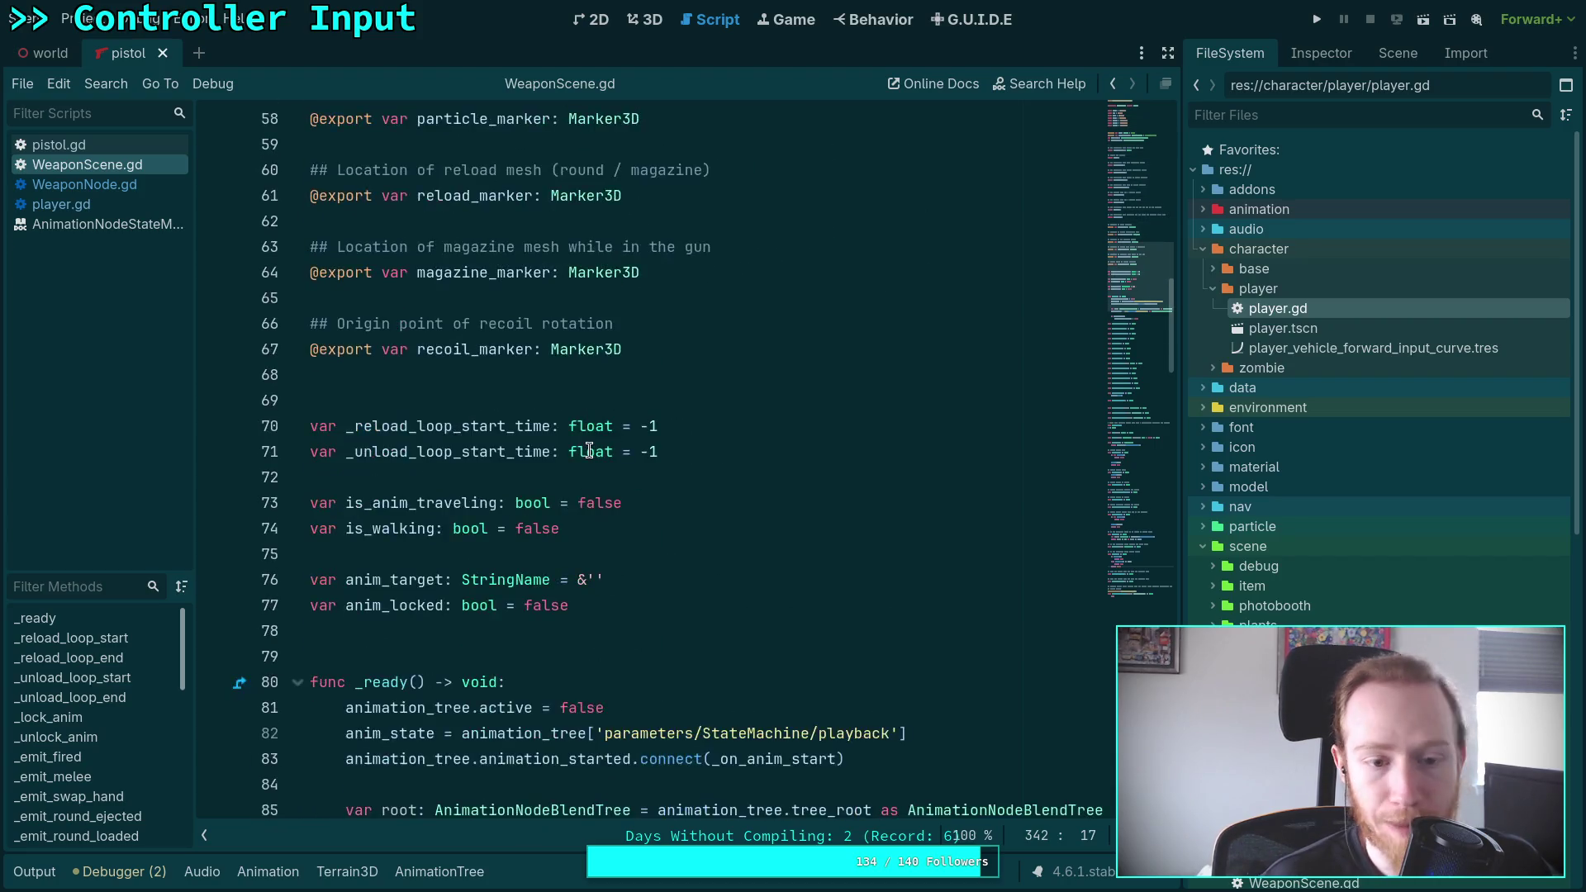
pyautogui.moveTo(673, 375); pyautogui.dragTo(744, 356)
pyautogui.press('BackSpace')
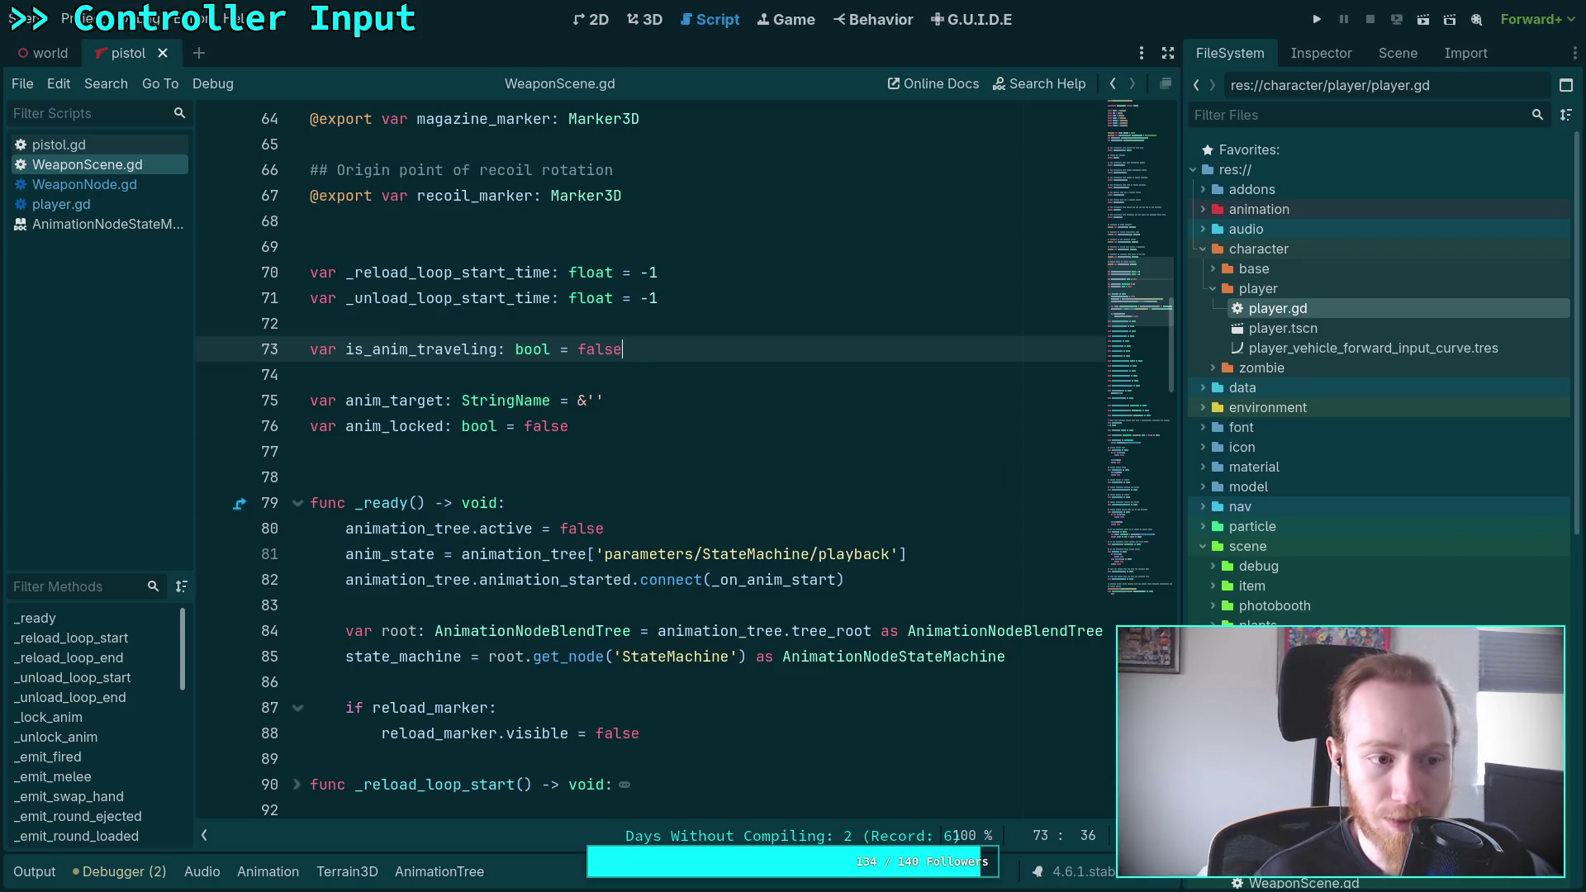
pyautogui.click(418, 375)
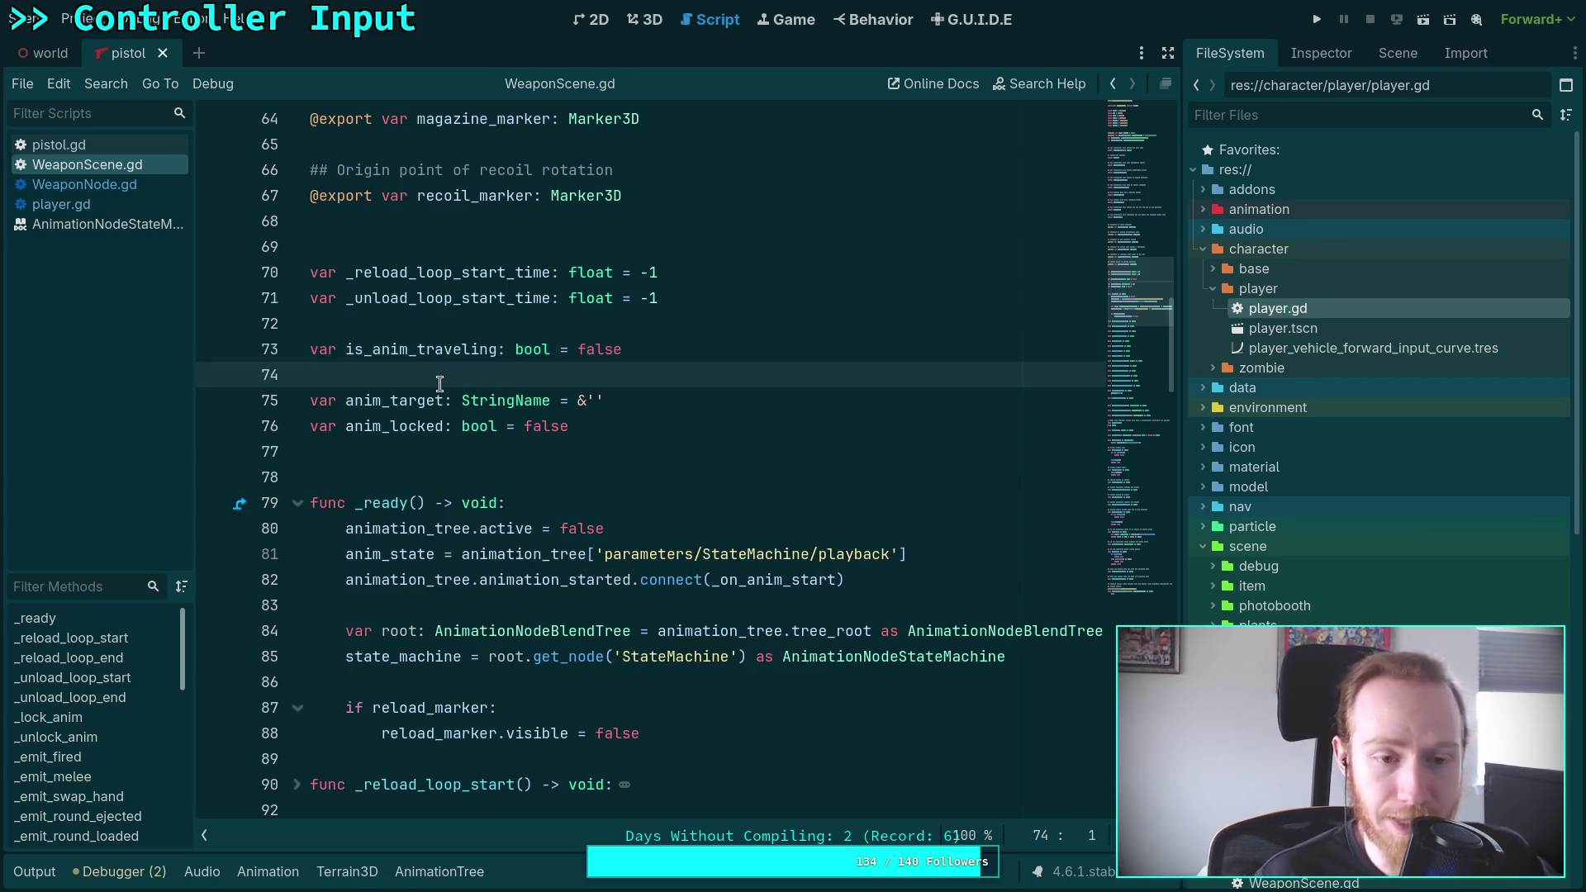
pyautogui.scroll(-15, 523, 512)
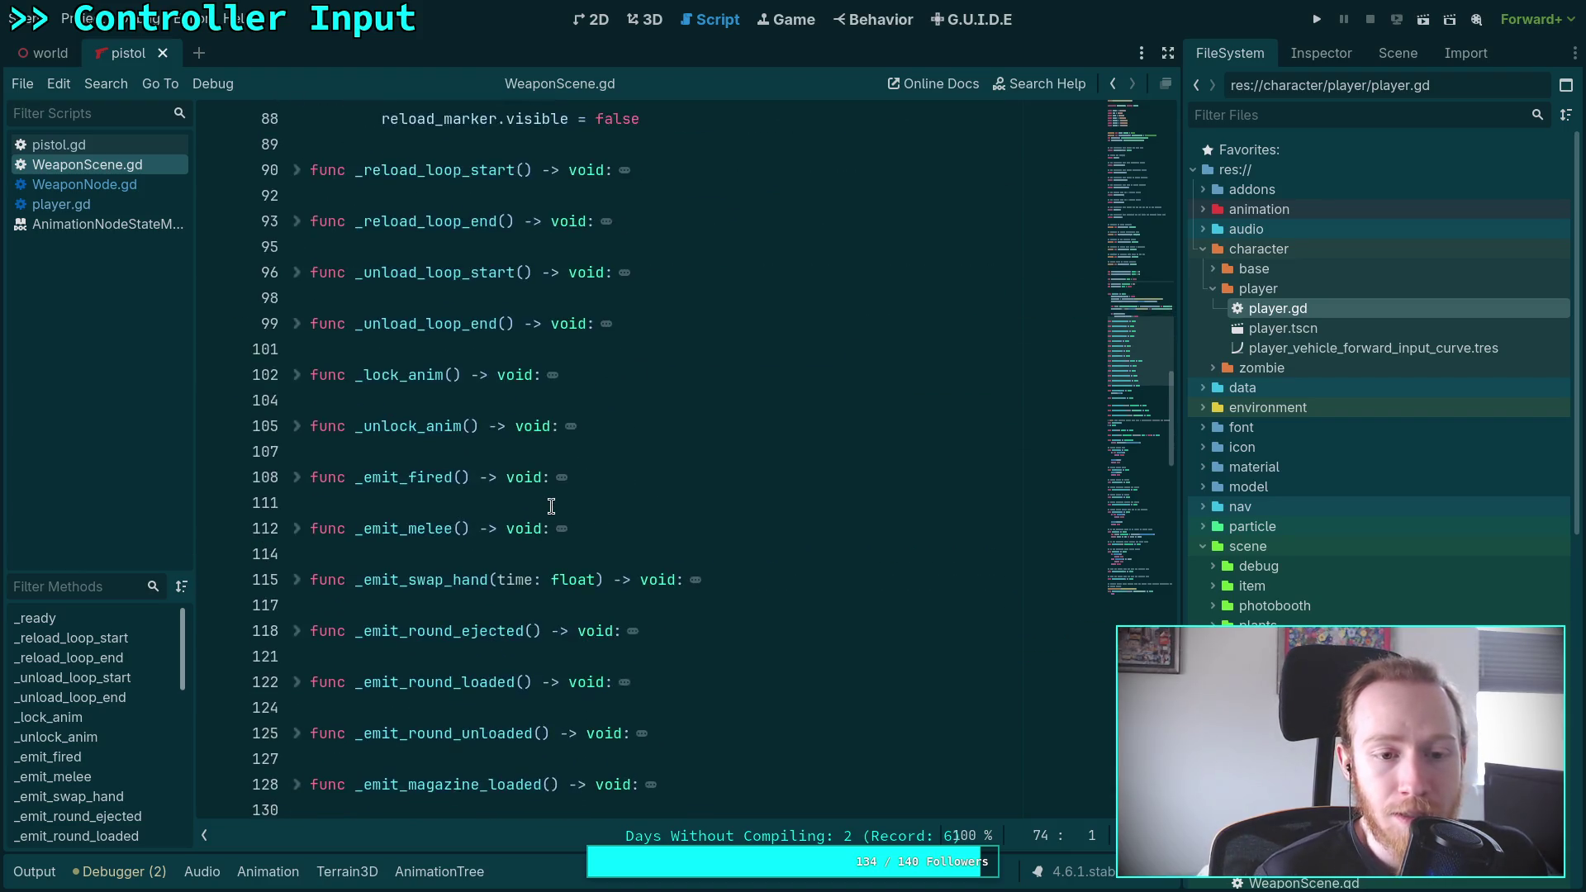
pyautogui.click(701, 682)
pyautogui.hotkey('ctrl', 'f')
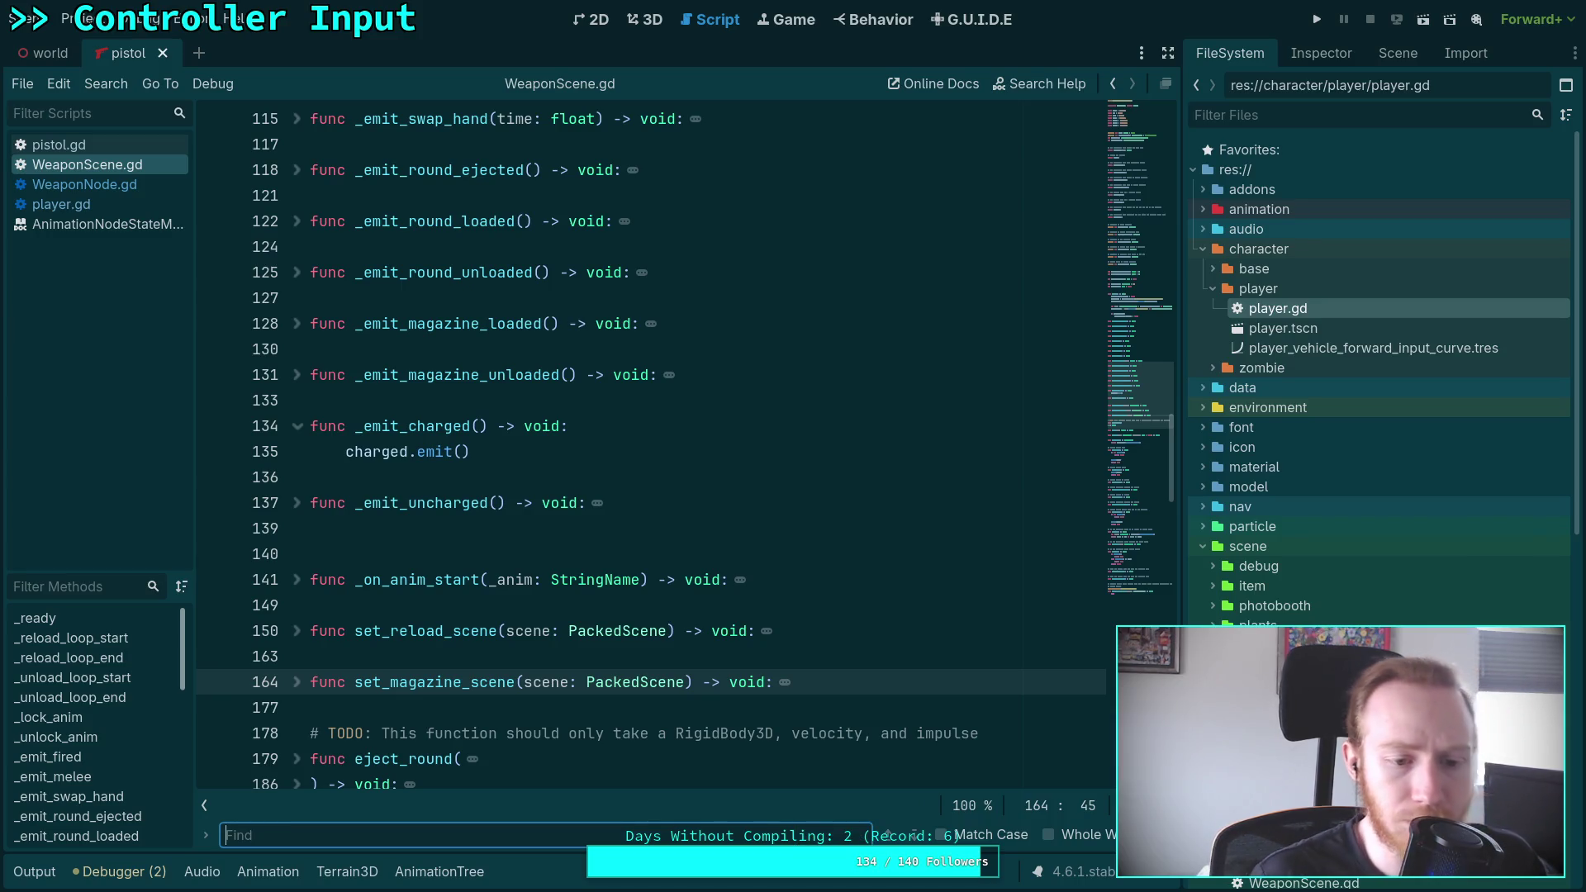
# Unfold goto_reload in WeaponScene.gd and inspect the UNLOAD constant's definition tooltip
pyautogui.scroll(-9, 372, 457)
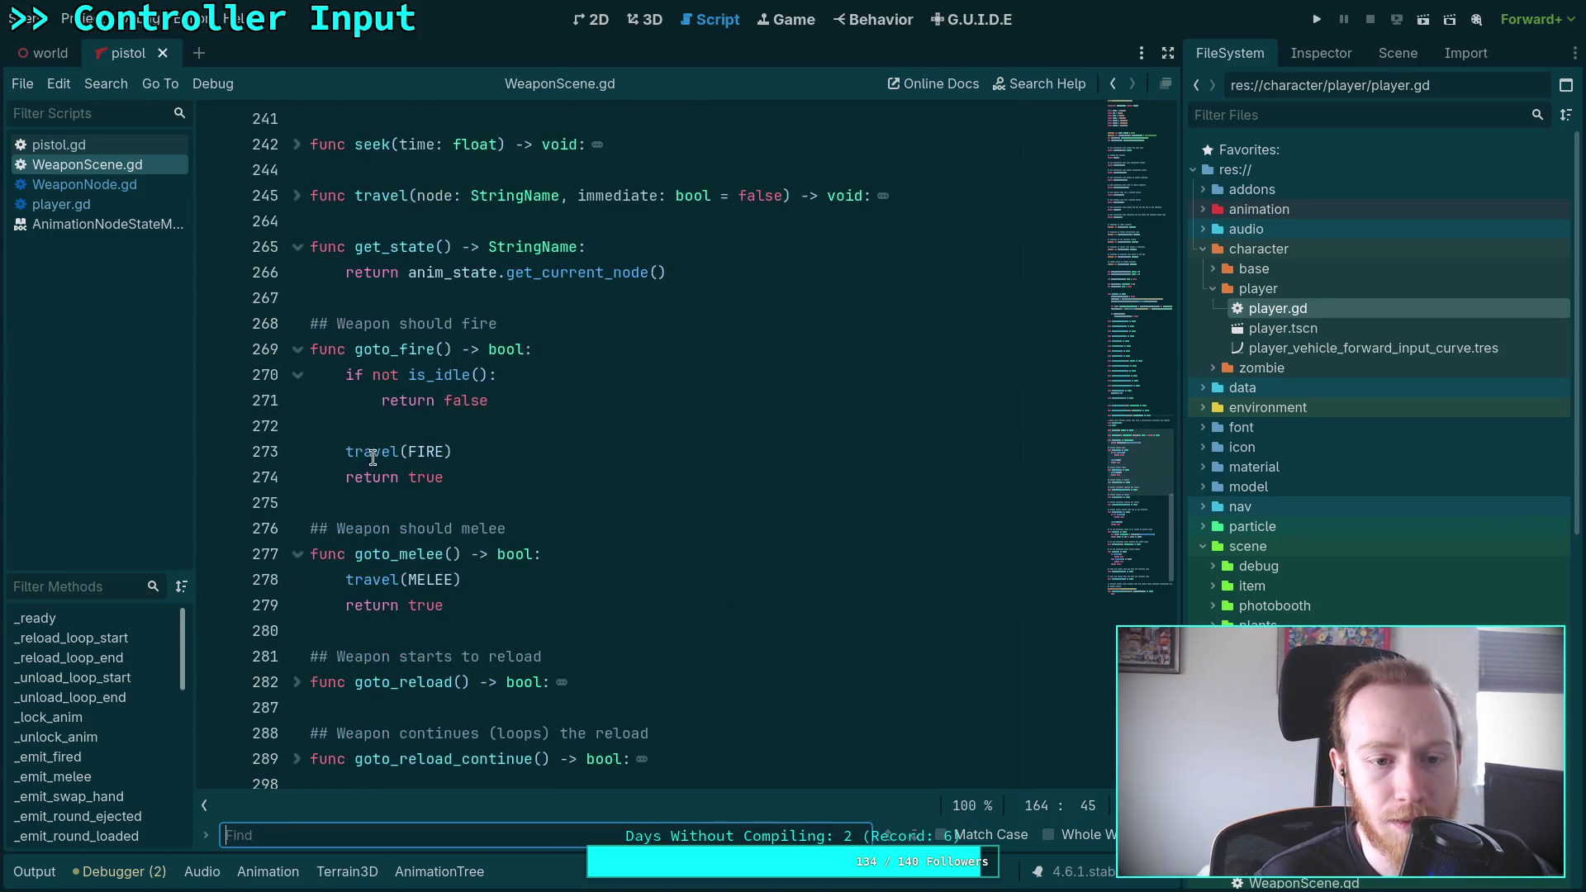
pyautogui.scroll(-3, 372, 456)
pyautogui.click(296, 452)
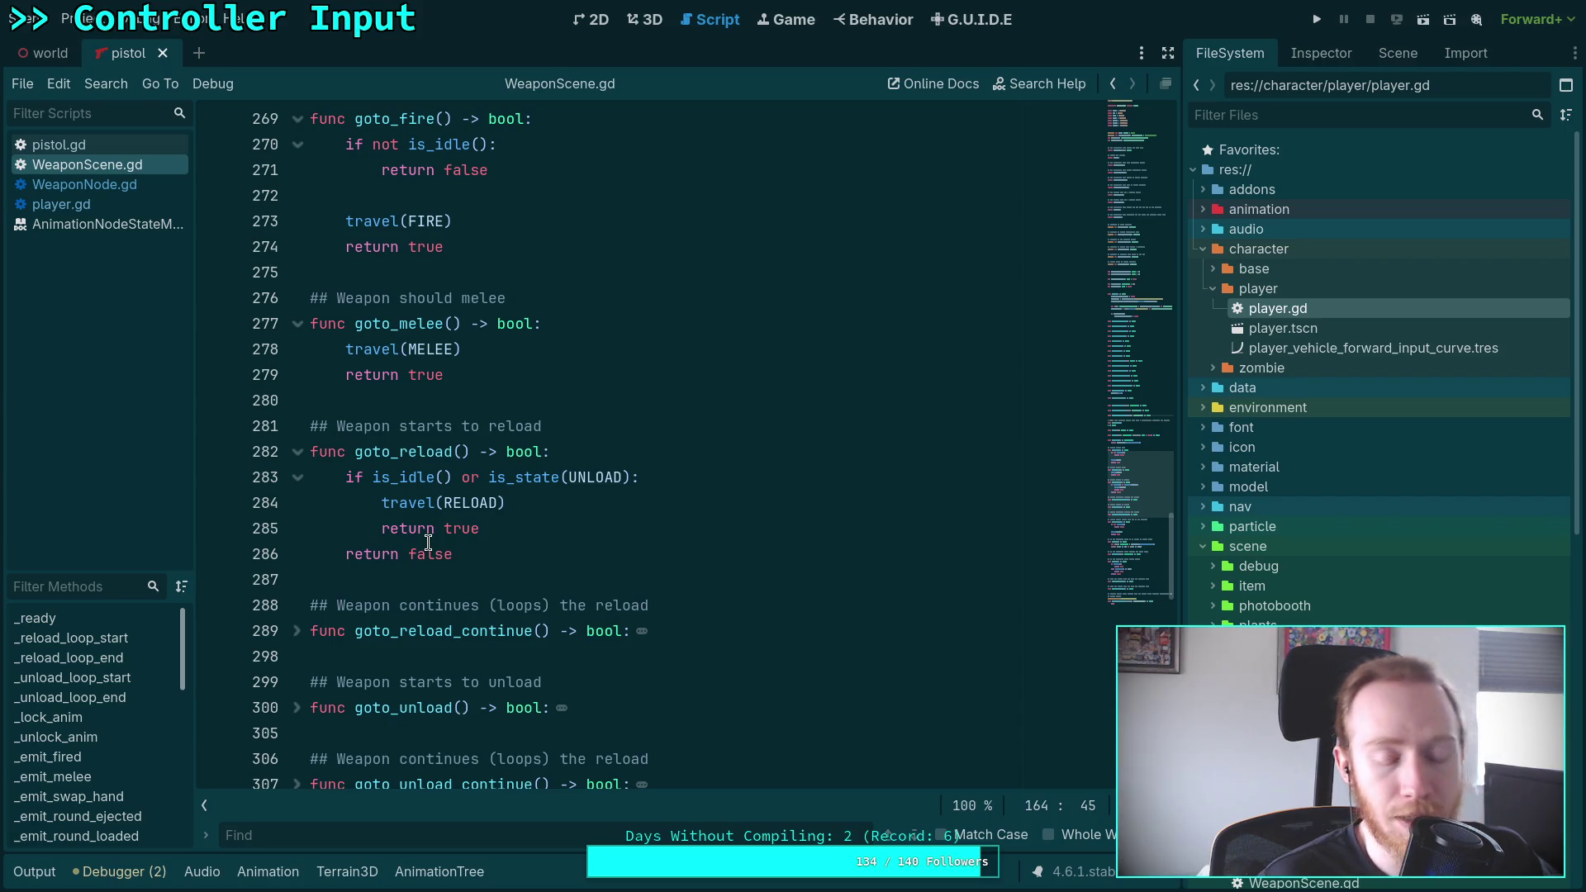
pyautogui.doubleClick(572, 478)
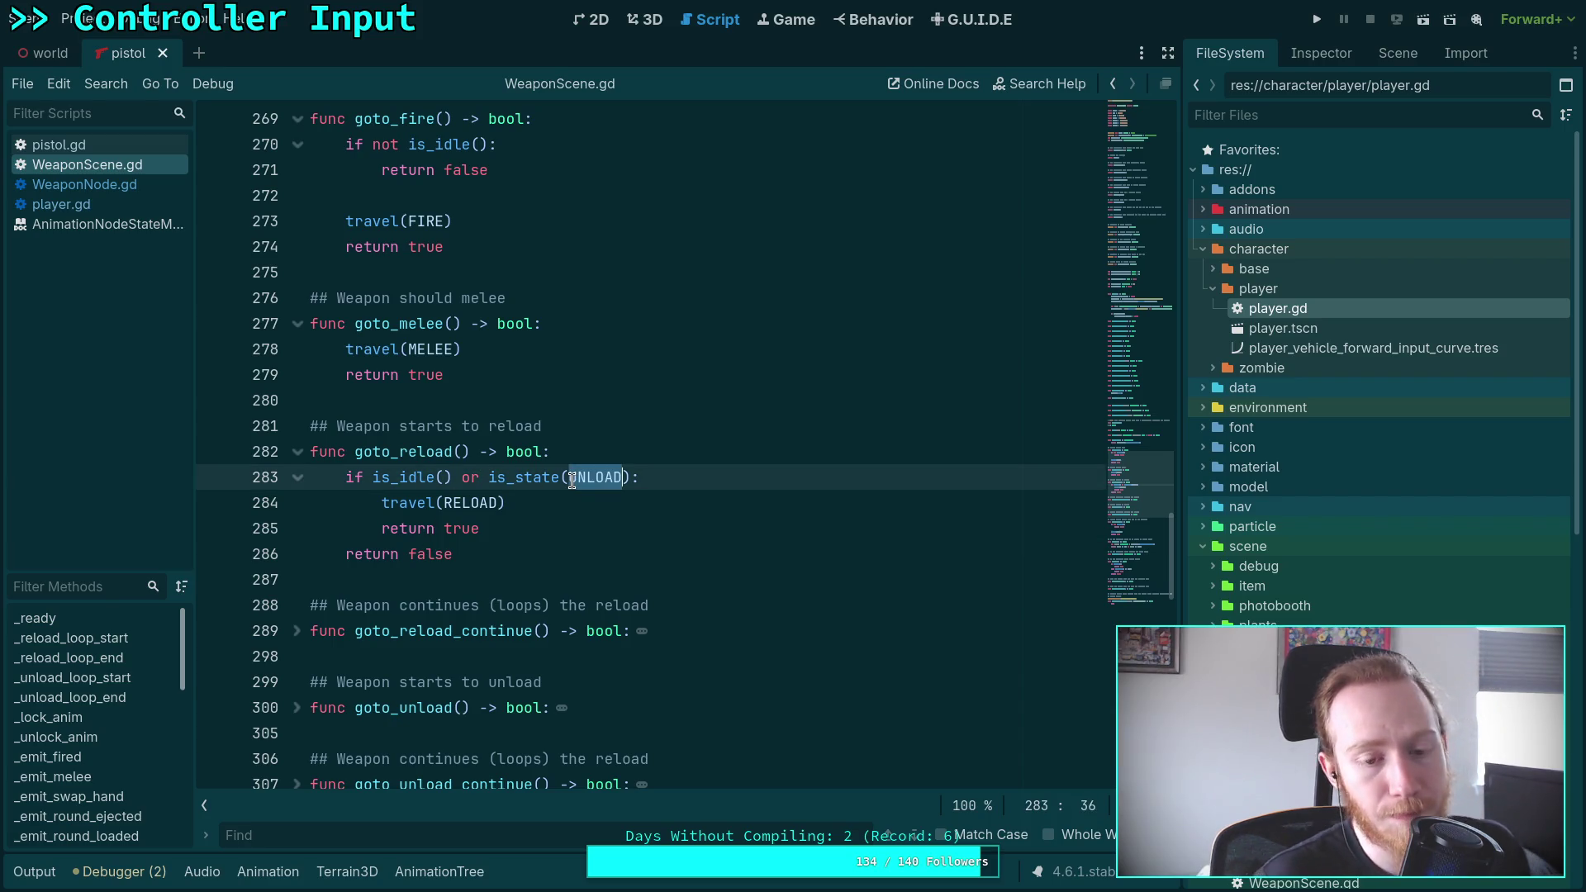
pyautogui.moveTo(572, 480)
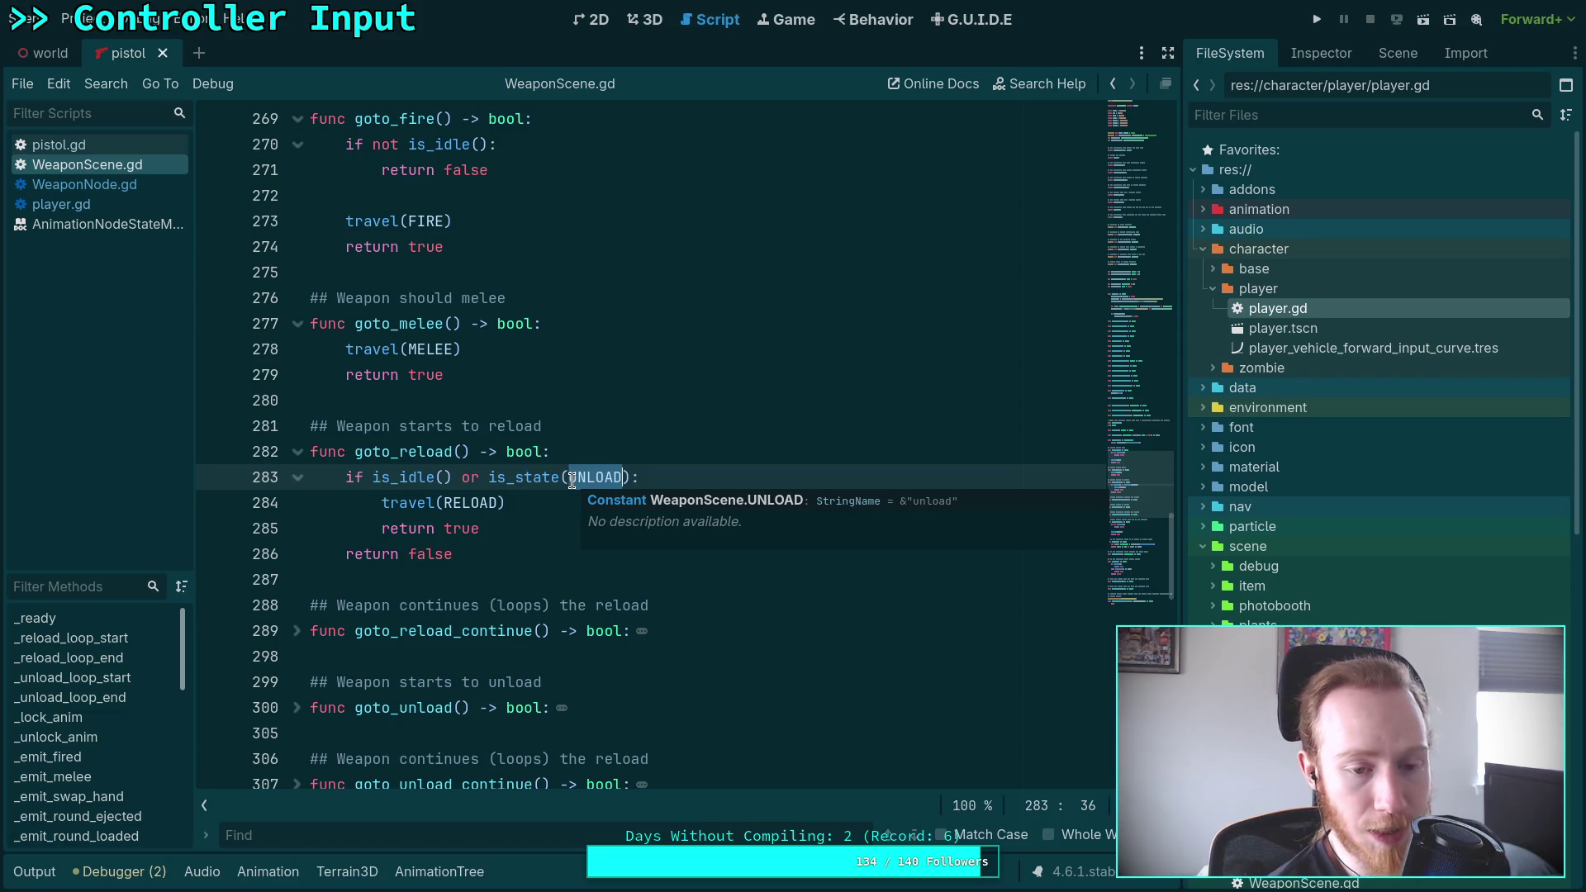
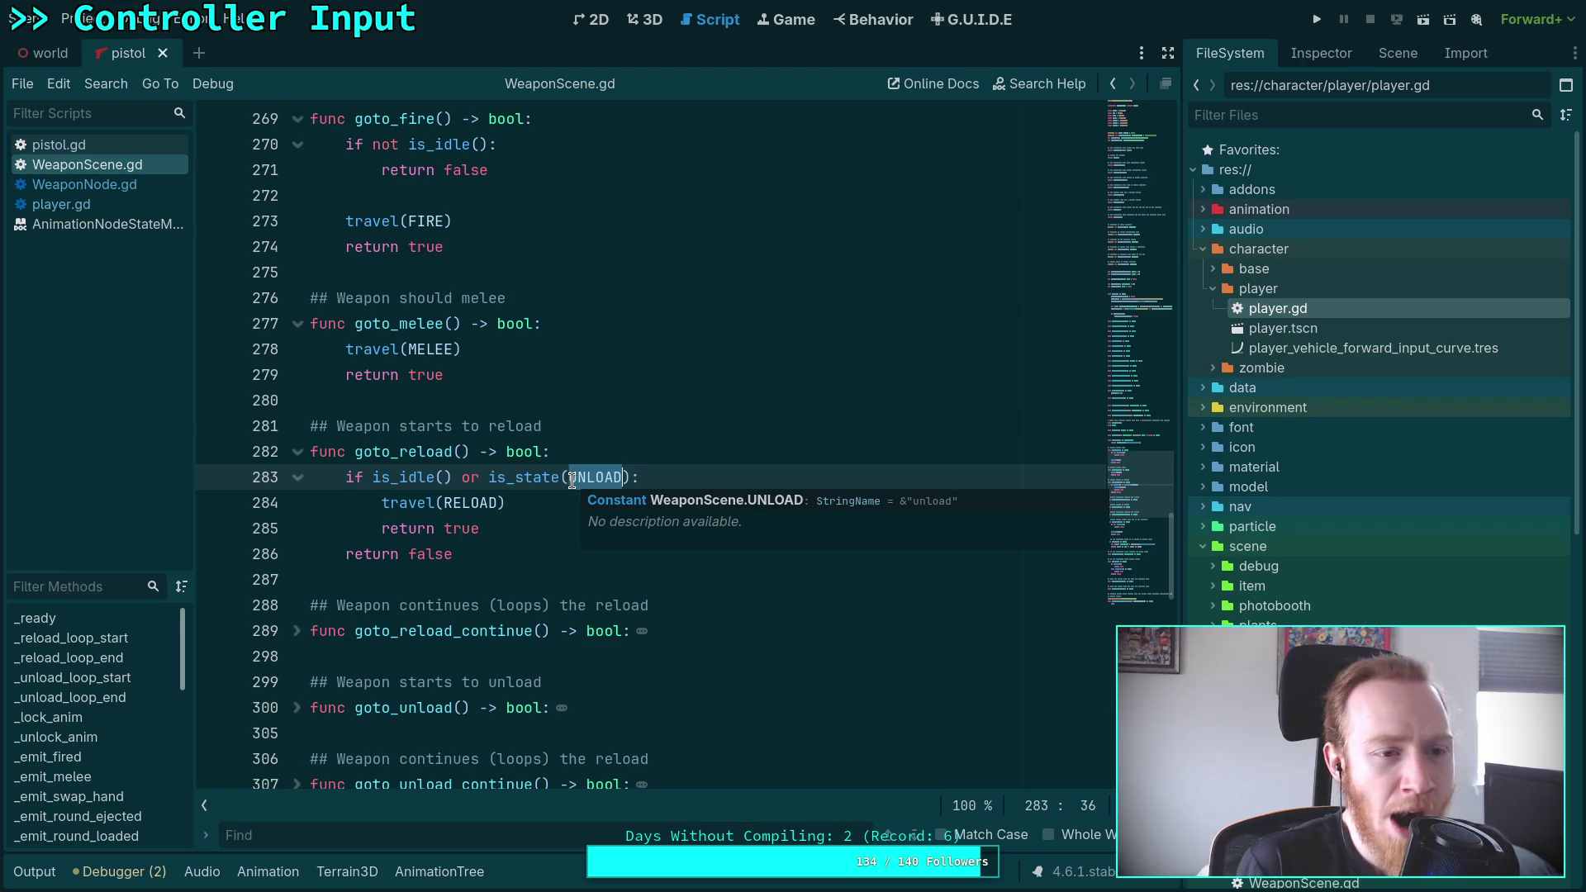
# Unfold the goto_unload and goto_reload_continue functions in WeaponScene.gd
pyautogui.scroll(-10, 1289, 562)
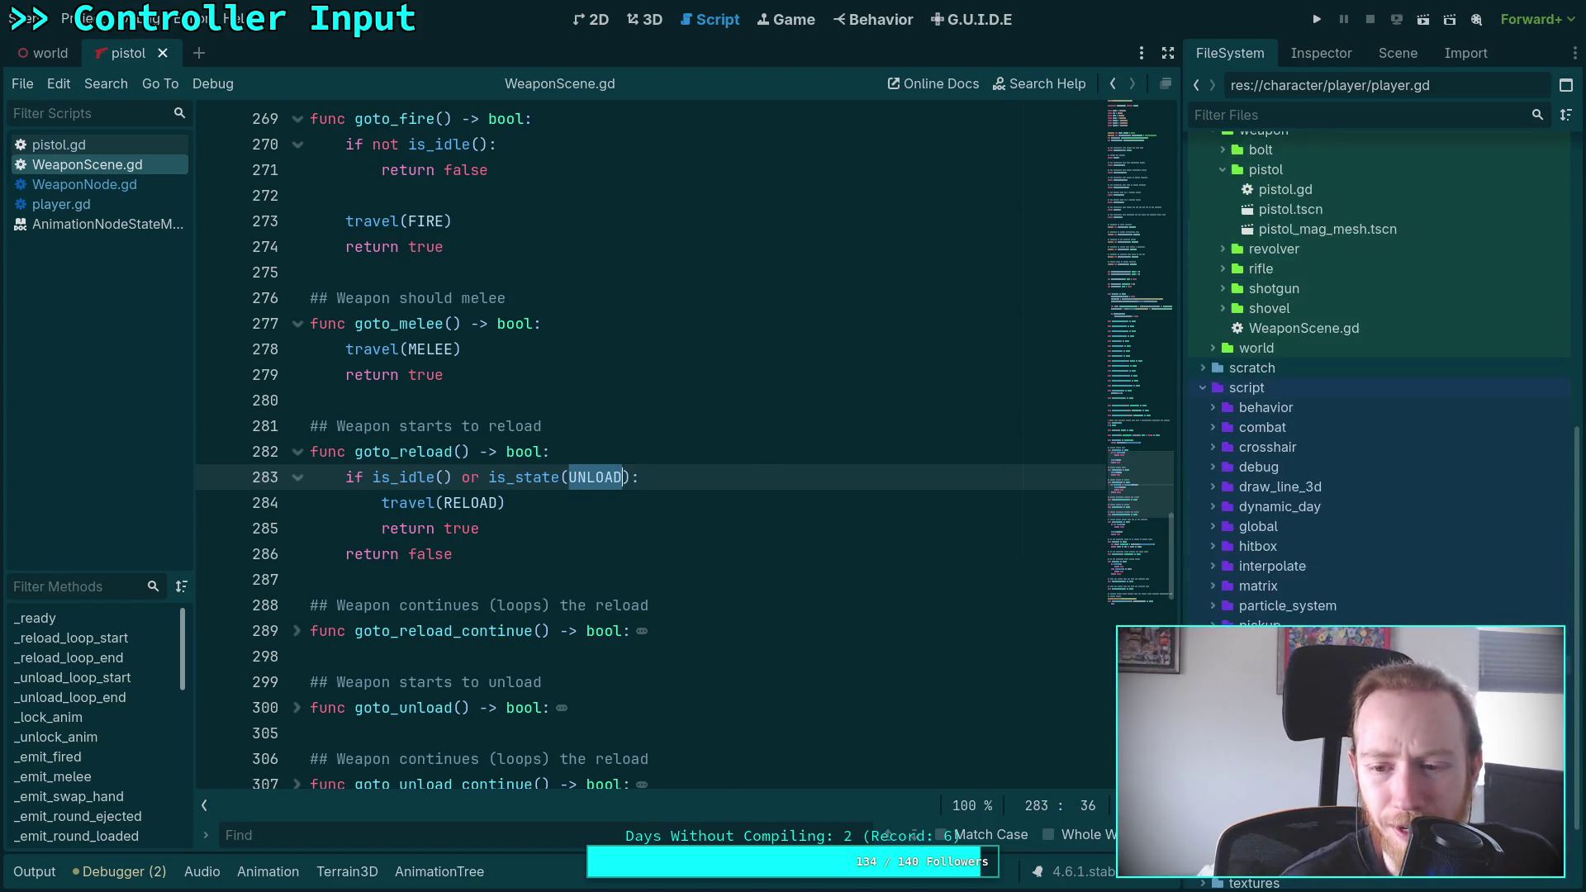
pyautogui.scroll(-3, 1289, 496)
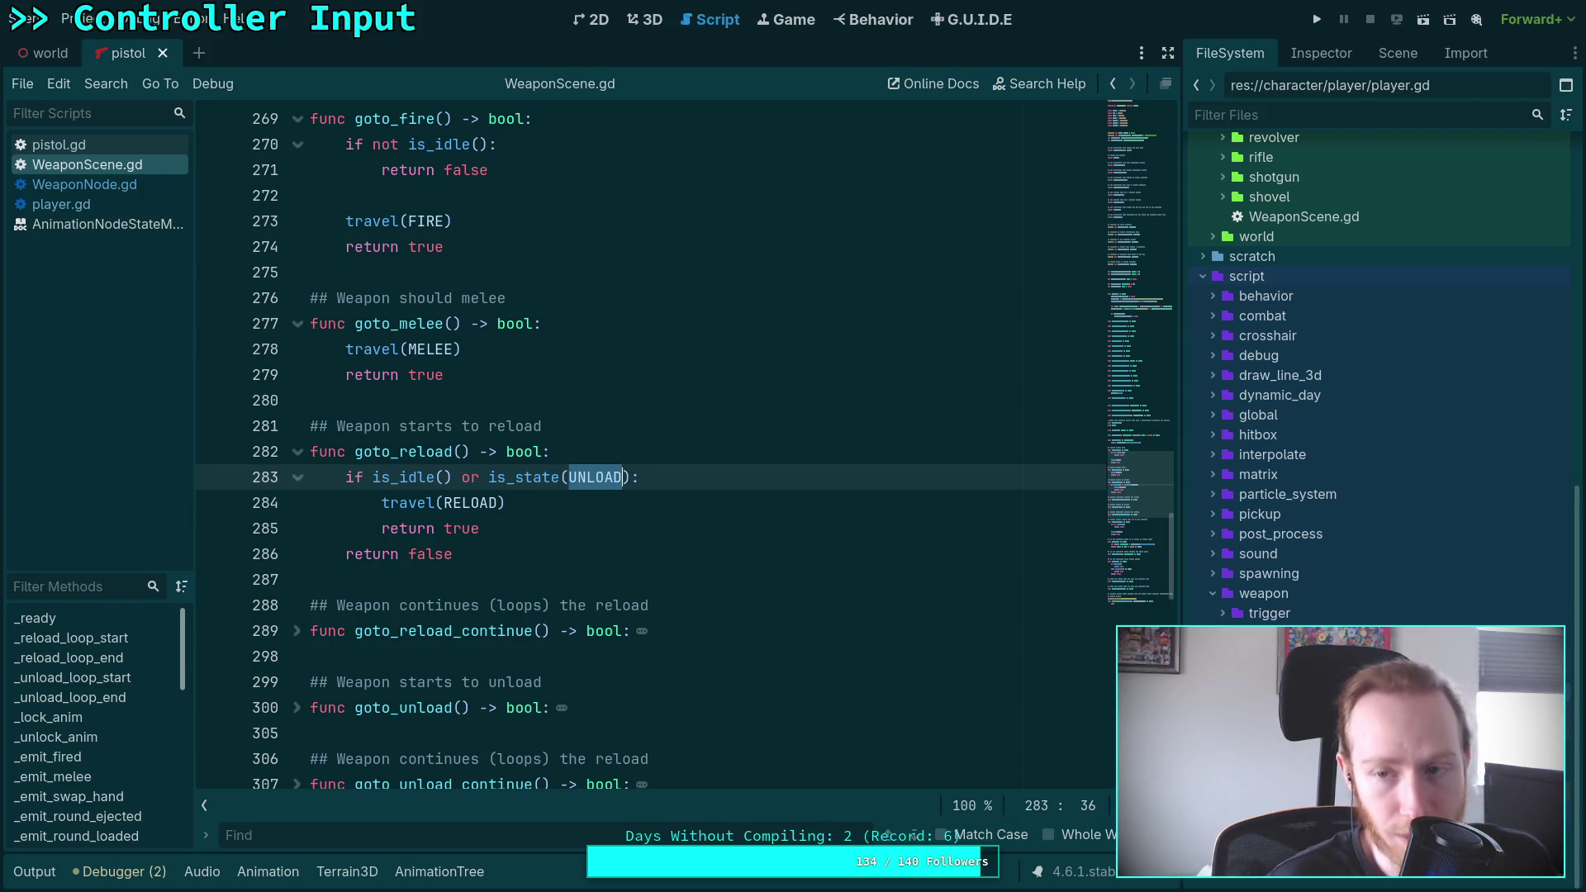
pyautogui.scroll(15, 1334, 621)
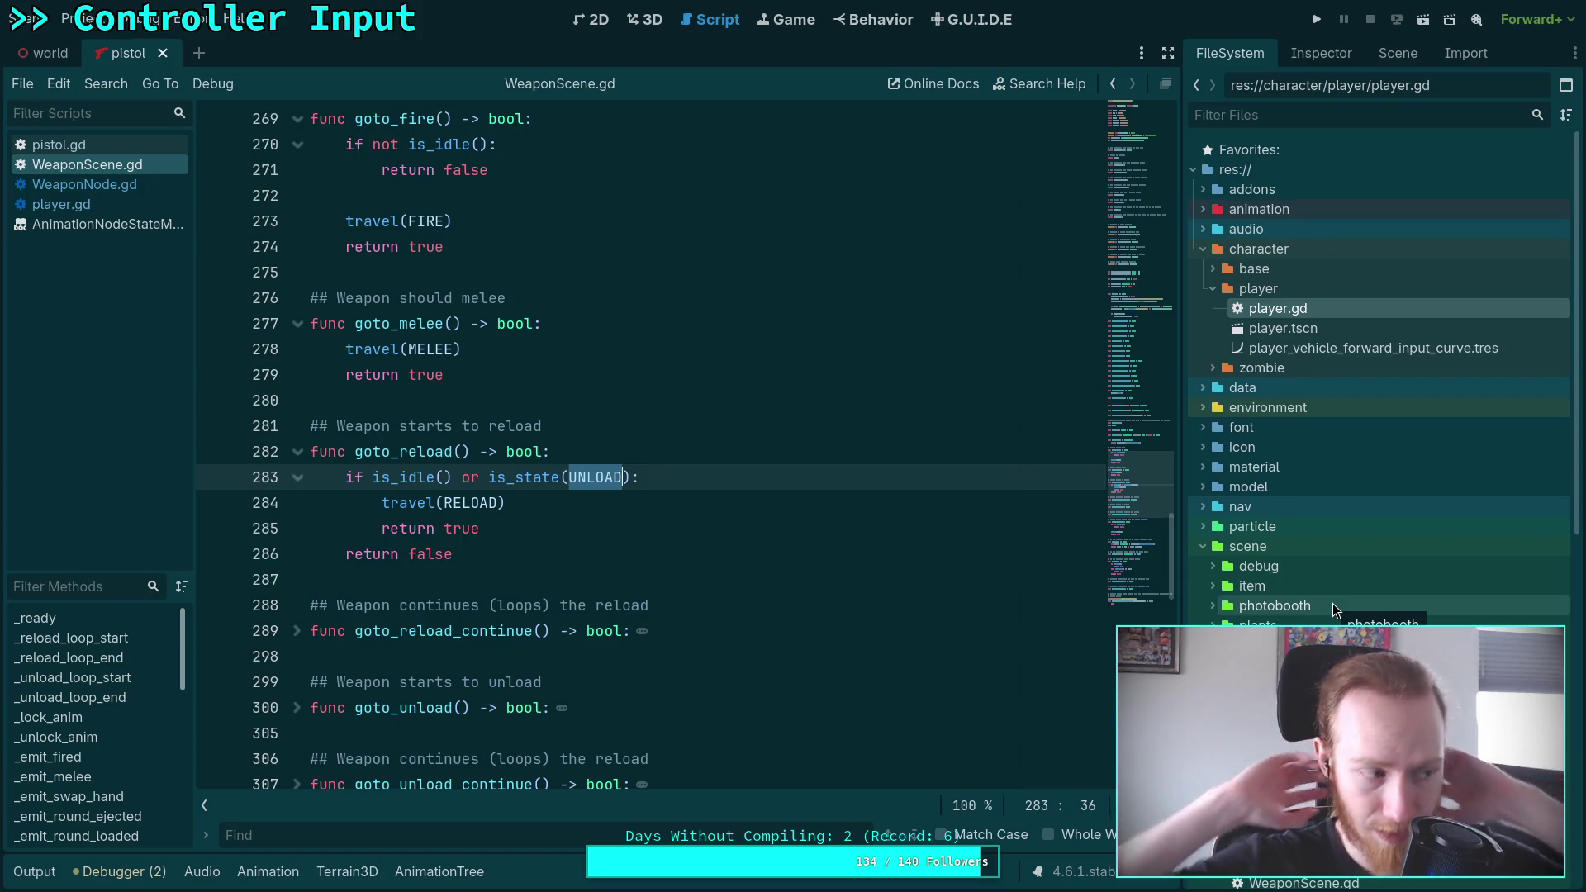
pyautogui.scroll(-5, 1333, 609)
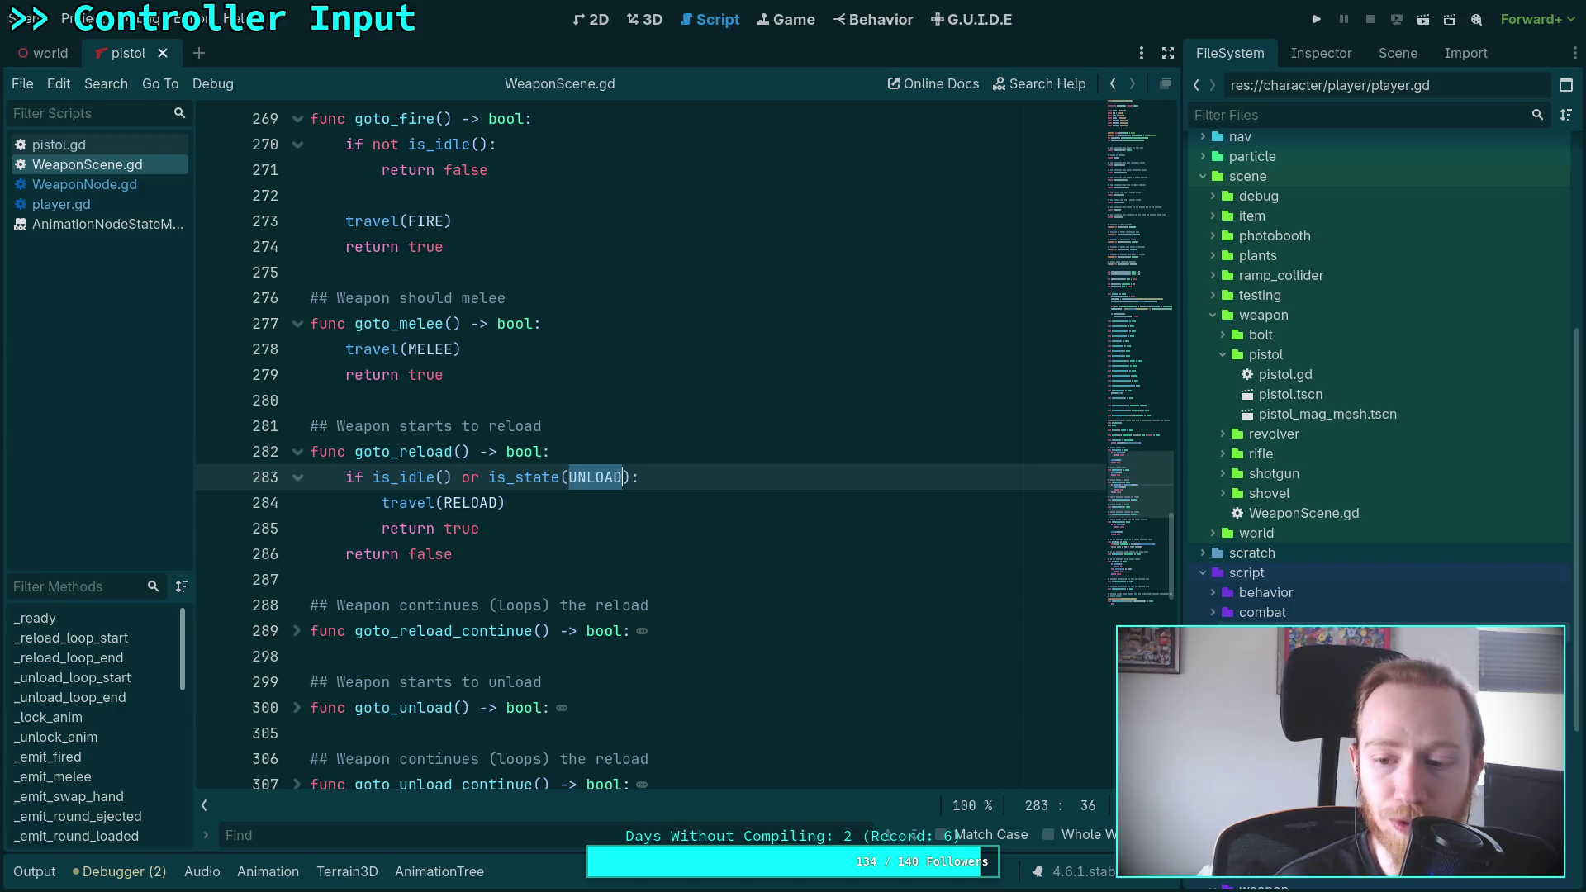
pyautogui.scroll(-5, 1379, 372)
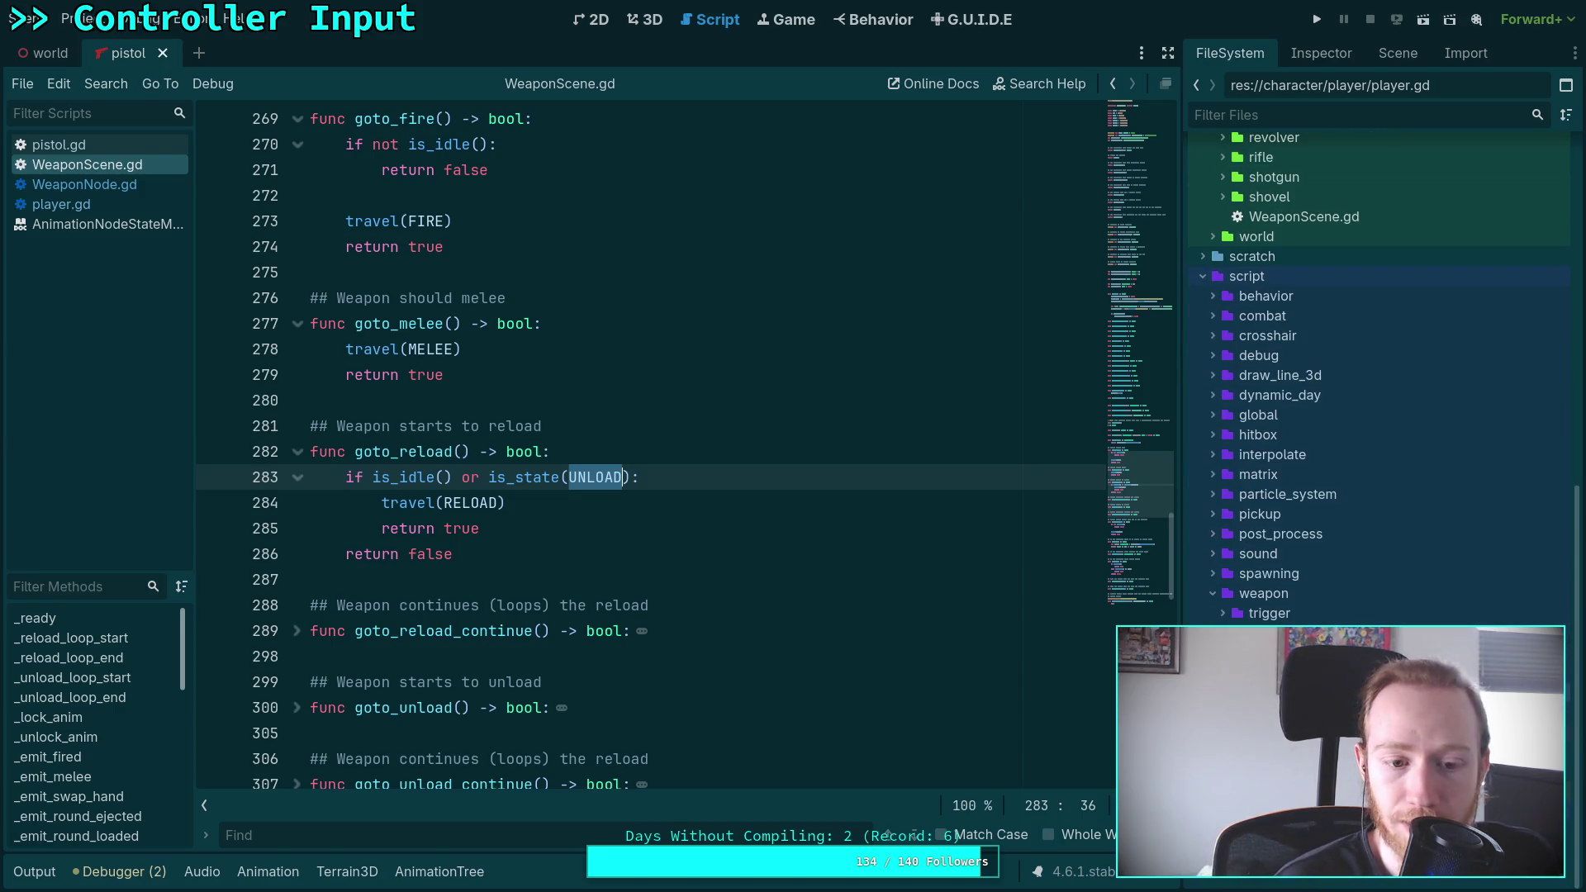
pyautogui.scroll(-3, 699, 632)
pyautogui.click(297, 477)
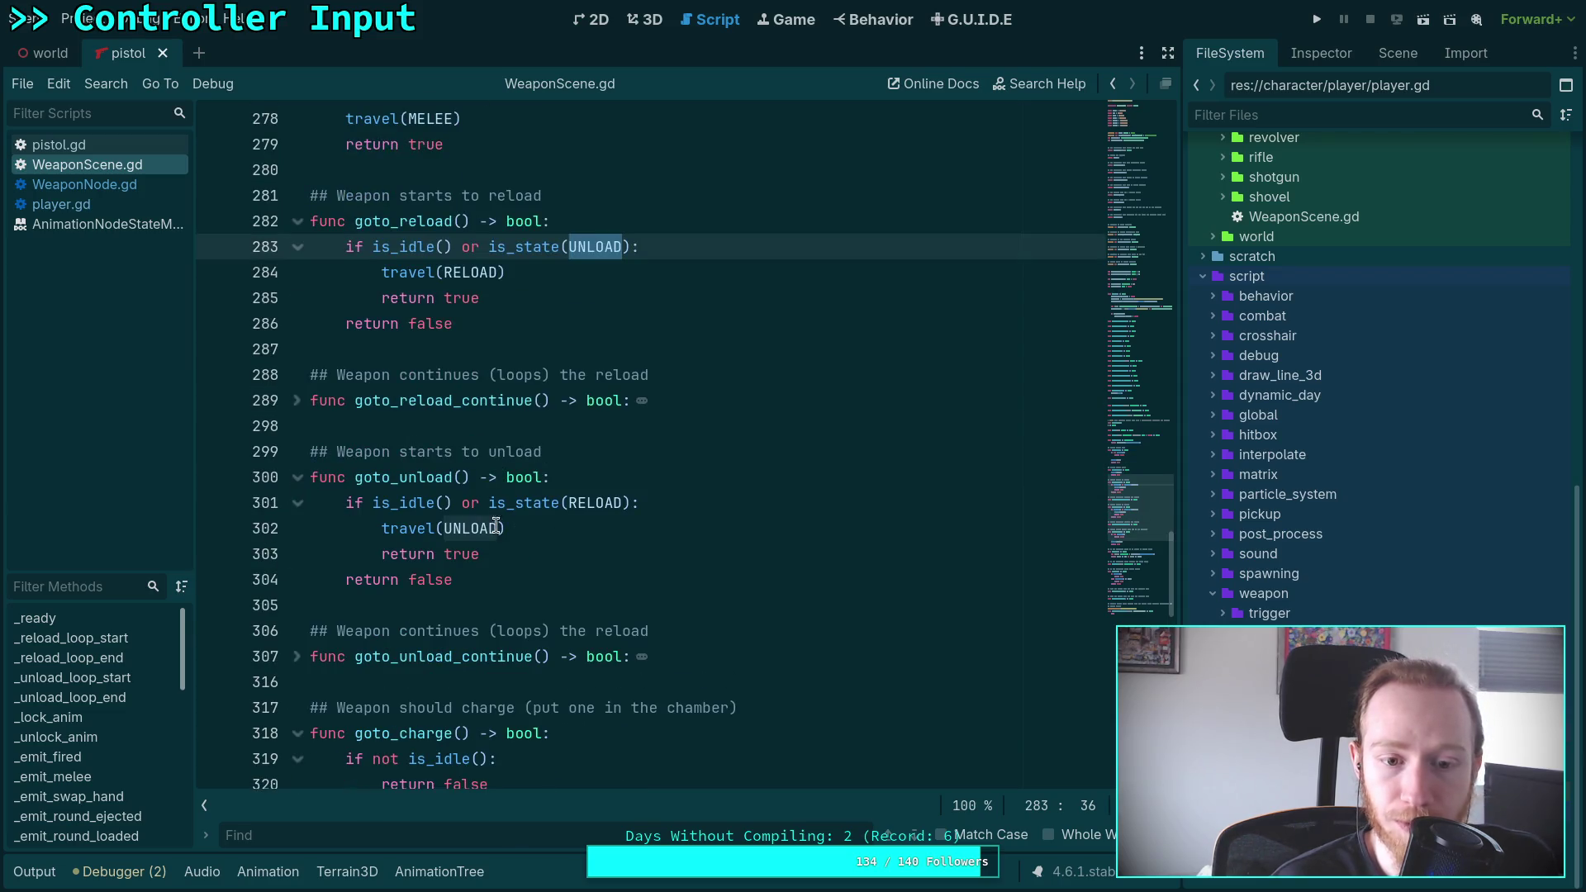
pyautogui.scroll(10, 1291, 608)
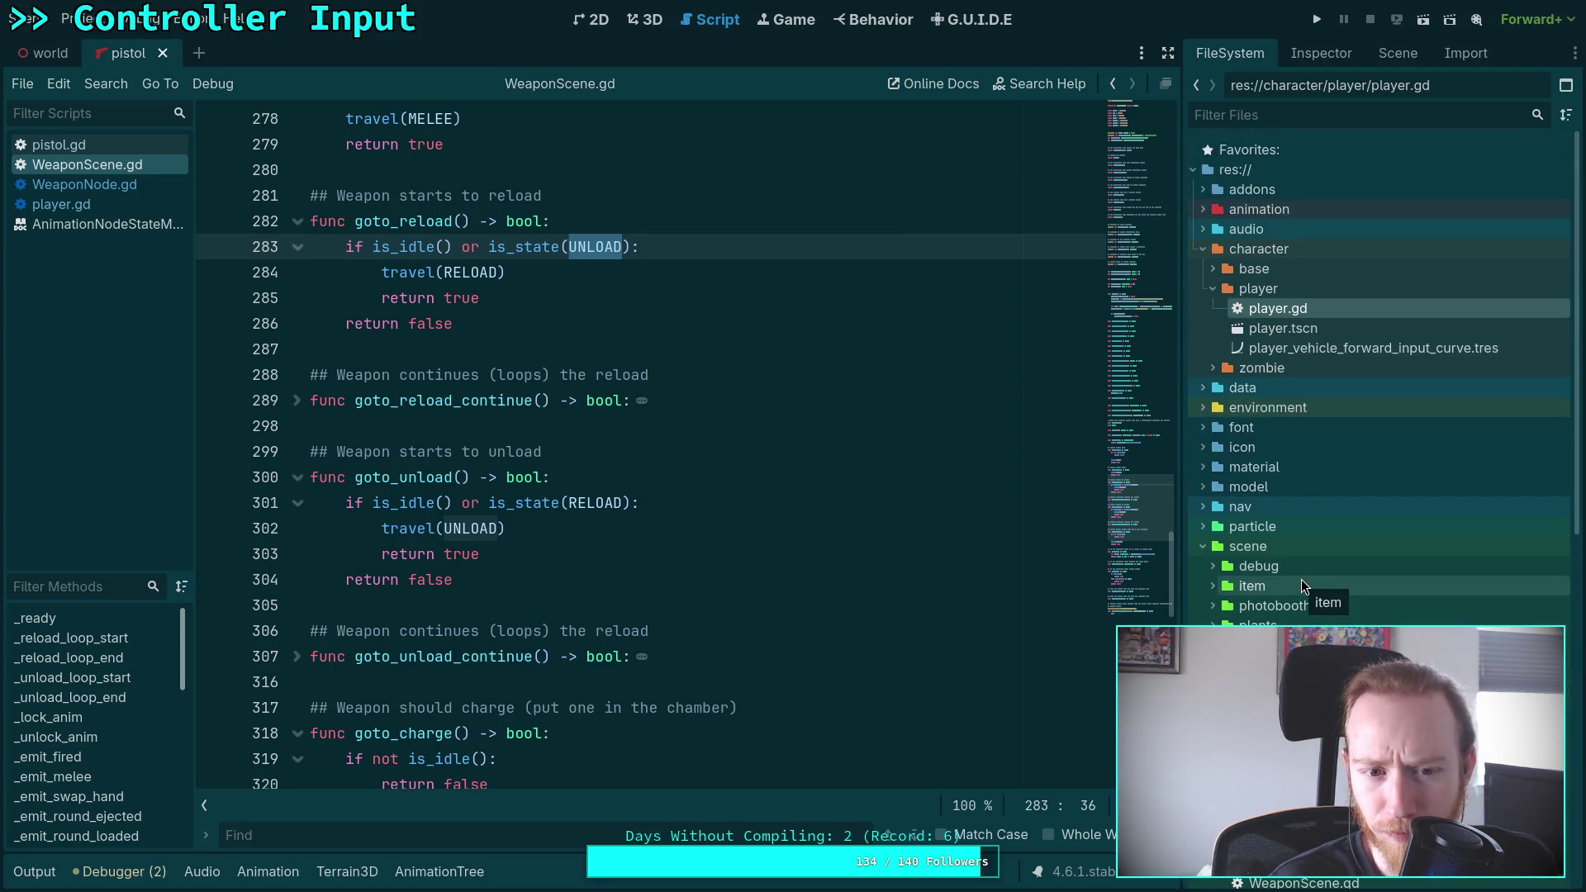
pyautogui.click(298, 402)
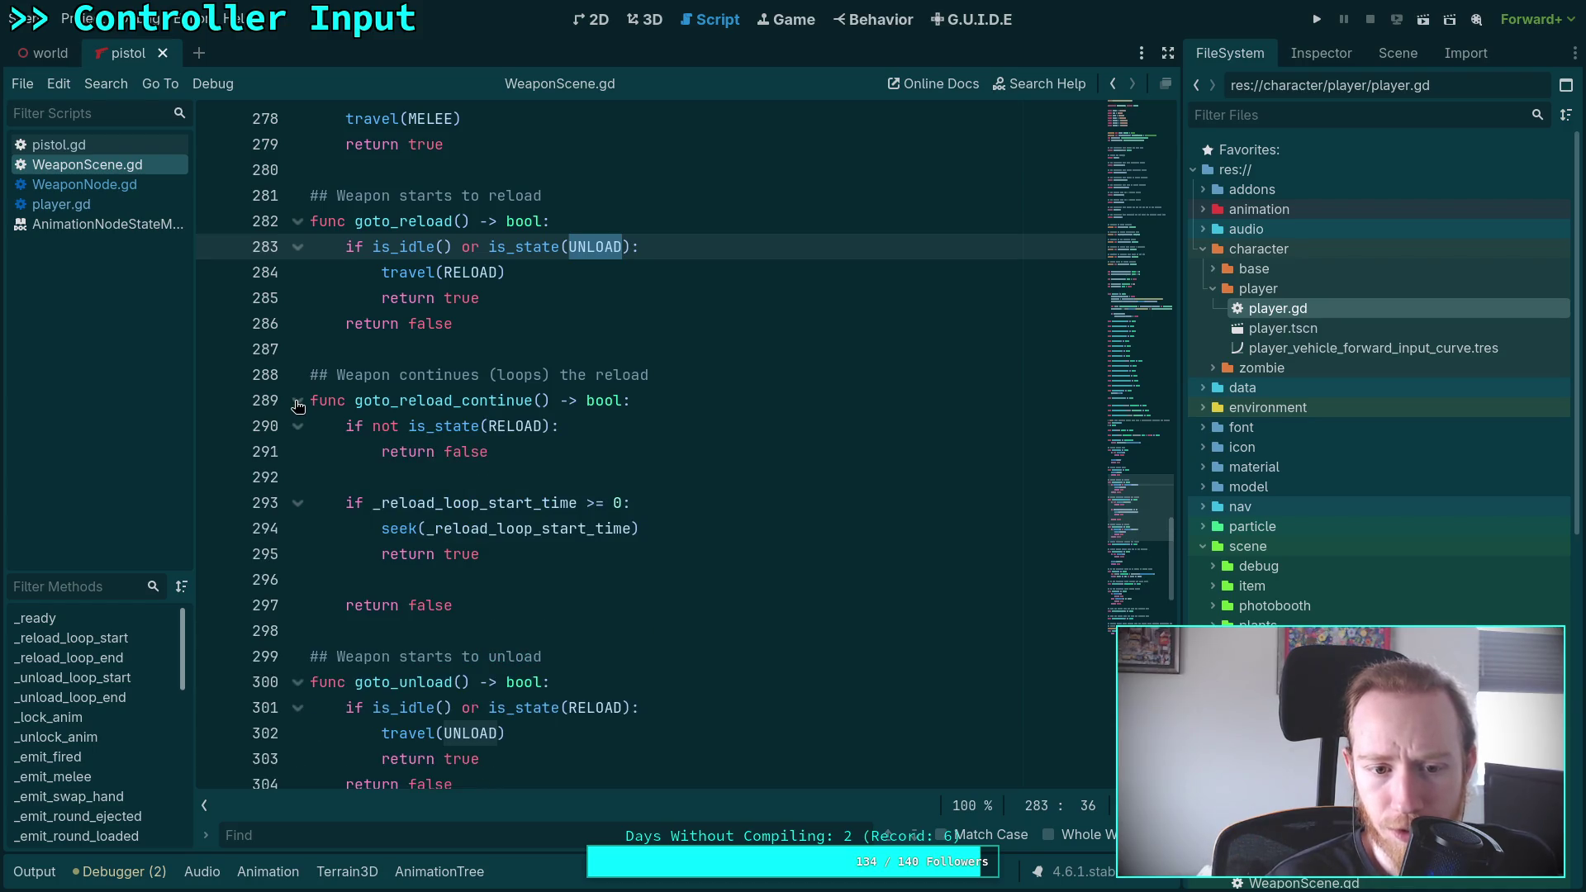
# Select and review the reload code between lines 289 and 298
pyautogui.moveTo(577, 605); pyautogui.dragTo(314, 349)
pyautogui.click(605, 404)
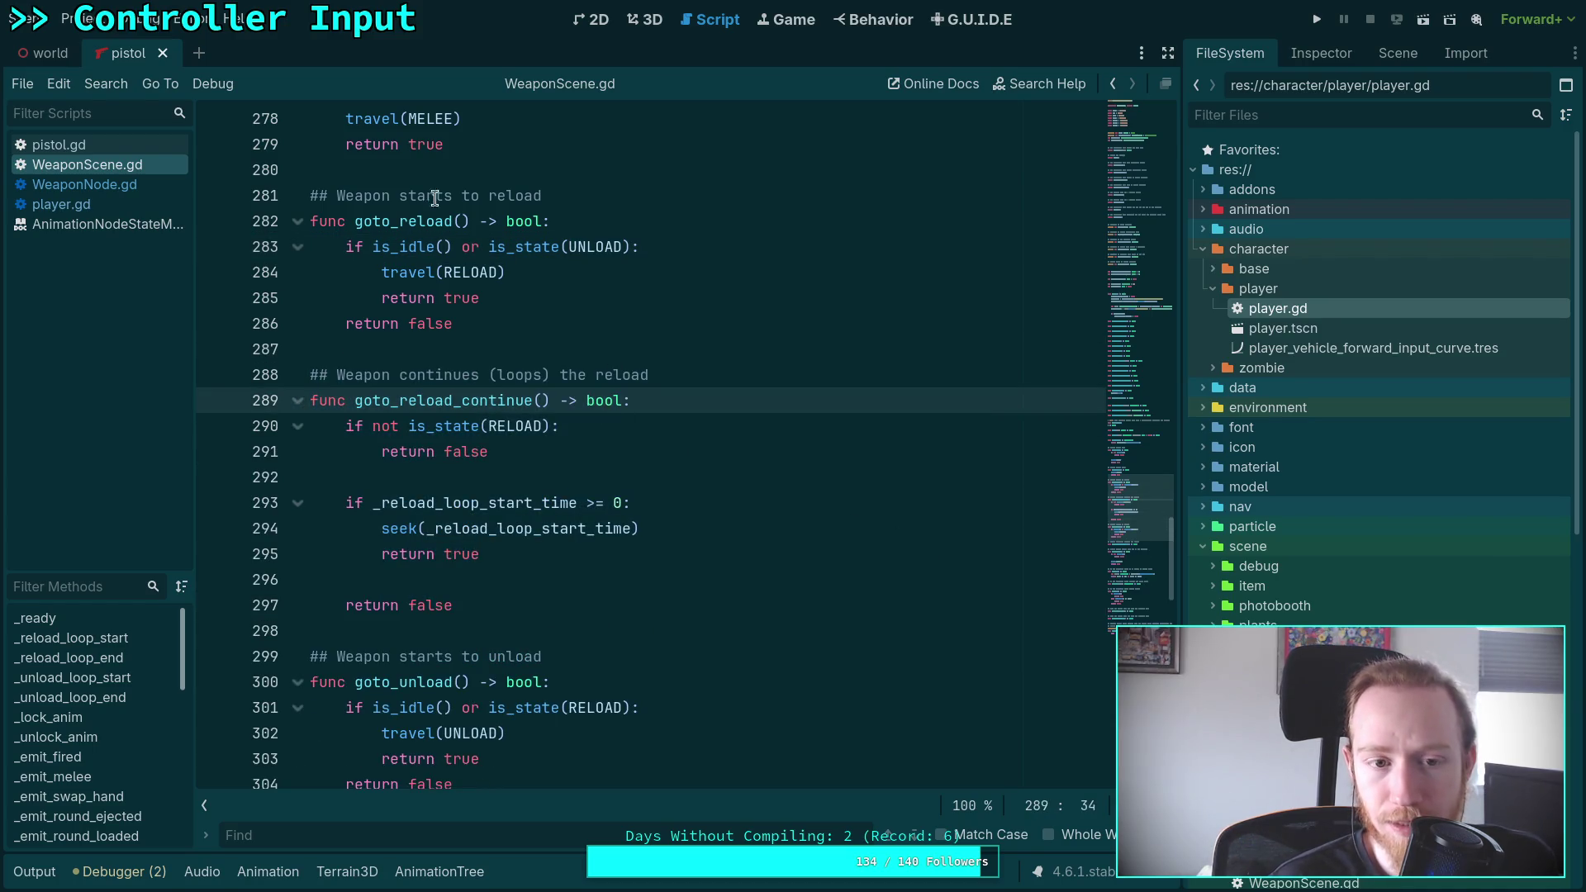
pyautogui.moveTo(436, 198); pyautogui.dragTo(649, 590)
pyautogui.click(650, 589)
pyautogui.click(538, 633)
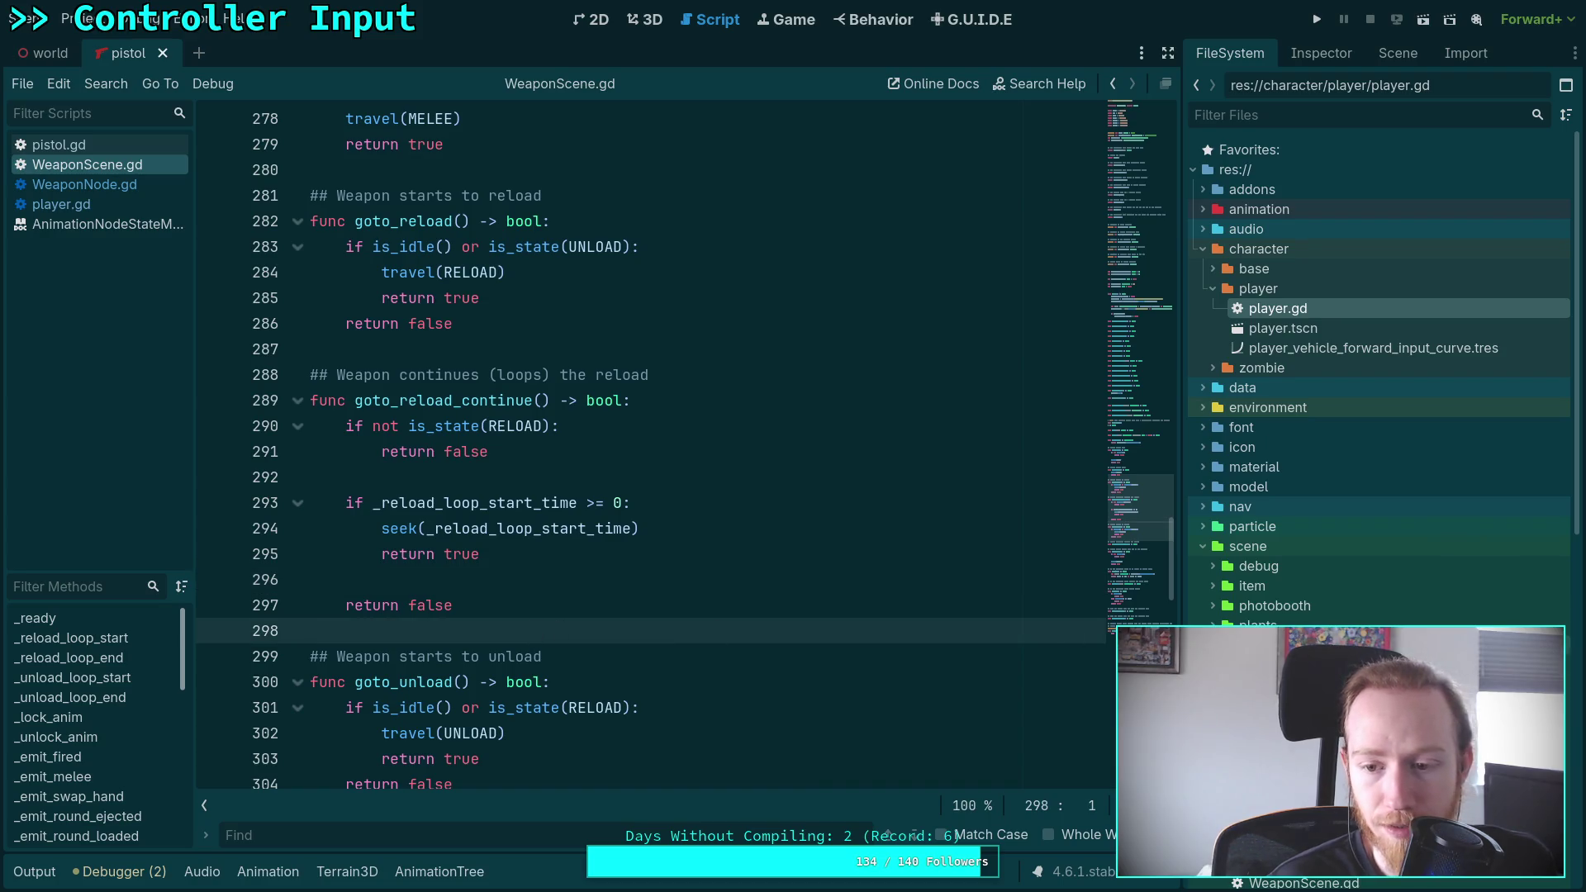
# Expand the scene/weapon/revolver folder and open revolver.gd
pyautogui.scroll(-5, 1273, 622)
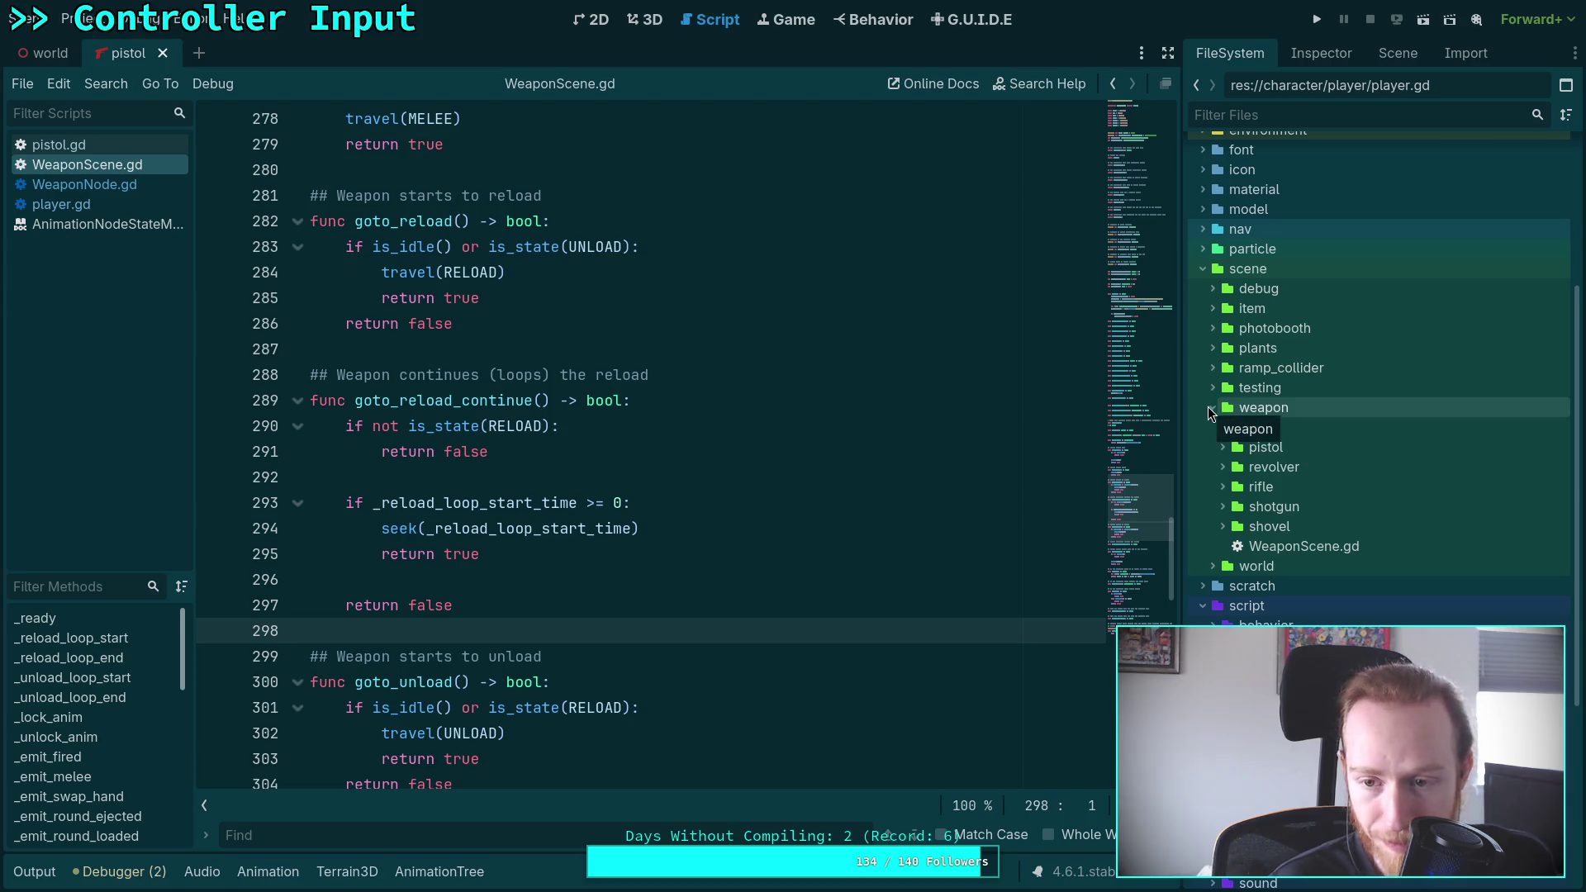
pyautogui.click(1223, 467)
pyautogui.doubleClick(1291, 486)
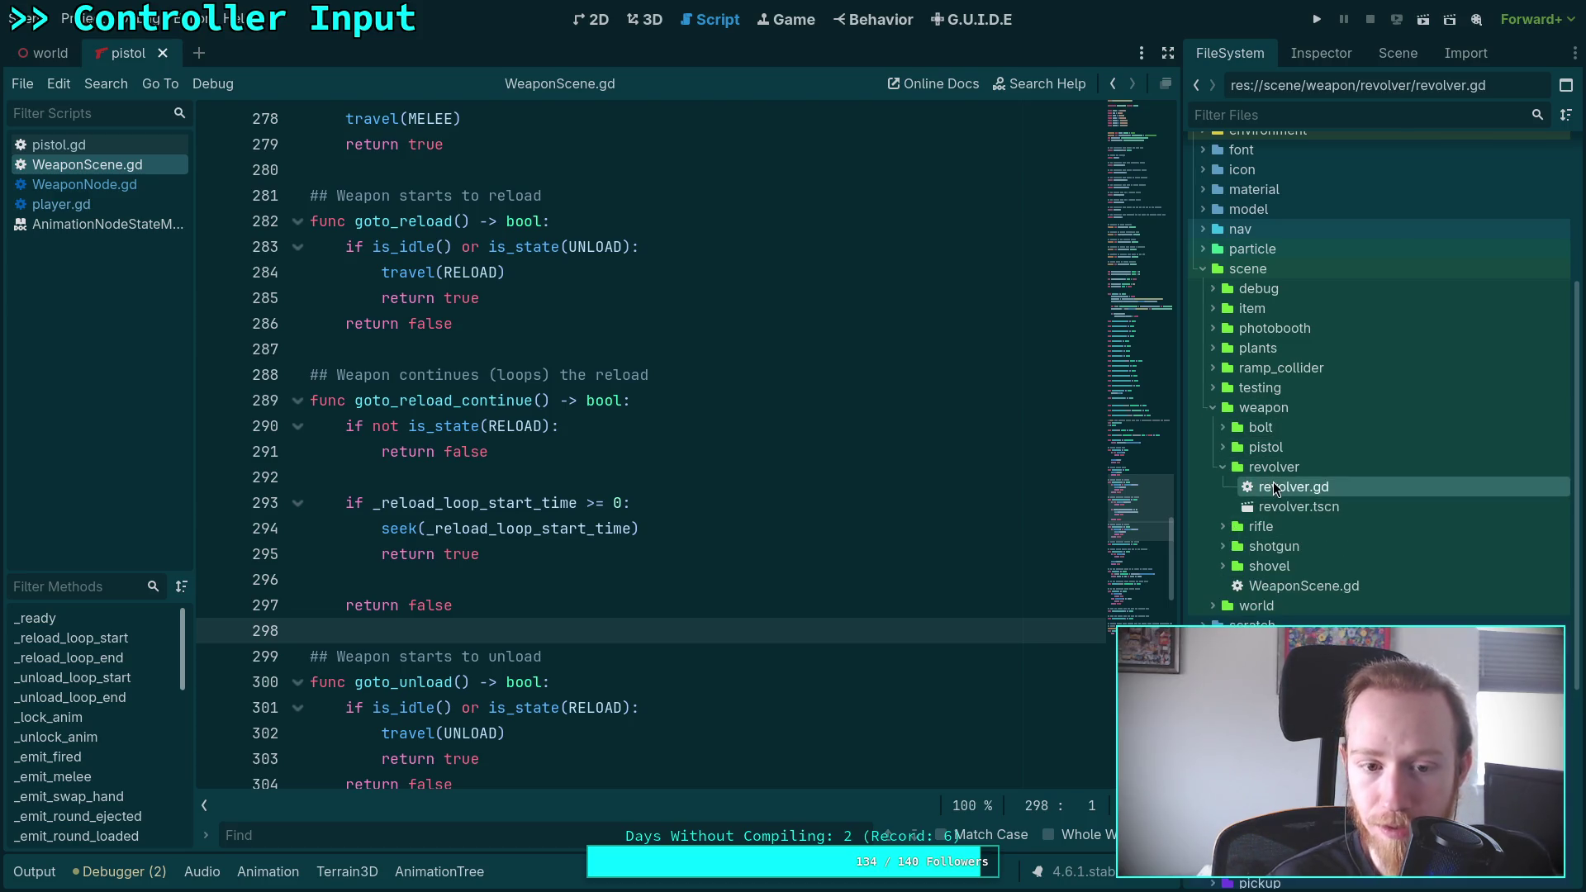
# In revolver.gd, collapse can_aim and goto_fire and expand goto_reload
pyautogui.scroll(6, 548, 475)
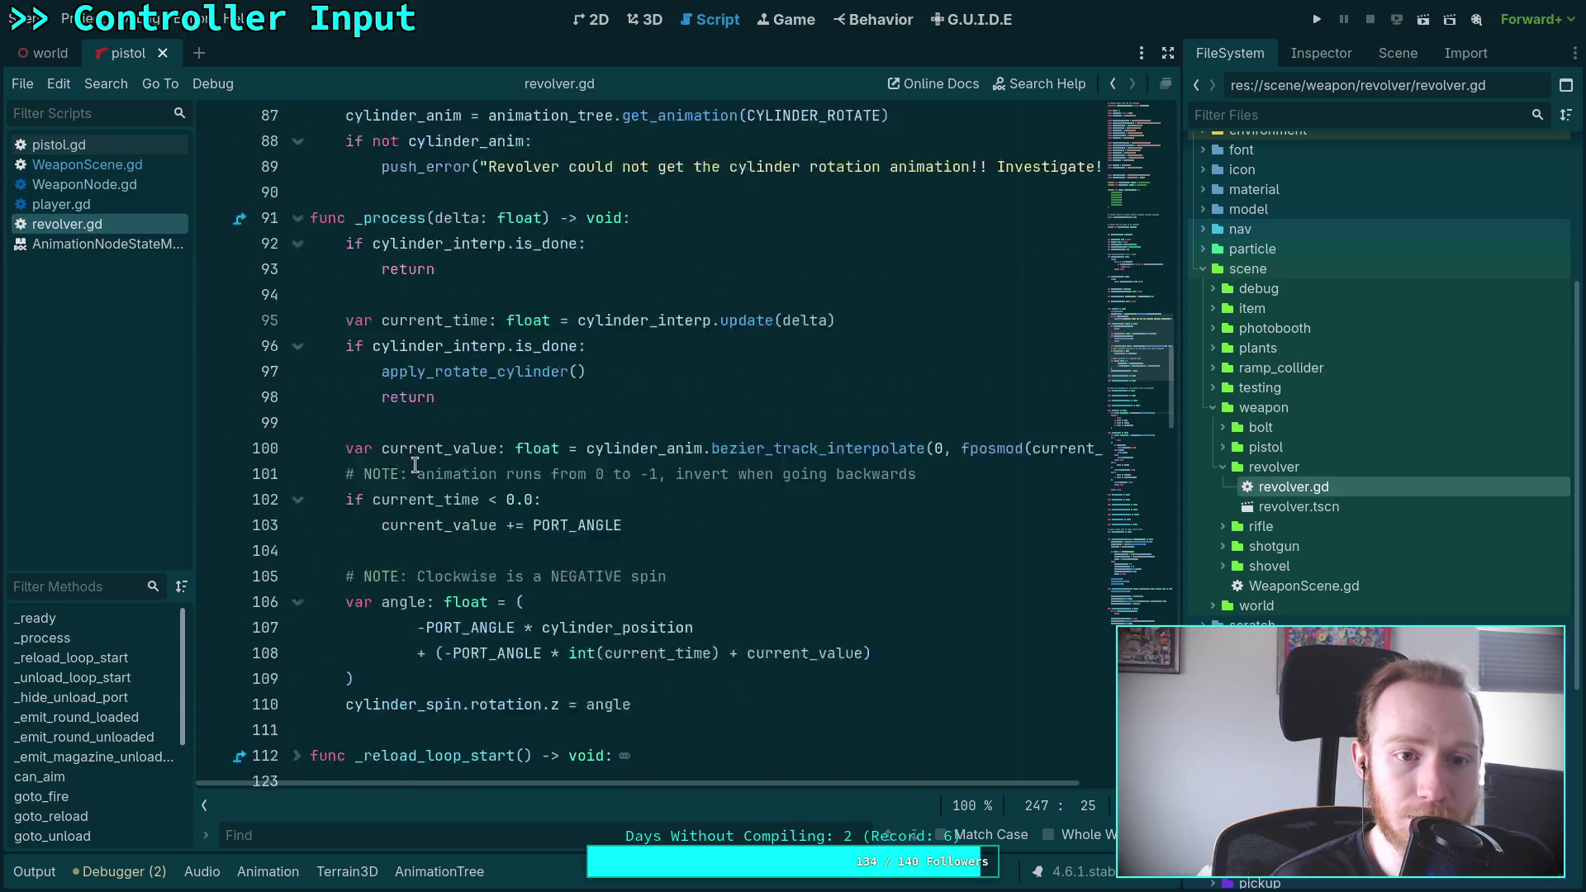
pyautogui.scroll(-10, 415, 465)
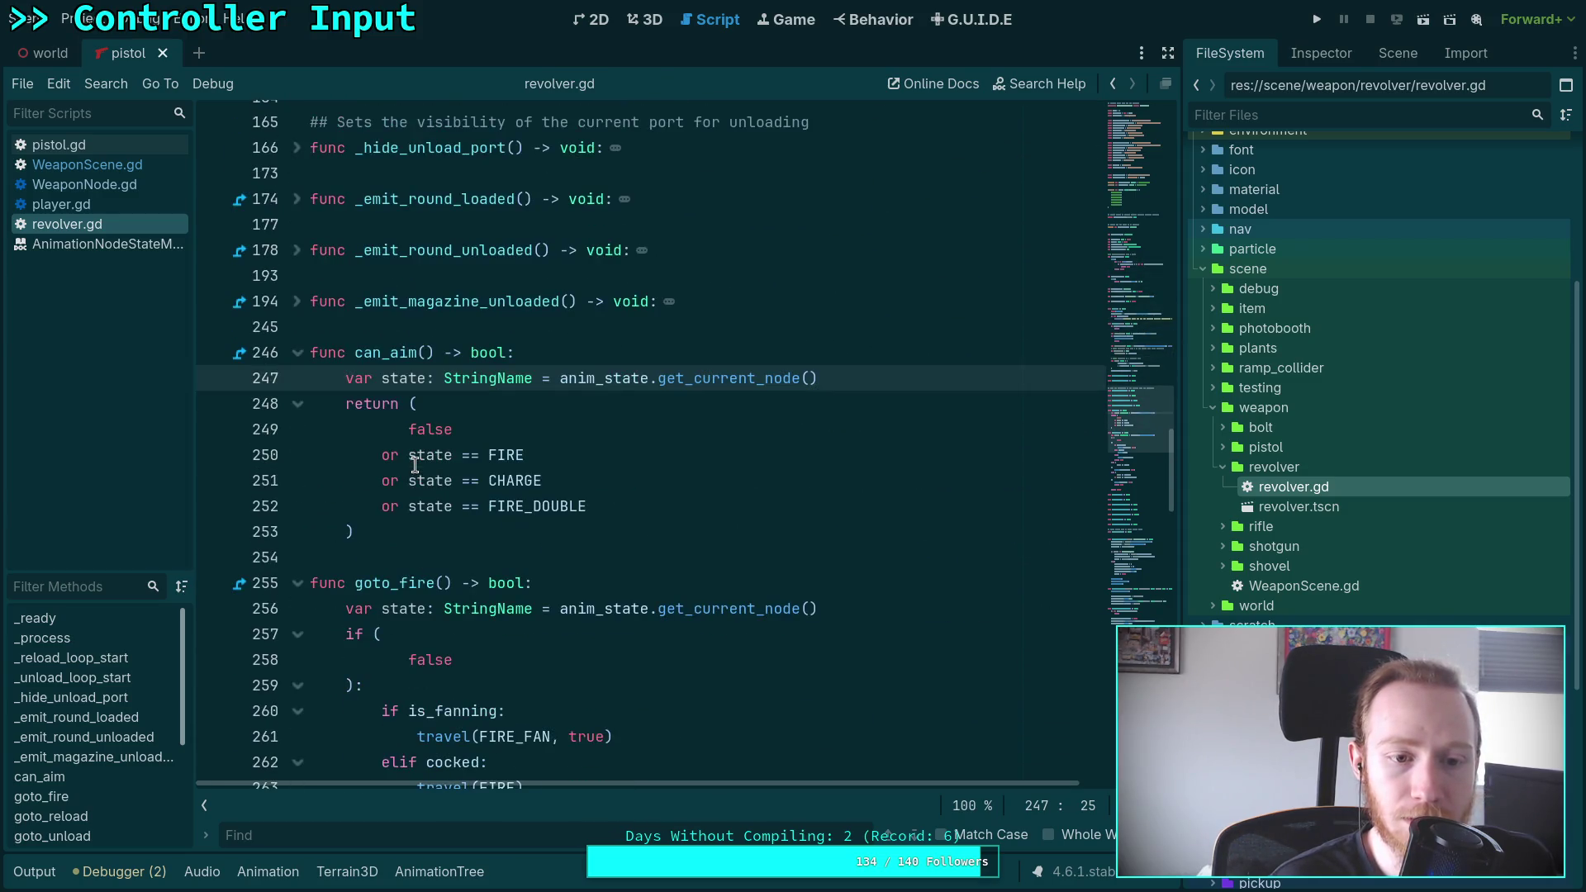
pyautogui.click(297, 353)
pyautogui.click(298, 404)
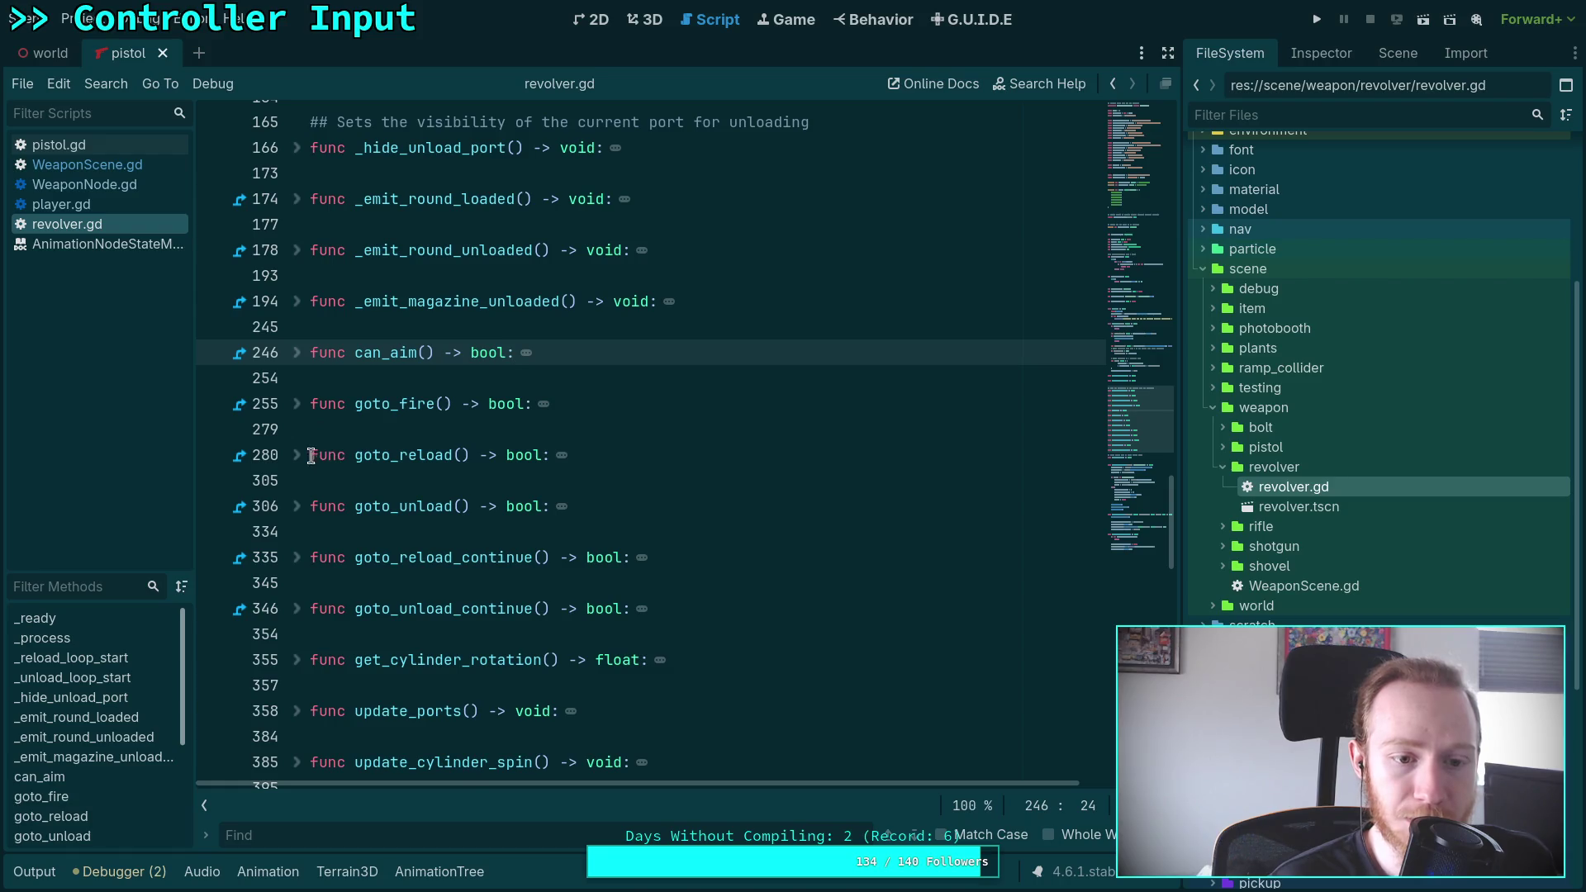
pyautogui.click(298, 429)
pyautogui.scroll(-3, 305, 453)
pyautogui.scroll(-3, 306, 451)
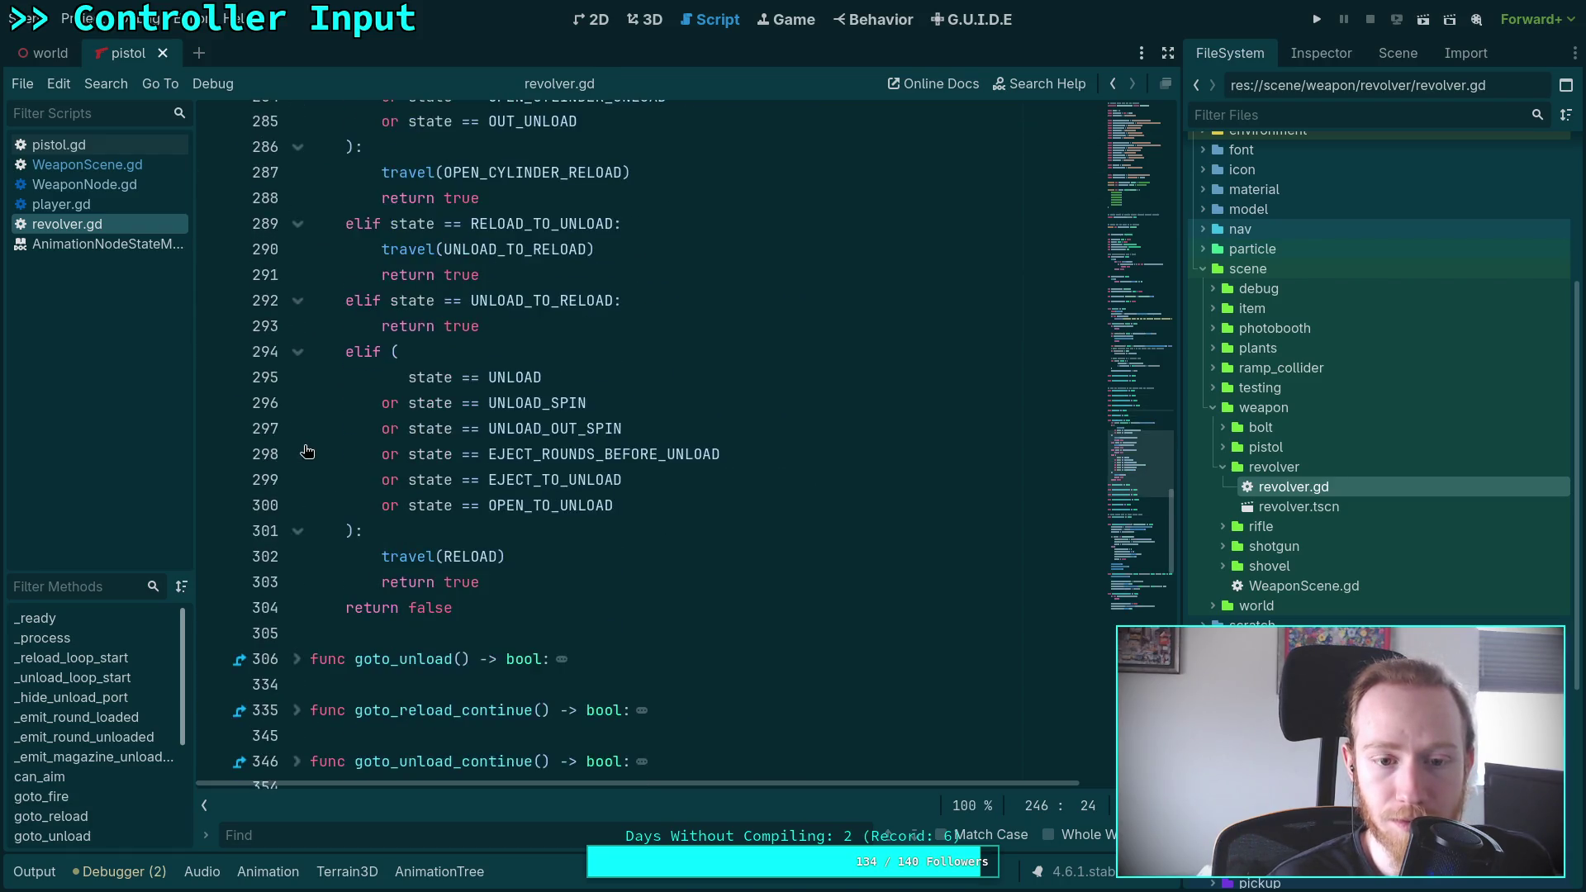
pyautogui.scroll(-1, 305, 453)
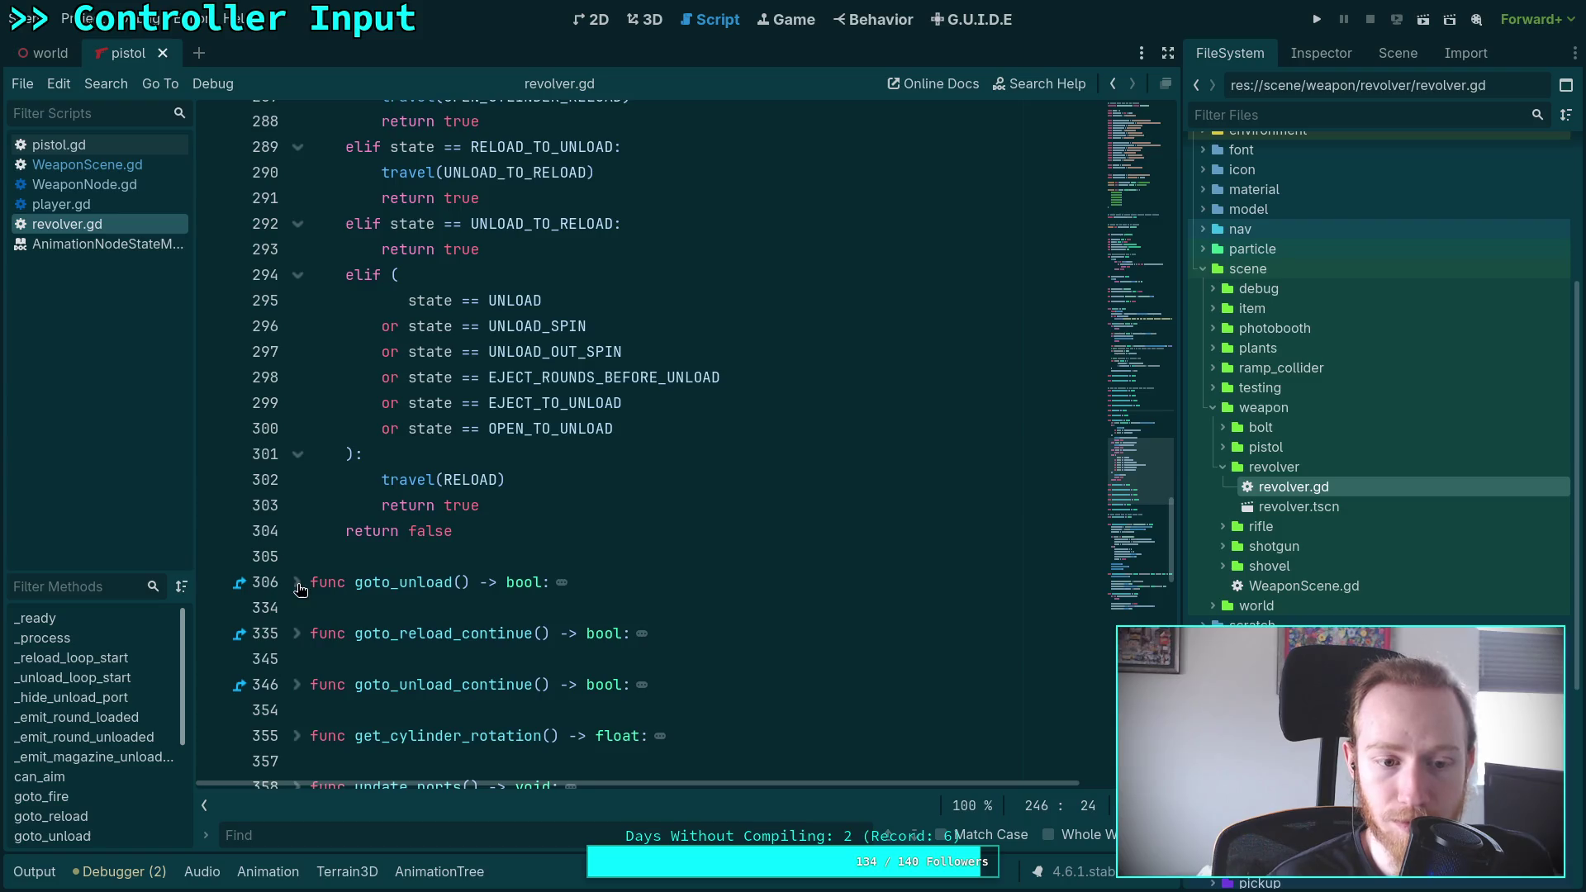
# Expand goto_unload to read it, then collapse both goto_reload and goto_unload
pyautogui.click(297, 582)
pyautogui.scroll(-2, 460, 533)
pyautogui.scroll(1, 463, 544)
pyautogui.scroll(9, 463, 543)
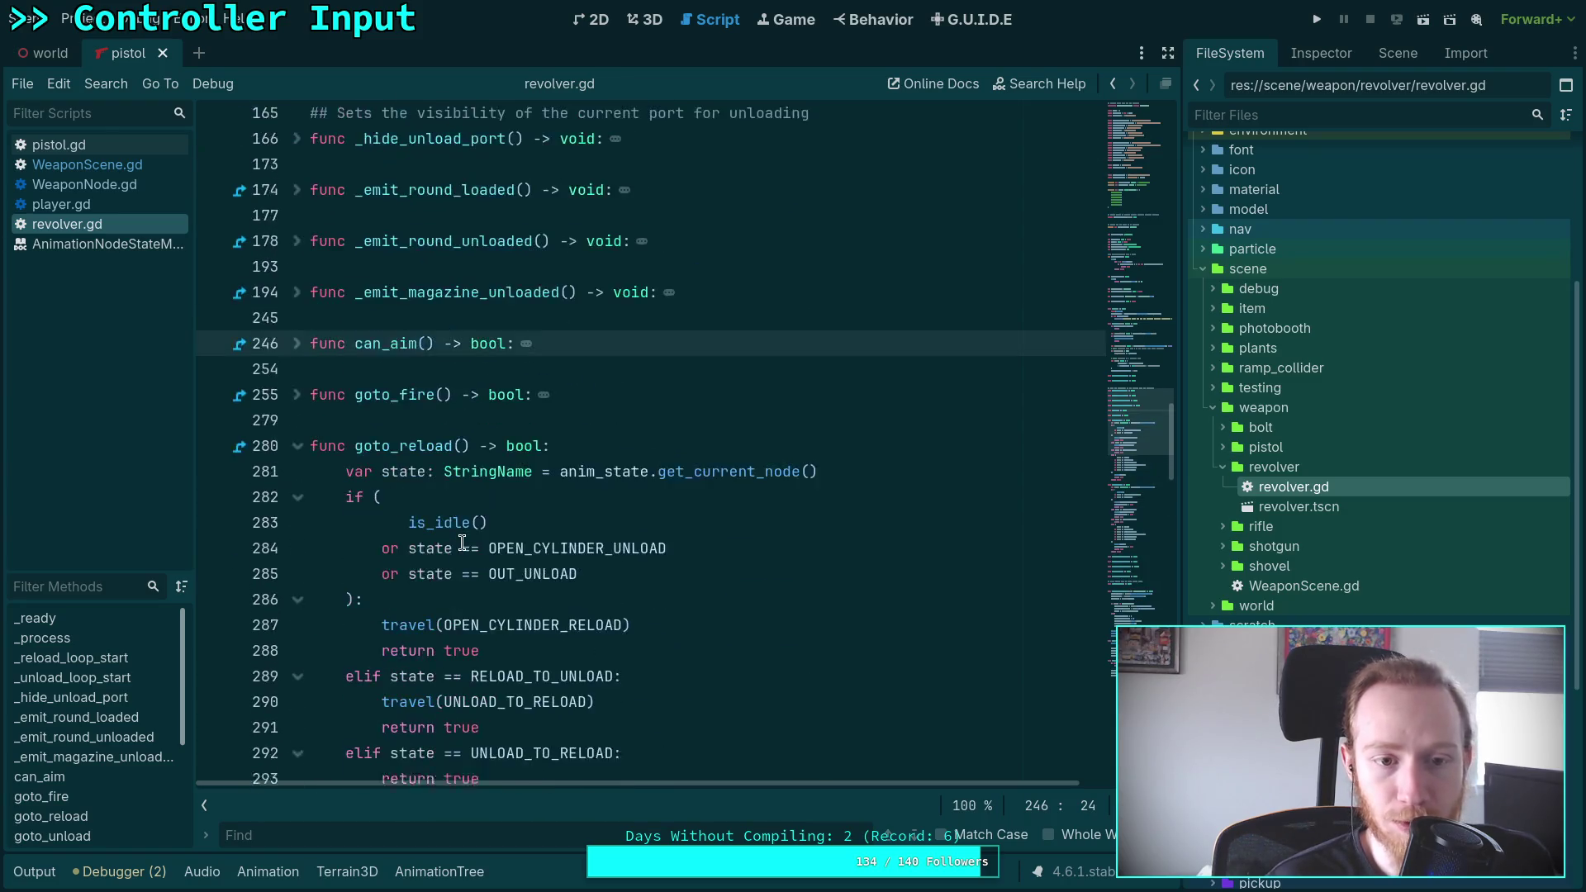
pyautogui.click(298, 453)
pyautogui.click(299, 506)
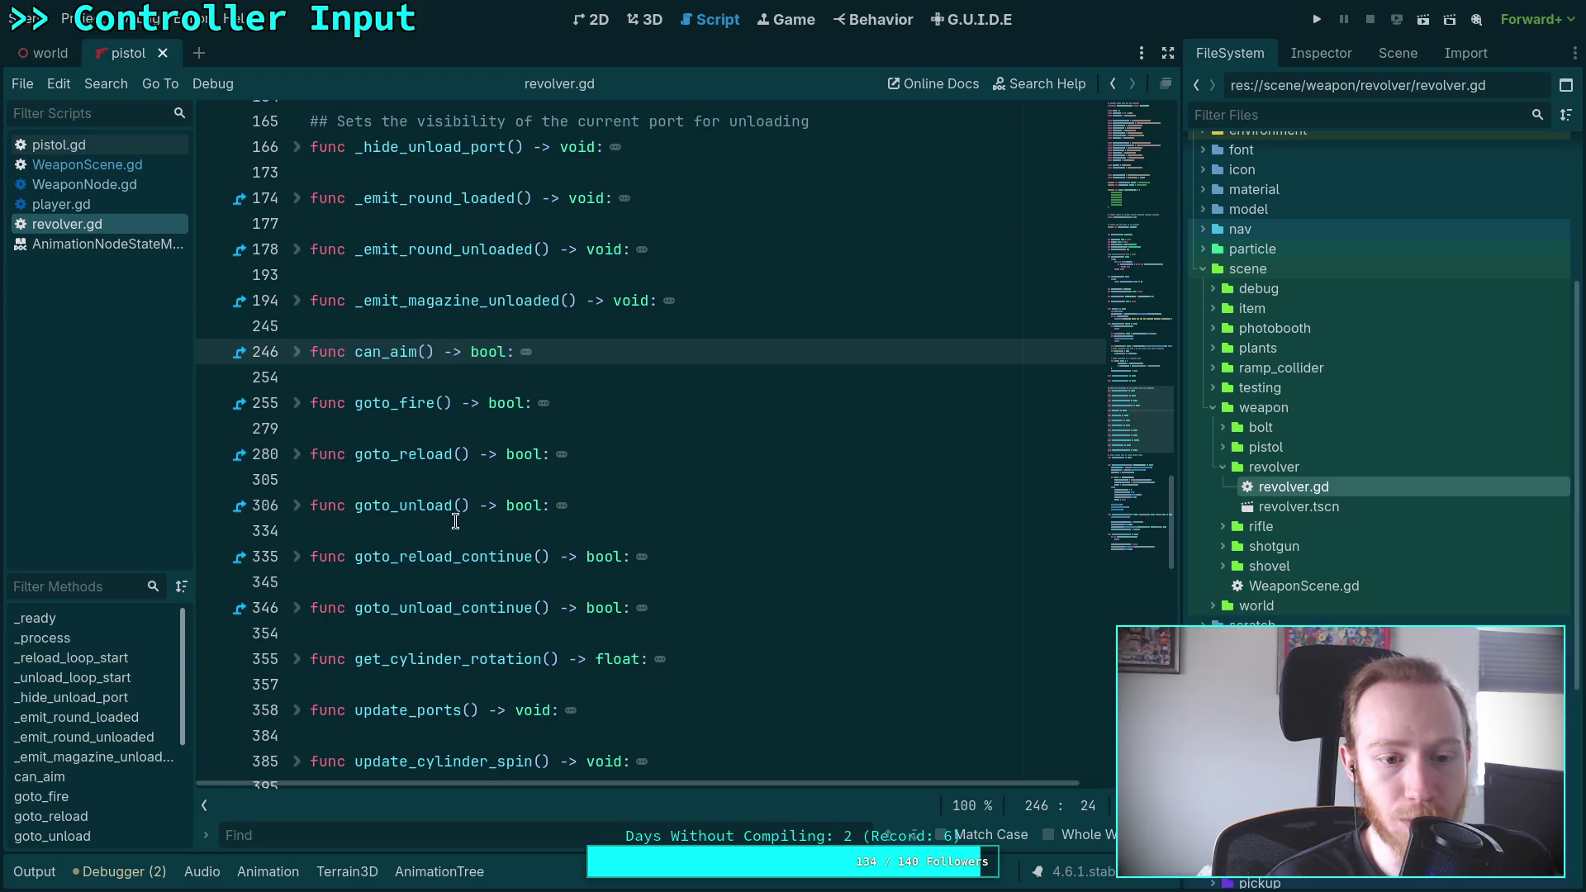
# Expand the shotgun weapon folder and open shotgun.gd
pyautogui.click(1224, 549)
pyautogui.doubleClick(1285, 565)
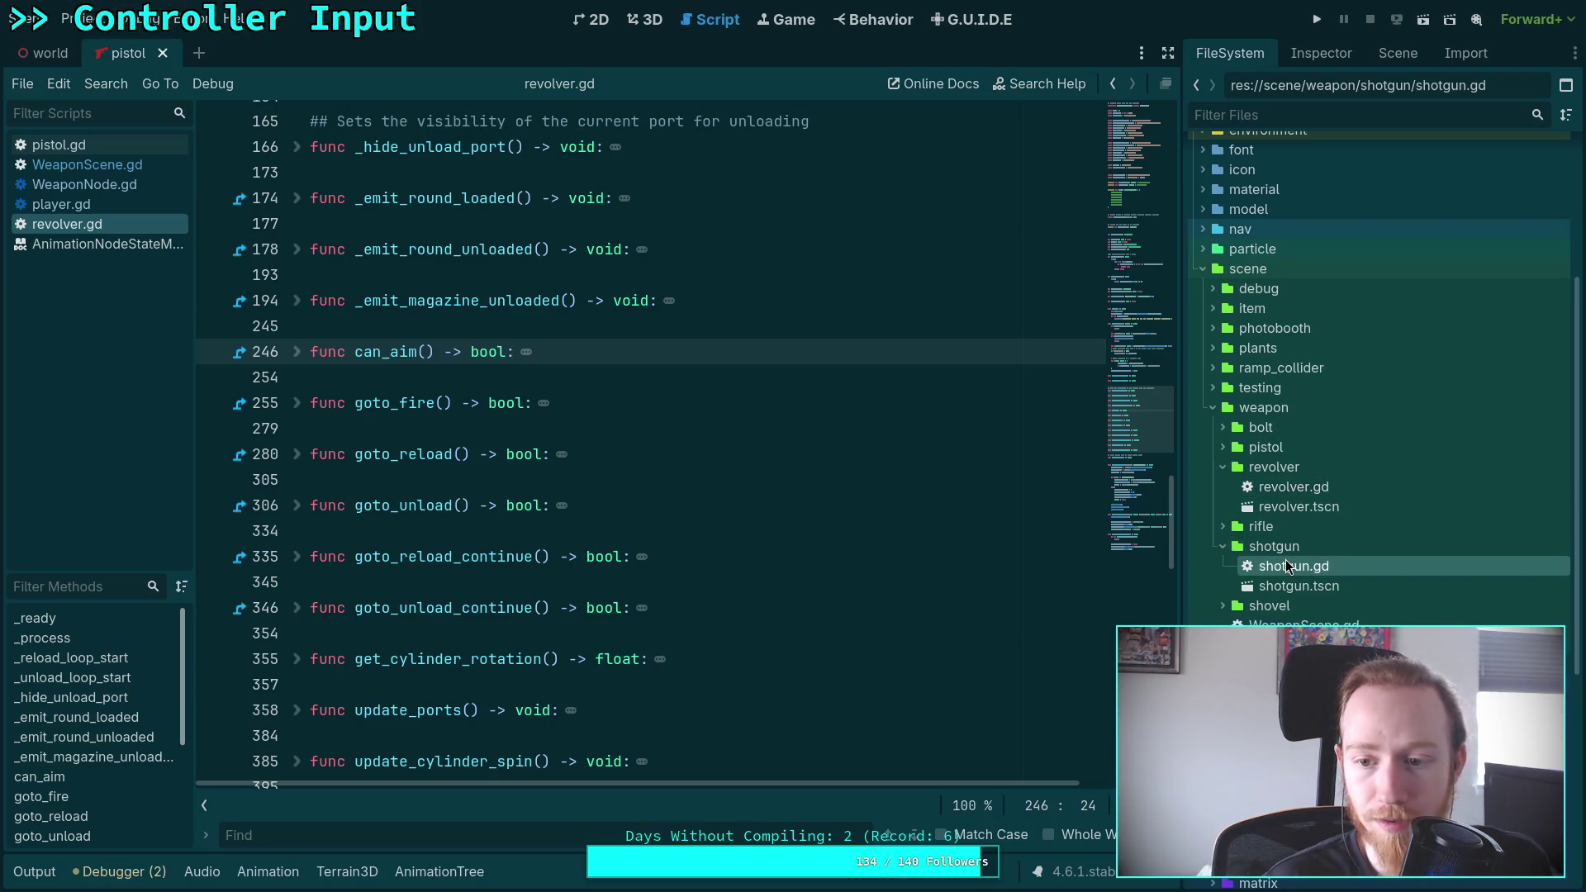
pyautogui.scroll(-5, 641, 473)
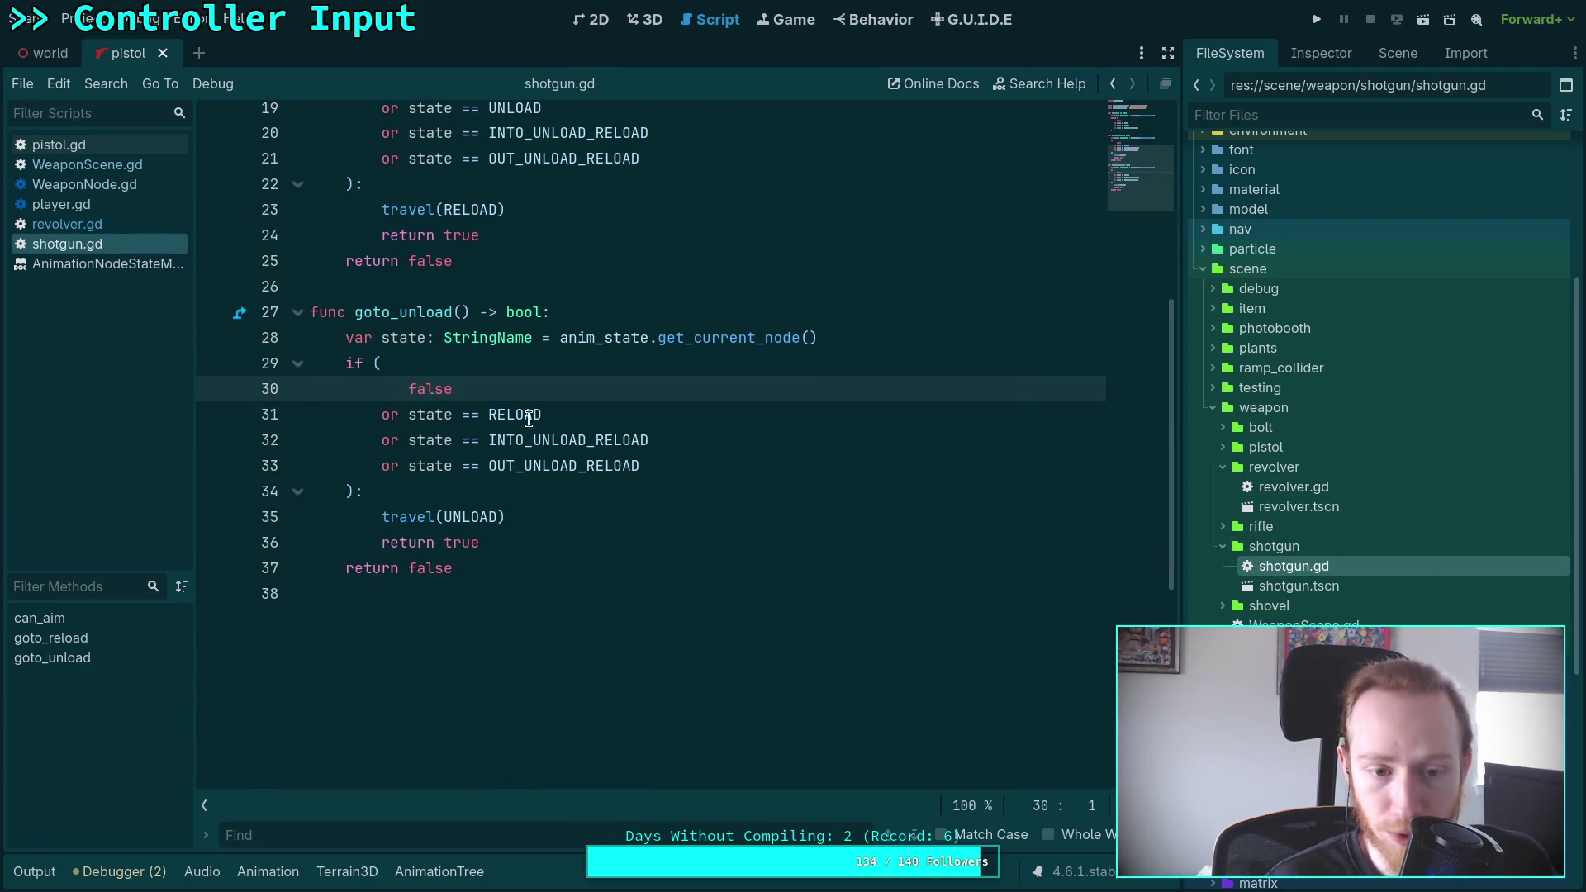
# Step through revolver.gd and pistol.gd in the script list back to WeaponScene.gd
pyautogui.click(99, 224)
pyautogui.click(123, 147)
pyautogui.click(119, 165)
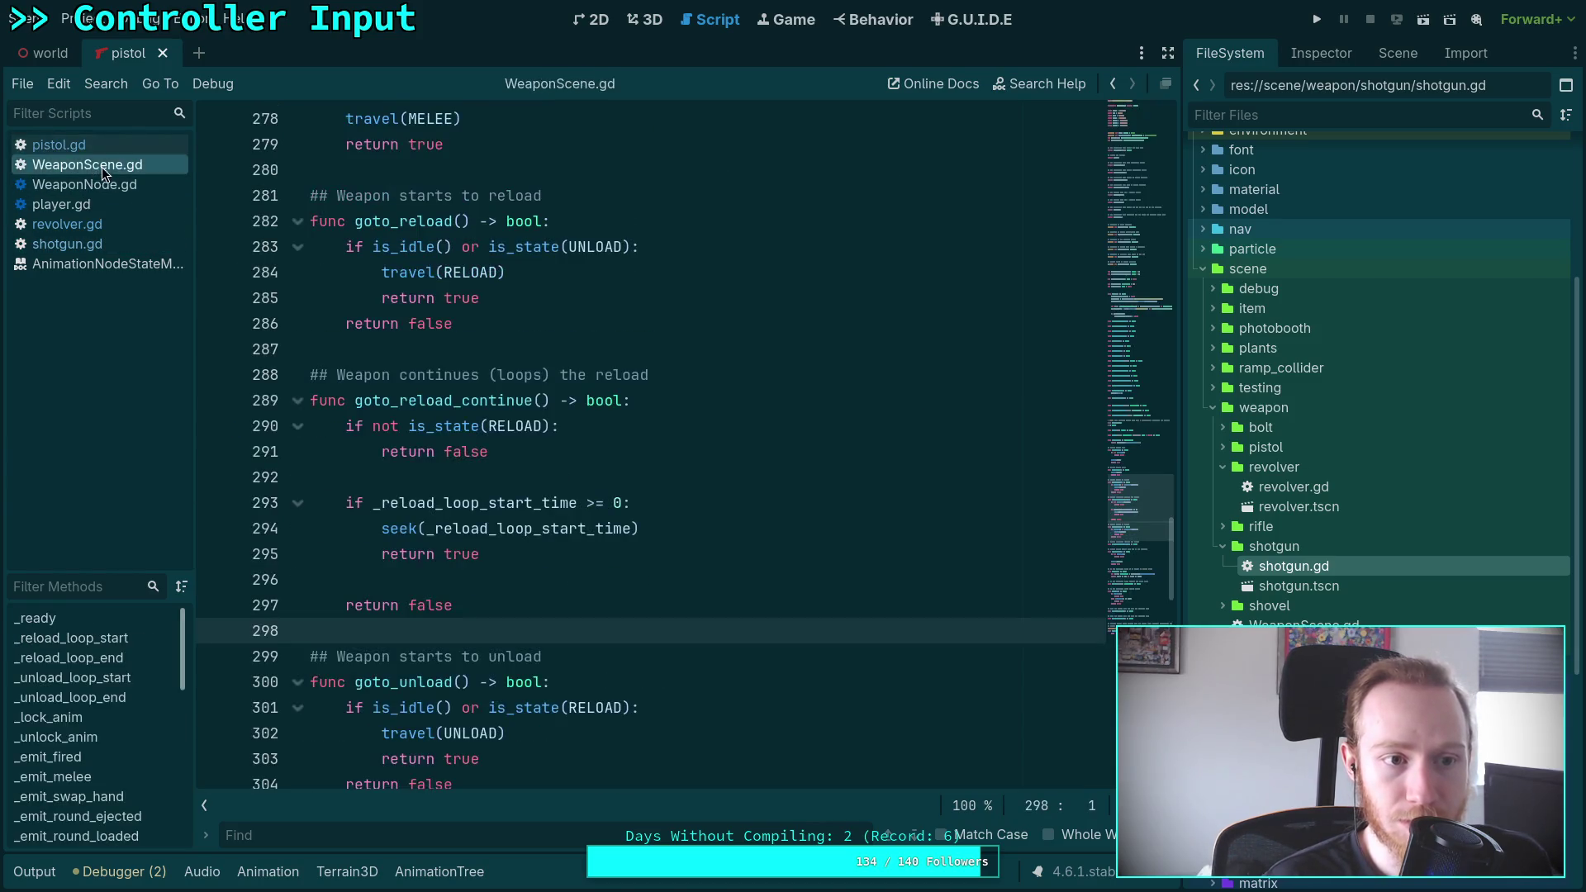
# Change goto_unload's guard on line 301 to 'if not is_idle():', dropping the RELOAD check
pyautogui.scroll(-2, 454, 531)
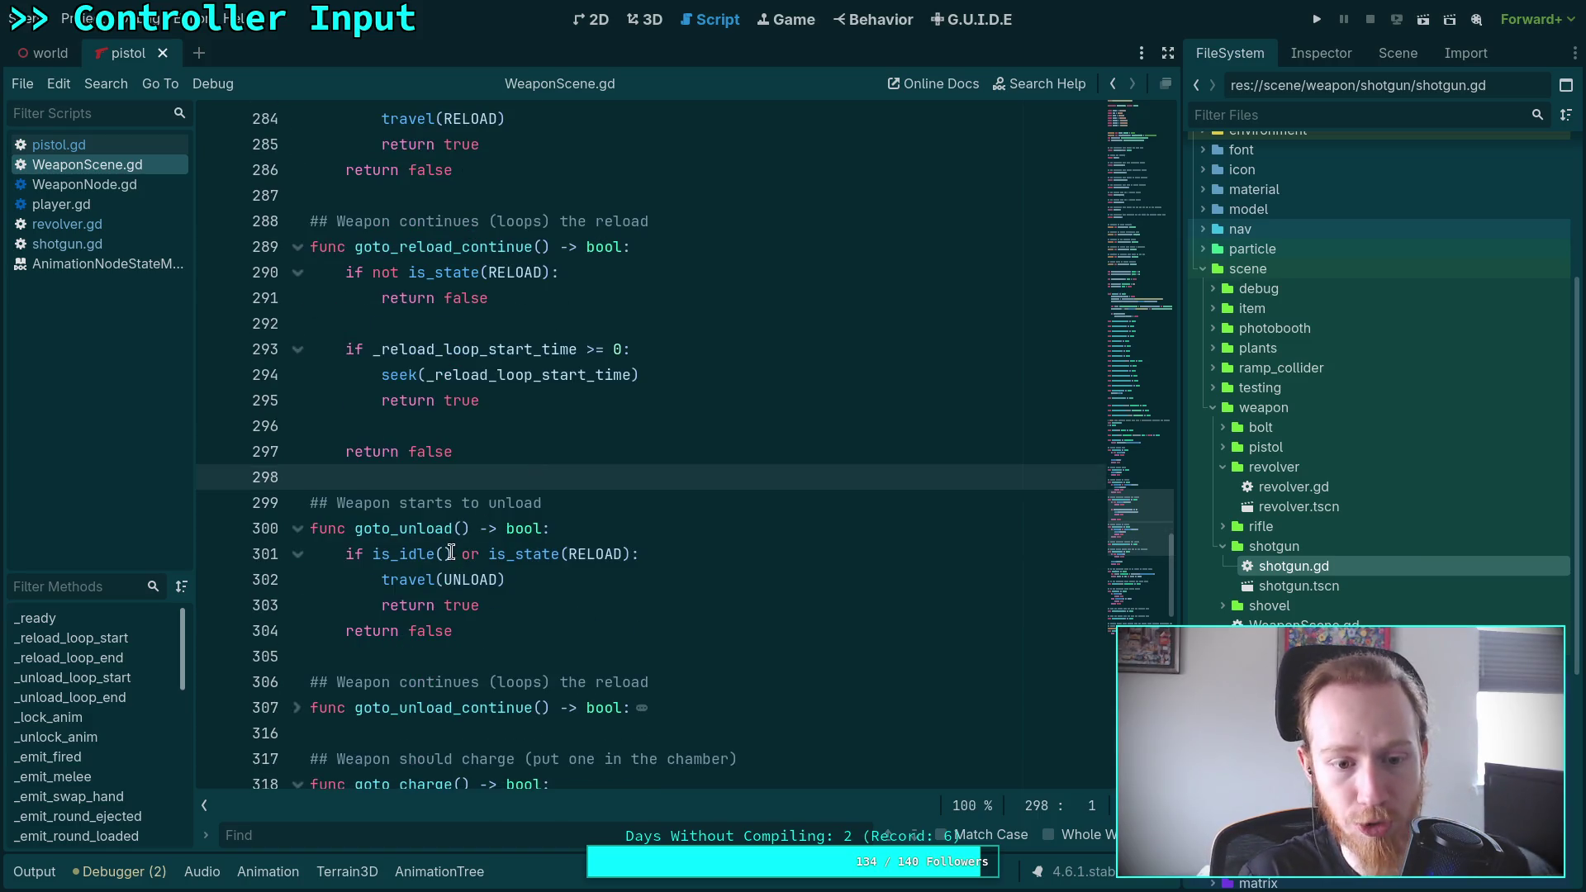
pyautogui.moveTo(454, 554); pyautogui.dragTo(633, 553)
pyautogui.press('BackSpace')
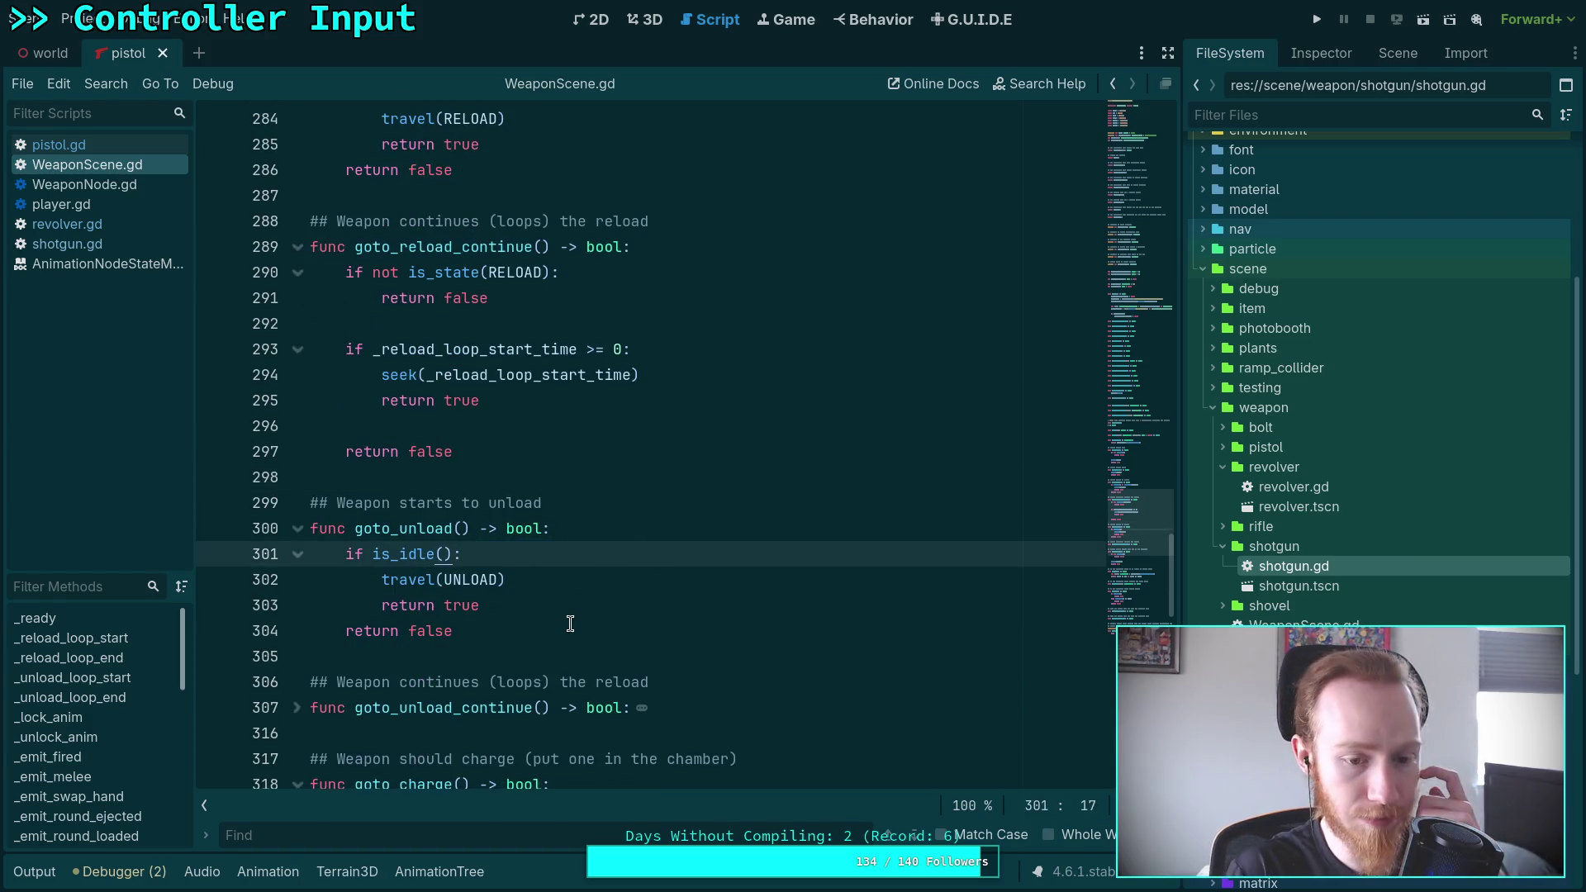
pyautogui.click(371, 555)
pyautogui.write('not')
# Reorder to indented return false, blank line, travel(UNLOAD), return true, and save
pyautogui.press('Down')
pyautogui.hotkey('alt', 'Down')
pyautogui.hotkey('alt', 'Down')
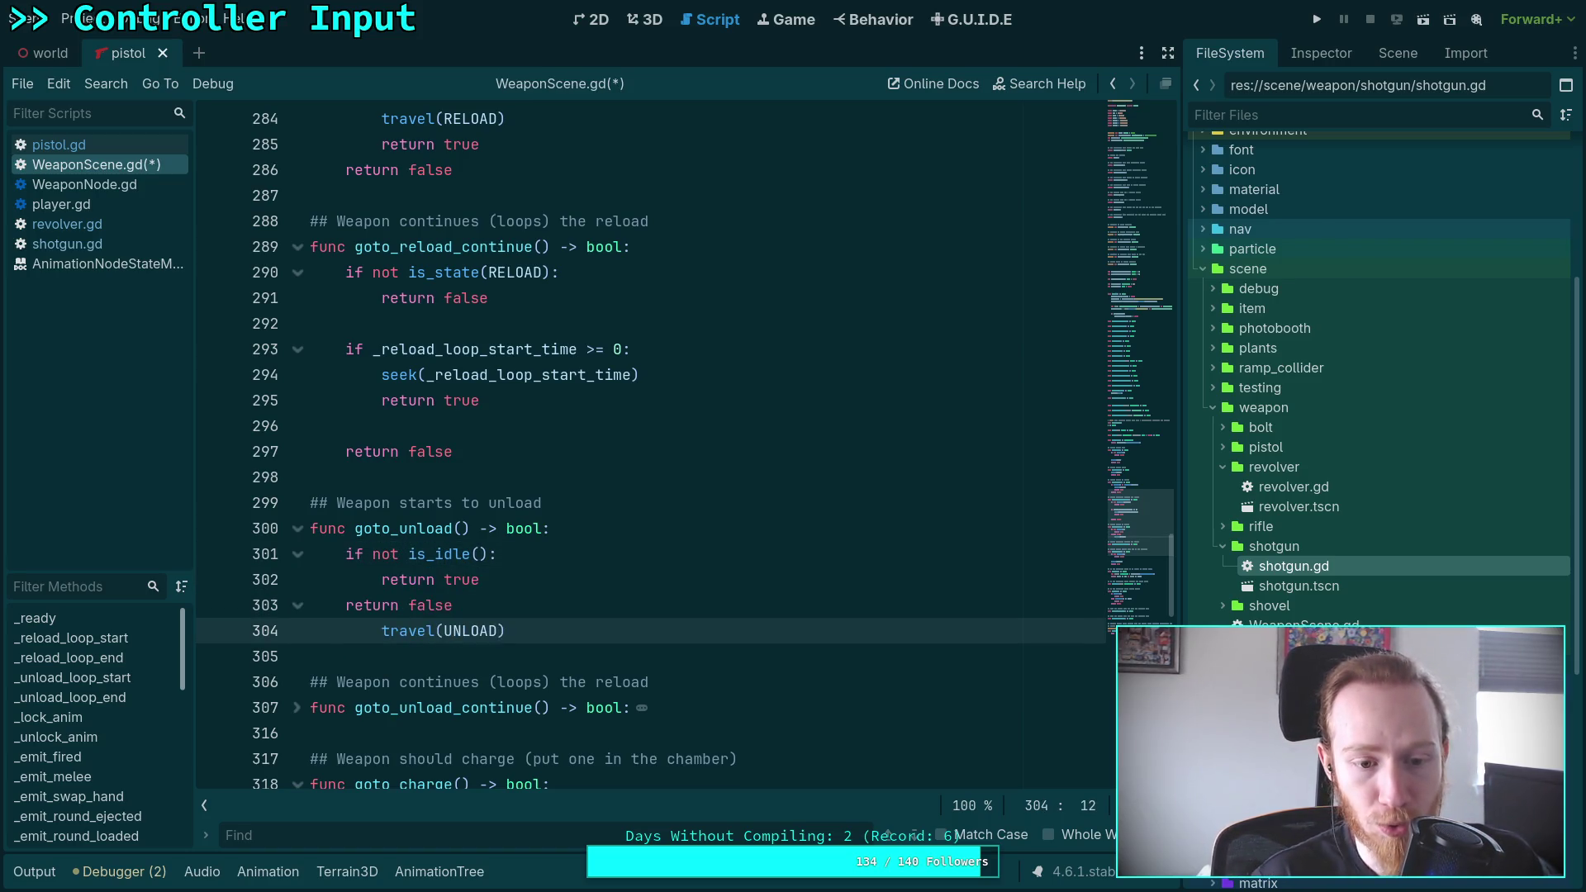
pyautogui.hotkey('shift', 'Tab')
pyautogui.press('Up')
pyautogui.hotkey('alt', 'Up')
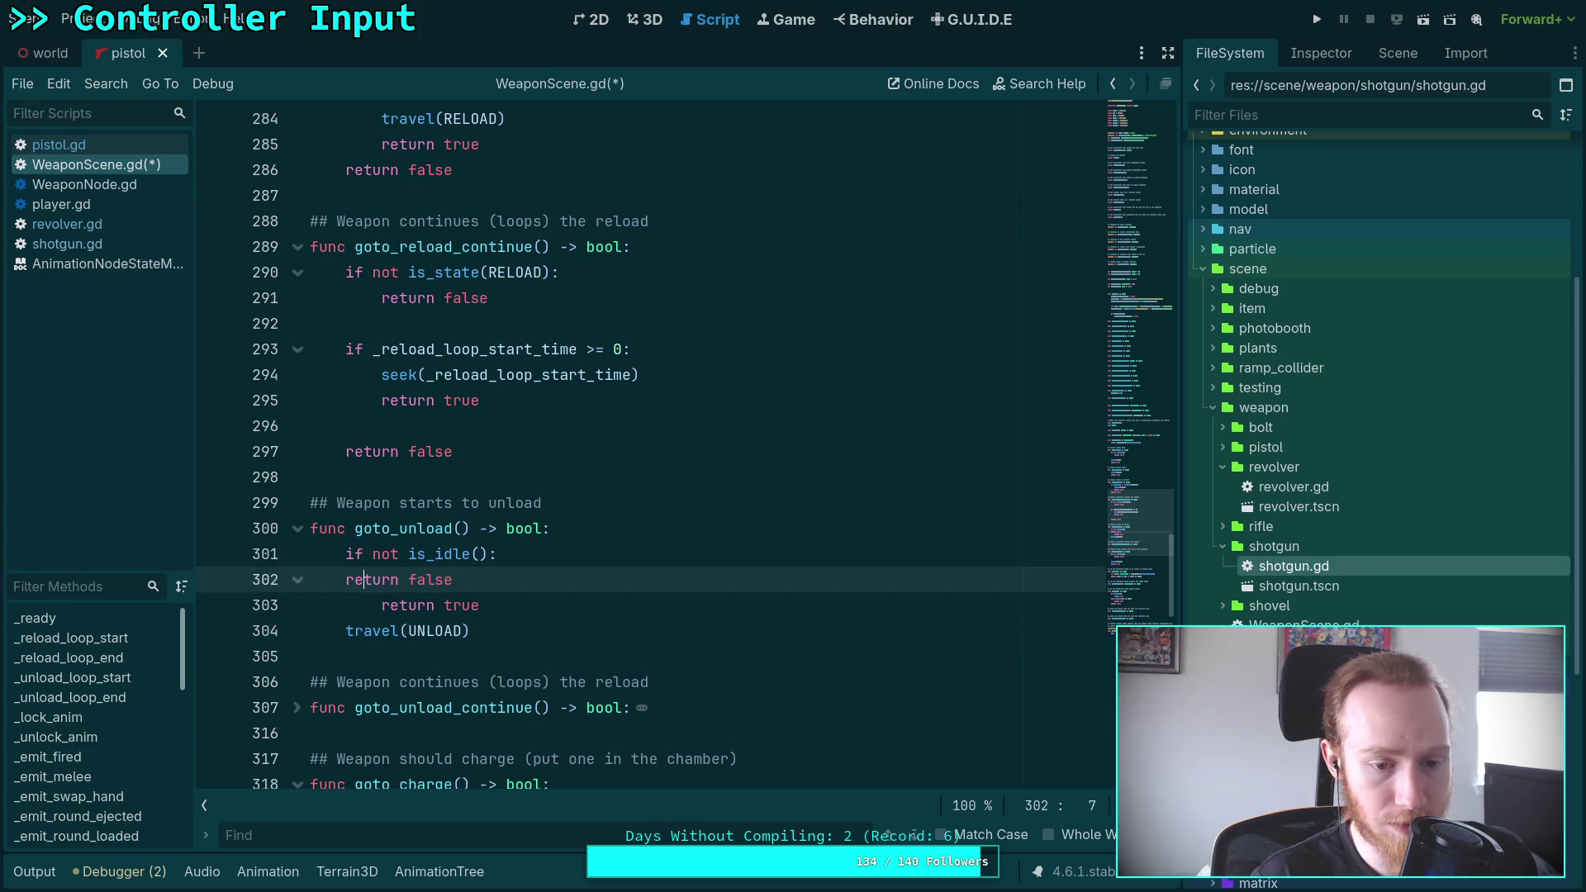
pyautogui.press('Tab')
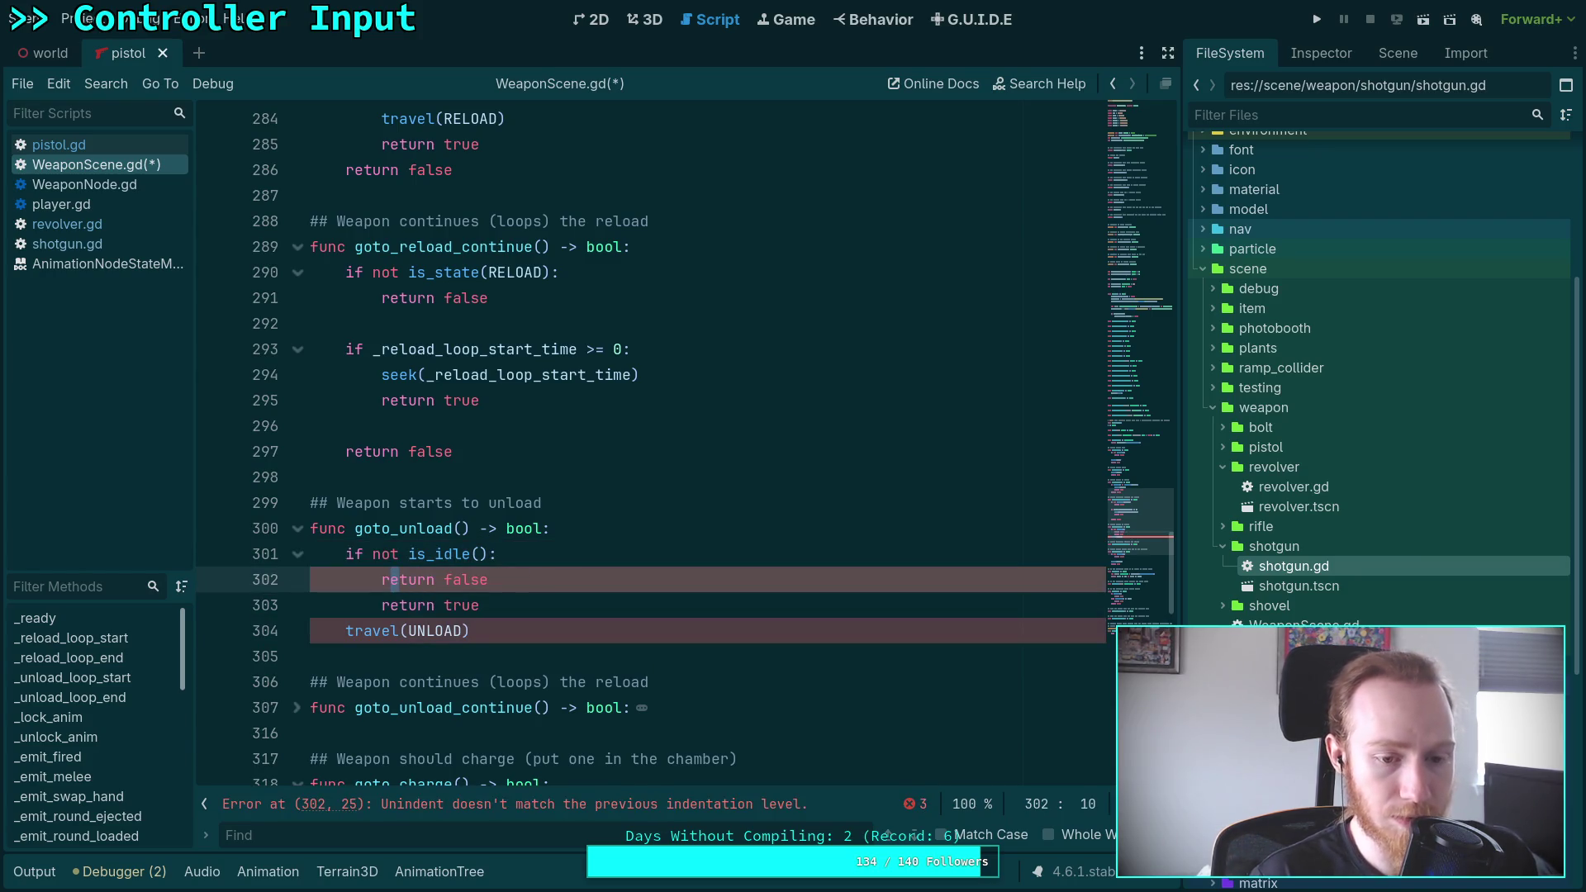
pyautogui.press('Down')
pyautogui.hotkey('shift', 'Tab')
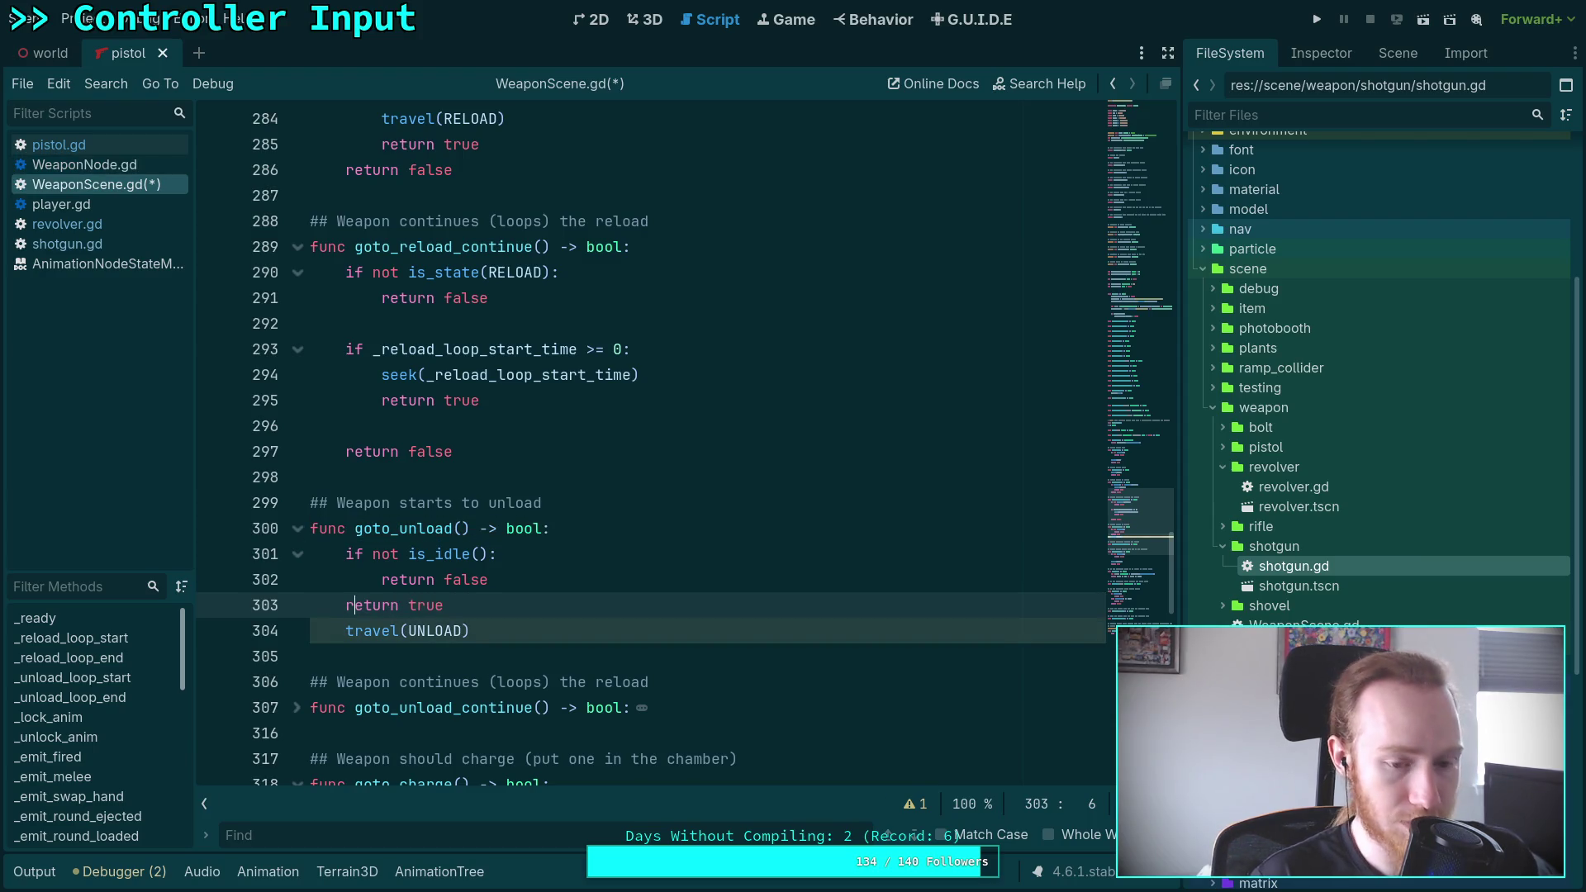
pyautogui.hotkey('alt', 'Down')
pyautogui.press('Up')
pyautogui.hotkey('ctrl', 'shift', 'Return')
pyautogui.hotkey('ctrl', 's')
# Expand goto_unload_continue and review the surrounding unload code
pyautogui.click(509, 588)
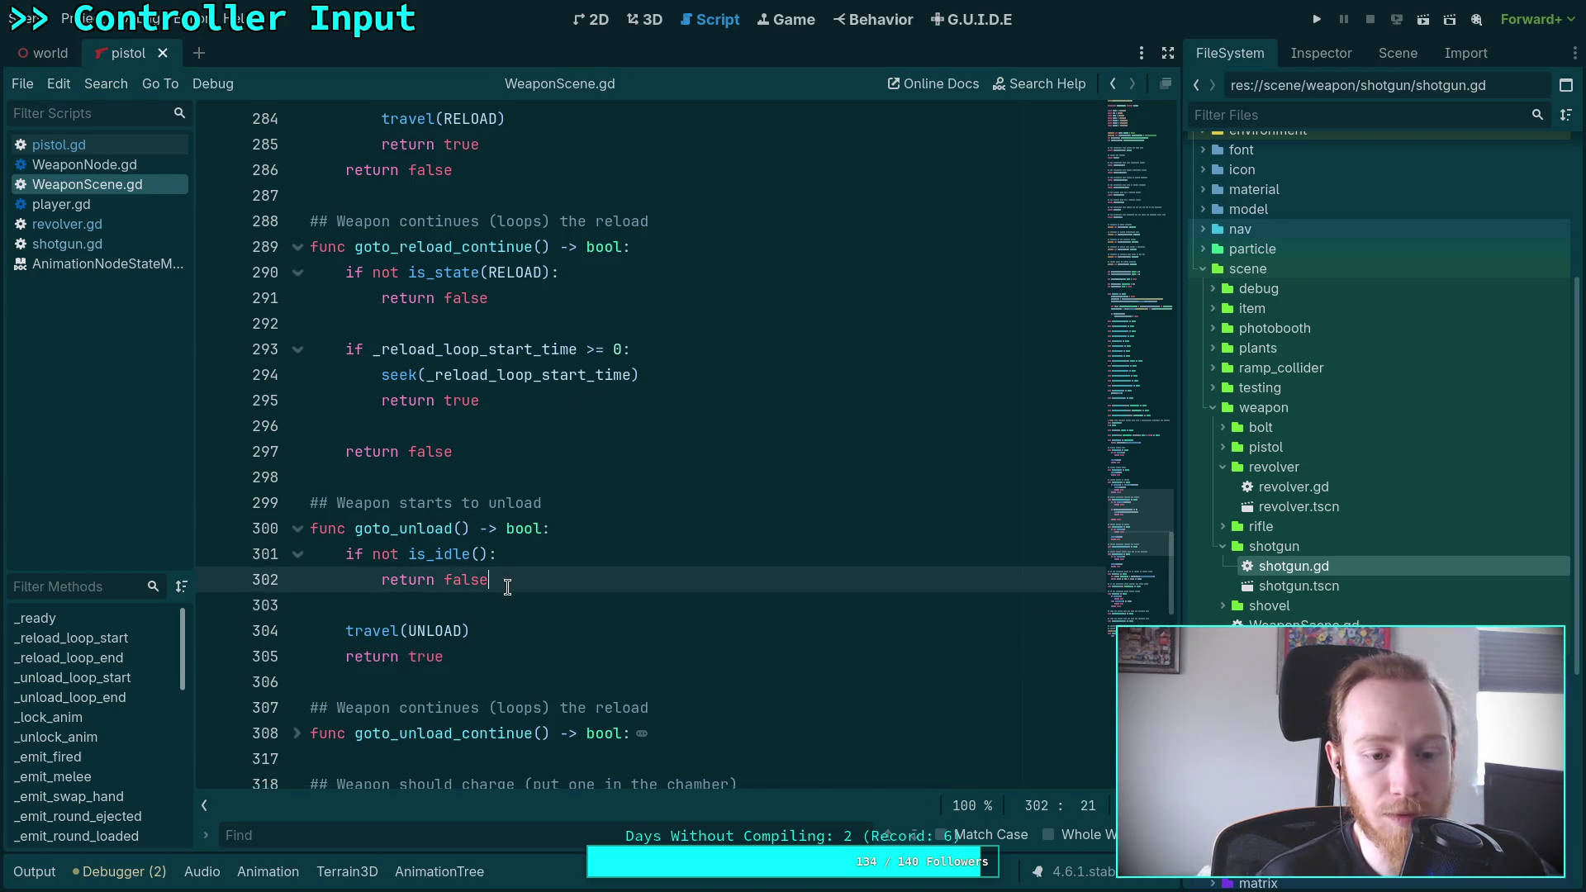
pyautogui.click(510, 605)
pyautogui.scroll(-3, 509, 604)
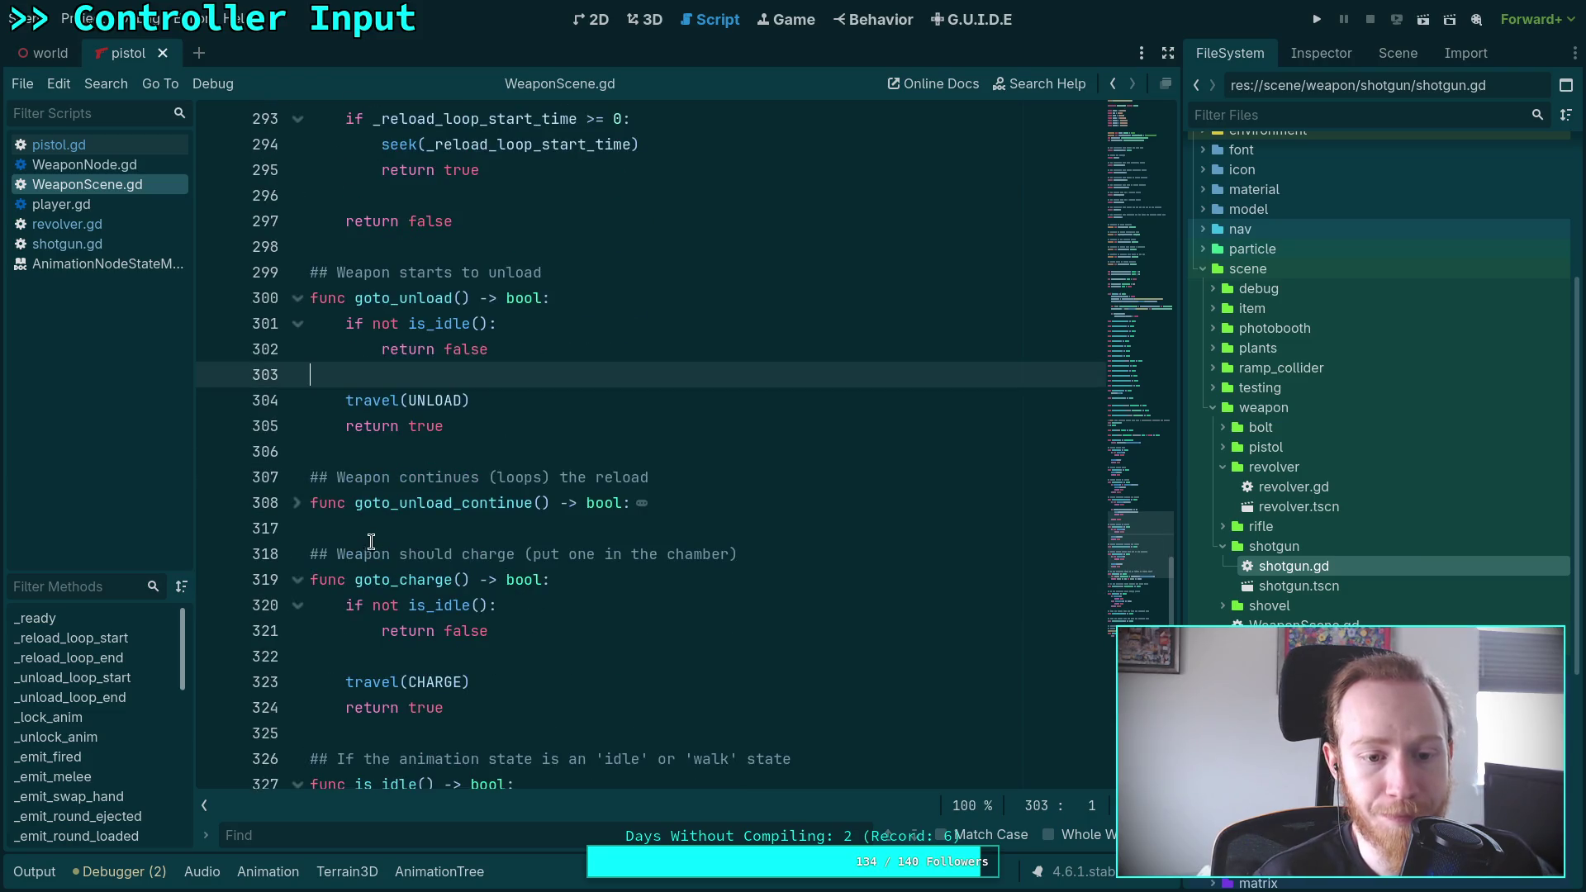
pyautogui.click(297, 502)
pyautogui.scroll(-1, 334, 511)
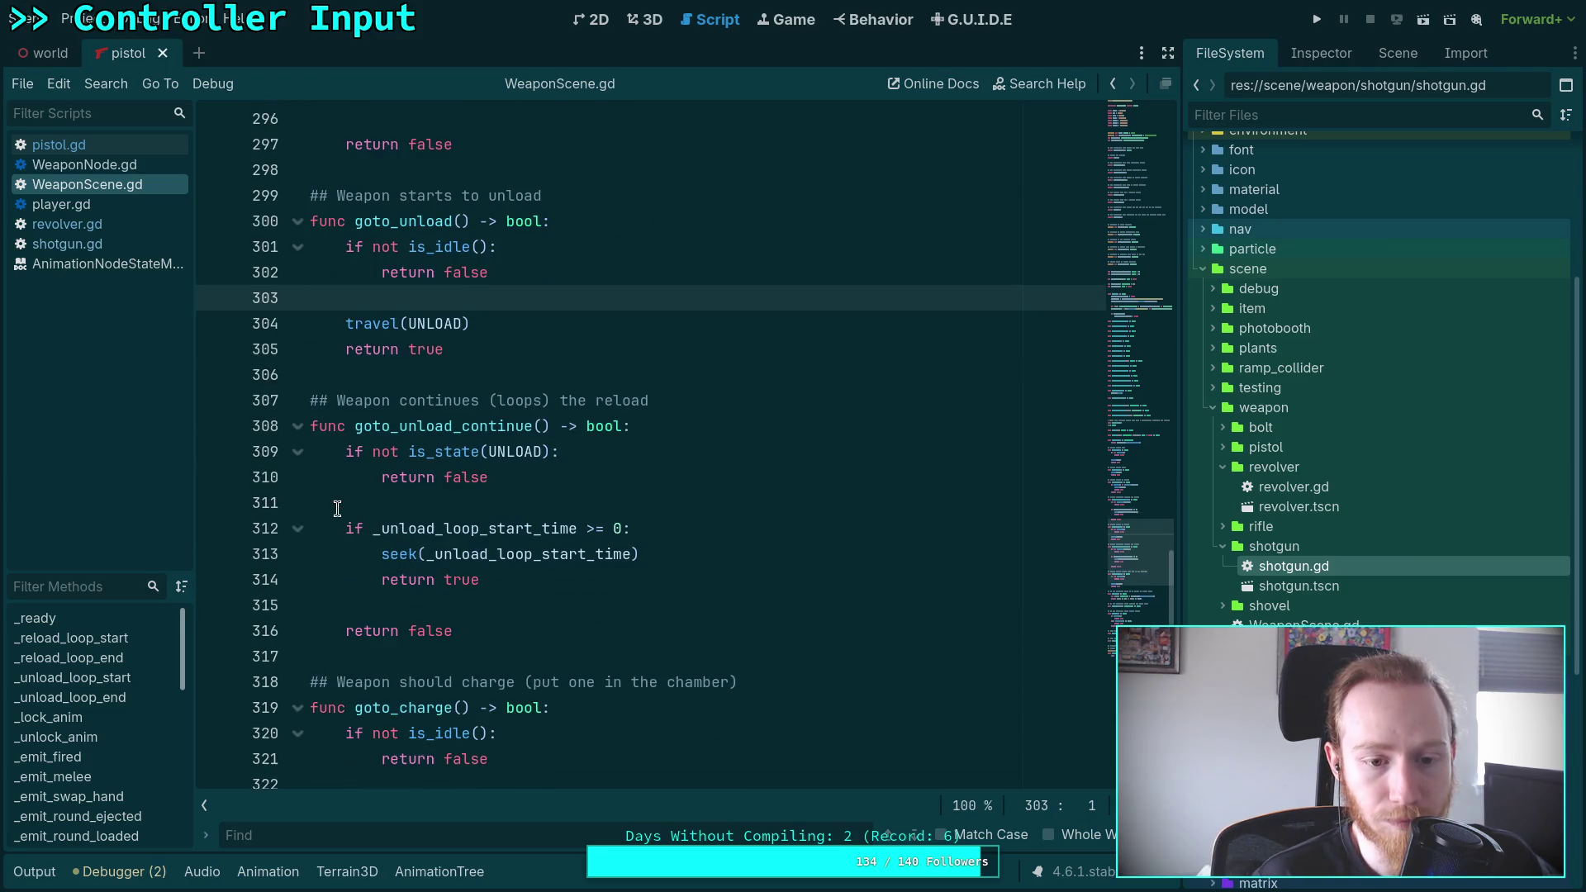
pyautogui.scroll(1, 401, 519)
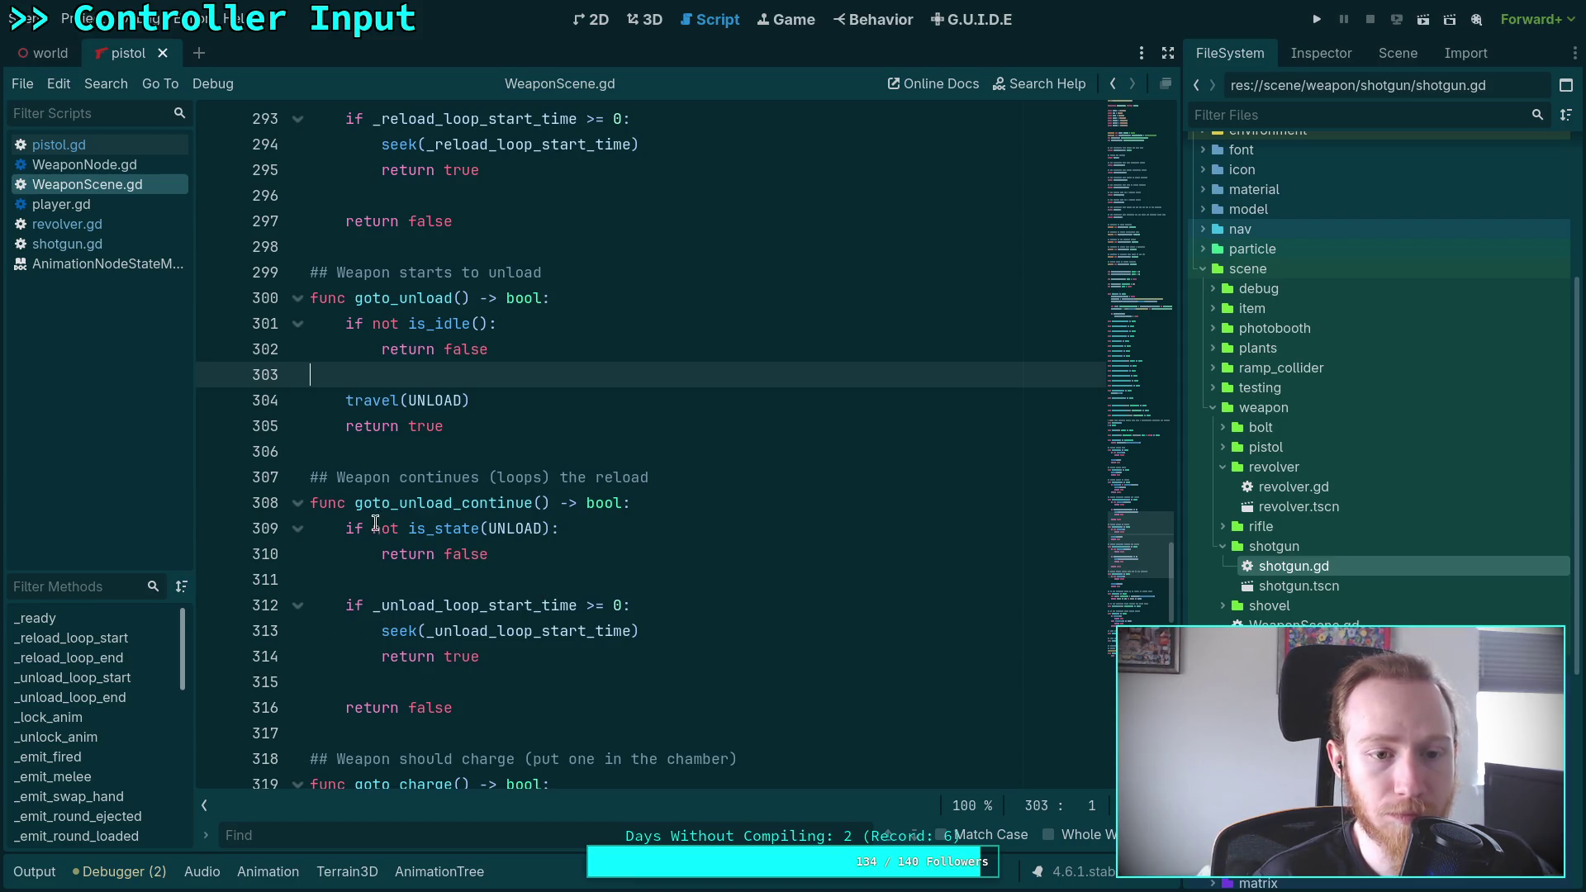
pyautogui.scroll(4, 375, 523)
pyautogui.scroll(2, 467, 440)
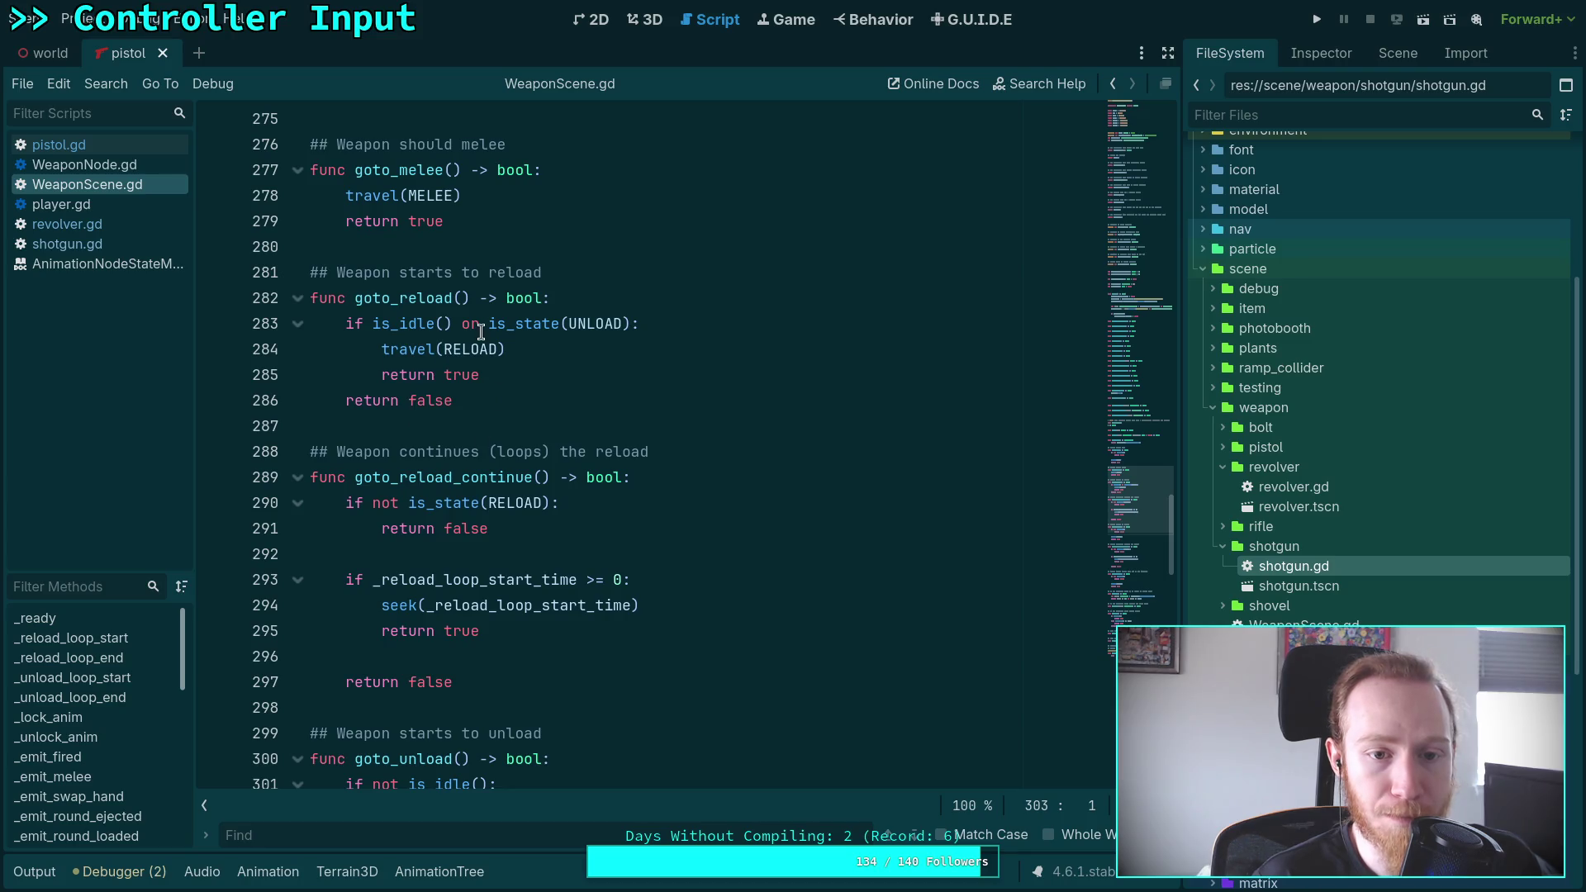
pyautogui.moveTo(460, 324); pyautogui.dragTo(628, 324)
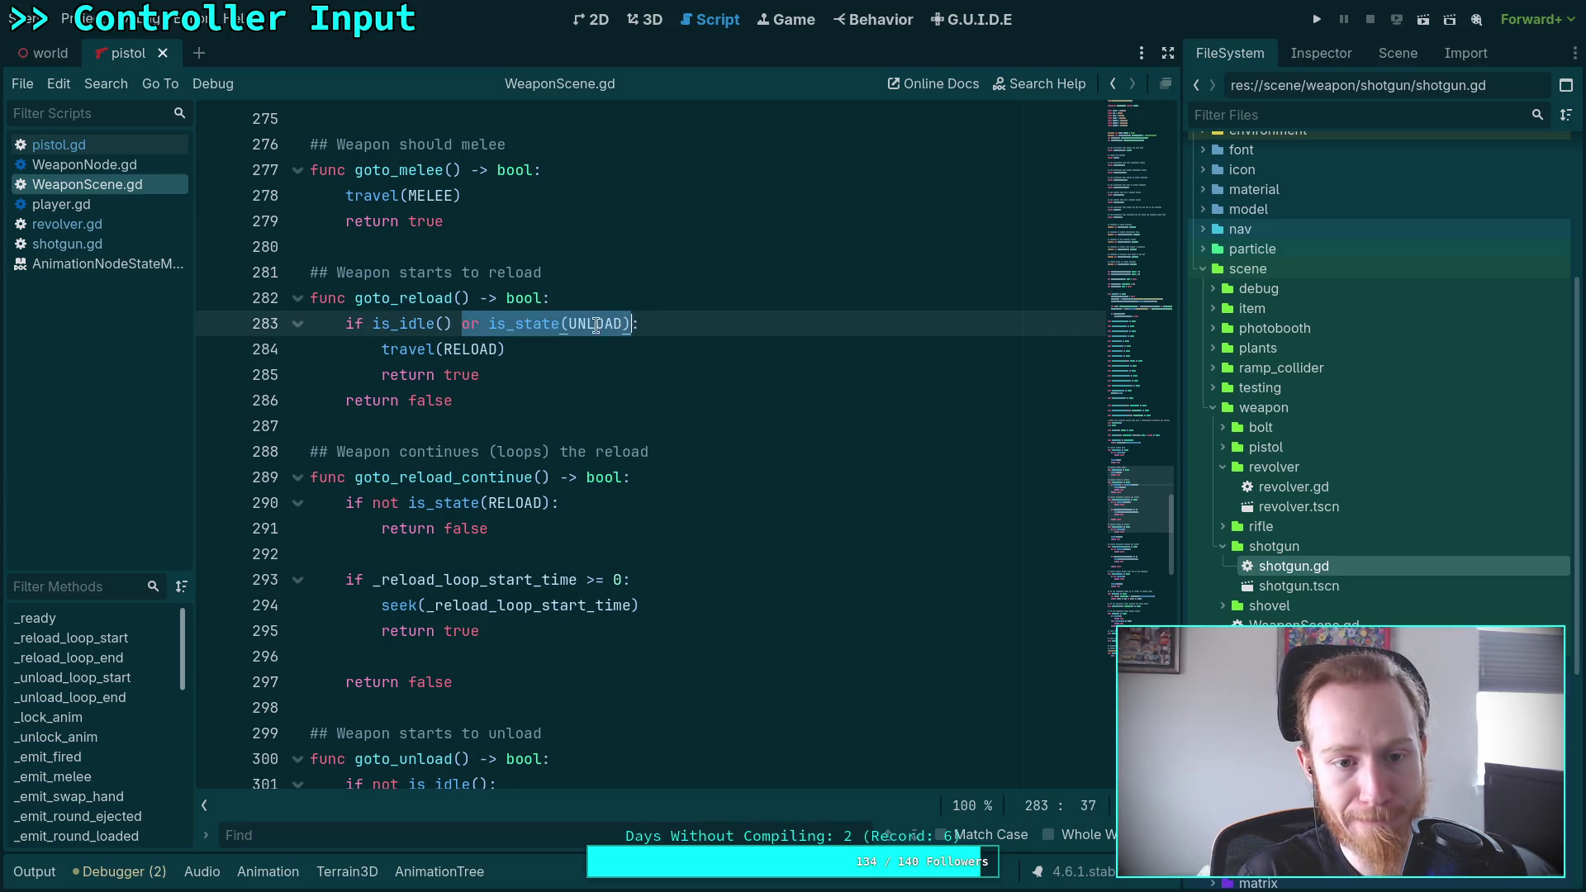
# Make goto_reload check 'if not is_idle(): return false', dedent travel(RELOAD)/return true, and save
pyautogui.press('BackSpace')
pyautogui.press('BackSpace')
pyautogui.write('not is_idle(')
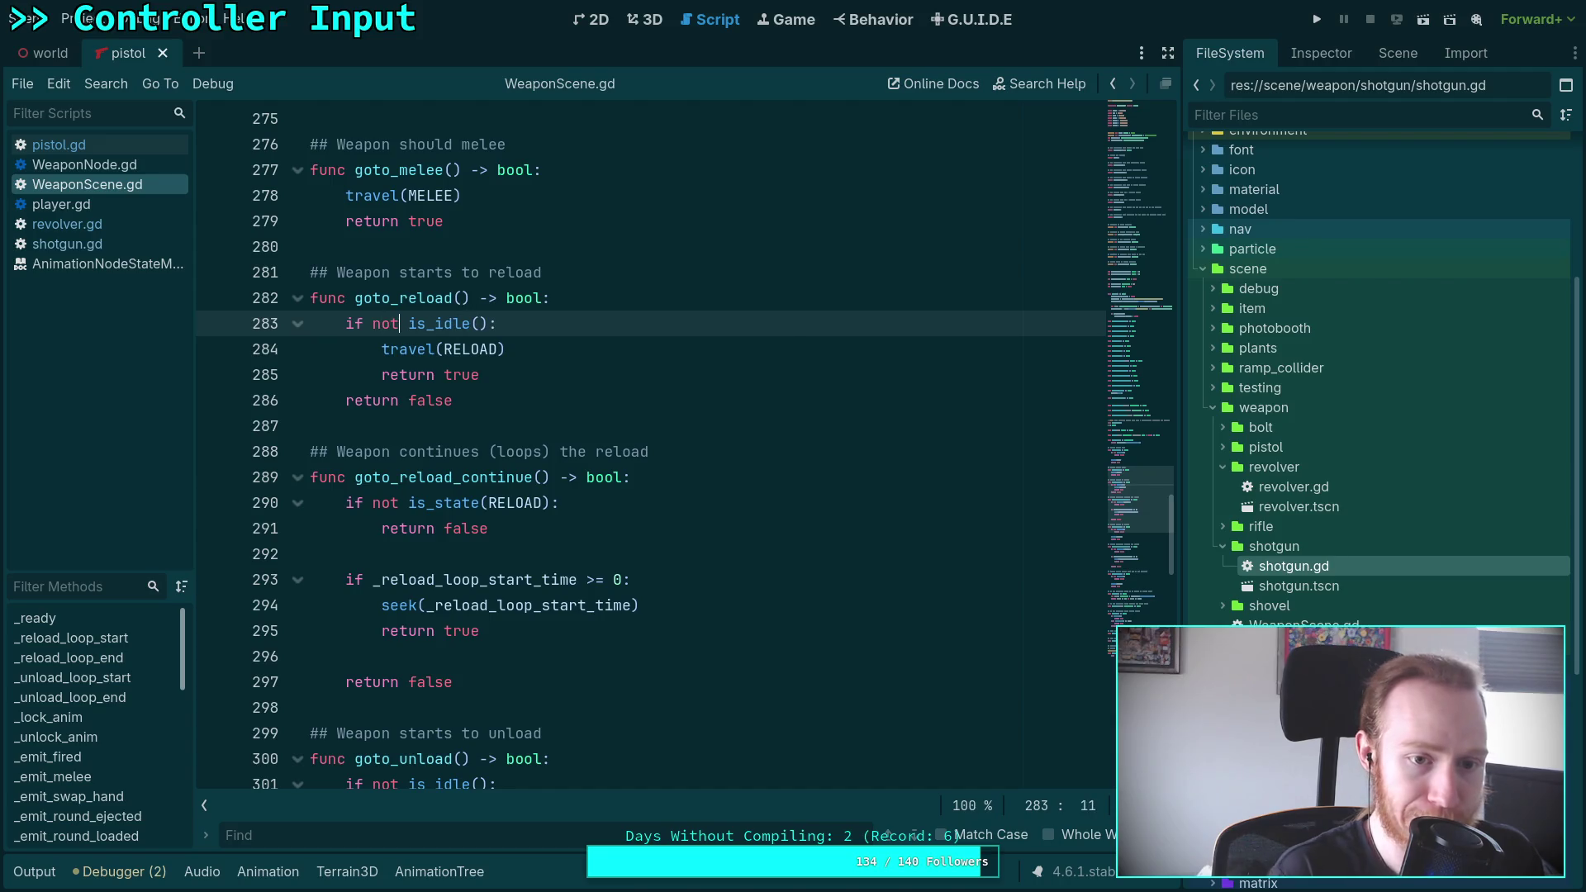
pyautogui.press('Escape')
pyautogui.press('Down')
pyautogui.press('Down')
pyautogui.press('Down')
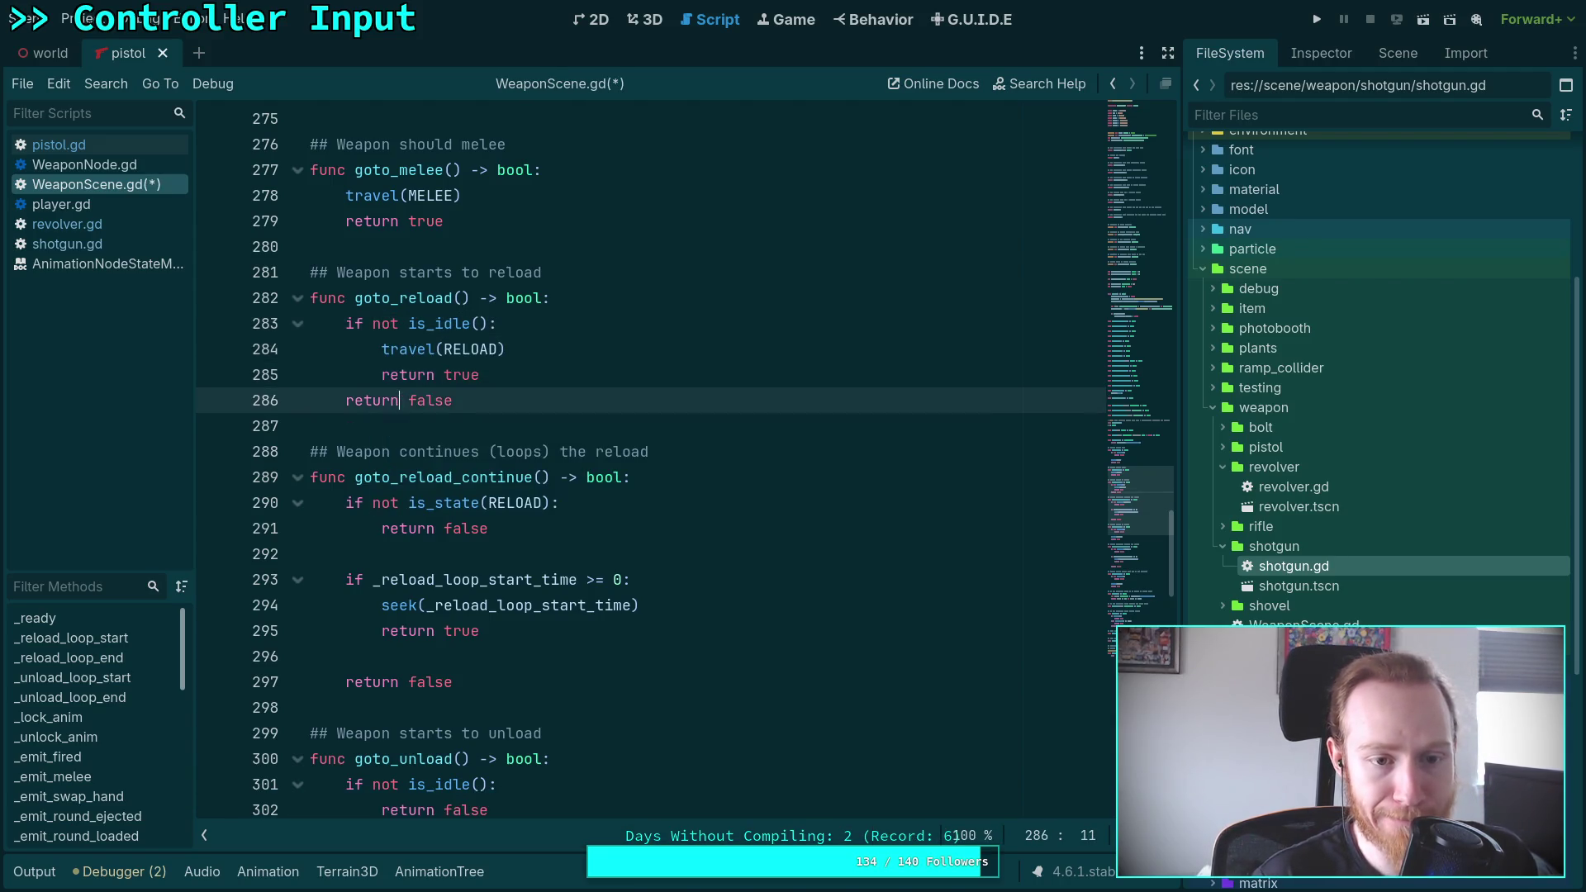
pyautogui.hotkey('alt', 'Up')
pyautogui.hotkey('alt', 'Up')
pyautogui.press('Tab')
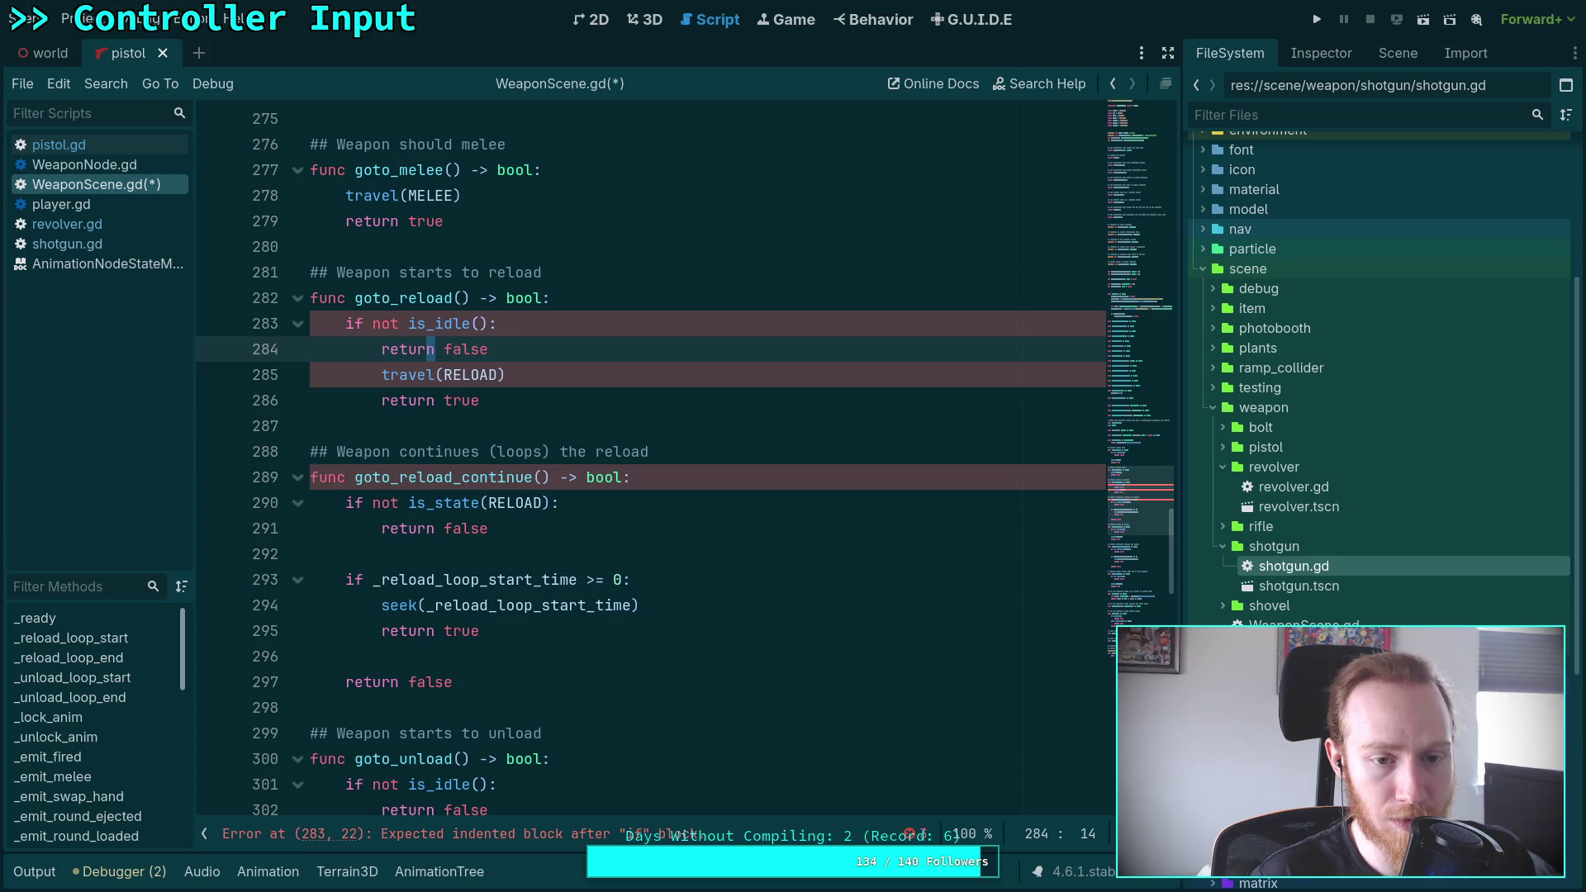
pyautogui.hotkey('shift', 'Down')
pyautogui.hotkey('shift', 'Tab')
pyautogui.press('Up')
pyautogui.press('Up')
pyautogui.press('End')
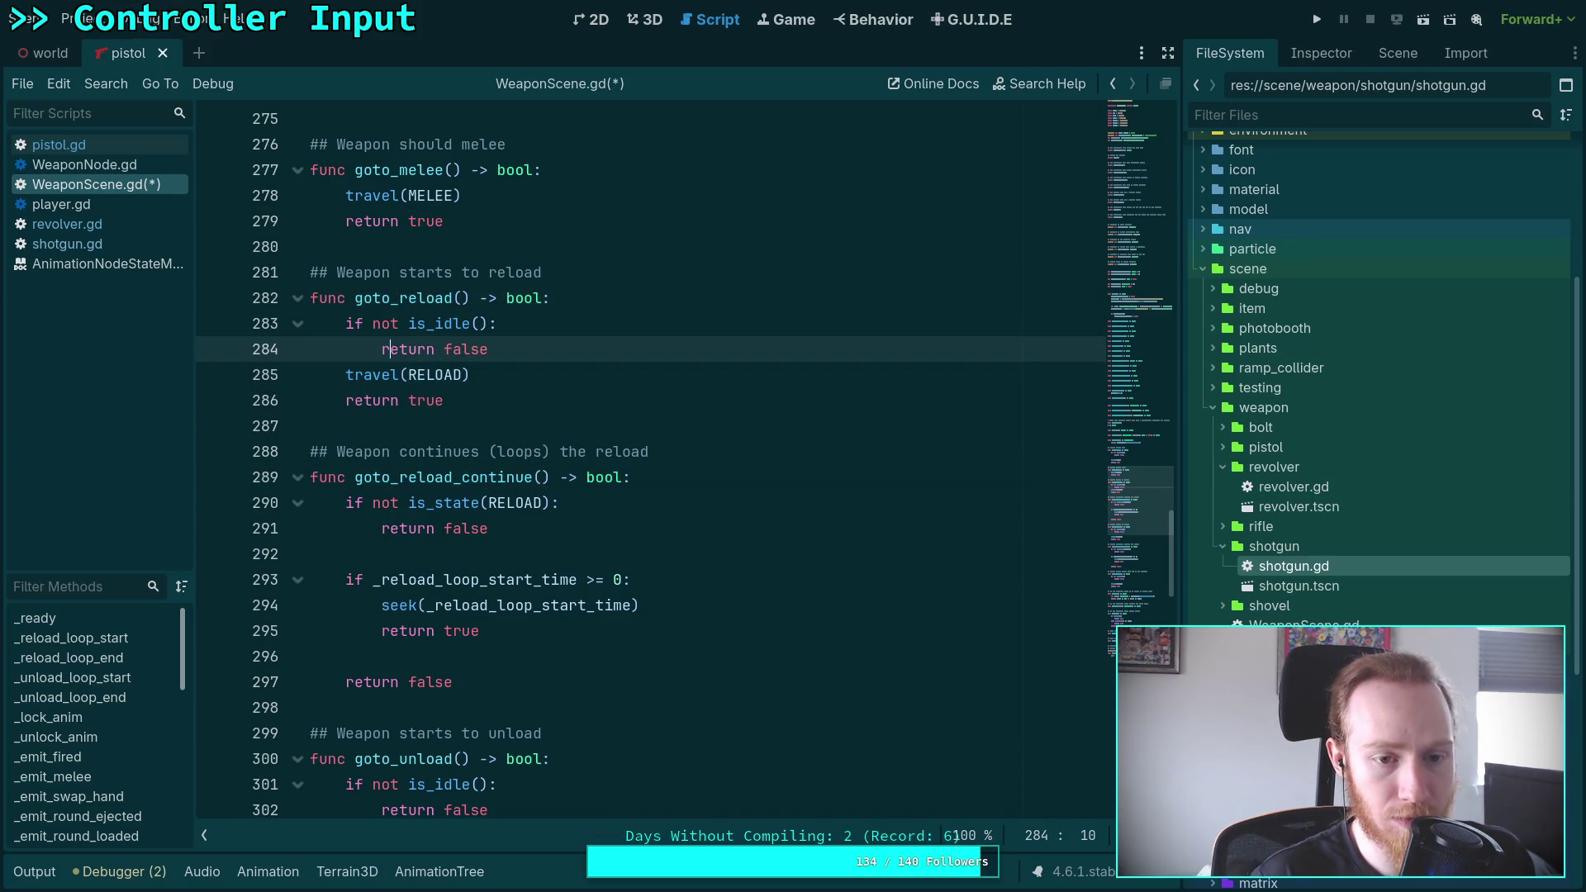
pyautogui.press('Return')
pyautogui.hotkey('ctrl', 's')
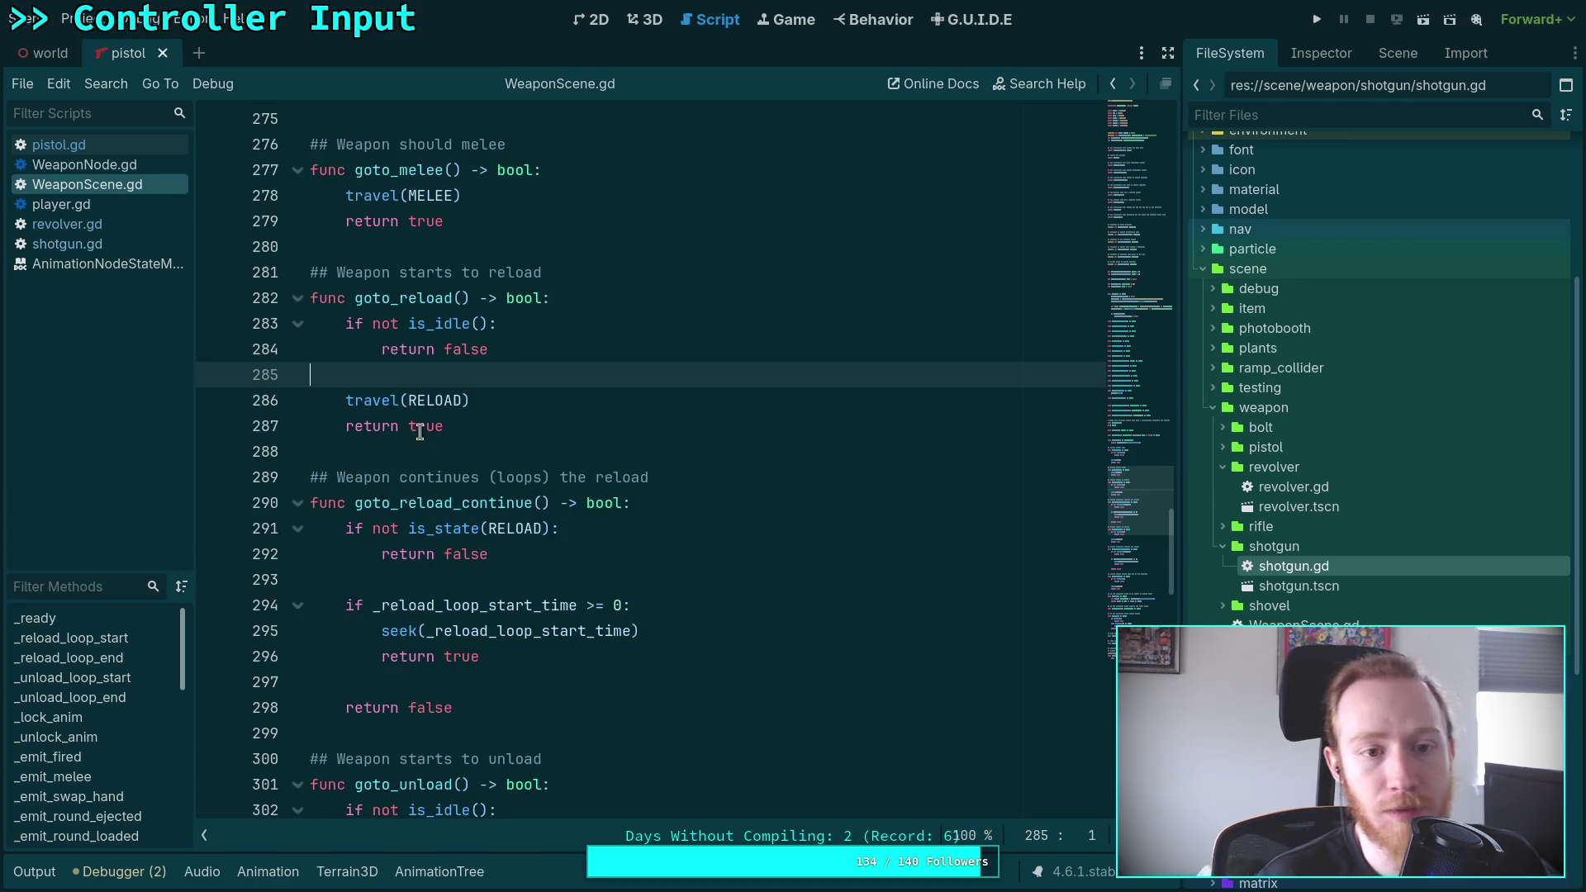
# Expand the detach_magazine and attach_magazine functions to review them
pyautogui.scroll(10, 448, 447)
pyautogui.scroll(2, 448, 448)
pyautogui.scroll(-12, 528, 425)
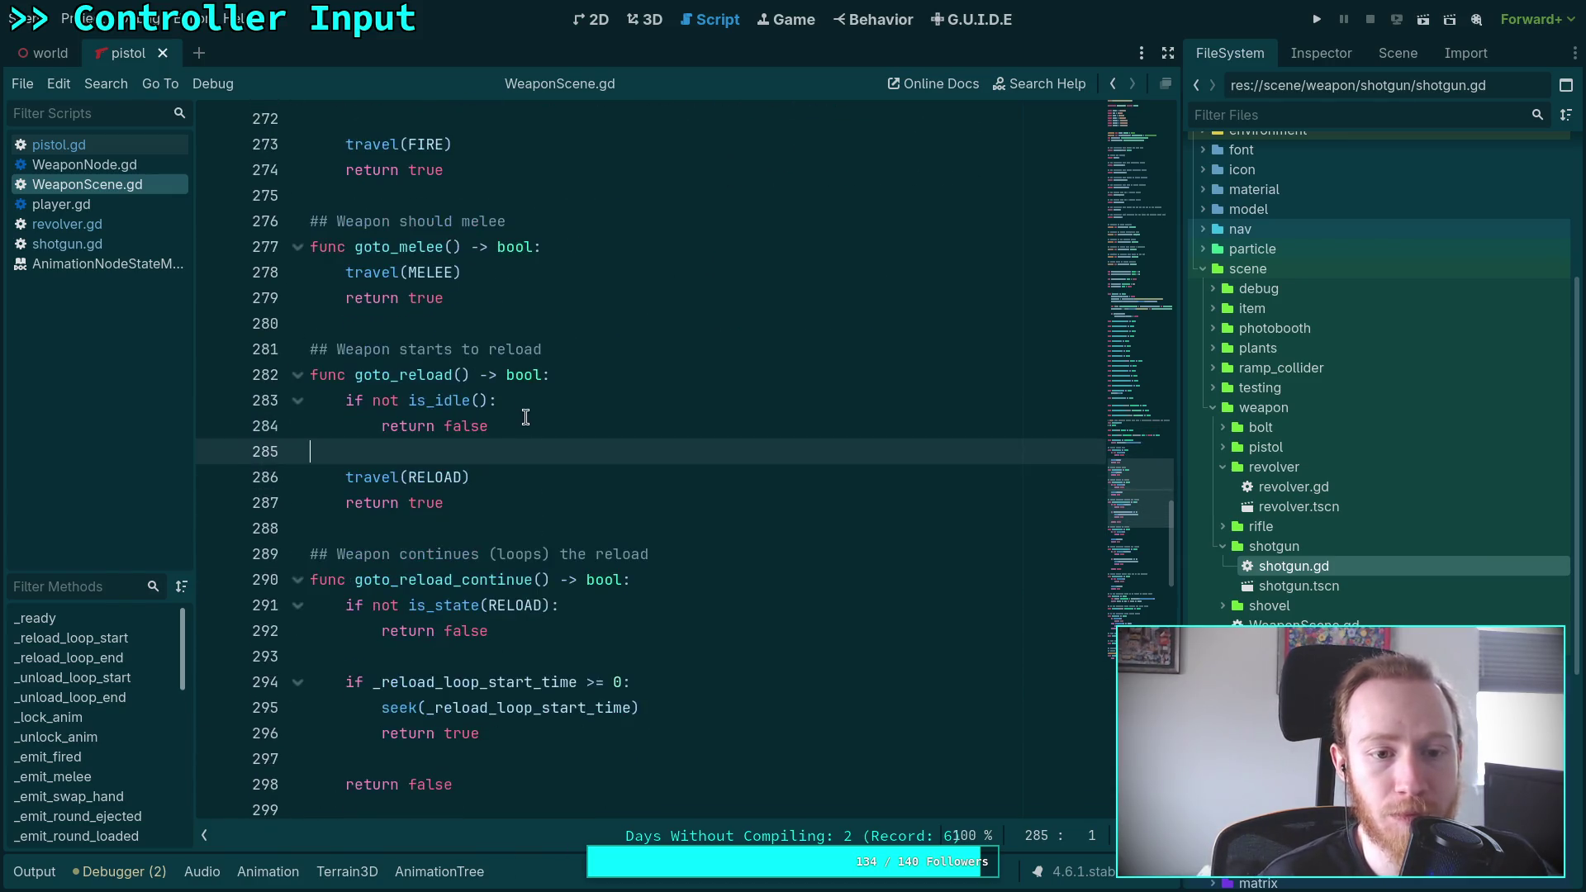
pyautogui.scroll(-6, 572, 508)
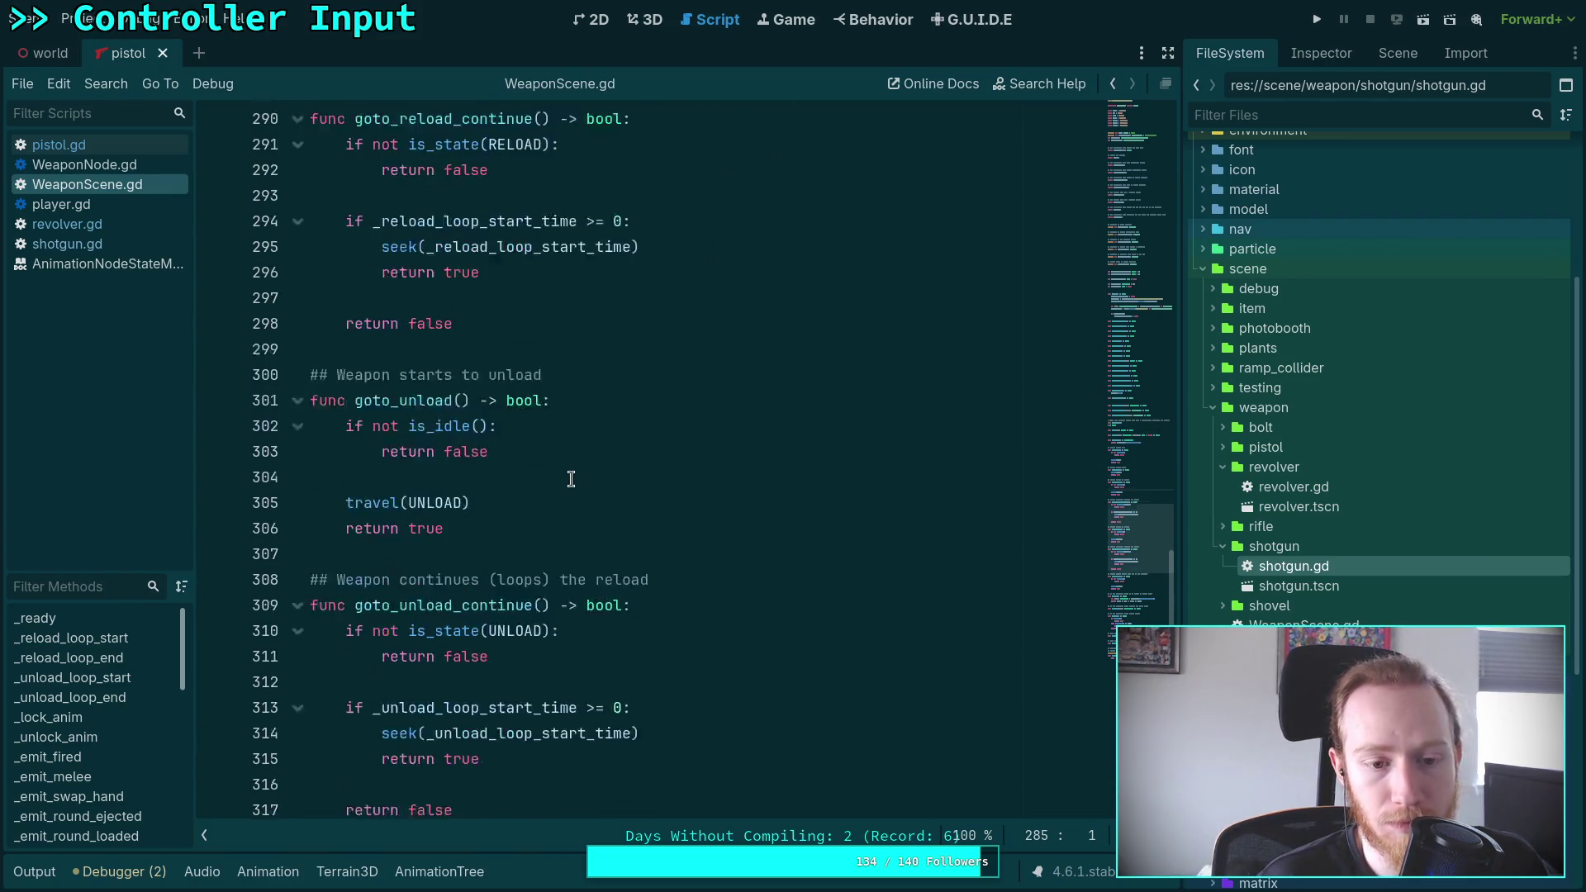
pyautogui.scroll(-2, 631, 484)
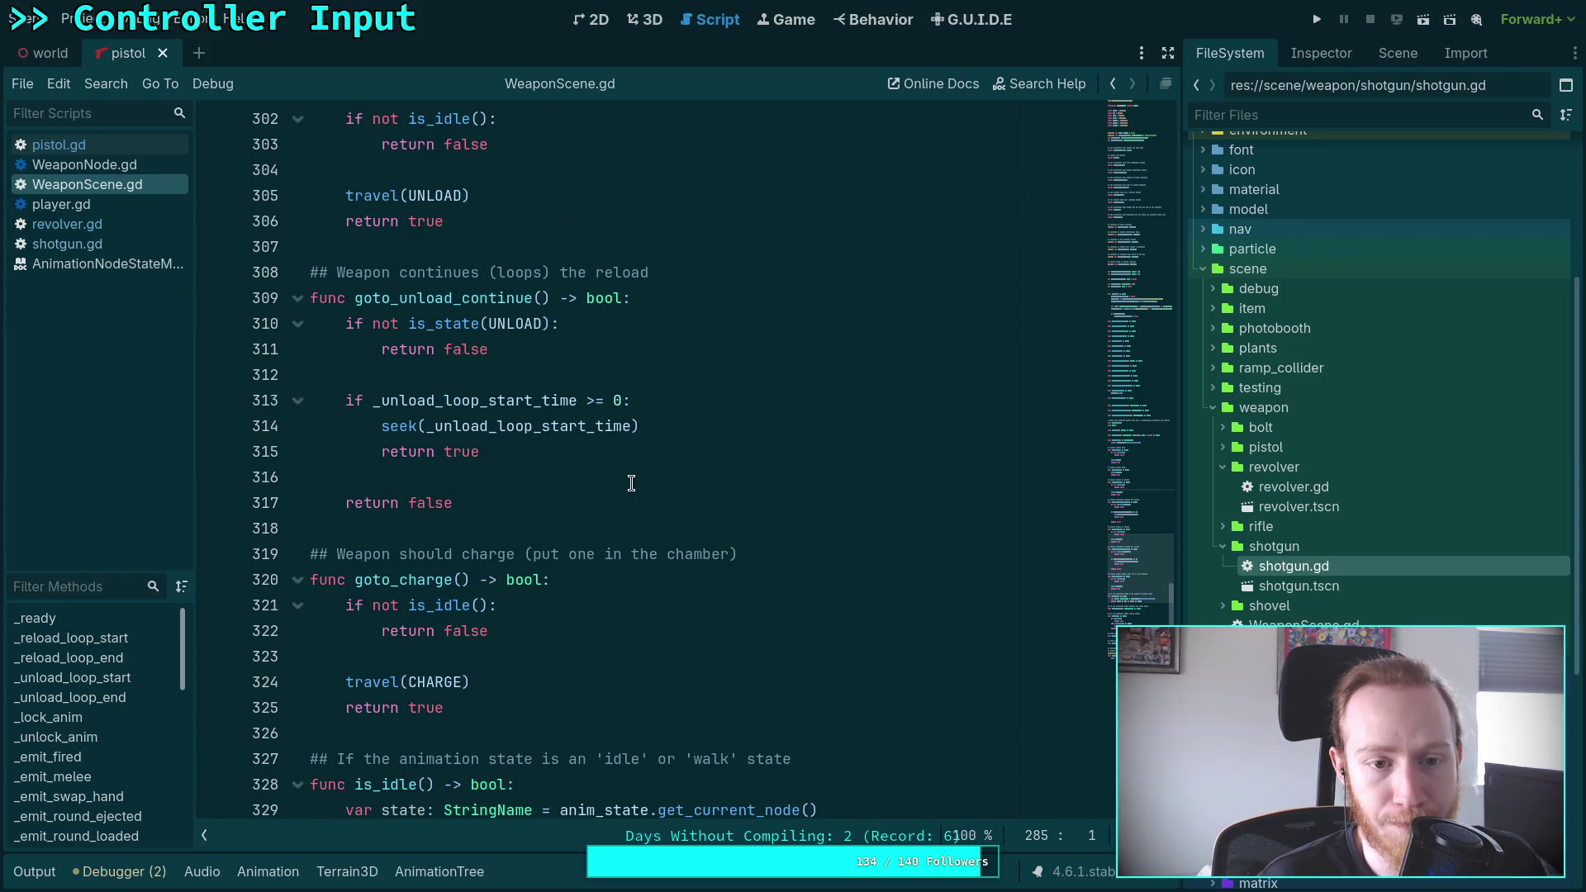
pyautogui.scroll(-2, 632, 483)
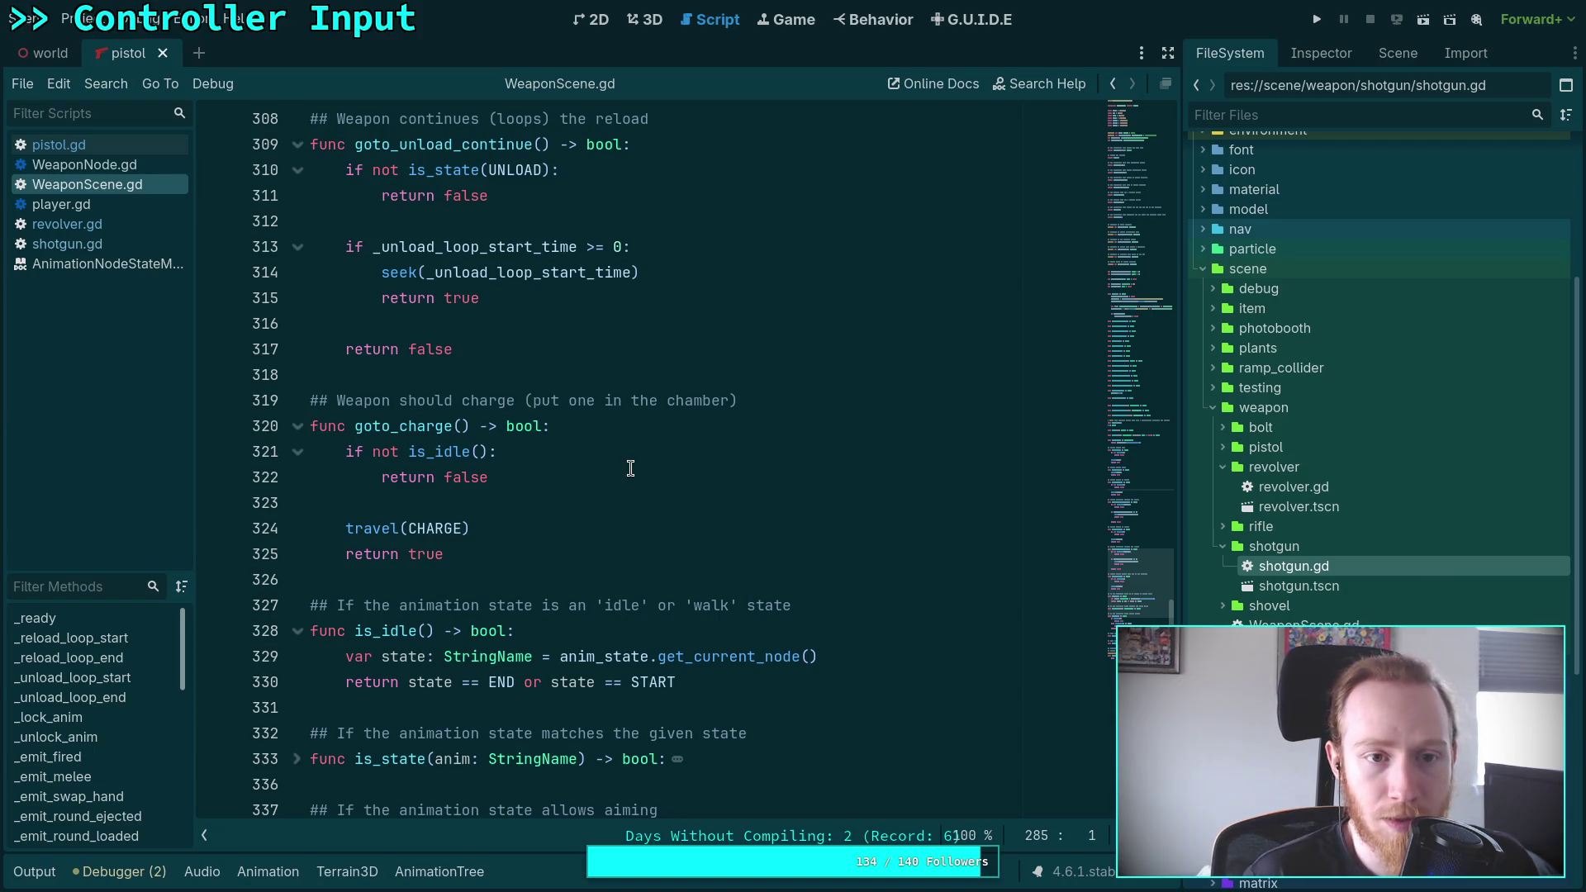
pyautogui.scroll(-7, 631, 468)
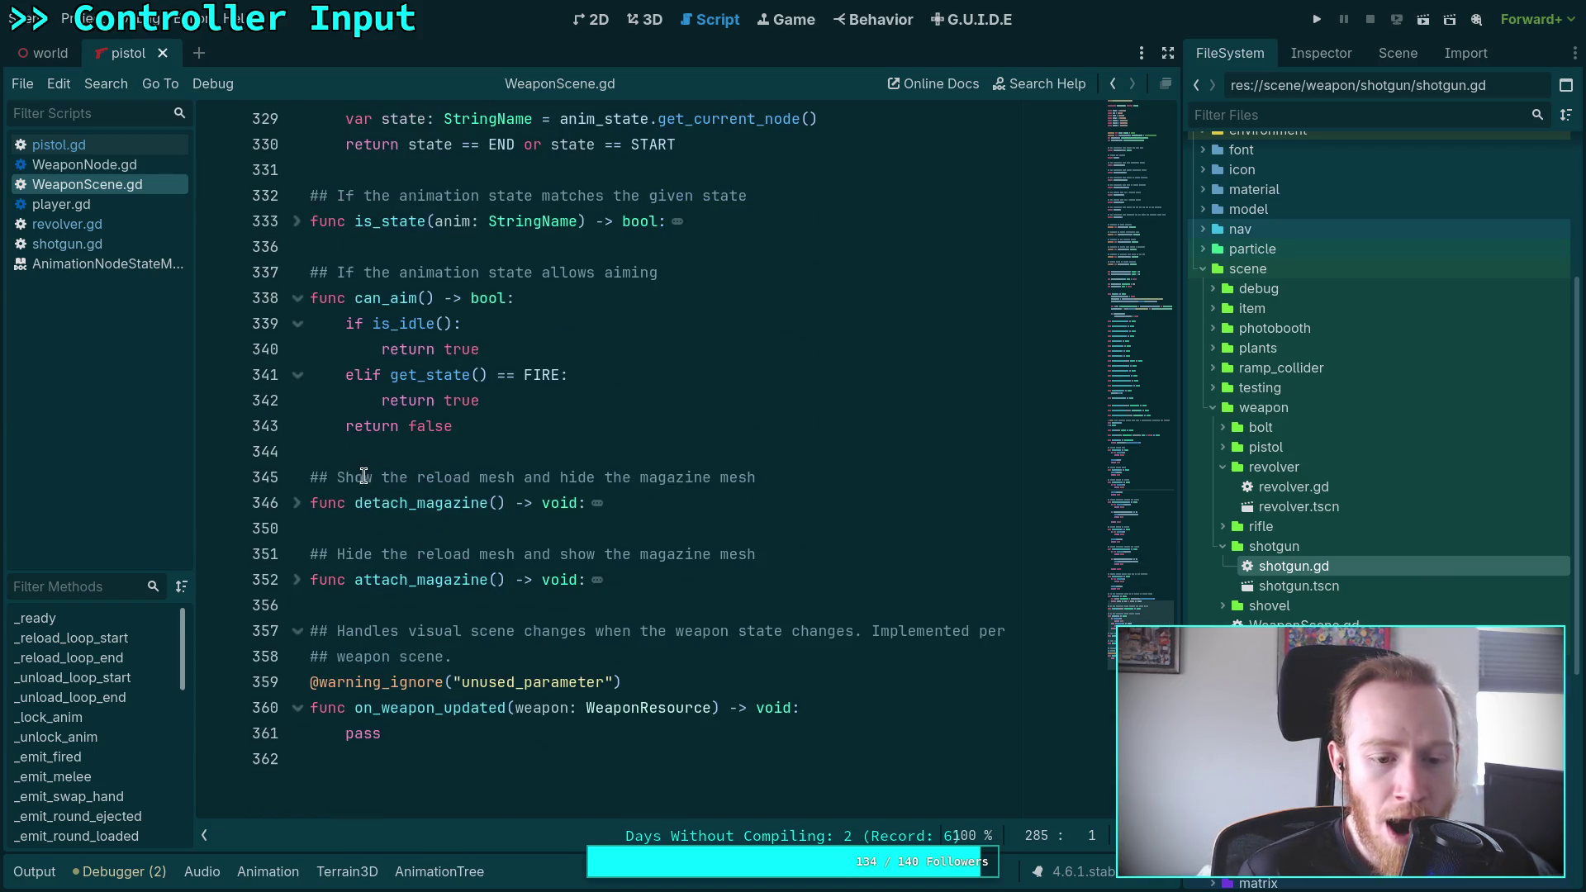
pyautogui.click(298, 502)
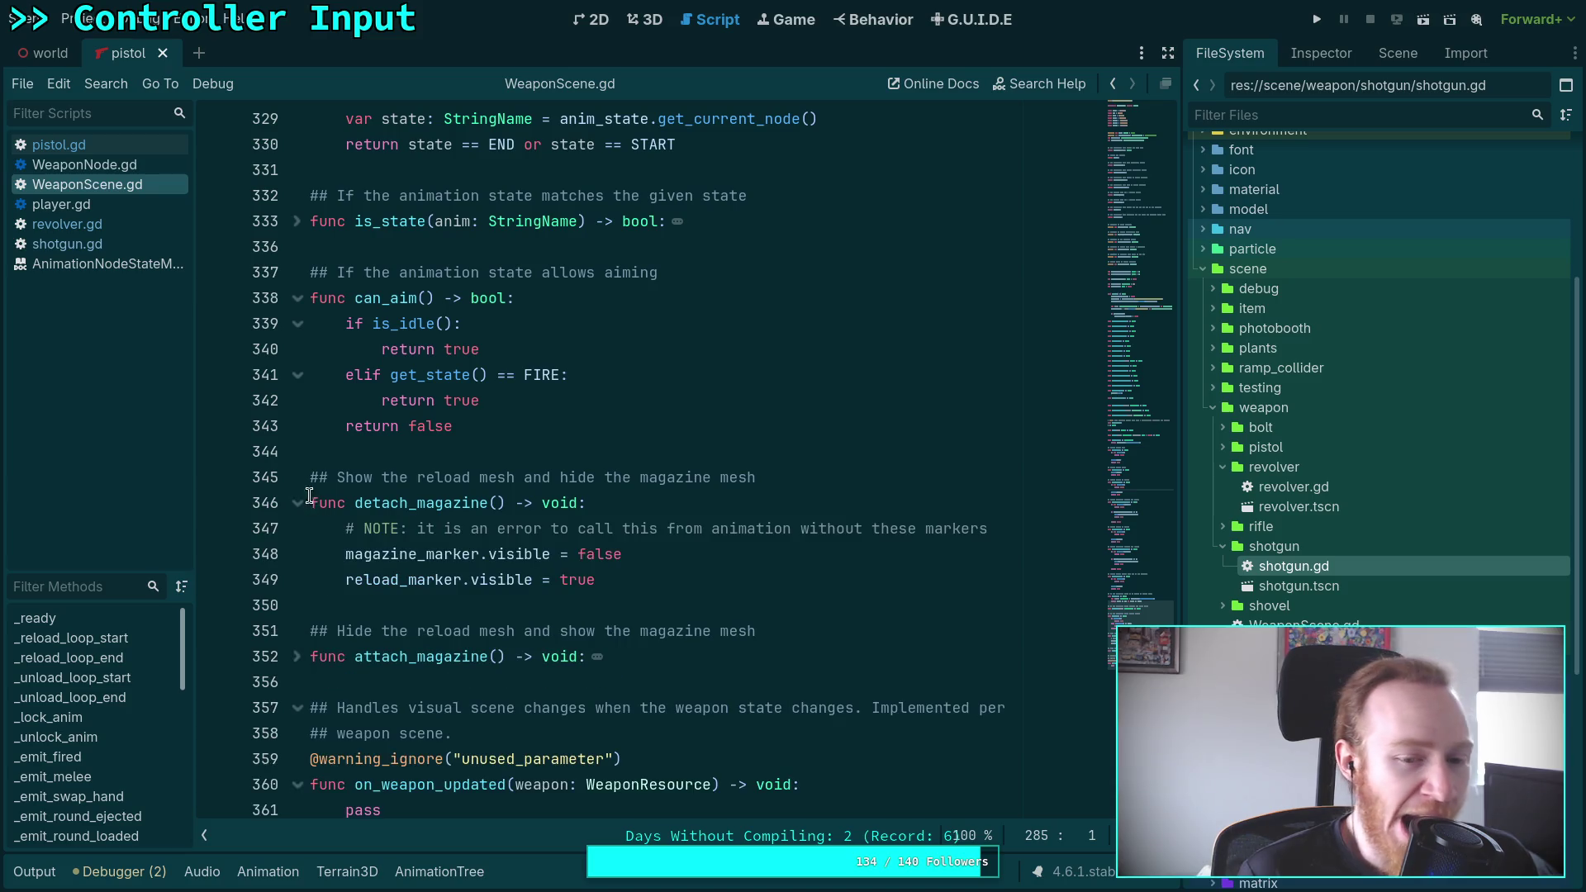
pyautogui.click(298, 656)
pyautogui.scroll(-4, 342, 573)
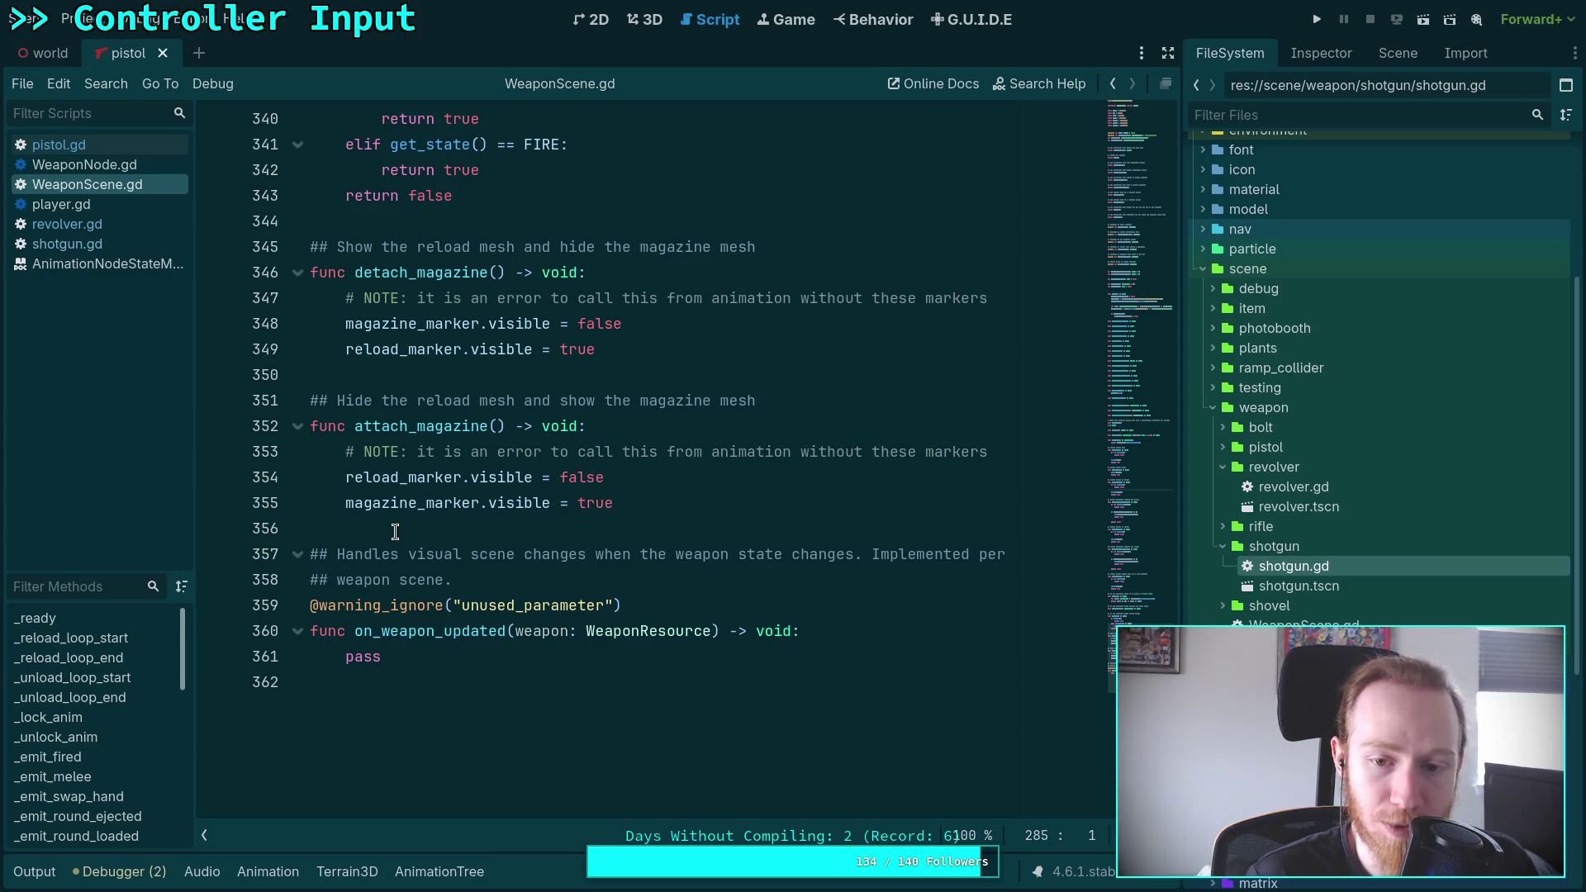
pyautogui.scroll(-1, 395, 531)
pyautogui.scroll(12, 421, 516)
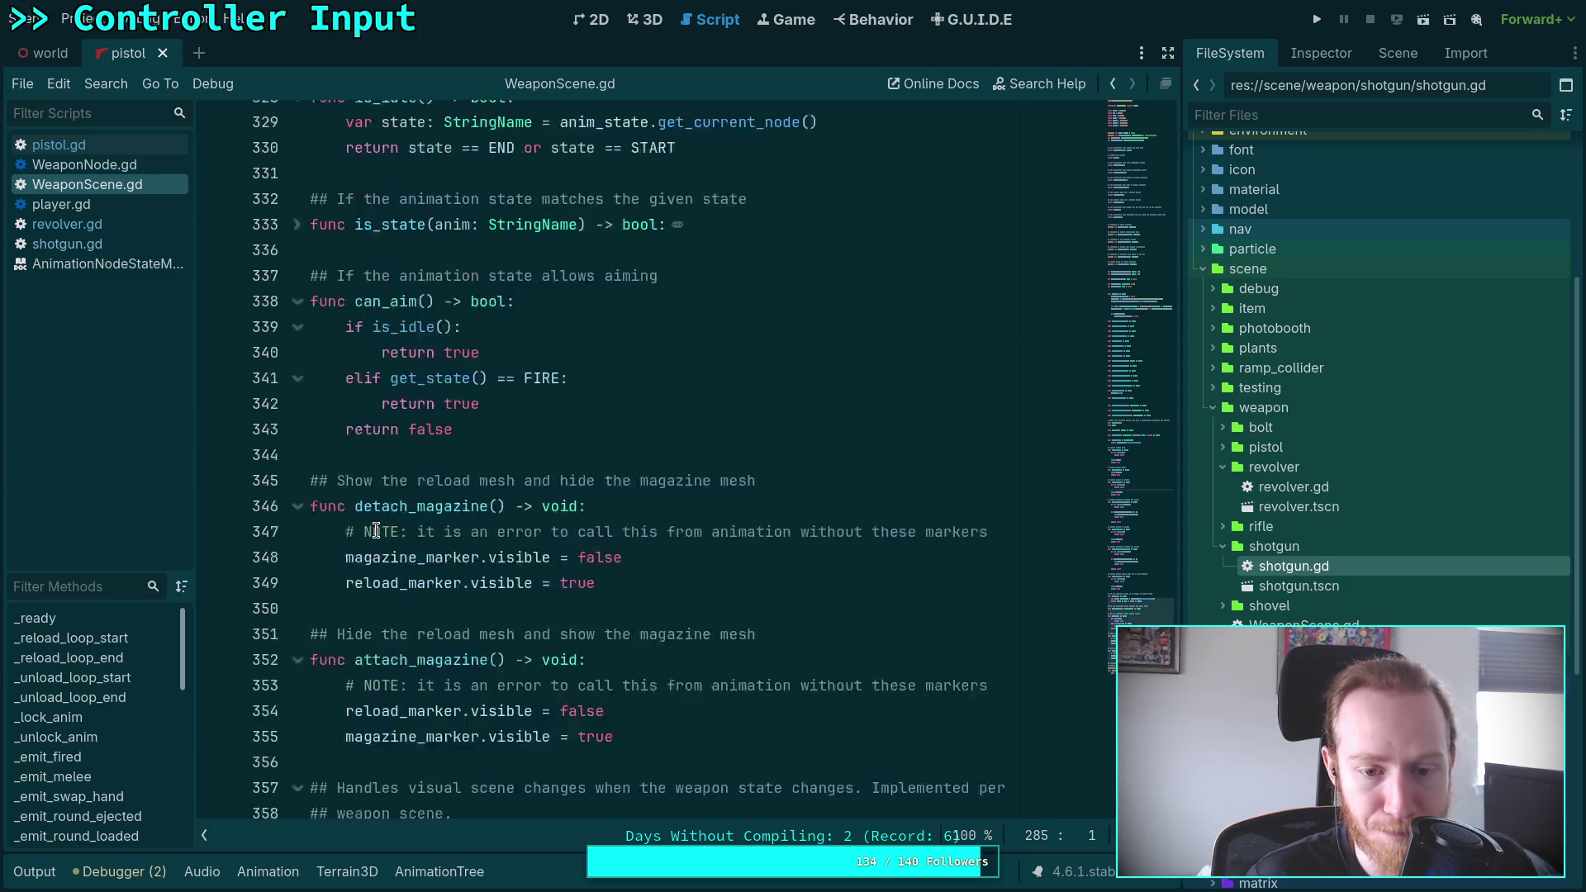
pyautogui.scroll(15, 657, 538)
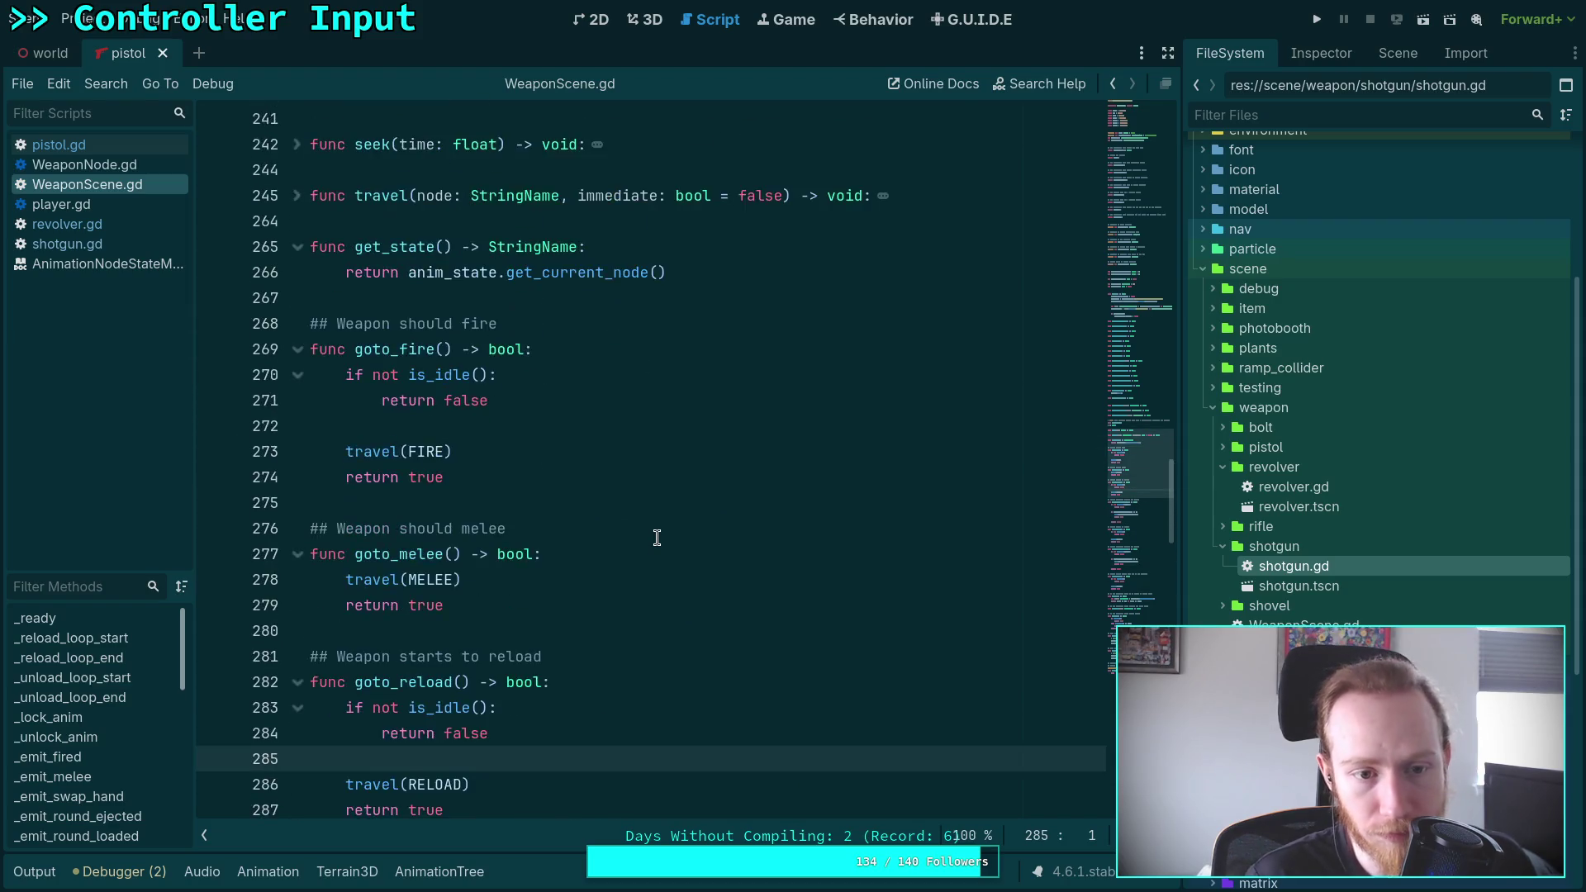
# Expand the travel and _on_anim_start functions to inspect the state handling
pyautogui.click(296, 426)
pyautogui.scroll(-4, 483, 468)
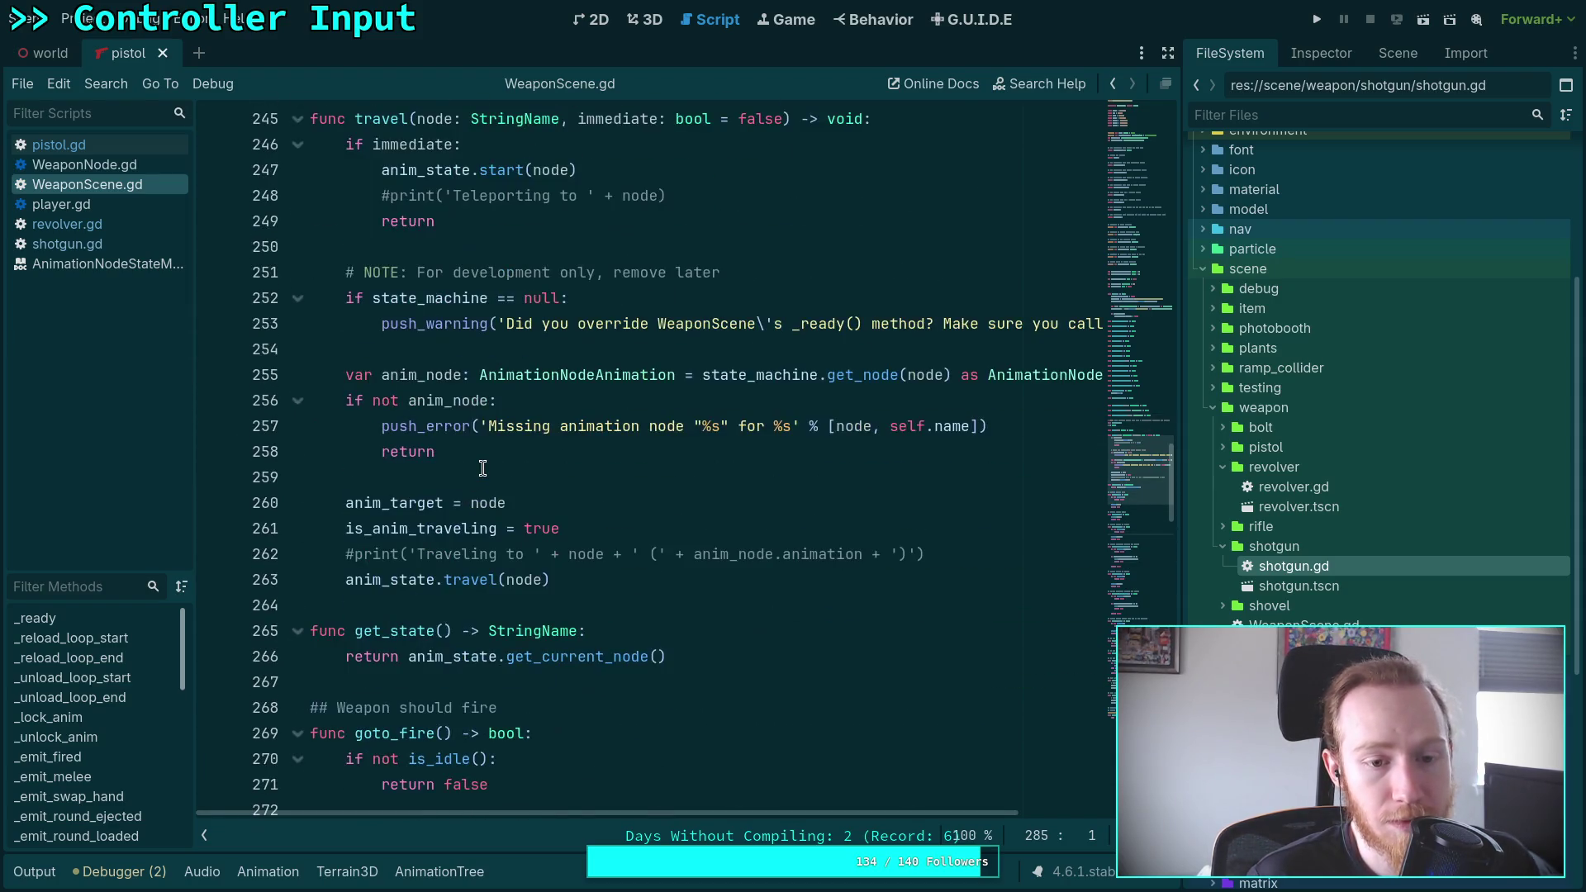
pyautogui.scroll(1, 483, 469)
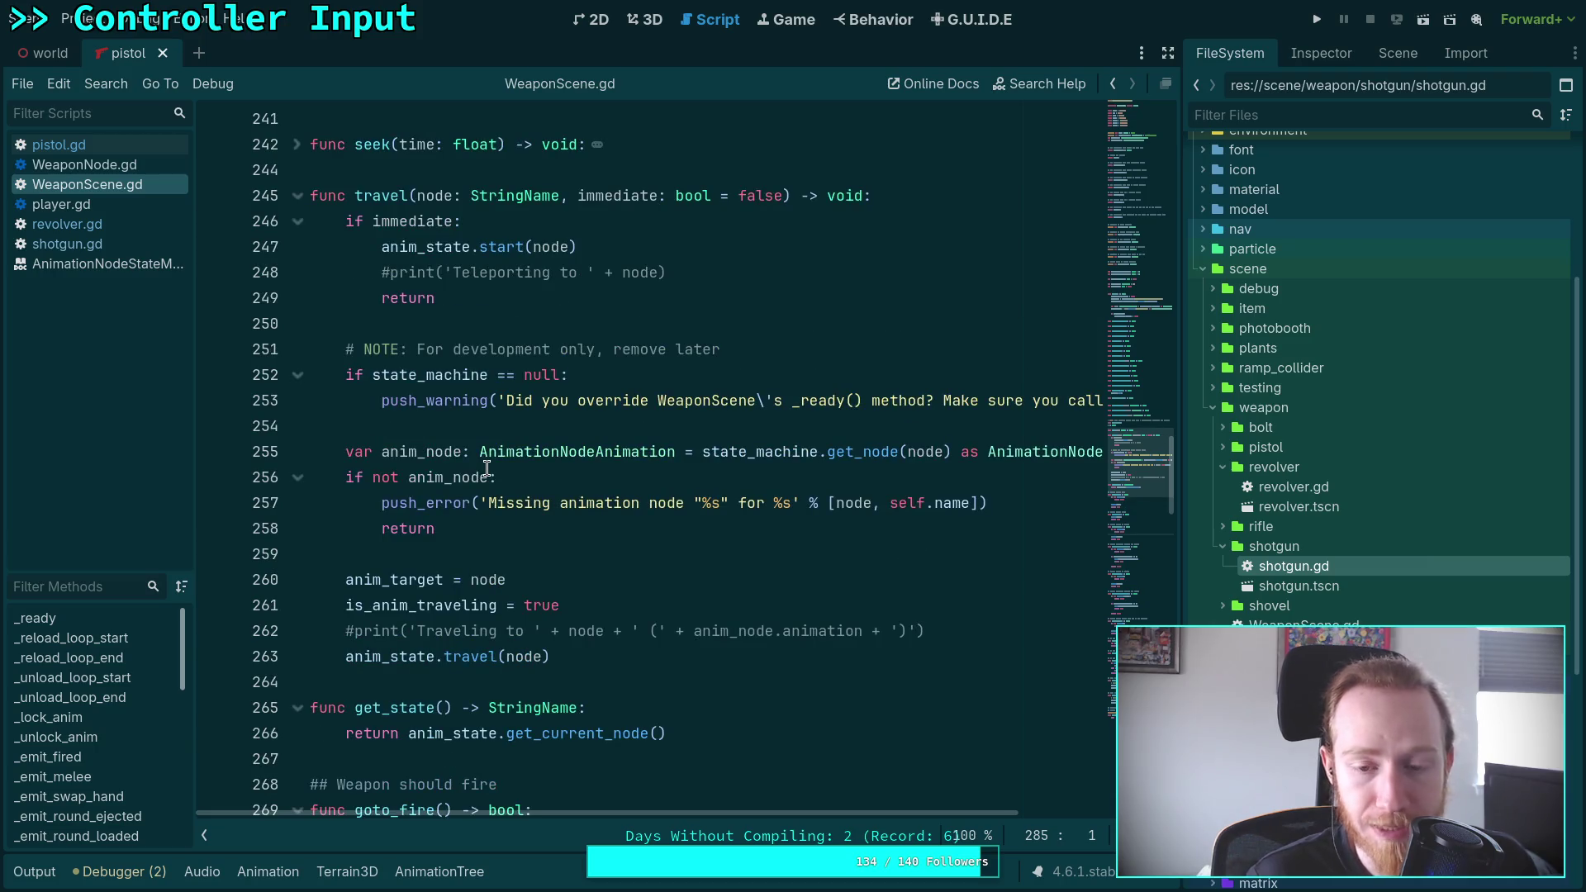
pyautogui.scroll(5, 433, 407)
pyautogui.scroll(4, 430, 410)
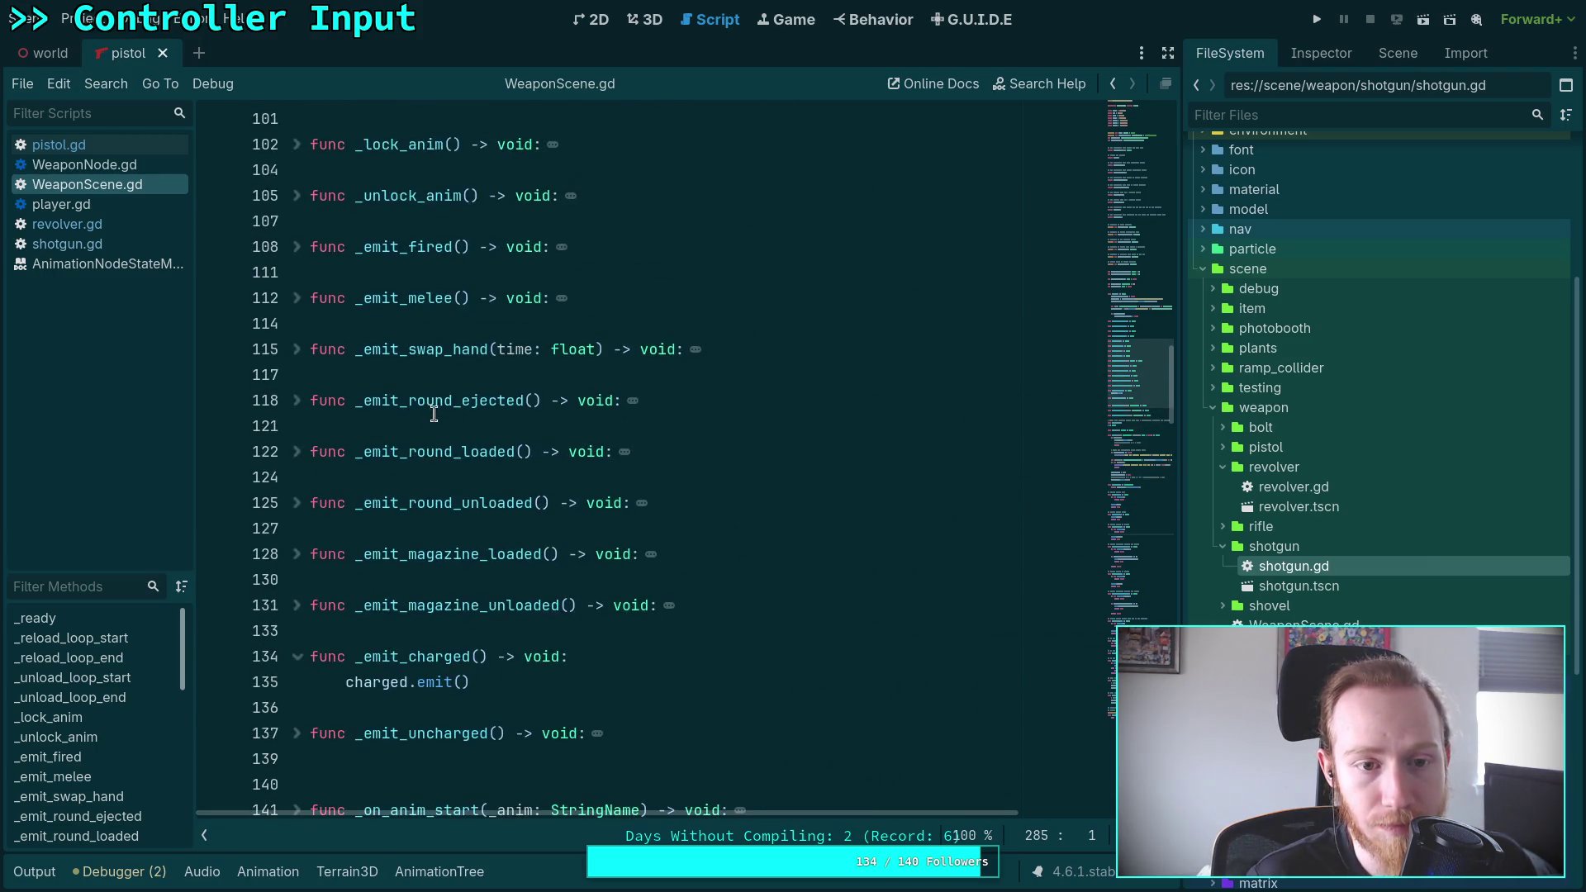
pyautogui.scroll(-4, 500, 432)
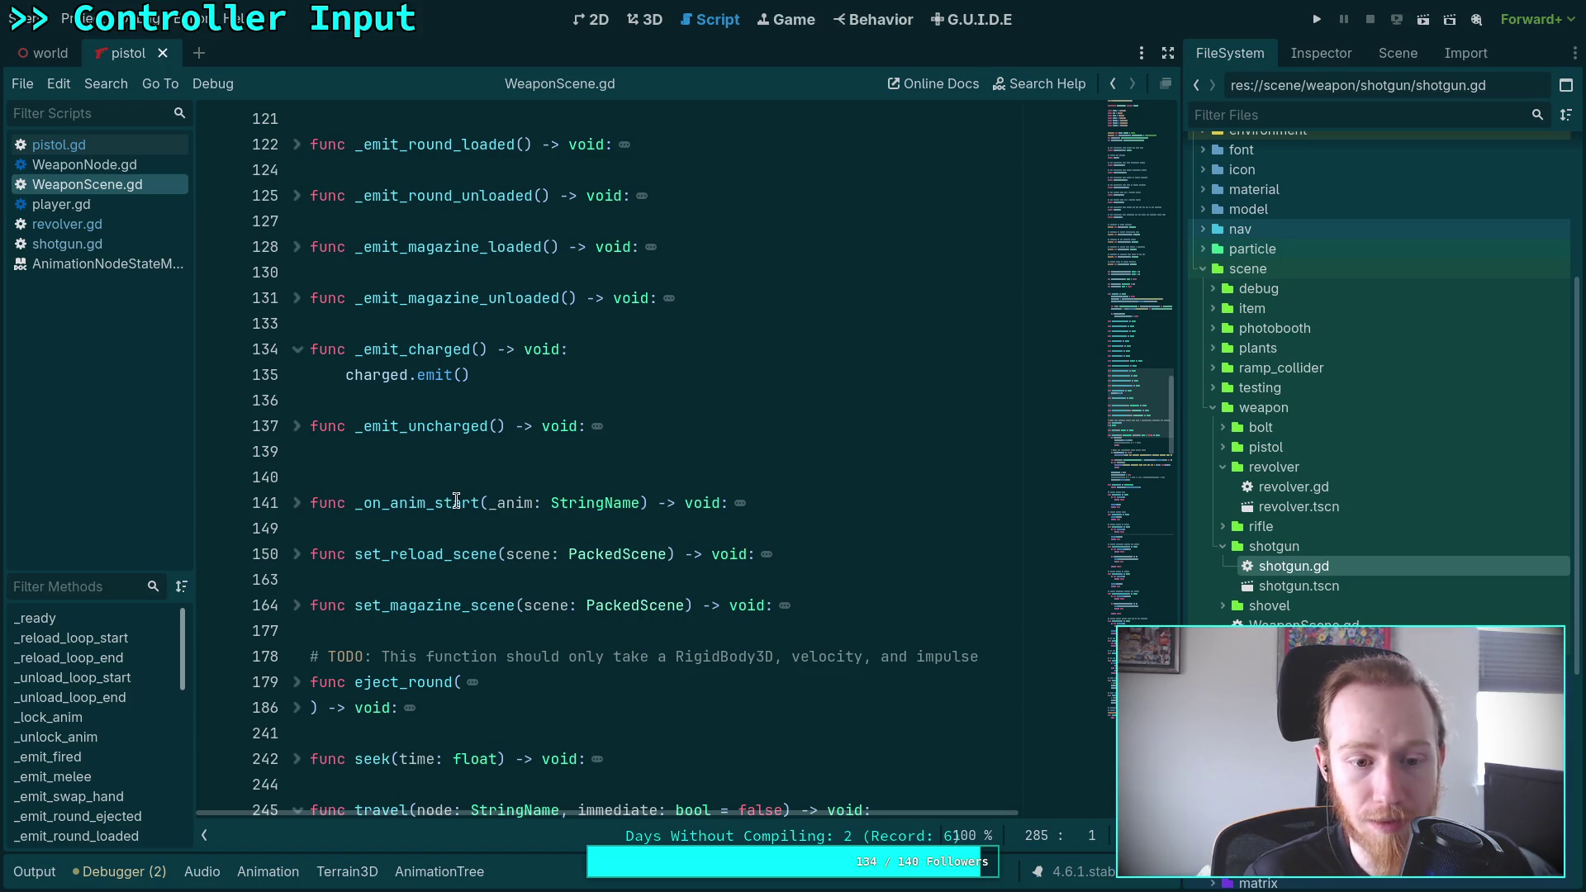
pyautogui.click(298, 504)
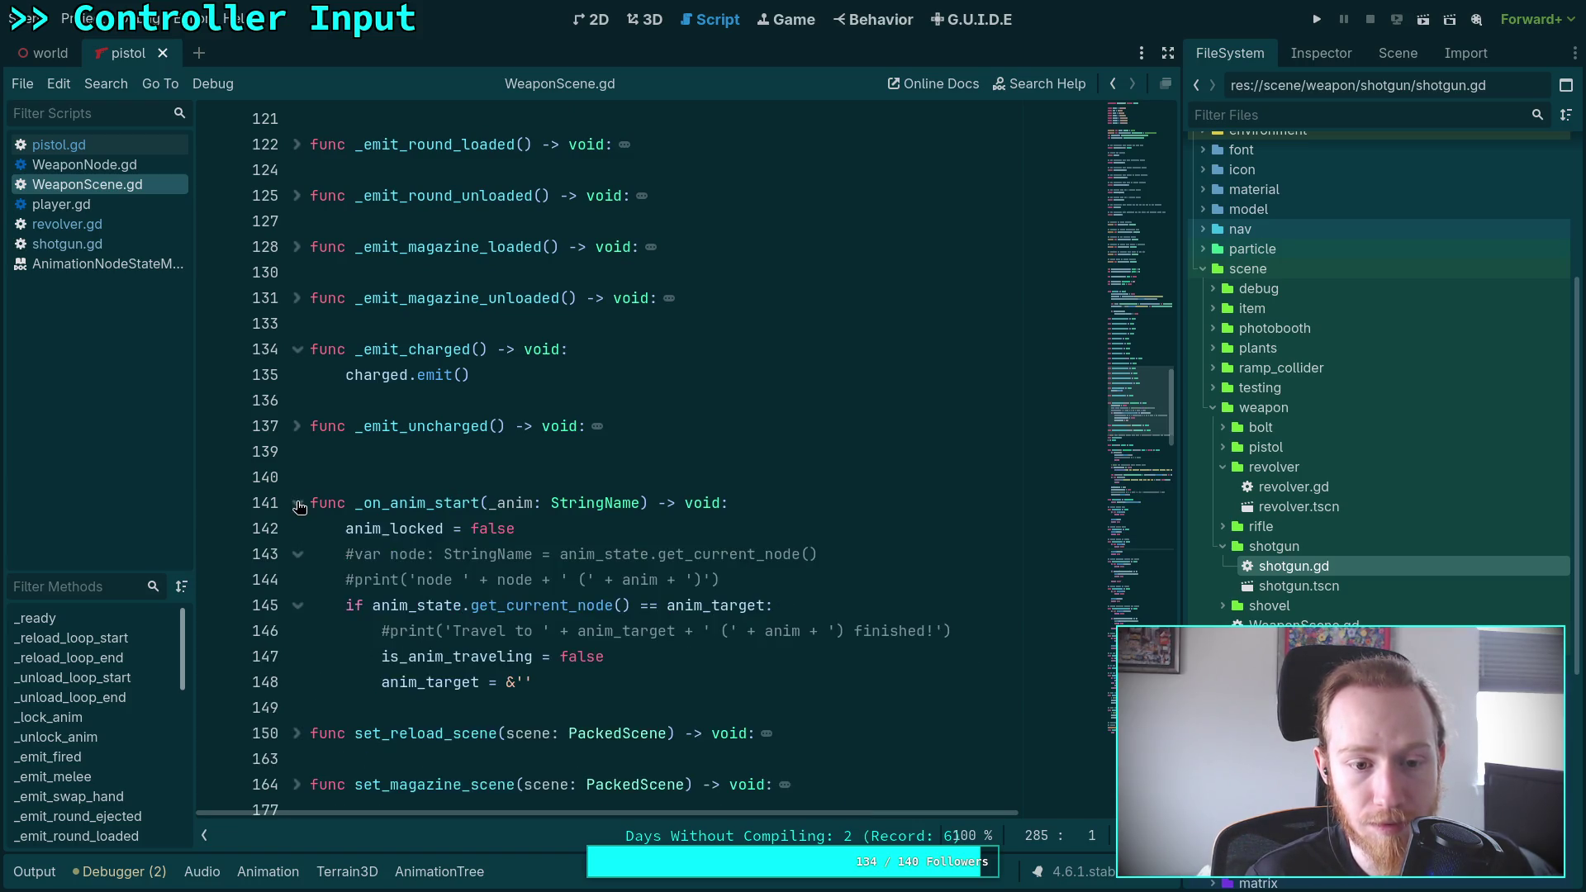
pyautogui.click(297, 504)
pyautogui.click(297, 504)
pyautogui.scroll(-2, 299, 505)
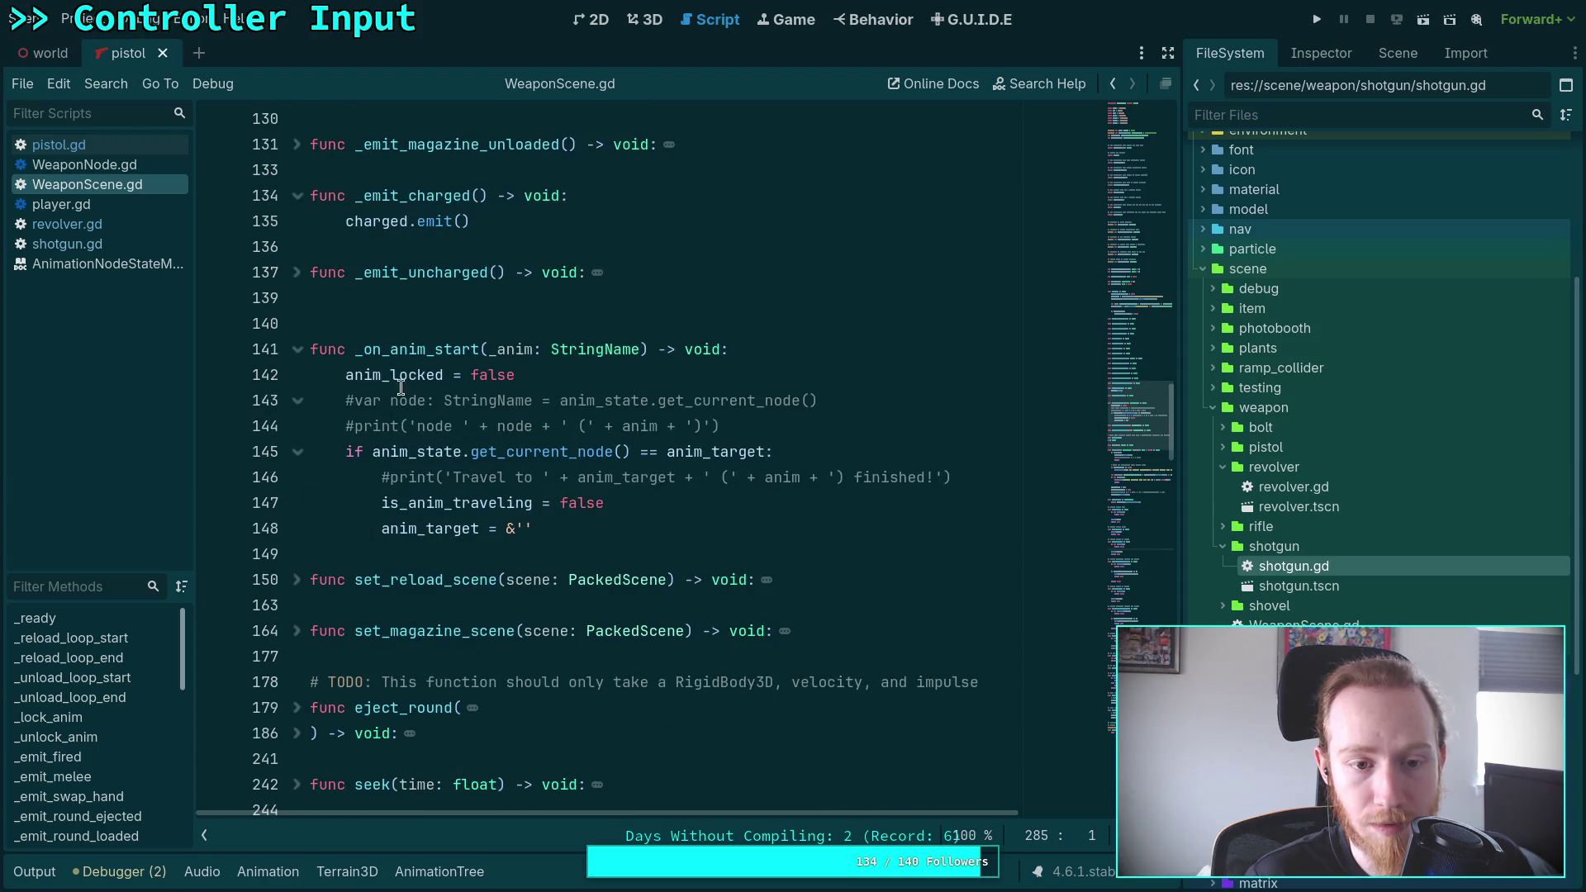
# Search WeaponScene.gd for anim_locked and step through its matches on lines 106 and 142
pyautogui.doubleClick(400, 376)
pyautogui.hotkey('ctrl', 'f')
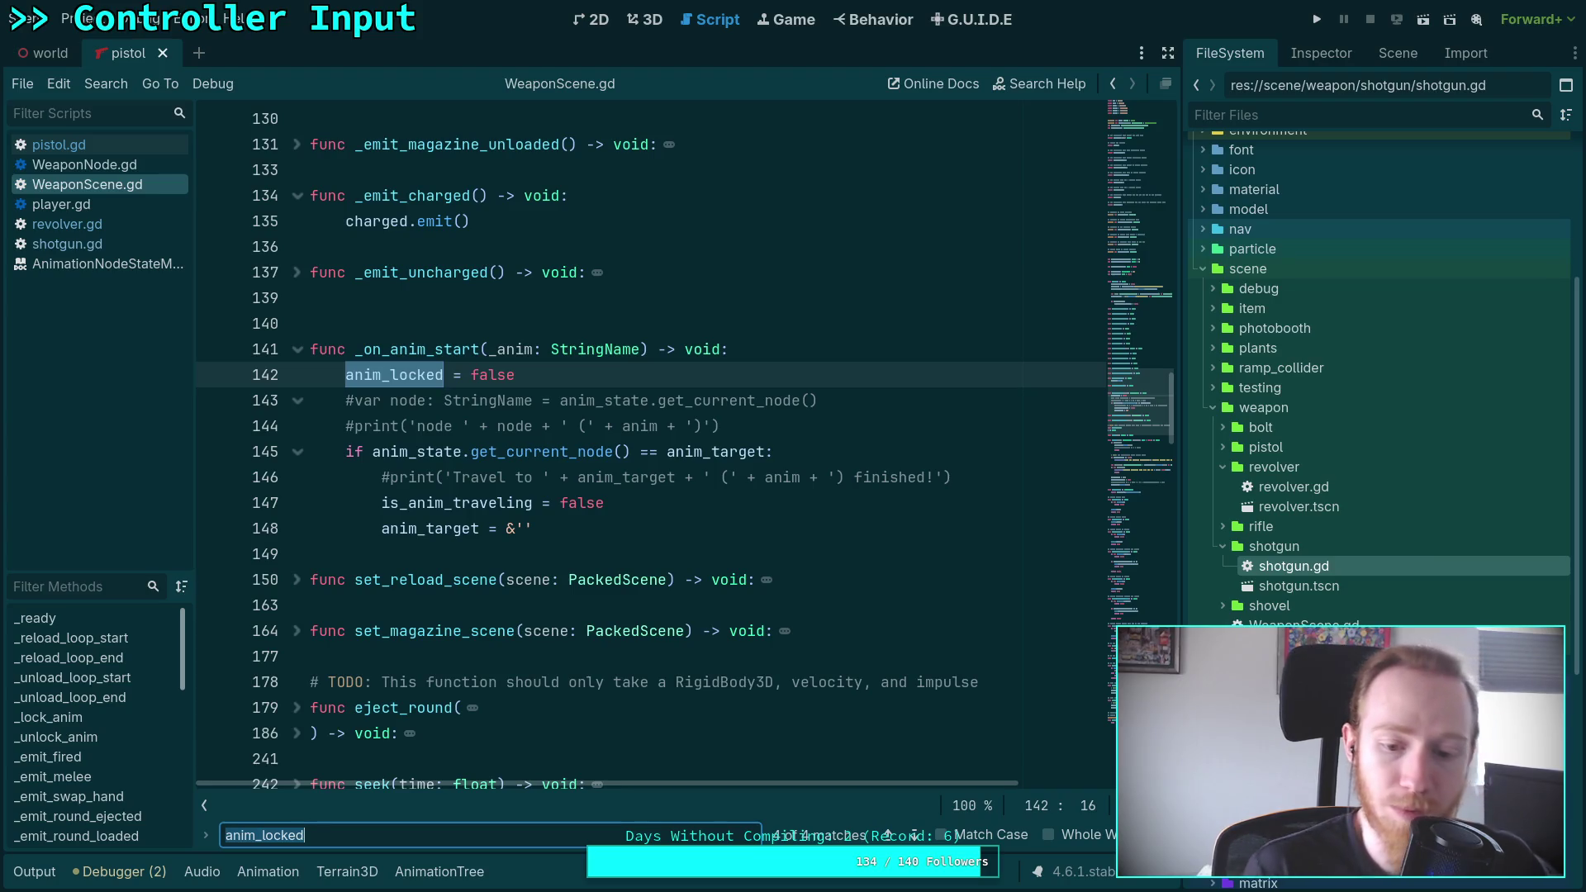
pyautogui.click(908, 838)
pyautogui.click(908, 838)
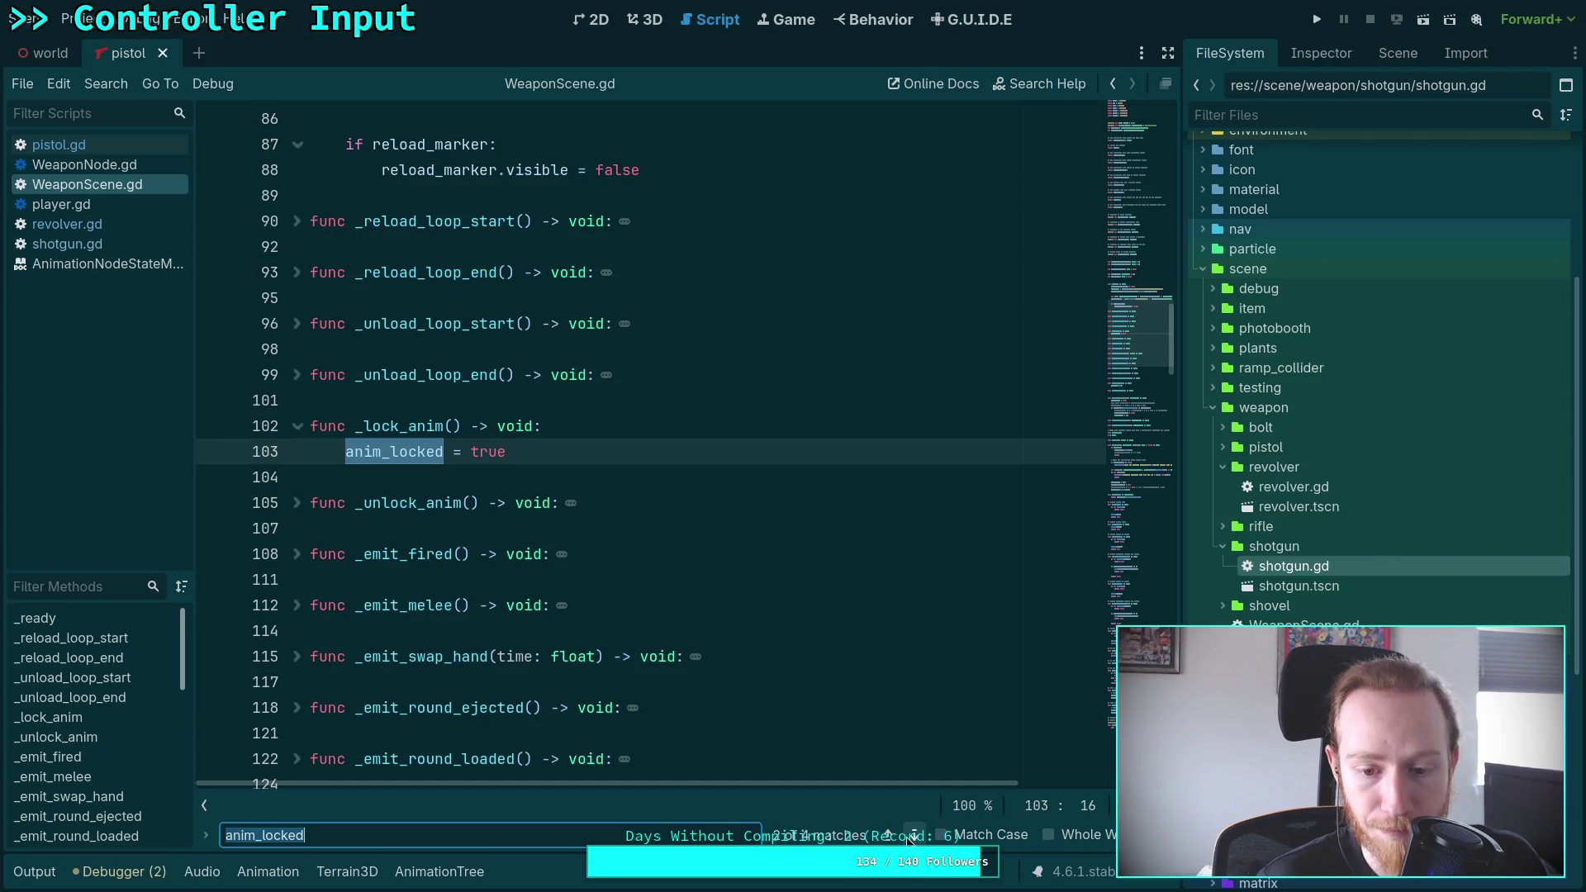
pyautogui.click(908, 839)
pyautogui.click(908, 839)
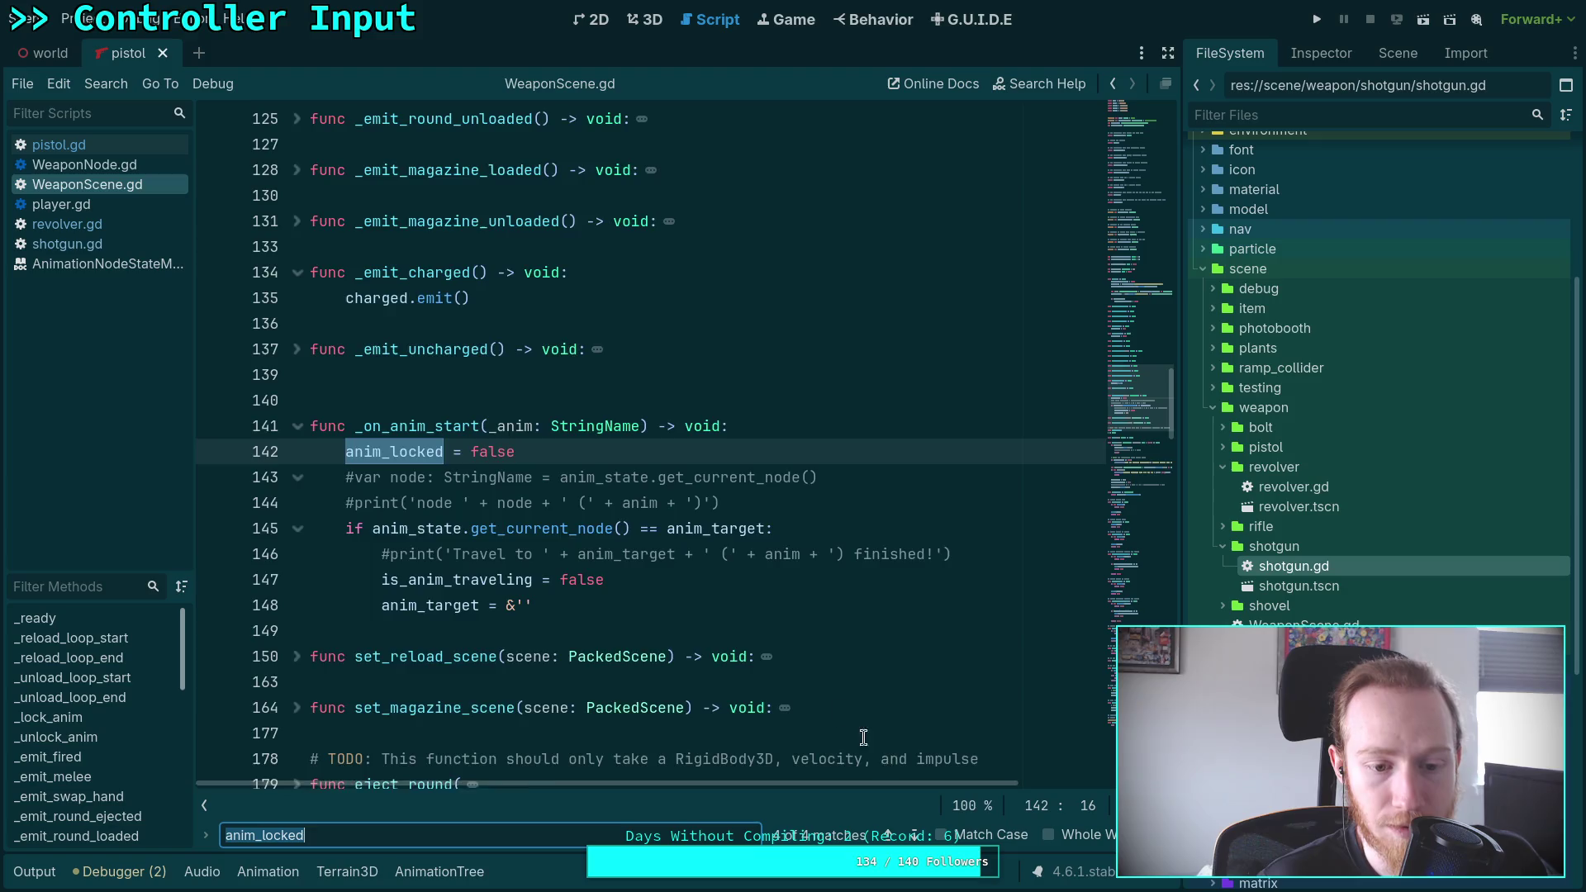
pyautogui.scroll(-4, 838, 667)
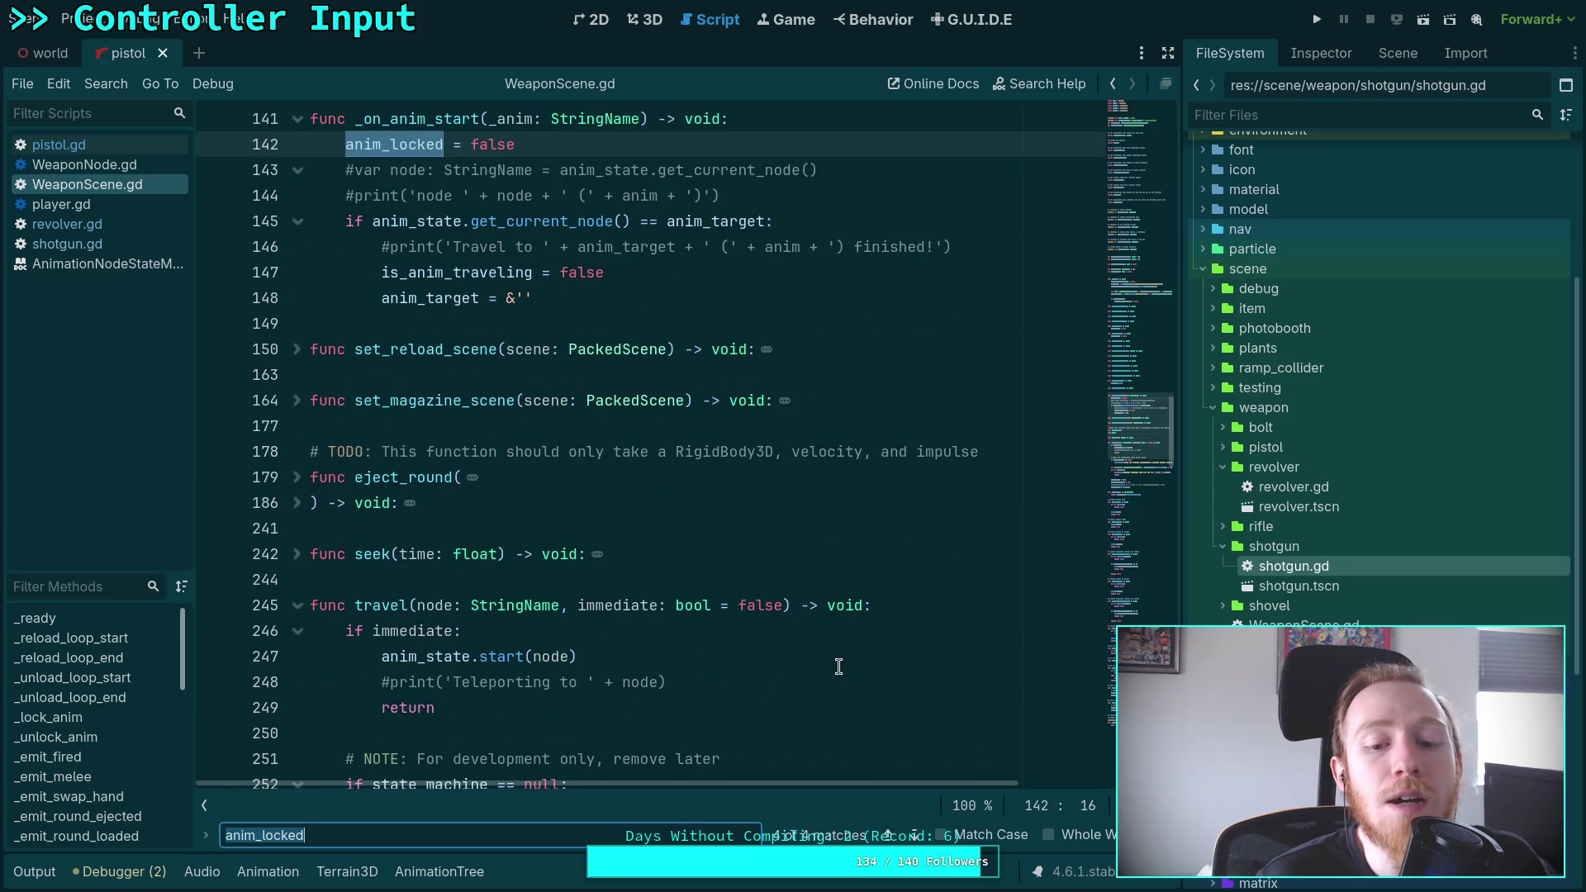
pyautogui.press('super+1')
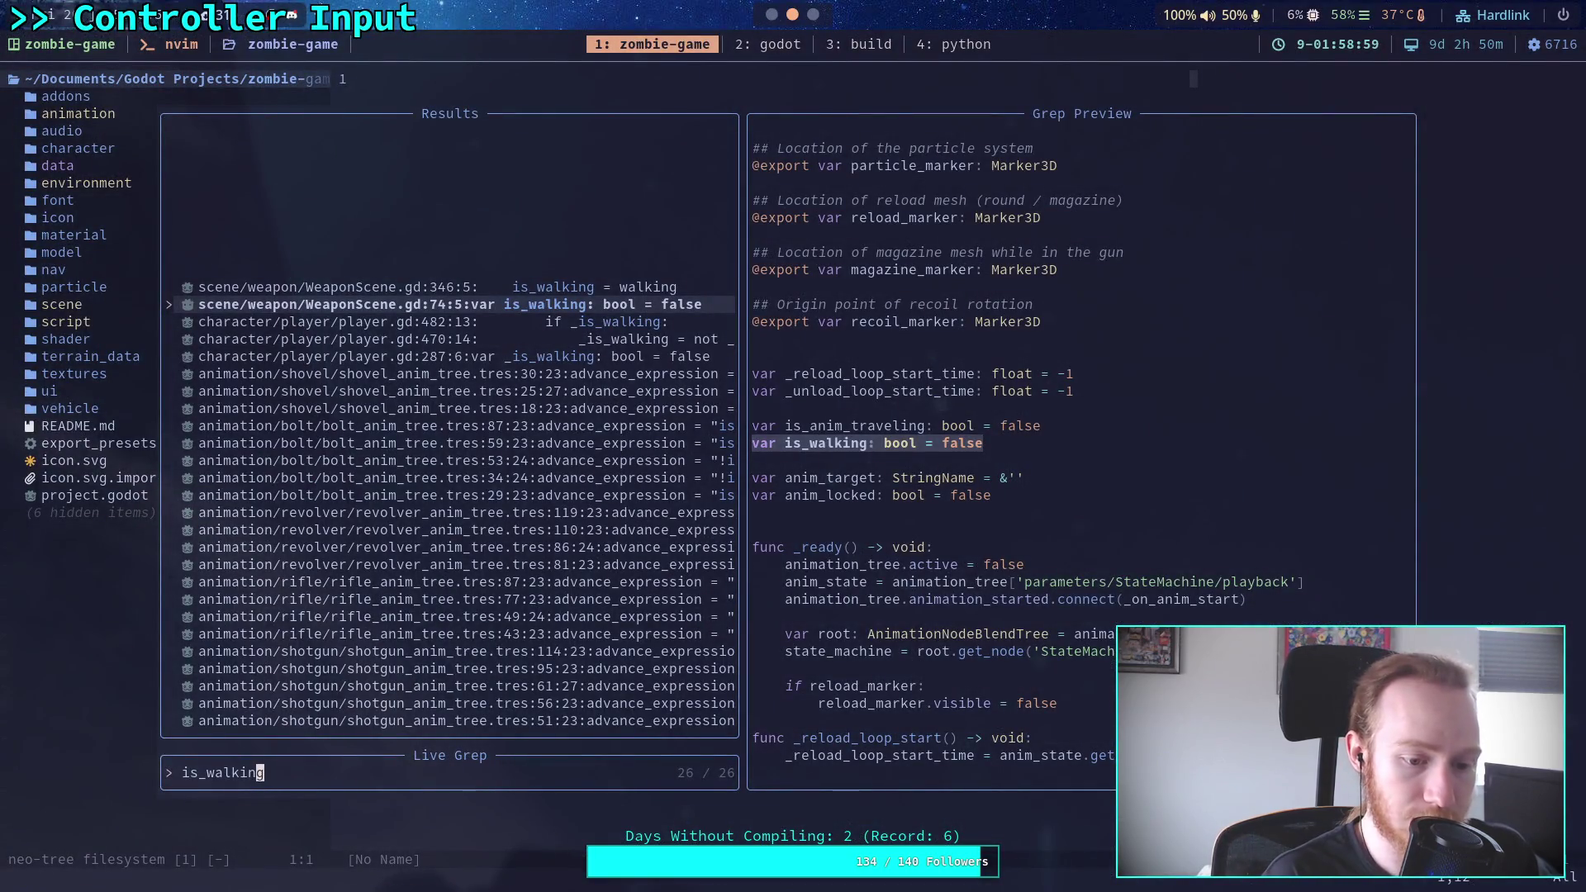
# Live-grep the project for anim_locked and preview each of its WeaponScene.gd matches
pyautogui.press('Escape')
pyautogui.press('space')
pyautogui.write('fgan')
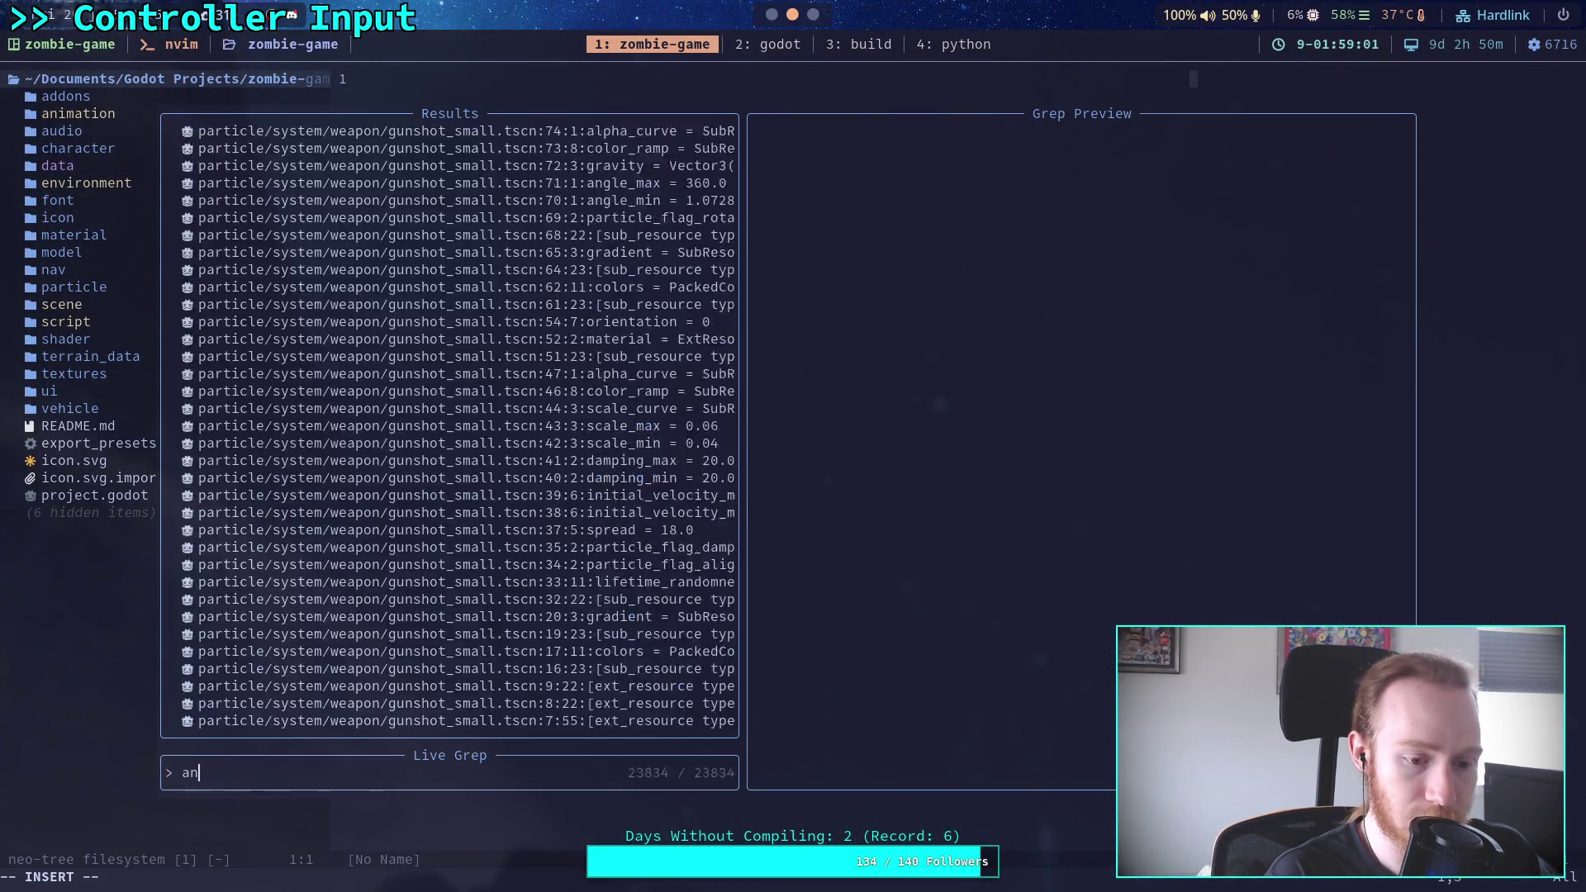
pyautogui.write('im_locked')
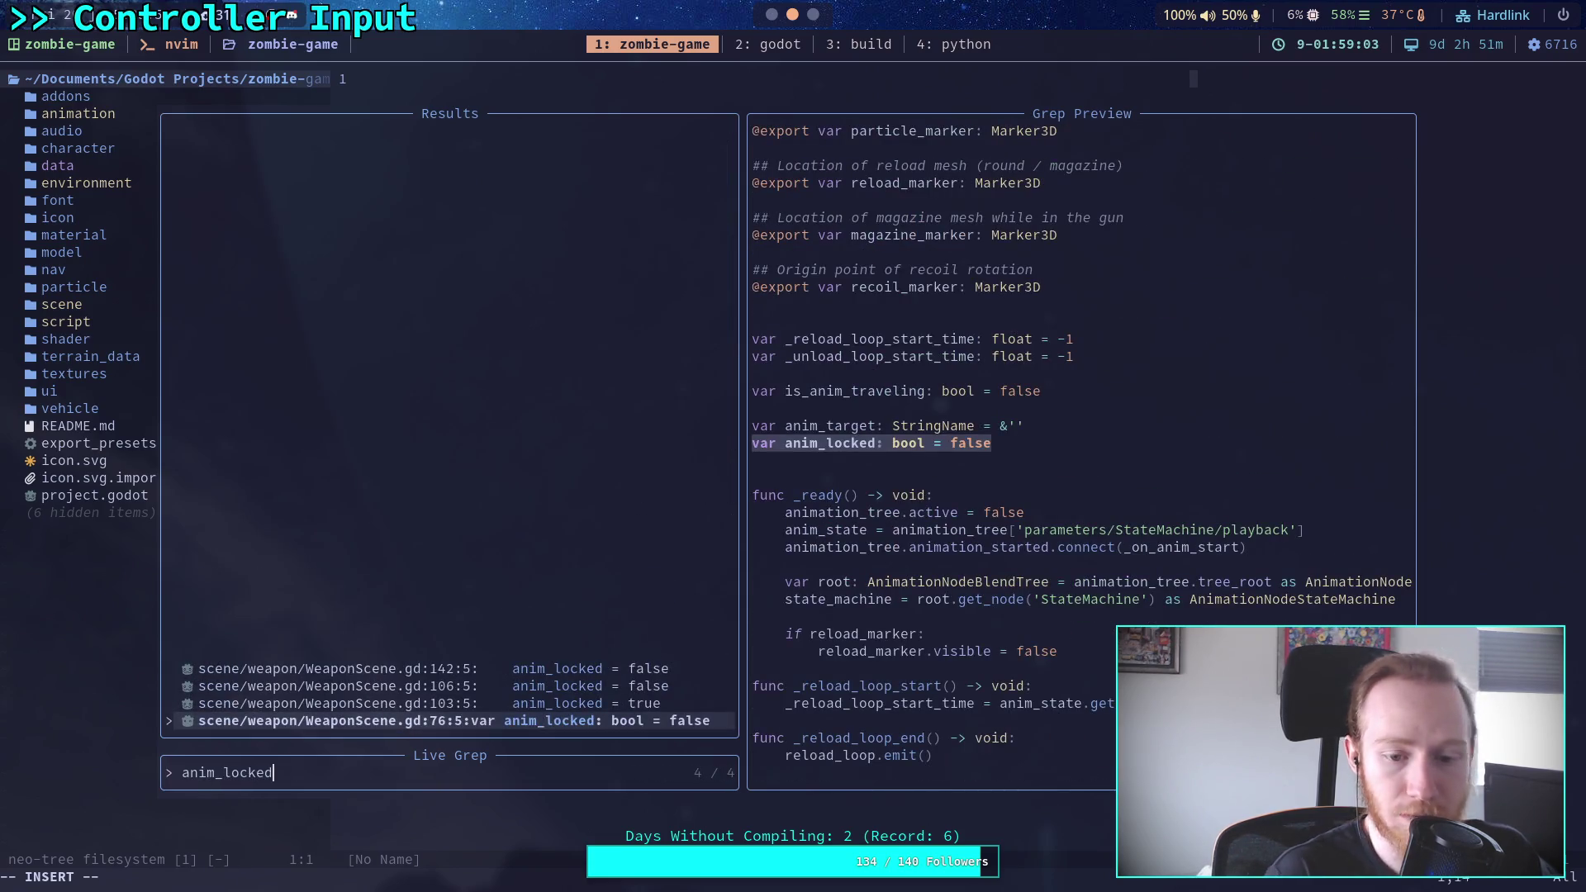
pyautogui.press('Up')
pyautogui.press('Up')
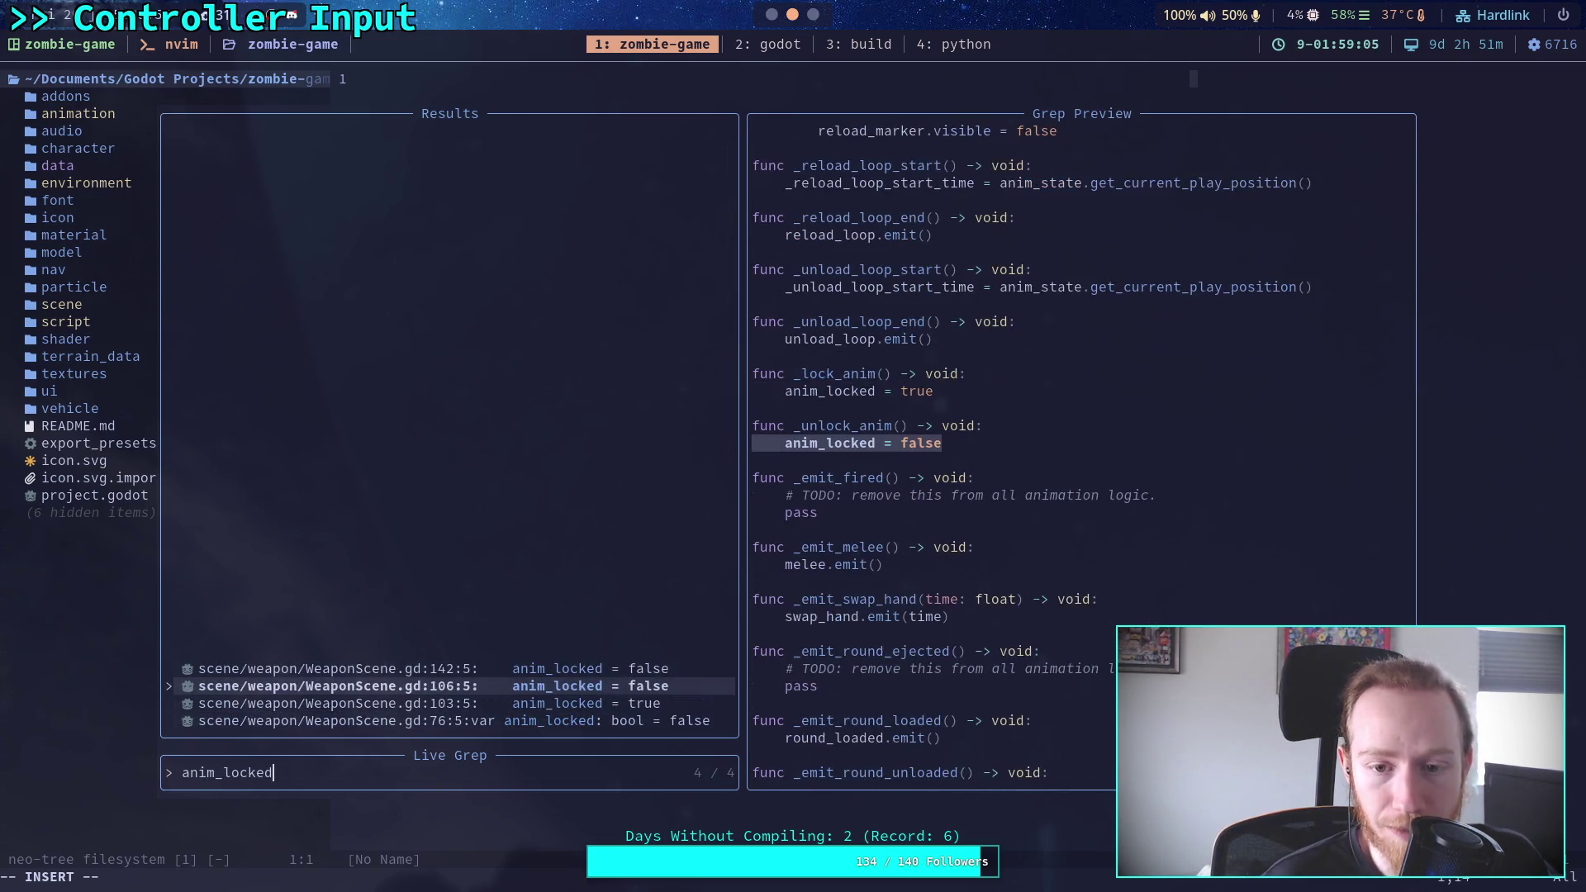
pyautogui.press('Up')
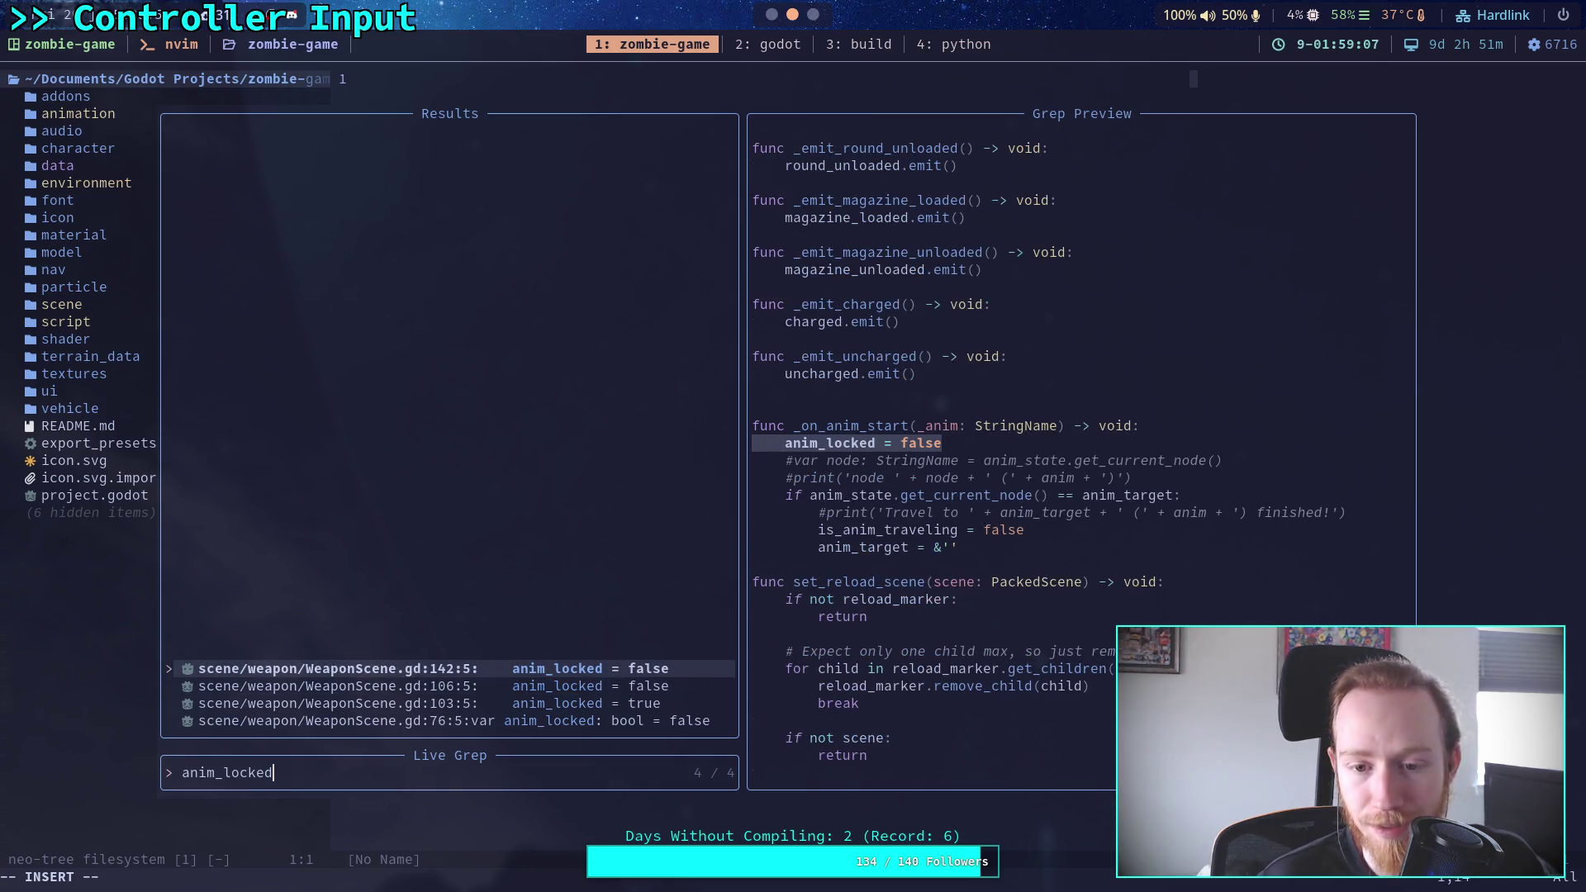
pyautogui.press('Down')
pyautogui.press('Down')
pyautogui.press('Down')
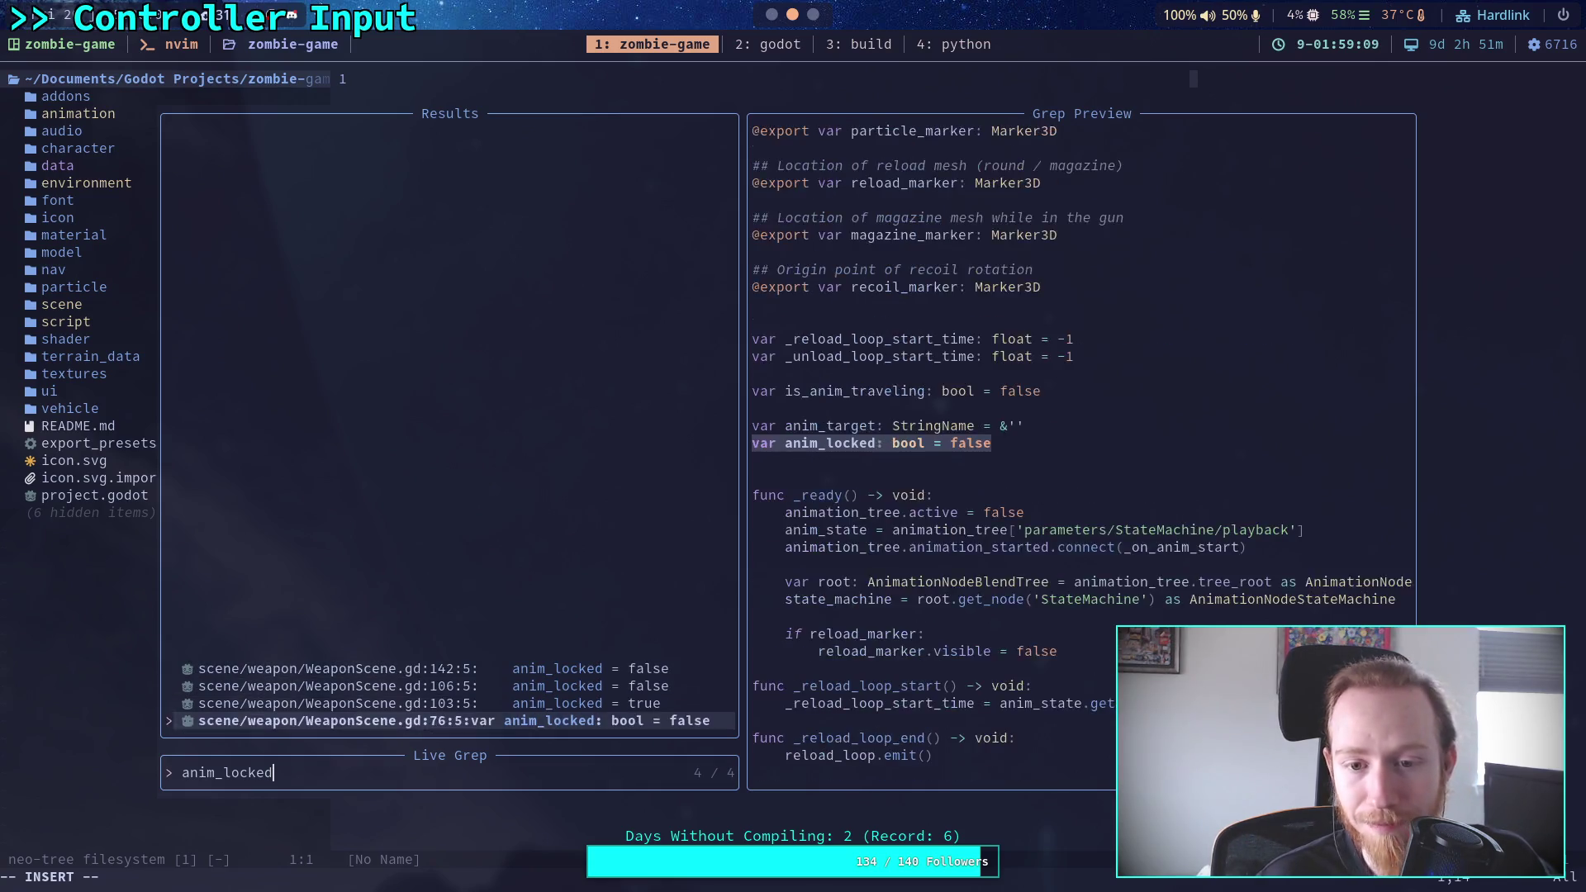
pyautogui.press('Up')
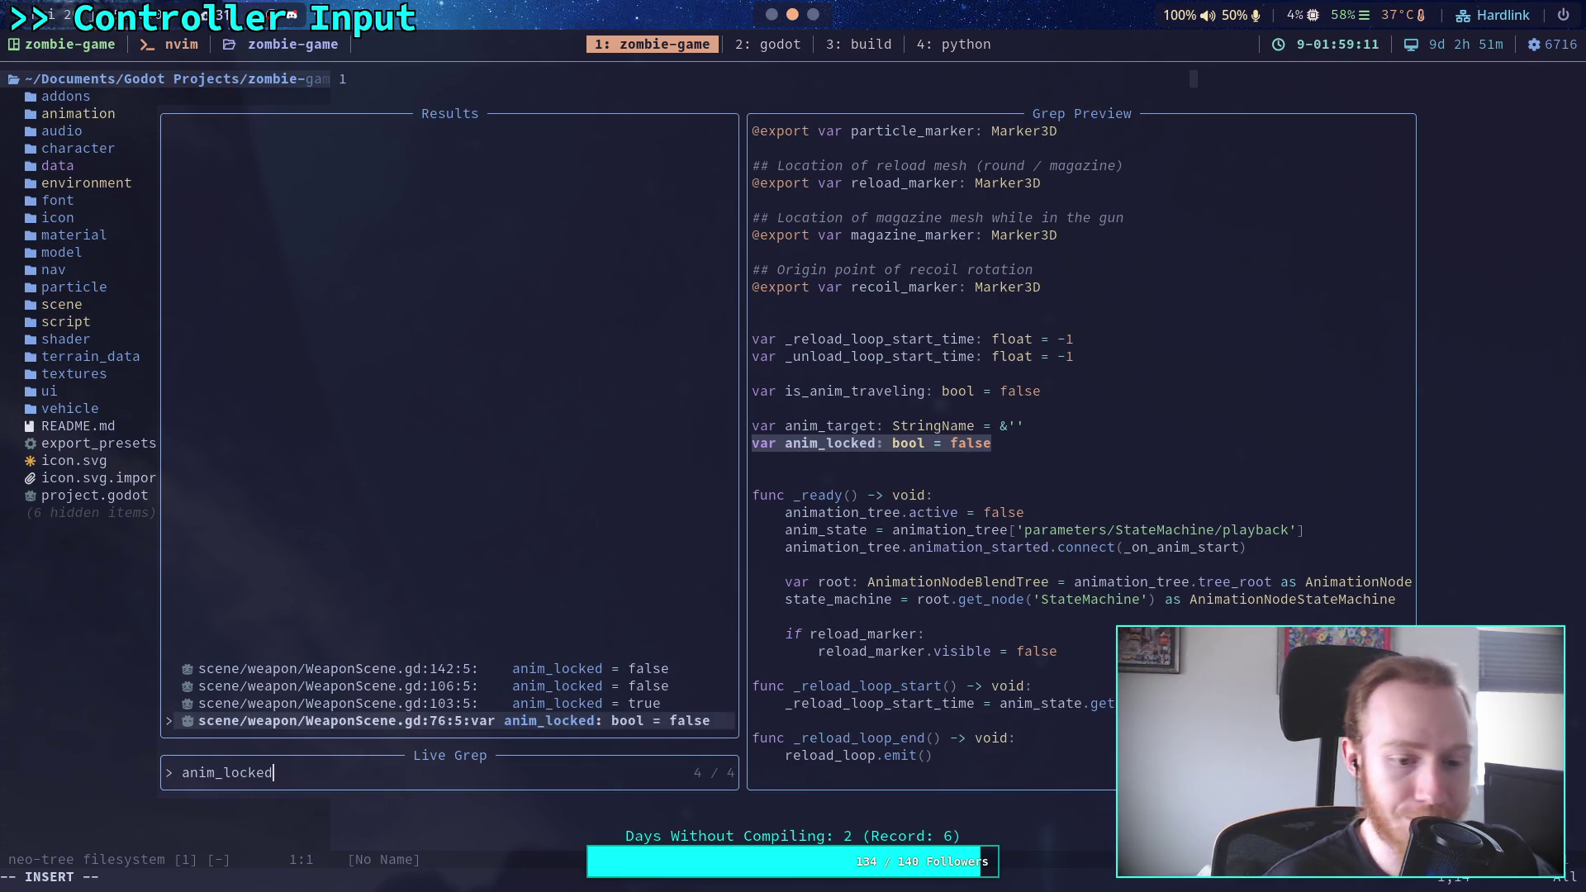
# Return to Godot's WeaponScene.gd at line 142 in _on_anim_start
pyautogui.press('Escape')
pyautogui.press('super+2')
pyautogui.scroll(5, 788, 513)
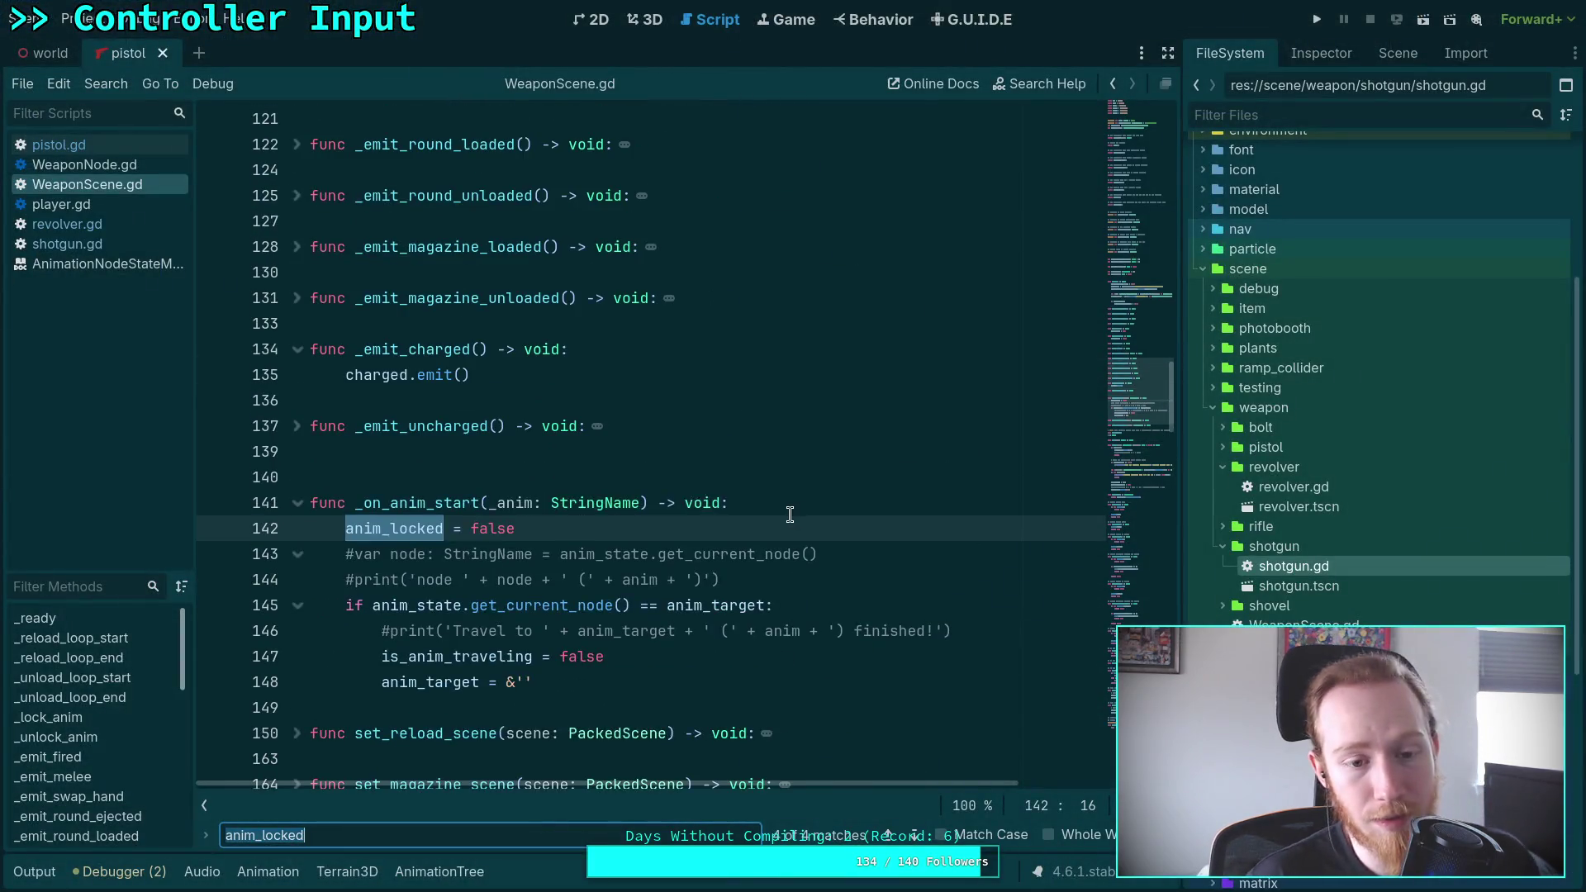
# Delete the anim_locked = false line and the _lock_anim and _unlock_anim functions
pyautogui.click(788, 513)
pyautogui.press('Delete')
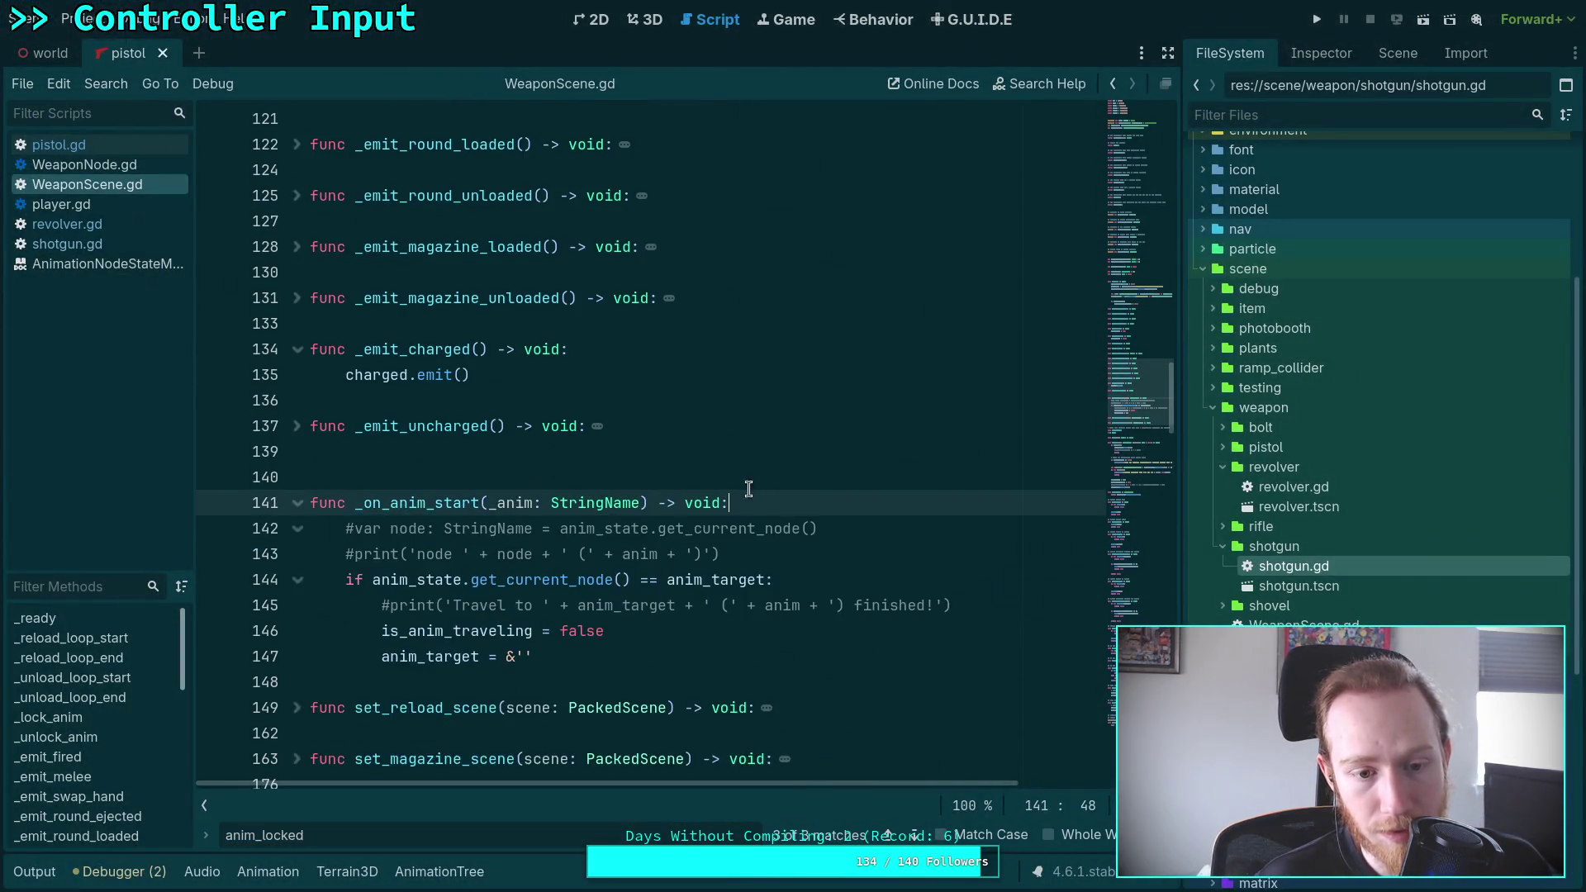
pyautogui.scroll(11, 661, 512)
pyautogui.moveTo(582, 518)
pyautogui.mouseDown()
pyautogui.moveTo(331, 477)
pyautogui.moveTo(310, 401)
pyautogui.mouseUp()
pyautogui.press('Delete')
pyautogui.press('Up')
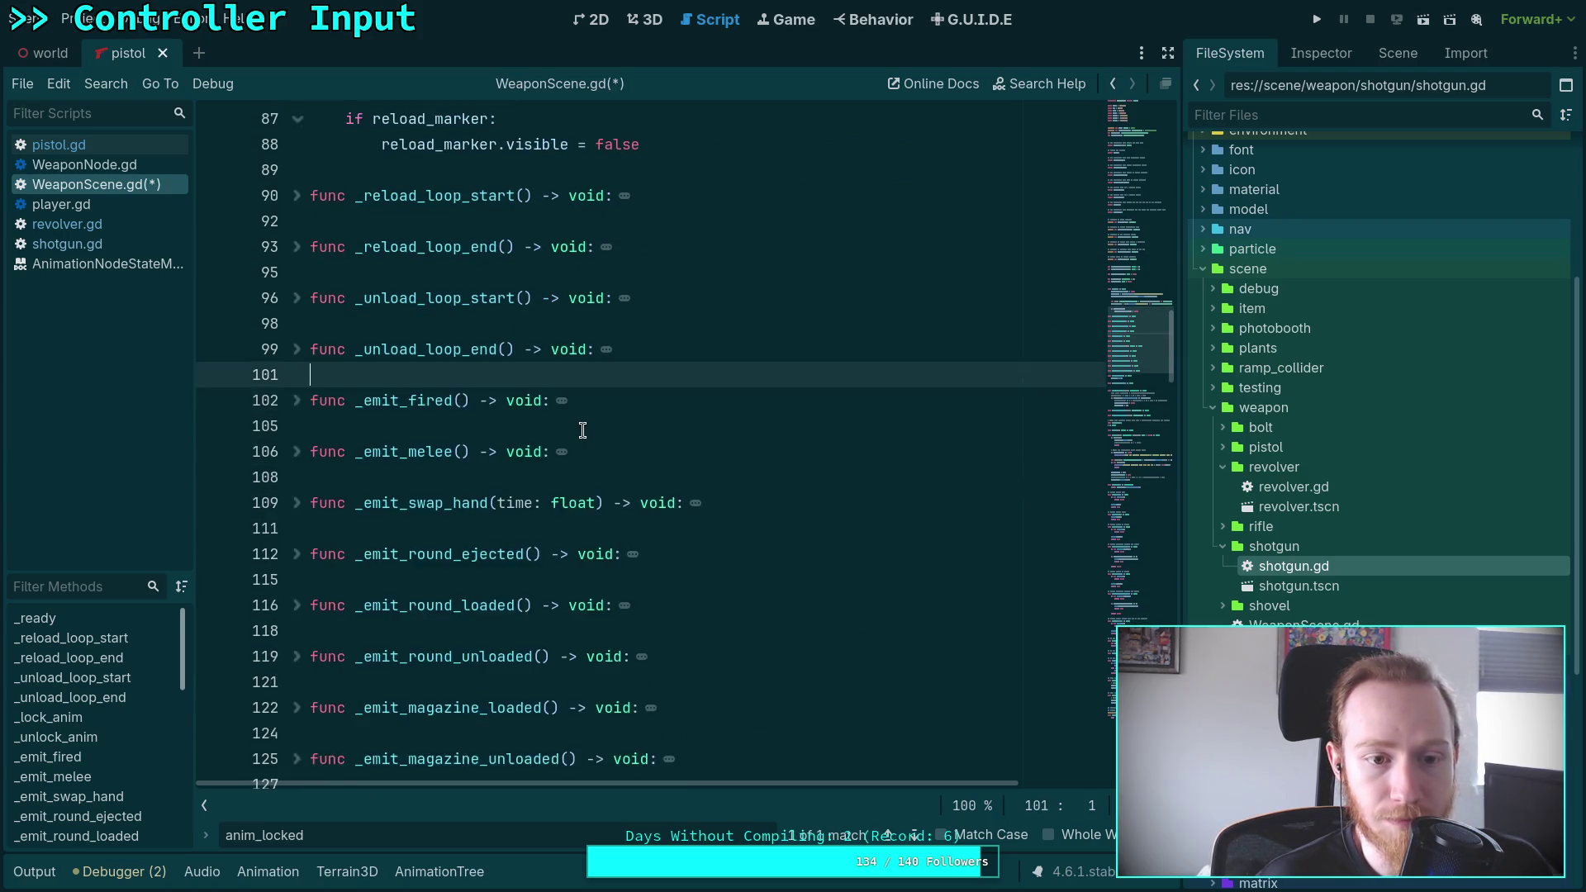
# Delete the var anim_locked declaration and save WeaponScene.gd
pyautogui.scroll(6, 421, 393)
pyautogui.moveTo(588, 299); pyautogui.dragTo(607, 273)
pyautogui.press('Delete')
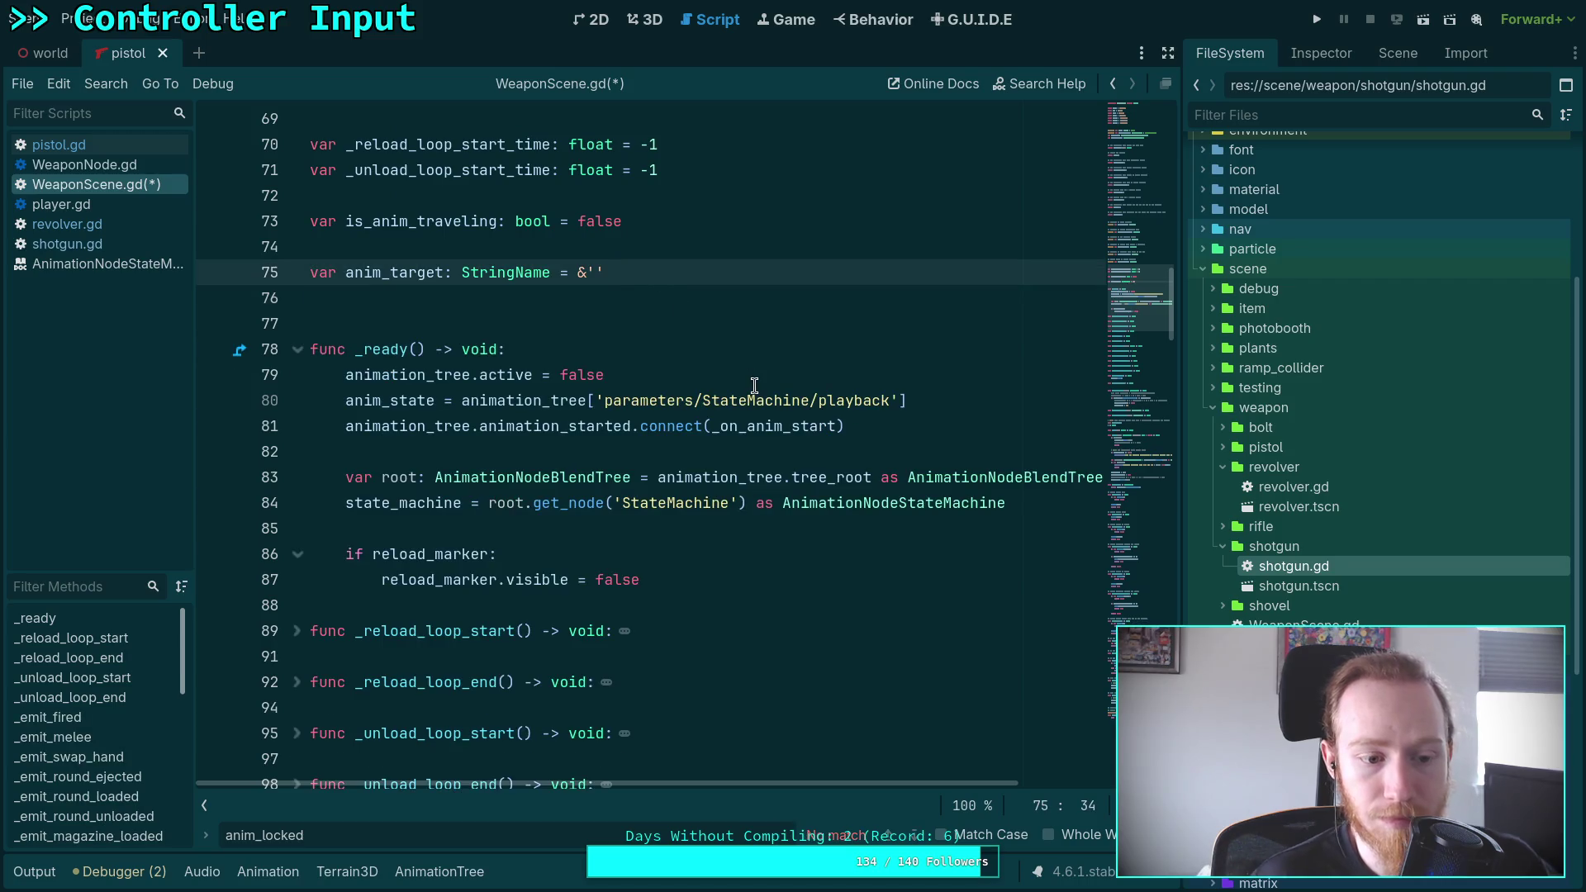
pyautogui.scroll(-10, 754, 386)
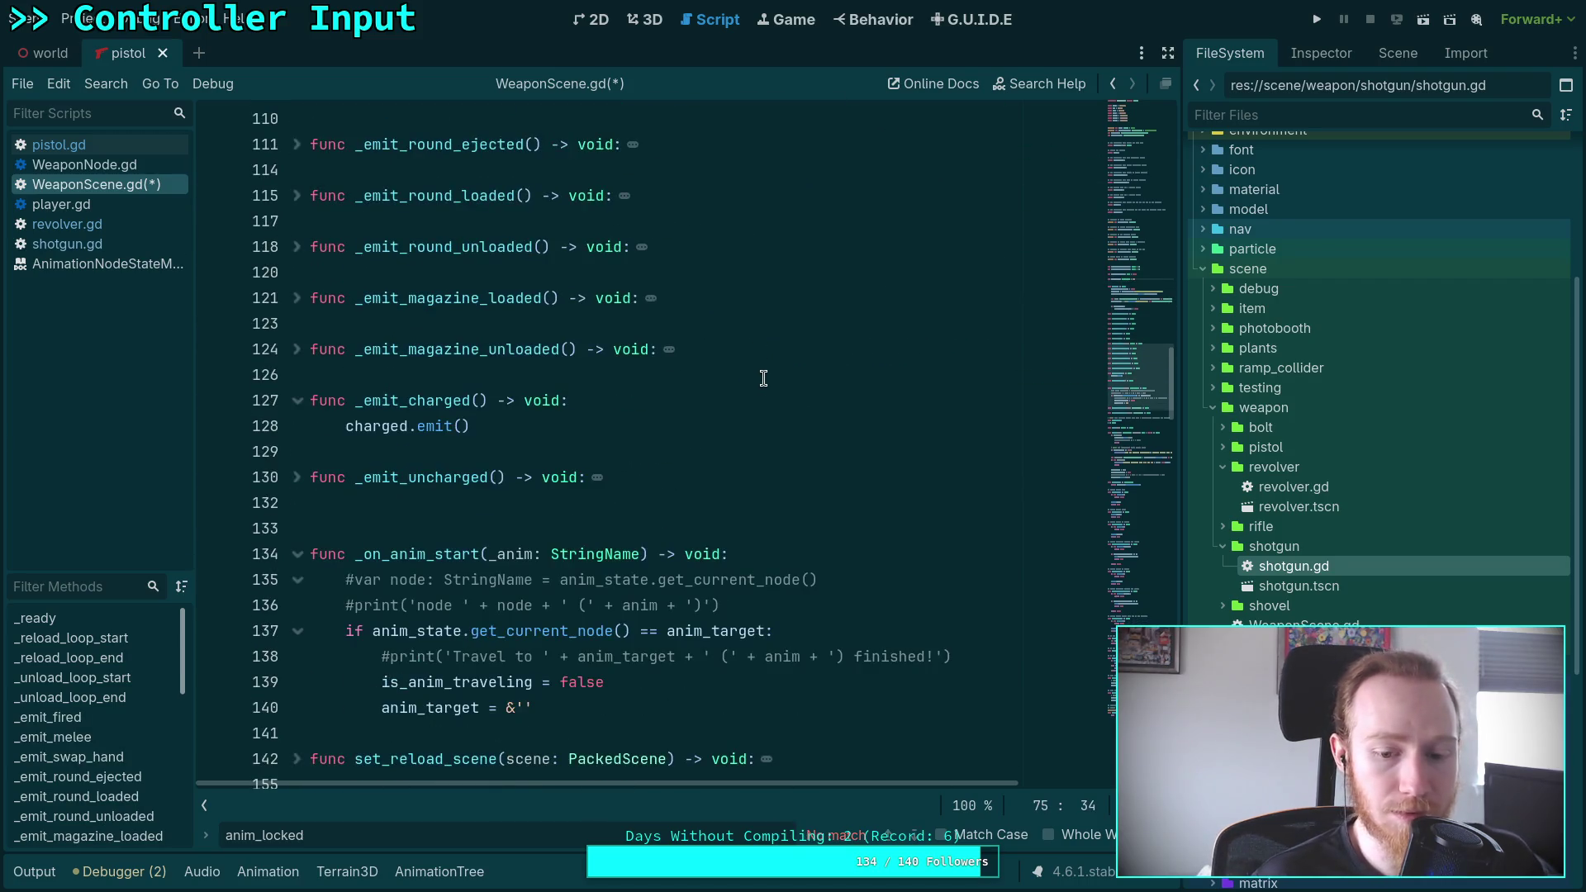
pyautogui.hotkey('ctrl', 's')
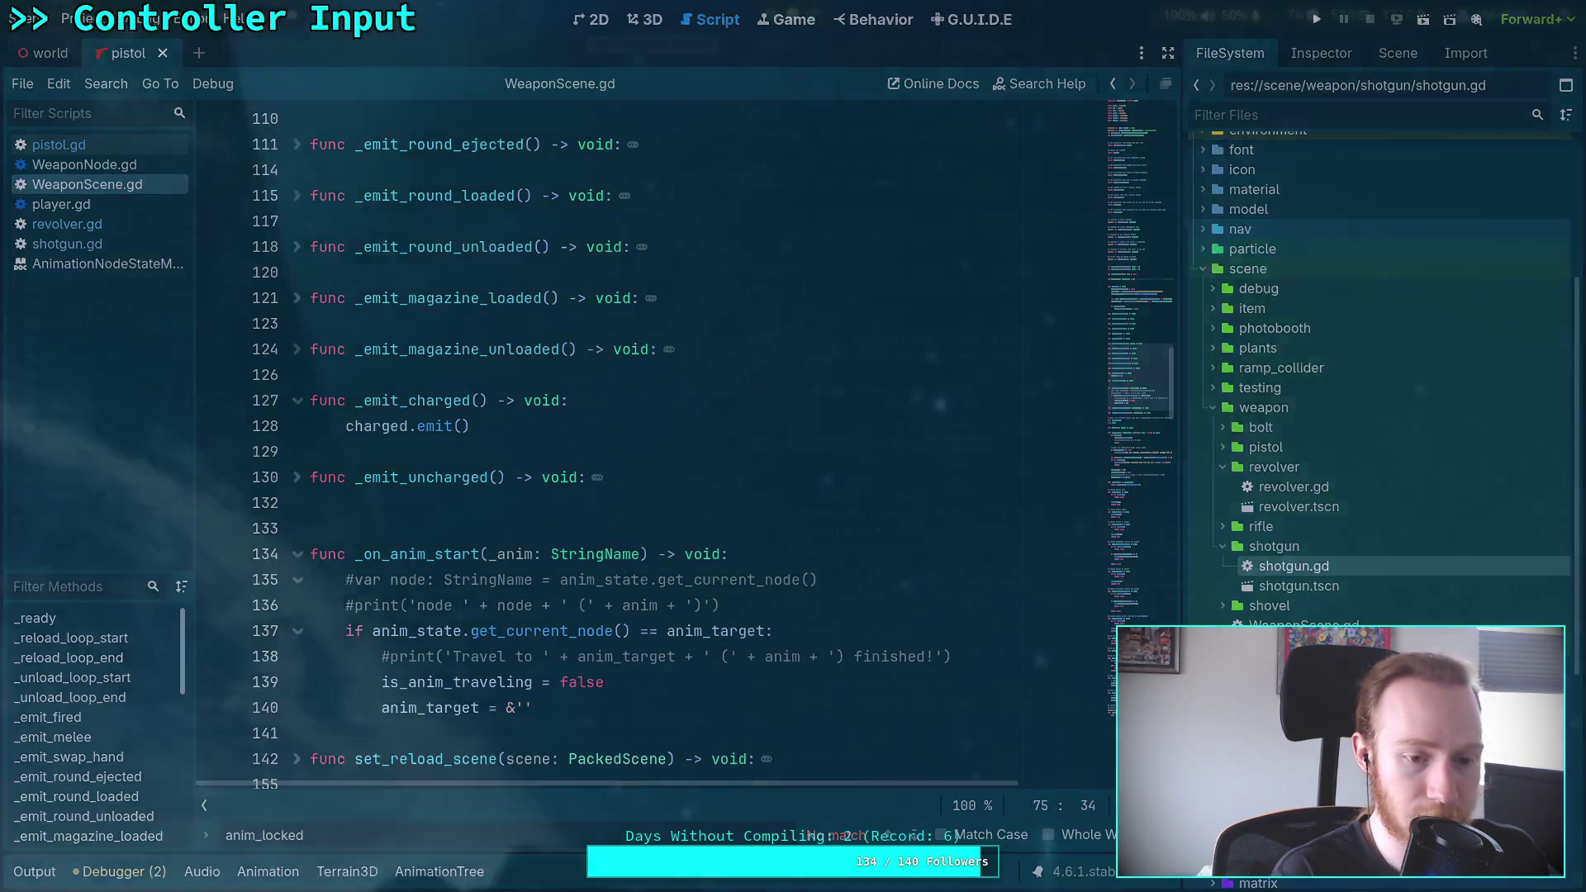
pyautogui.press('super+1')
# Live-grep for lock_anim, then unlock_an, confirming no references remain before returning to Godot
pyautogui.press('A')
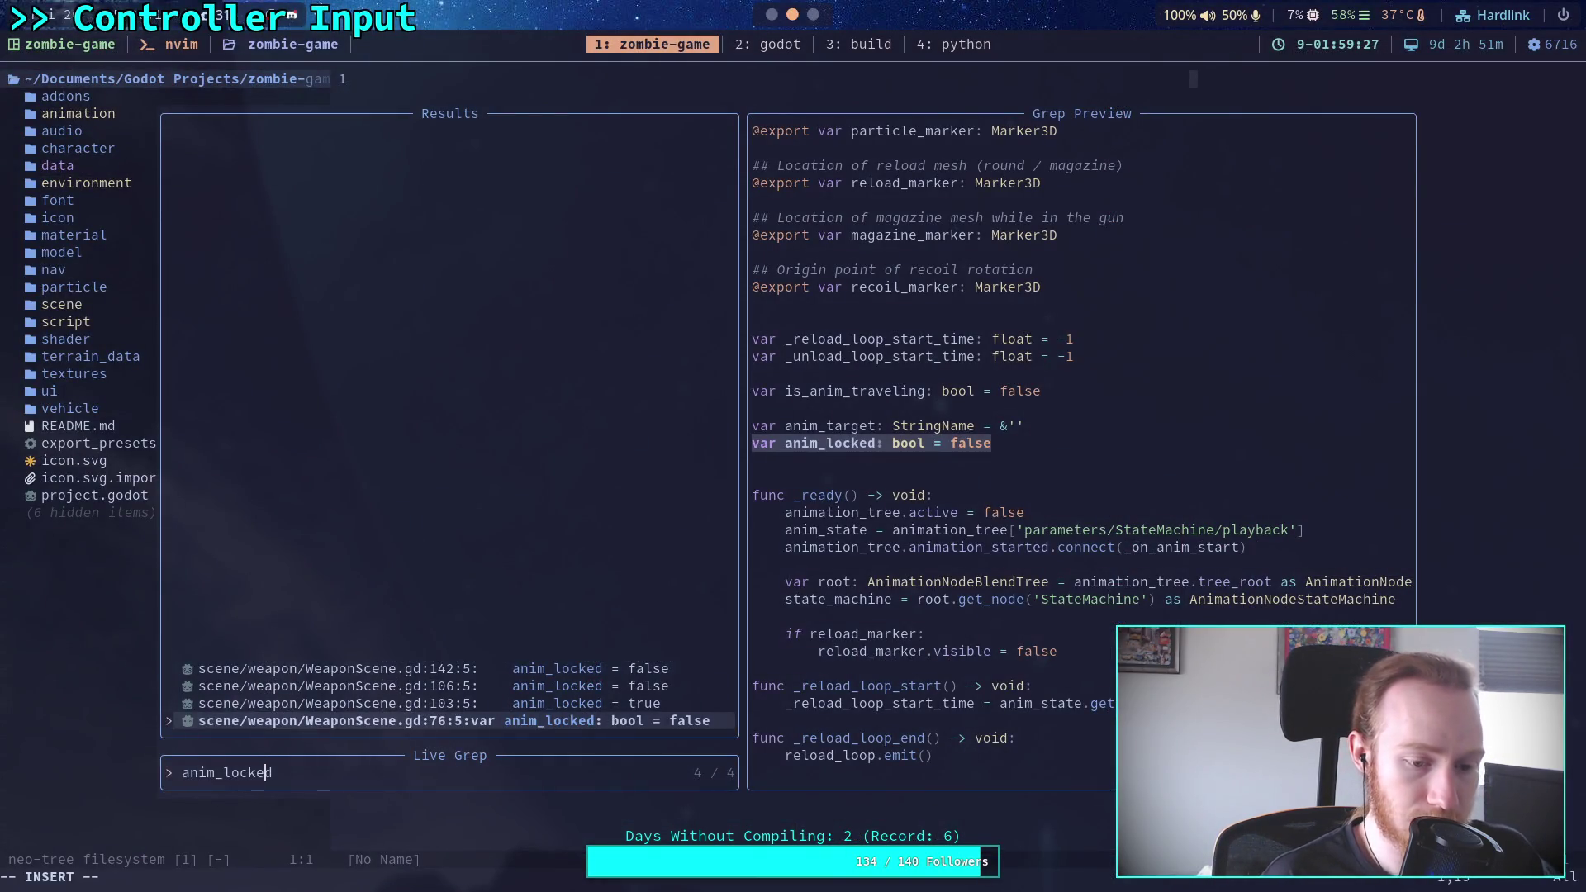
pyautogui.hotkey('ctrl', 'u')
pyautogui.write('lock_anim')
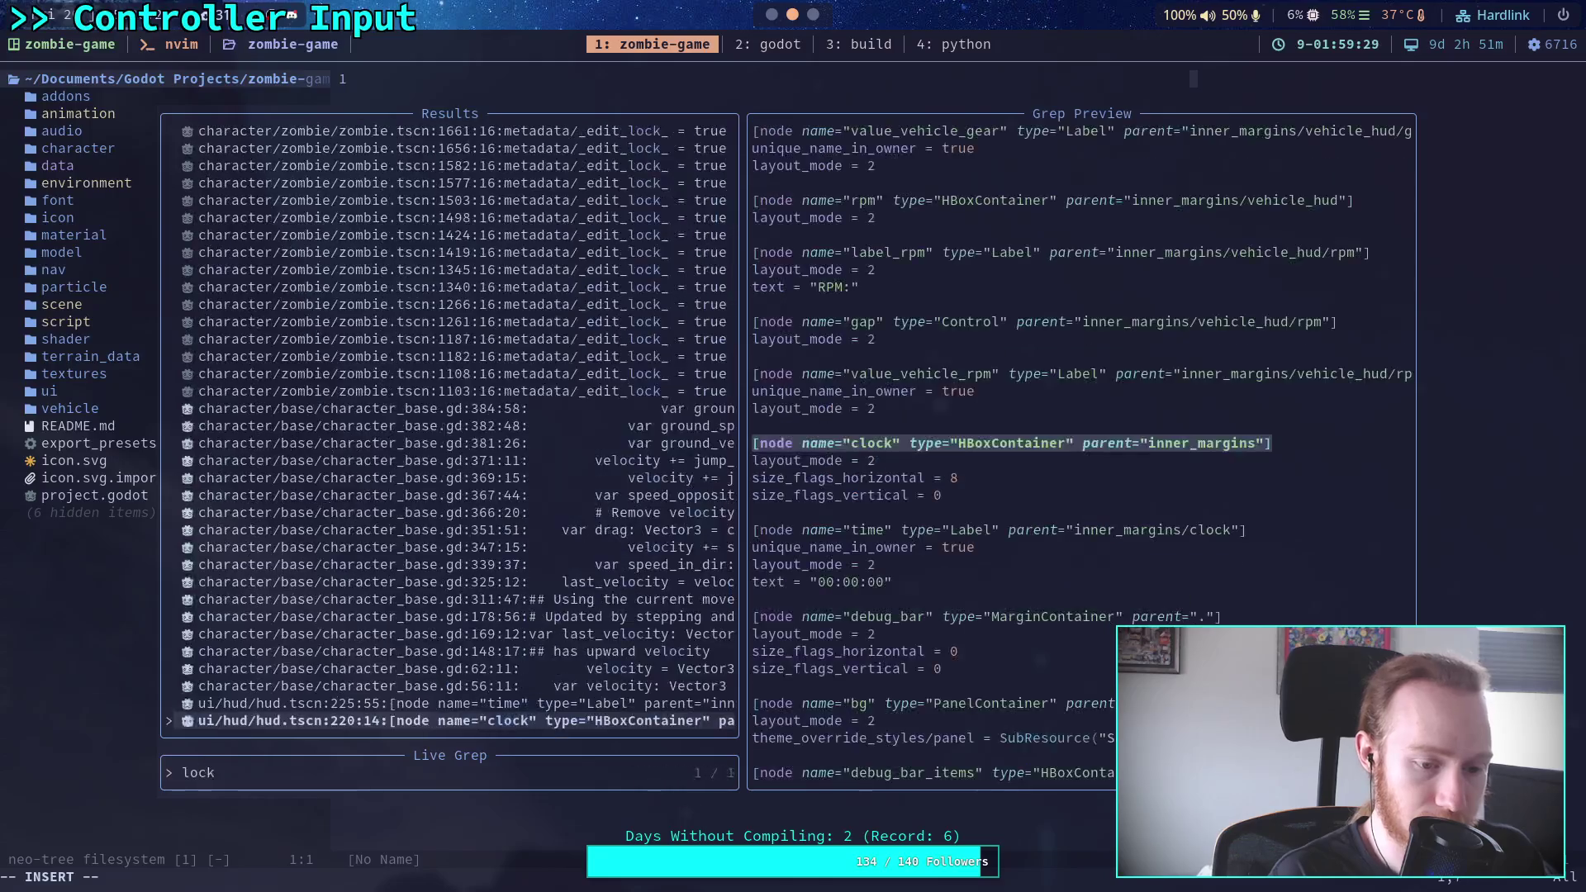
pyautogui.hotkey('ctrl', 'u')
pyautogui.write('unlock_an')
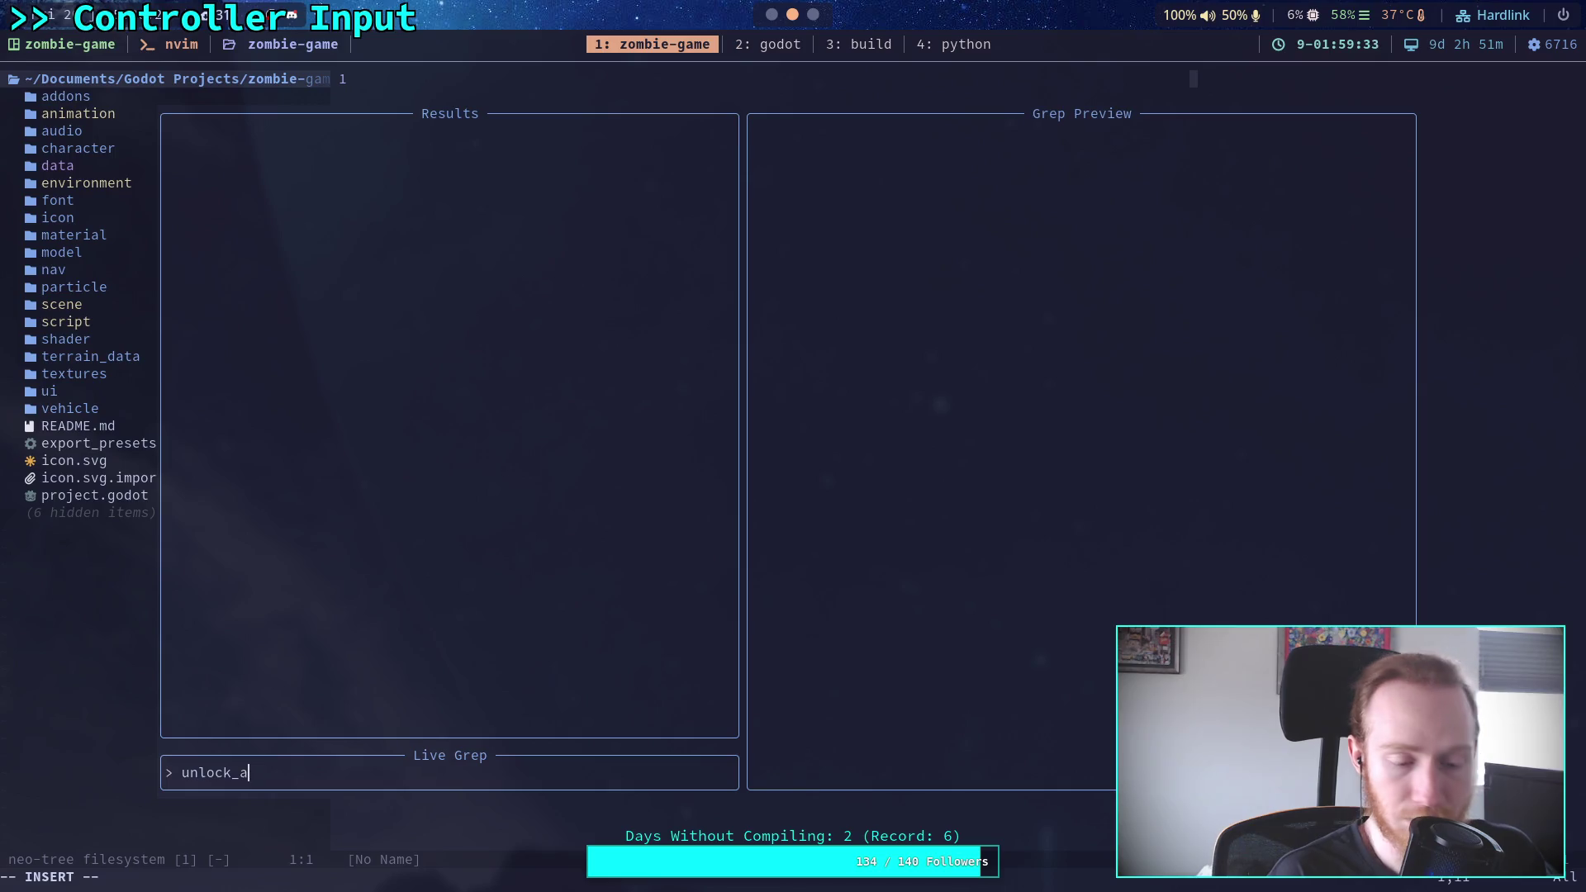
pyautogui.press('super+2')
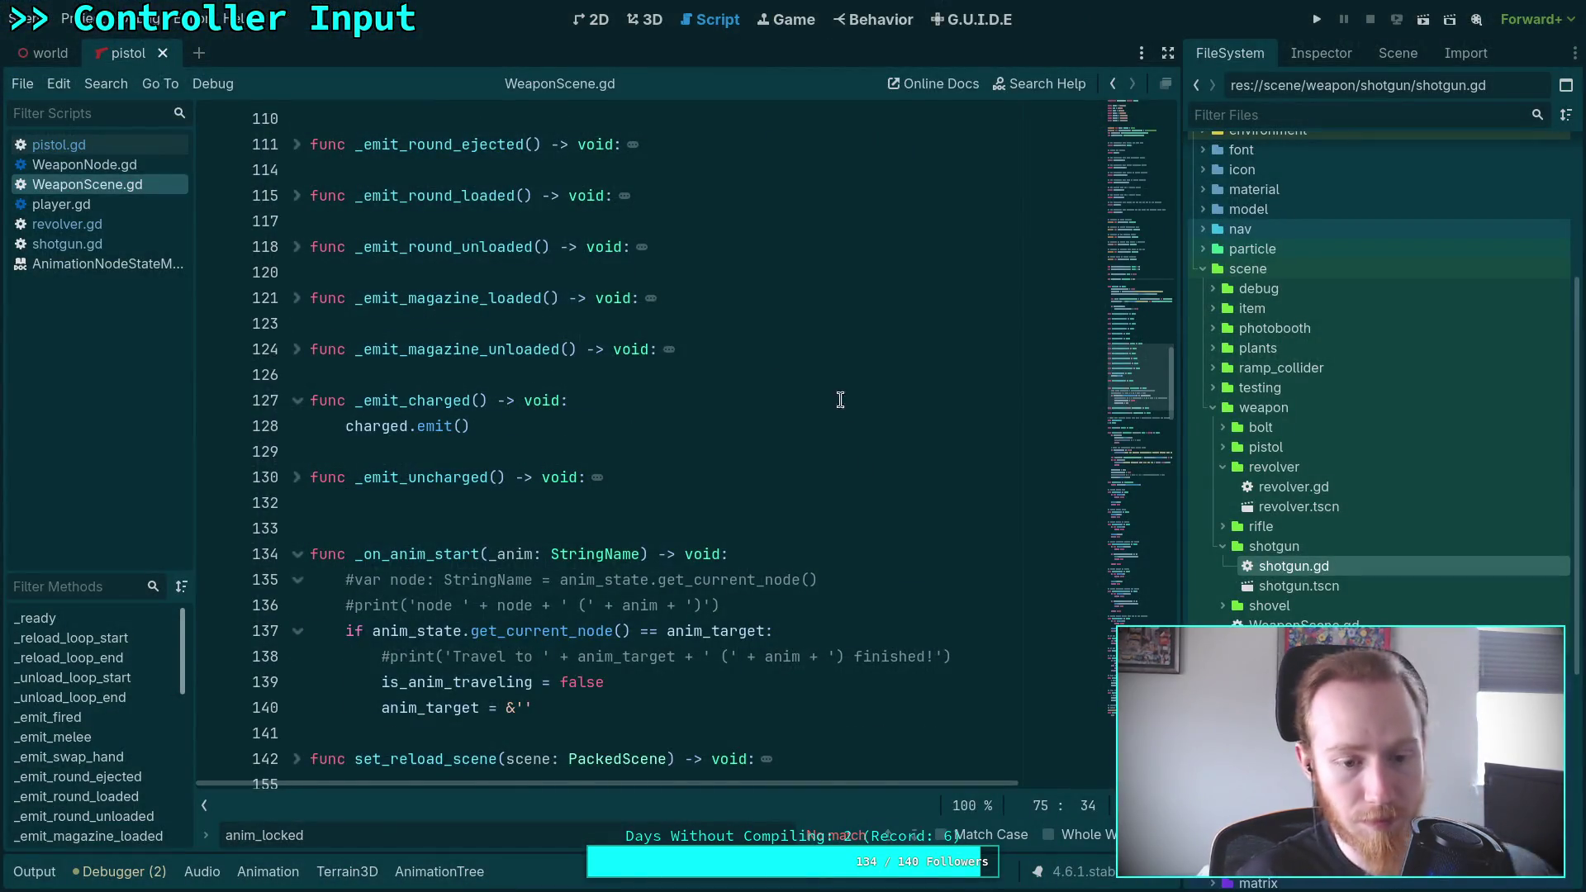
# Find is_anim_traveling in WeaponScene.gd and step through its matches to line 253, then move to Neovim
pyautogui.scroll(5, 840, 400)
pyautogui.scroll(-8, 845, 518)
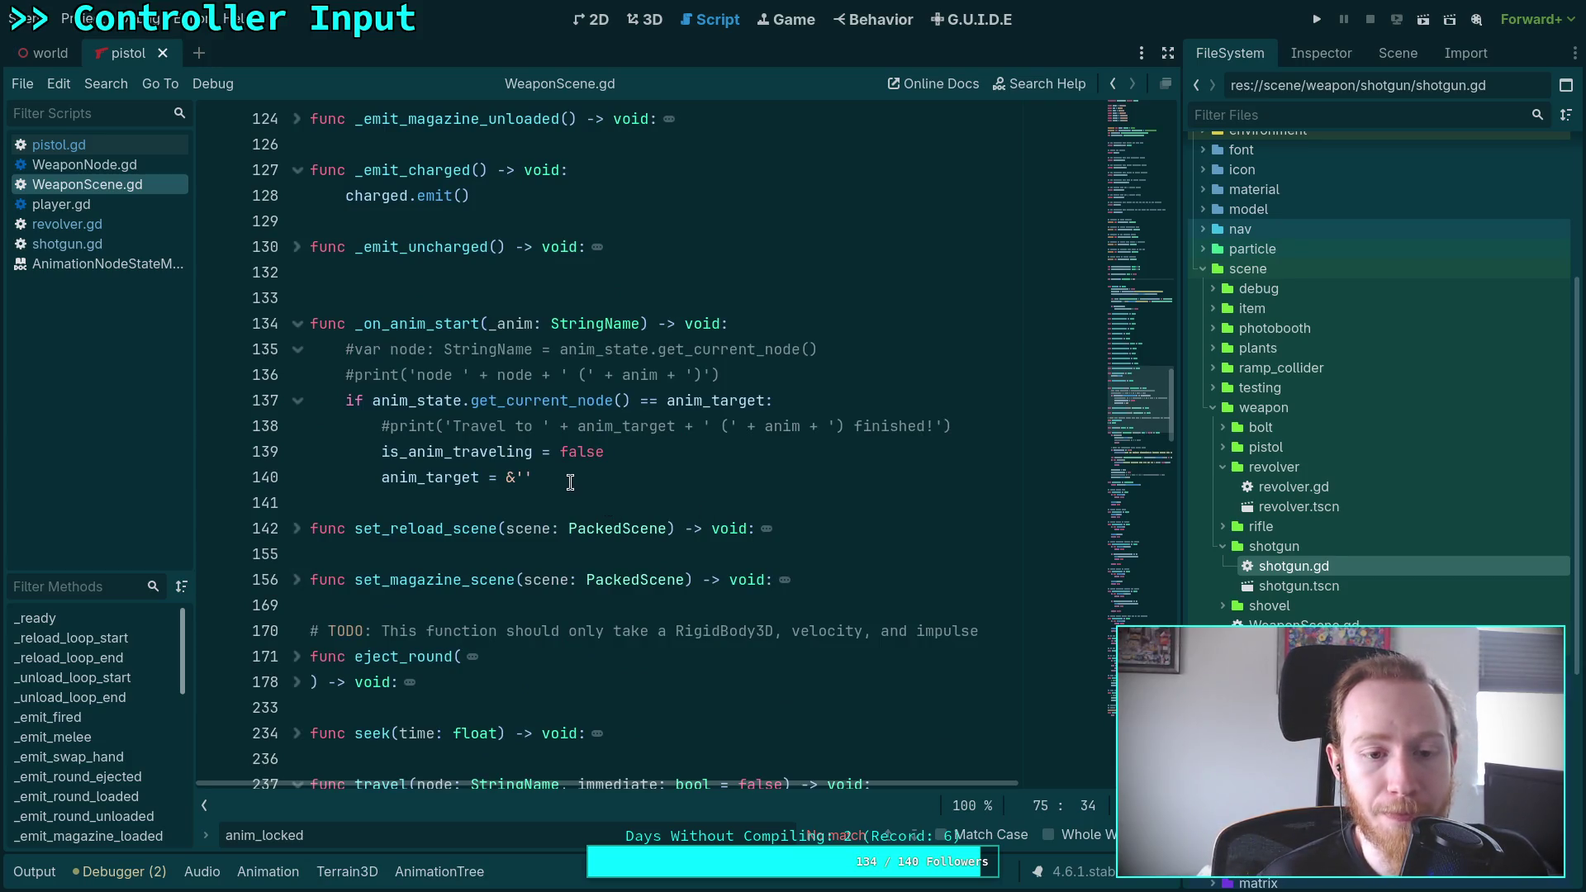
pyautogui.doubleClick(462, 459)
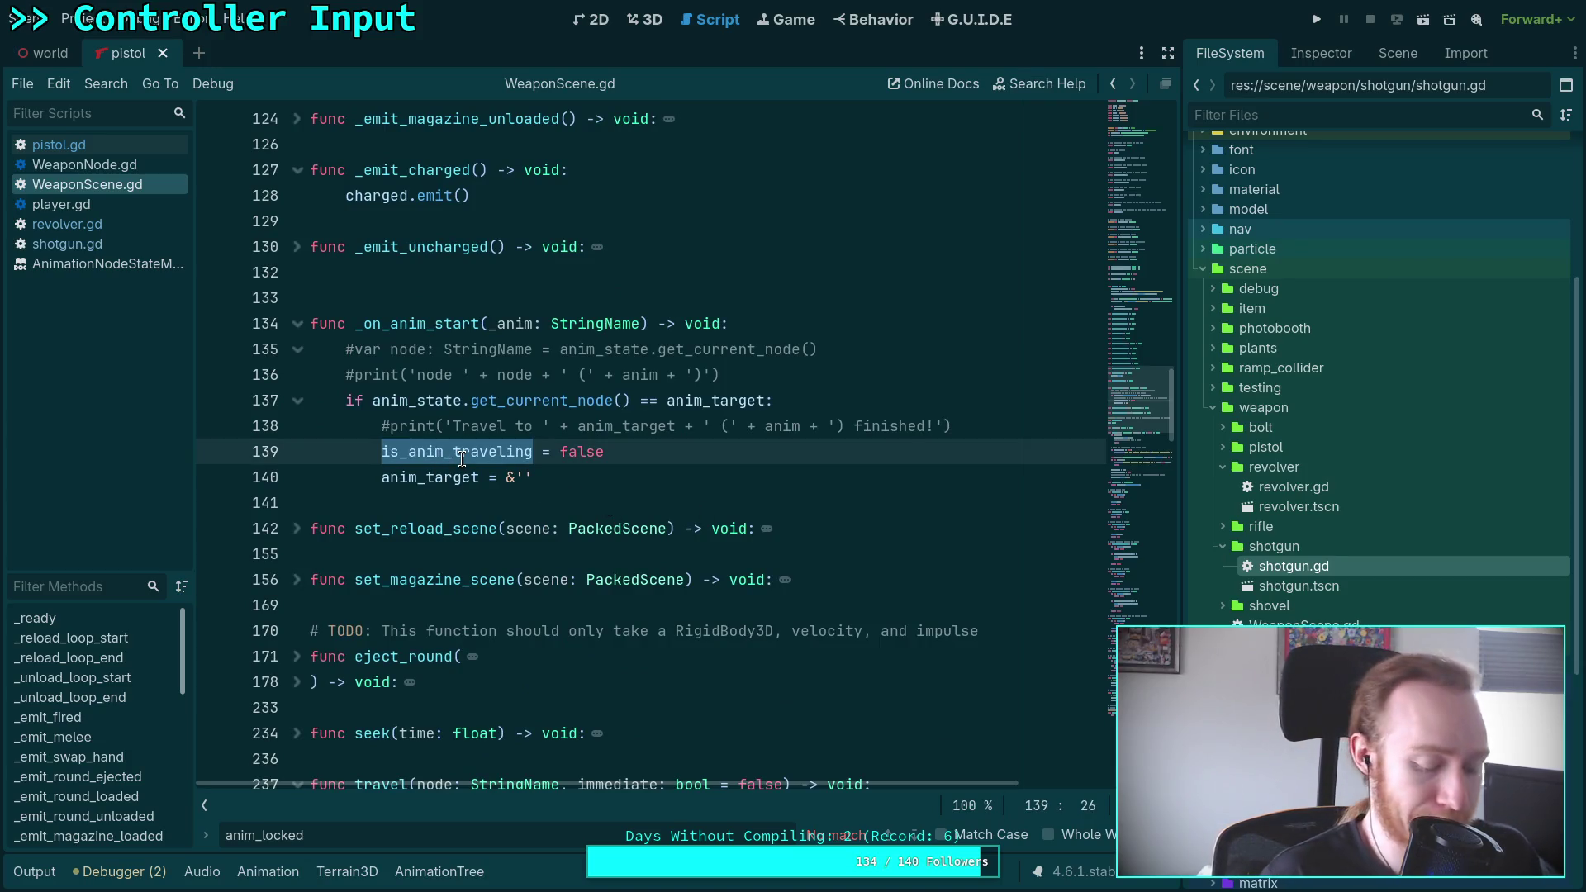
pyautogui.hotkey('ctrl', 'f')
pyautogui.click(912, 837)
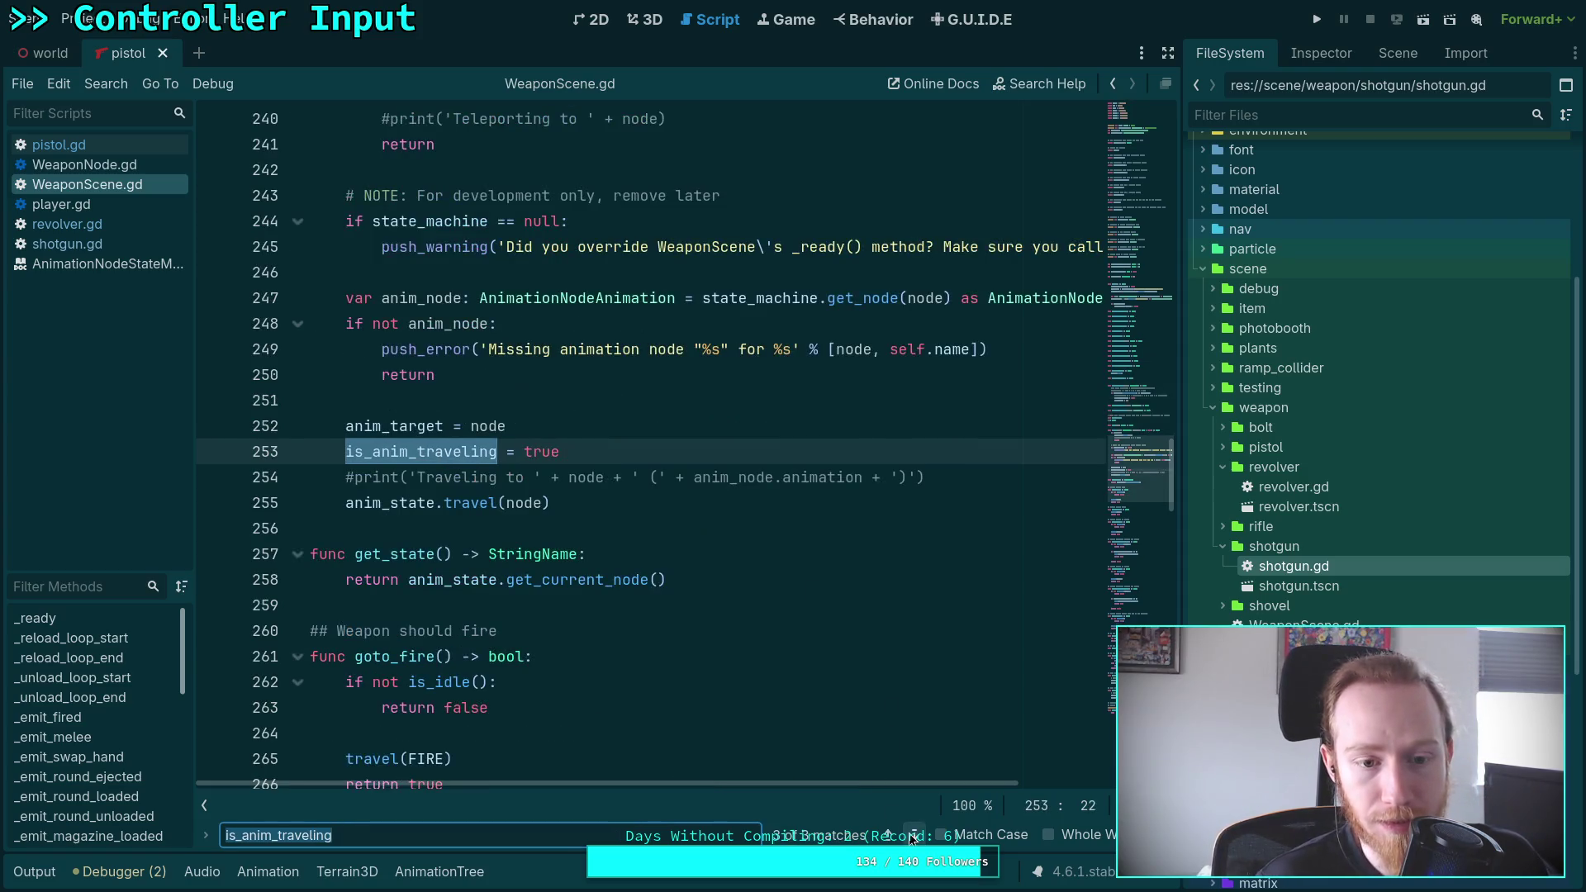
pyautogui.click(912, 836)
pyautogui.click(912, 837)
pyautogui.click(912, 836)
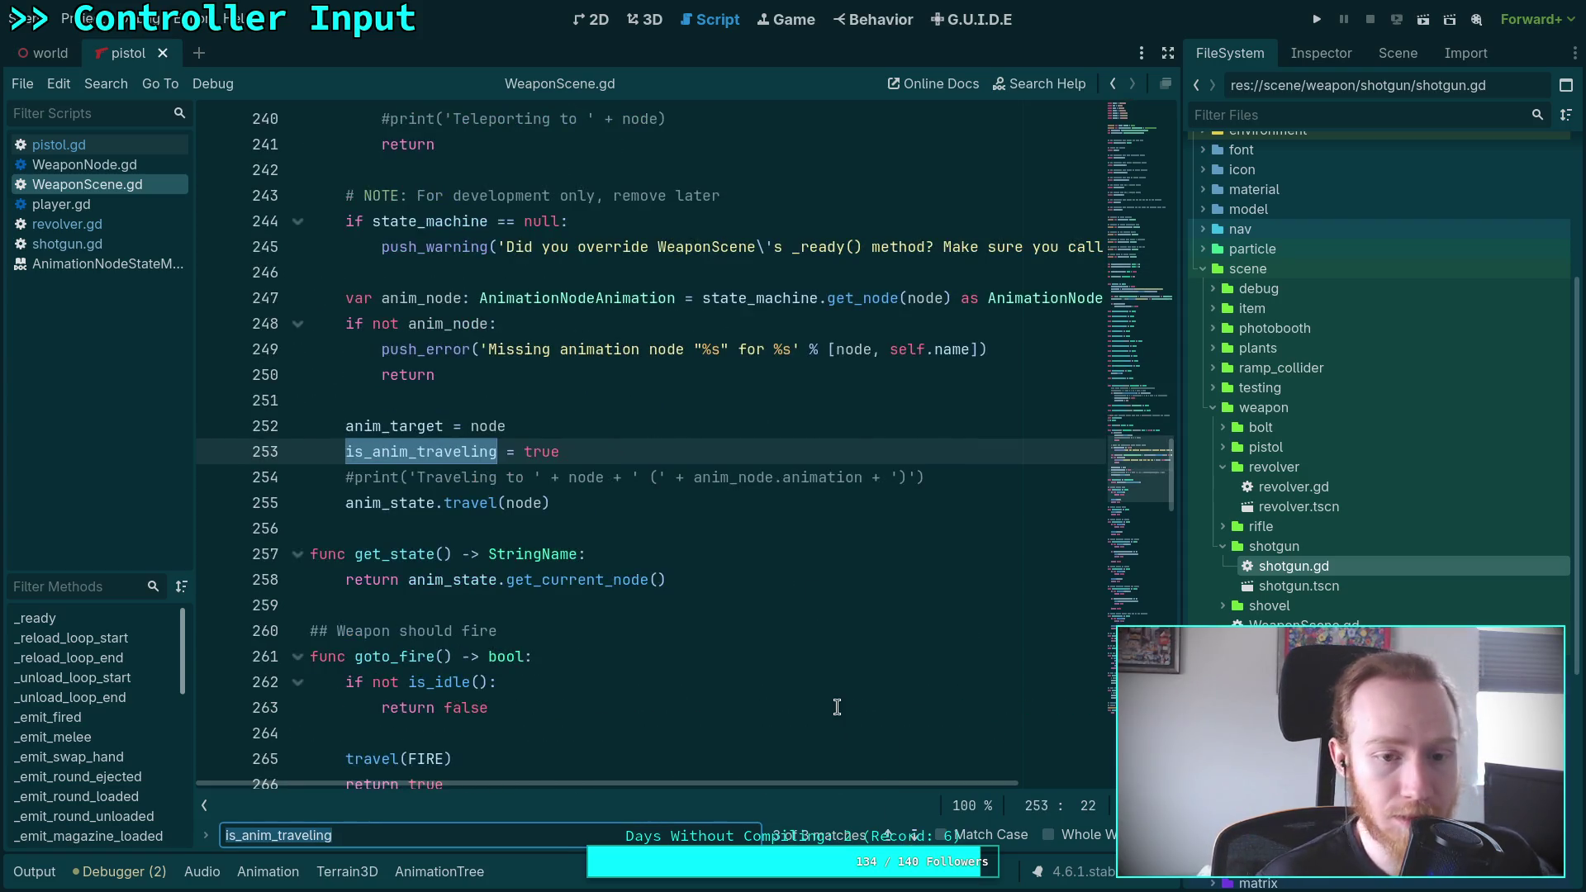
pyautogui.press('super+1')
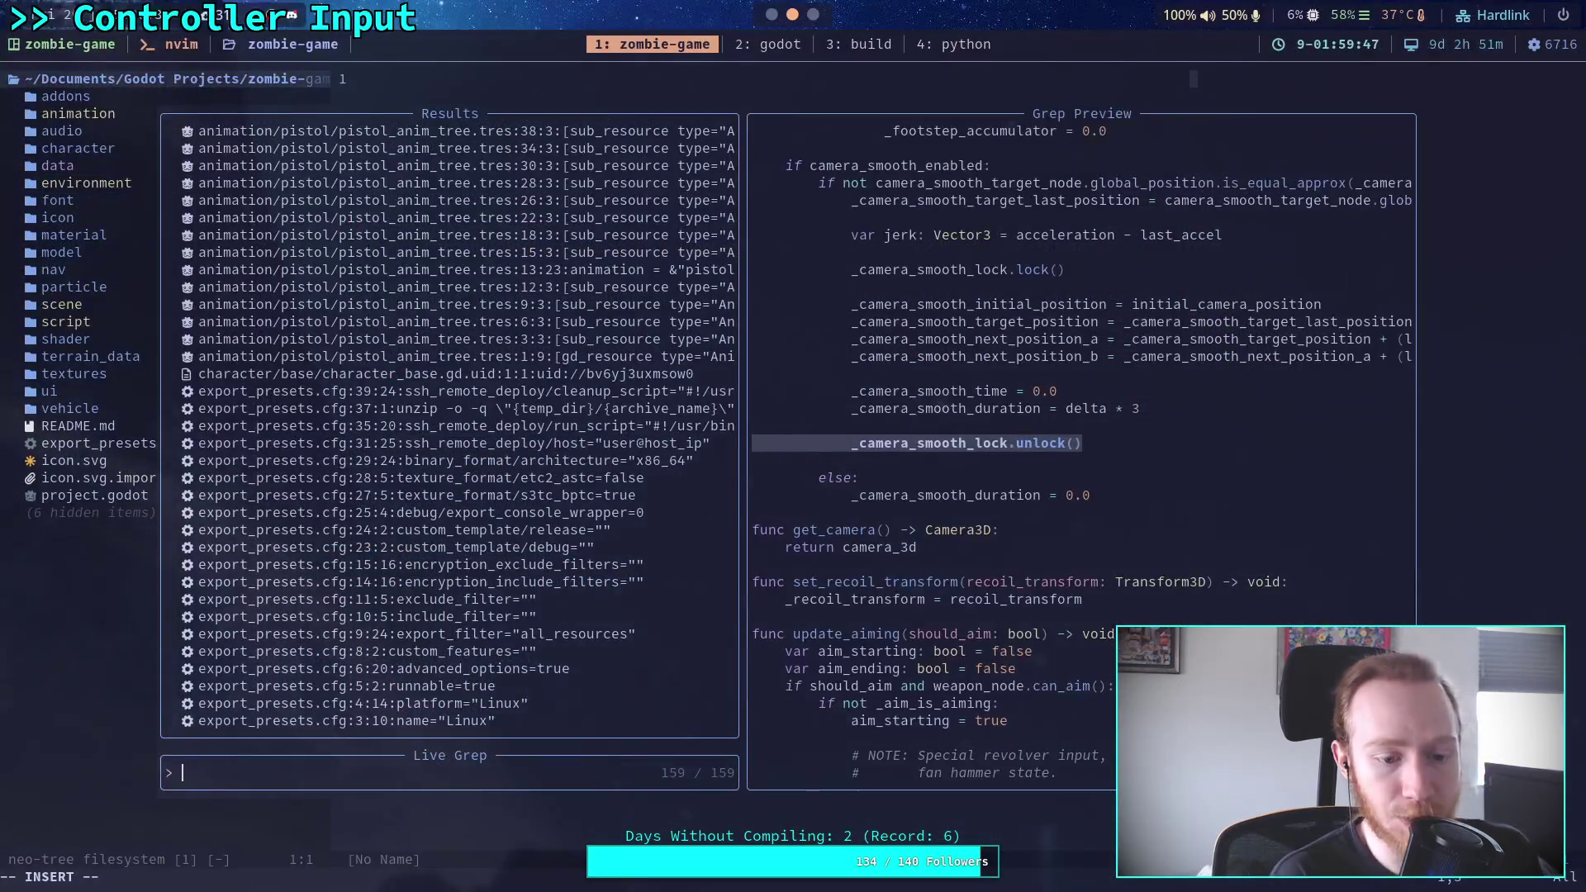
# Live-grep is_anim_, preview the matches at lines 253, 139 and 73, and open WeaponScene.gd
pyautogui.write('is_anim_')
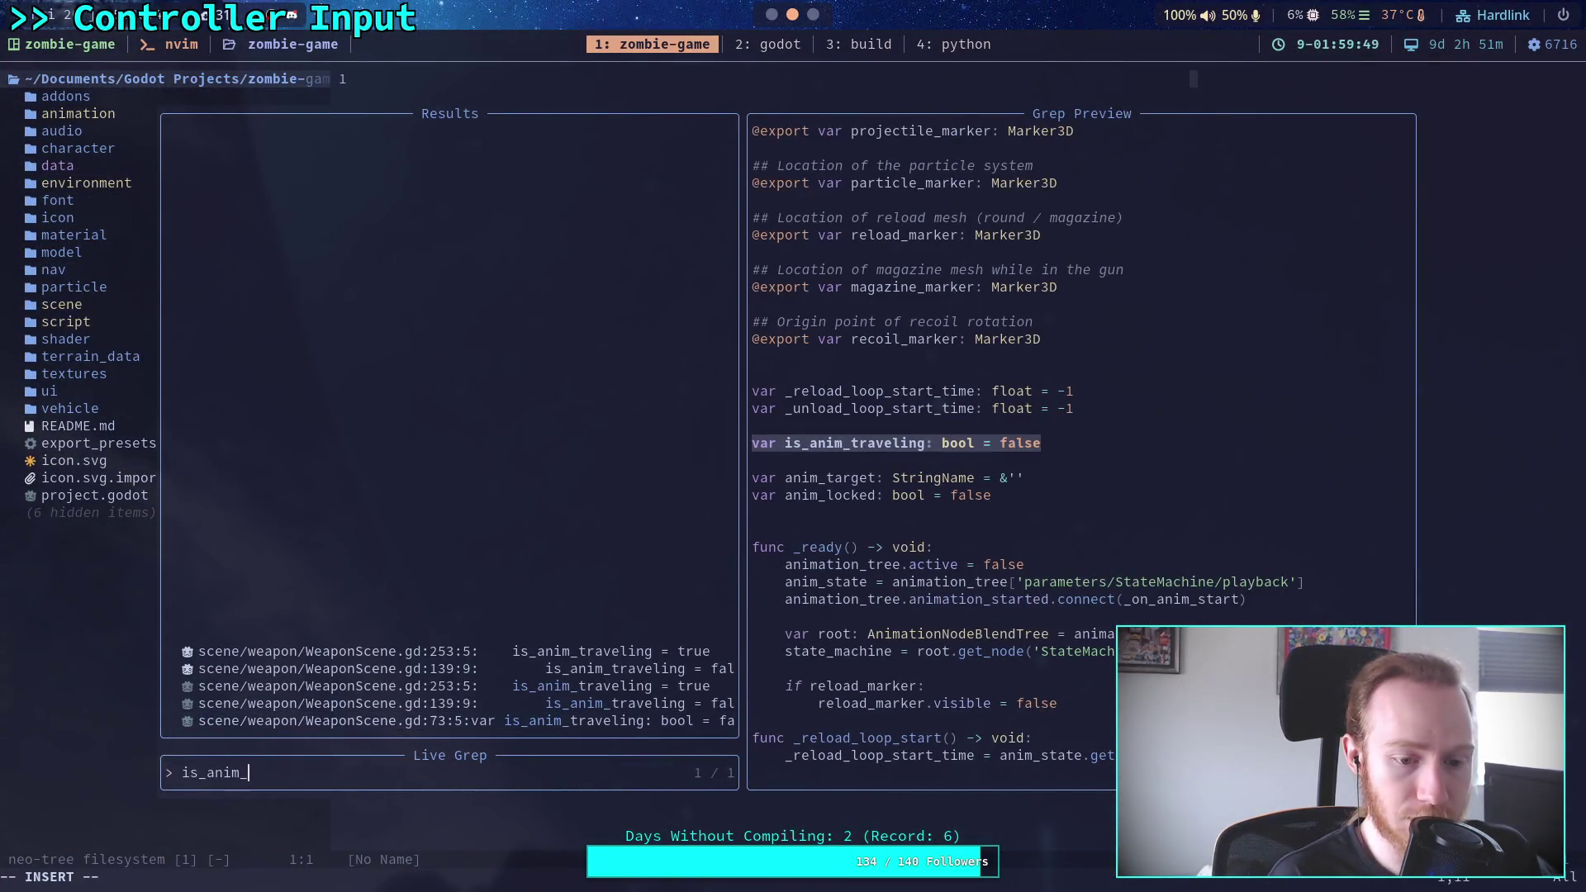
pyautogui.press('Up')
pyautogui.press('Up')
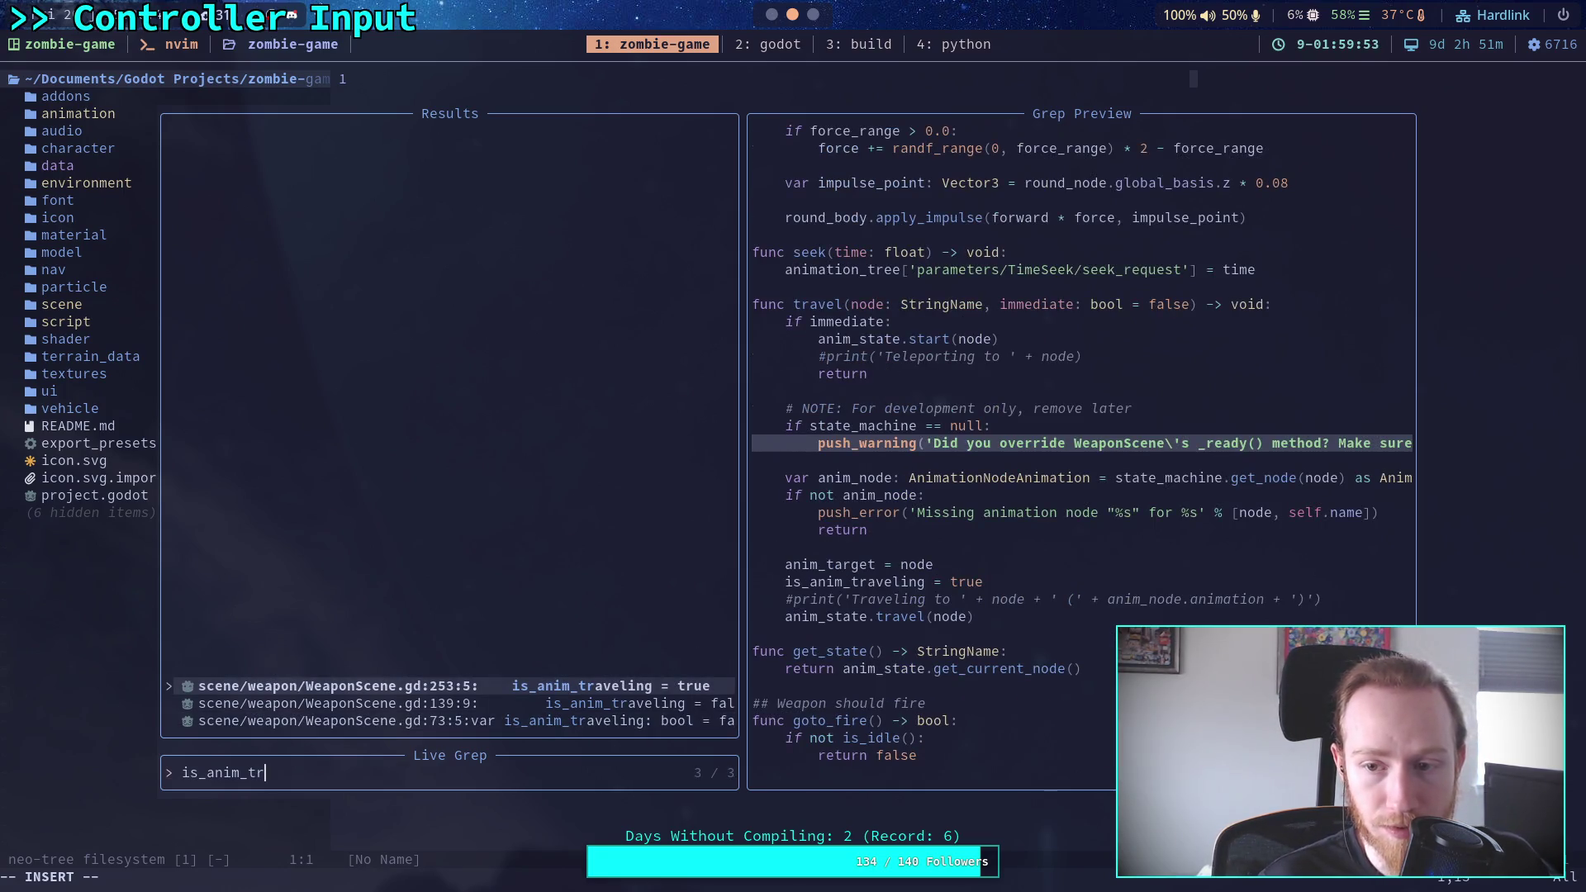
pyautogui.press('Down')
pyautogui.press('Up')
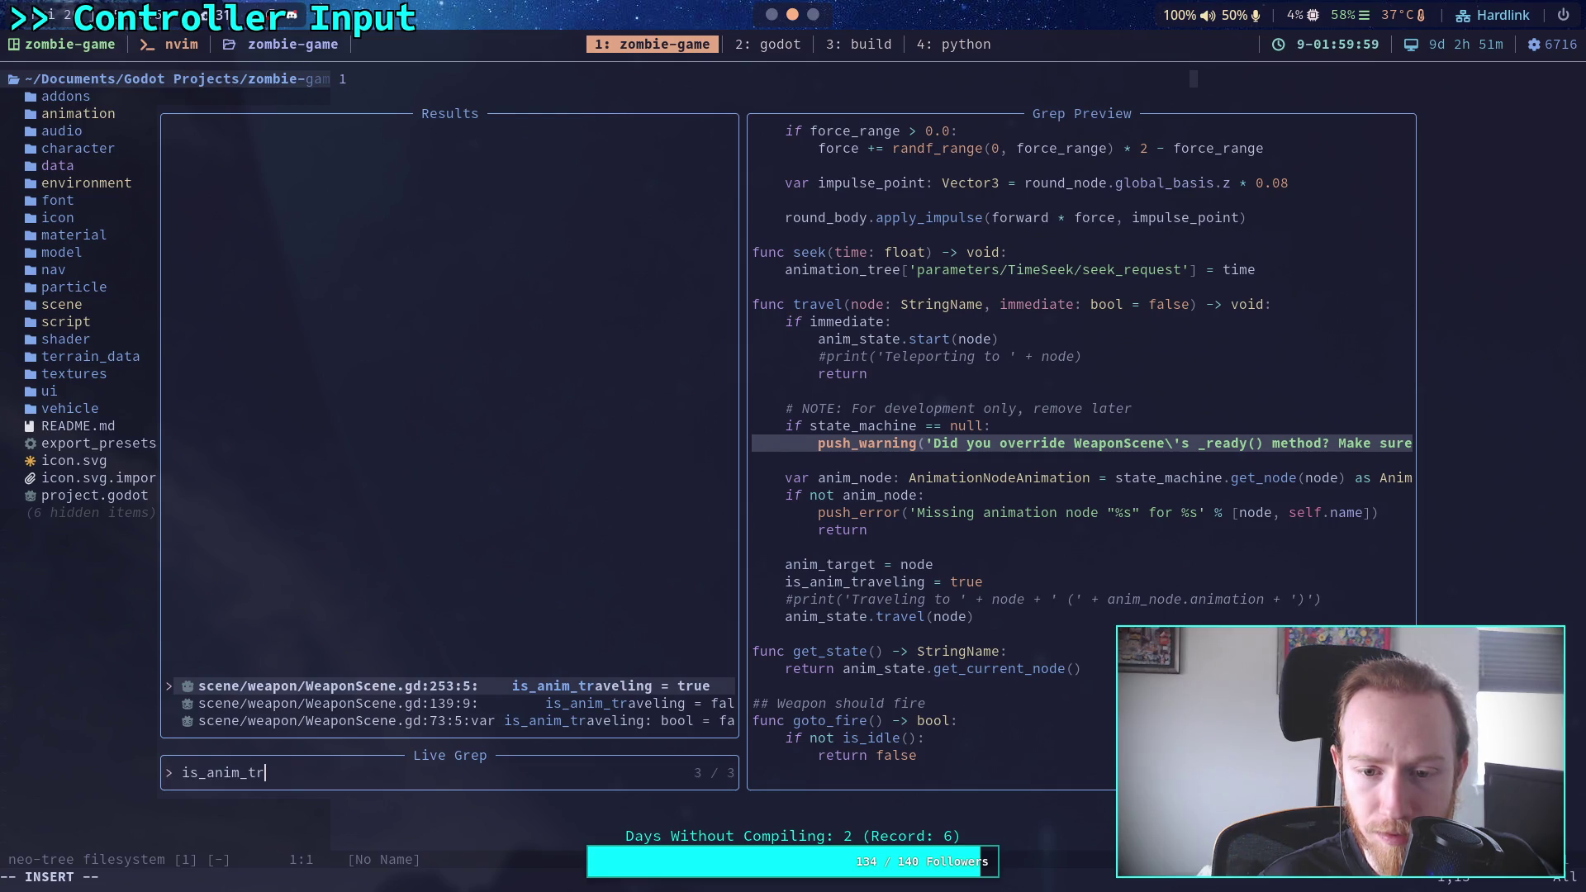
pyautogui.press('Down')
pyautogui.press('Down')
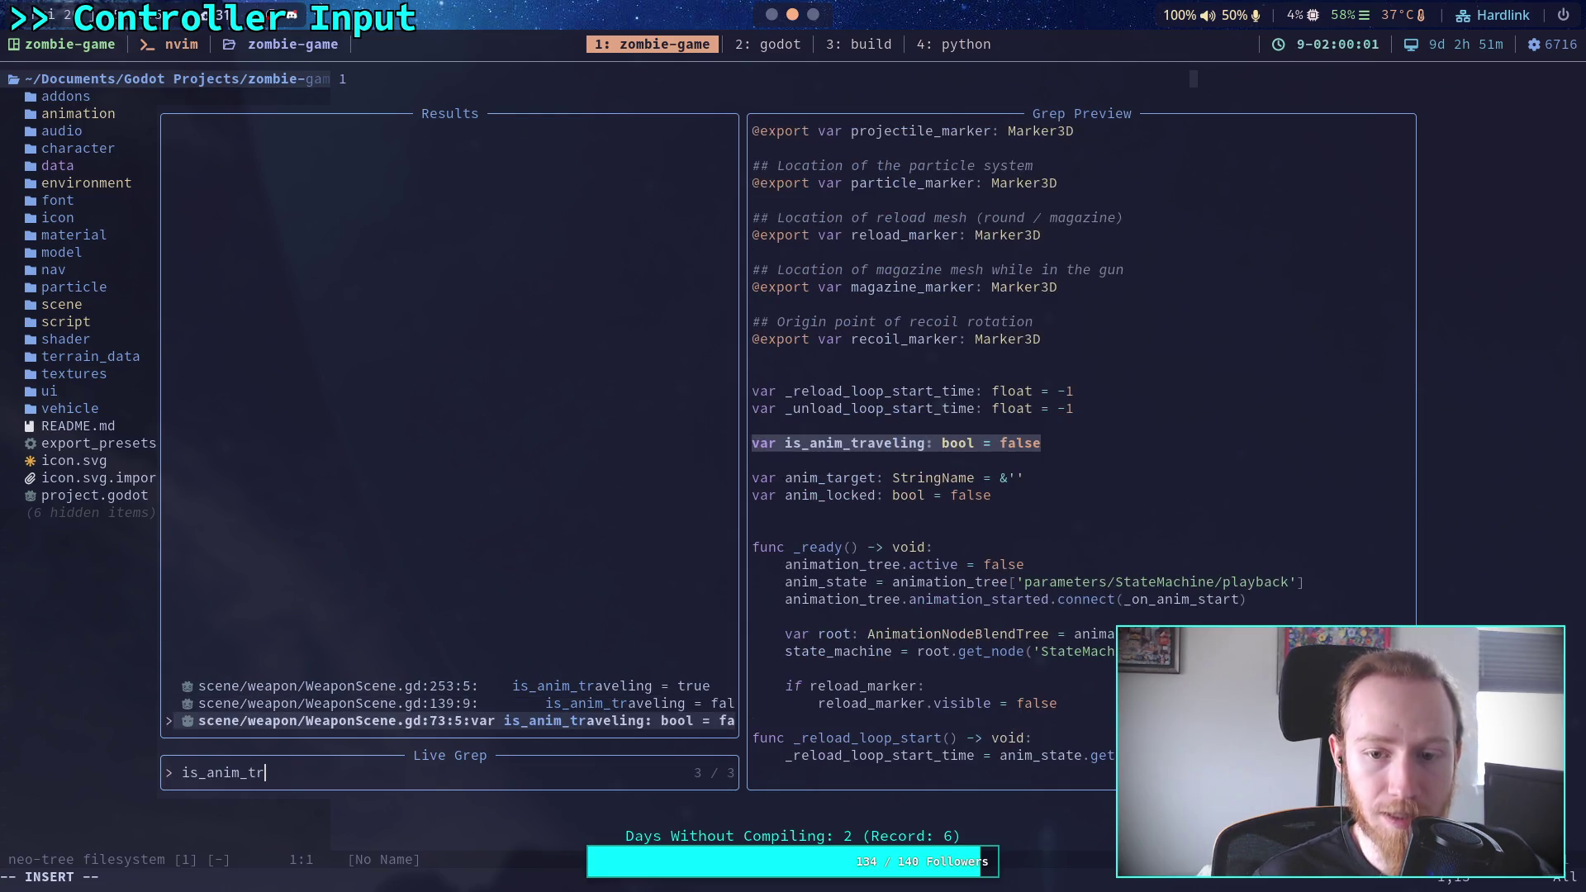
pyautogui.press('Up')
pyautogui.press('Return')
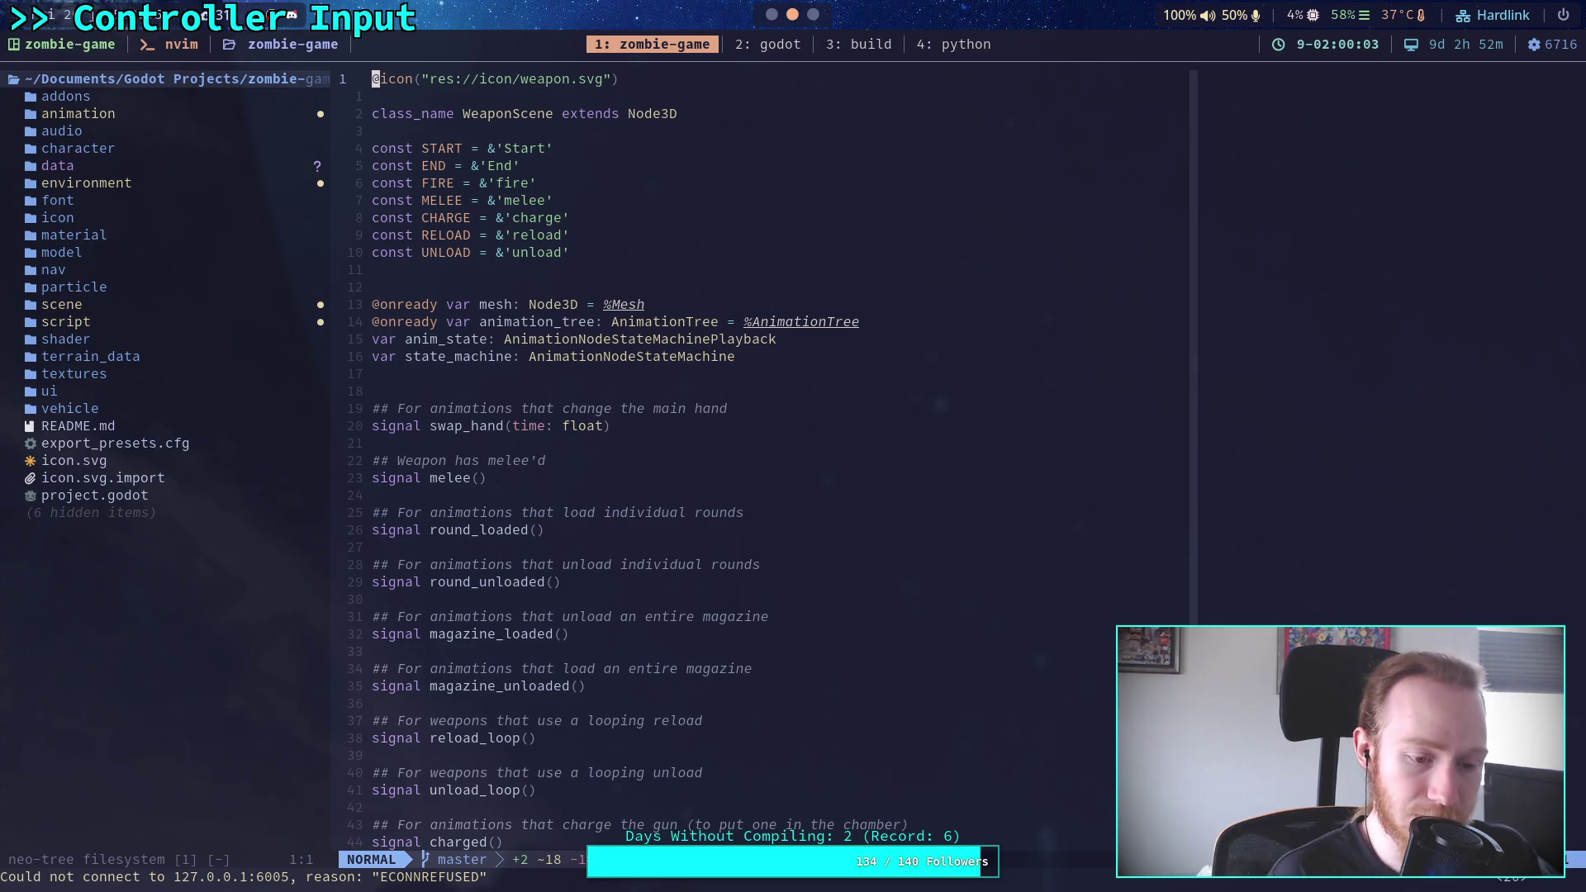
# Rerun the live grep for is_anim_traveling, preview lines 253 and 139, then return to Godot
pyautogui.press('space')
pyautogui.write('sg')
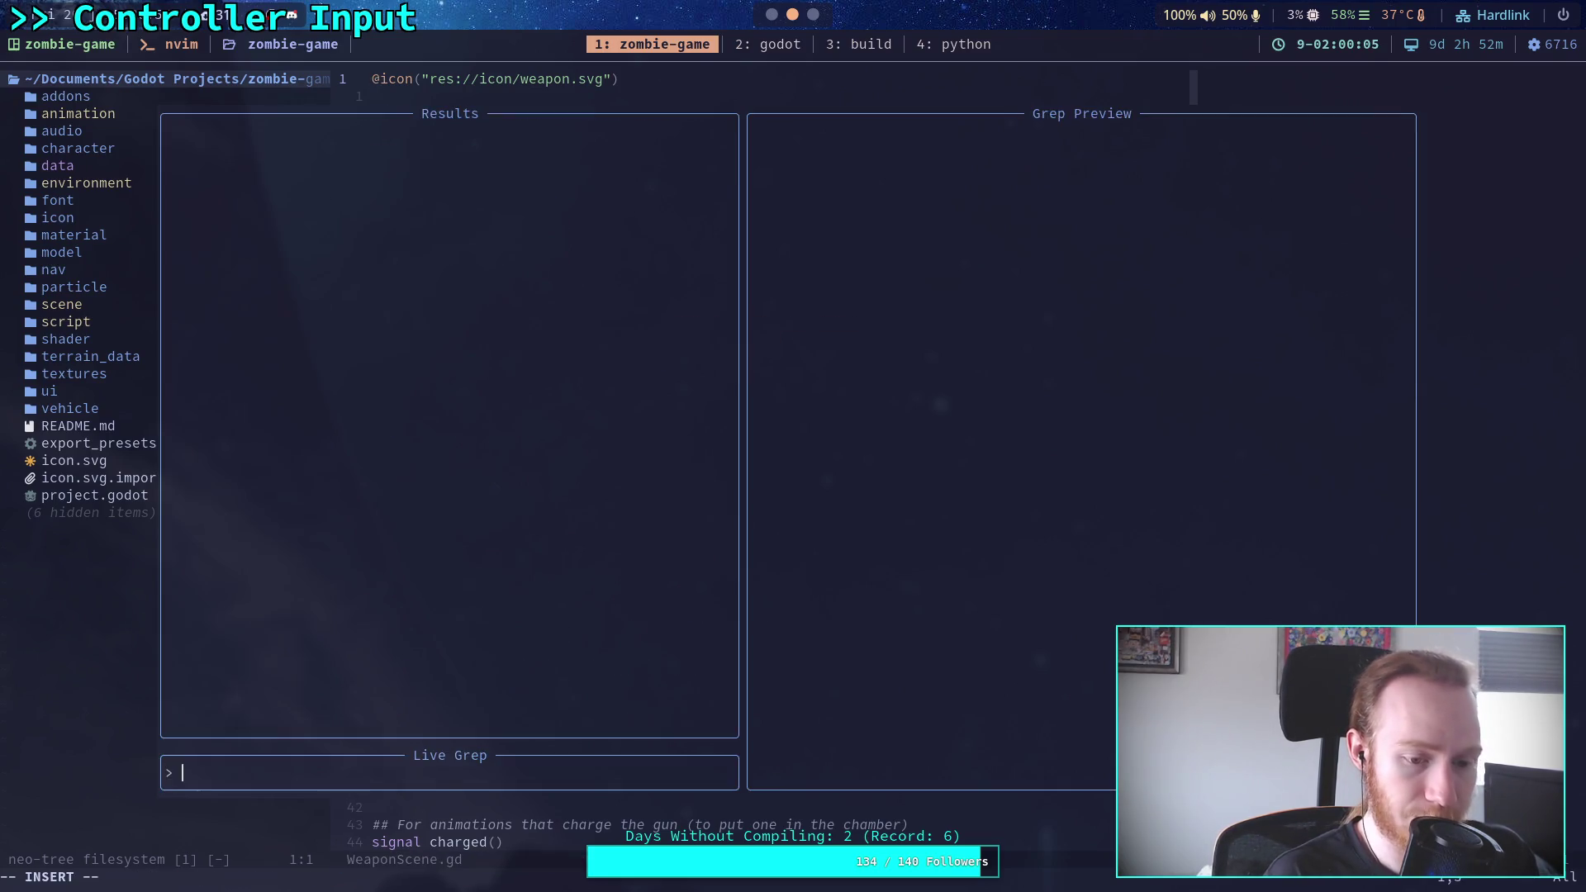
pyautogui.write('is_anim_')
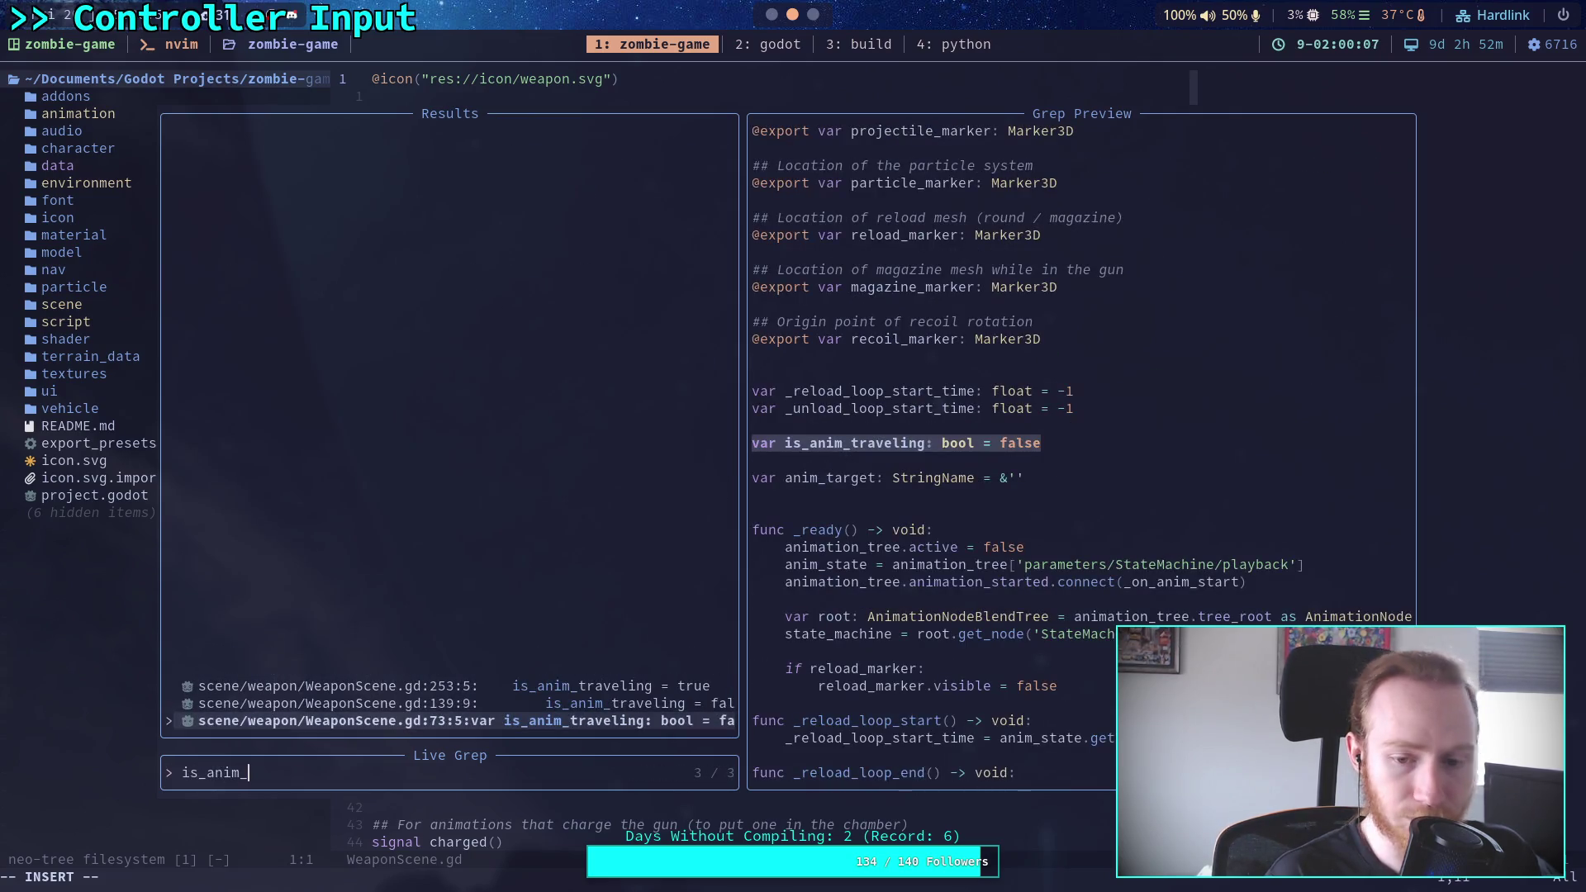
pyautogui.write('traveling')
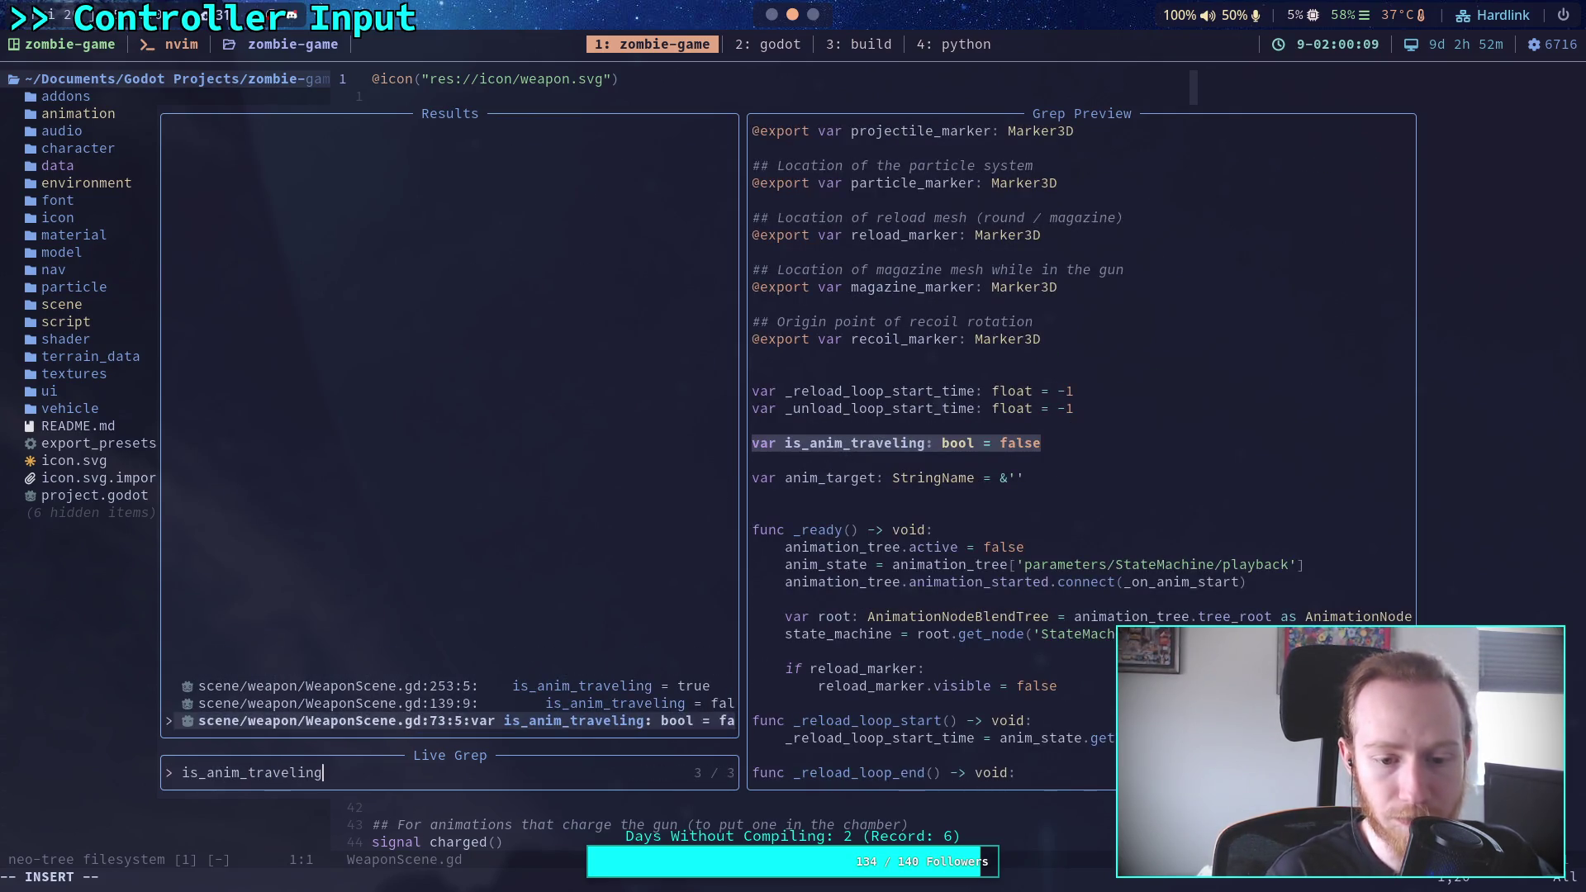
pyautogui.press('Up')
pyautogui.press('Up')
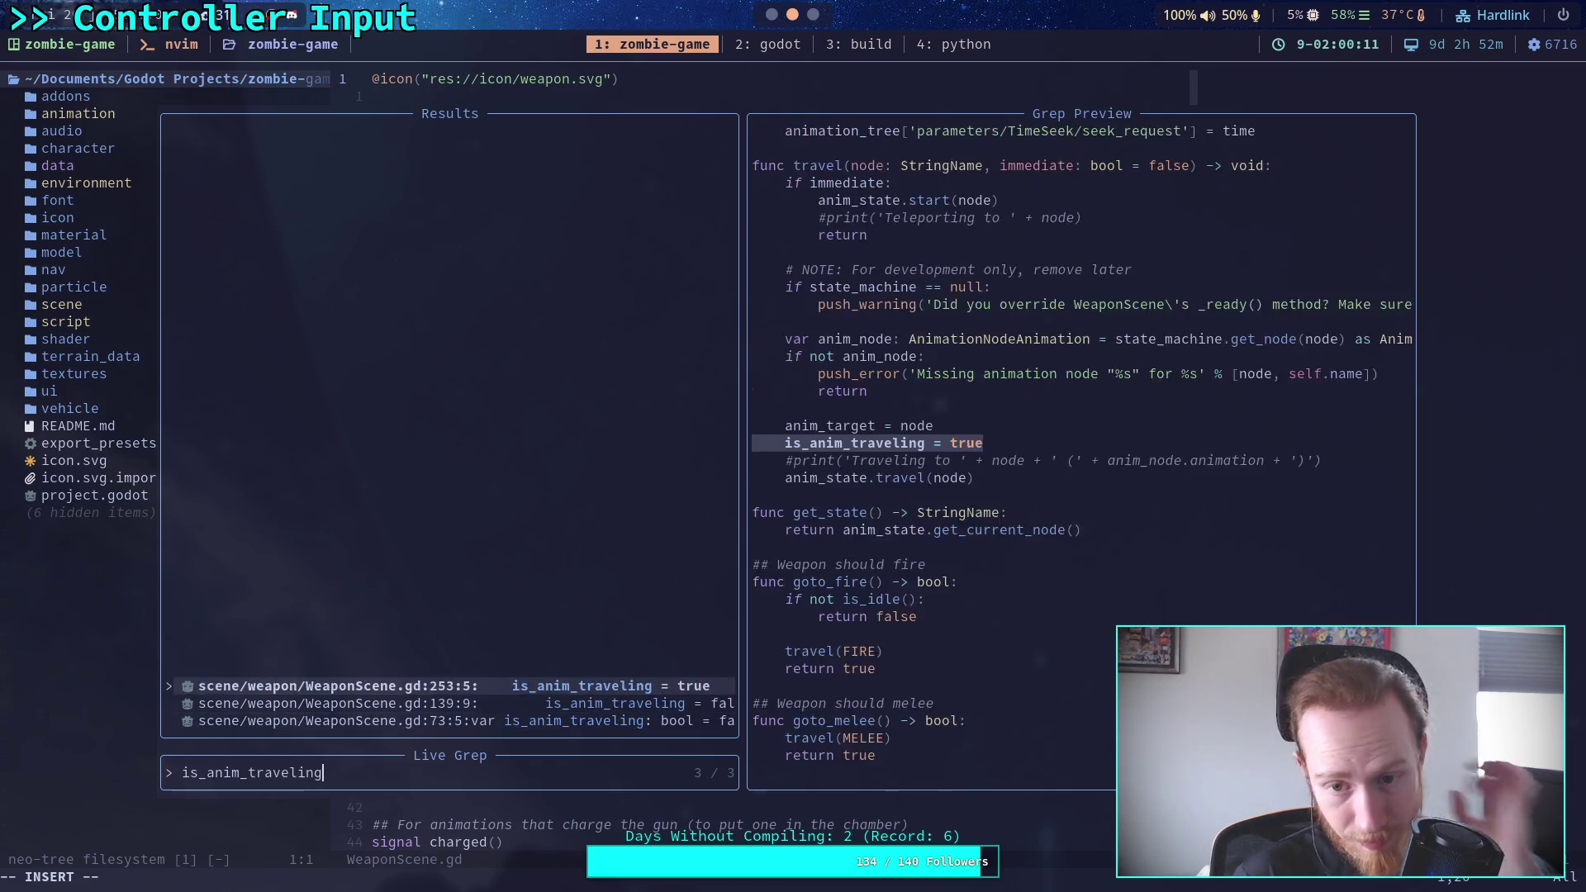
pyautogui.press('Down')
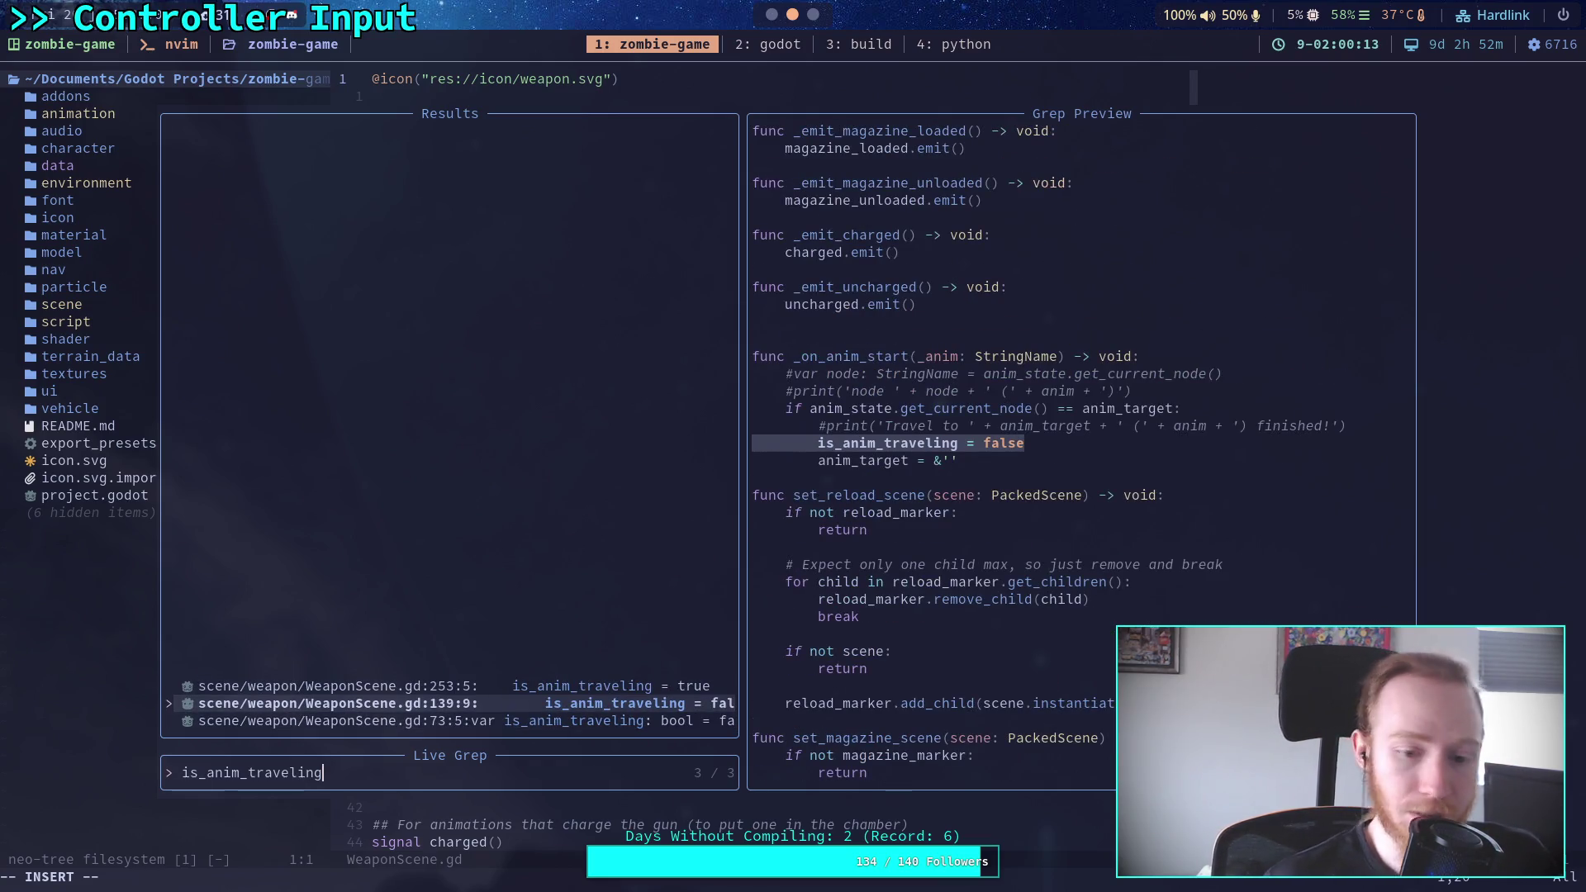
pyautogui.press('super+2')
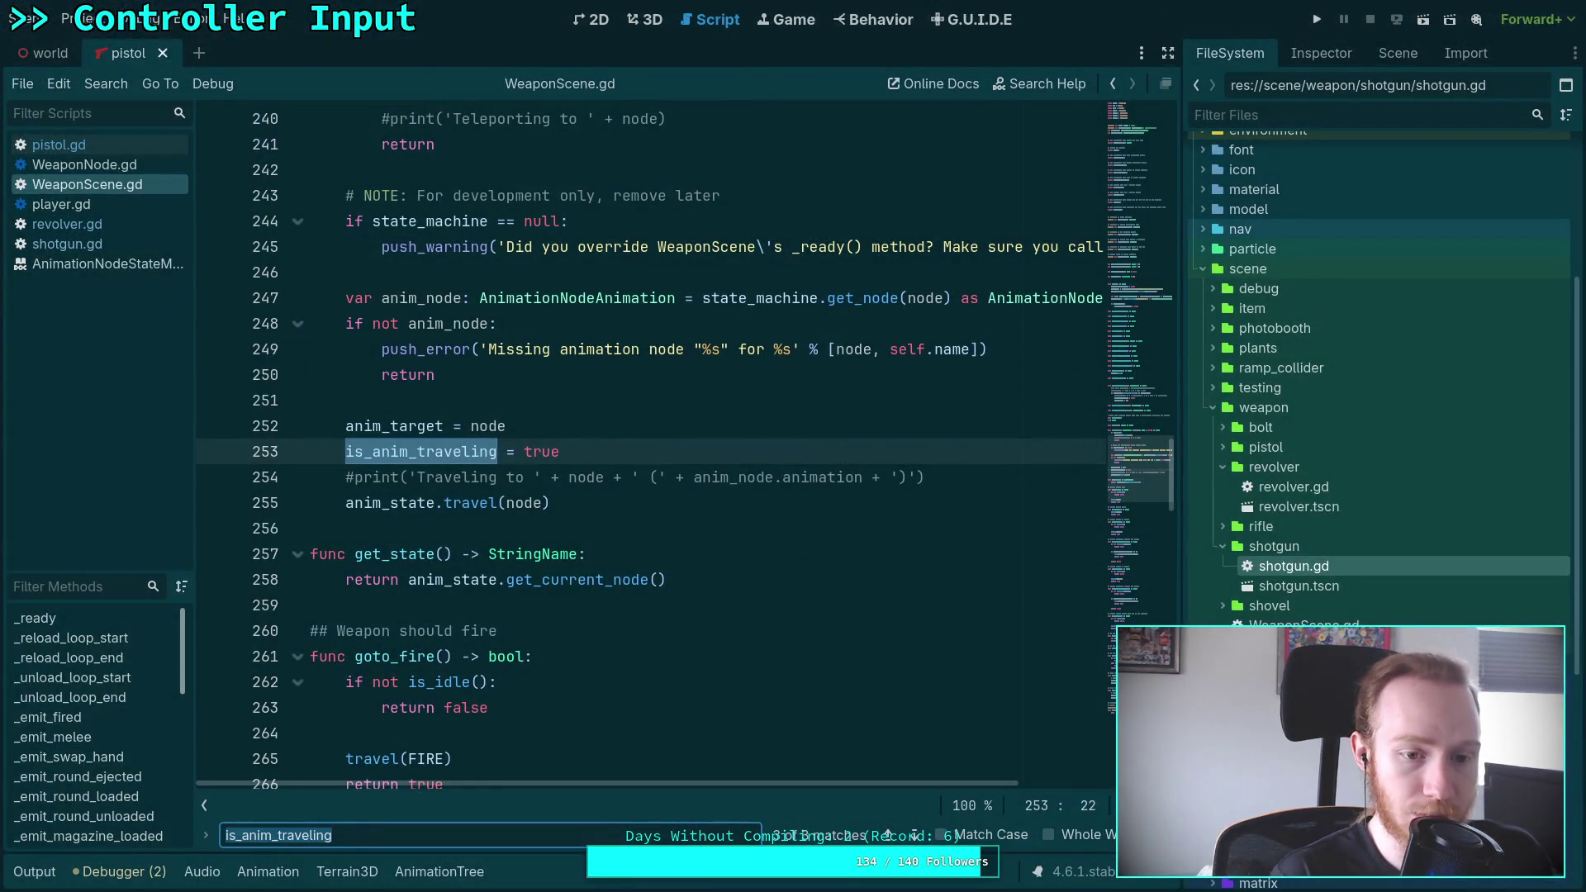
# Delete the is_anim_traveling = true and is_anim_traveling = false lines from WeaponScene.gd
pyautogui.click(609, 449)
pyautogui.hotkey('shift', 'Up')
pyautogui.press('BackSpace')
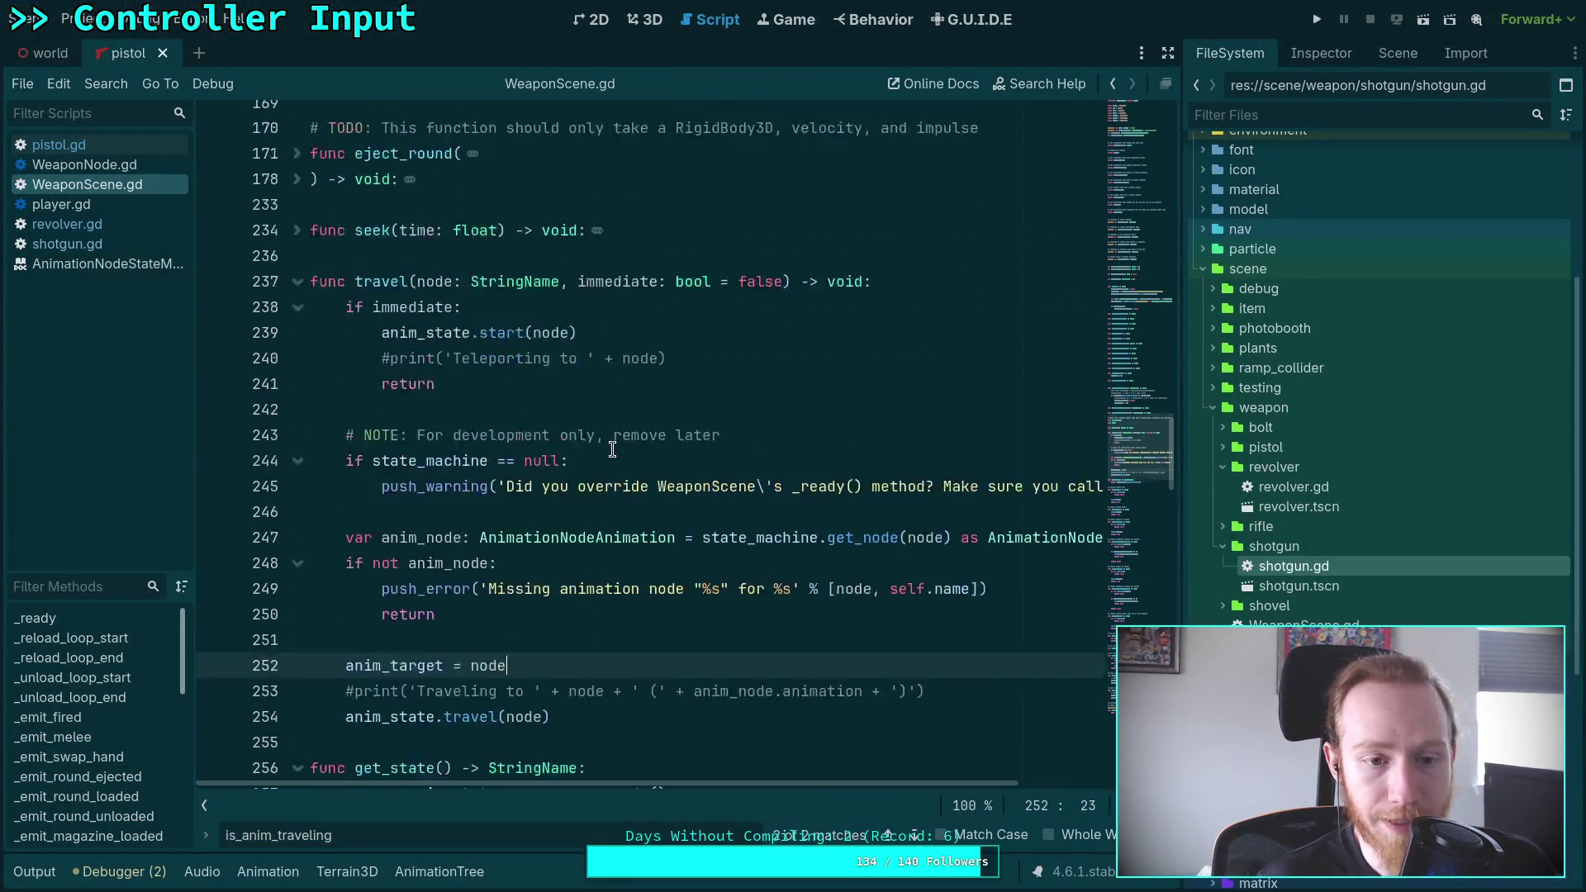
pyautogui.press('F3')
pyautogui.hotkey('shift', 'Up')
pyautogui.press('BackSpace')
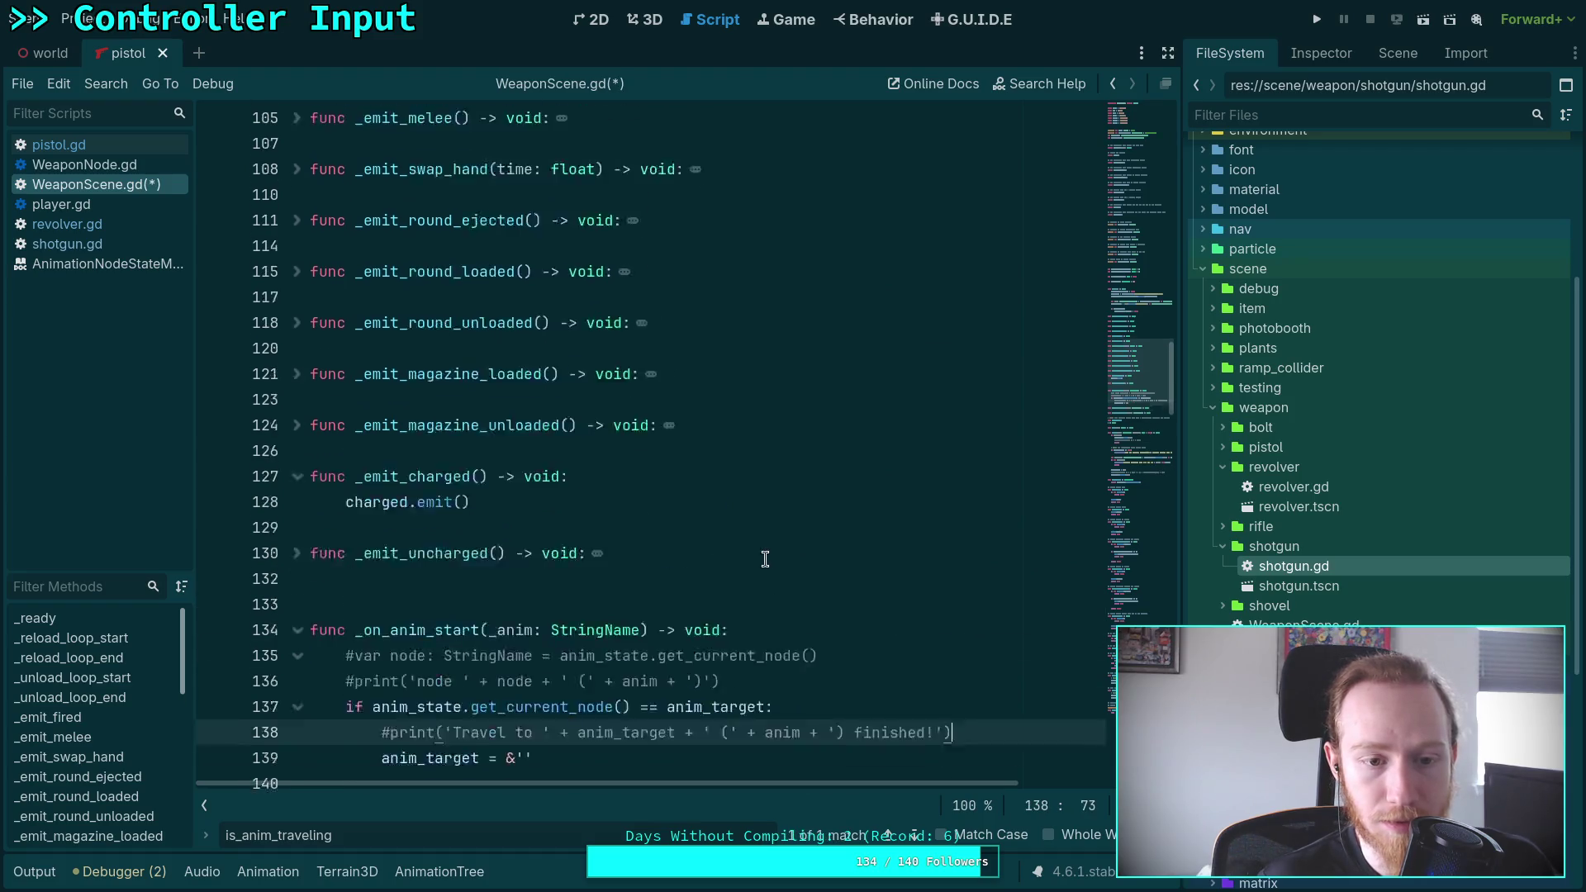
# Delete the is_anim_traveling declaration and its blank line, and save the script
pyautogui.press('F3')
pyautogui.press('End')
pyautogui.hotkey('shift', 'Home')
pyautogui.press('BackSpace')
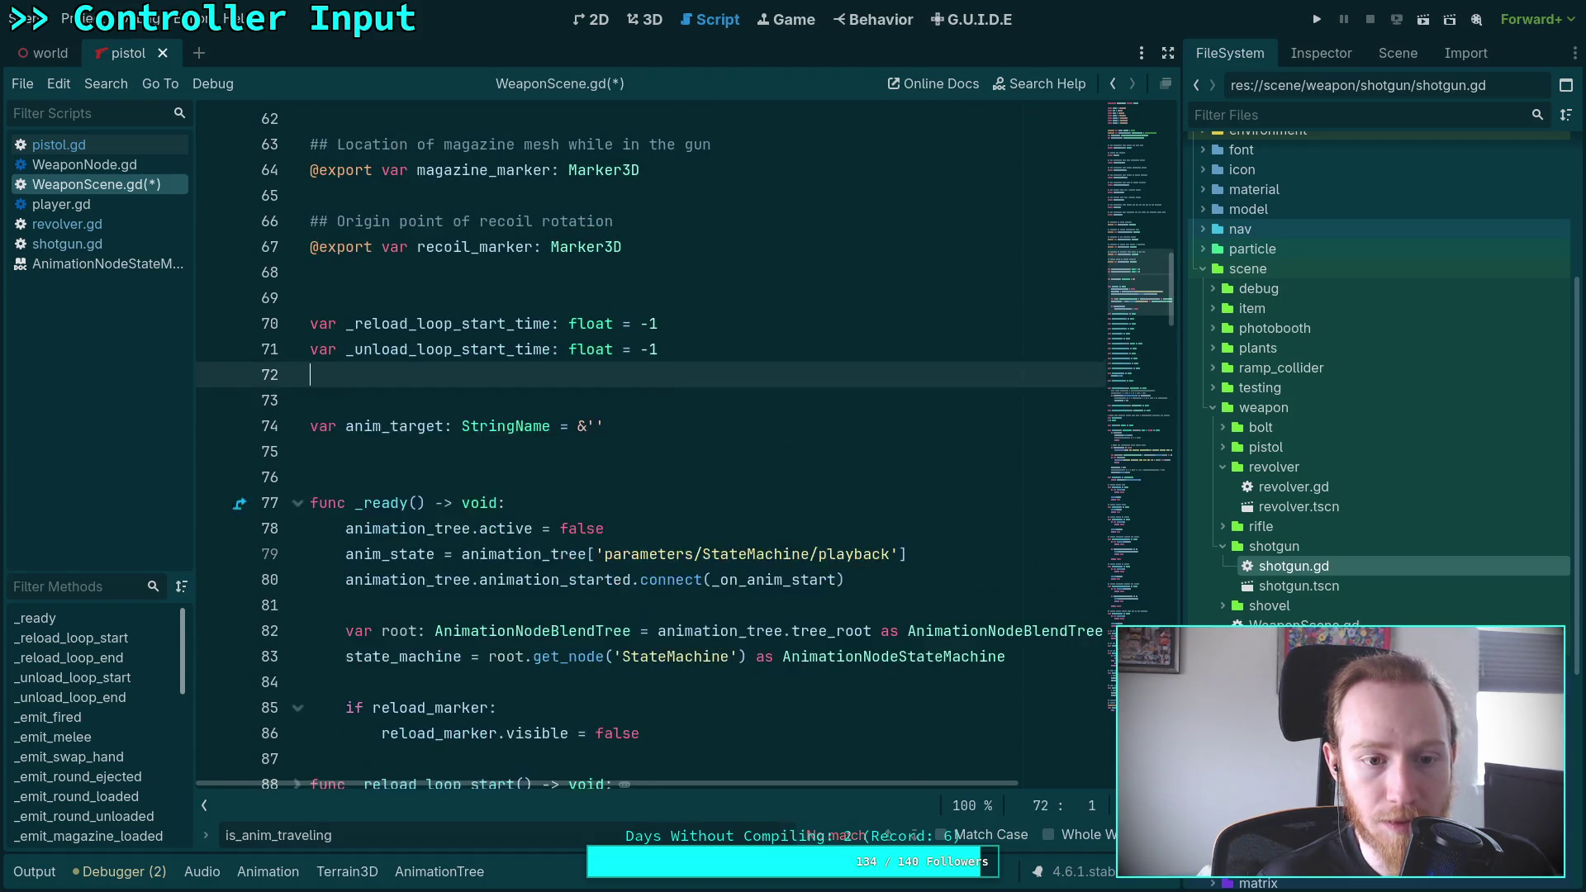
pyautogui.press('Delete')
pyautogui.hotkey('ctrl', 's')
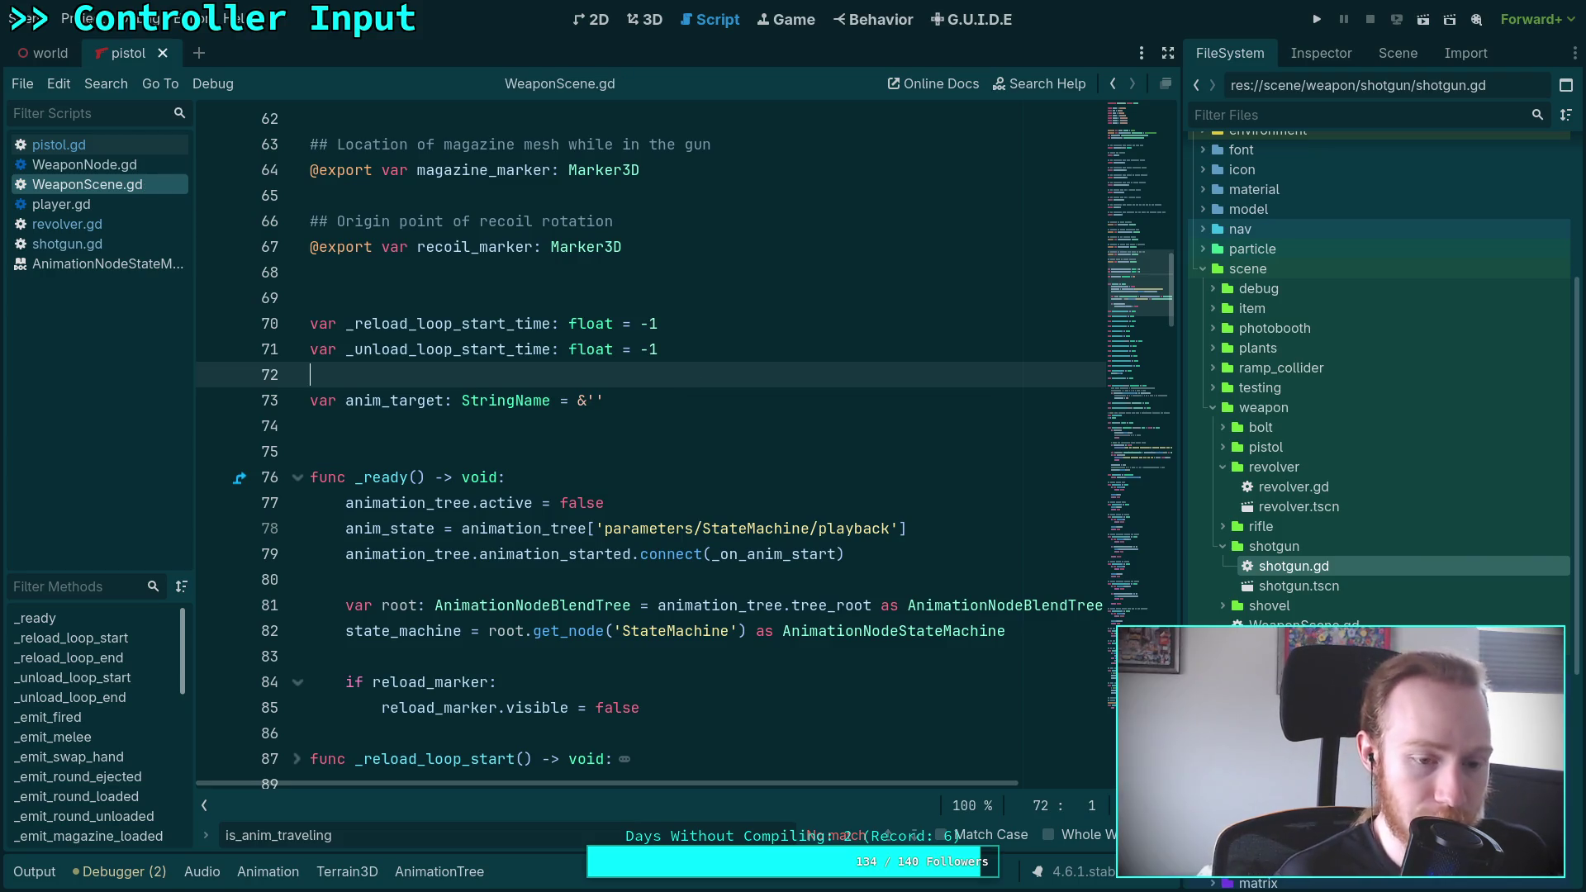
pyautogui.press('super+1')
pyautogui.press('BackSpace')
pyautogui.press('BackSpace')
pyautogui.press('BackSpace')
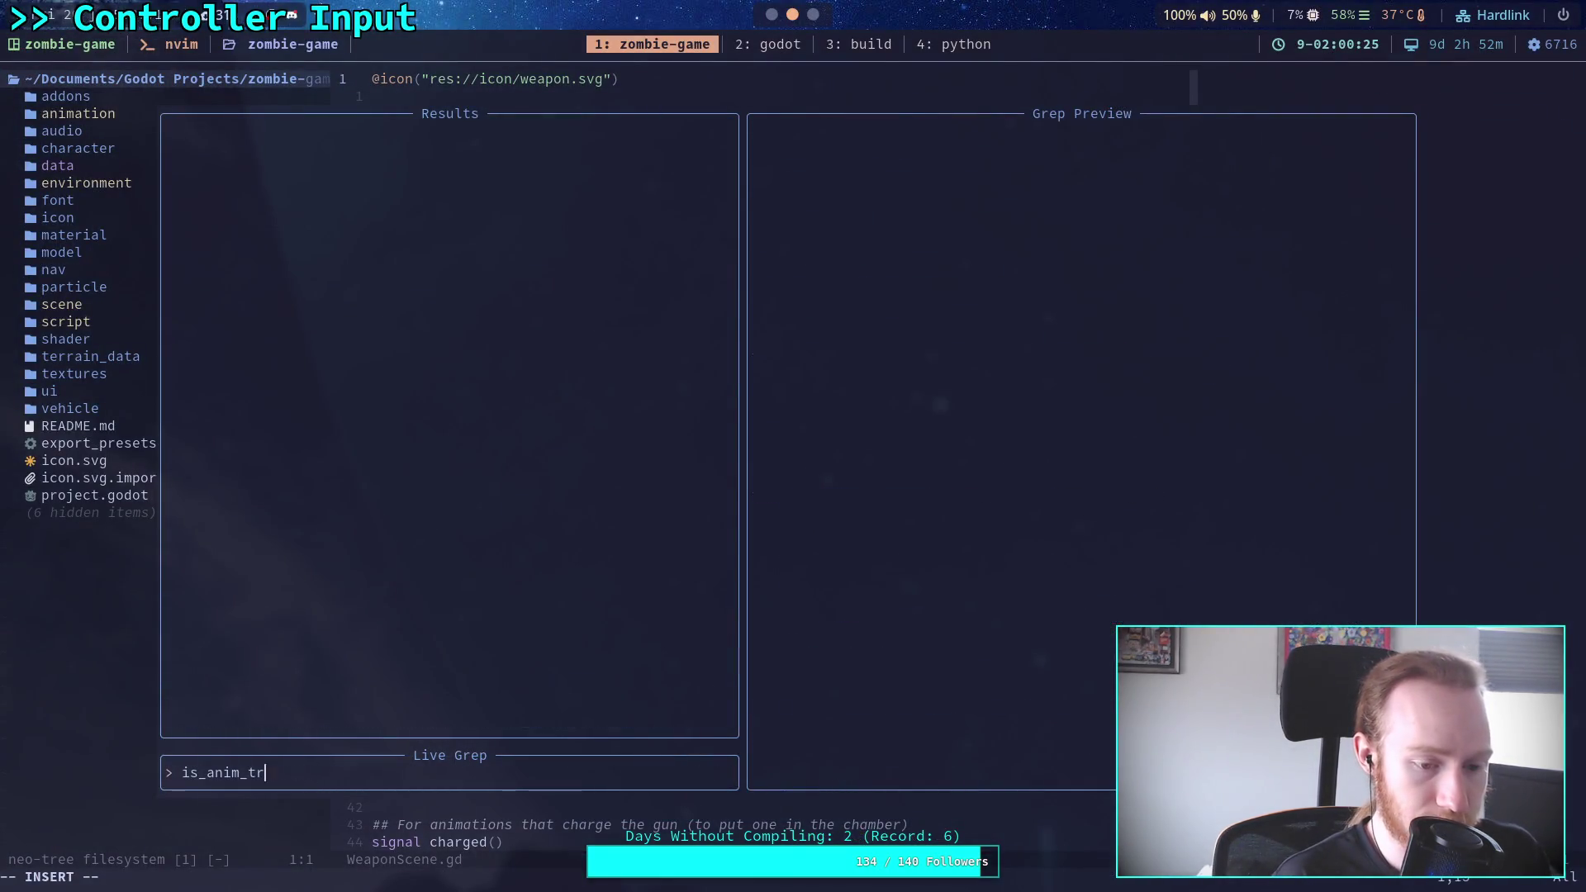
# Live-grep anim_target and open WeaponScene.gd at the line 137 reset
pyautogui.write('anim_target')
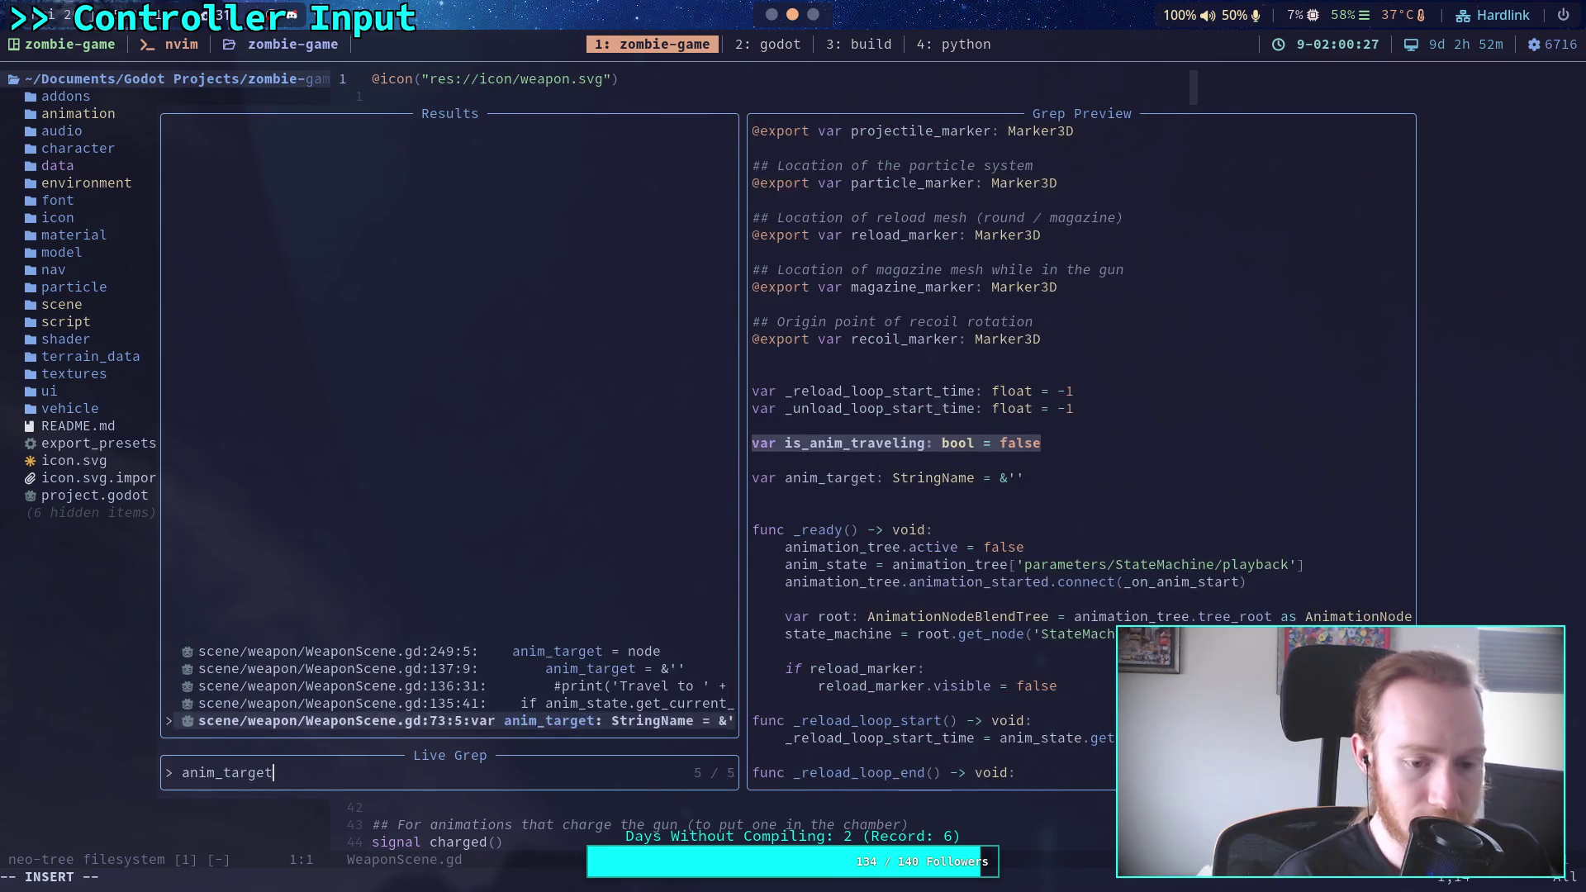
pyautogui.press('Up')
pyautogui.press('Up')
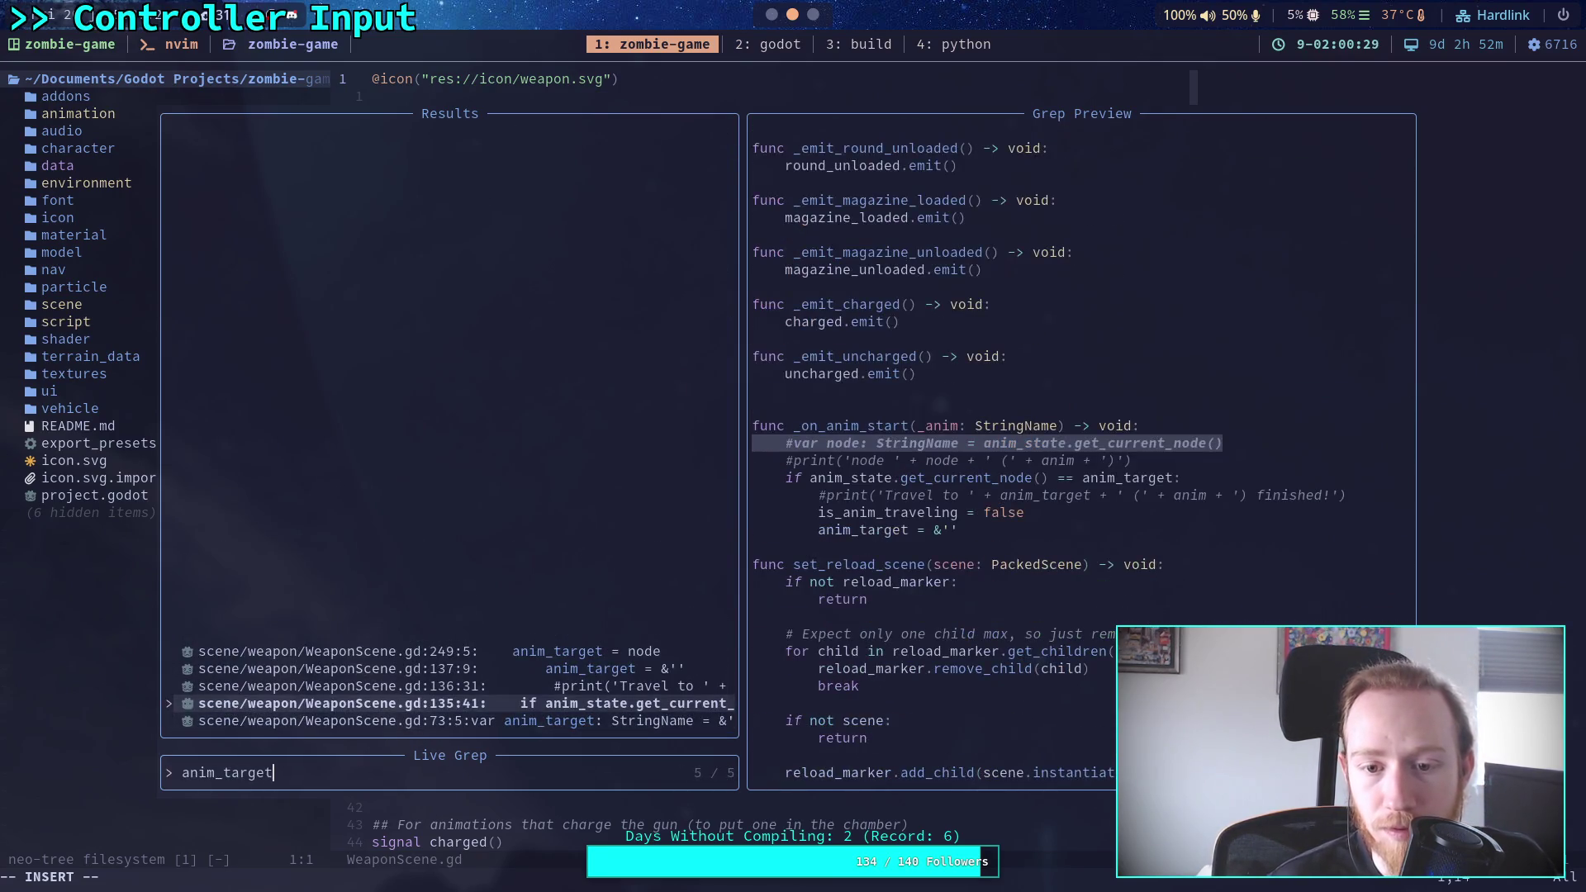
pyautogui.press('Up')
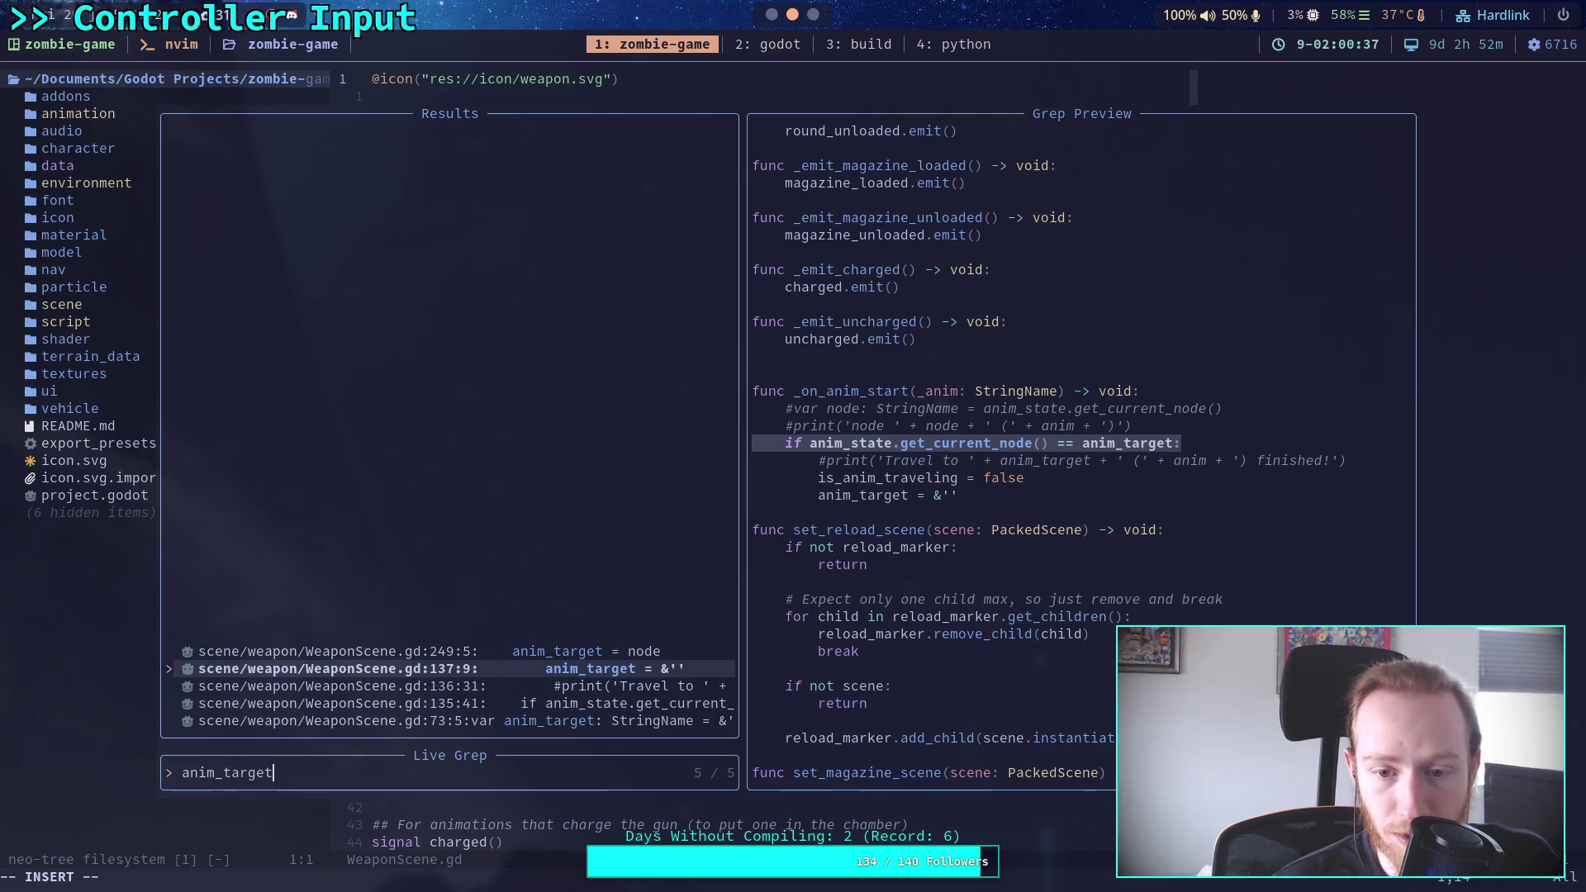
pyautogui.press('Return')
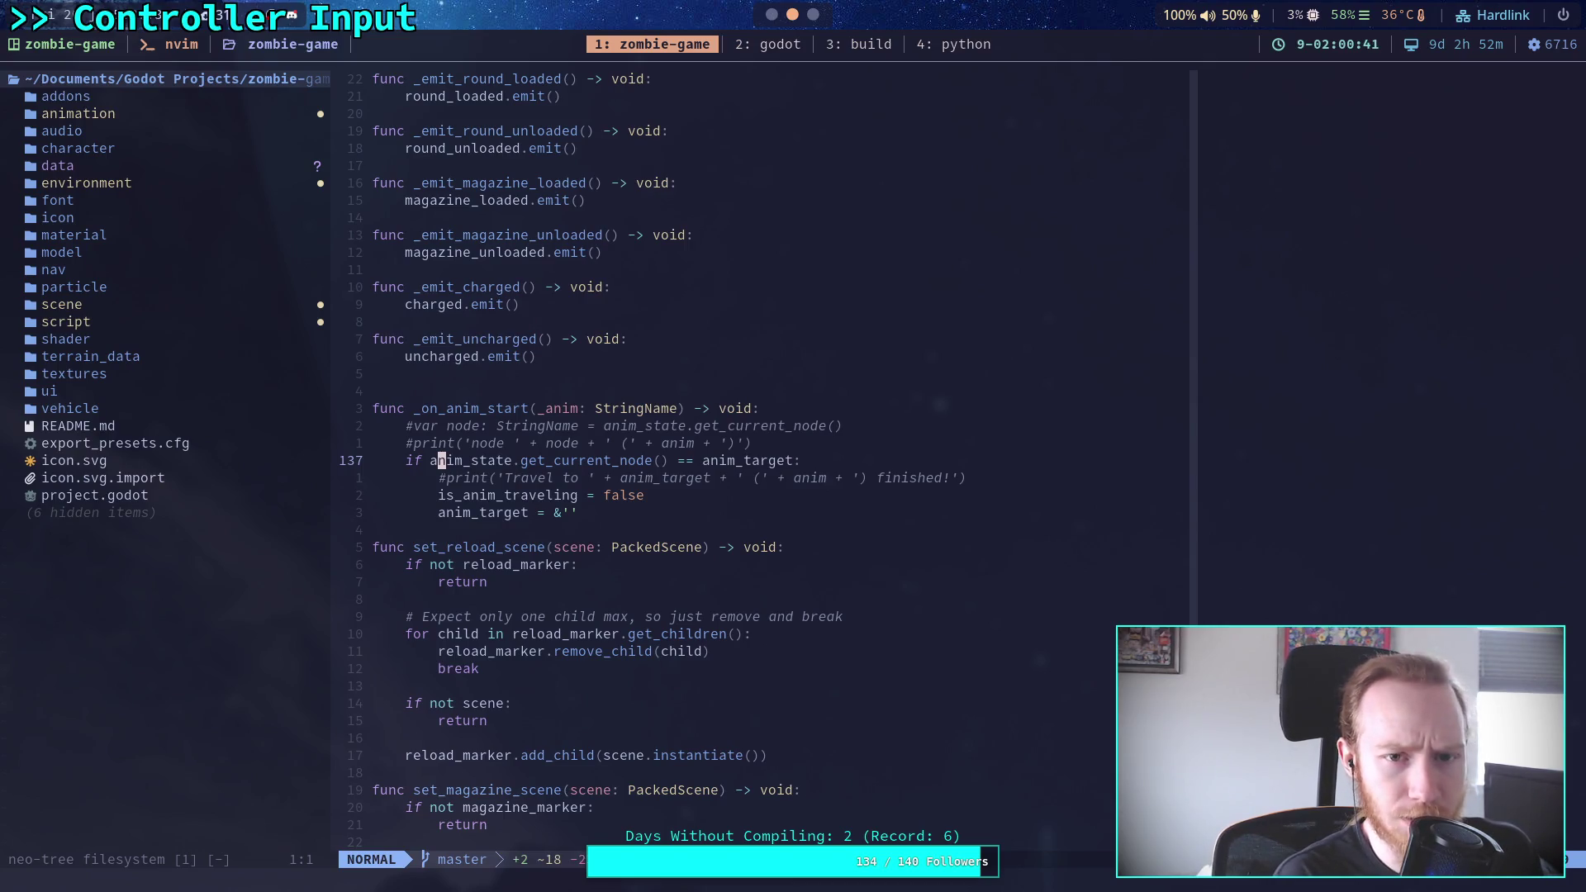
# Look over the script near line 71 in the Godot editor
pyautogui.press('super+2')
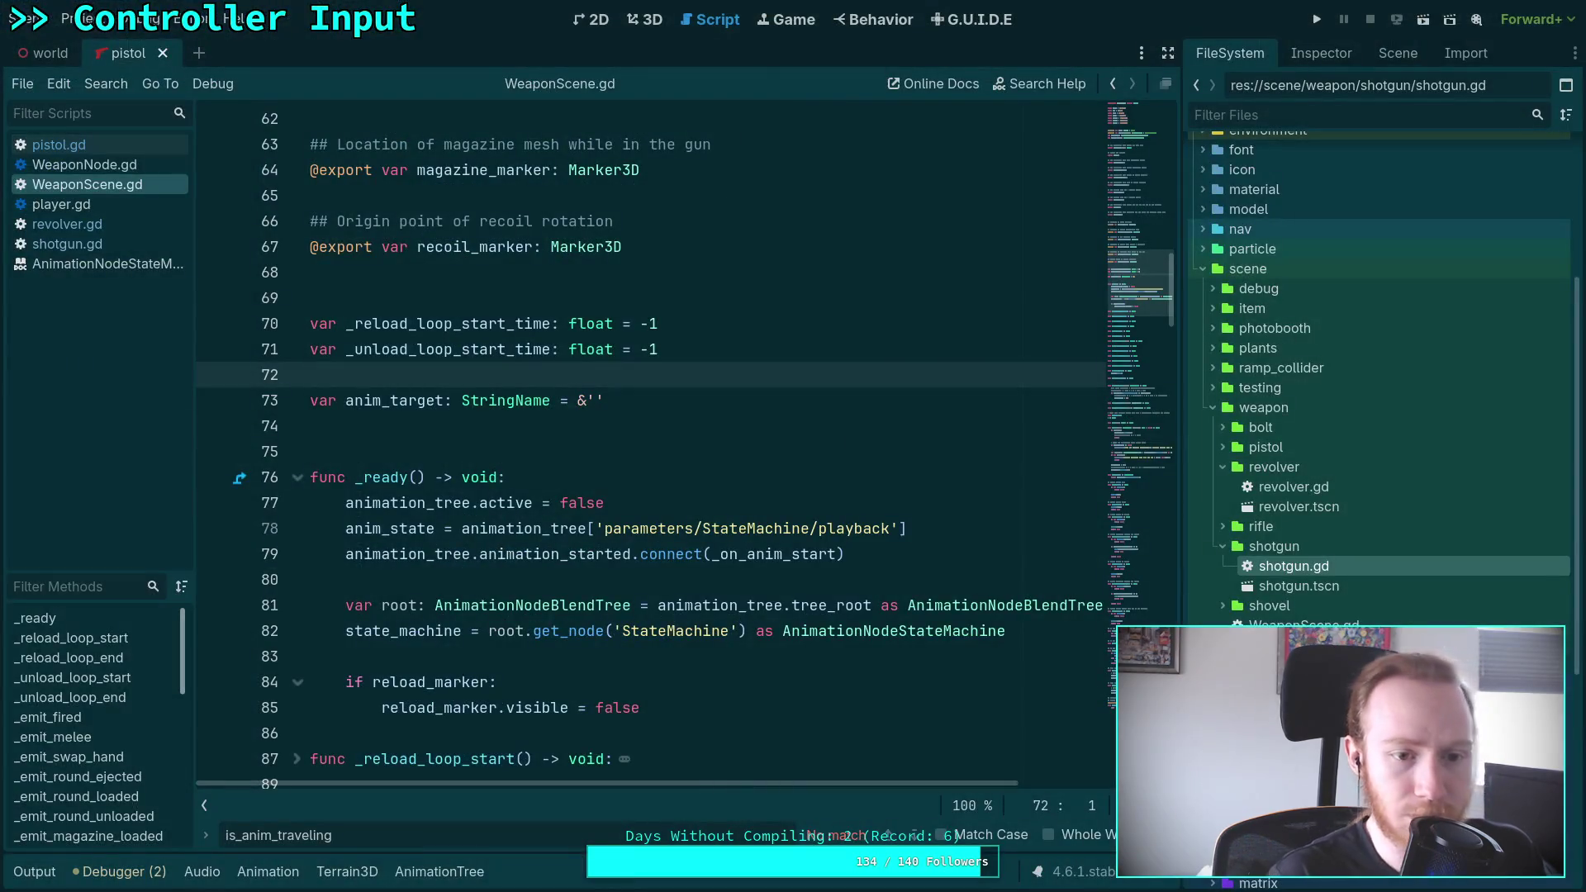
pyautogui.scroll(-10, 664, 463)
pyautogui.scroll(6, 662, 465)
pyautogui.scroll(-2, 663, 465)
pyautogui.scroll(7, 663, 465)
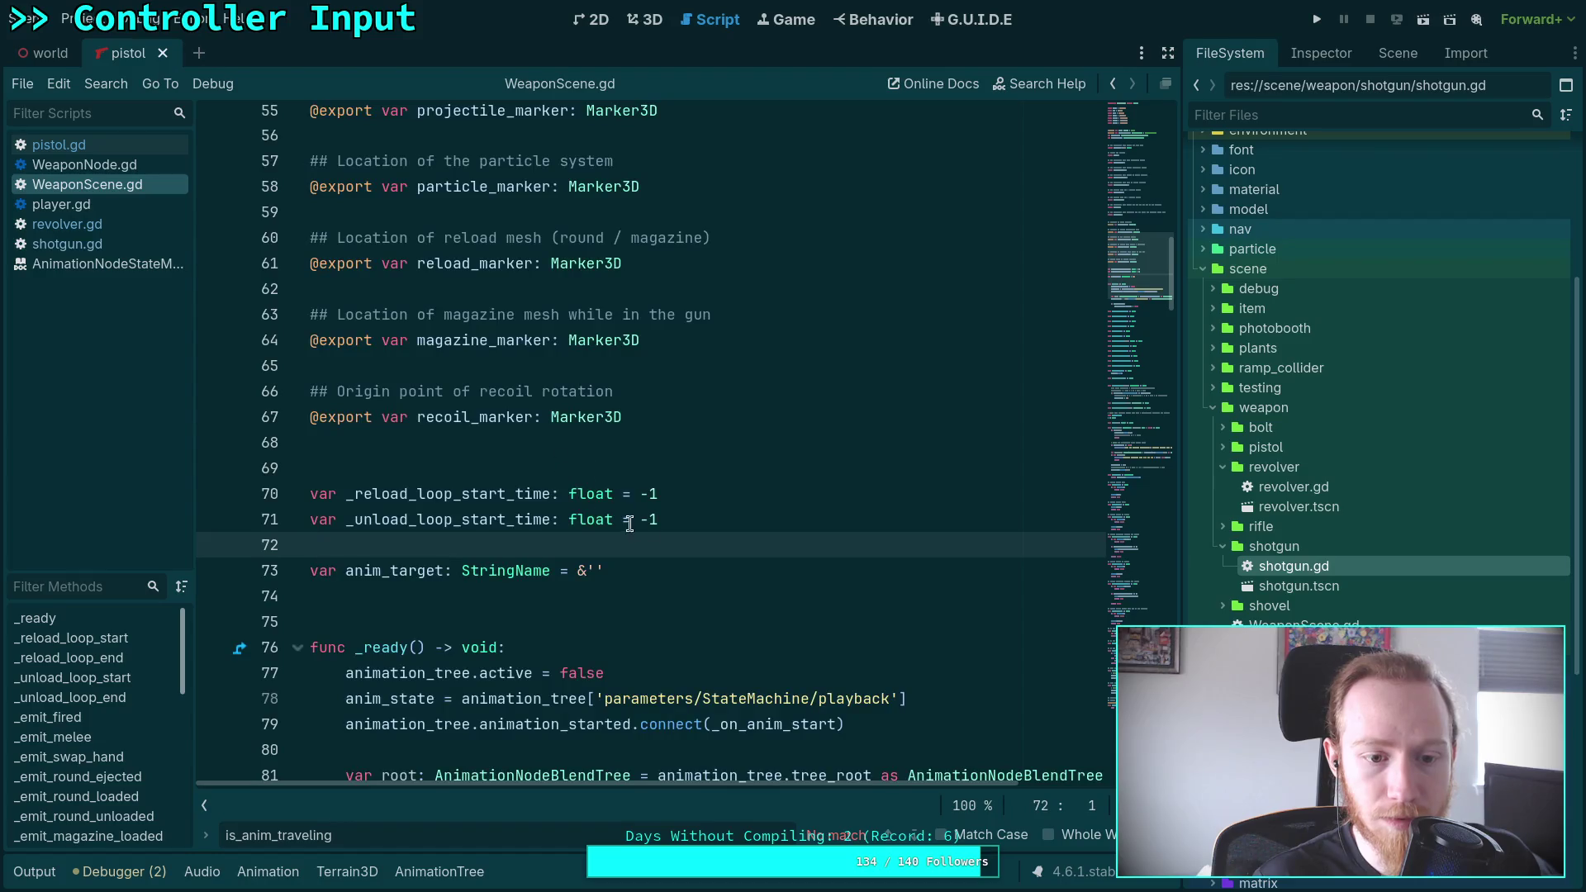
pyautogui.click(663, 527)
# Reload WeaponScene.gd from disk with :e! and open a fresh project-wide live grep
pyautogui.press('super+1')
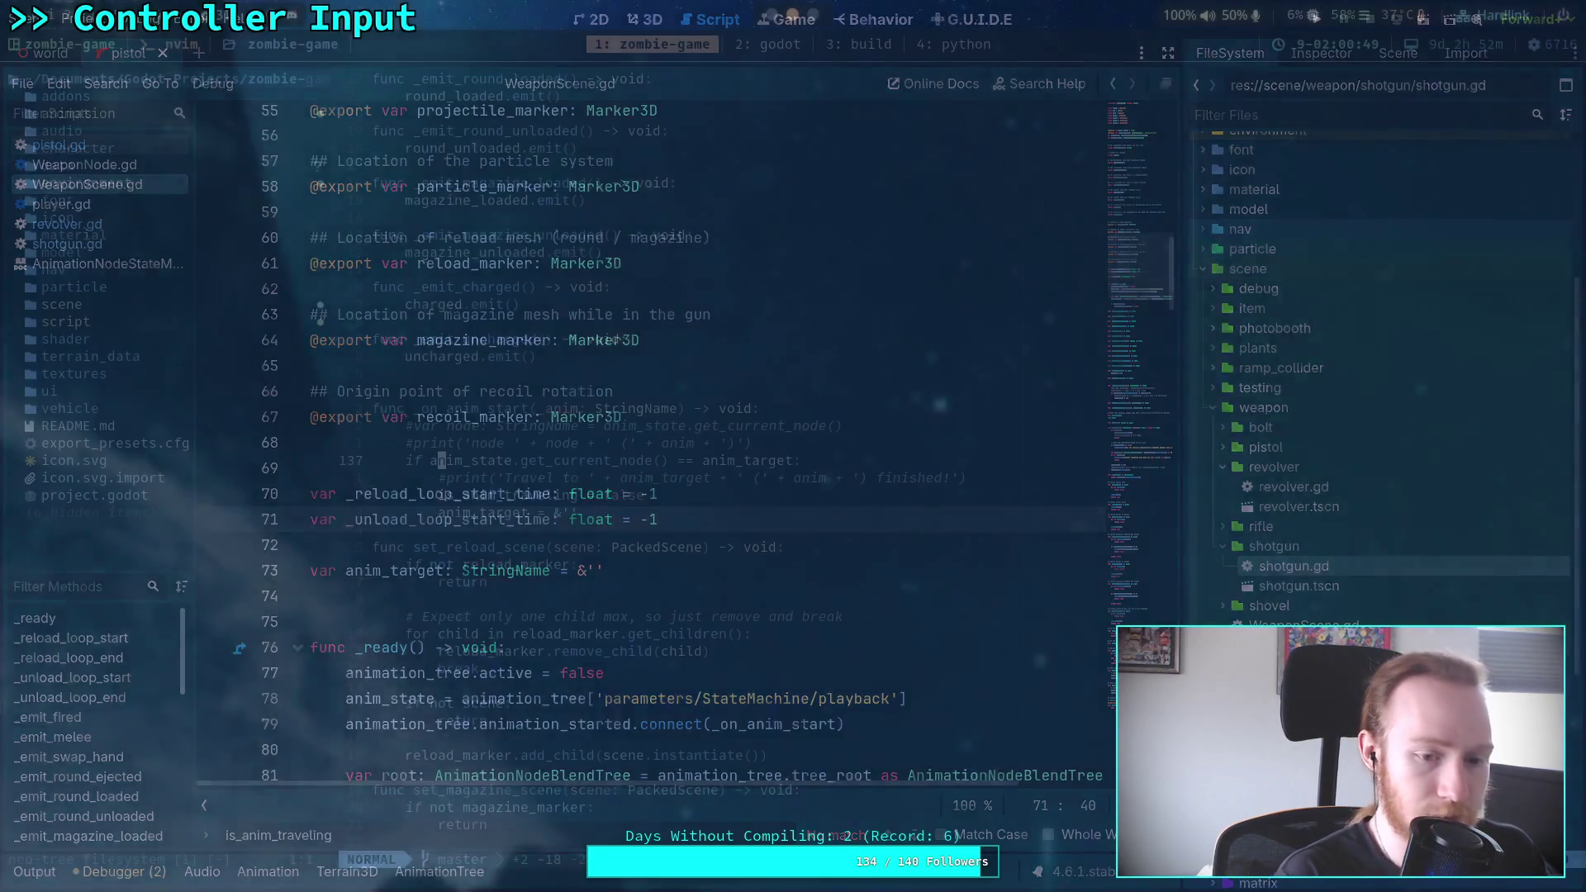
pyautogui.write(':e!')
pyautogui.press('Return')
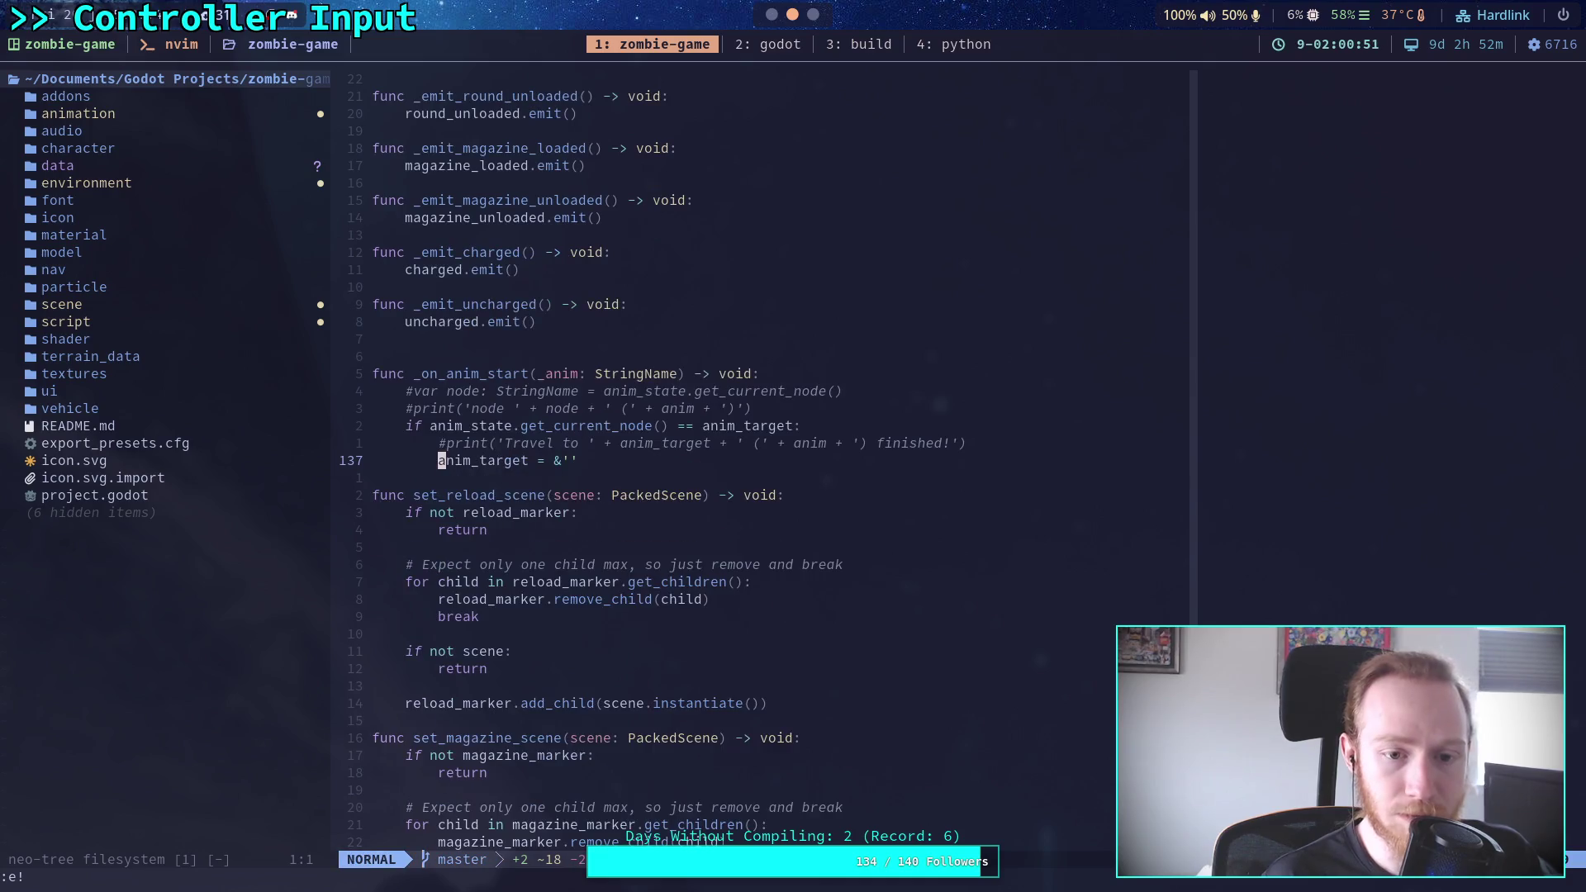
pyautogui.press('space')
pyautogui.press('f')
pyautogui.press('g')
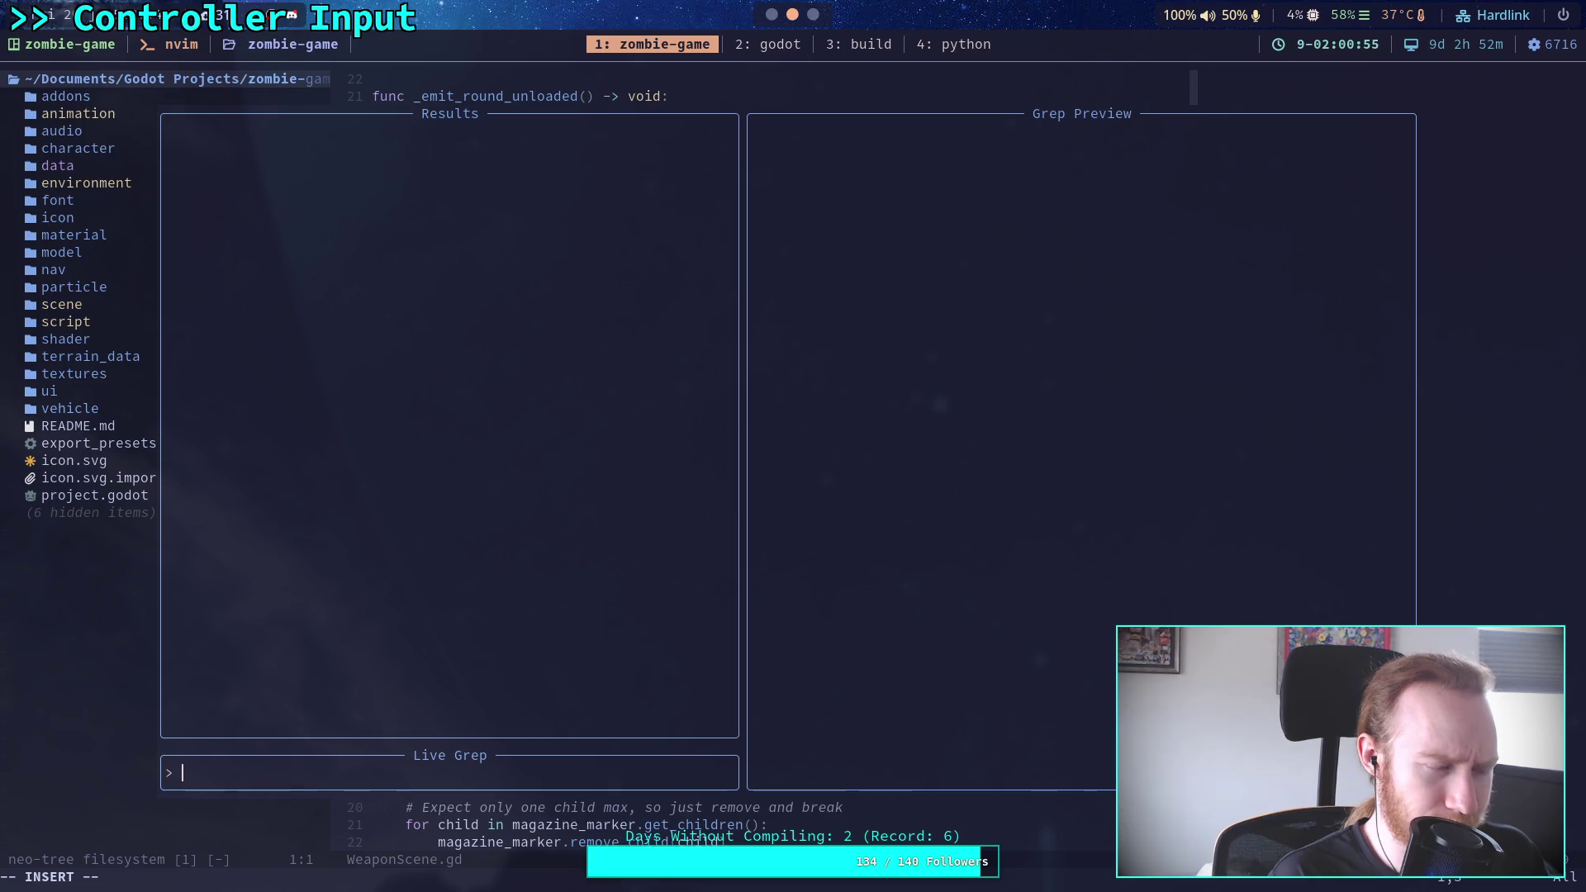
# Live-grep anim_target and preview the _on_anim_start comparison, travel() assignment and line 137 reset
pyautogui.write('anim_target')
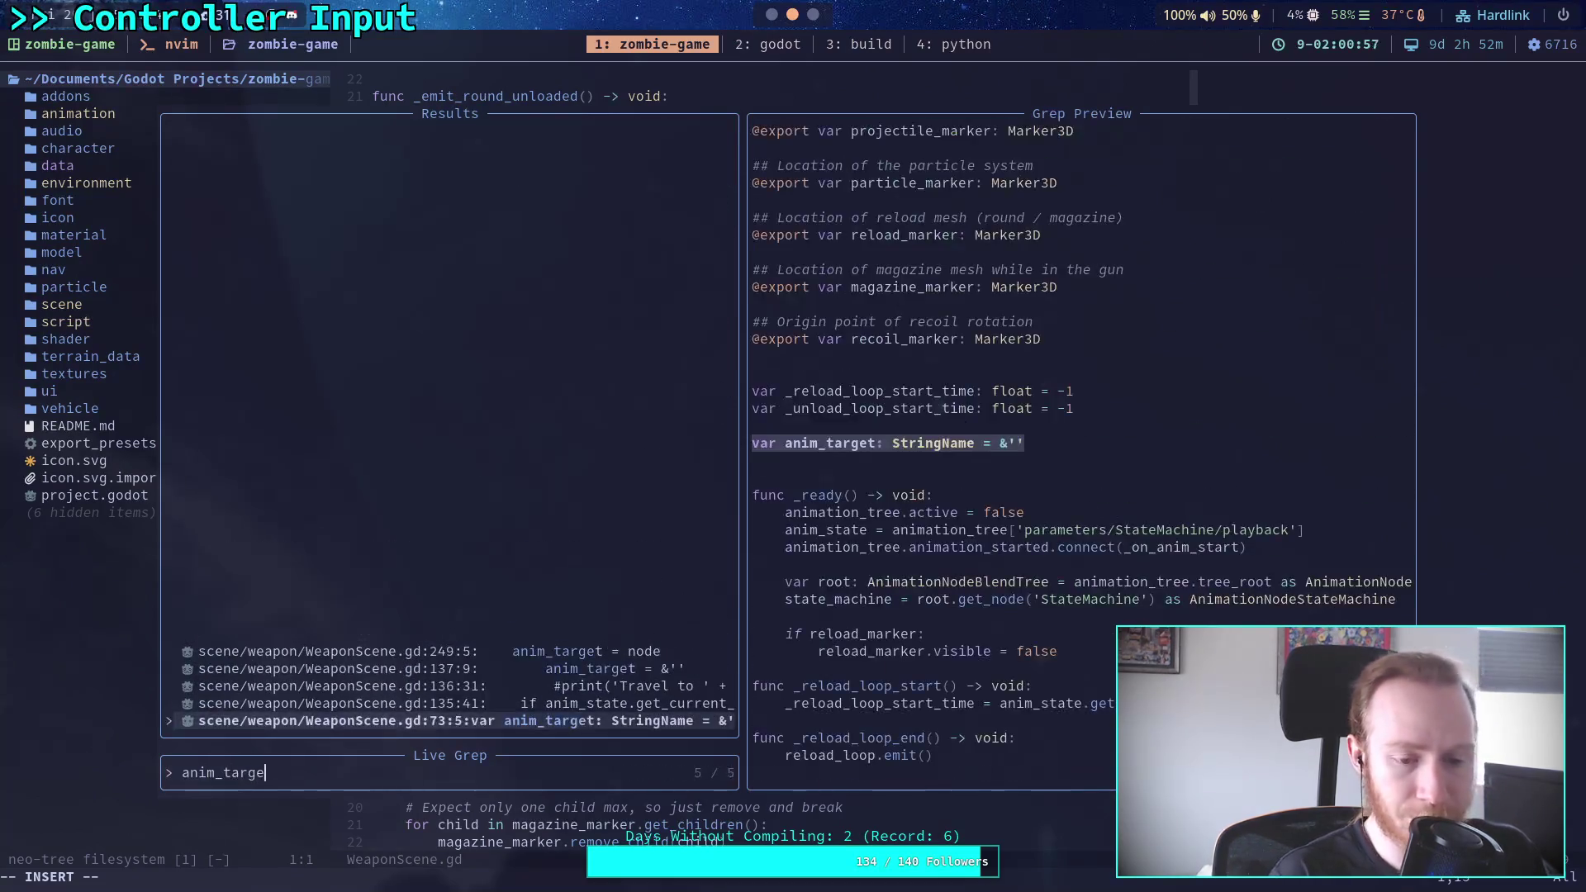
pyautogui.press('Up')
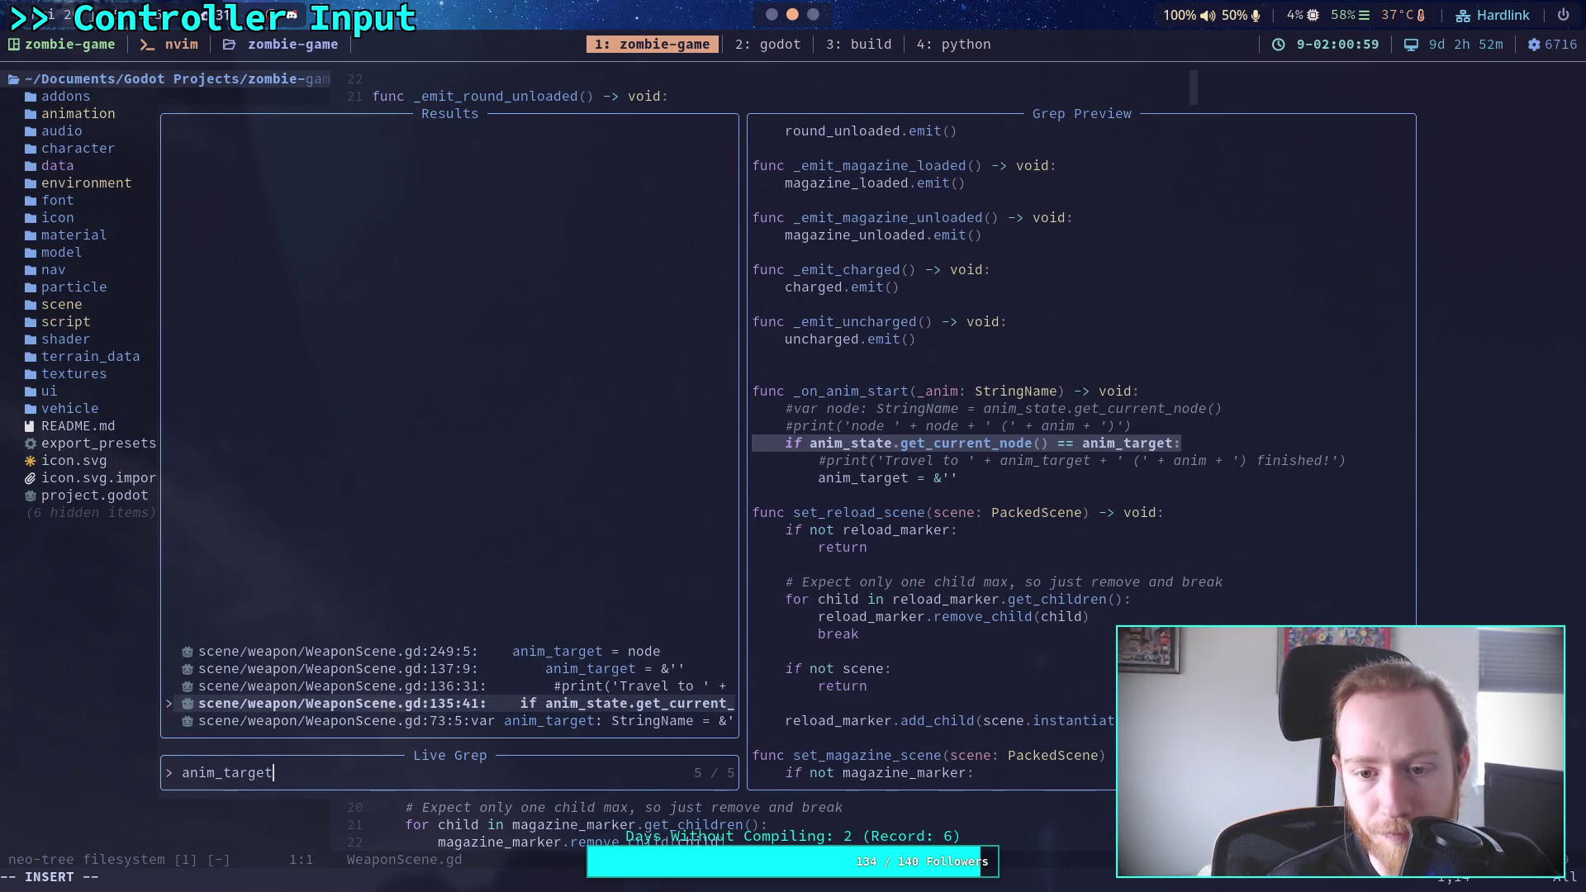
pyautogui.press('Up')
pyautogui.press('Up')
pyautogui.press('Up')
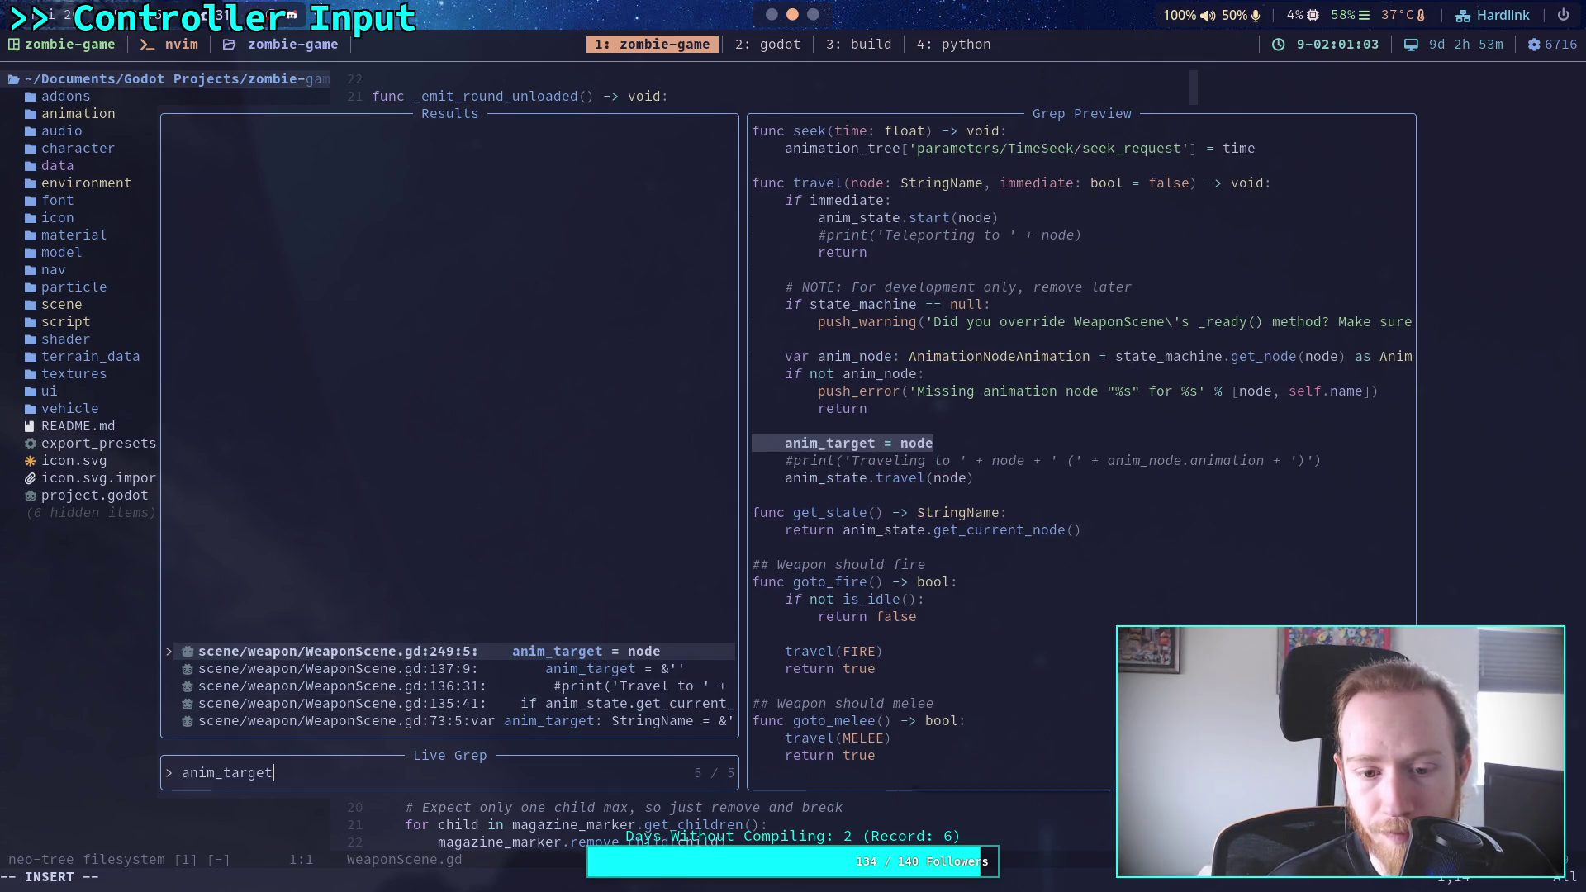
pyautogui.press('Down')
pyautogui.press('Down')
pyautogui.press('Down')
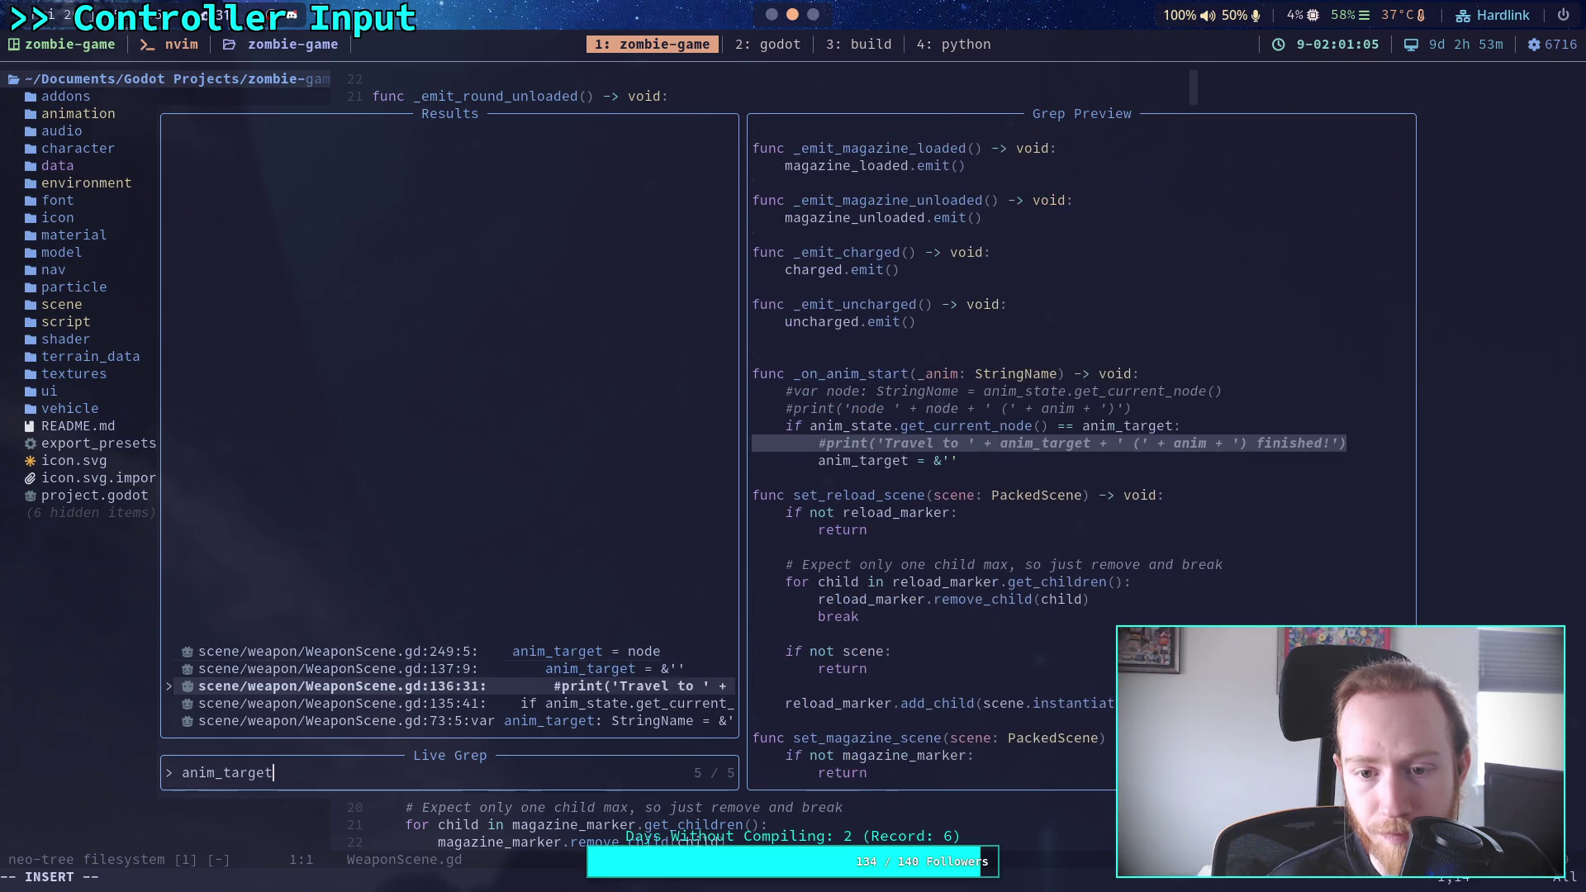
pyautogui.press('Up')
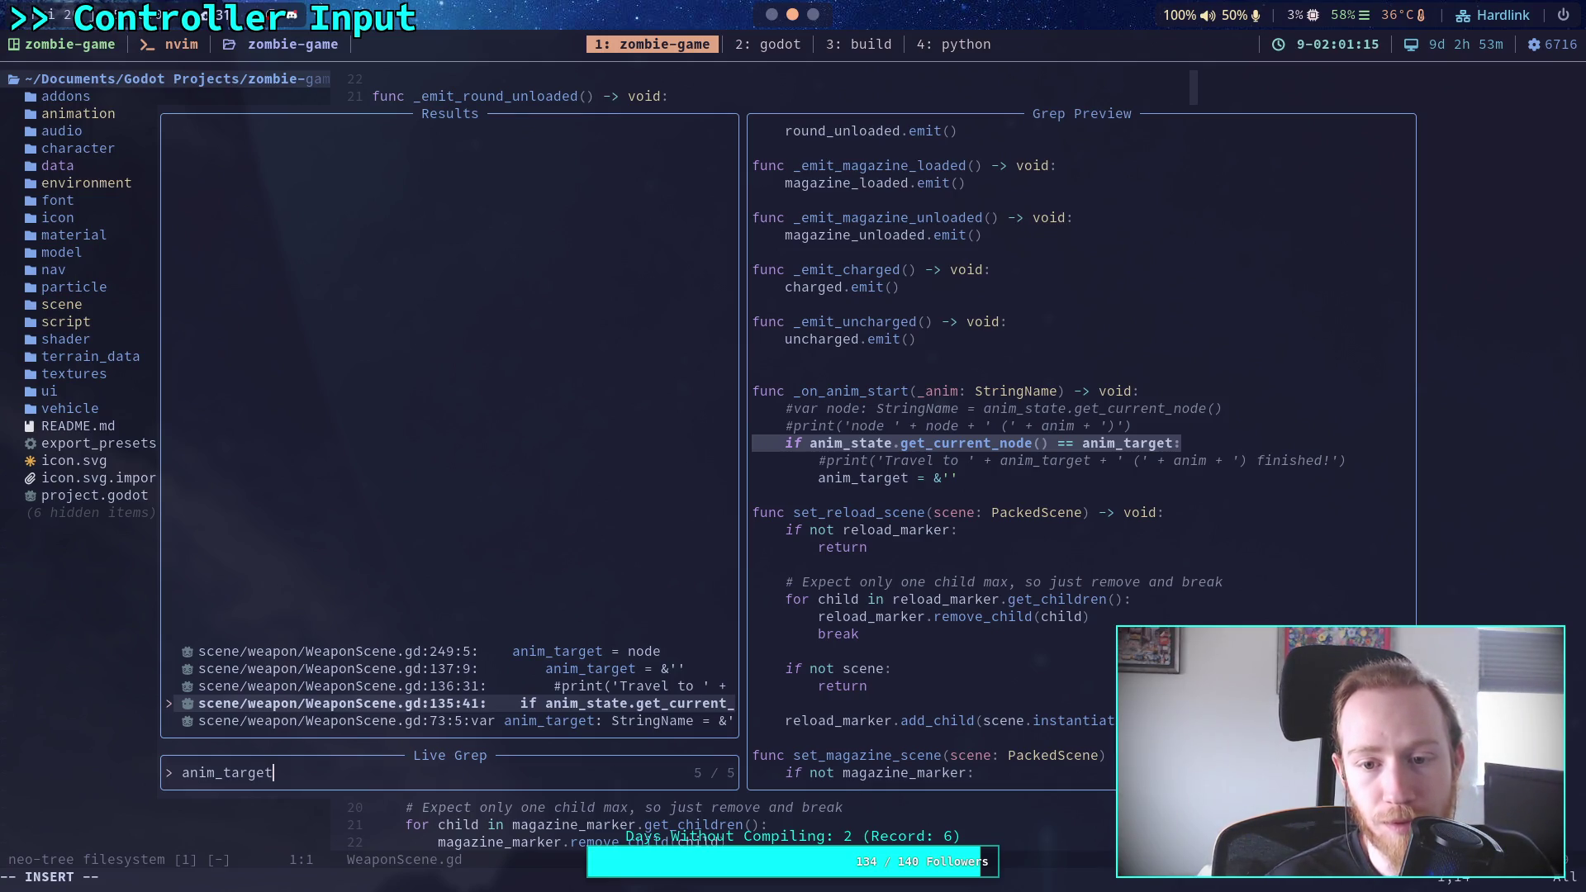
pyautogui.press('Down')
pyautogui.press('Down')
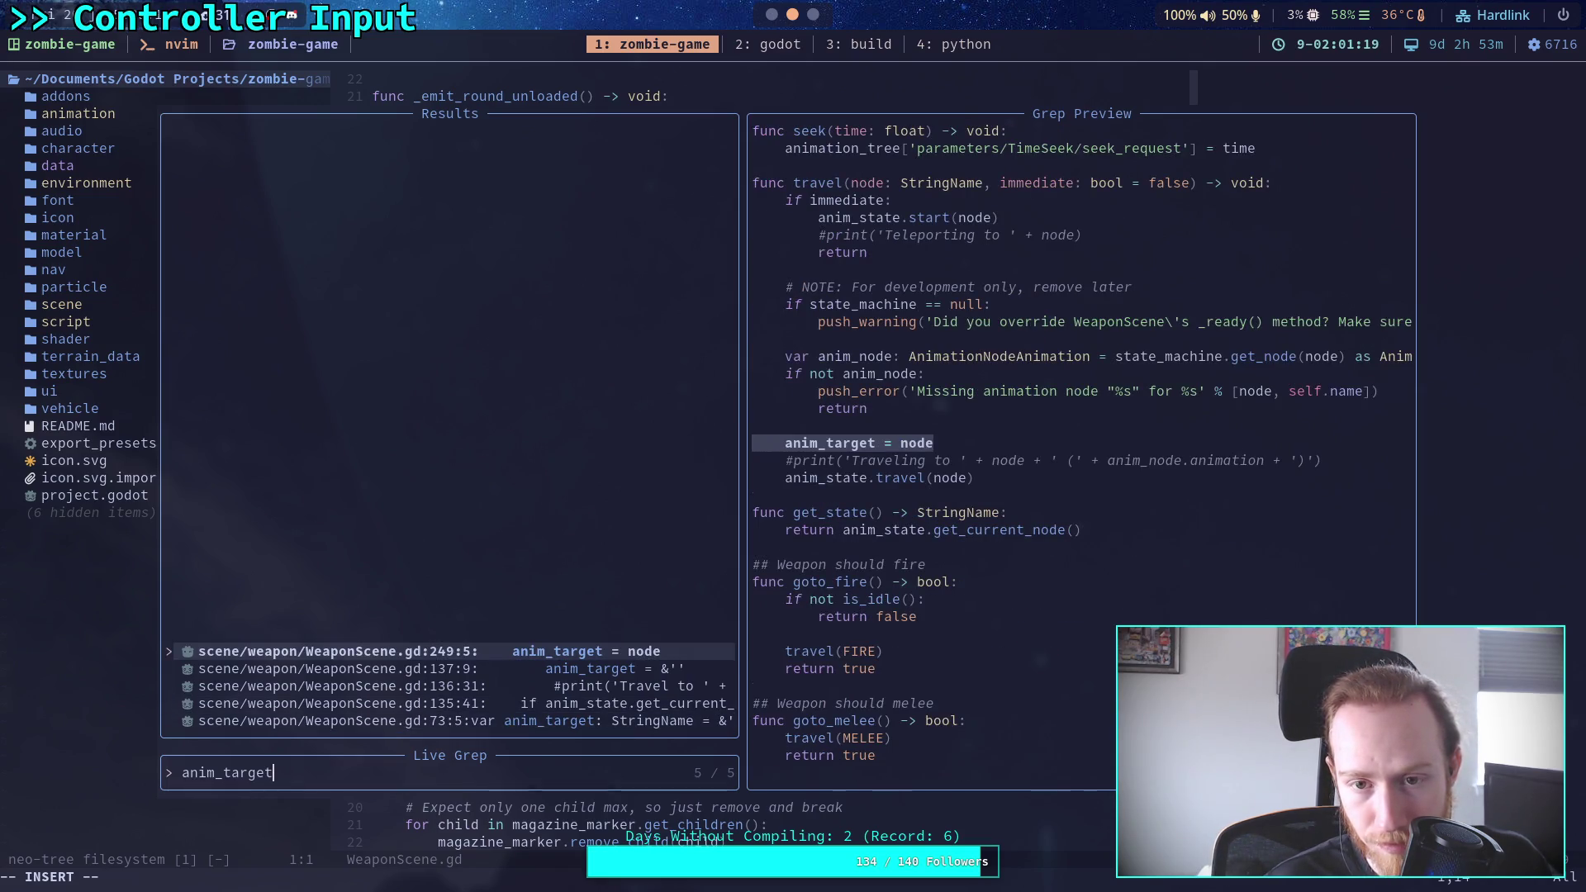
pyautogui.press('Down')
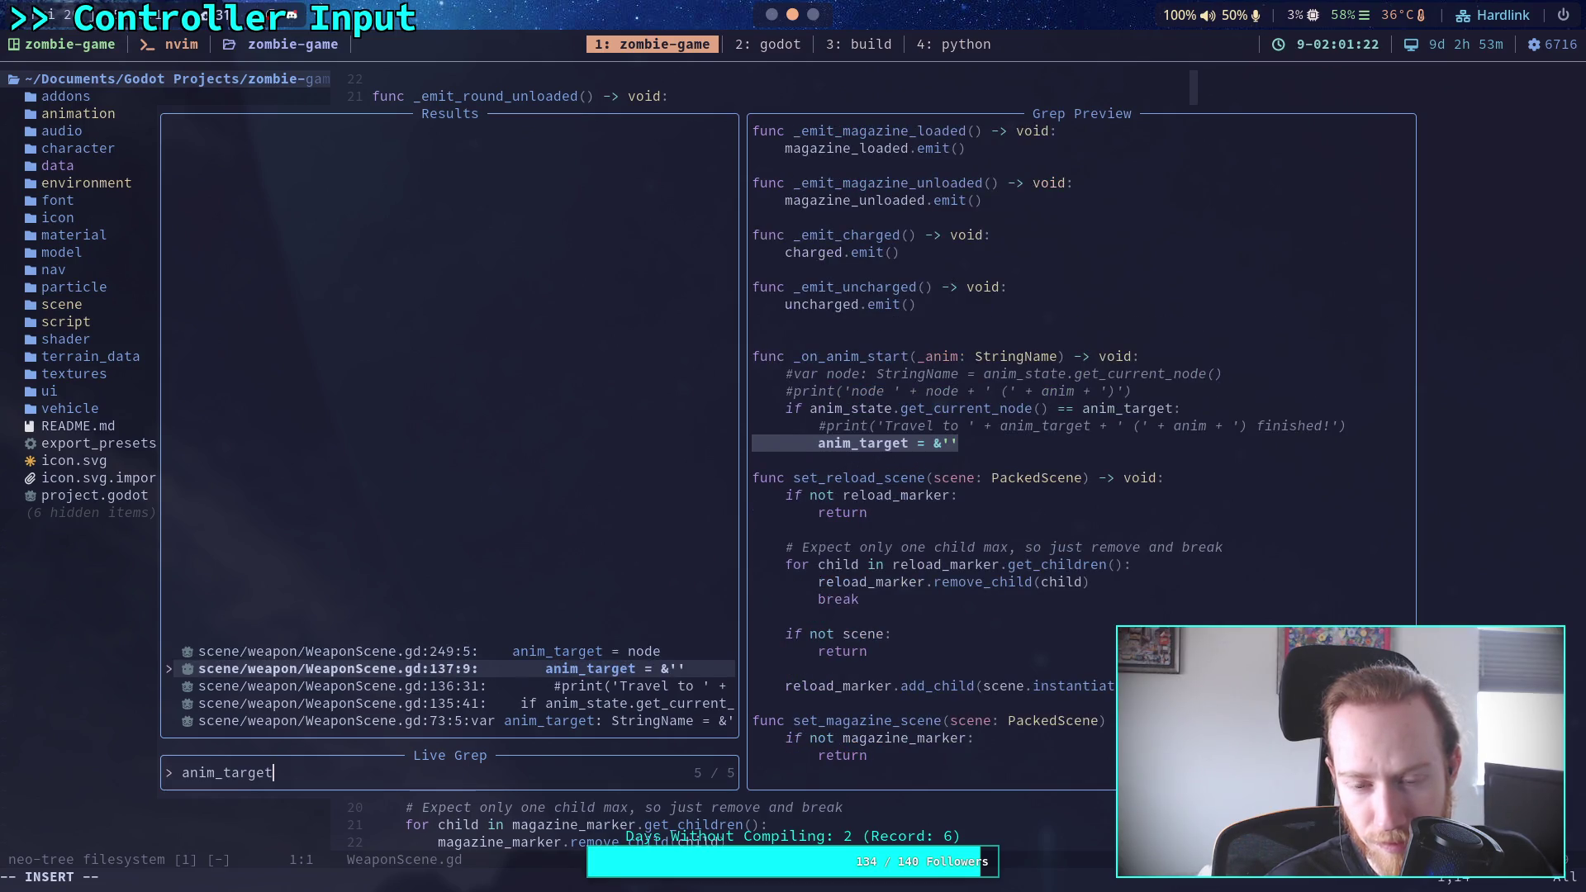
# Cycle through the remaining anim_target matches, including the commented print line, before returning to Godot
pyautogui.press('Up')
pyautogui.press('Down')
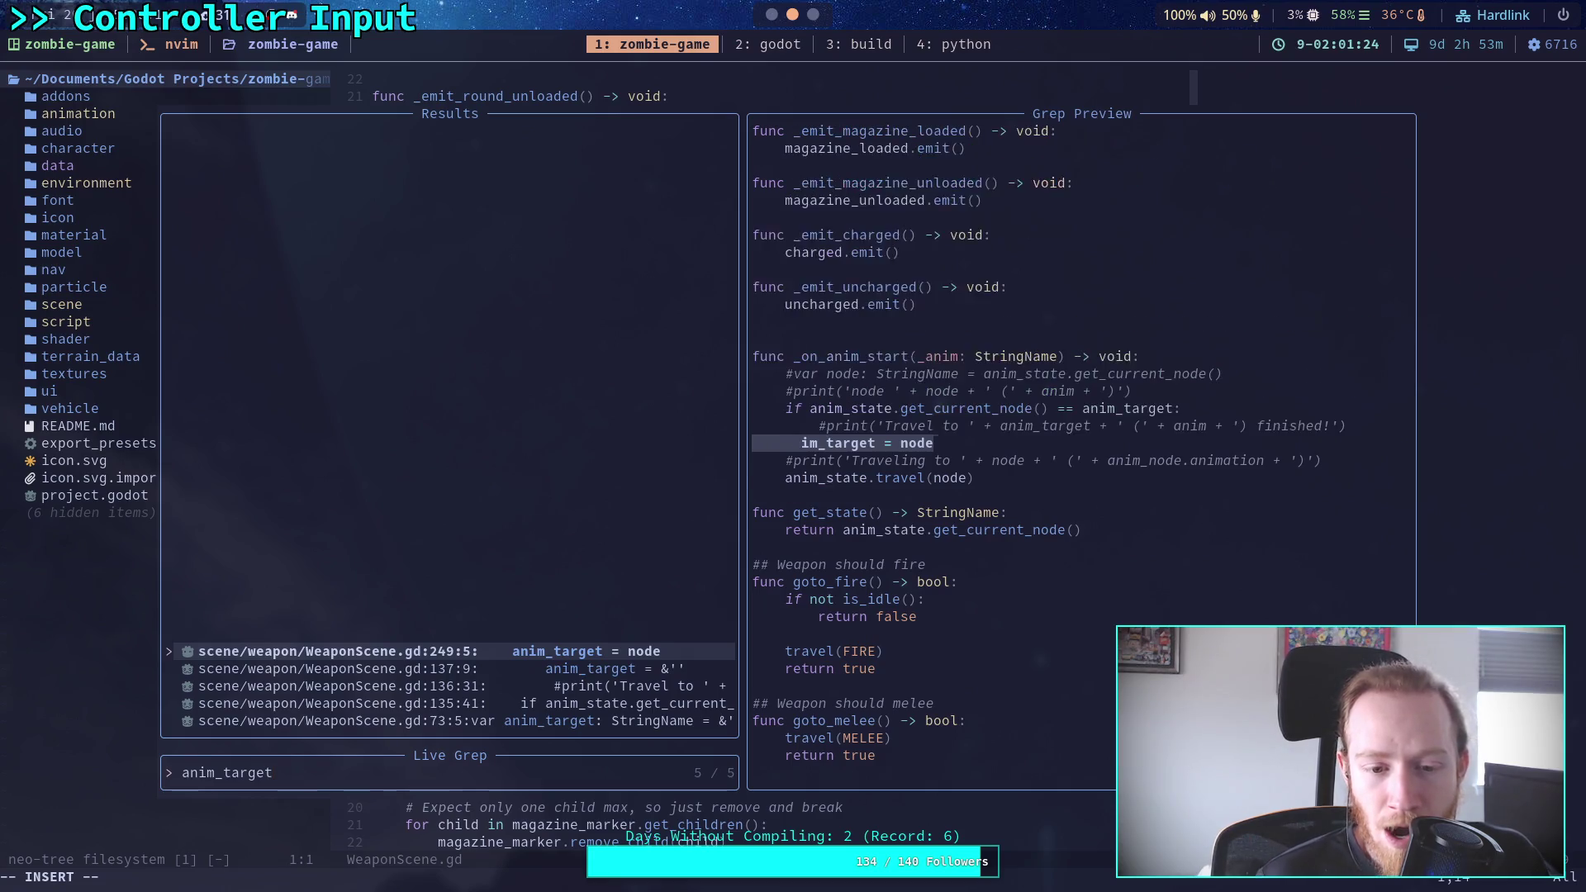
pyautogui.press('Down')
pyautogui.press('Down')
pyautogui.press('Down')
pyautogui.press('Up')
pyautogui.press('Up')
pyautogui.press('Down')
pyautogui.press('Up')
pyautogui.press('Up')
pyautogui.press('Down')
pyautogui.press('Down')
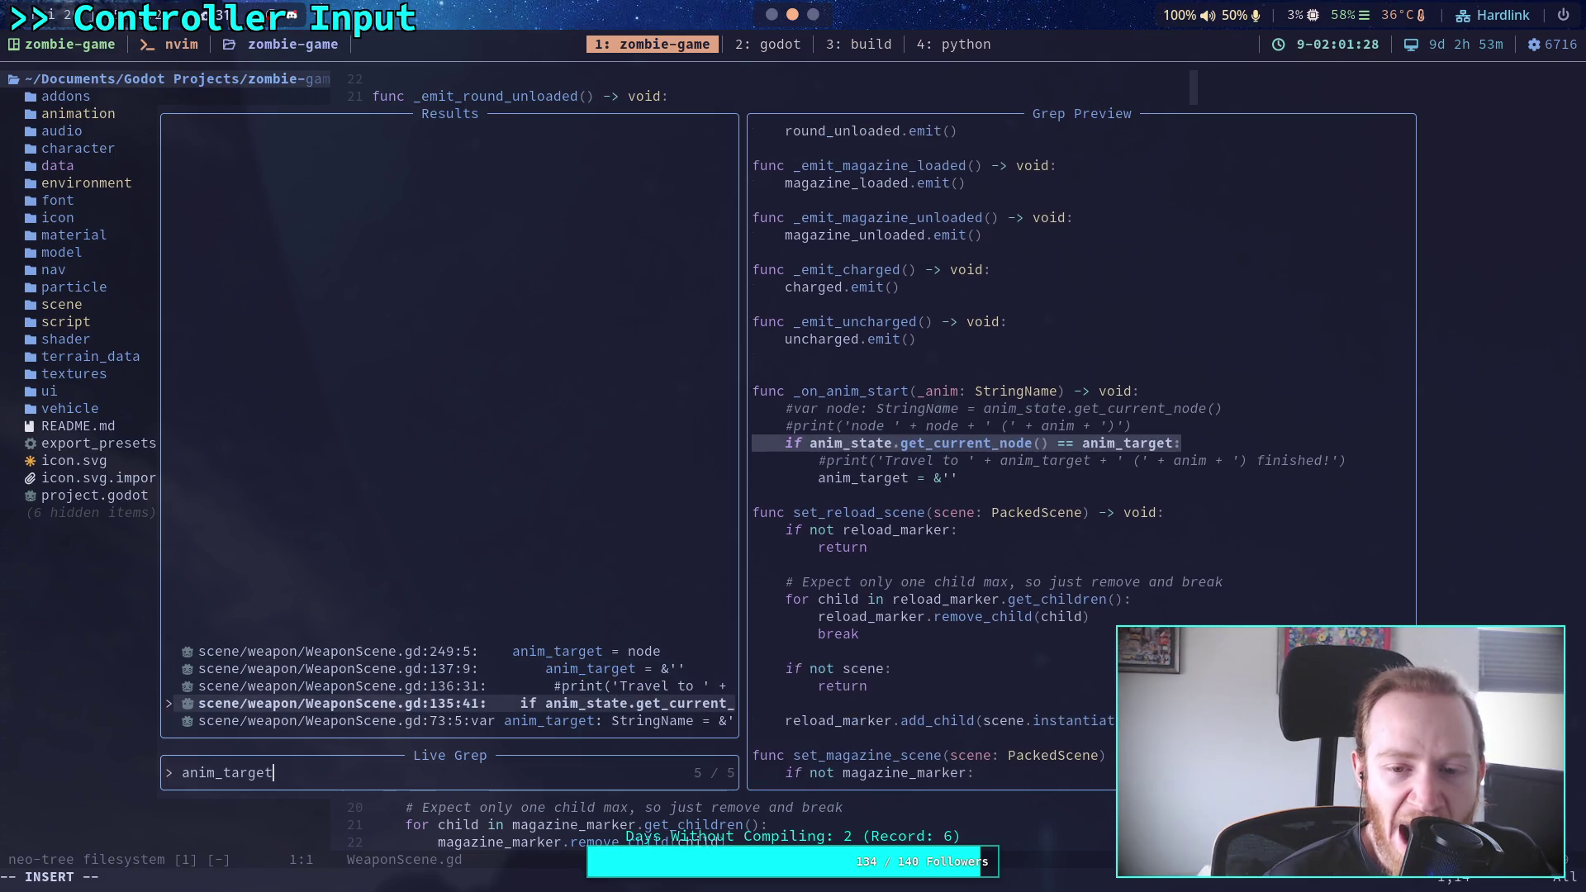
pyautogui.press('Up')
pyautogui.press('Up')
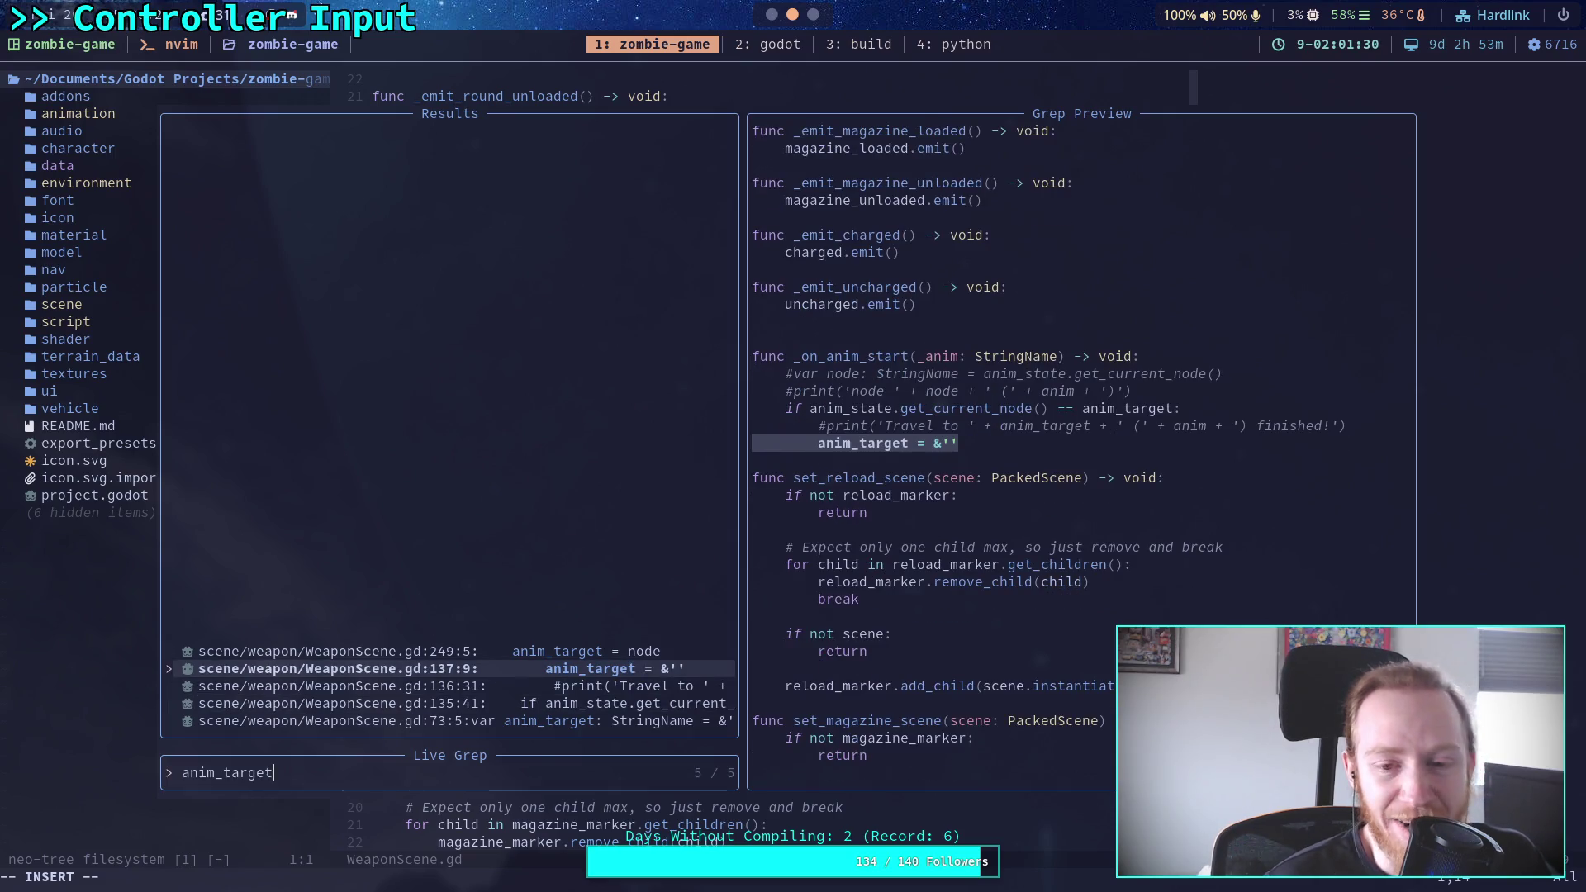
pyautogui.press('Up')
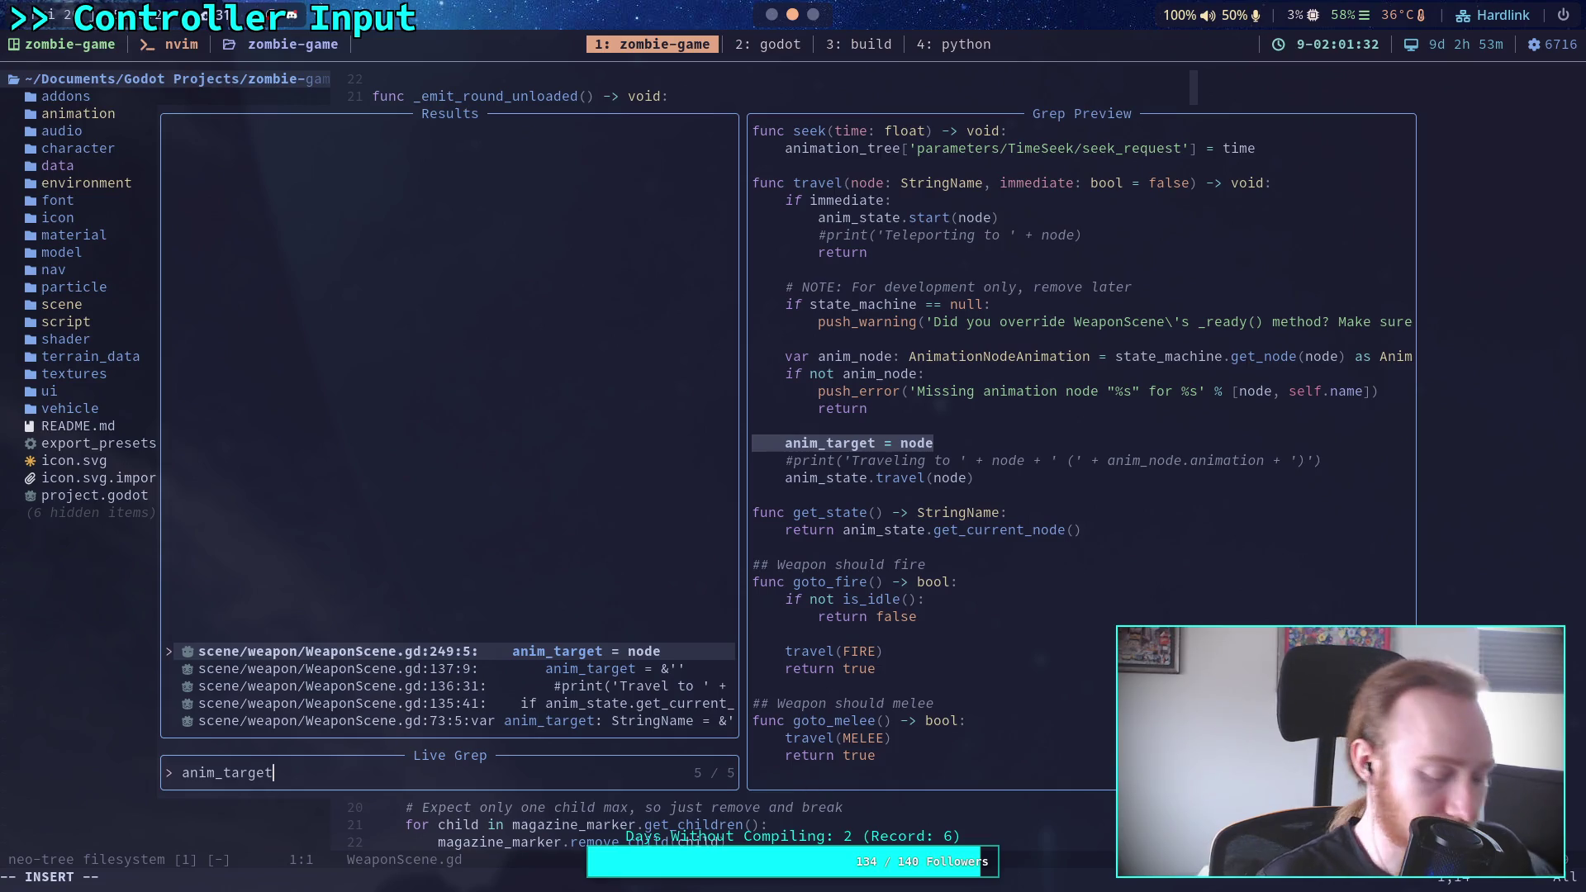
pyautogui.press('super+2')
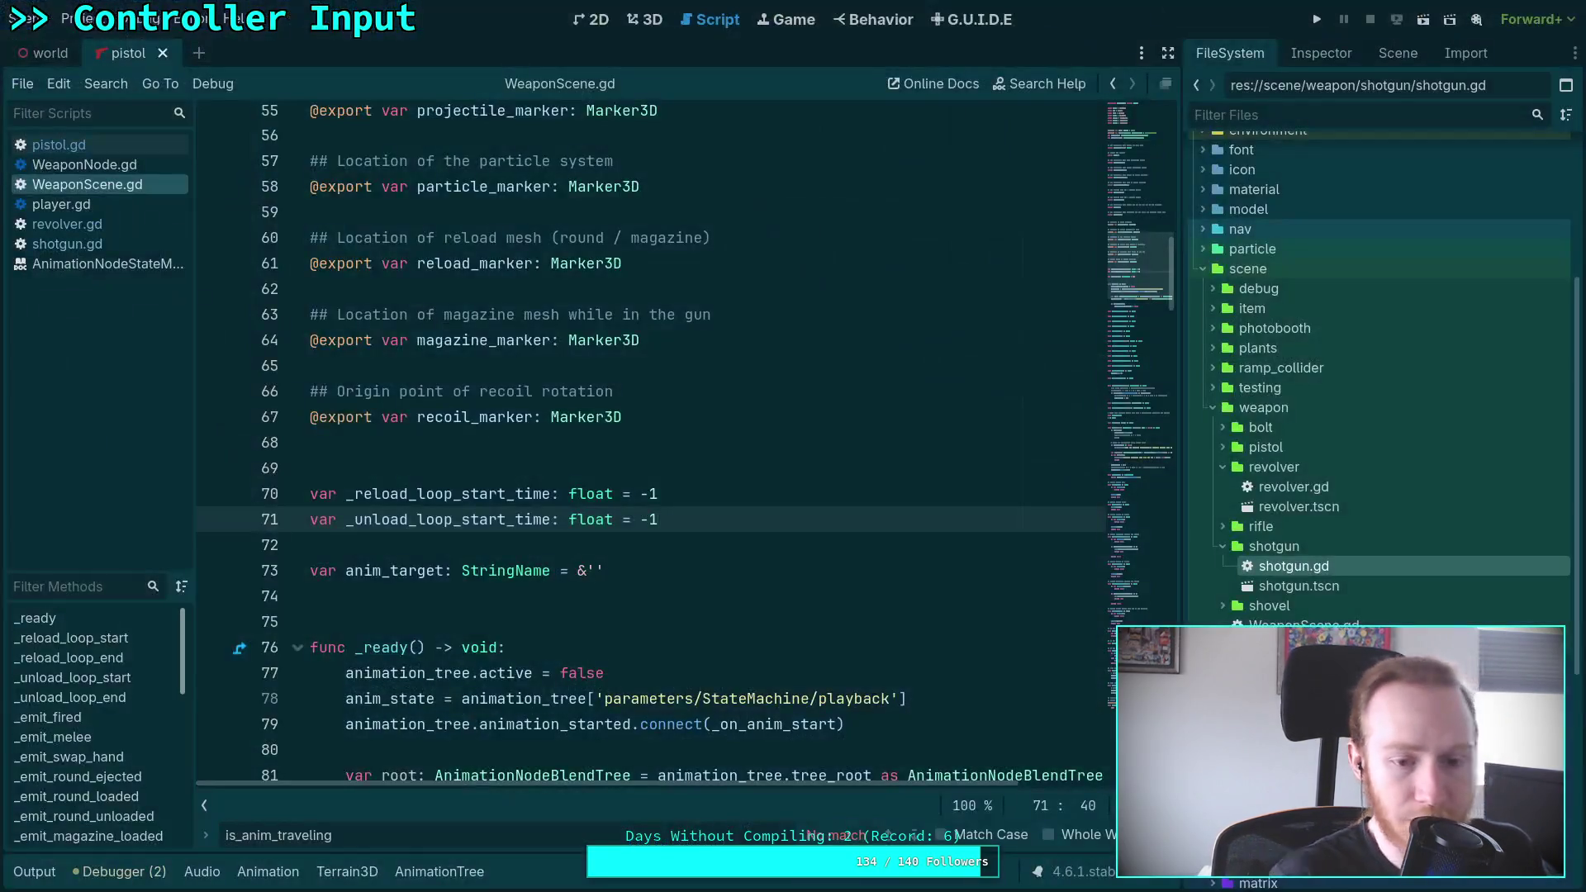
# Delete the anim_target declaration and the whole _on_anim_start function
pyautogui.hotkey('shift', 'Down')
pyautogui.hotkey('shift', 'Down')
pyautogui.press('BackSpace')
pyautogui.scroll(-6, 612, 549)
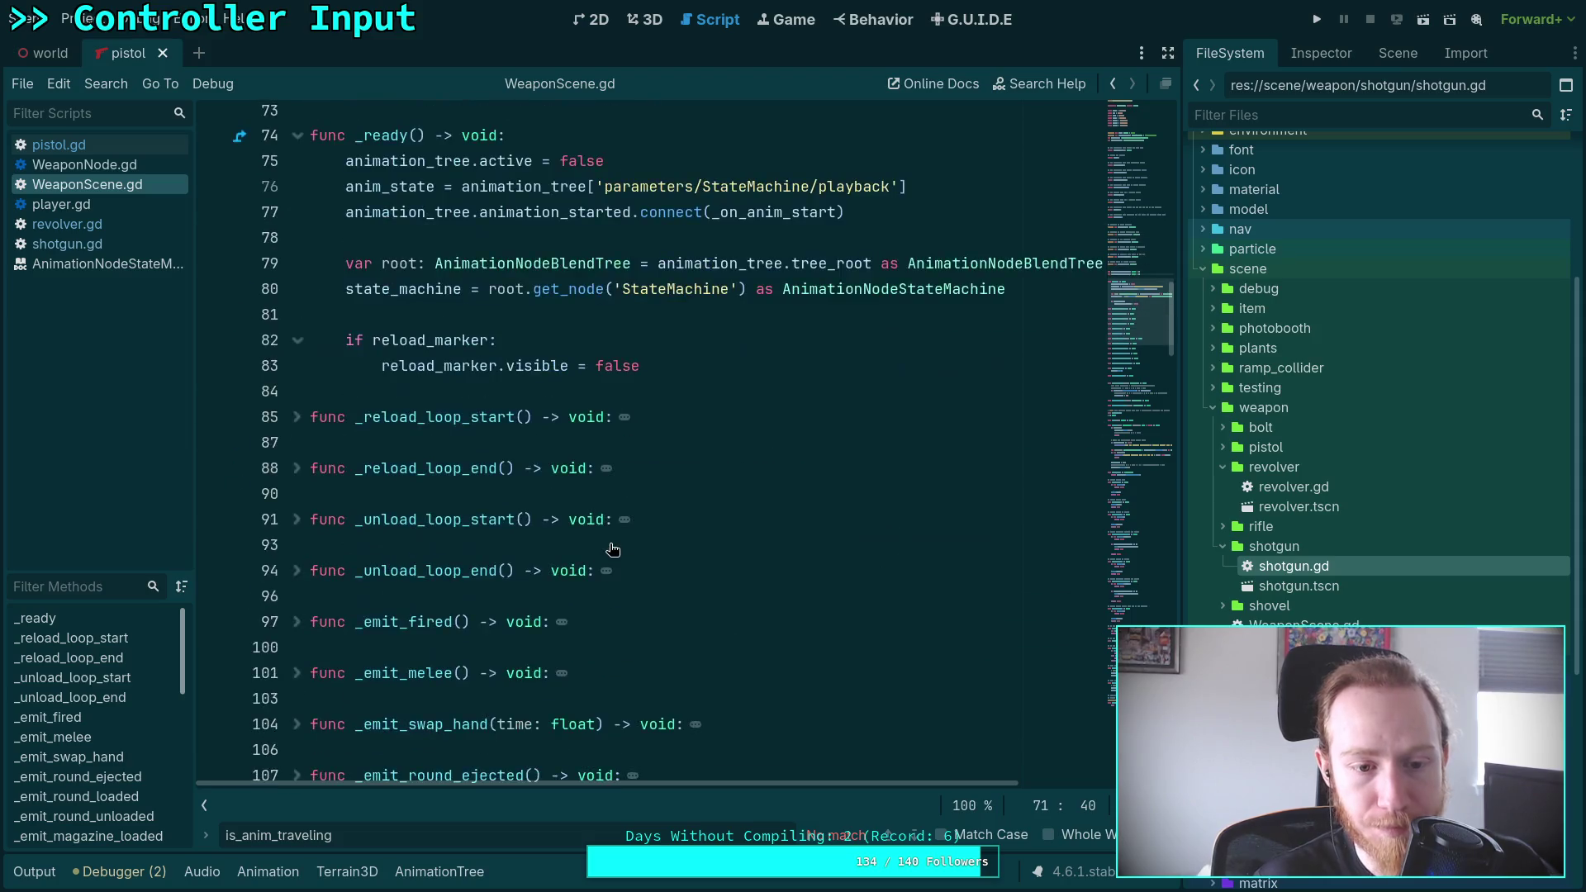
pyautogui.scroll(-13, 613, 549)
pyautogui.scroll(2, 537, 489)
pyautogui.moveTo(536, 489)
pyautogui.mouseDown()
pyautogui.moveTo(388, 477)
pyautogui.moveTo(256, 425)
pyautogui.mouseUp()
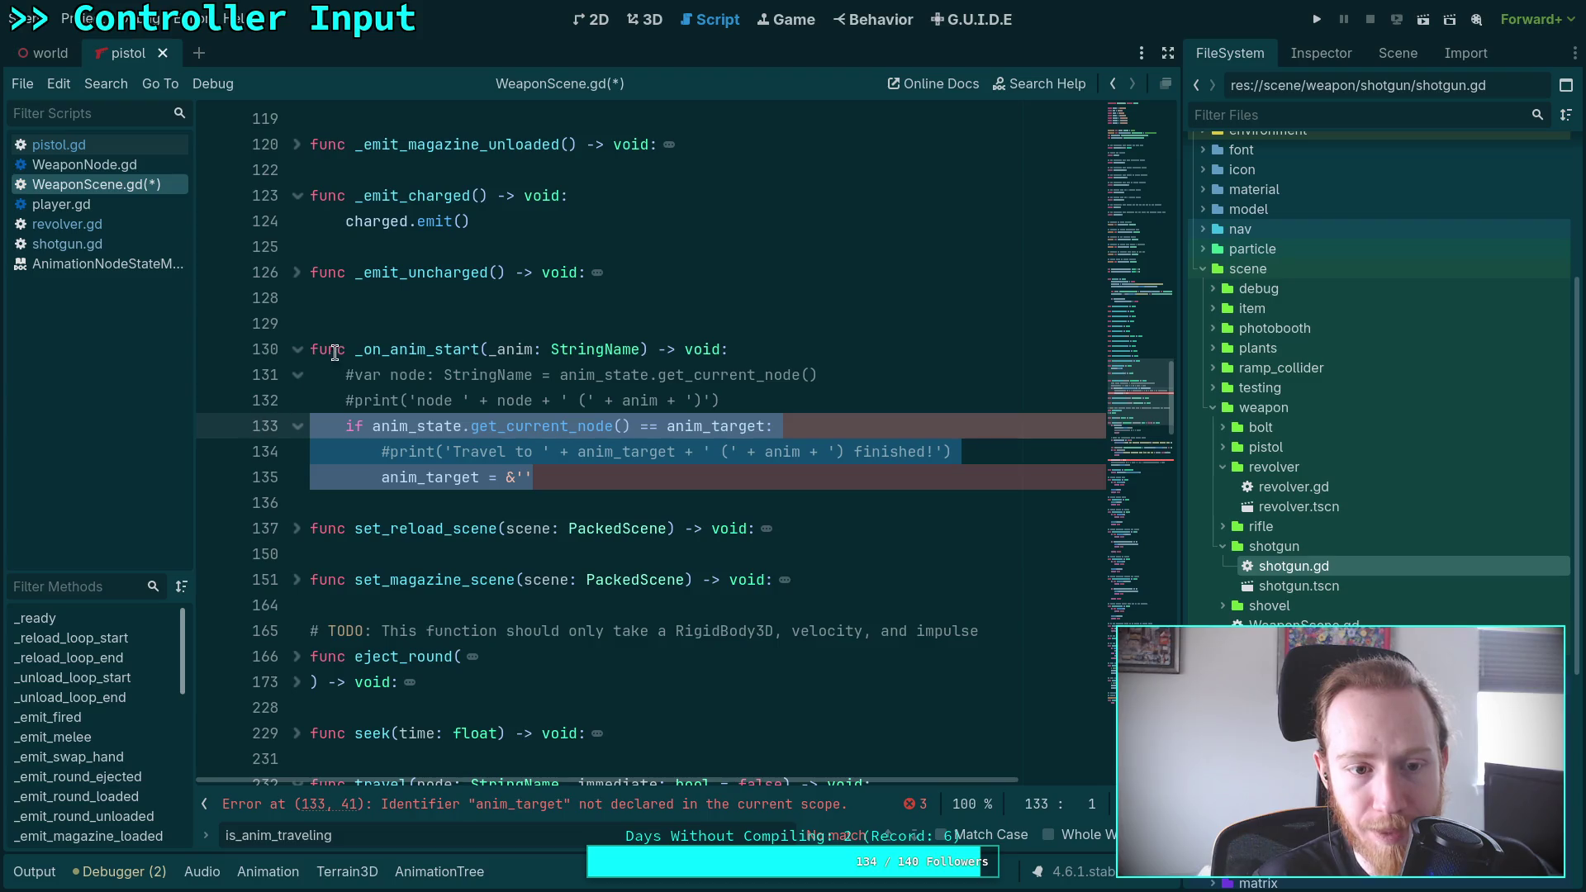
pyautogui.moveTo(310, 350); pyautogui.dragTo(569, 480)
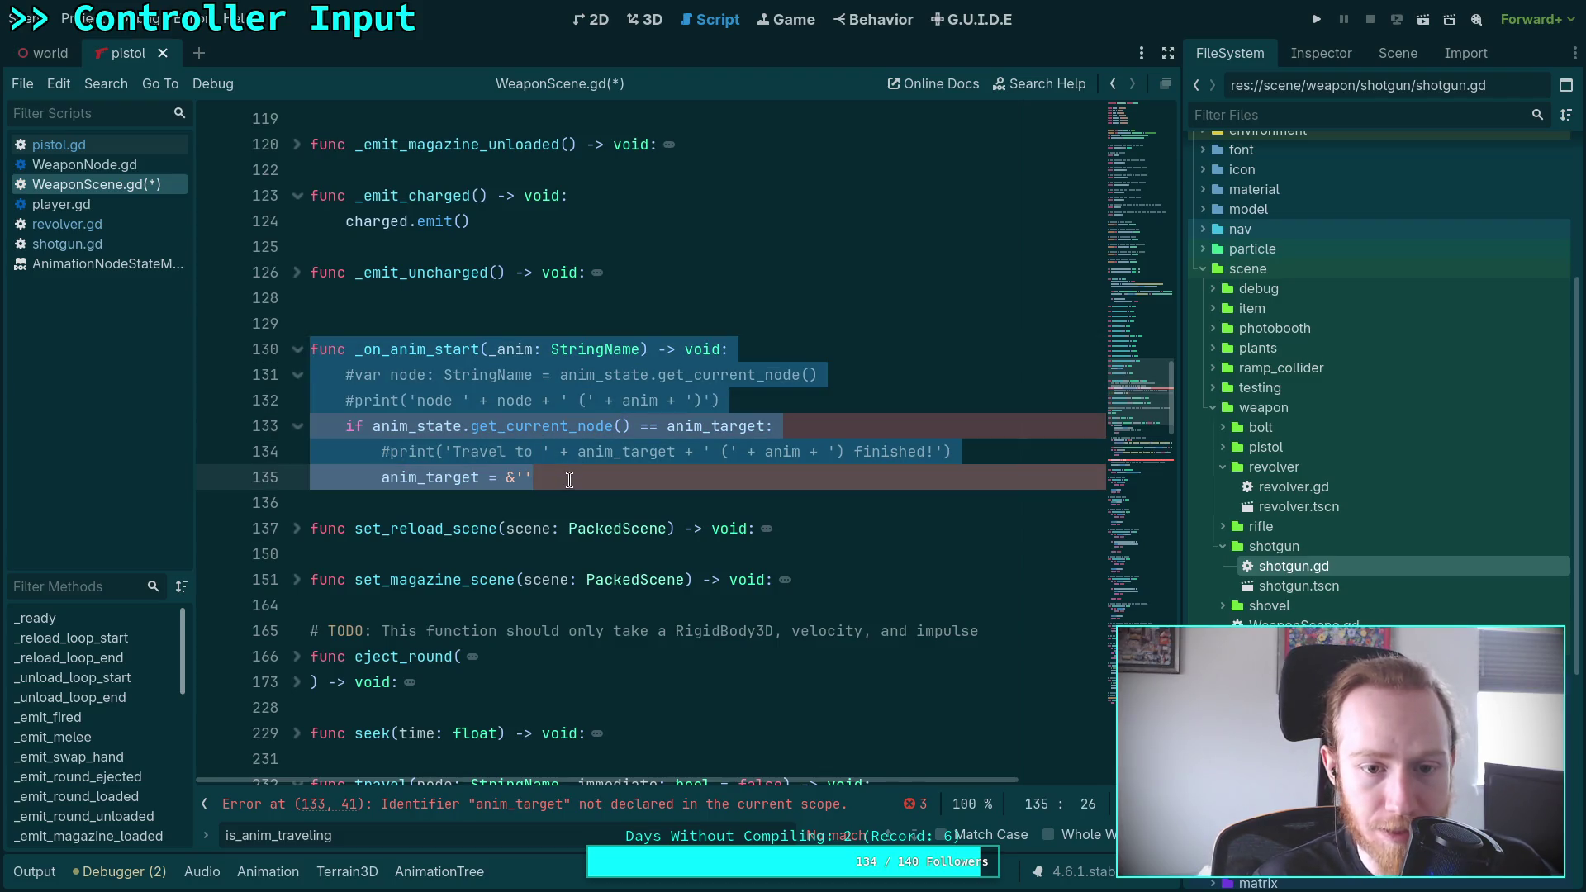
pyautogui.press('BackSpace')
pyautogui.press('BackSpace')
pyautogui.press('BackSpace')
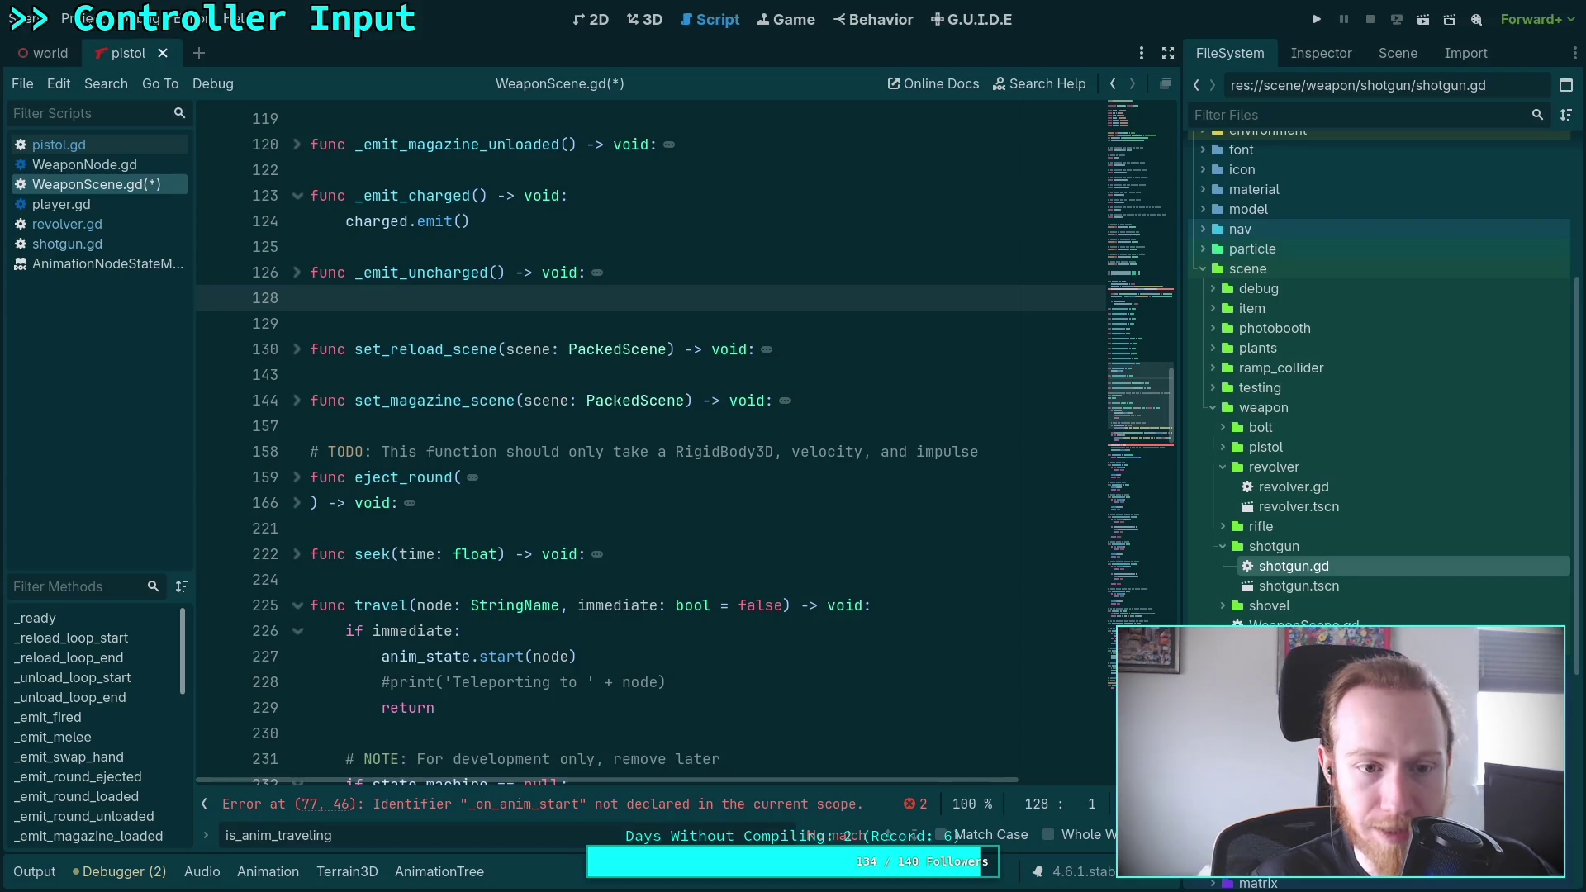
pyautogui.press('Down')
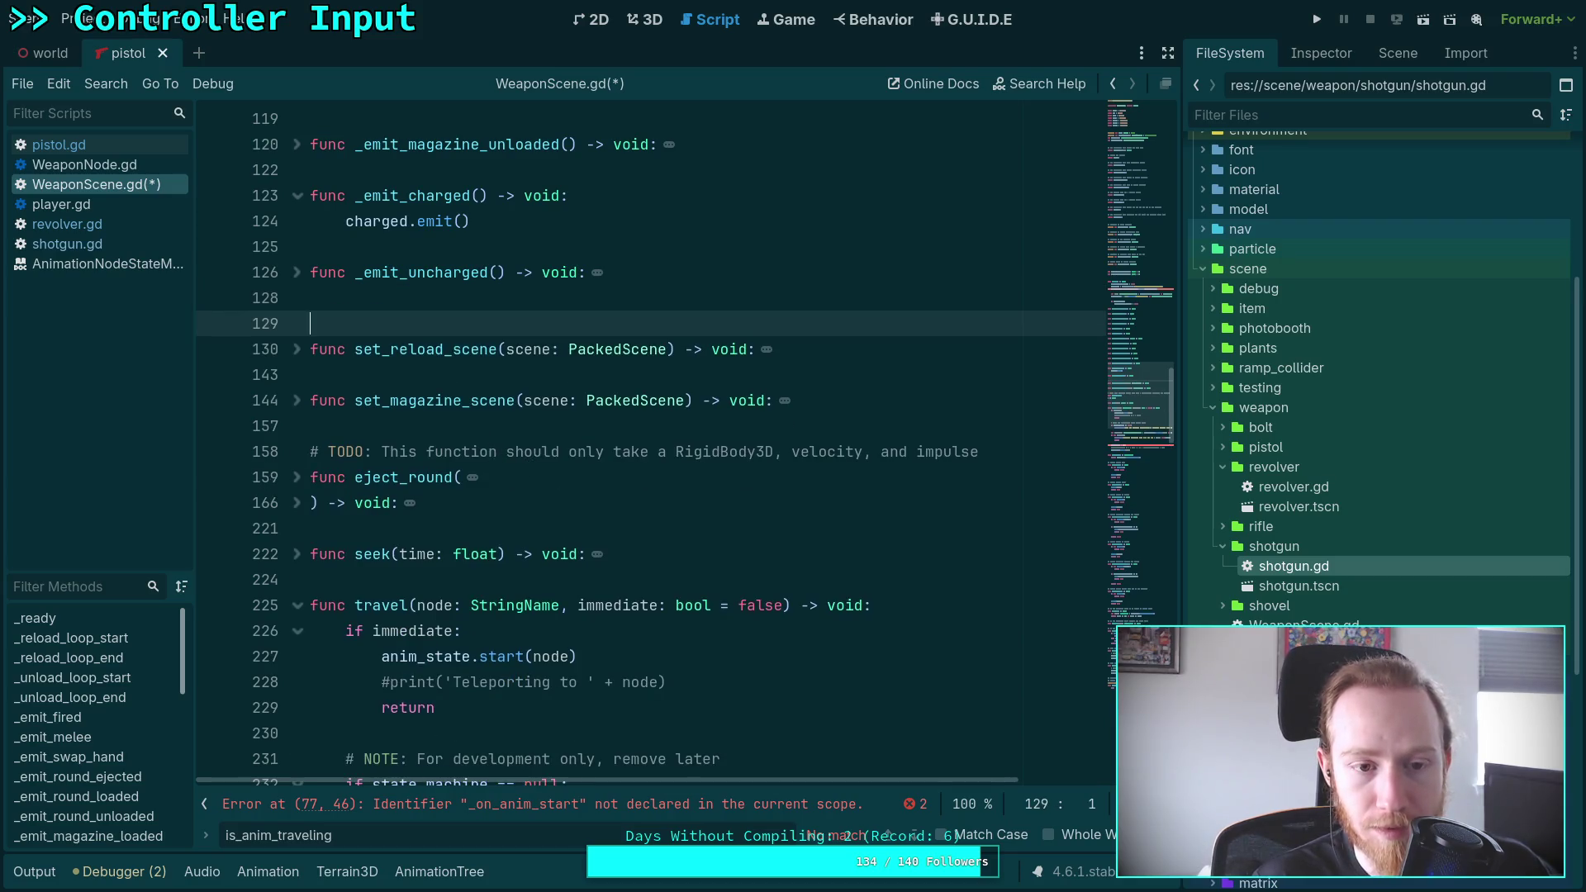
# Remove the anim_target assignment in travel() and the animation_started connection line, then save
pyautogui.scroll(2, 472, 450)
pyautogui.scroll(-8, 495, 488)
pyautogui.click(570, 528)
pyautogui.press('BackSpace')
pyautogui.scroll(12, 1099, 458)
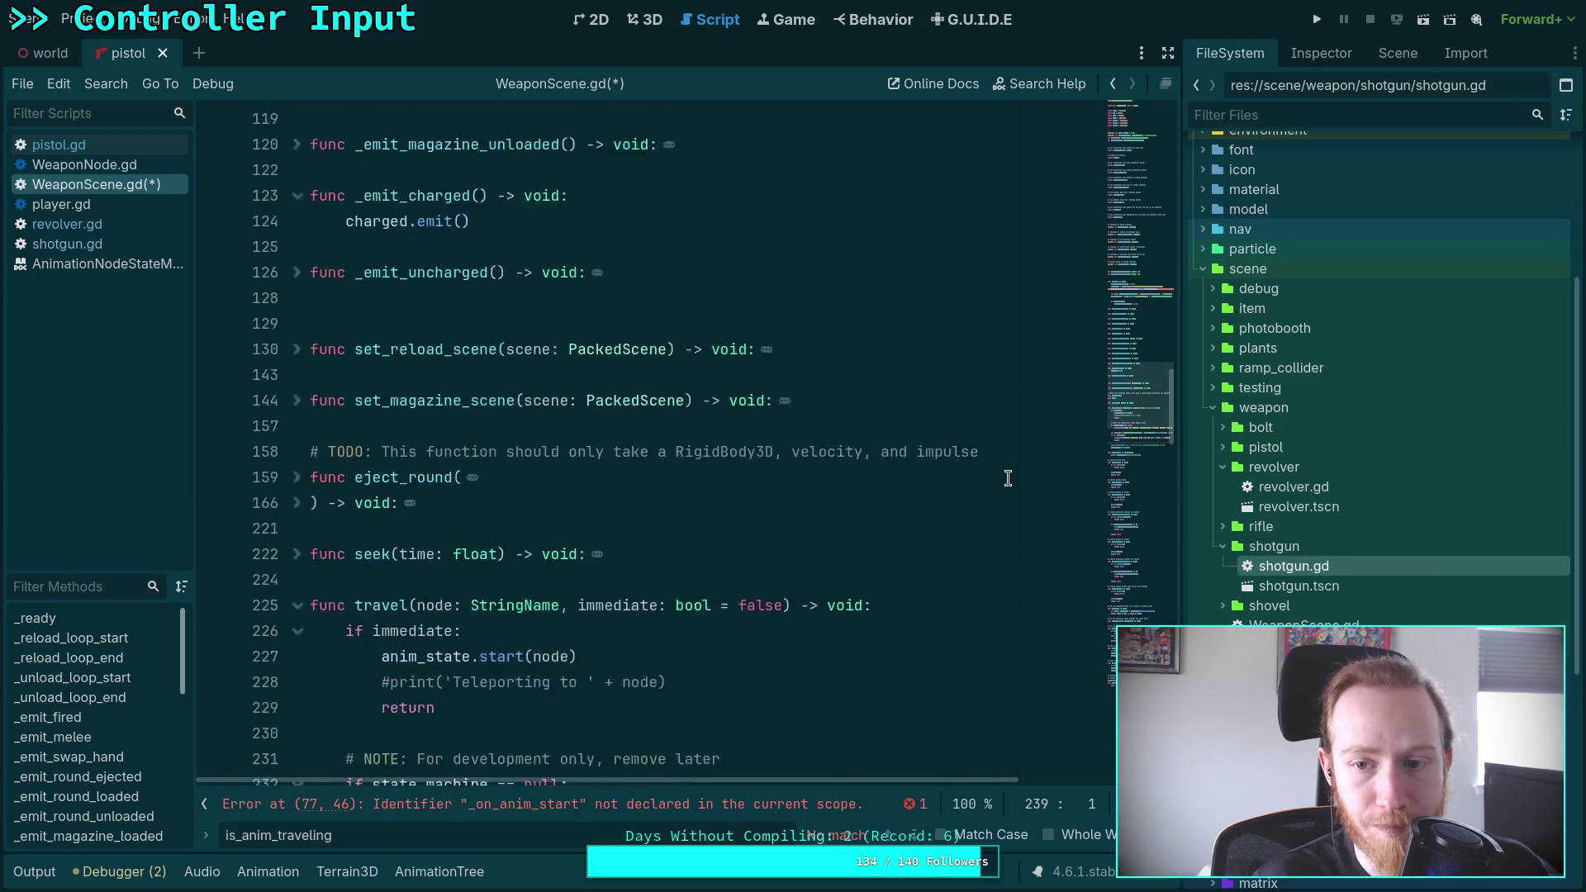
pyautogui.tripleClick(981, 448)
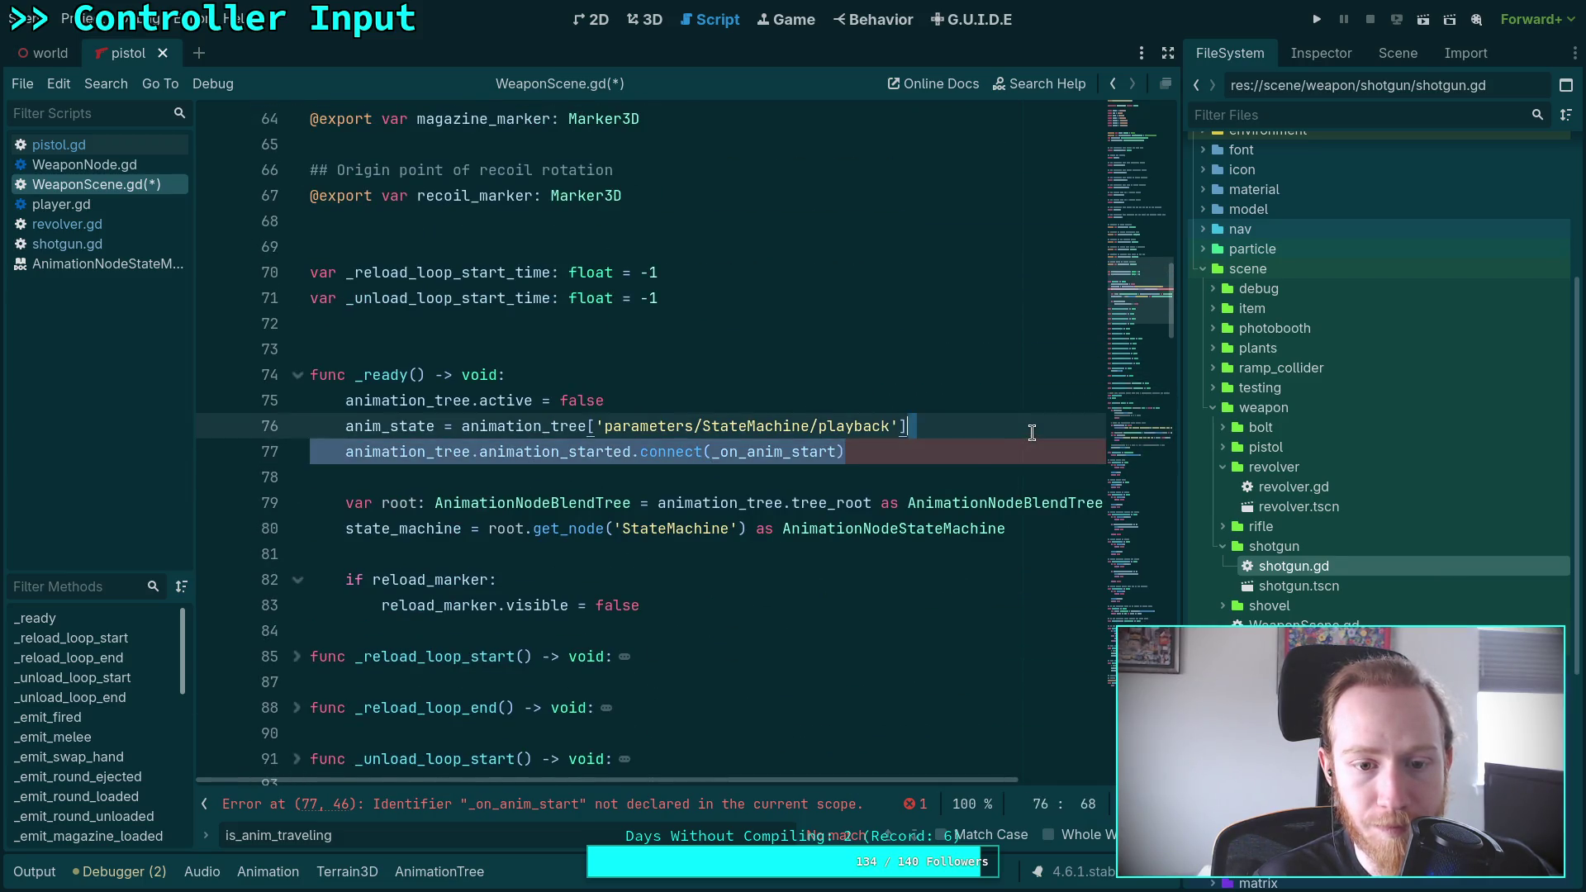
pyautogui.press('BackSpace')
pyautogui.hotkey('ctrl', 's')
# Live-grep the project for anim_tar to confirm nothing remains, then return to Godot
pyautogui.press('super+1')
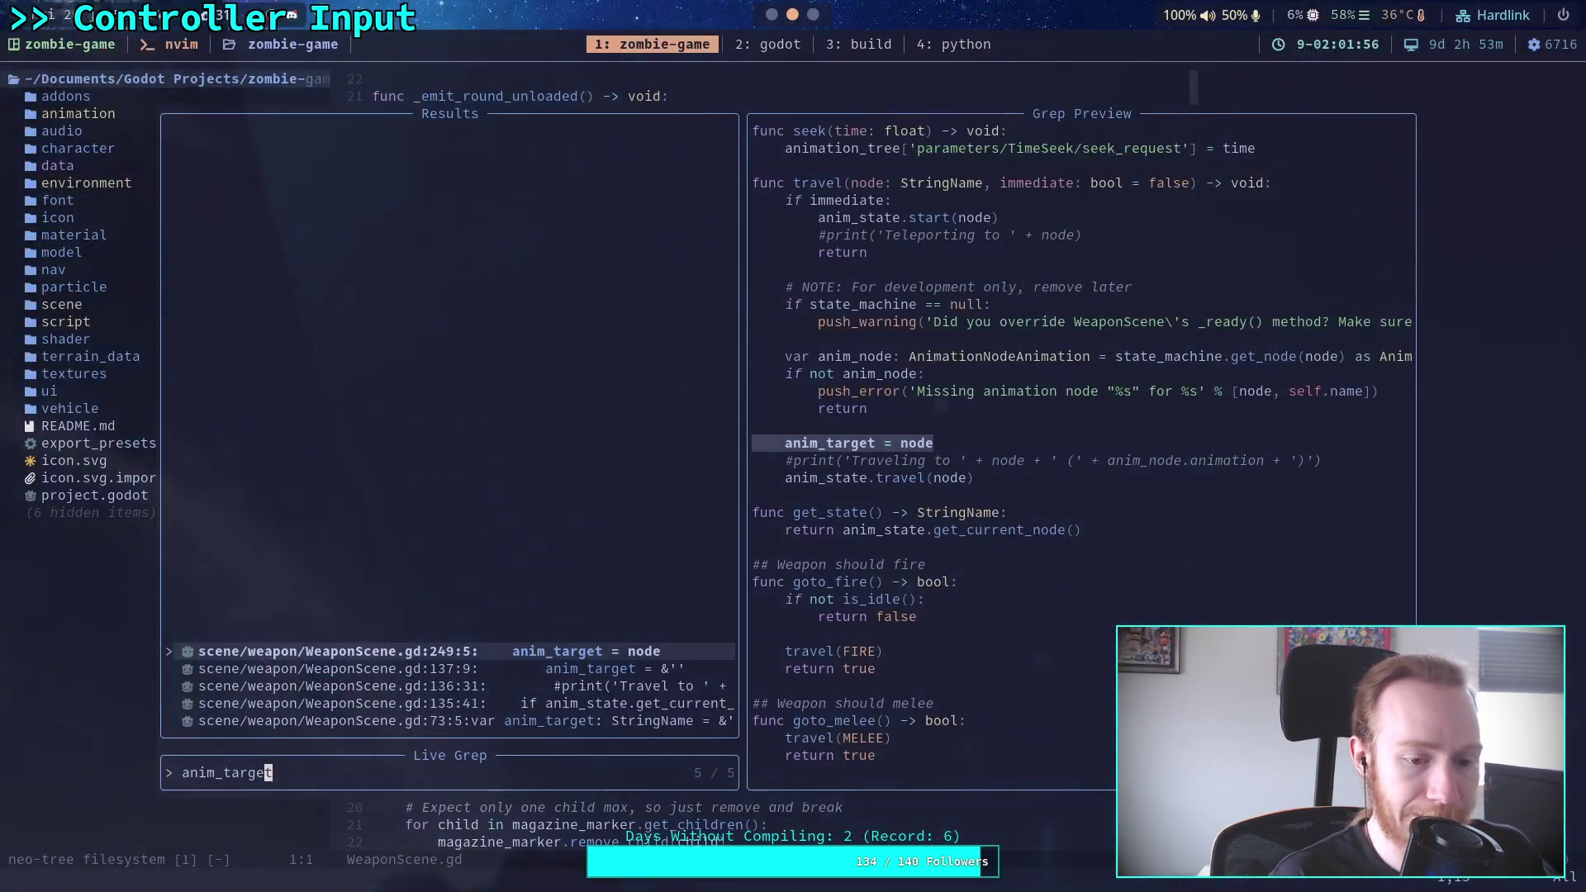
pyautogui.press('Return')
pyautogui.press('space')
pyautogui.write('fganim_tar')
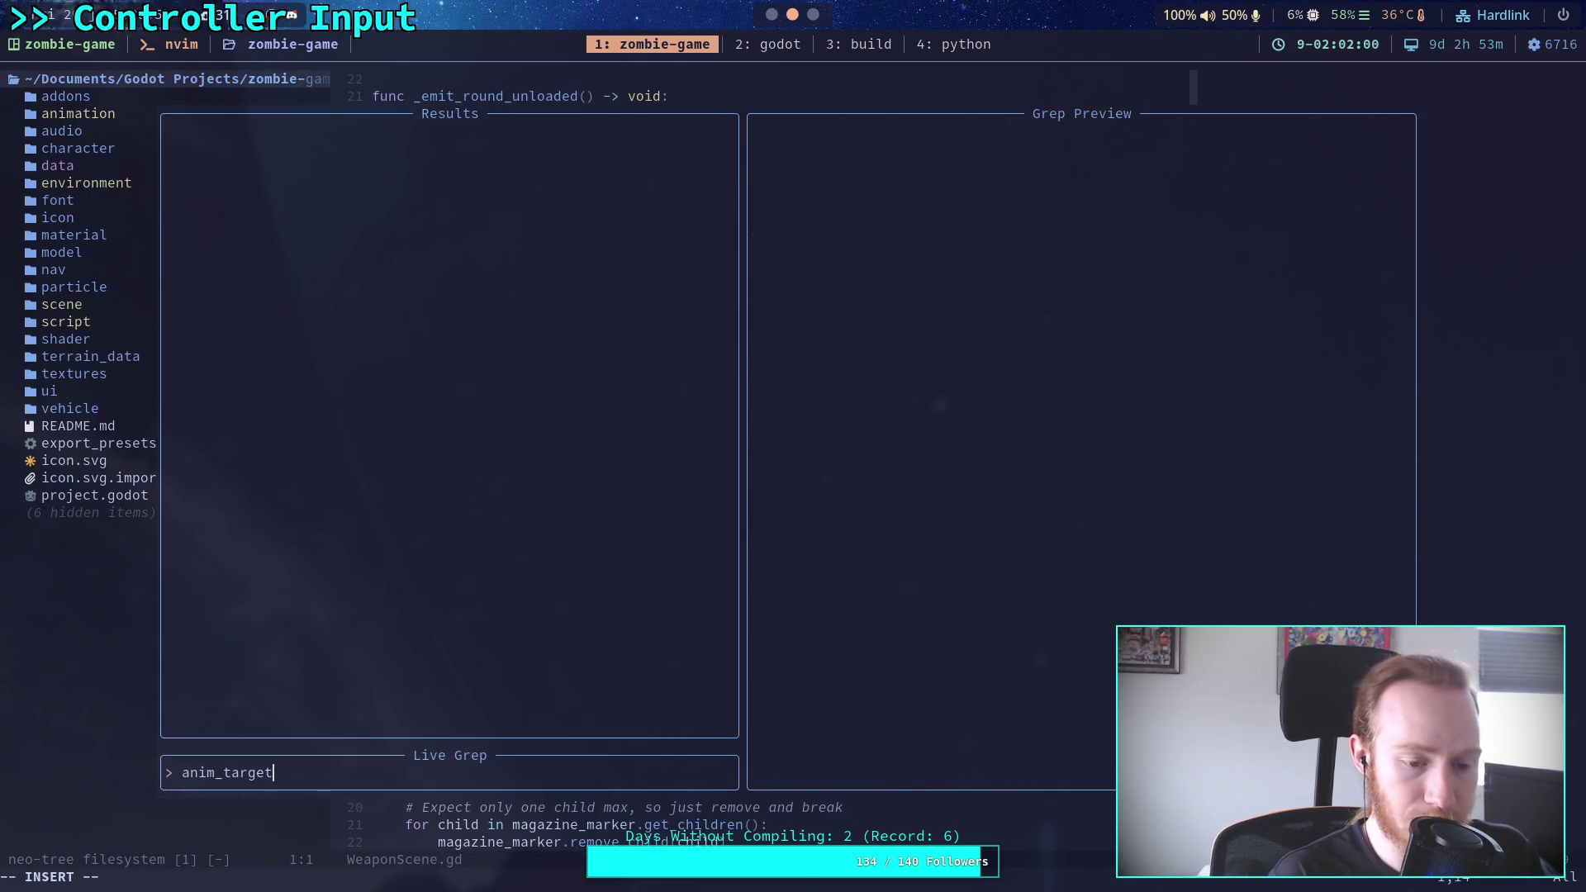
pyautogui.press('Escape')
pyautogui.press('super+2')
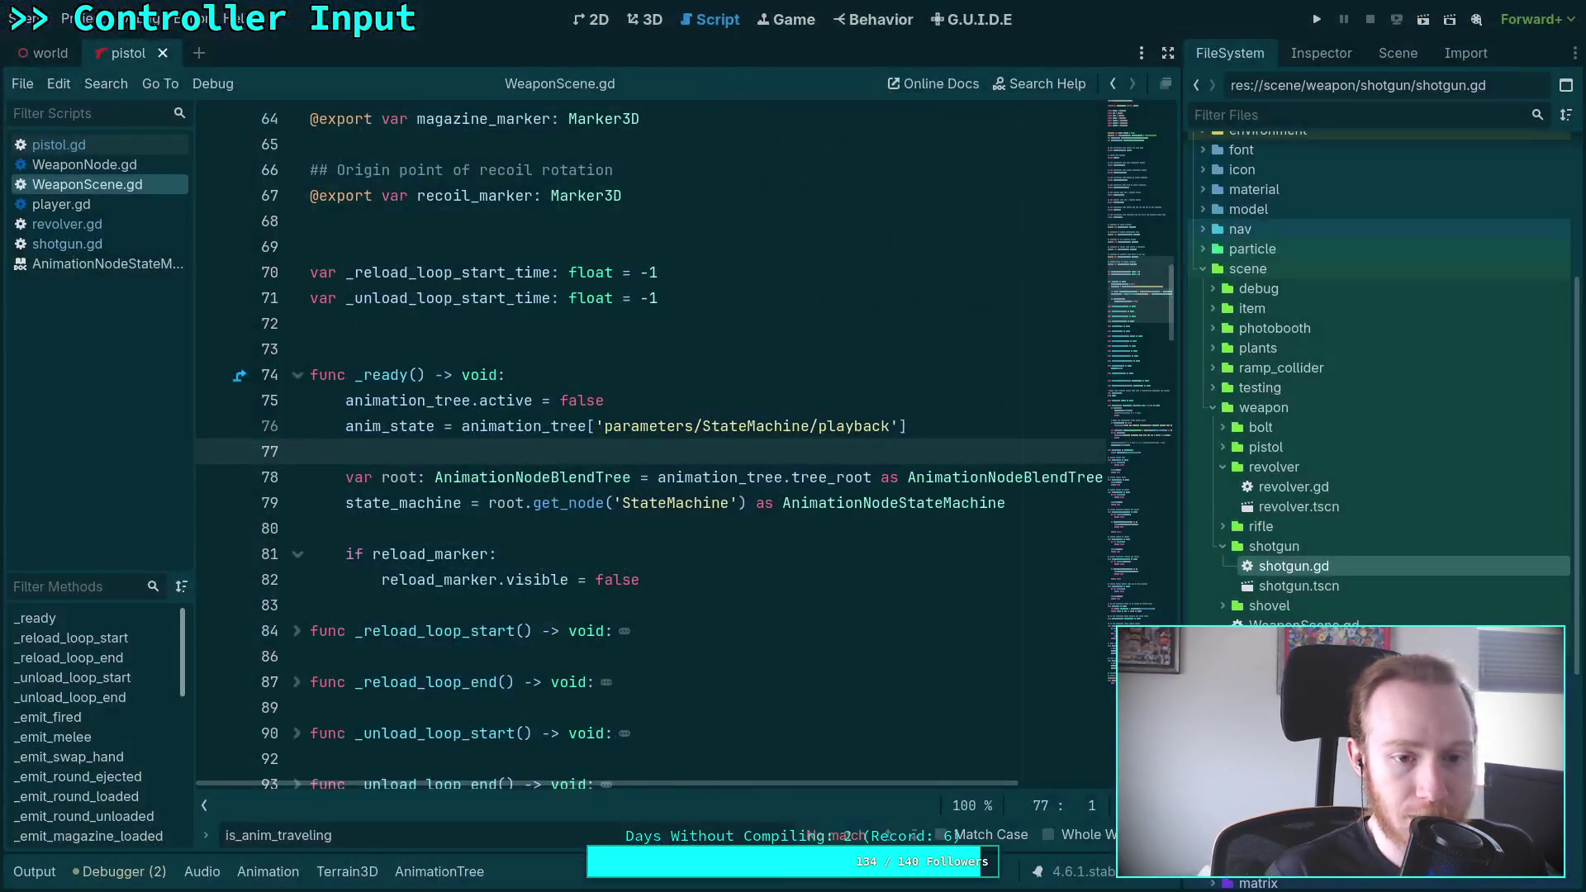
# Remove the stray 'l' from line 77 and save the script
pyautogui.write('l')
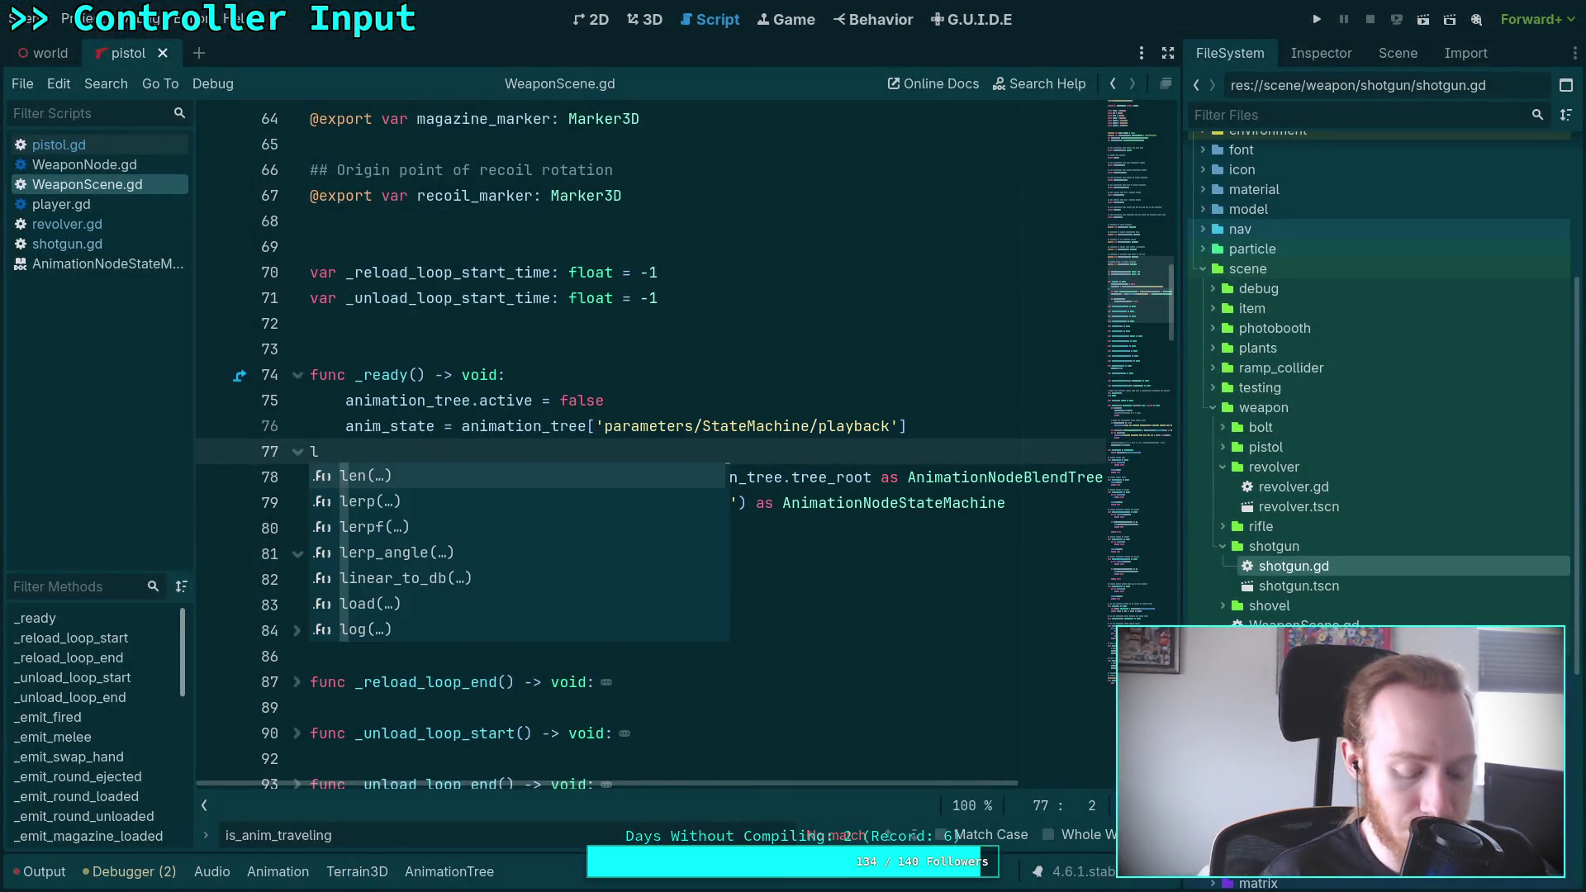
pyautogui.press('BackSpace')
pyautogui.hotkey('ctrl', 's')
pyautogui.click(768, 529)
pyautogui.click(580, 457)
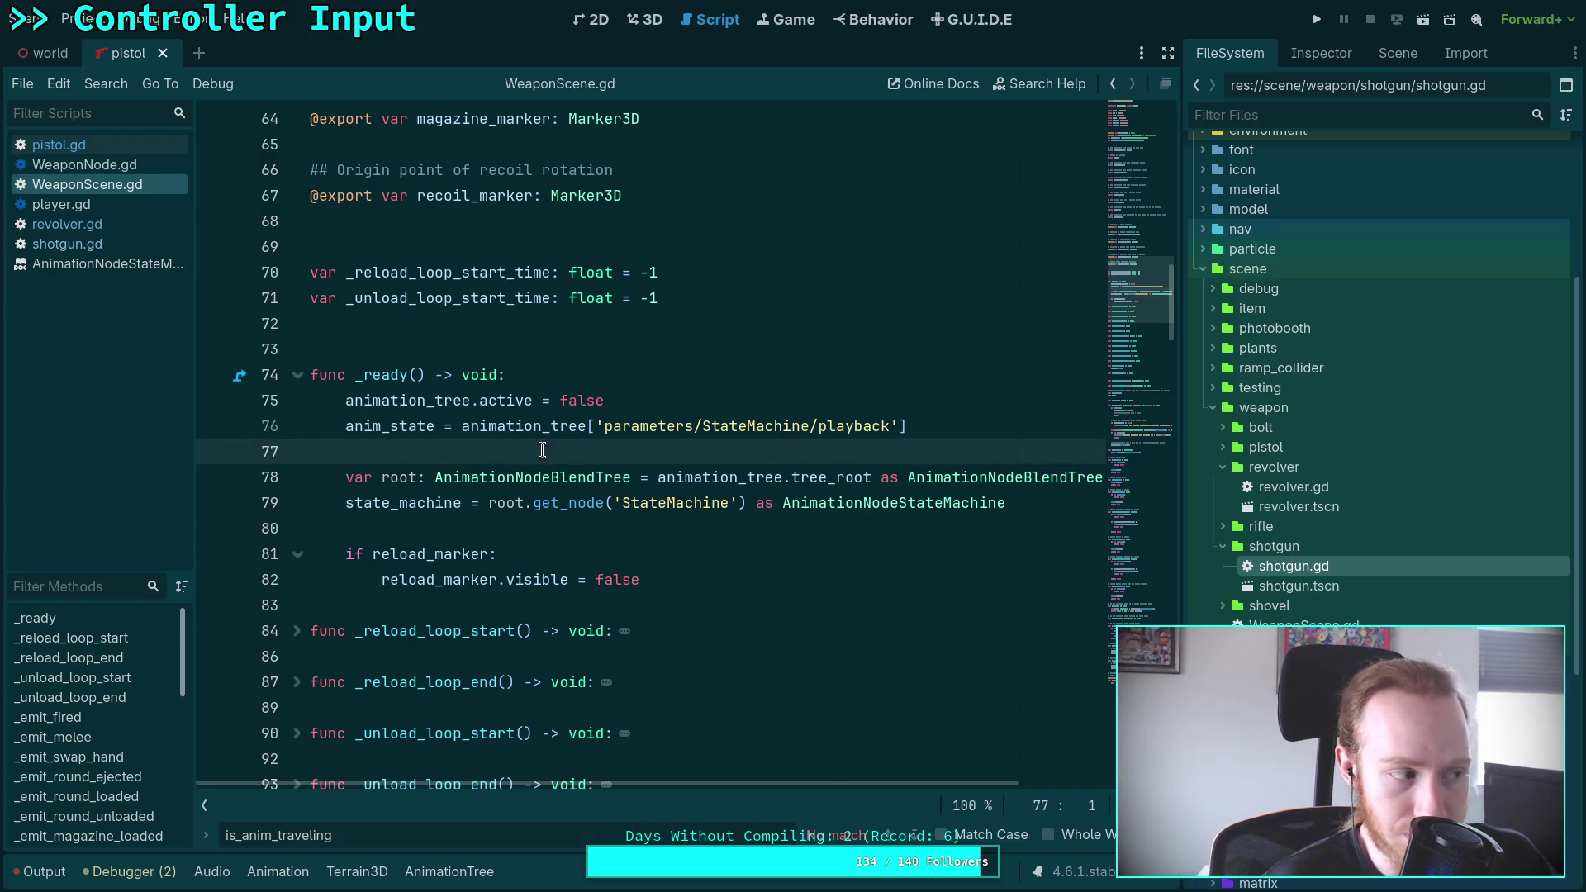
# Replace anim_state.get_current_node() in is_idle with get_state()
pyautogui.scroll(3, 542, 450)
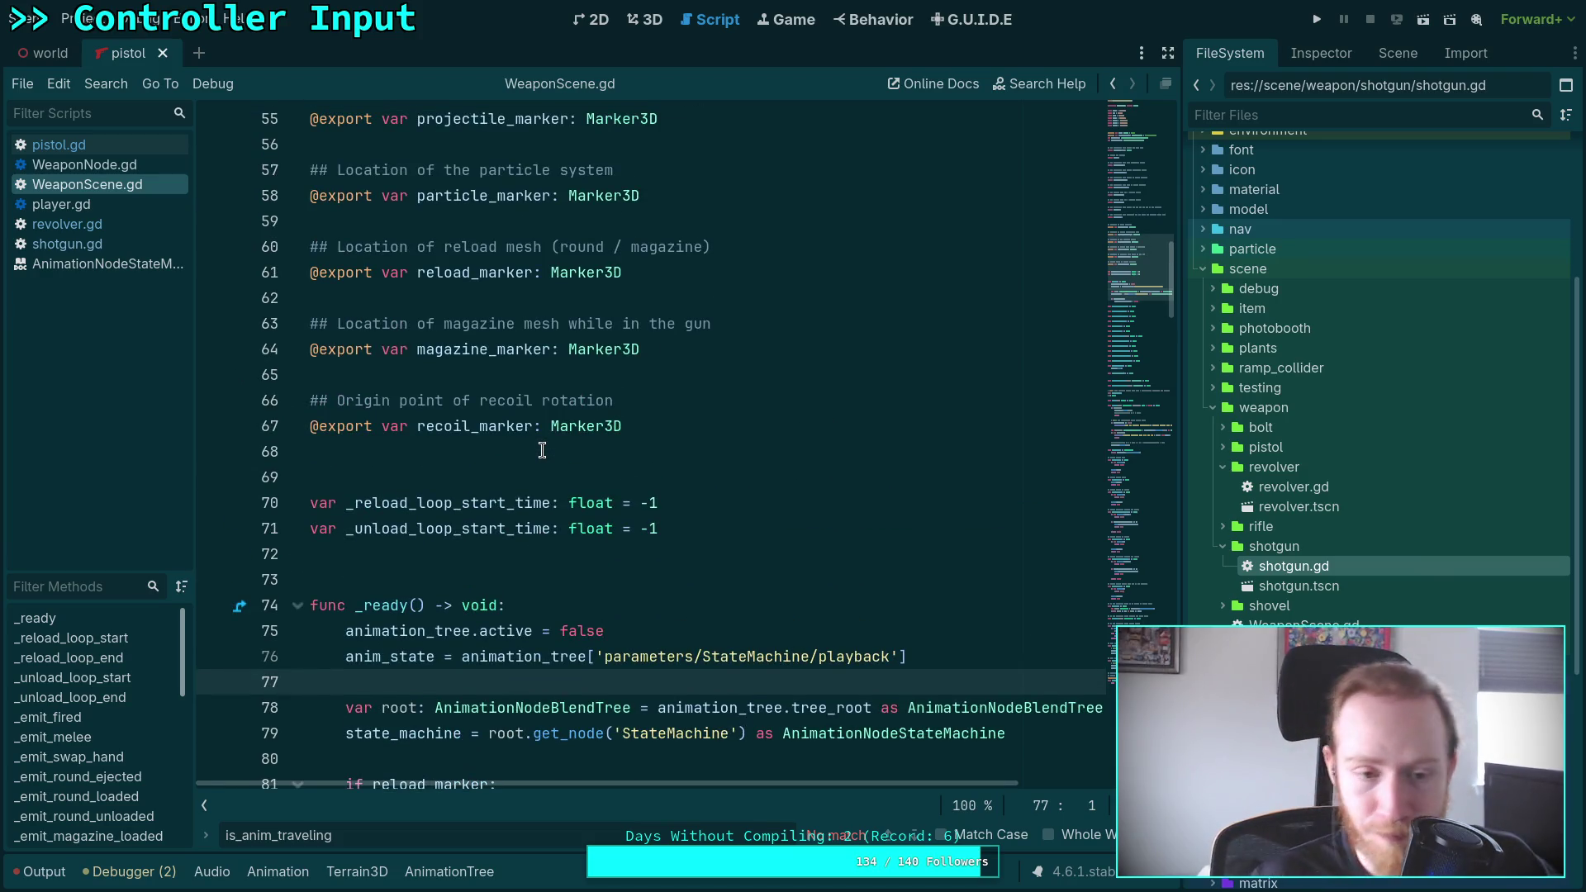
pyautogui.scroll(-10, 537, 454)
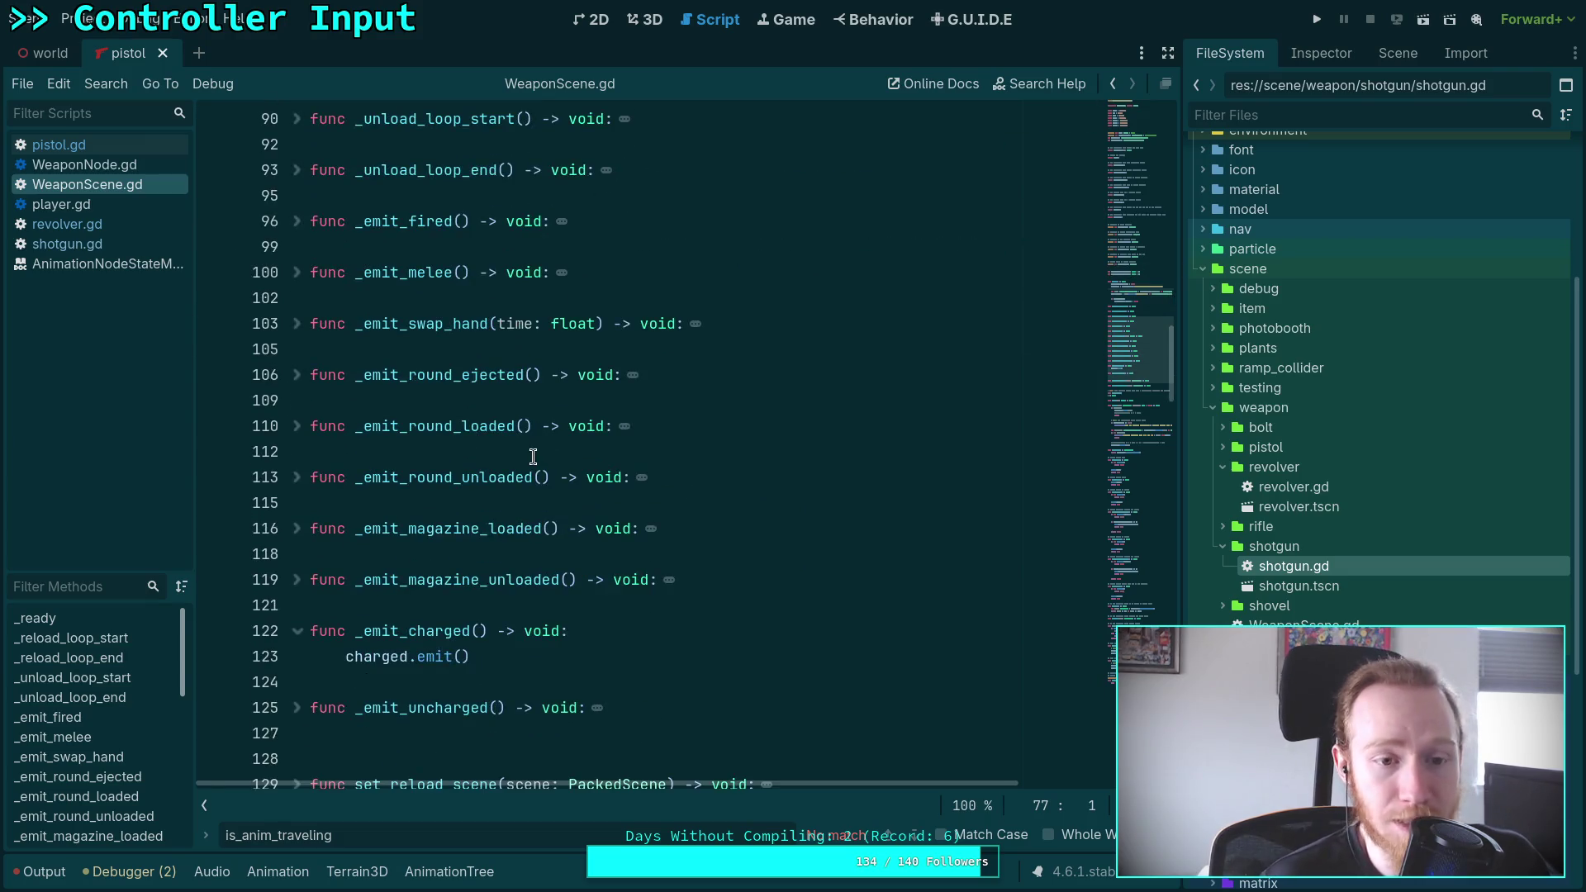
pyautogui.scroll(-10, 533, 457)
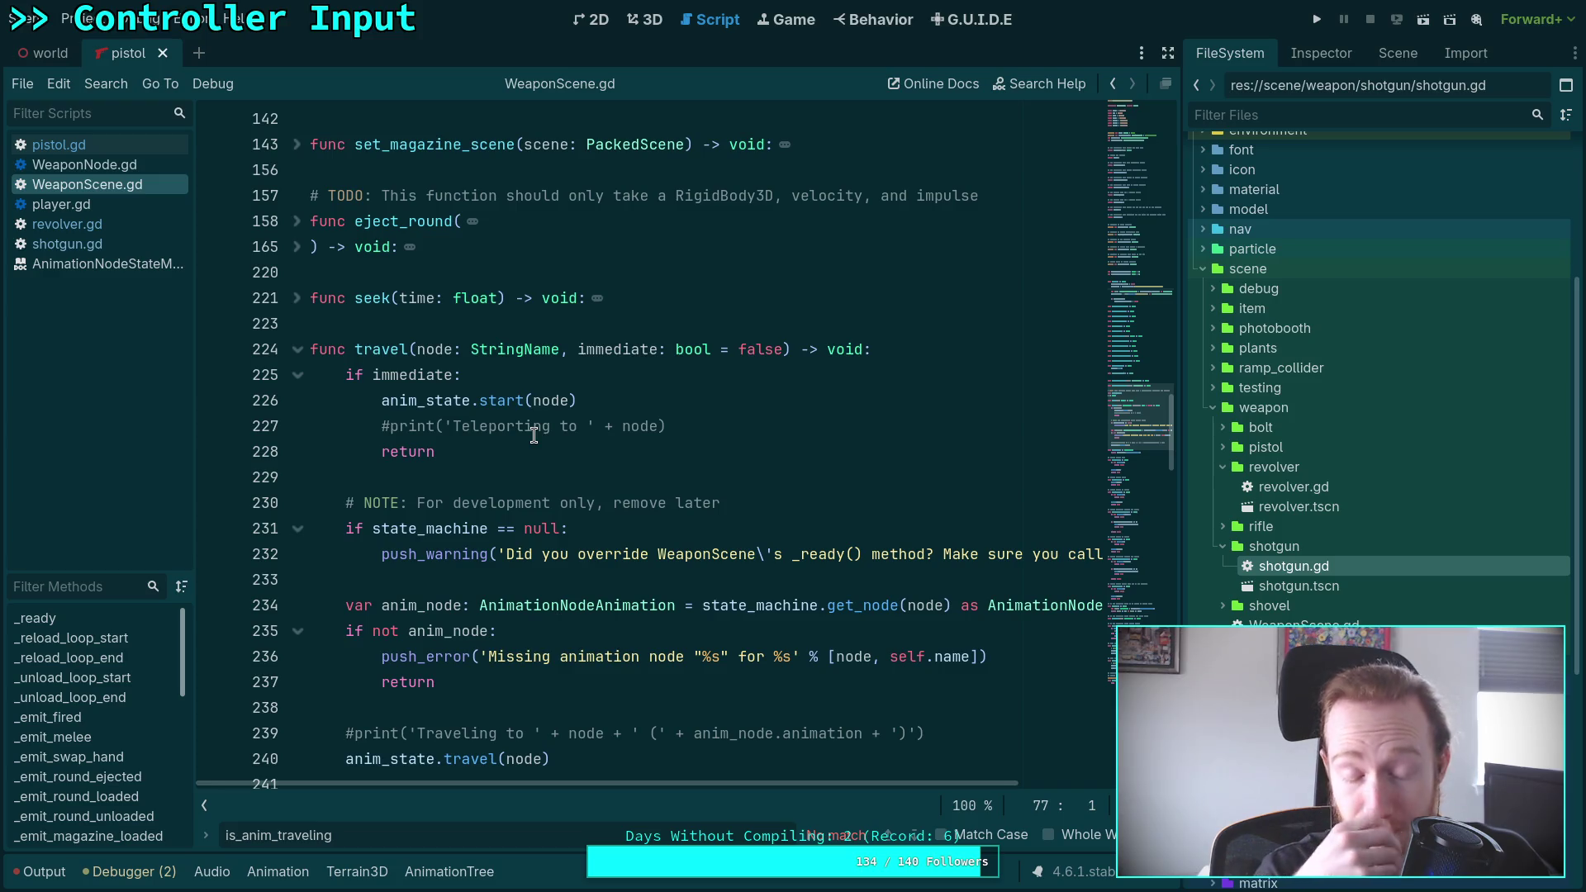
pyautogui.scroll(-5, 534, 436)
pyautogui.click(529, 404)
pyautogui.scroll(2, 530, 409)
pyautogui.scroll(1, 779, 517)
pyautogui.scroll(-16, 743, 495)
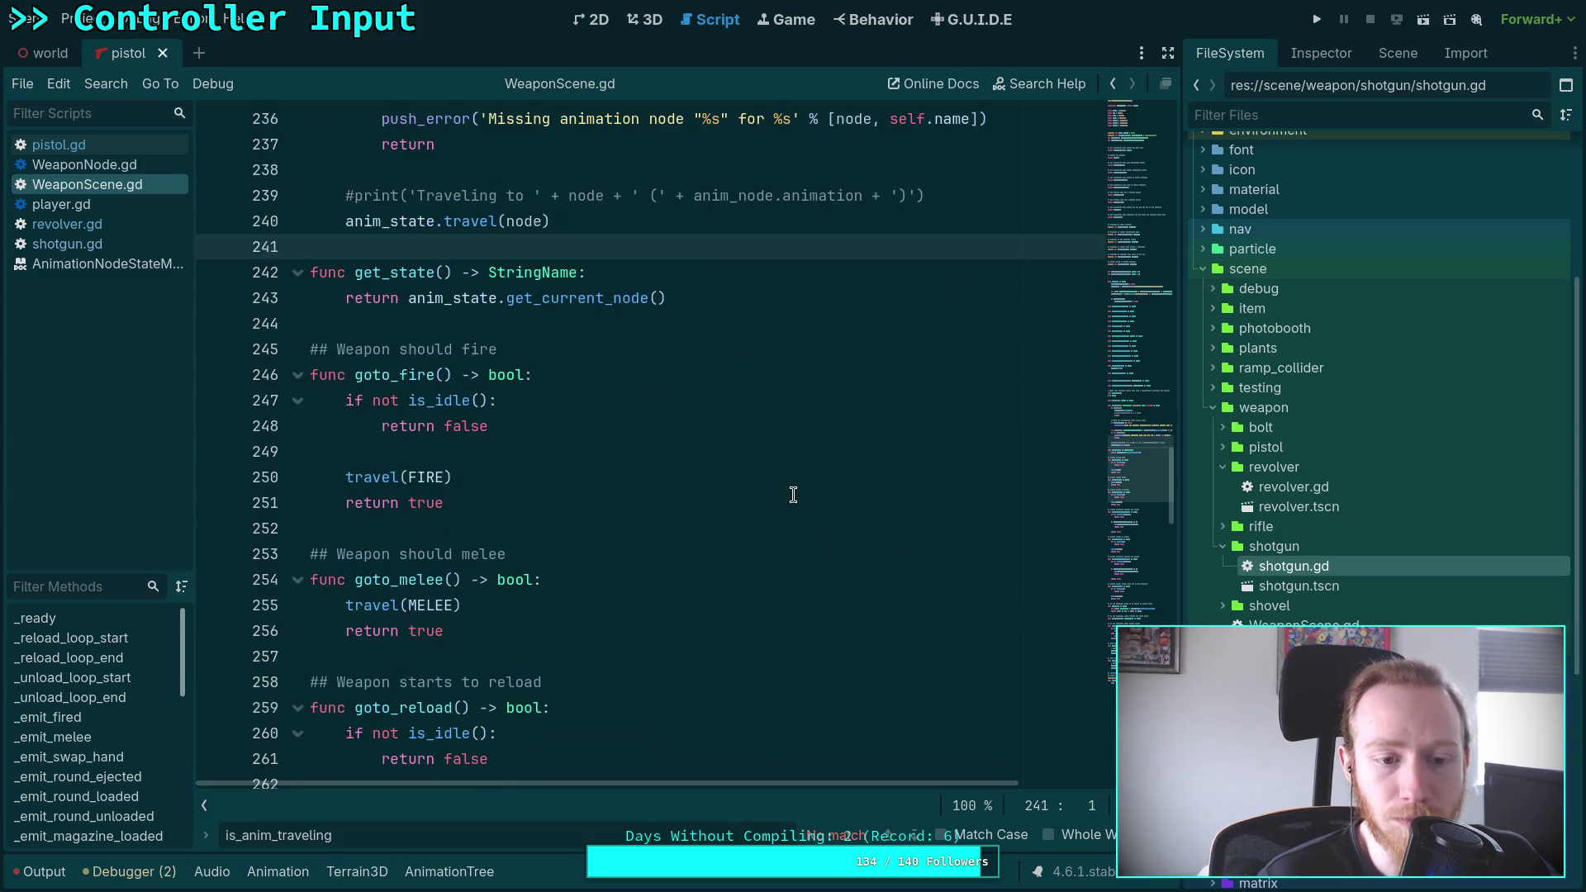
pyautogui.scroll(-2, 711, 485)
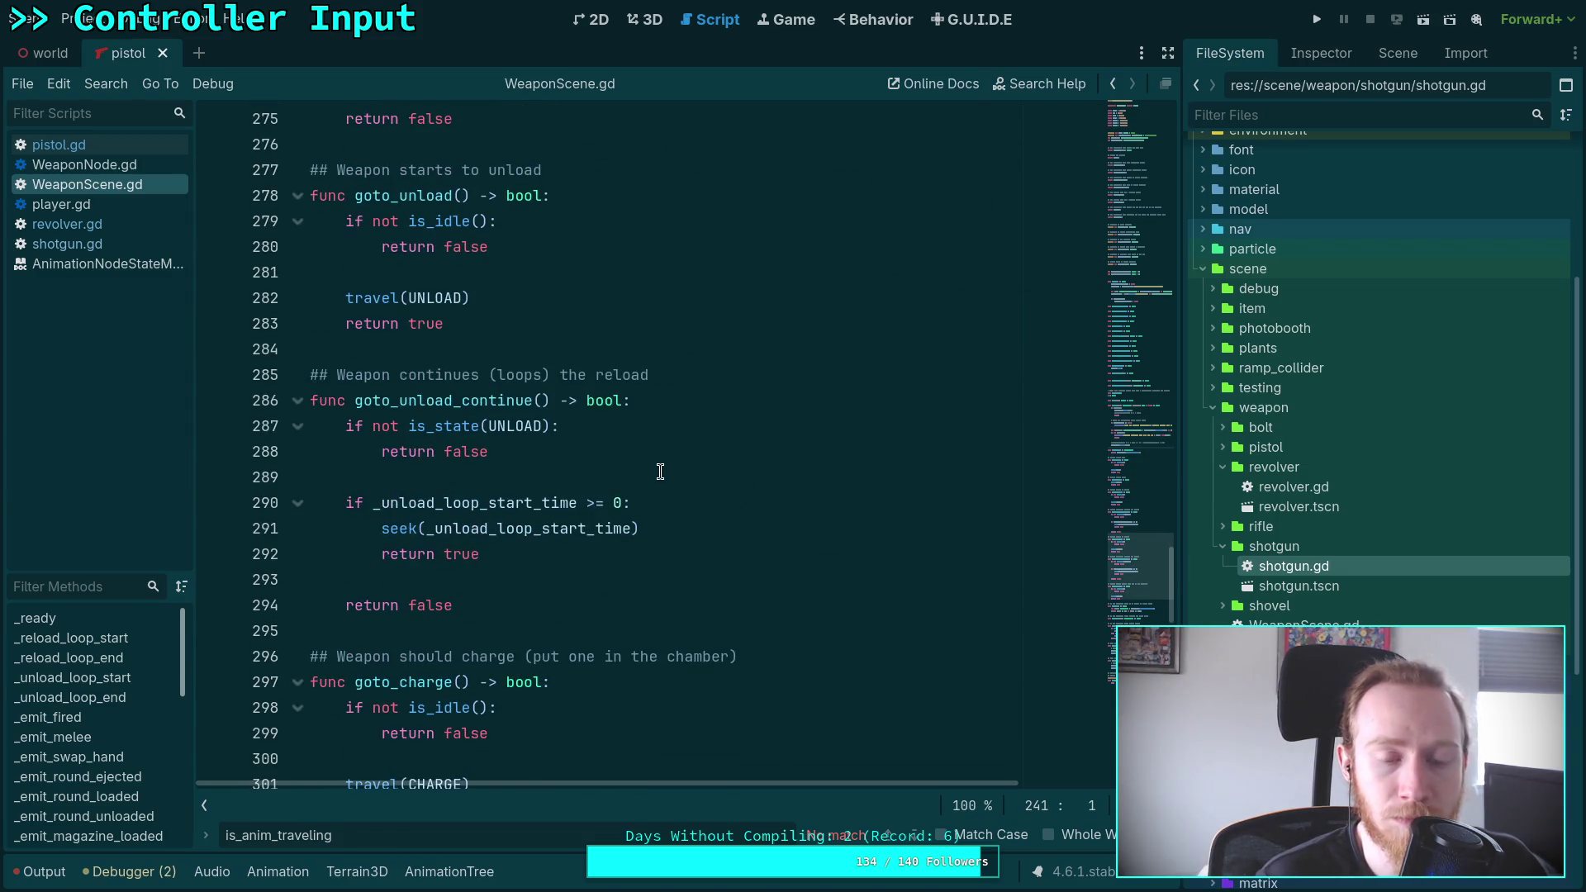
pyautogui.scroll(-6, 660, 472)
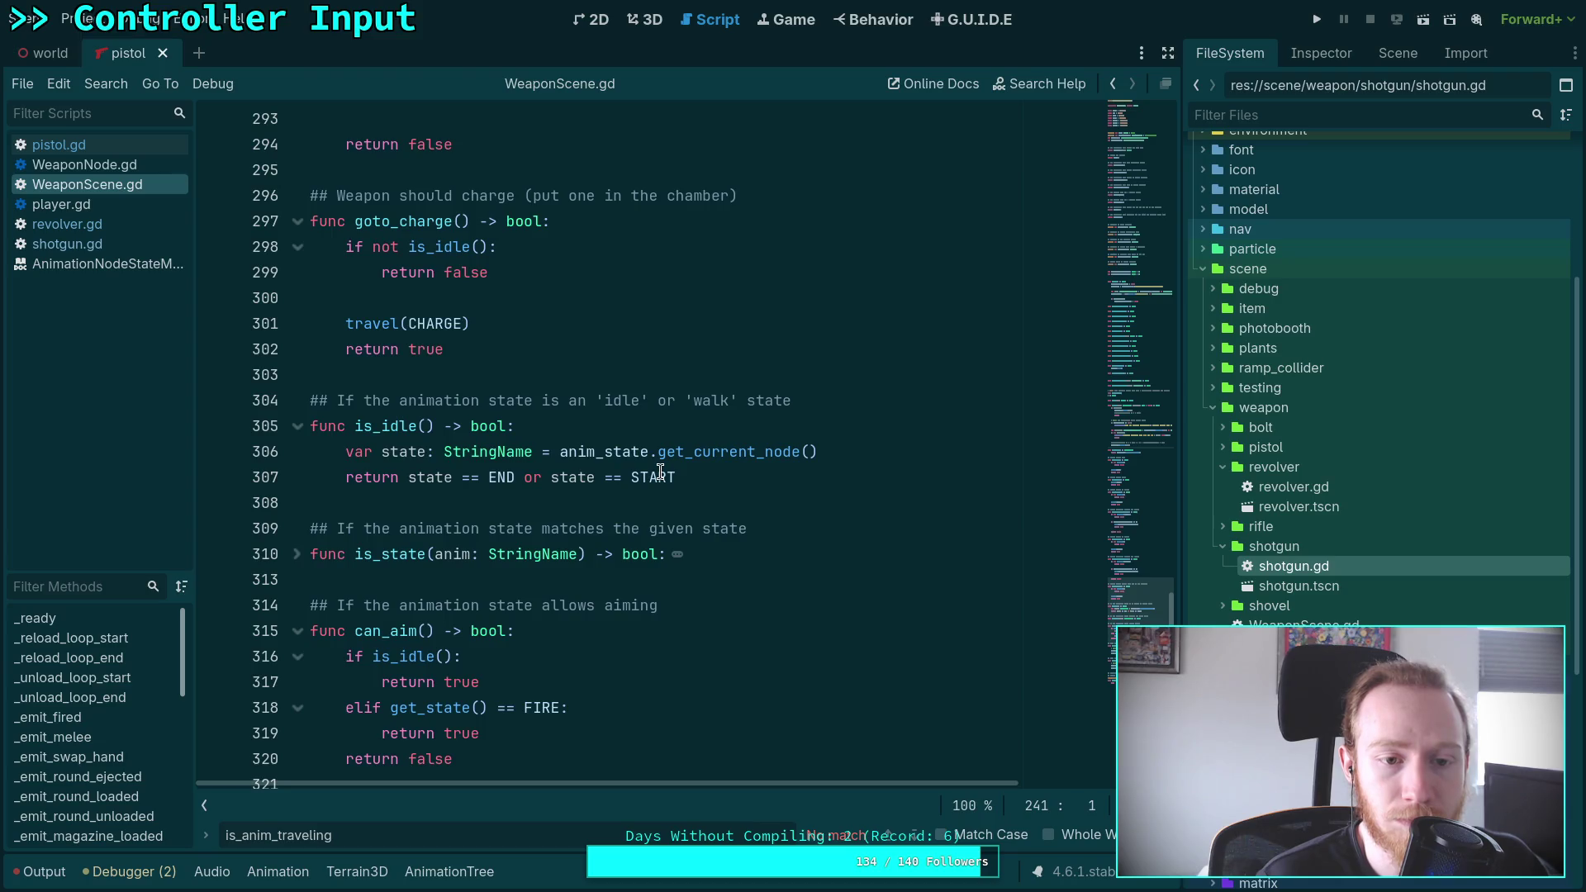
pyautogui.scroll(-2, 660, 471)
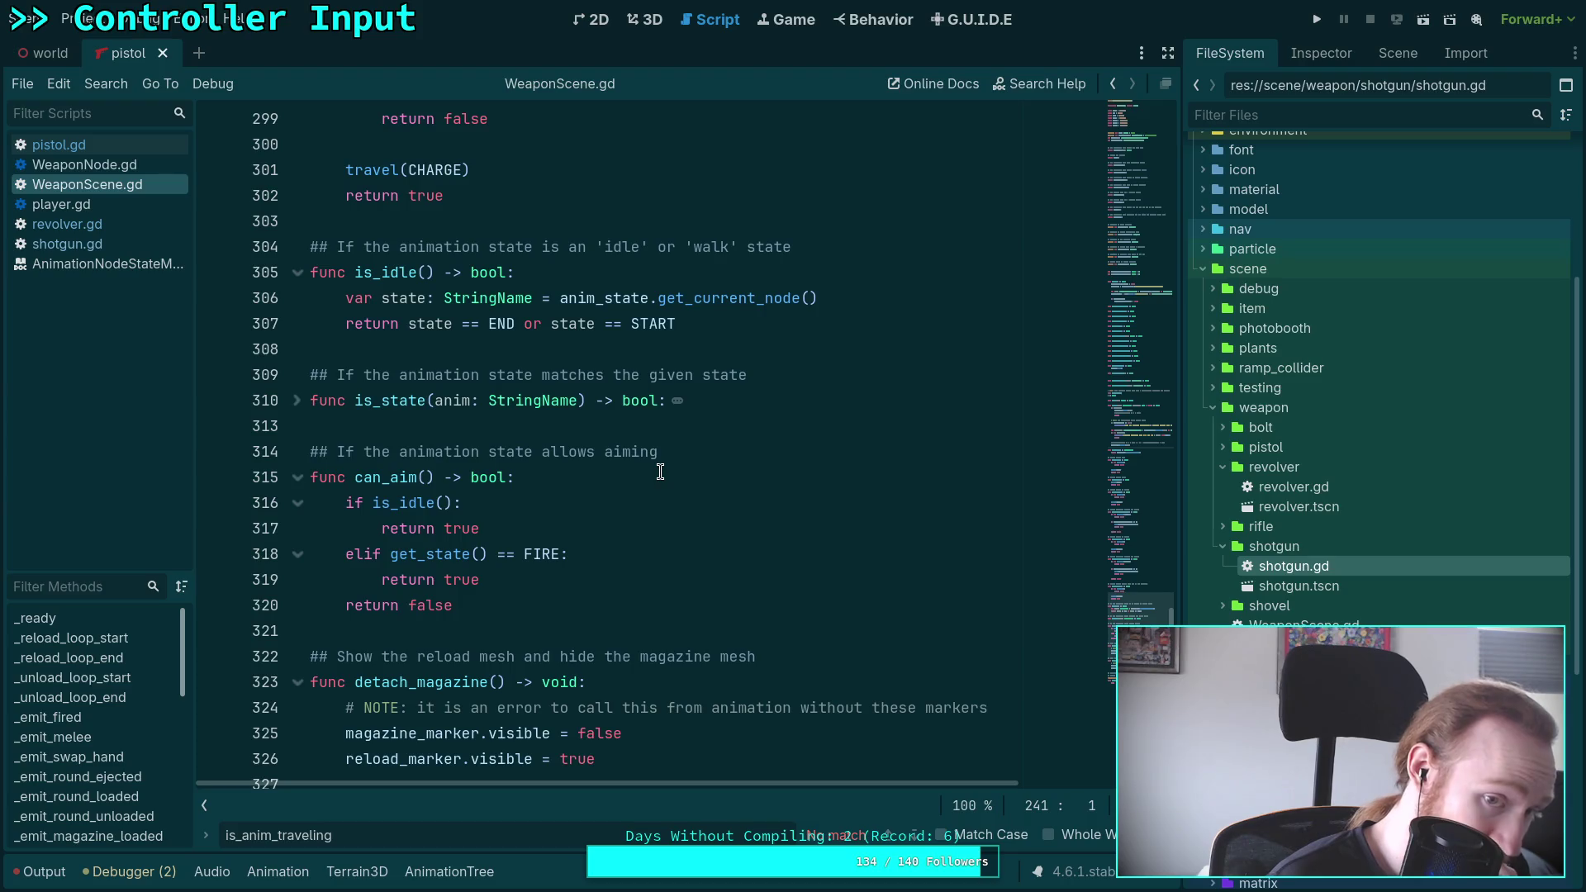
pyautogui.scroll(1, 660, 472)
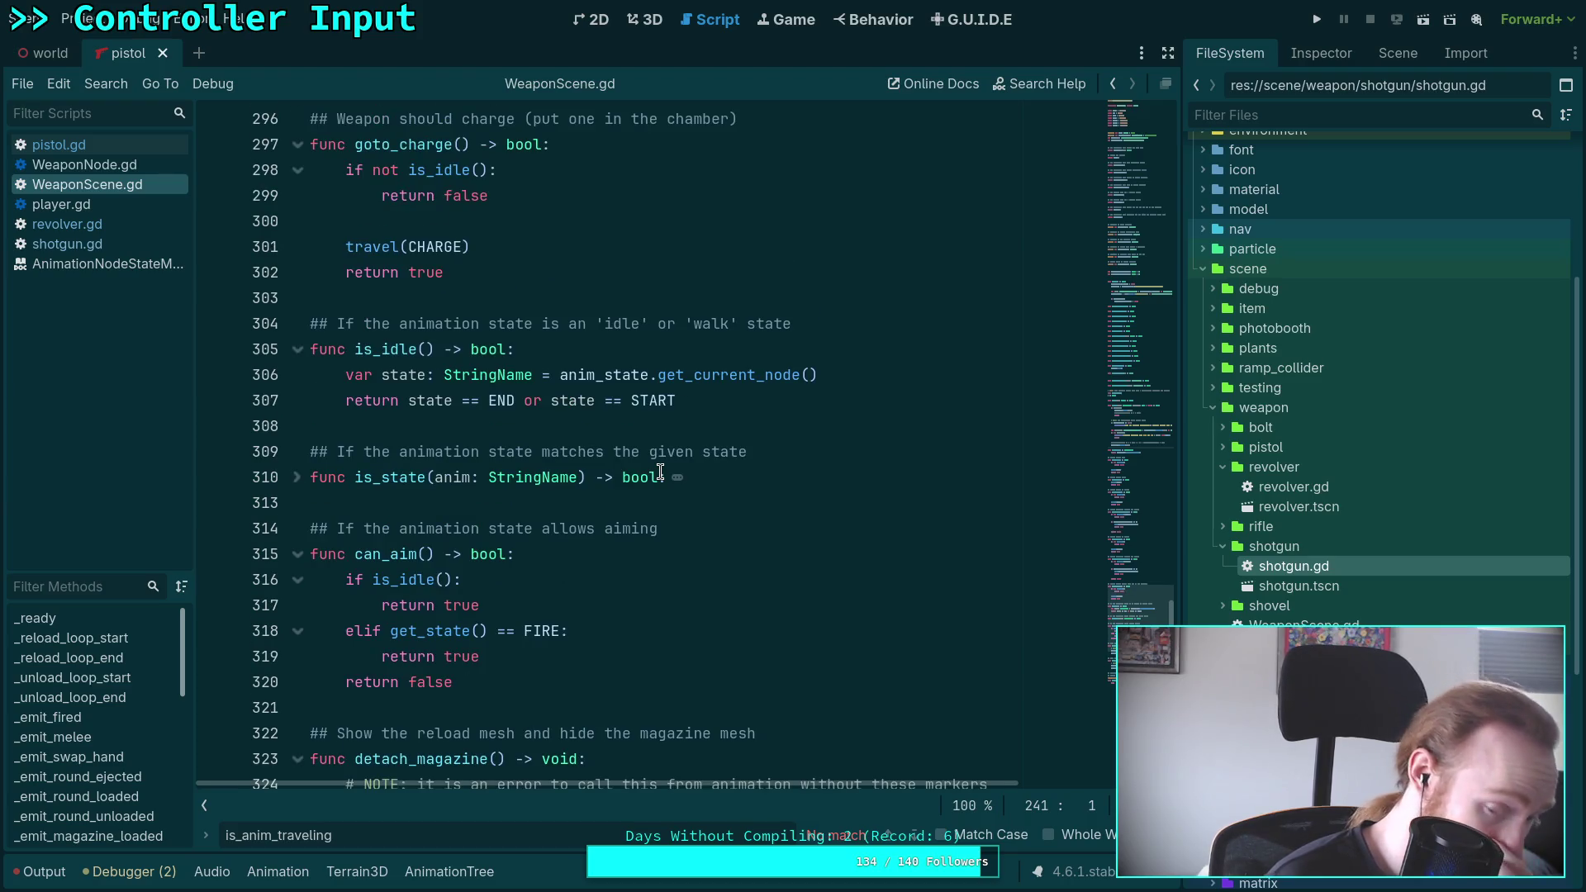
pyautogui.moveTo(565, 374); pyautogui.dragTo(832, 372)
pyautogui.write('get_state')
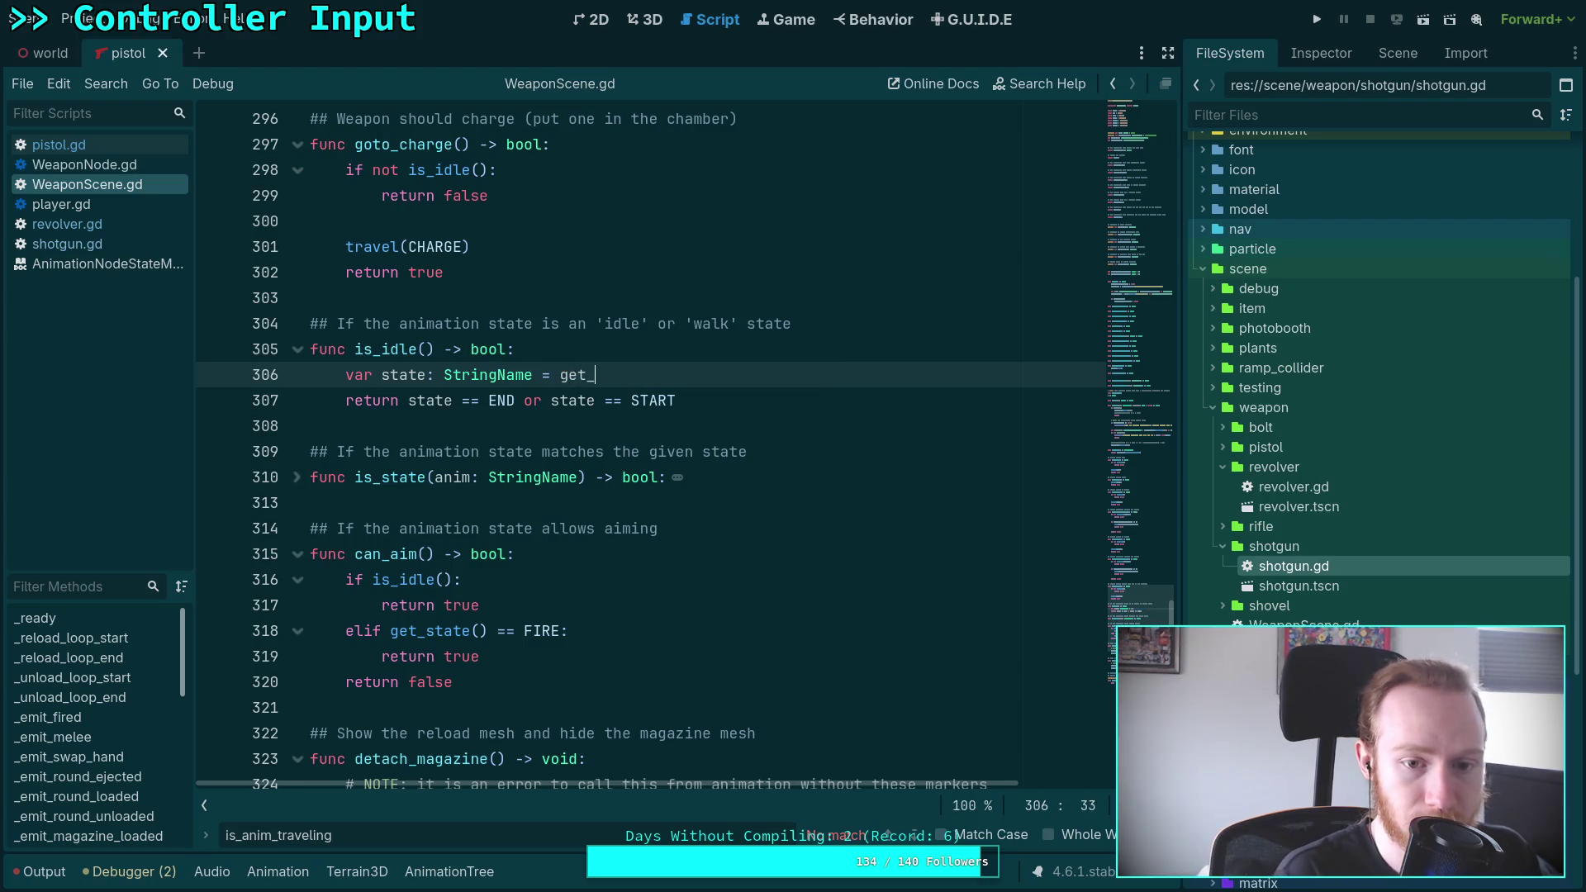
pyautogui.press('Return')
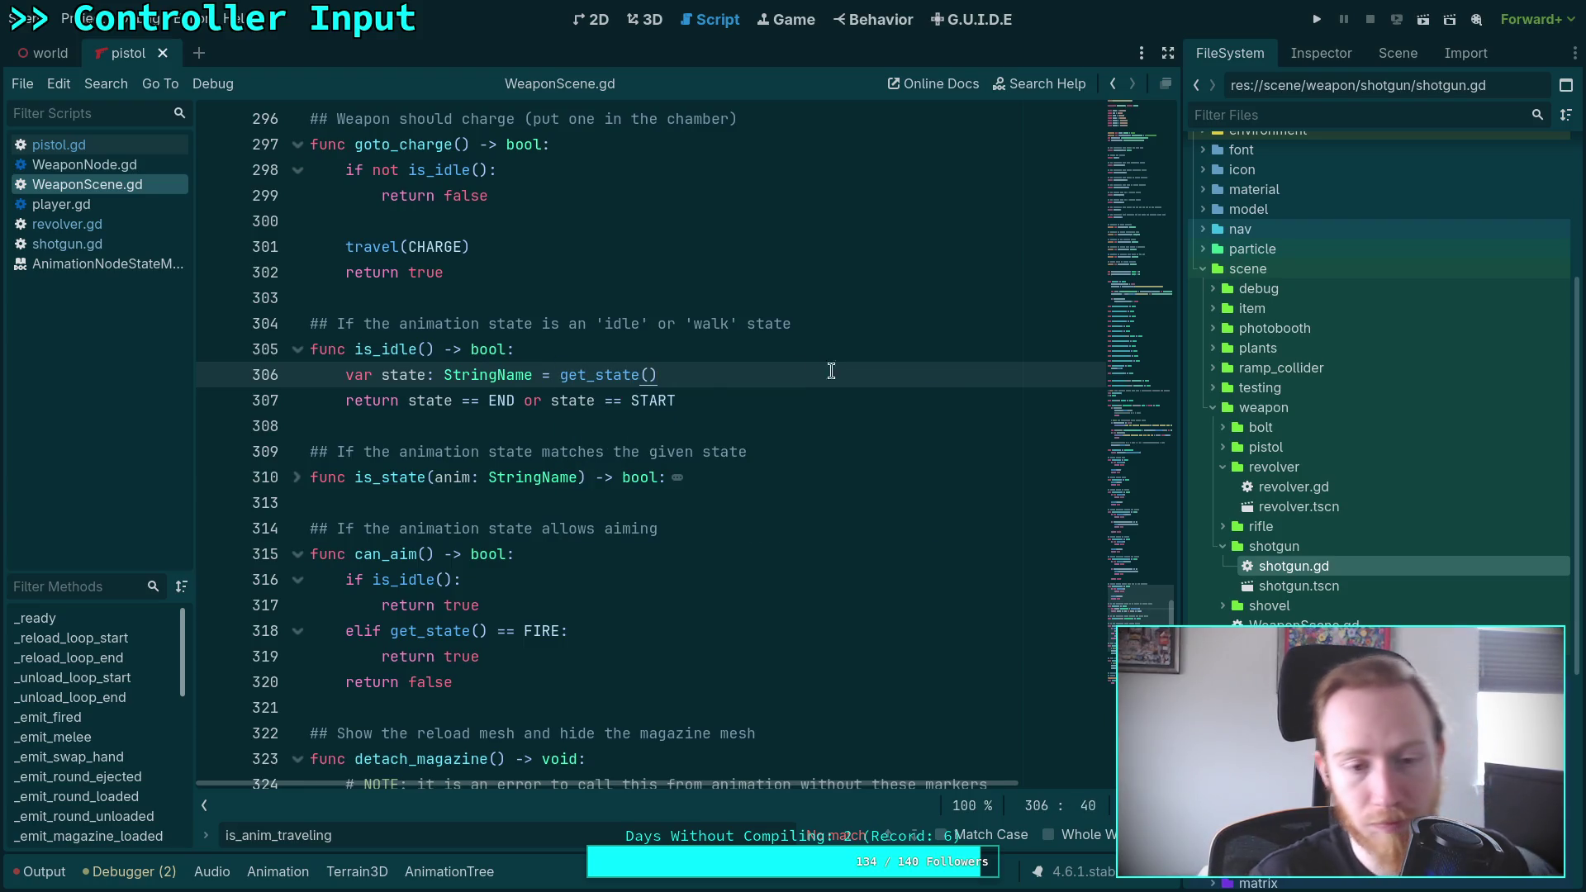
# Unfold the is_state function to view its body
pyautogui.click(654, 424)
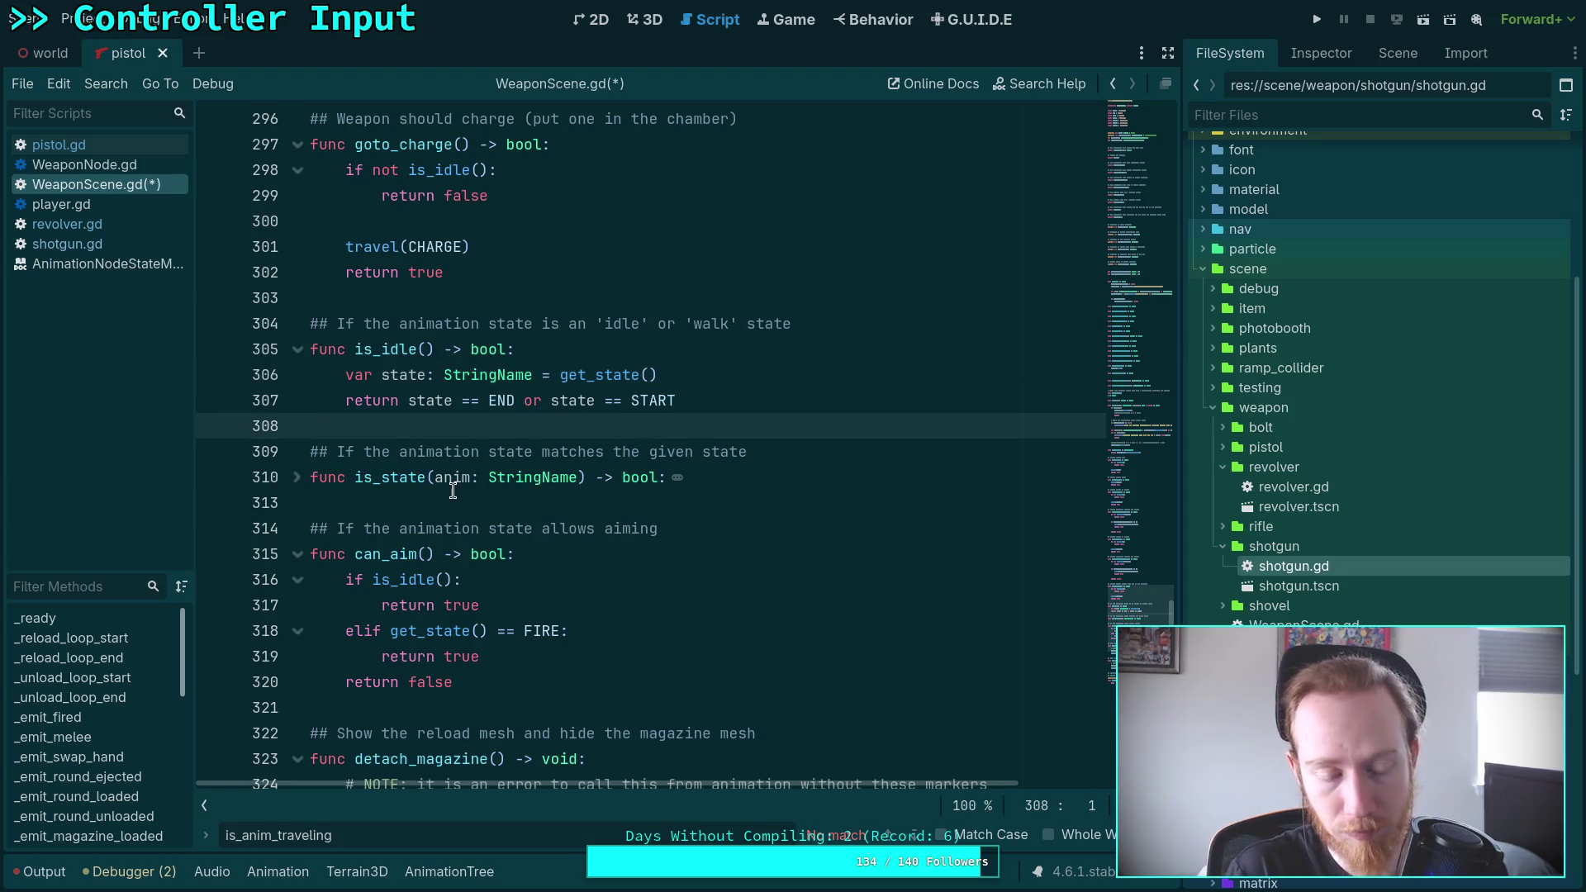
pyautogui.click(297, 477)
pyautogui.click(432, 554)
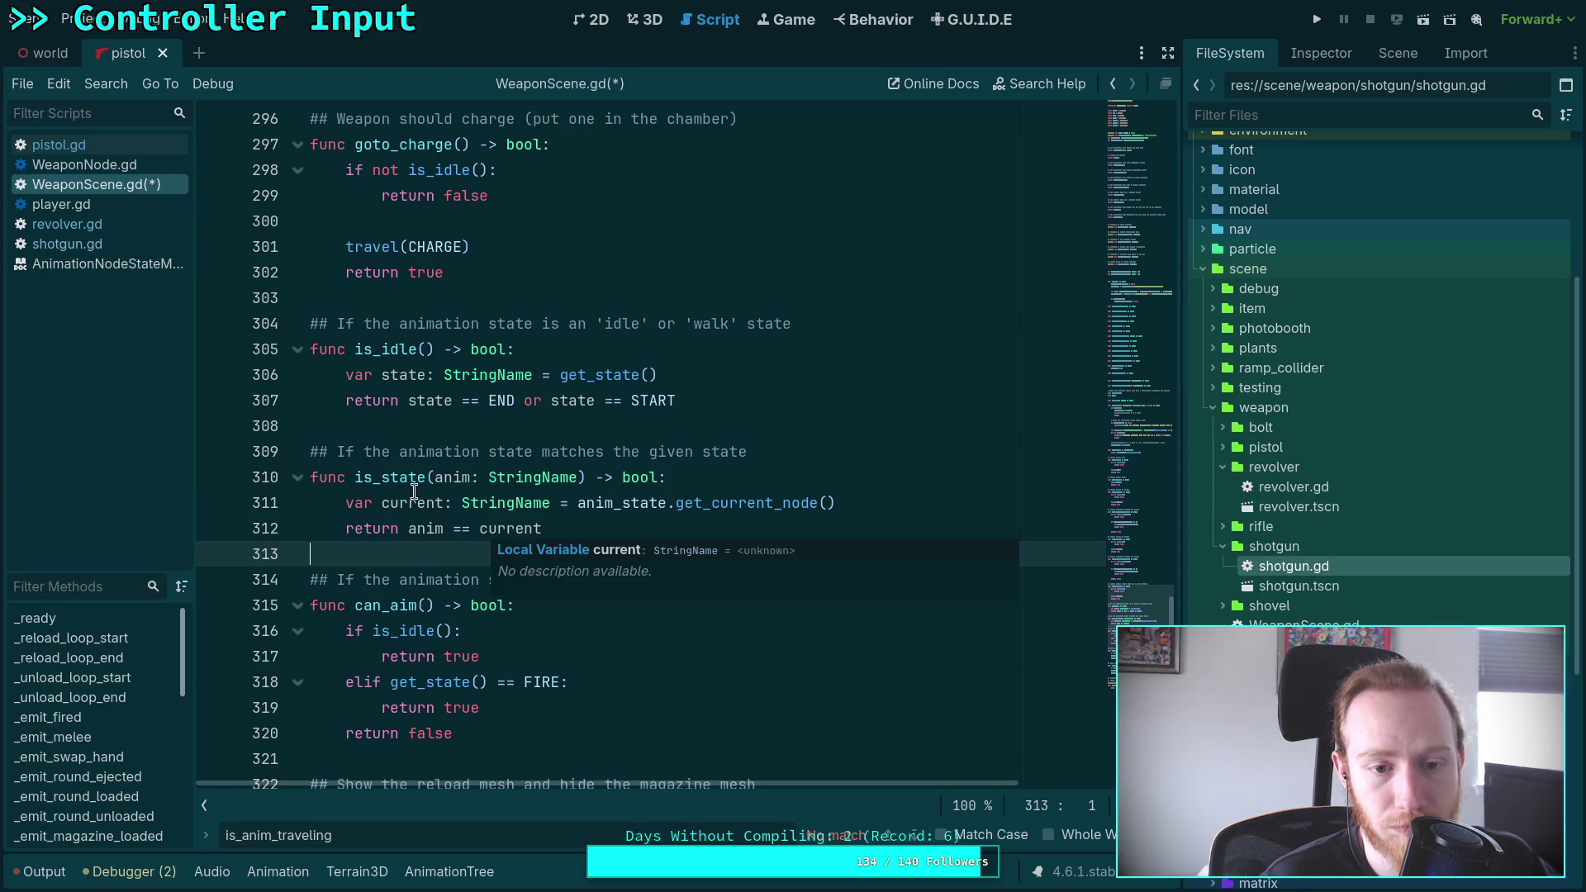
pyautogui.click(429, 425)
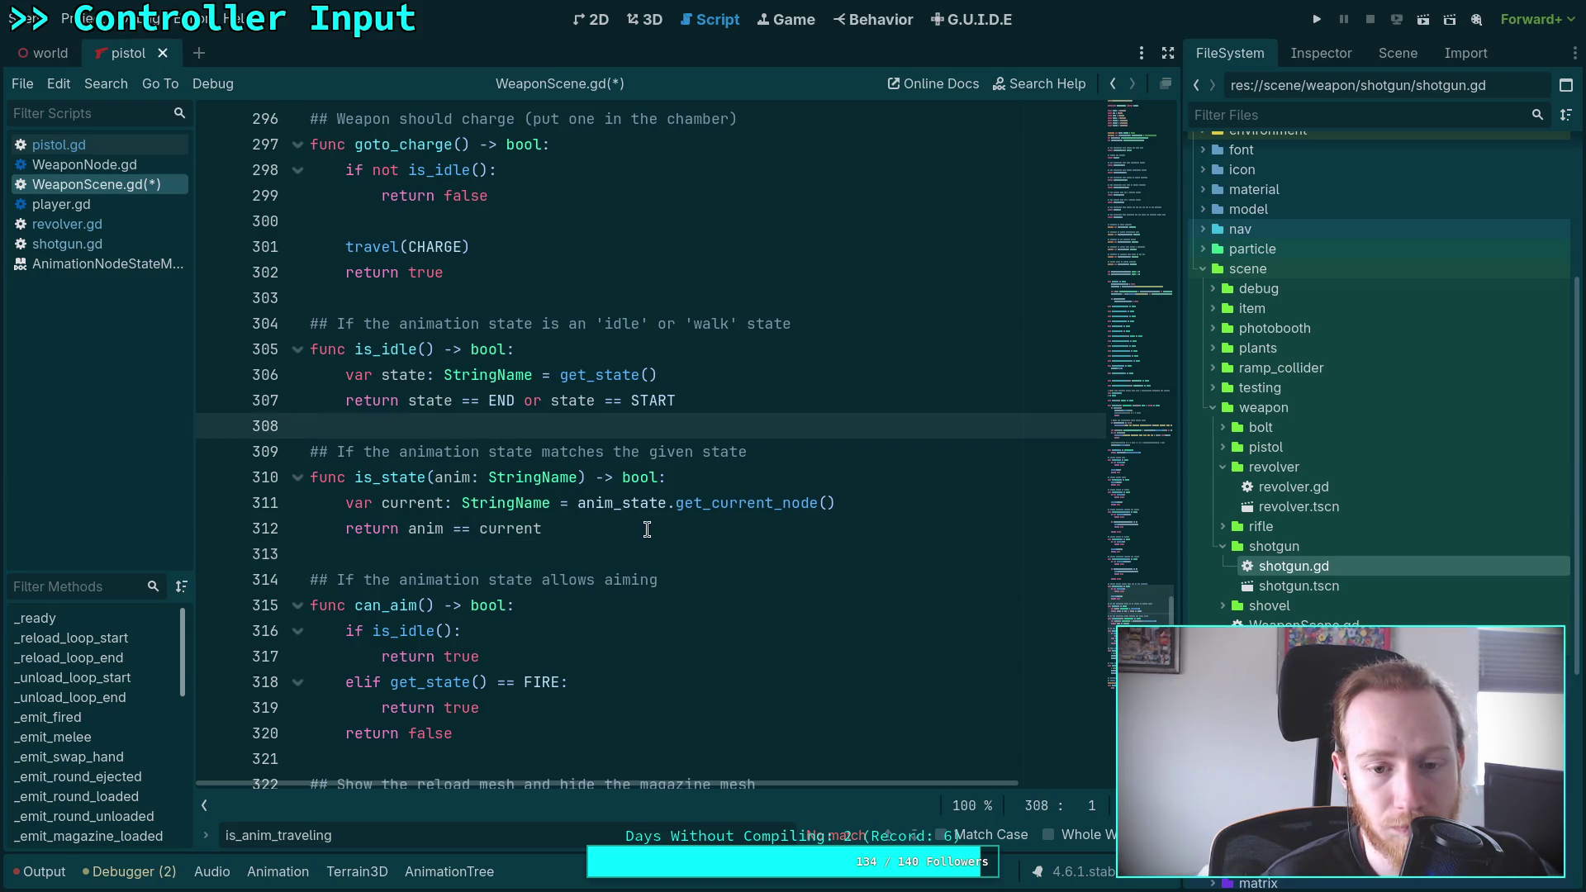
pyautogui.scroll(-2, 662, 536)
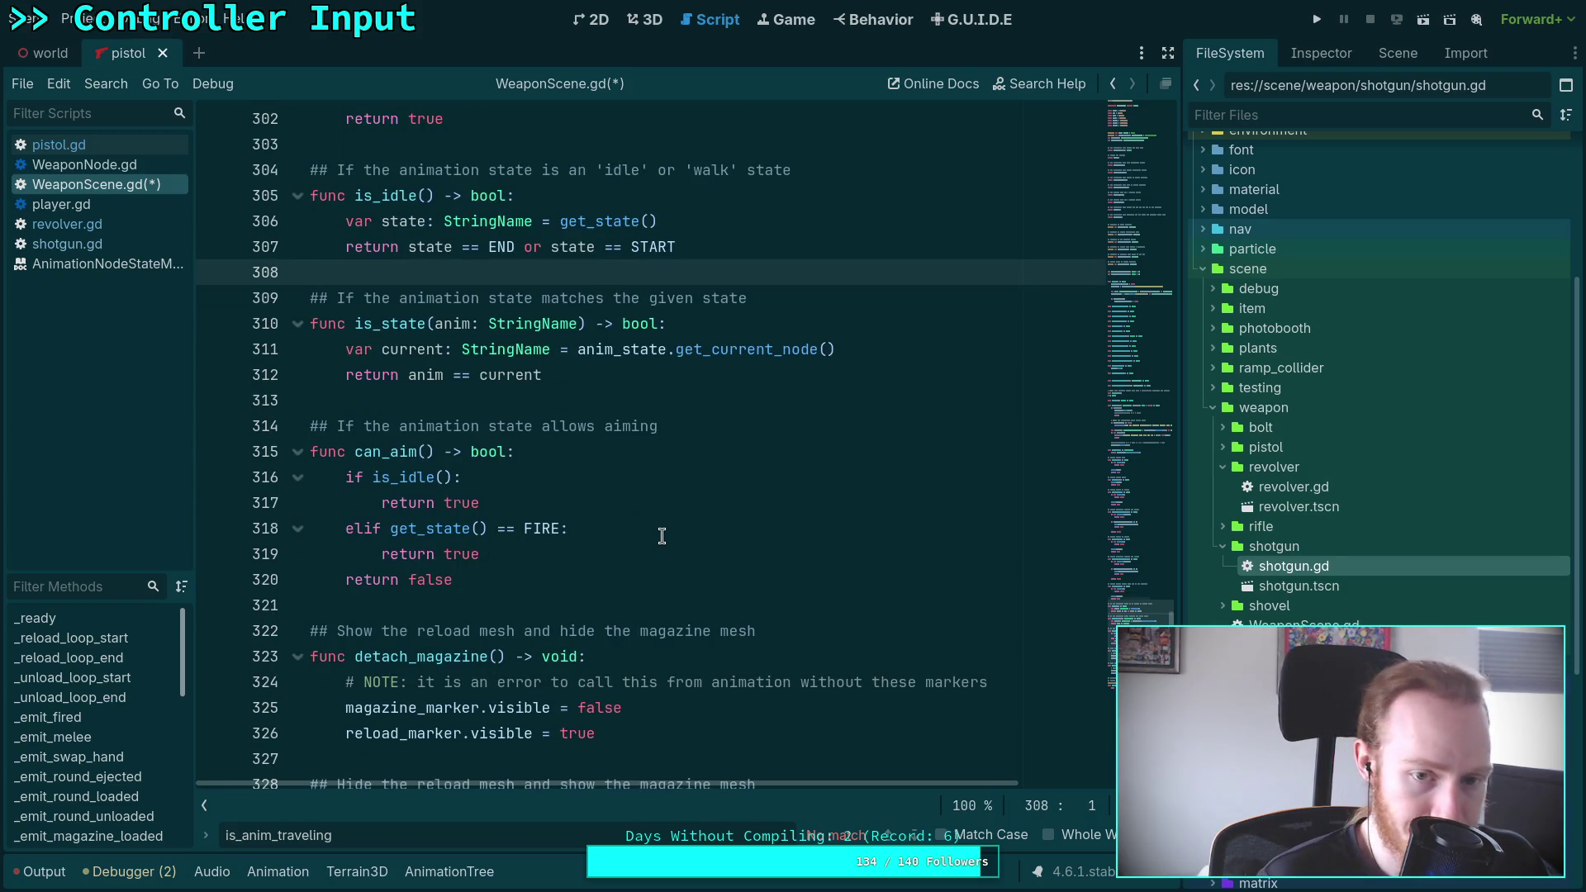
pyautogui.scroll(2, 662, 536)
pyautogui.rightClick(624, 502)
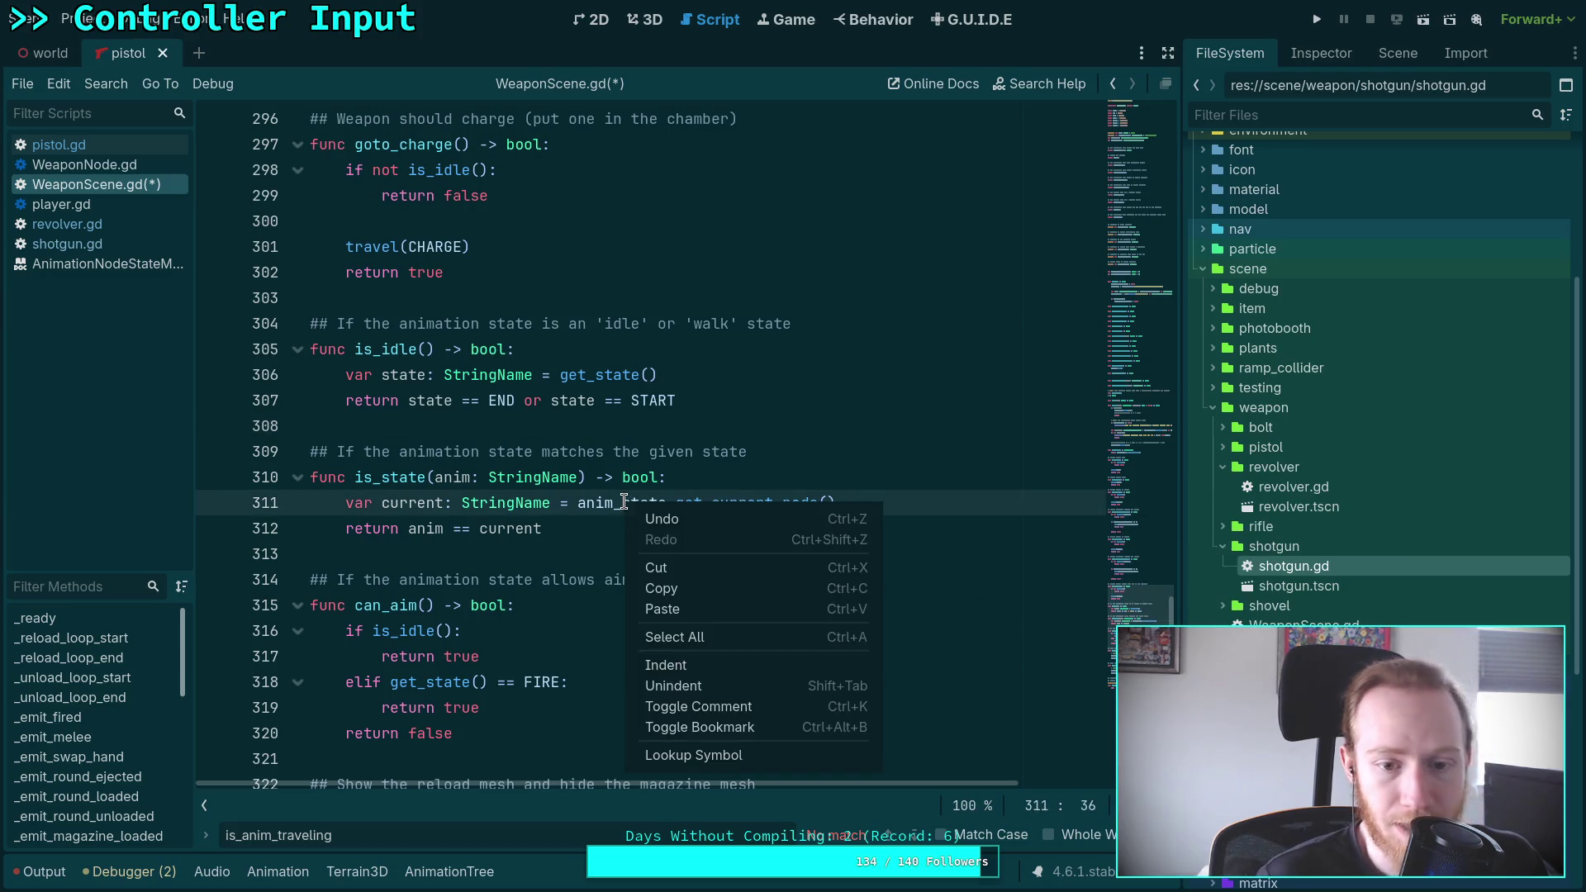
pyautogui.click(701, 755)
pyautogui.rightClick(508, 451)
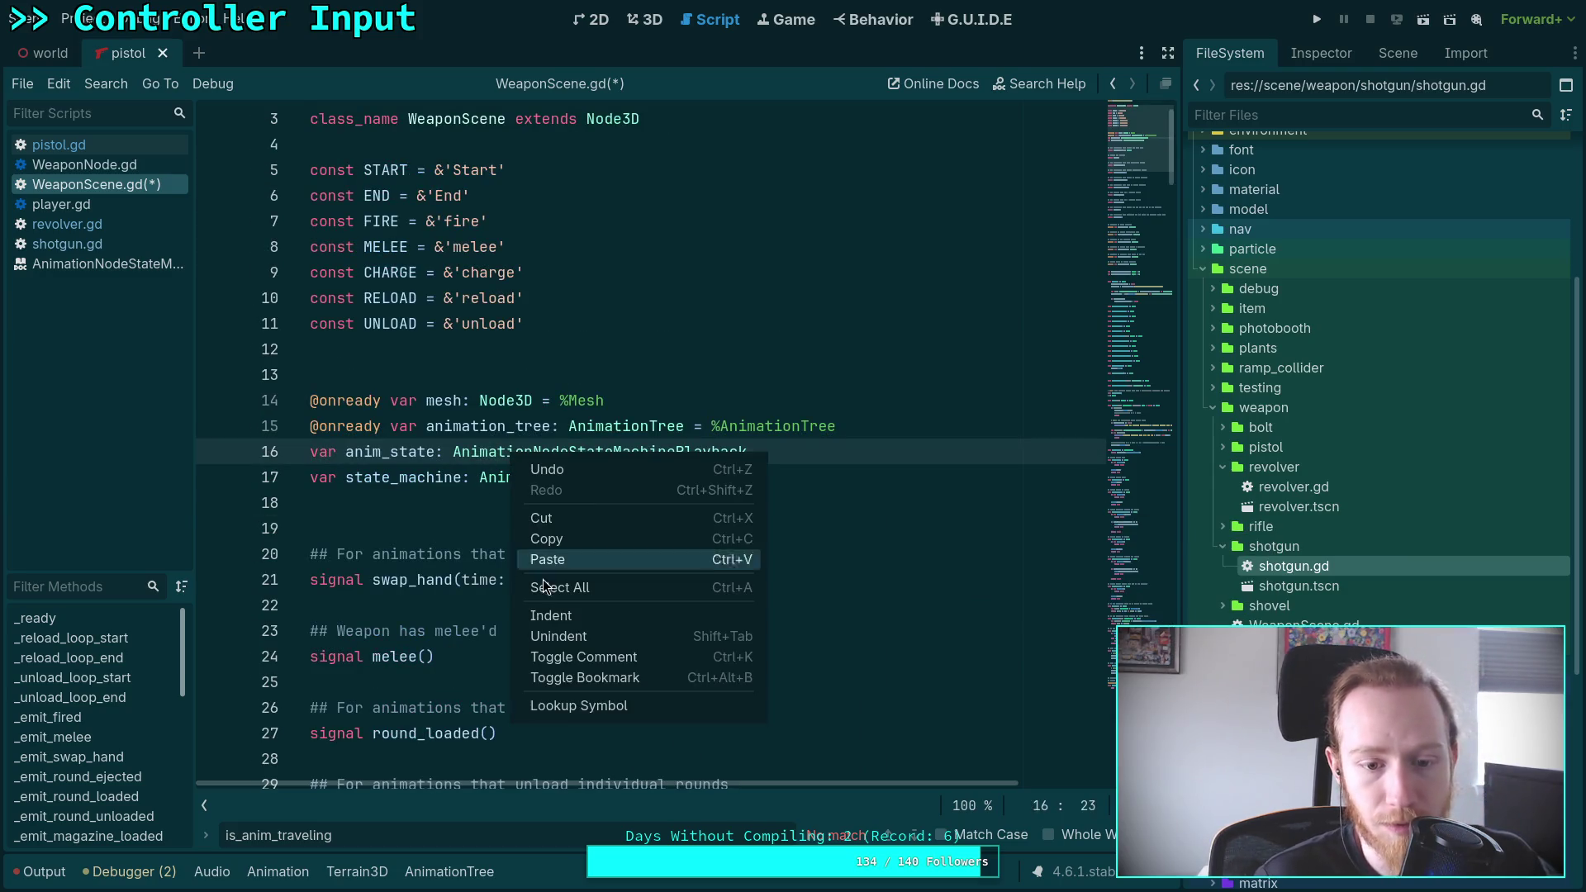
pyautogui.click(558, 704)
pyautogui.scroll(-5, 473, 543)
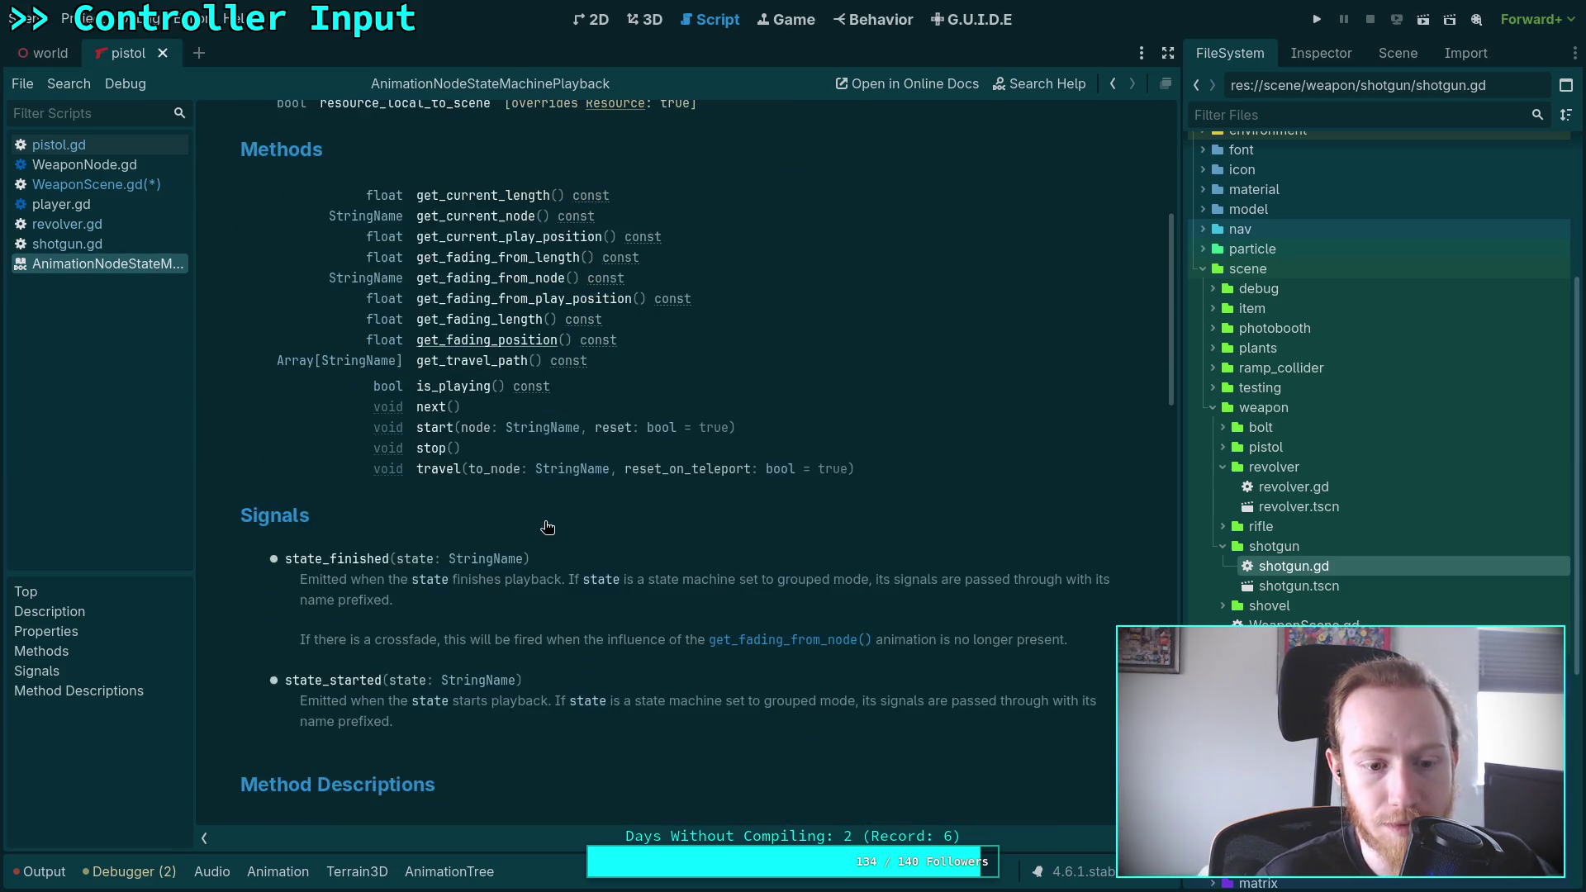
pyautogui.scroll(-3, 546, 527)
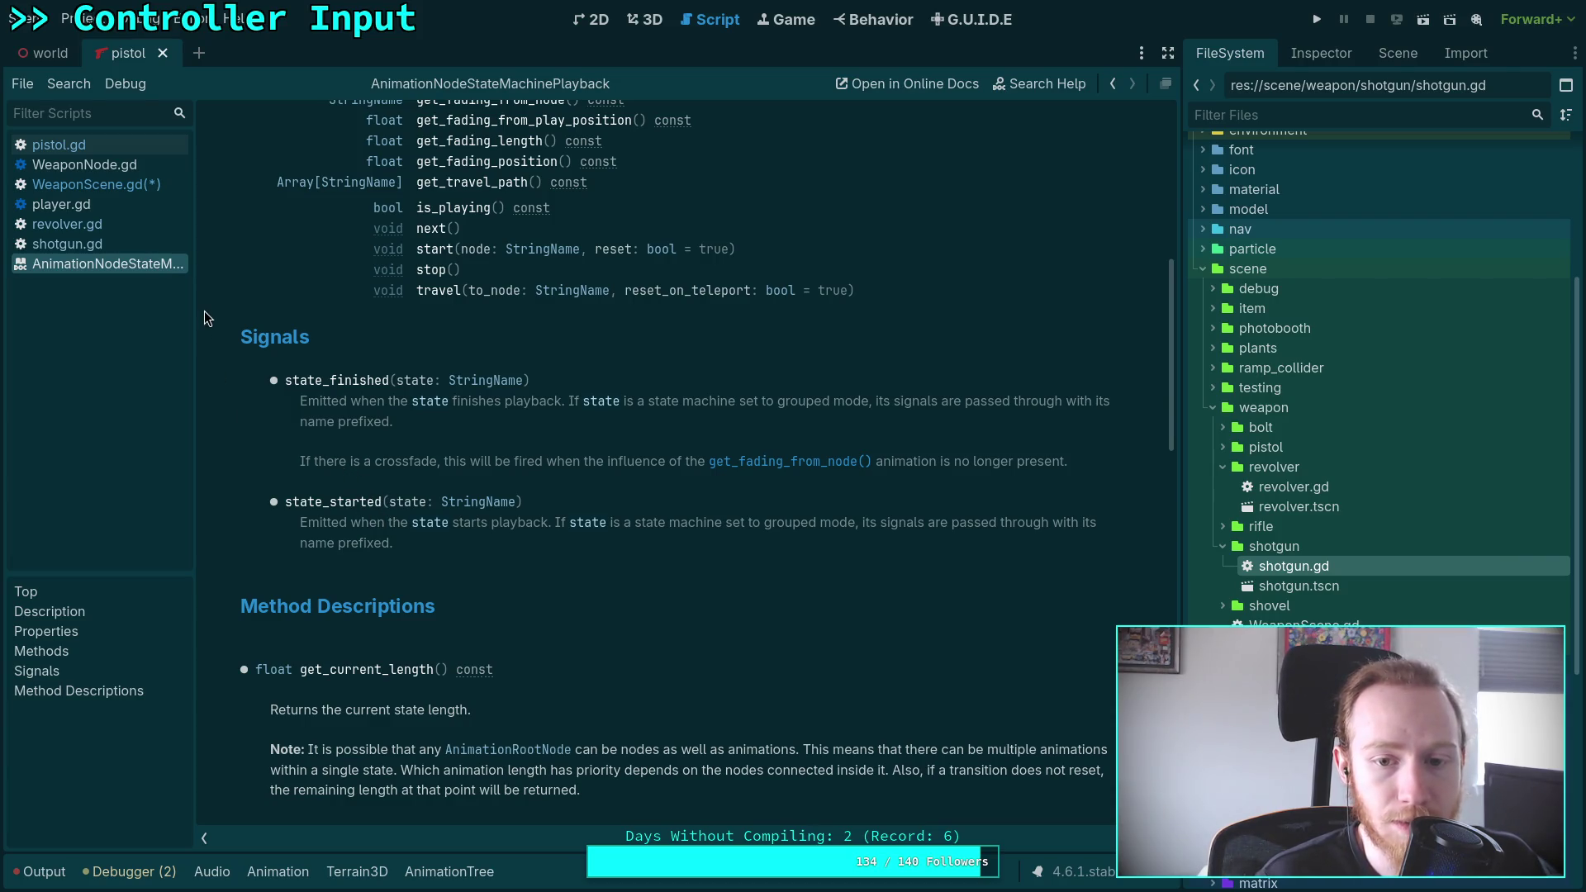
pyautogui.click(91, 184)
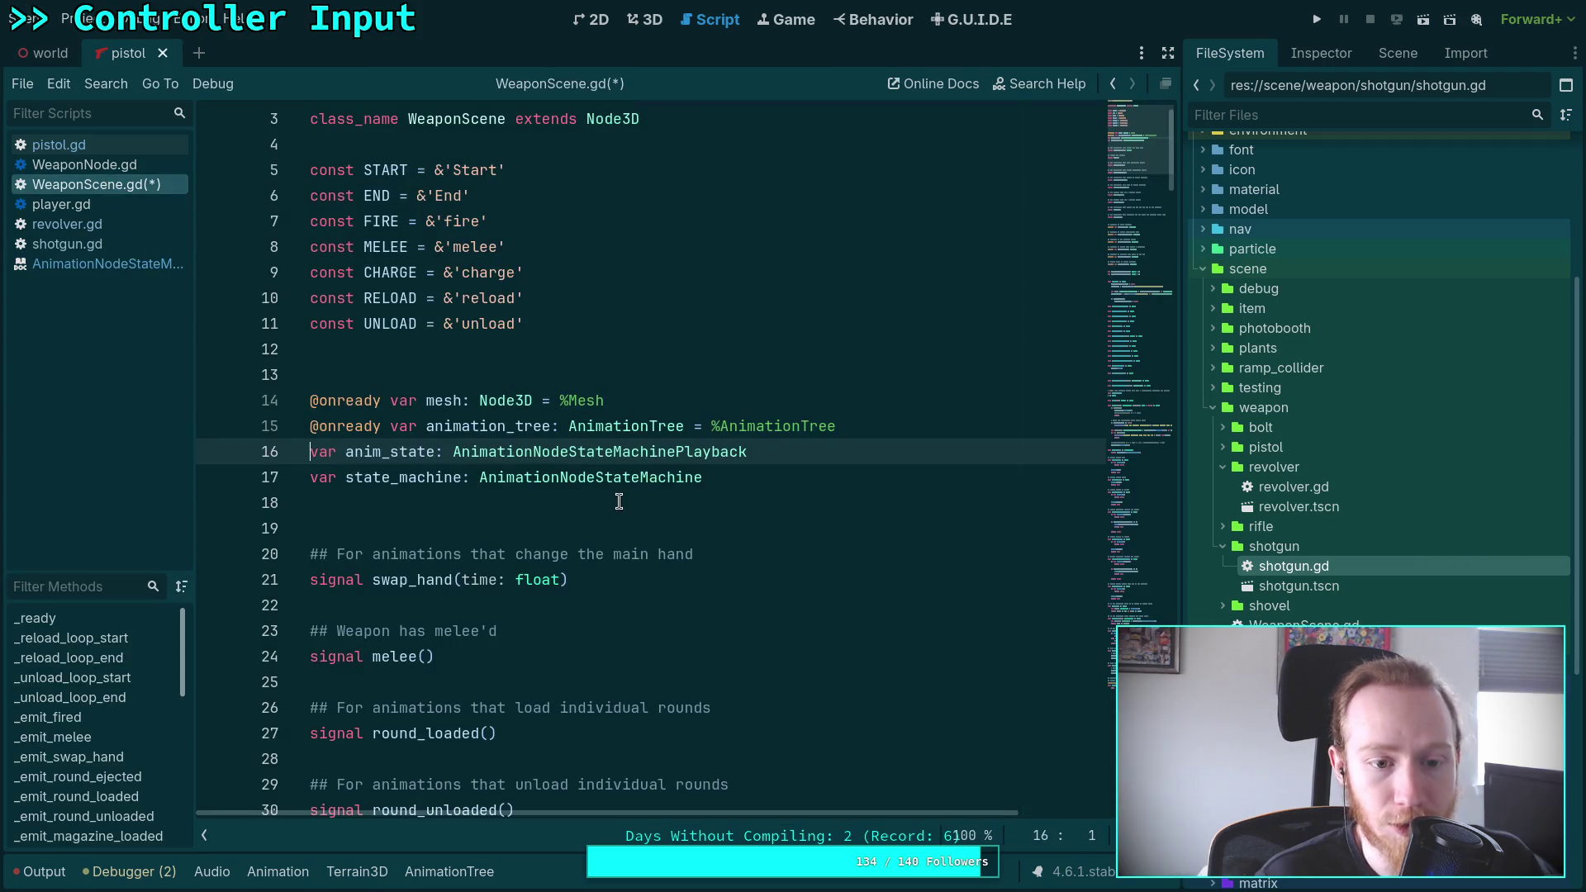
# Insert line 19 reading 'var state: StringName = &' below the state_machine declaration
pyautogui.scroll(-13, 619, 501)
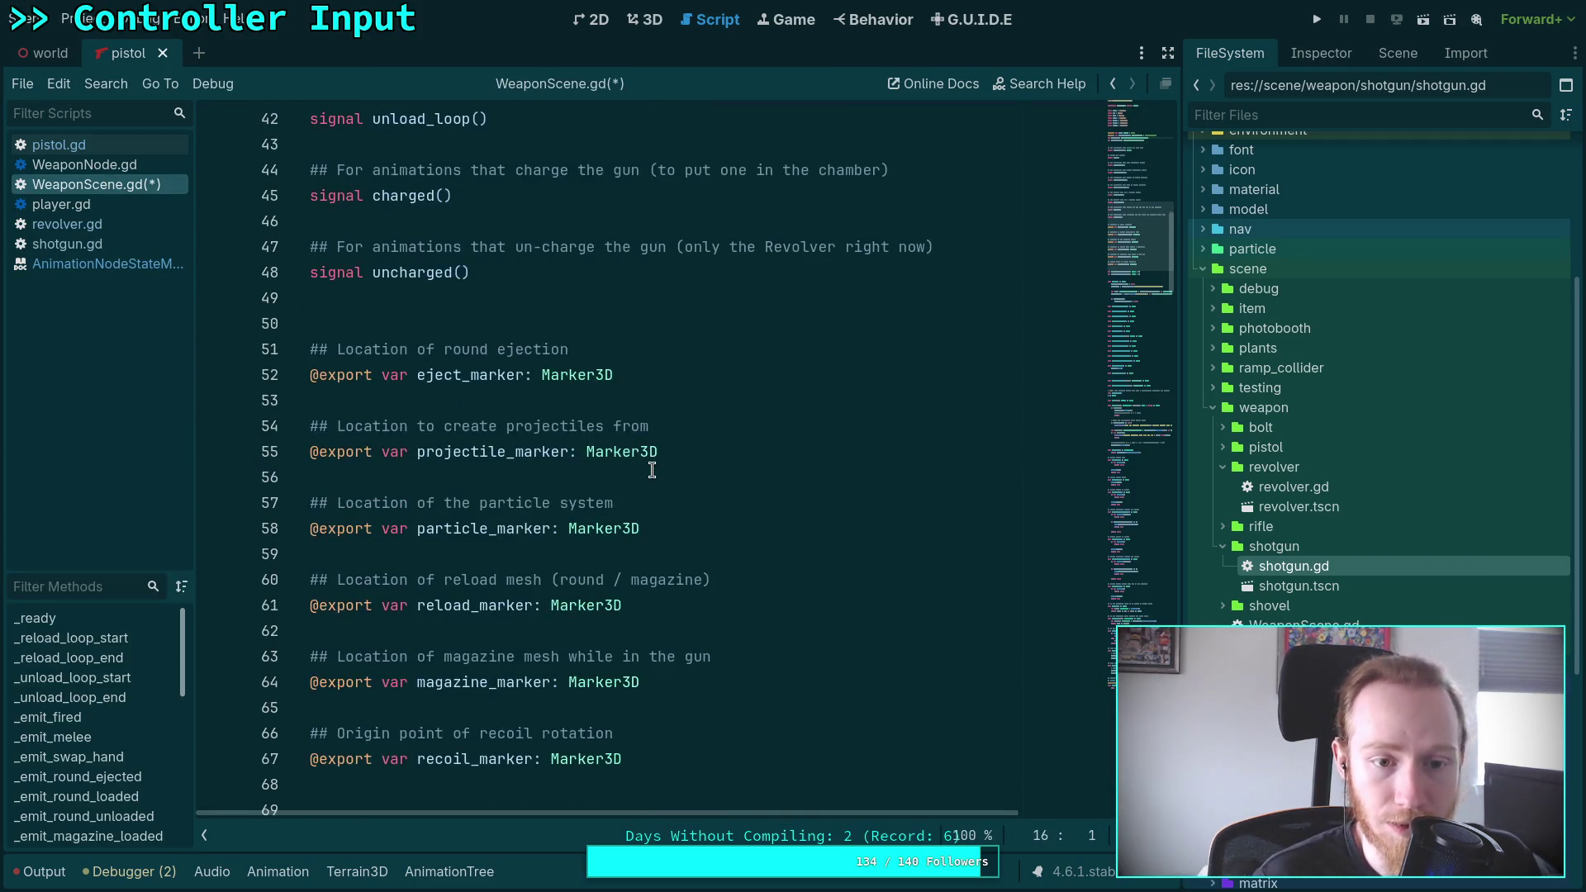
pyautogui.scroll(-11, 652, 470)
pyautogui.scroll(12, 655, 480)
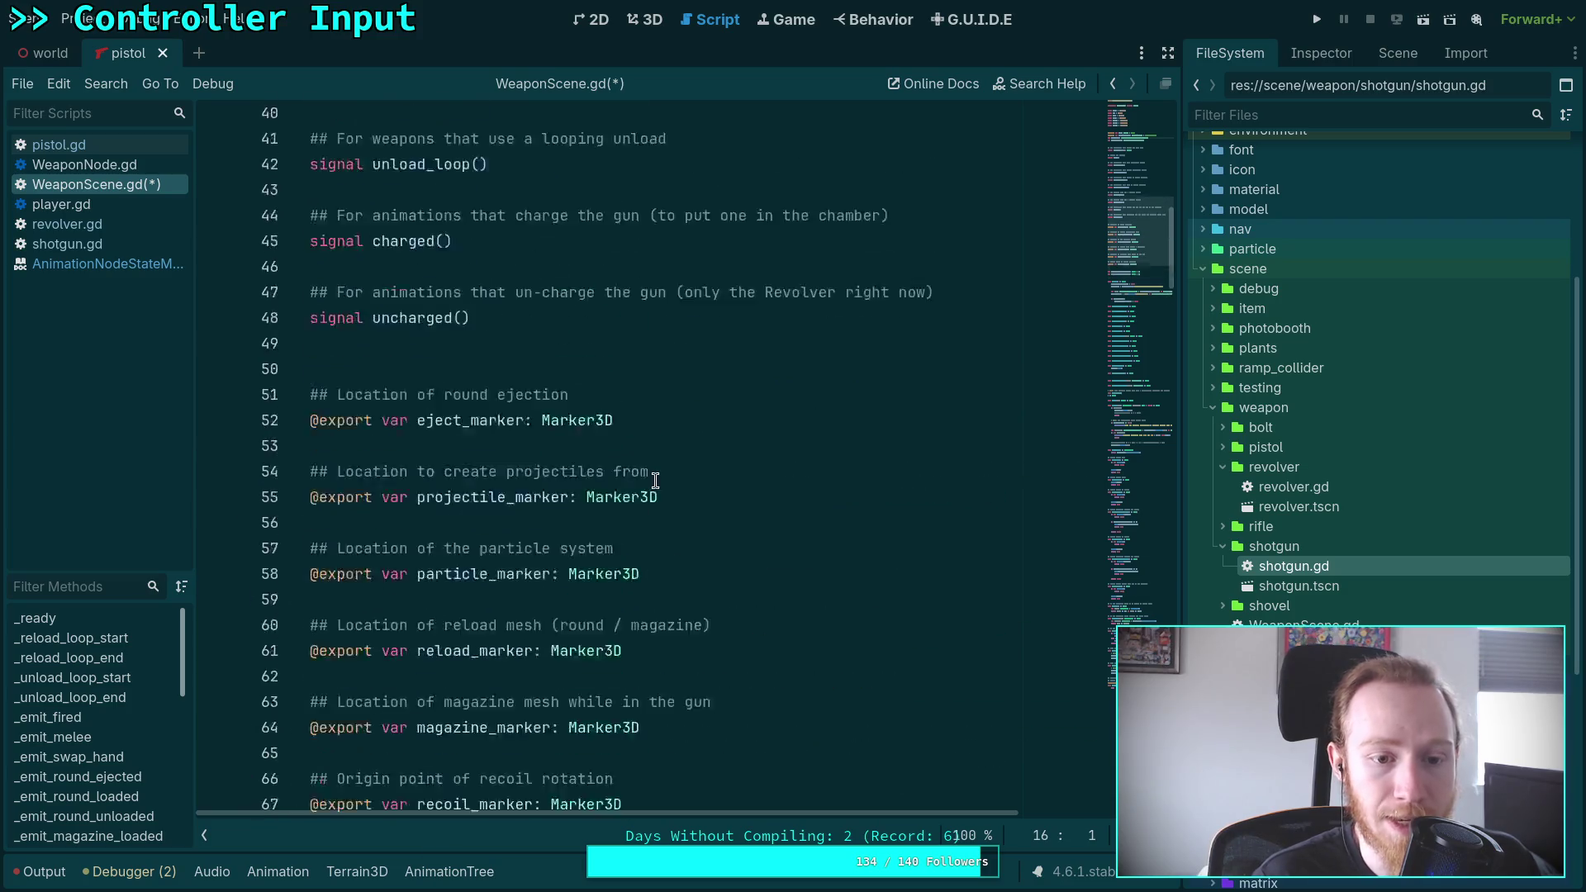
pyautogui.scroll(13, 655, 480)
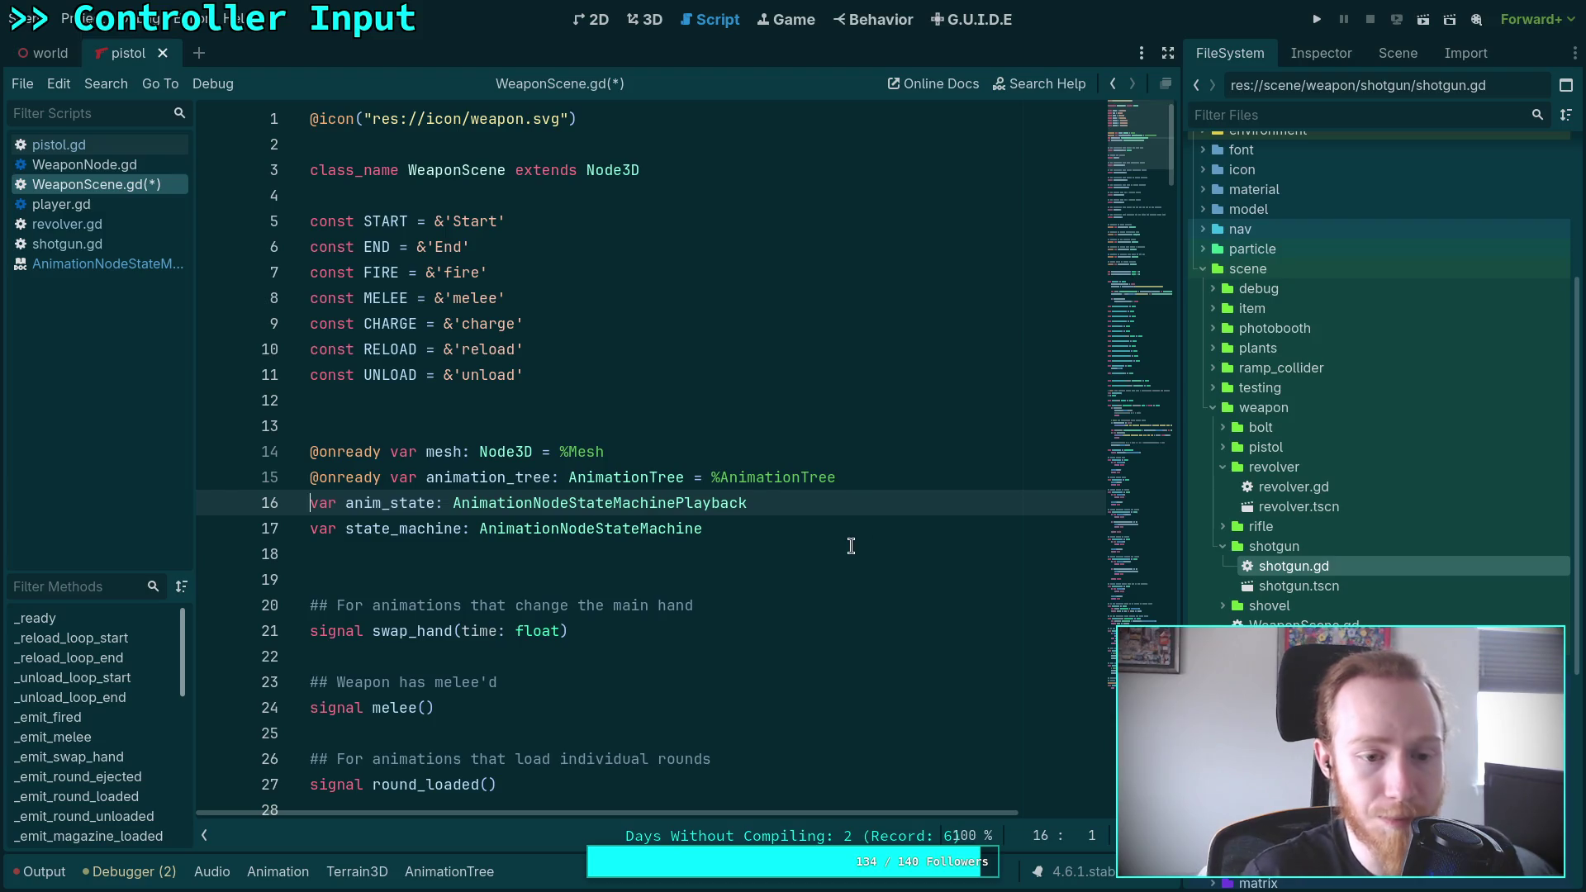
pyautogui.click(856, 544)
pyautogui.press('Return')
pyautogui.write('var ')
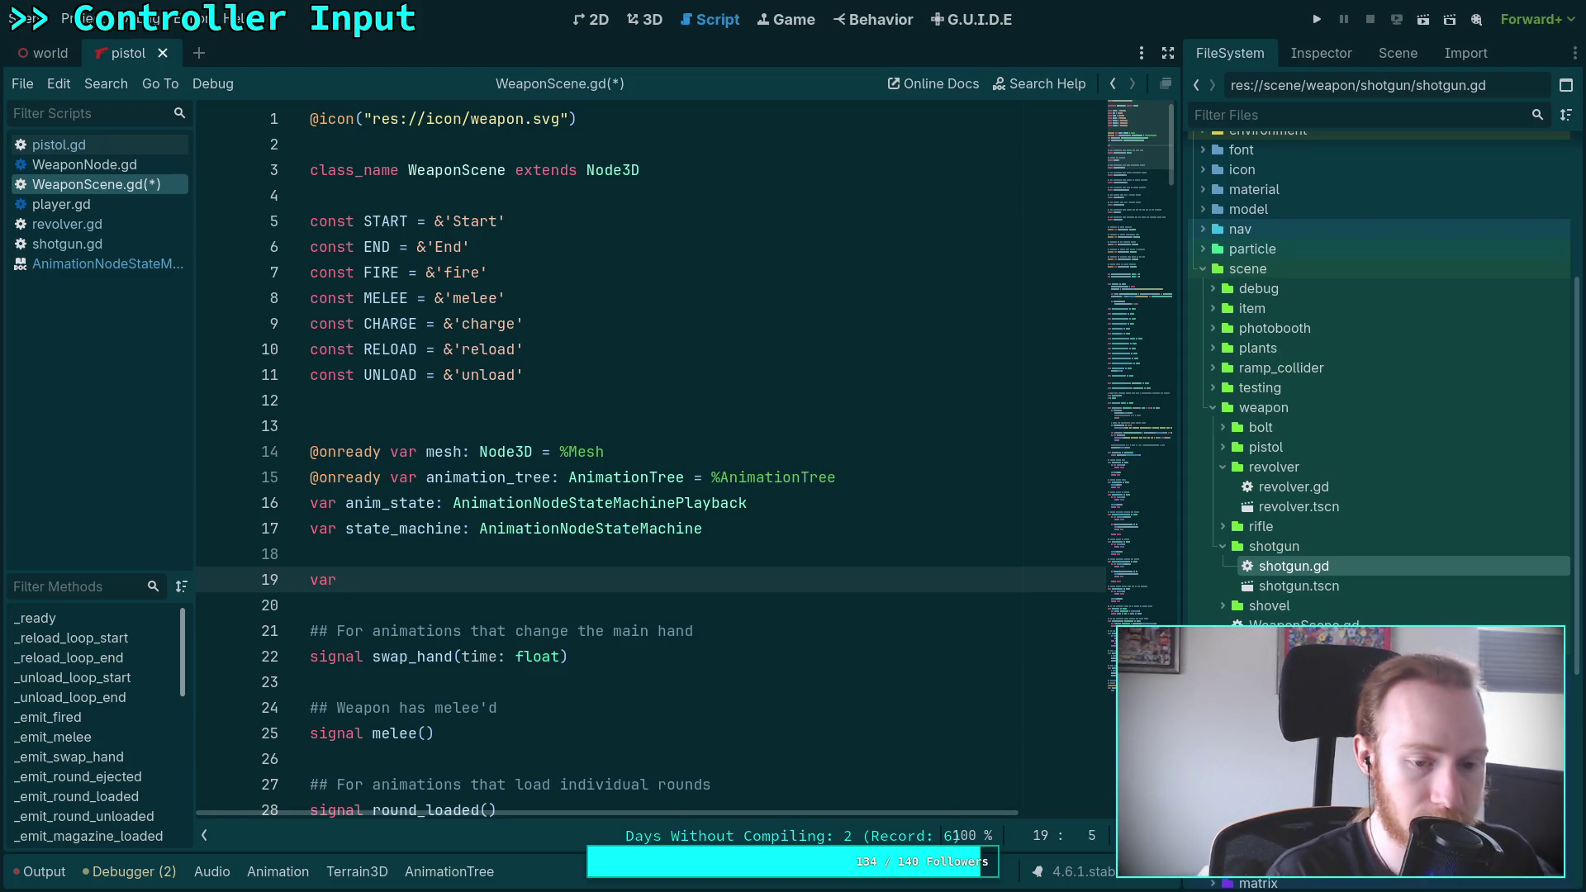
pyautogui.write('state: StringName = ')
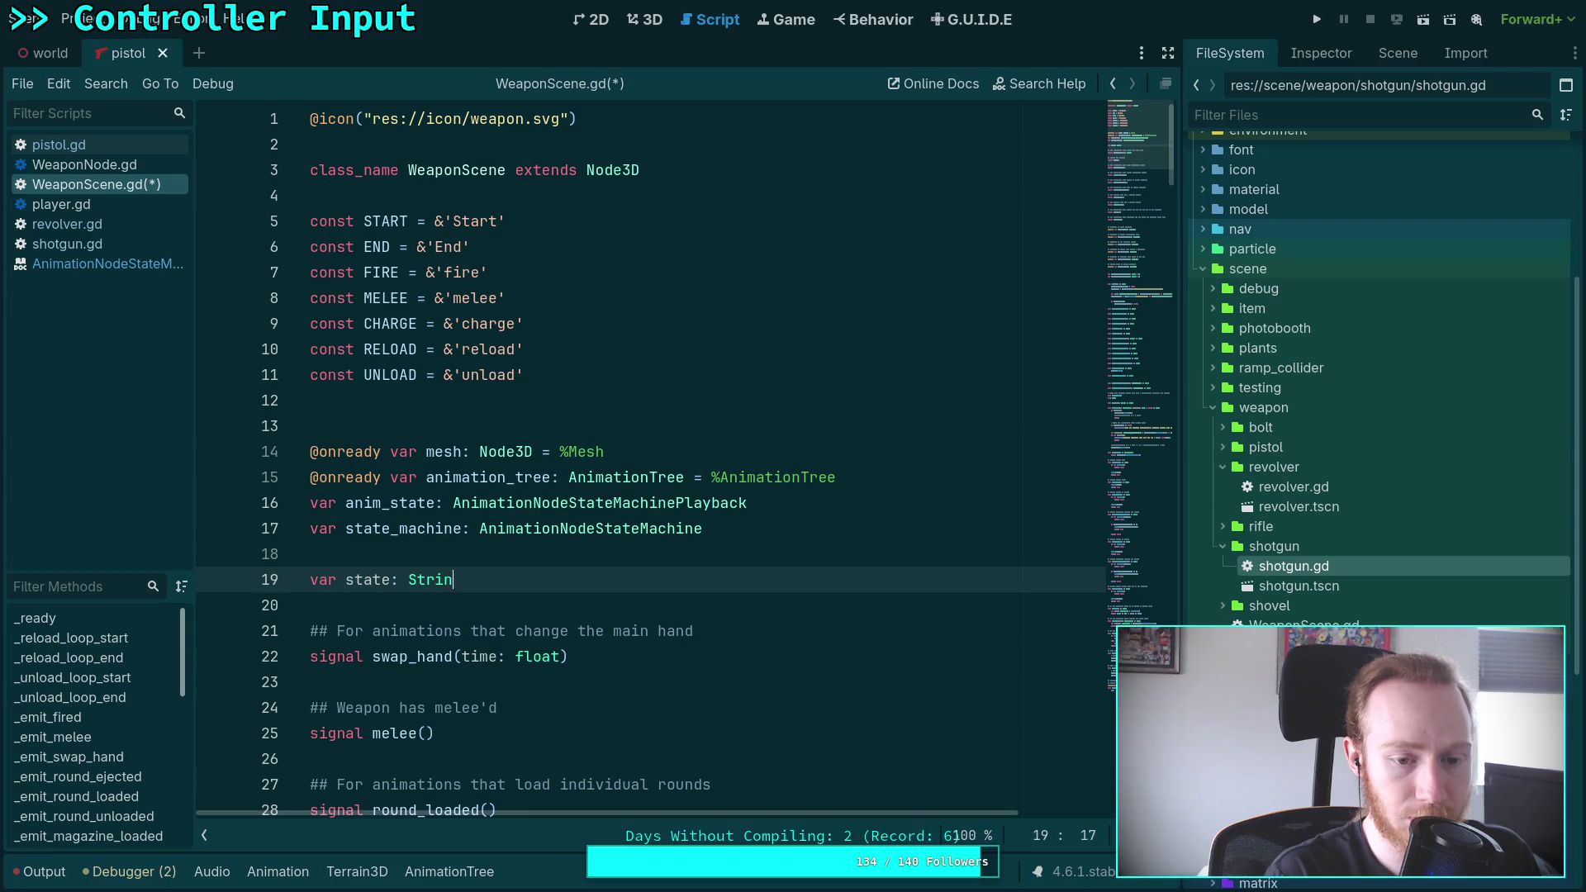
pyautogui.write('&')
pyautogui.scroll(-20, 913, 548)
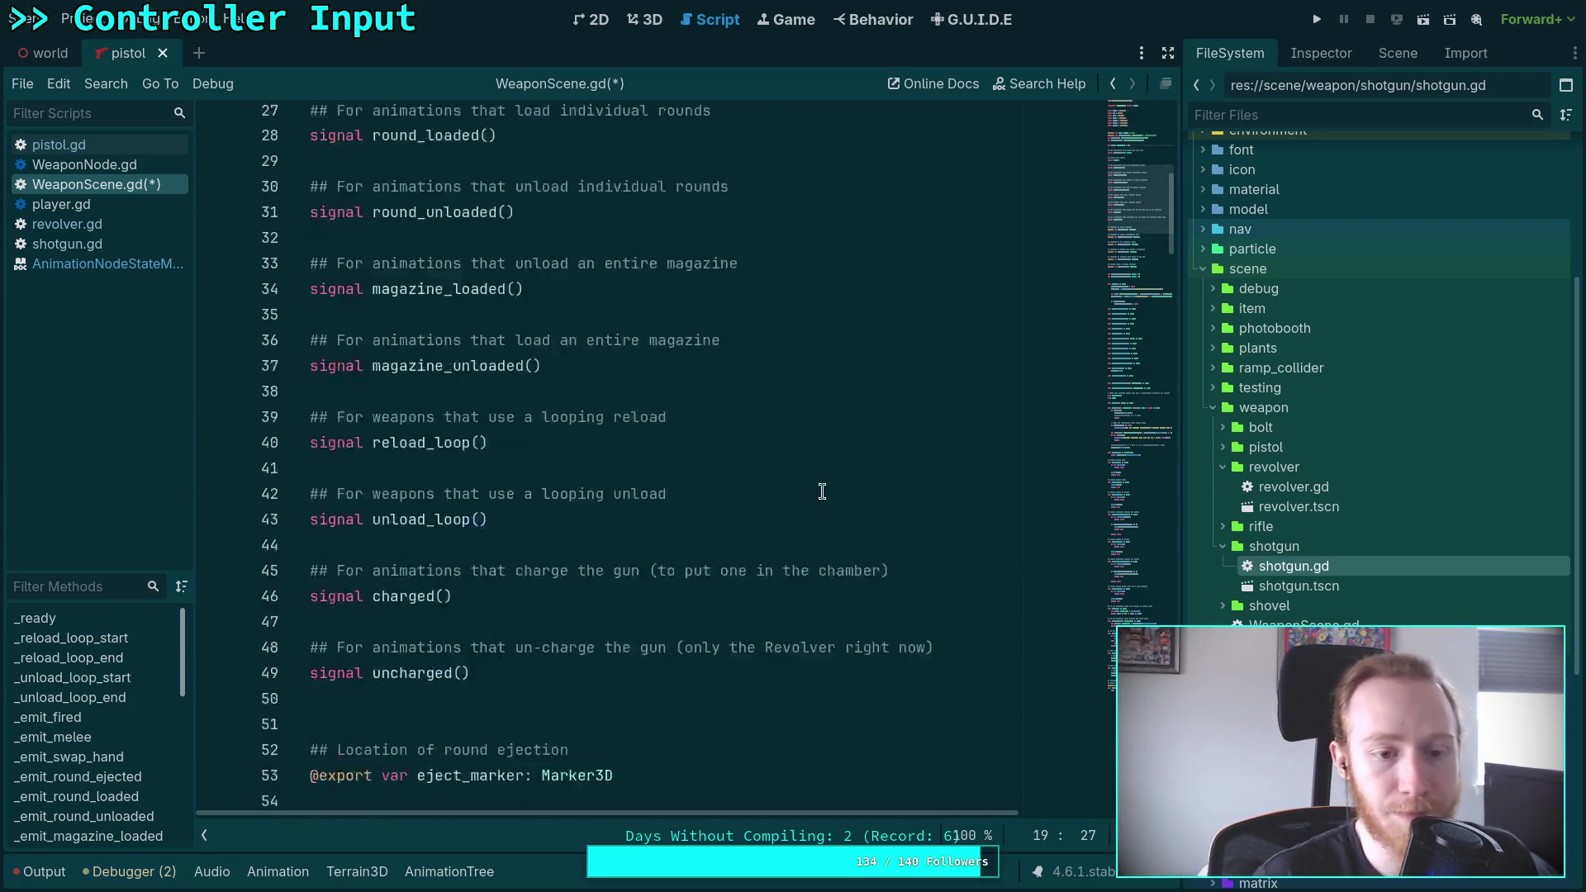
pyautogui.scroll(-2, 712, 488)
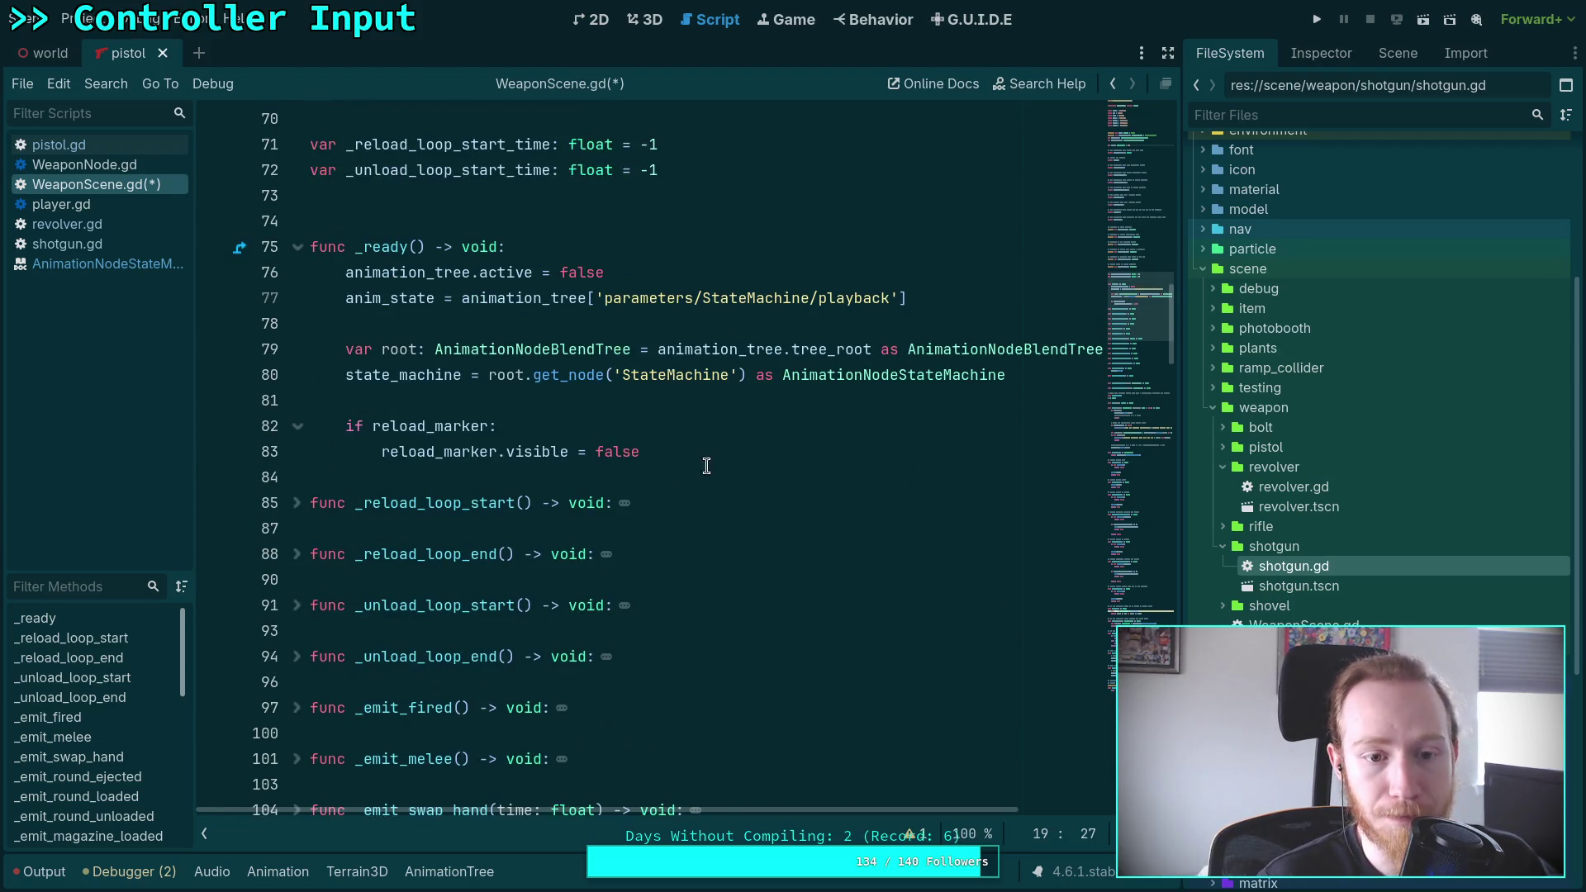
# In _ready, add anim_state.state_started.connect(func(s: StringName) -> void: state = s) and save
pyautogui.click(777, 444)
pyautogui.press('Return')
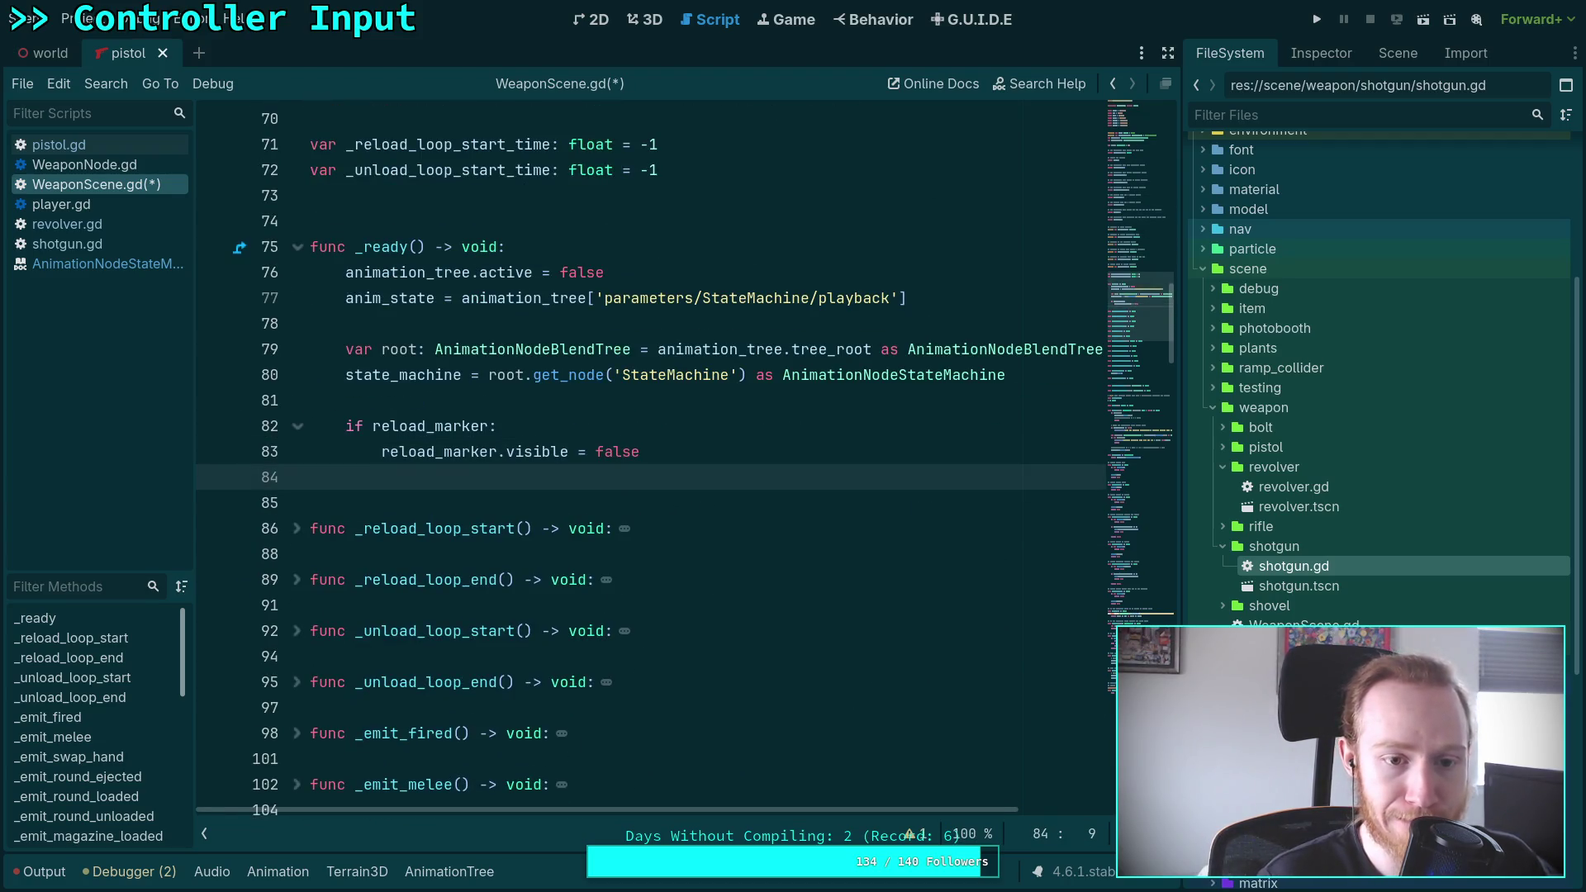
pyautogui.press('Return')
pyautogui.write('a')
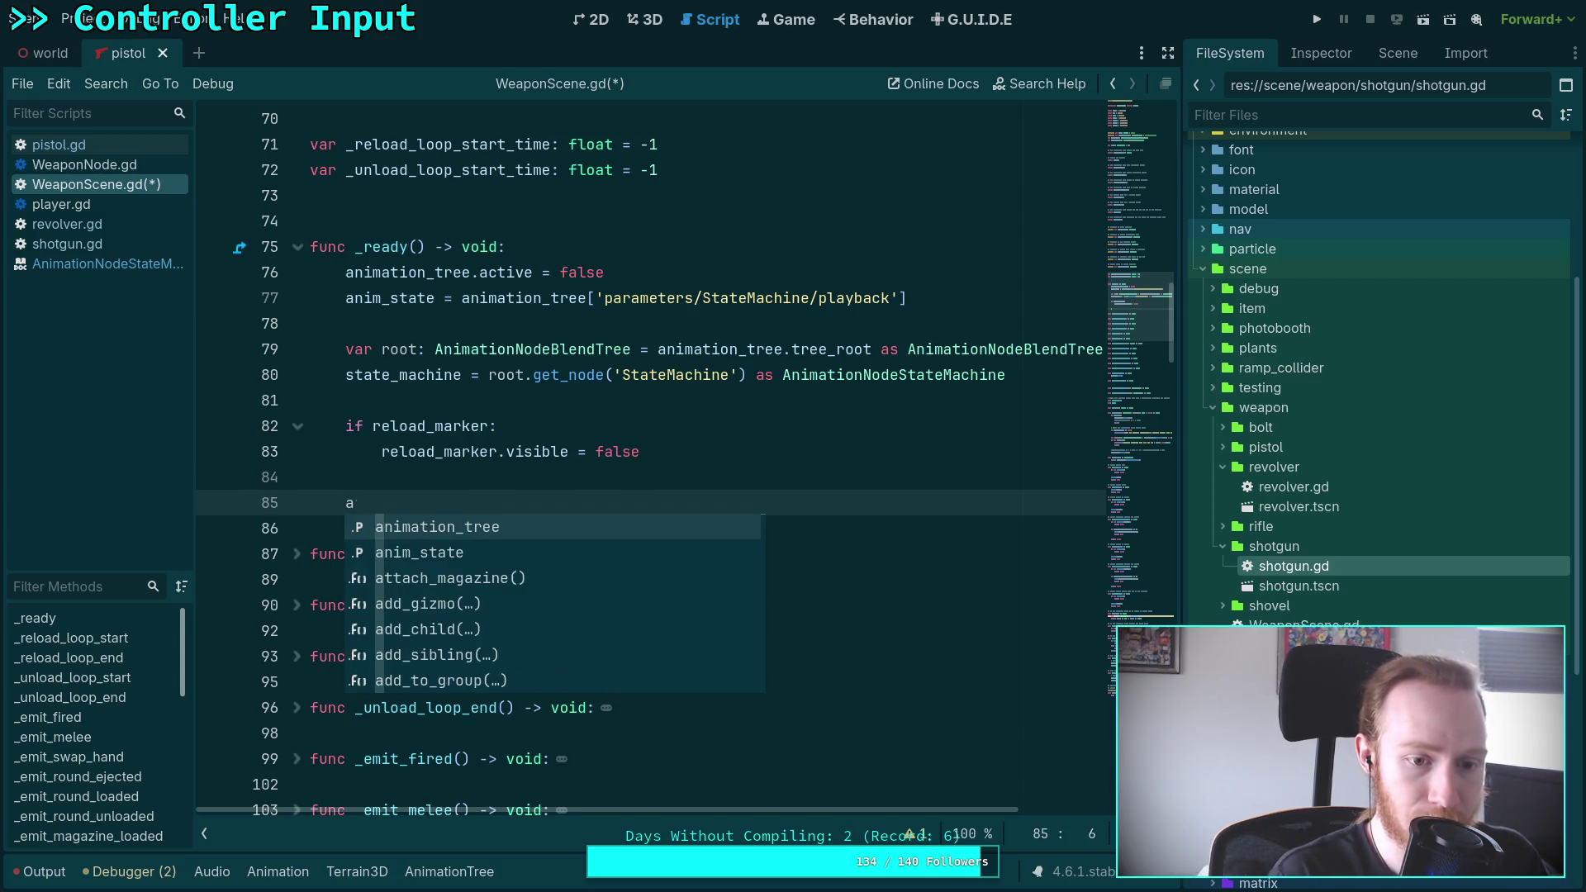
pyautogui.write('nim_state.sta')
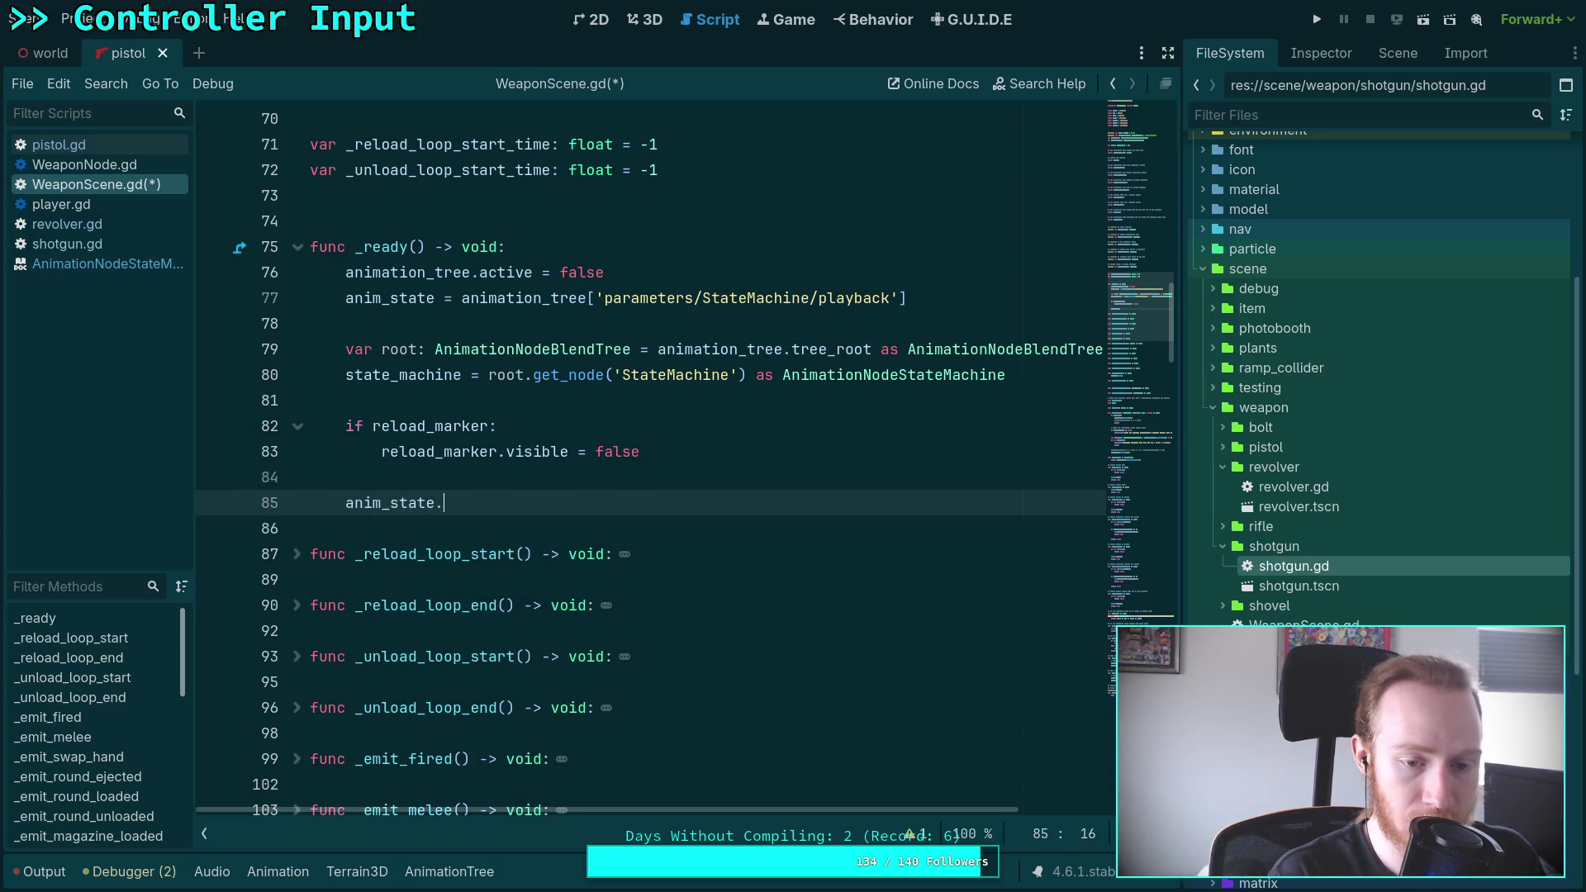
pyautogui.press('Down')
pyautogui.press('Down')
pyautogui.press('Return')
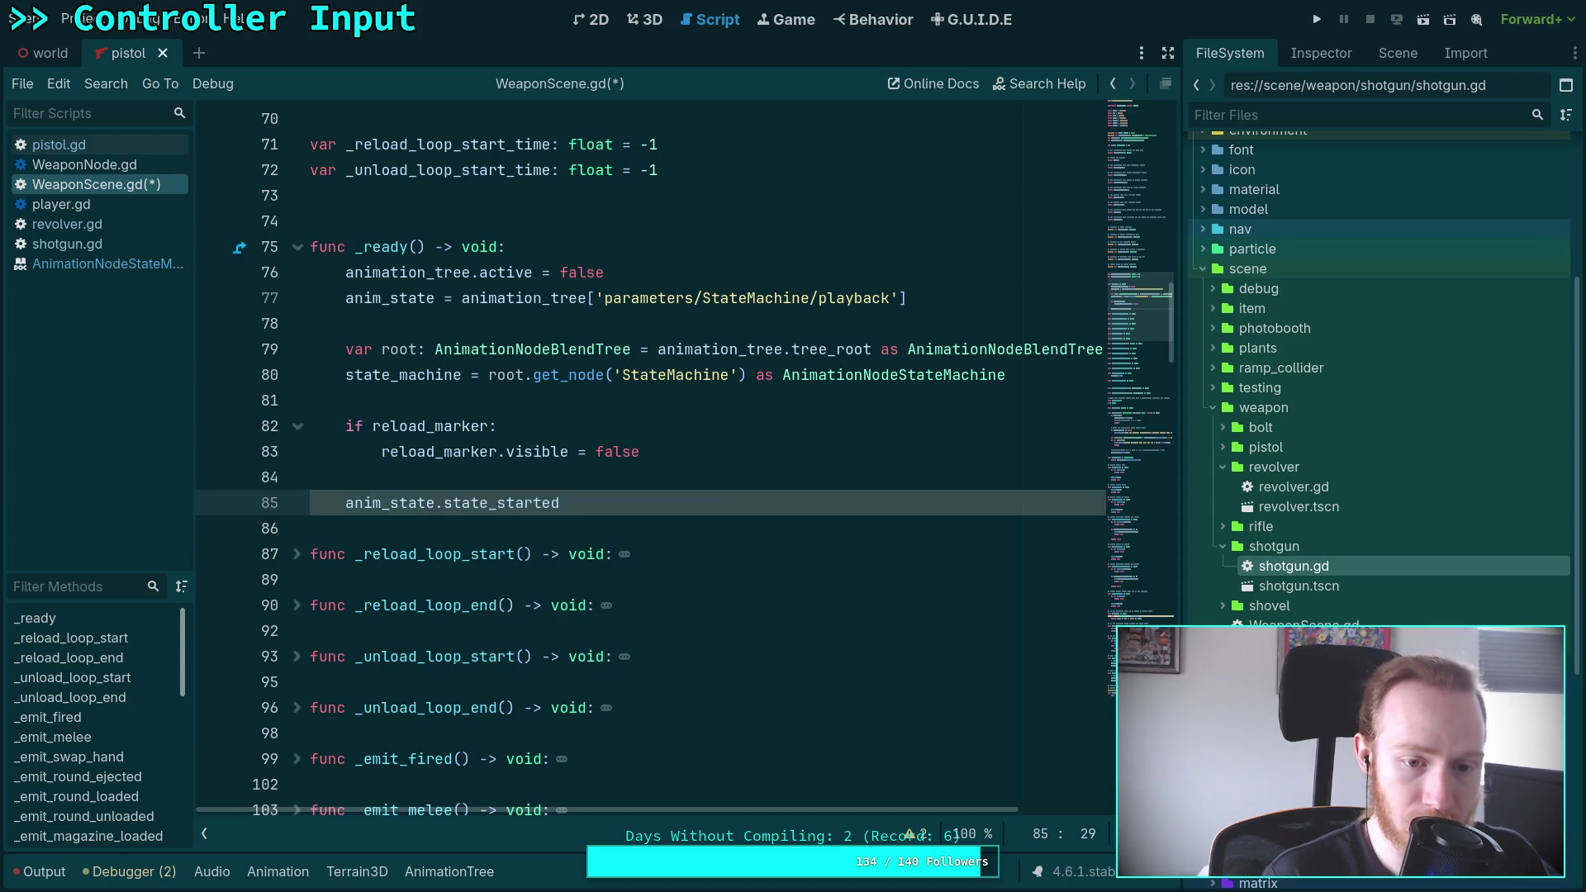
pyautogui.write('.con')
pyautogui.press('Return')
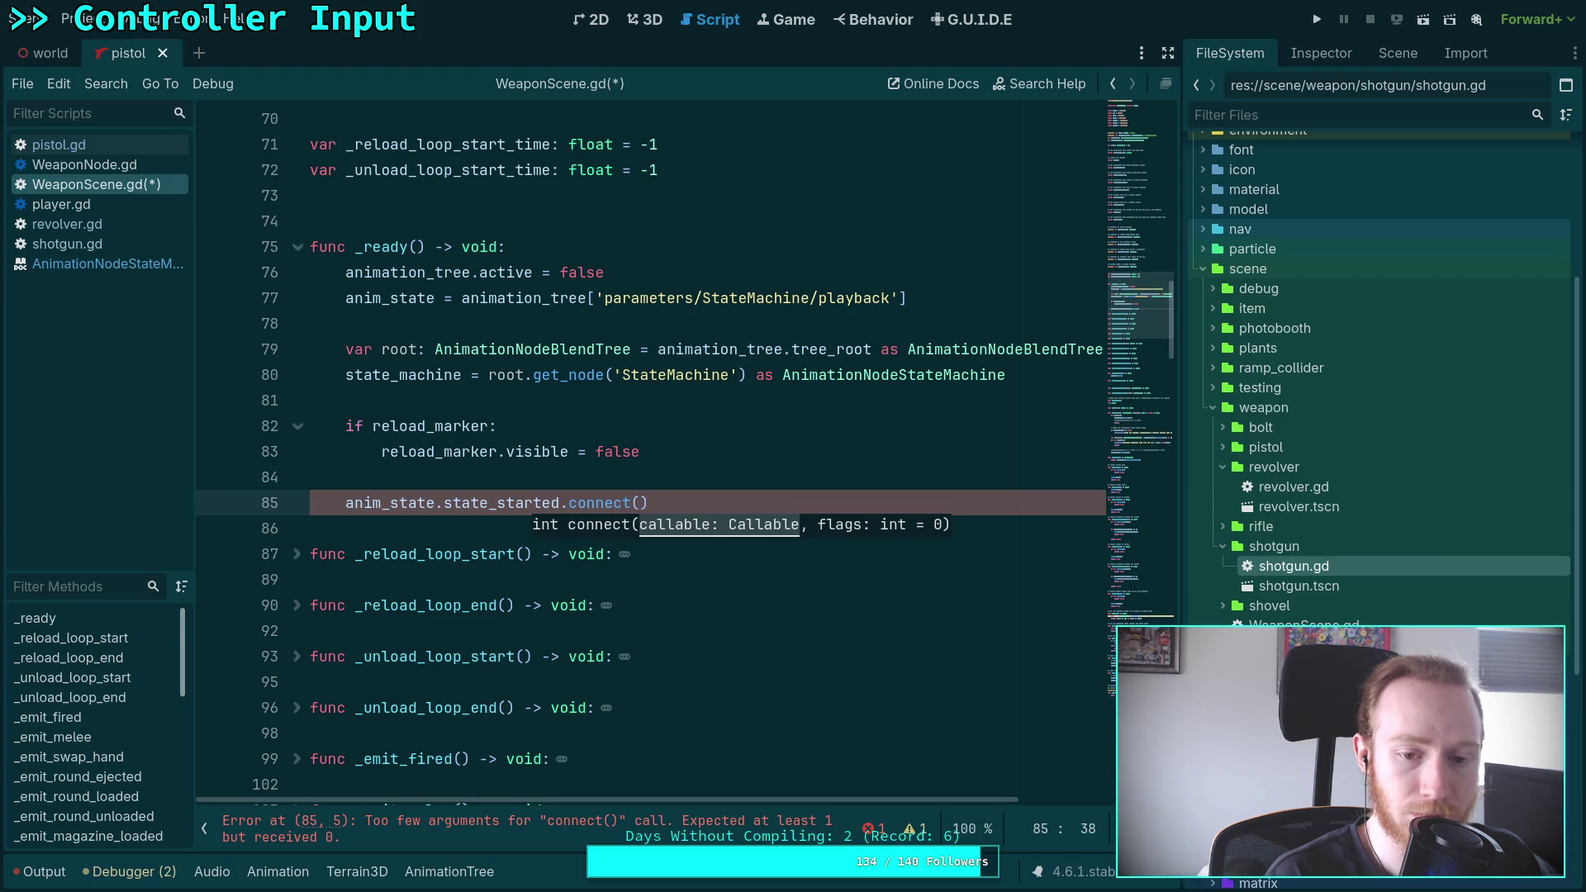
pyautogui.write('func(')
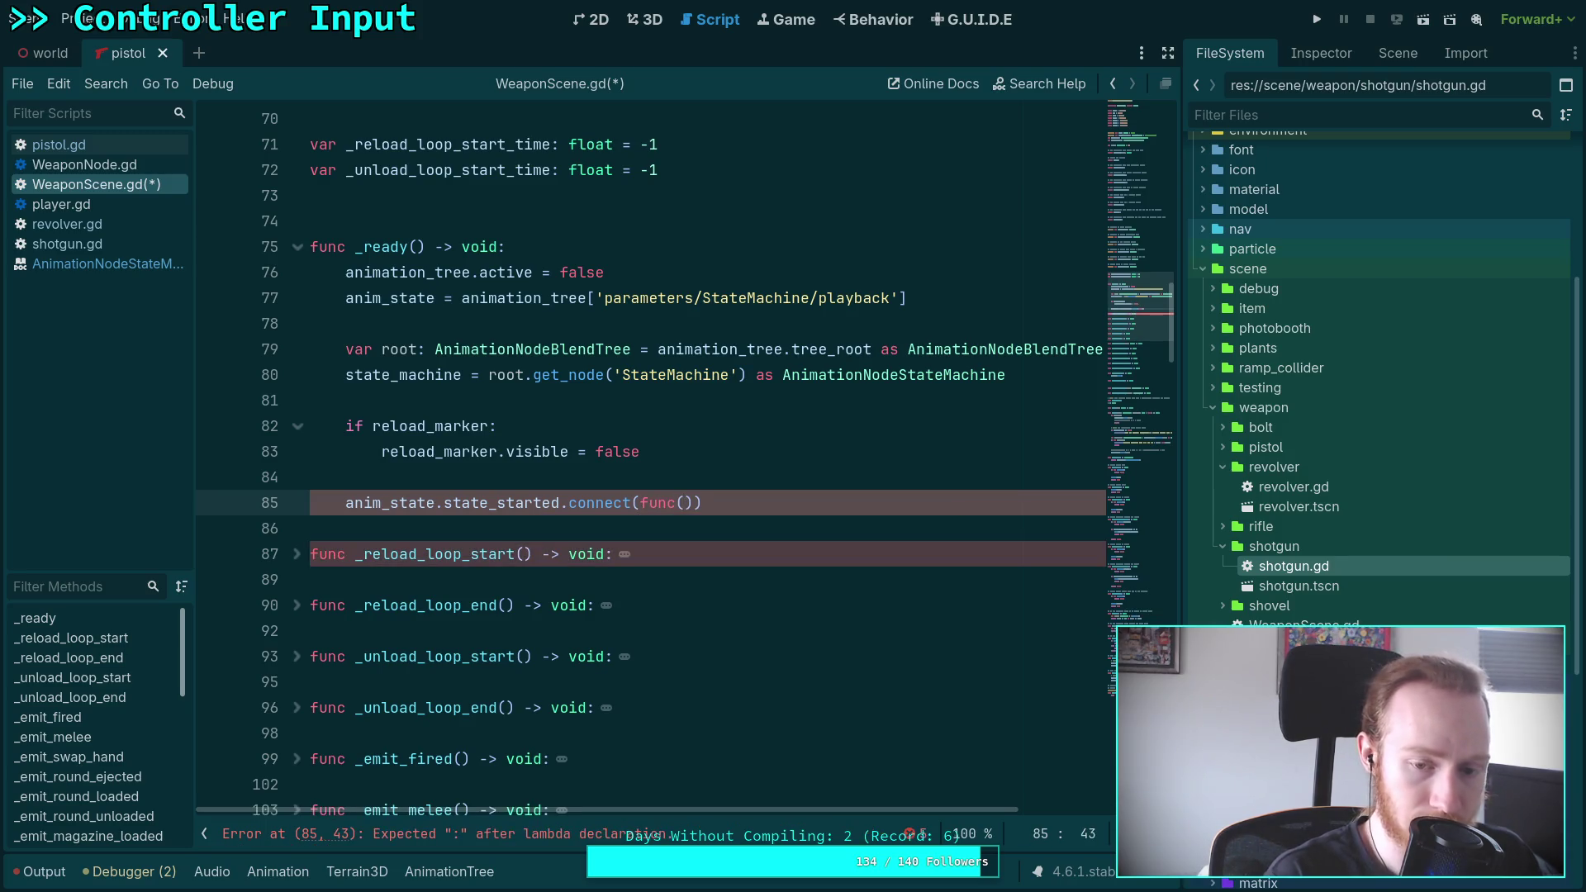
pyautogui.write('s: ')
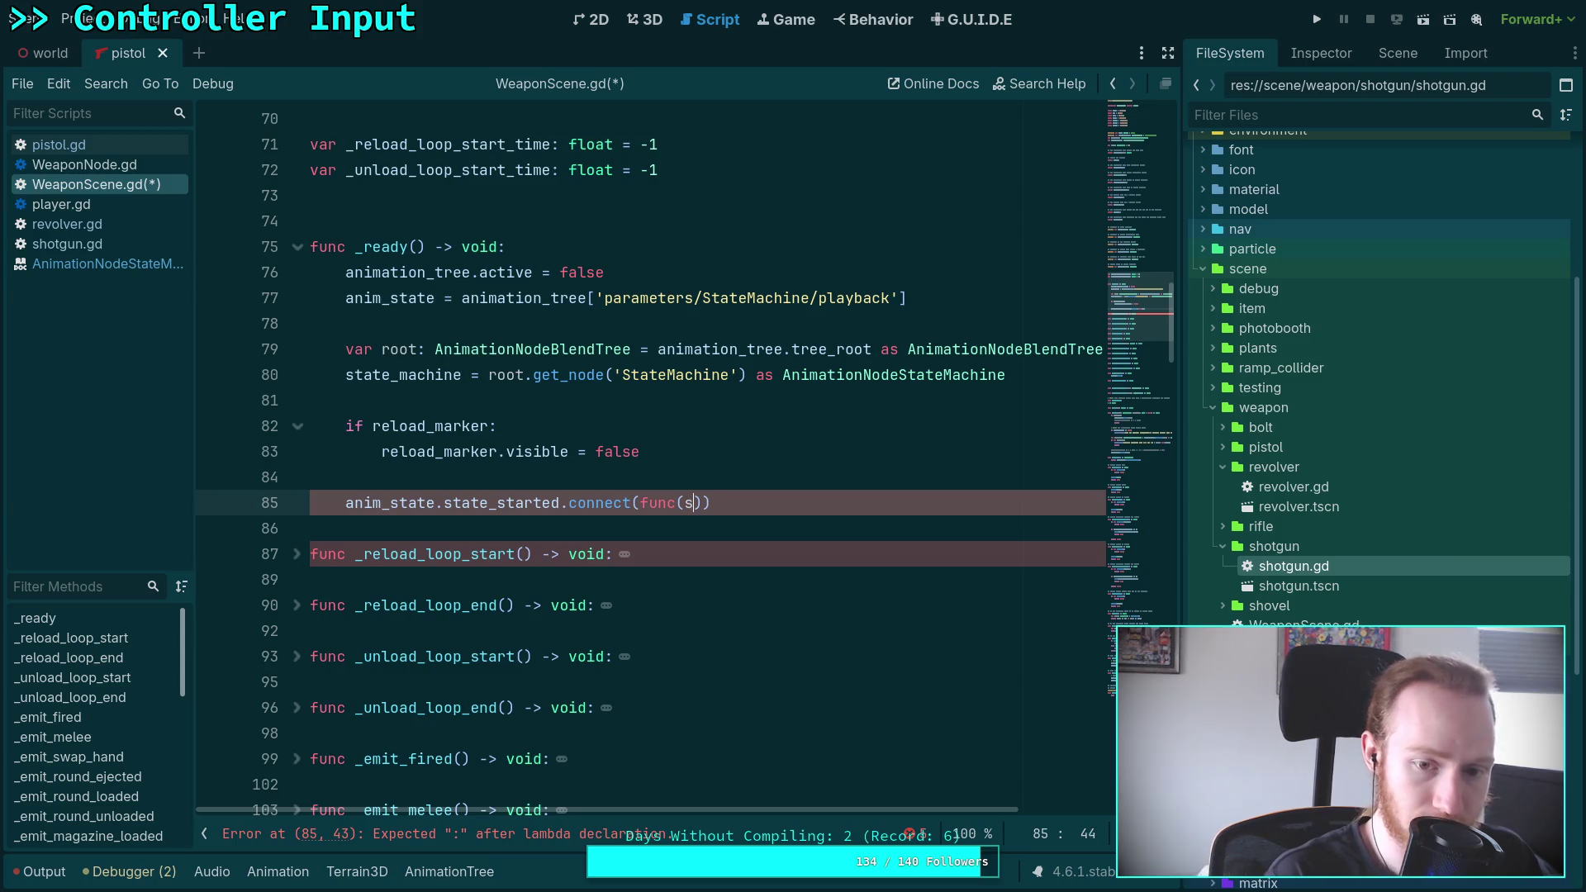
pyautogui.write('StringName)')
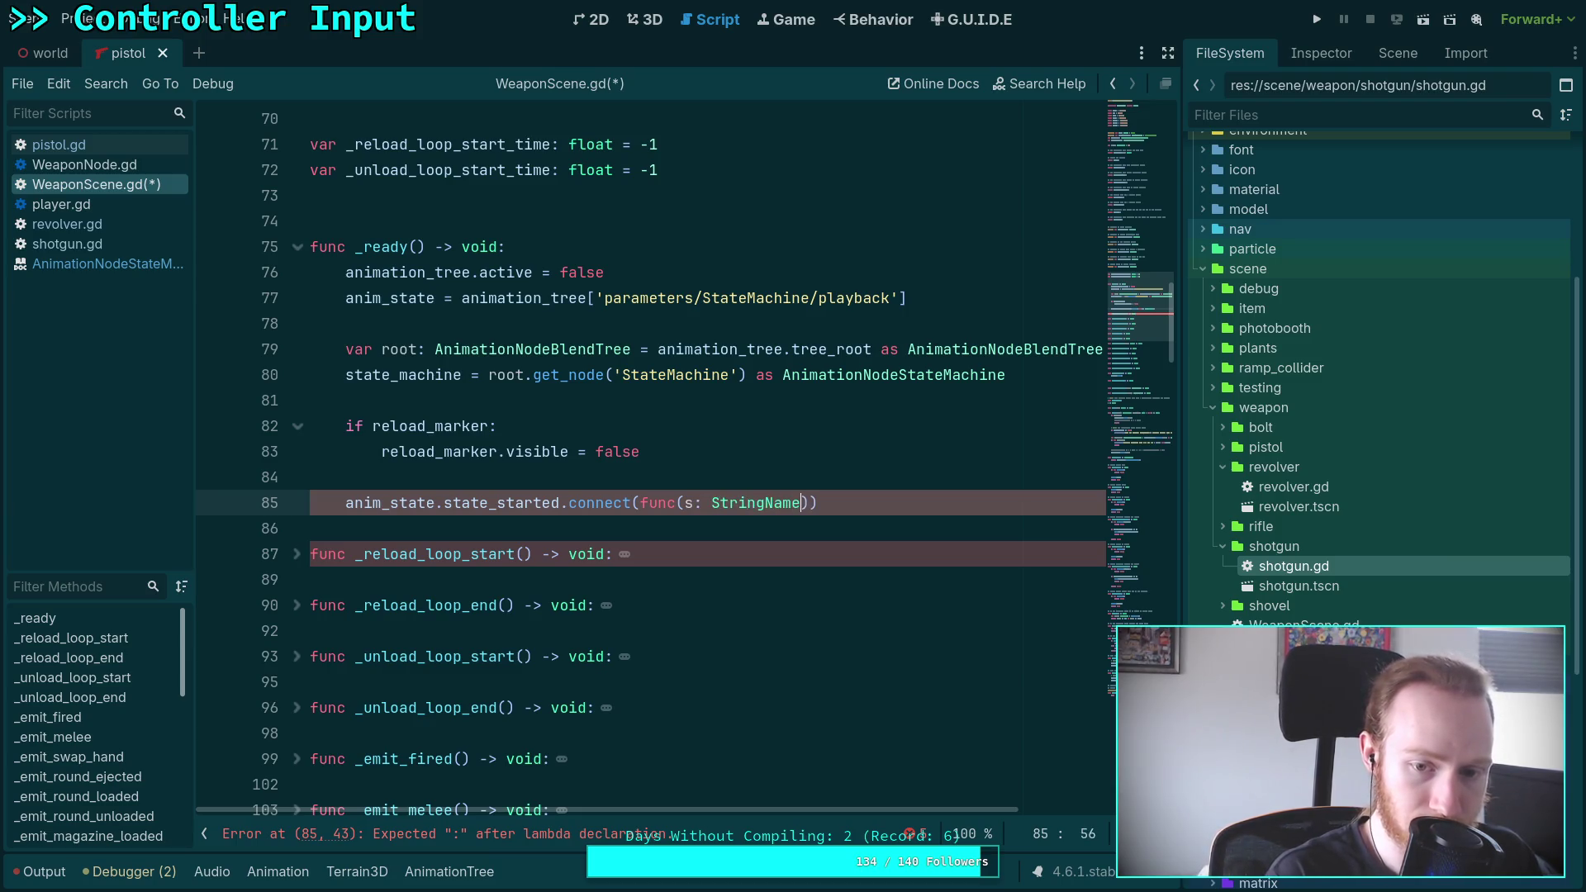
pyautogui.write(' -> void: sta')
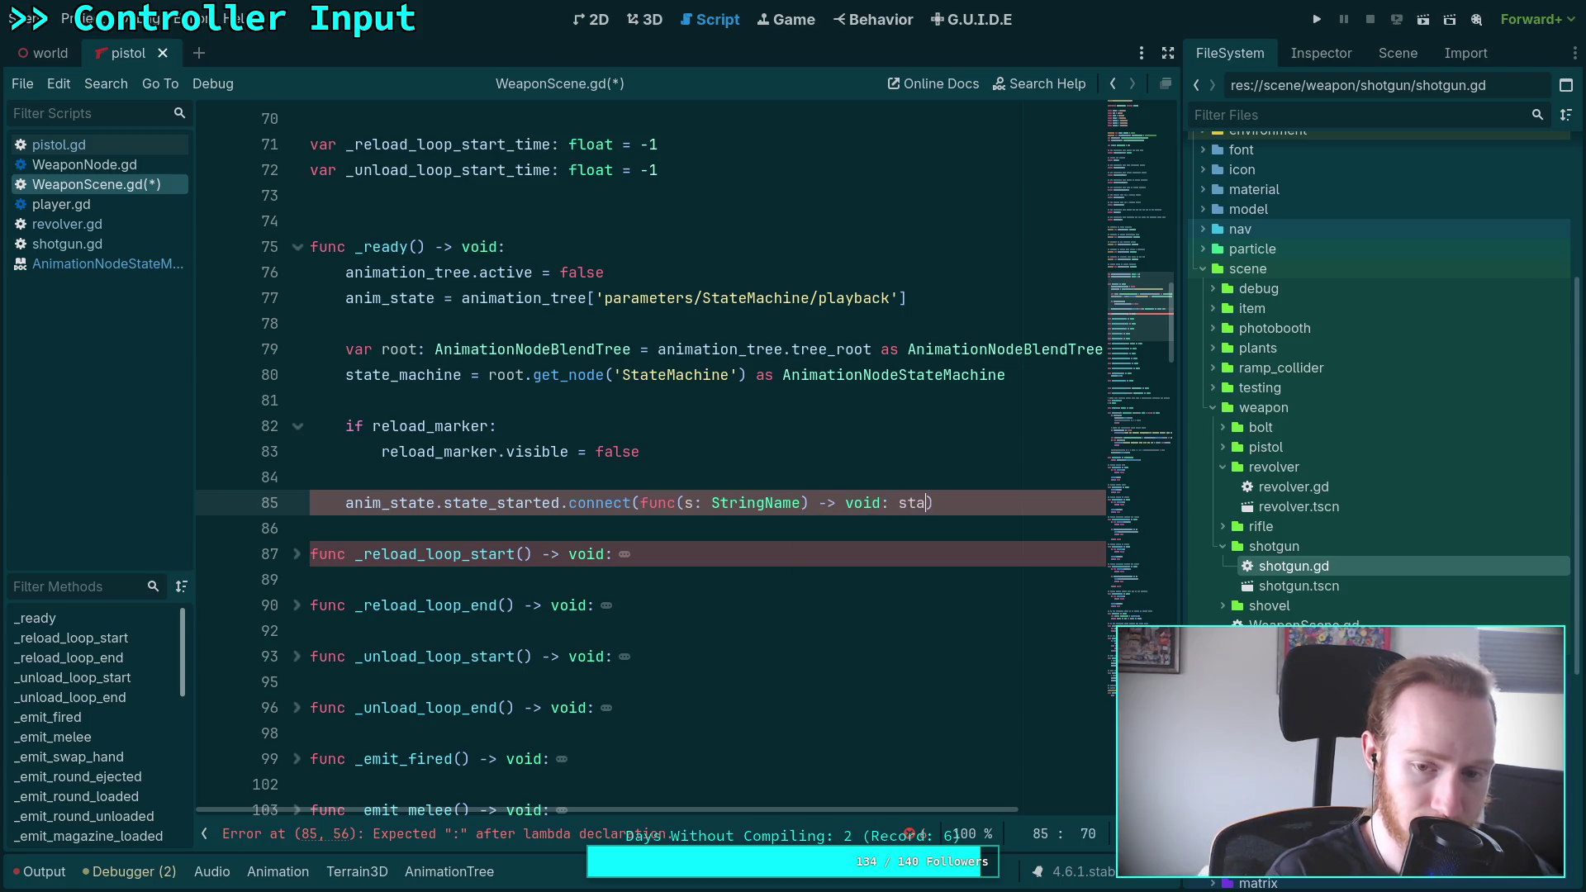
pyautogui.write('te = s')
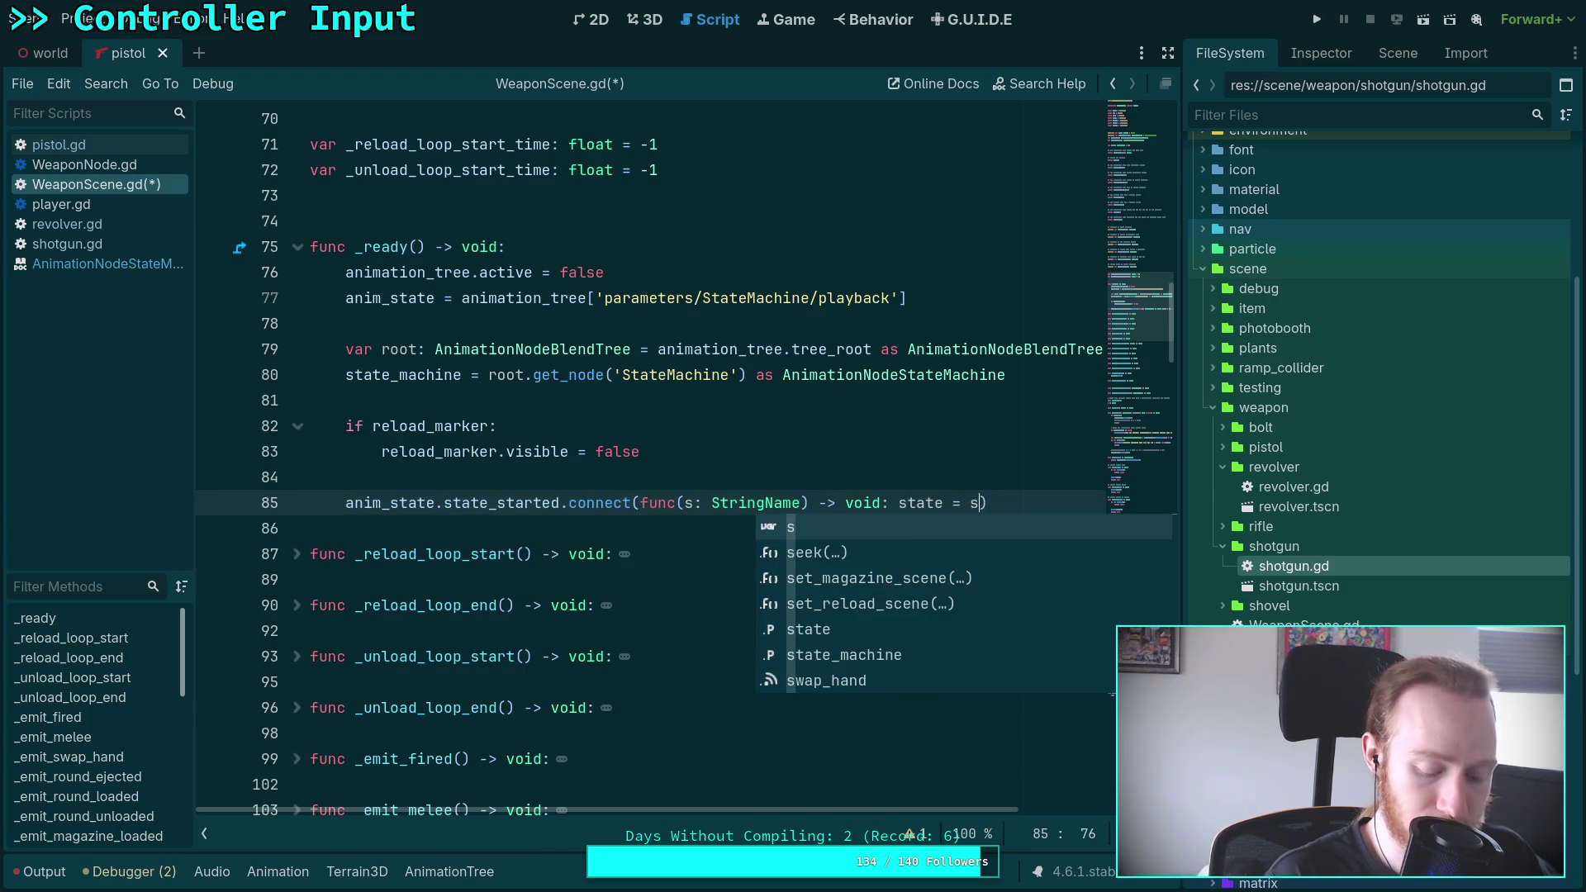
pyautogui.hotkey('ctrl', 's')
pyautogui.click(586, 535)
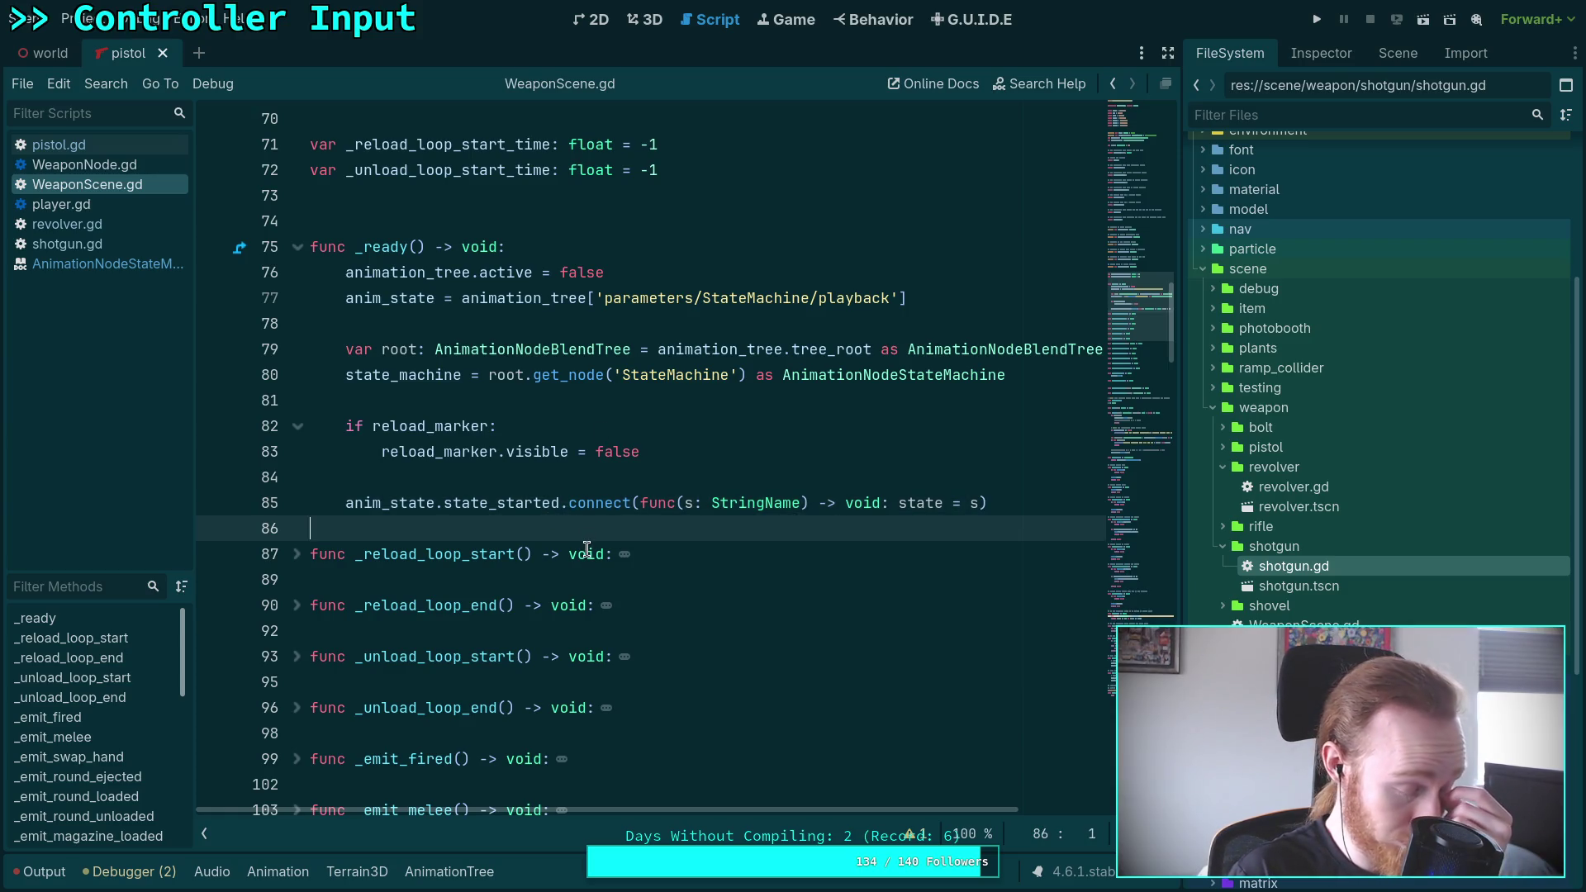
# Delete the get_state() helper function from WeaponScene.gd
pyautogui.scroll(-6, 594, 545)
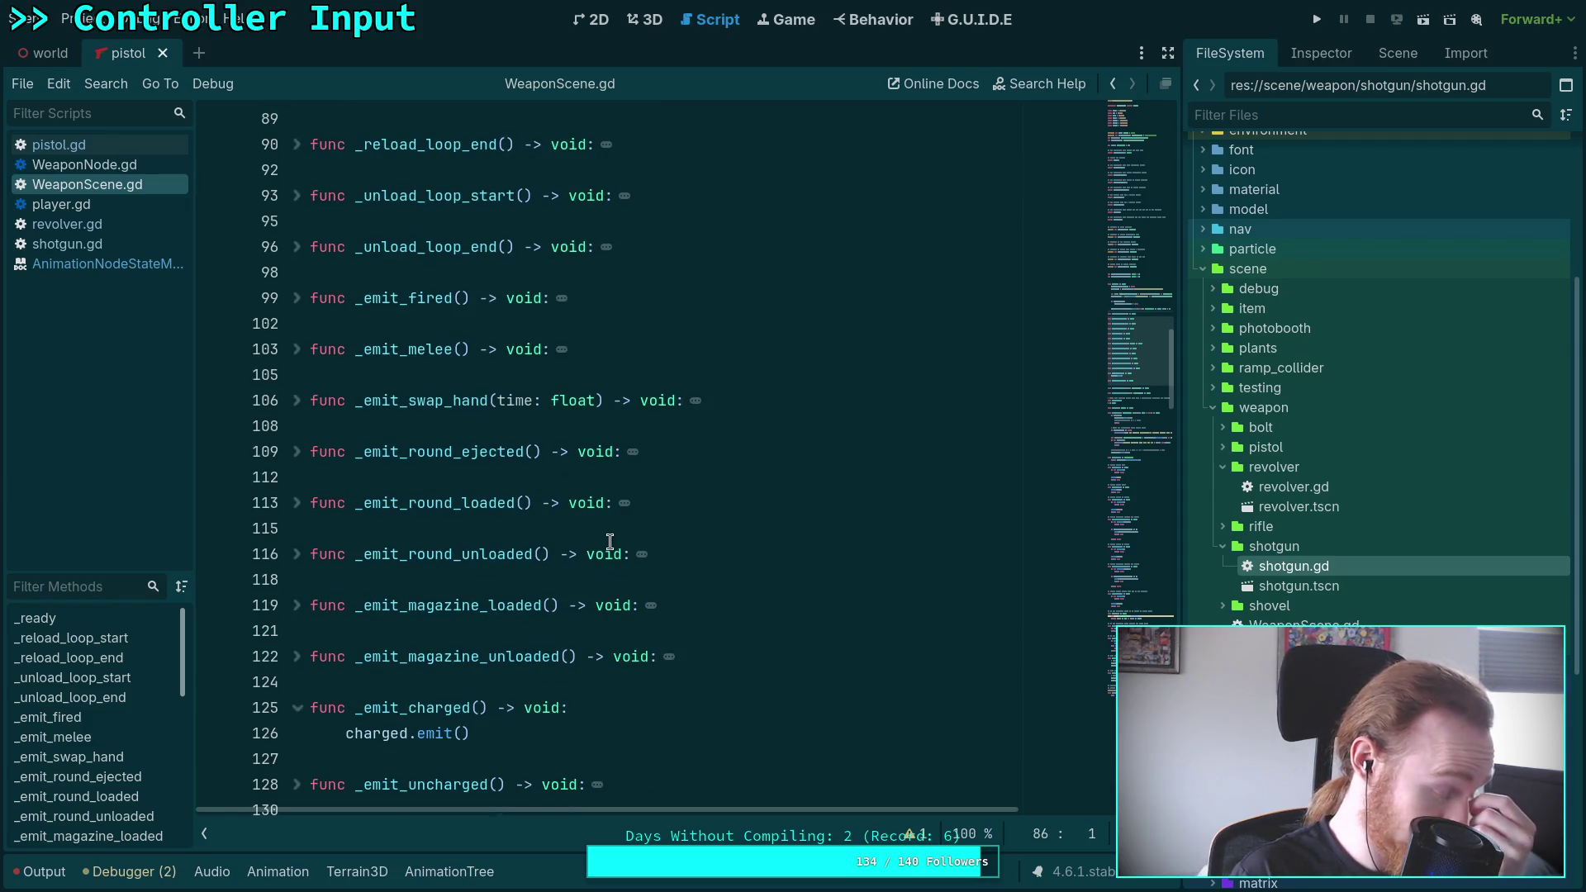
pyautogui.scroll(-7, 578, 528)
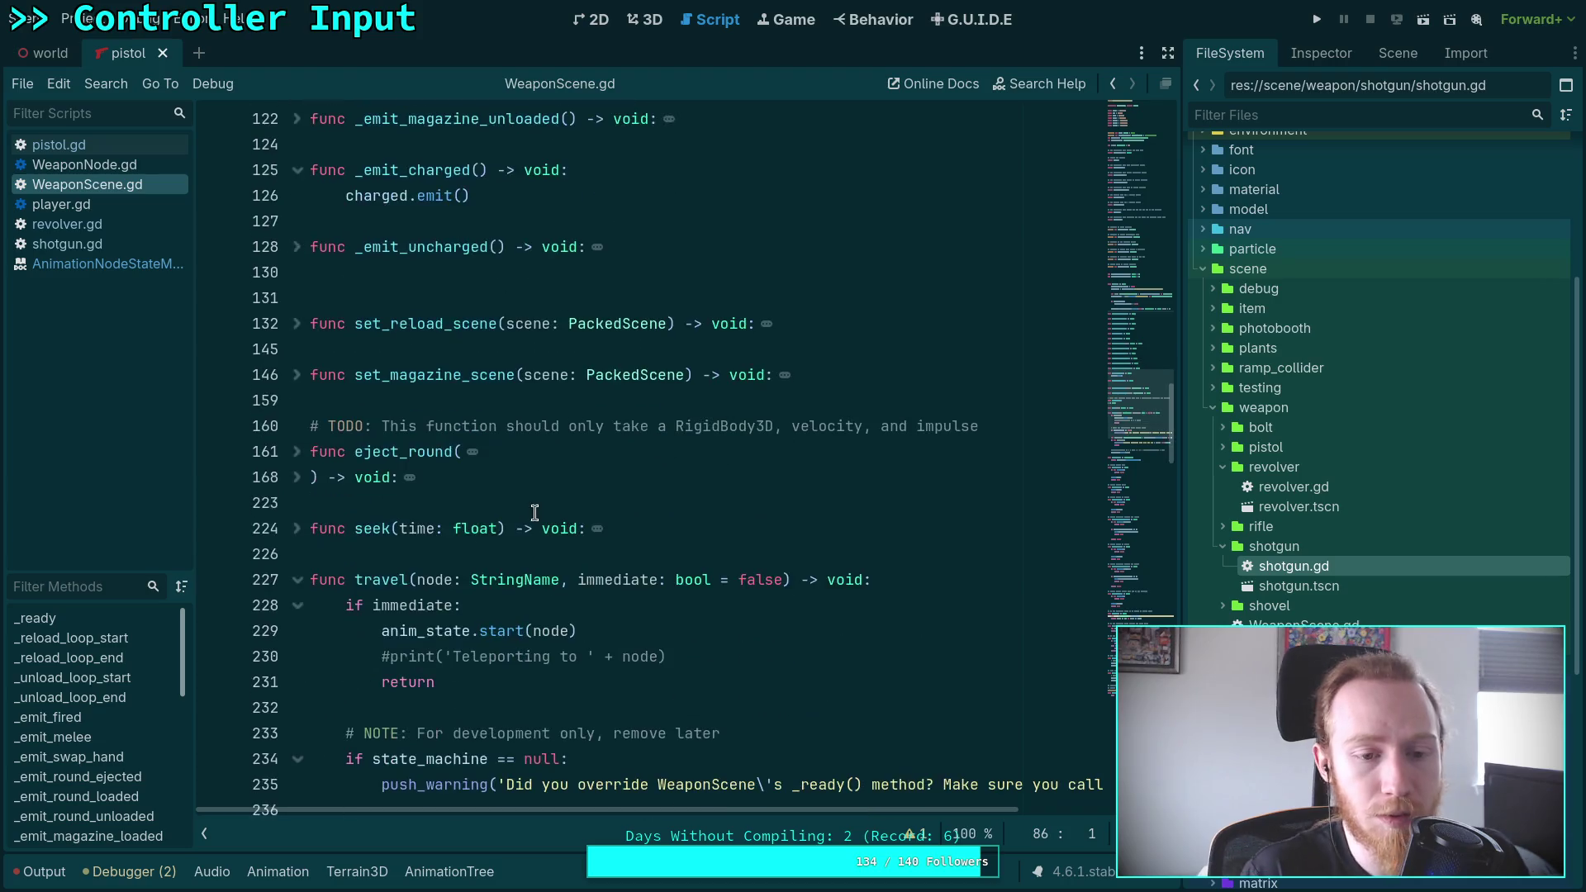
pyautogui.scroll(-3, 512, 520)
pyautogui.scroll(-2, 491, 524)
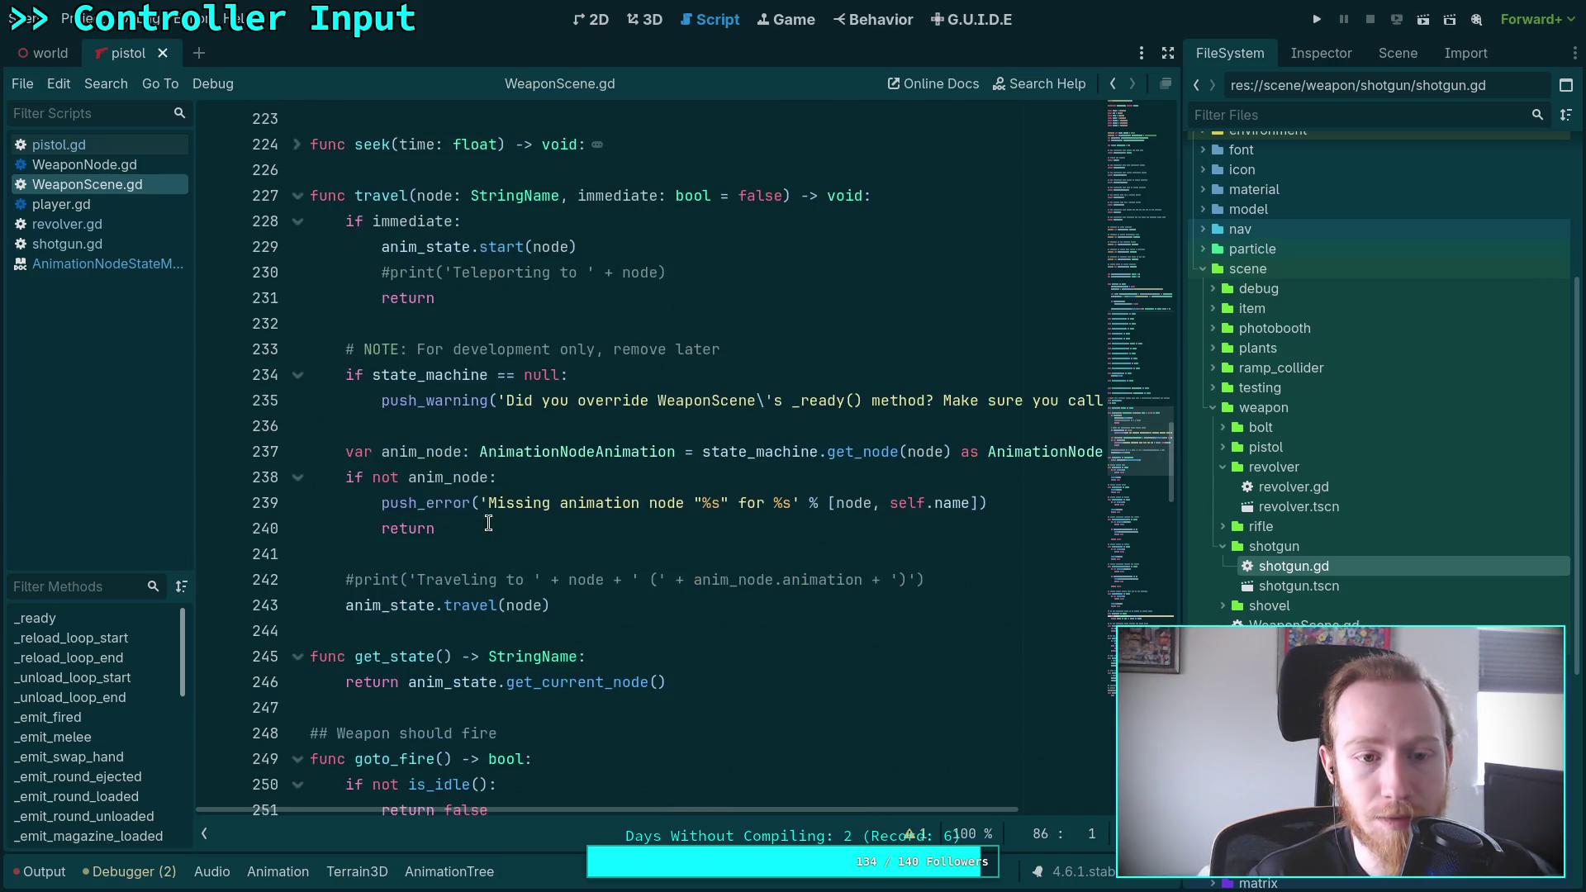
pyautogui.scroll(-3, 388, 537)
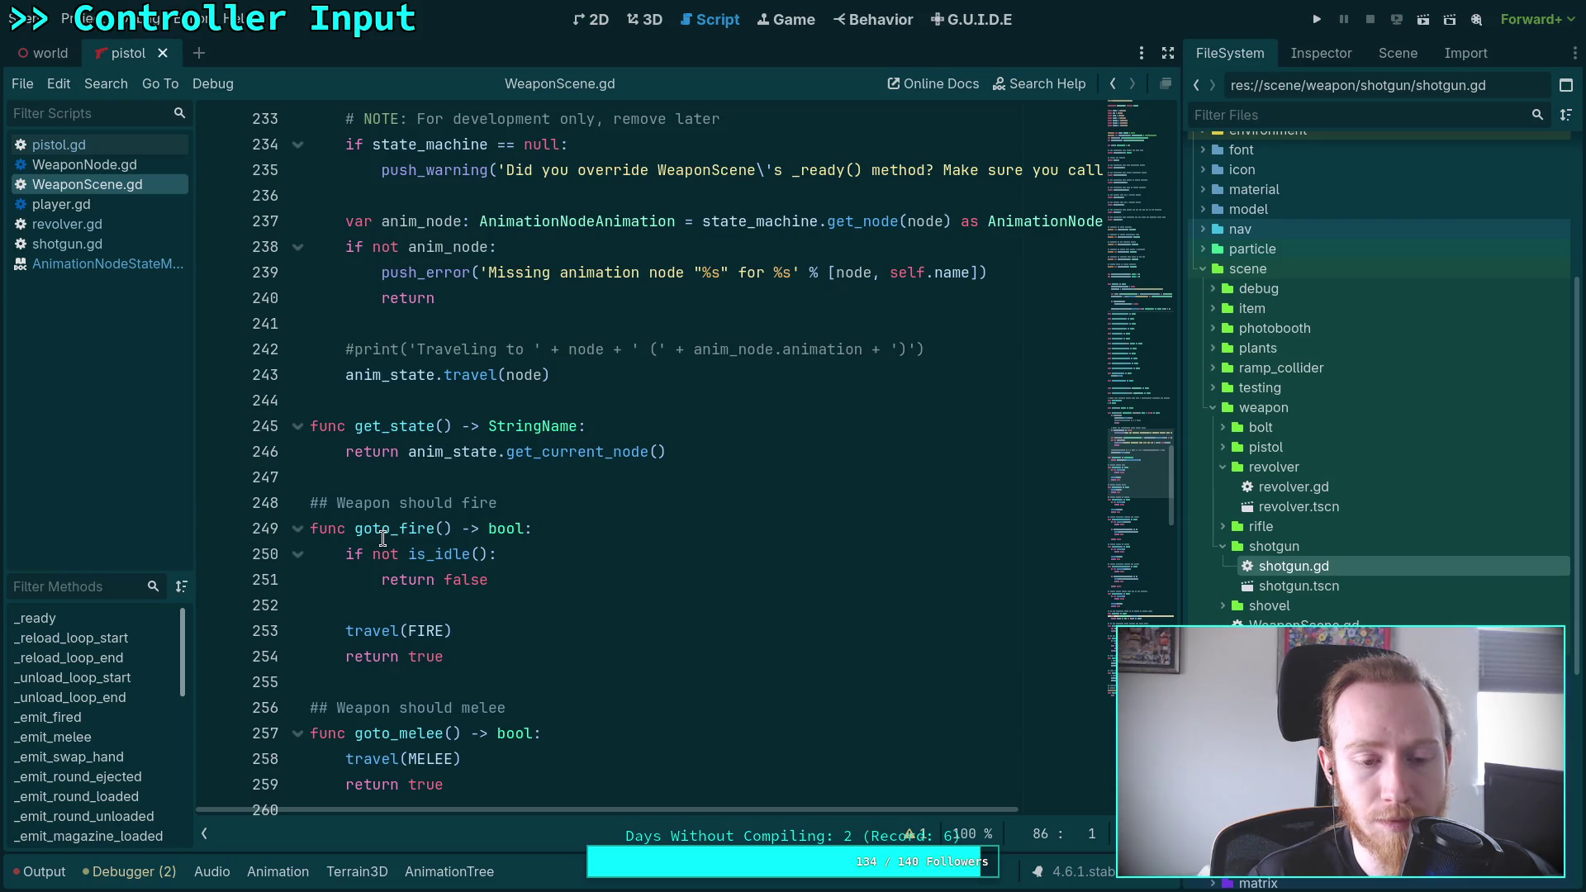
pyautogui.scroll(-1, 383, 538)
pyautogui.moveTo(702, 371); pyautogui.dragTo(311, 349)
pyautogui.press('BackSpace')
# Remove the local var state line in is_idle and use state instead of get_state() in can_aim
pyautogui.scroll(-10, 475, 514)
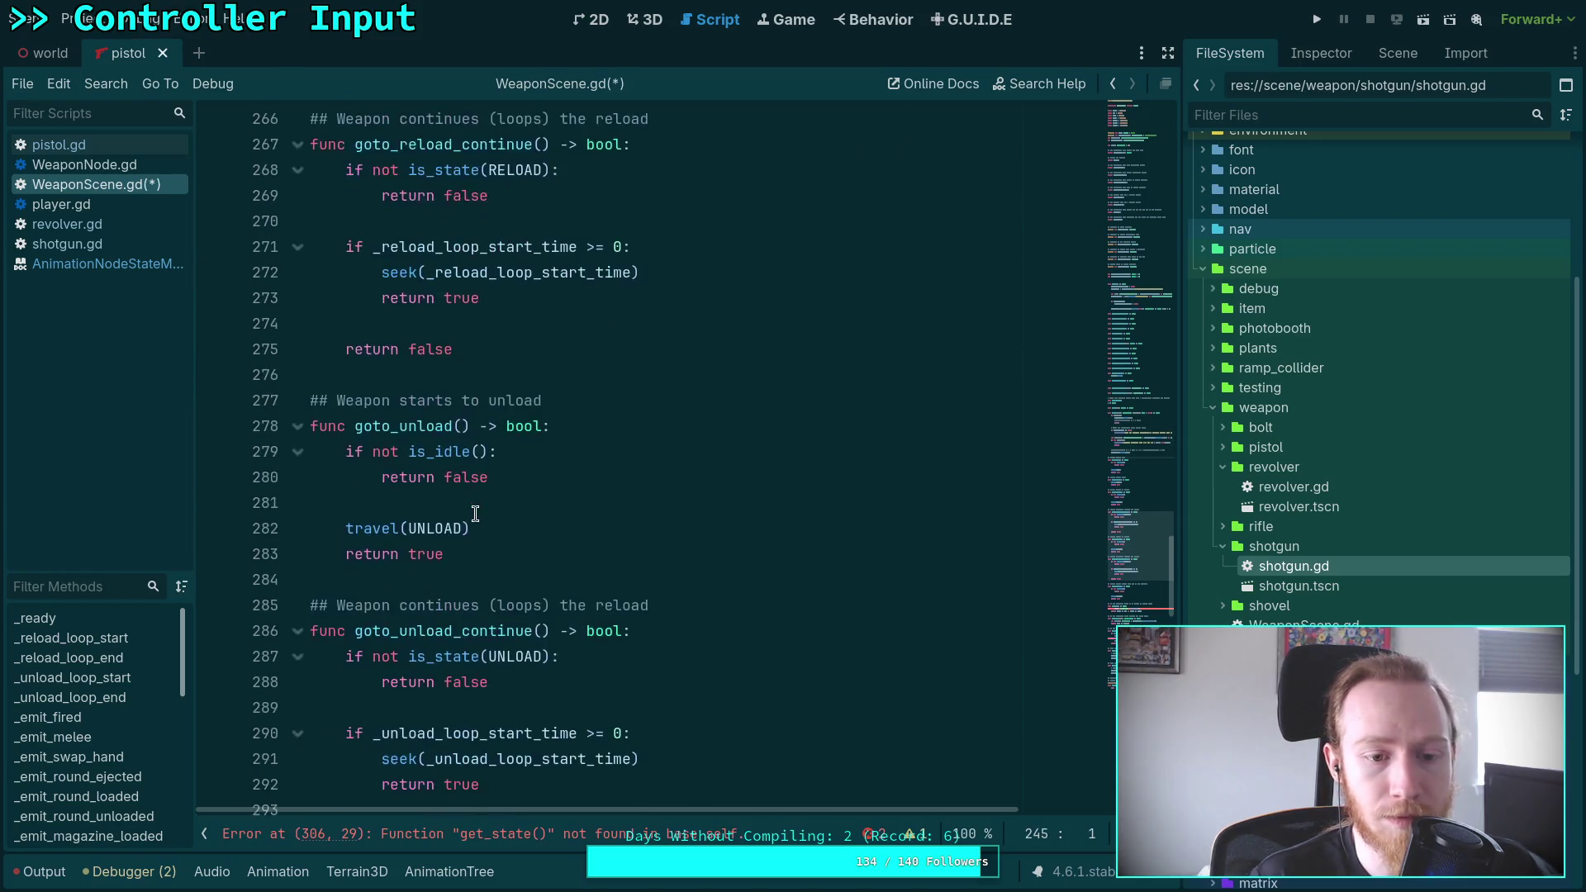
pyautogui.scroll(-10, 475, 514)
pyautogui.click(703, 351)
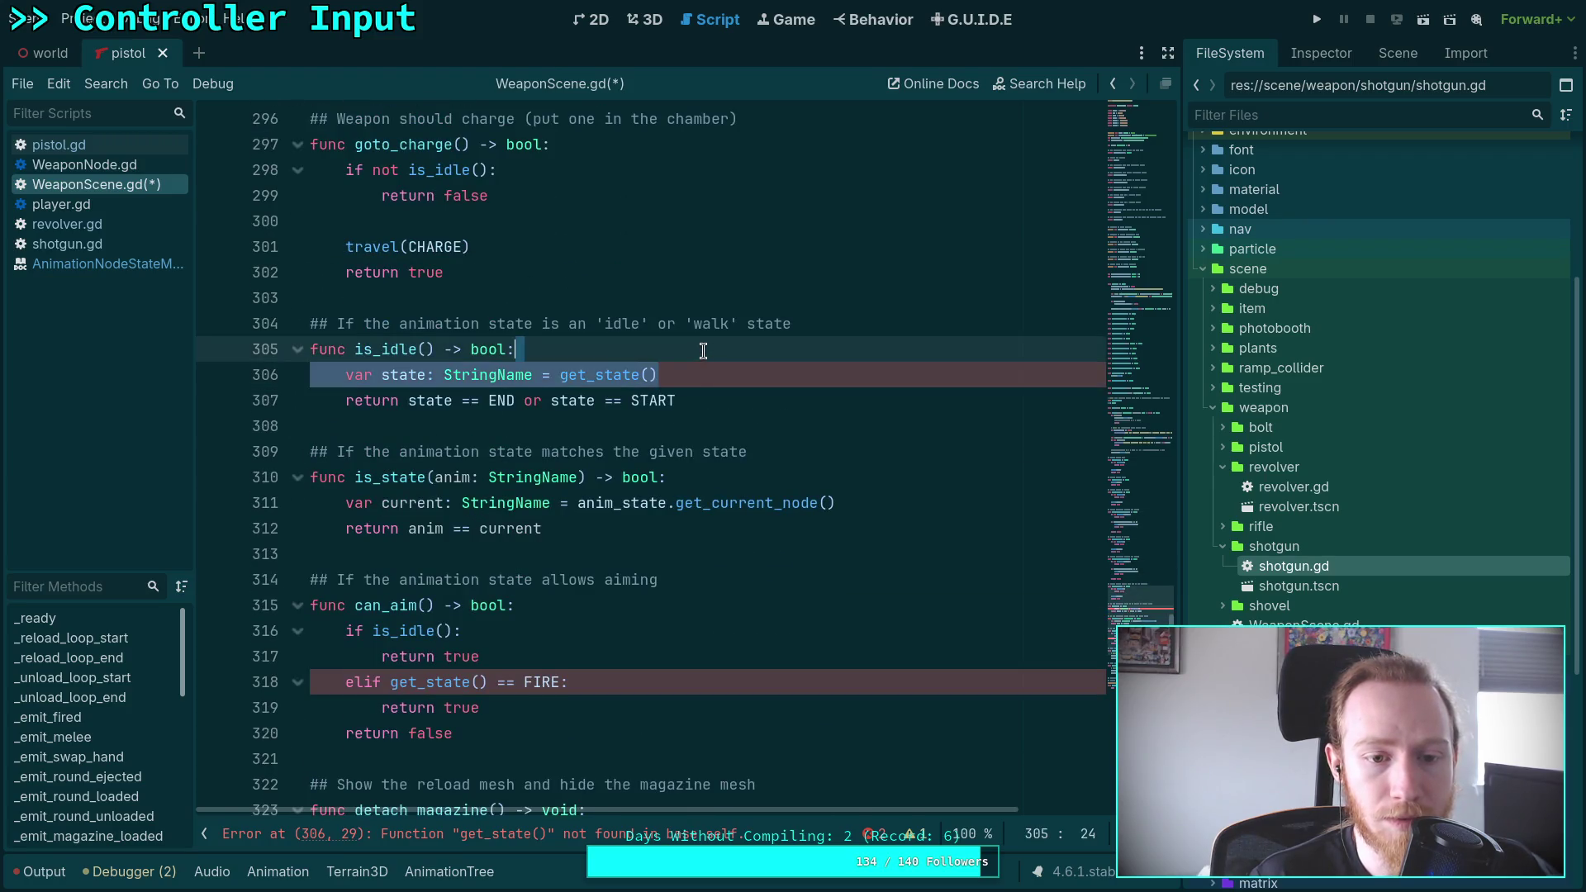
pyautogui.press('BackSpace')
pyautogui.click(398, 657)
pyautogui.hotkey('shift', 'Right')
pyautogui.hotkey('shift', 'Right')
pyautogui.hotkey('shift', 'Right')
pyautogui.press('Delete')
pyautogui.press('Right')
pyautogui.press('Right')
pyautogui.press('Right')
pyautogui.press('Delete')
pyautogui.press('Delete')
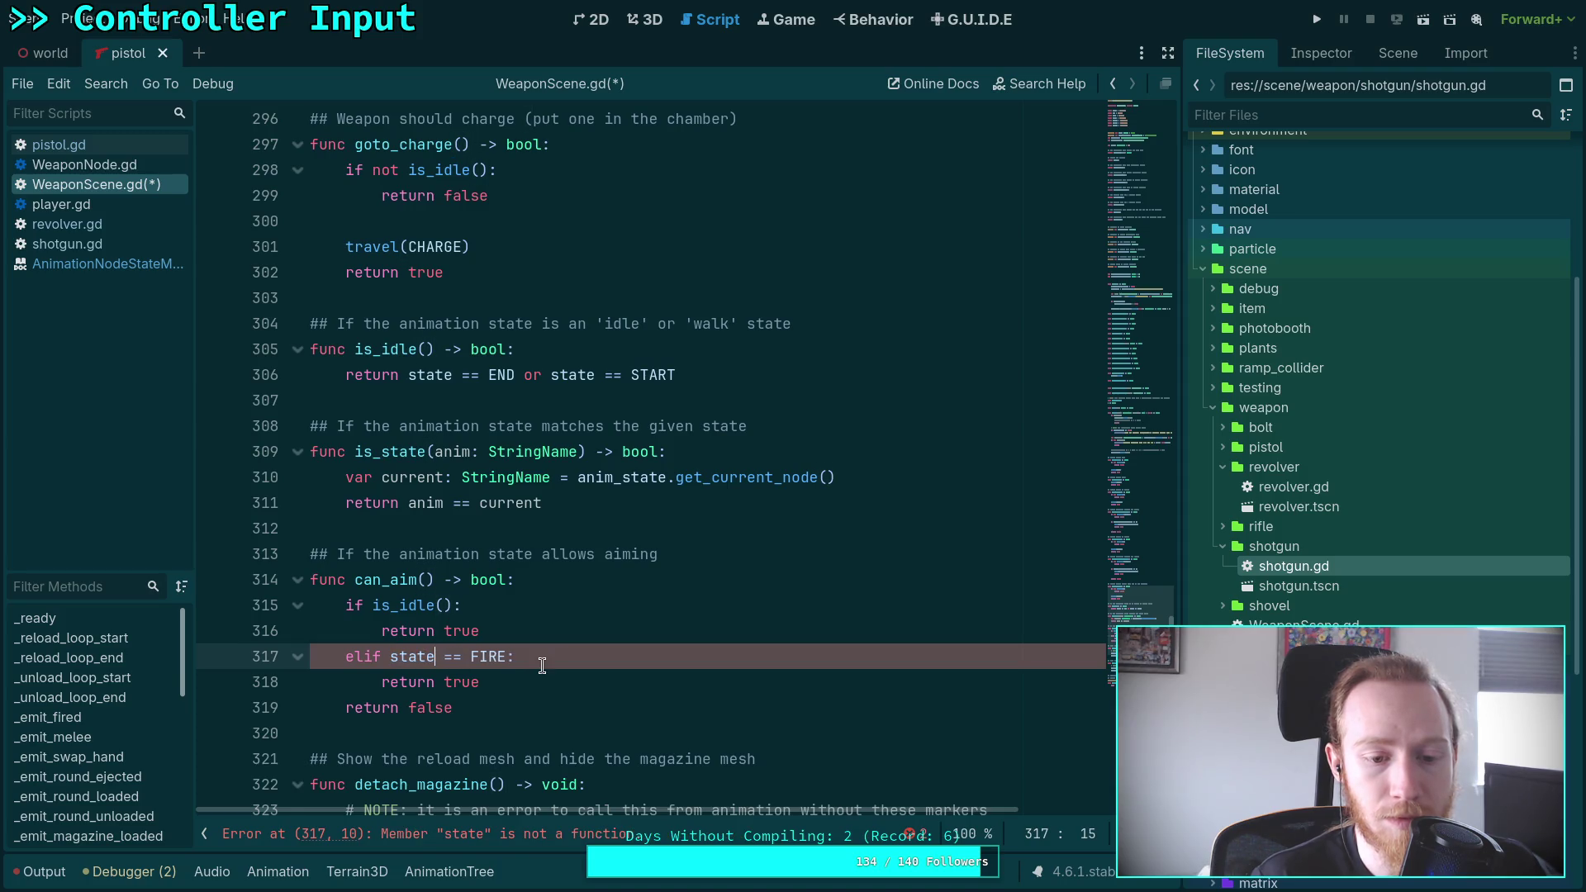
# Delete the is_state function together with its comment
pyautogui.scroll(-9, 528, 653)
pyautogui.scroll(11, 512, 636)
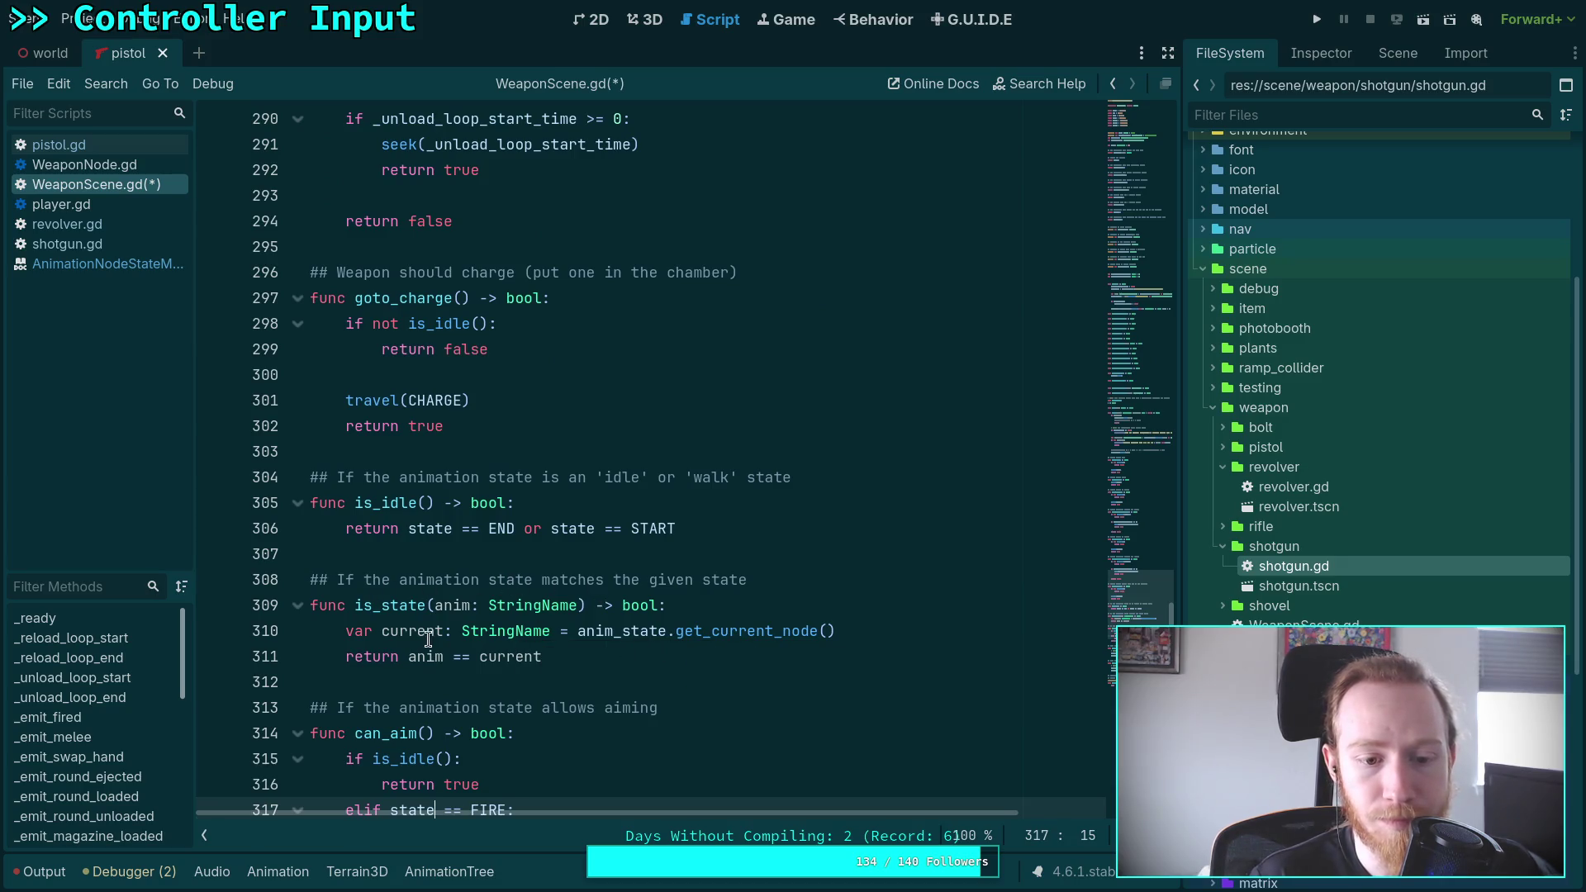
pyautogui.moveTo(884, 629); pyautogui.dragTo(878, 609)
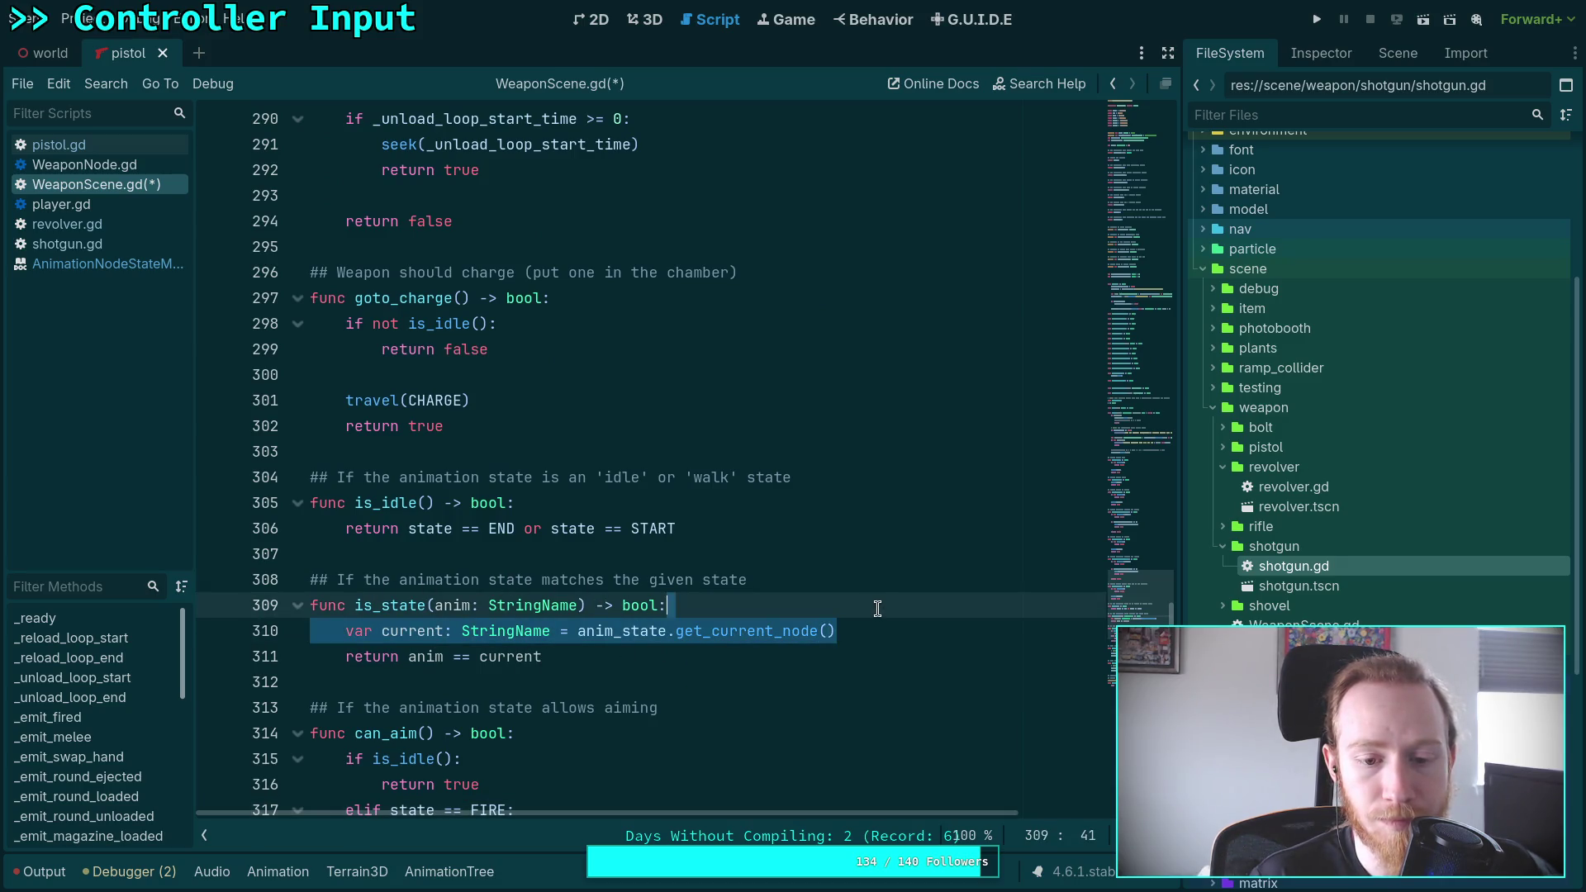
pyautogui.moveTo(616, 660)
pyautogui.mouseDown()
pyautogui.moveTo(251, 602)
pyautogui.moveTo(254, 583)
pyautogui.mouseUp()
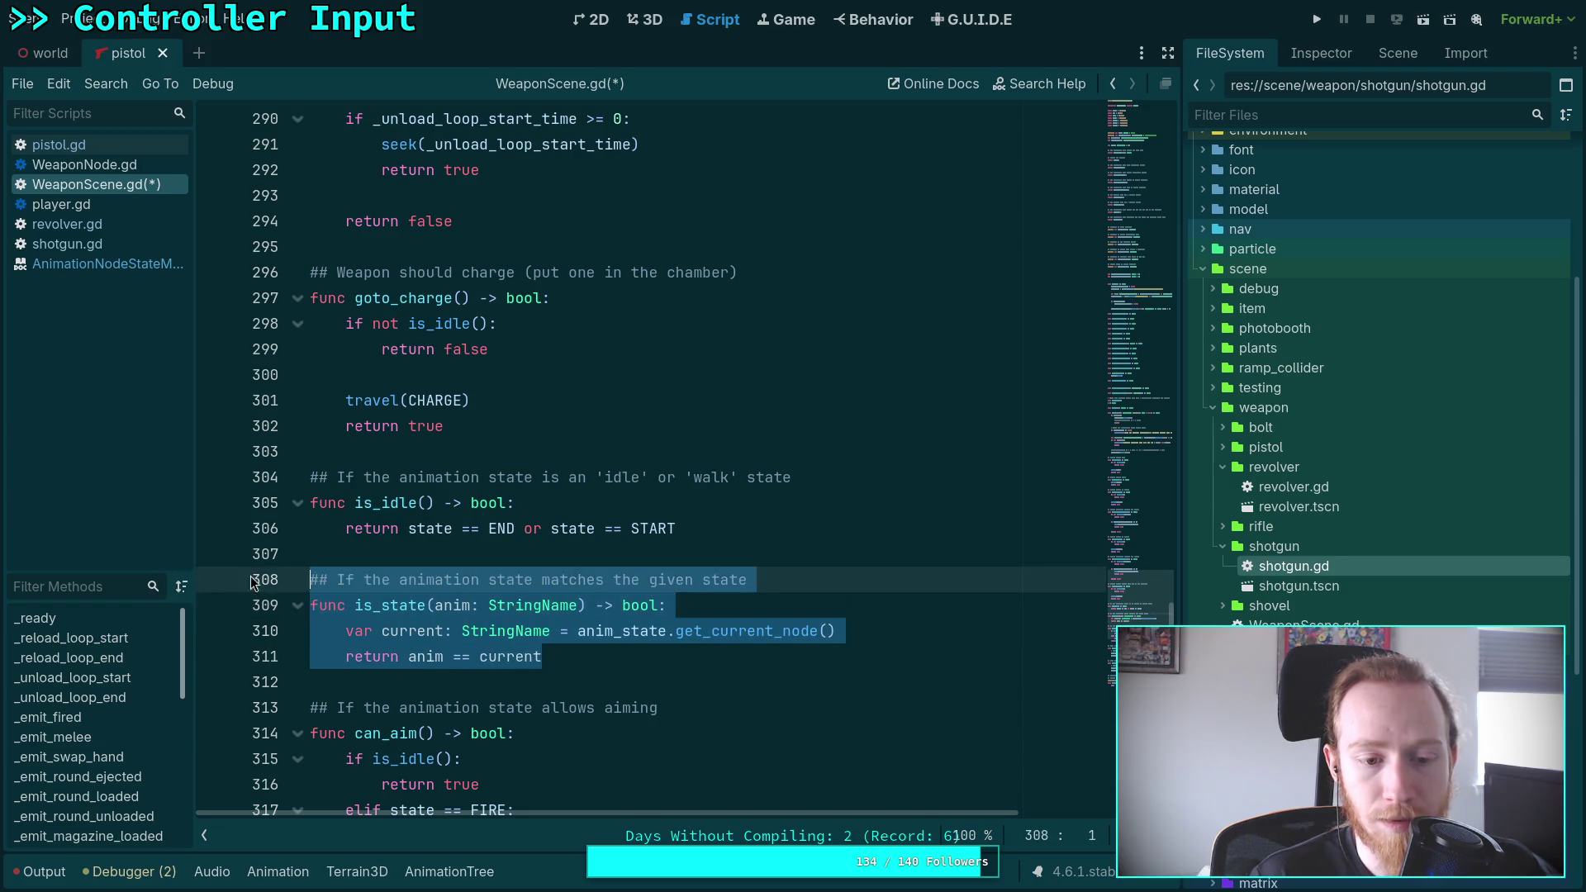
pyautogui.press('Delete')
pyautogui.press('Delete')
pyautogui.press('Delete')
# Rewrite the unload continue check as state != UNLOAD
pyautogui.scroll(-4, 527, 591)
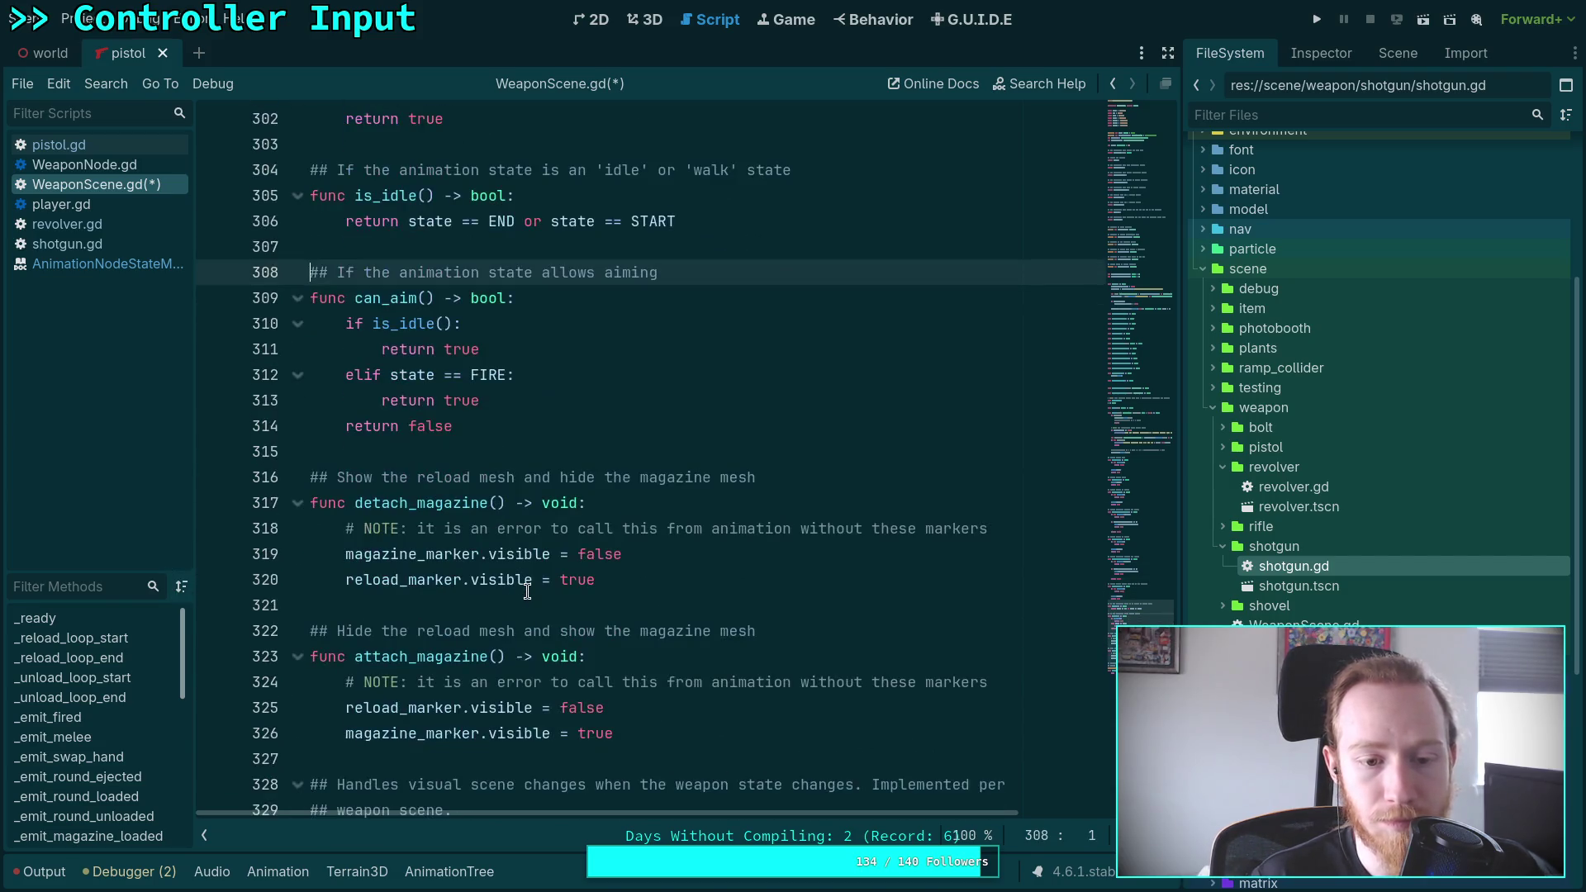
pyautogui.scroll(8, 527, 591)
pyautogui.moveTo(371, 352); pyautogui.dragTo(408, 348)
pyautogui.press('Delete')
pyautogui.press('Delete')
pyautogui.press('Delete')
pyautogui.press('BackSpace')
pyautogui.write('!=')
pyautogui.hotkey('ctrl', 'Right')
pyautogui.press('Delete')
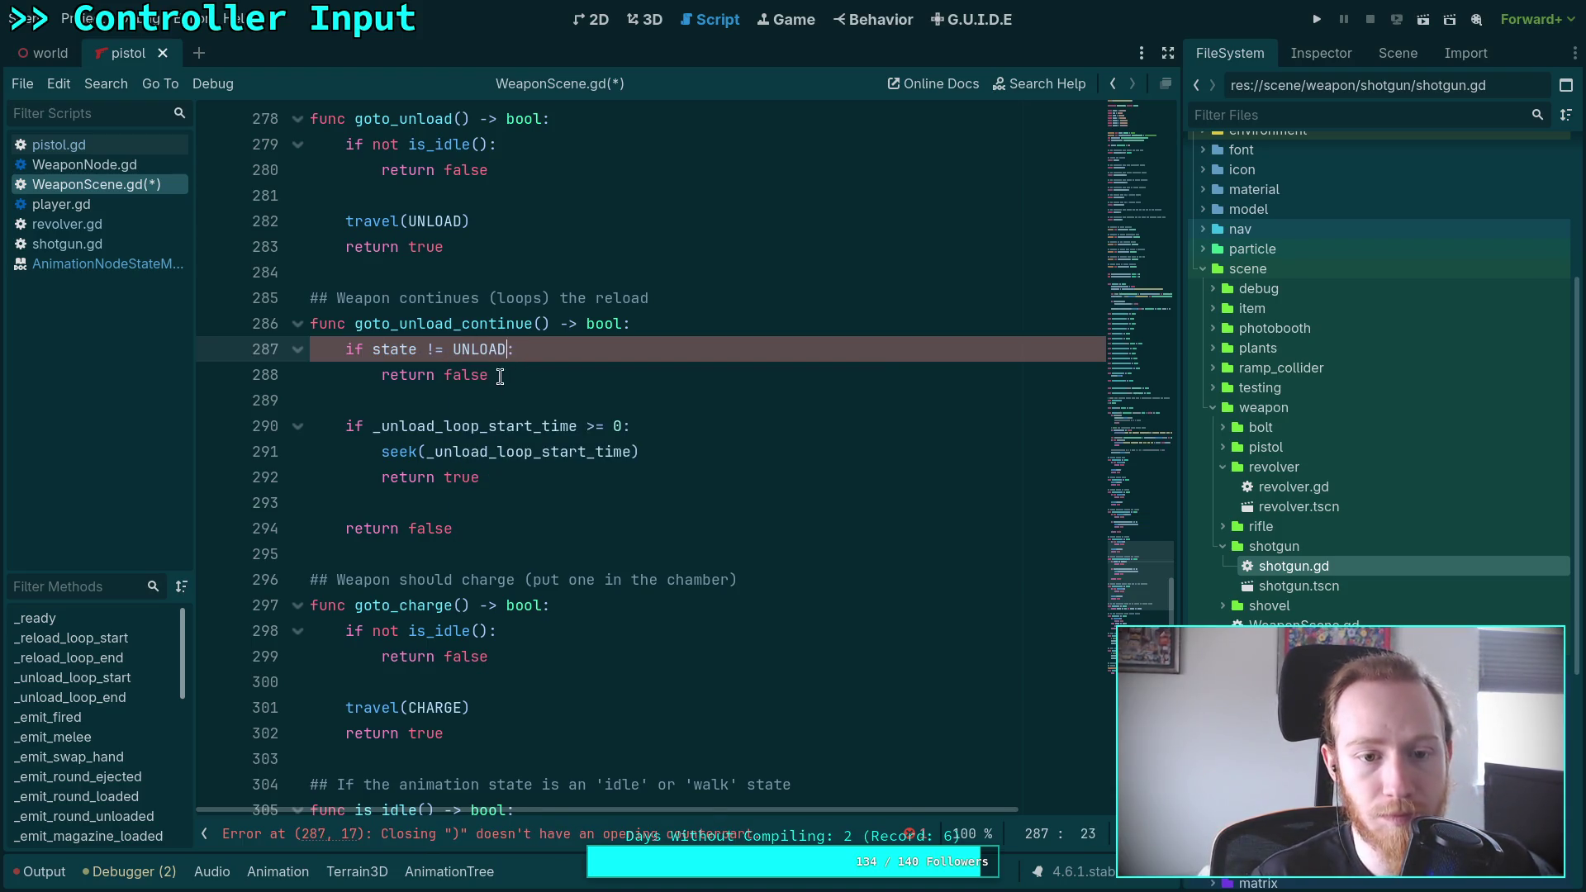
# Rewrite the reload continue check as state != RELOAD and save the script
pyautogui.scroll(7, 487, 487)
pyautogui.moveTo(372, 399); pyautogui.dragTo(435, 399)
pyautogui.press('Delete')
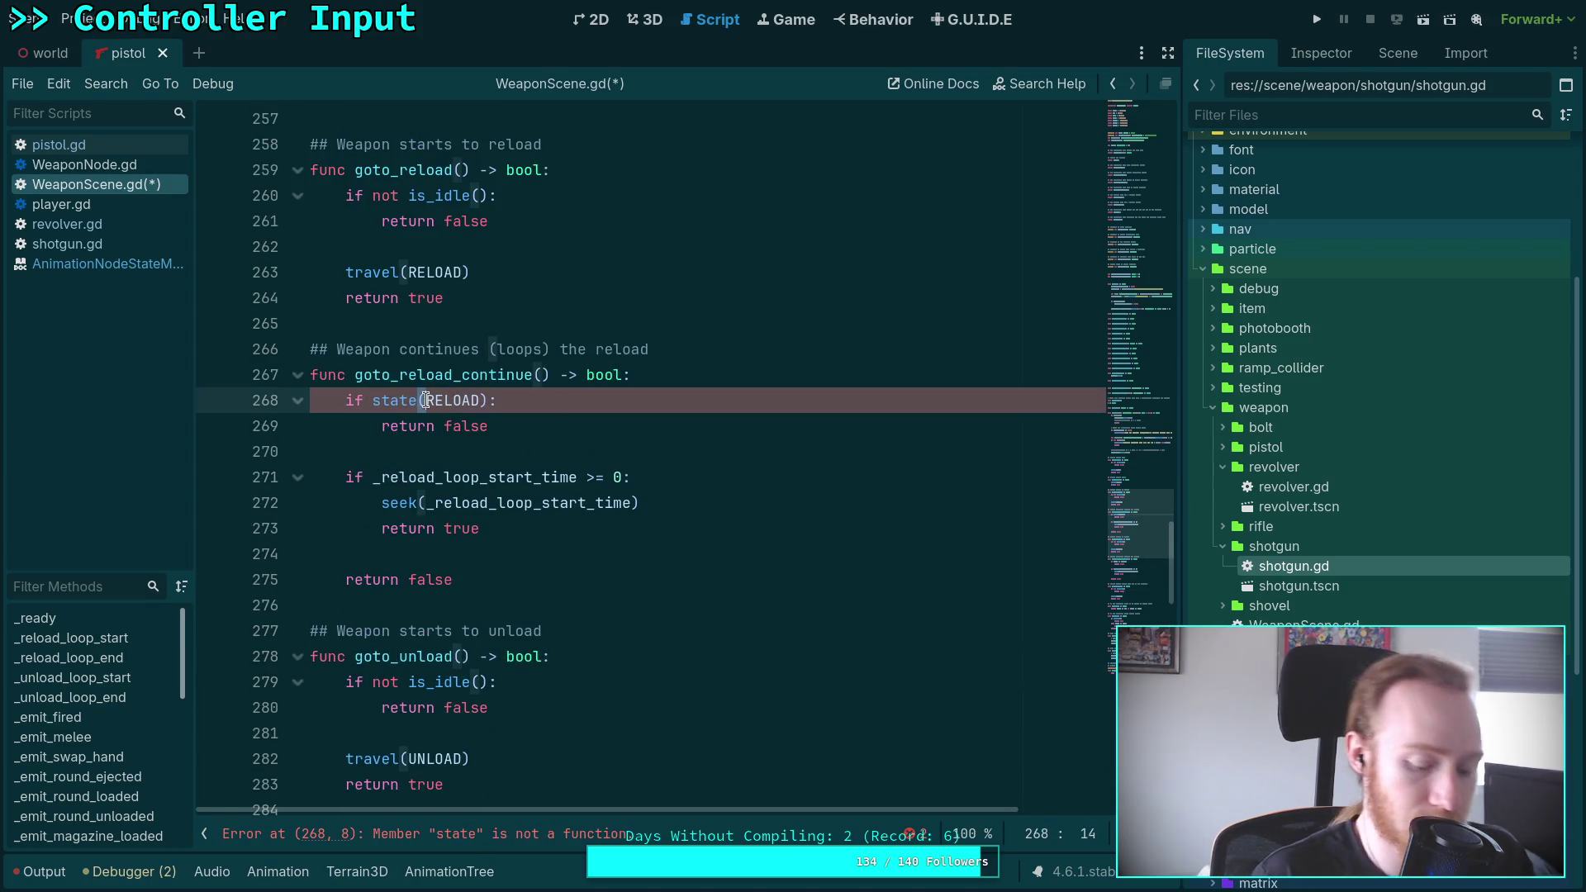
pyautogui.press('BackSpace')
pyautogui.write('!=')
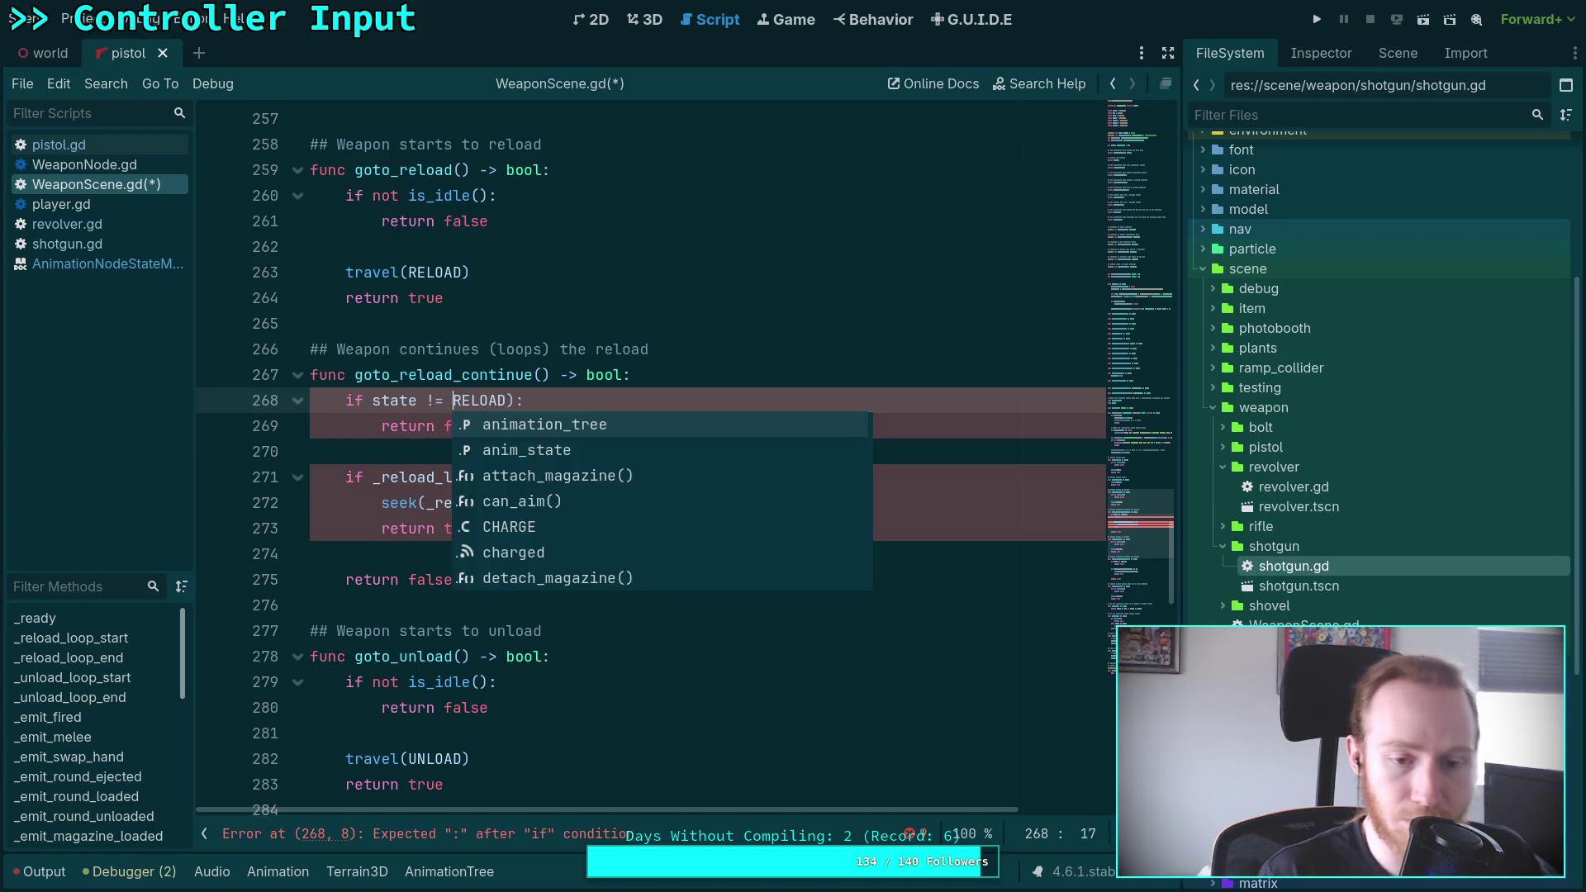
pyautogui.press('End')
pyautogui.press('Left')
pyautogui.press('BackSpace')
pyautogui.hotkey('ctrl', 's')
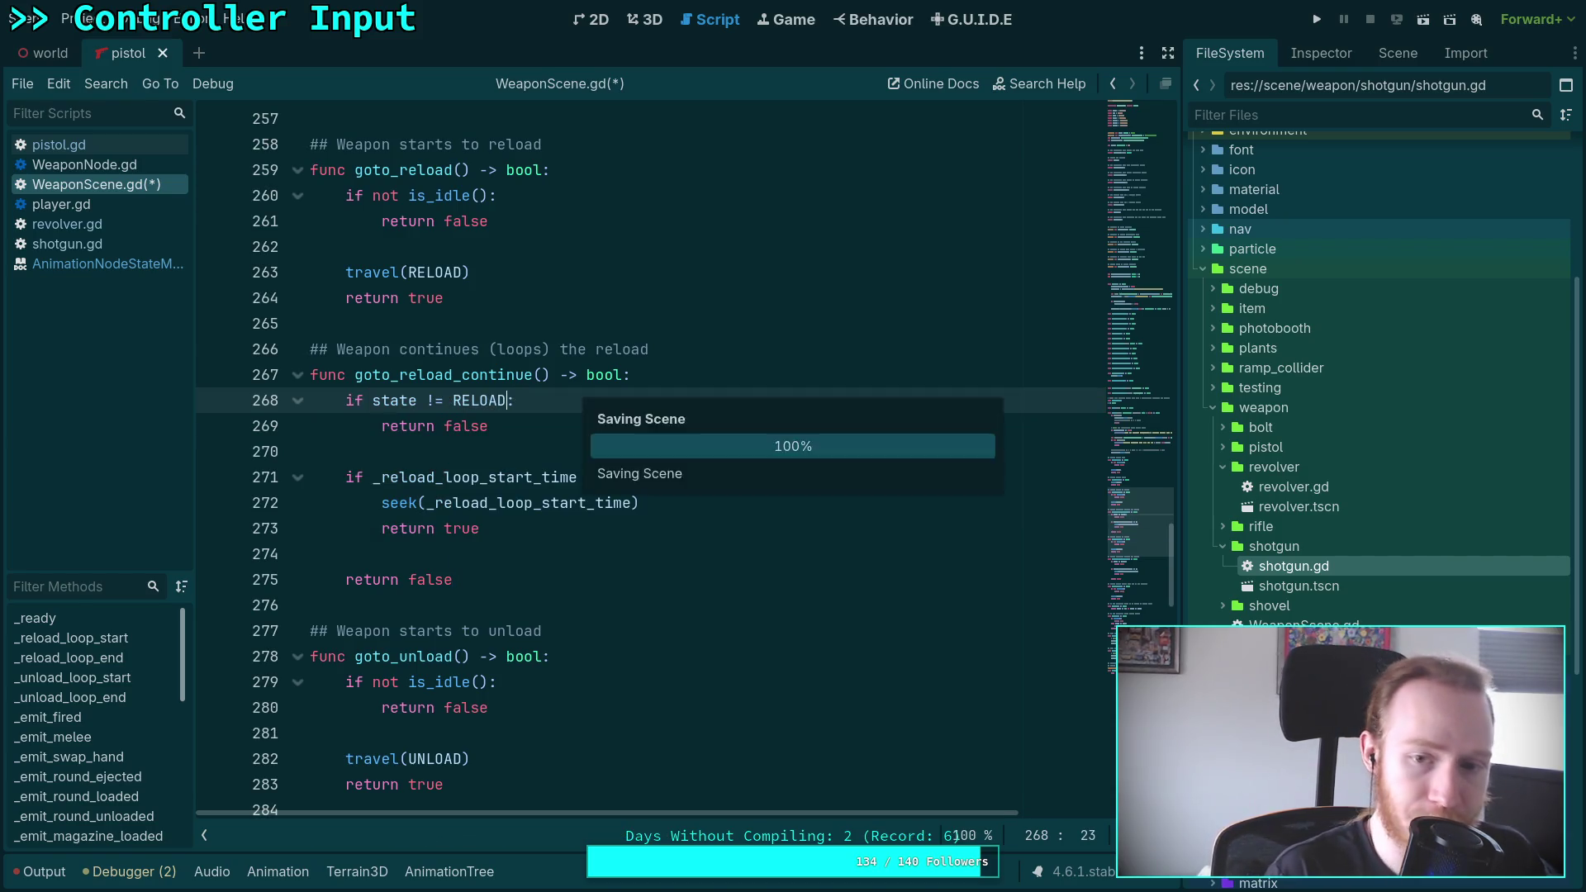
pyautogui.scroll(5, 520, 488)
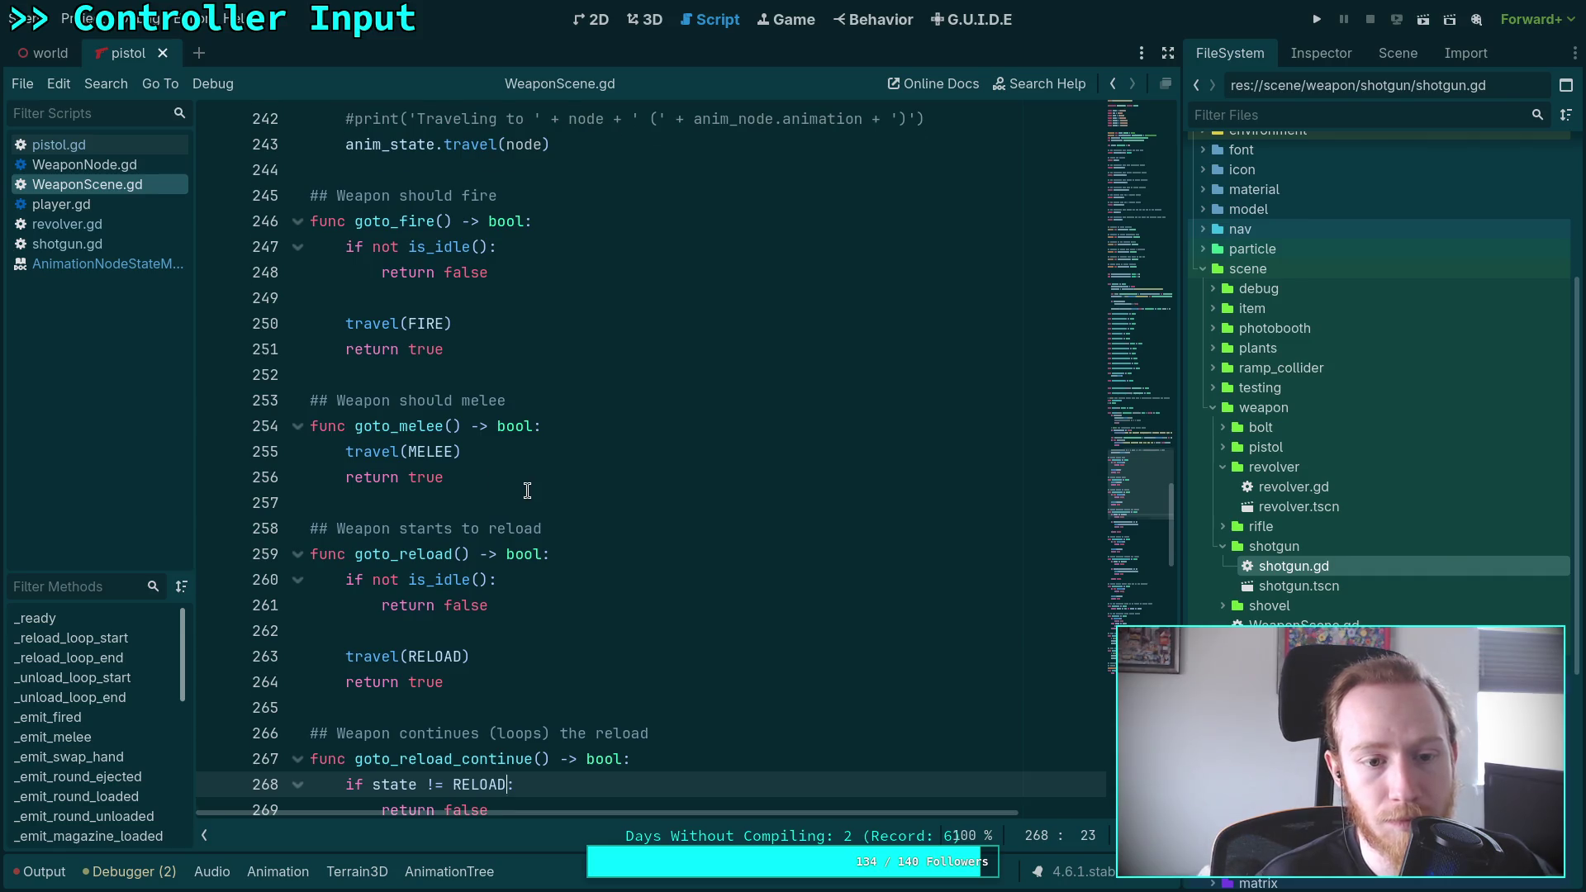
pyautogui.scroll(2, 527, 491)
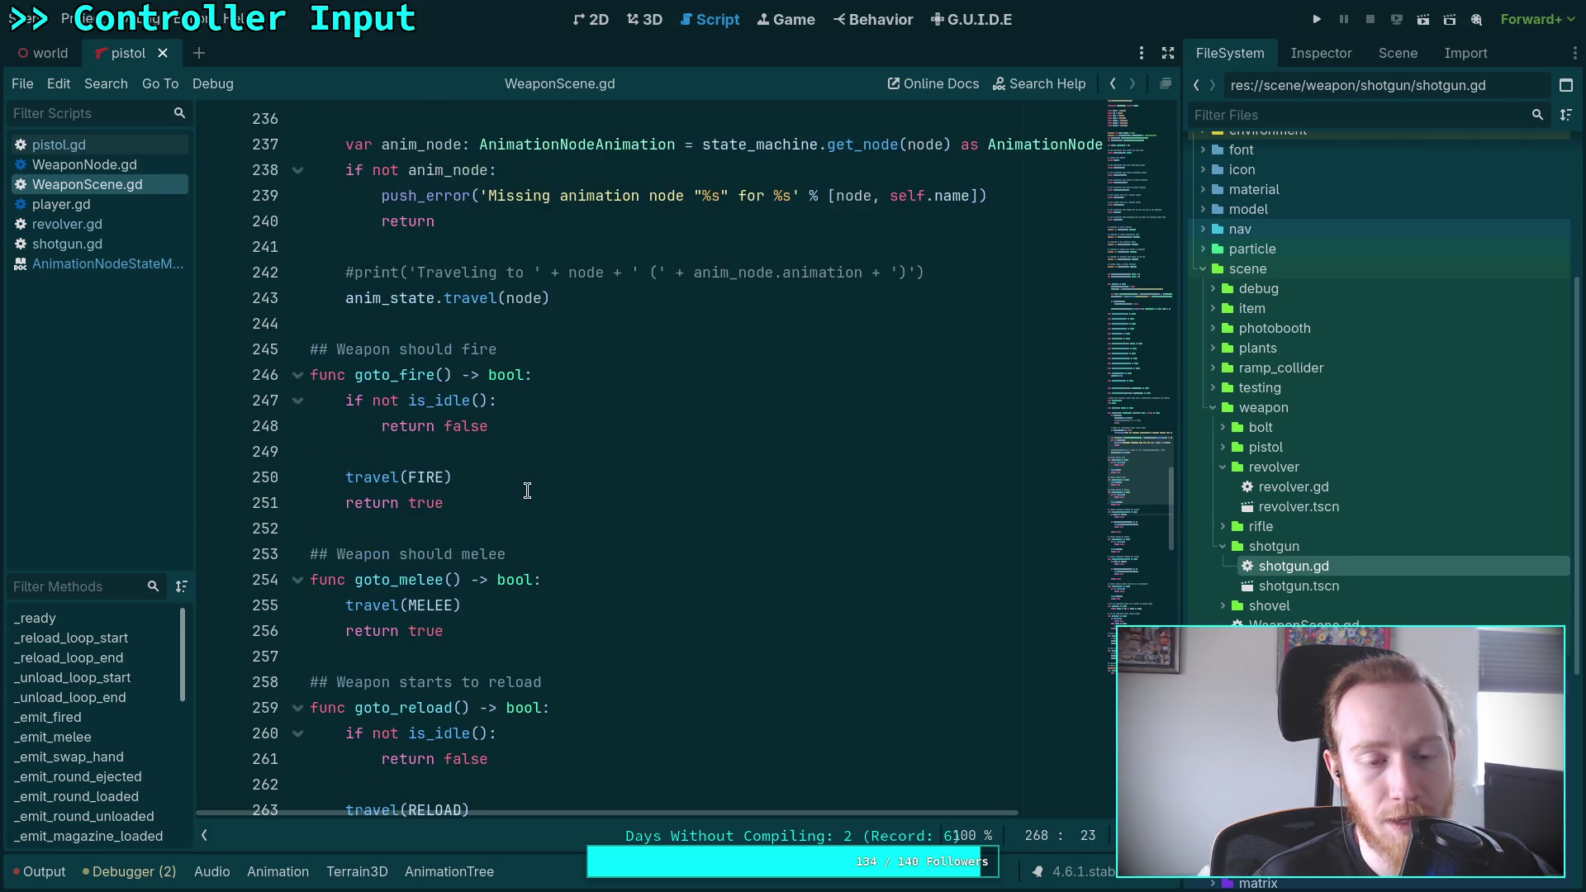
pyautogui.click(477, 449)
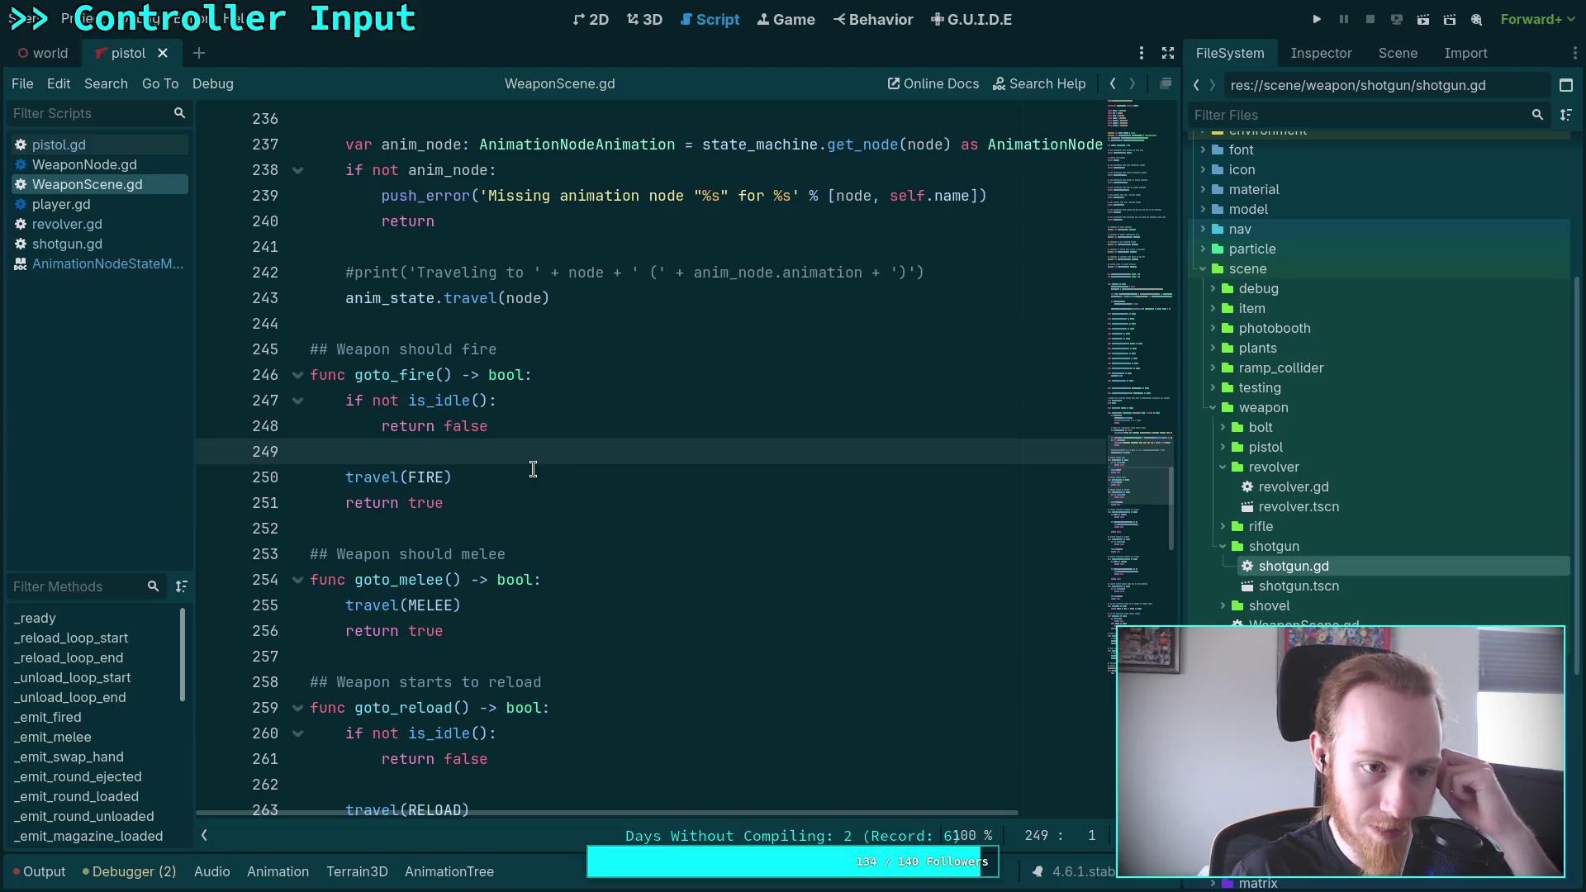
pyautogui.click(125, 263)
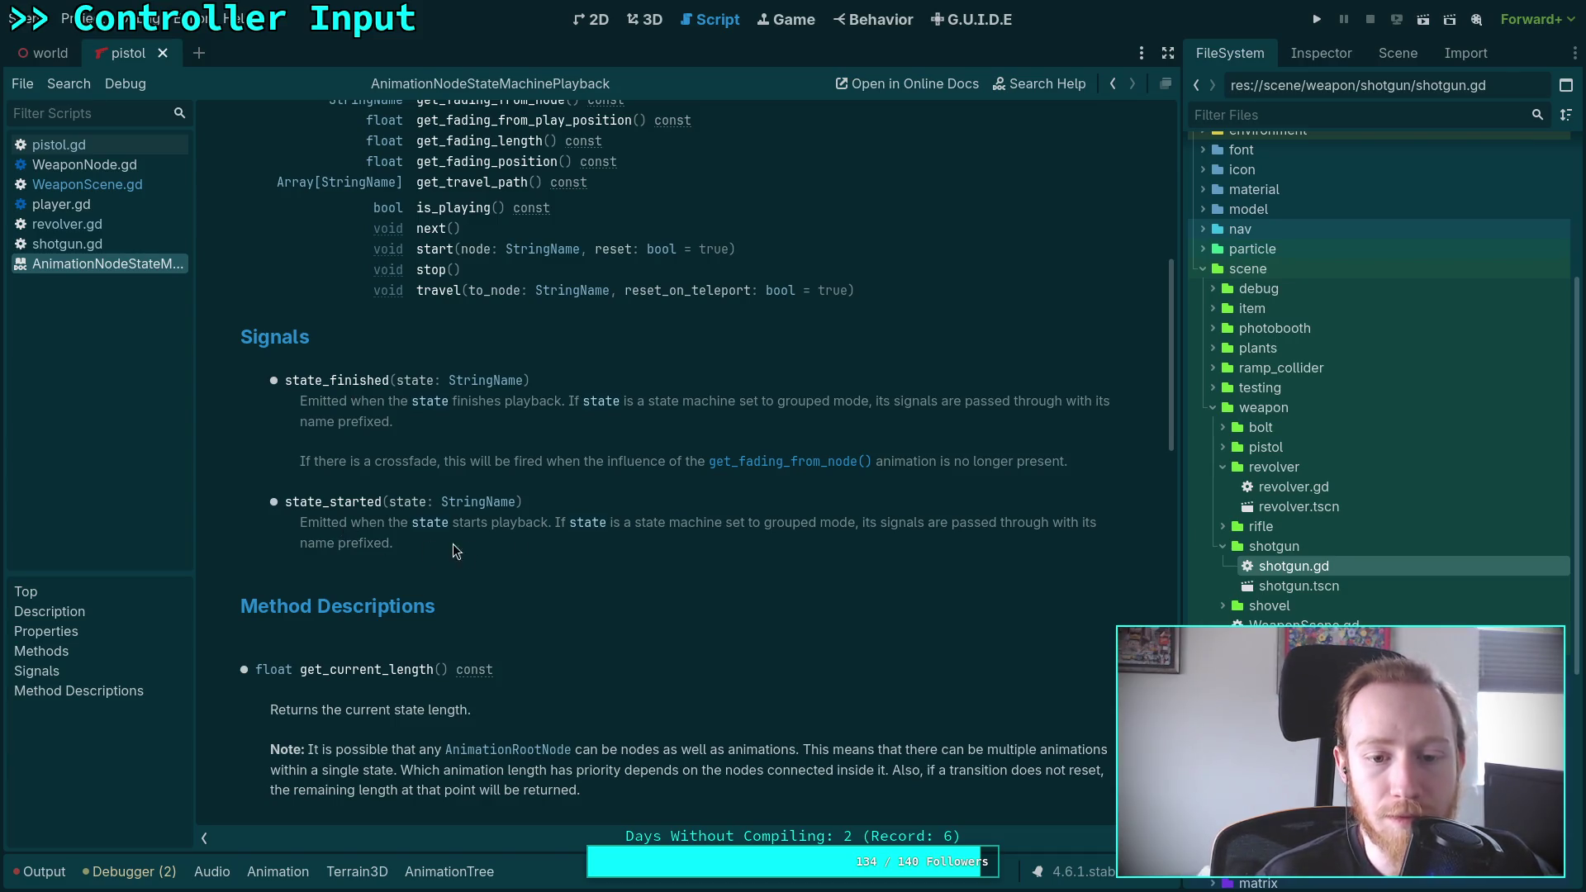
pyautogui.click(104, 147)
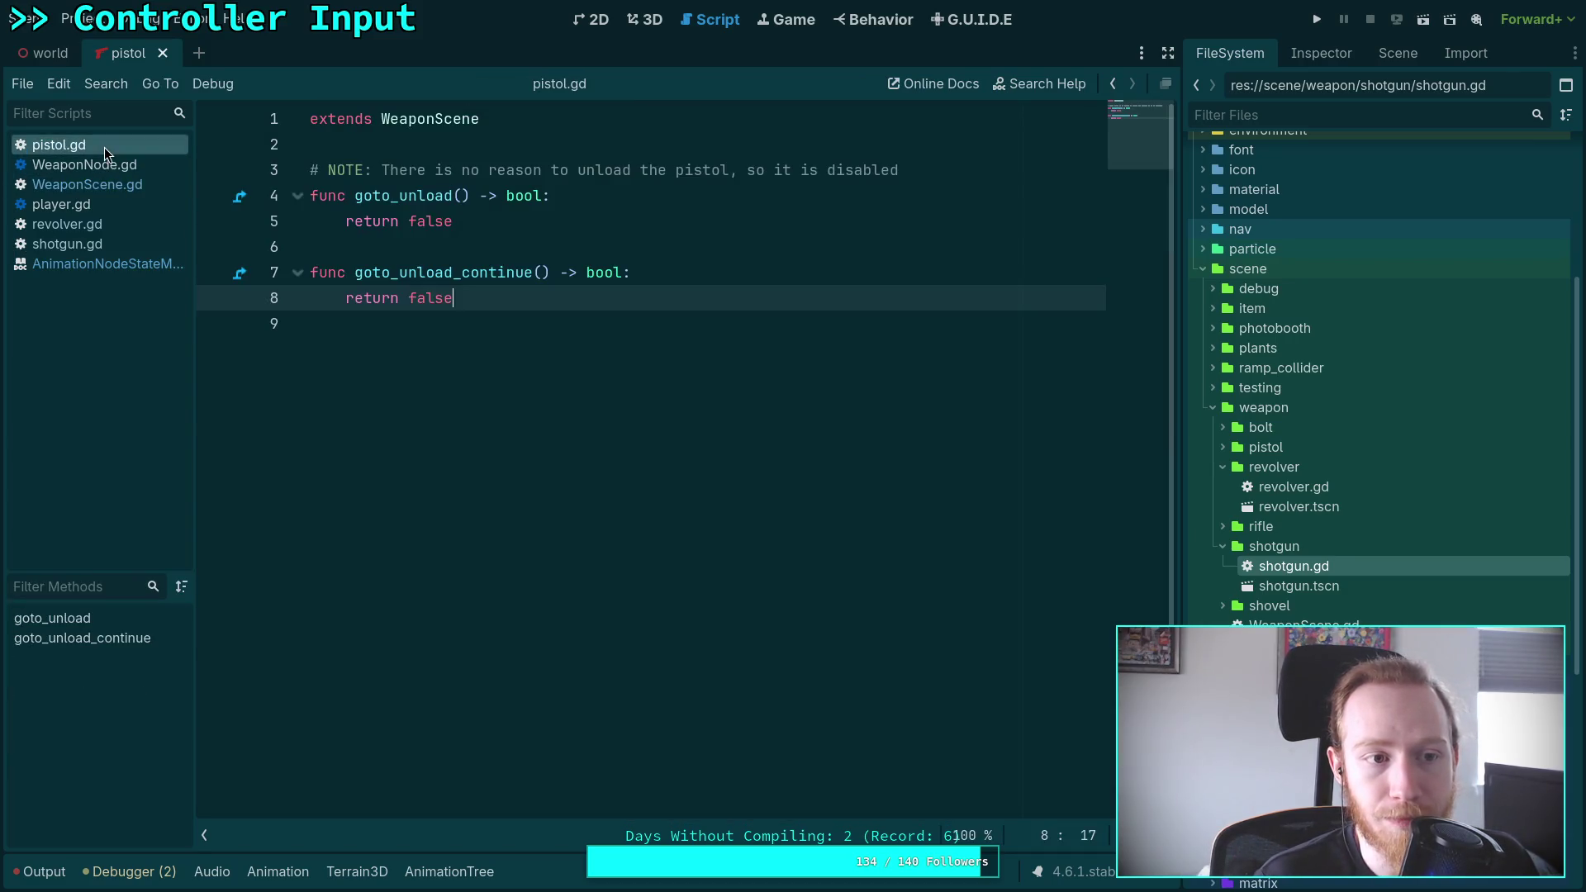
pyautogui.click(96, 170)
pyautogui.scroll(-5, 579, 413)
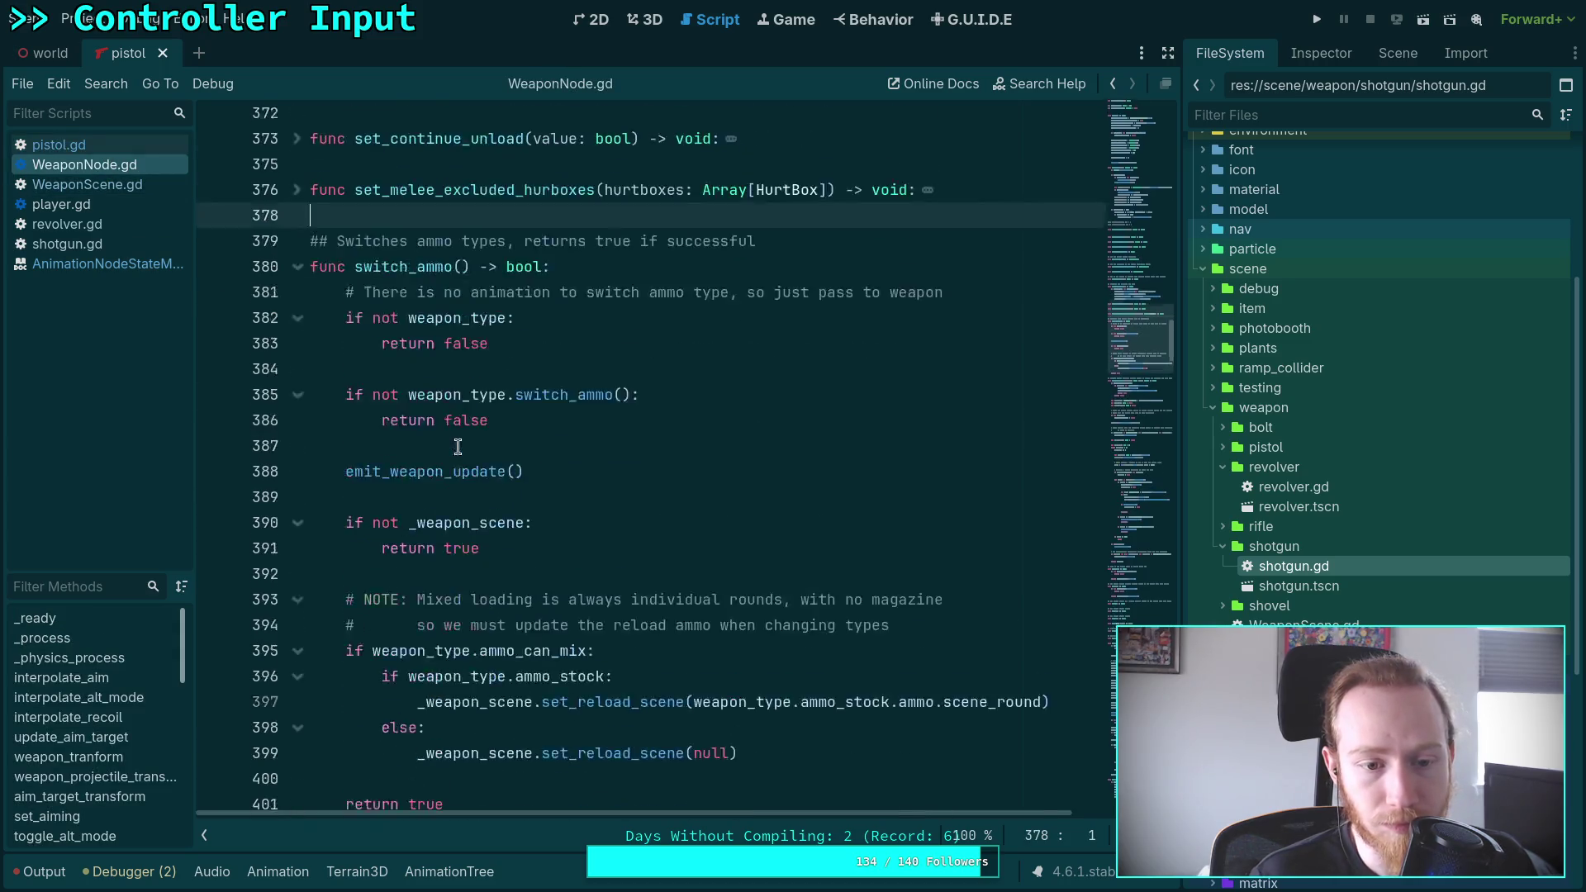
pyautogui.click(122, 185)
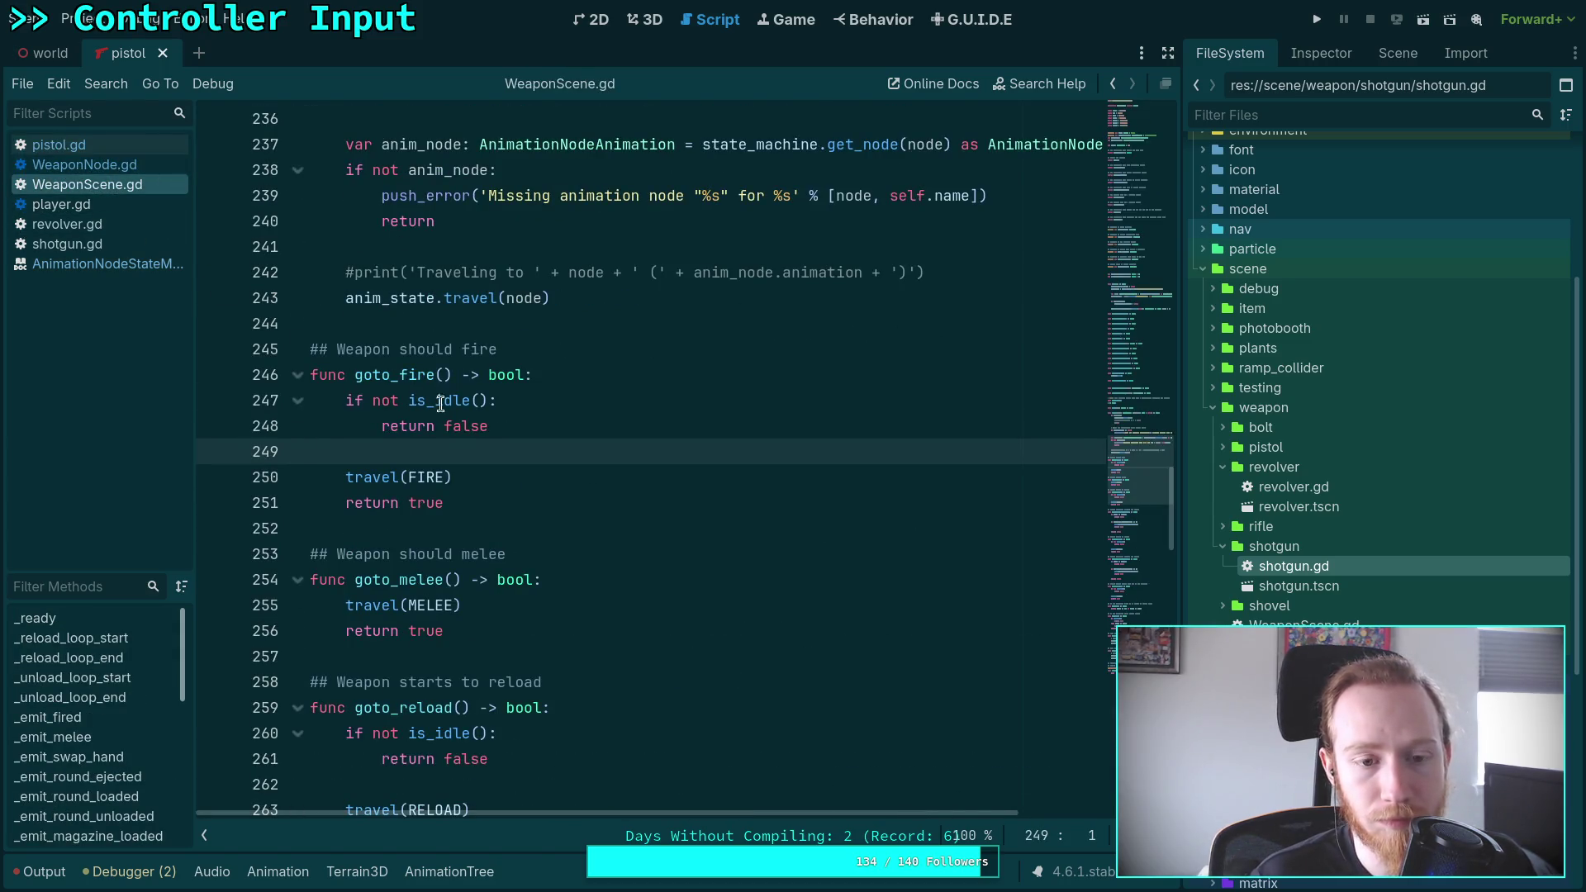
pyautogui.scroll(3, 496, 413)
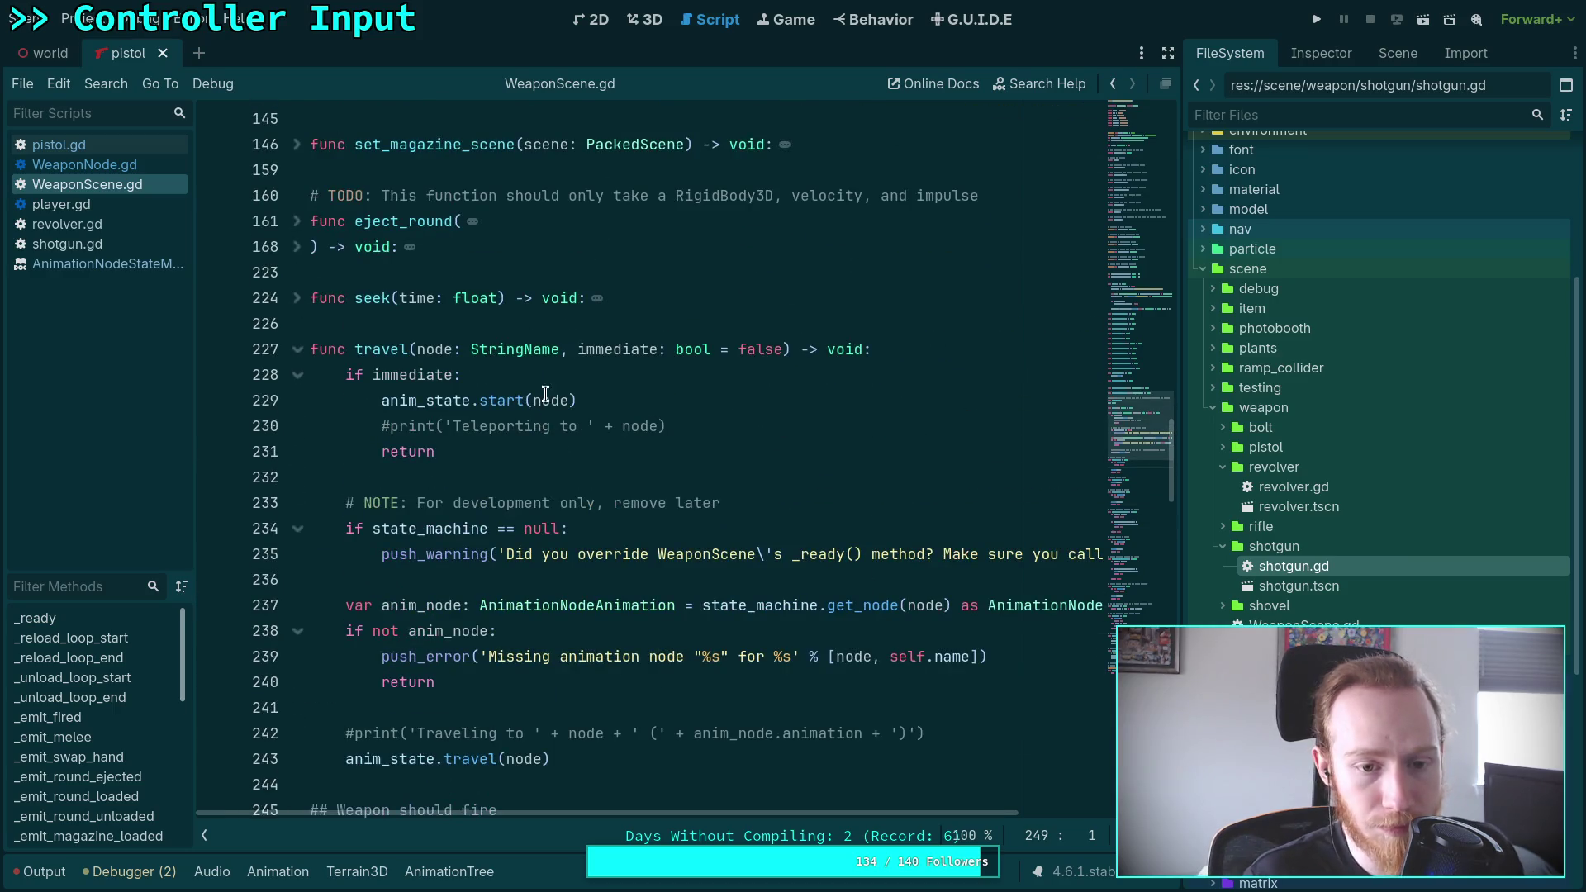
pyautogui.click(524, 477)
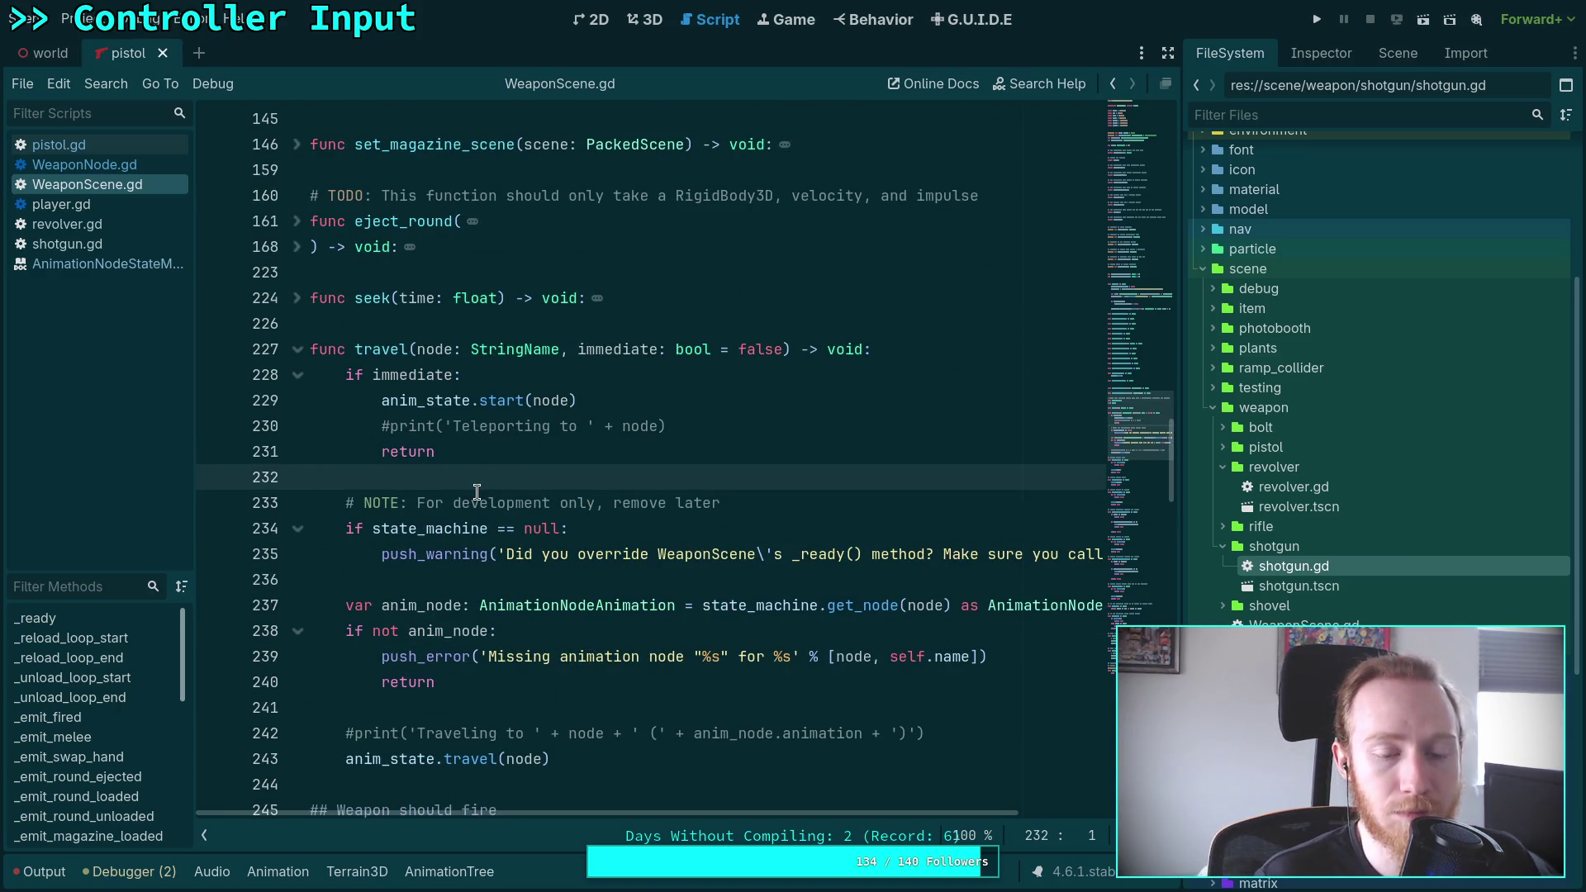
pyautogui.scroll(20, 515, 514)
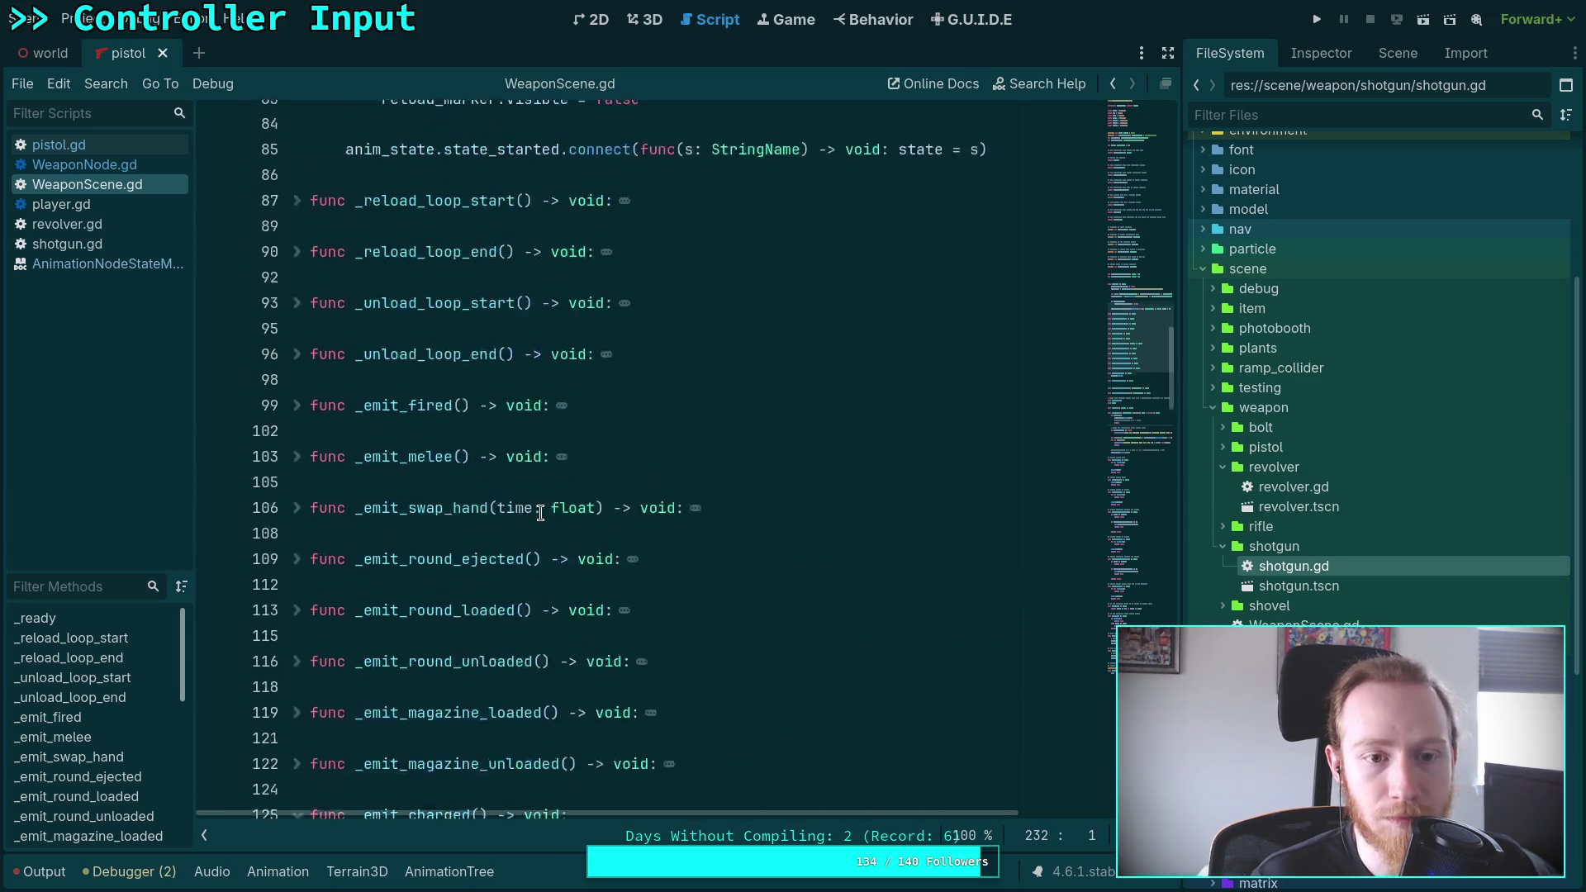
pyautogui.scroll(16, 540, 513)
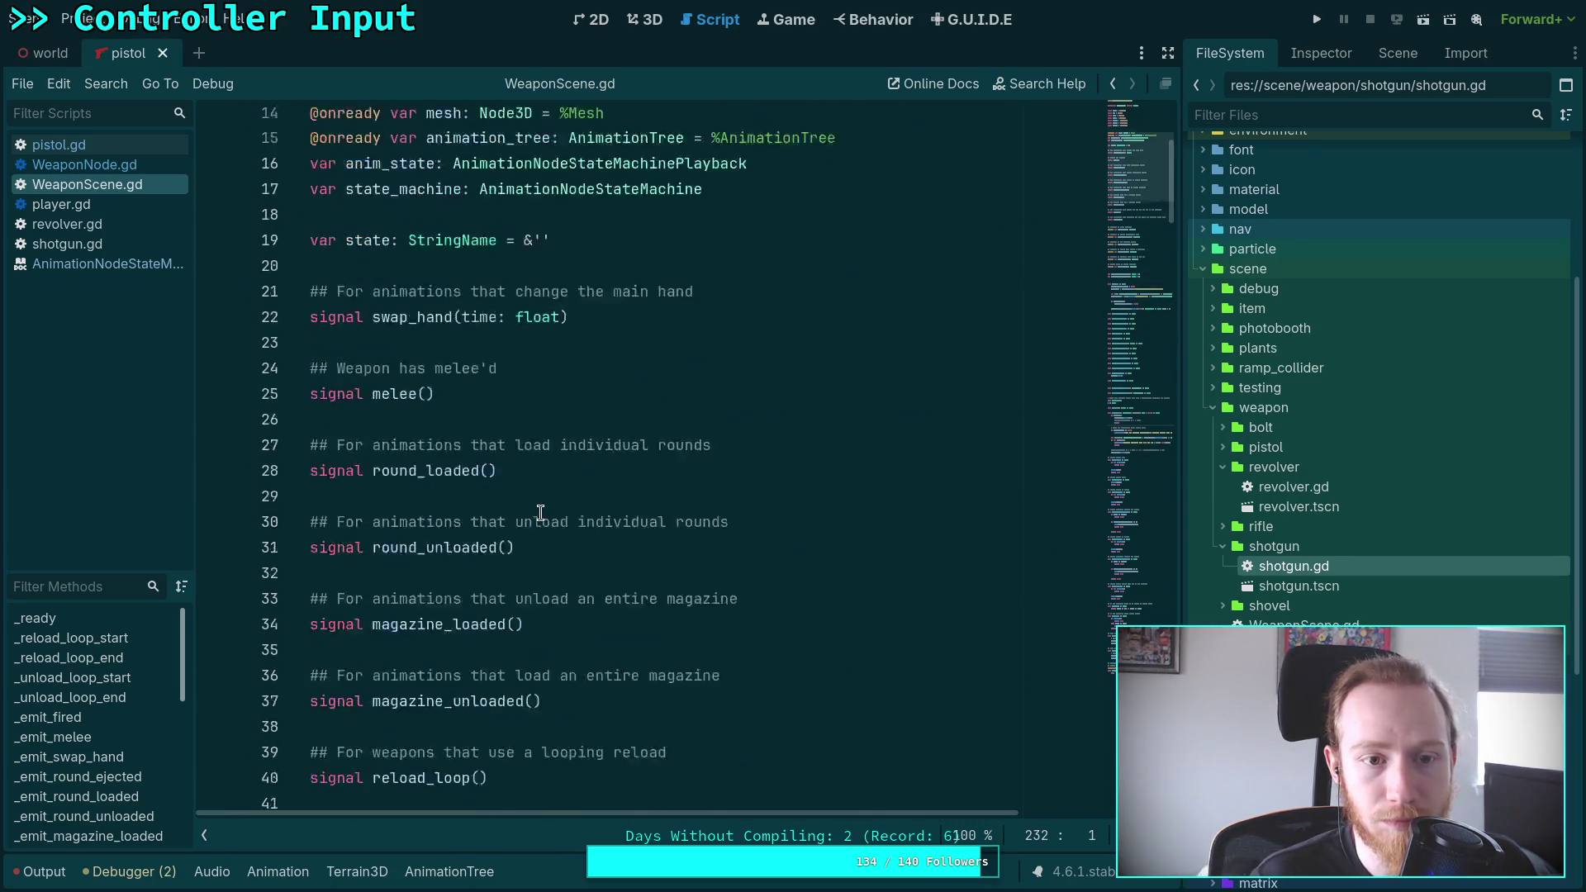
pyautogui.scroll(-16, 677, 535)
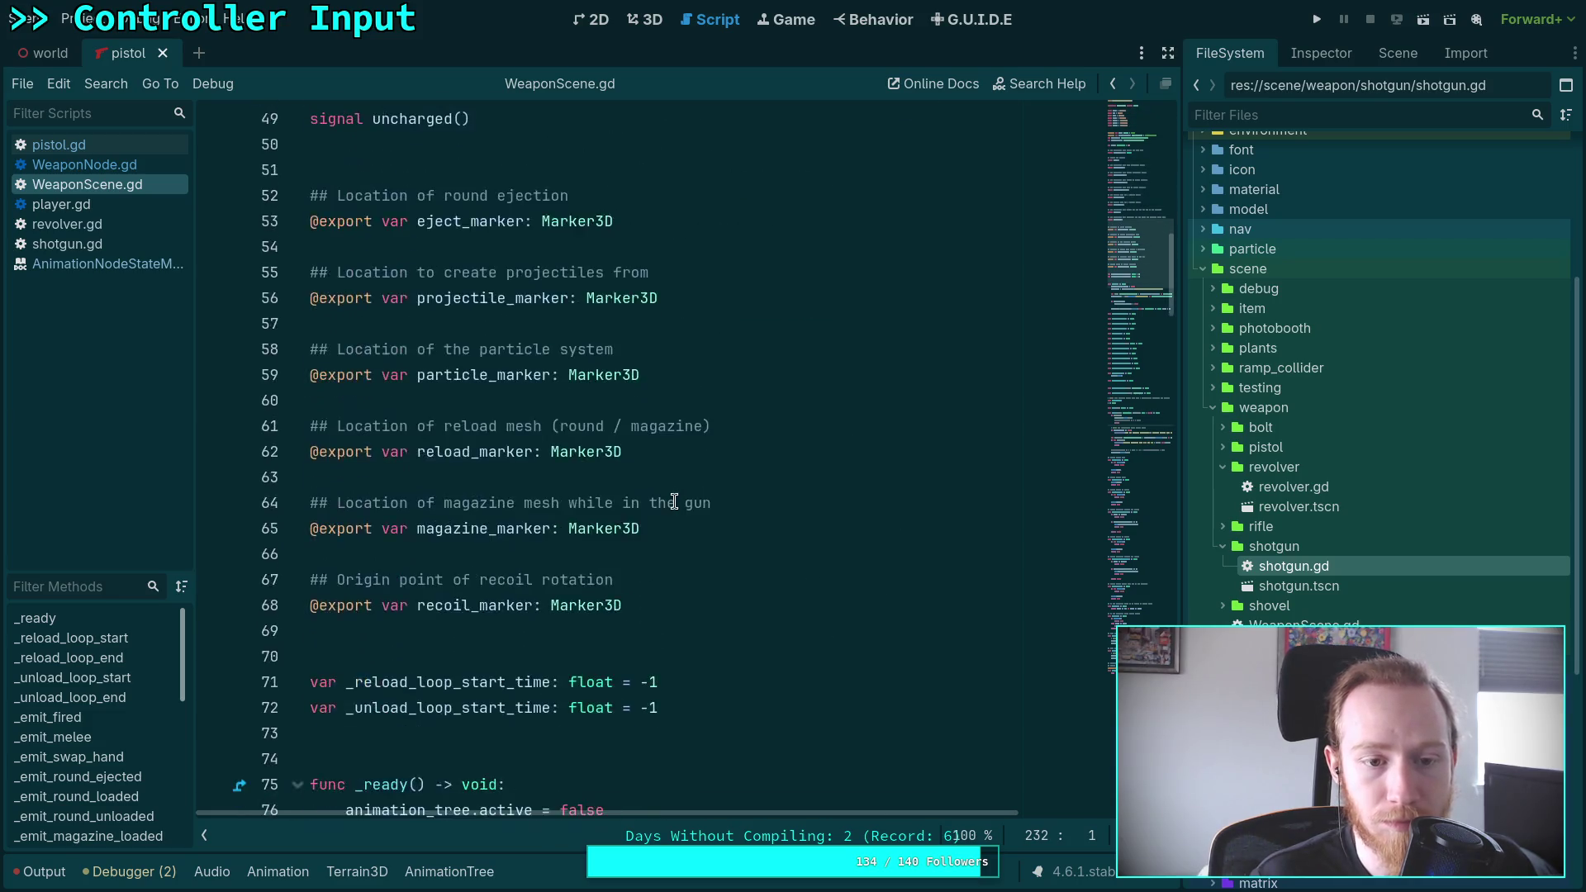
pyautogui.scroll(-8, 611, 495)
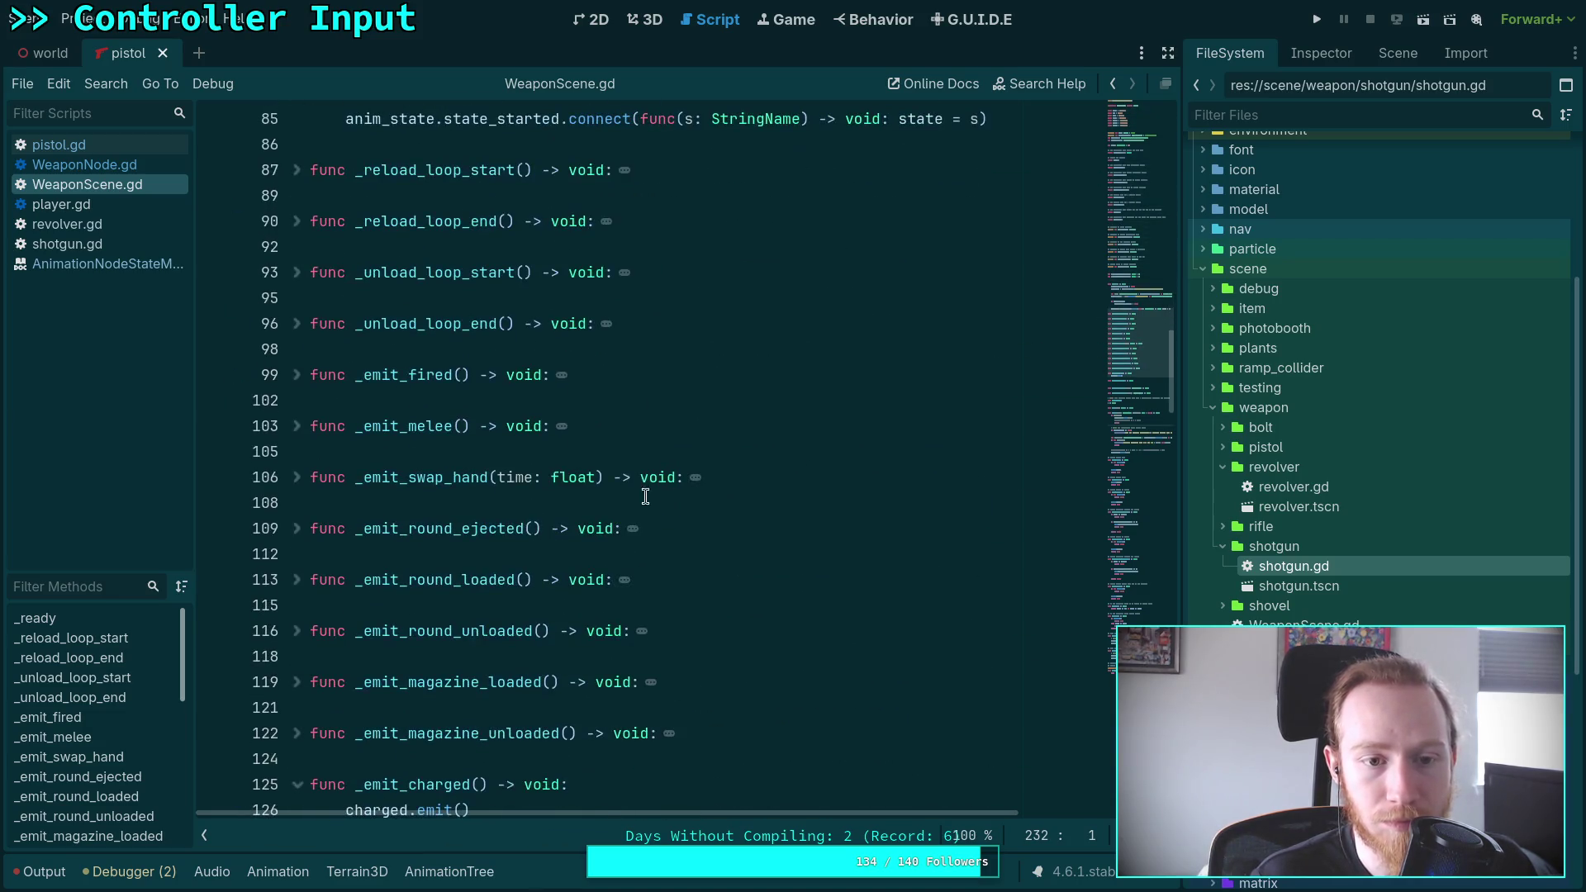
pyautogui.scroll(-12, 502, 482)
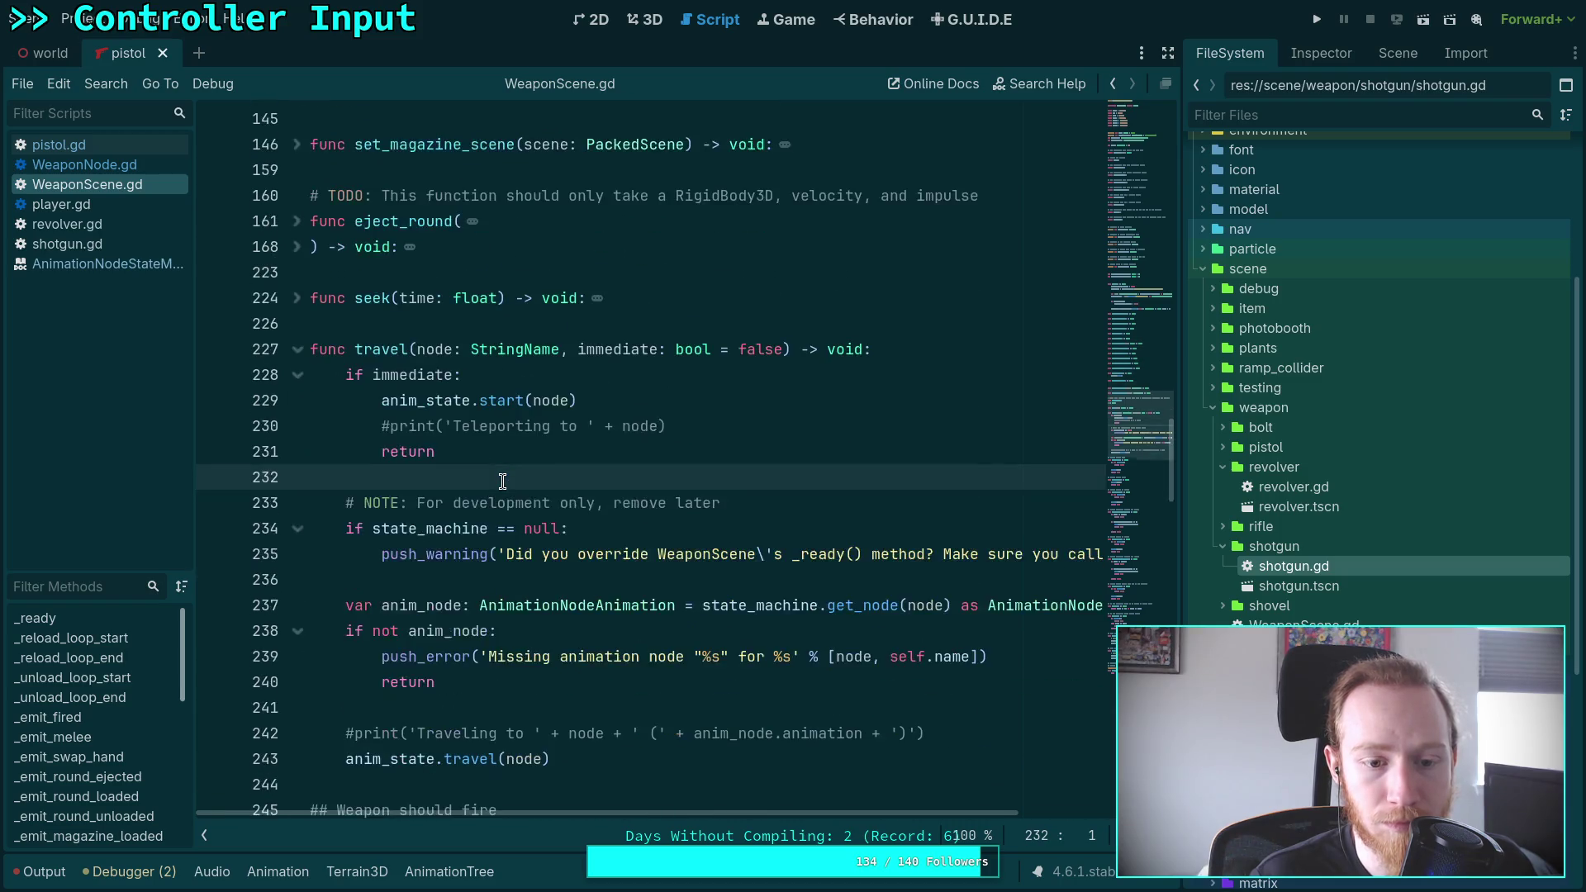
pyautogui.scroll(3, 504, 483)
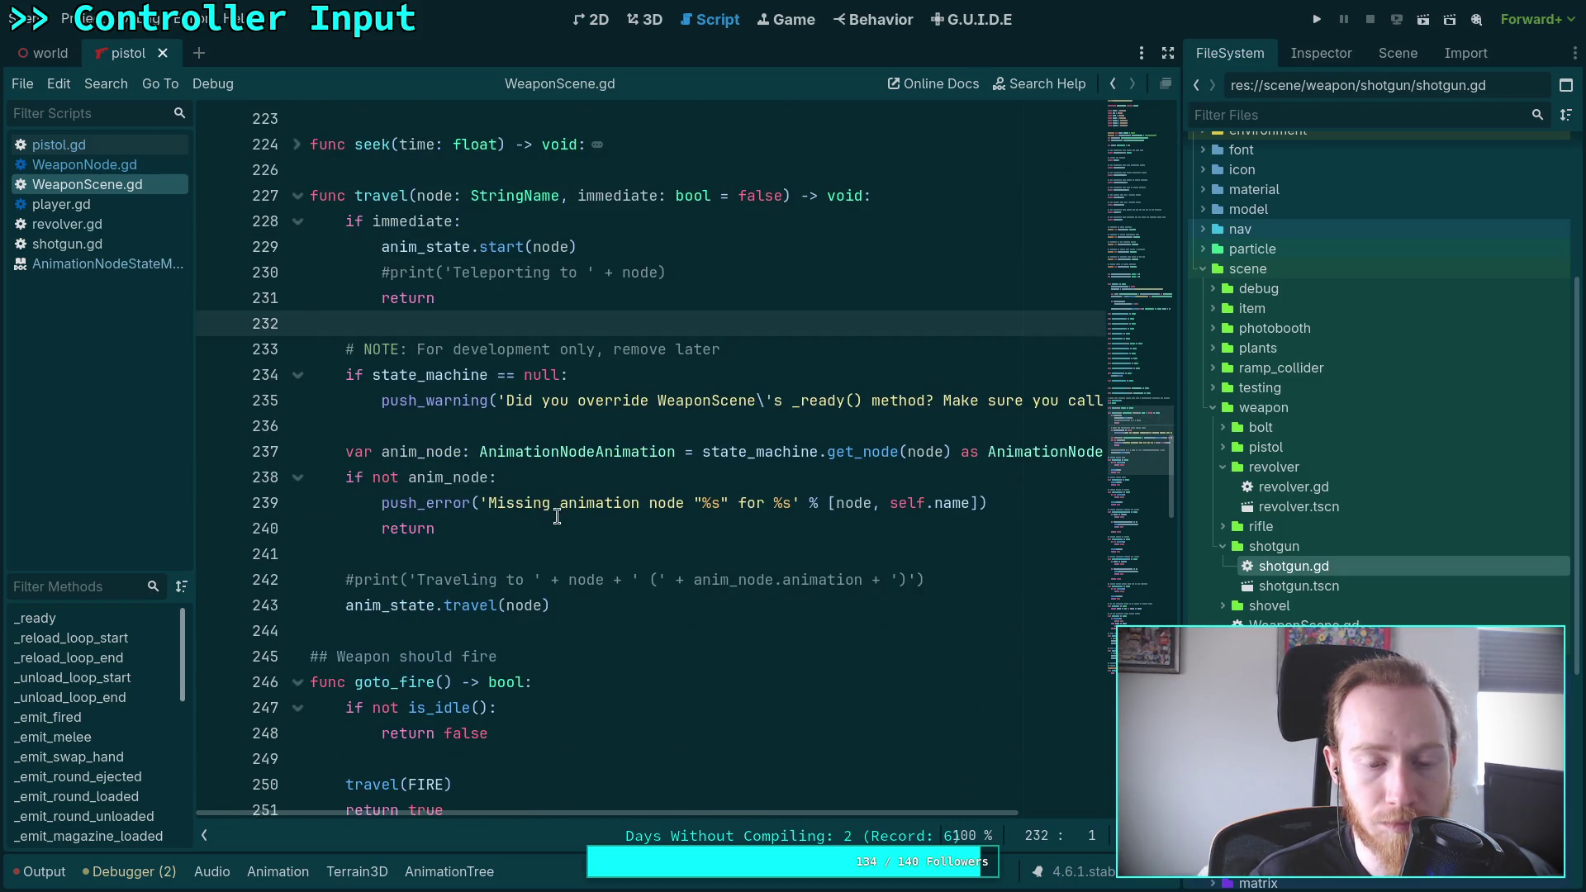
pyautogui.scroll(-4, 559, 514)
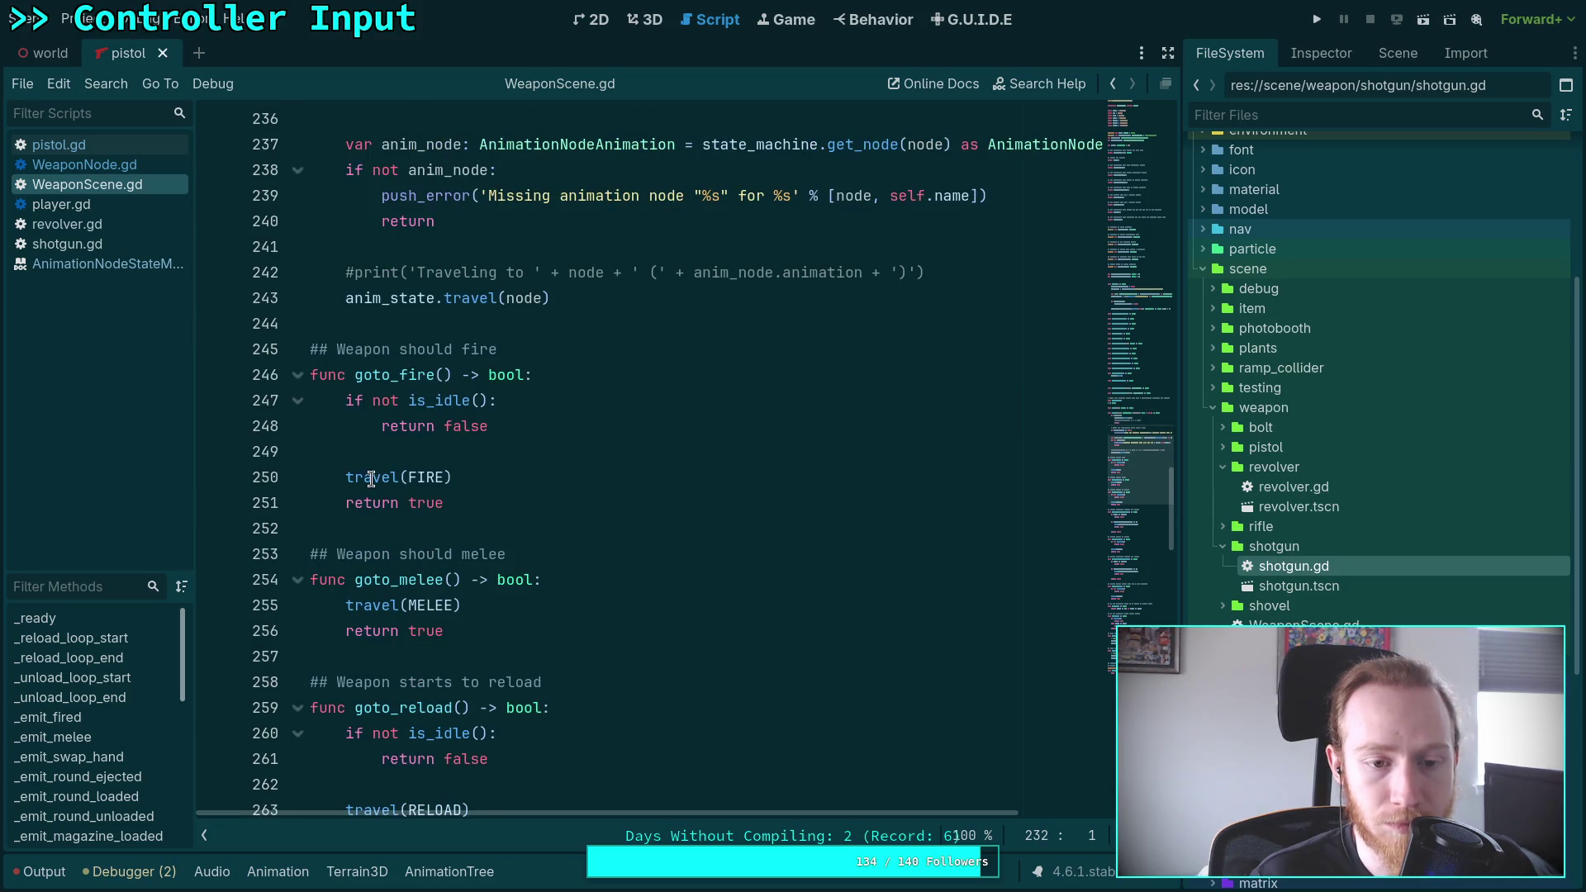
pyautogui.scroll(-7, 371, 480)
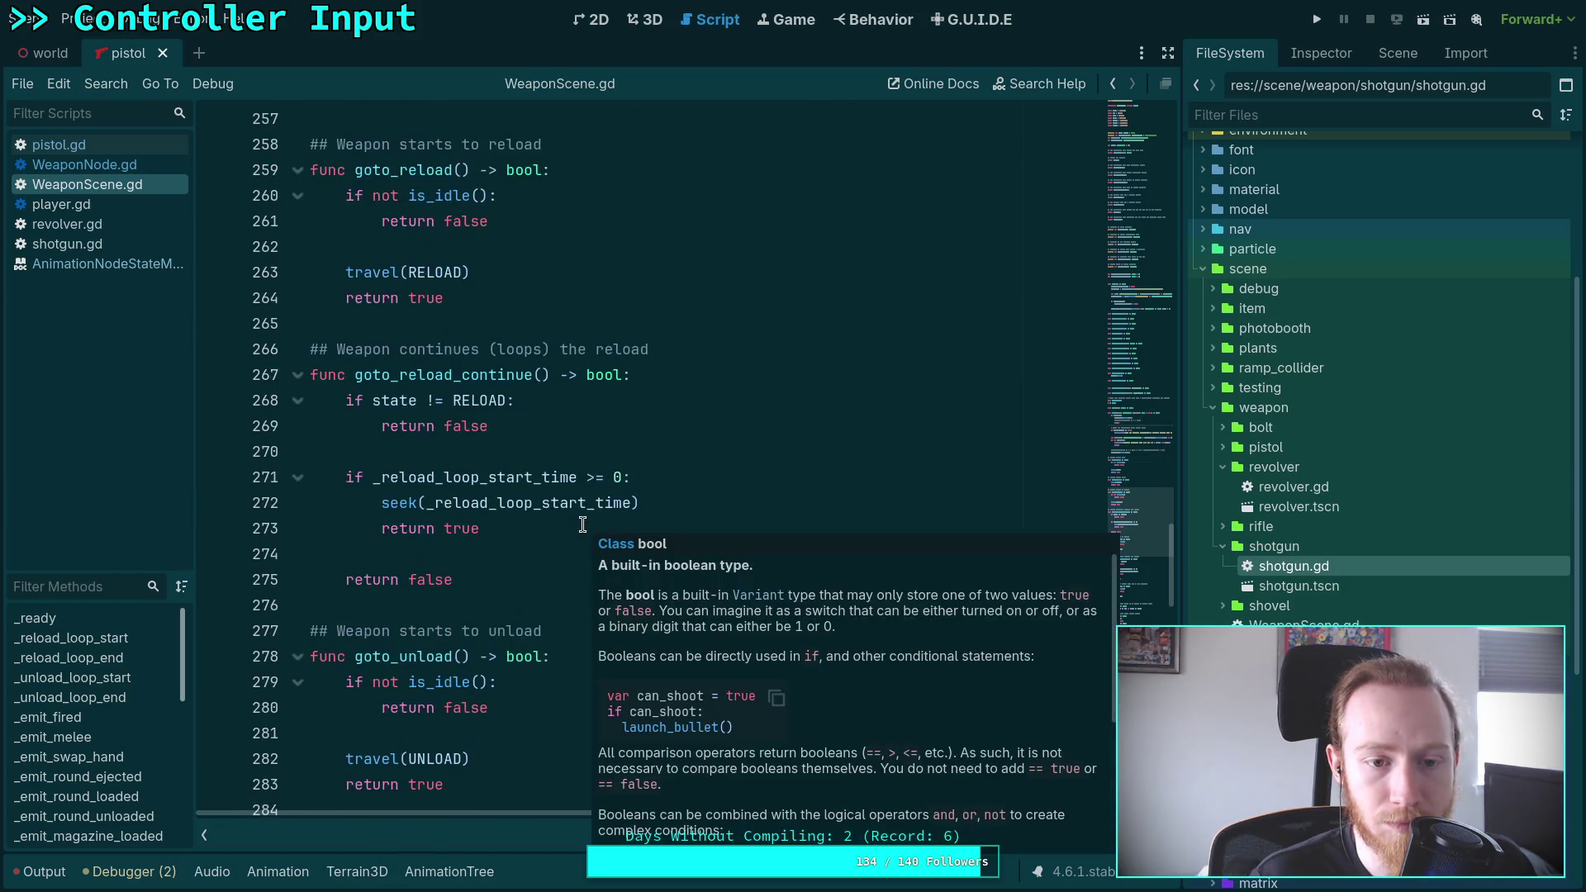
pyautogui.scroll(-2, 469, 511)
pyautogui.scroll(-3, 468, 511)
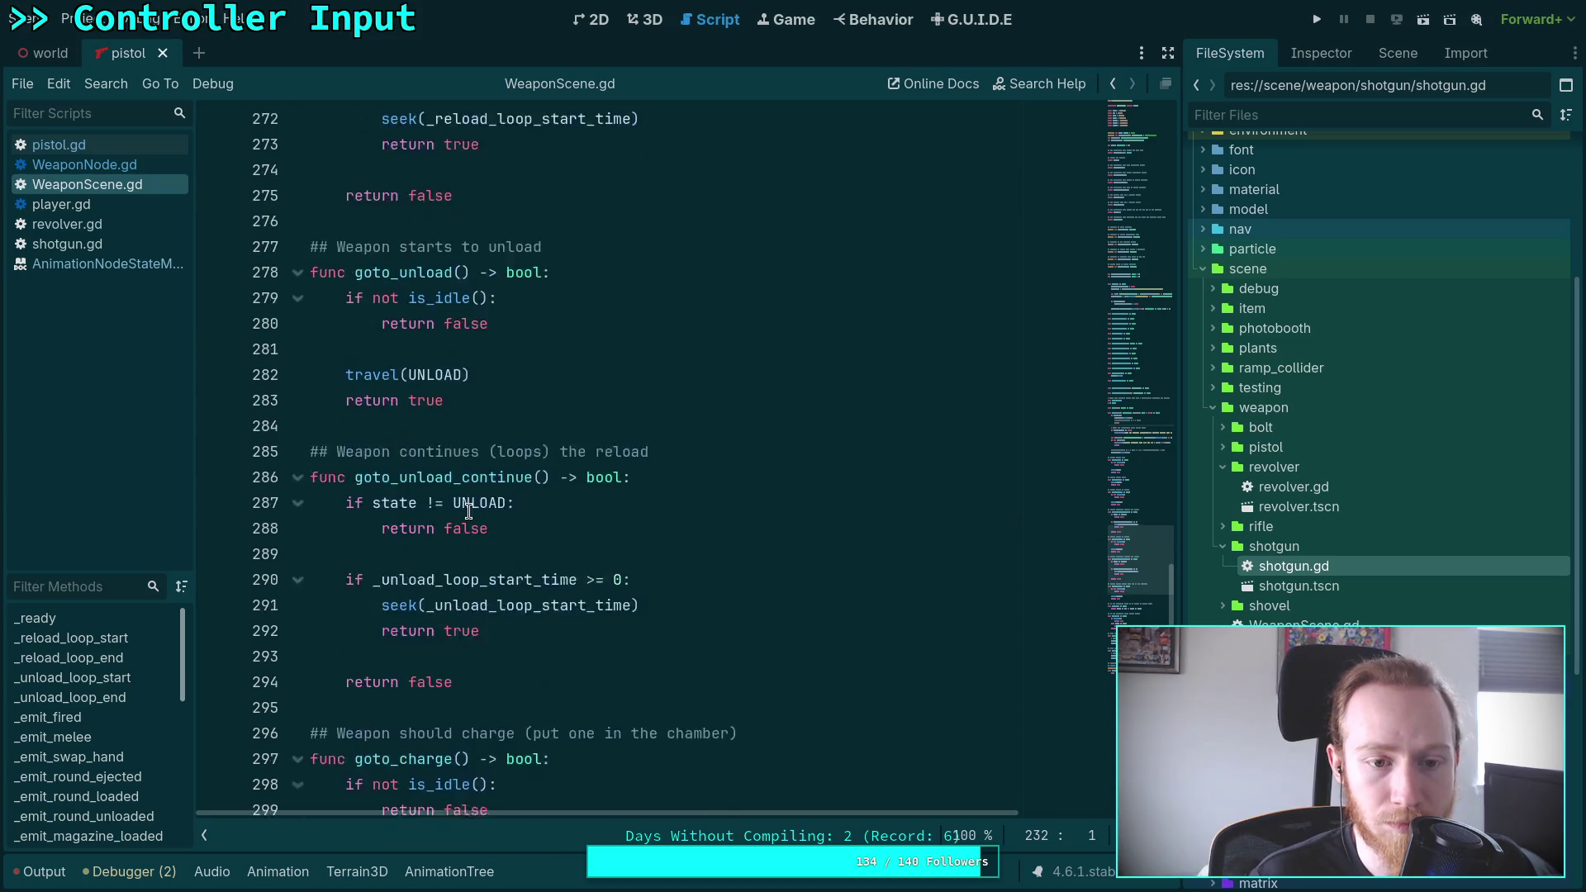
pyautogui.scroll(-1, 469, 511)
pyautogui.scroll(-7, 468, 512)
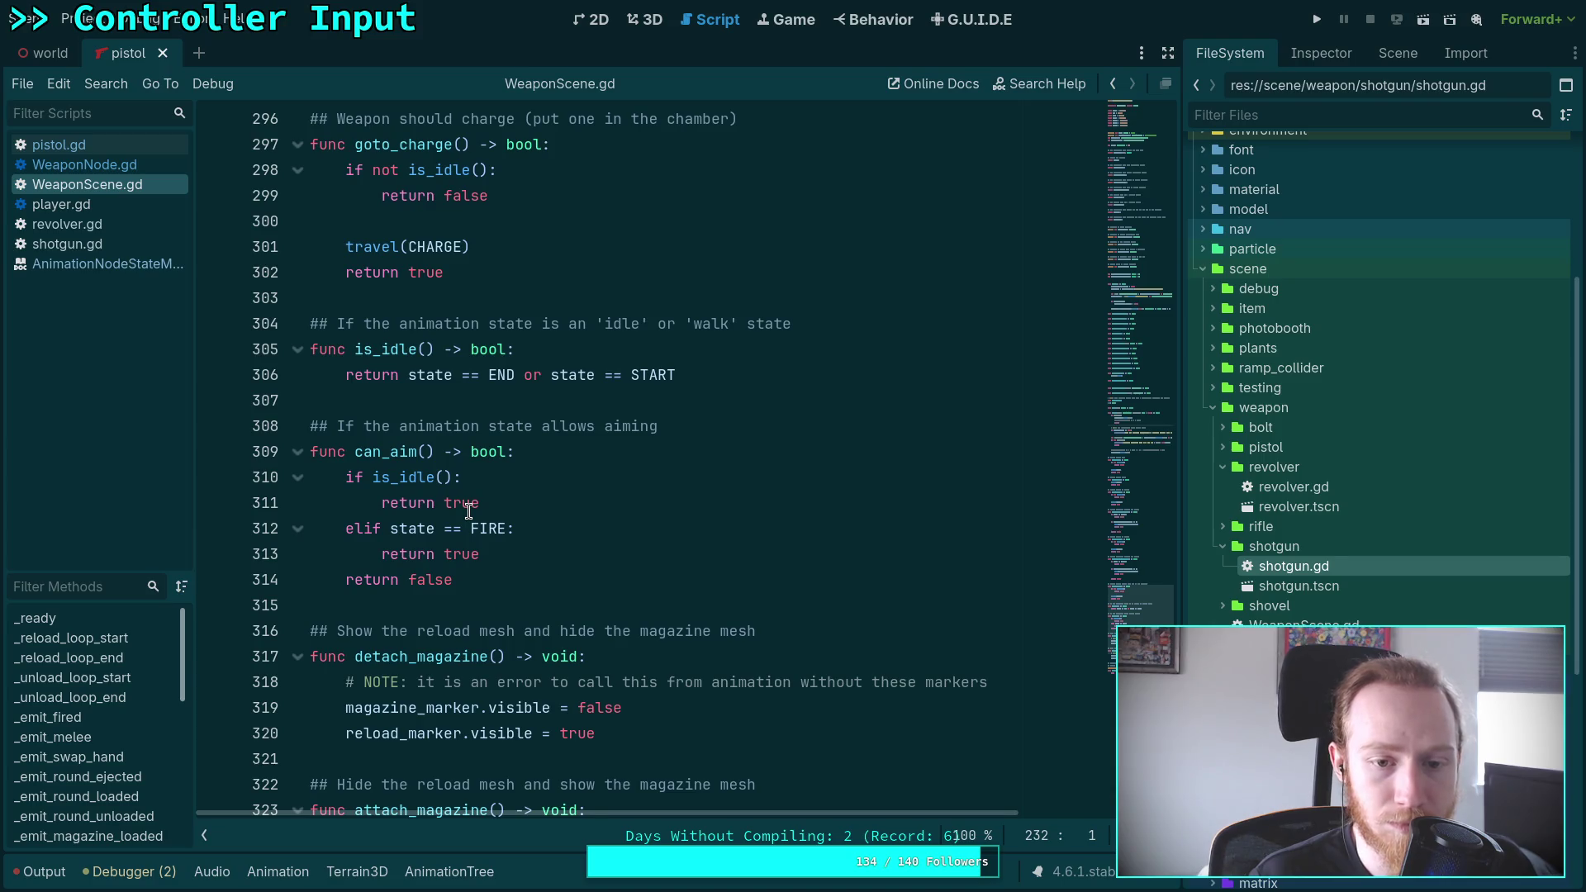
pyautogui.scroll(-6, 468, 511)
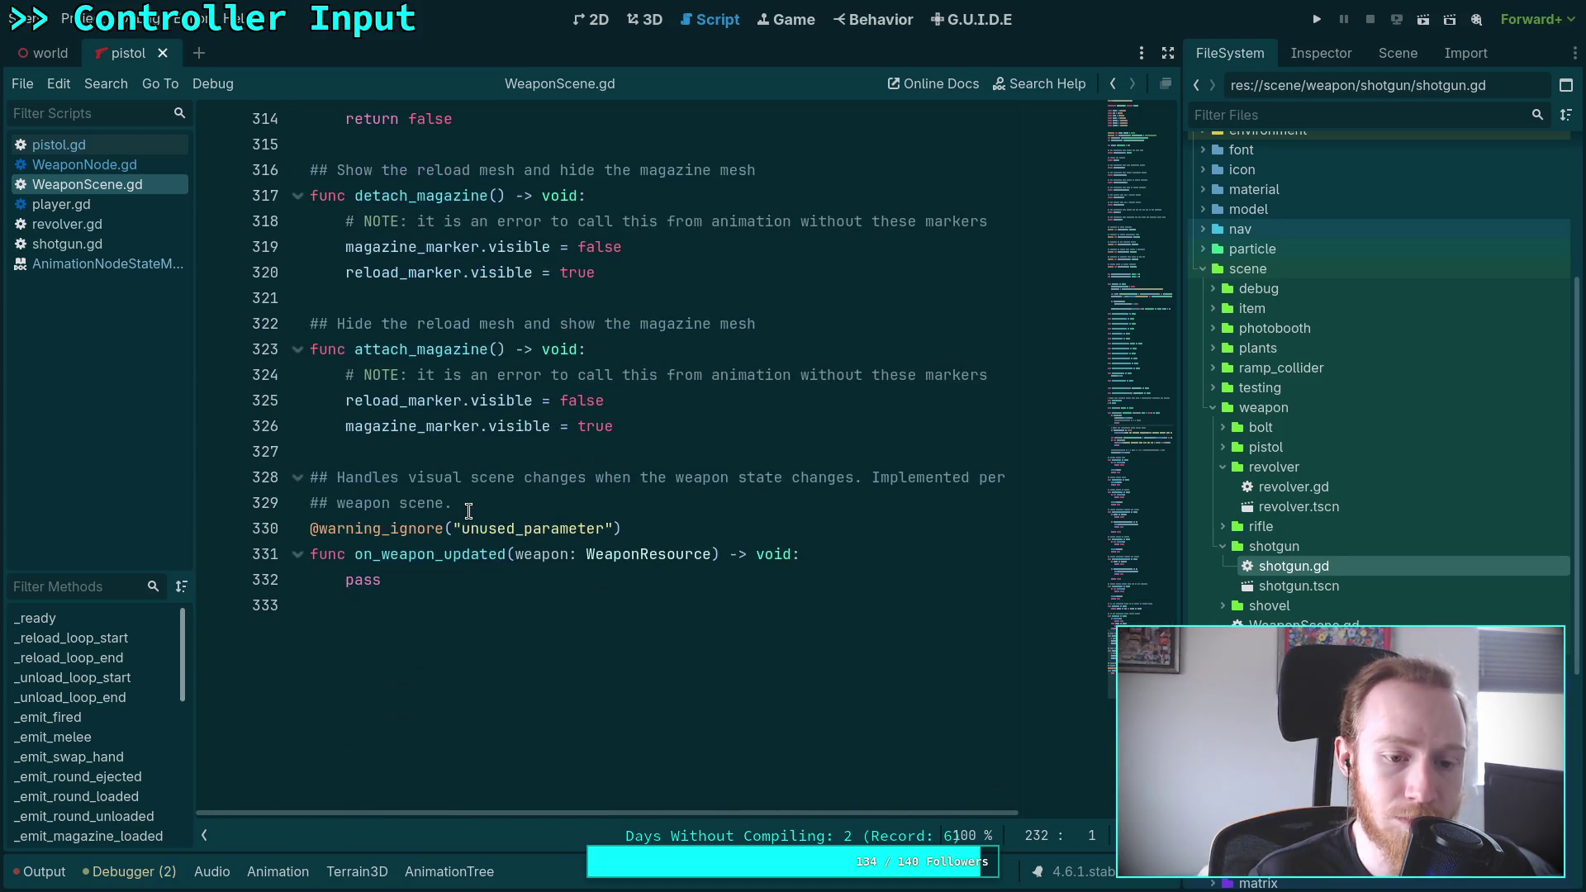
pyautogui.click(1309, 30)
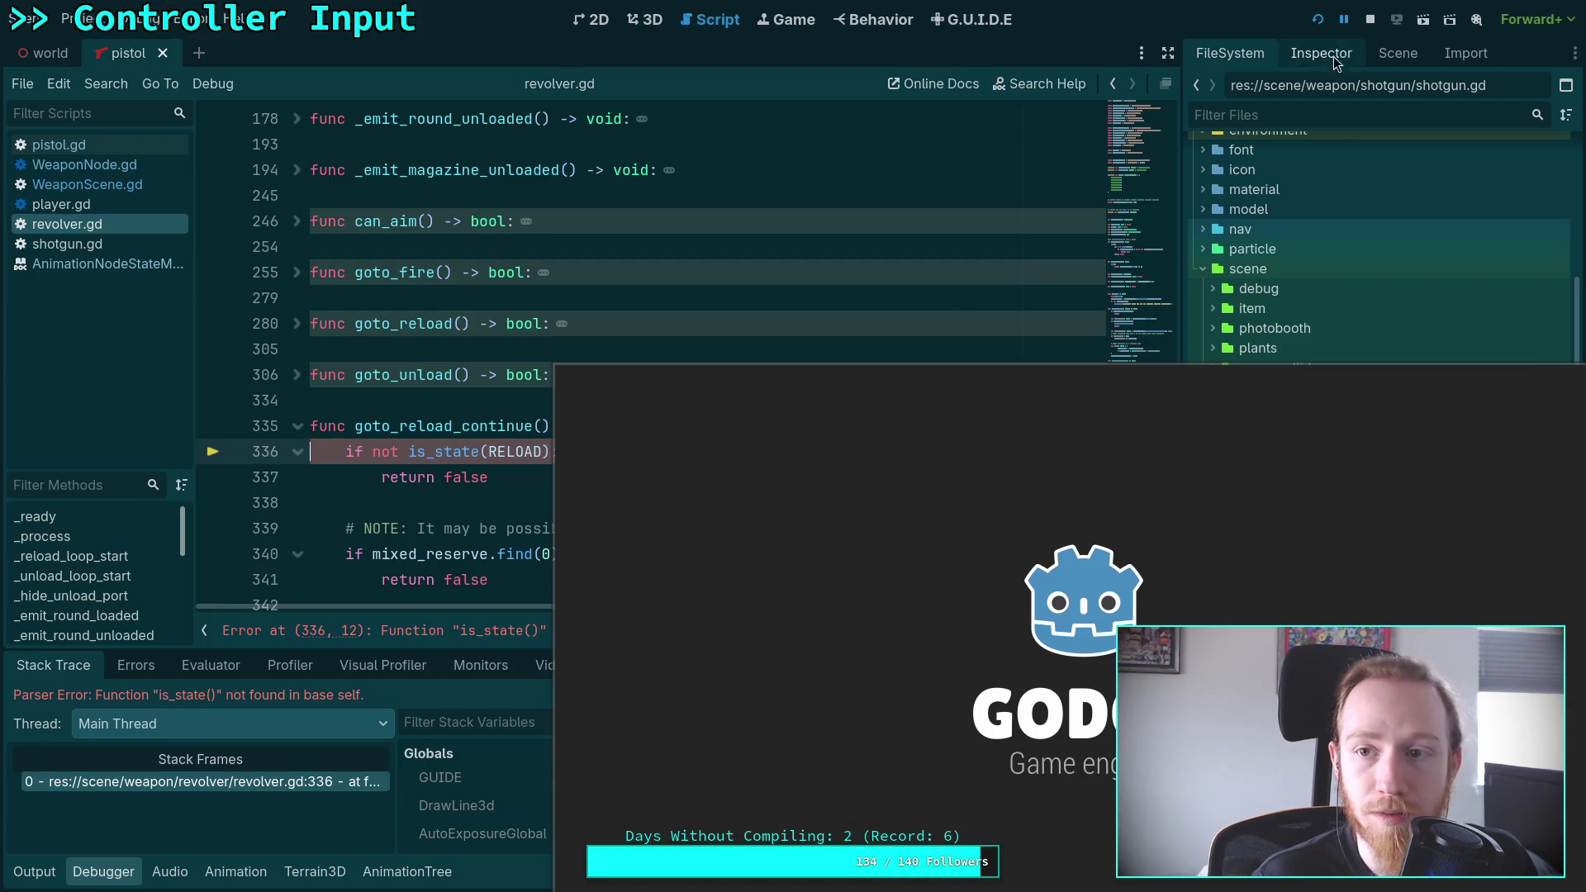
# Stop the running game and turn line 336's is_state check into a direct state comparison with RELOAD
pyautogui.press('F8')
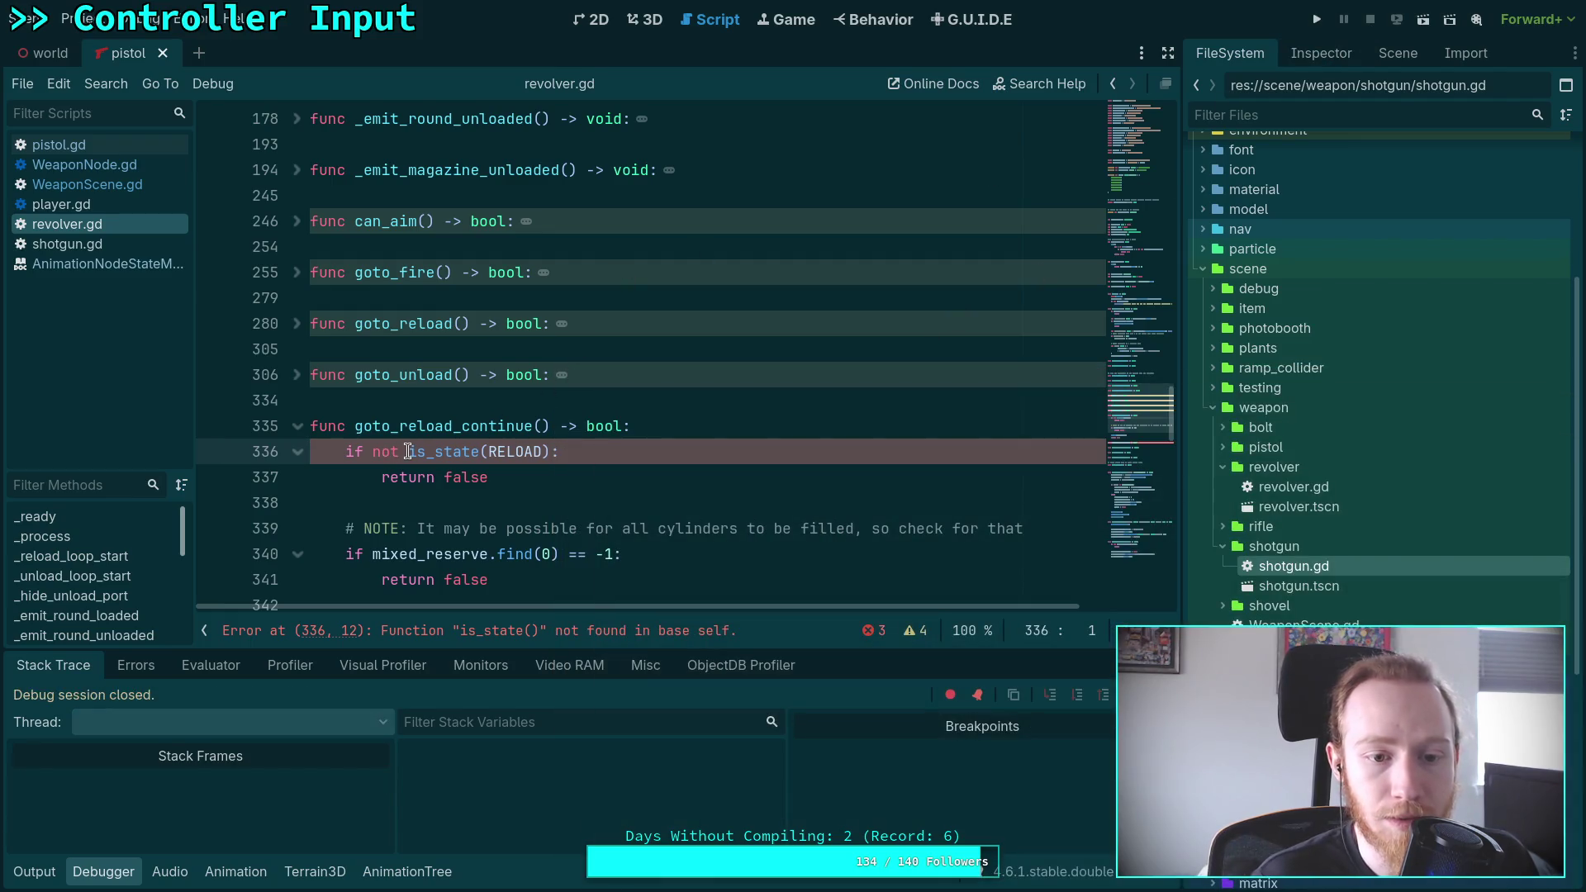
pyautogui.moveTo(371, 452); pyautogui.dragTo(435, 452)
pyautogui.press('BackSpace')
pyautogui.press('Right')
pyautogui.press('Delete')
pyautogui.write('==')
pyautogui.press('End')
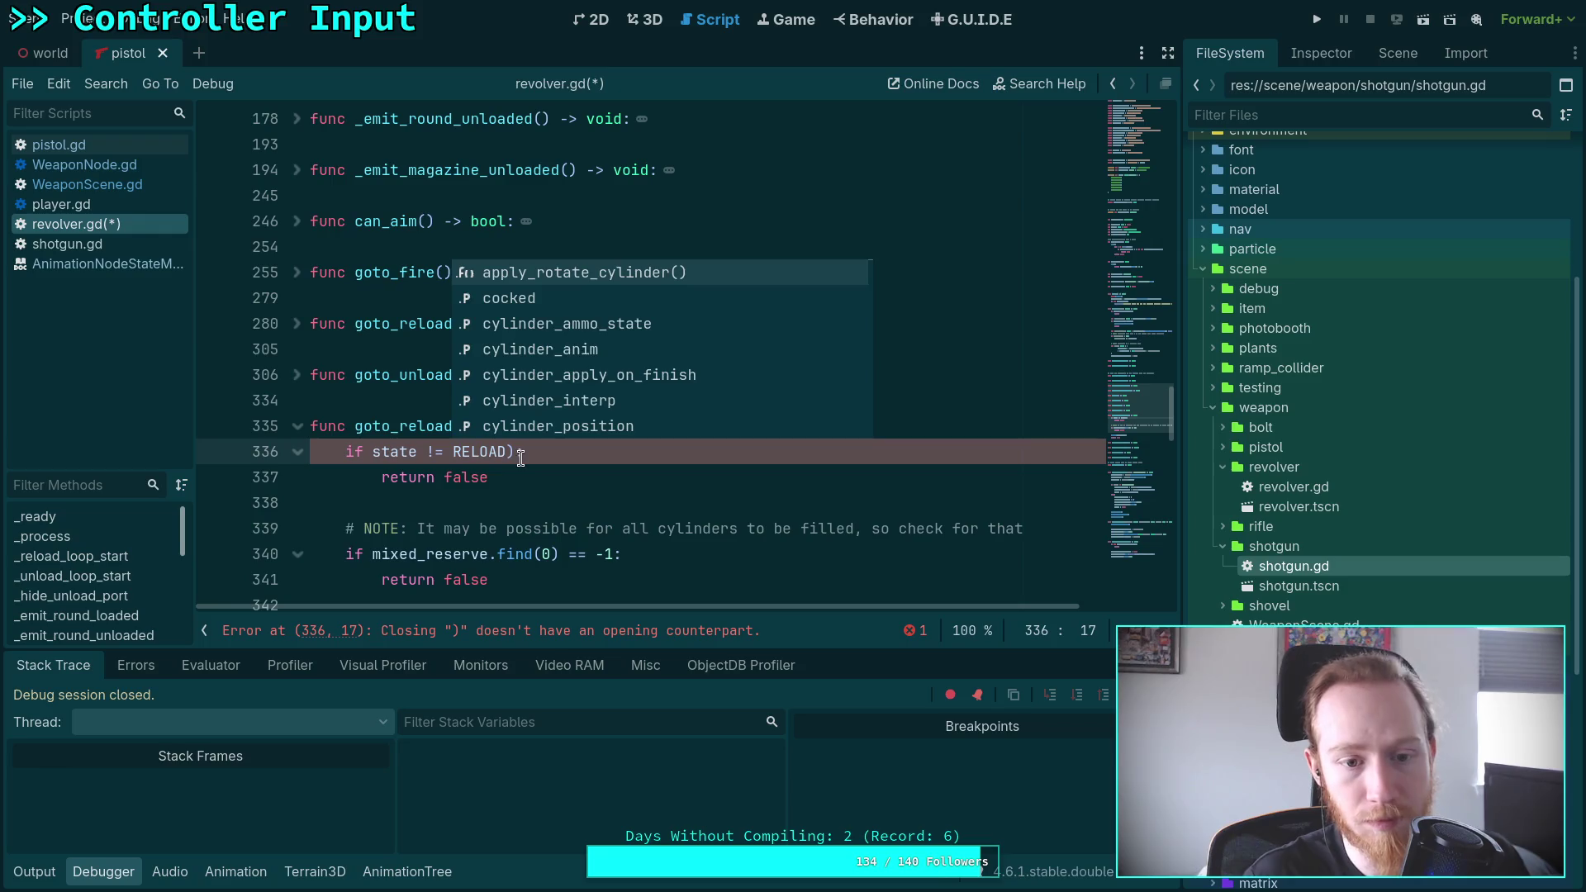
pyautogui.press('Left')
pyautogui.press('BackSpace')
pyautogui.press('Up')
pyautogui.press('Up')
# Delete the local state declaration inside goto_unload
pyautogui.click(297, 375)
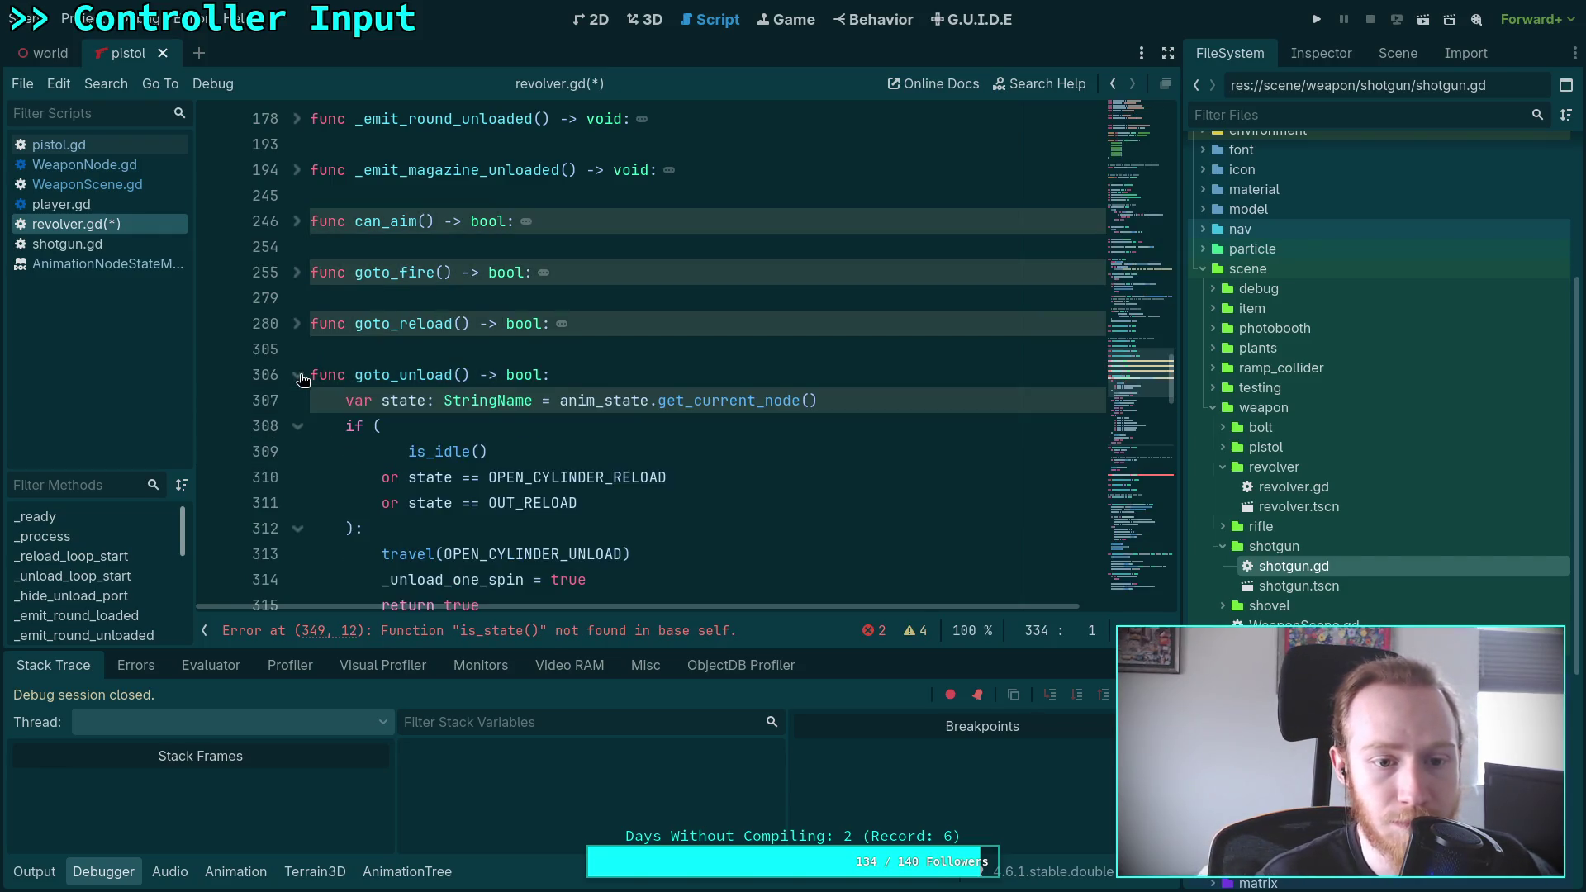
pyautogui.scroll(-2, 312, 382)
pyautogui.scroll(-1, 553, 325)
pyautogui.moveTo(821, 171); pyautogui.dragTo(854, 156)
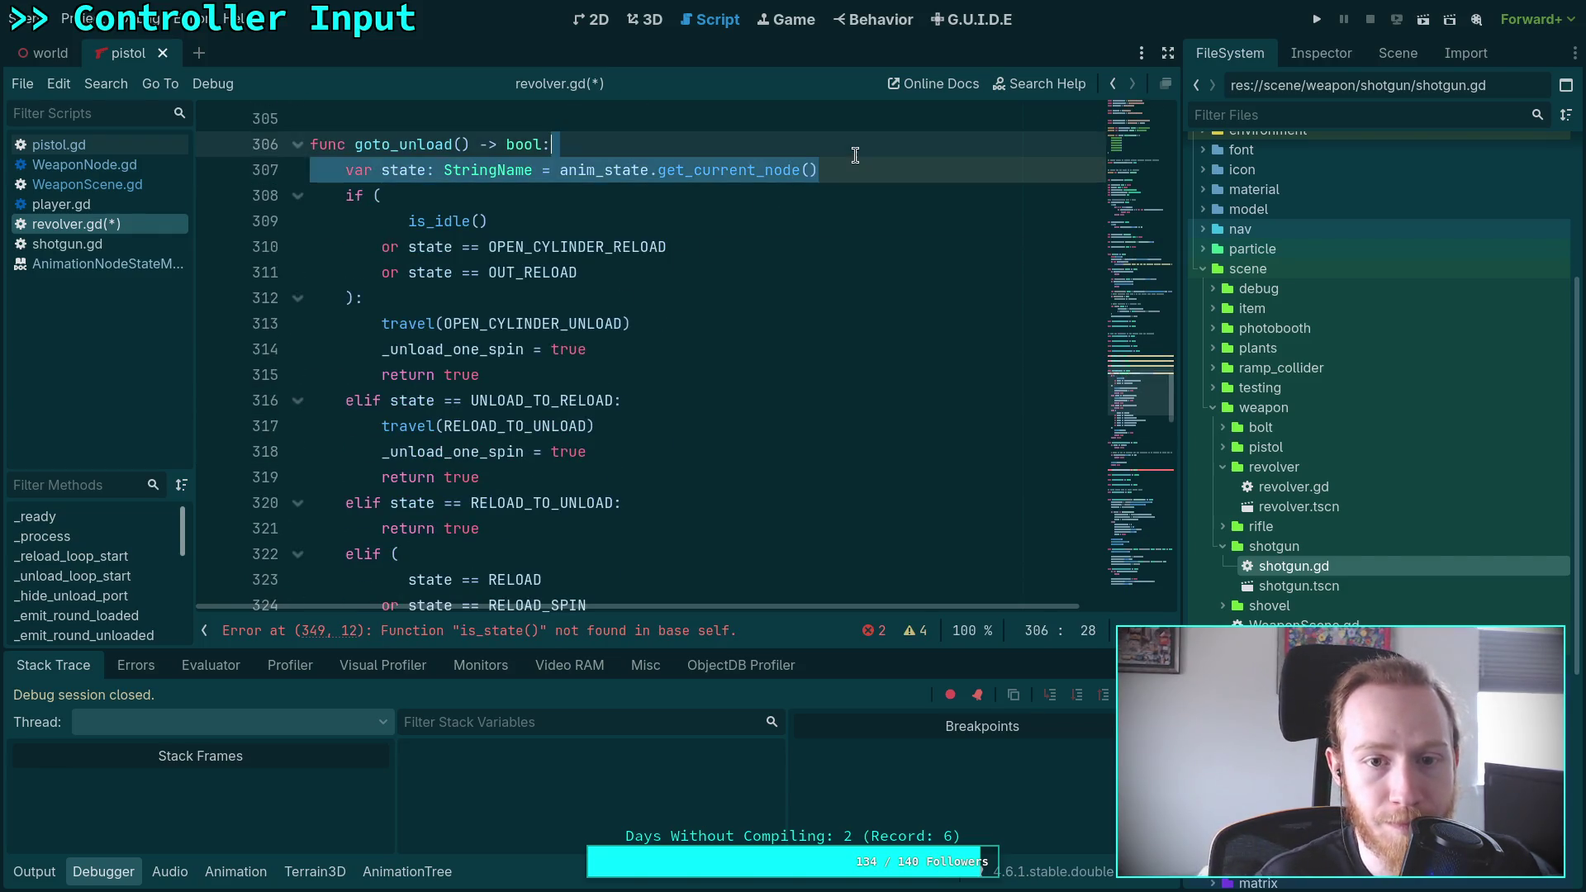
pyautogui.press('BackSpace')
pyautogui.scroll(-2, 690, 380)
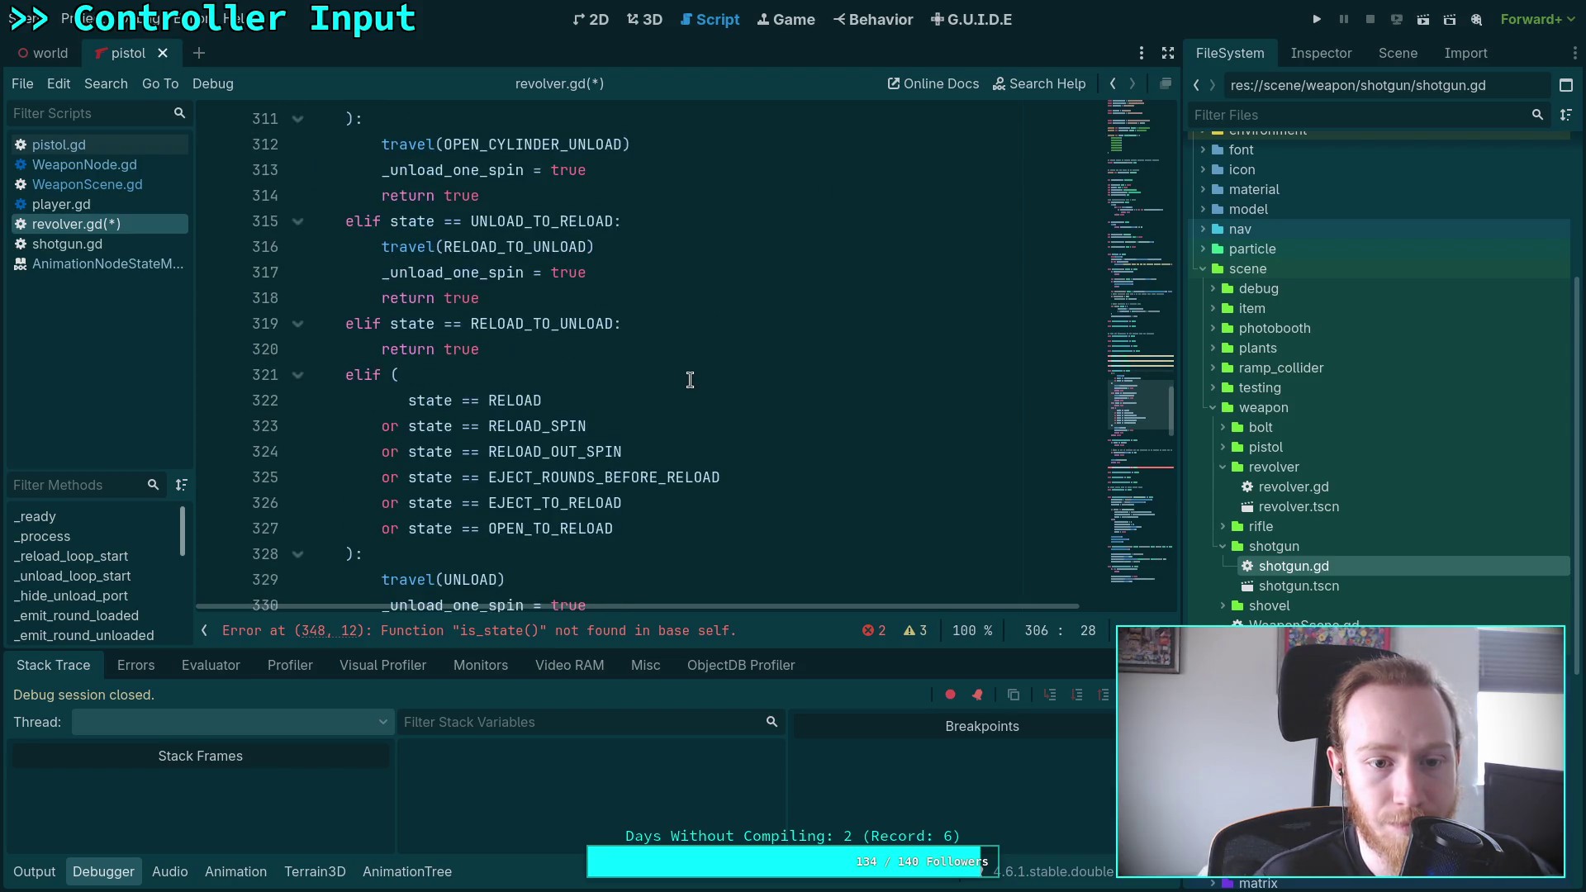
pyautogui.scroll(2, 689, 380)
pyautogui.click(297, 375)
pyautogui.click(298, 374)
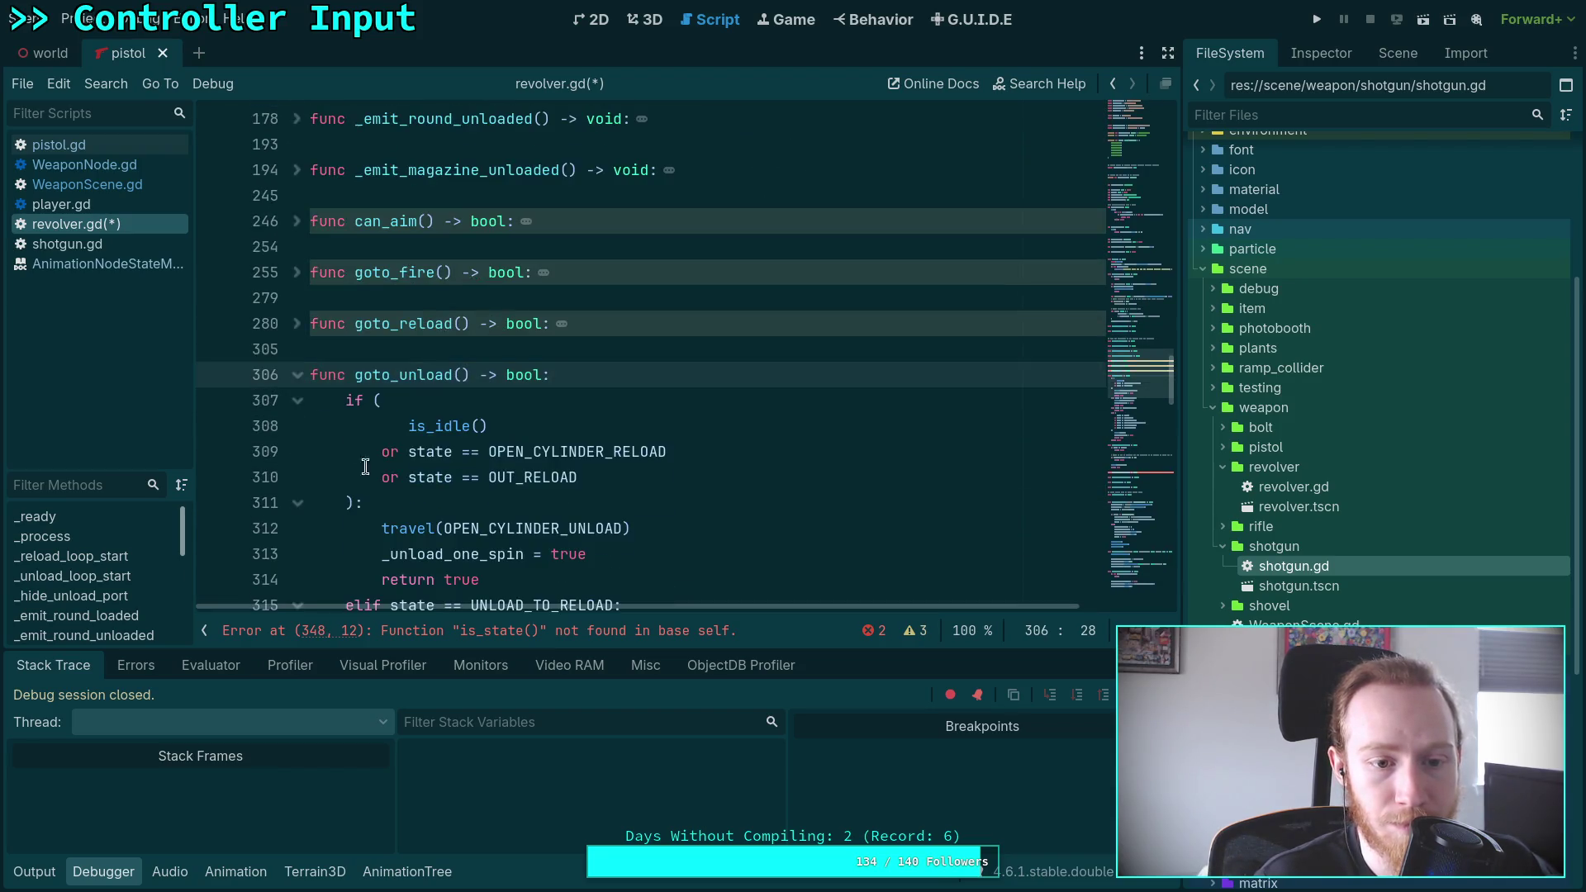
pyautogui.click(298, 374)
# Delete the local state declaration inside goto_reload
pyautogui.click(551, 323)
pyautogui.click(297, 323)
pyautogui.moveTo(855, 351); pyautogui.dragTo(849, 281)
pyautogui.press('BackSpace')
pyautogui.click(297, 326)
# Remove the local state declarations from goto_fire and can_aim
pyautogui.click(298, 272)
pyautogui.click(848, 281)
pyautogui.click(298, 272)
pyautogui.click(298, 221)
pyautogui.click(853, 246)
pyautogui.hotkey('shift', 'Up')
pyautogui.press('BackSpace')
pyautogui.click(298, 221)
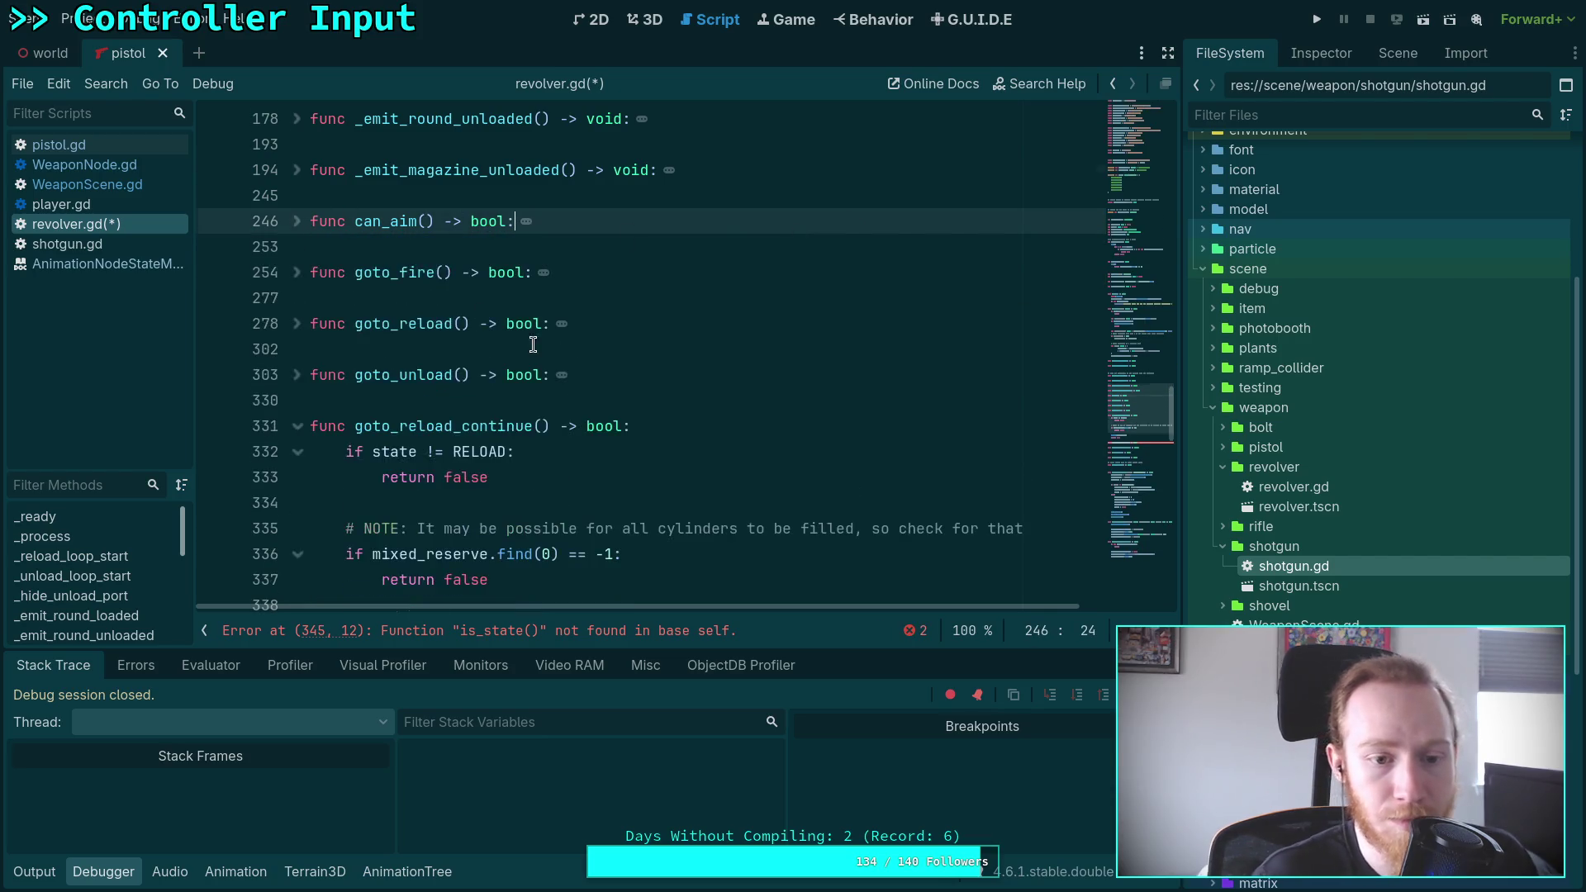
pyautogui.scroll(-5, 533, 337)
# Unfold goto_unload_continue and start turning line 345 into a state != UNLOAD check
pyautogui.click(297, 246)
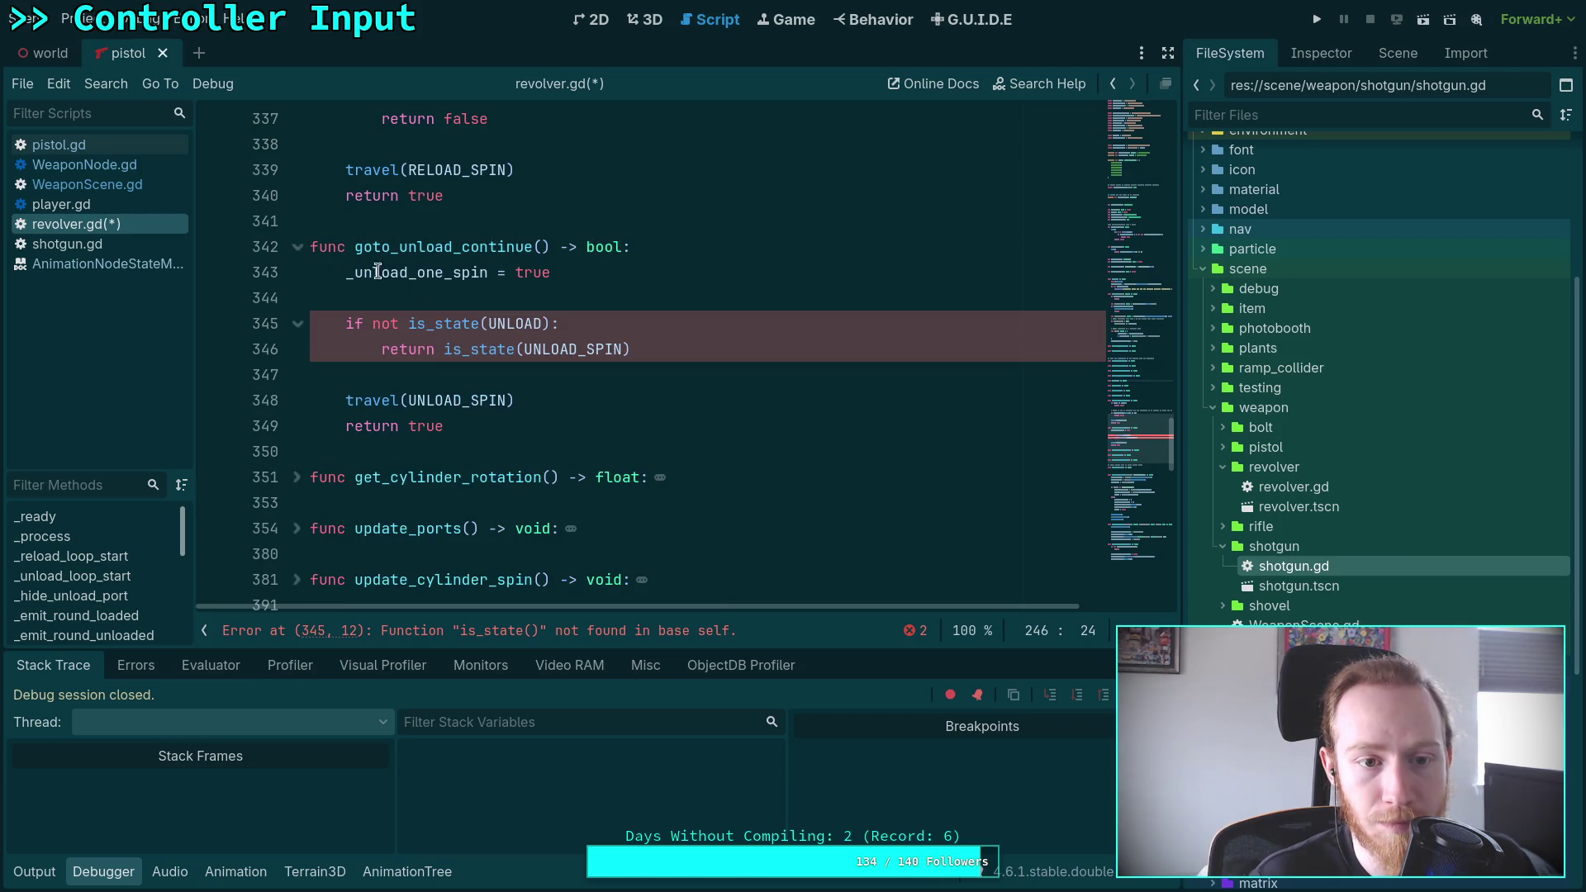
pyautogui.moveTo(372, 324); pyautogui.dragTo(443, 323)
pyautogui.press('BackSpace')
pyautogui.click(426, 320)
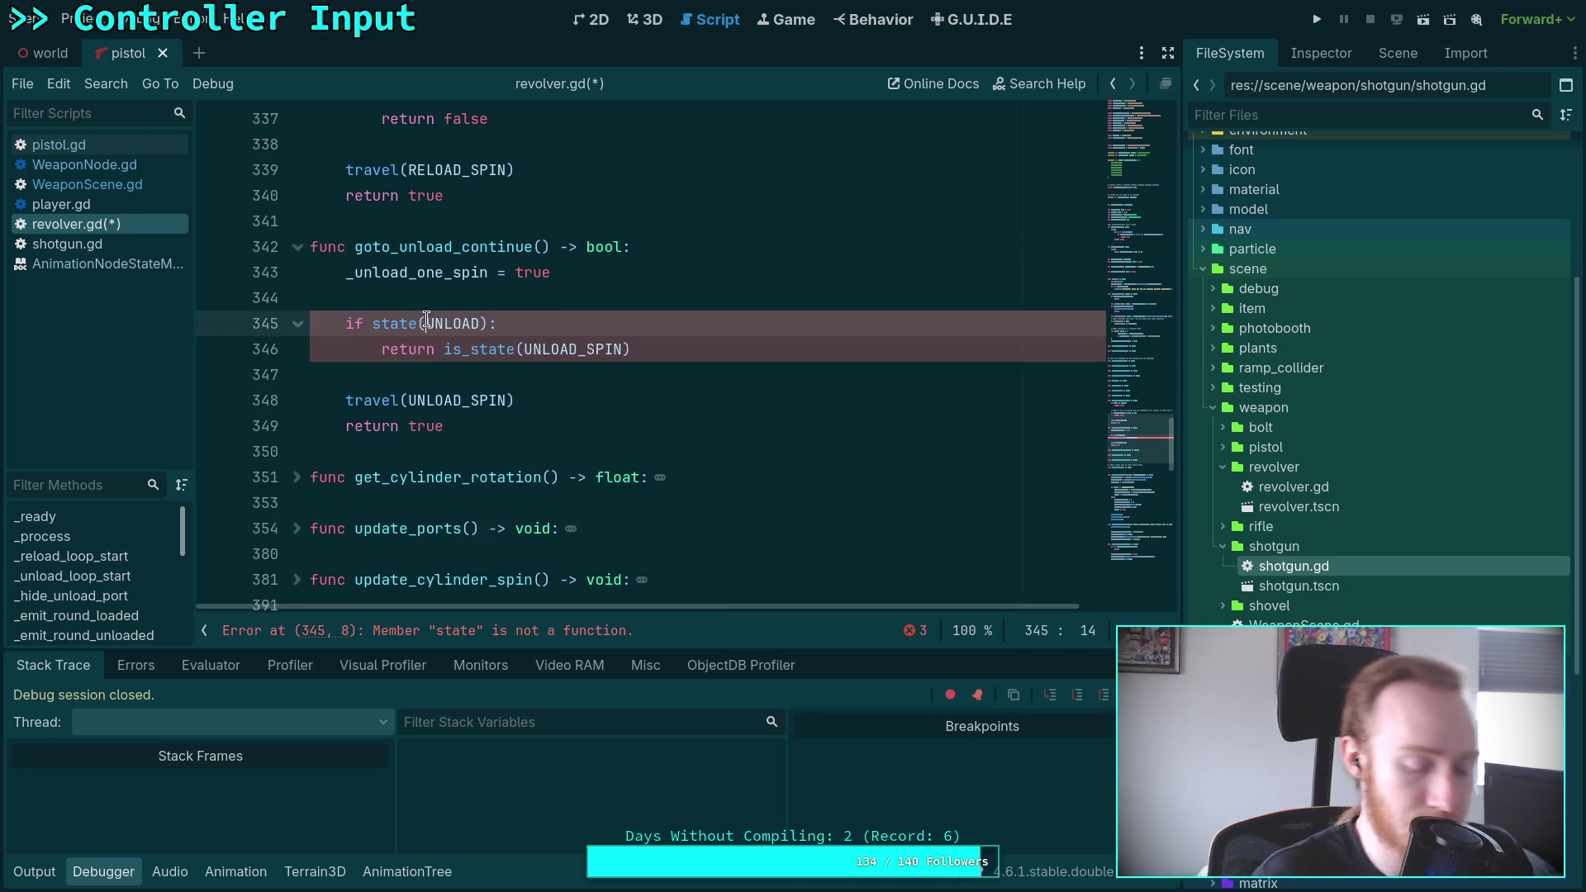
pyautogui.press('Delete')
pyautogui.write('!=')
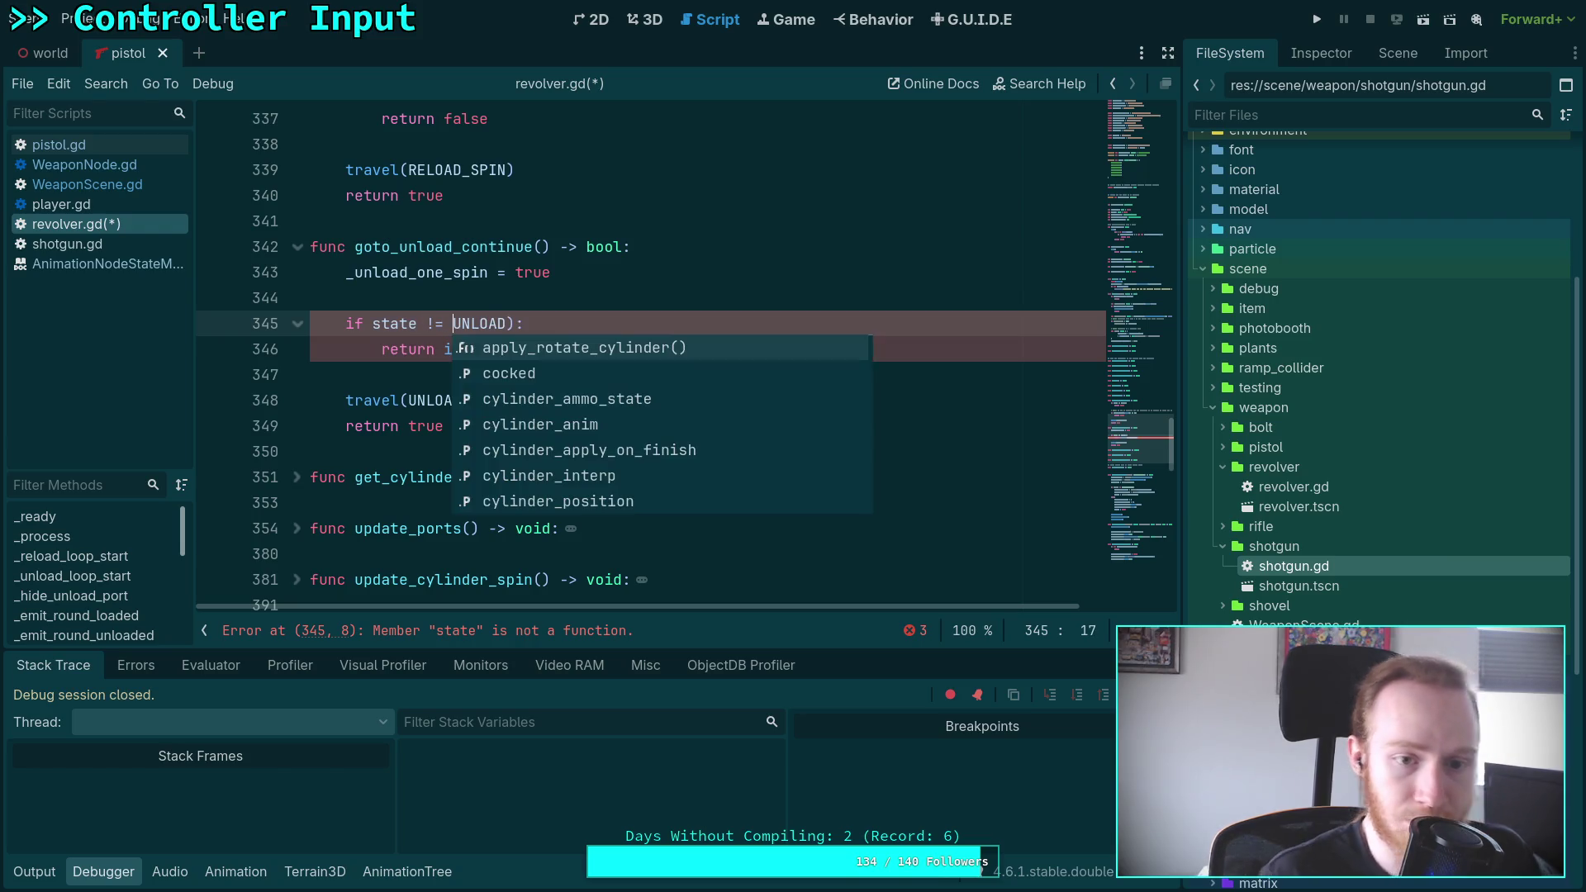
pyautogui.click(518, 323)
pyautogui.press('BackSpace')
# Revert line 345 to its original not is_state condition and reselect the not is_ prefix
pyautogui.moveTo(443, 348); pyautogui.dragTo(526, 347)
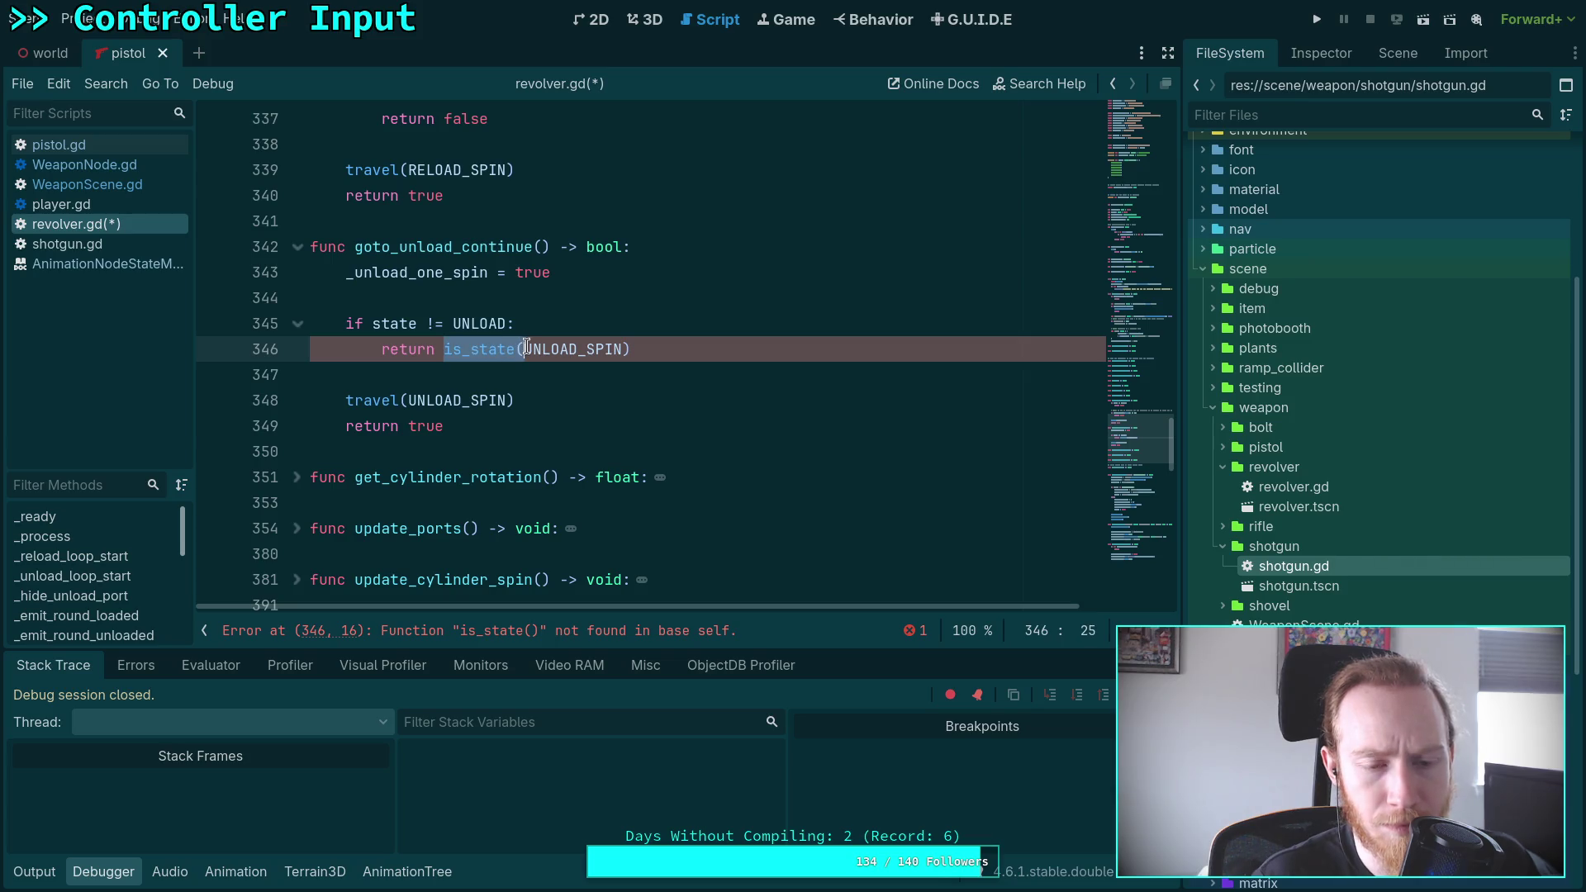
pyautogui.click(442, 382)
pyautogui.click(452, 323)
pyautogui.press('BackSpace')
pyautogui.press('BackSpace')
pyautogui.press('BackSpace')
pyautogui.write('(')
pyautogui.press('End')
pyautogui.press('Left')
pyautogui.write(')not is_')
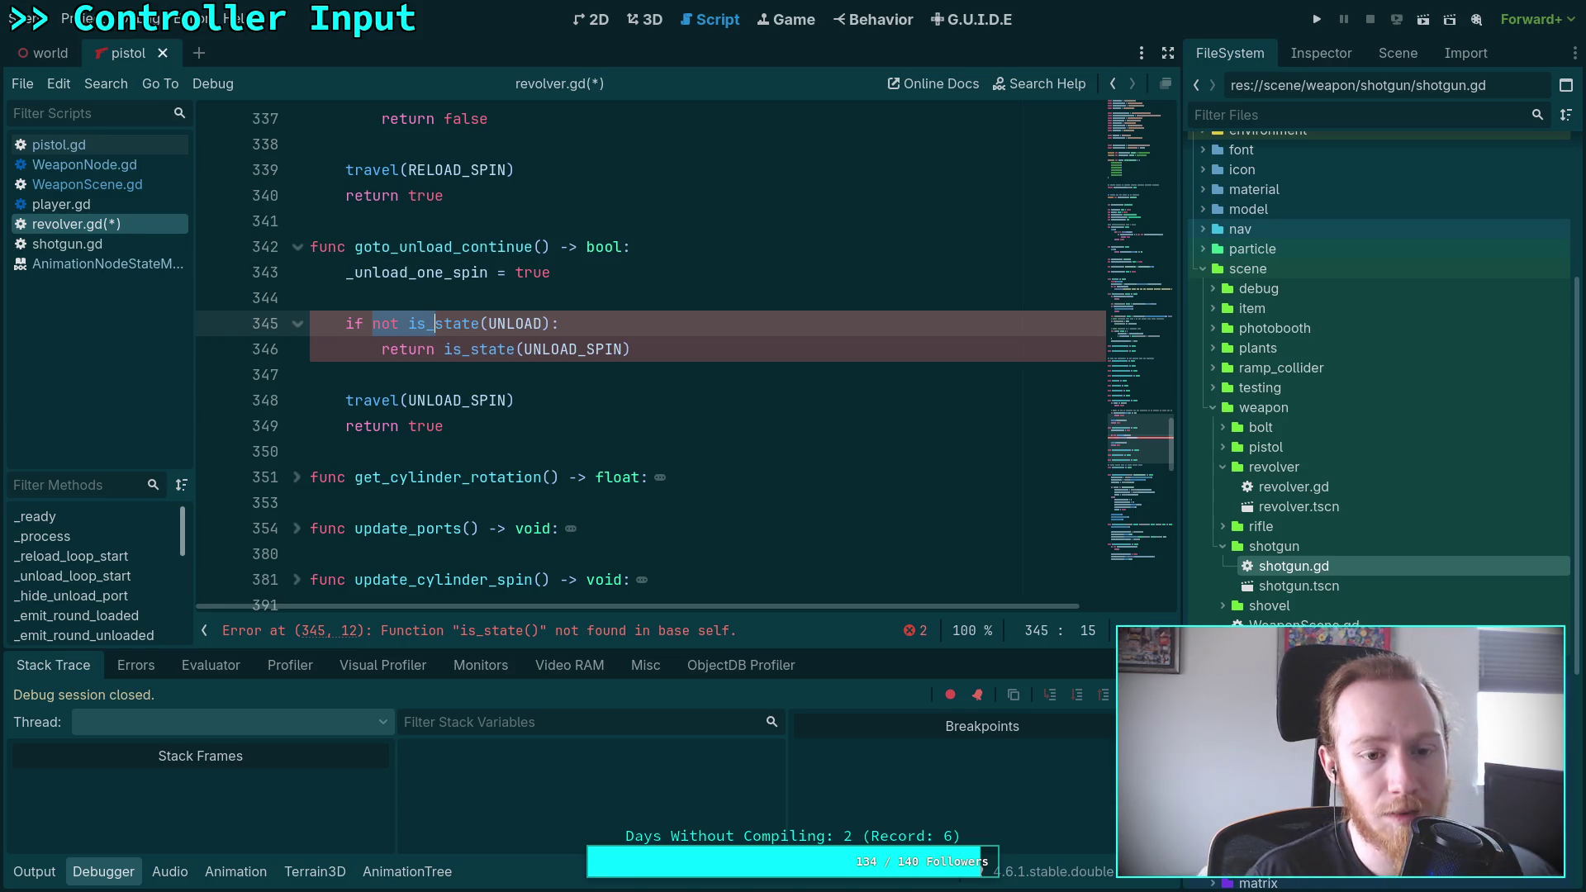
pyautogui.moveTo(372, 324); pyautogui.dragTo(424, 327)
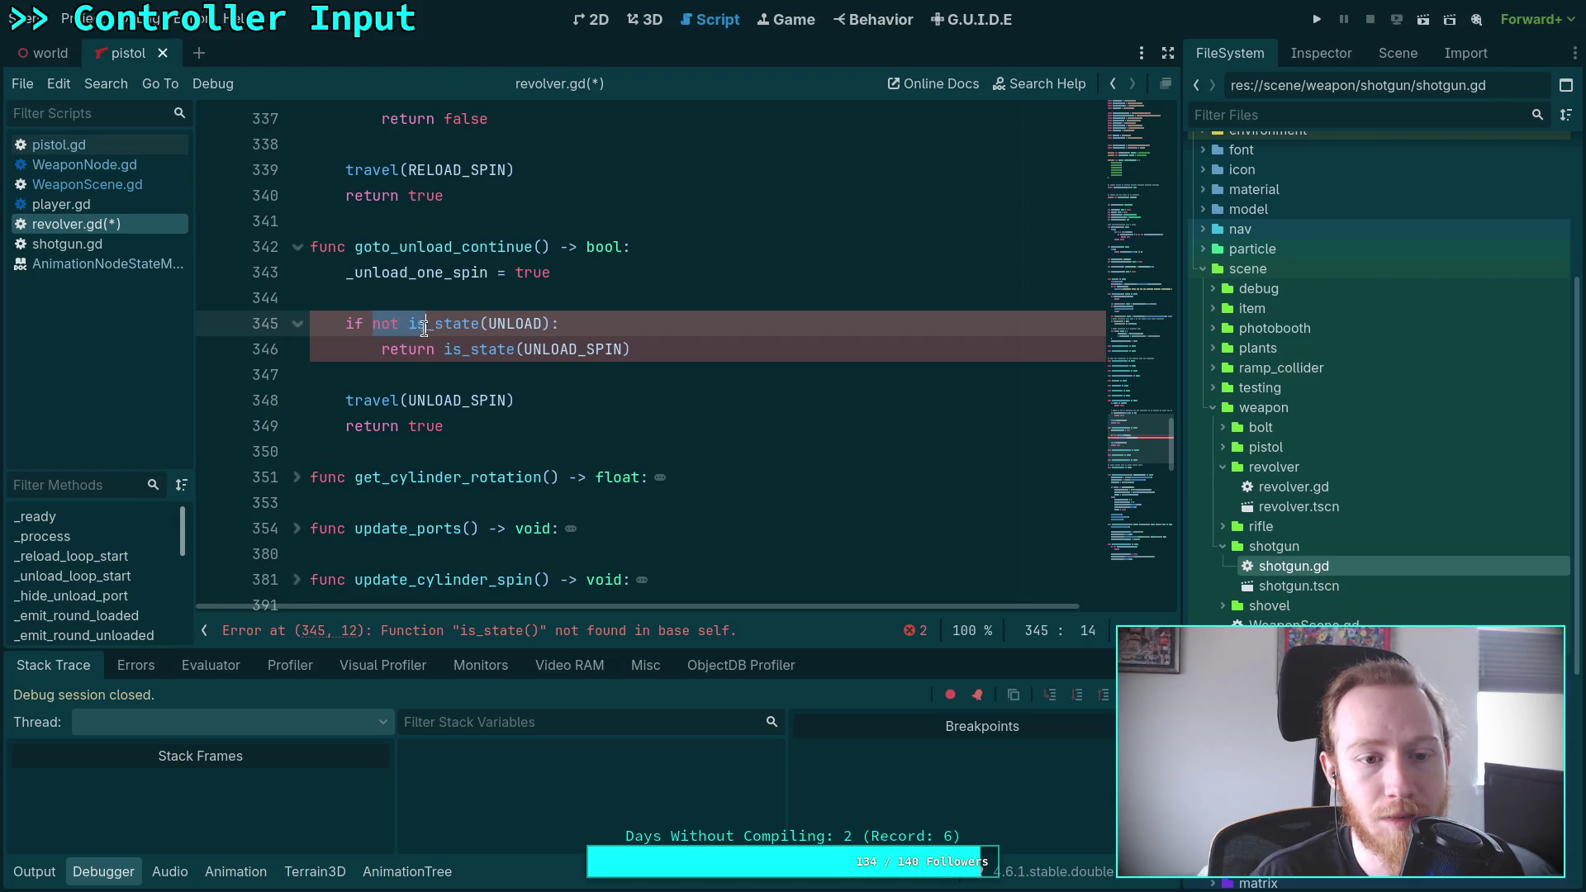
pyautogui.click(441, 354)
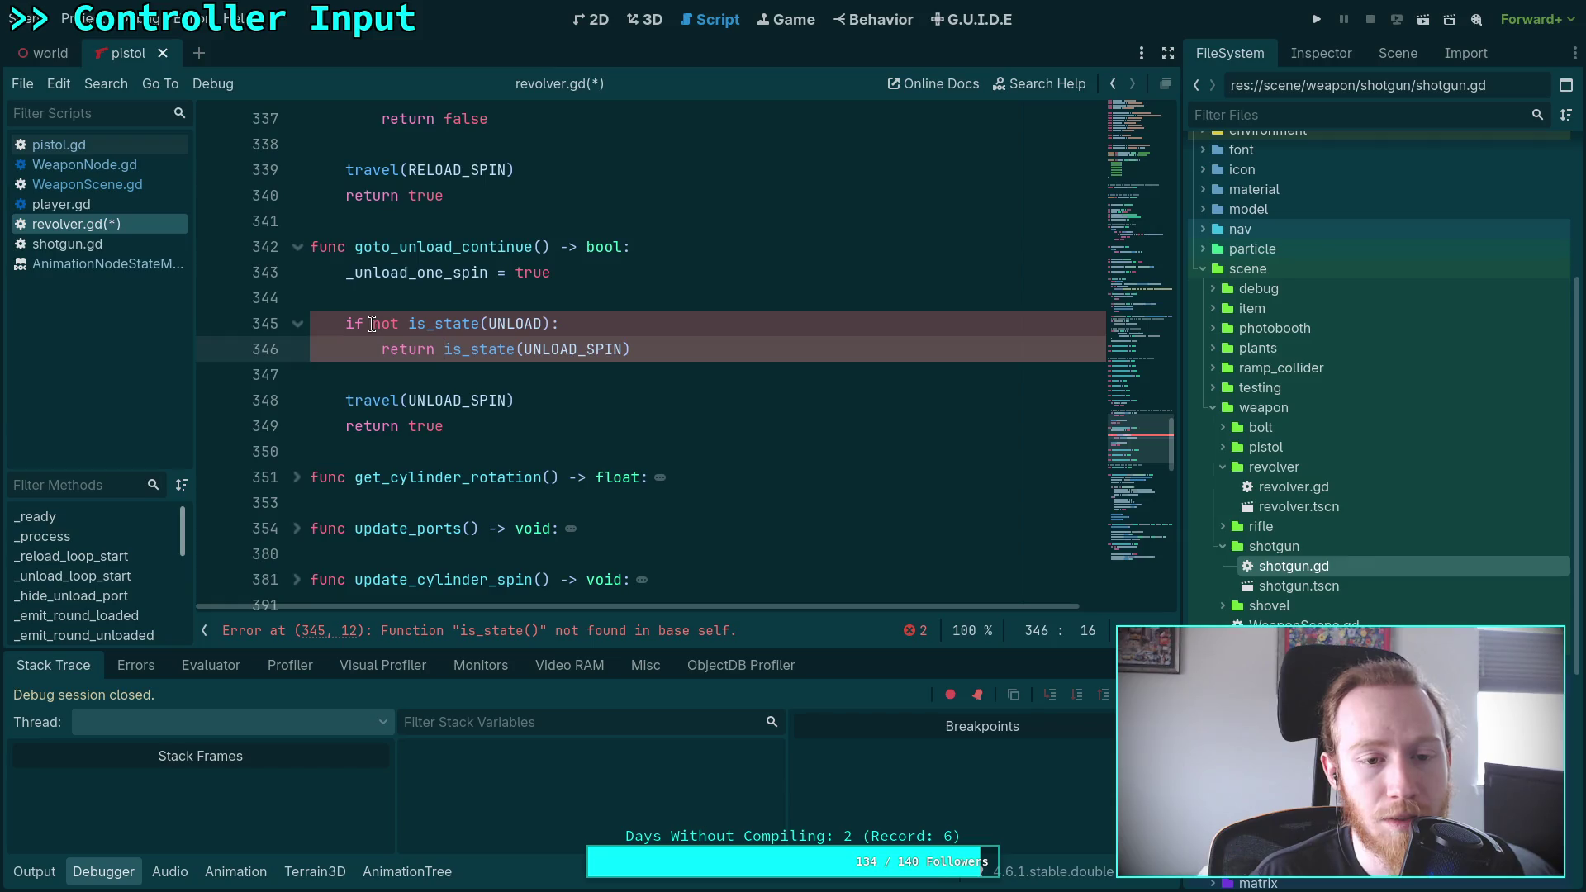
pyautogui.moveTo(371, 324); pyautogui.dragTo(435, 325)
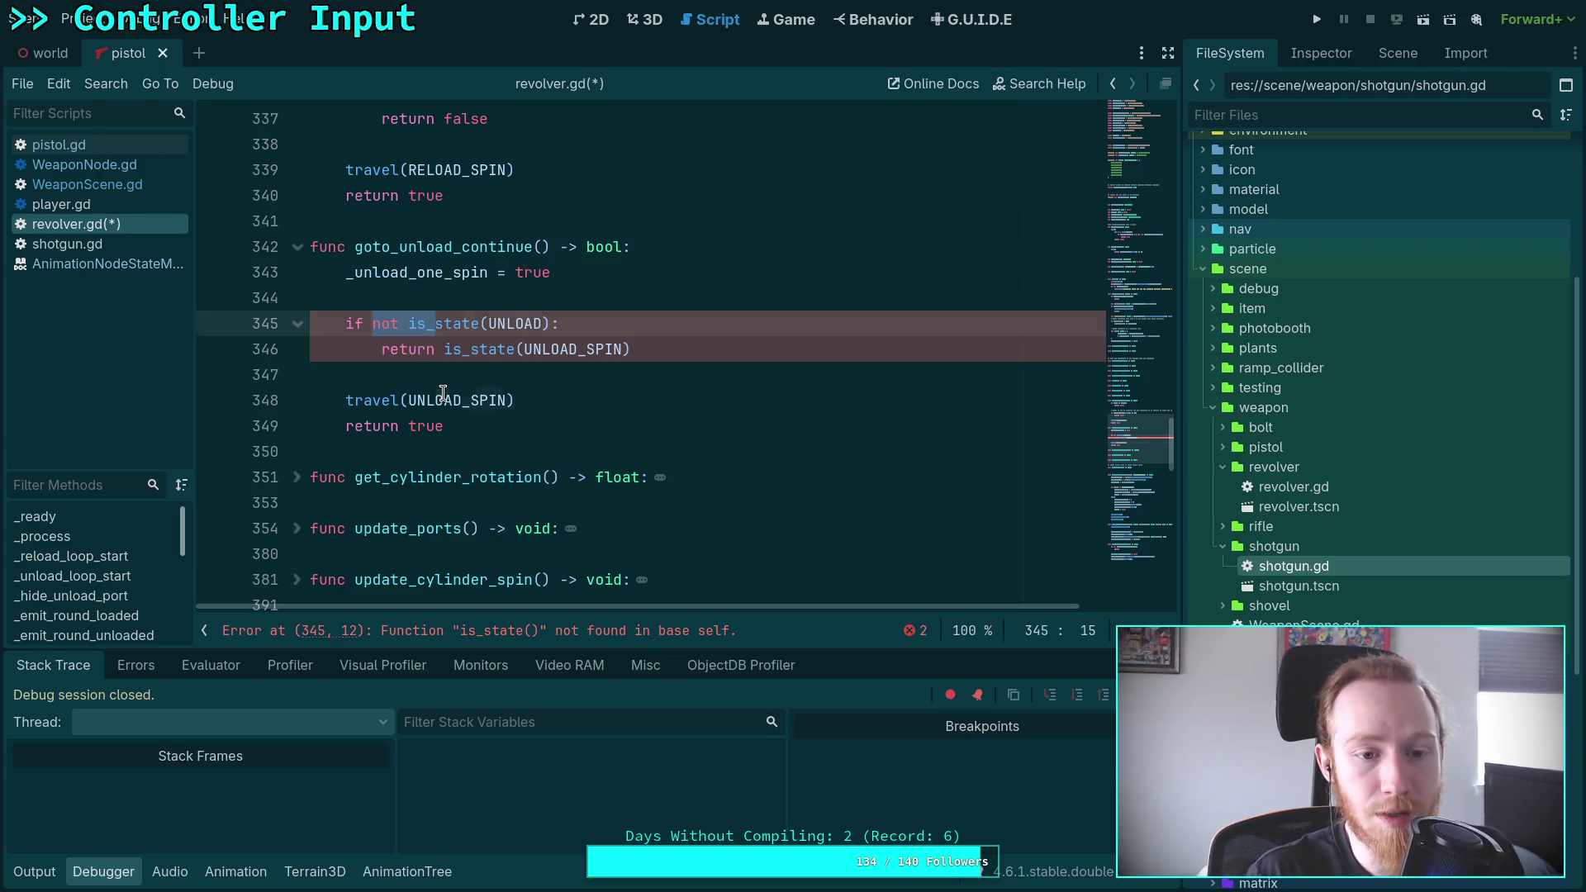
# Move travel(UNLOAD_SPIN) into the if block and make the final line return state == UNLOAD_SPIN
pyautogui.click(444, 397)
pyautogui.hotkey('alt', 'Up')
pyautogui.hotkey('alt', 'Up')
pyautogui.tripleClick(350, 349)
pyautogui.press('Tab')
pyautogui.moveTo(445, 374); pyautogui.dragTo(474, 374)
pyautogui.press('BackSpace')
pyautogui.hotkey('ctrl', 'Right')
pyautogui.press('Delete')
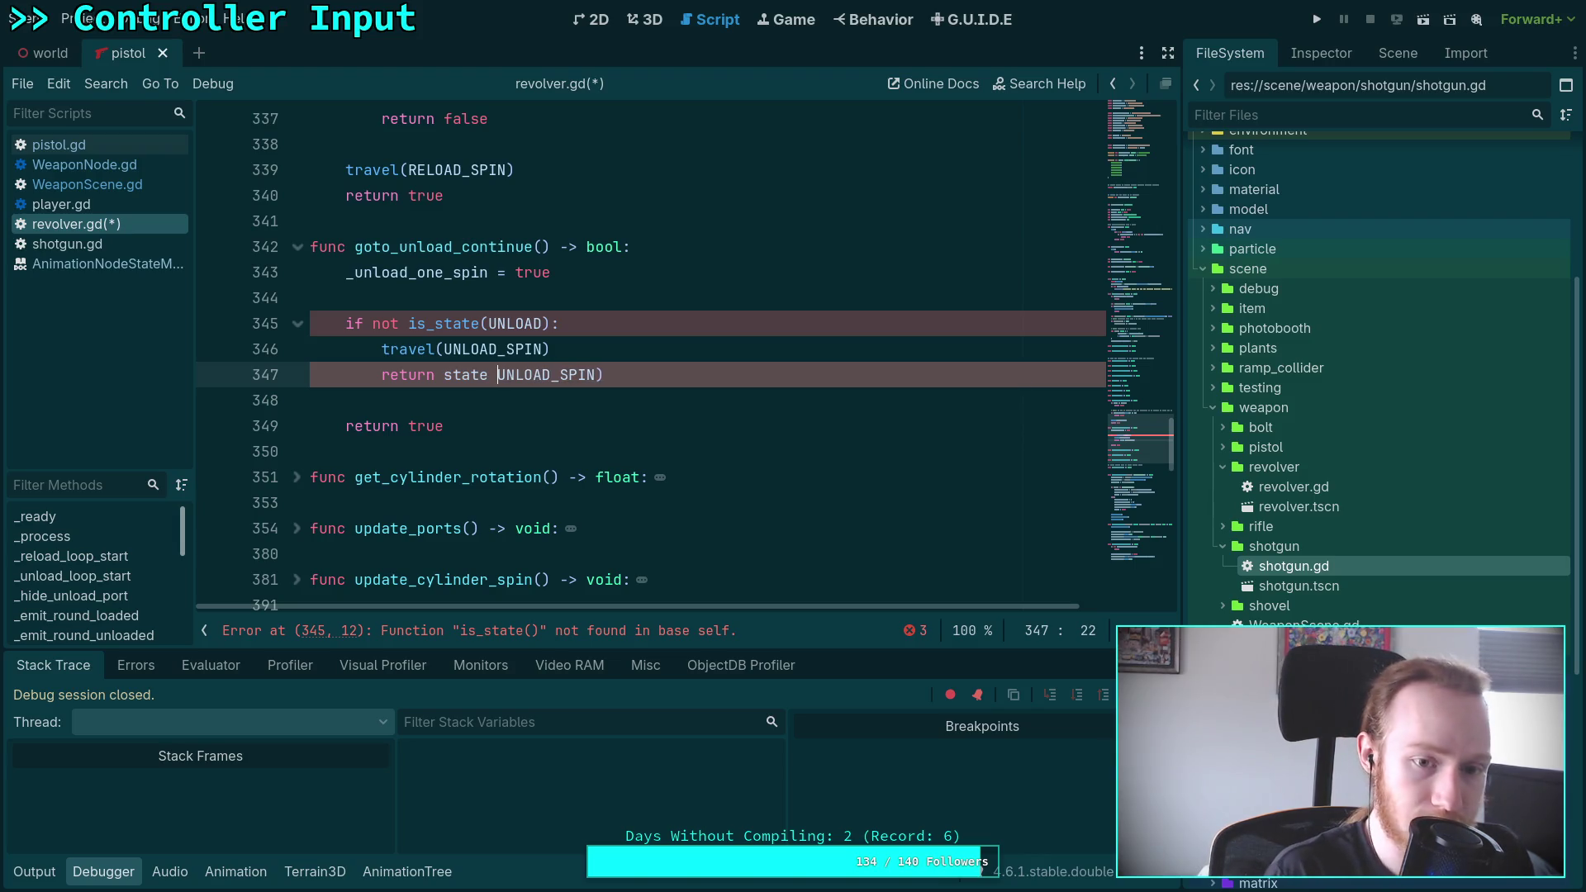
pyautogui.write('==')
pyautogui.press('End')
pyautogui.press('BackSpace')
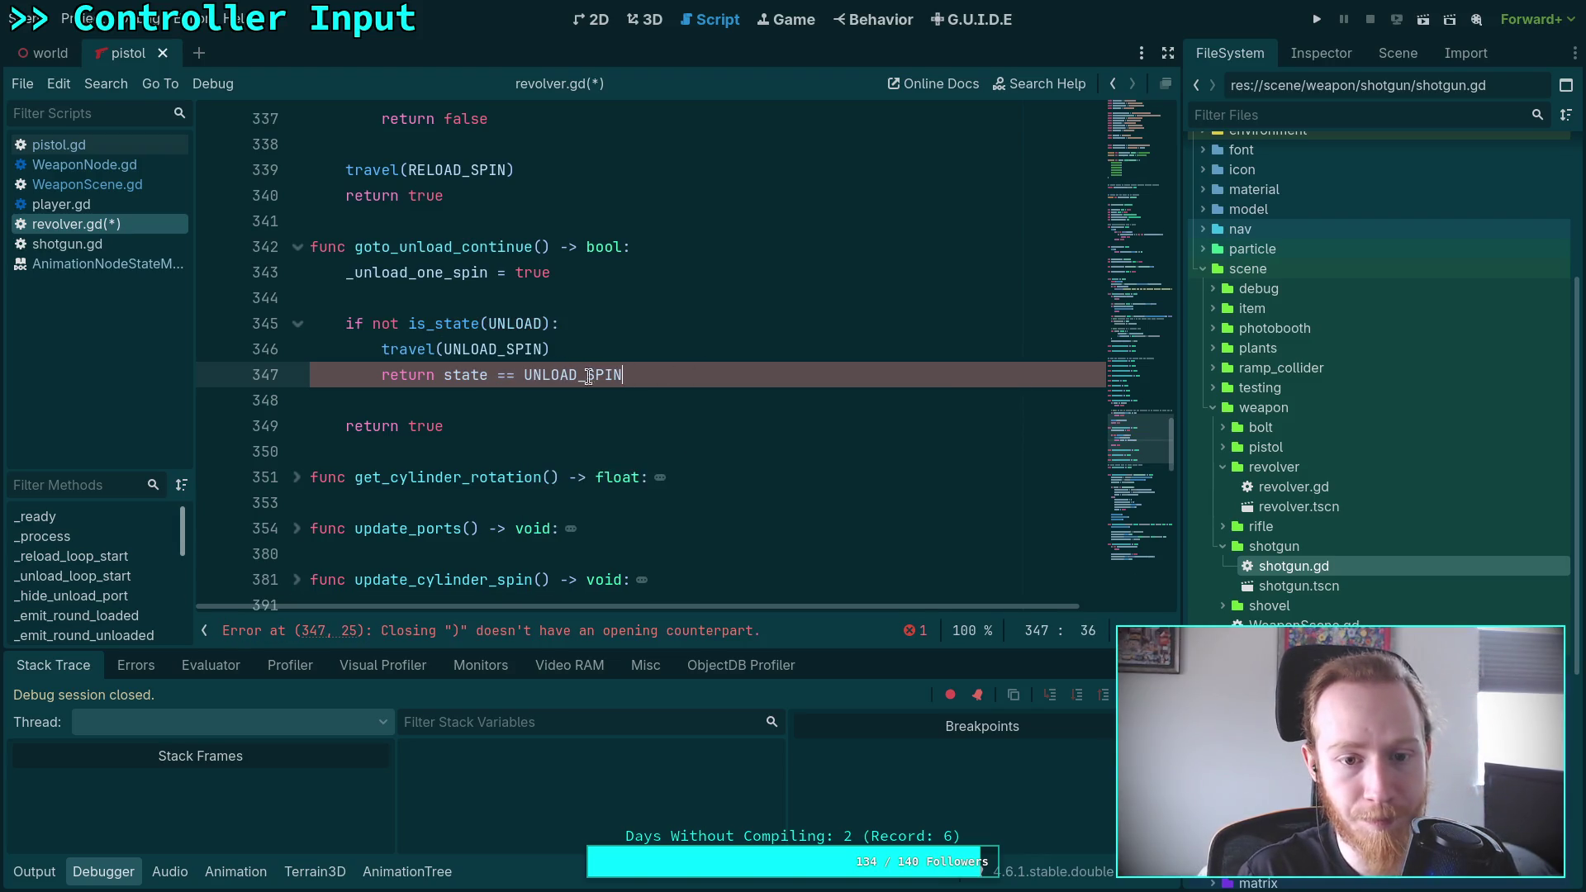
pyautogui.hotkey('shift', 'Tab')
# Move return true up and indent it under the if, followed by a blank line
pyautogui.click(471, 425)
pyautogui.hotkey('alt', 'Up')
pyautogui.hotkey('alt', 'Up')
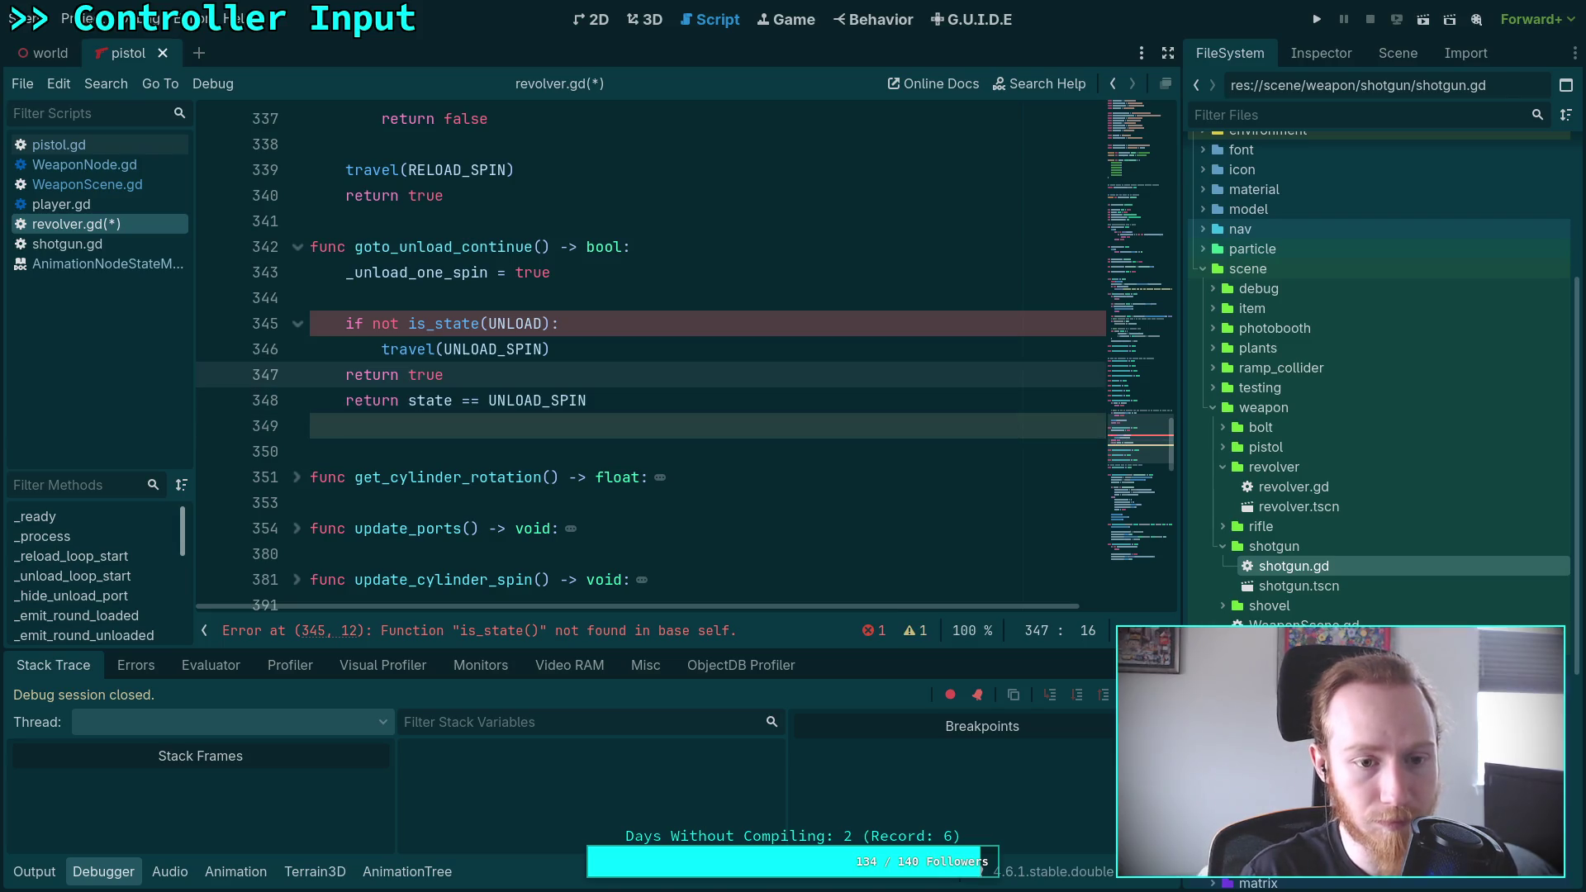
pyautogui.press('Home')
pyautogui.press('Tab')
pyautogui.click(601, 375)
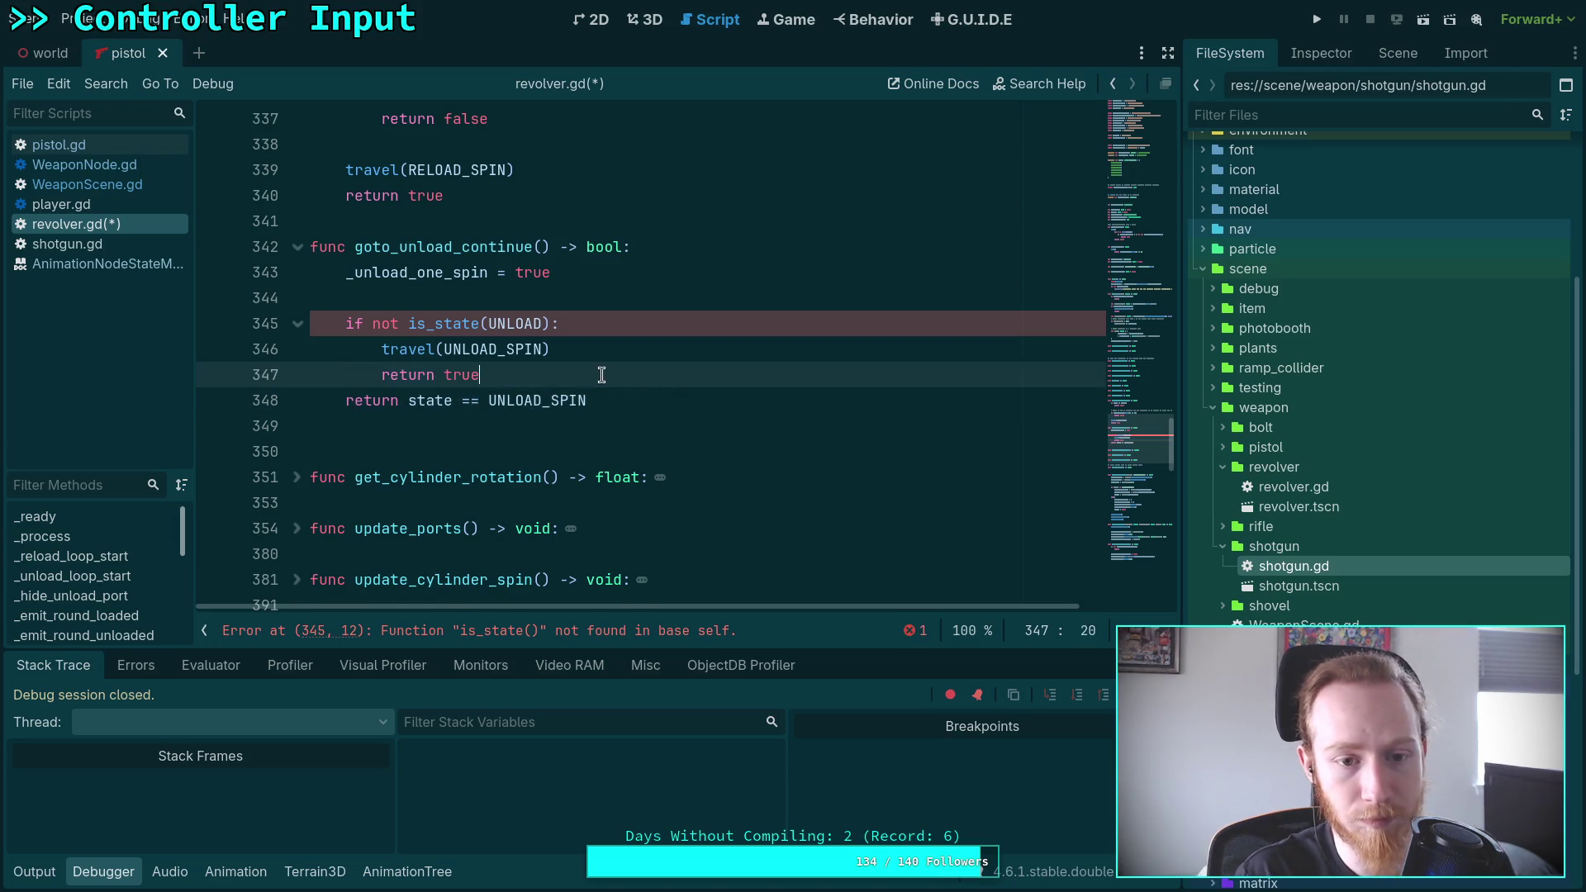
pyautogui.press('Return')
pyautogui.press('Down')
pyautogui.press('End')
# Change the condition to if state == UNLOAD: and save revolver.gd
pyautogui.moveTo(373, 324); pyautogui.dragTo(443, 323)
pyautogui.press('BackSpace')
pyautogui.press('BackSpace')
pyautogui.write('==')
pyautogui.press('Delete')
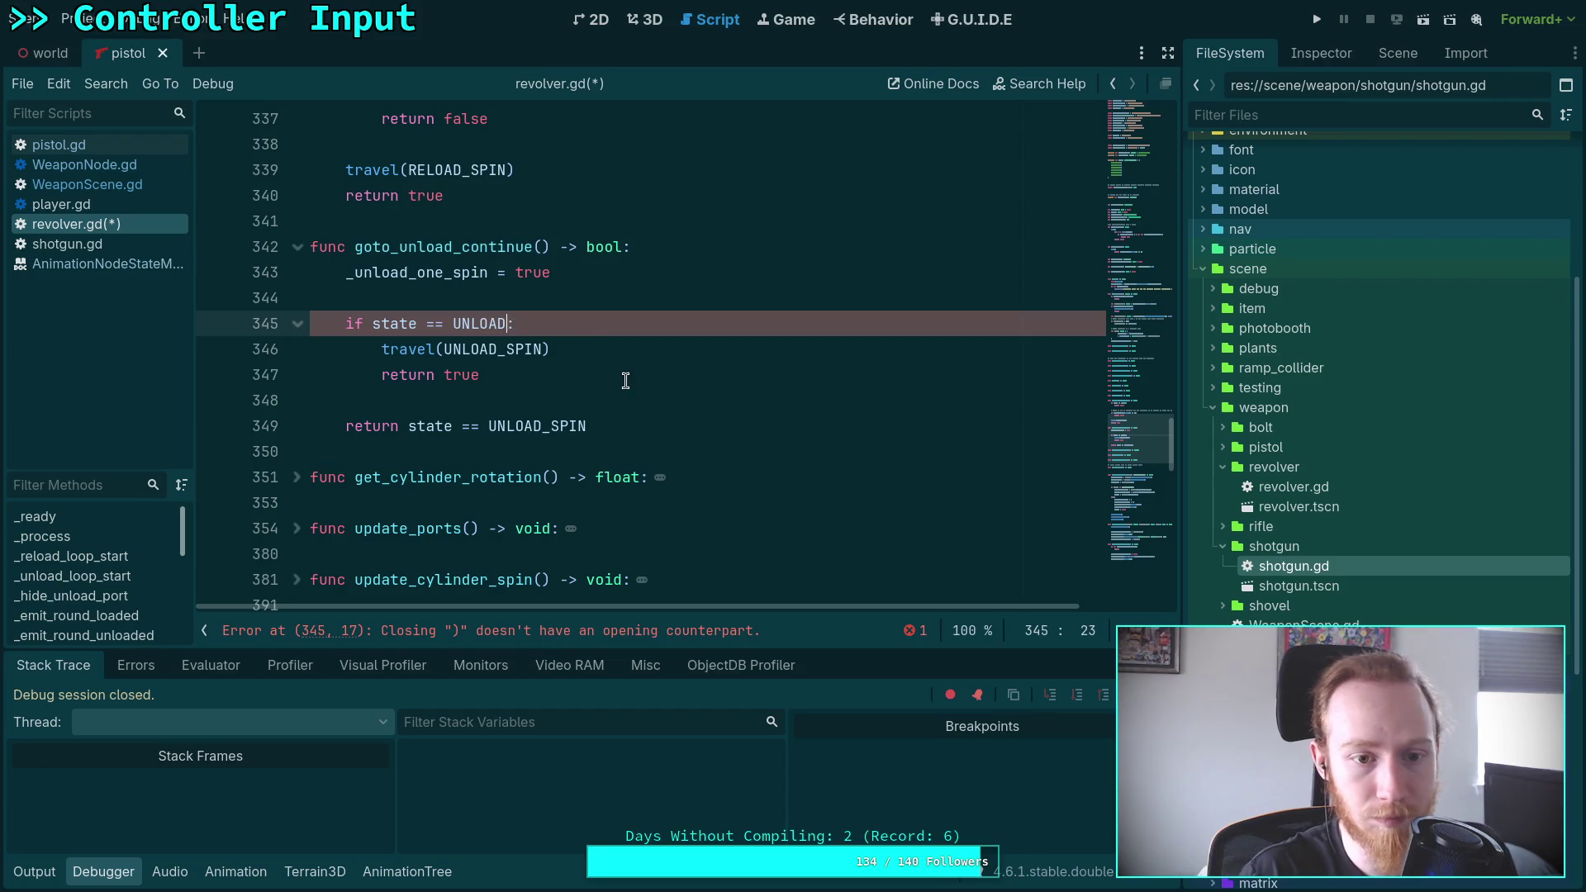
pyautogui.click(626, 380)
pyautogui.hotkey('ctrl', 's')
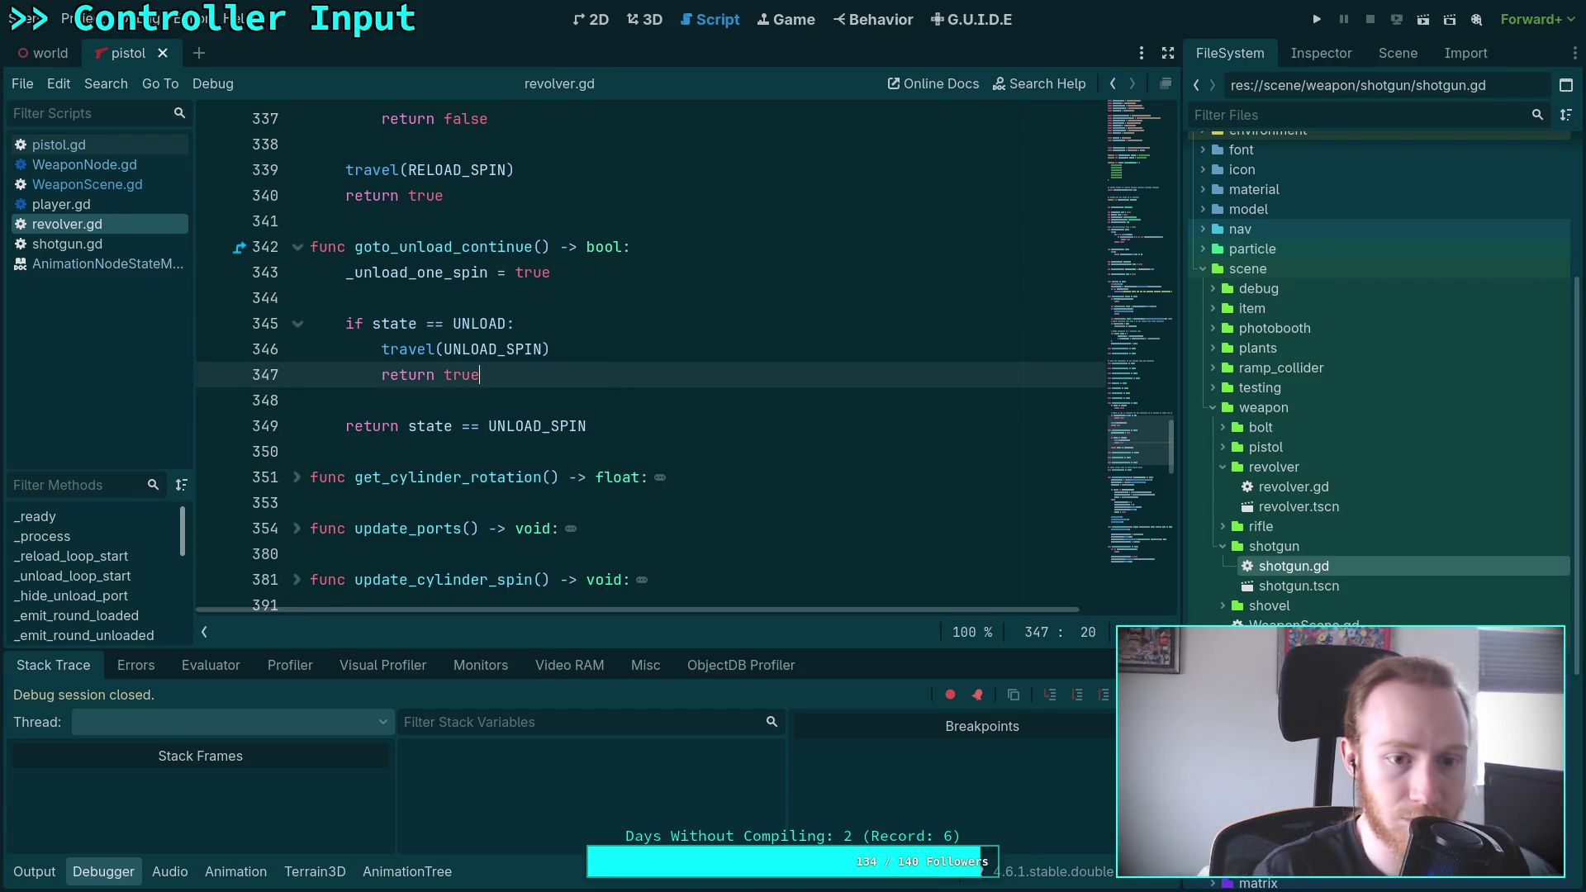
pyautogui.scroll(-18, 634, 437)
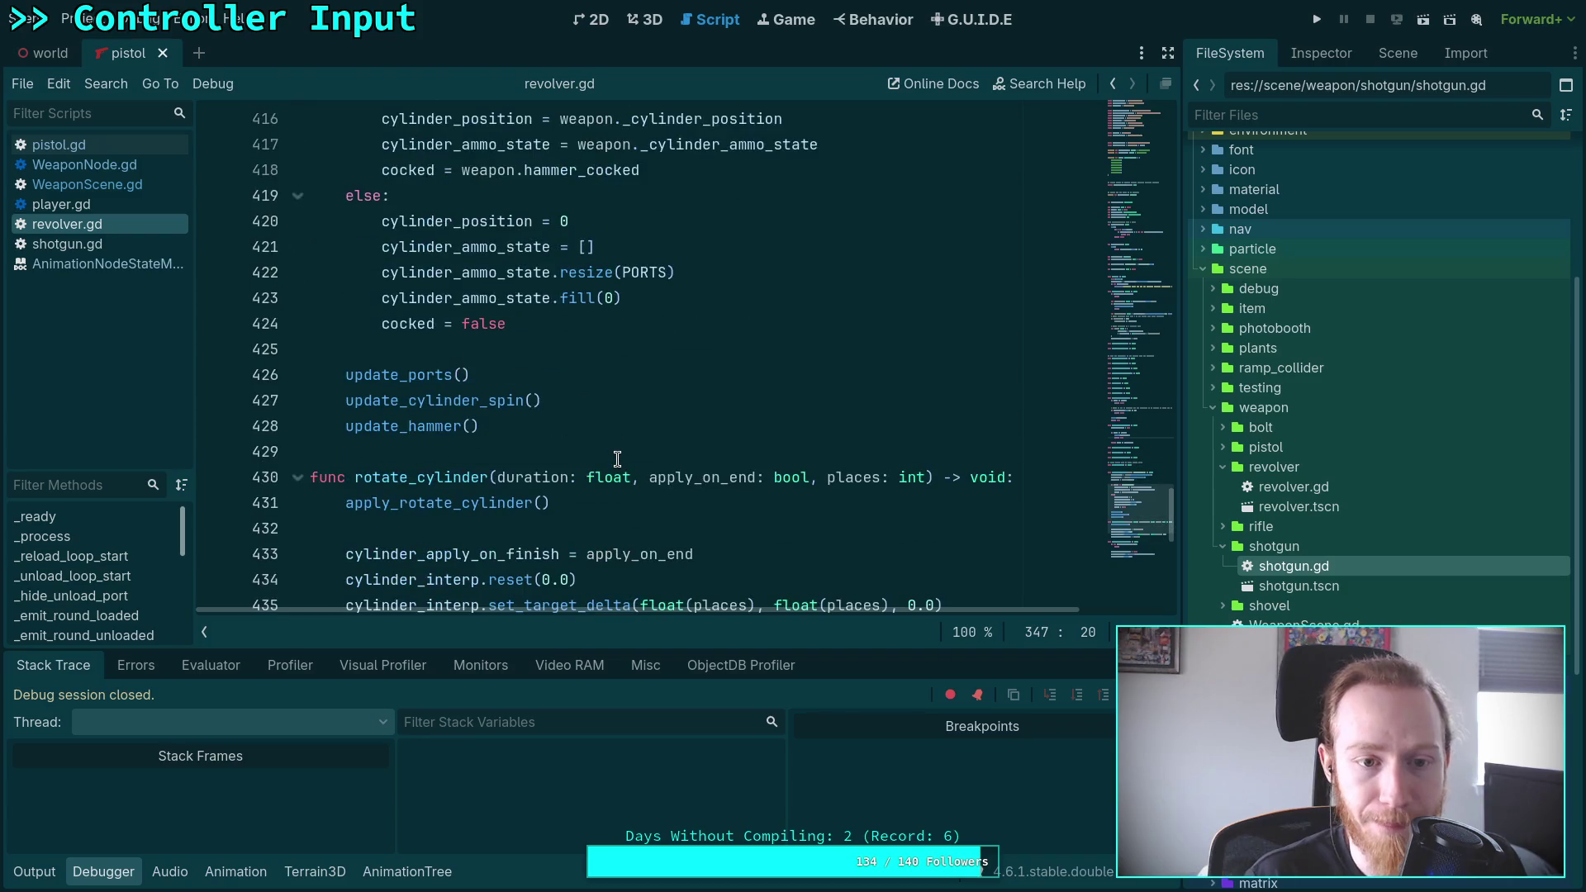
# Look over revolver.gd, then open shotgun.gd from the script list
pyautogui.scroll(3, 617, 459)
pyautogui.scroll(-9, 618, 459)
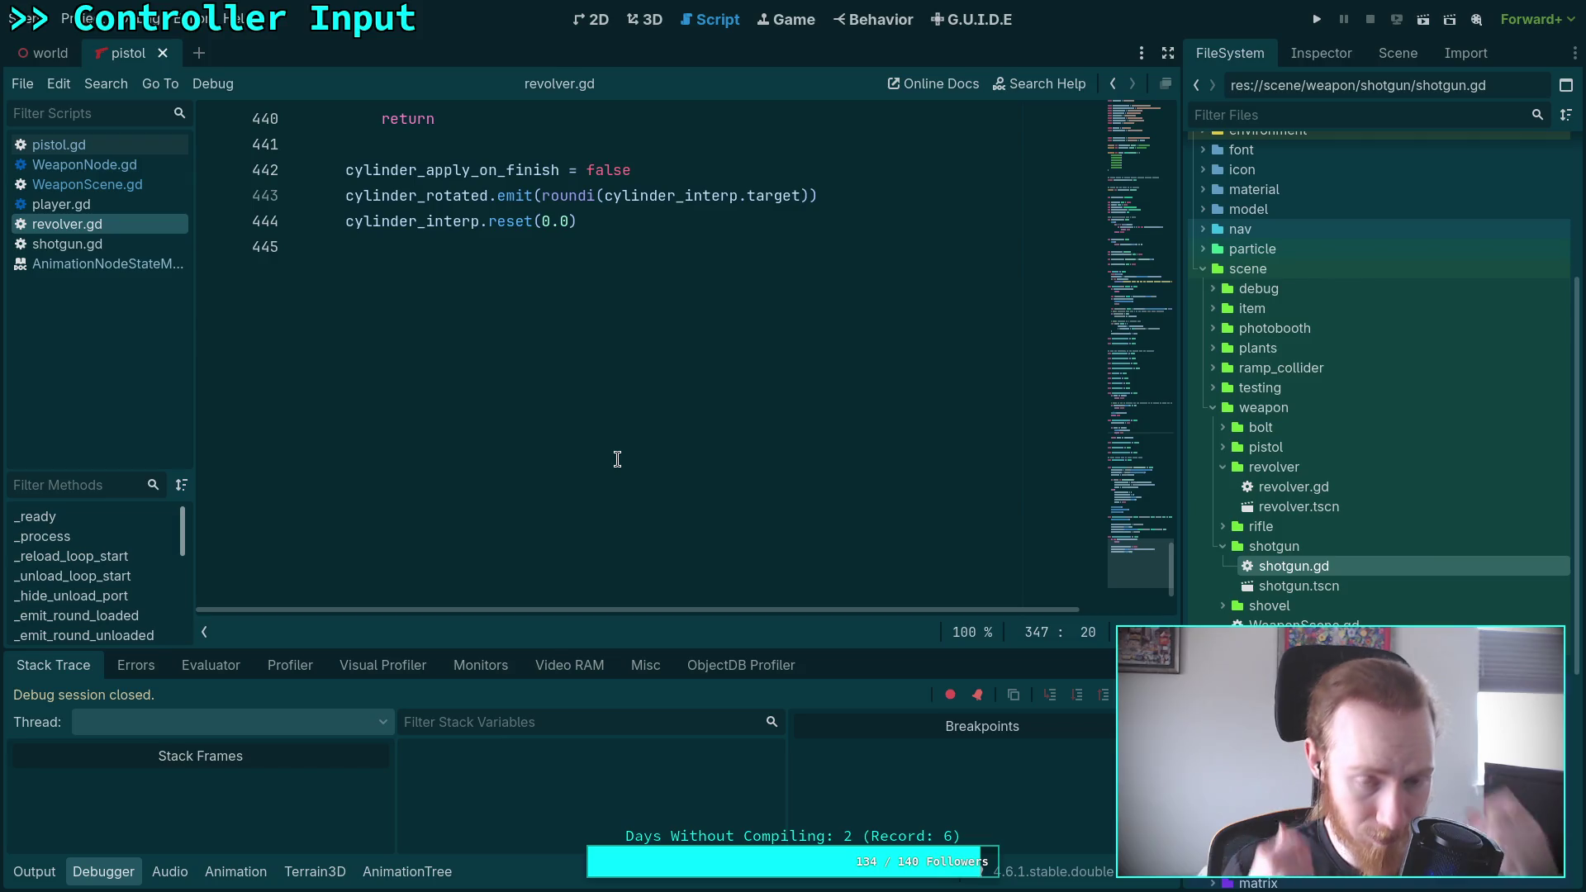
pyautogui.scroll(20, 617, 460)
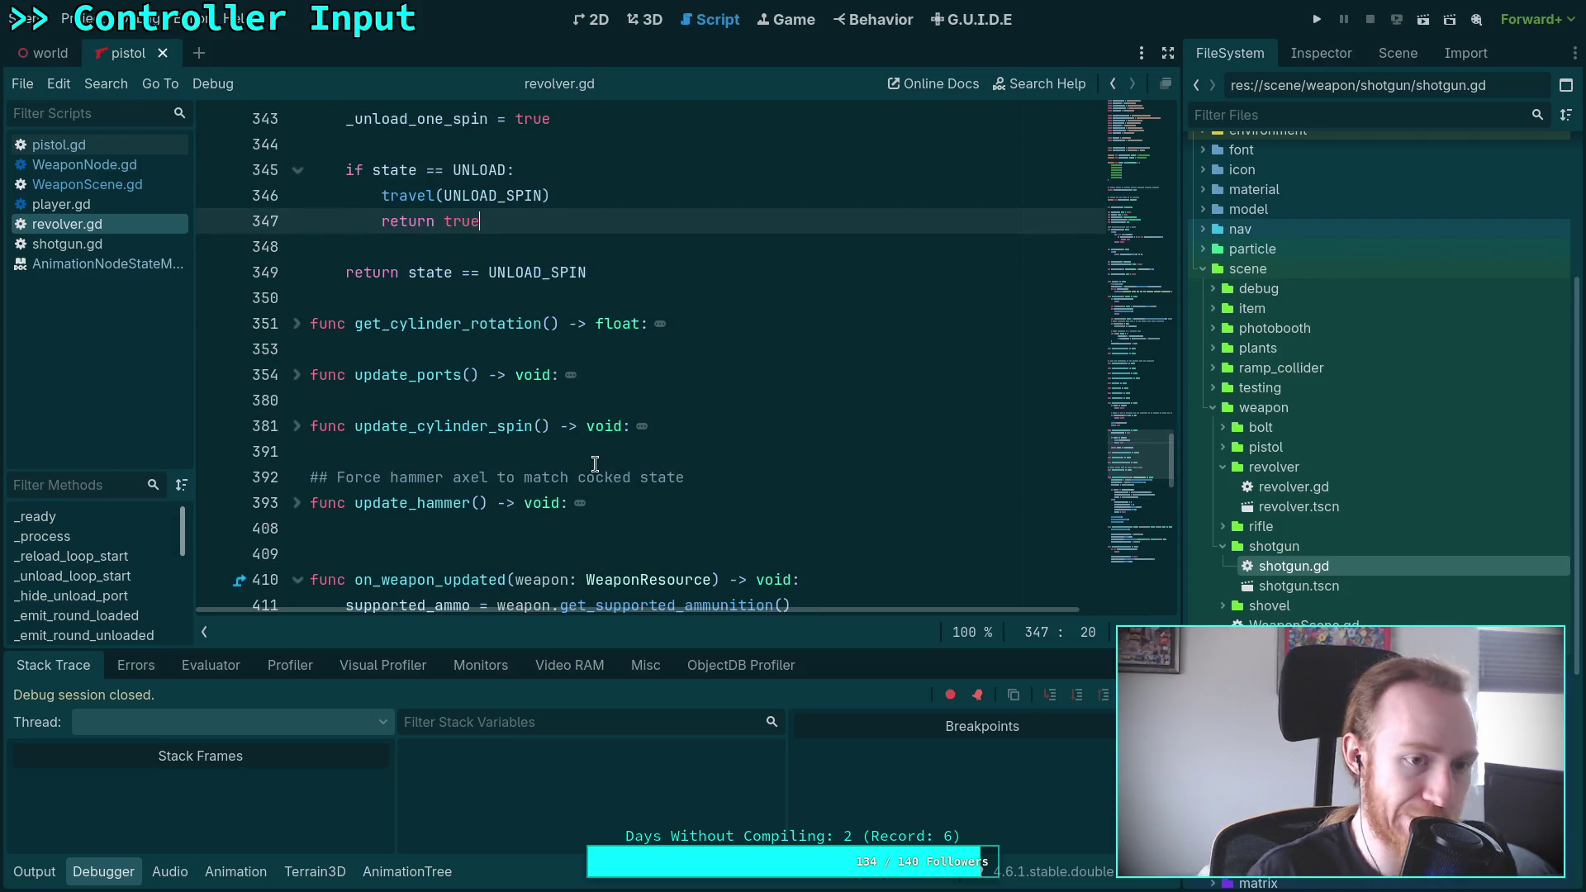
pyautogui.click(116, 245)
pyautogui.scroll(1, 506, 408)
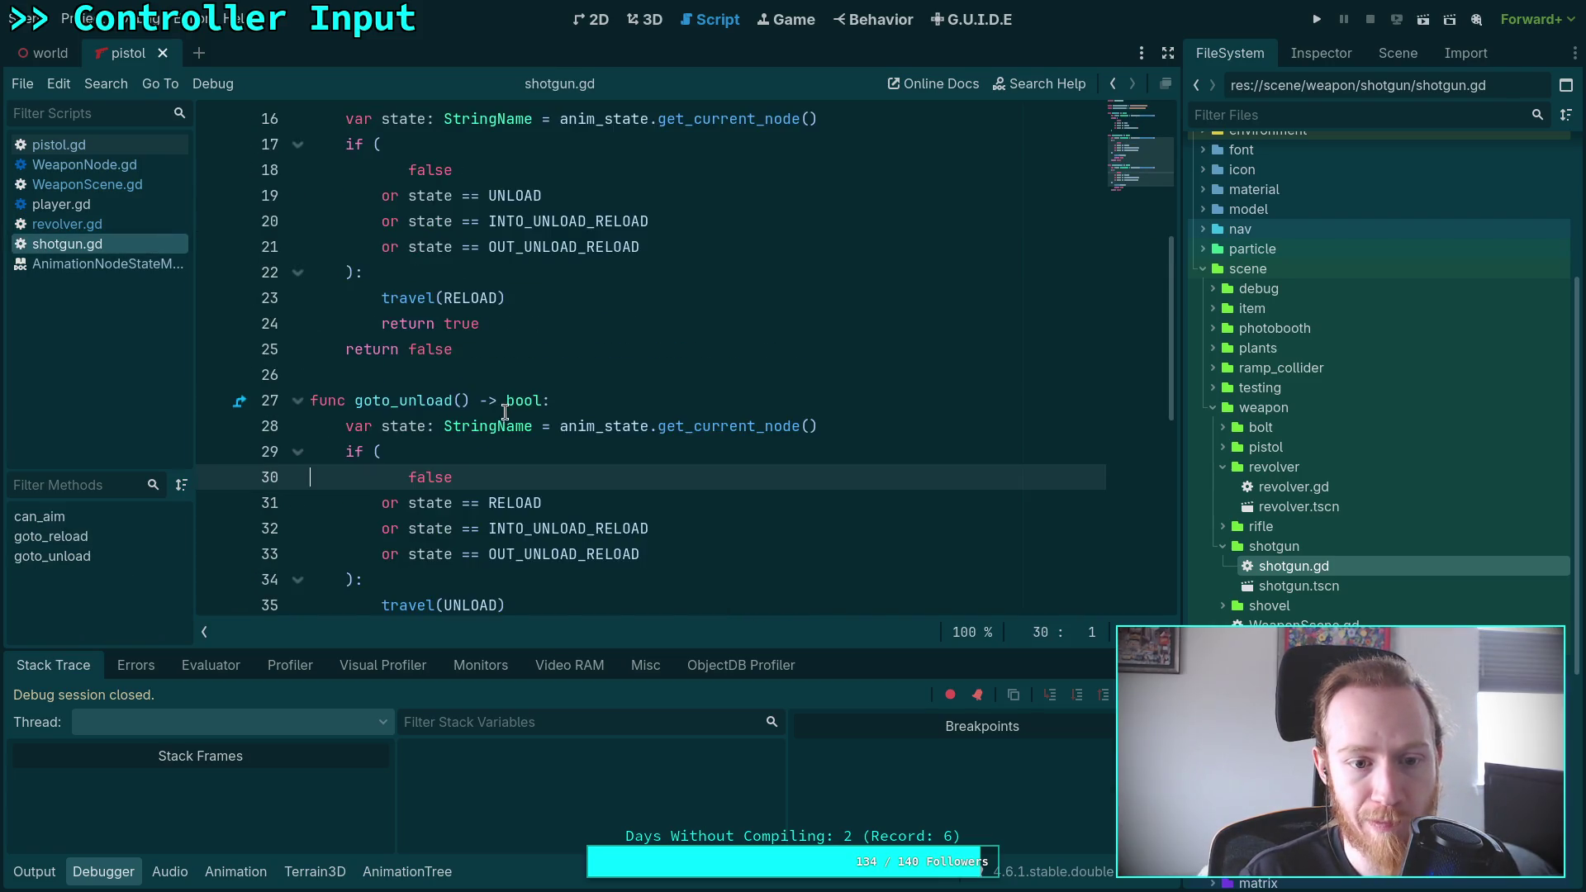
# Delete the local 'var state' lookup lines in can_aim, goto_reload and goto_unload
pyautogui.scroll(5, 506, 410)
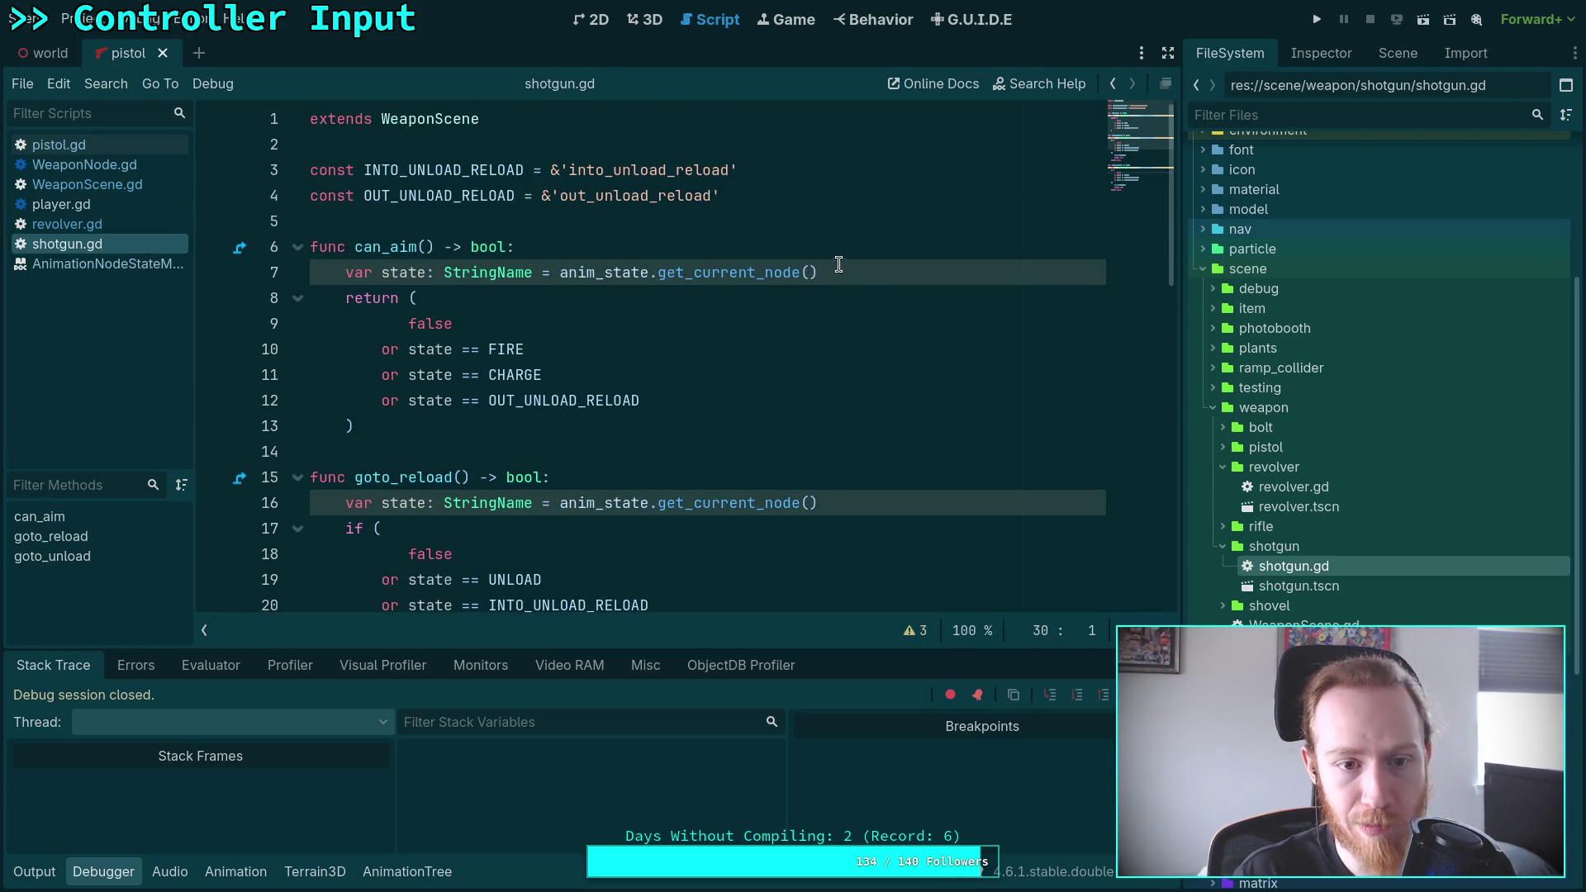
pyautogui.moveTo(838, 264); pyautogui.dragTo(835, 252)
pyautogui.press('BackSpace')
pyautogui.moveTo(818, 471); pyautogui.dragTo(840, 454)
pyautogui.press('BackSpace')
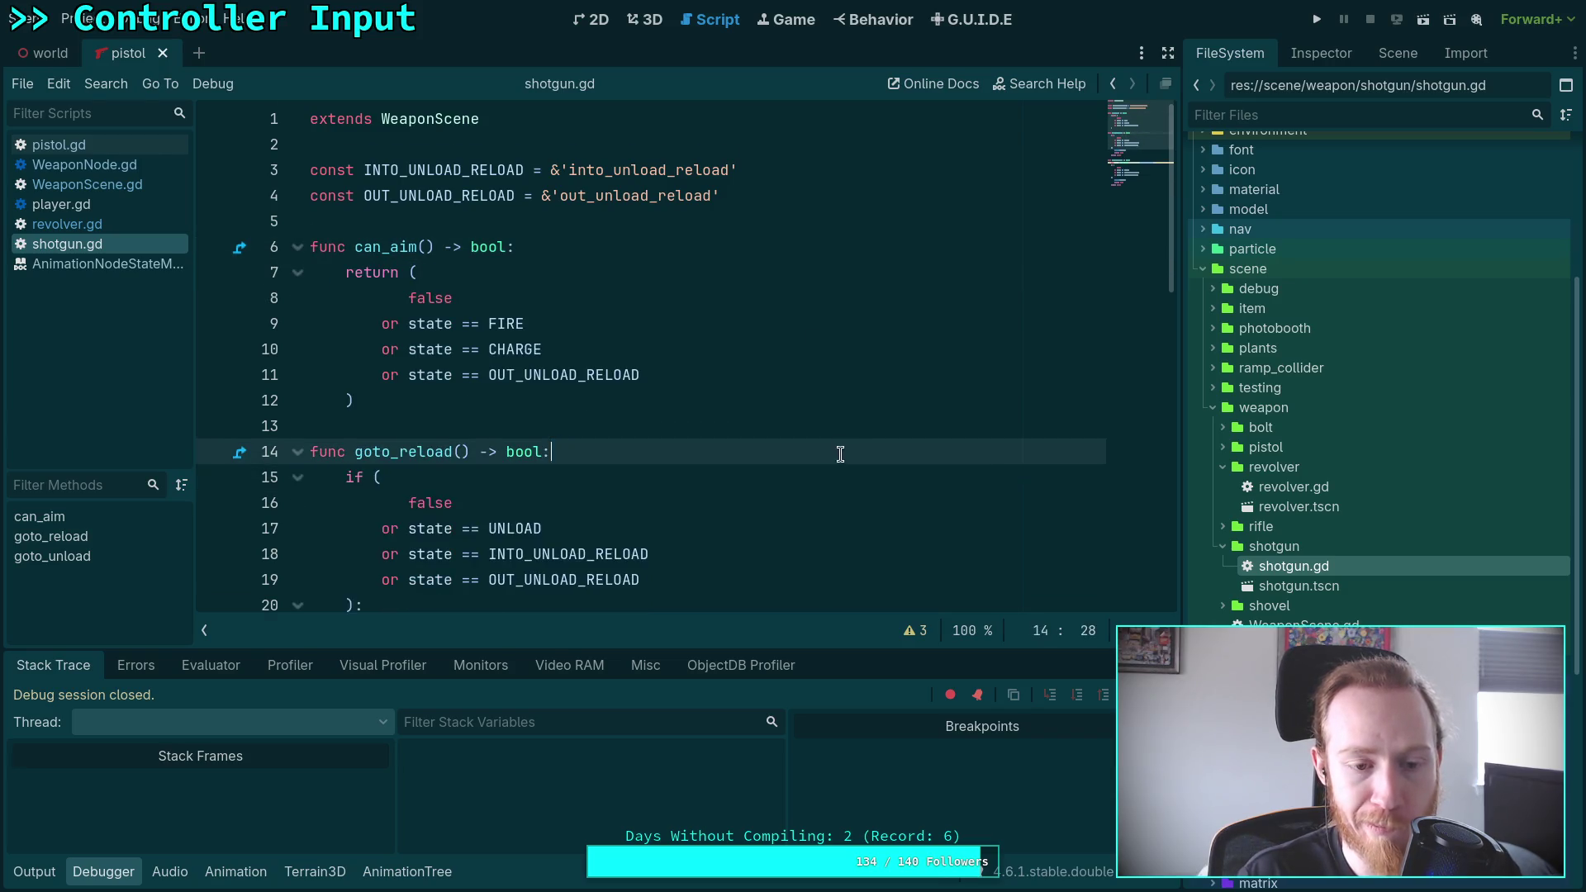
pyautogui.scroll(-6, 840, 453)
pyautogui.moveTo(737, 414); pyautogui.dragTo(860, 358)
pyautogui.press('BackSpace')
pyautogui.scroll(-4, 824, 371)
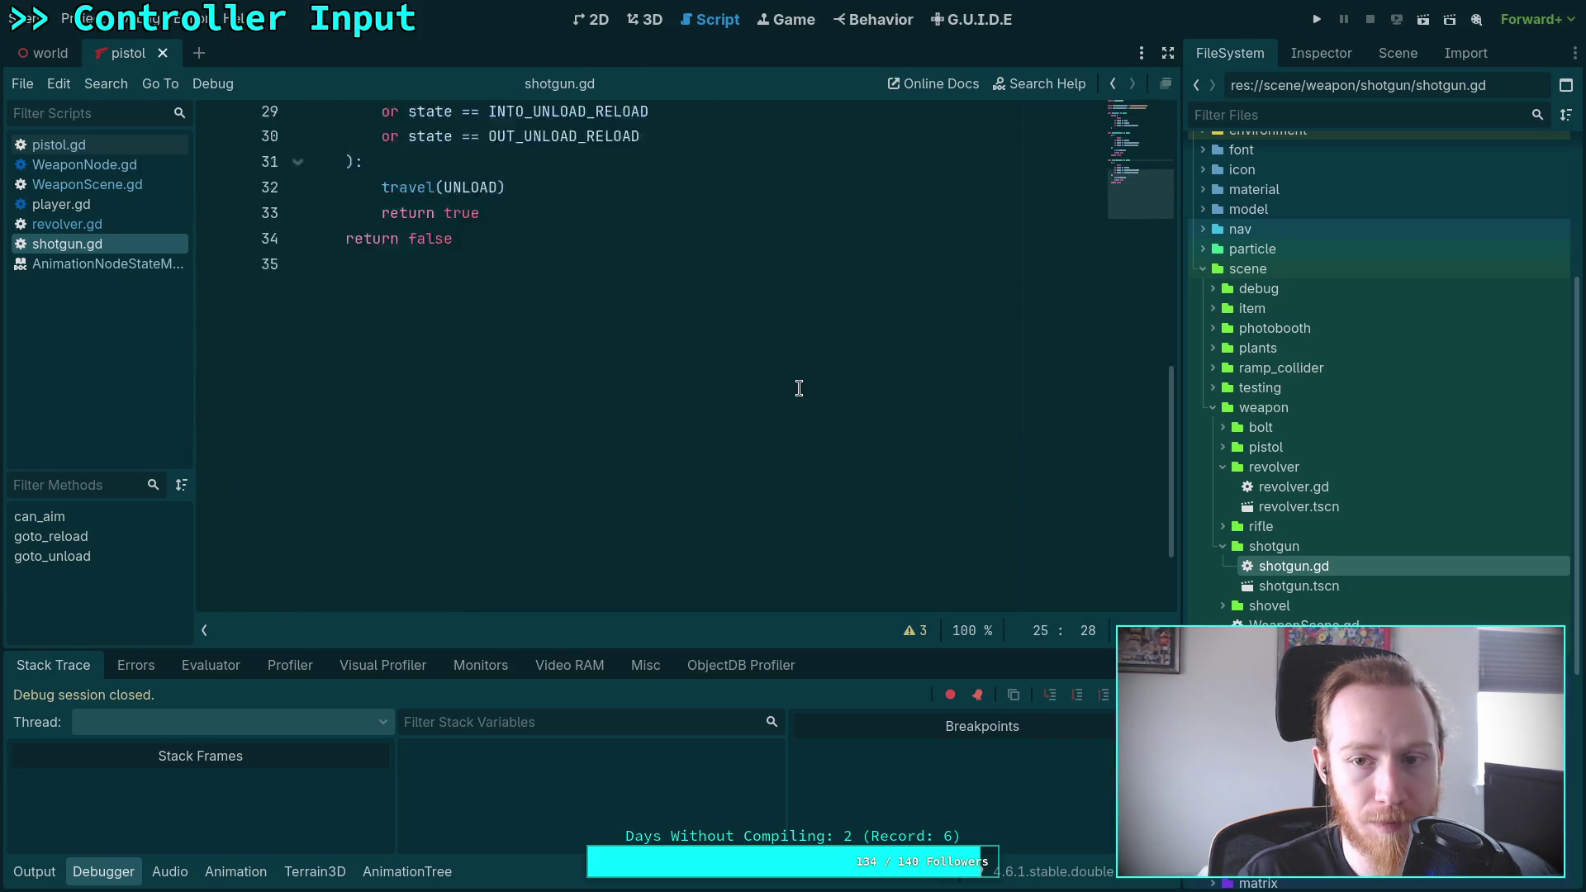
pyautogui.scroll(4, 799, 388)
# Replace the 'false' placeholder in goto_unload, goto_reload and can_aim with is_idle()
pyautogui.doubleClick(412, 403)
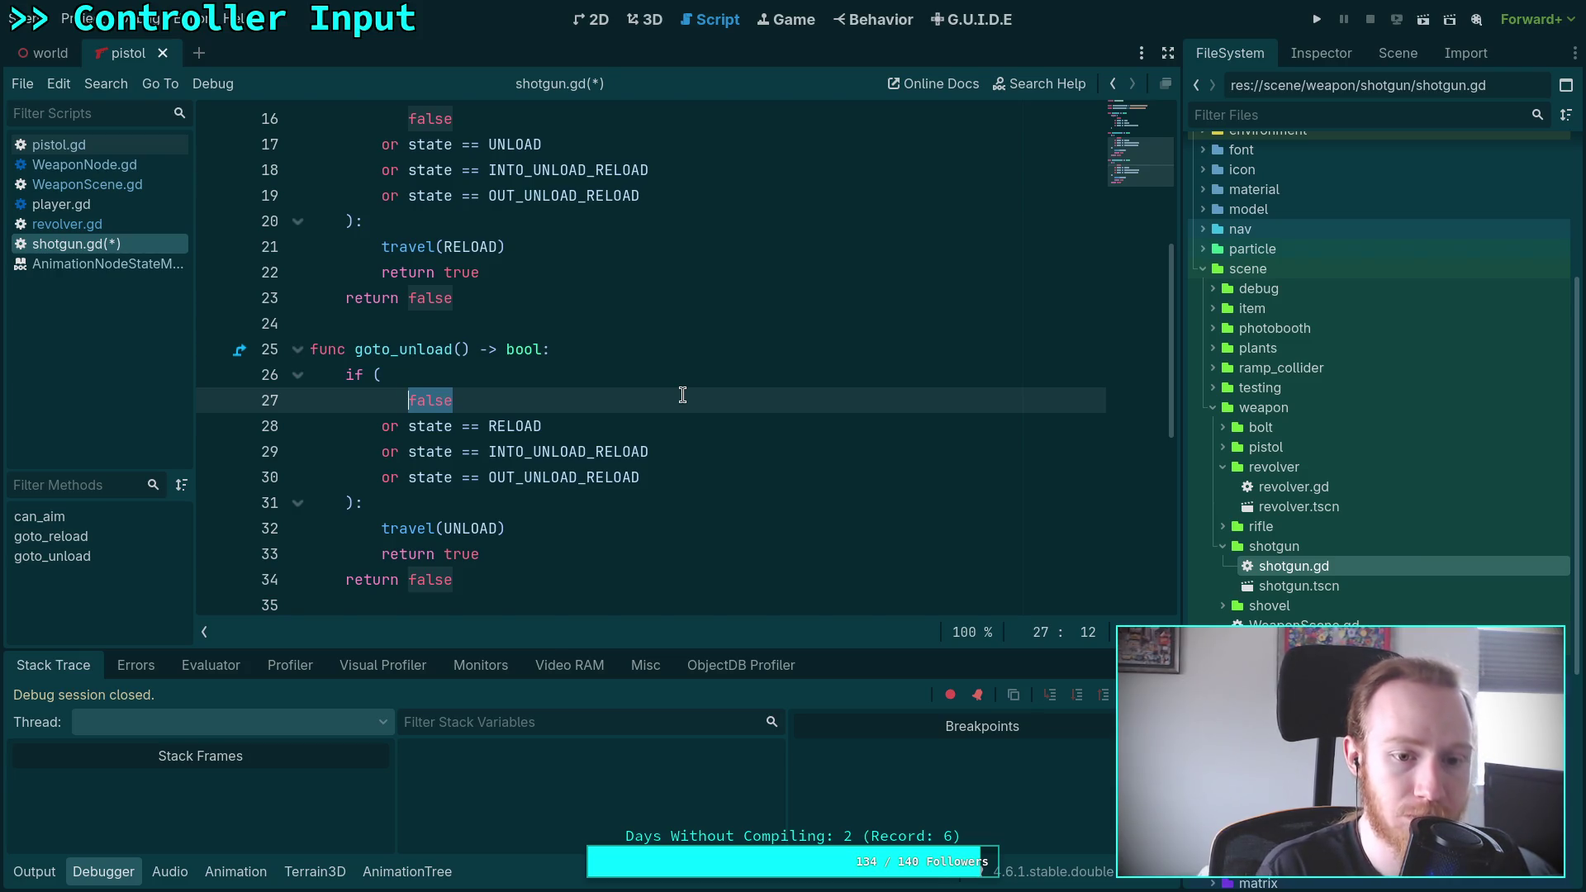
pyautogui.press('BackSpace')
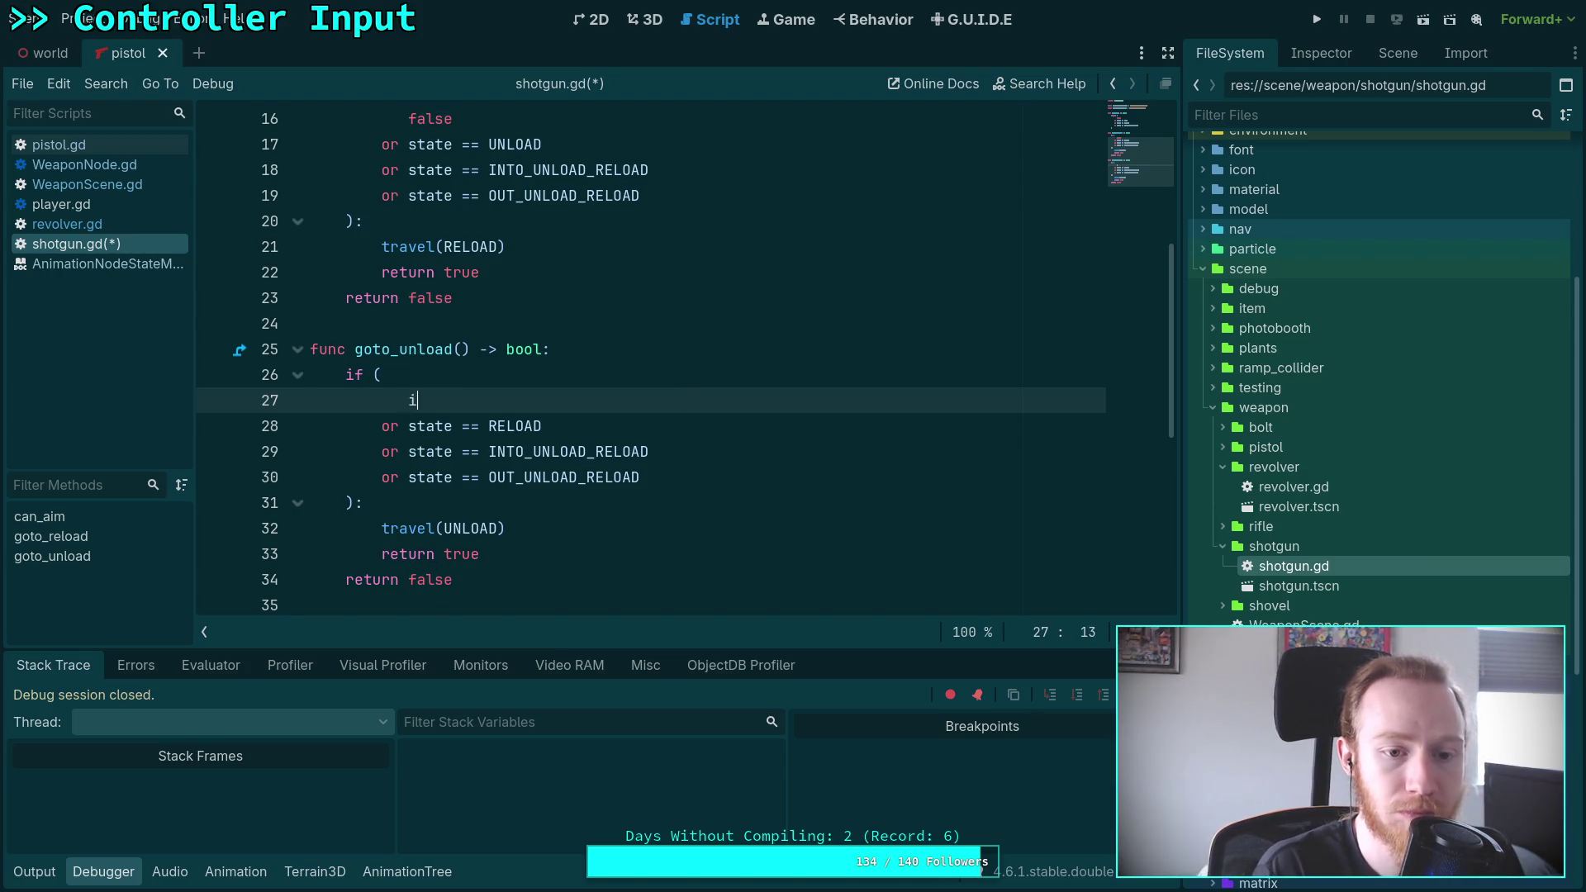
pyautogui.write('is_id')
pyautogui.press('Return')
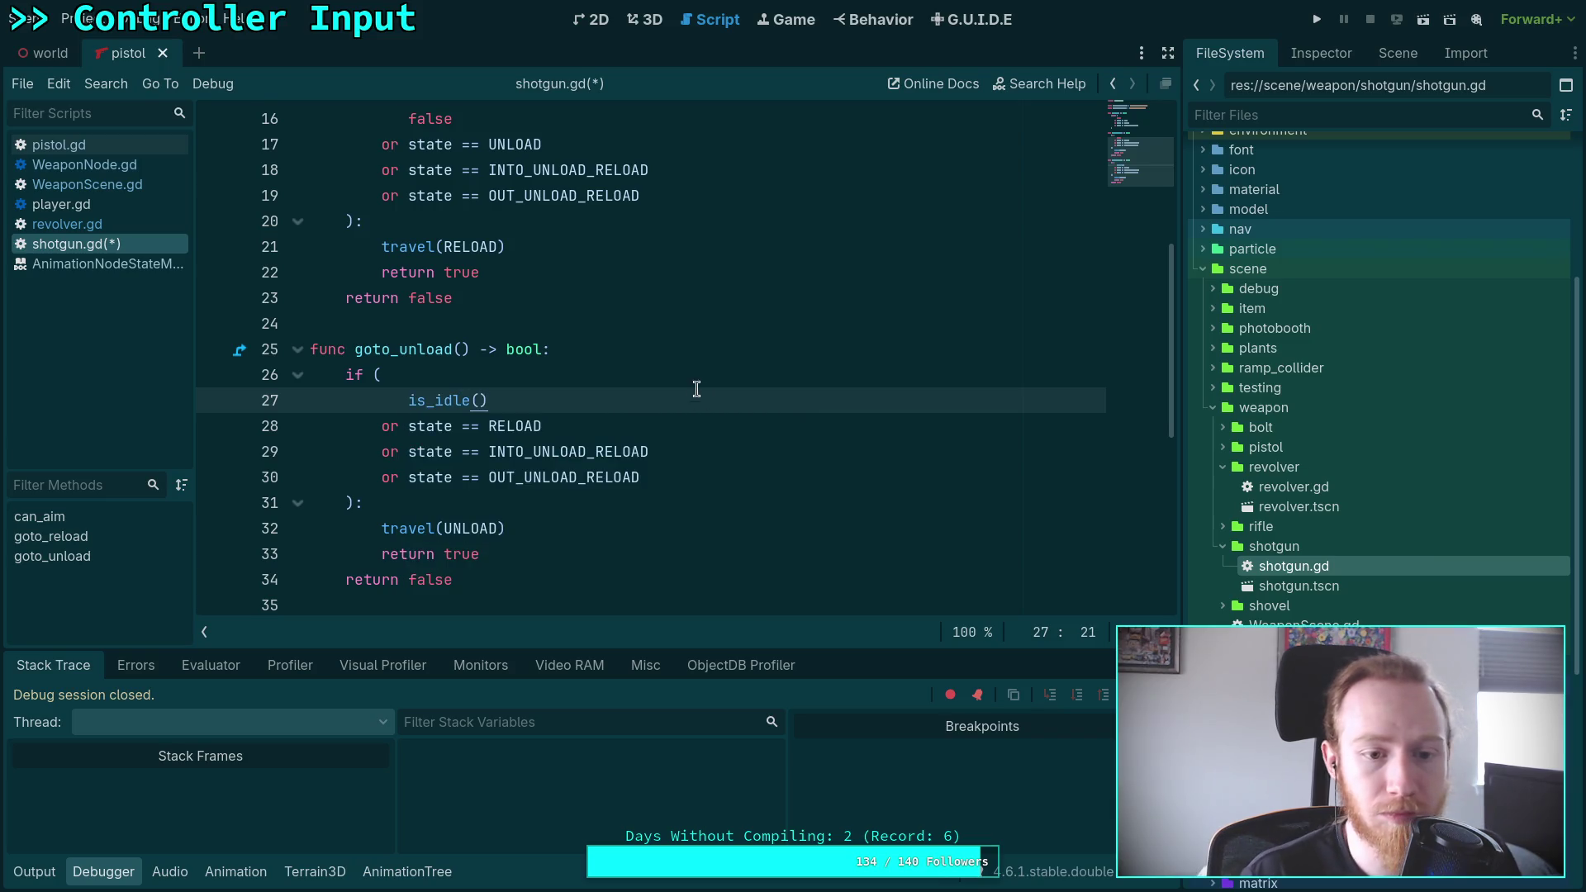
pyautogui.scroll(3, 696, 389)
pyautogui.doubleClick(471, 349)
pyautogui.write('is_idle')
pyautogui.press('Return')
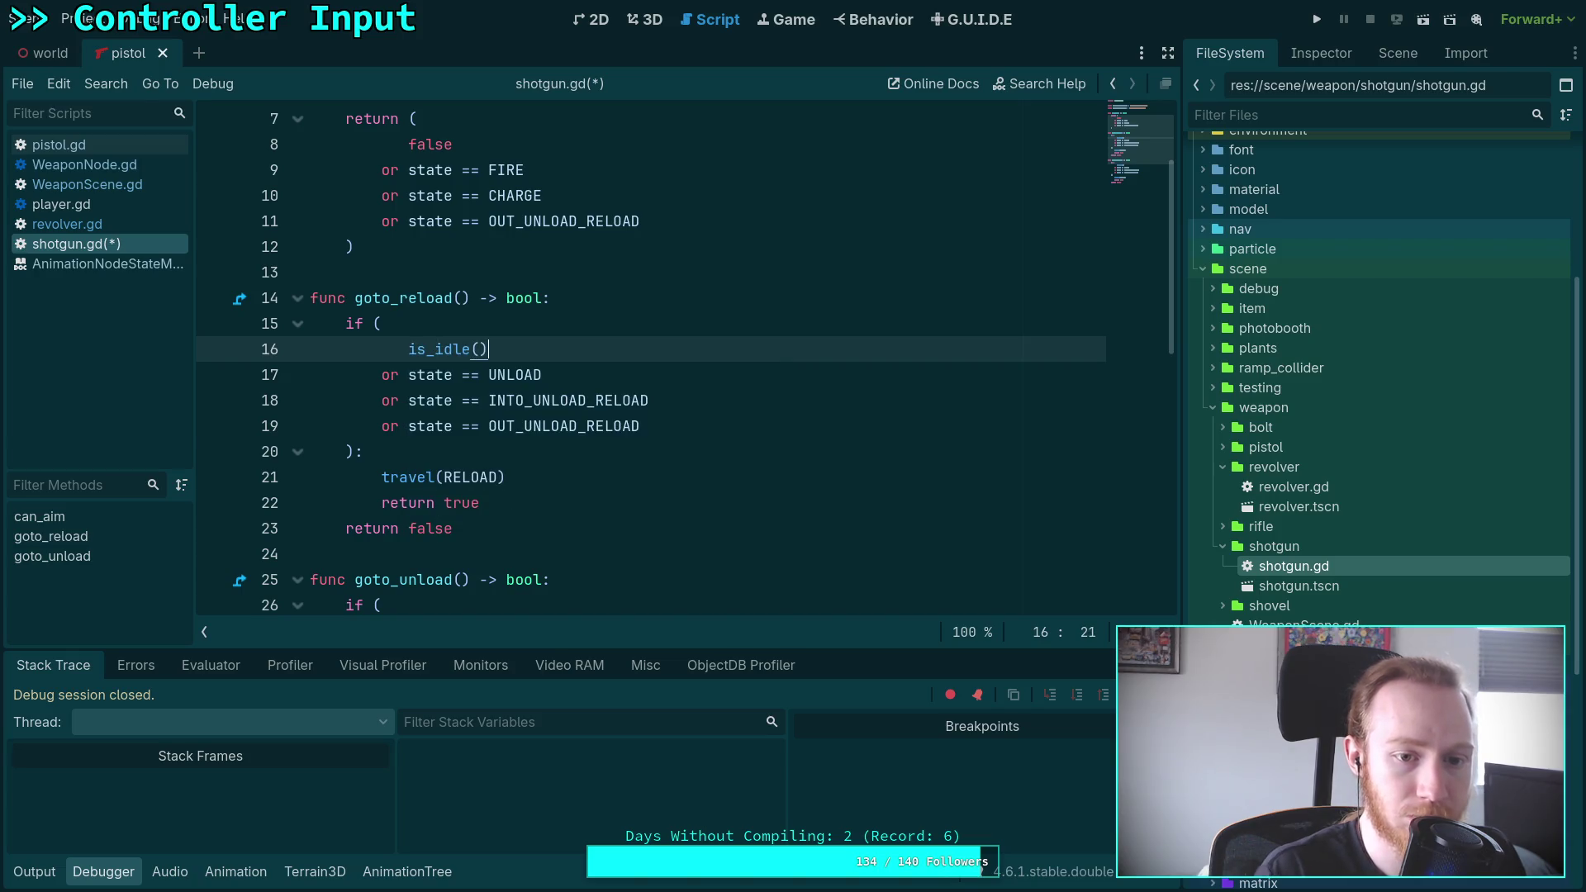
pyautogui.scroll(1, 512, 356)
pyautogui.doubleClick(429, 221)
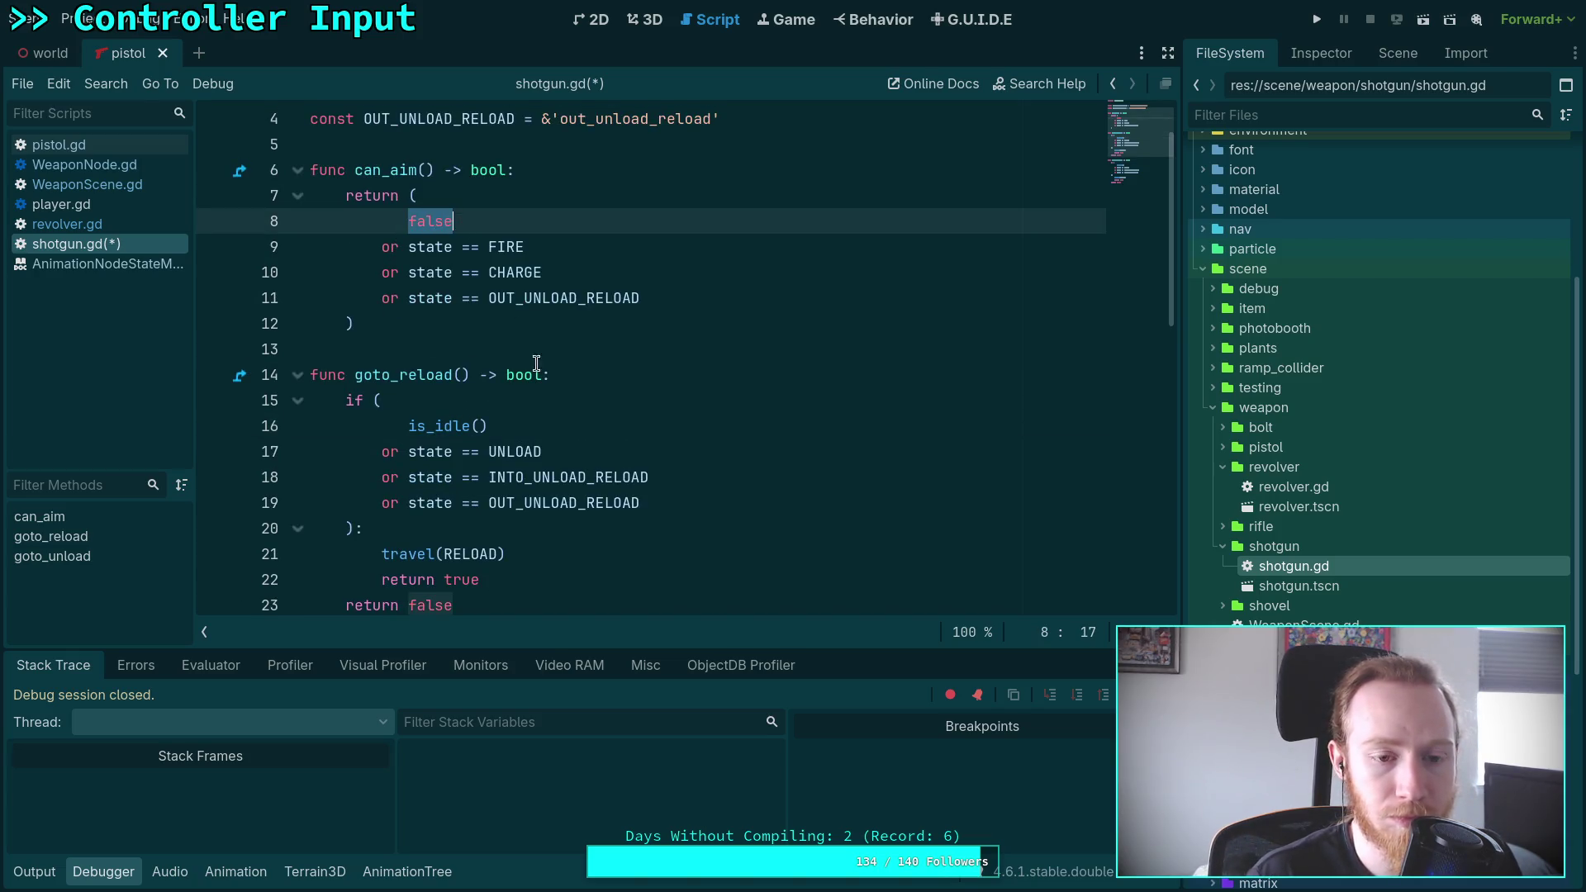
pyautogui.write('is_idle')
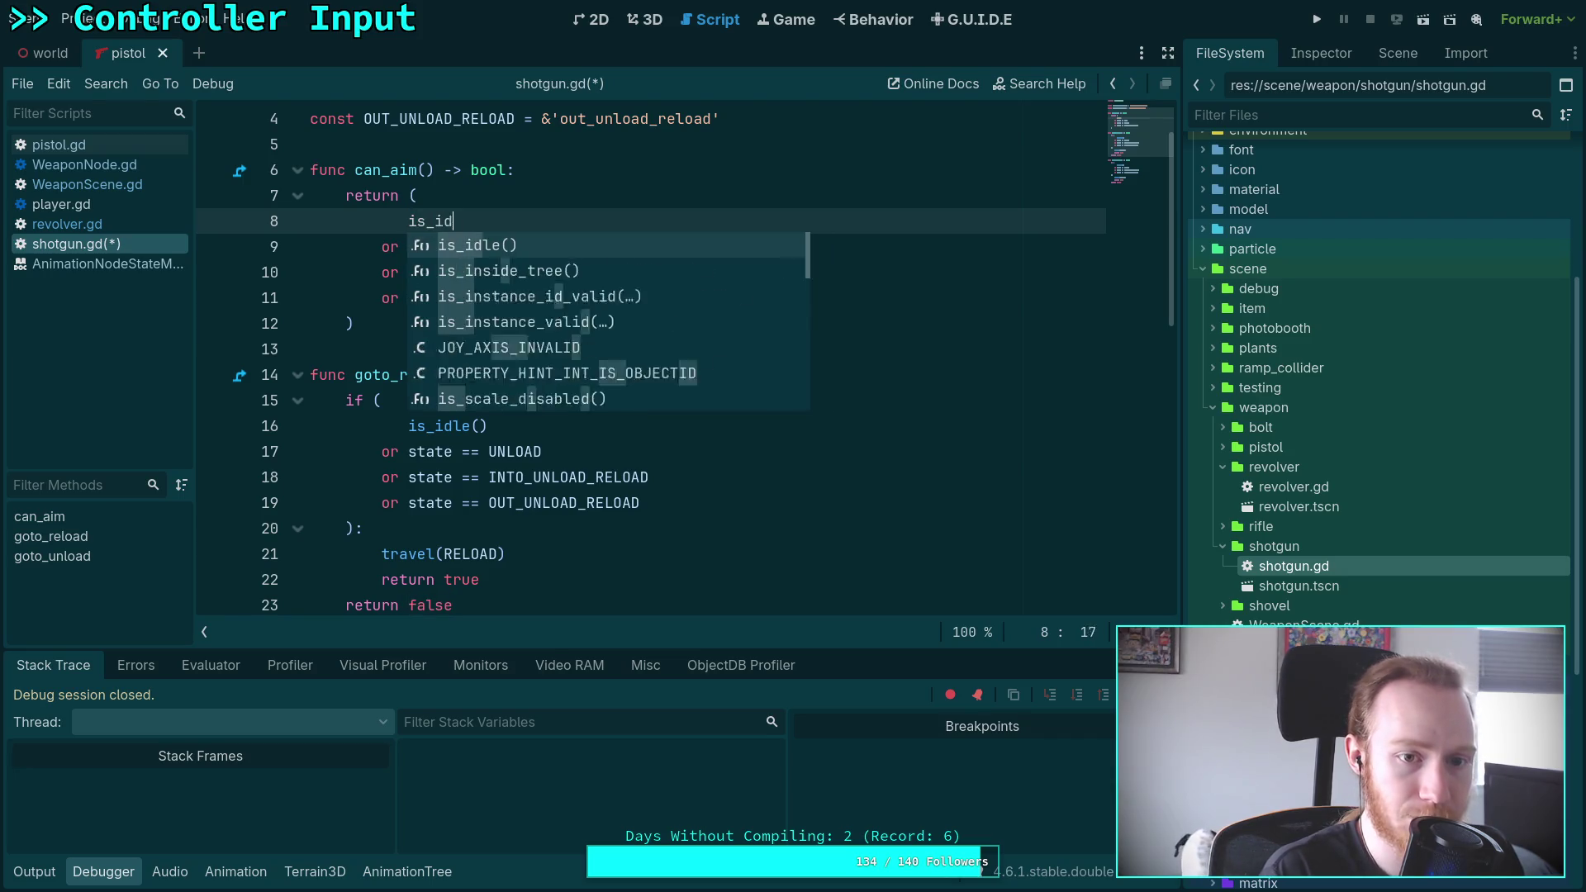
pyautogui.press('Return')
# Save shotgun.gd and launch the game to test the changes
pyautogui.hotkey('ctrl', 's')
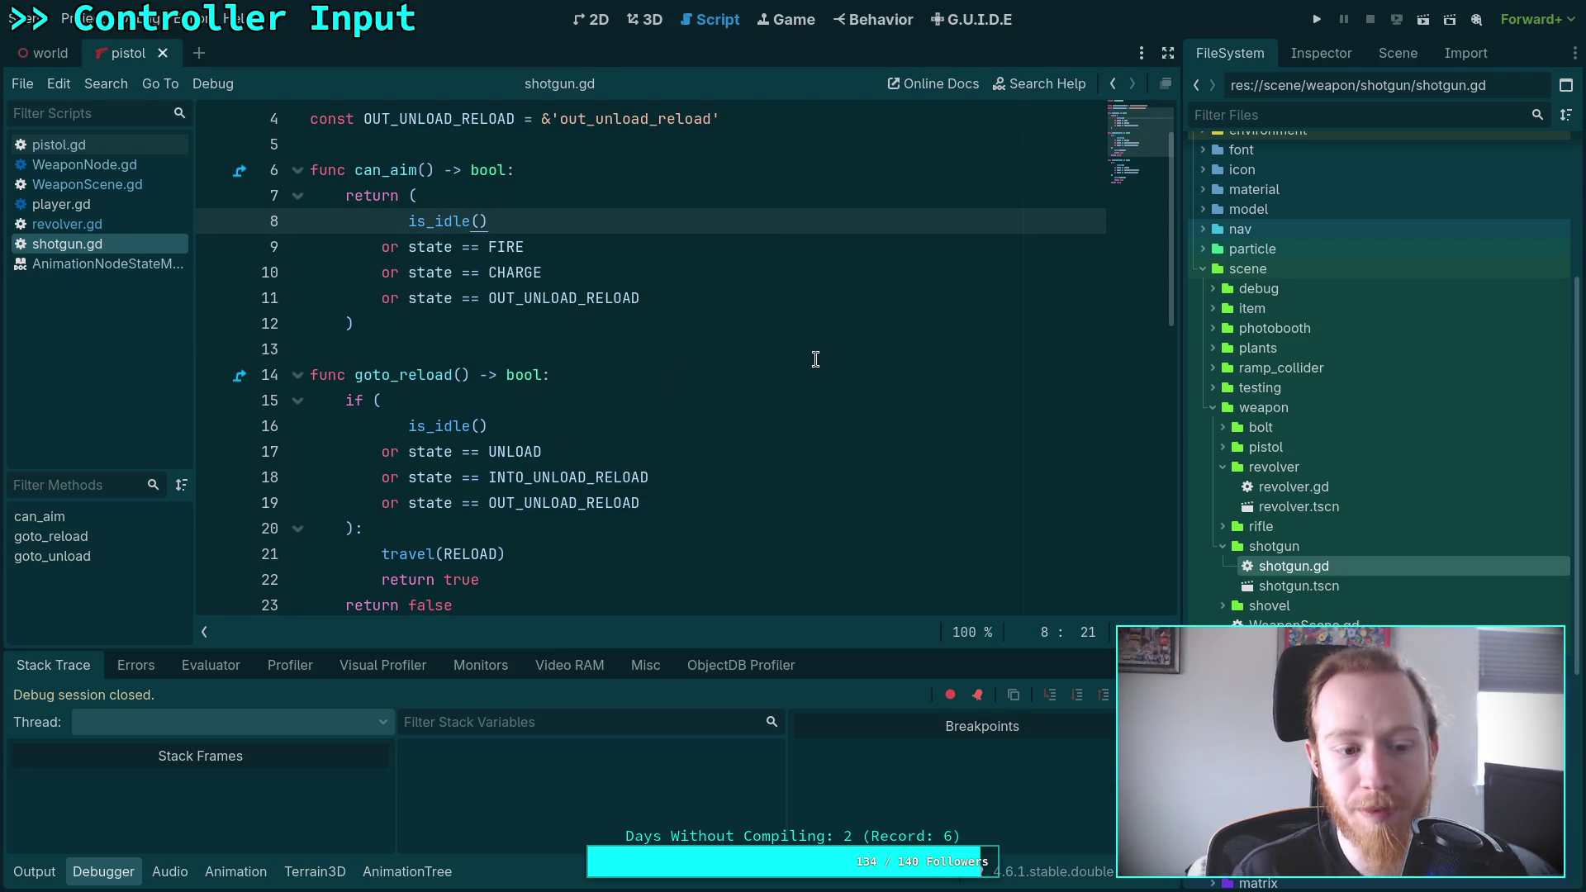
pyautogui.click(815, 359)
pyautogui.click(1317, 19)
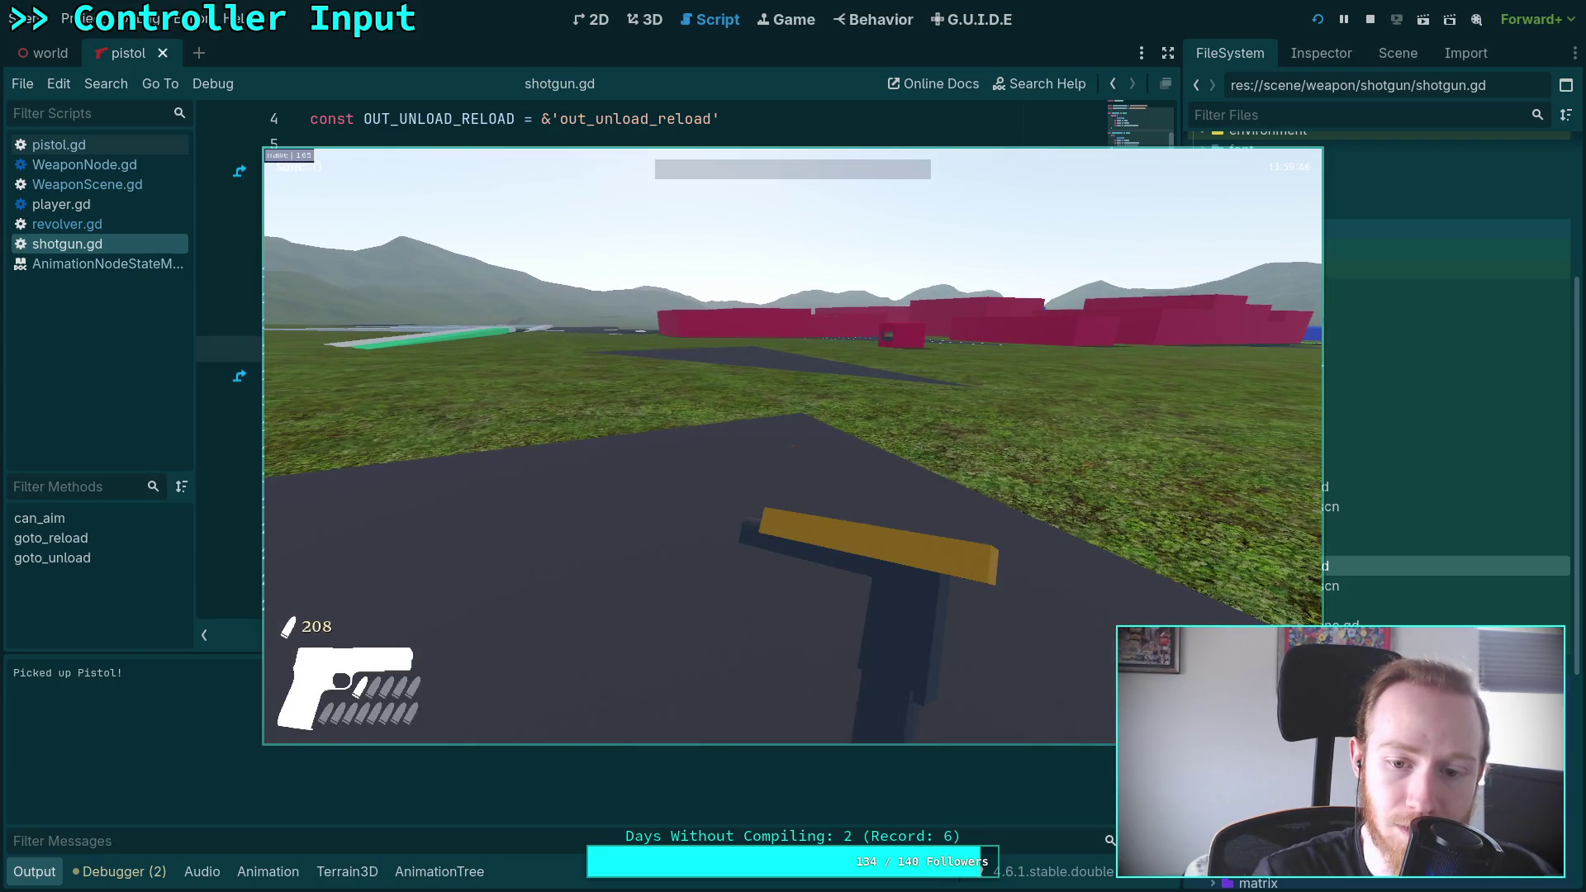
# Pause the running game and quit it with F8 to end debugging
pyautogui.press('Escape')
pyautogui.press('F8')
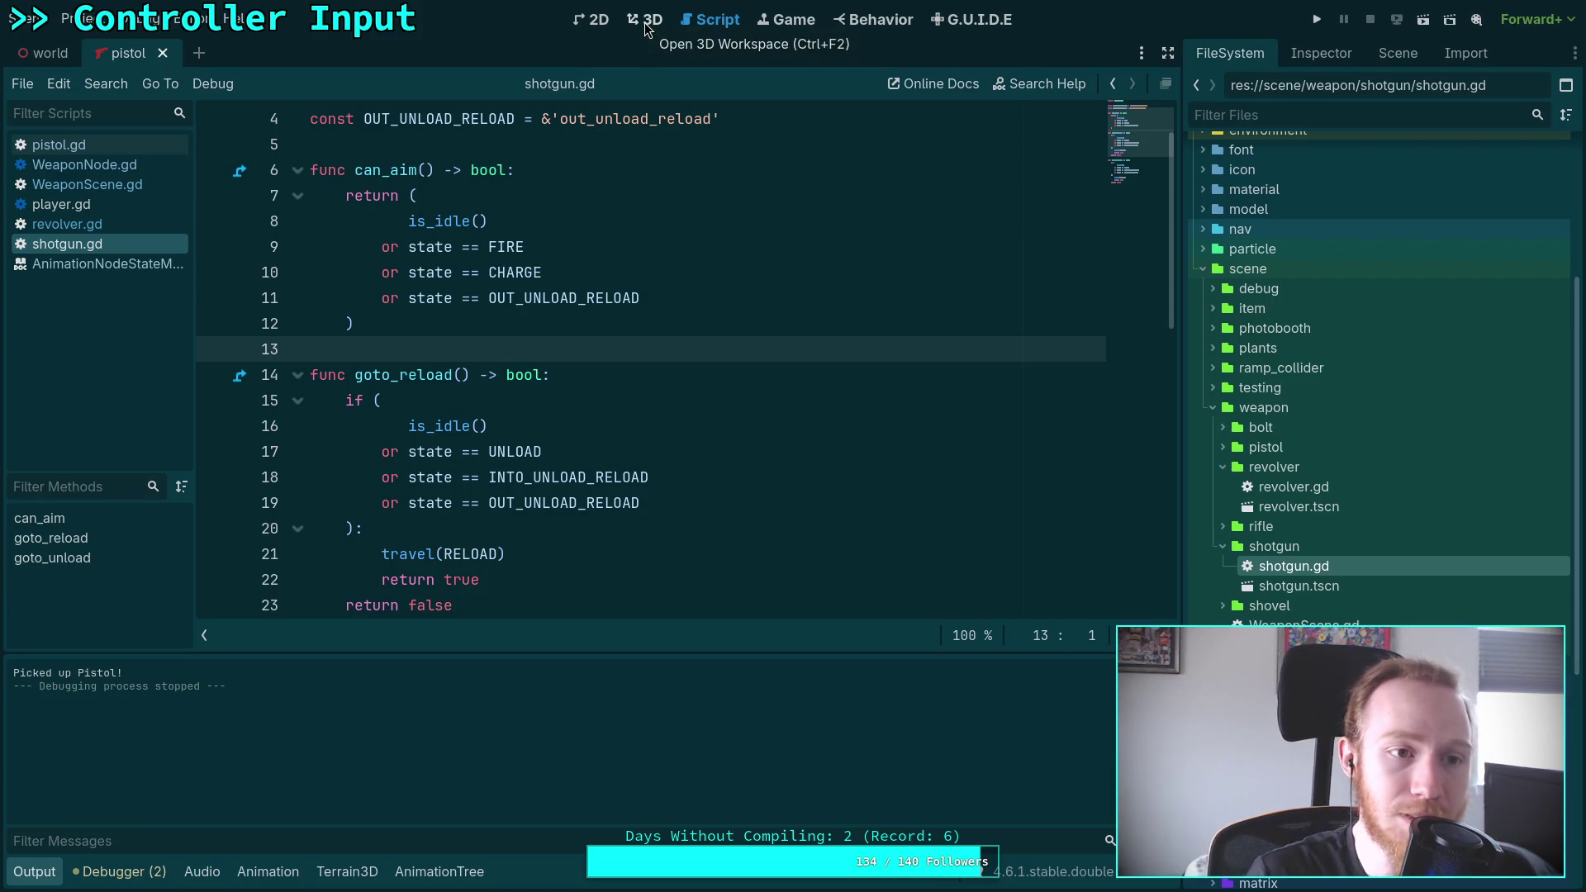
# Open the AnimationTree state machine editor and inspect the into_reload state and its transition to reload
pyautogui.click(440, 871)
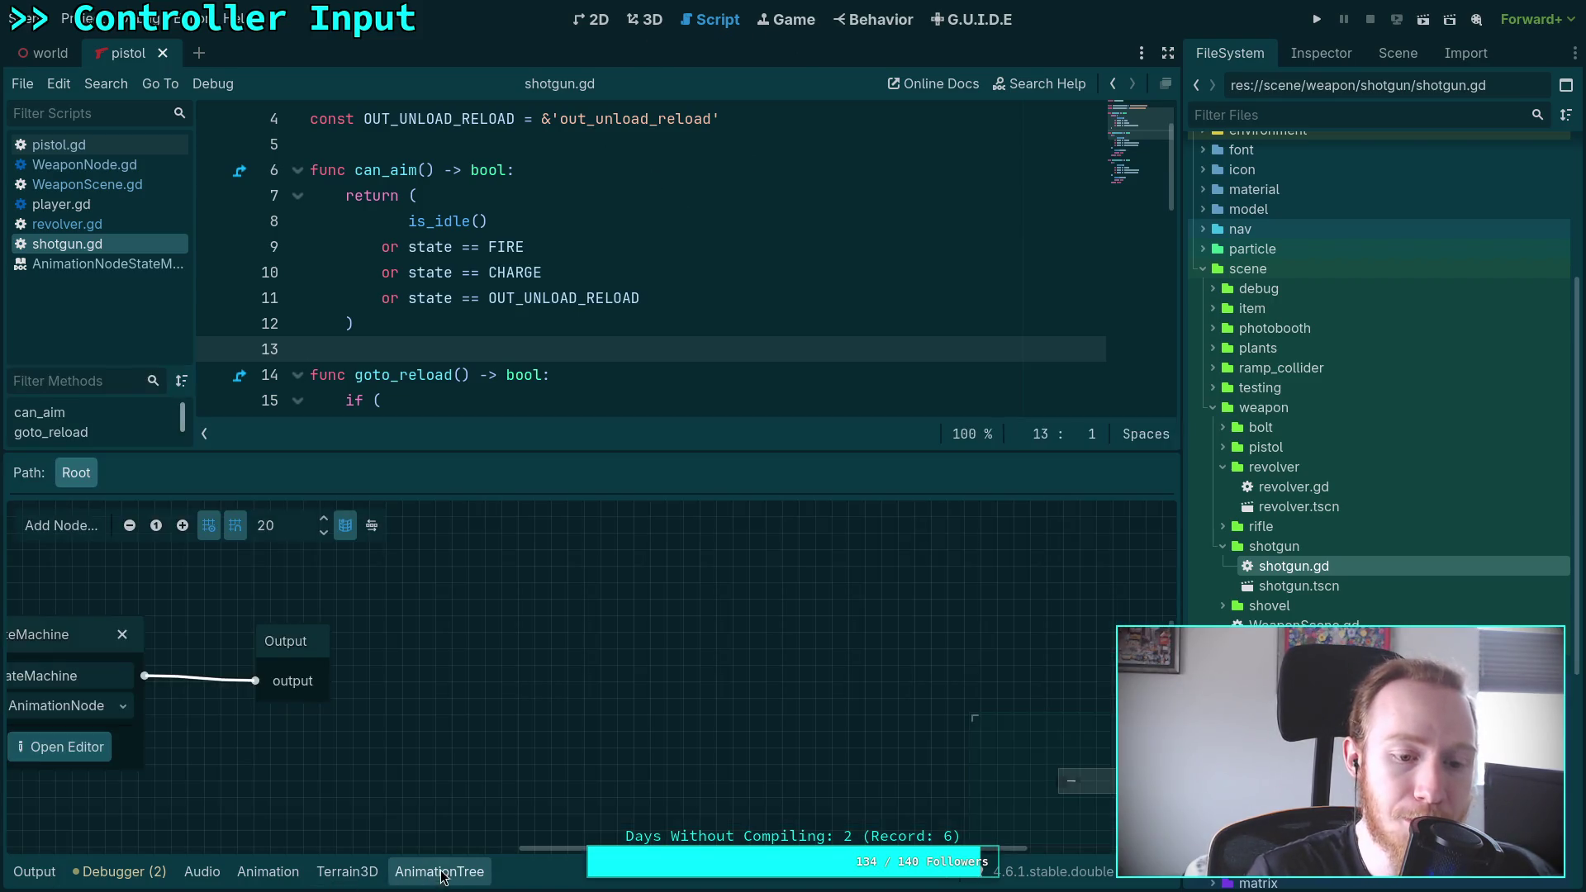
pyautogui.click(65, 749)
pyautogui.click(422, 743)
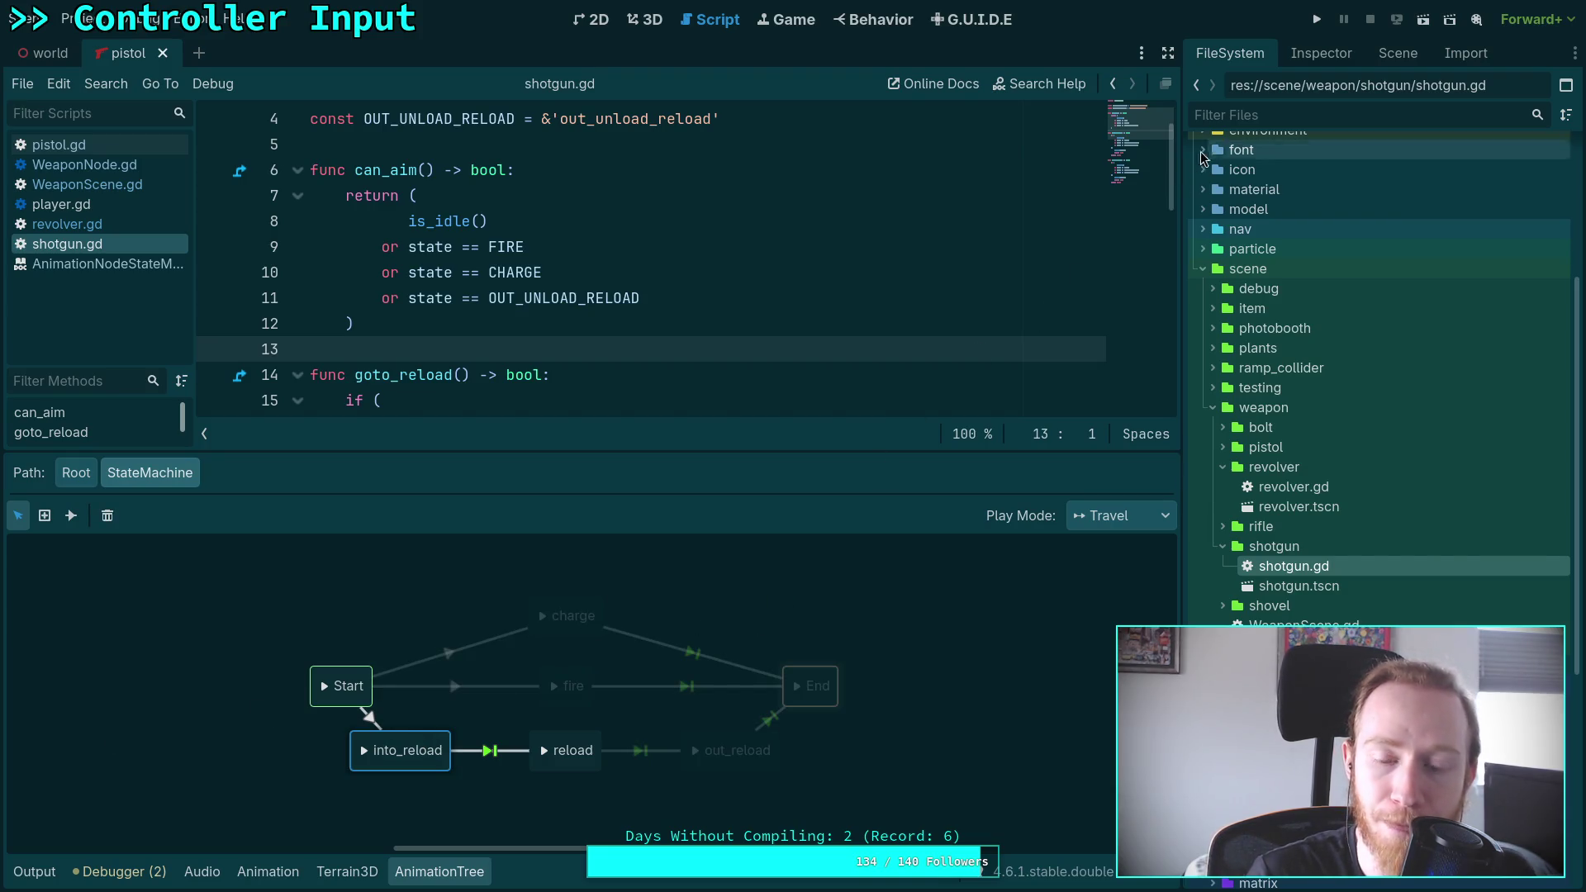
pyautogui.click(1395, 53)
pyautogui.click(1360, 53)
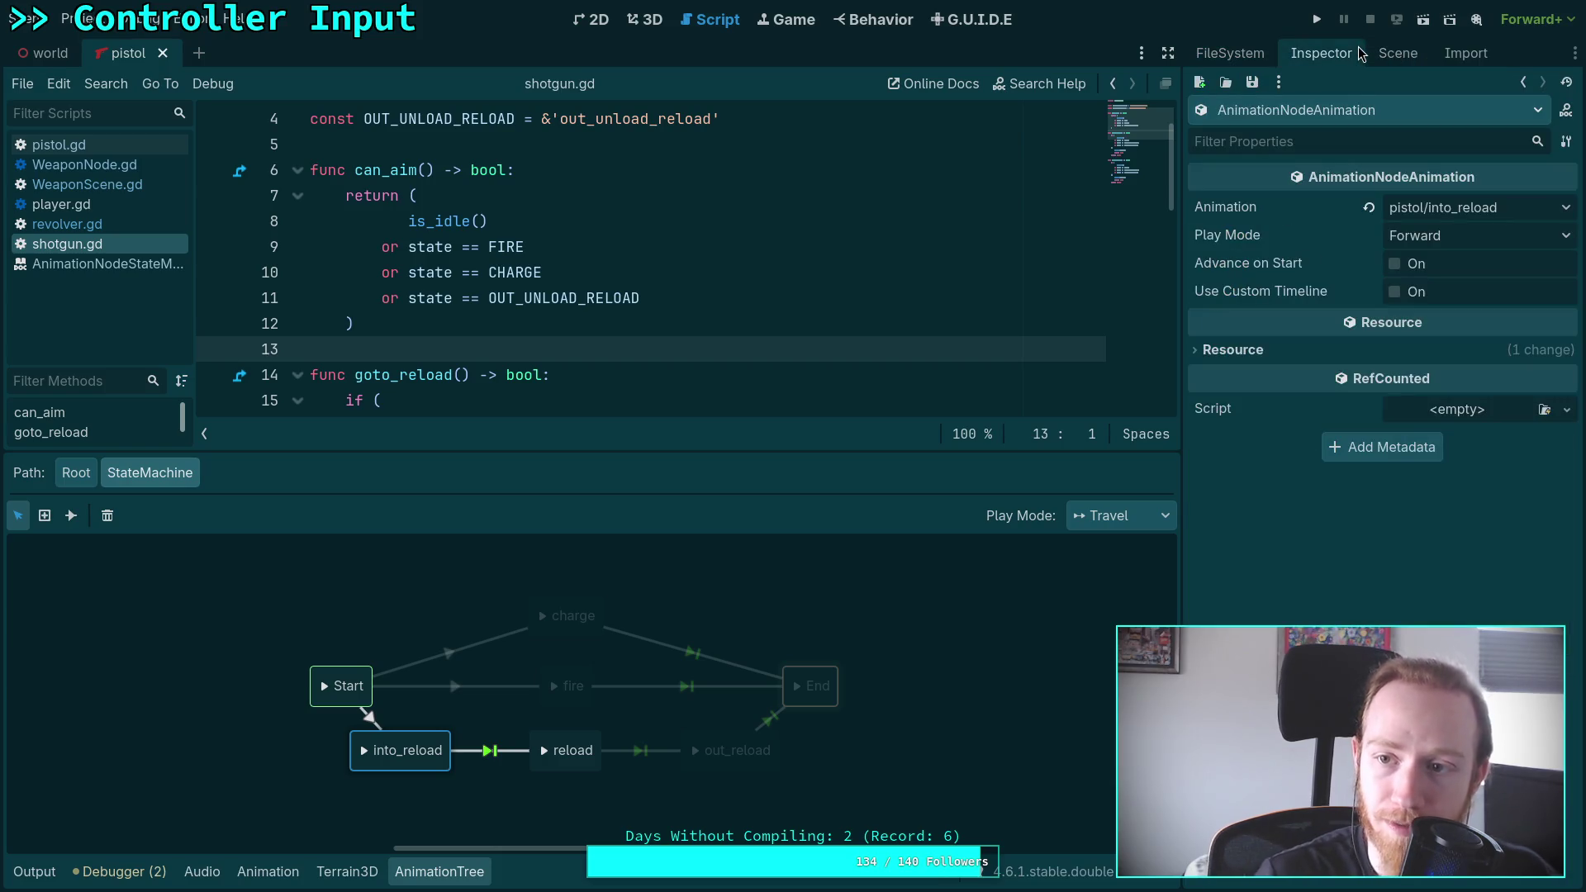
pyautogui.click(491, 752)
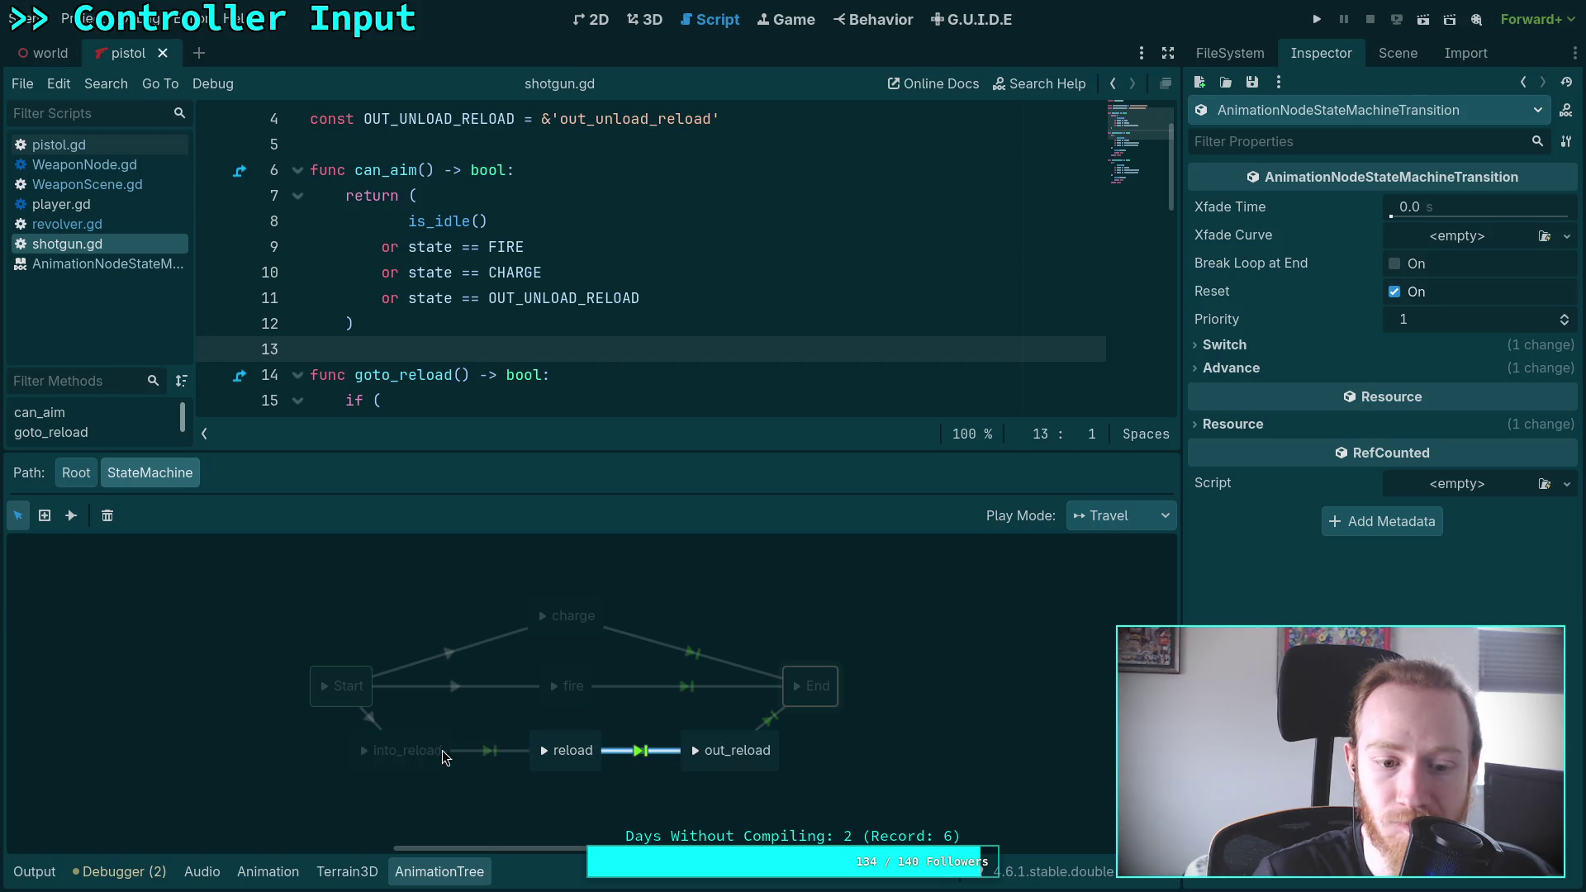
pyautogui.click(416, 743)
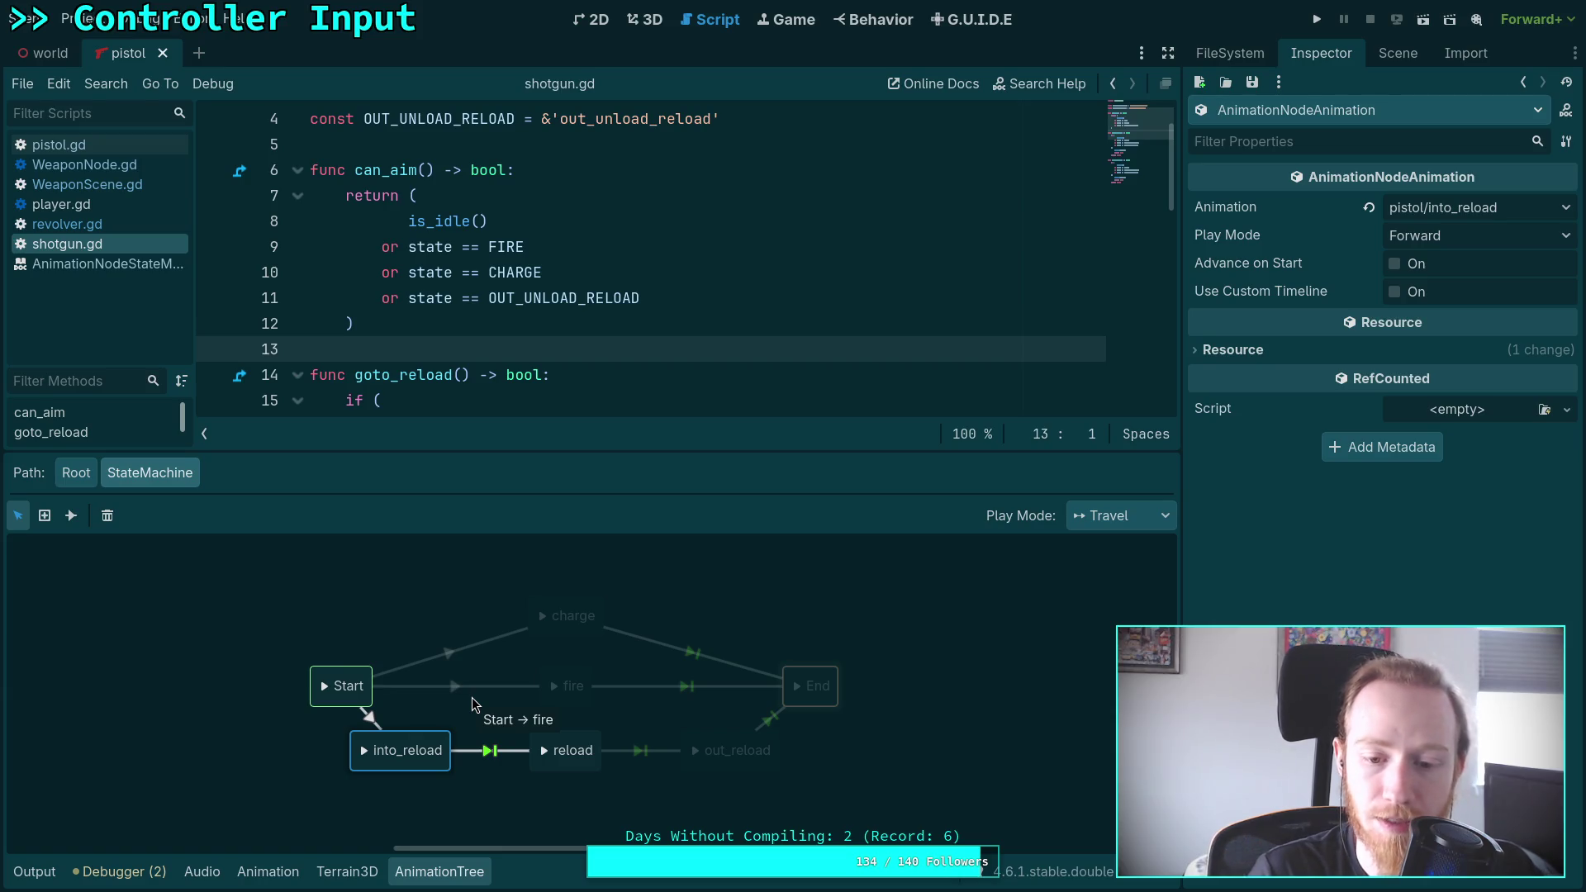
# Try linking End back to into_reload with an Immediate transition, dismiss the refusal, and reselect into_reload
pyautogui.click(71, 514)
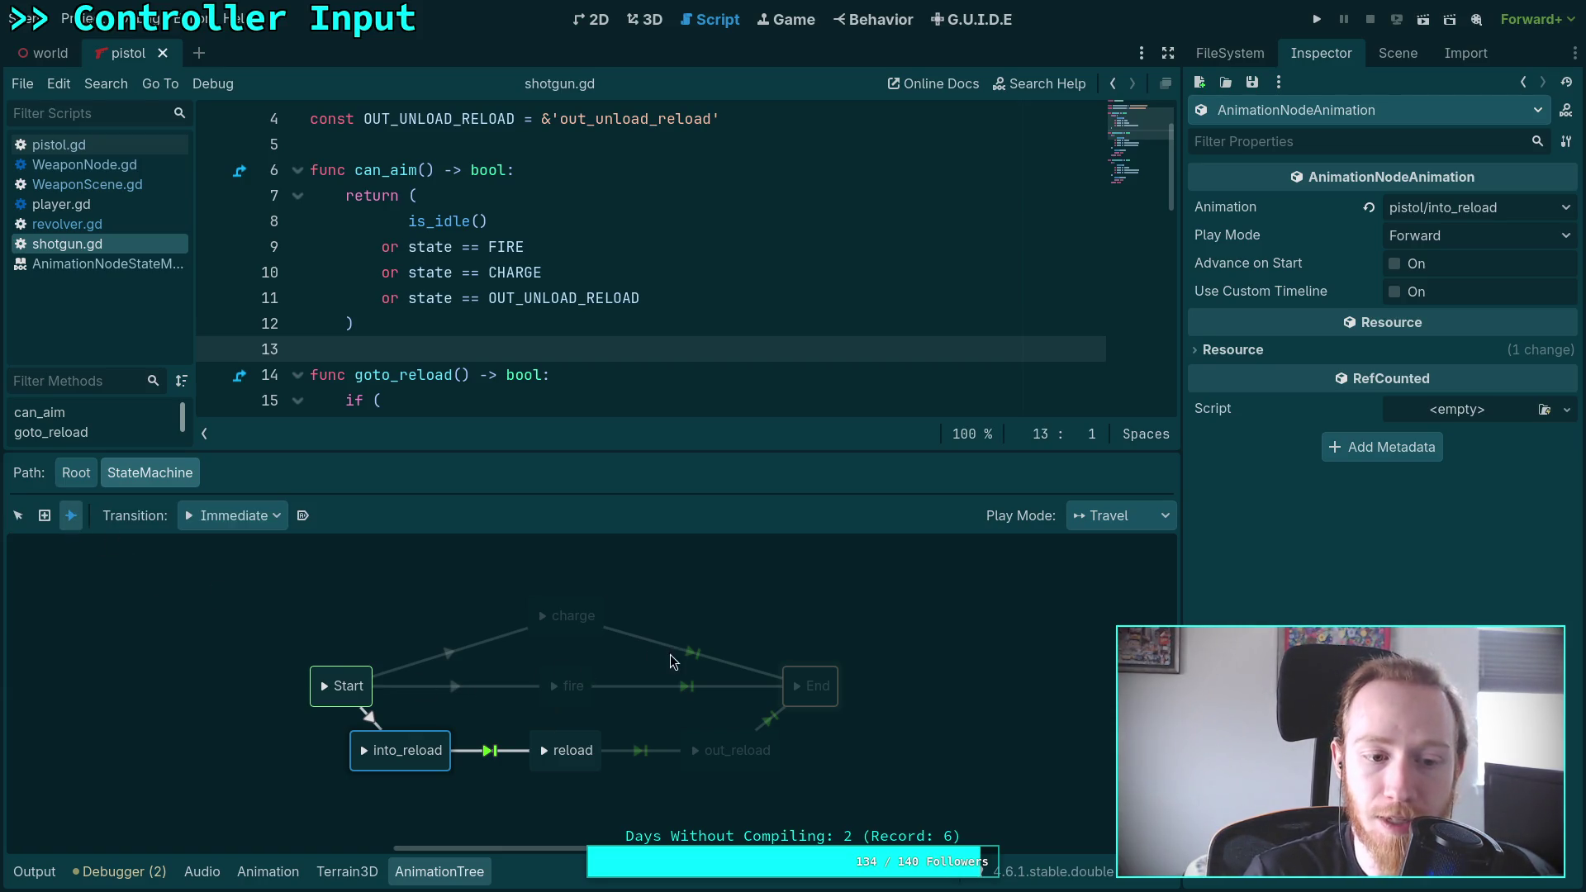
pyautogui.click(234, 516)
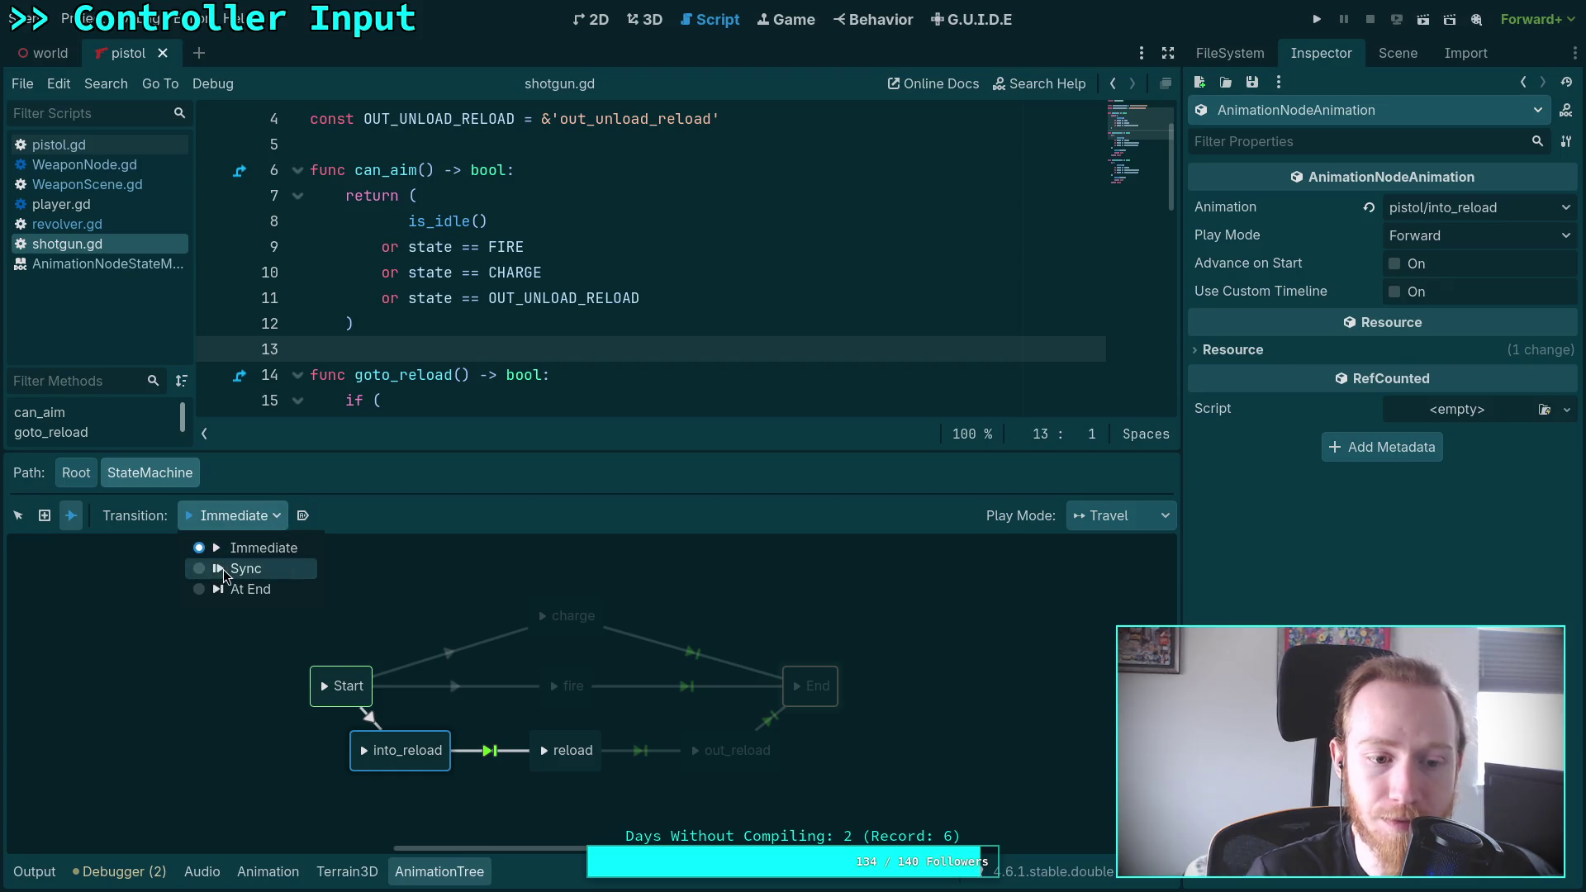
pyautogui.click(457, 615)
pyautogui.moveTo(808, 708); pyautogui.dragTo(427, 741)
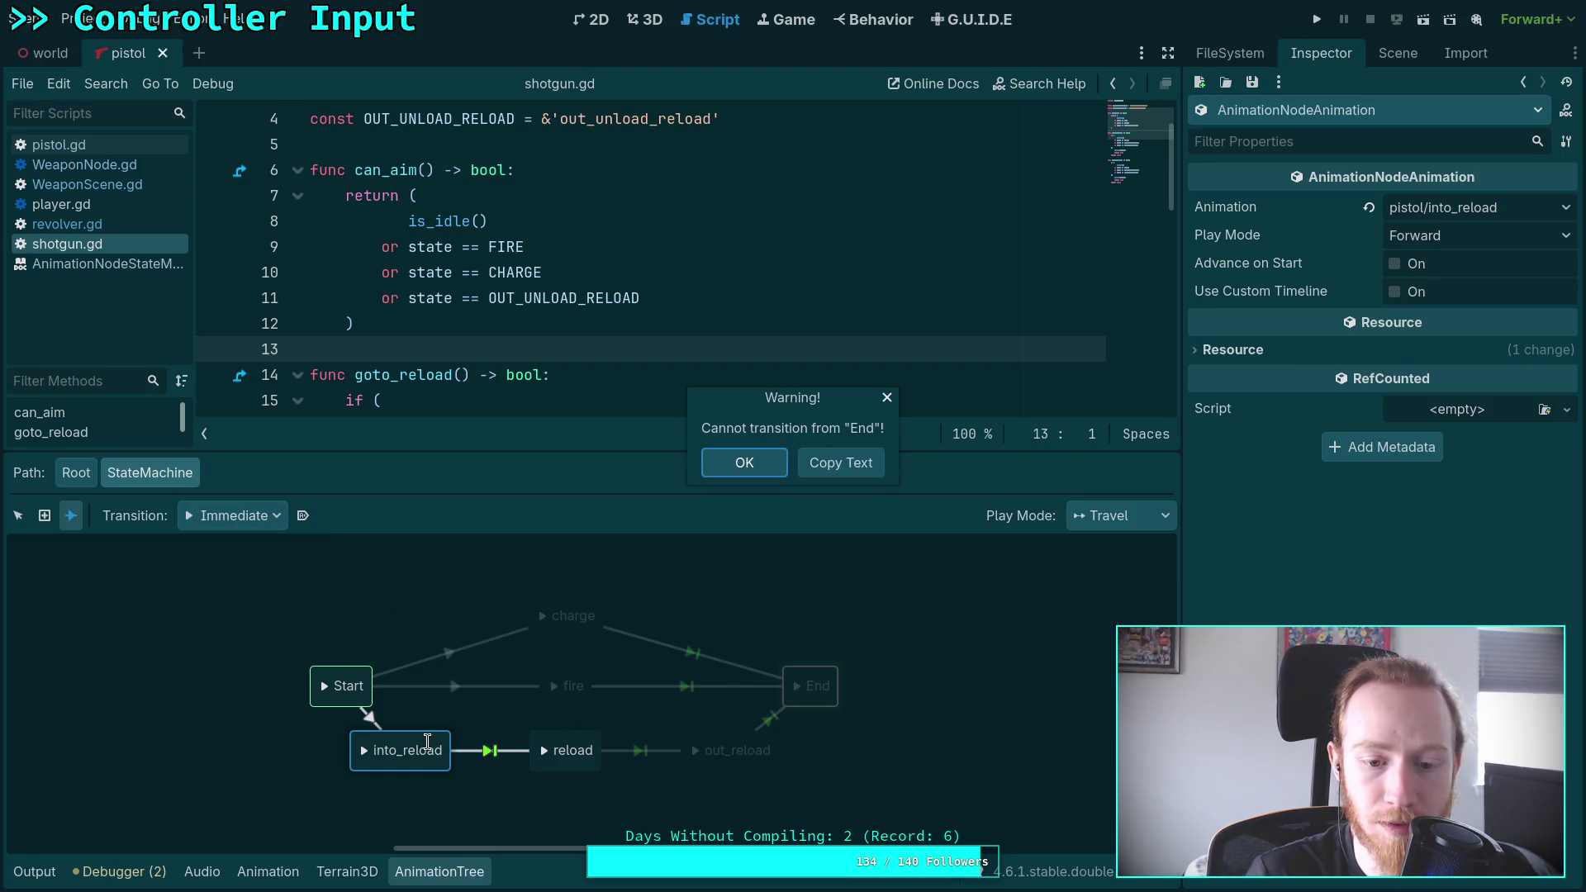
pyautogui.click(746, 465)
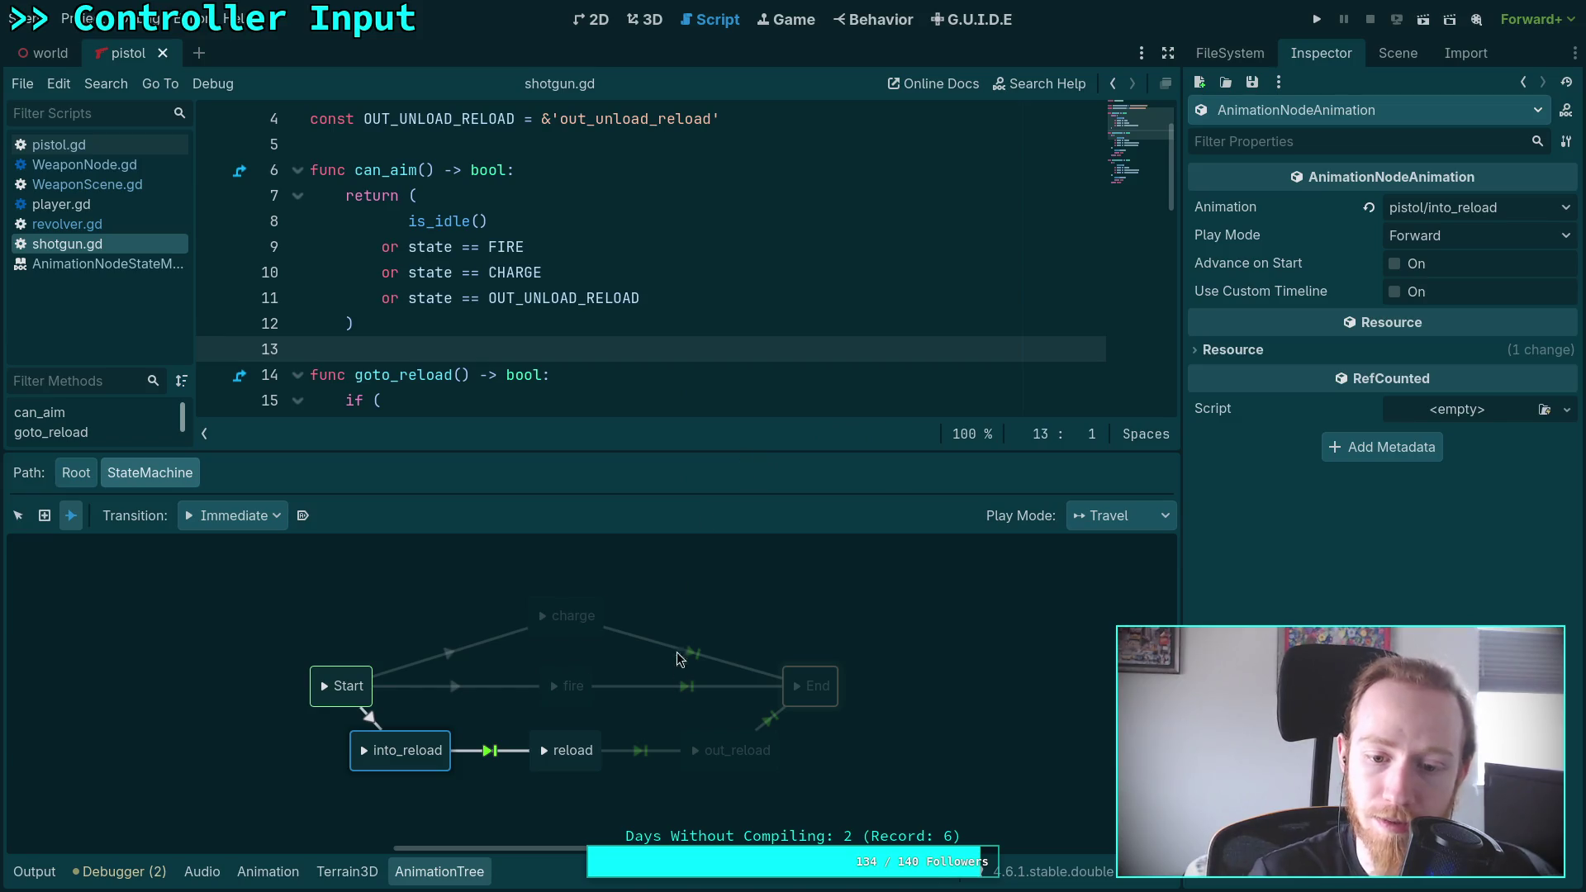
pyautogui.click(424, 625)
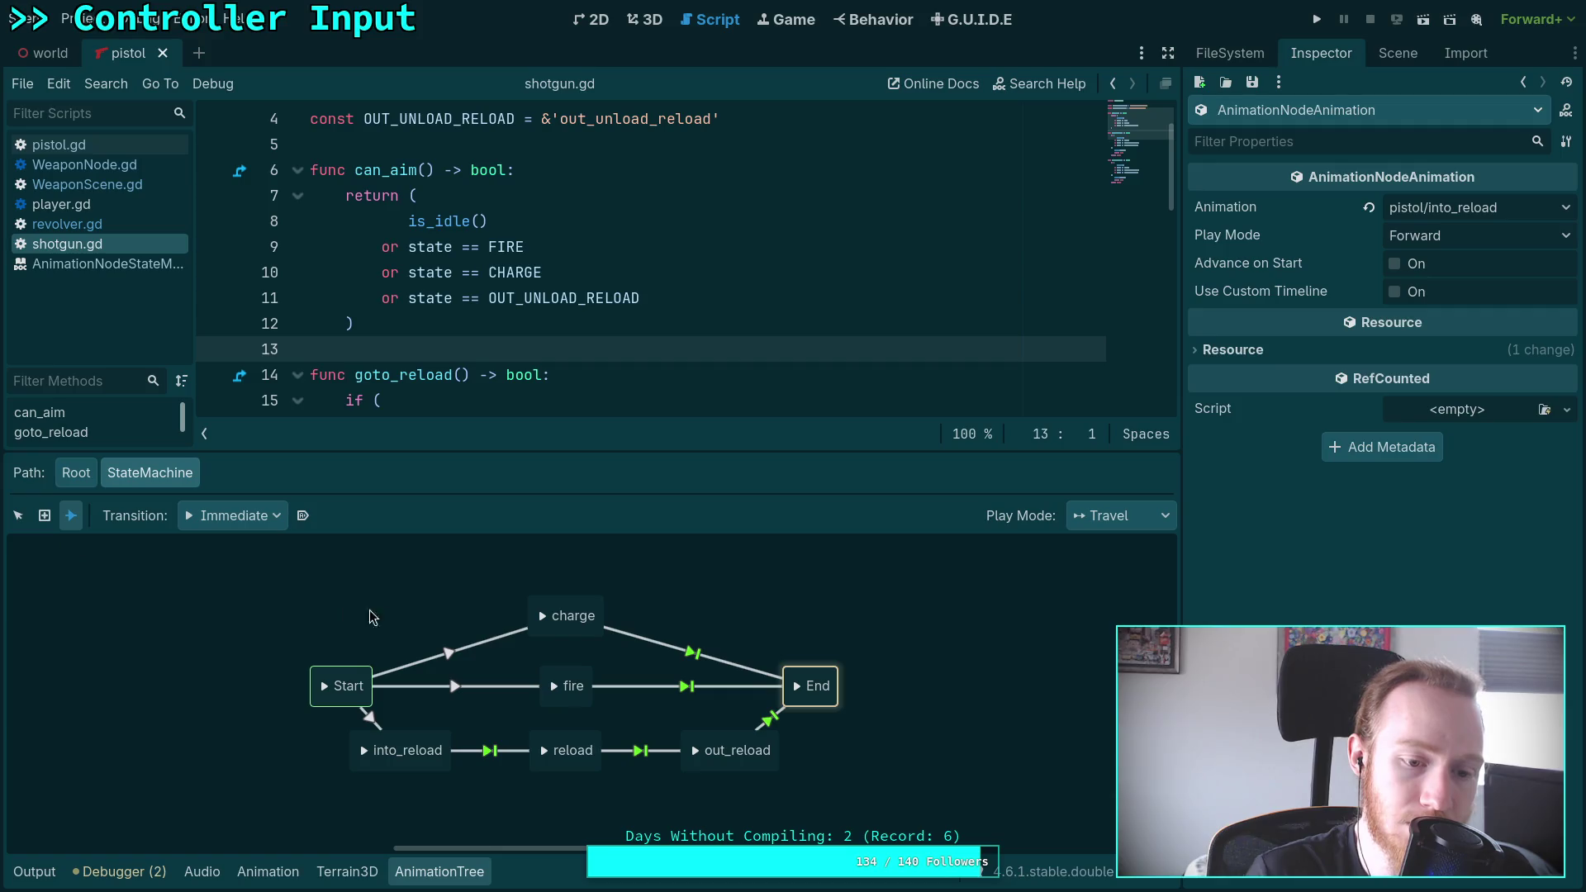
pyautogui.click(17, 516)
pyautogui.click(409, 750)
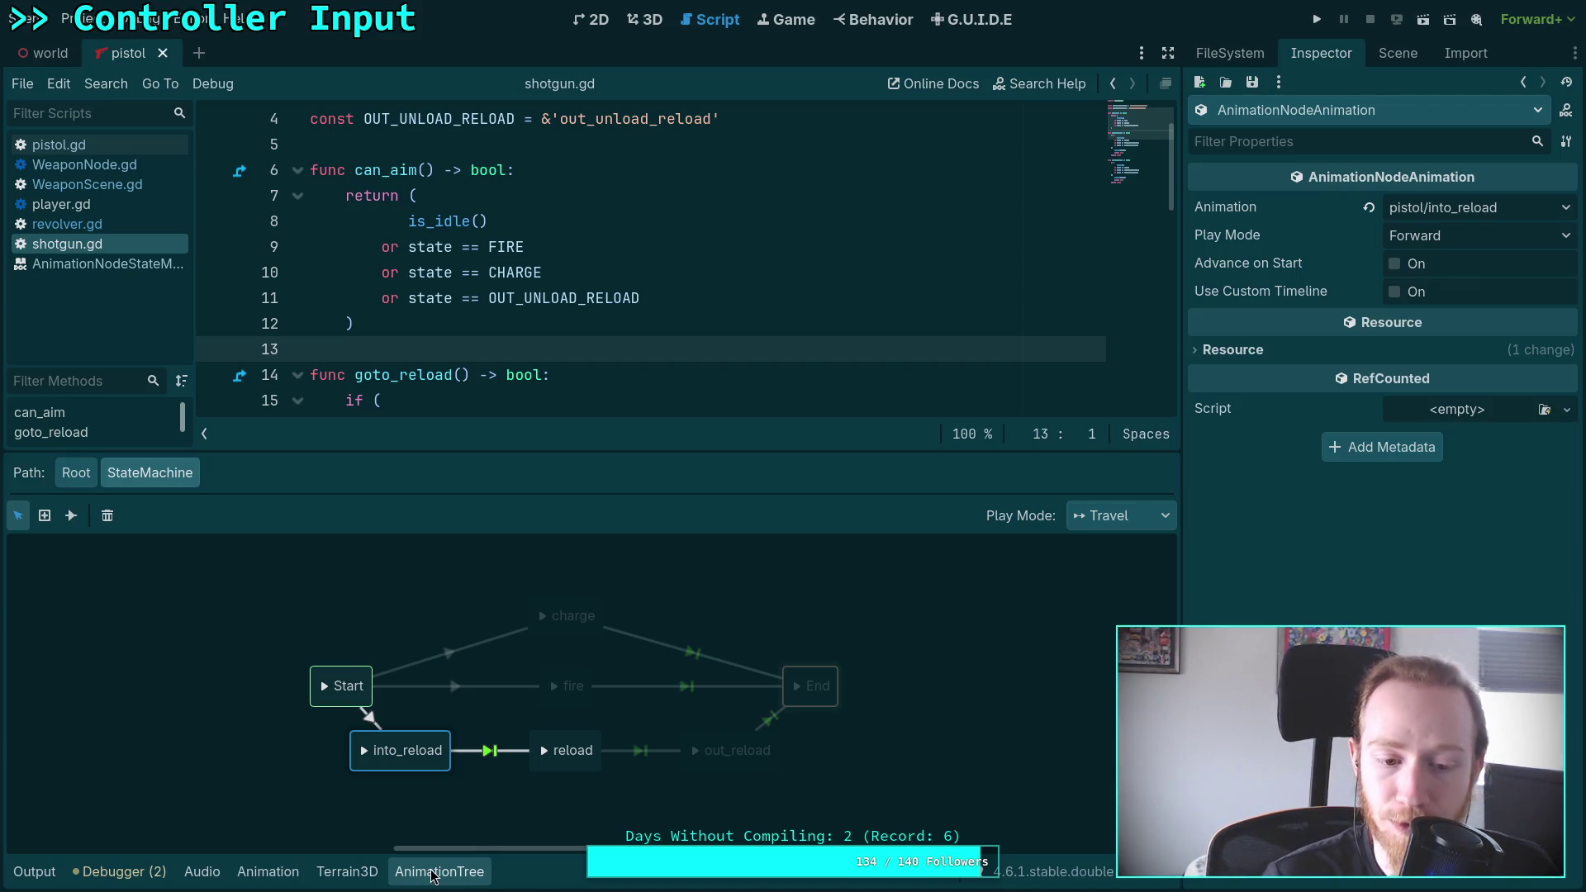
# Close the AnimationTree panel and open WeaponScene.gd to read through its code
pyautogui.click(428, 874)
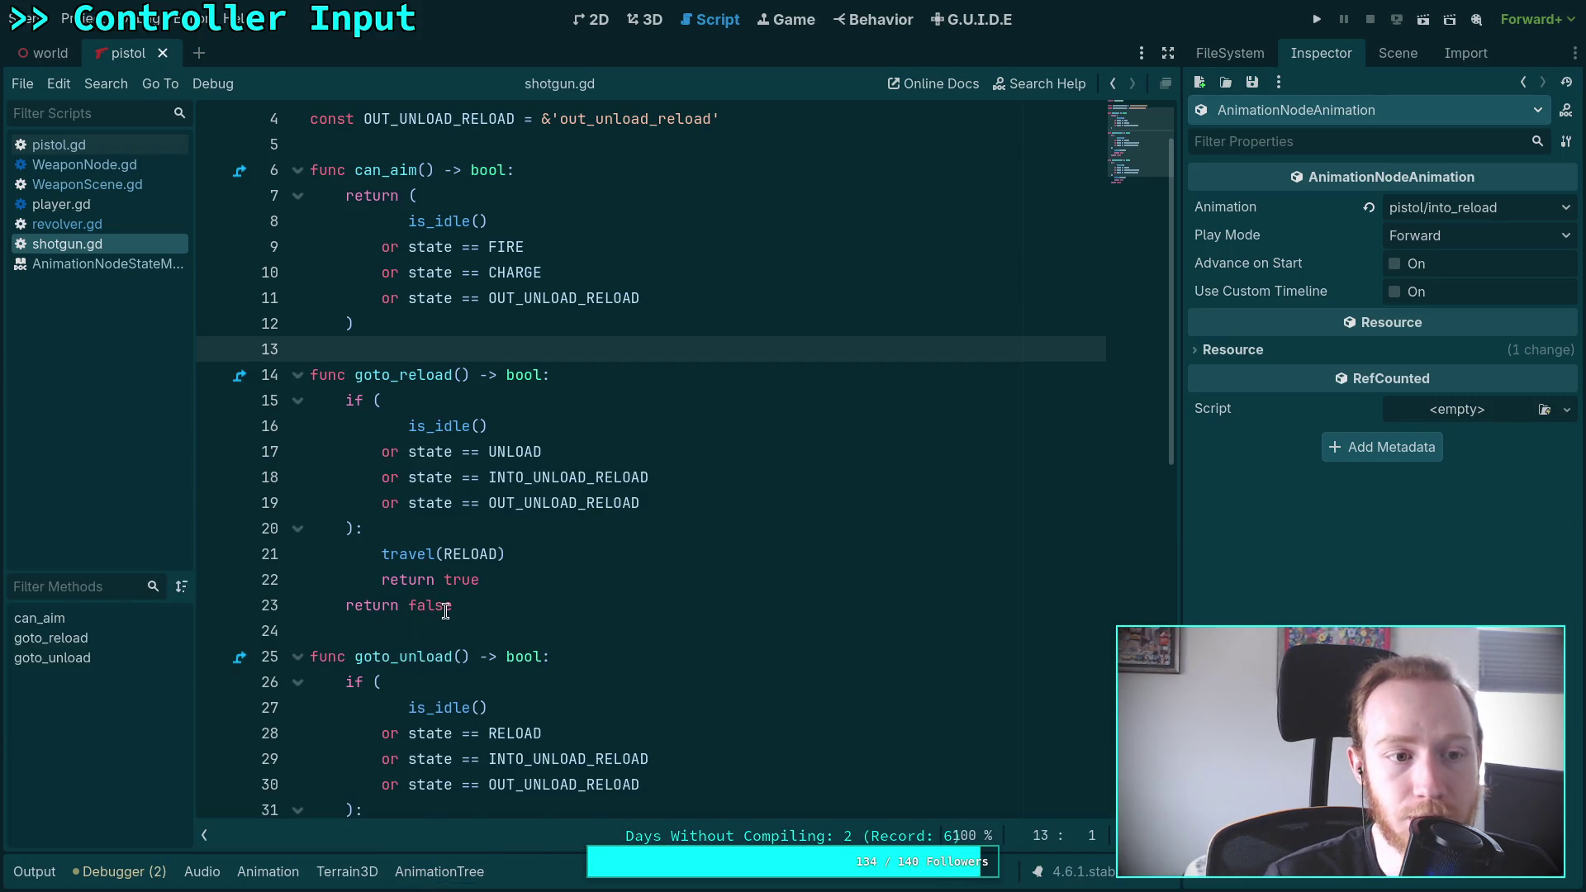
pyautogui.scroll(1, 446, 612)
pyautogui.scroll(-1, 384, 492)
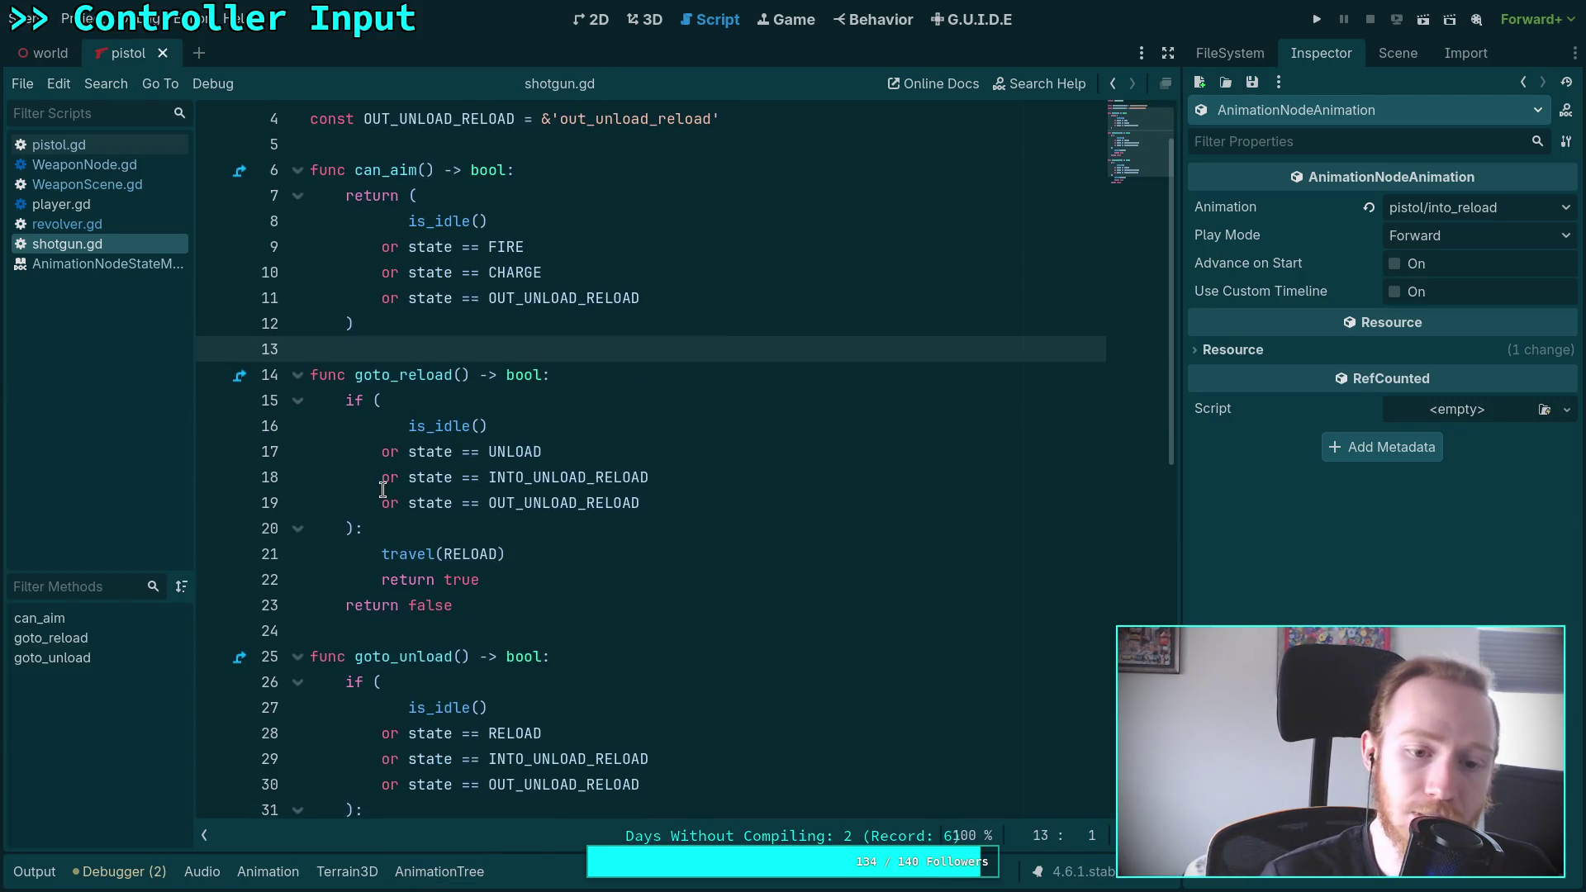
pyautogui.scroll(1, 465, 555)
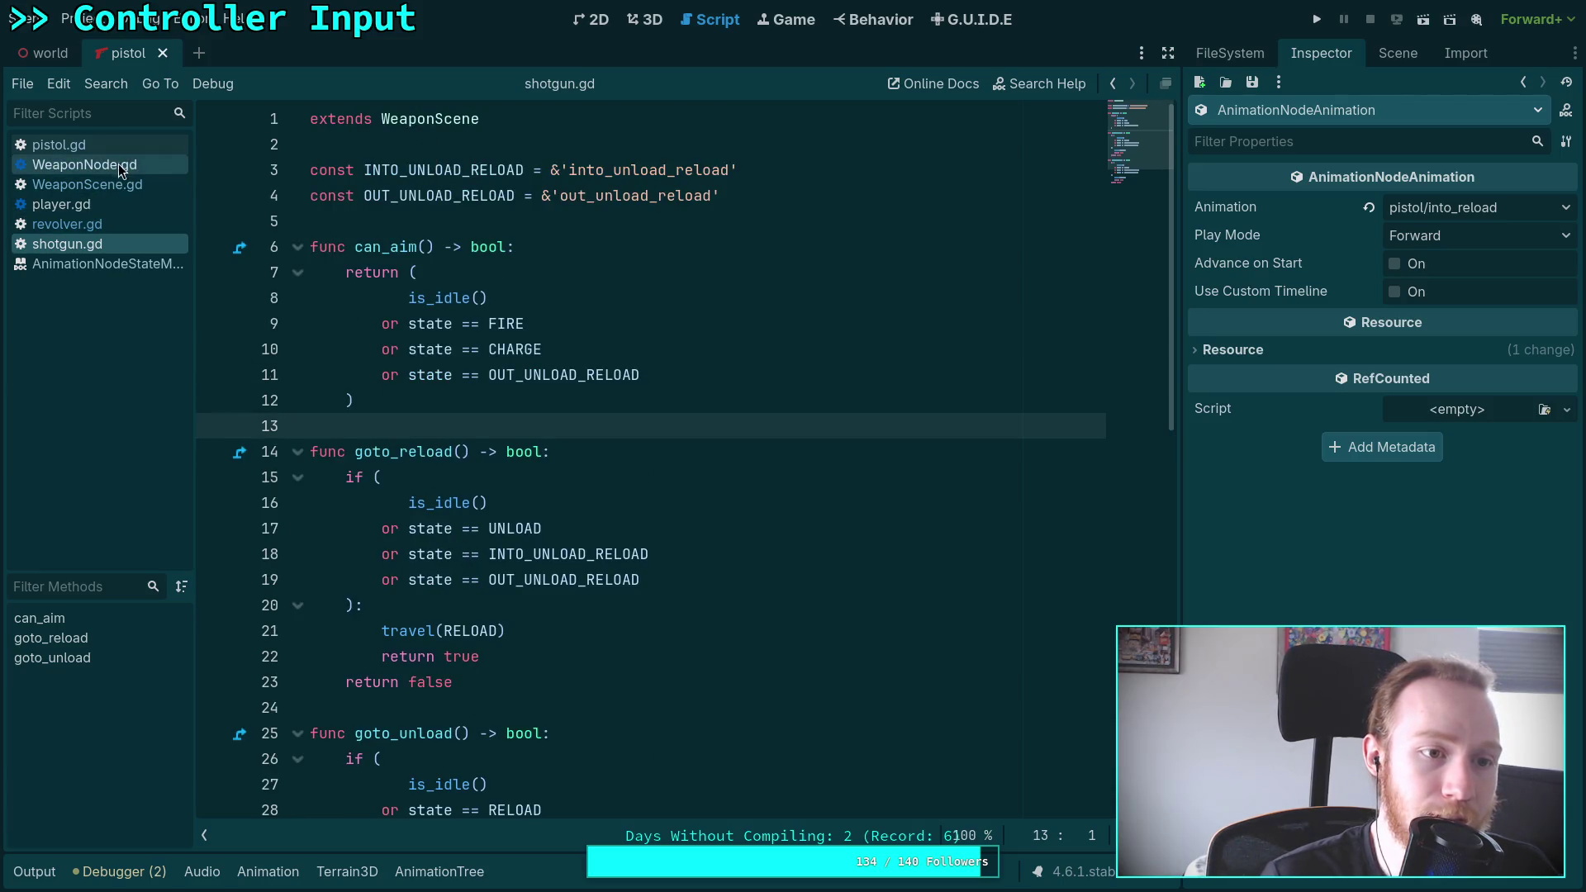
pyautogui.click(114, 185)
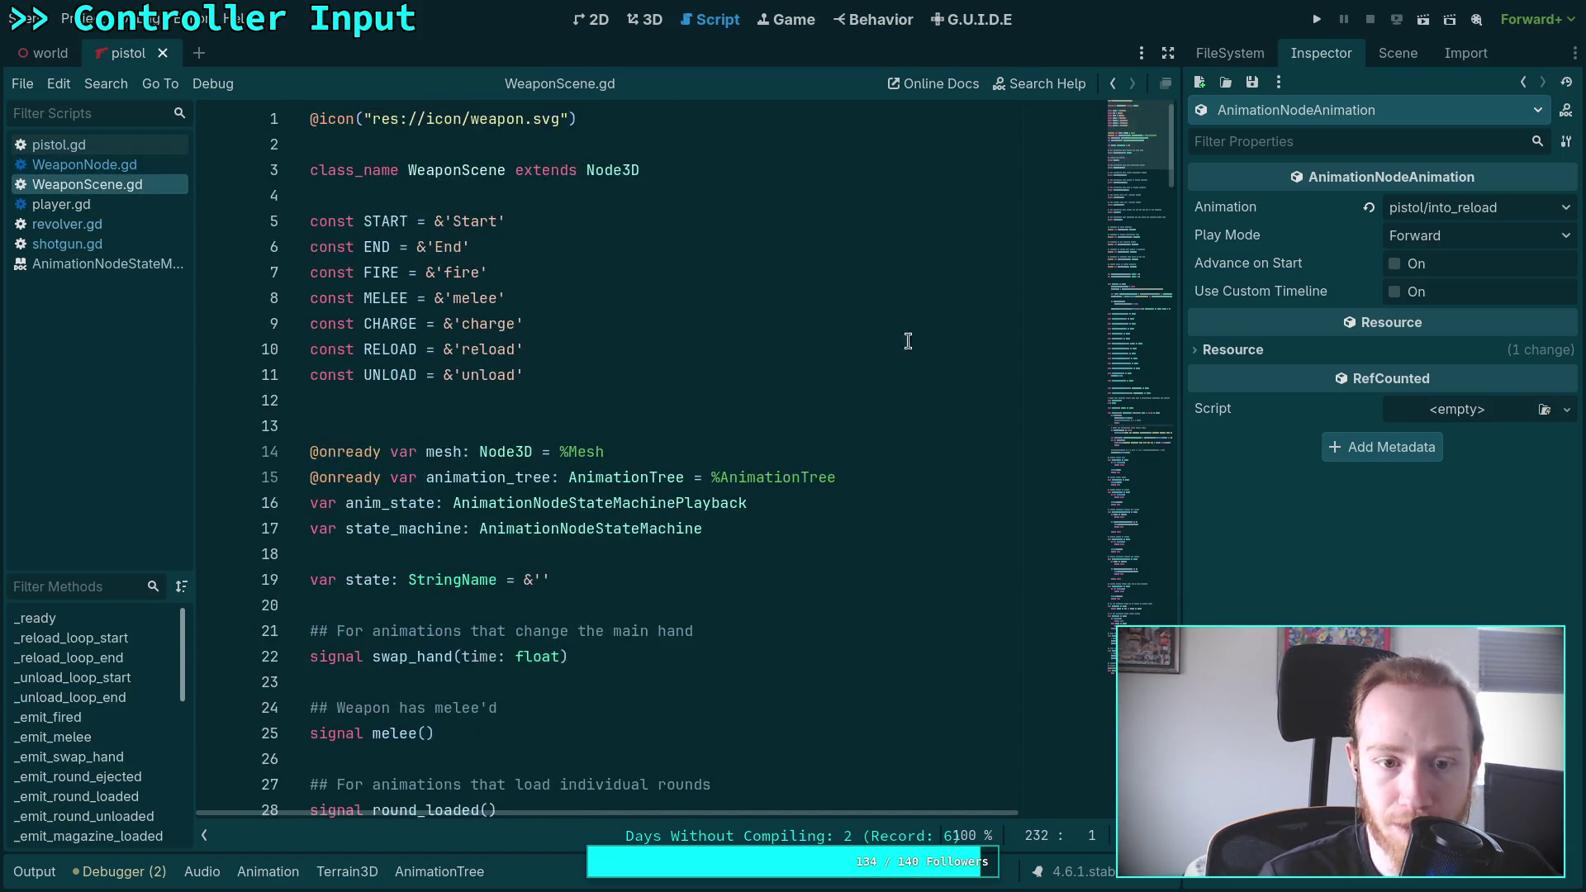
pyautogui.scroll(-2, 701, 439)
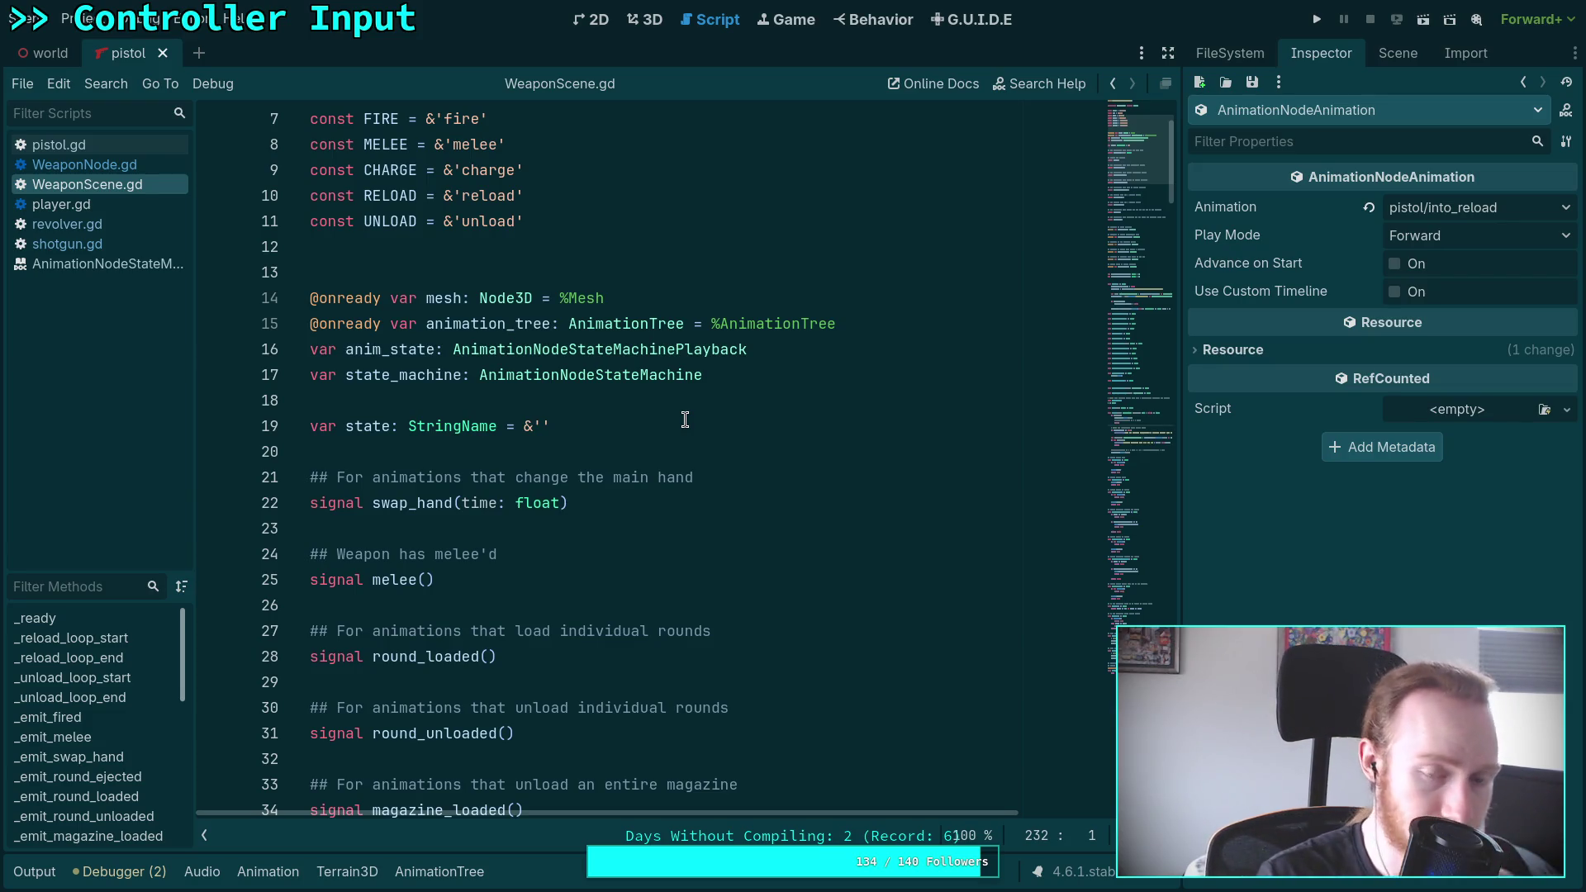
pyautogui.scroll(-17, 578, 459)
pyautogui.scroll(-12, 578, 455)
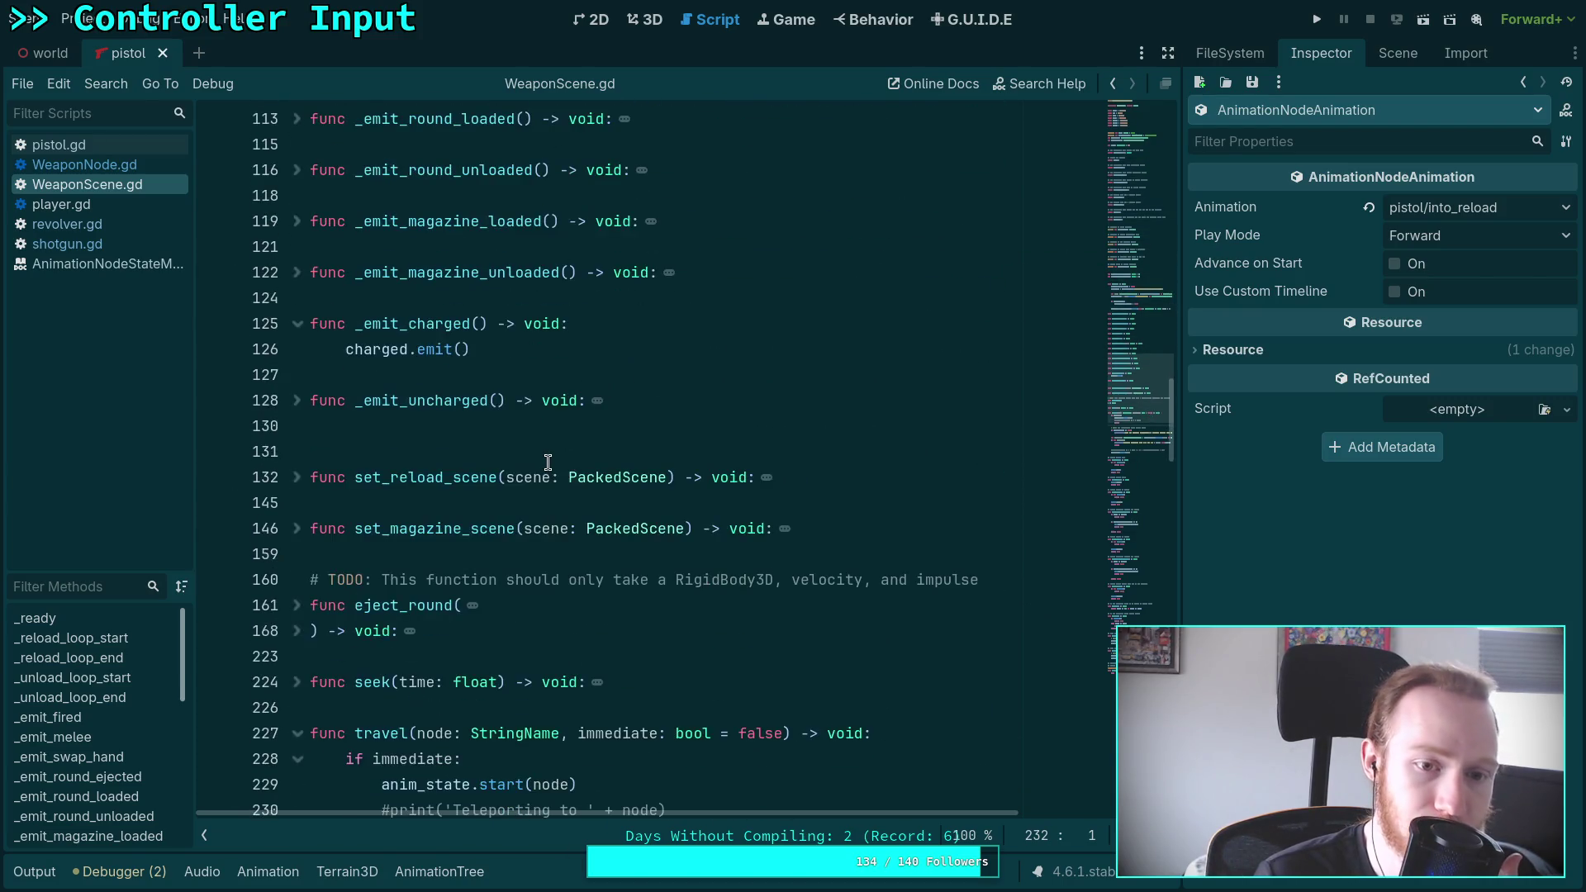
pyautogui.scroll(-4, 548, 462)
pyautogui.scroll(10, 547, 462)
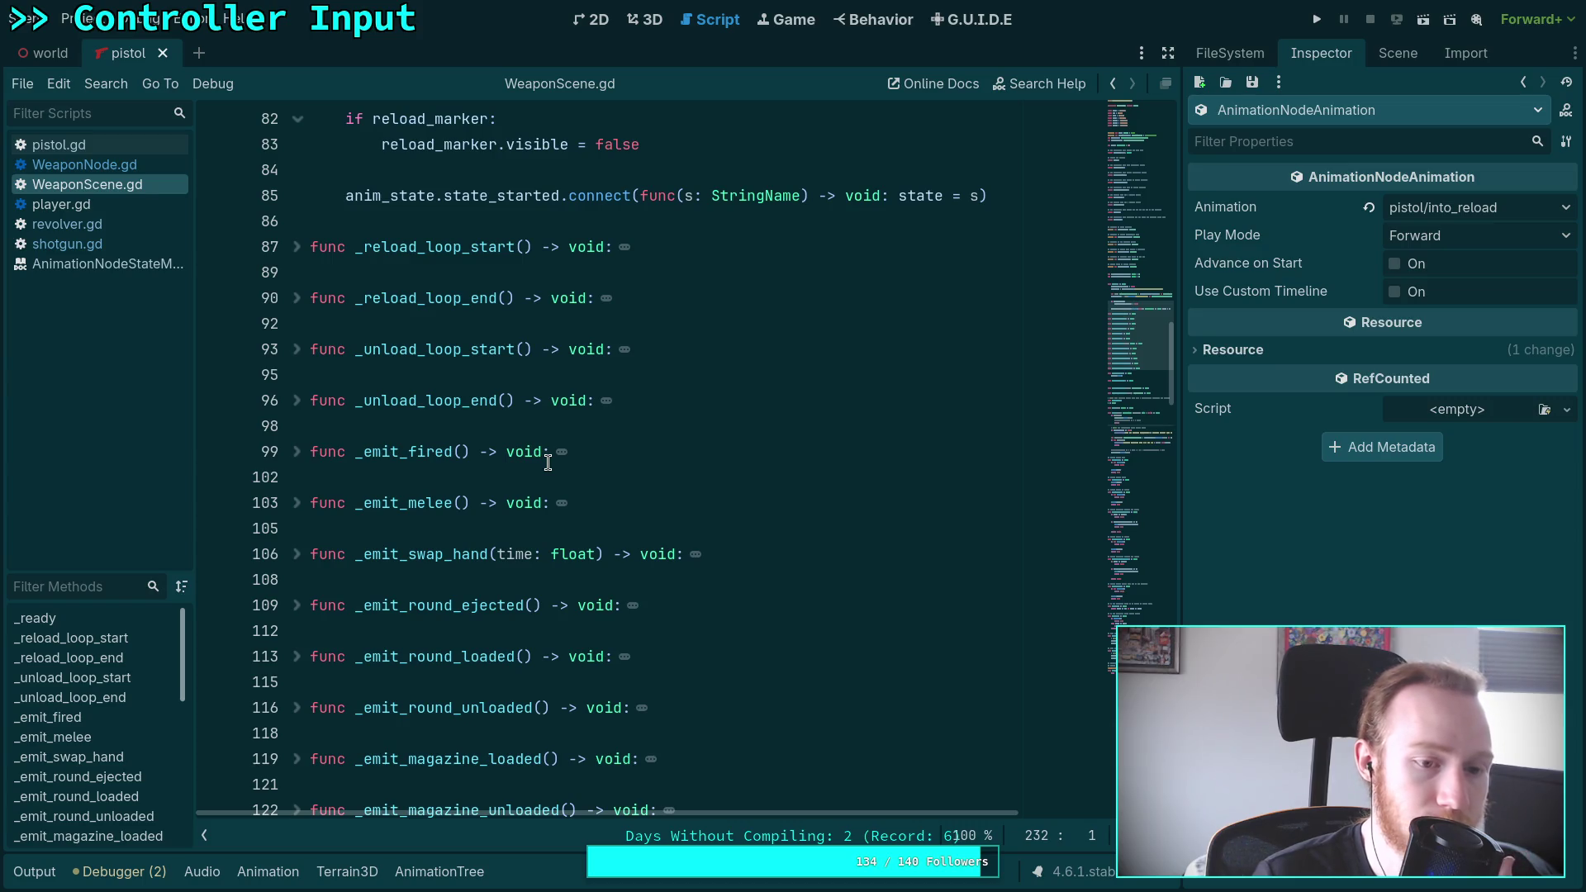
# From shotgun.gd, look up the travel() definition and read the anim_state.travel documentation
pyautogui.click(67, 244)
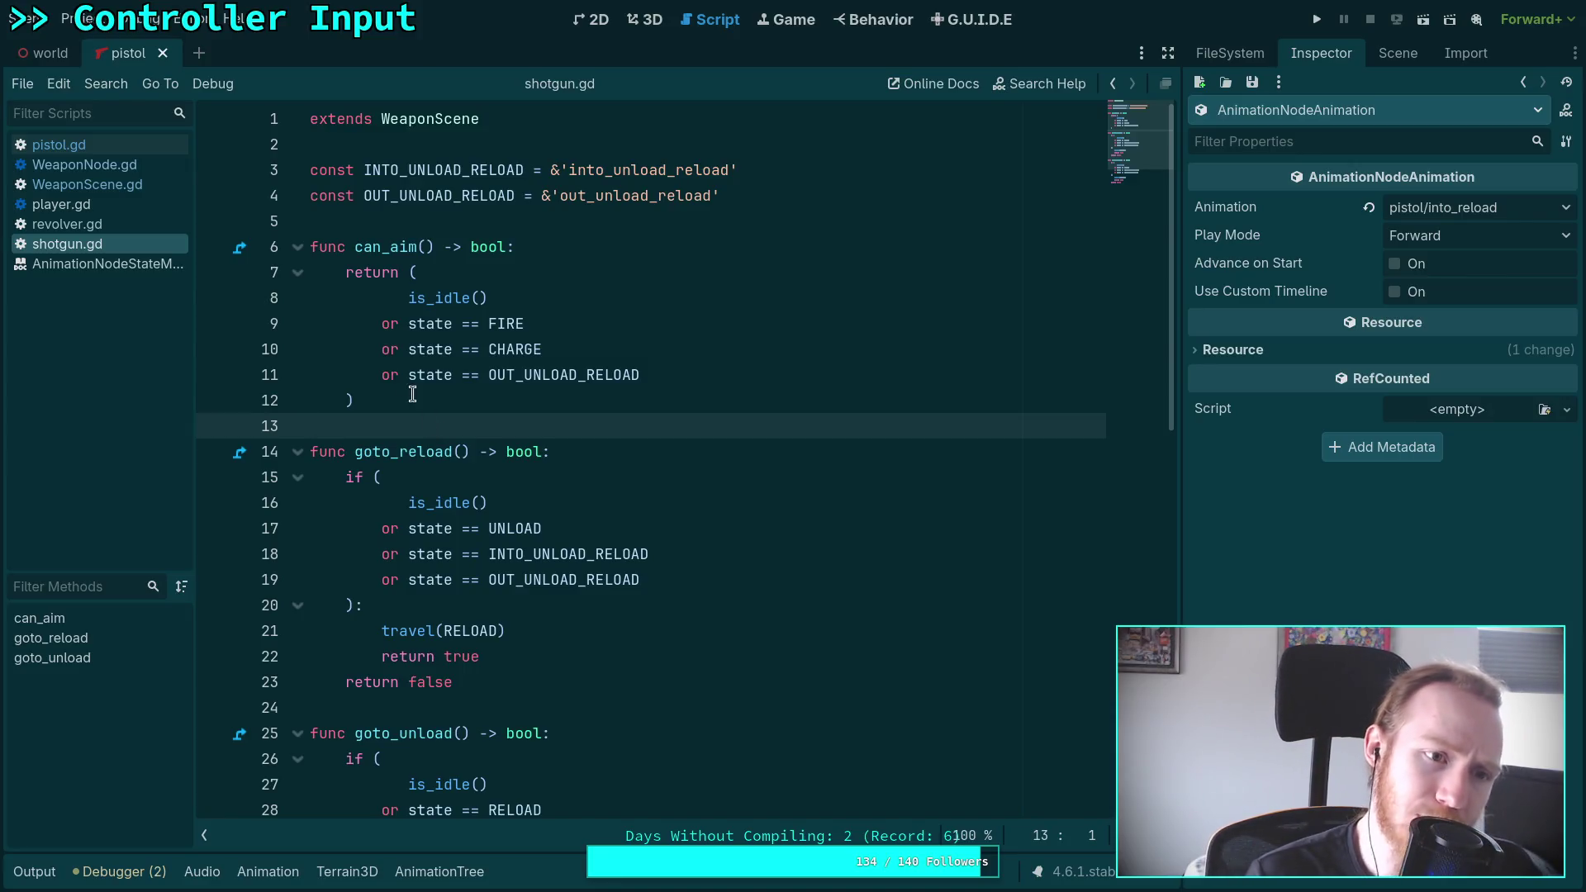
pyautogui.click(413, 631)
pyautogui.rightClick(398, 628)
pyautogui.click(507, 865)
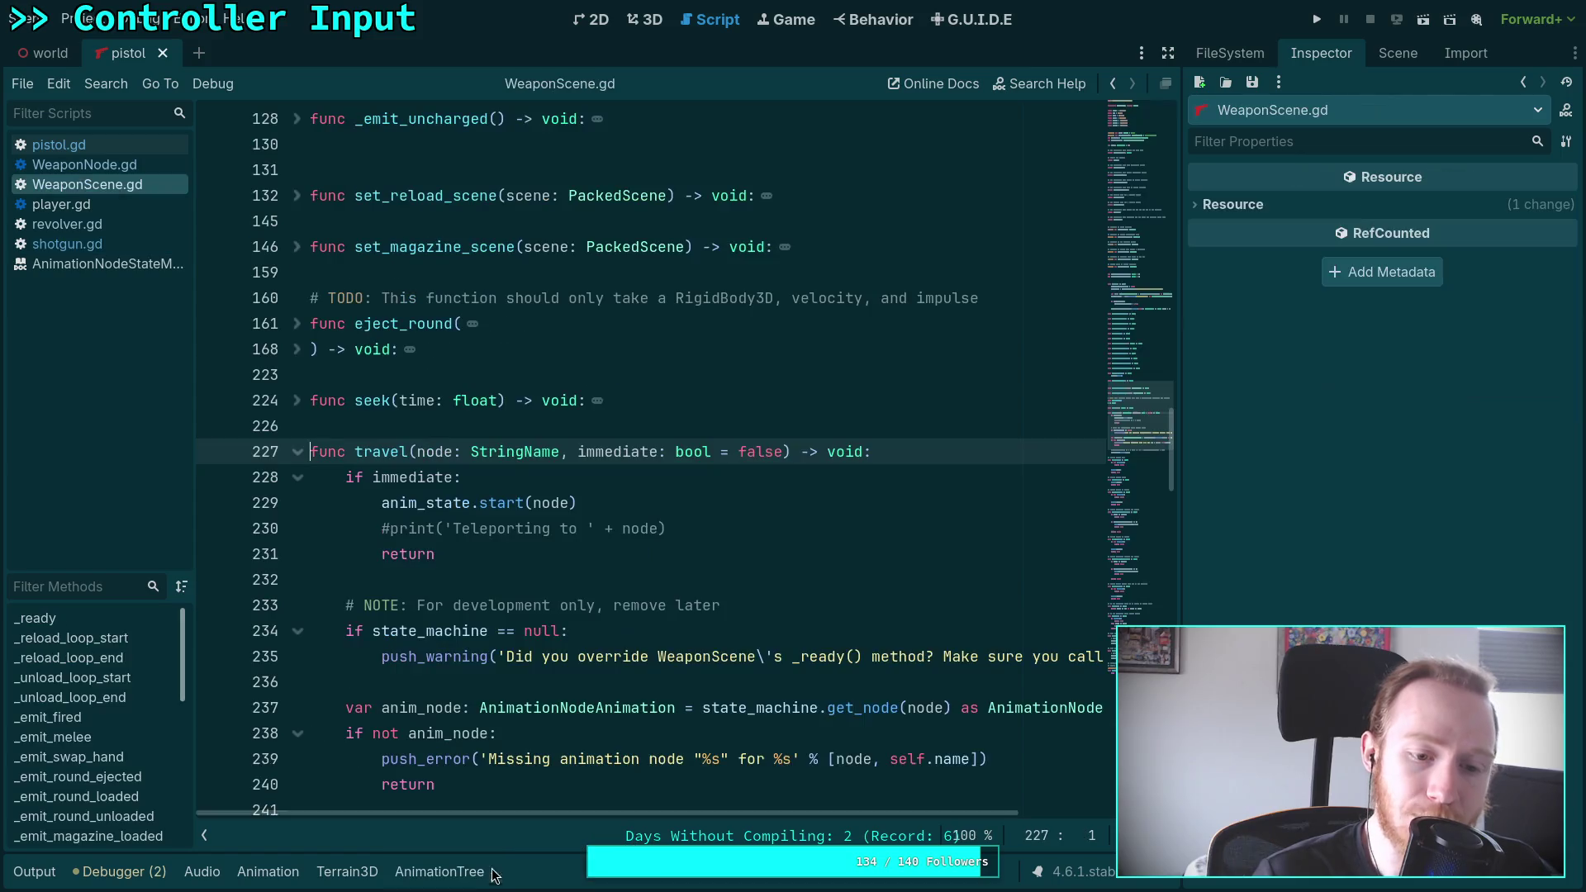
pyautogui.scroll(-3, 628, 446)
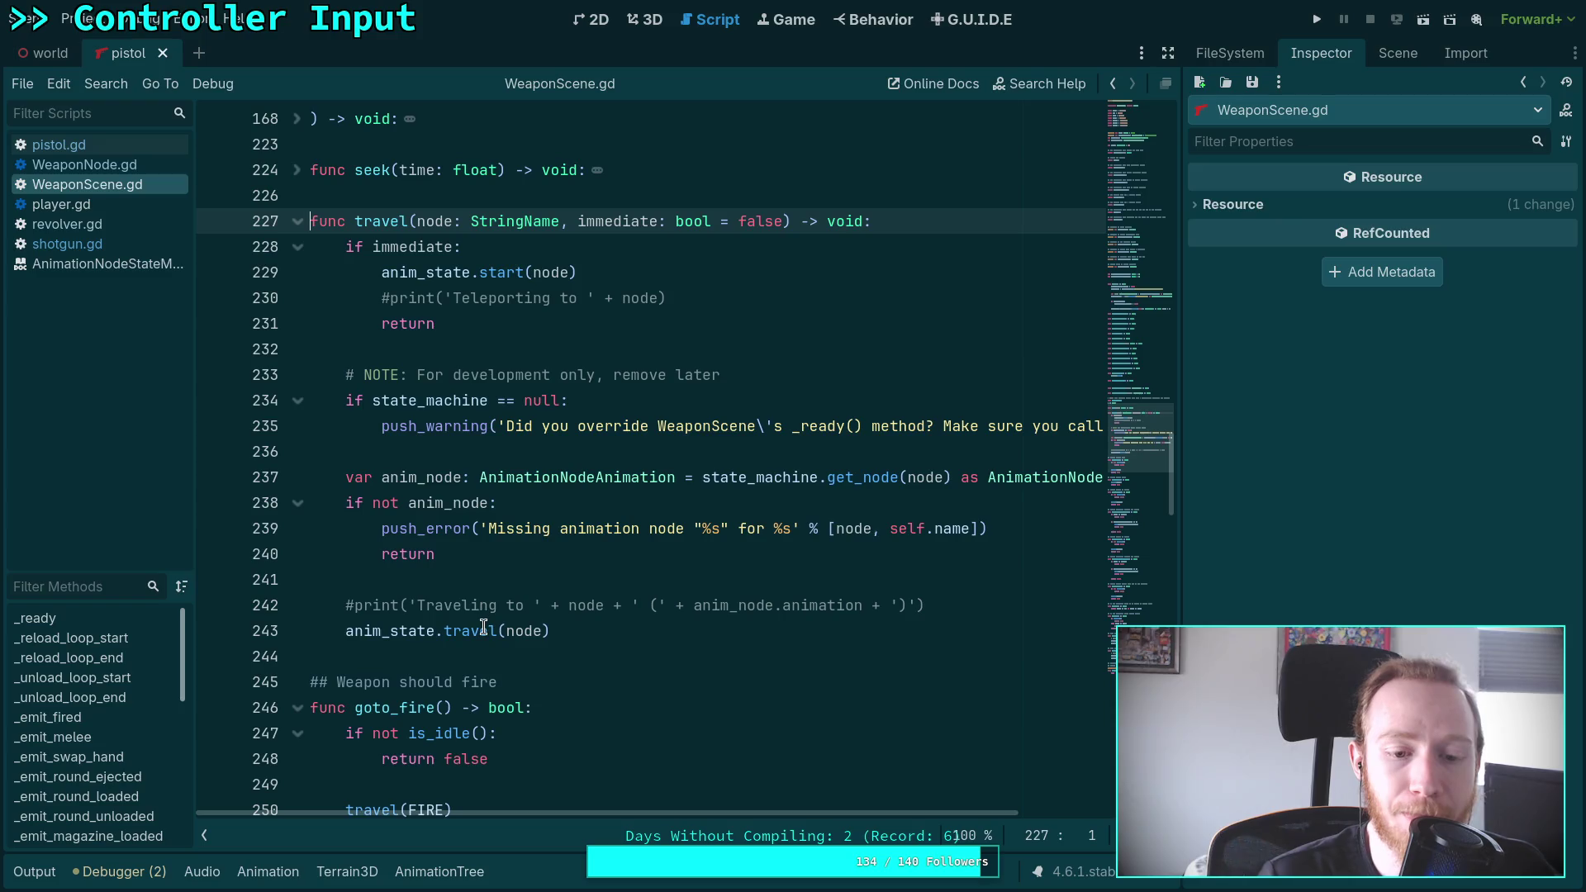
pyautogui.moveTo(484, 628)
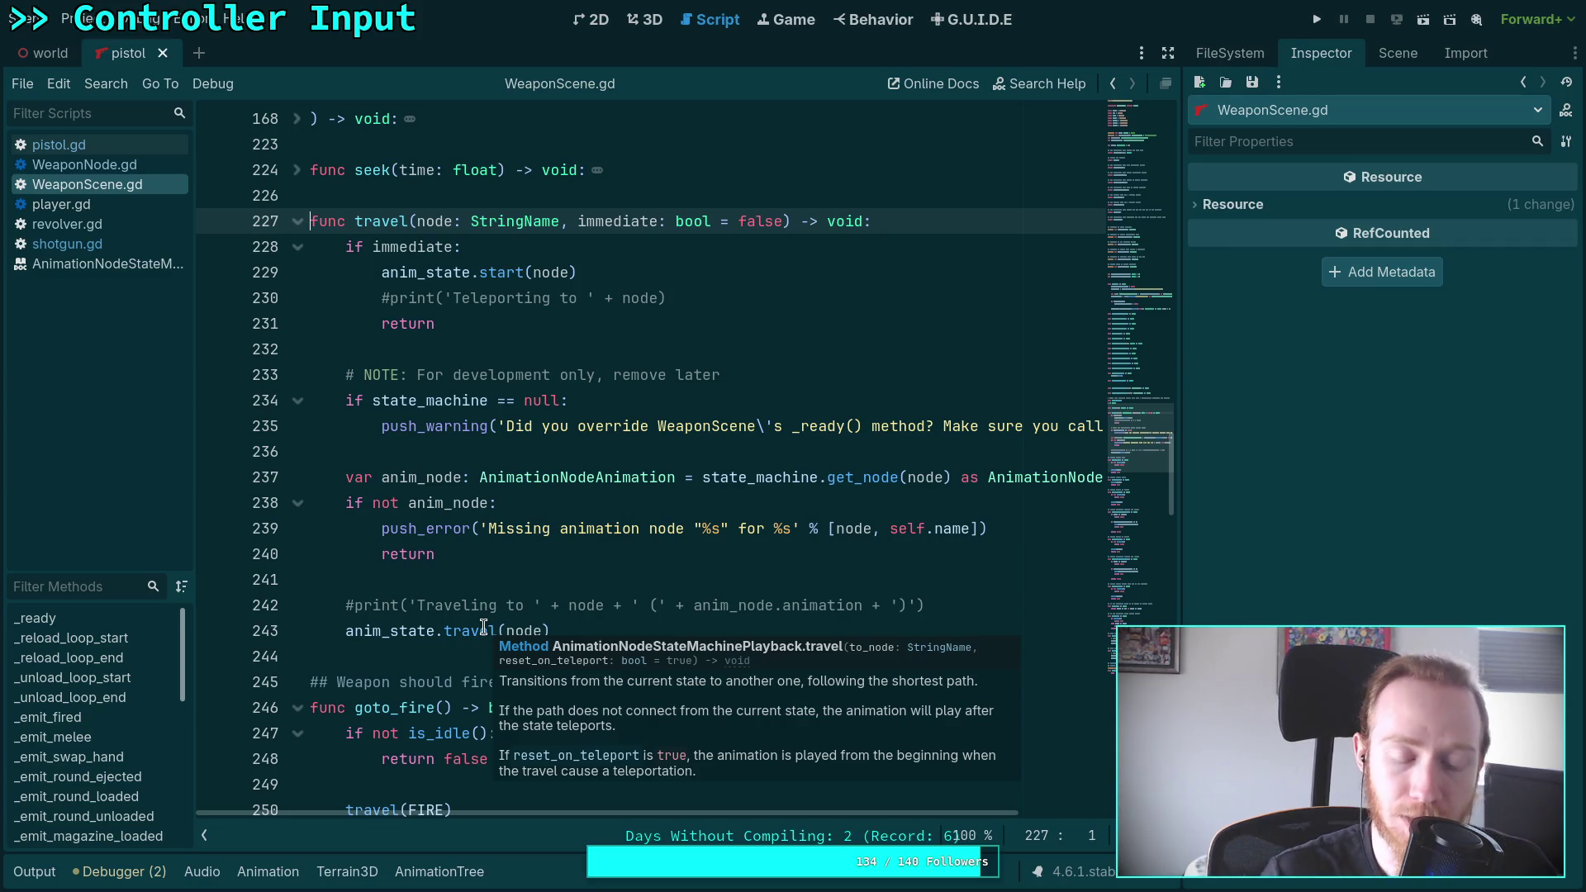
# Insert 'if state == END:' with an indented anim_state.start() call before the travel line
pyautogui.click(985, 609)
pyautogui.press('Return')
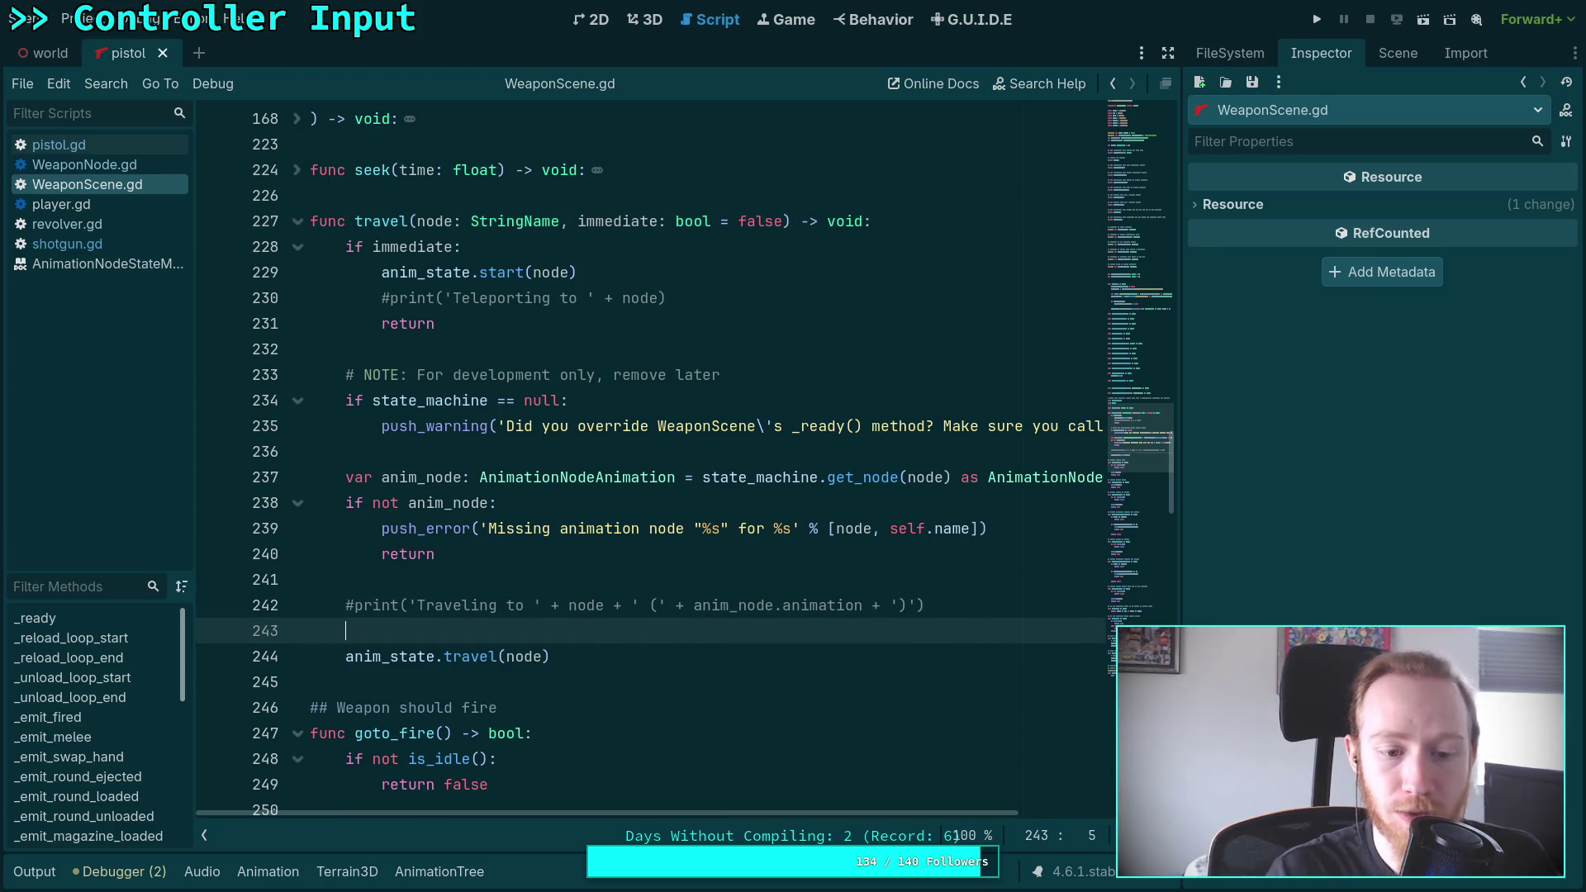
pyautogui.write('if ')
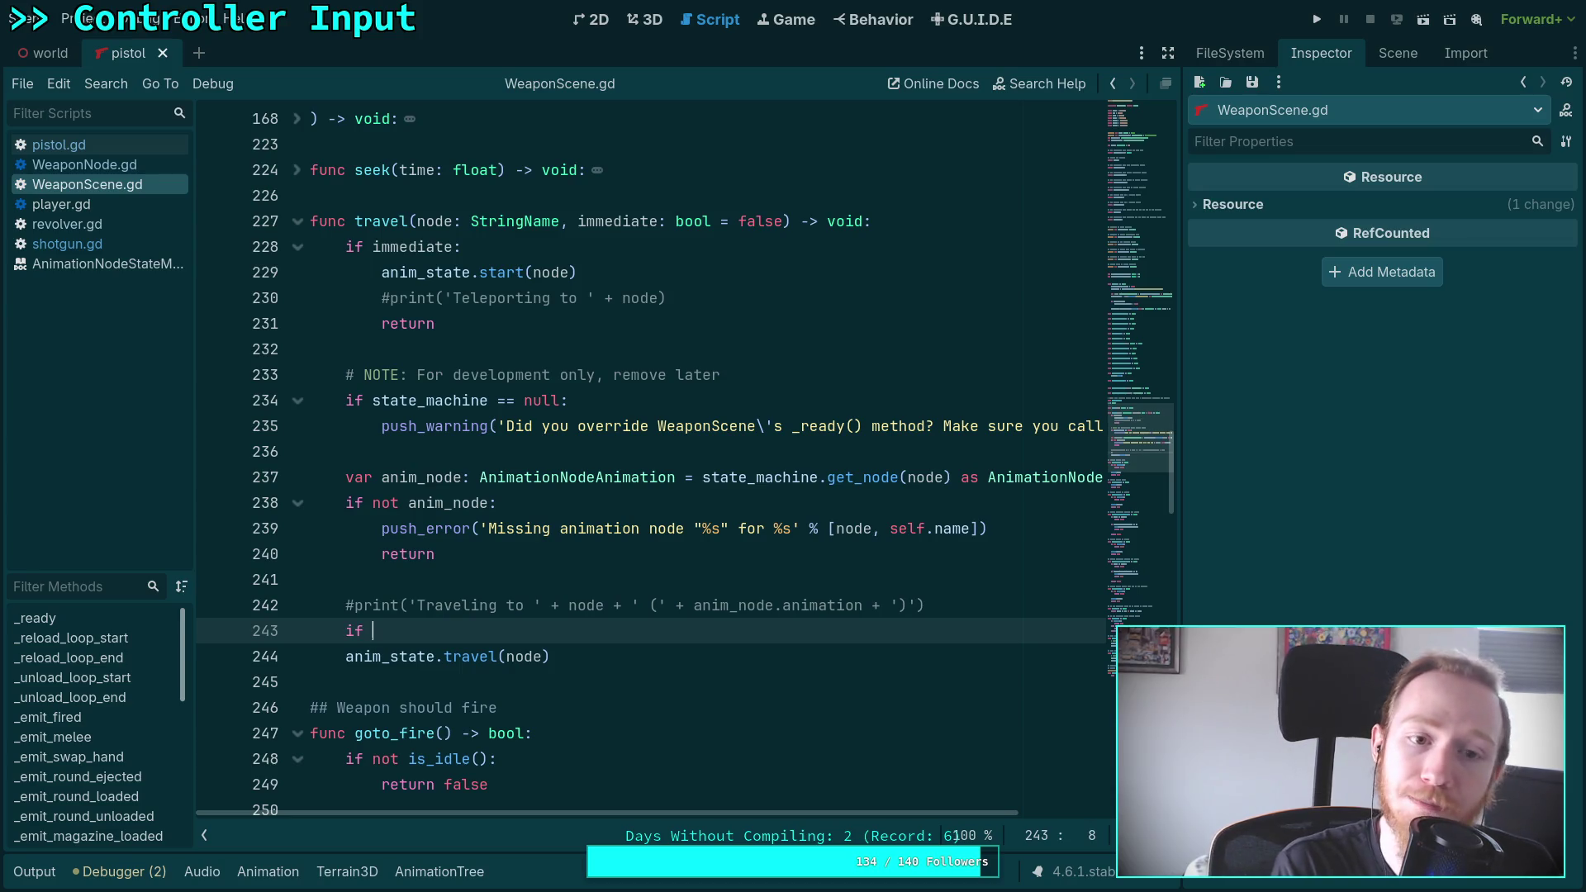
pyautogui.write('stat')
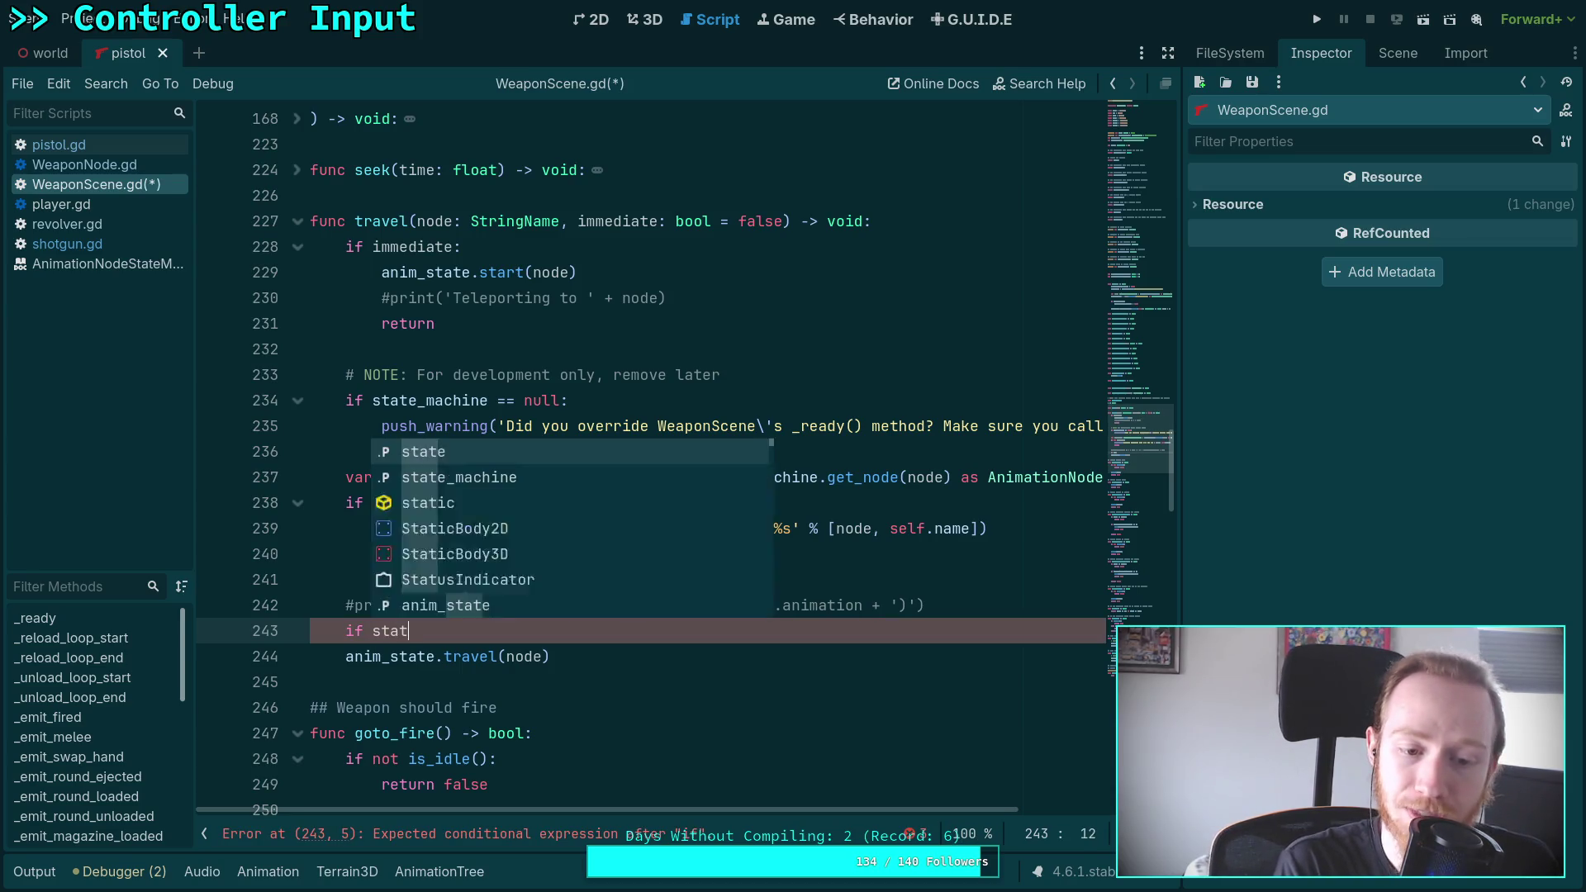
pyautogui.write('e == END:')
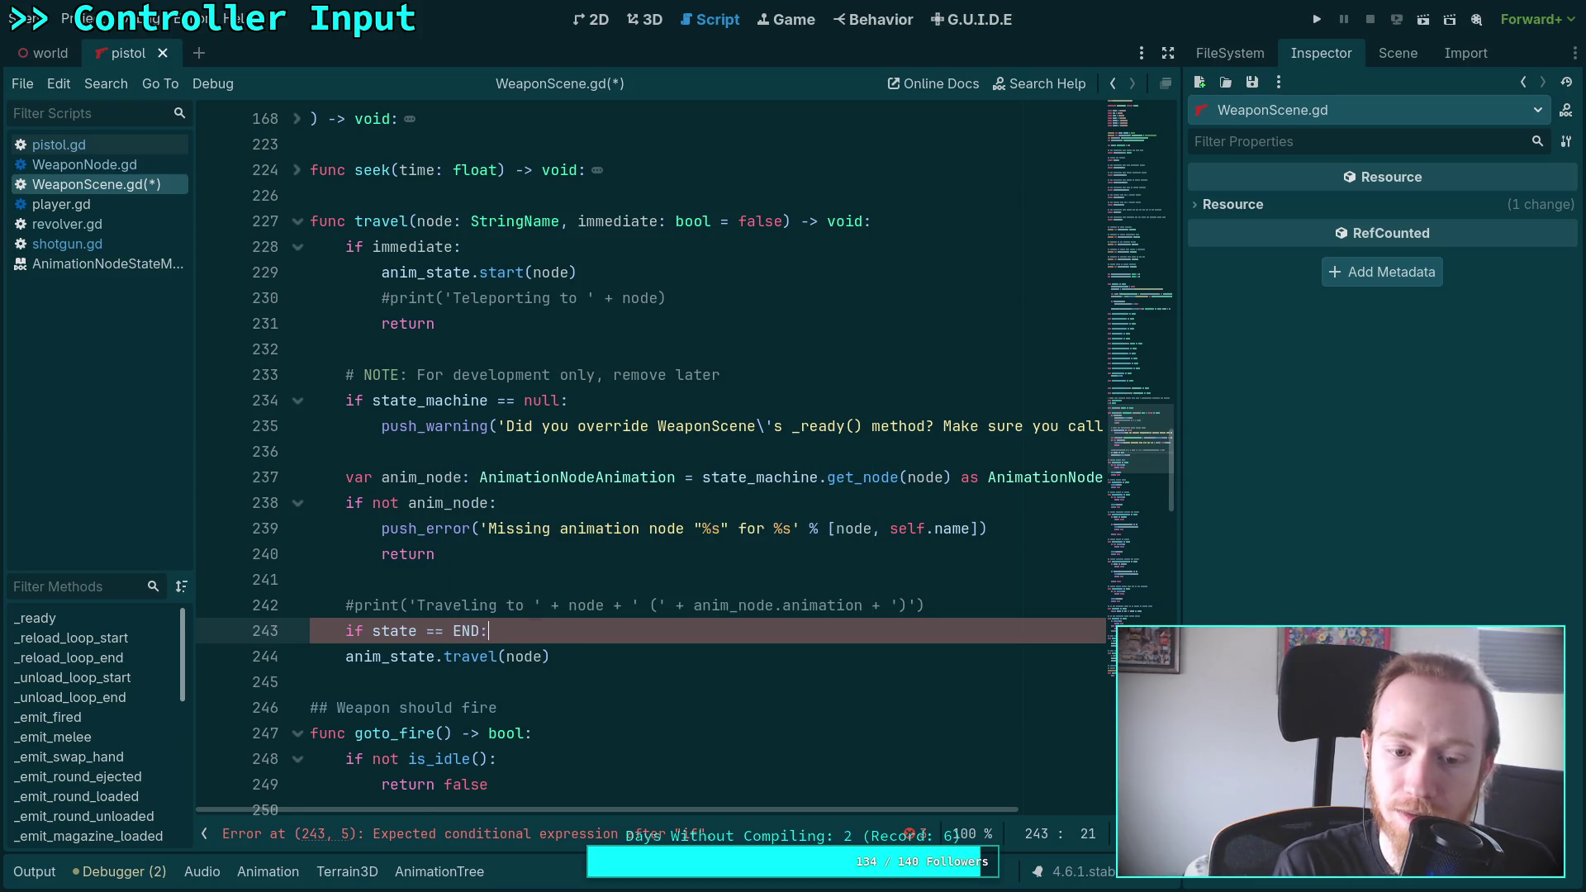
pyautogui.press('Return')
pyautogui.write('anim_state.')
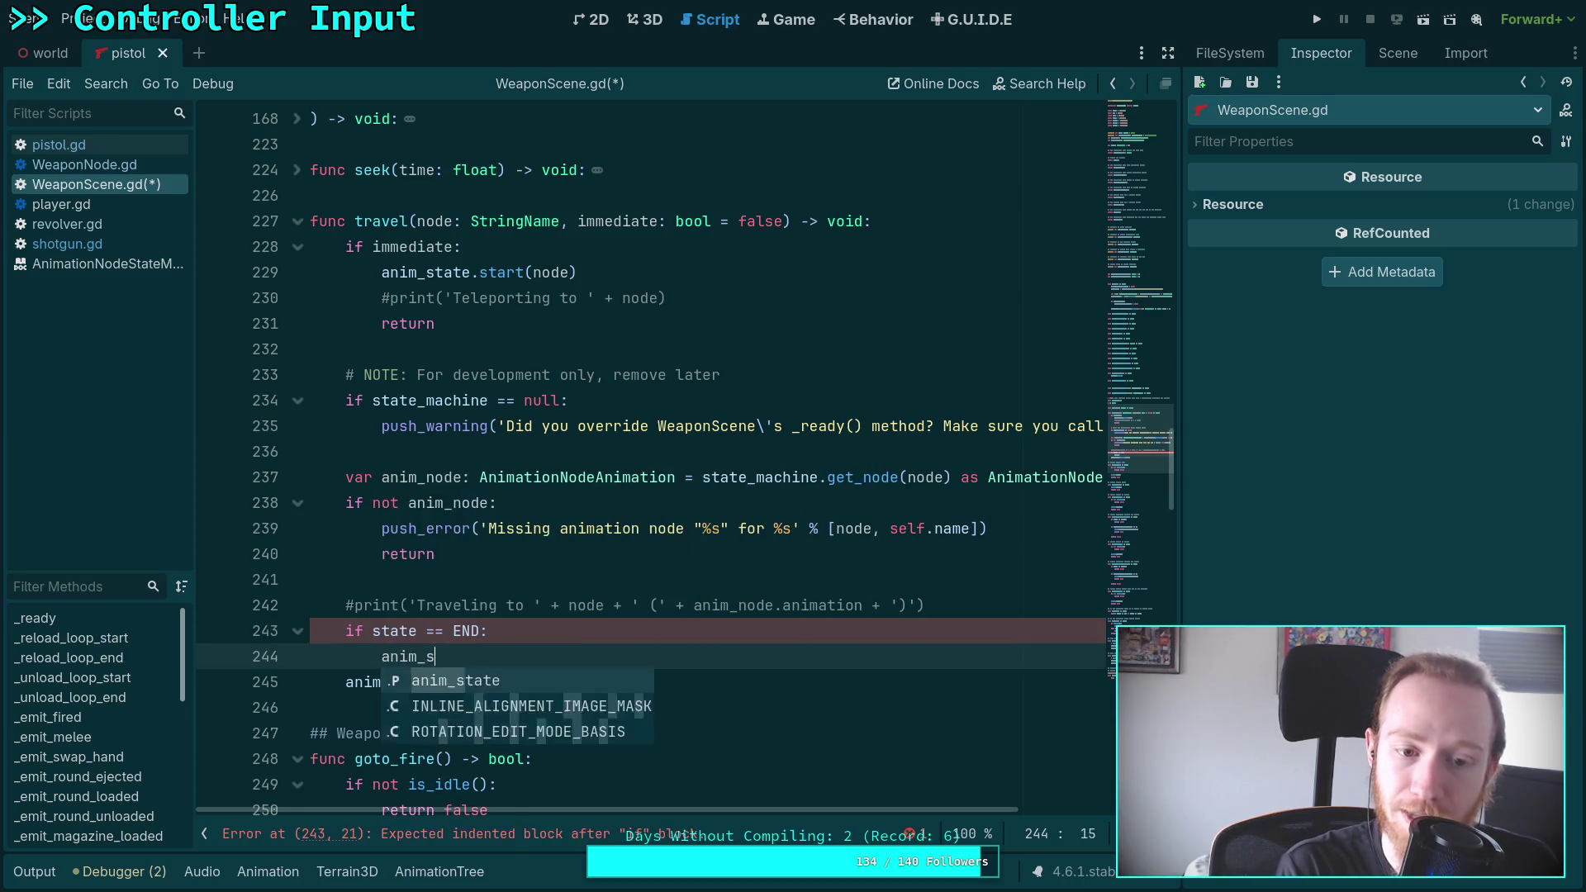
pyautogui.write('tele')
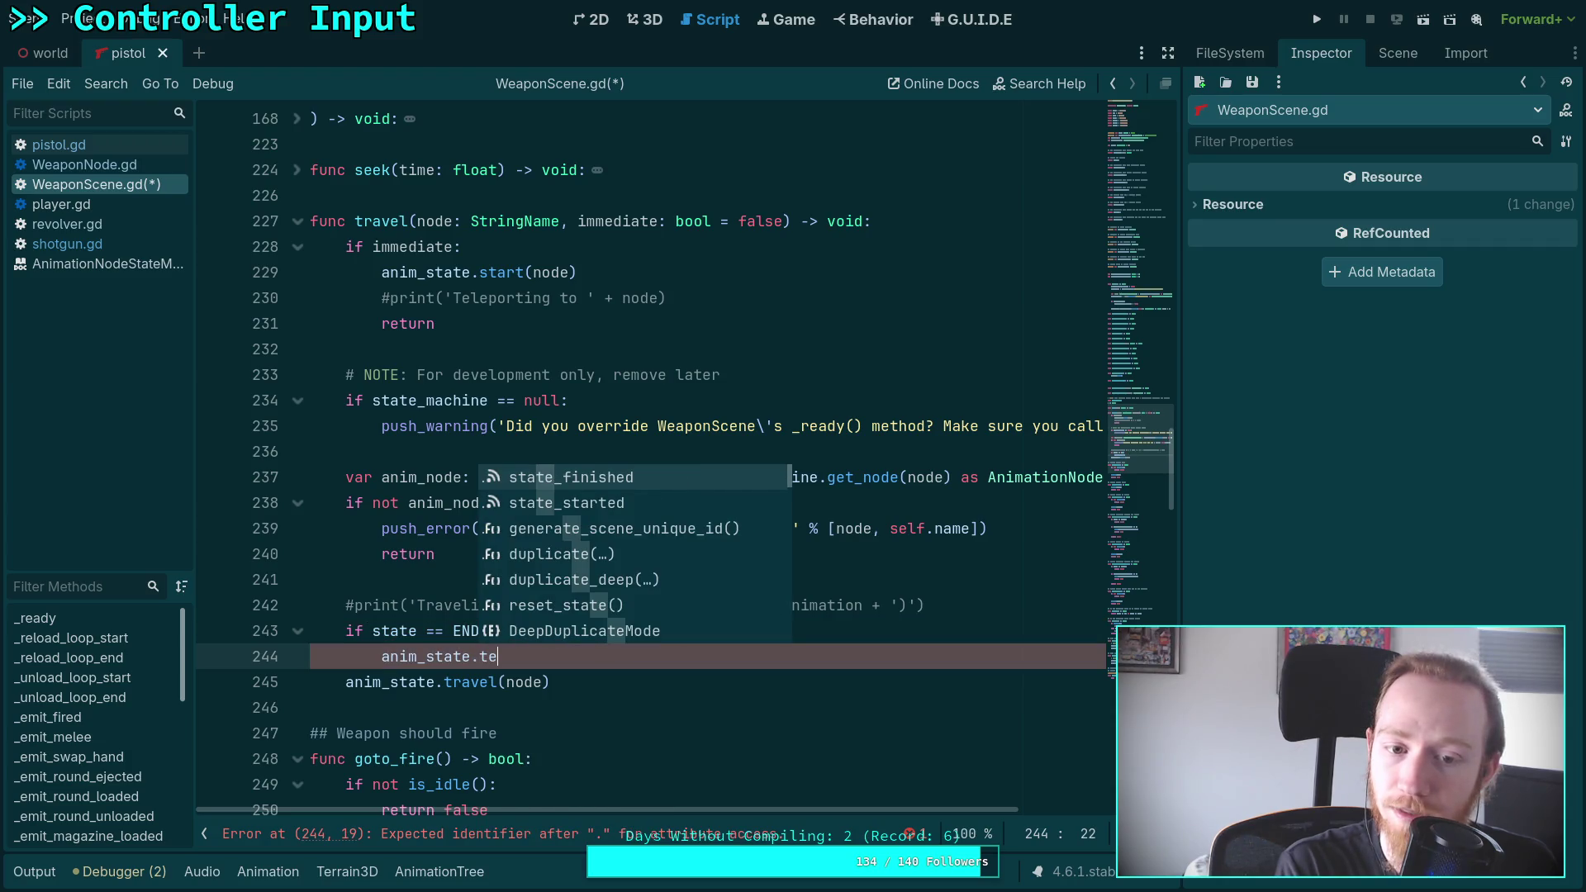
pyautogui.press('BackSpace')
pyautogui.press('BackSpace')
pyautogui.press('BackSpace')
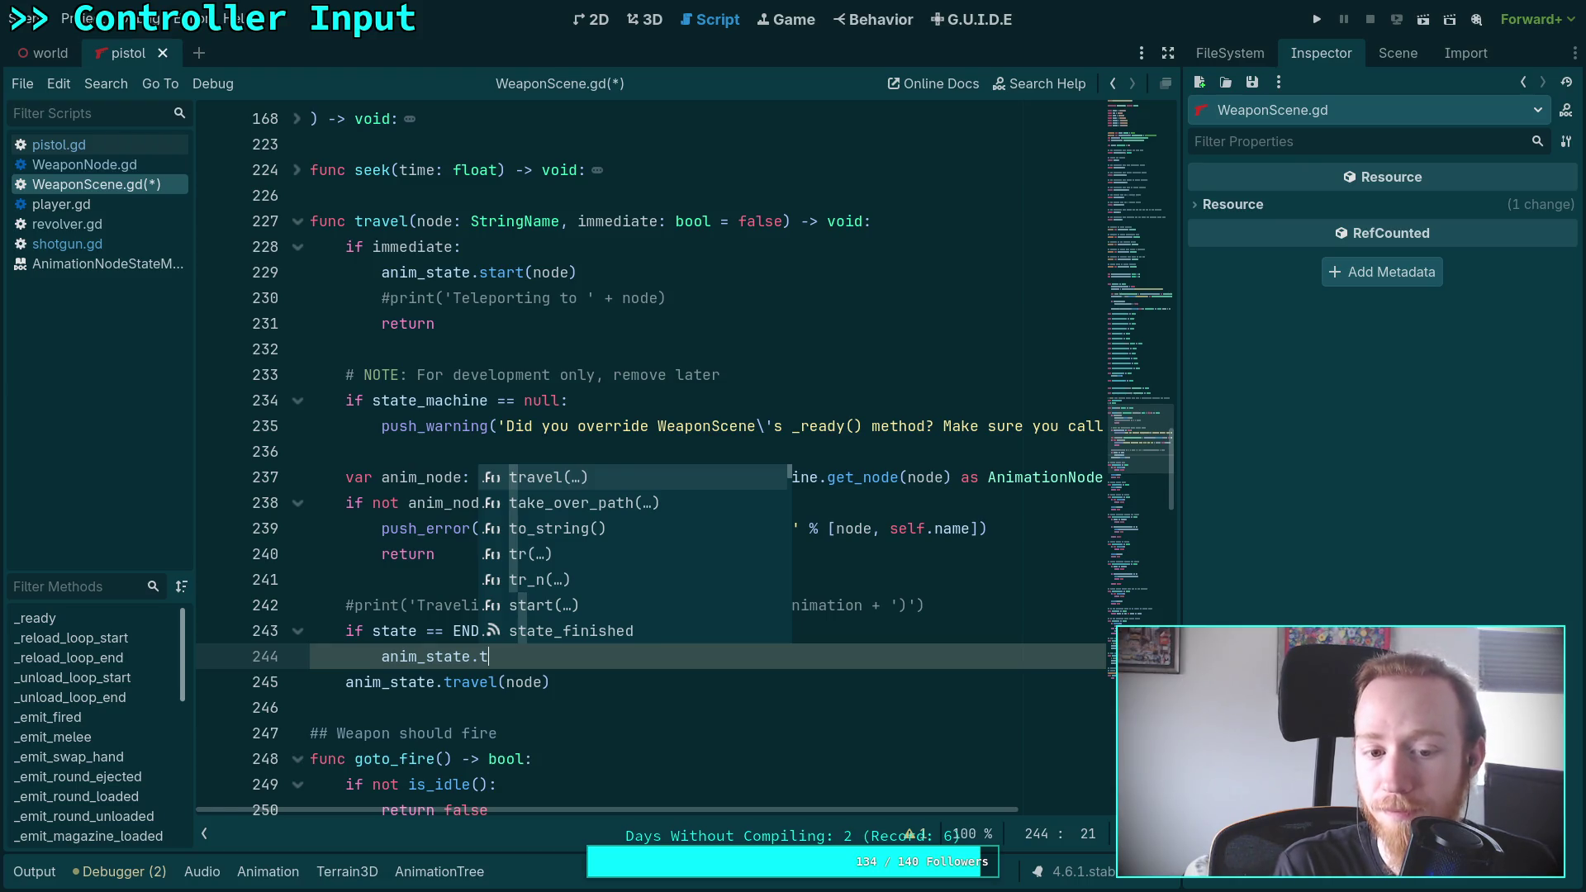
pyautogui.press('Down')
pyautogui.press('Down')
pyautogui.press('Down')
pyautogui.press('Return')
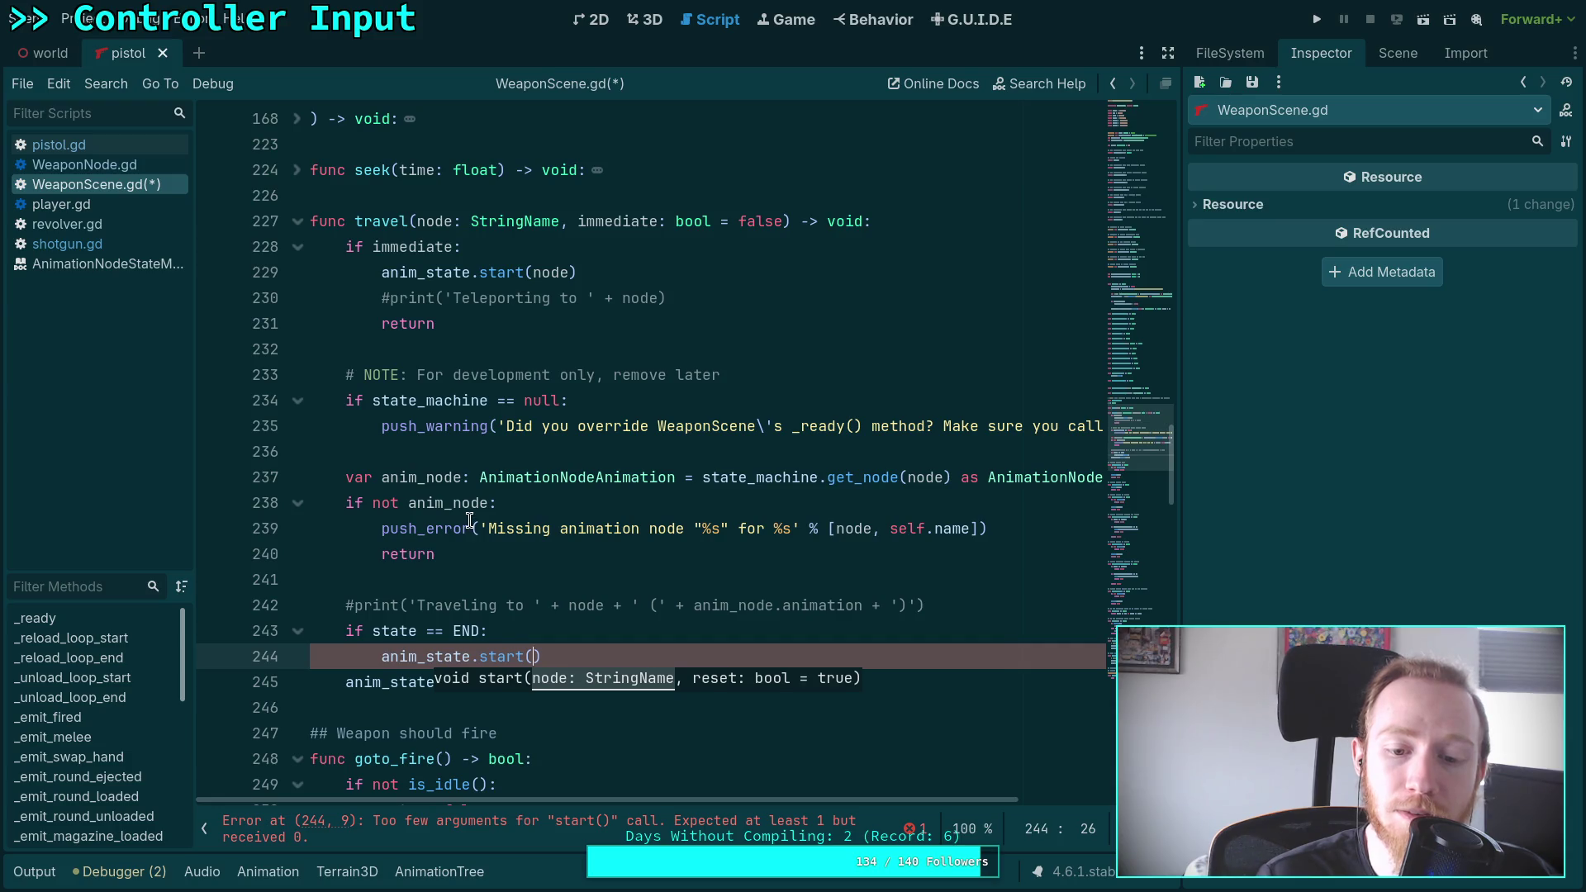
# Pass START as the argument to anim_state.start()
pyautogui.scroll(-2, 502, 275)
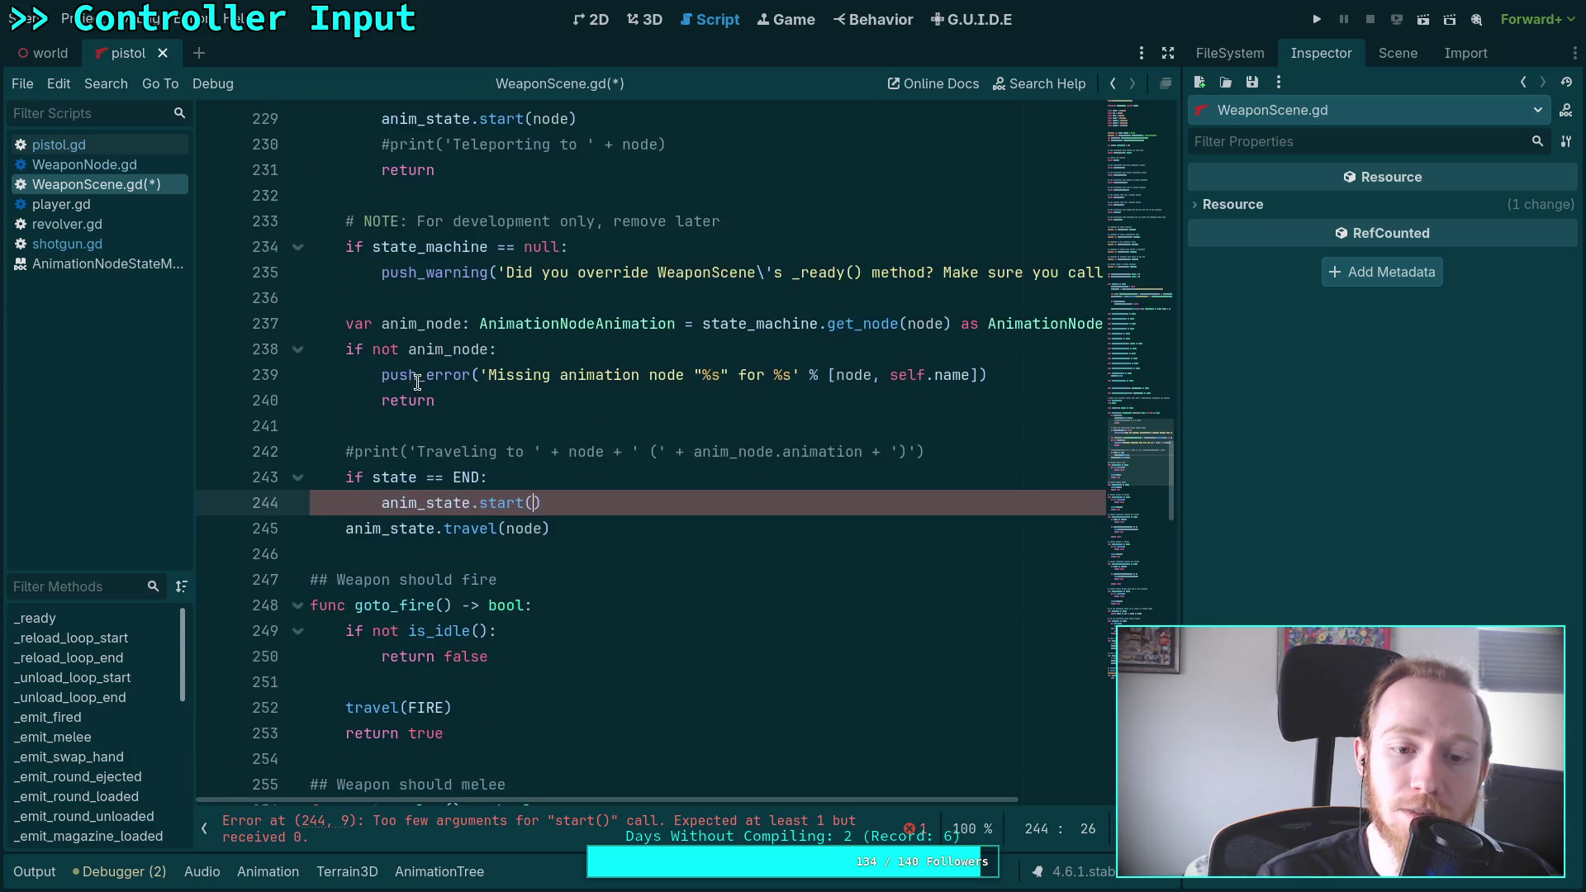
pyautogui.moveTo(543, 503); pyautogui.dragTo(479, 494)
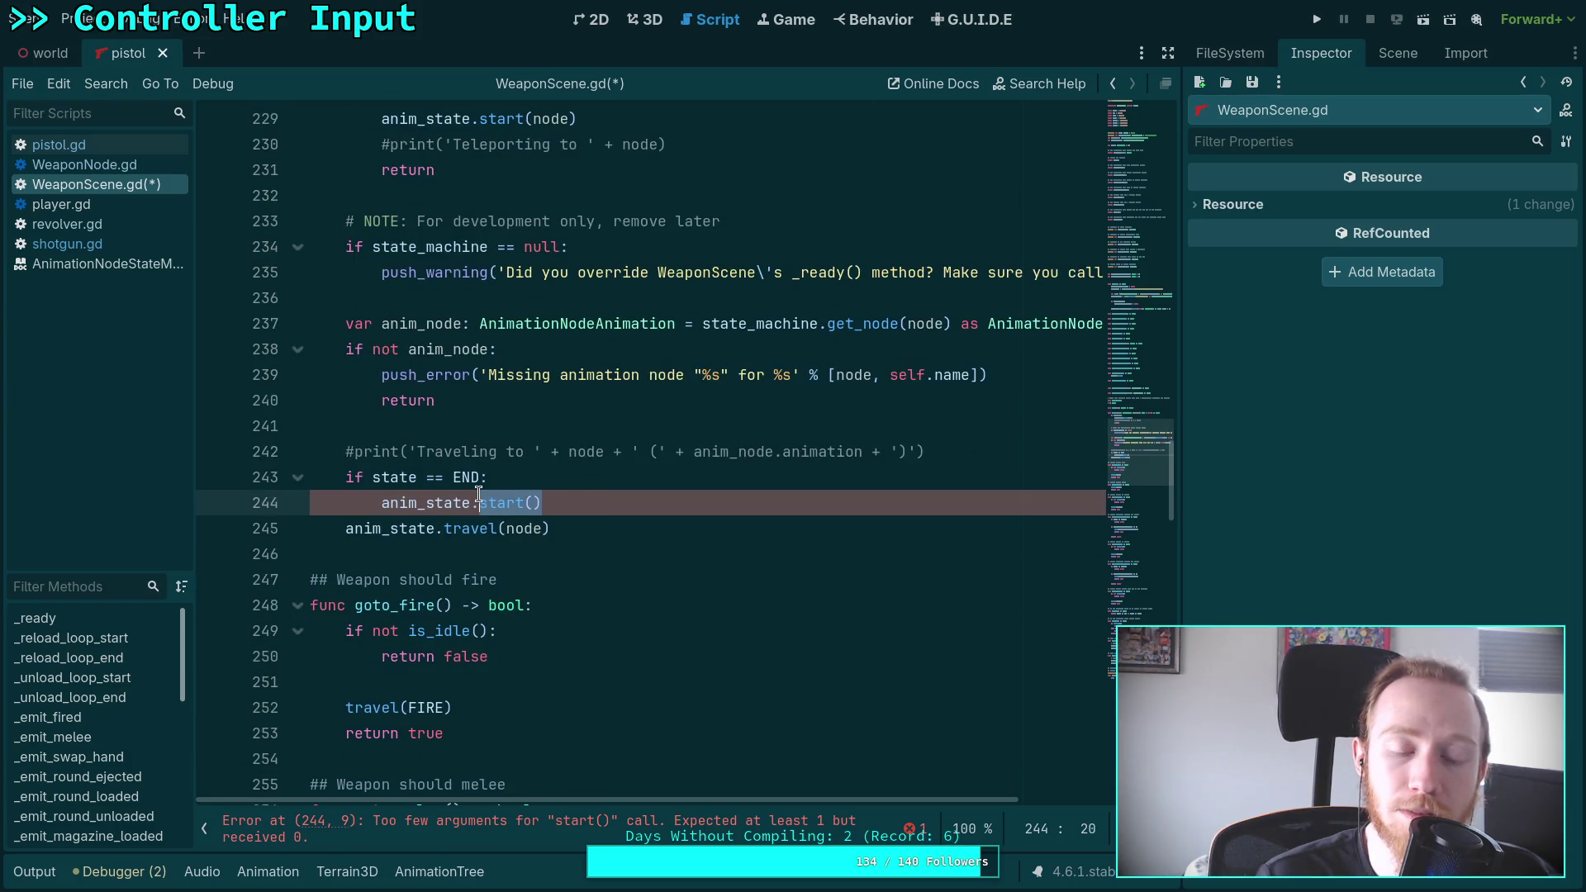
pyautogui.click(536, 498)
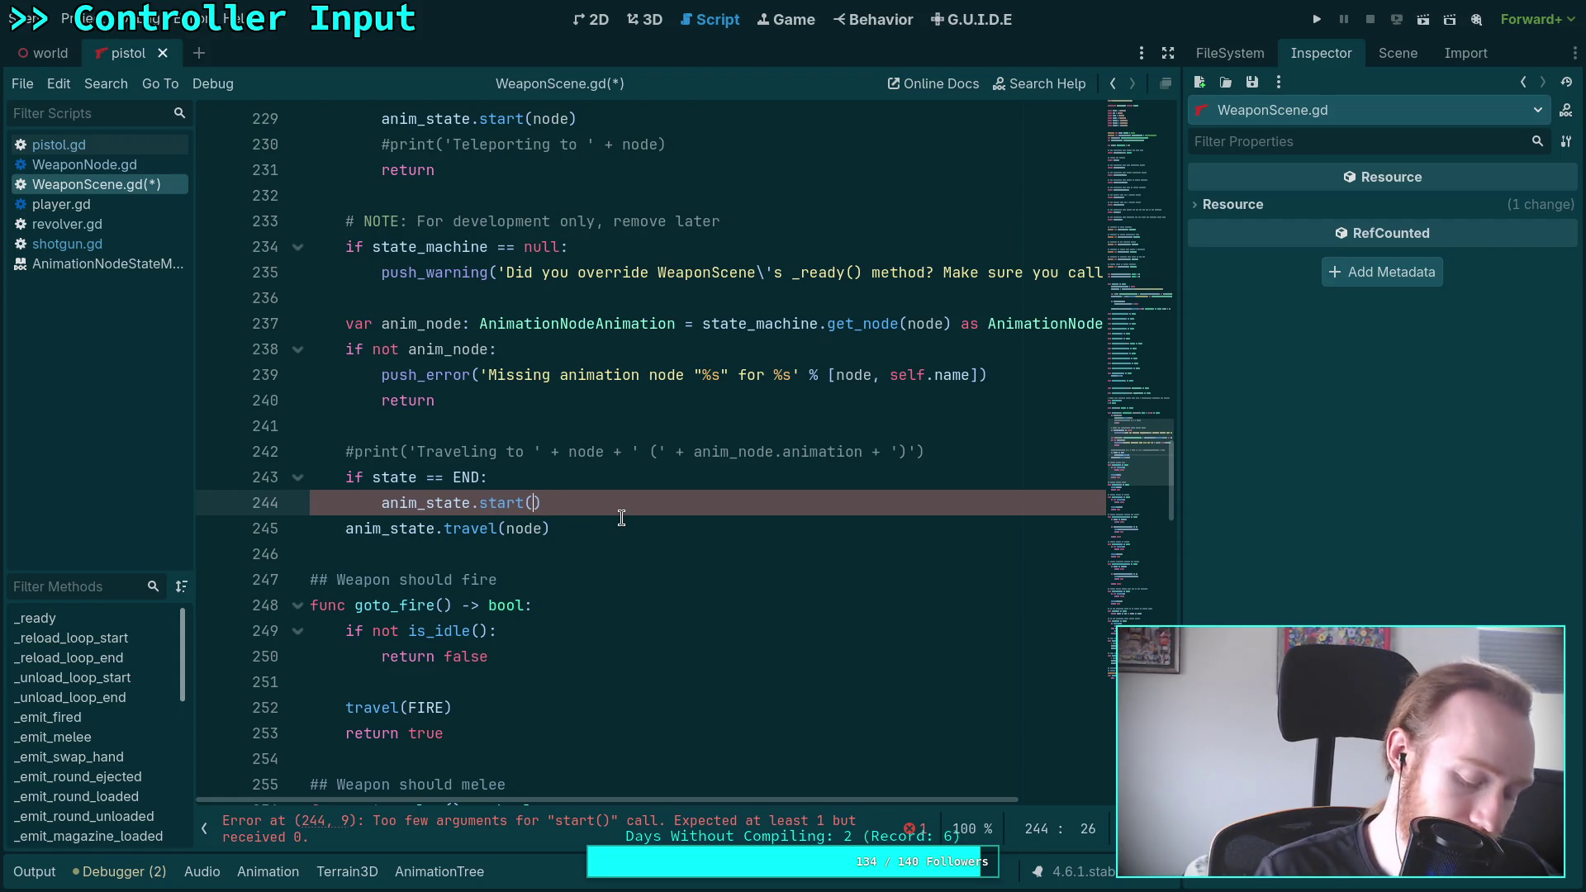
pyautogui.write('START')
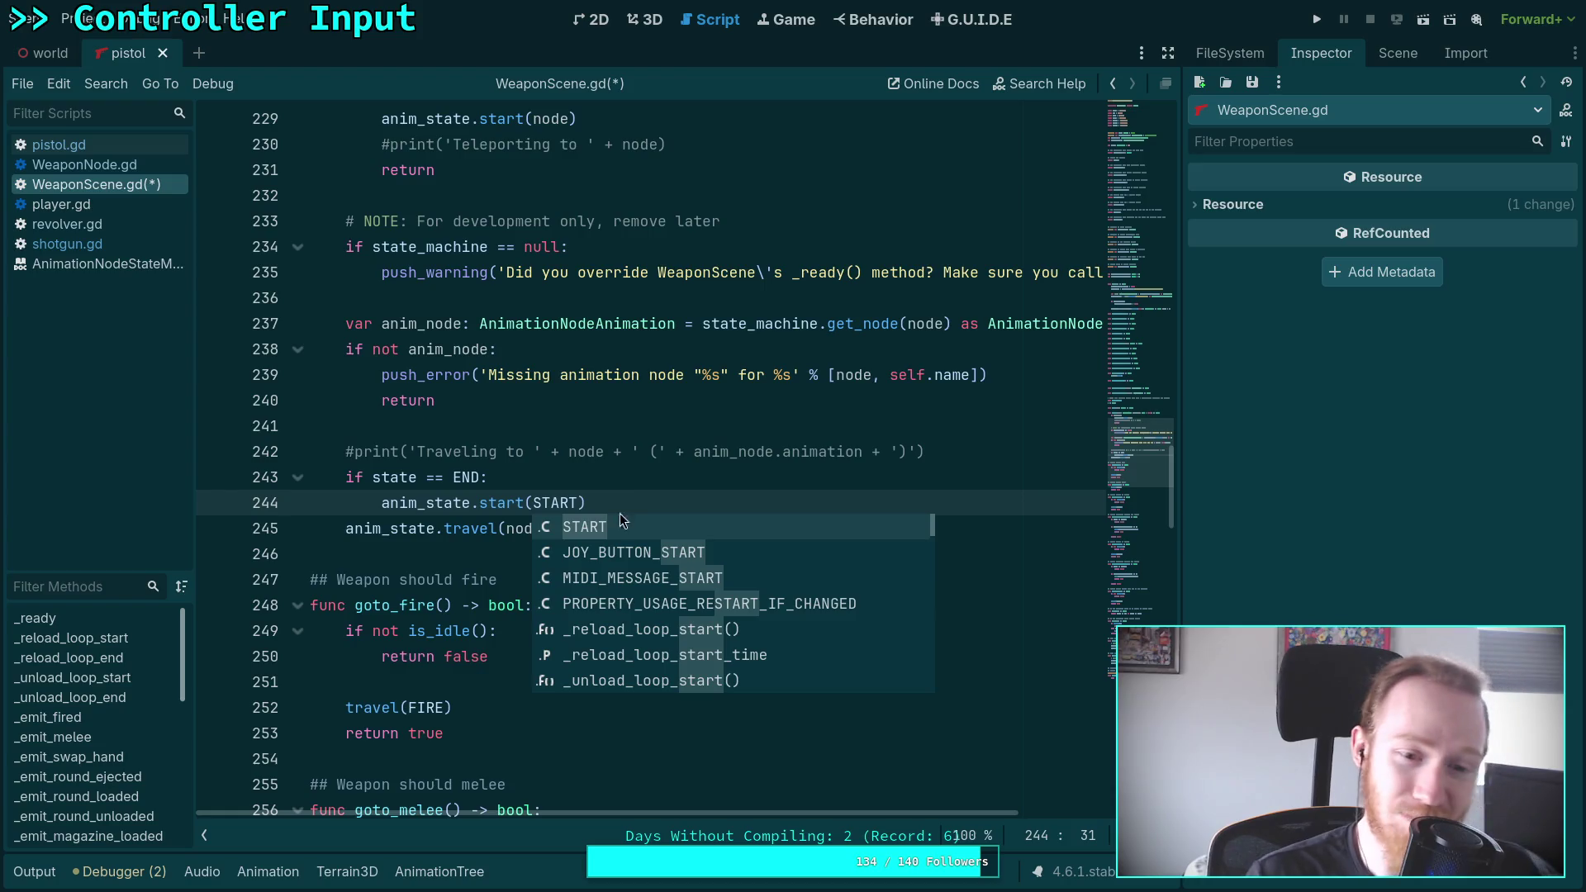
pyautogui.click(628, 500)
# Save WeaponScene.gd and run the project
pyautogui.scroll(1, 653, 537)
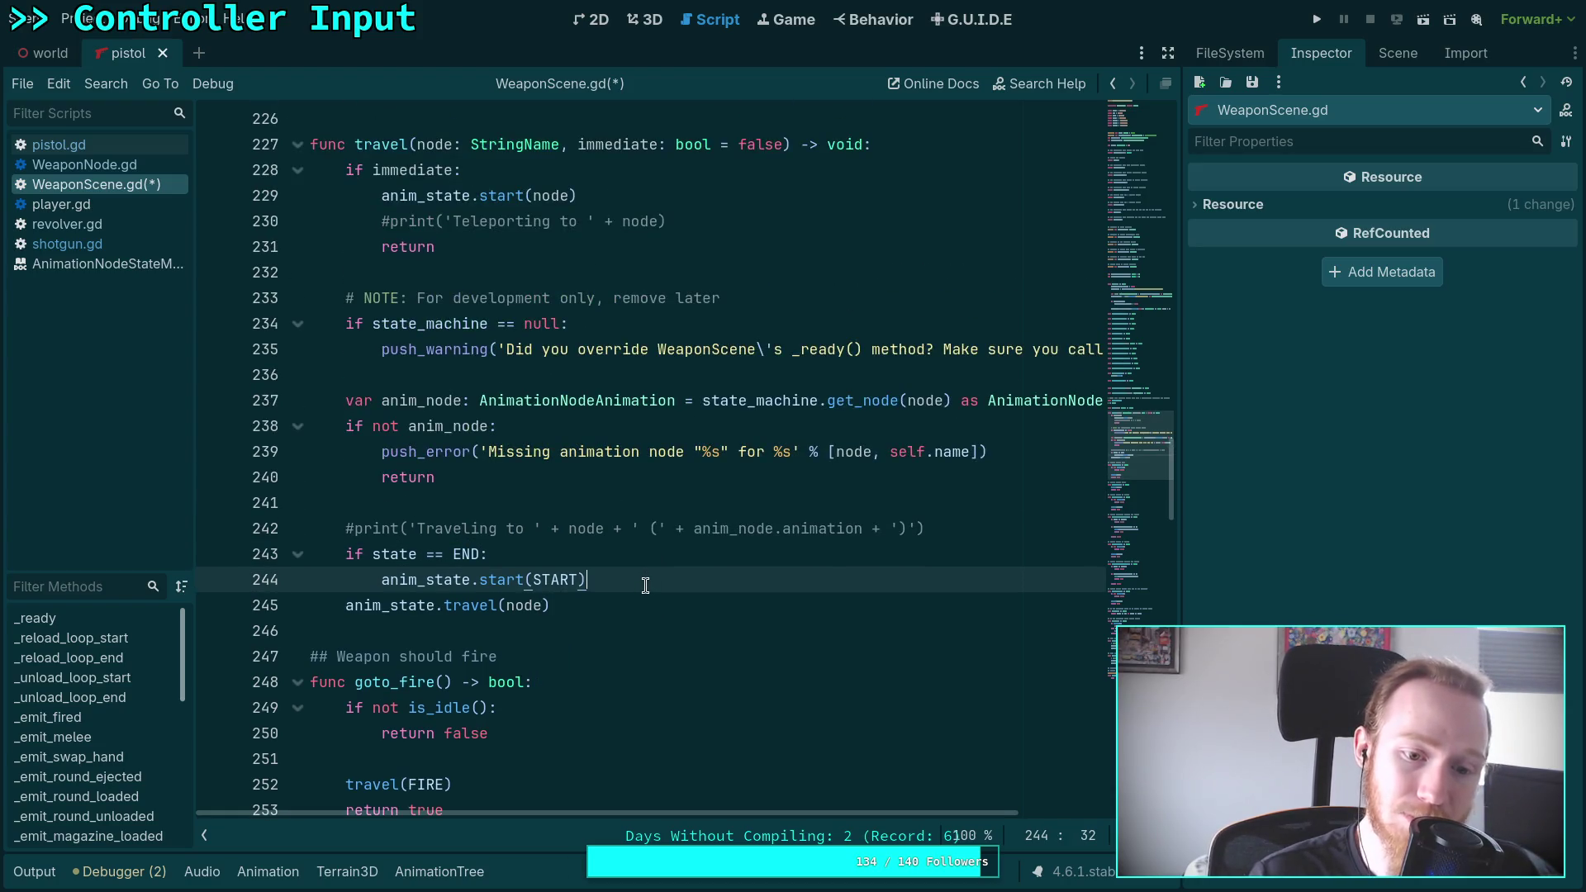
pyautogui.hotkey('ctrl', 's')
pyautogui.click(1317, 15)
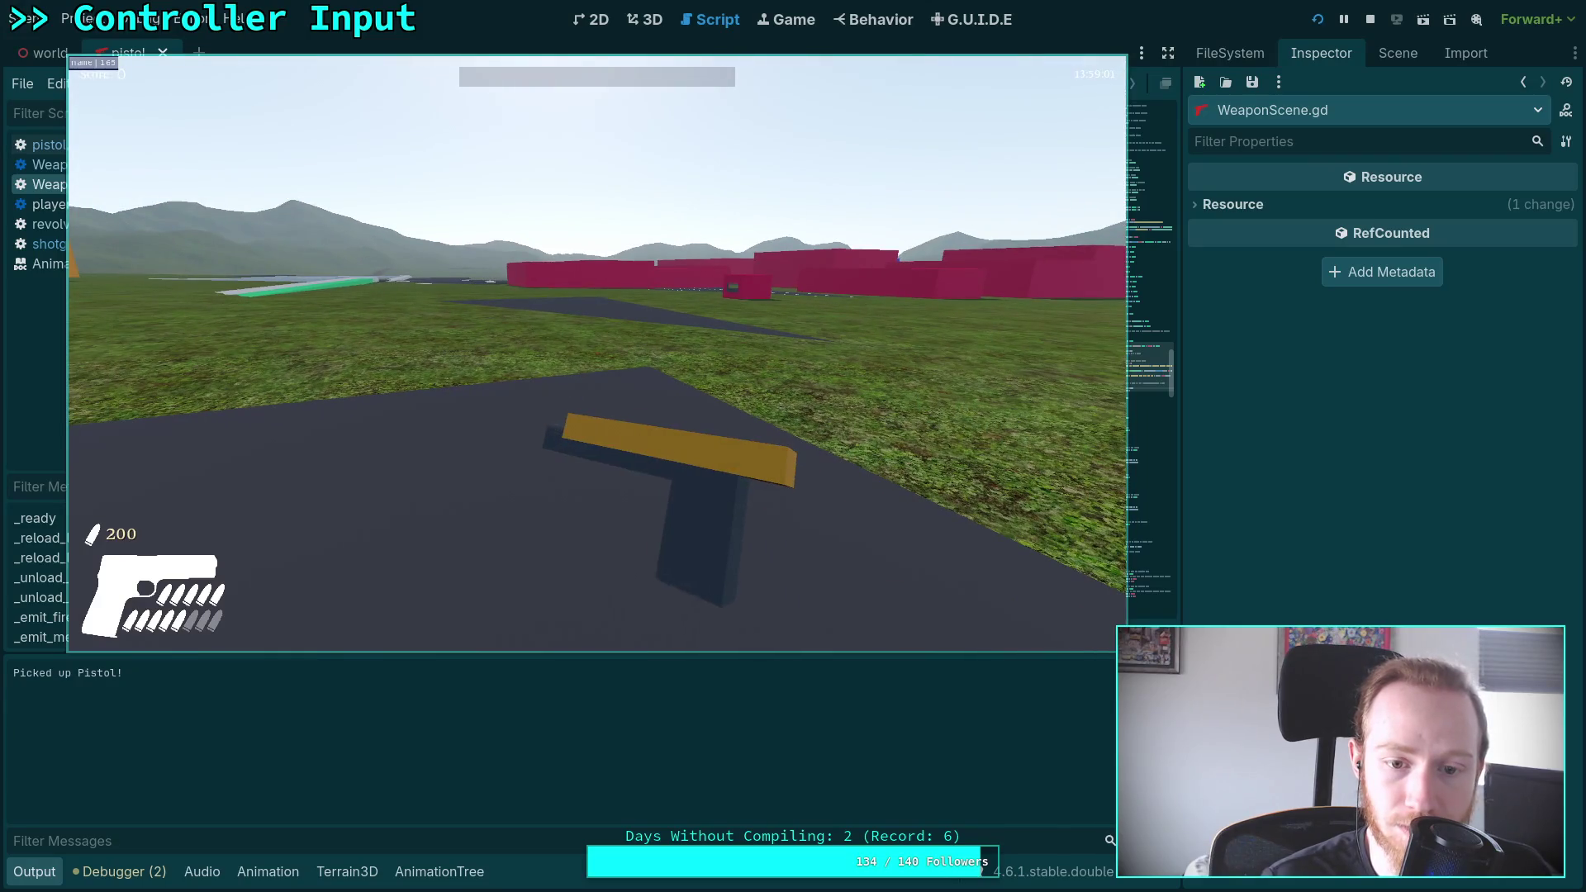
# Exit the game to desktop, collapse the Output panel, and return to the start(START) line
pyautogui.press('Escape')
pyautogui.click(595, 382)
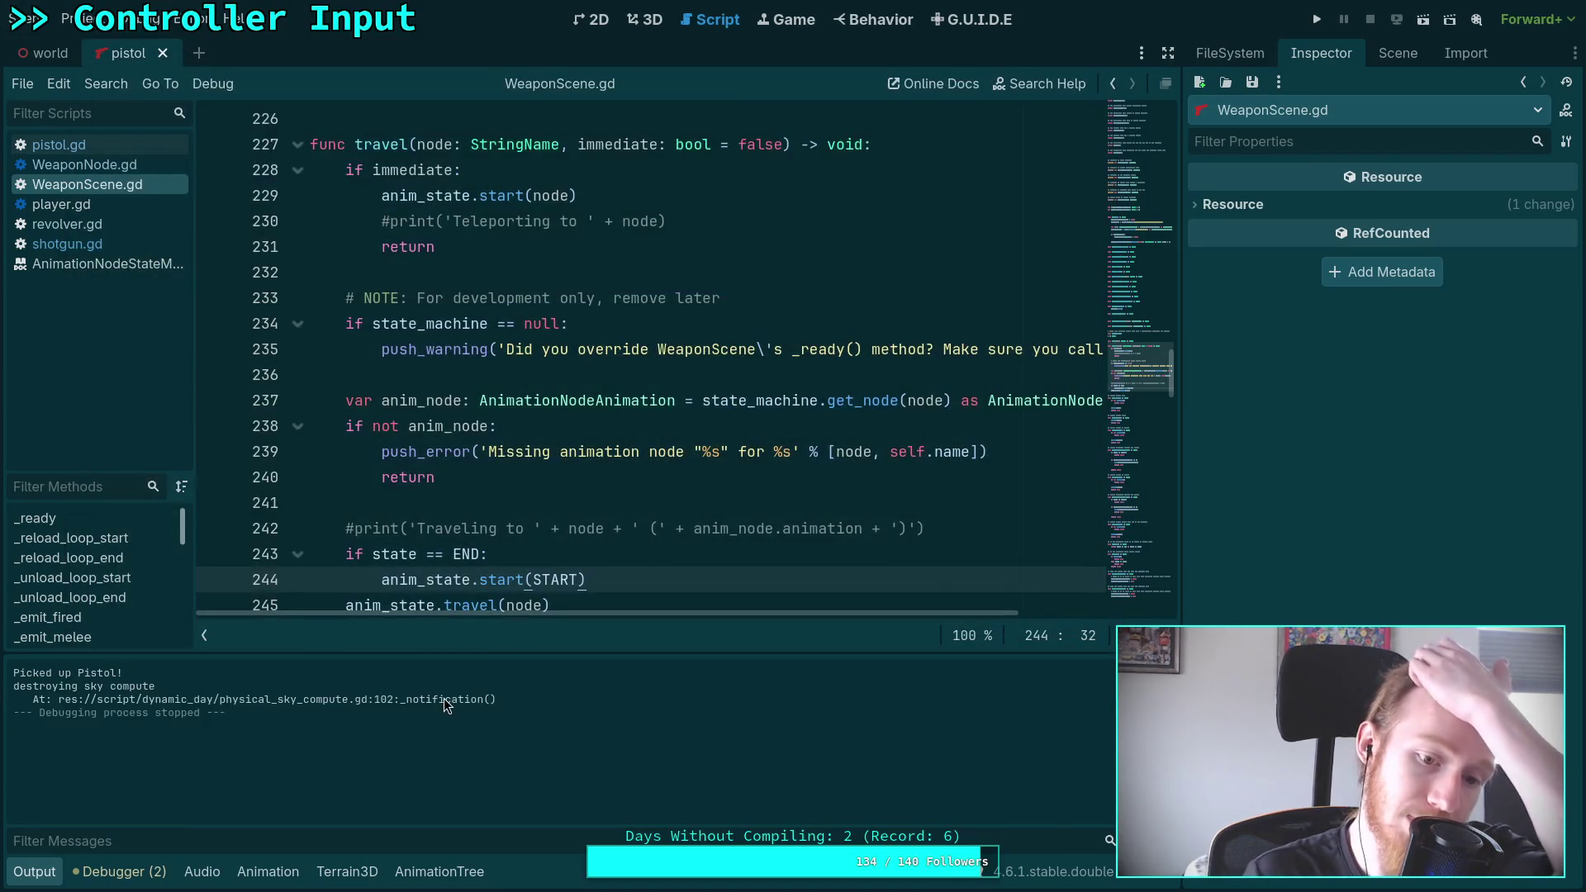
pyautogui.scroll(-2, 399, 499)
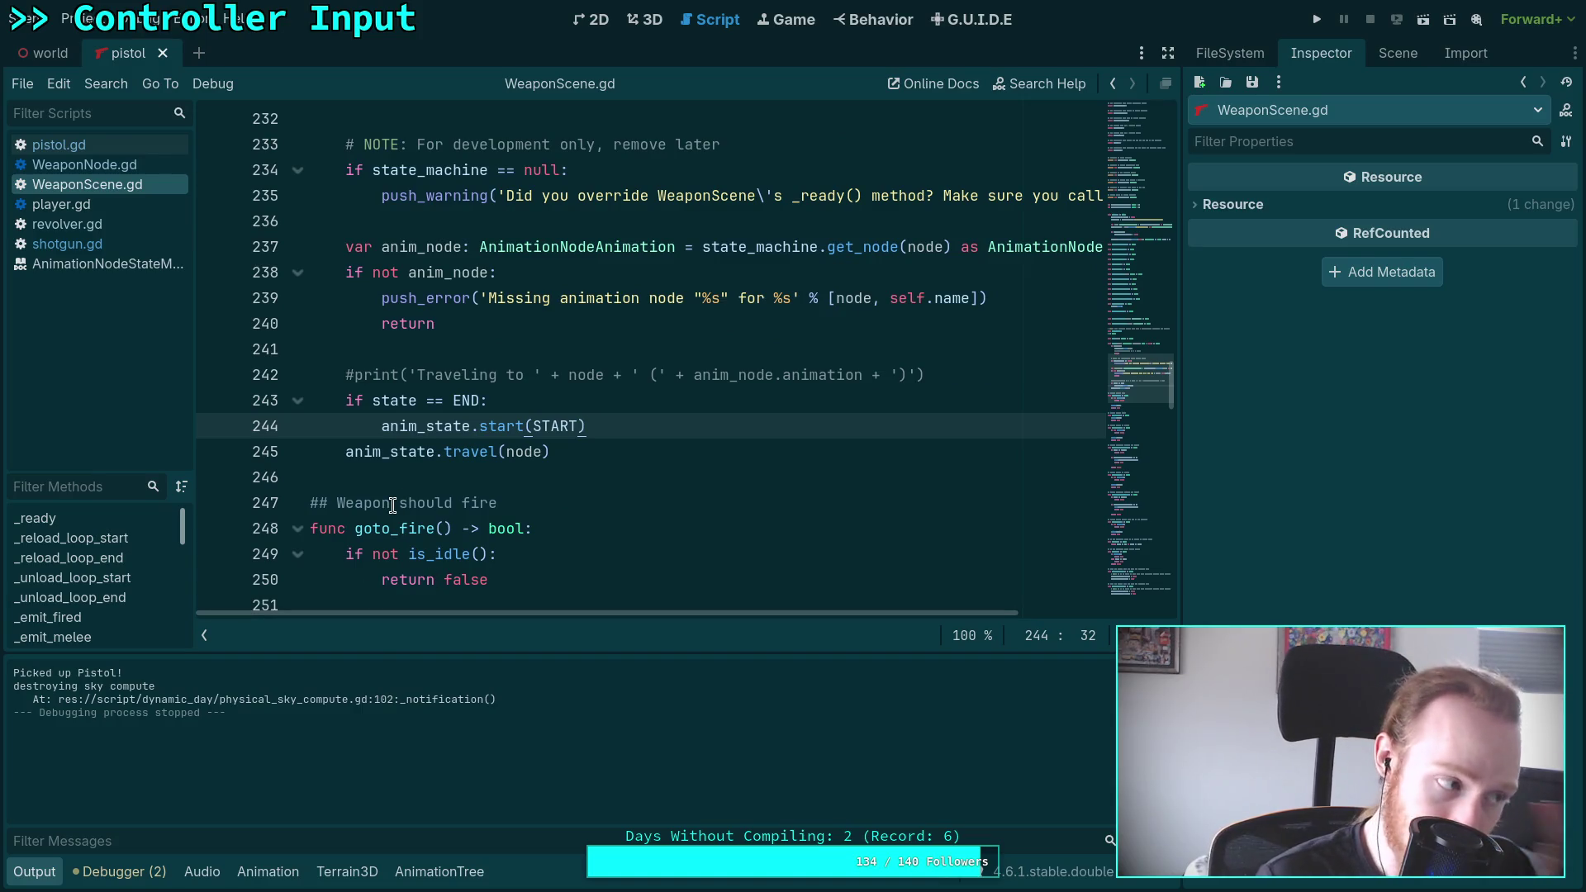
pyautogui.click(33, 874)
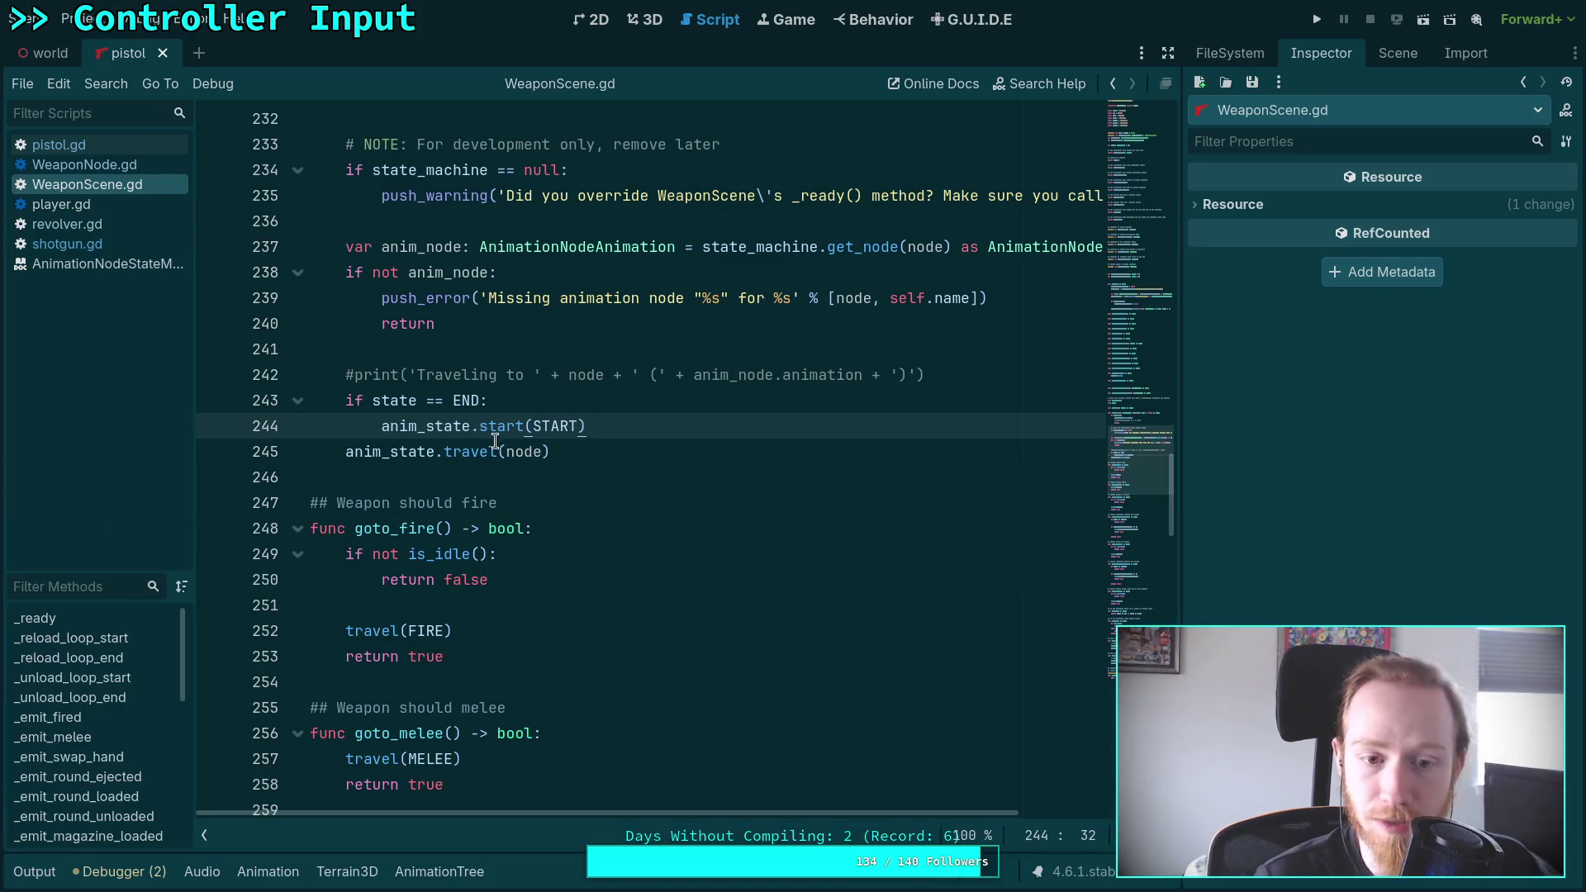
pyautogui.click(587, 450)
pyautogui.scroll(2, 587, 450)
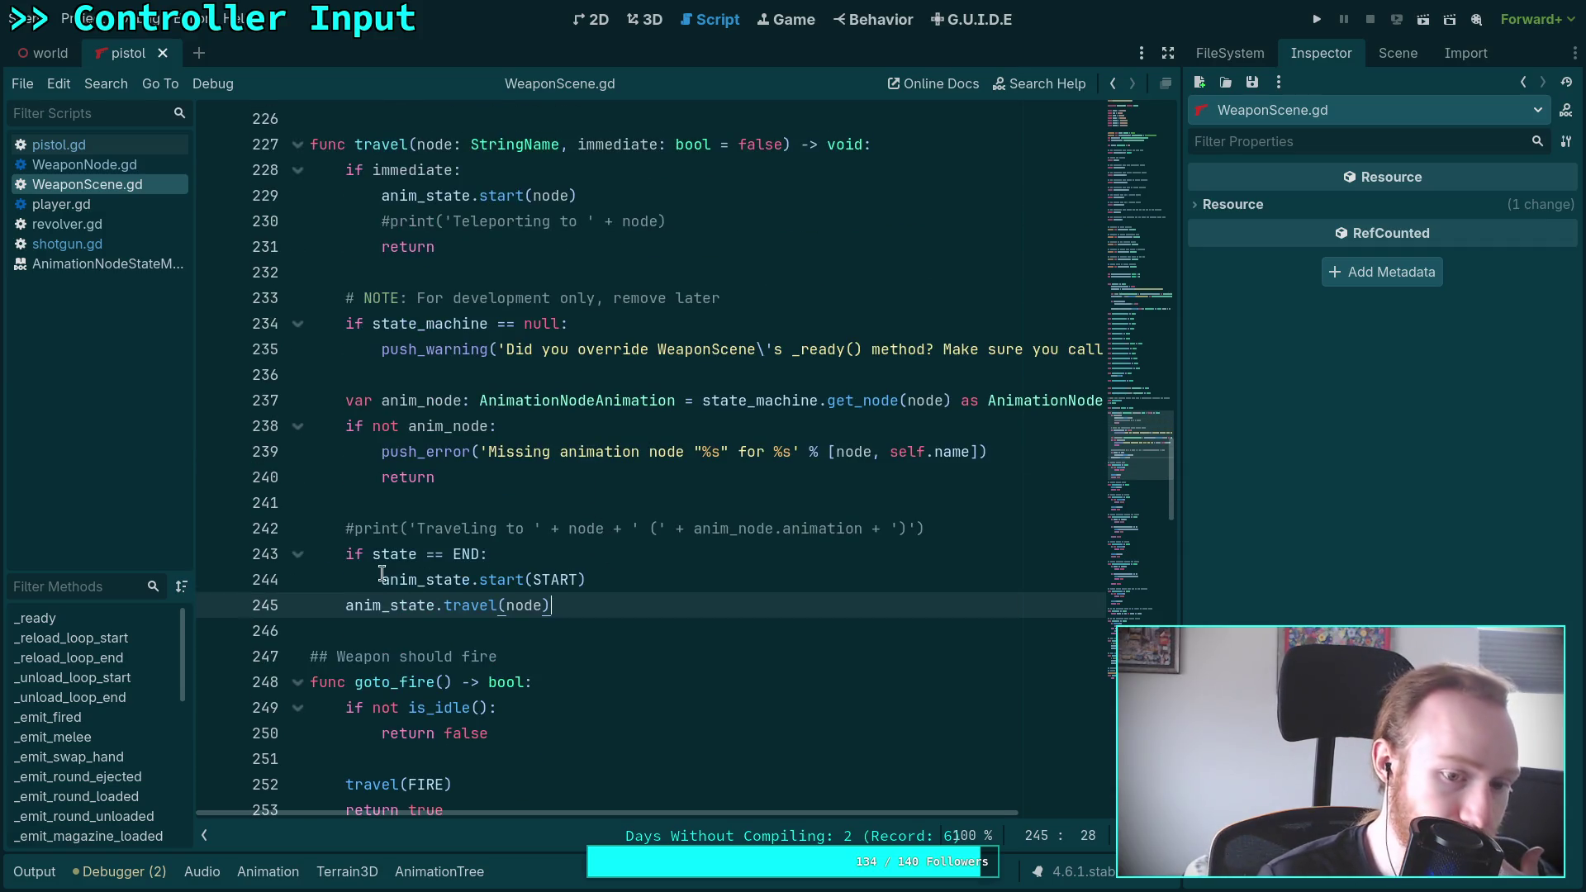
pyautogui.click(773, 582)
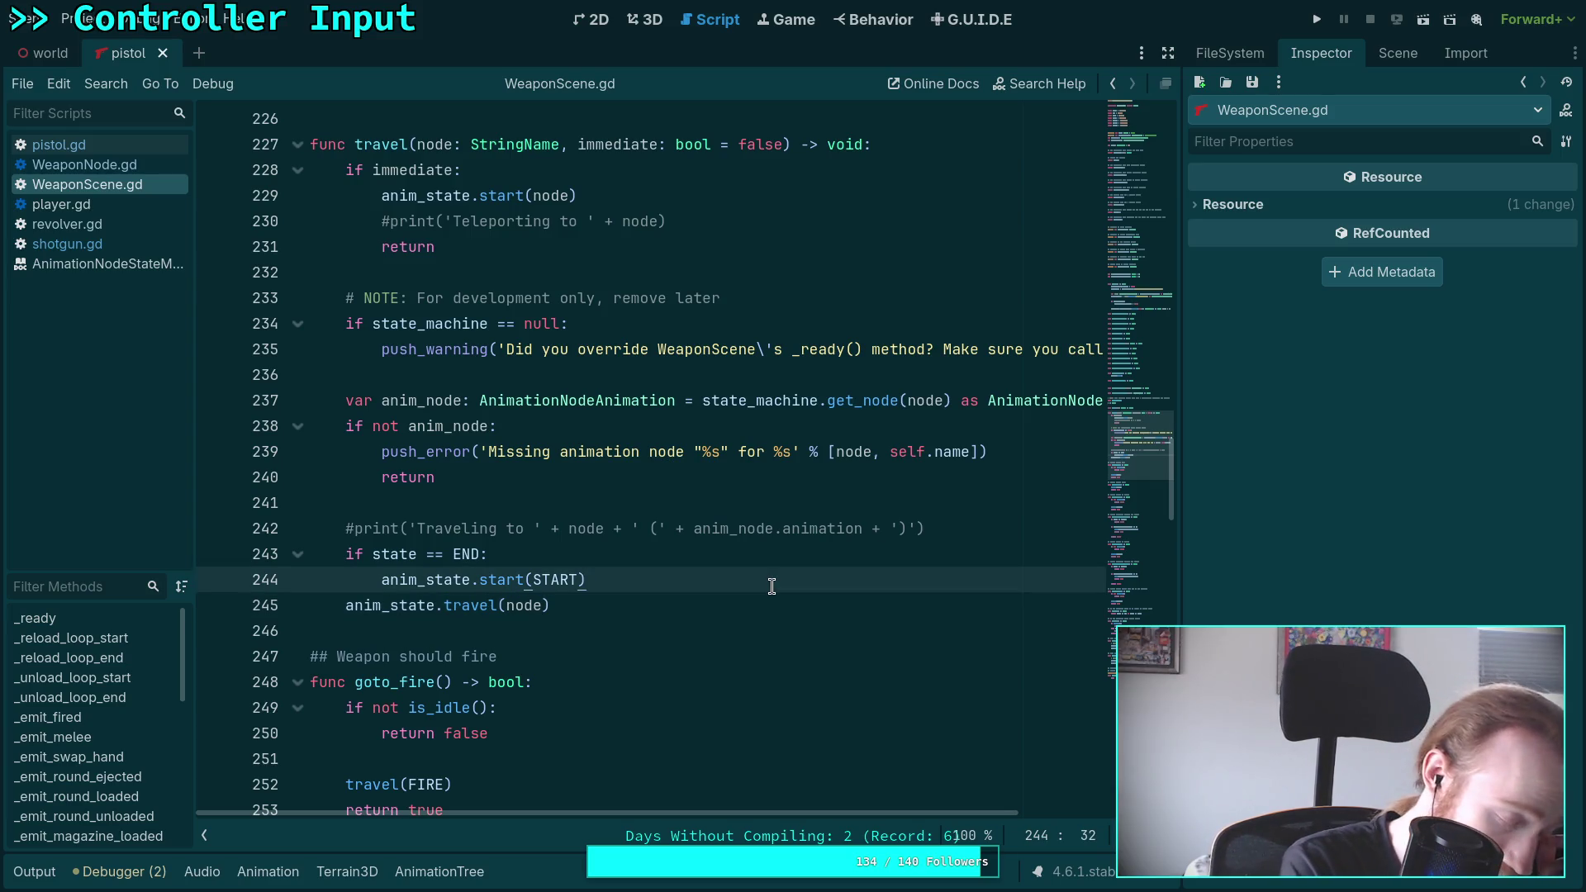
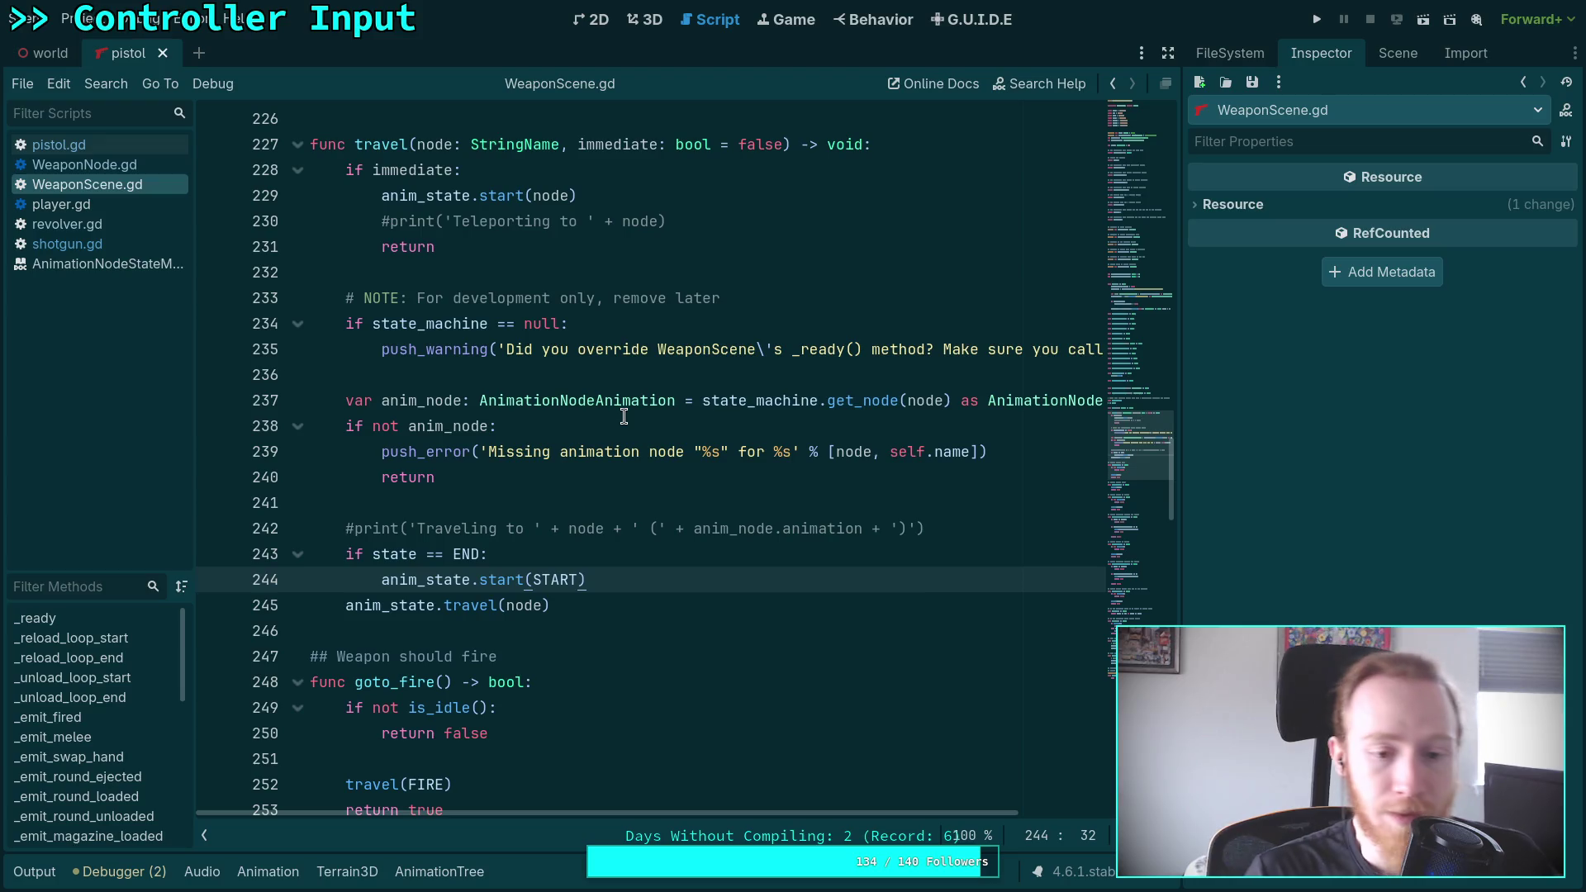
# Add comment '# TODO: this should be handled by Godot, teleport to Start when traveling from End' above the start call
pyautogui.click(1034, 530)
pyautogui.click(686, 553)
pyautogui.press('Return')
pyautogui.write('#')
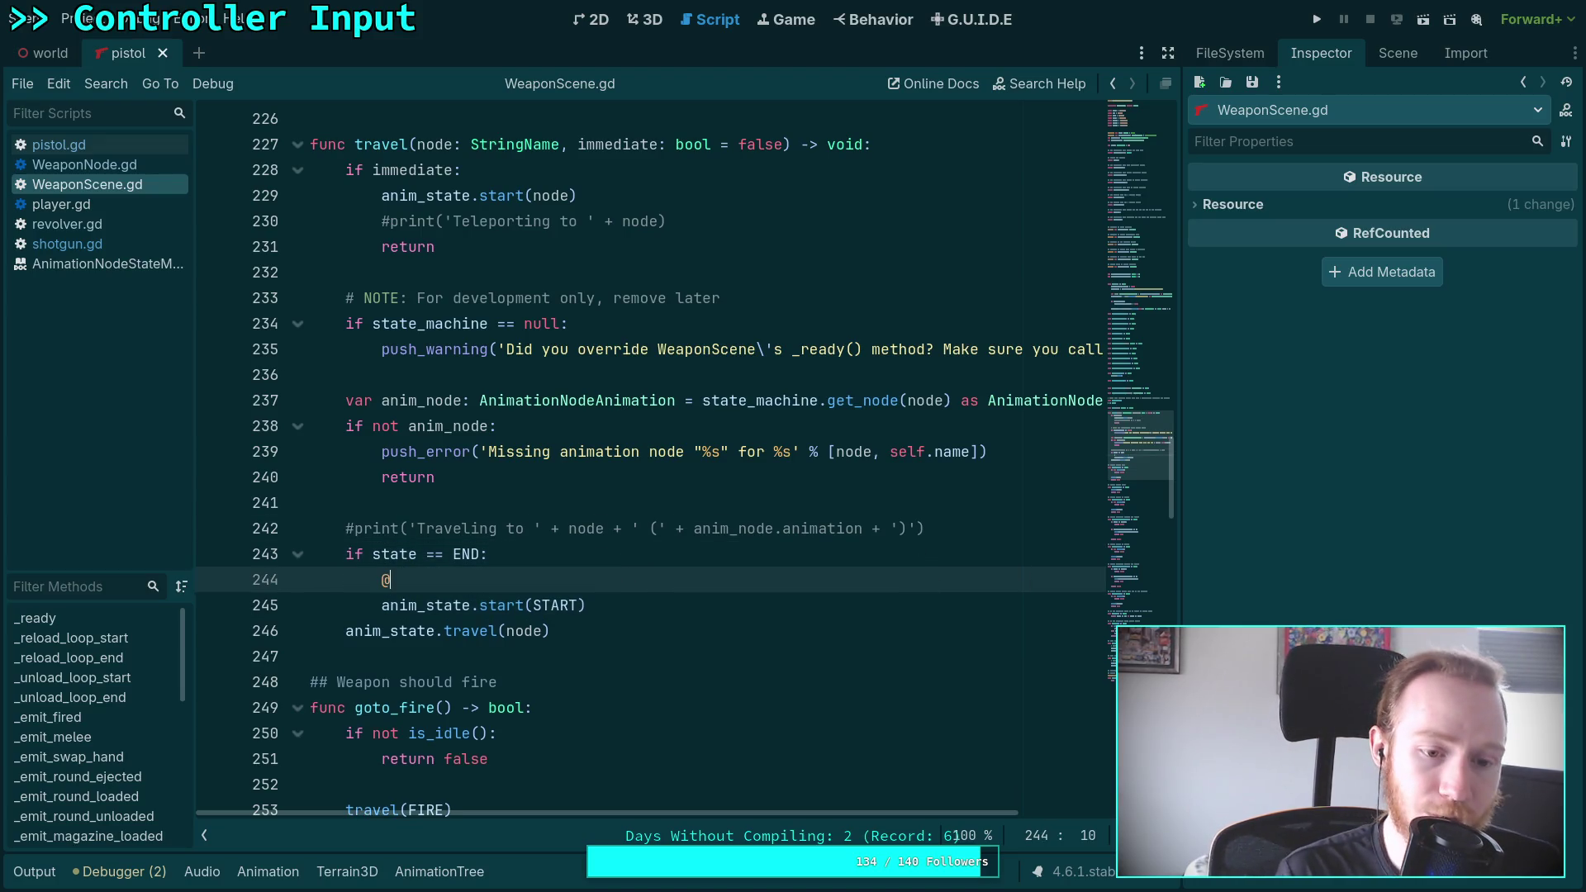
pyautogui.write(' TODO')
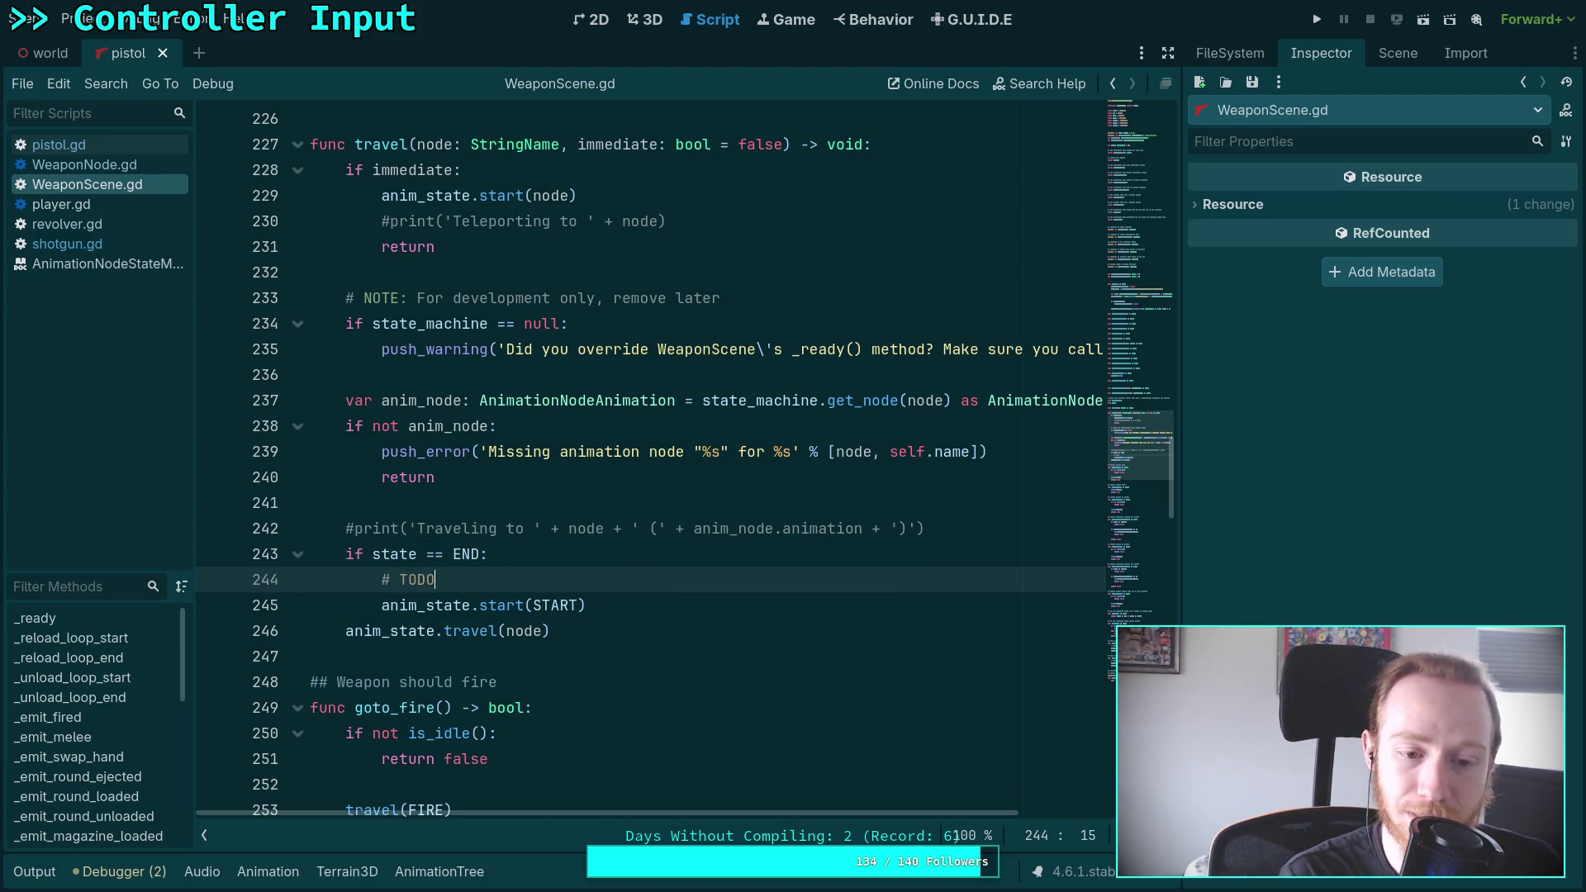
pyautogui.write(': this ')
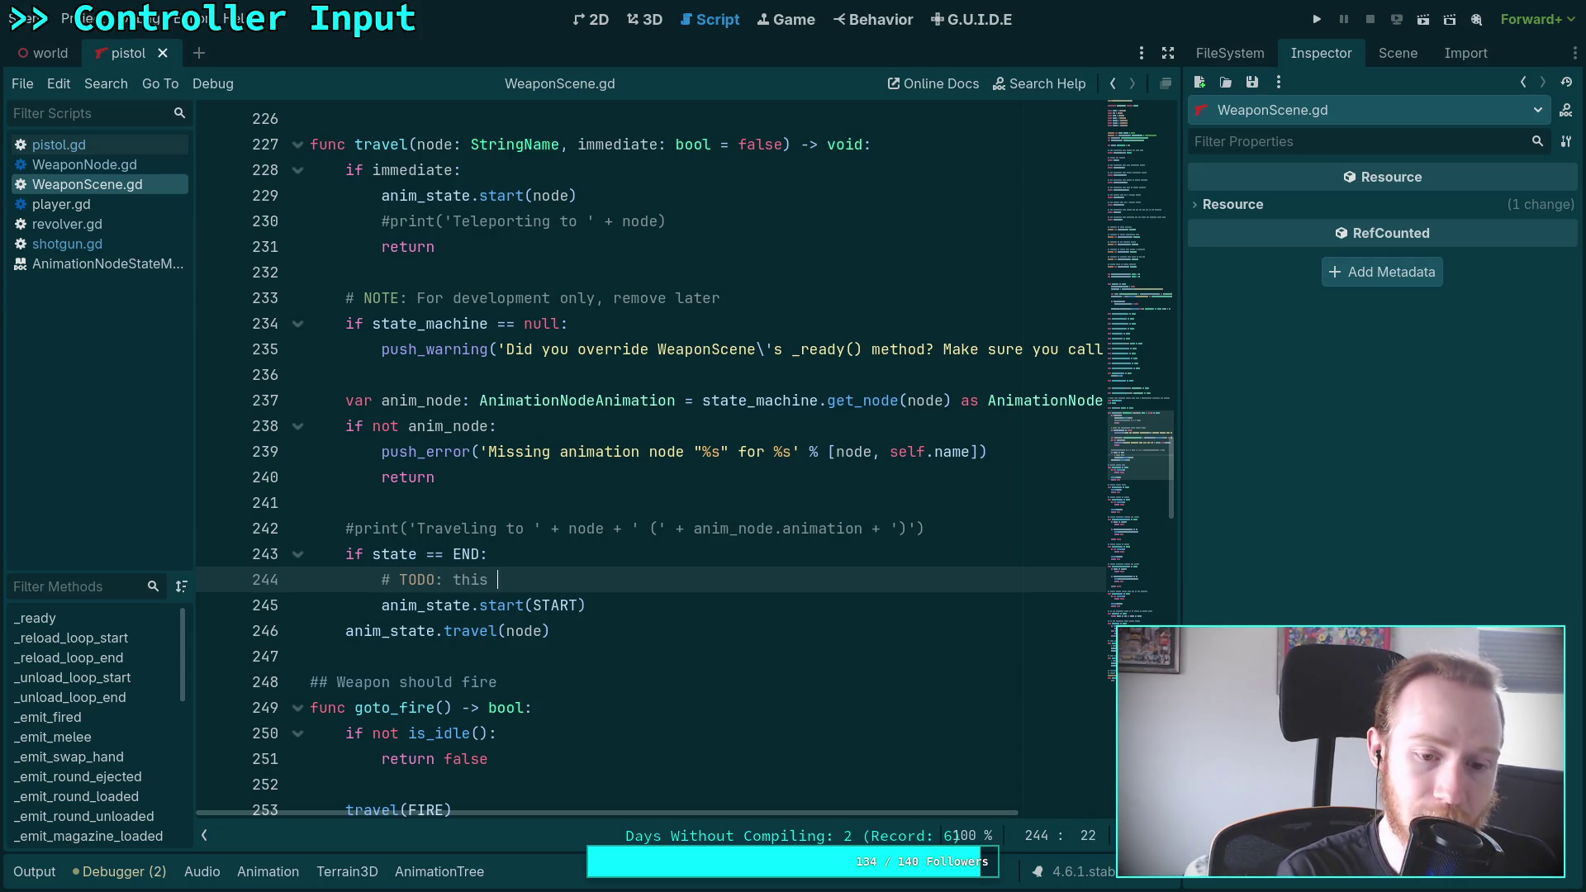
pyautogui.write('should be hand')
pyautogui.press('BackSpace')
pyautogui.press('BackSpace')
pyautogui.write('ndled by ')
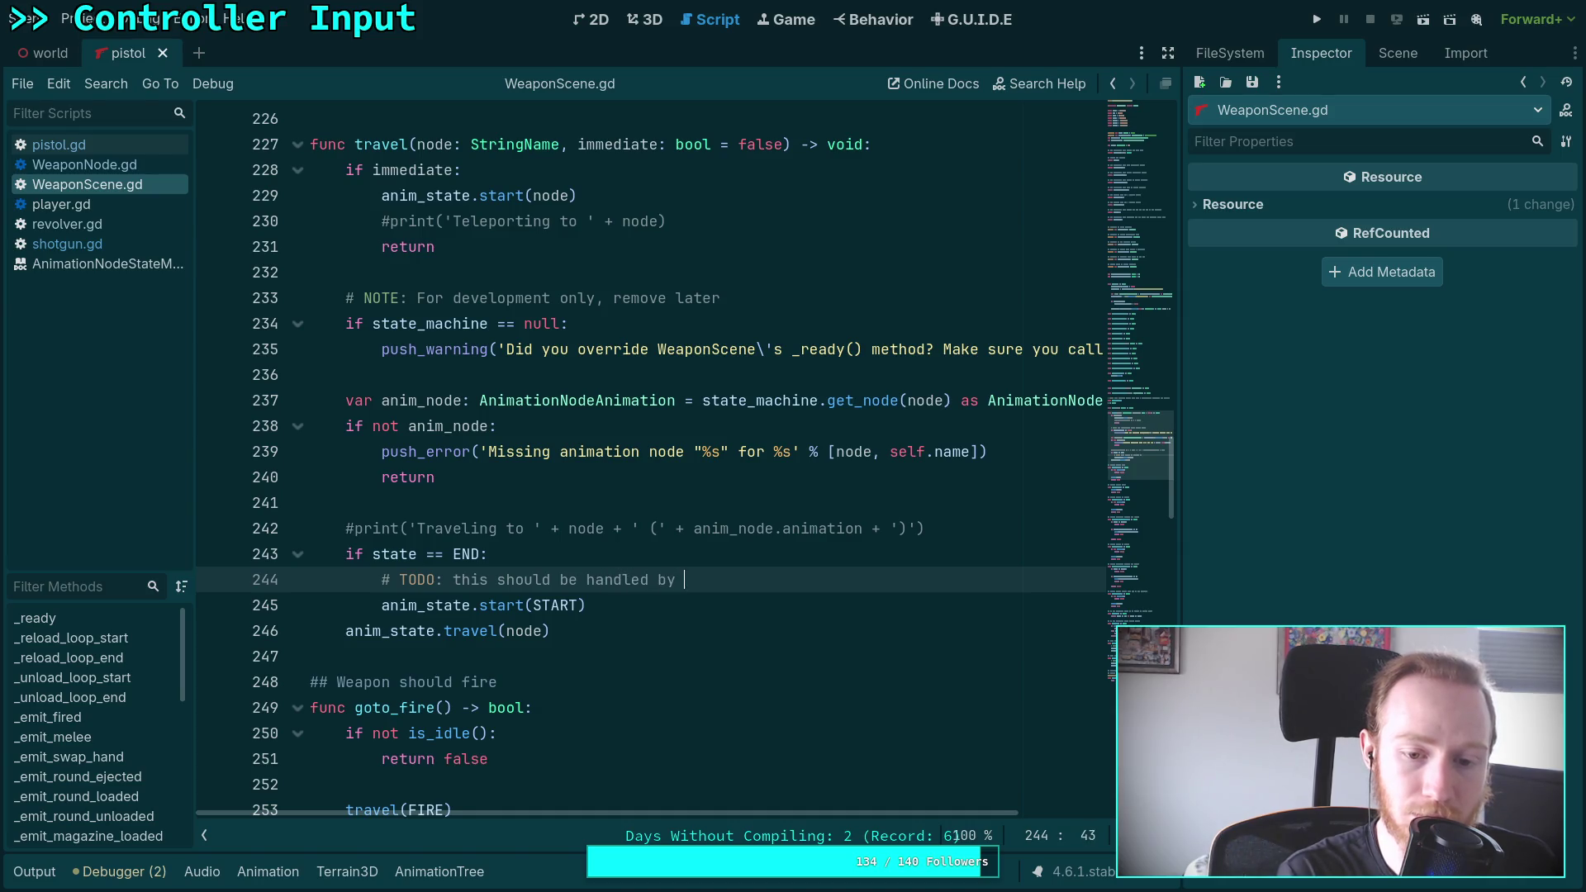
pyautogui.write('Godot')
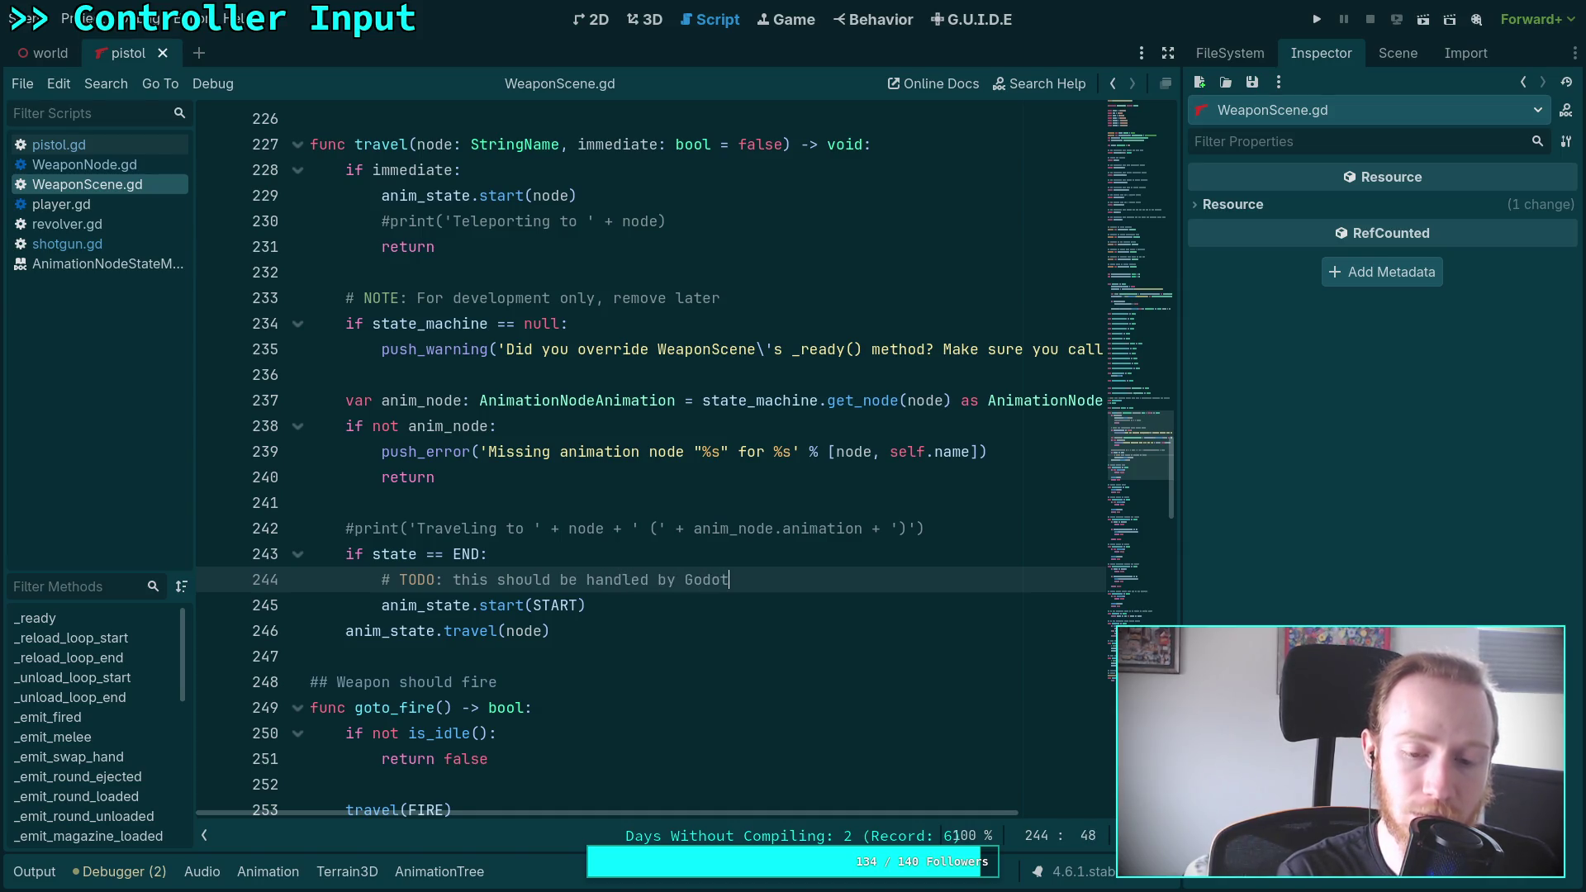
pyautogui.write(', te')
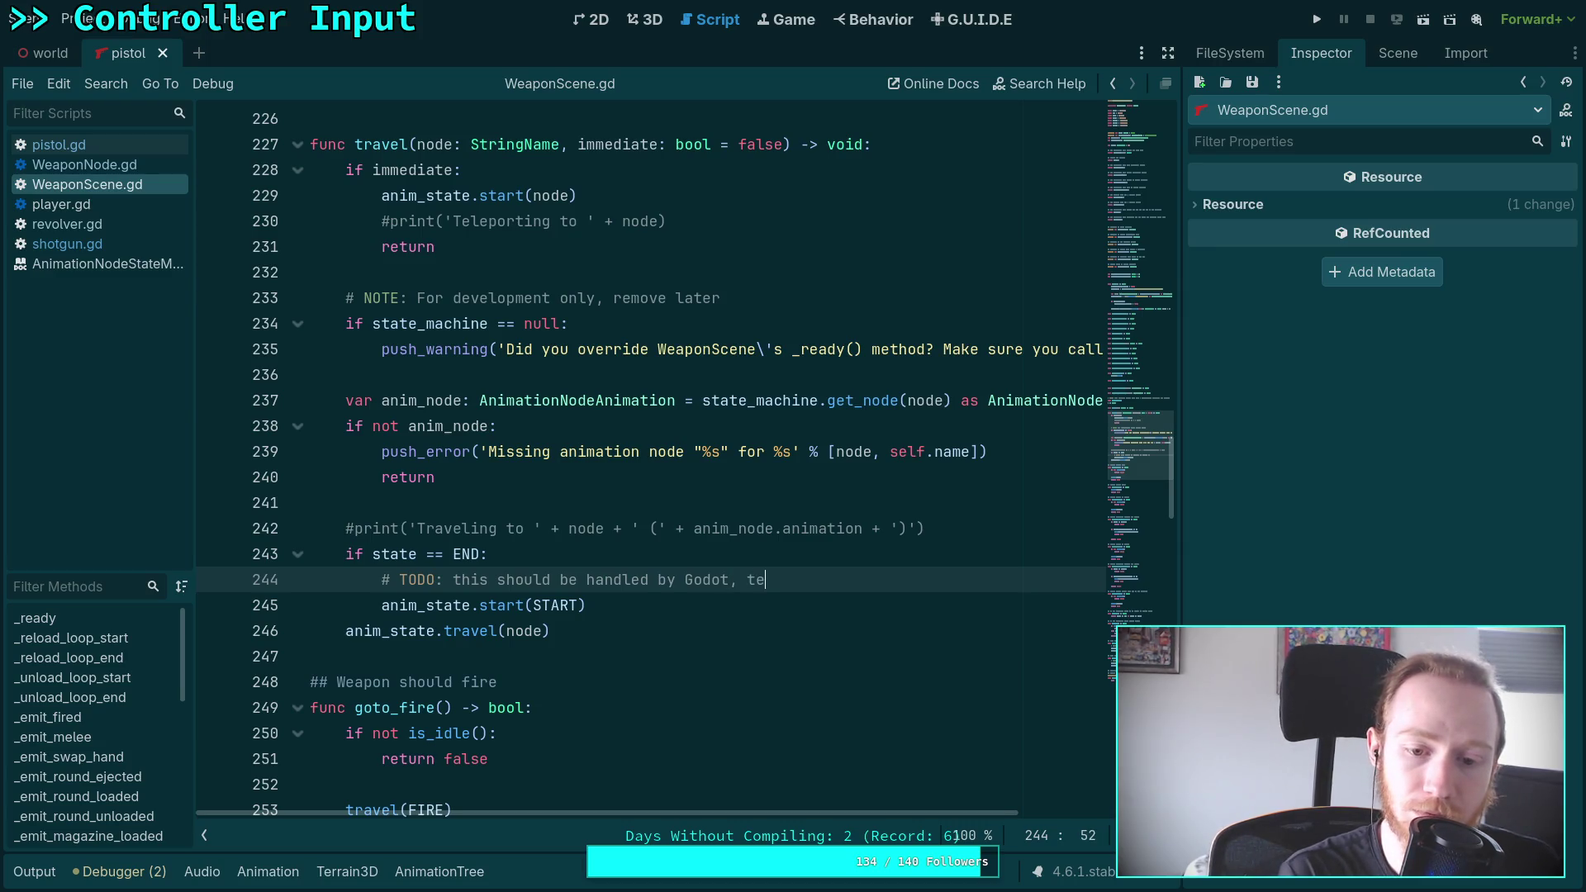
pyautogui.write('leport to ')
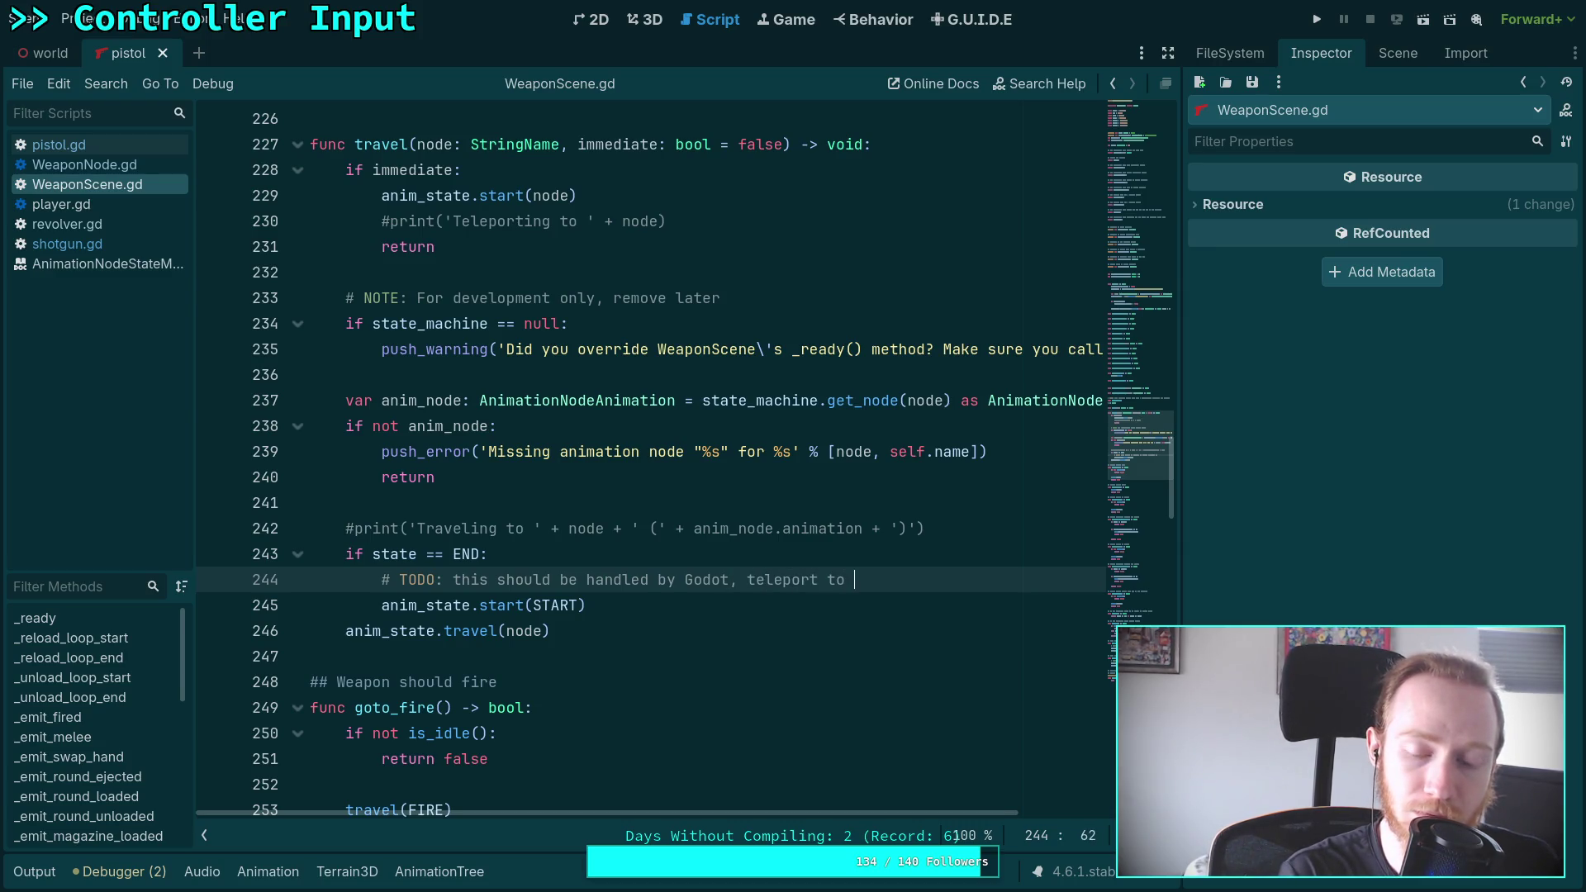
pyautogui.write('start wh')
pyautogui.write('un')
pyautogui.press('BackSpace')
pyautogui.press('BackSpace')
pyautogui.write('en travell')
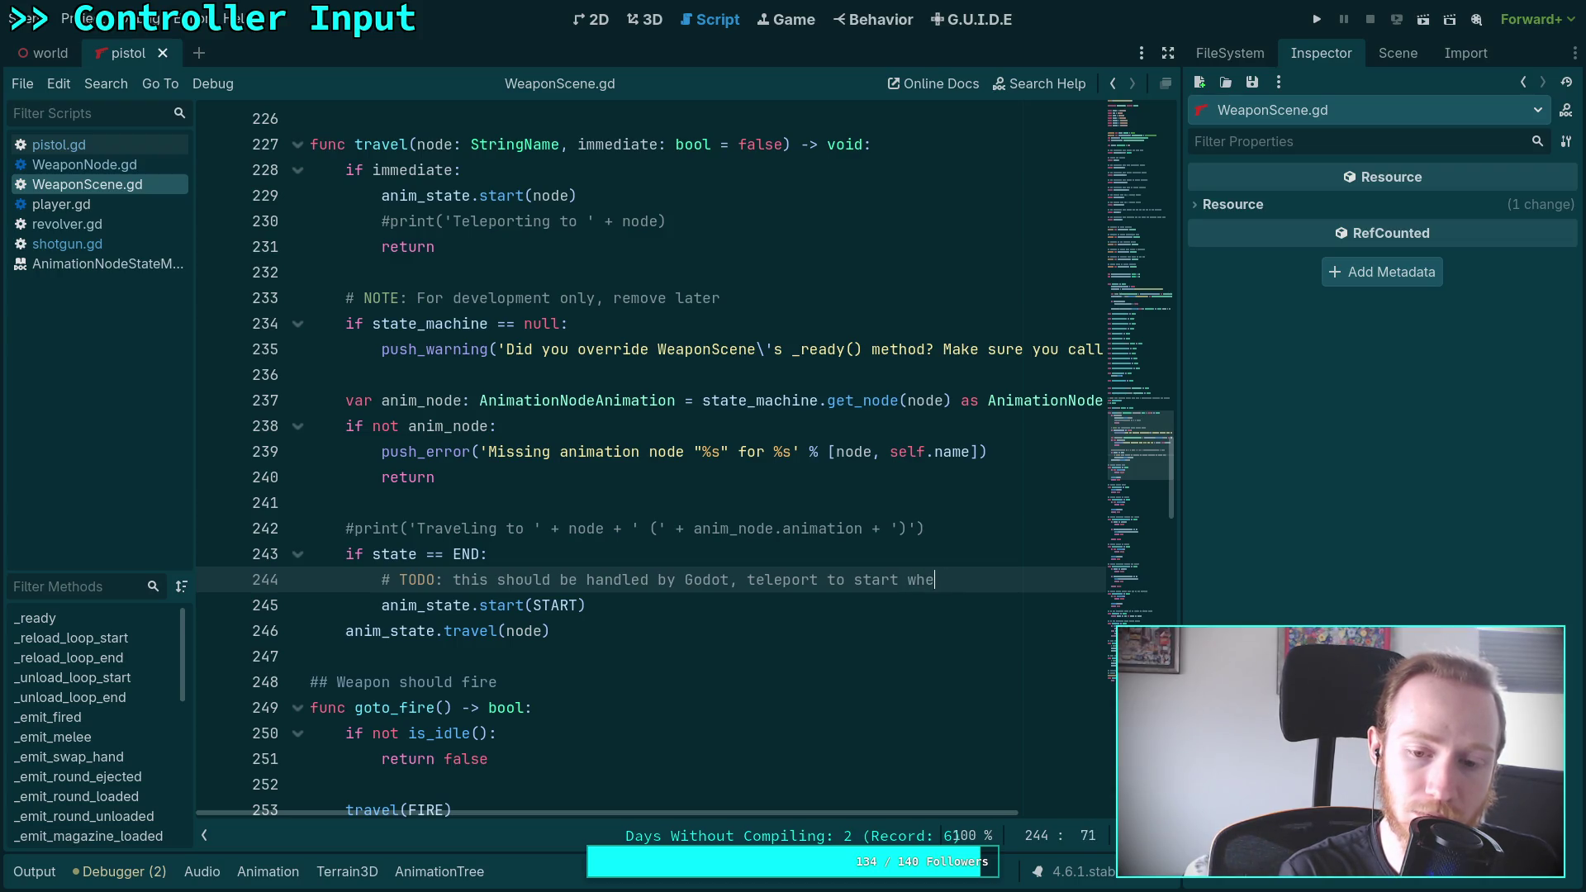
pyautogui.press('BackSpace')
pyautogui.write('ing from ')
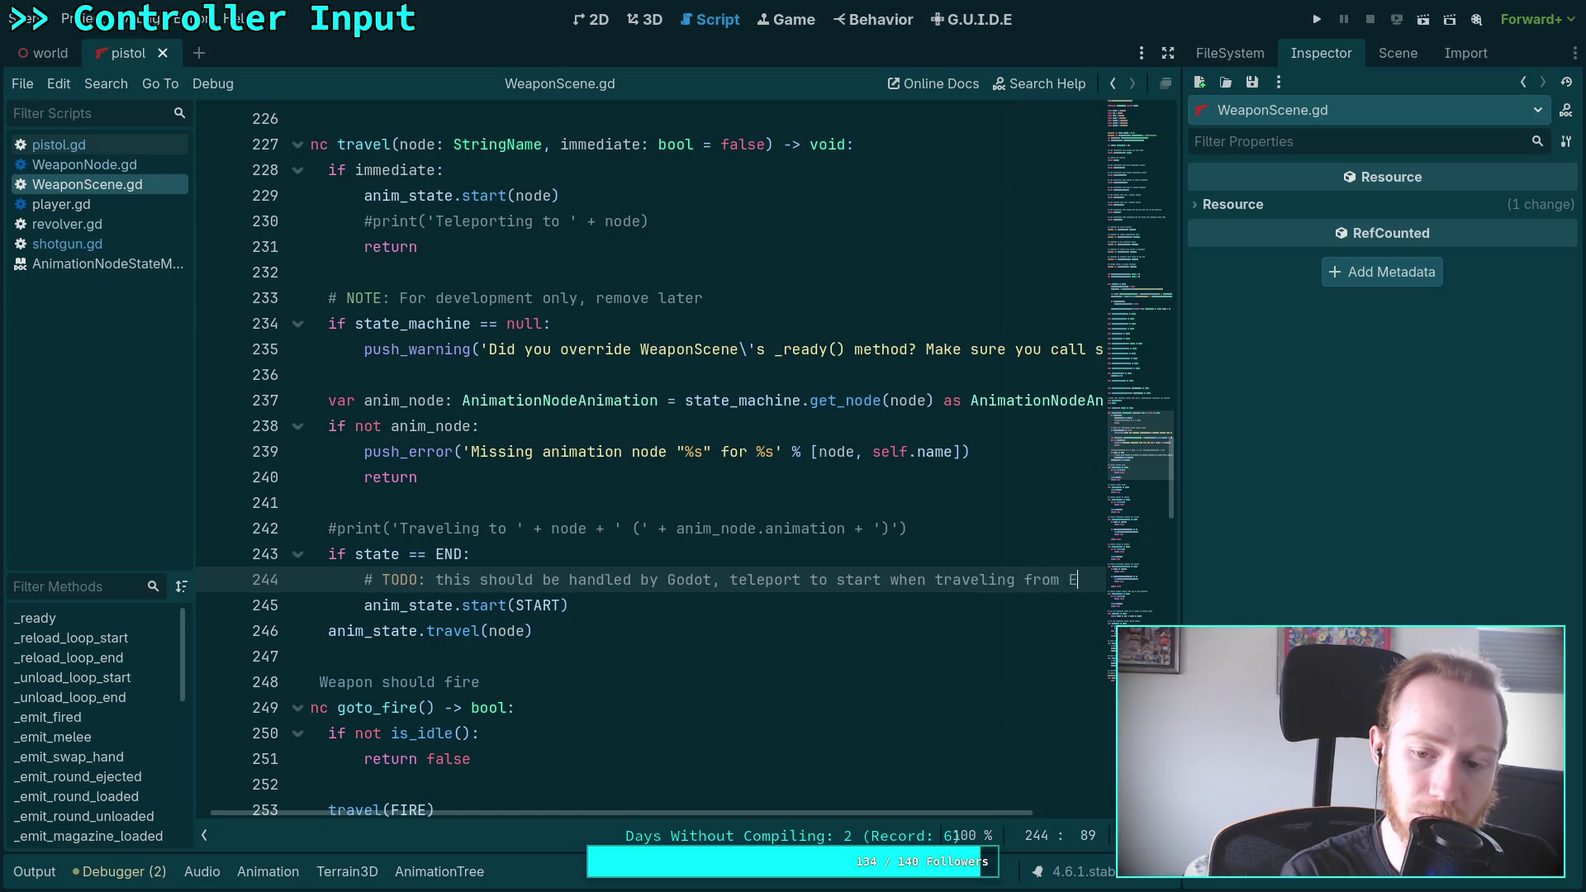
pyautogui.write('End')
pyautogui.click(820, 579)
pyautogui.press('Delete')
pyautogui.write('S')
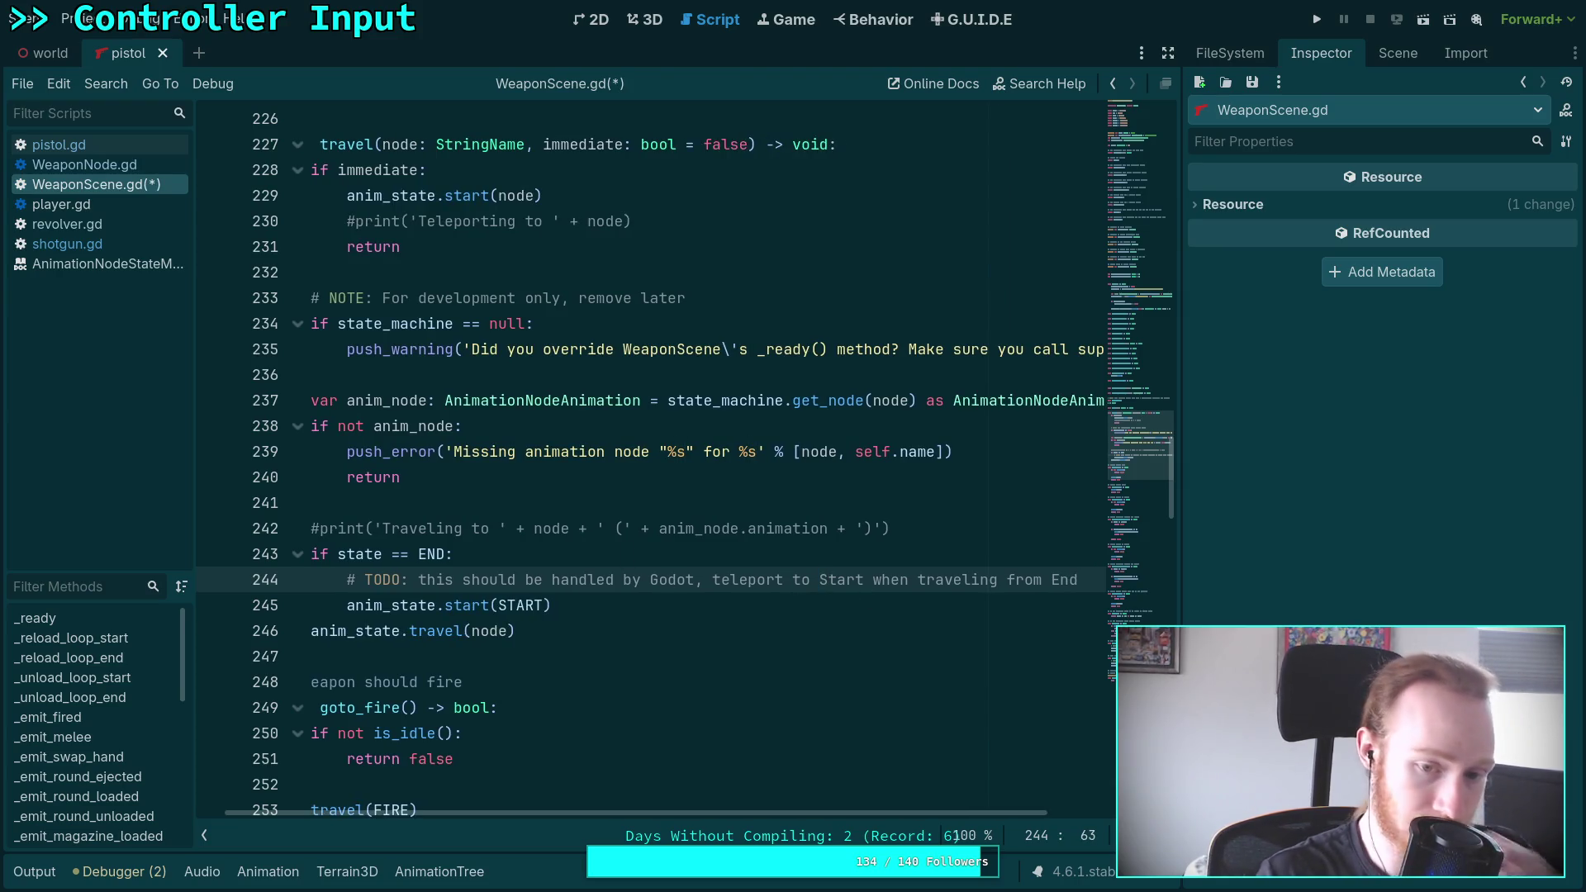
pyautogui.click(712, 578)
pyautogui.press('BackSpace')
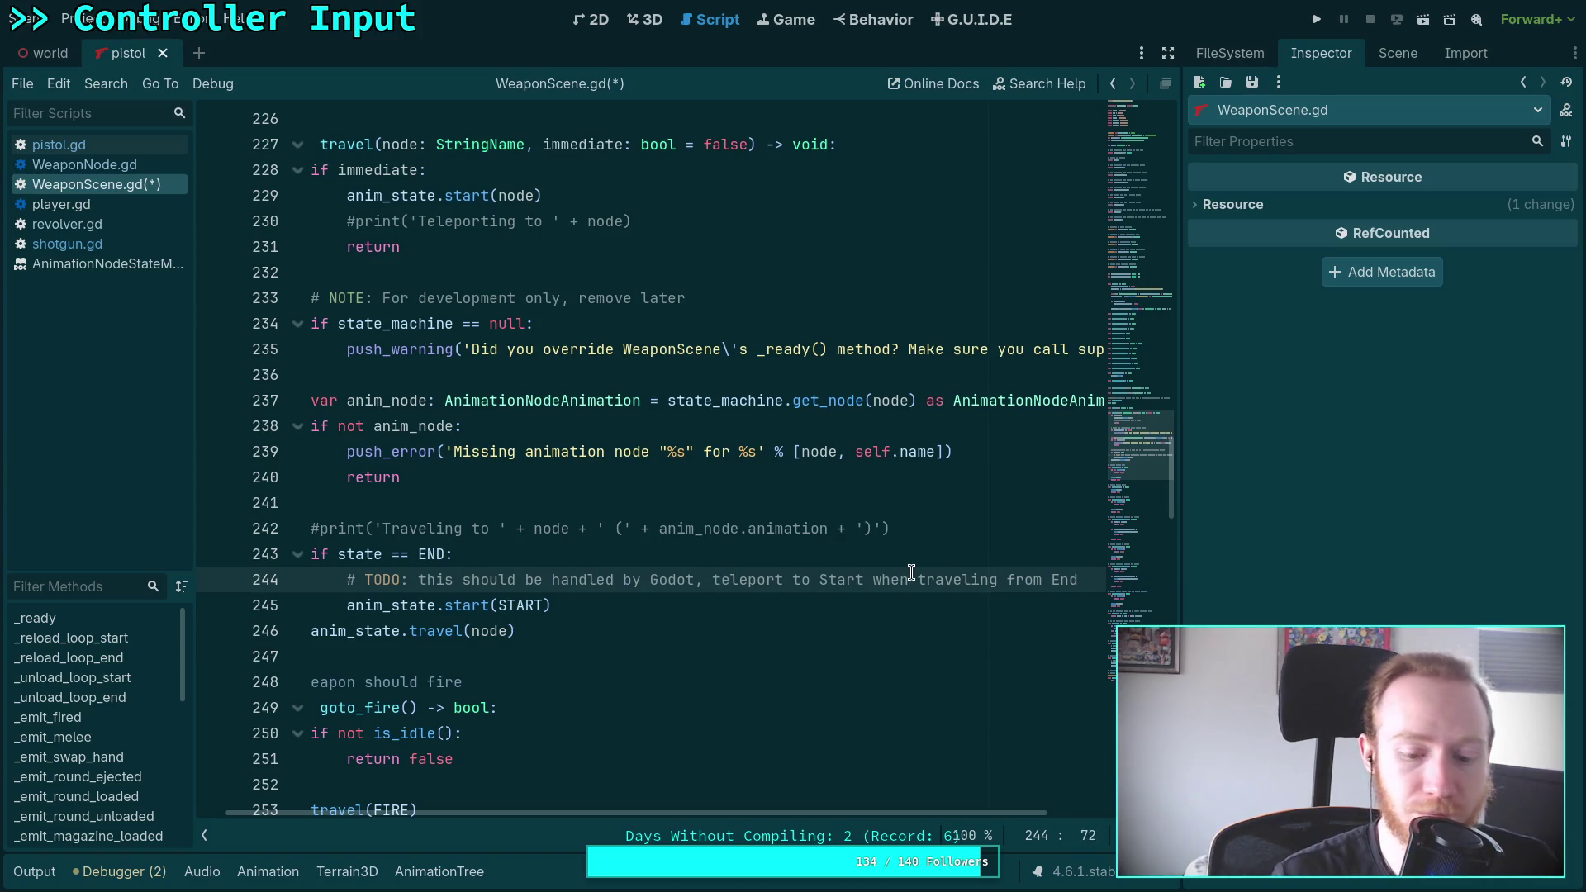
# Wrap the TODO onto a second line ending with '. Compile!' and save the script
pyautogui.click(917, 579)
pyautogui.press('Return')
pyautogui.write('##')
pyautogui.press('BackSpace')
pyautogui.press('Tab')
pyautogui.press('Tab')
pyautogui.press('End')
pyautogui.hotkey('ctrl', 'BackSpace')
pyautogui.write('. Complie')
pyautogui.press('BackSpace')
pyautogui.press('BackSpace')
pyautogui.press('BackSpace')
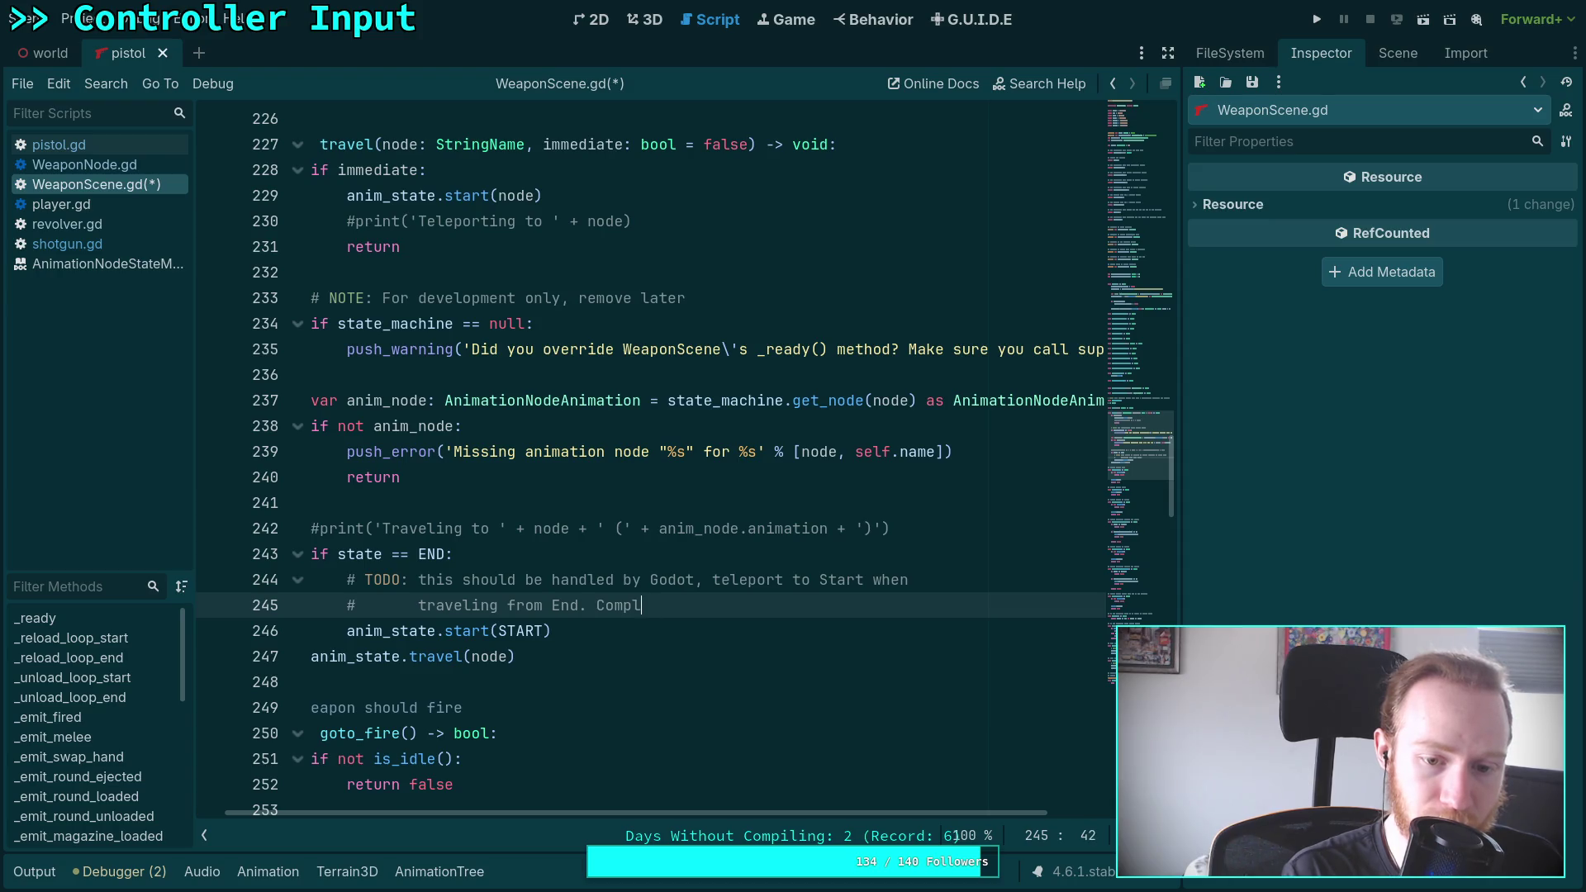
pyautogui.write('ile!')
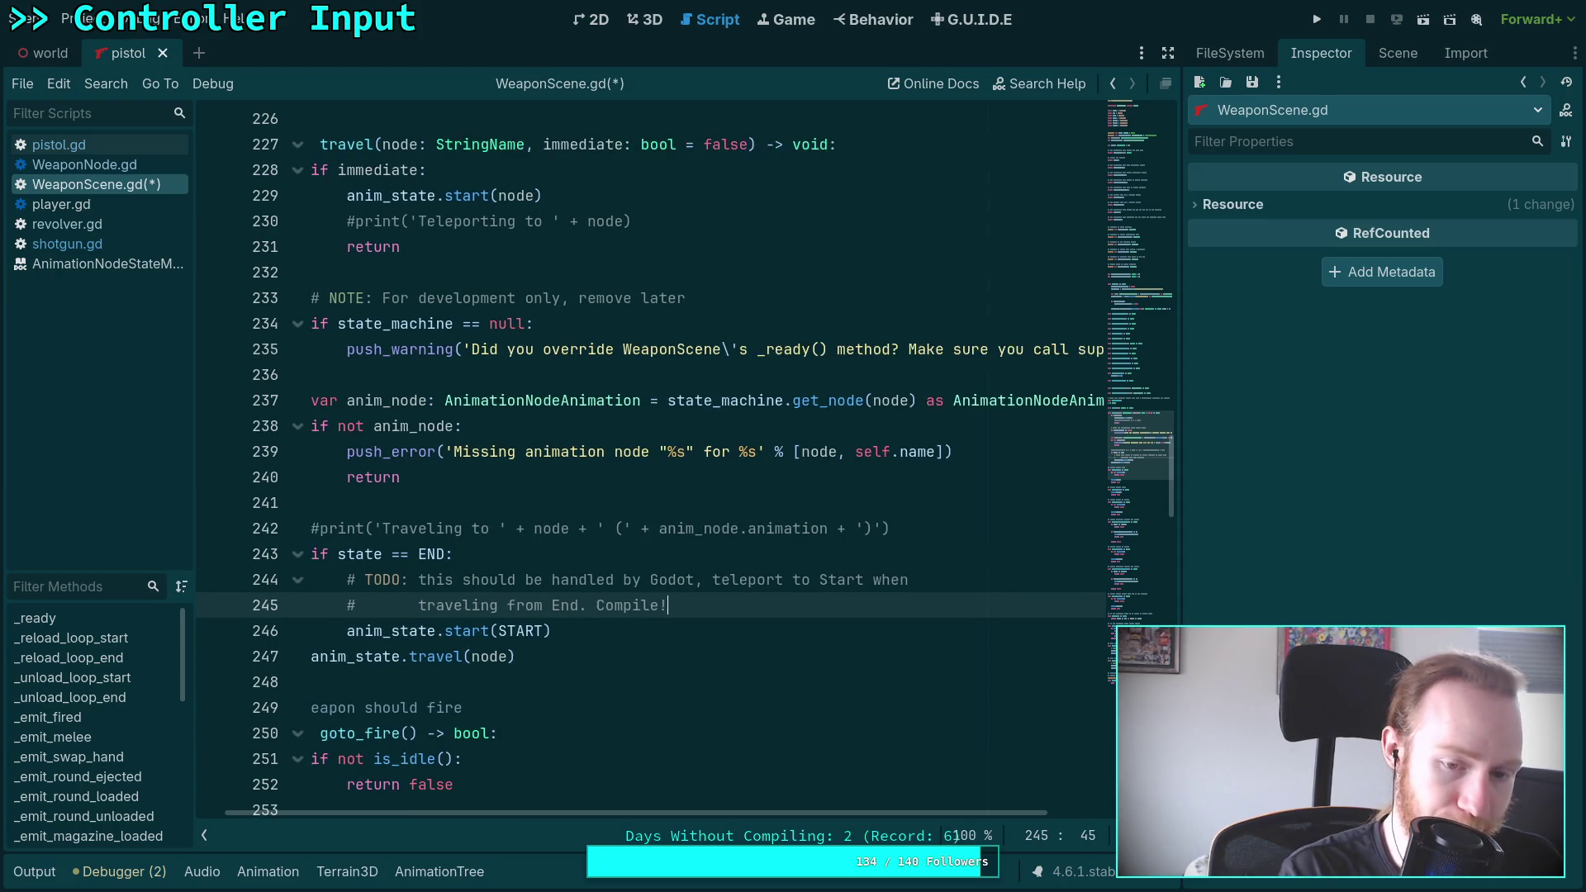
pyautogui.hotkey('ctrl', 's')
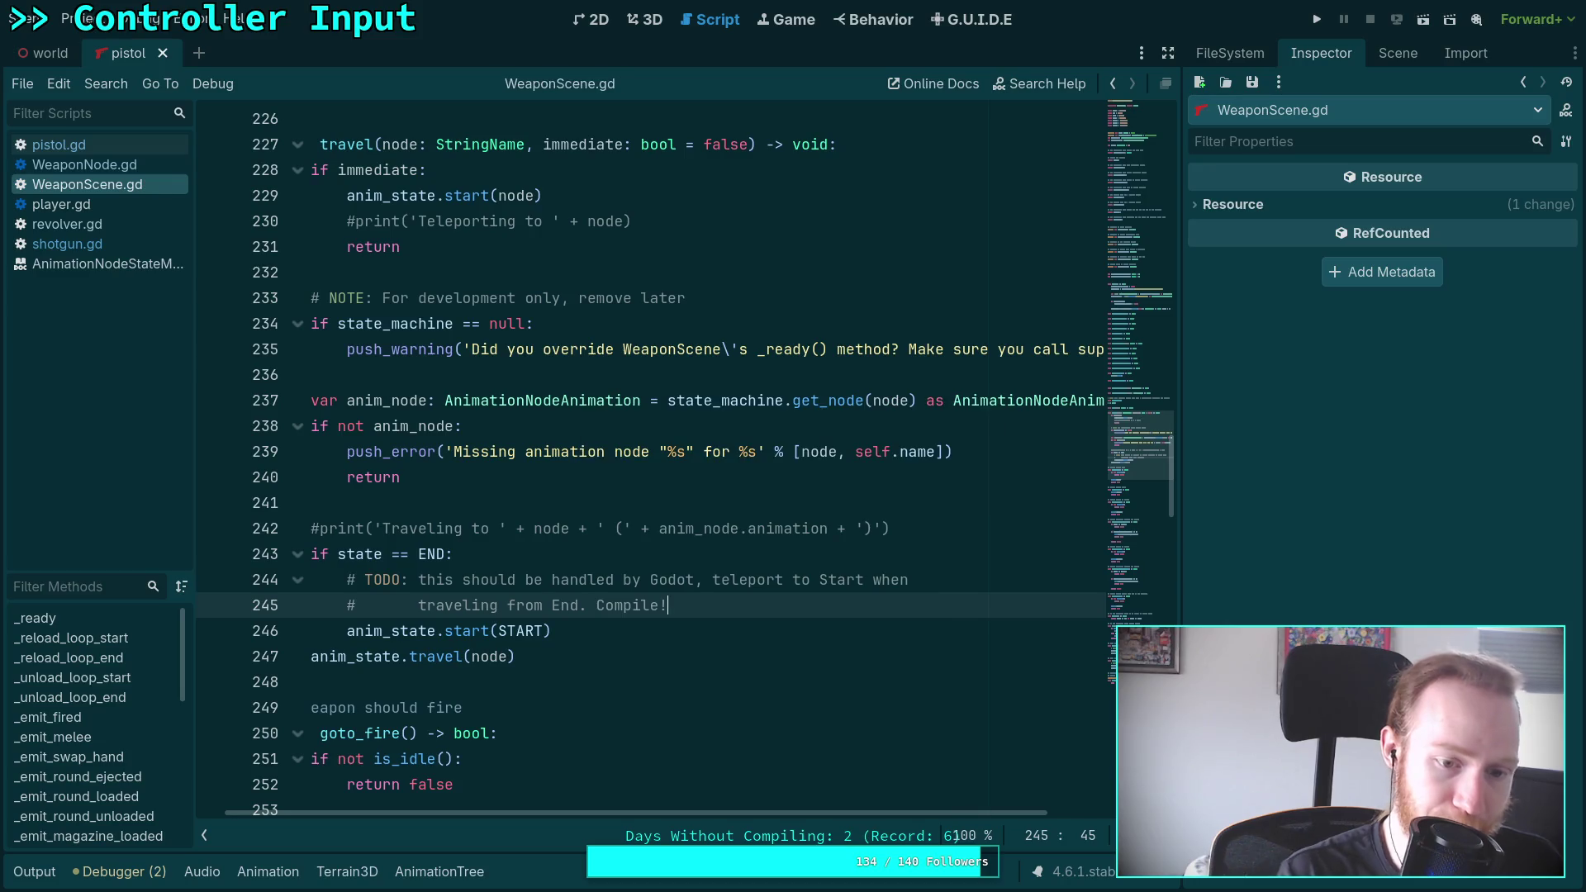
pyautogui.click(553, 685)
pyautogui.scroll(-8, 644, 569)
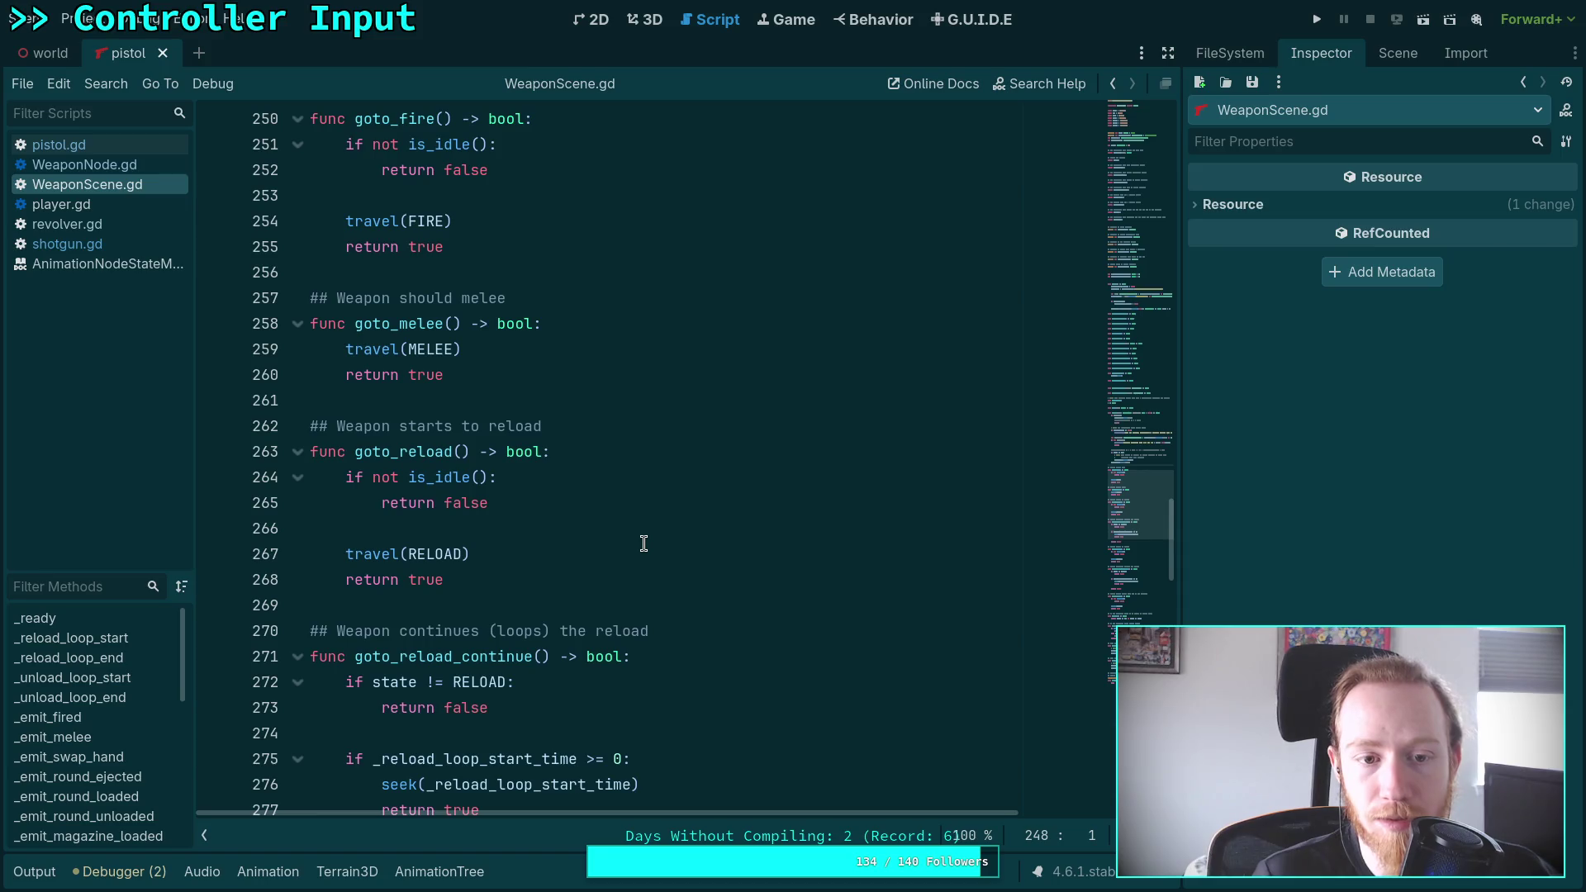
pyautogui.scroll(-3, 643, 543)
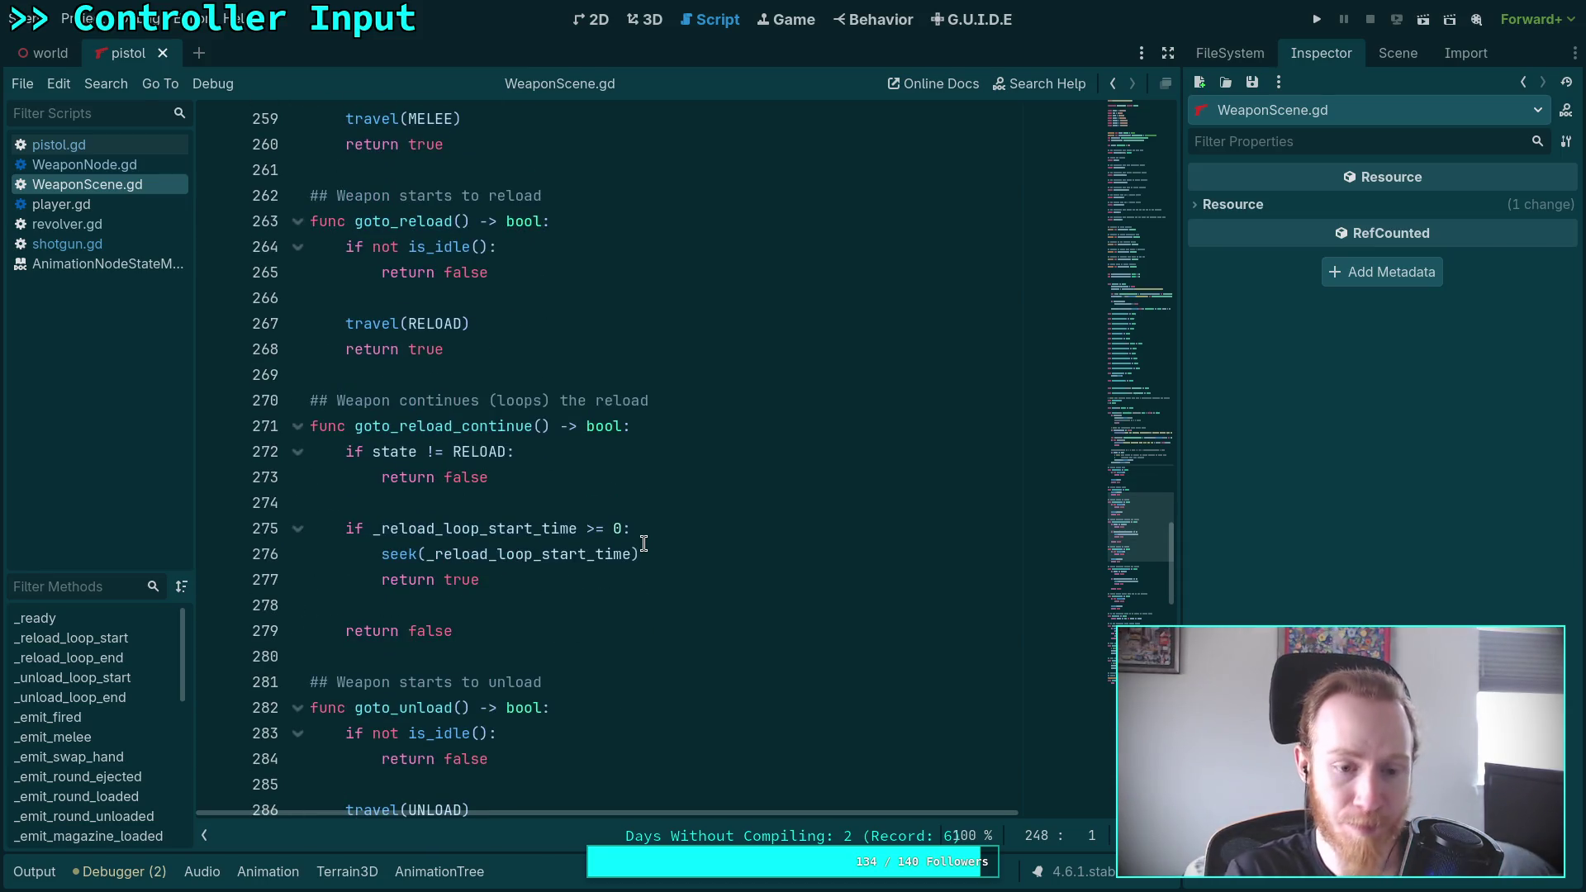
pyautogui.scroll(5, 643, 542)
pyautogui.doubleClick(370, 502)
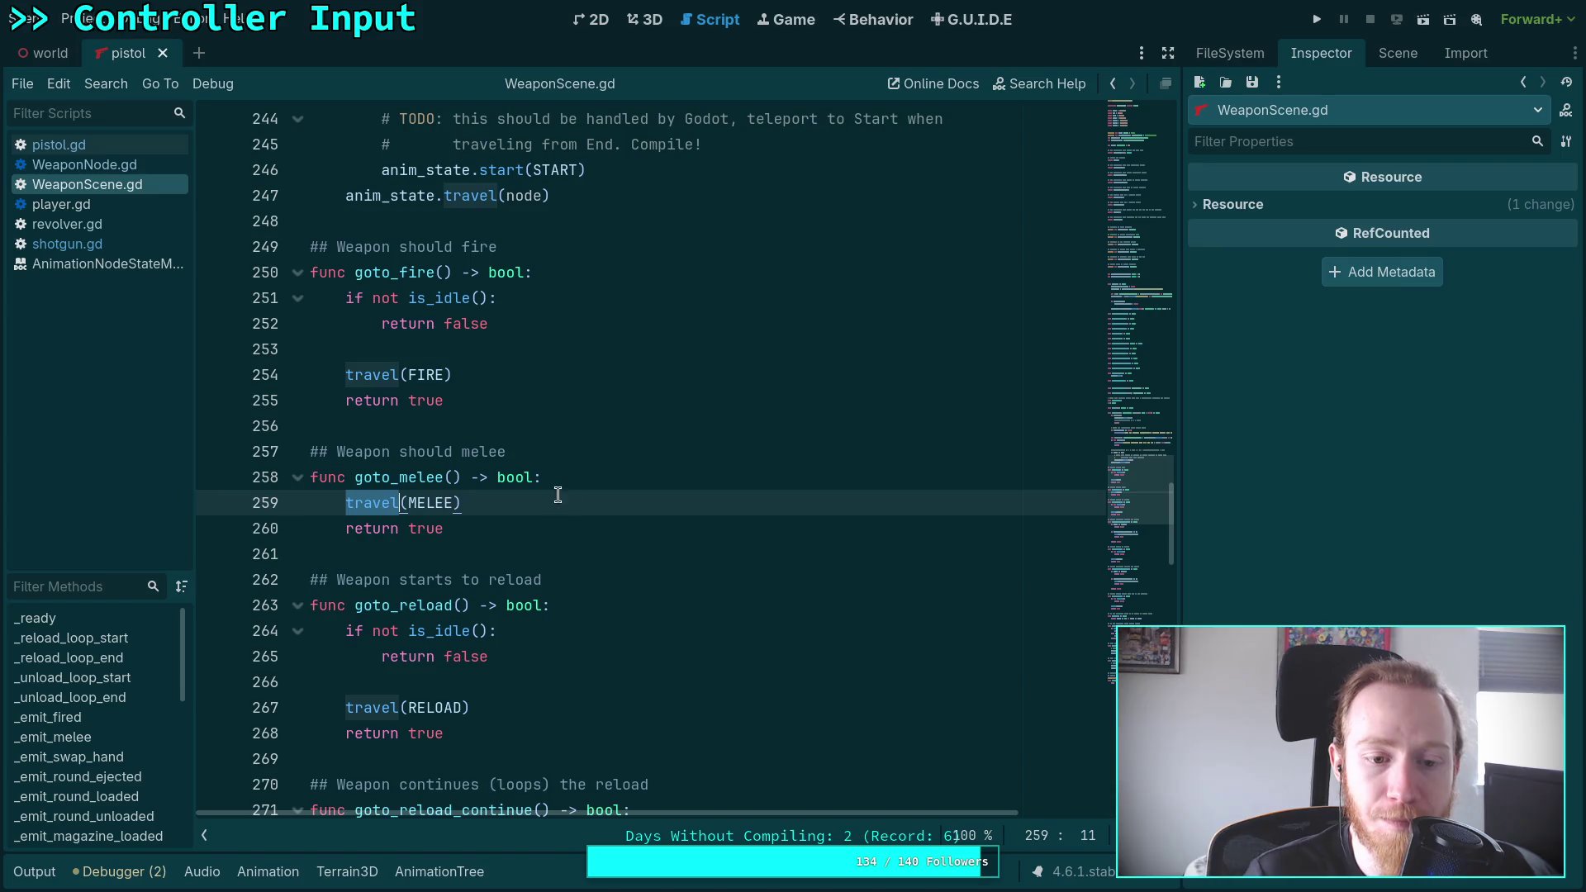
pyautogui.click(587, 478)
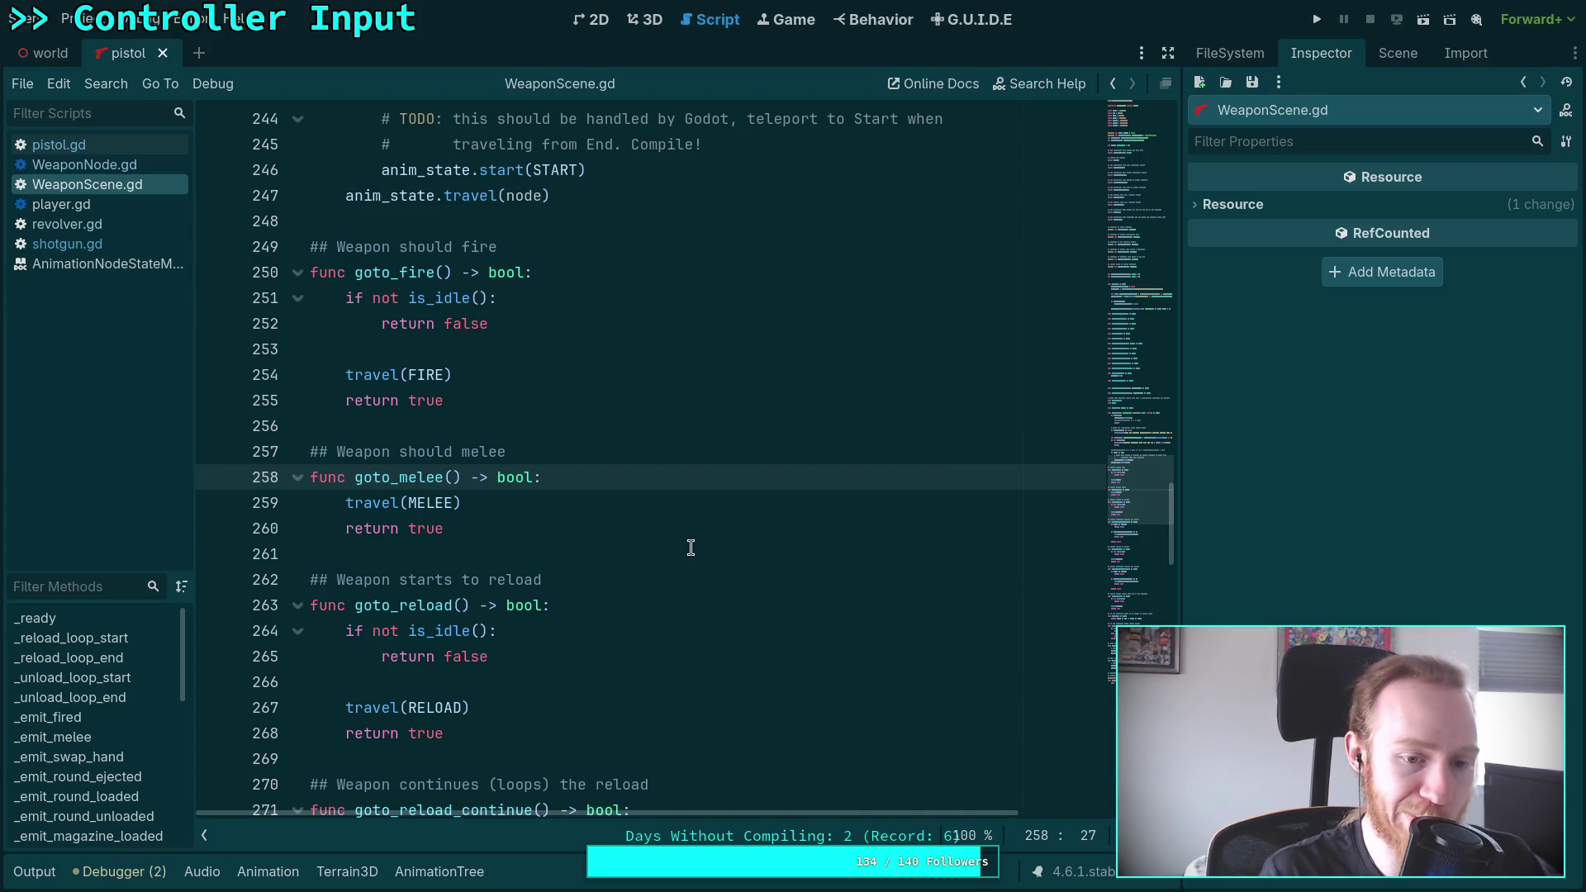
pyautogui.press('Return')
pyautogui.write('if')
pyautogui.press('BackSpace')
pyautogui.press('BackSpace')
pyautogui.press('BackSpace')
pyautogui.scroll(7, 653, 537)
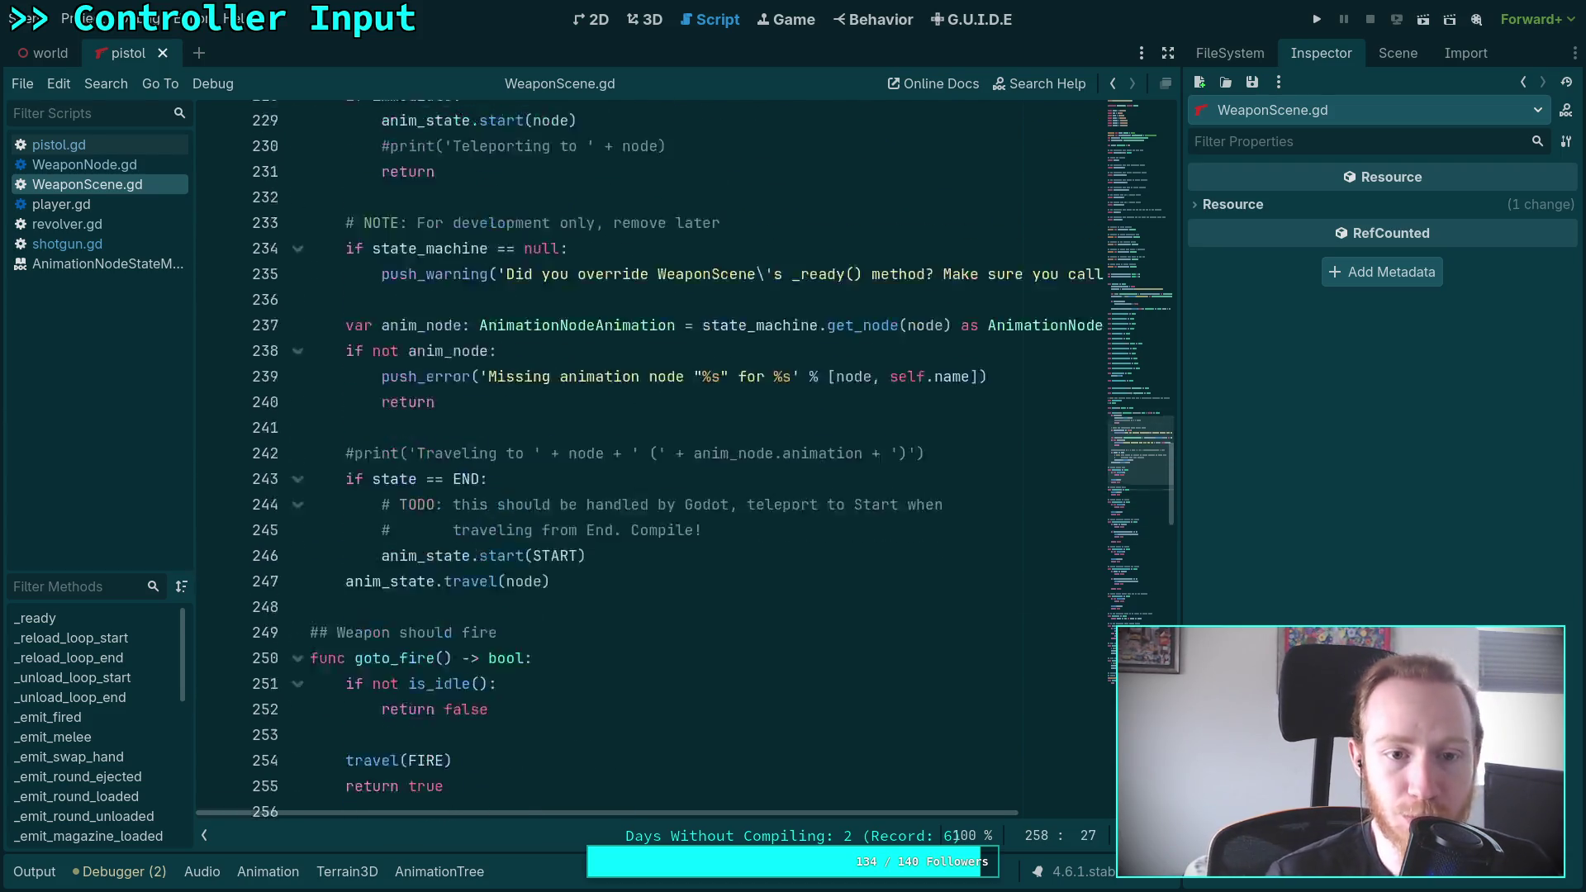
pyautogui.hotkey('ctrl', 'alt', 'f')
pyautogui.scroll(3, 653, 537)
pyautogui.scroll(10, 596, 525)
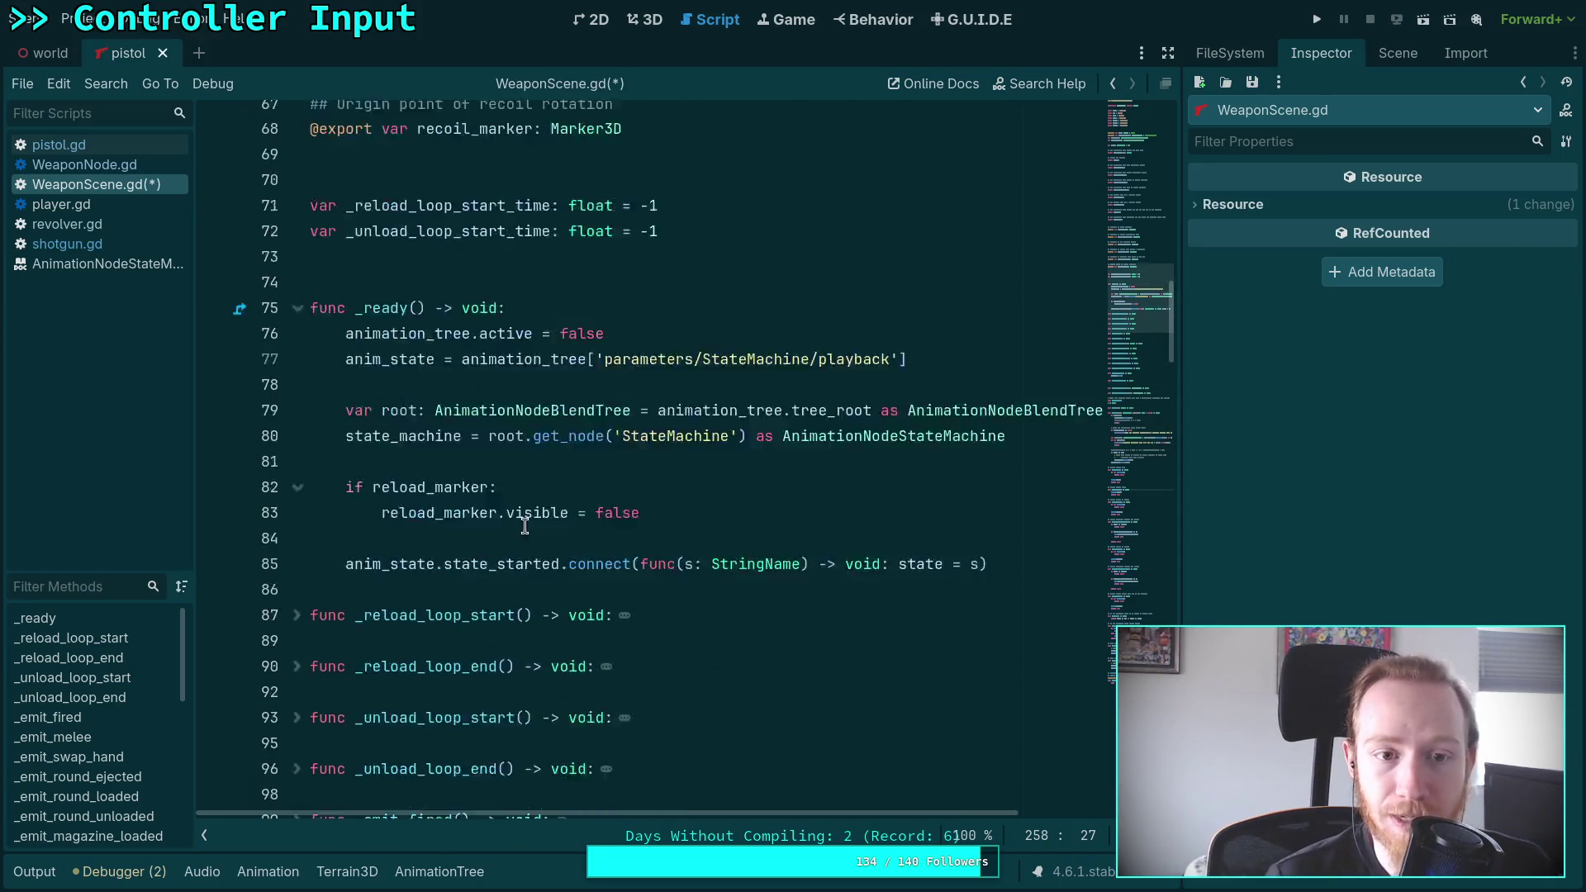
pyautogui.scroll(8, 611, 538)
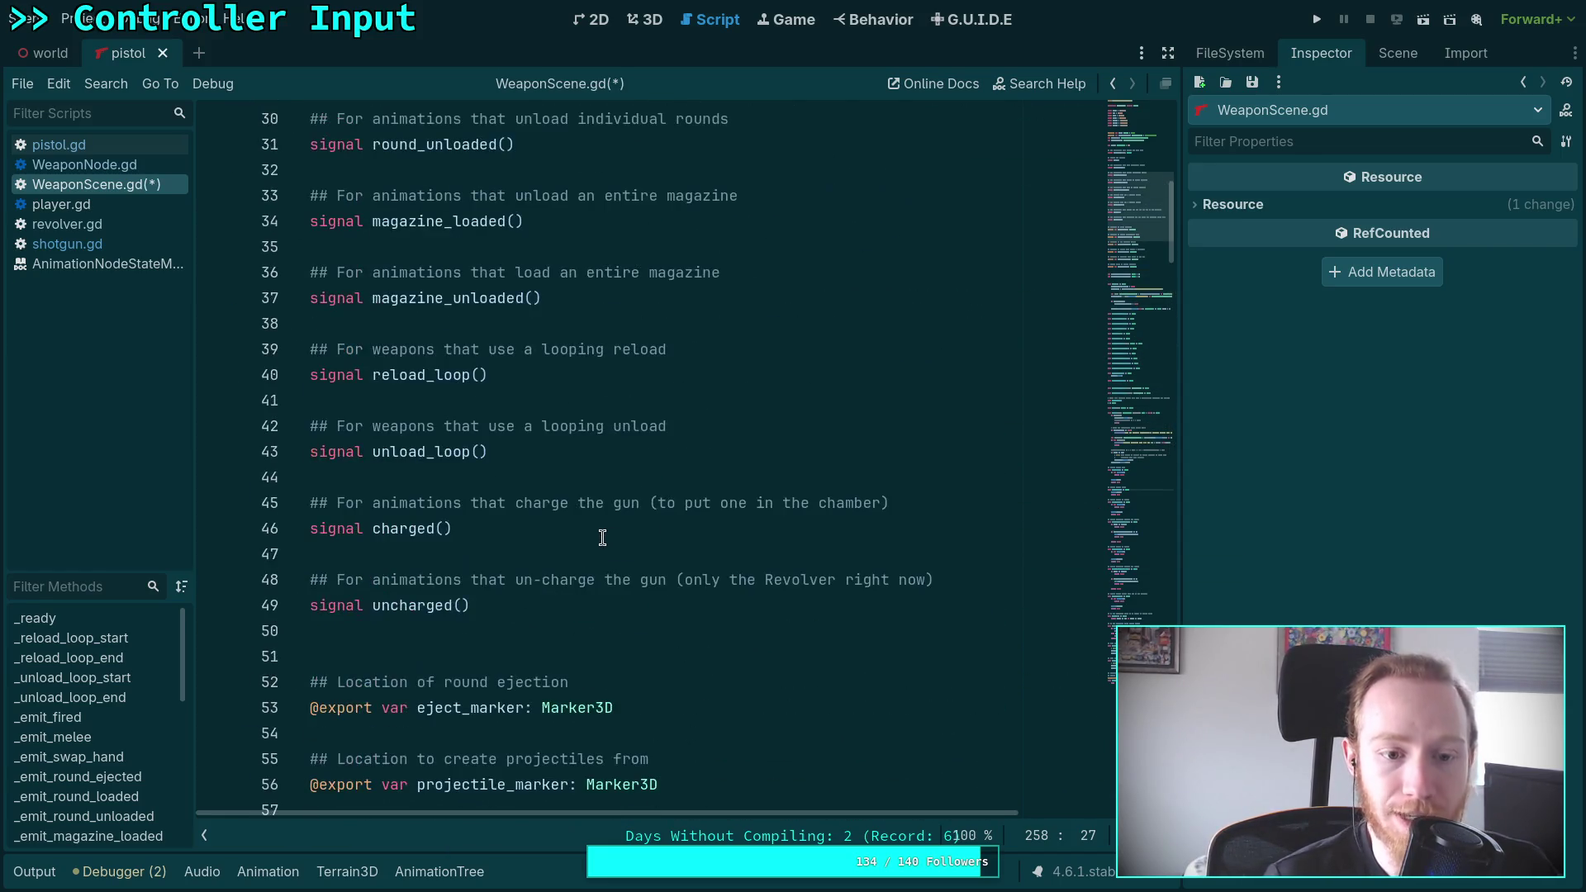
pyautogui.scroll(3, 603, 538)
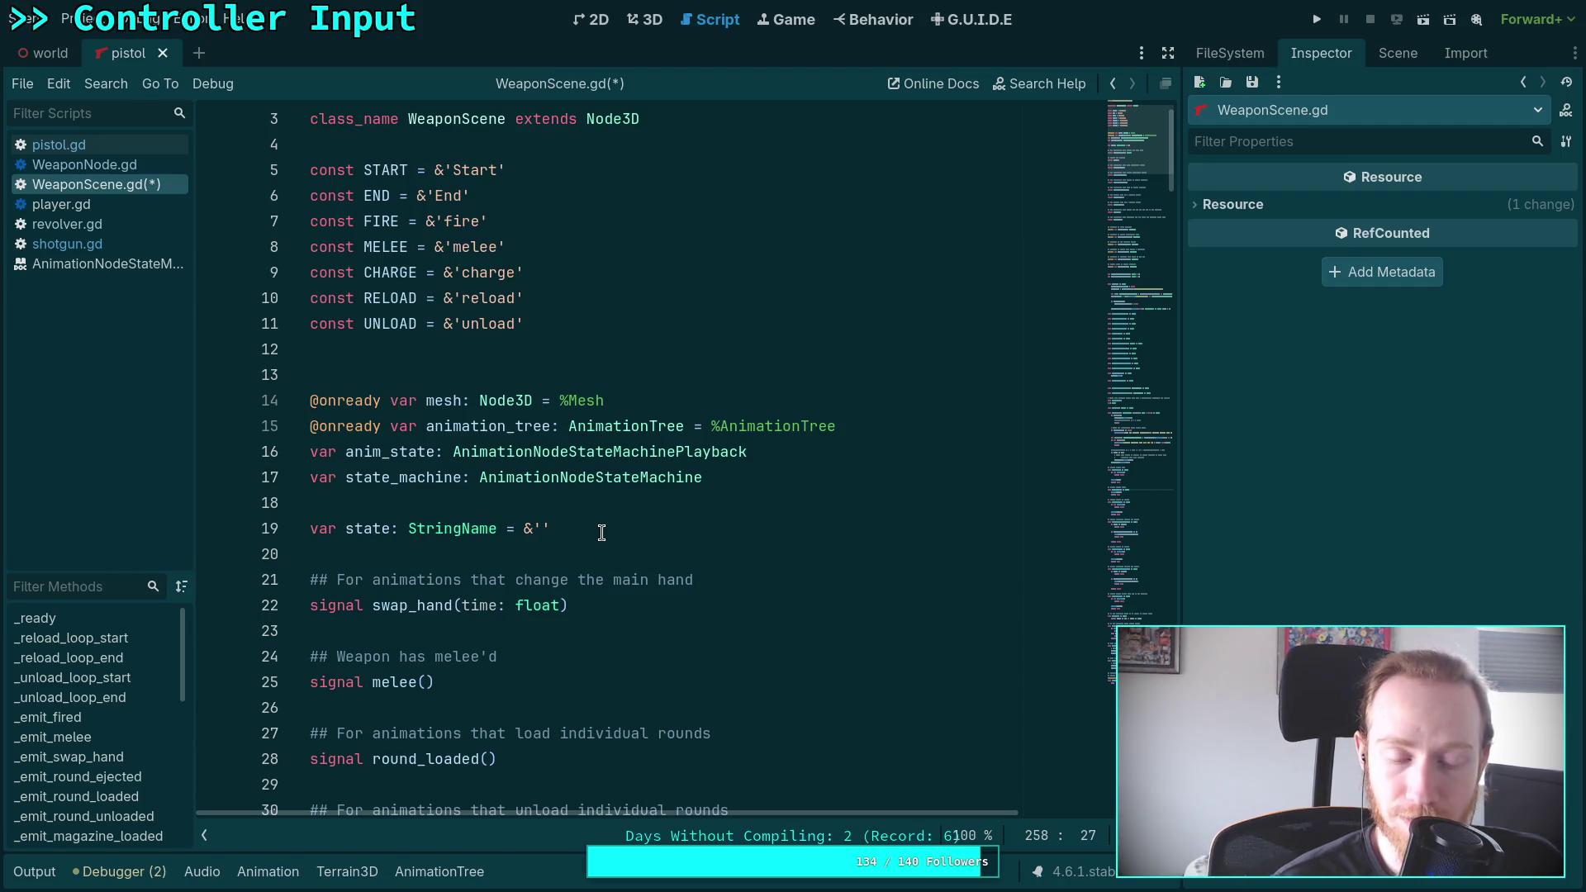
pyautogui.scroll(-3, 601, 532)
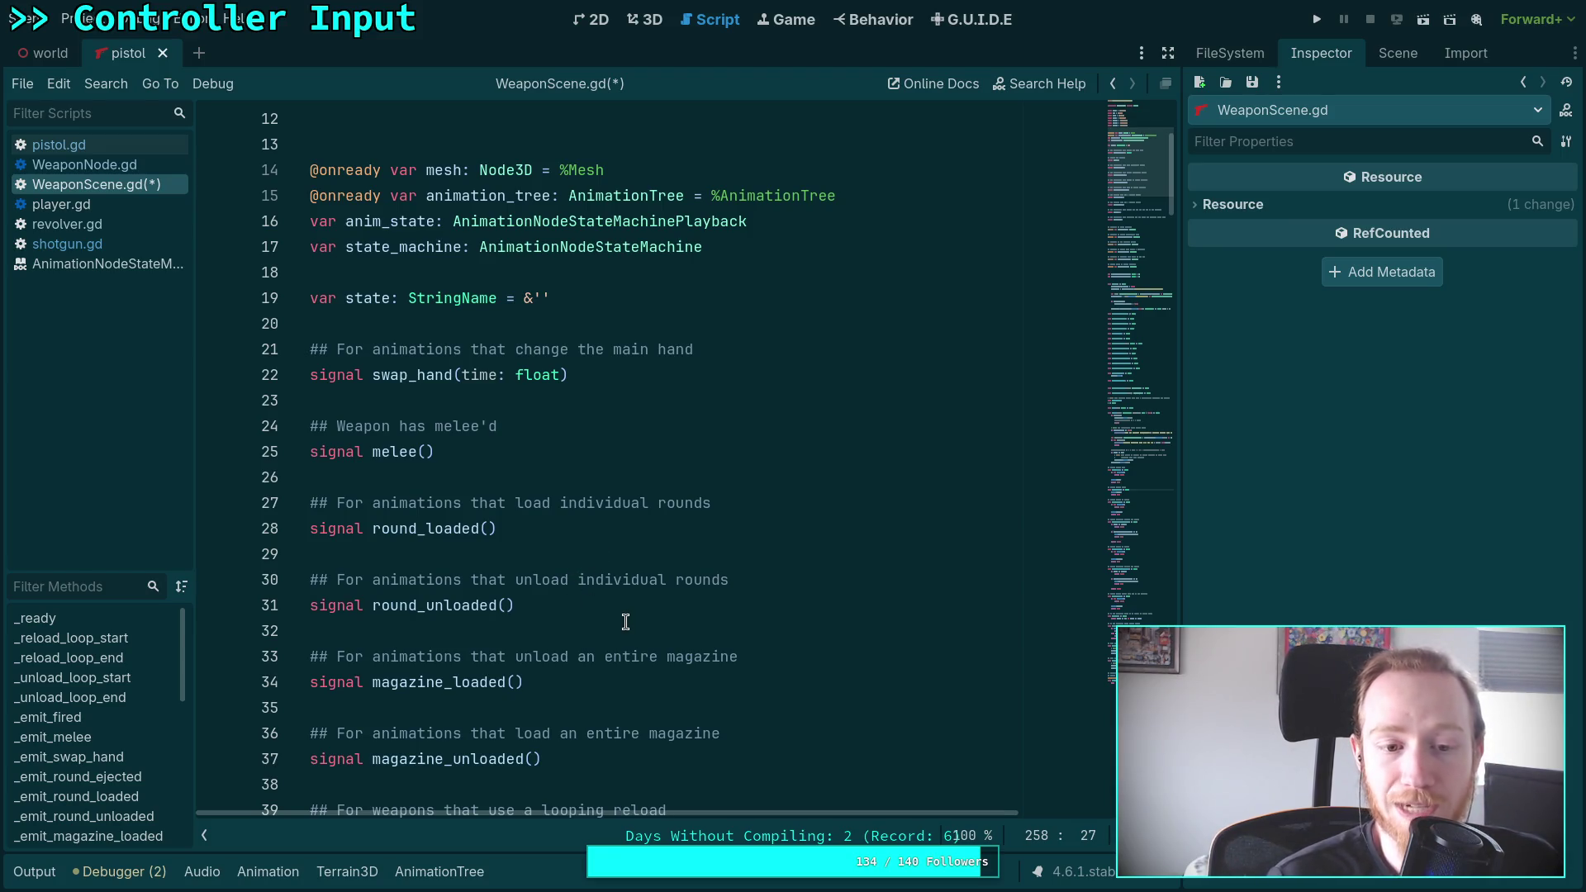
pyautogui.scroll(-9, 621, 619)
pyautogui.scroll(-8, 598, 588)
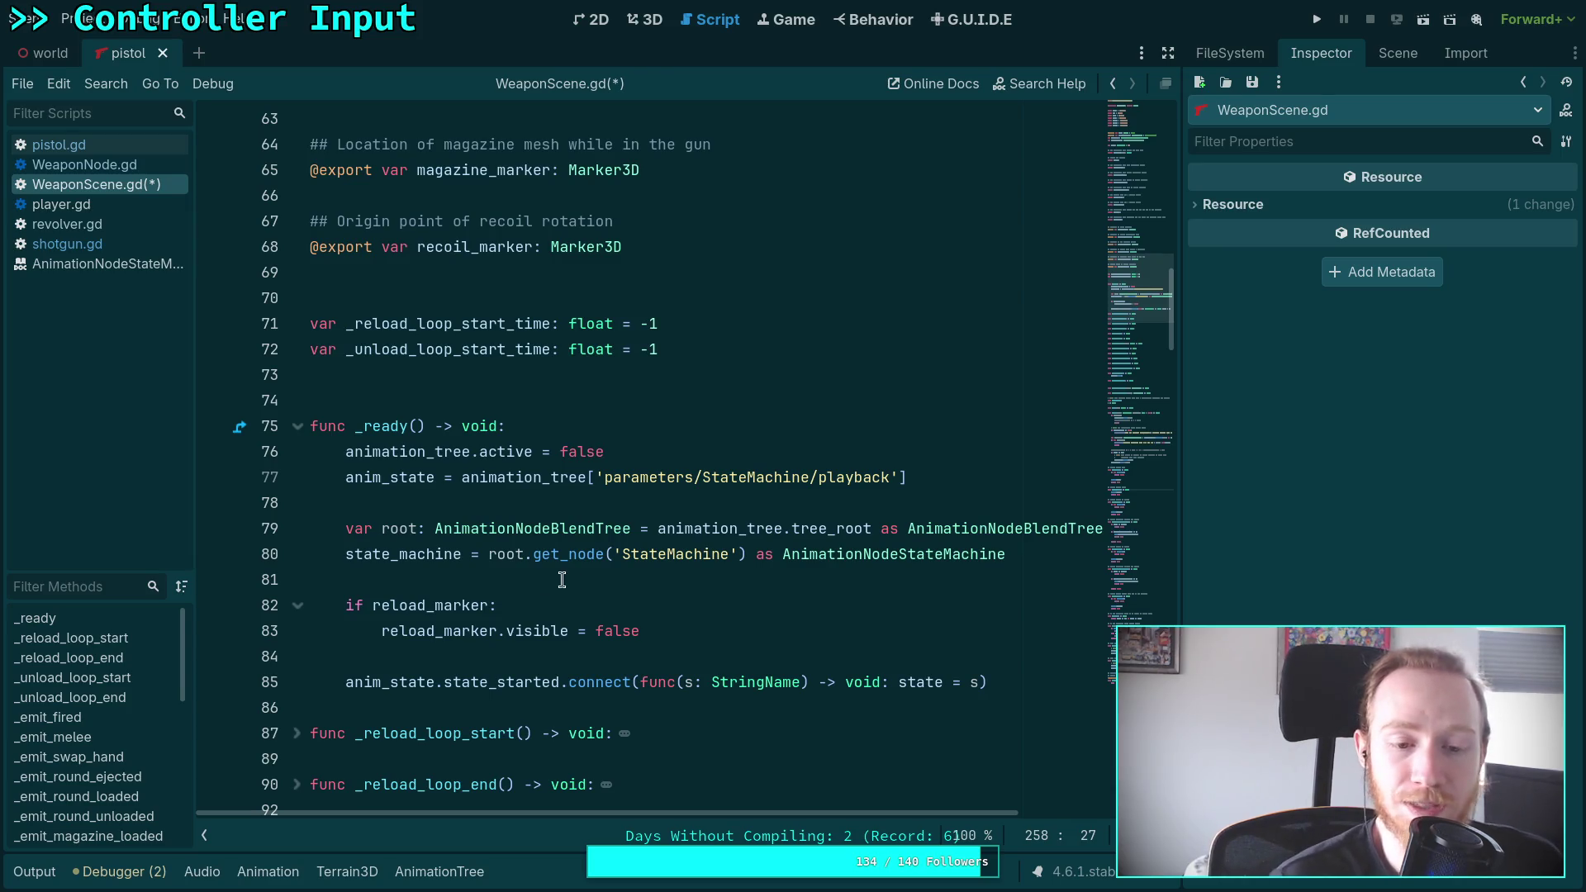
pyautogui.click(517, 577)
pyautogui.scroll(-12, 521, 601)
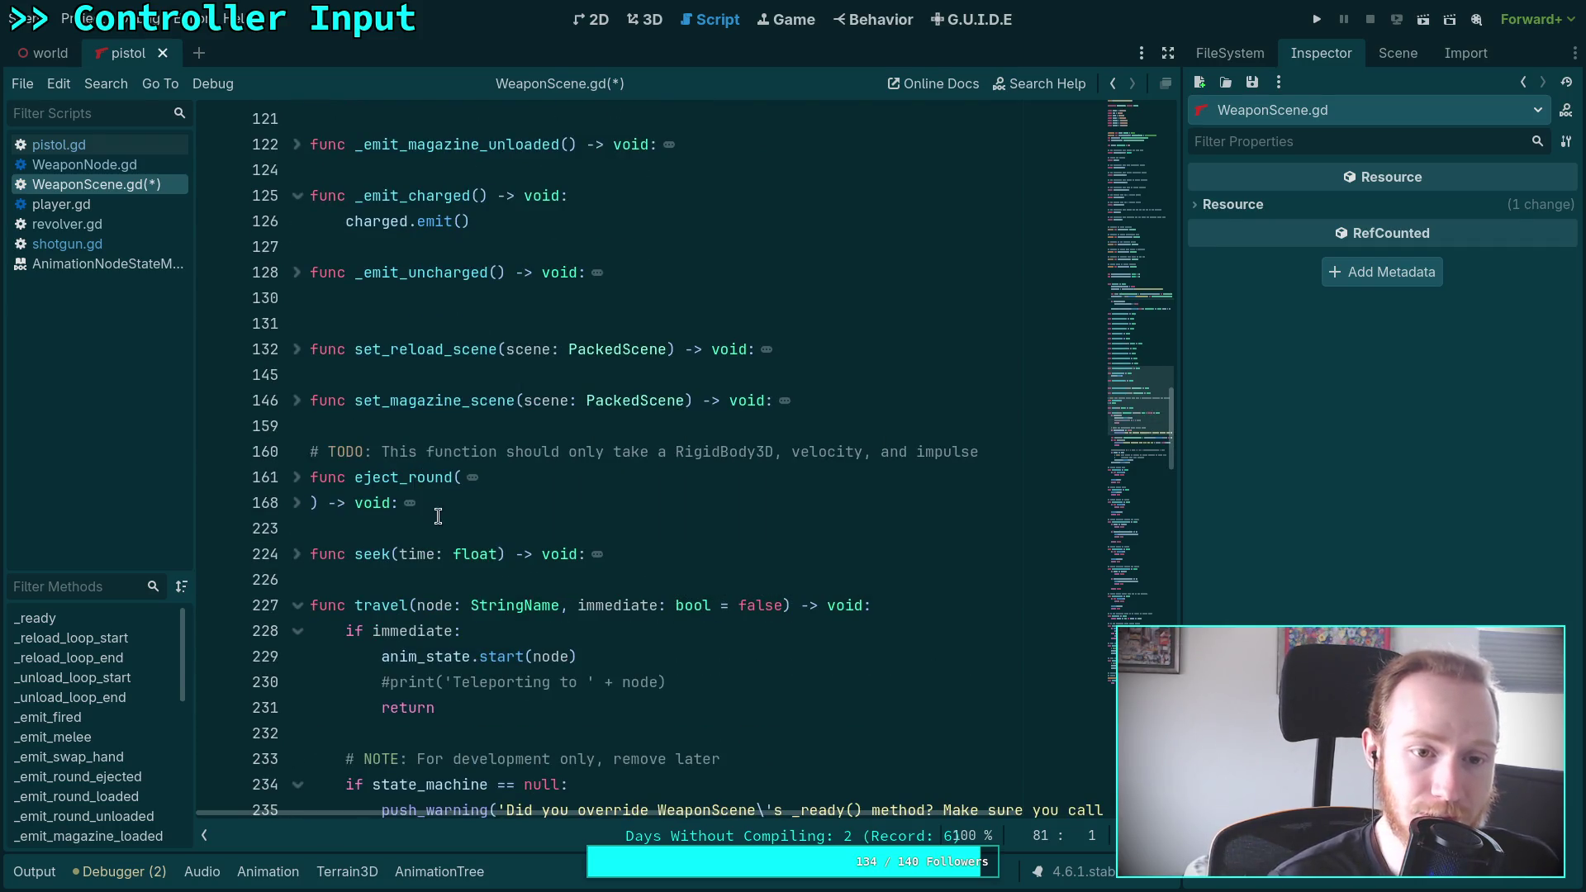
pyautogui.scroll(10, 438, 516)
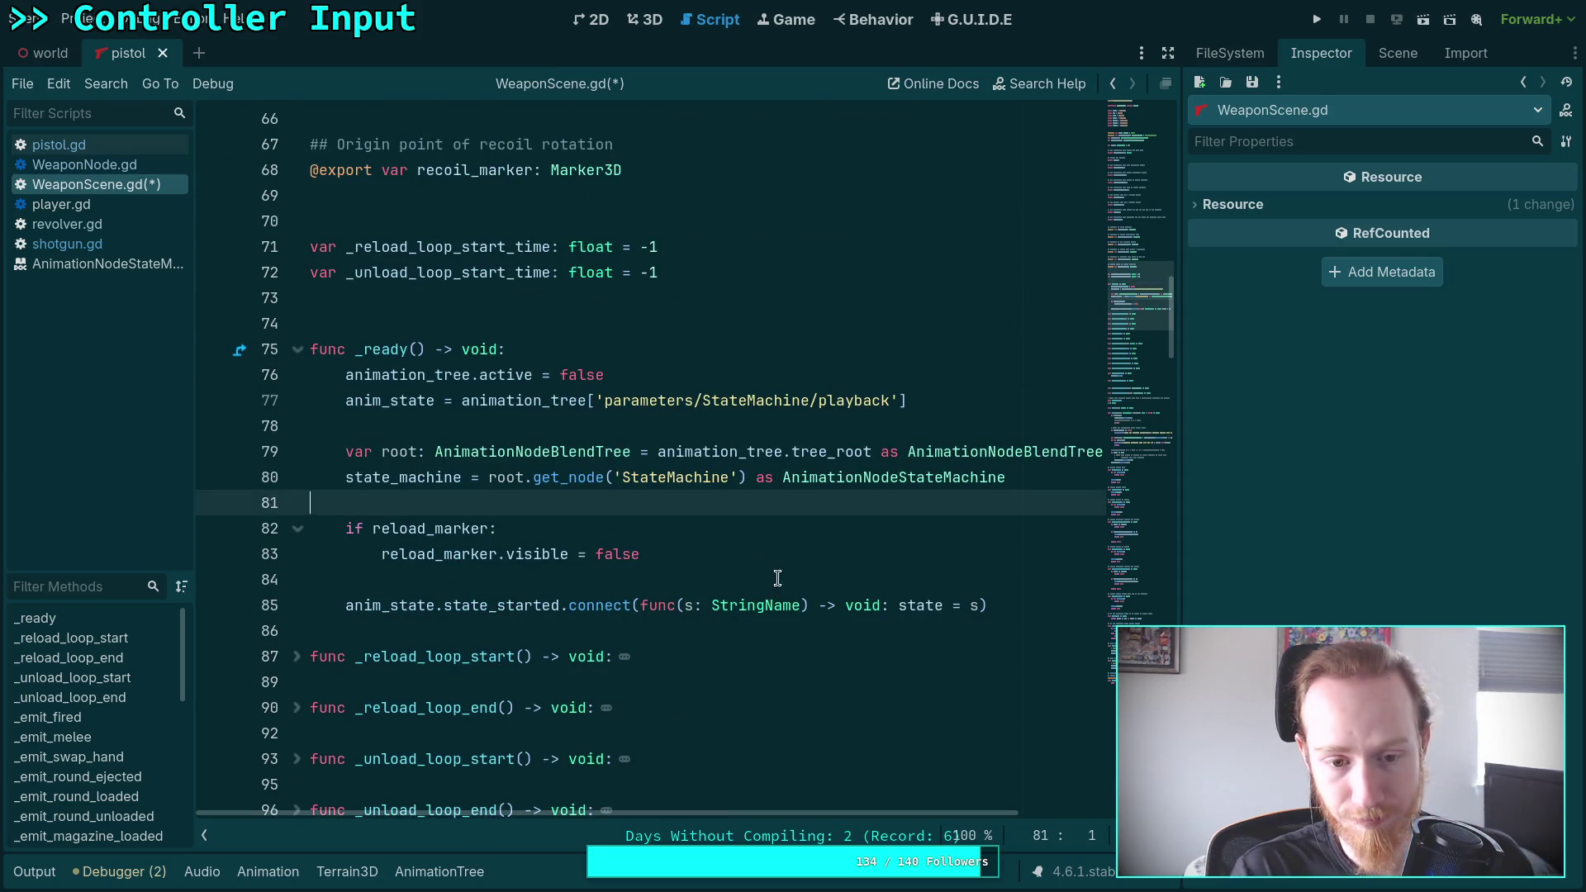
pyautogui.click(1031, 608)
# Declare 'var _has_melee_anim: bool = false' on a new line just above _ready
pyautogui.press('Return')
pyautogui.press('Return')
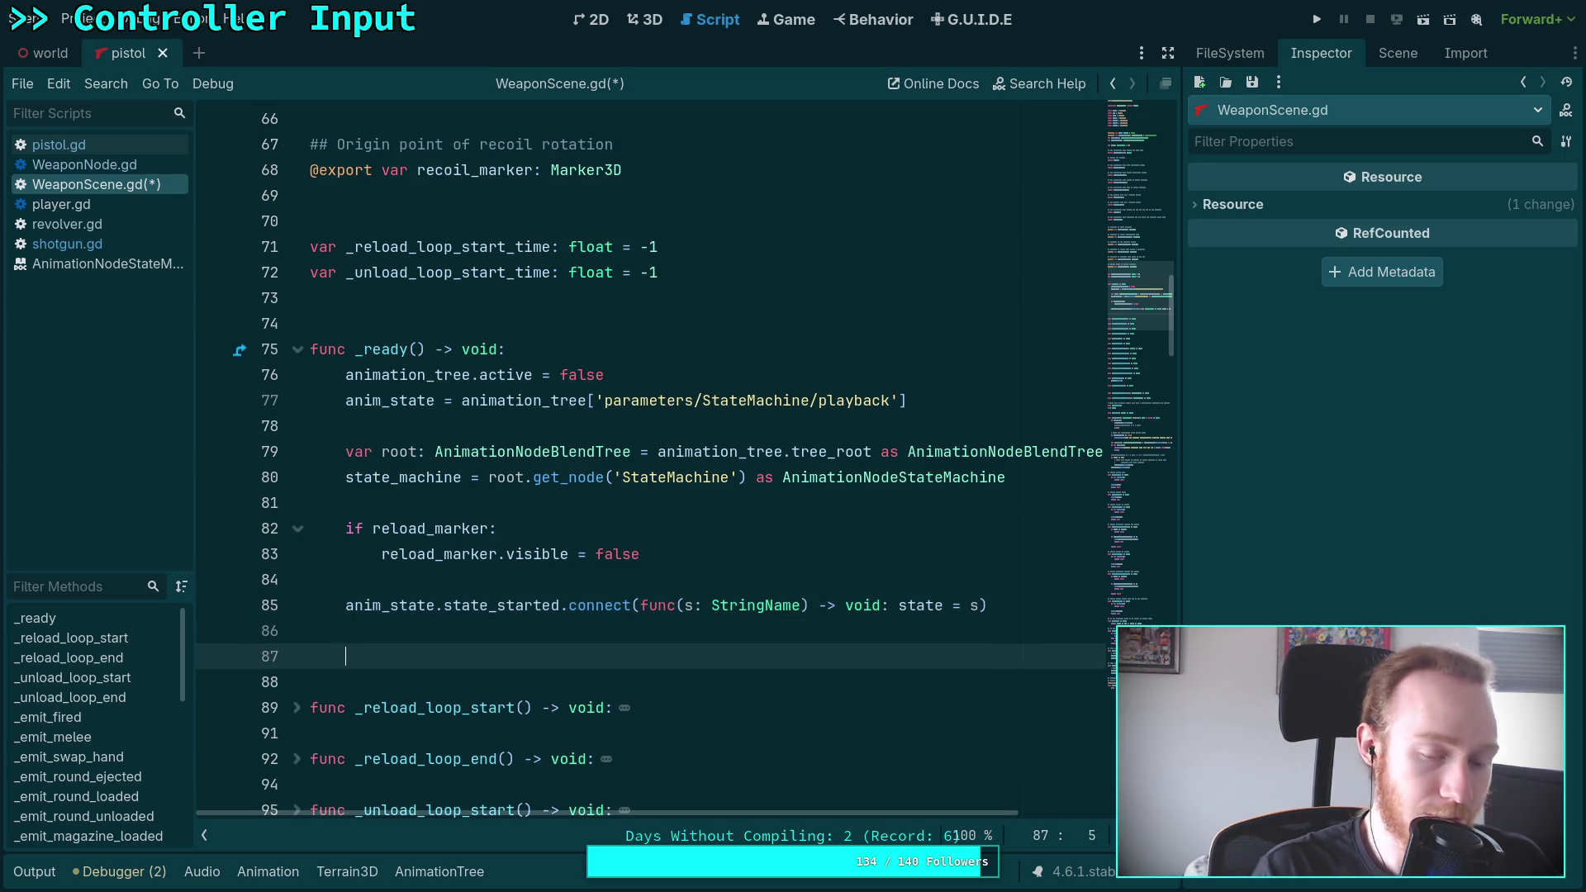
pyautogui.scroll(3, 678, 518)
pyautogui.click(726, 526)
pyautogui.scroll(3, 743, 556)
pyautogui.scroll(-6, 768, 567)
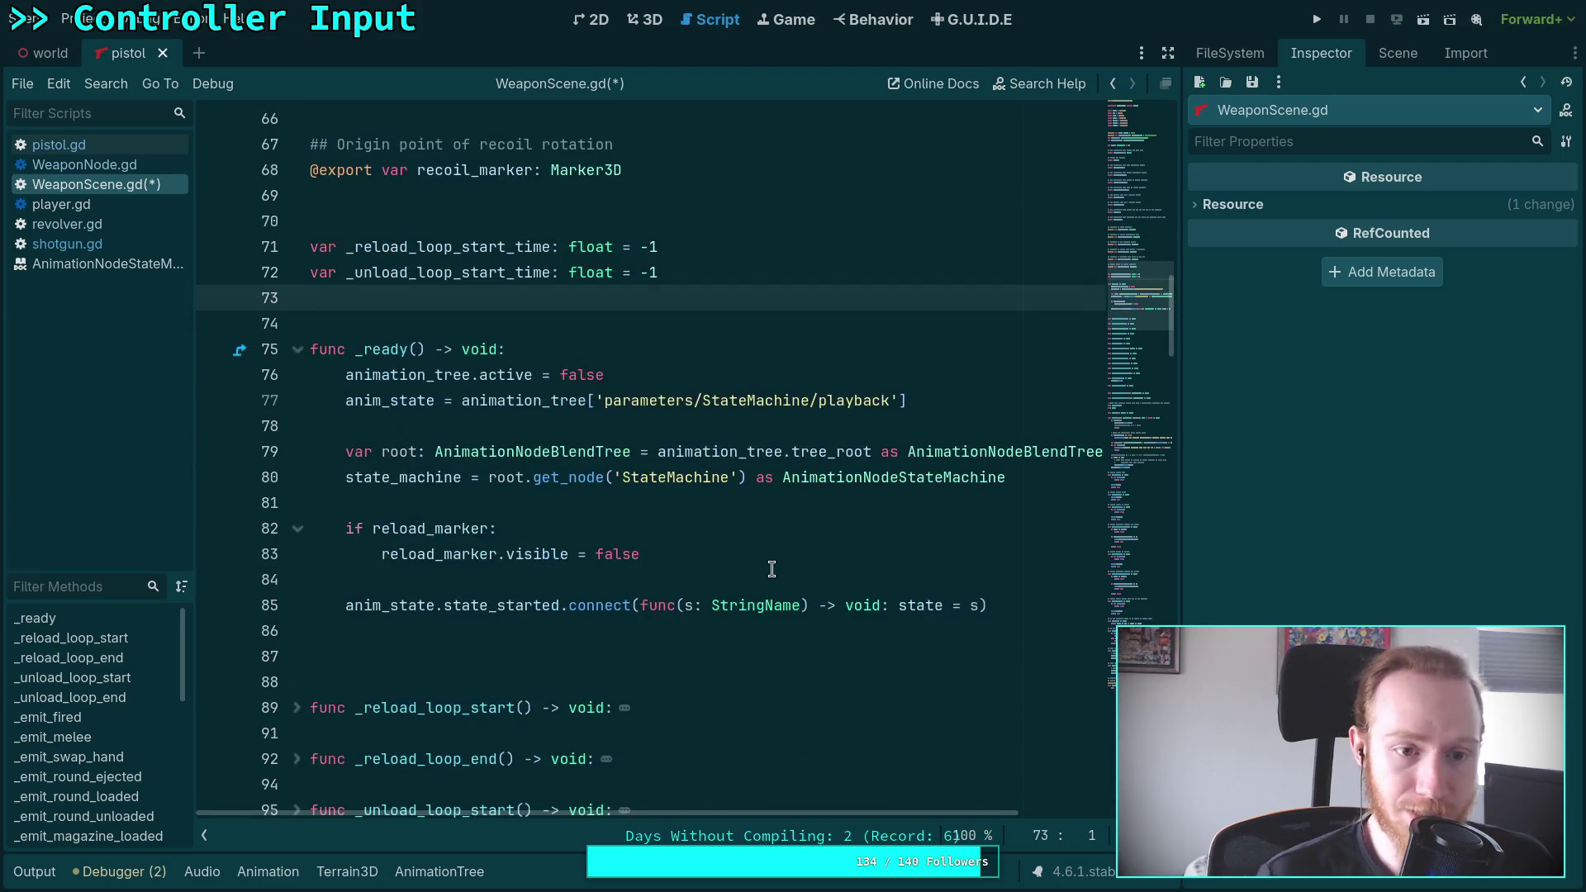
pyautogui.press('Return')
pyautogui.press('Return')
pyautogui.press('Up')
pyautogui.press('Up')
pyautogui.press('Delete')
pyautogui.press('Delete')
pyautogui.press('Up')
pyautogui.press('Up')
pyautogui.press('Up')
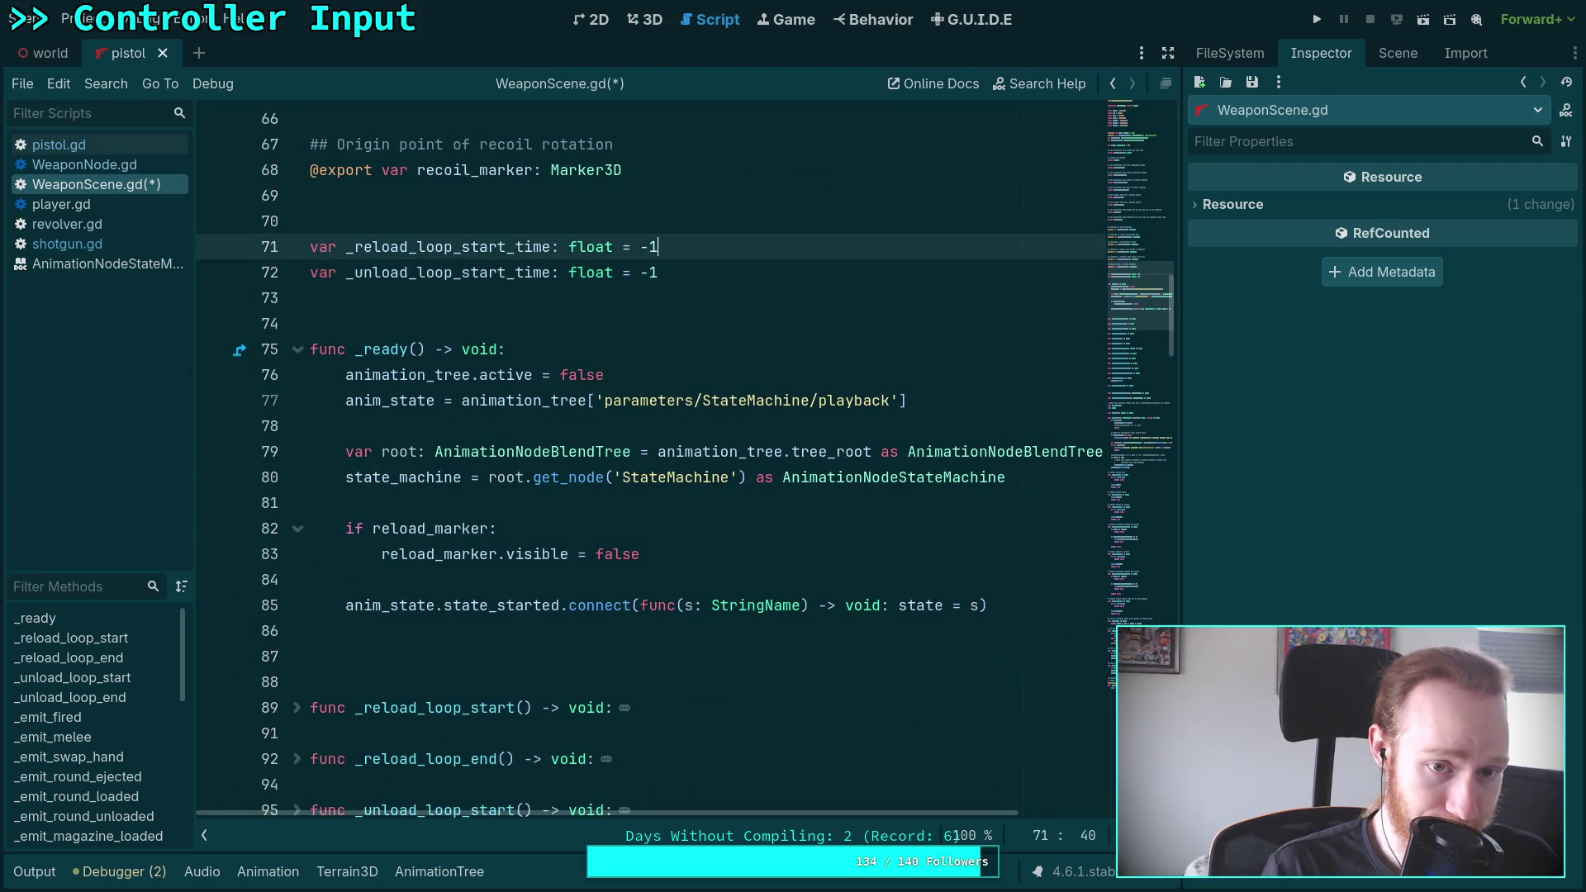
pyautogui.press('Return')
pyautogui.press('Return')
pyautogui.write('var')
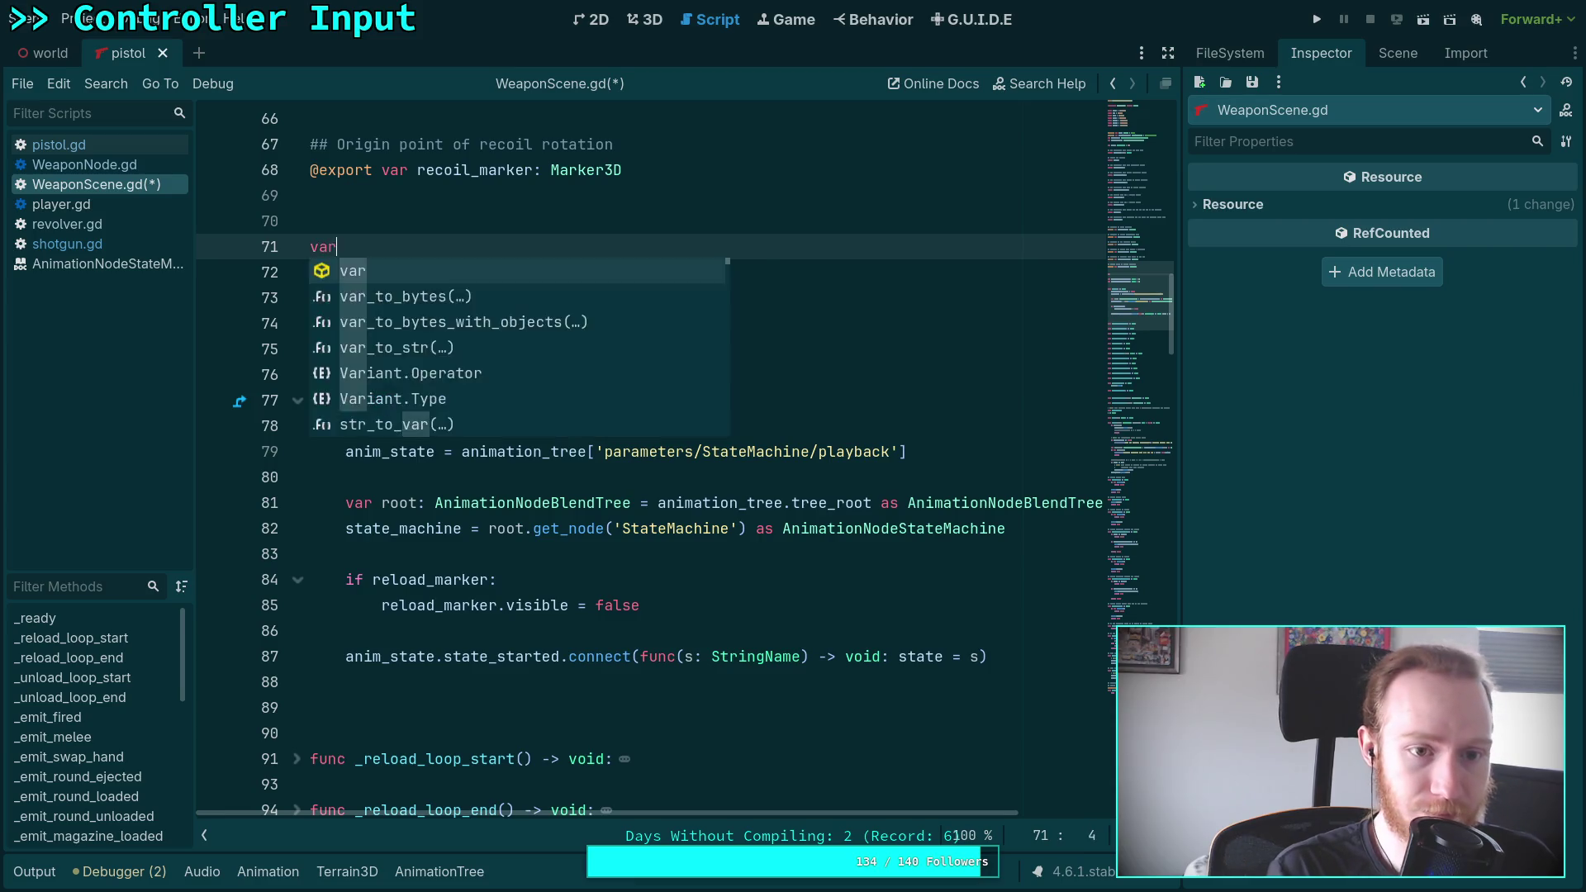
pyautogui.write(' _has_mele')
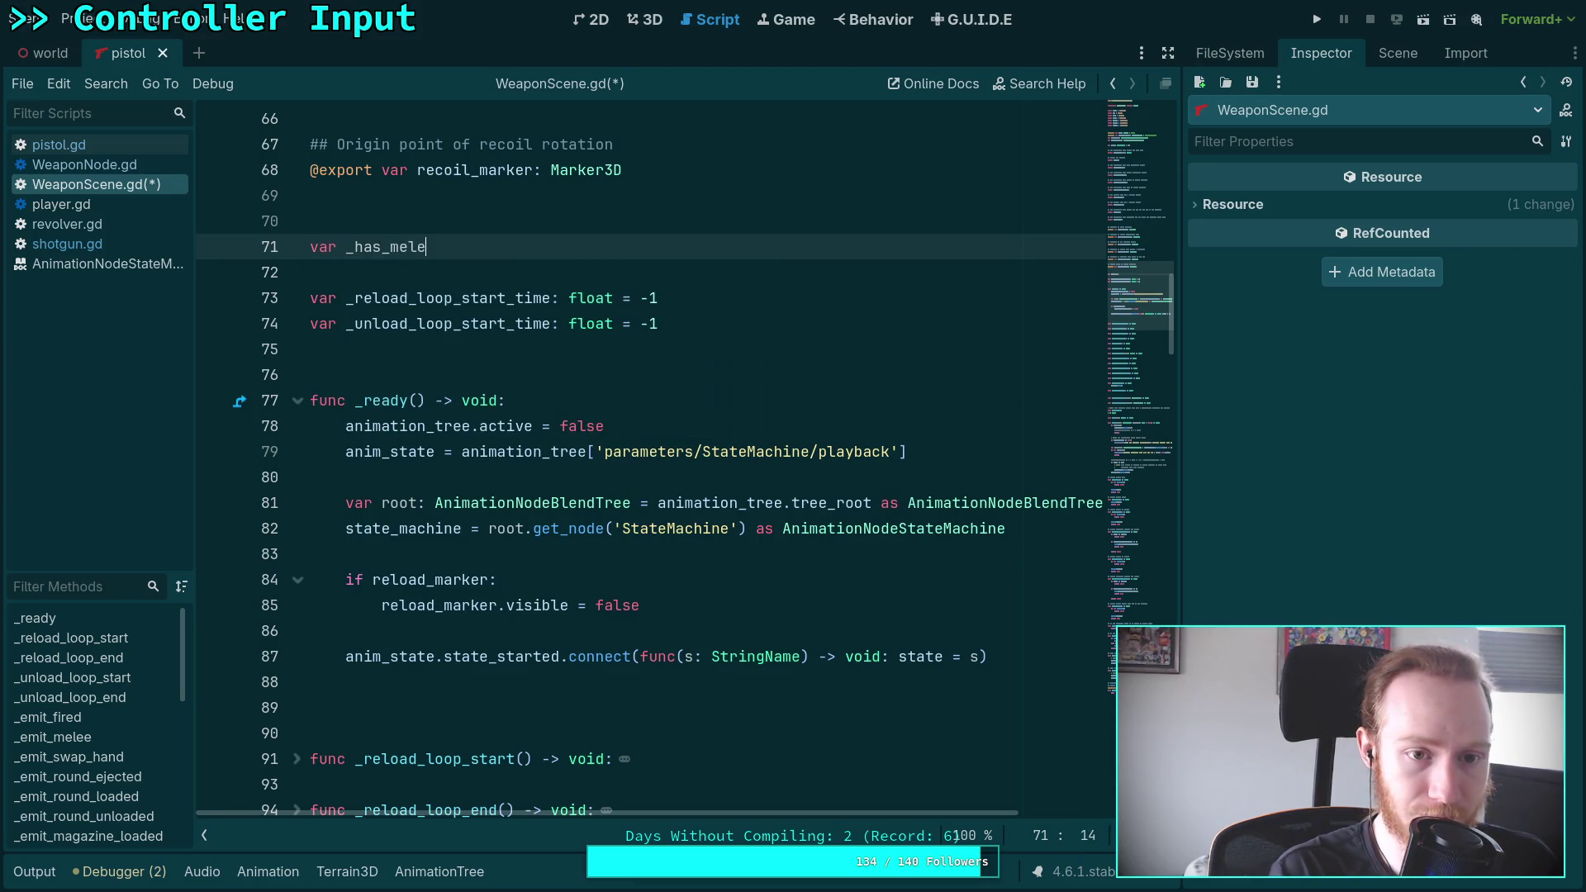
pyautogui.write('e_mi')
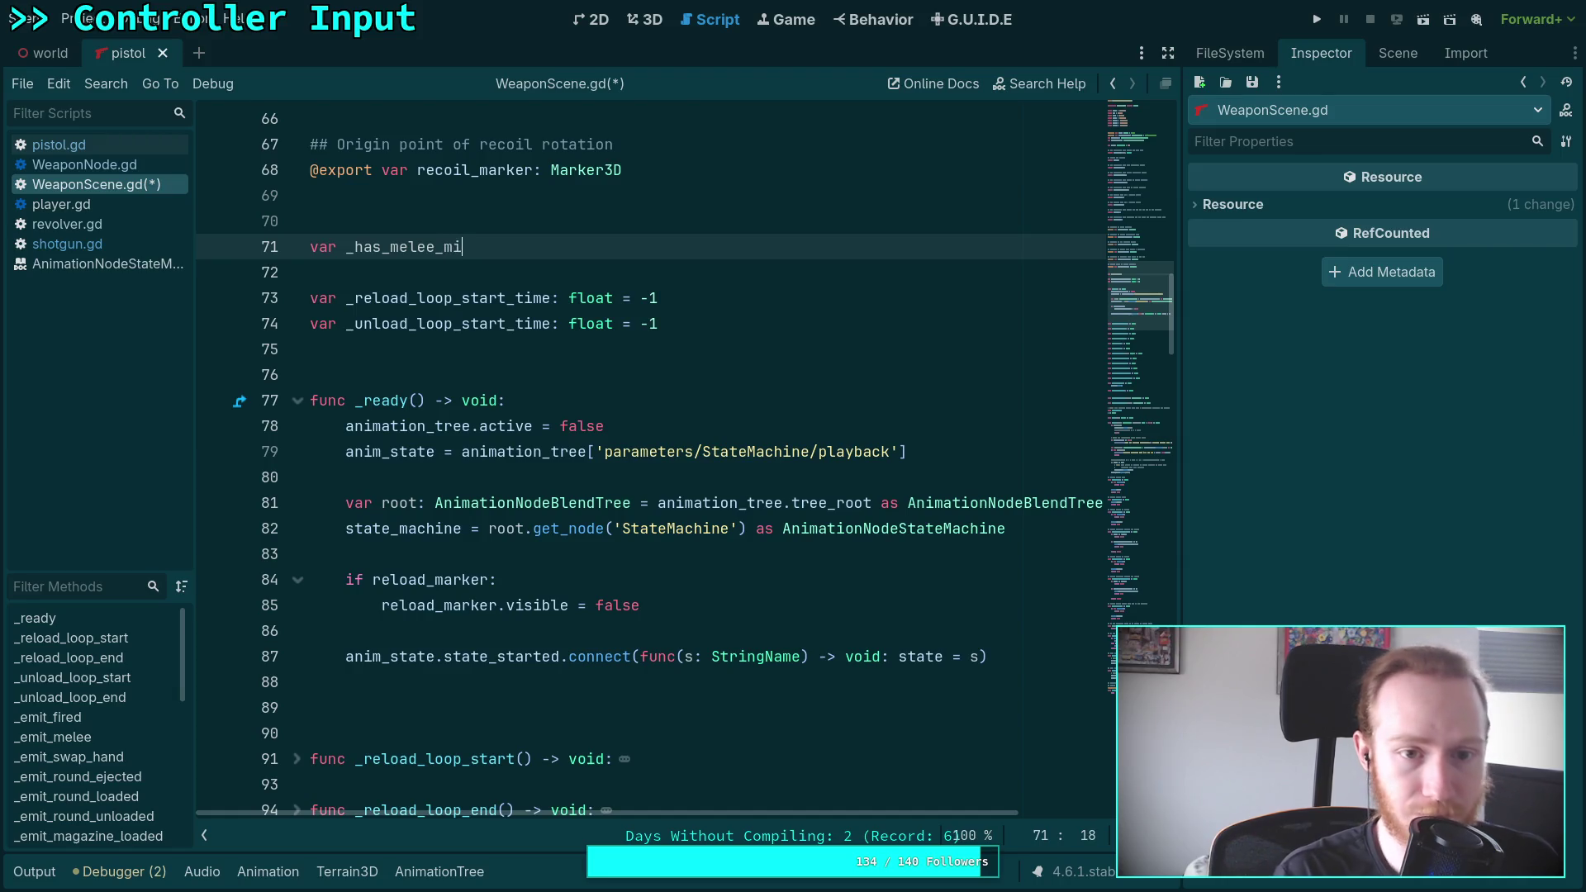
pyautogui.press('BackSpace')
pyautogui.press('BackSpace')
pyautogui.write('anim: bool')
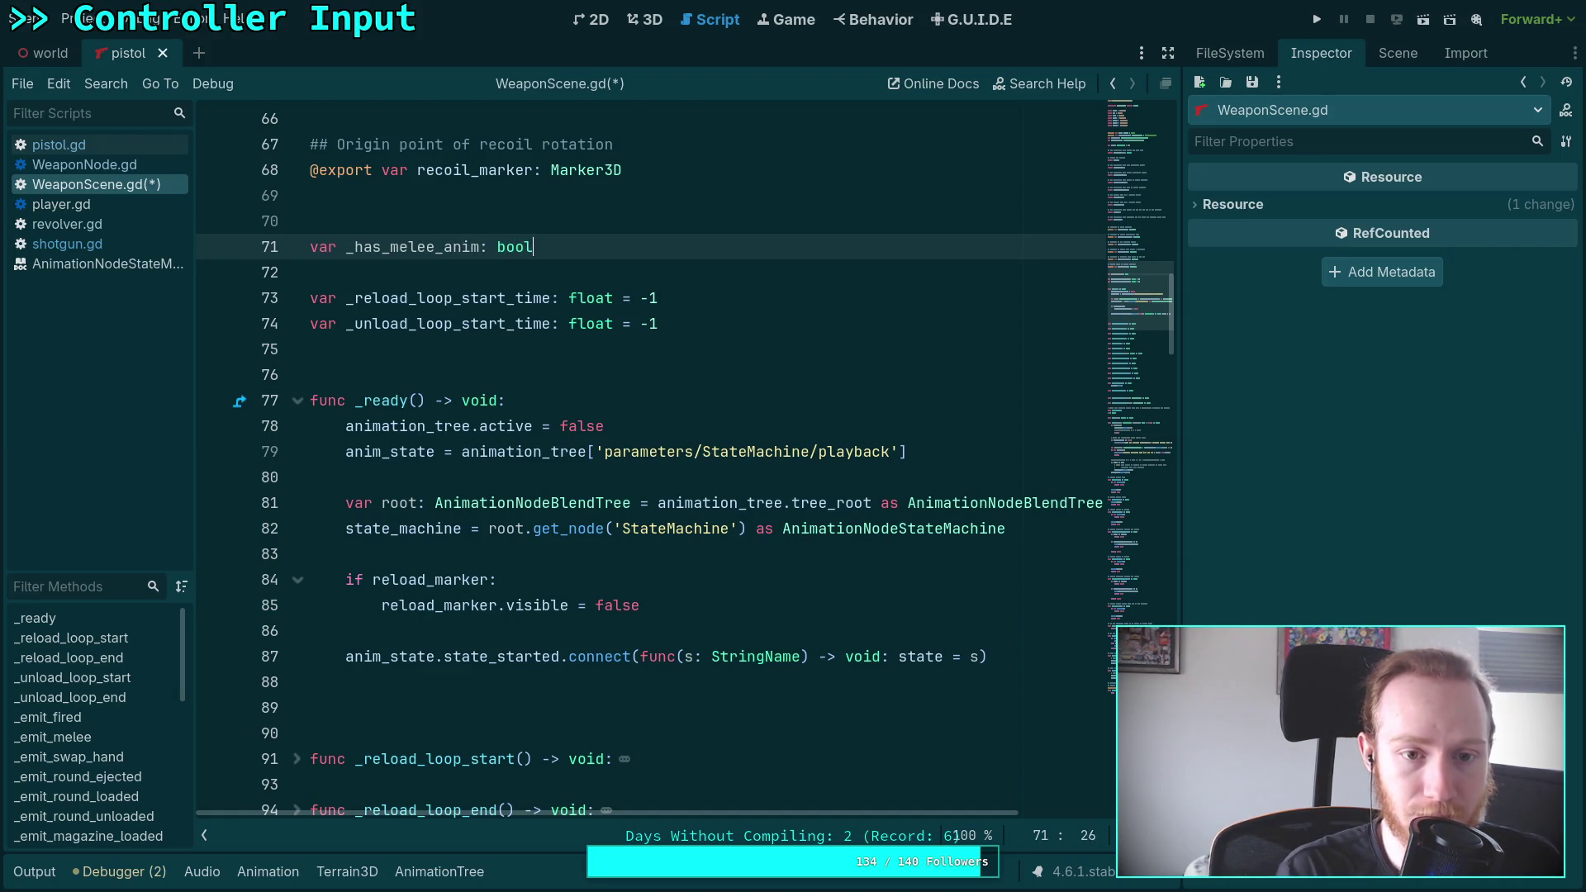
pyautogui.write(' = false')
pyautogui.press('Up')
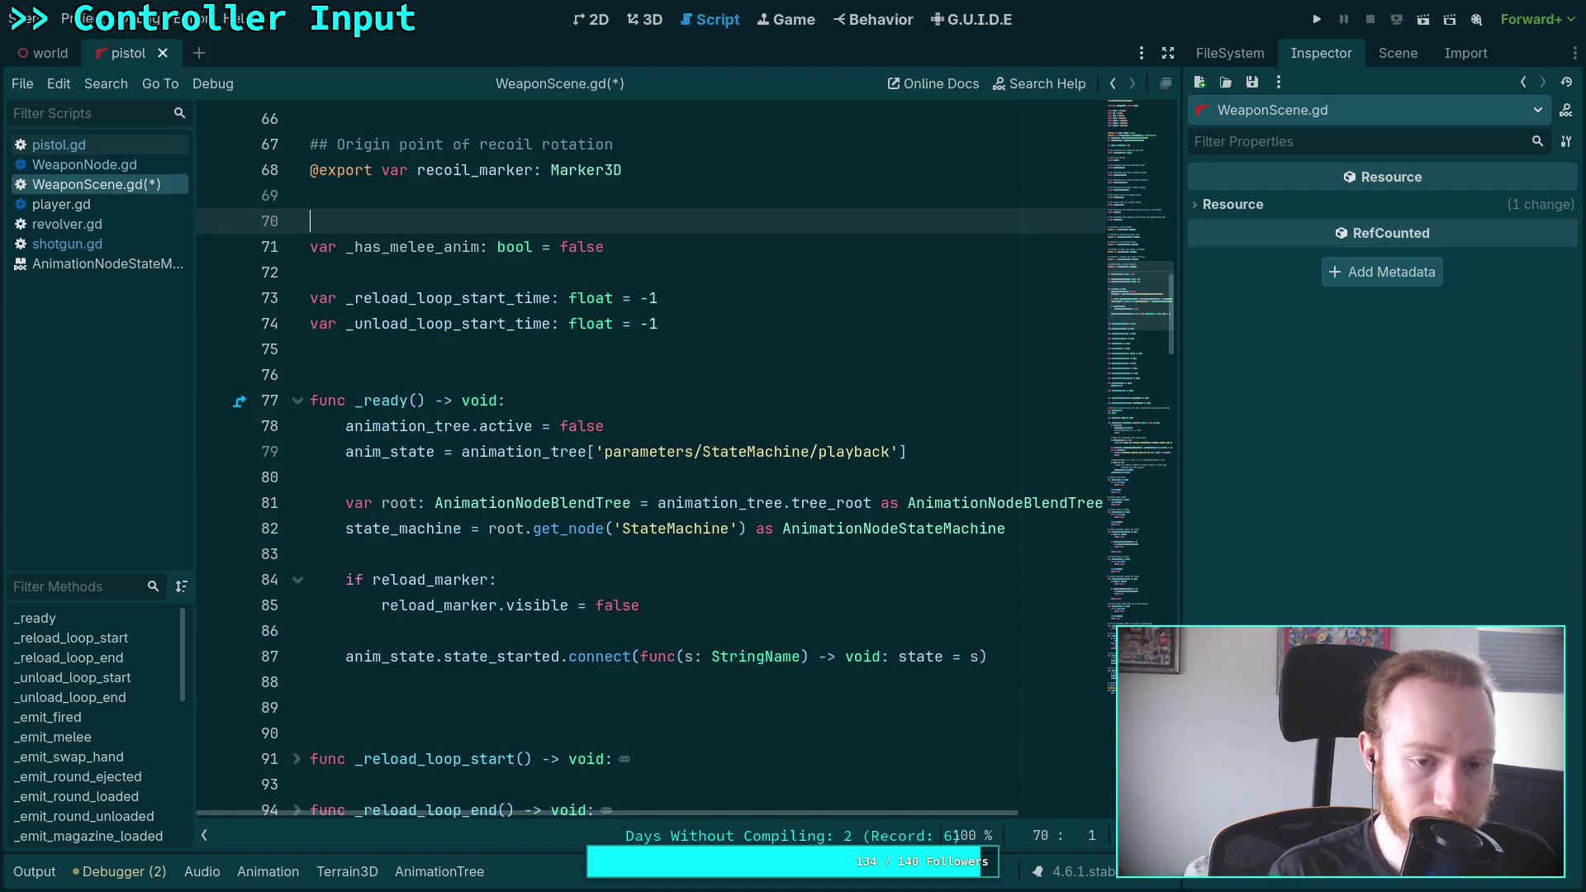
# Add doc comments: 'If the weapon has mechanical animations when melee'ing' and 'none of the weapons change appearance when used for melee'
pyautogui.press('Return')
pyautogui.write('## If')
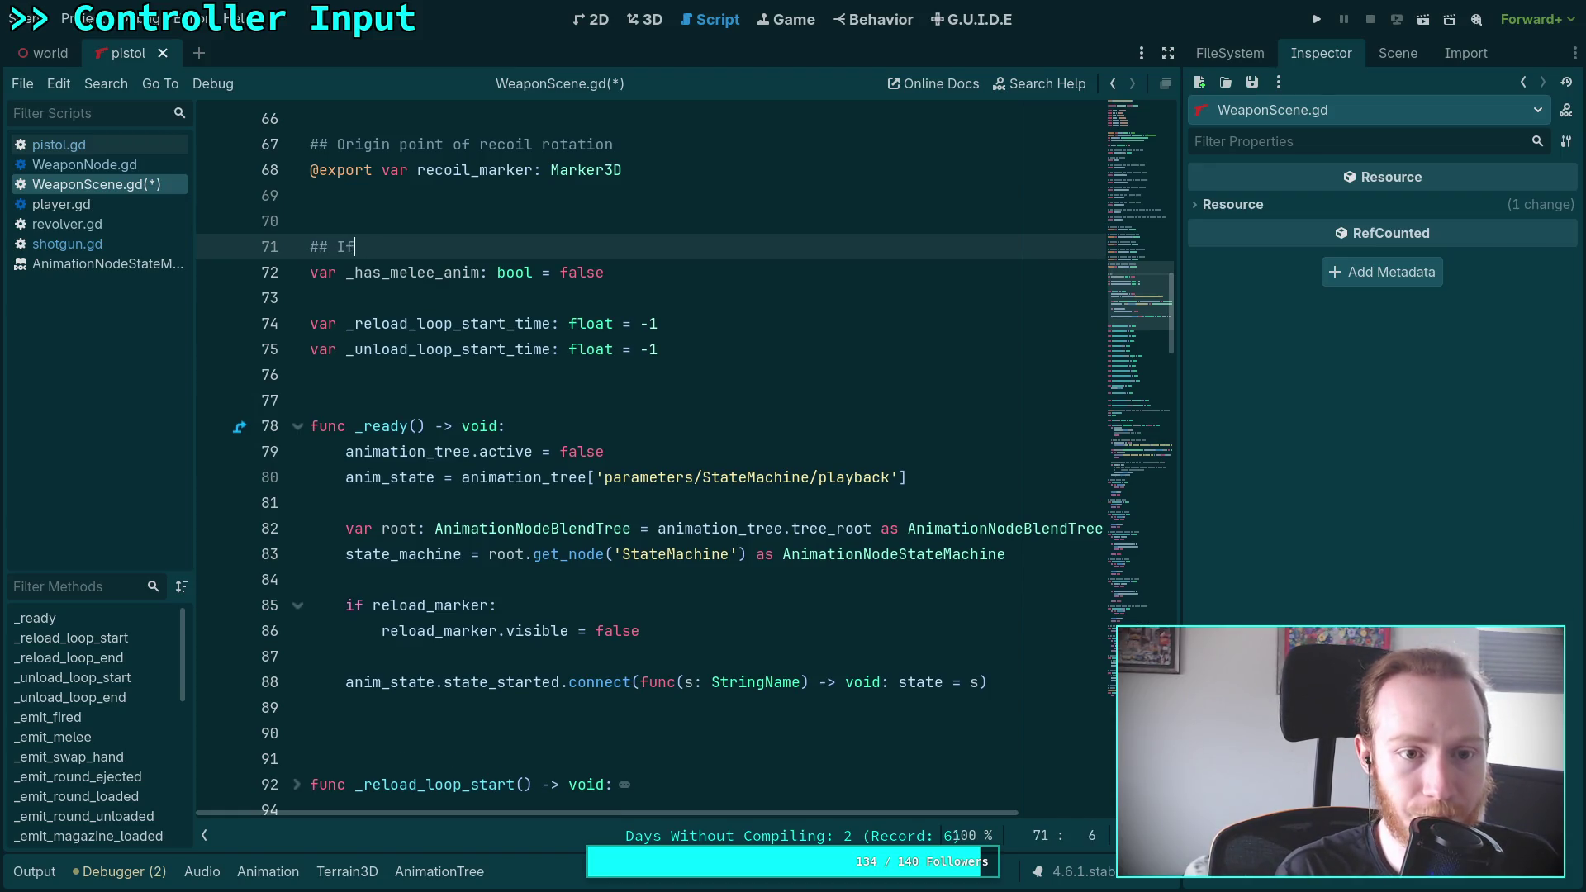
pyautogui.write(' the weapon h')
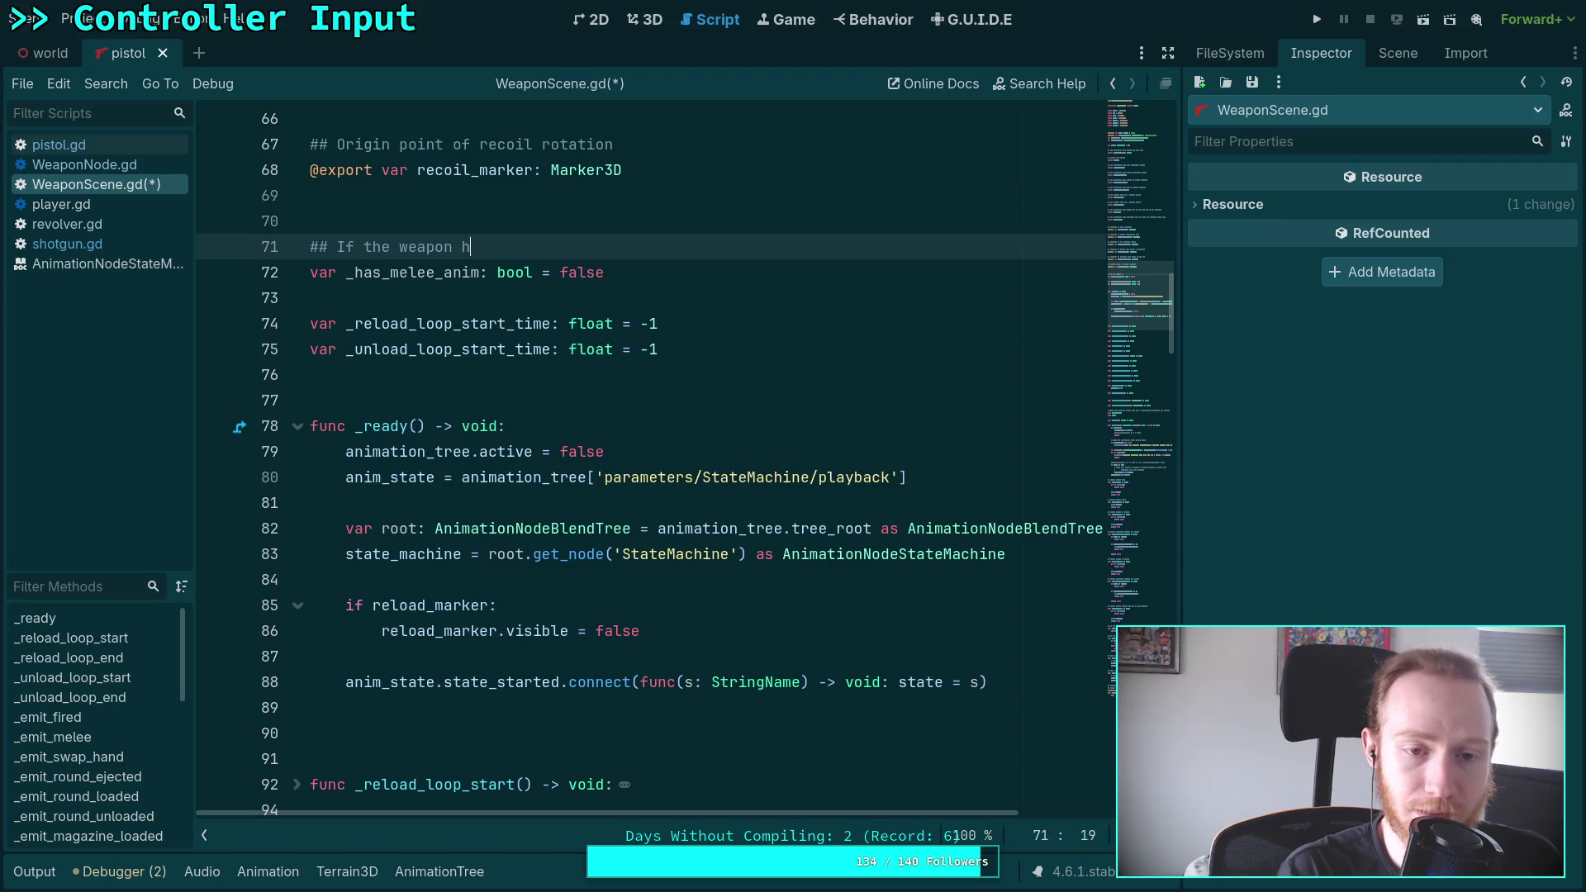
pyautogui.write('as a')
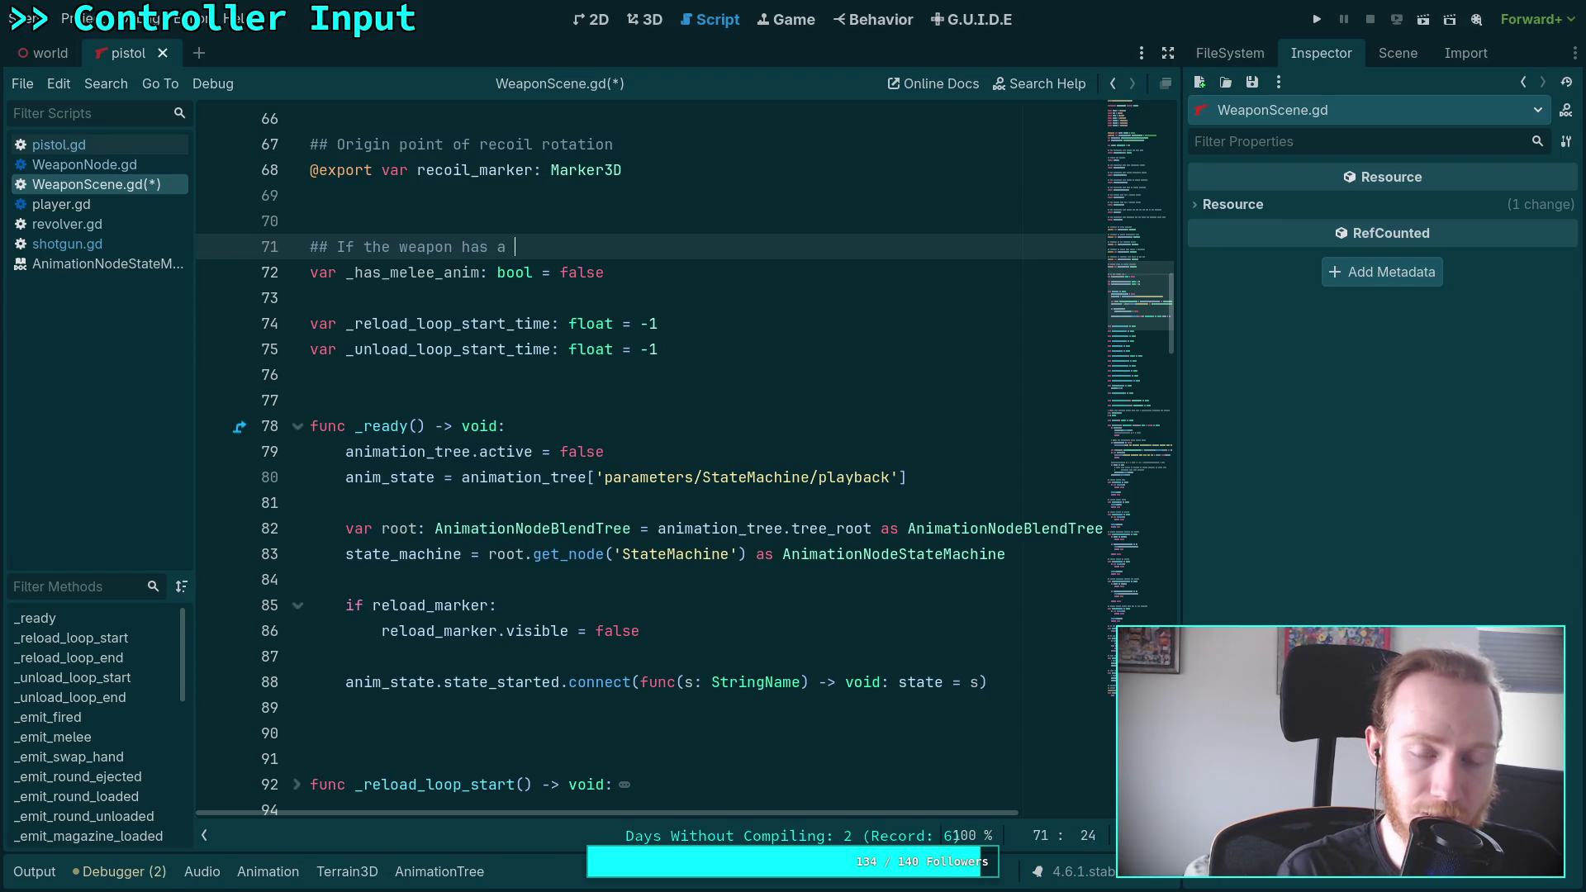
pyautogui.press('BackSpace')
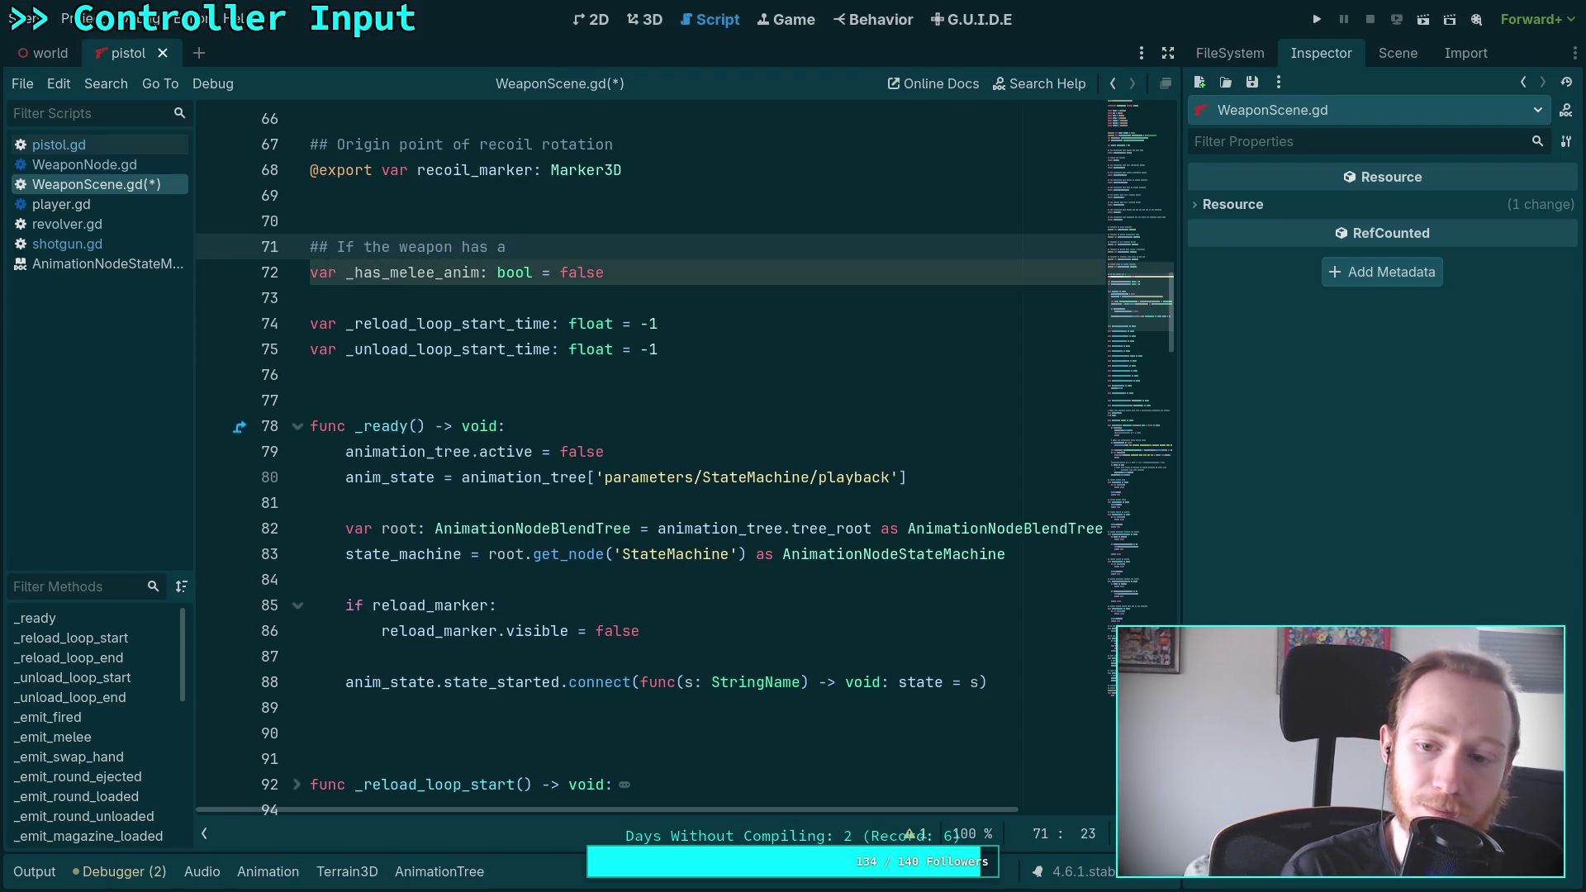
pyautogui.press('BackSpace')
pyautogui.write('m')
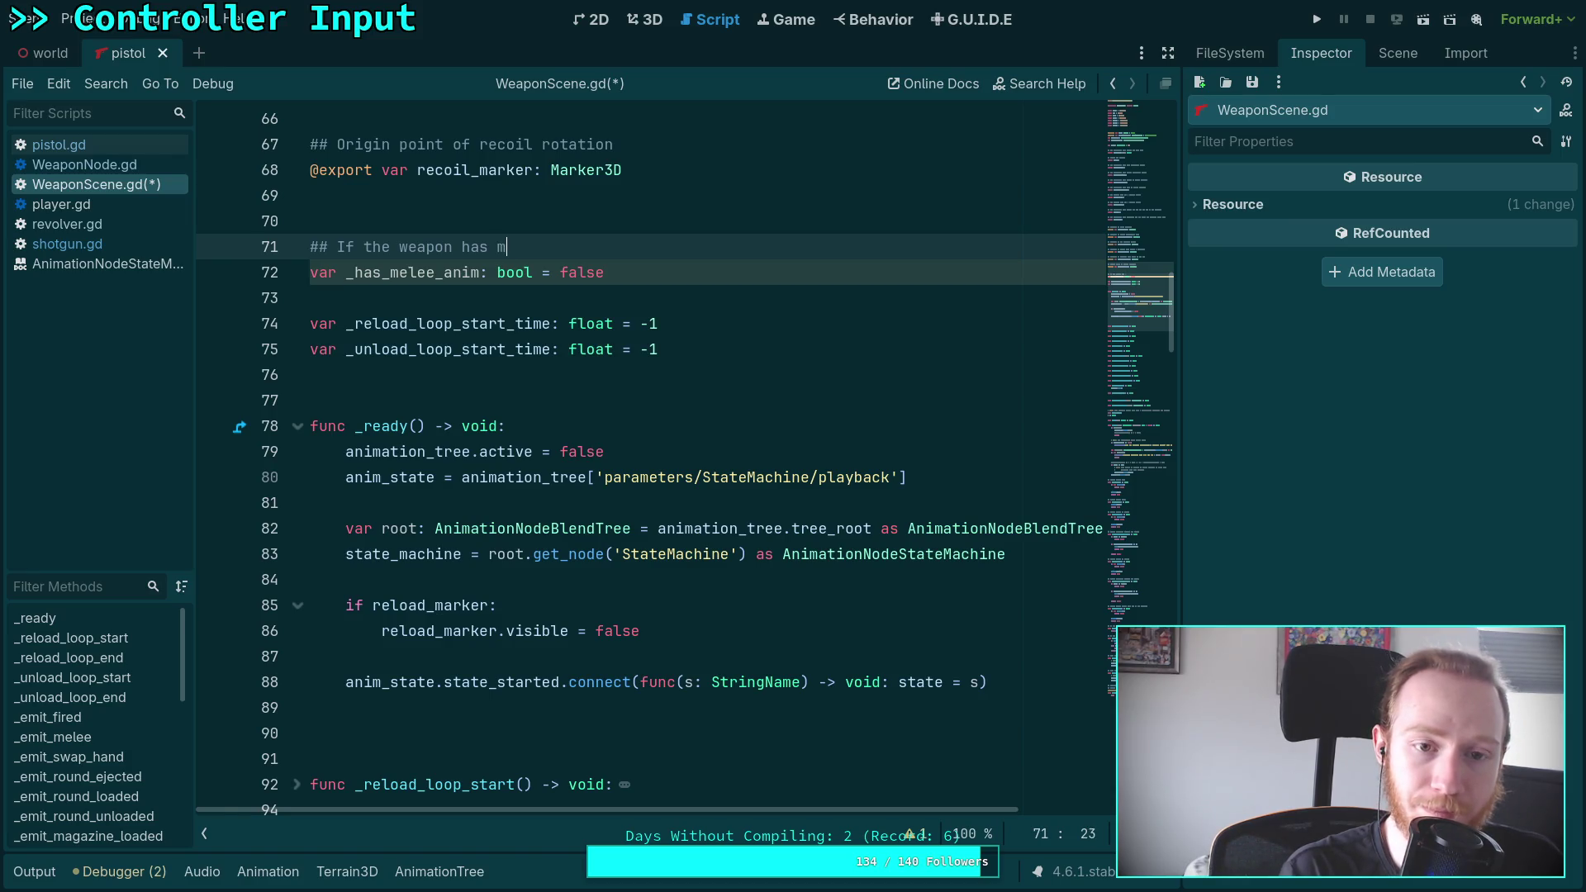
pyautogui.write('echani')
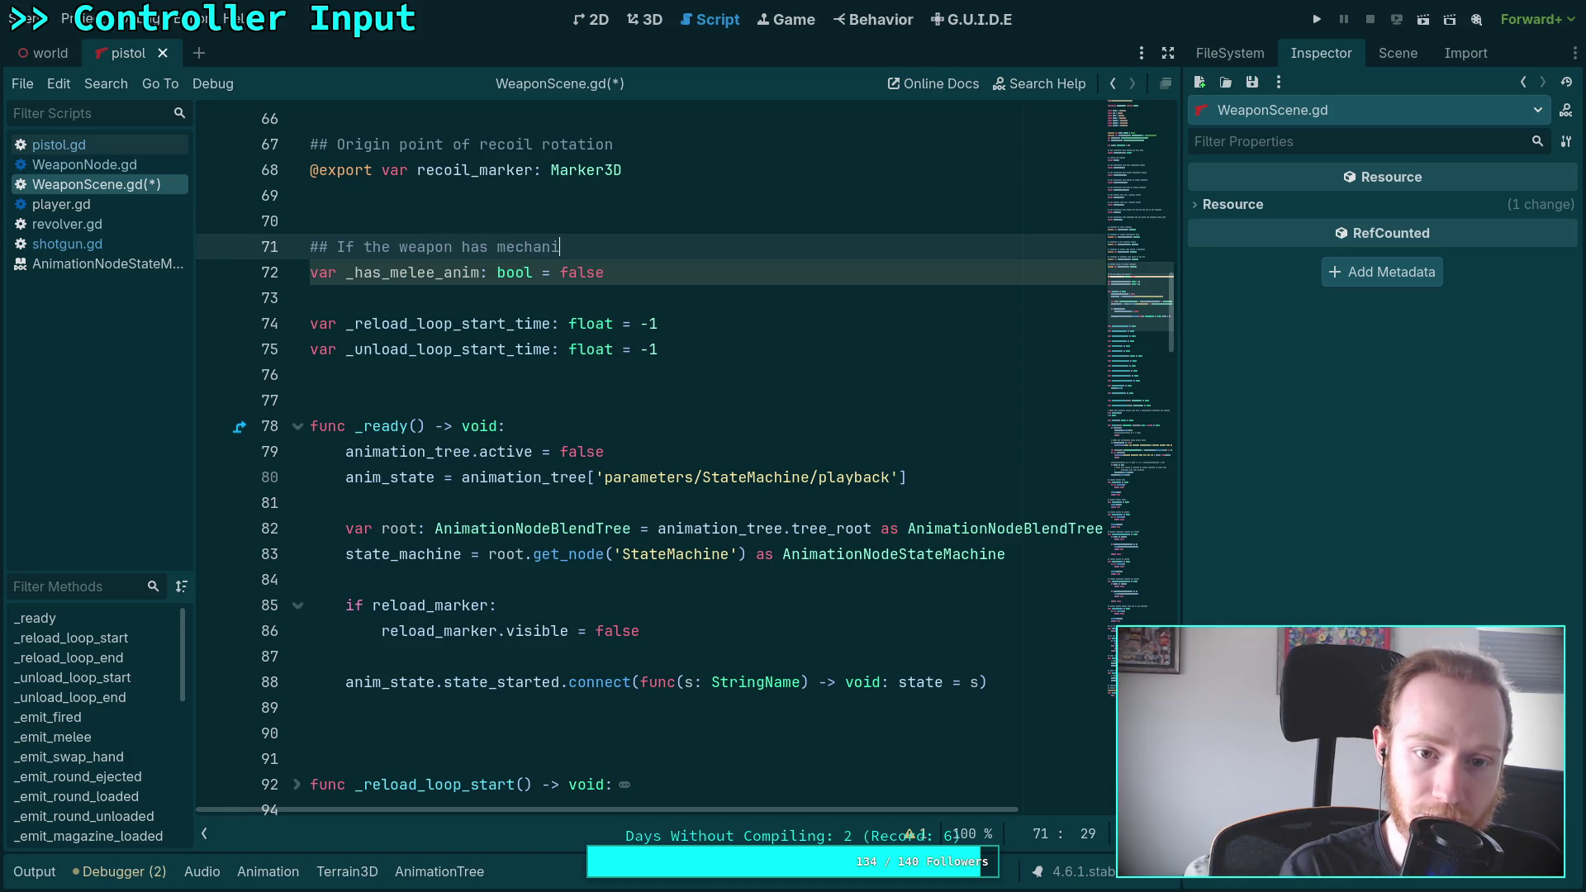
pyautogui.write('cal ani')
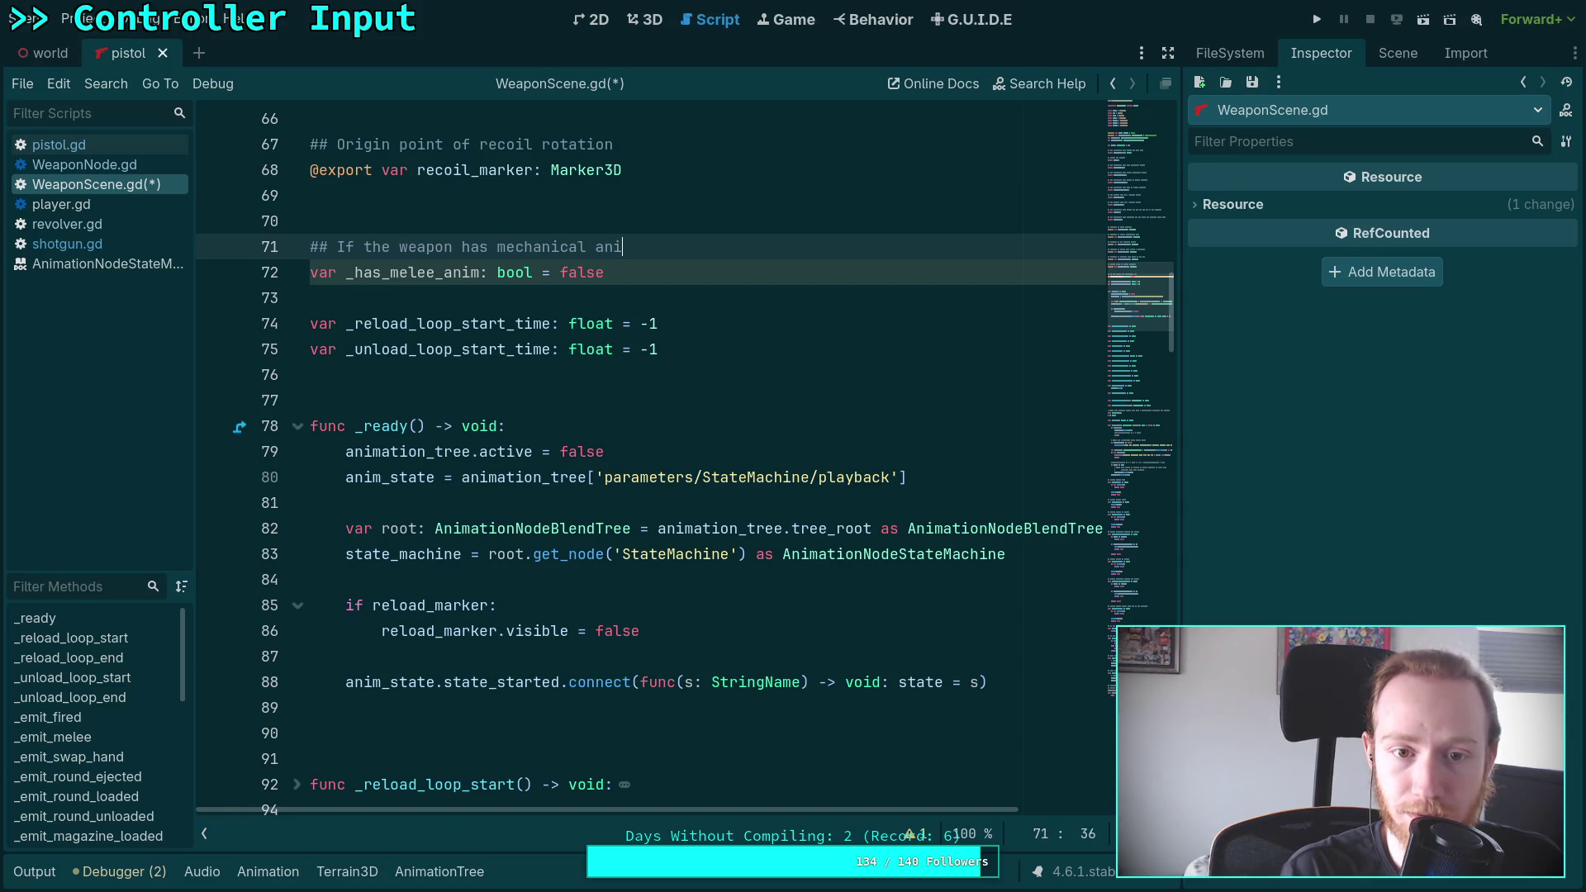
pyautogui.write("mations when melee'")
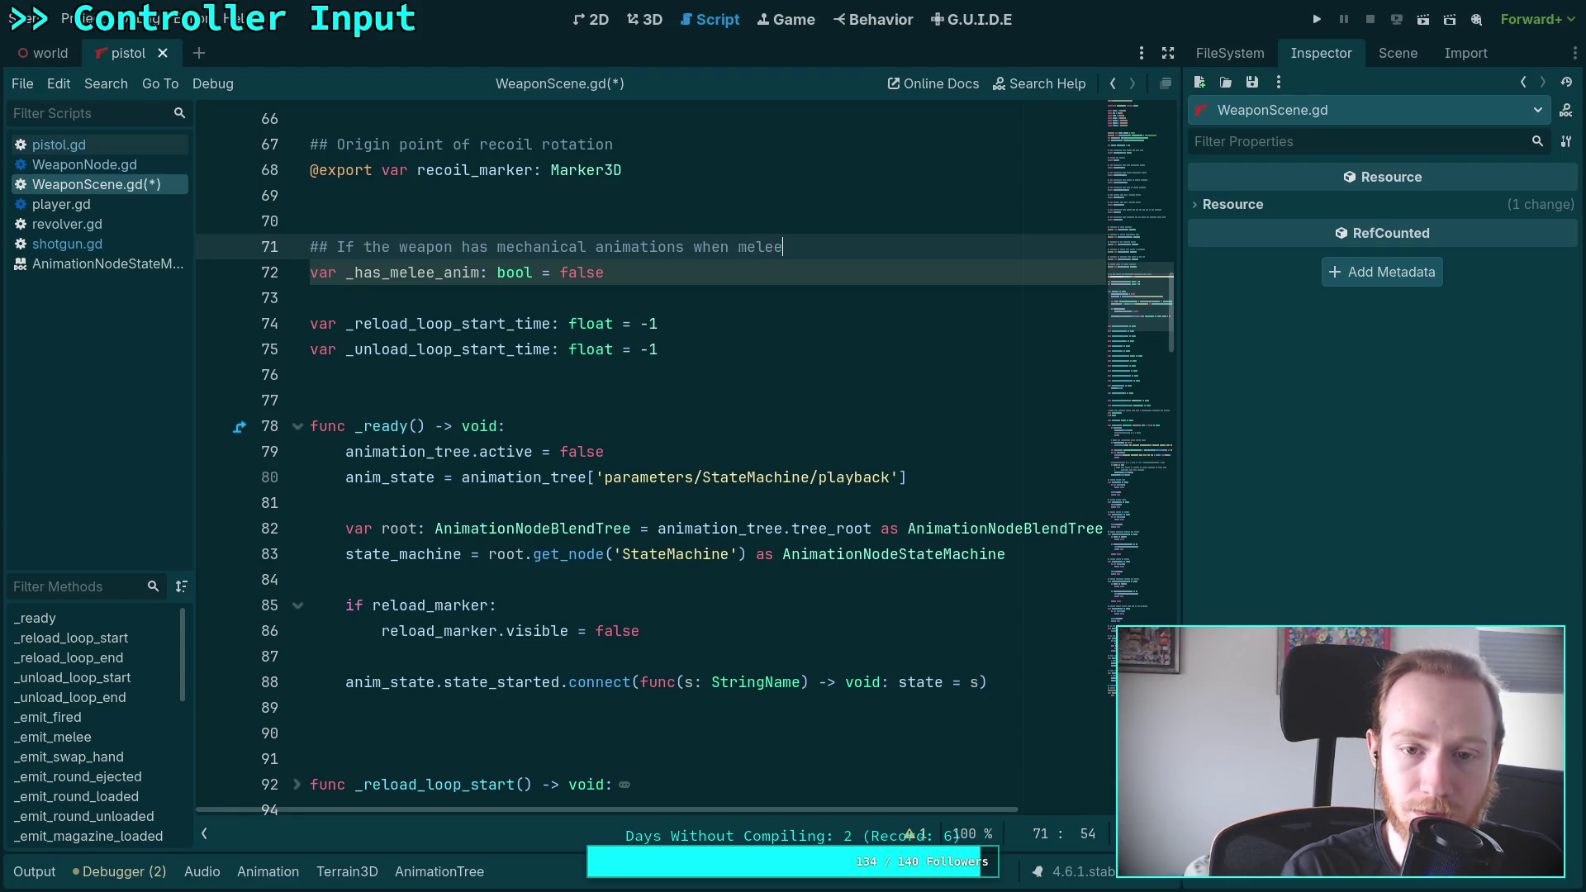
pyautogui.write('ing')
pyautogui.press('Return')
pyautogui.write('## ')
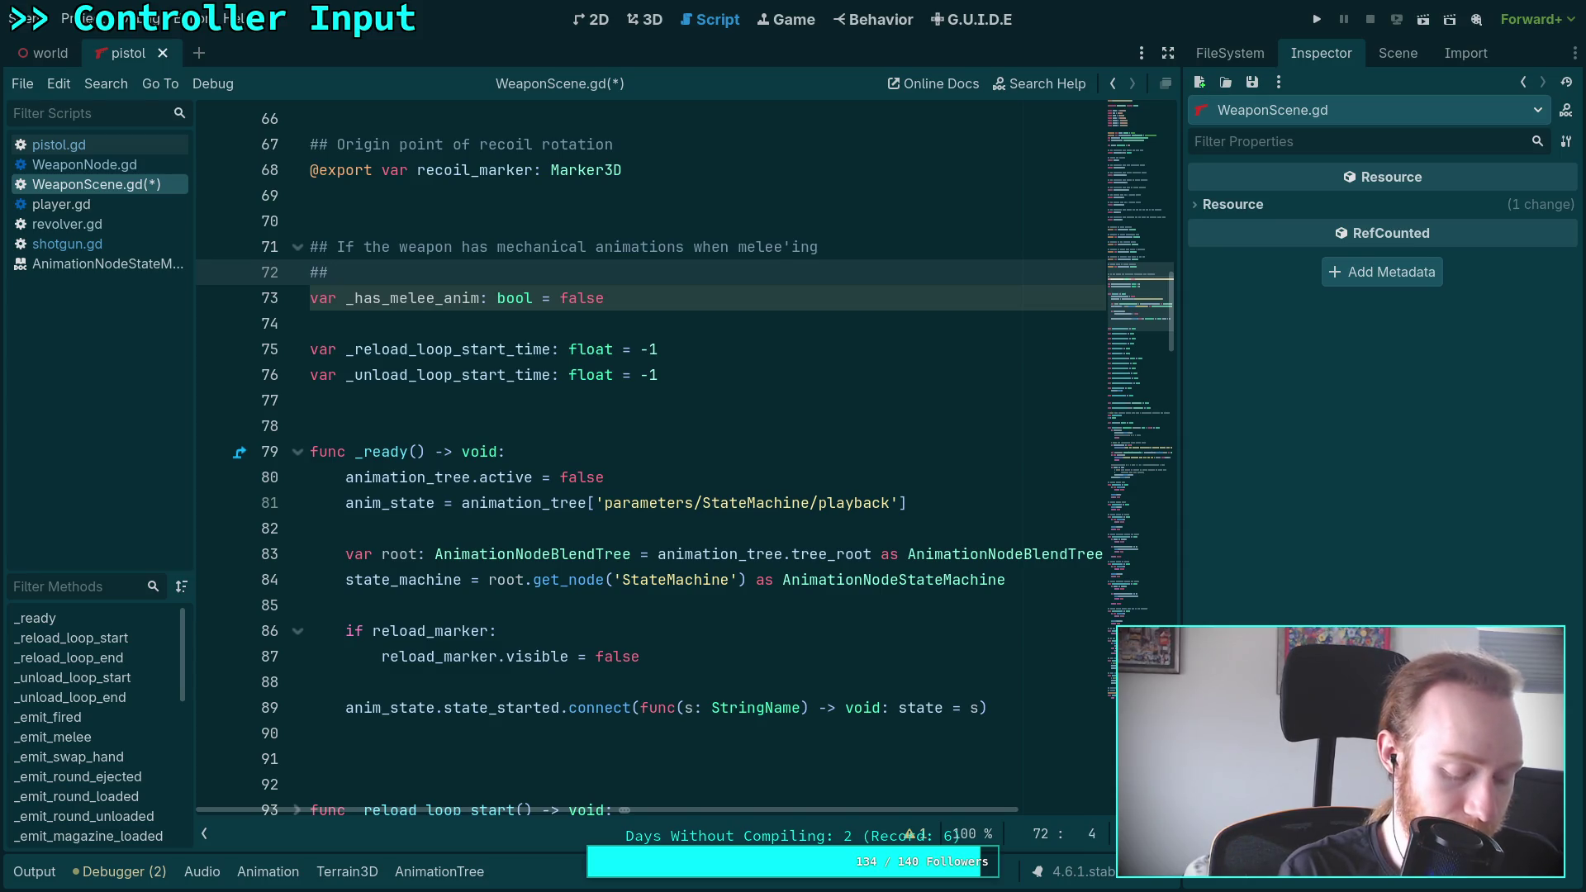
pyautogui.write('At the moment, none of the we')
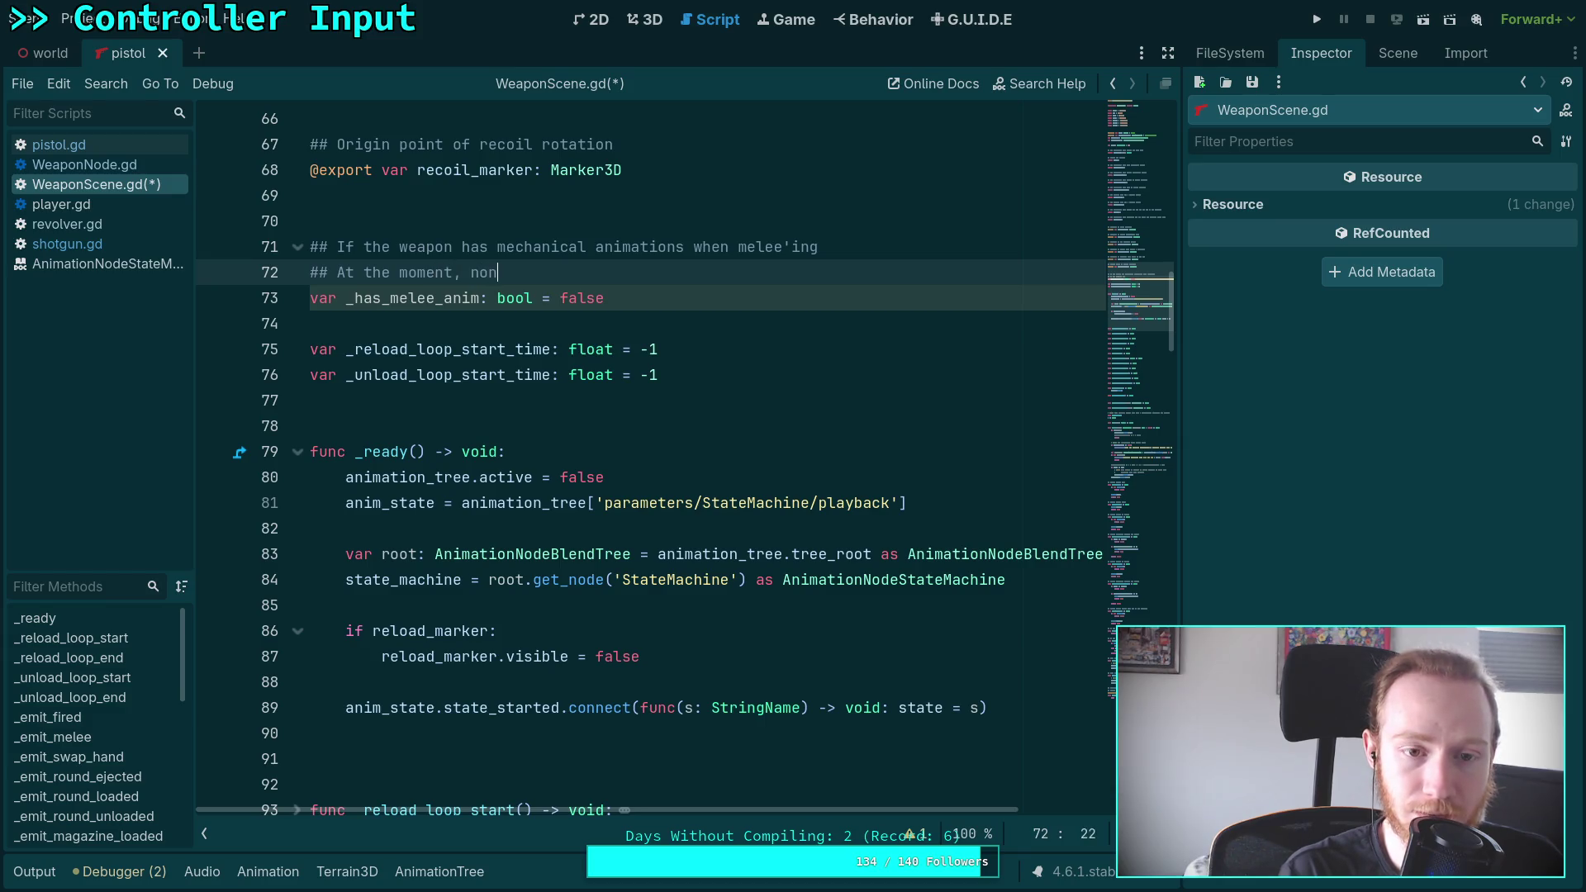
pyautogui.write('apons ')
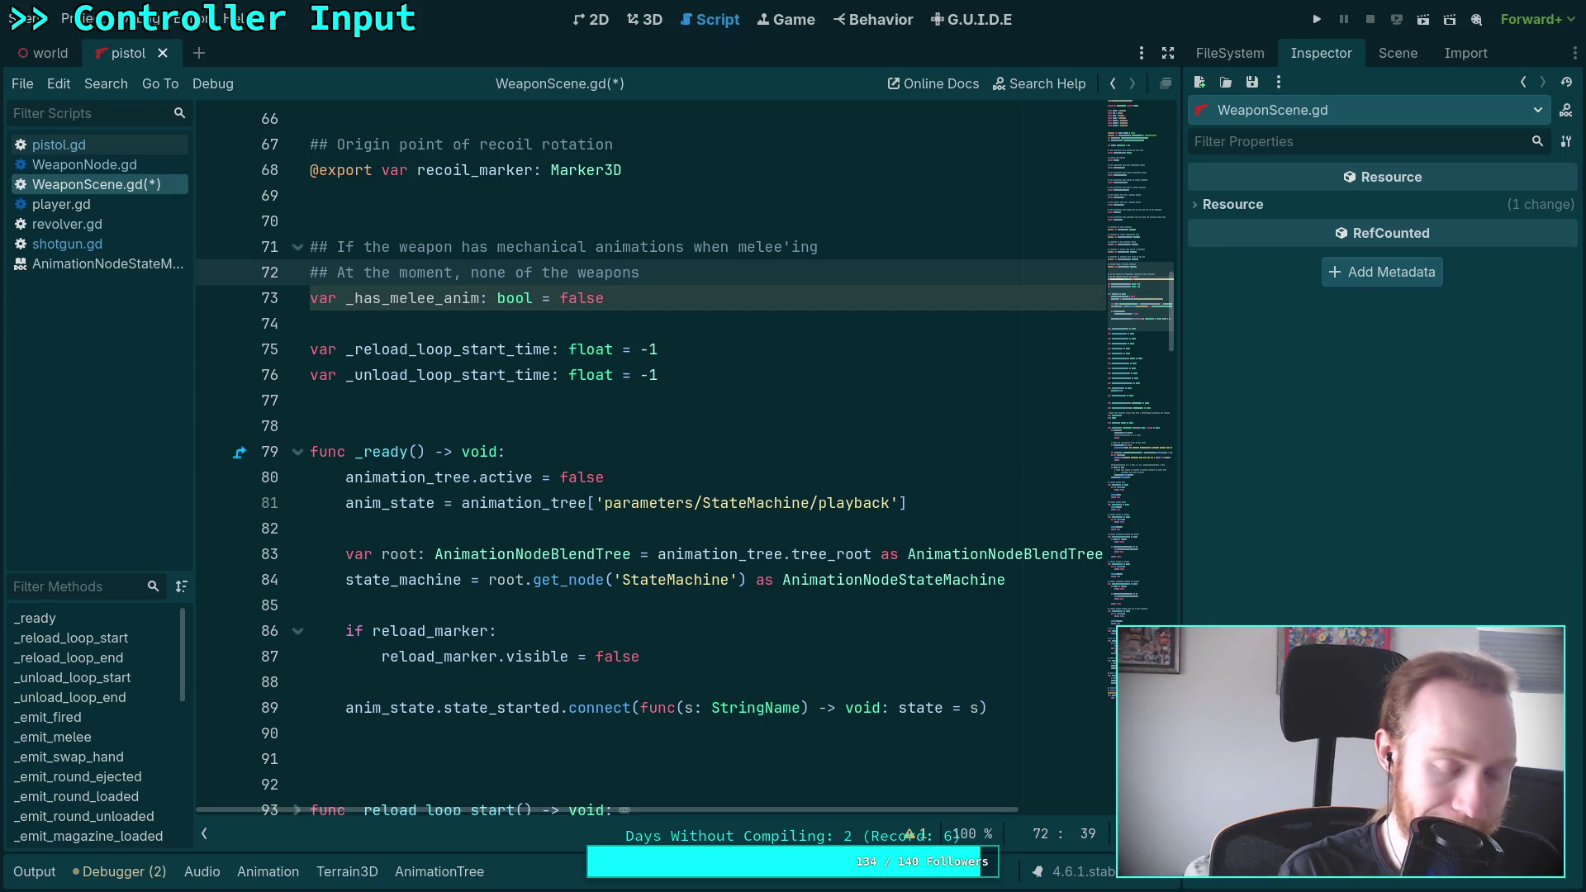
pyautogui.write('change a')
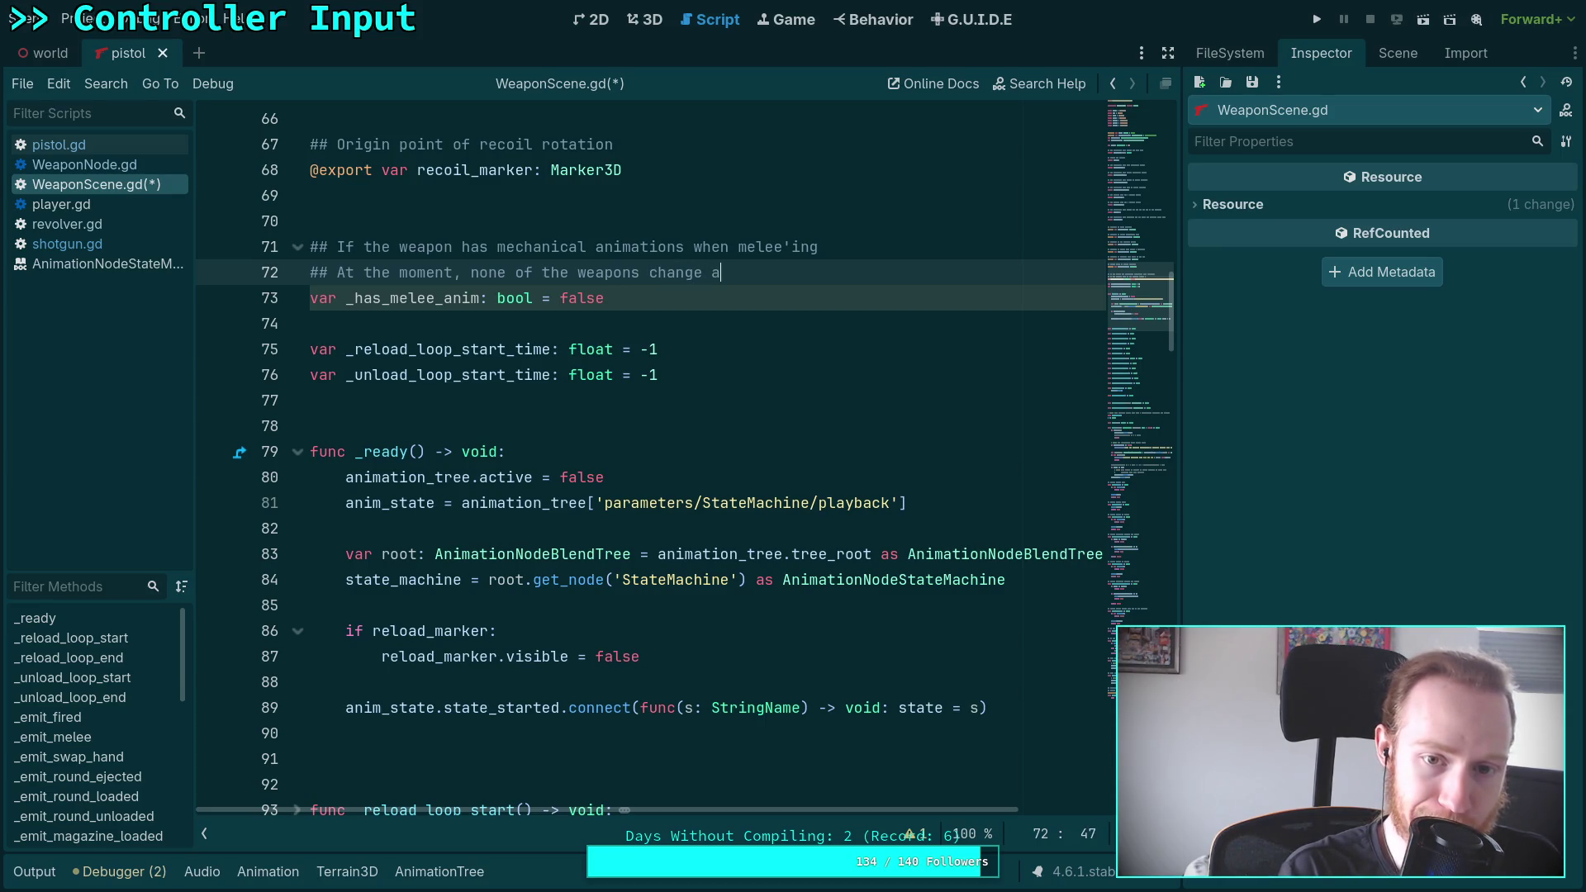
pyautogui.write('ppearance ')
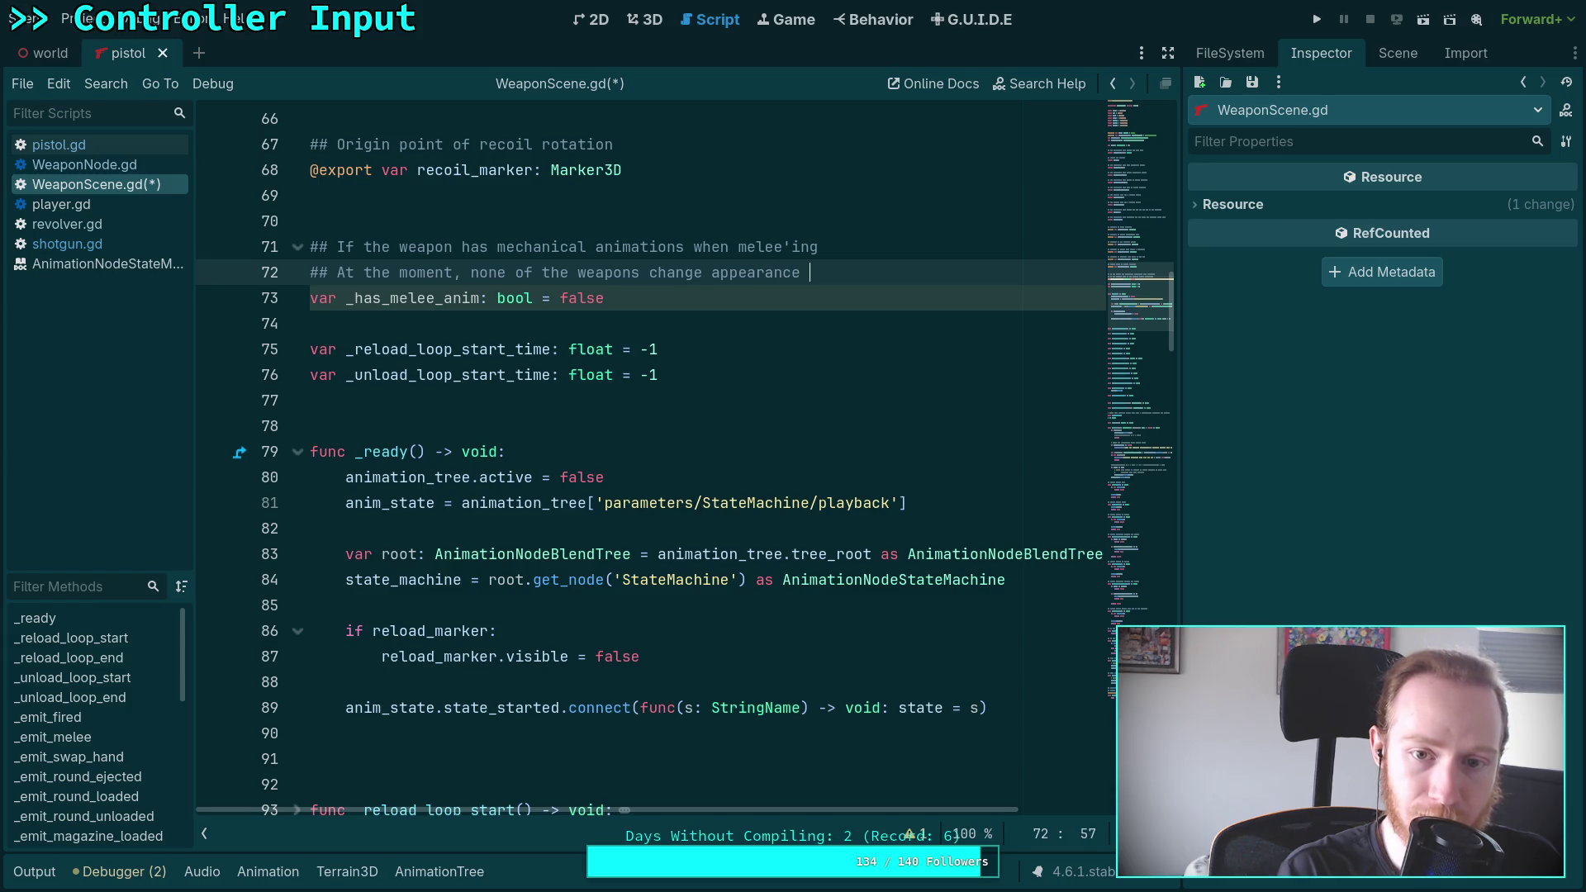
pyautogui.write('when melee')
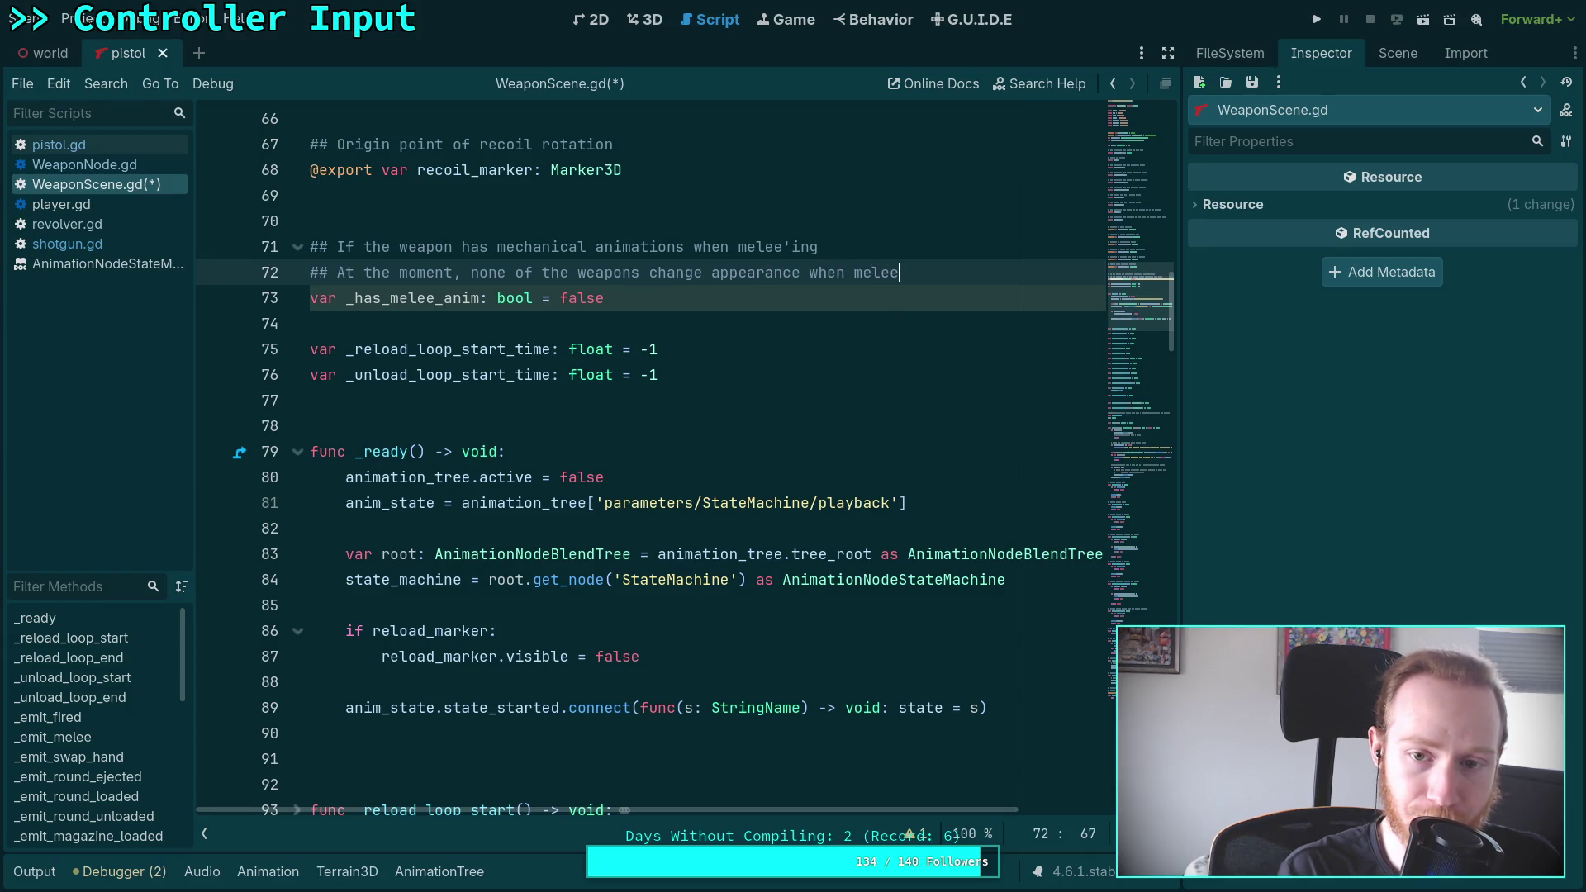
pyautogui.press('BackSpace')
pyautogui.press('BackSpace')
pyautogui.press('BackSpace')
pyautogui.write('used for melee')
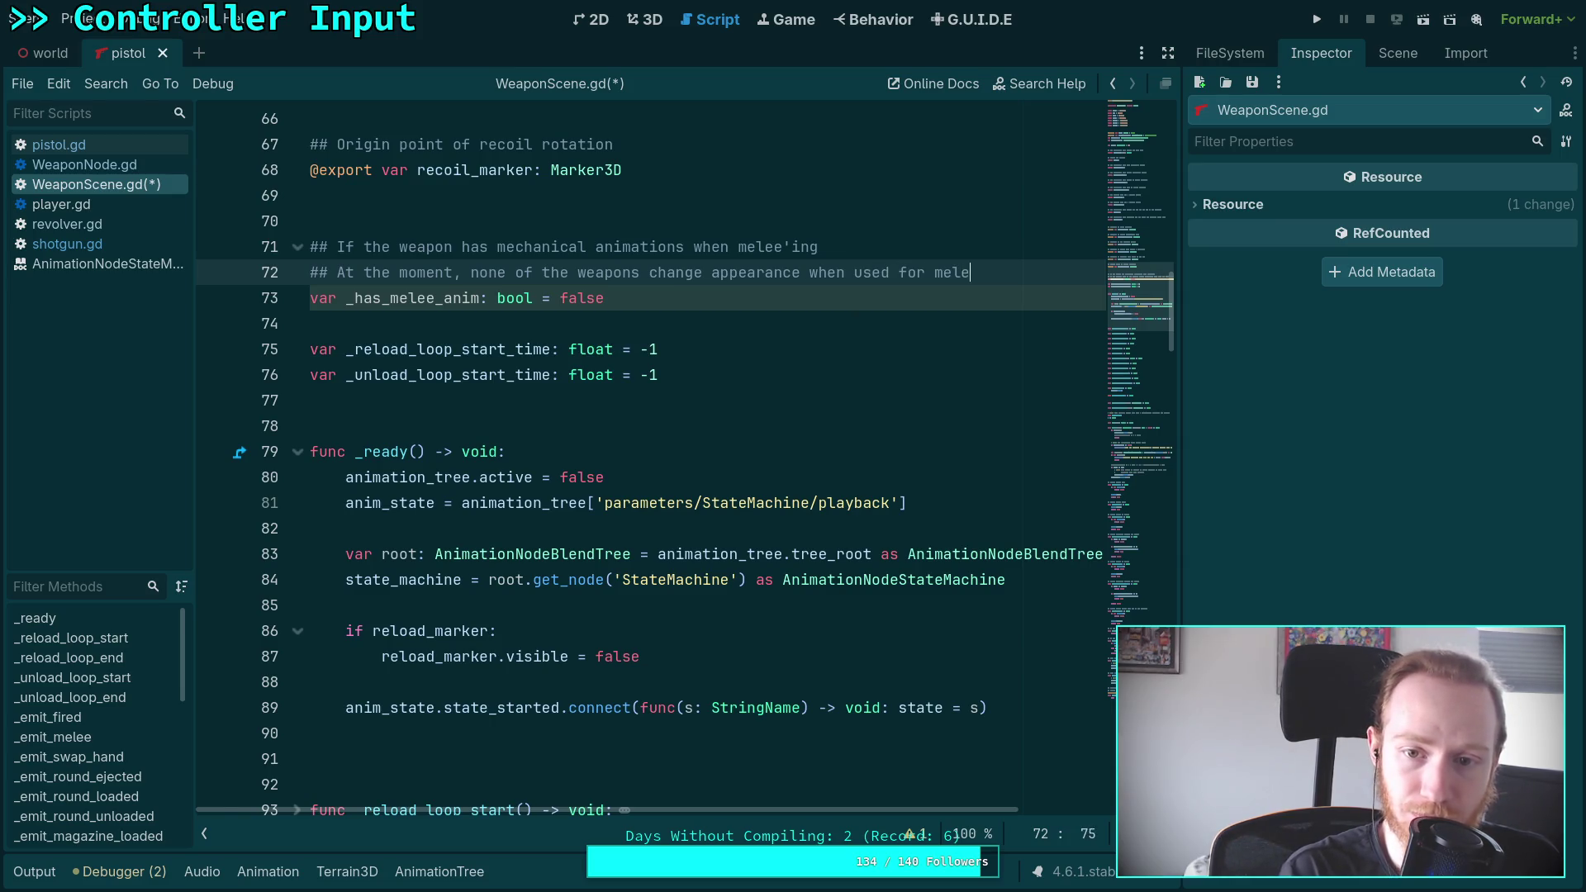
pyautogui.scroll(-2, 712, 661)
# Append '_has_melee_anim = state_machine.has_node(MELEE)' as the last line of _ready
pyautogui.click(733, 601)
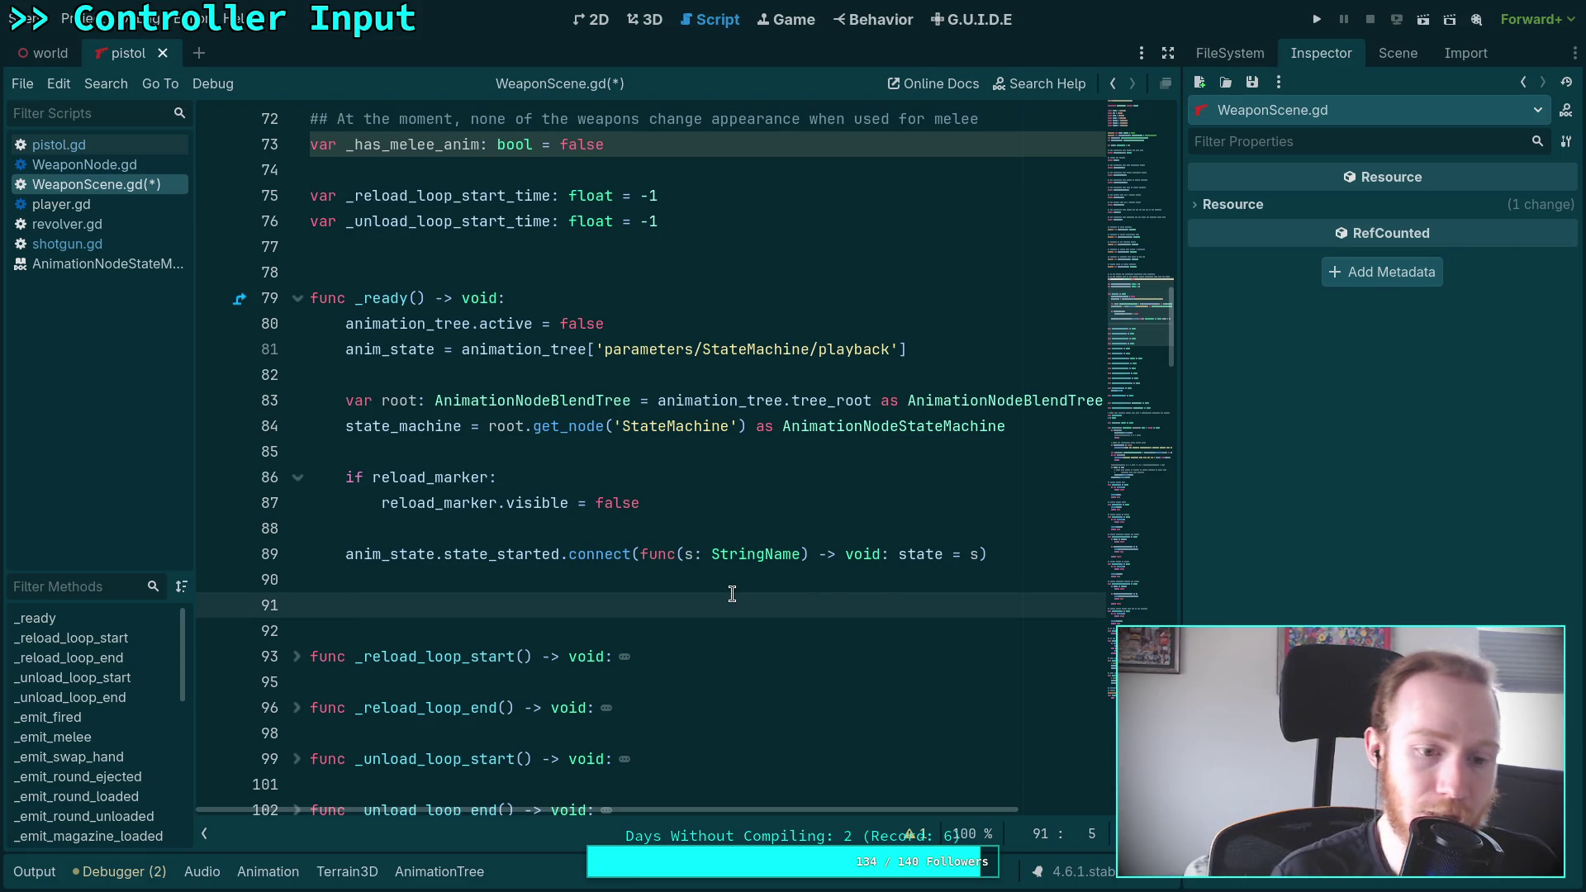
pyautogui.press('Up')
pyautogui.write('_ha')
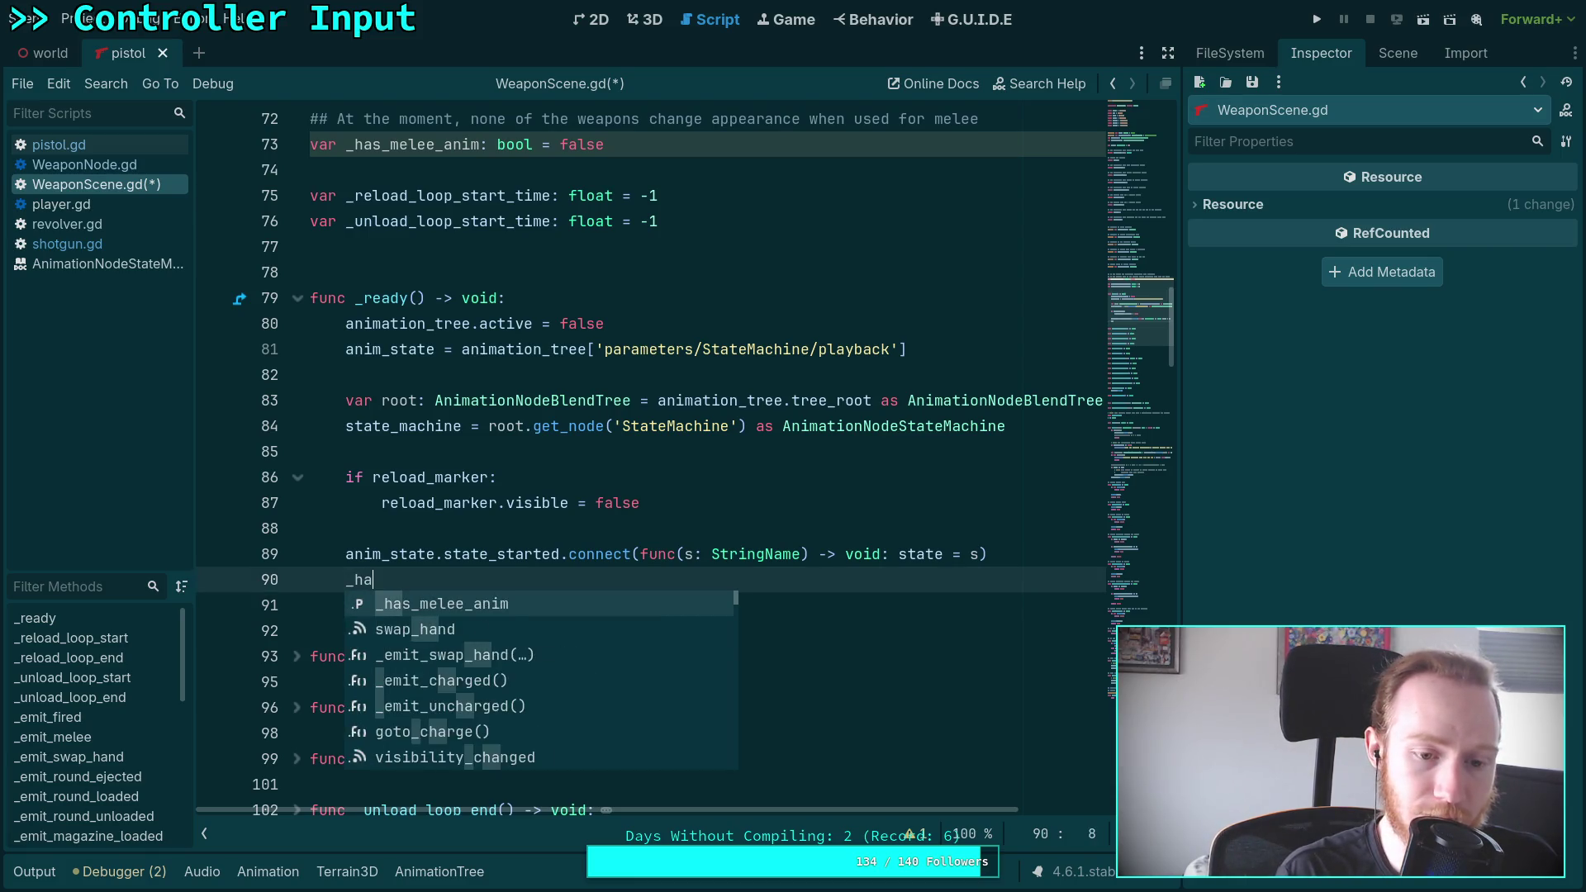
pyautogui.press('Return')
pyautogui.write('= anim')
pyautogui.press('Return')
pyautogui.write('.has_')
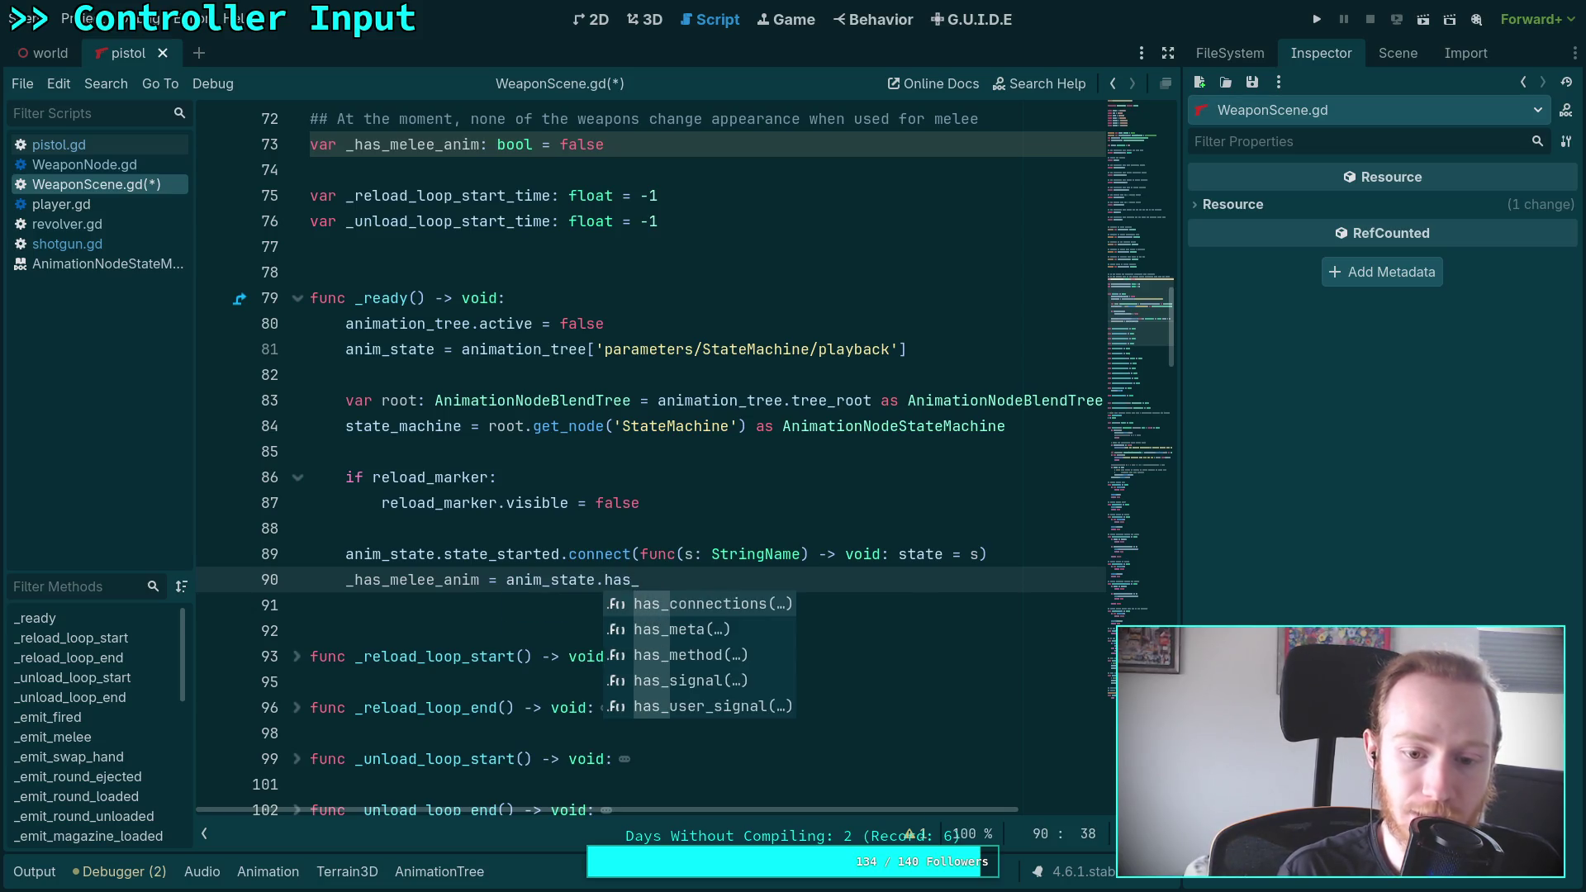
pyautogui.press('BackSpace')
pyautogui.press('BackSpace')
pyautogui.press('BackSpace')
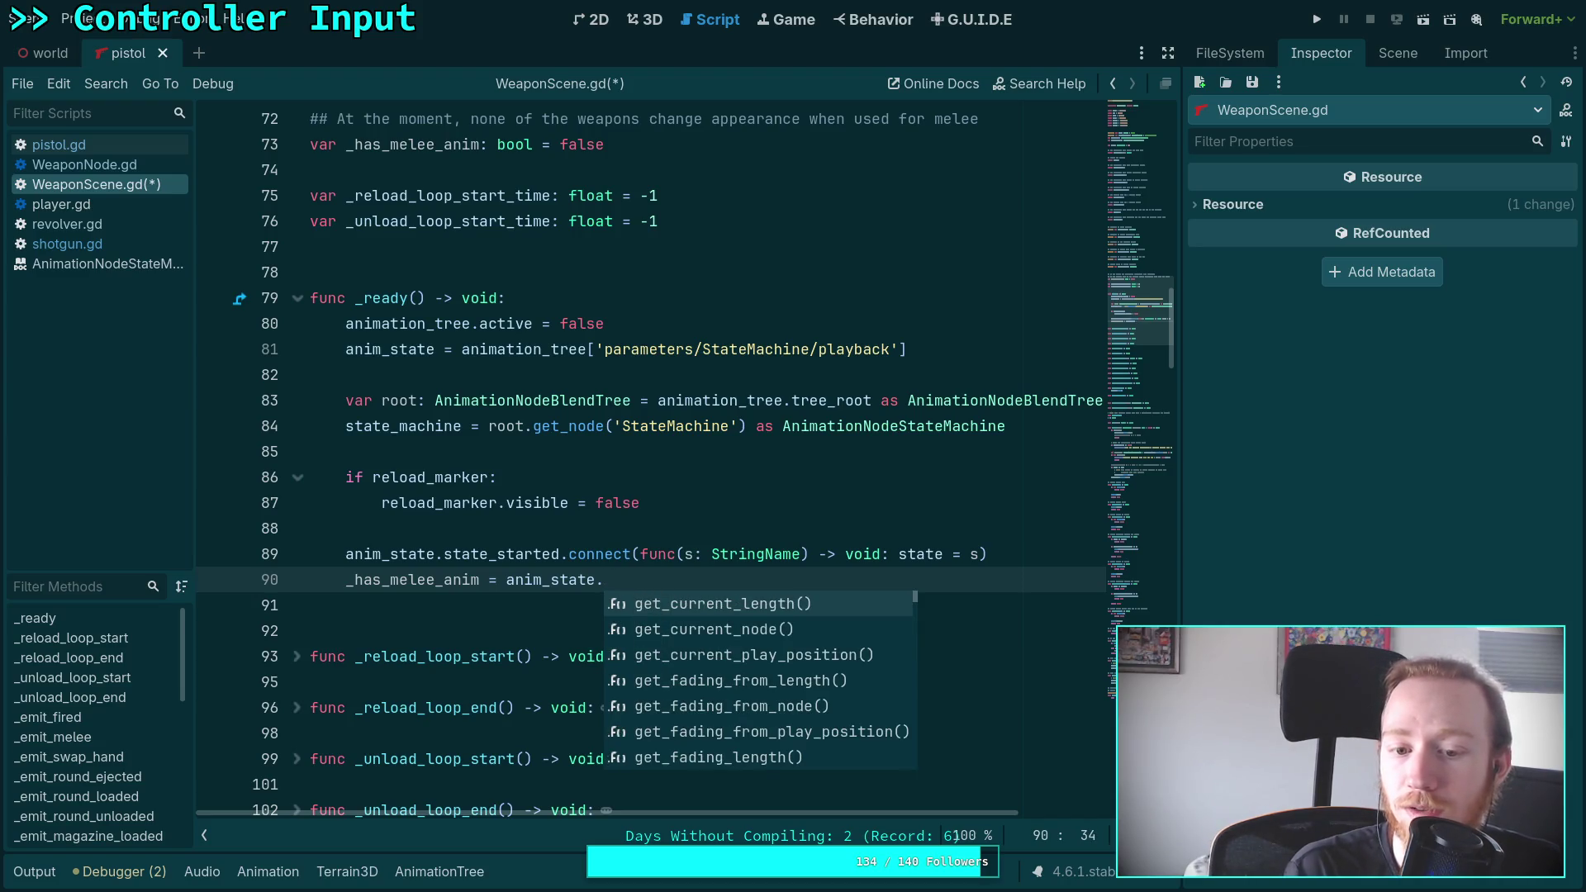
pyautogui.write('node')
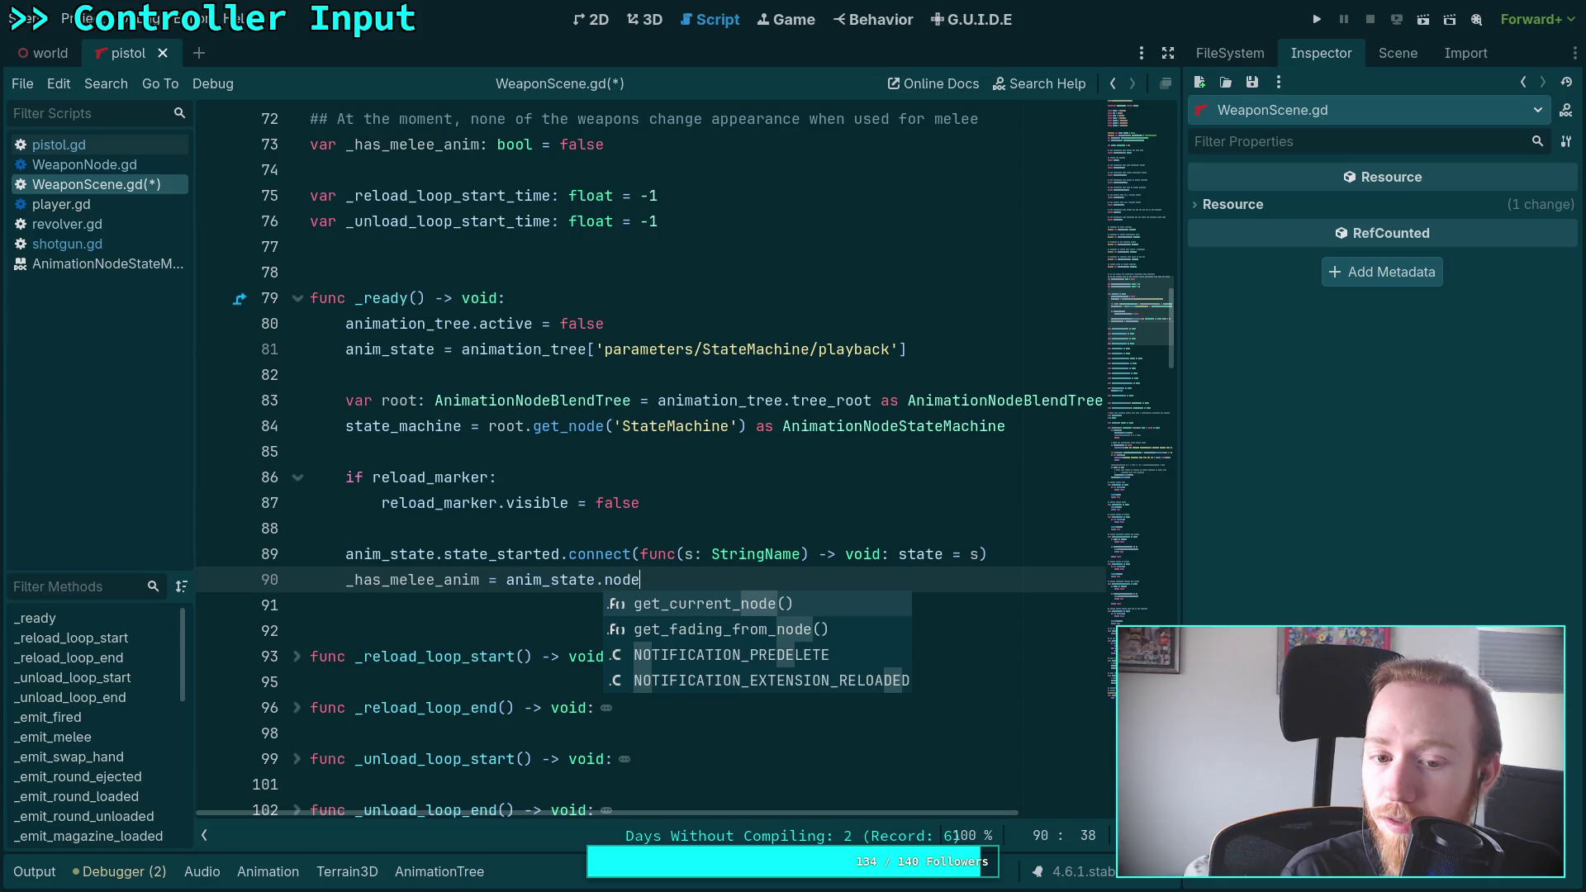
pyautogui.press('BackSpace')
pyautogui.press('BackSpace')
pyautogui.press('BackSpace')
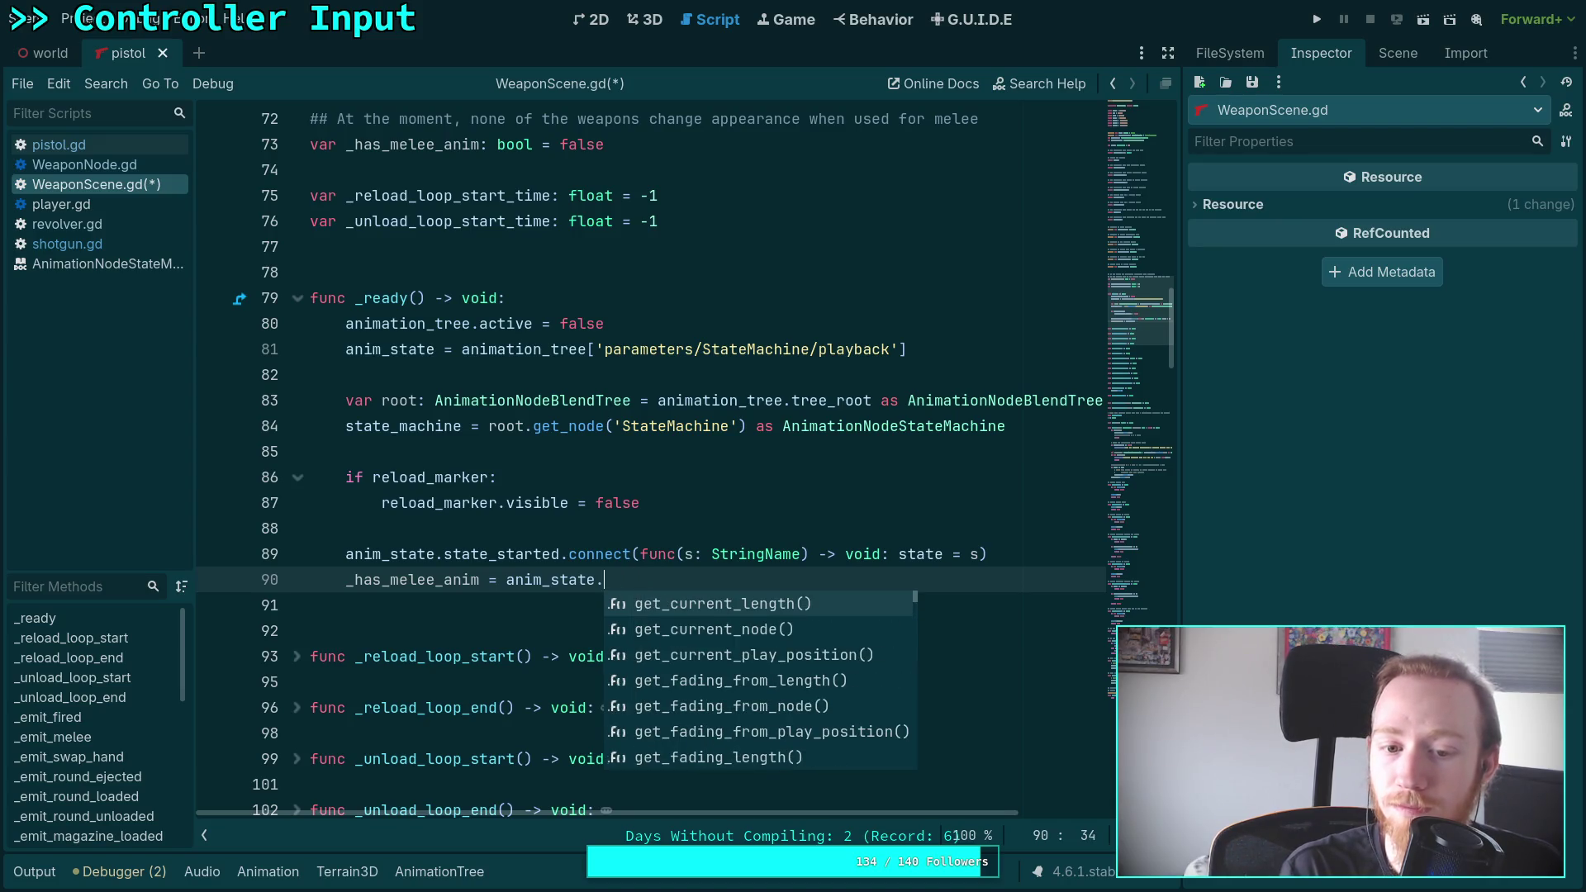
pyautogui.write('fi')
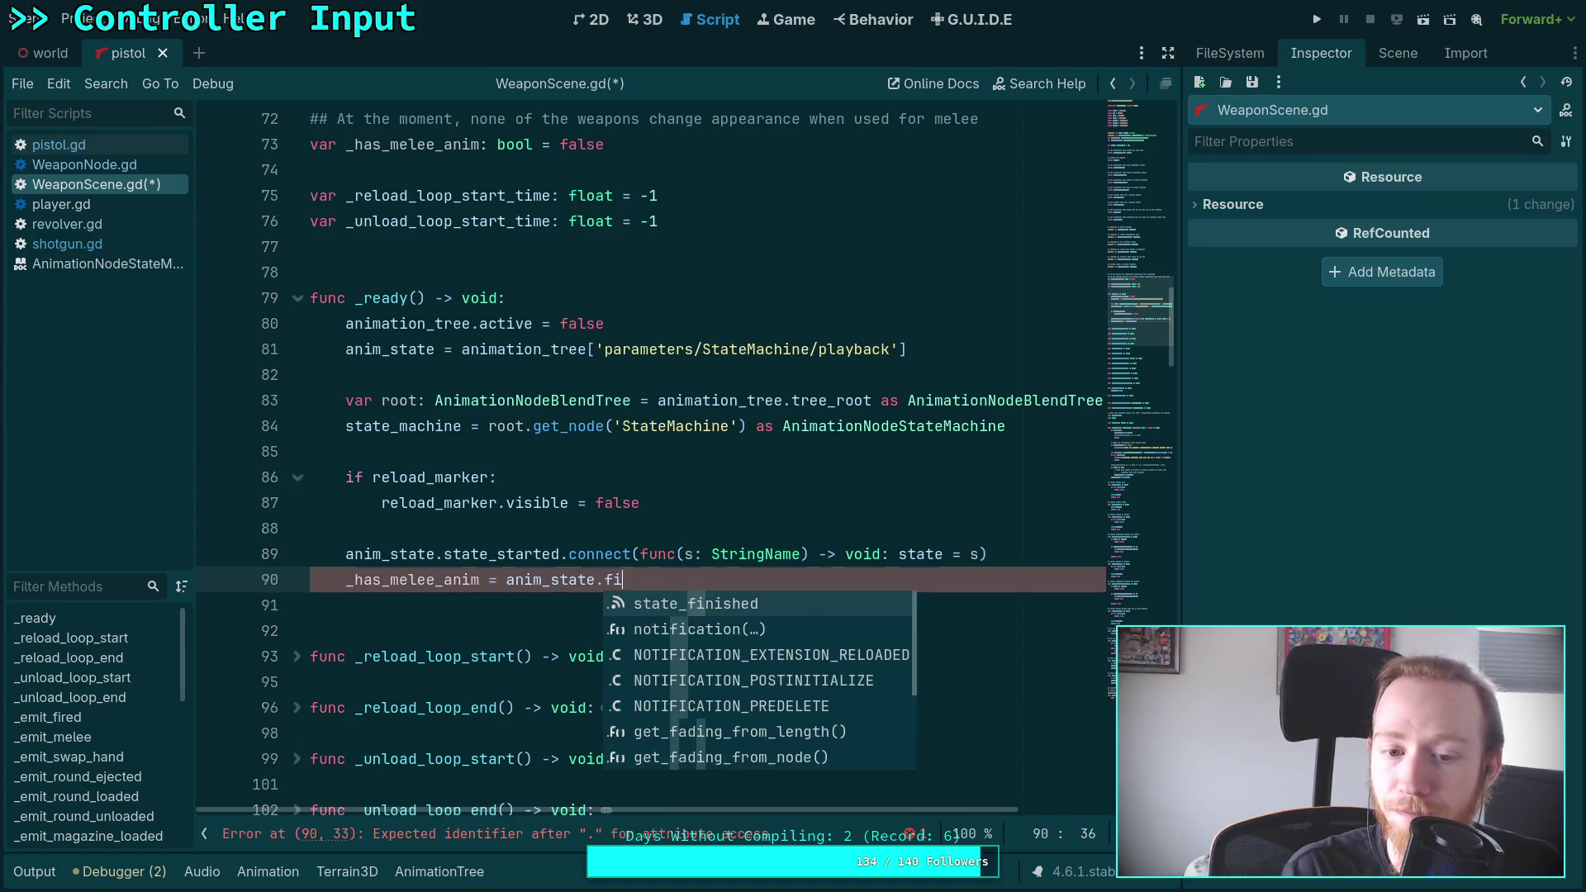
pyautogui.press('BackSpace')
pyautogui.press('BackSpace')
pyautogui.press('BackSpace')
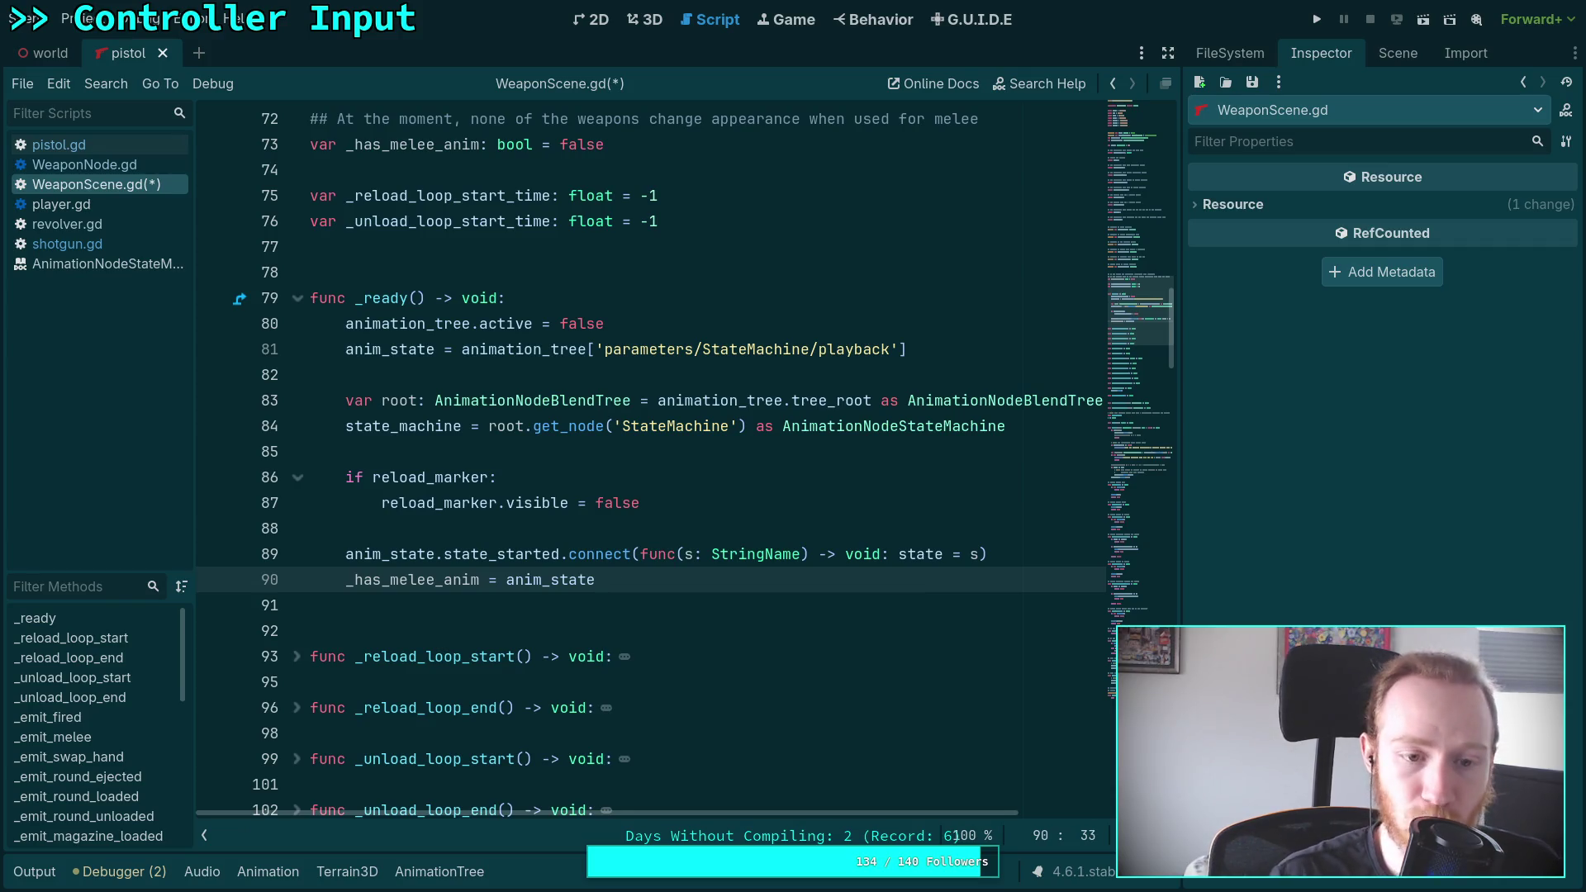
pyautogui.doubleClick(550, 579)
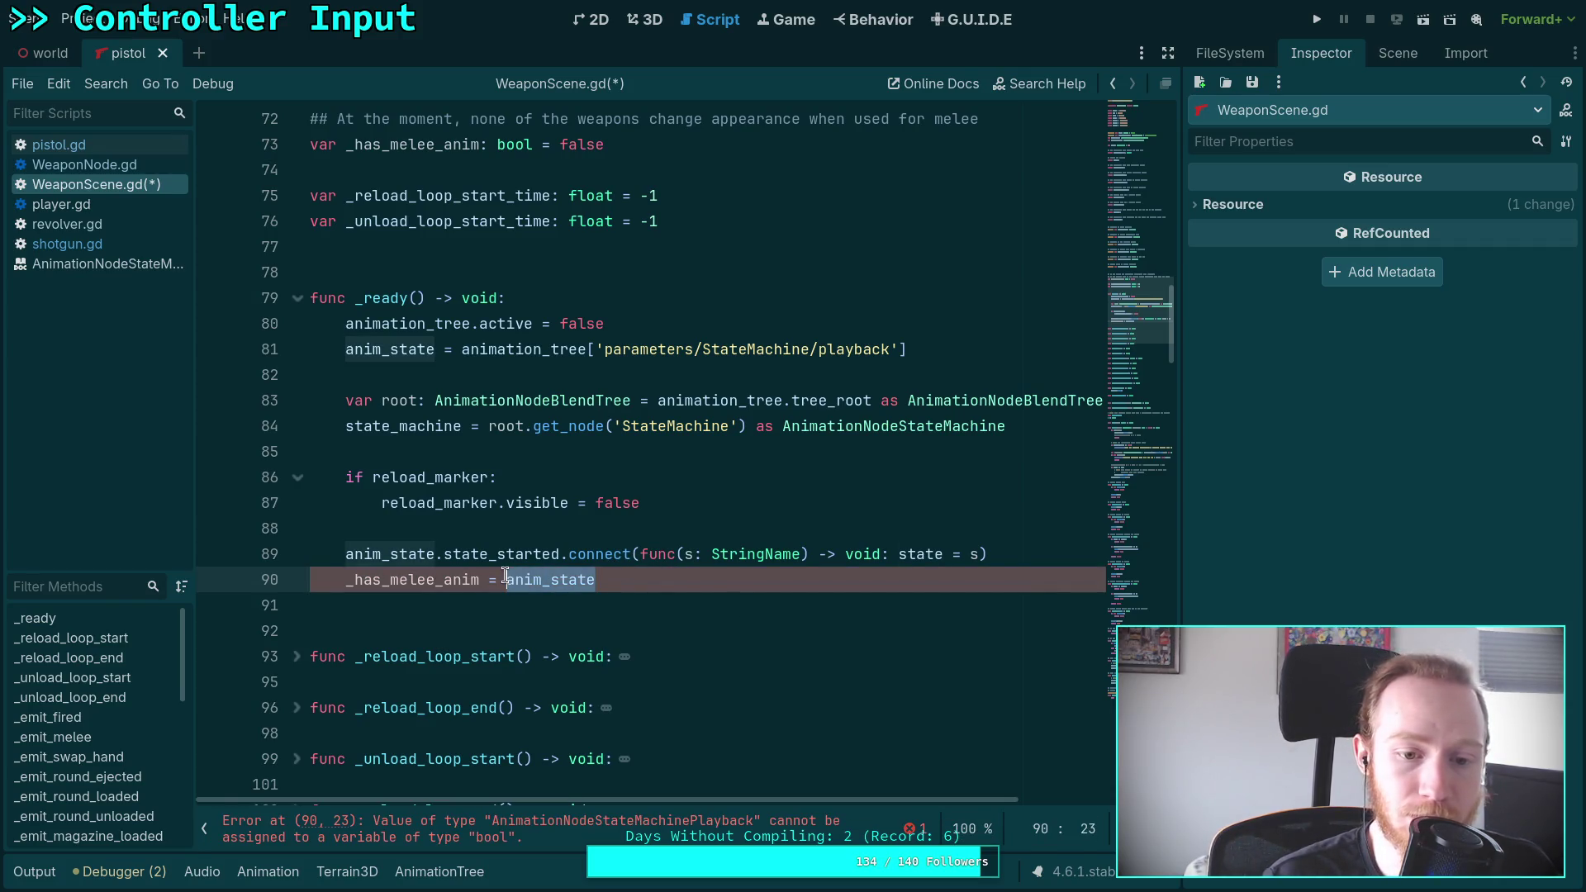
pyautogui.write('state_m')
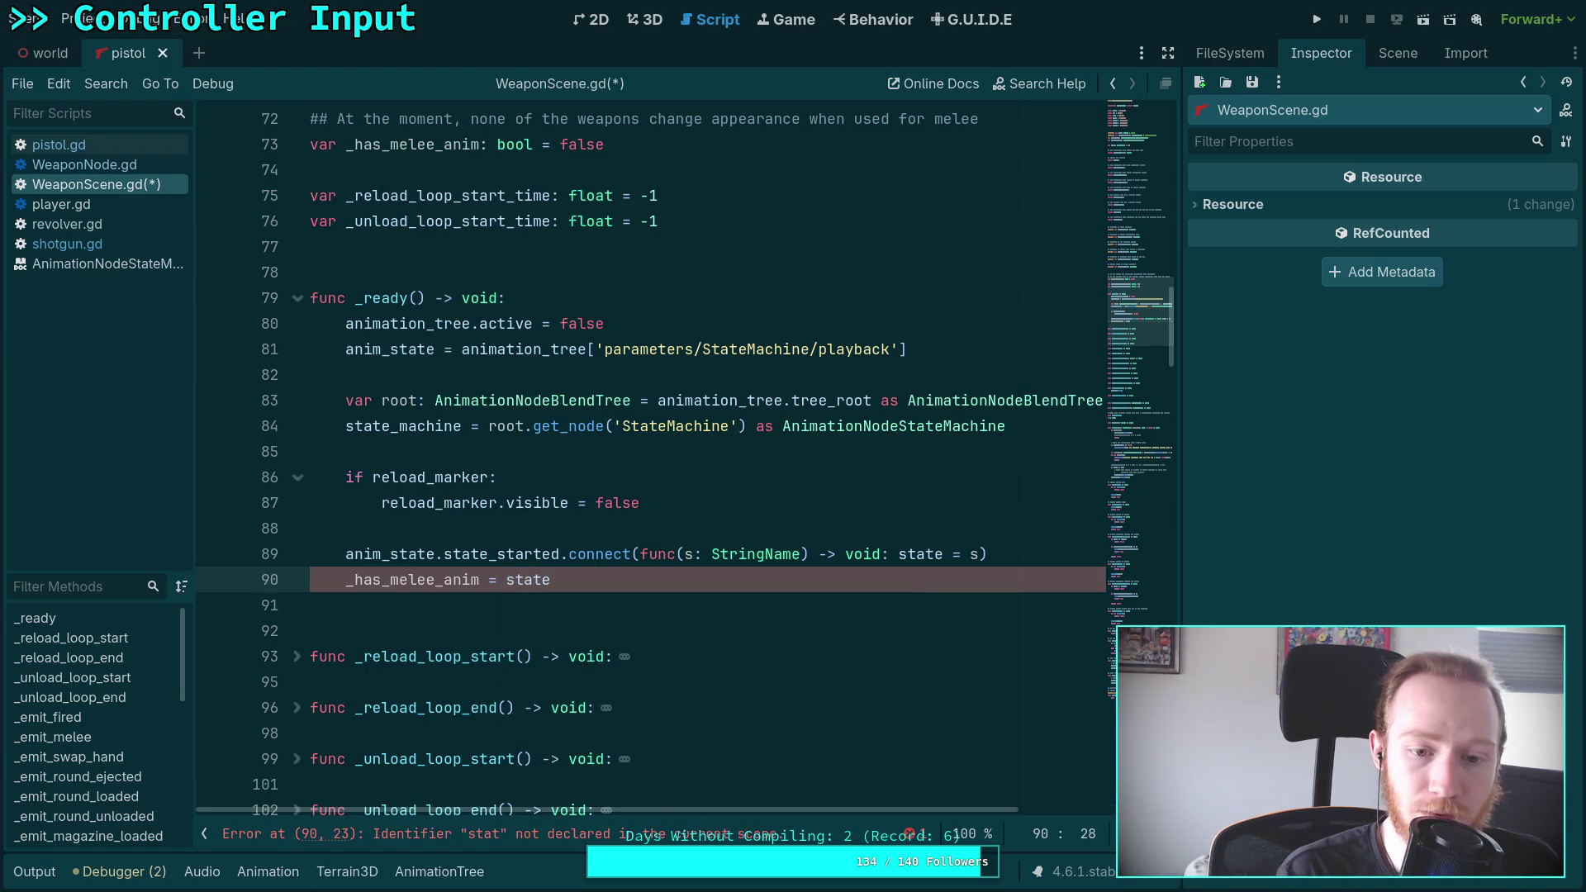
pyautogui.write('achine.has_n')
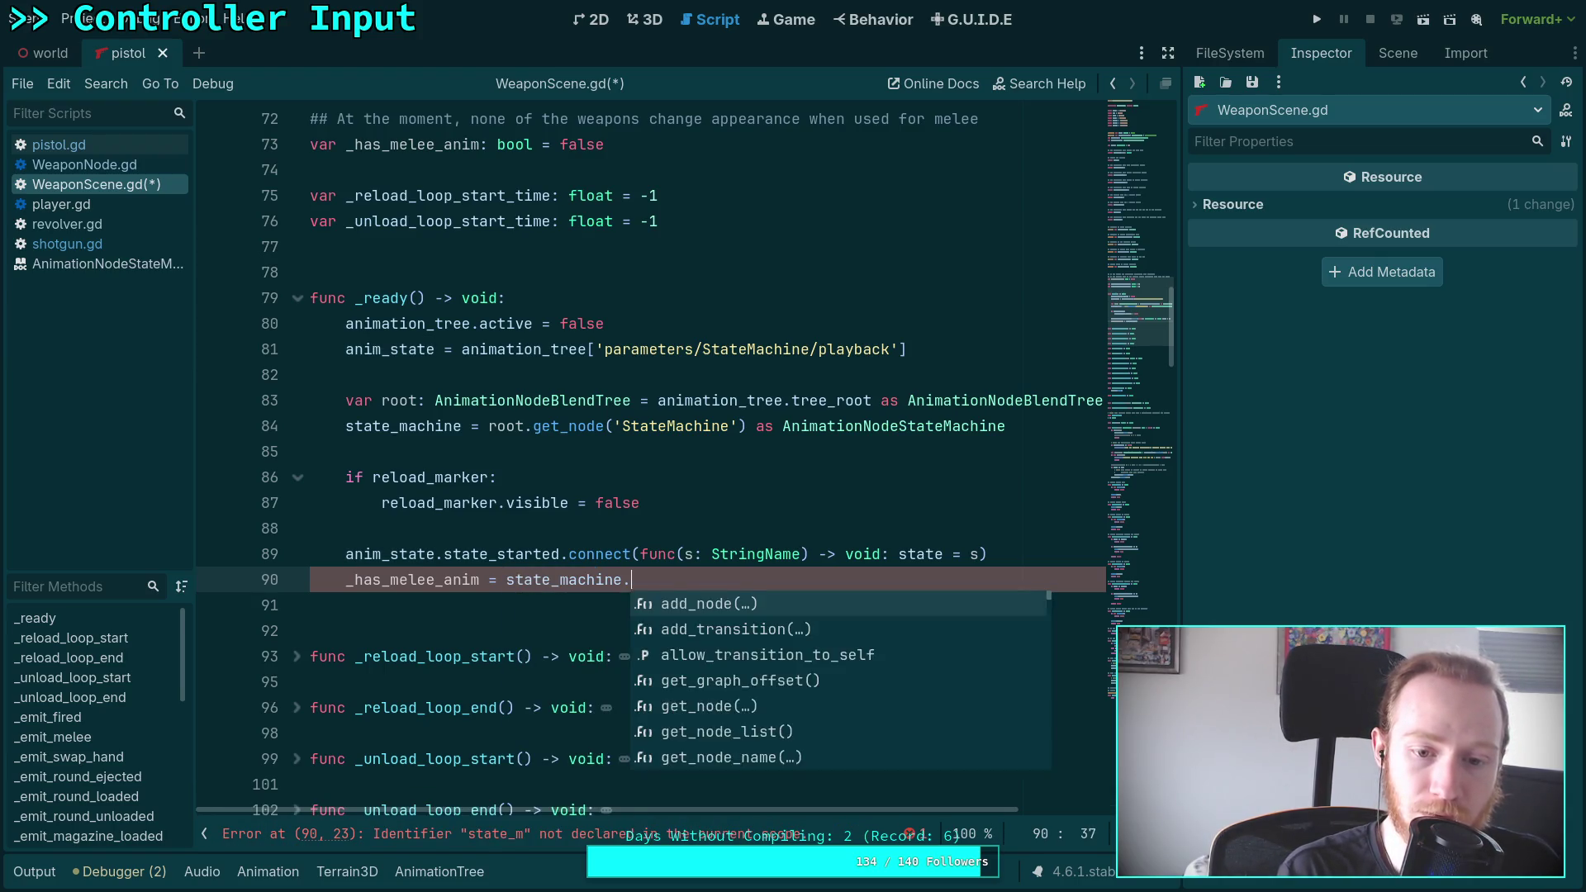
pyautogui.press('Return')
pyautogui.write('MELEE')
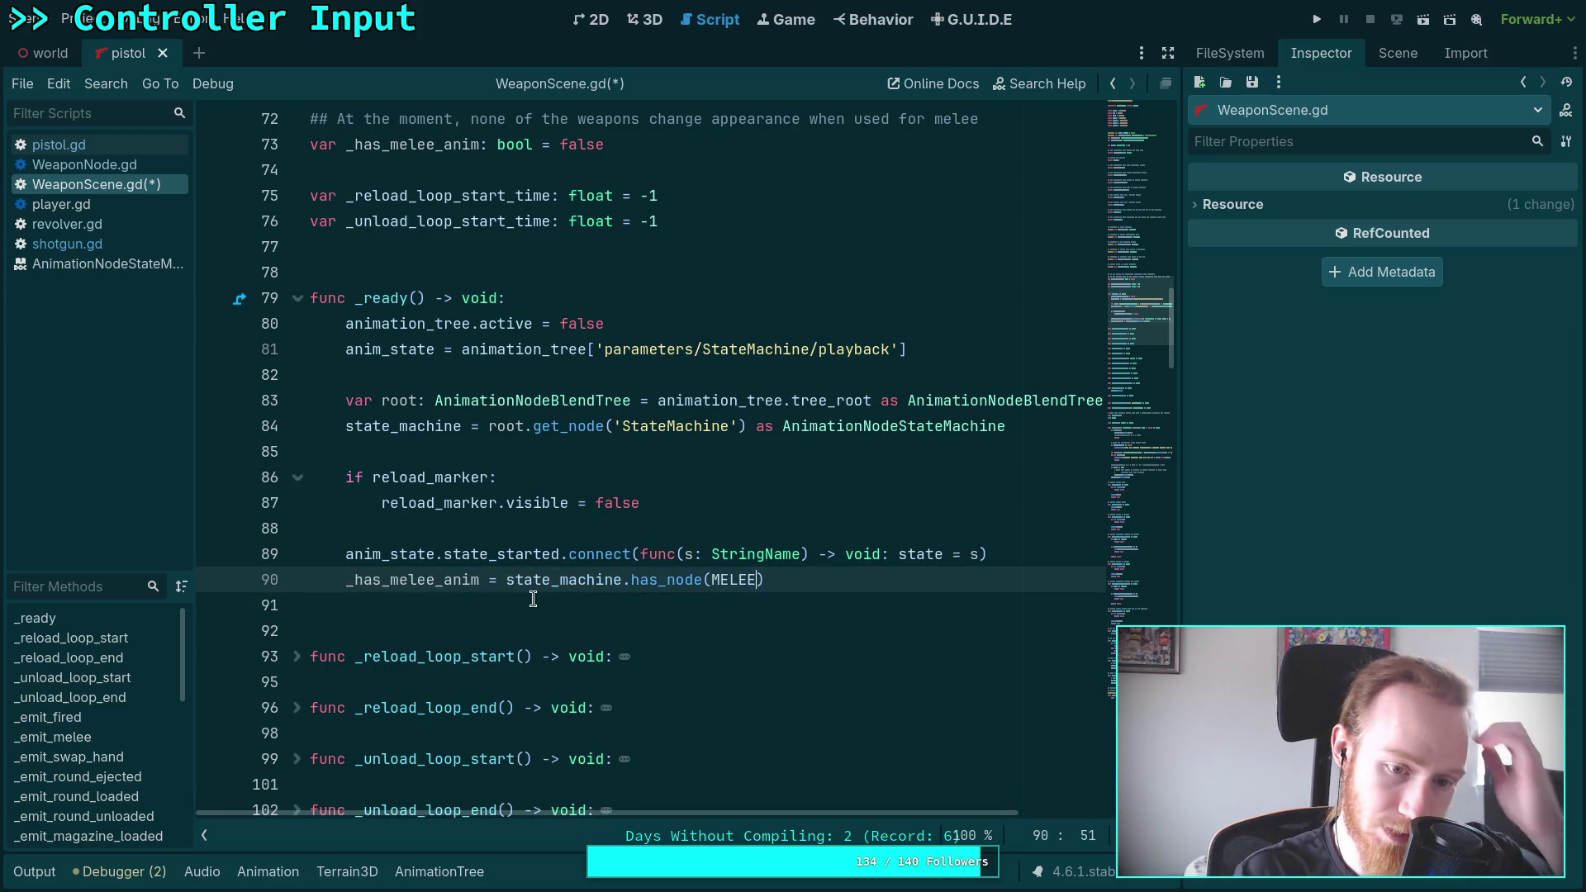
# Save WeaponScene.gd and remove the empty line below the new assignment
pyautogui.click(545, 603)
pyautogui.hotkey('ctrl', 's')
pyautogui.press('BackSpace')
pyautogui.press('BackSpace')
pyautogui.scroll(-4, 605, 606)
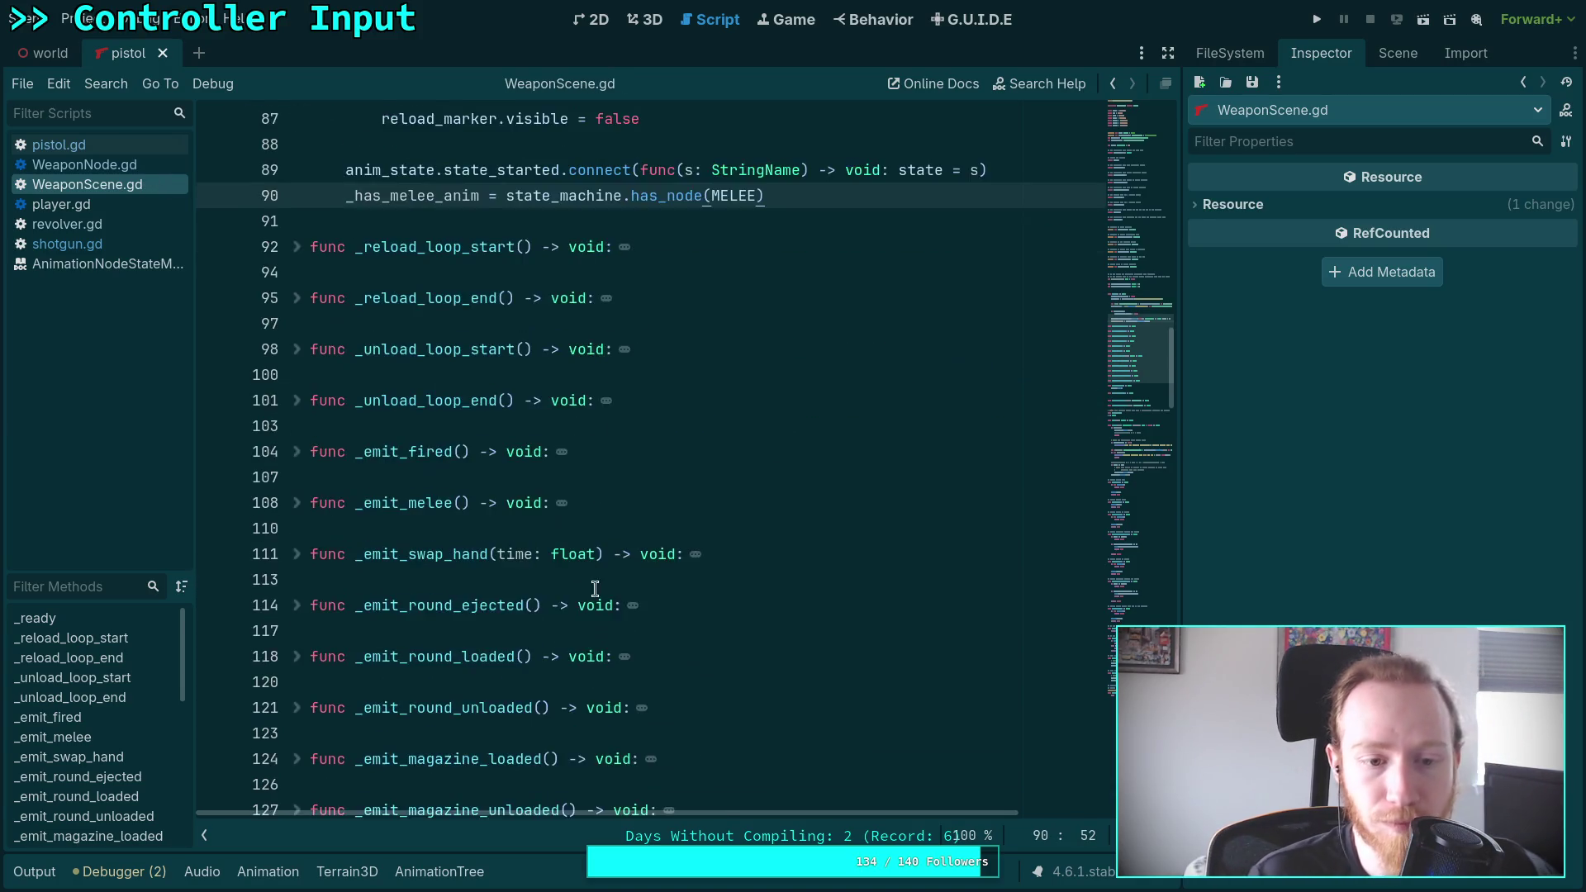
# Insert an 'if _has_melee_anim:' line at the top of goto_melee
pyautogui.scroll(-10, 542, 538)
pyautogui.scroll(4, 467, 532)
pyautogui.scroll(2, 468, 533)
pyautogui.scroll(-10, 468, 533)
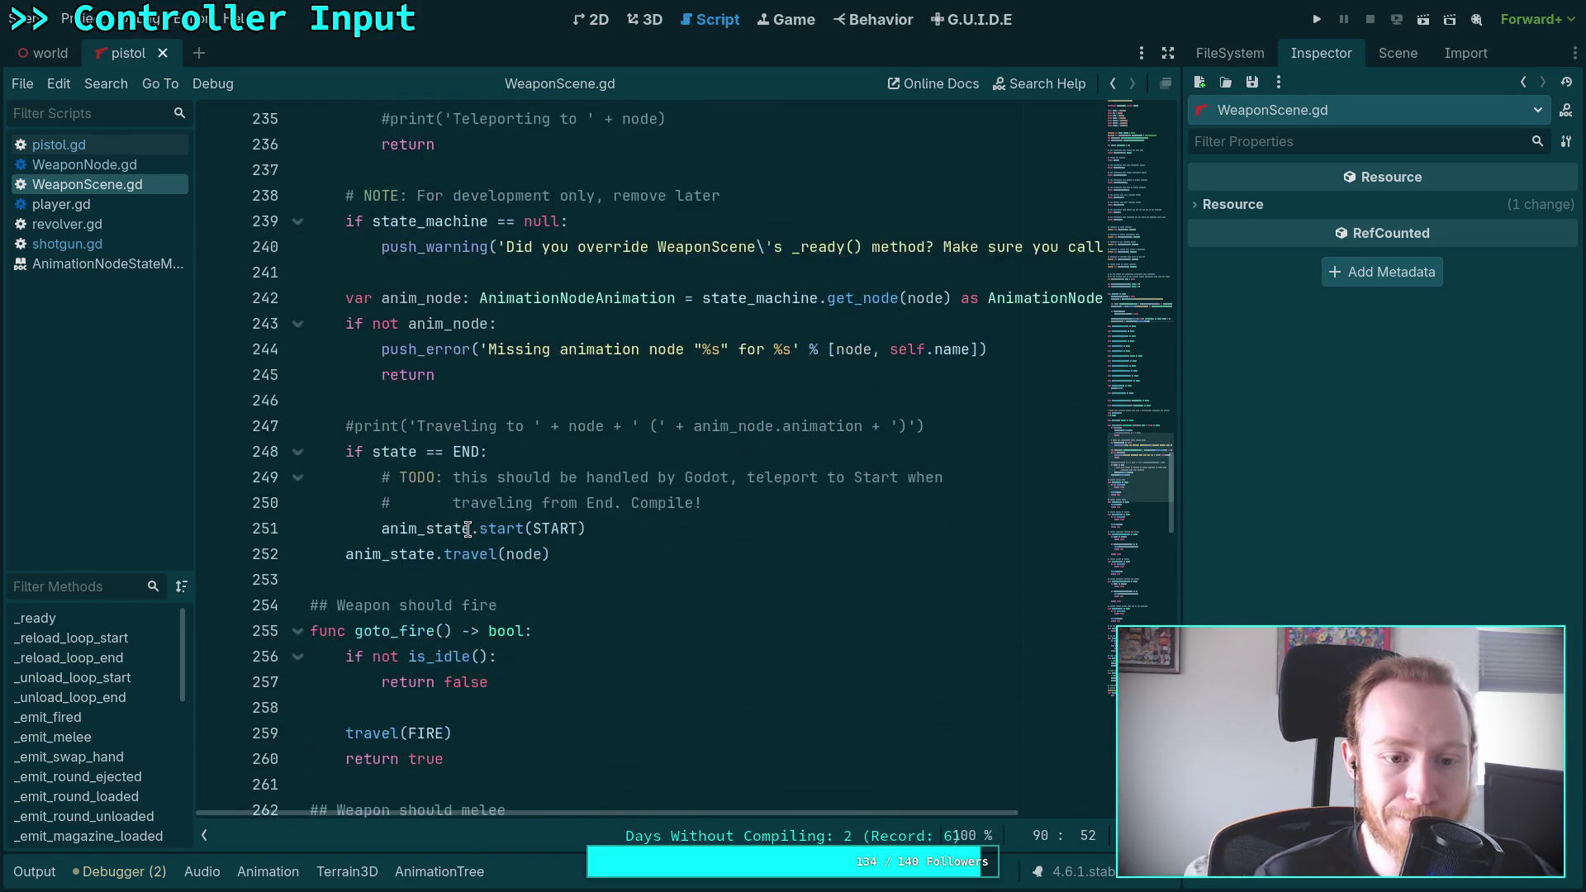
pyautogui.scroll(-5, 468, 529)
pyautogui.click(654, 447)
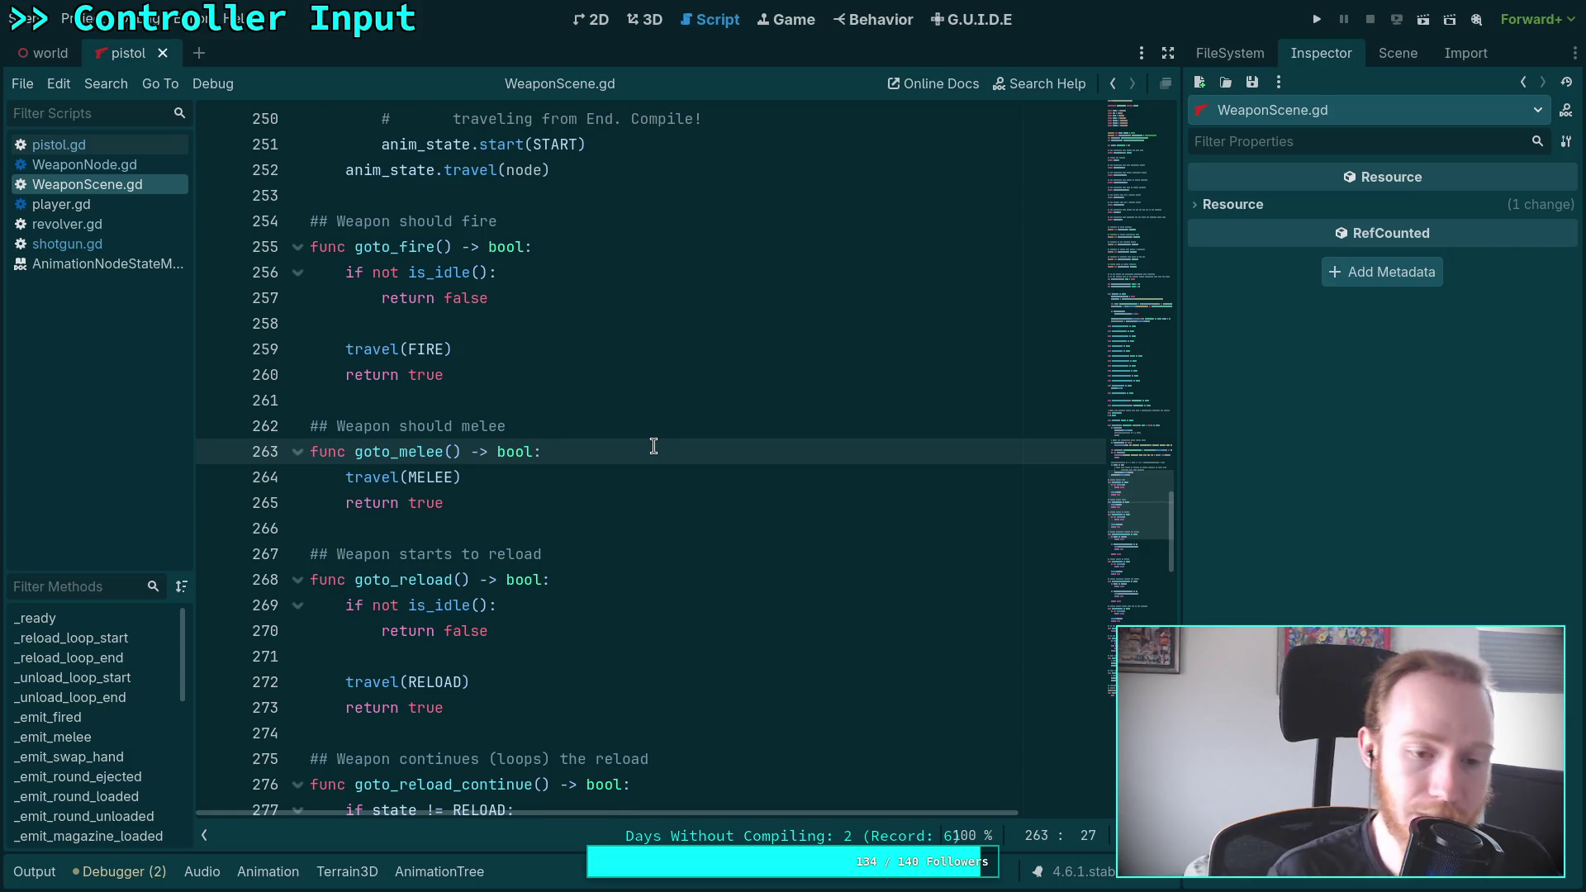
pyautogui.press('Return')
pyautogui.write('if _has_melee_anim')
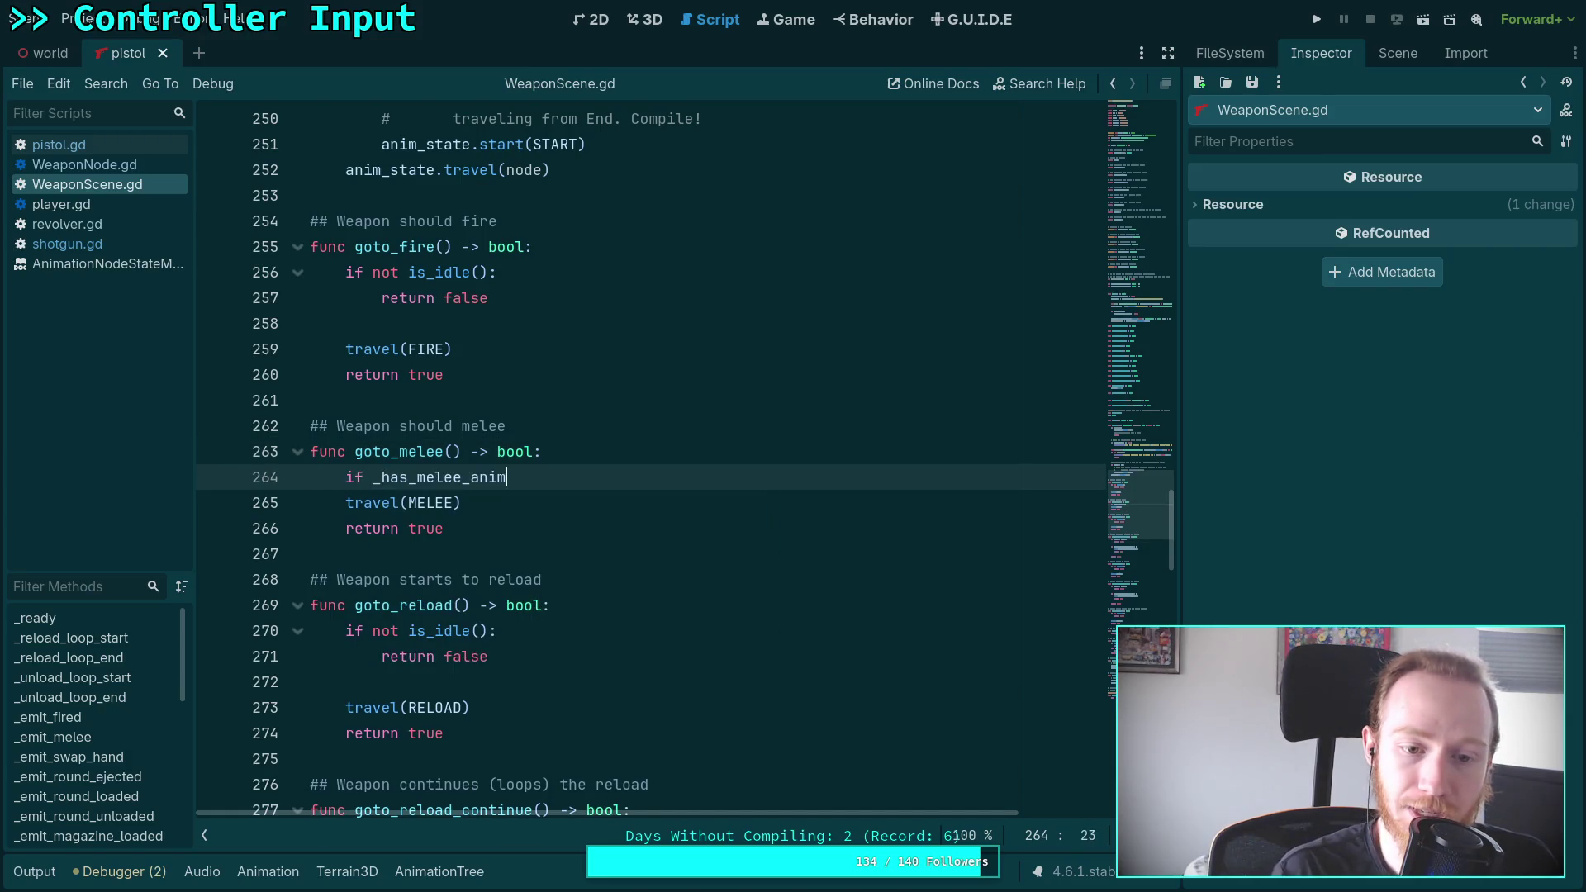
pyautogui.write(':')
# Indent travel(MELEE) so it sits under the new _has_melee_anim condition
pyautogui.click(339, 502)
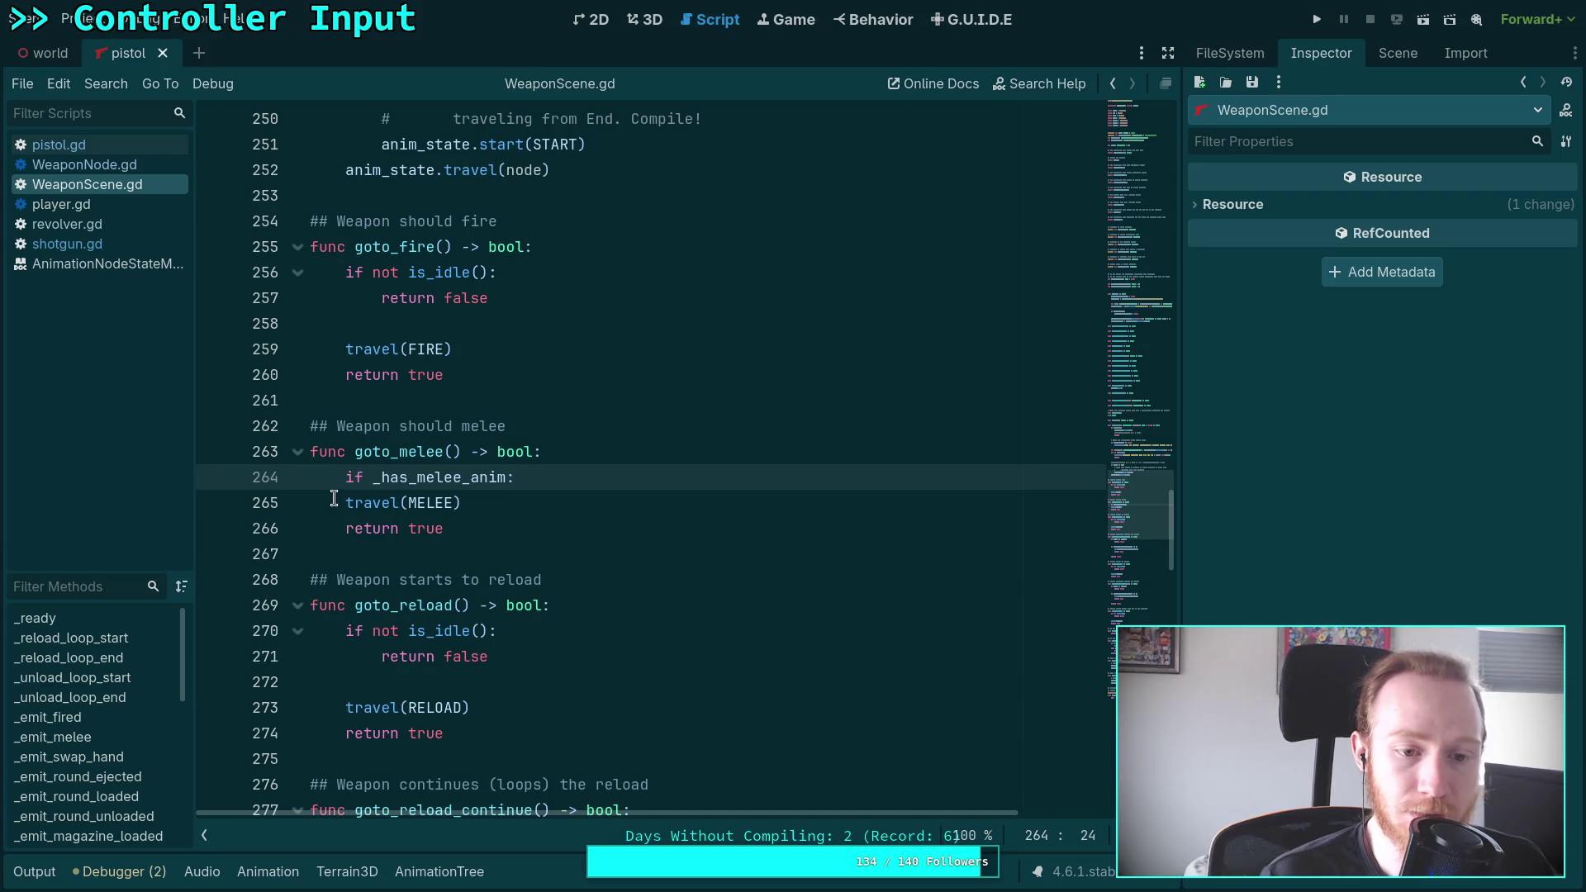
pyautogui.press('Tab')
pyautogui.click(592, 493)
pyautogui.press('Return')
pyautogui.hotkey('ctrl', 'z')
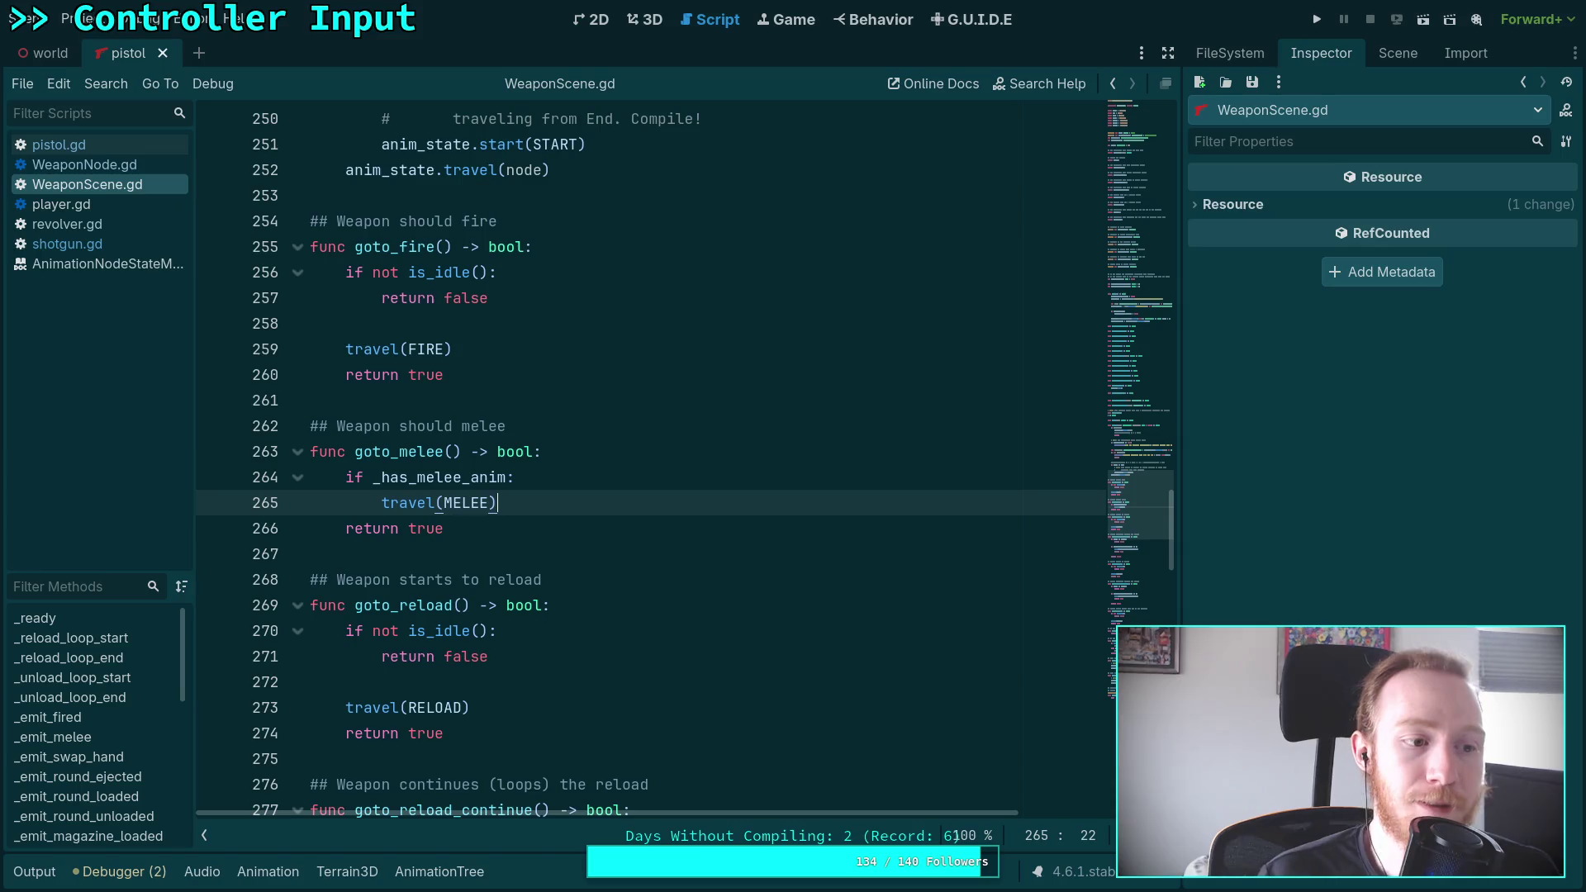
pyautogui.click(551, 524)
pyautogui.click(577, 556)
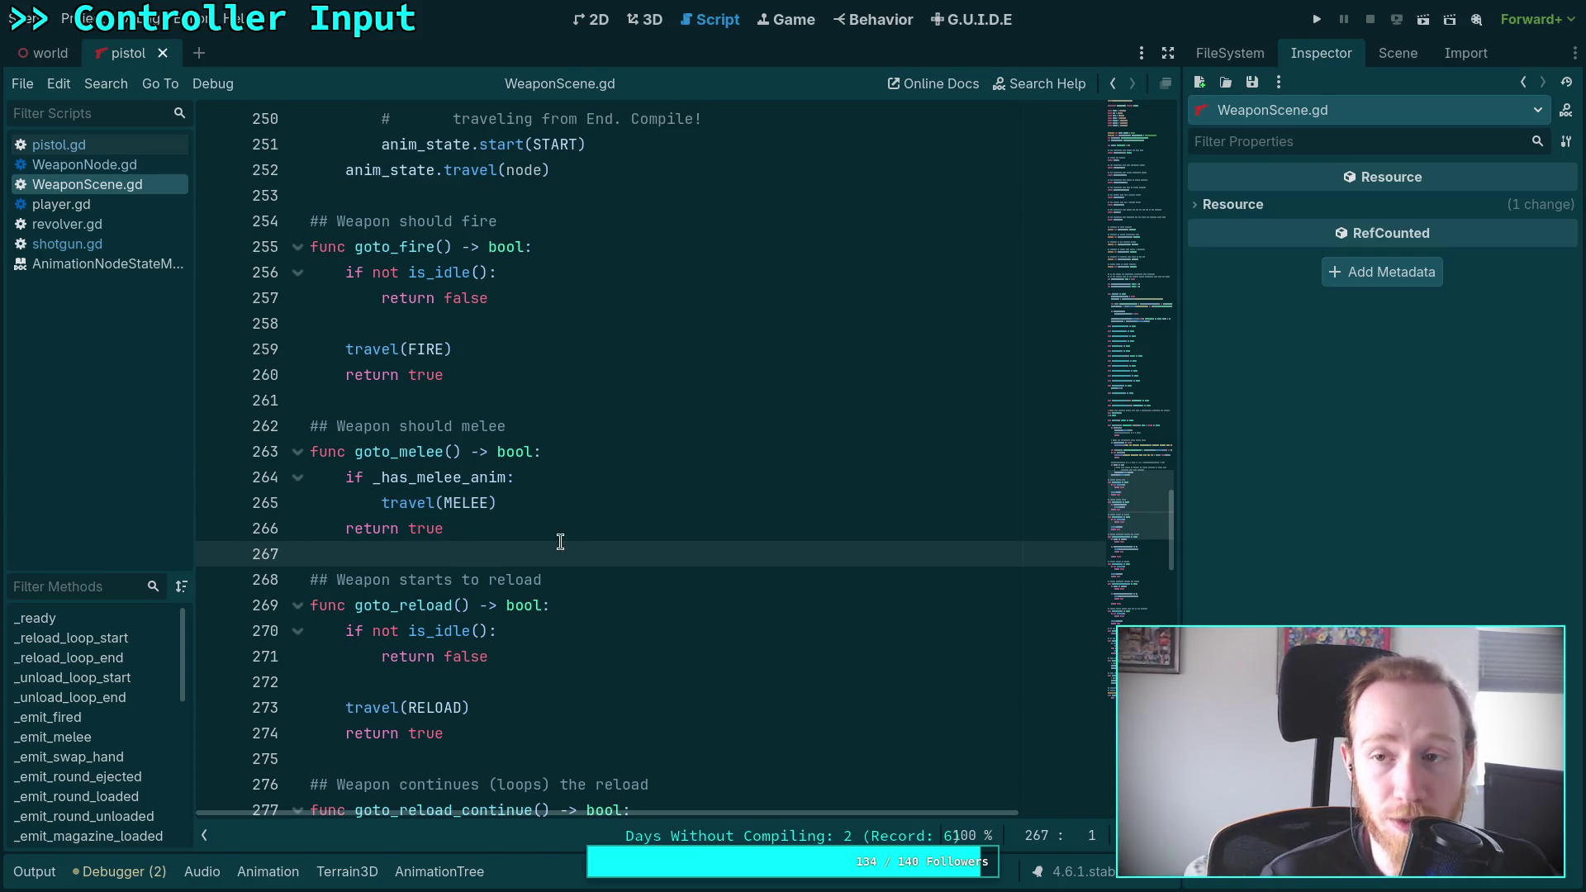
# Run the project, reload the pistol in game, then exit the game to the desktop
pyautogui.click(1315, 21)
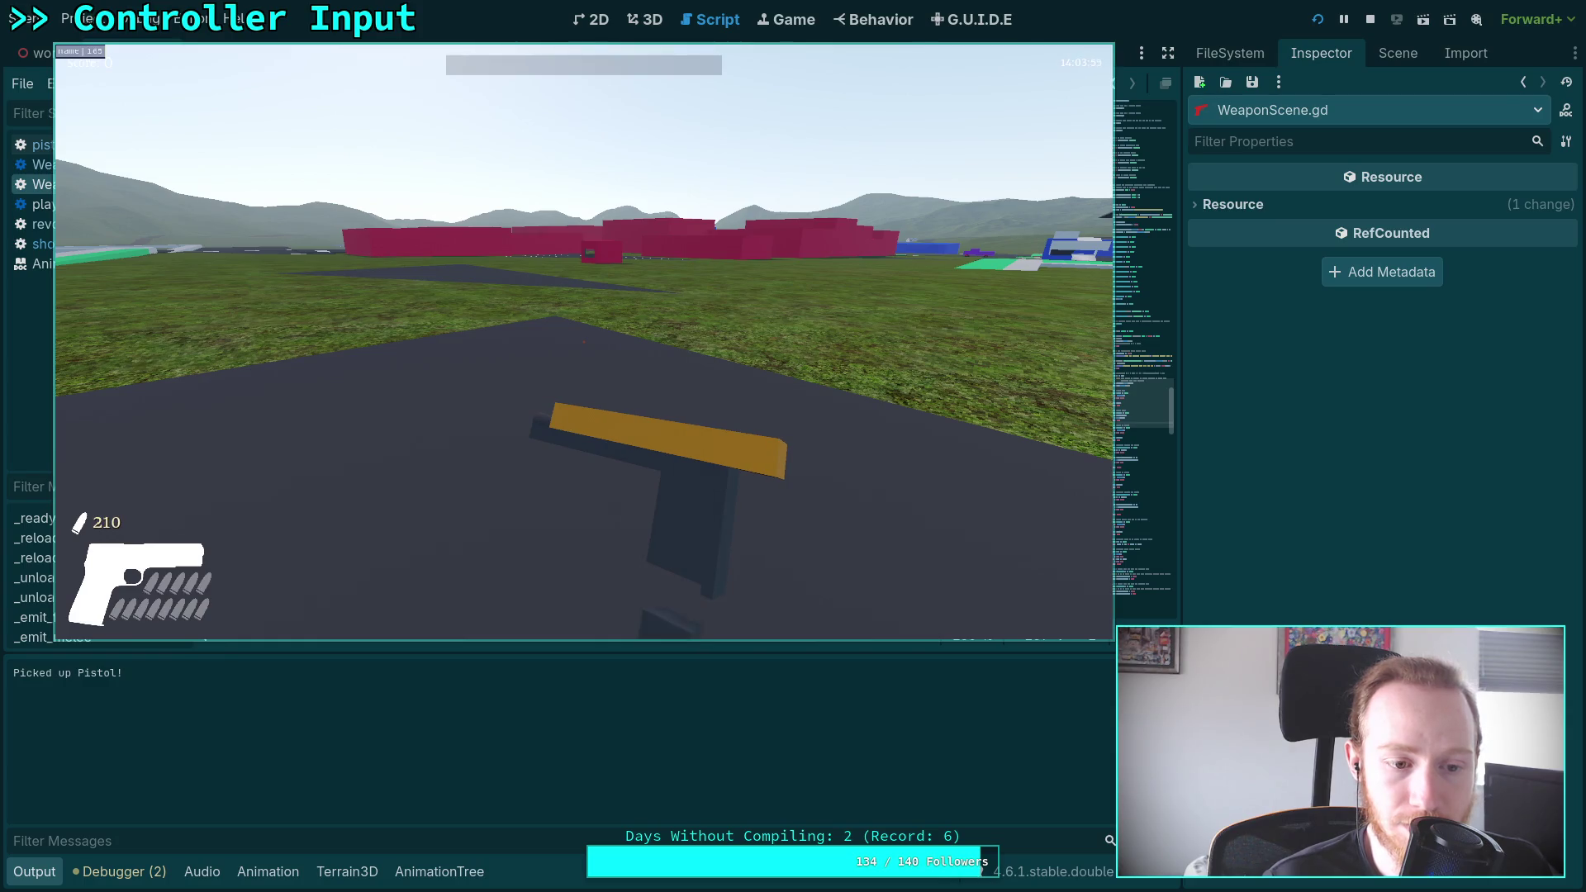
pyautogui.press('r')
pyautogui.press('Escape')
pyautogui.click(592, 368)
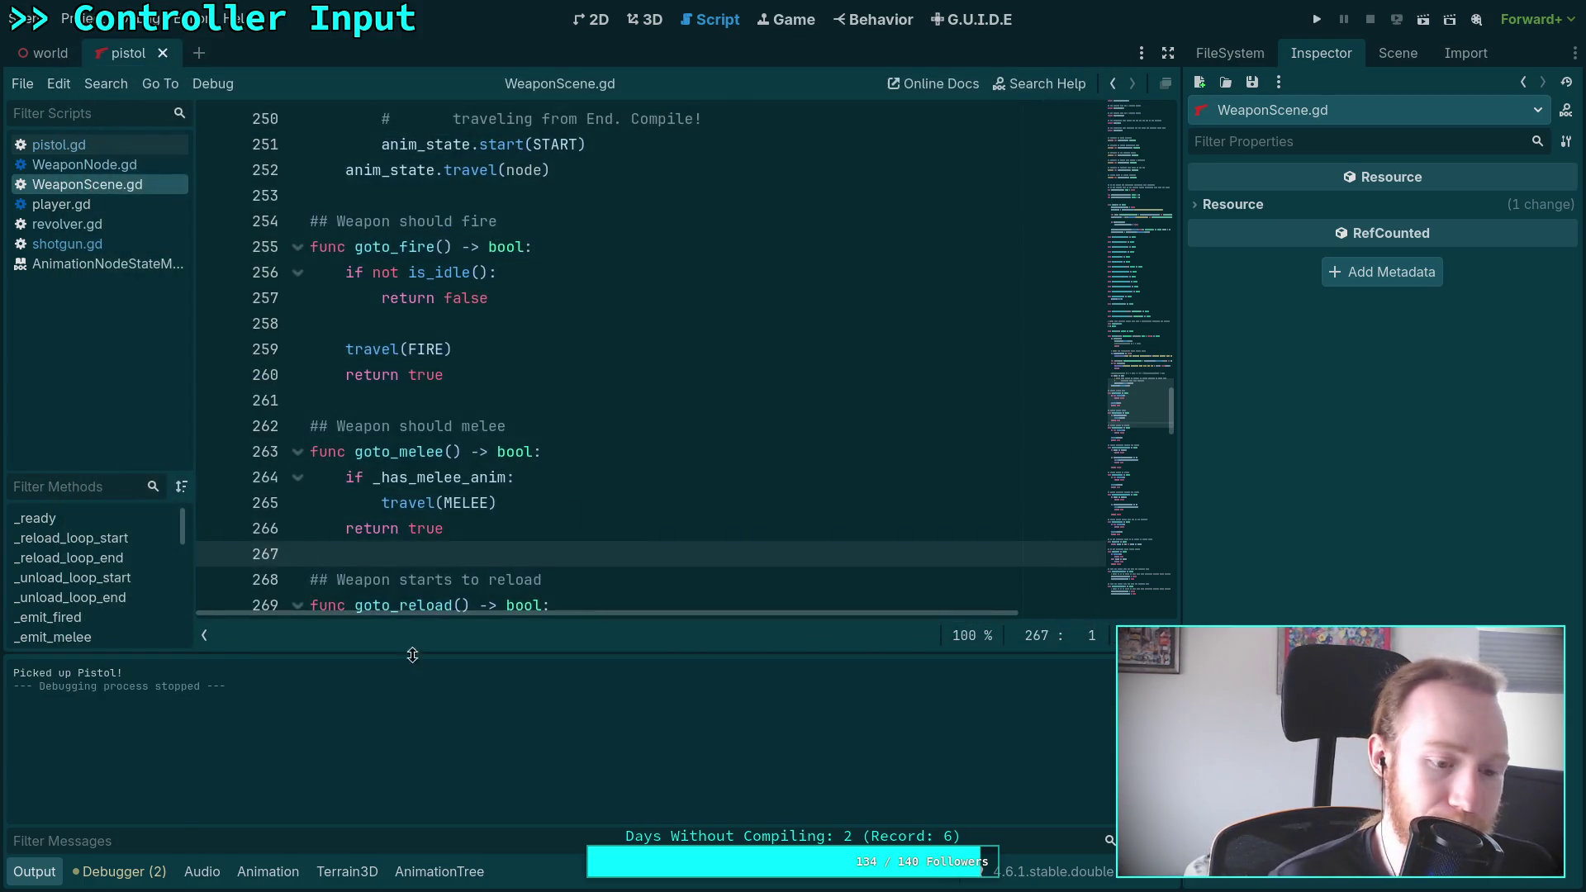
# From the Debugger's warnings, jump to bolt_rifle.gd and delete the shadowing local state variable line
pyautogui.click(124, 873)
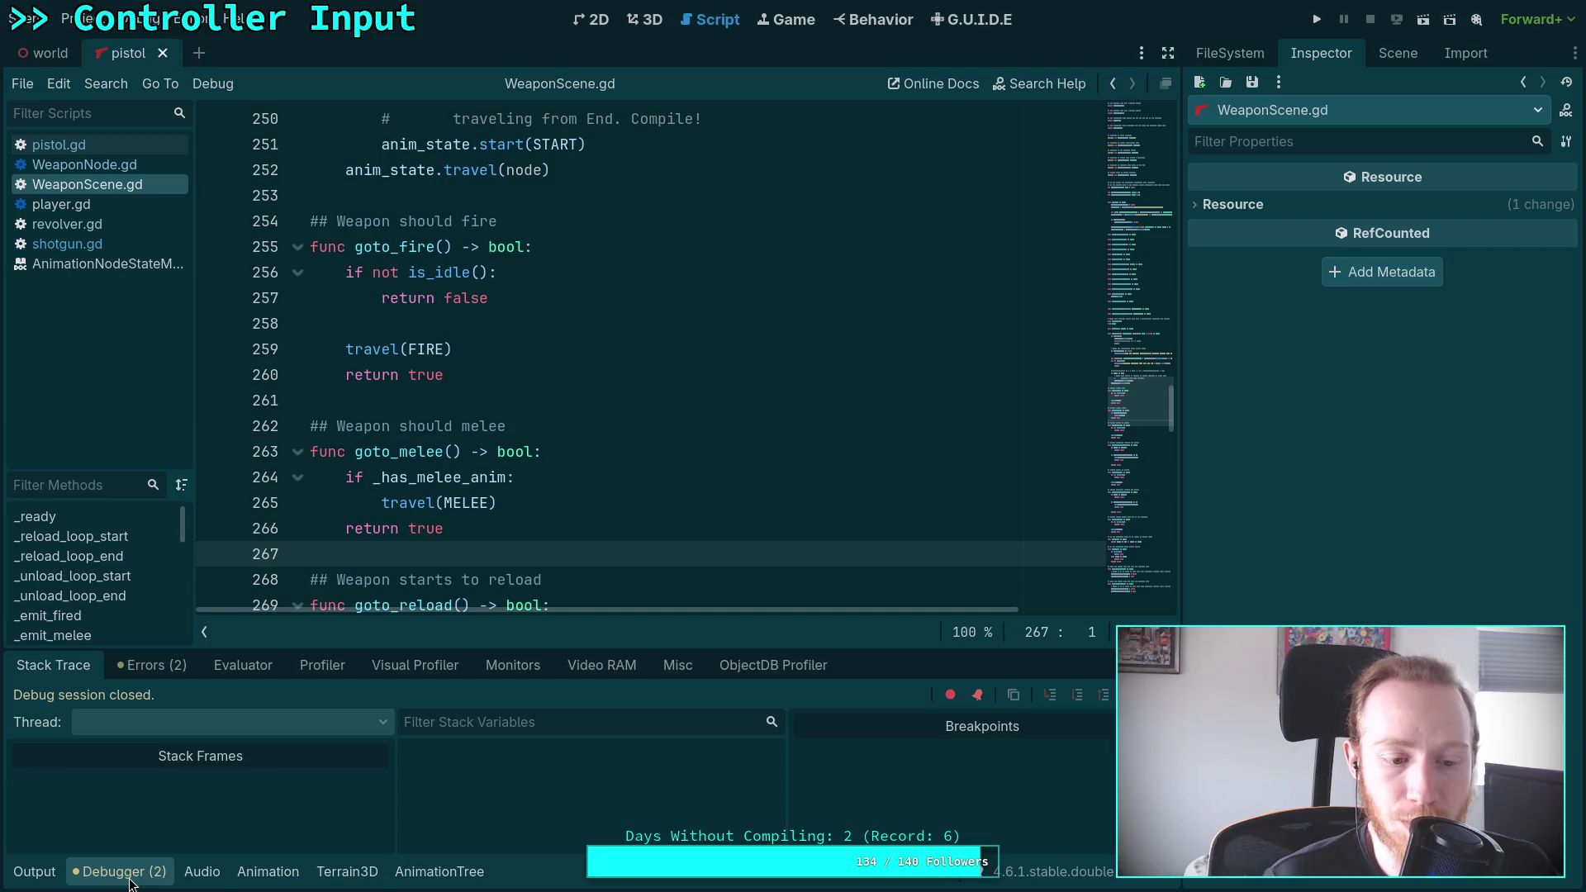
pyautogui.click(152, 665)
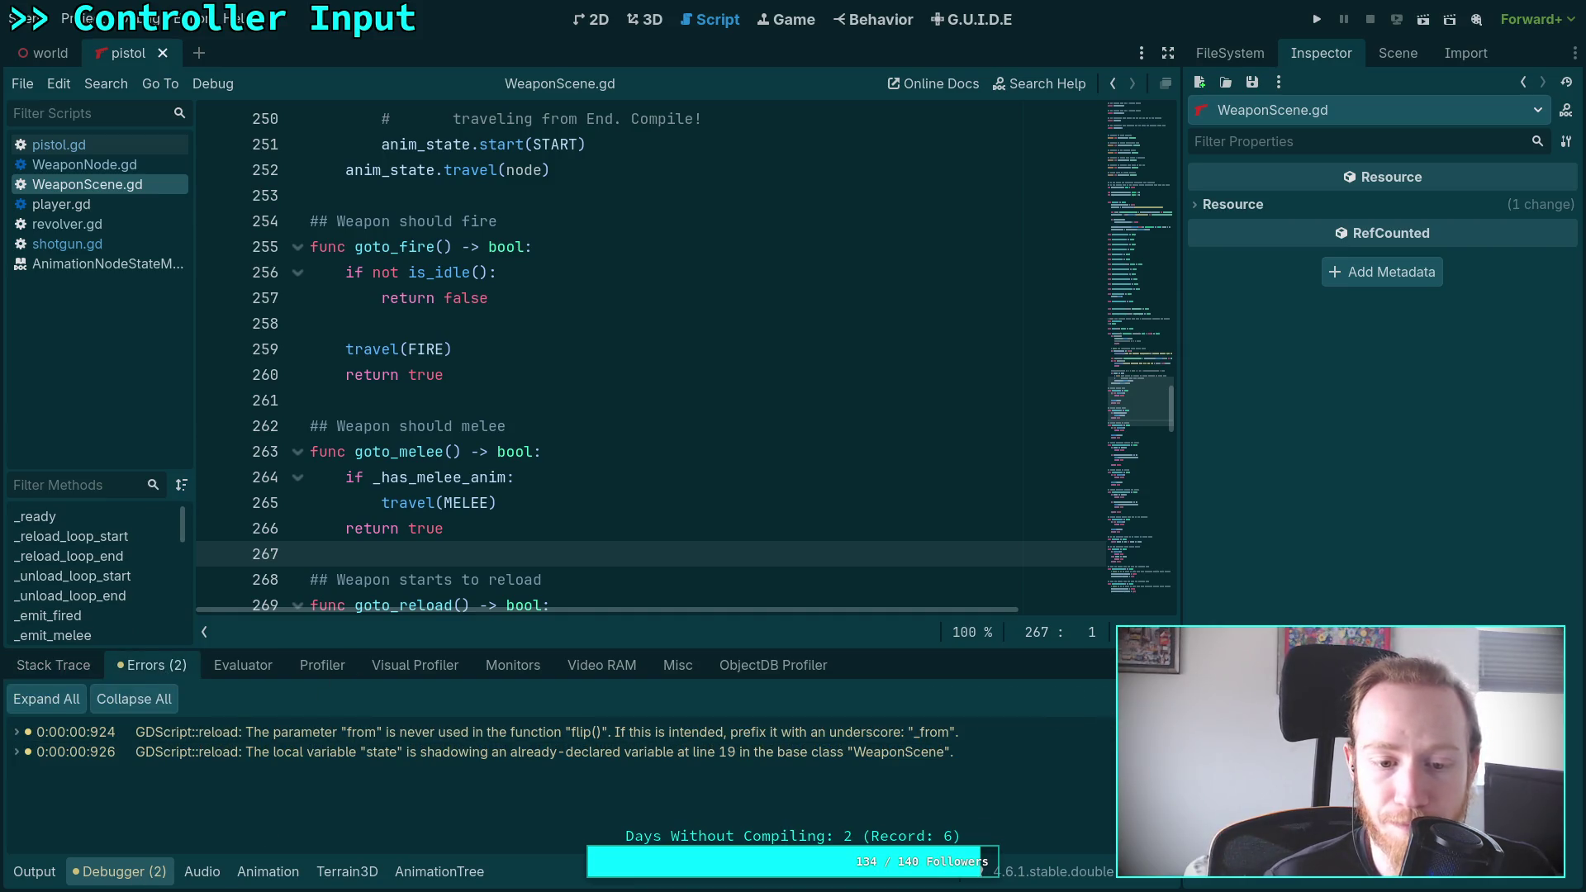
pyautogui.click(799, 754)
pyautogui.scroll(4, 597, 533)
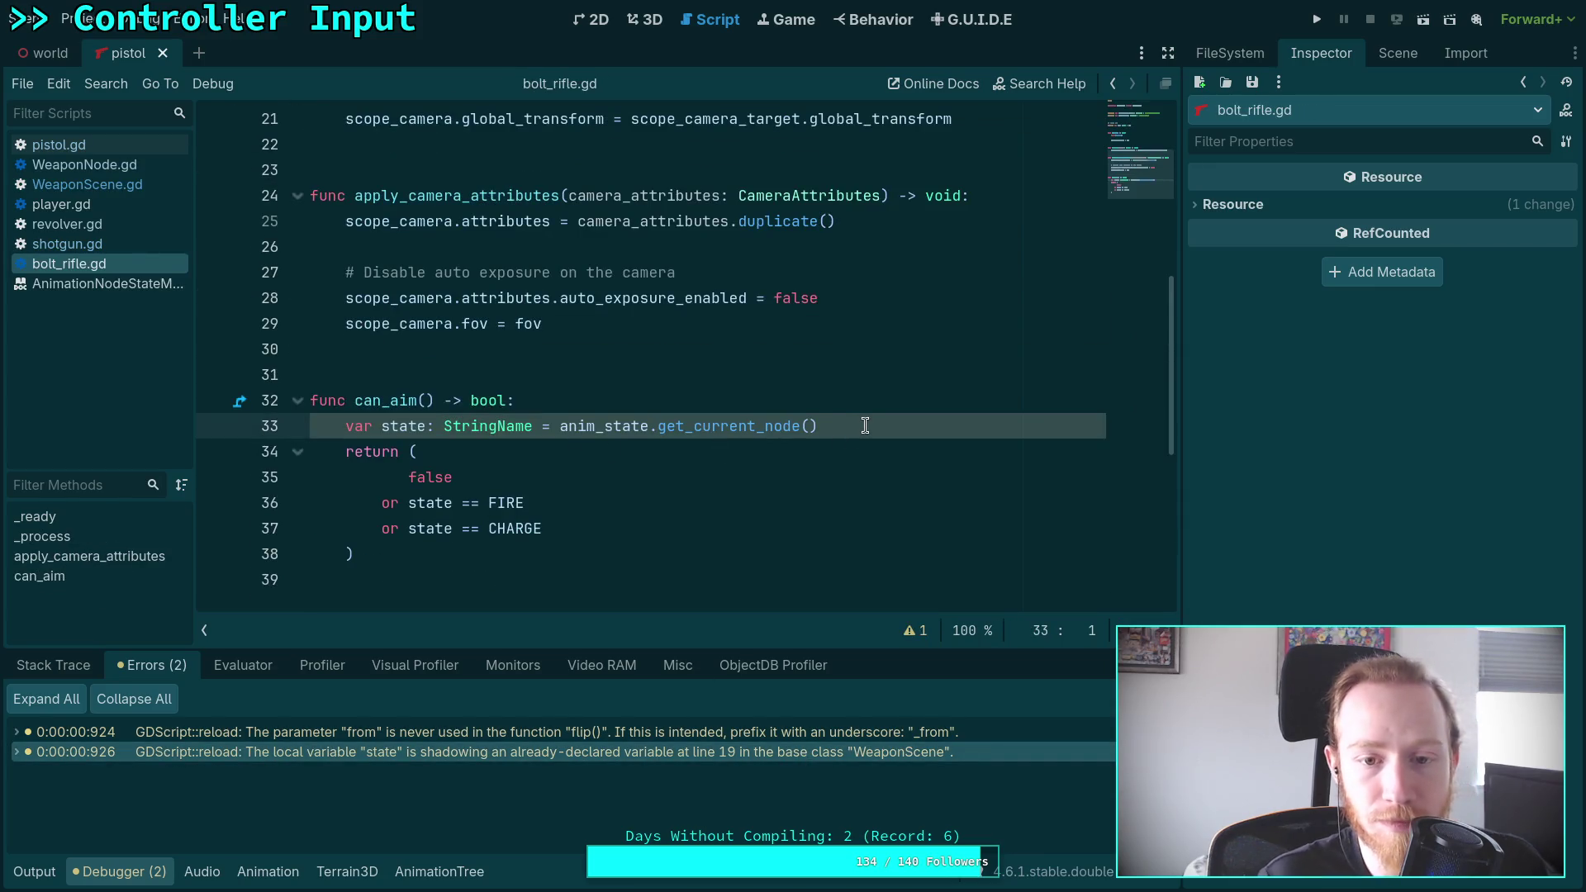
pyautogui.moveTo(865, 426); pyautogui.dragTo(872, 406)
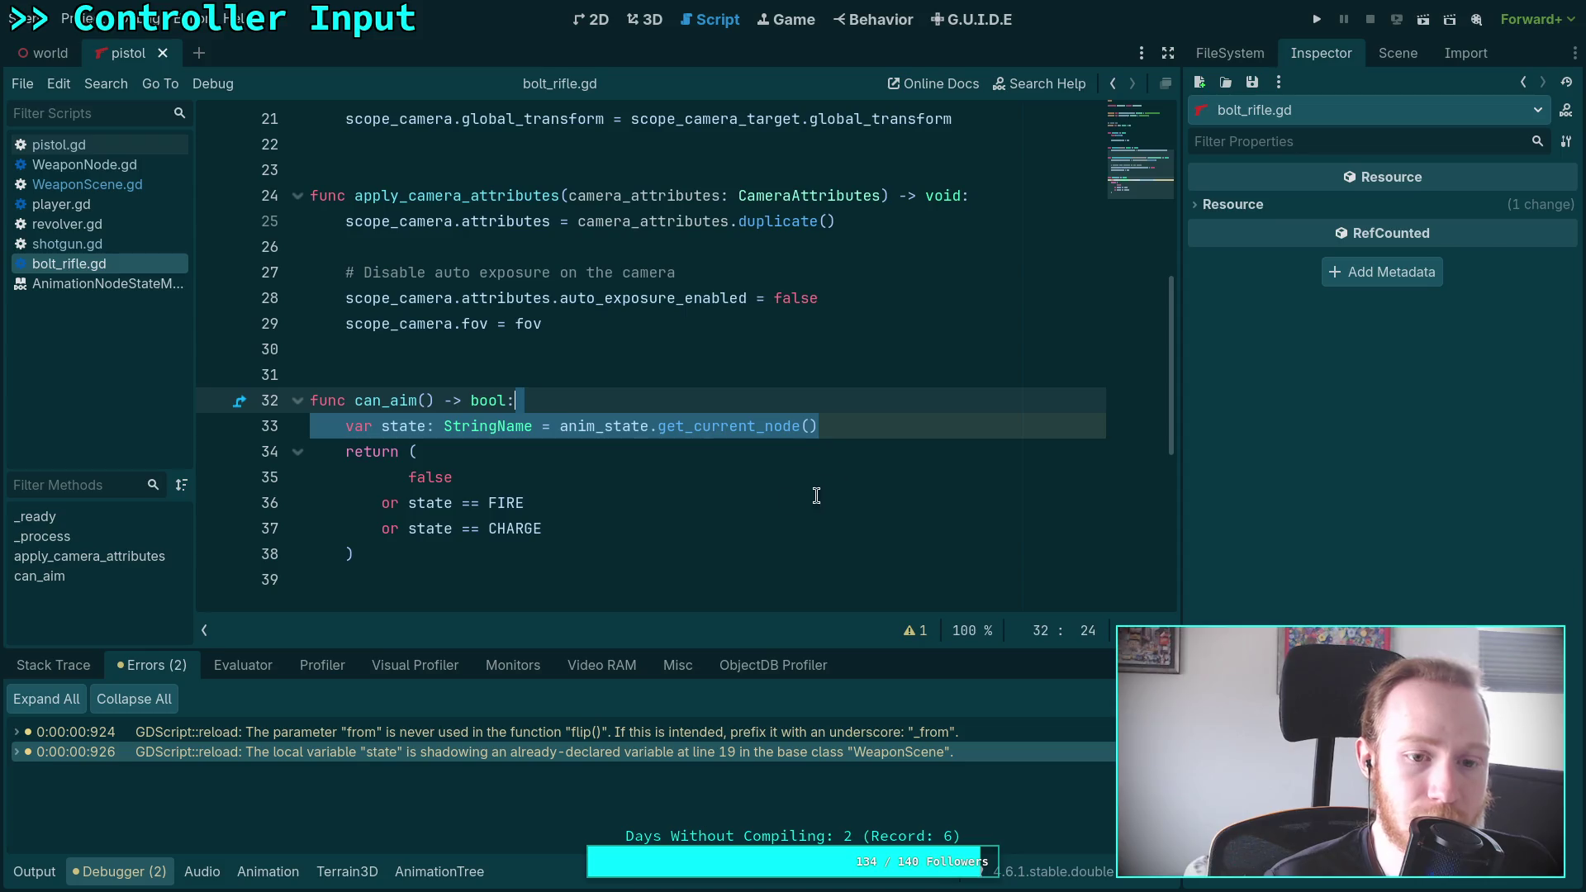
pyautogui.press('Delete')
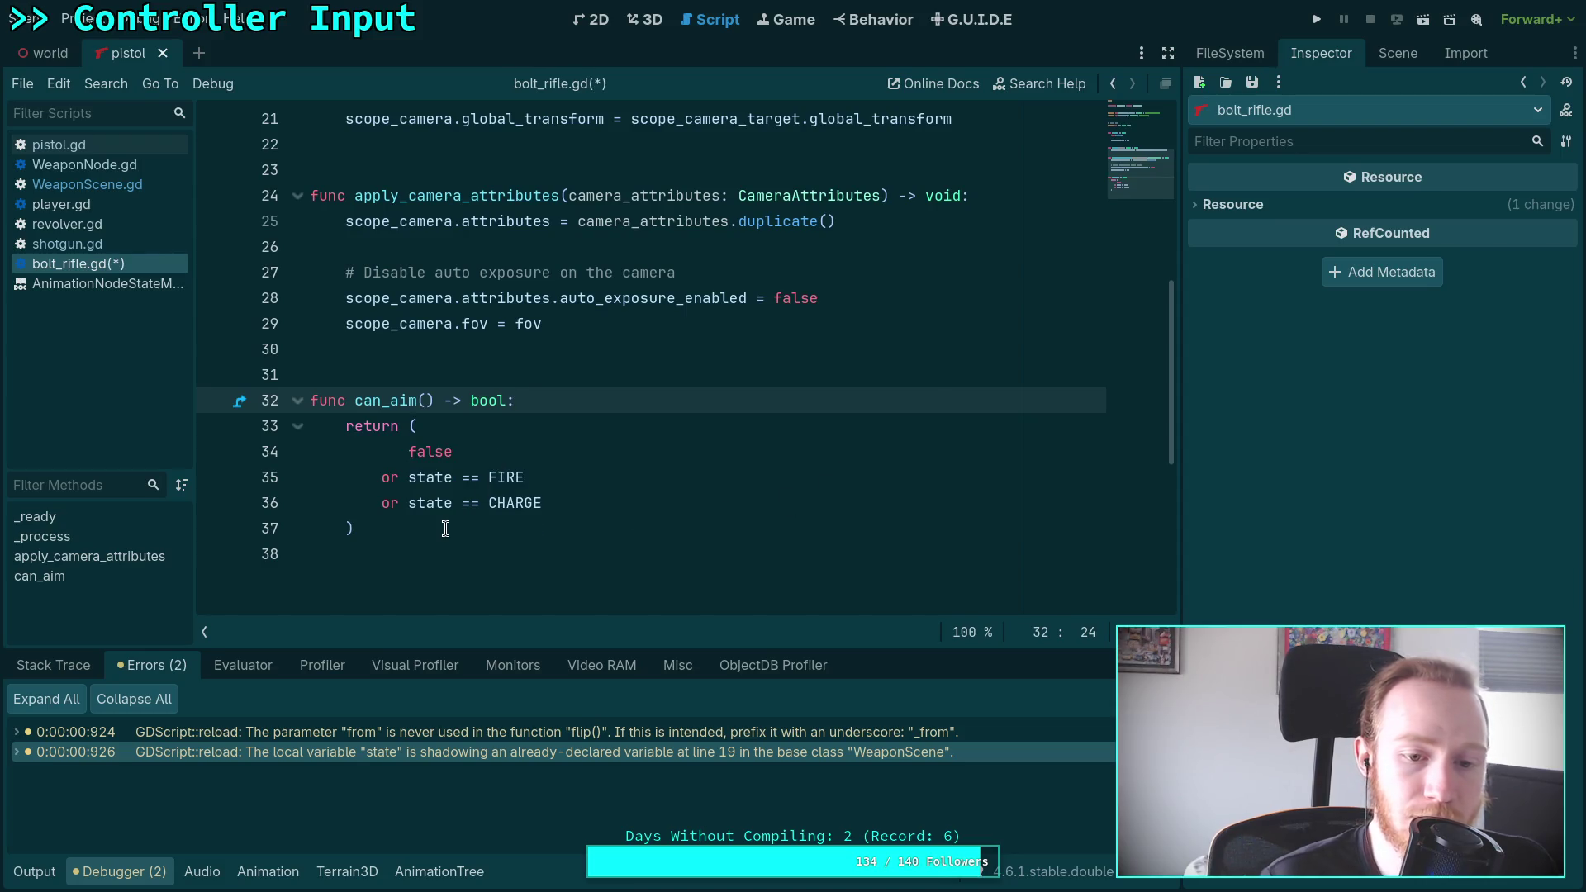
# Replace false with is_idle() in can_aim and save bolt_rifle.gd
pyautogui.doubleClick(438, 453)
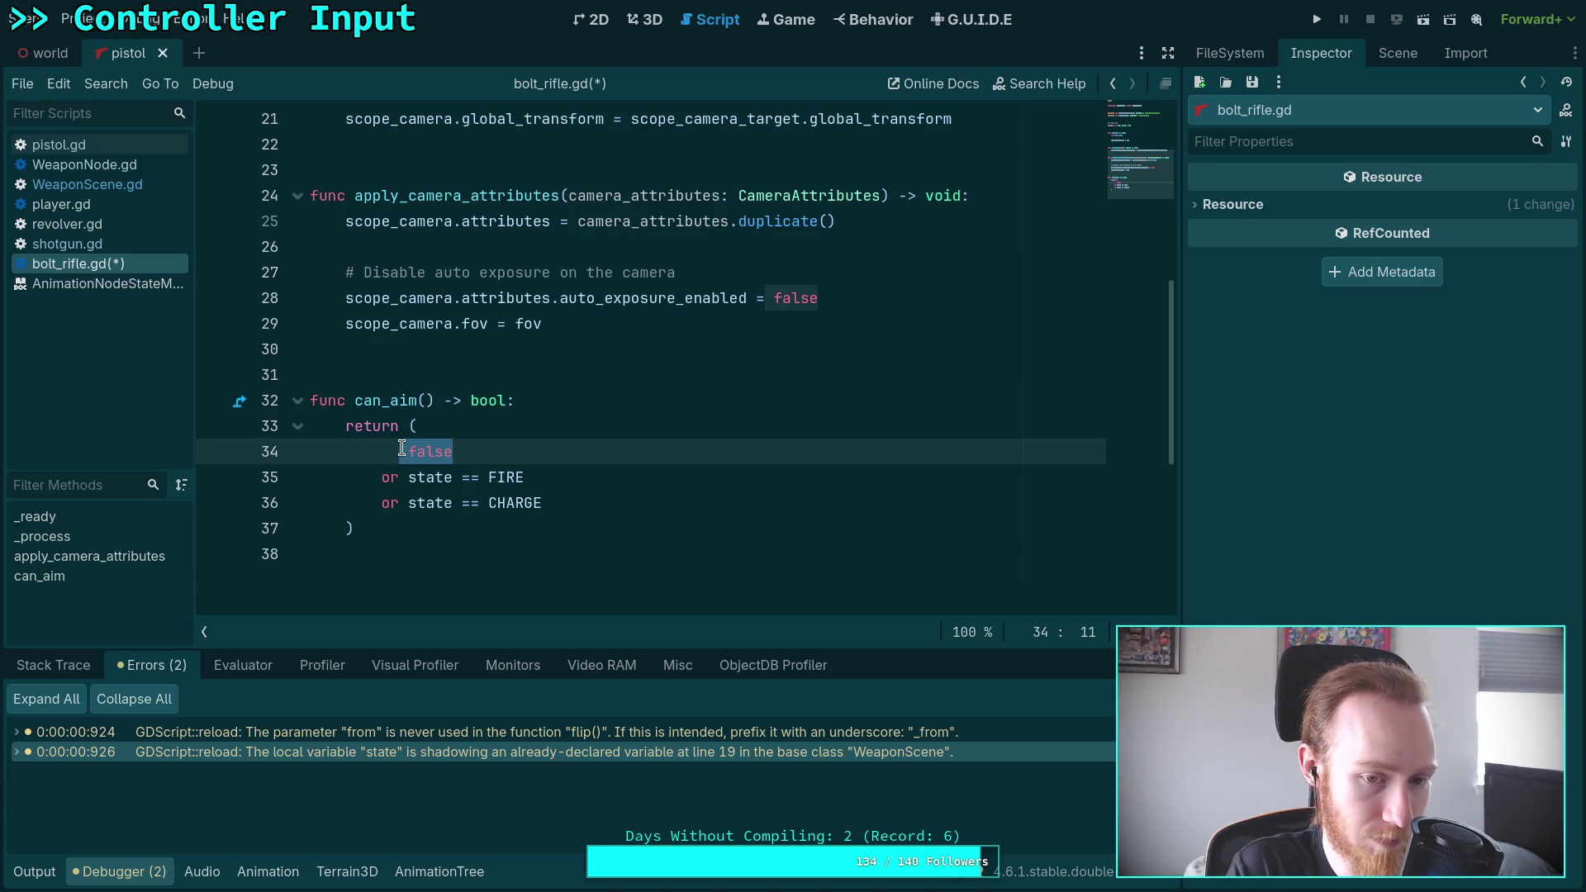
pyautogui.moveTo(486, 454); pyautogui.dragTo(408, 456)
pyautogui.write('is')
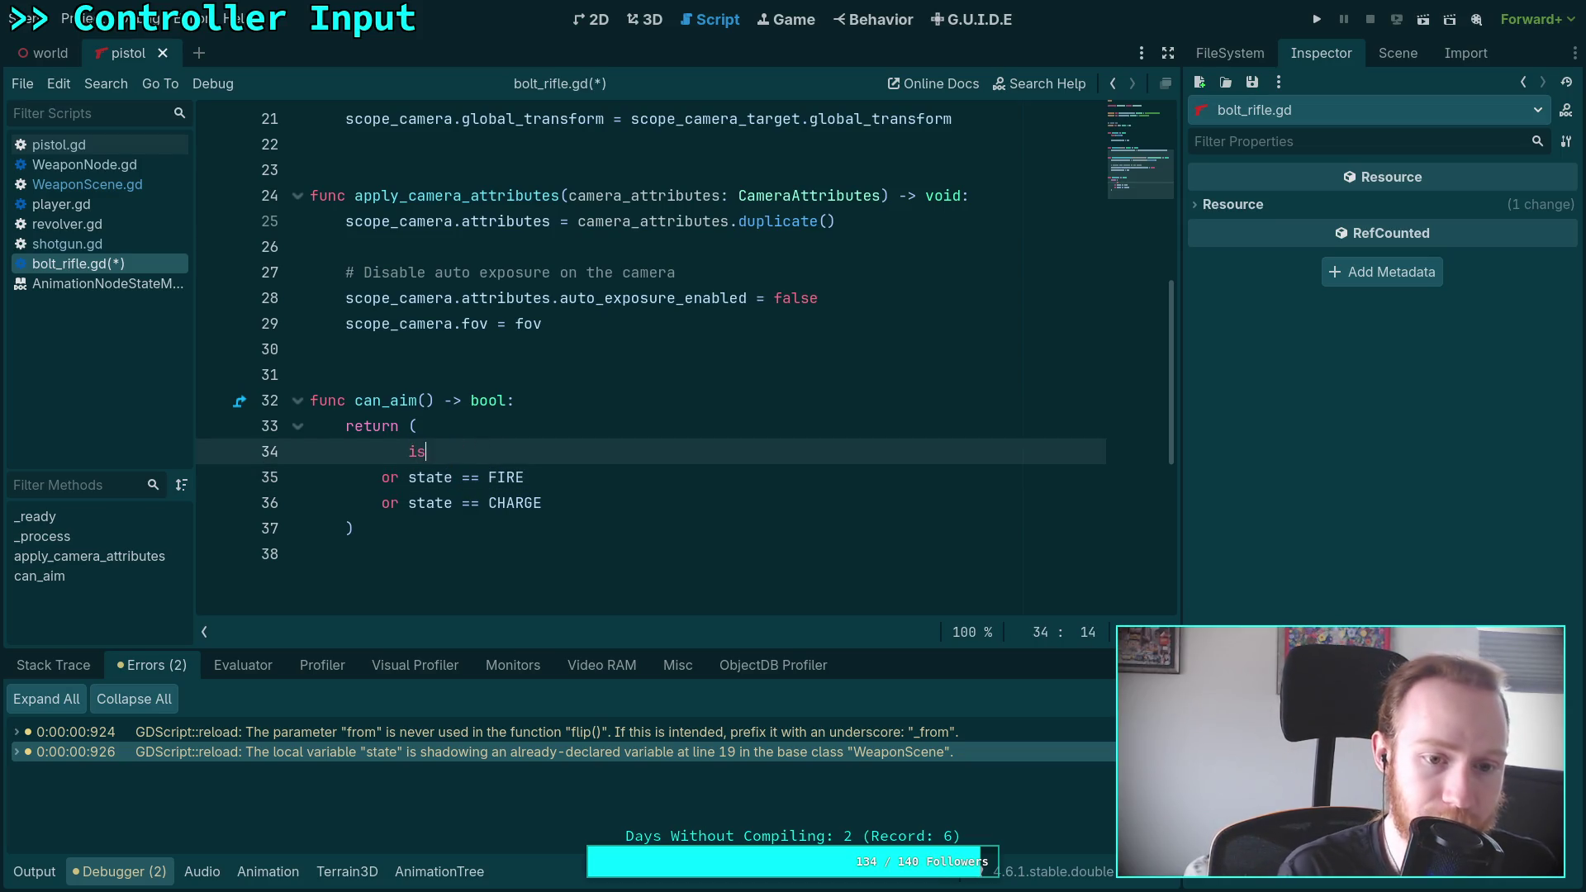
pyautogui.write('_idle')
pyautogui.press('Return')
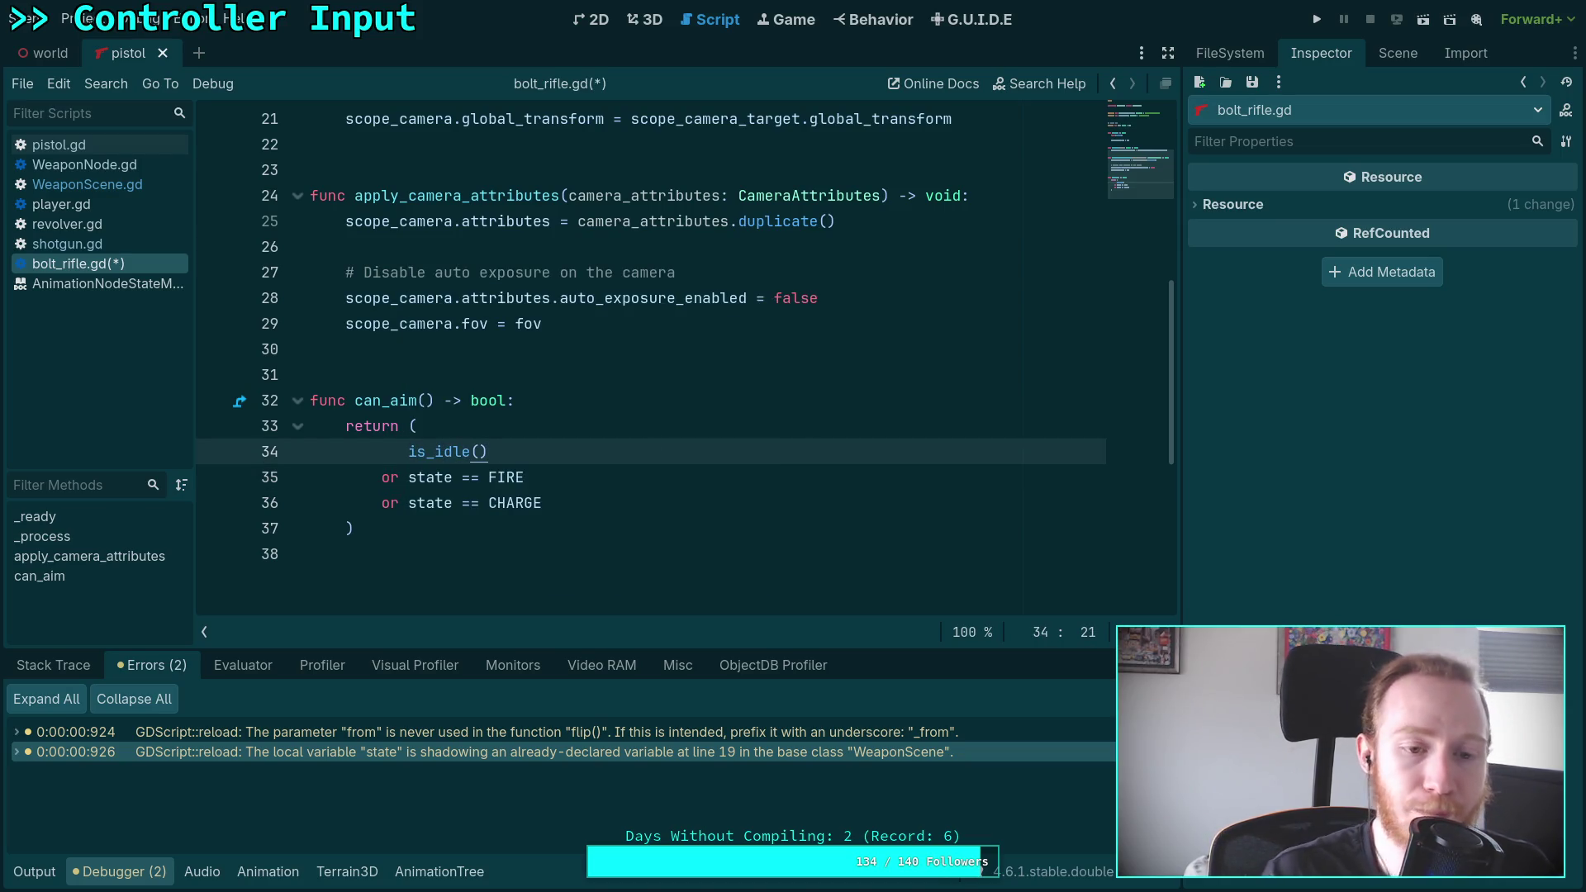
pyautogui.moveTo(420, 522); pyautogui.dragTo(237, 397)
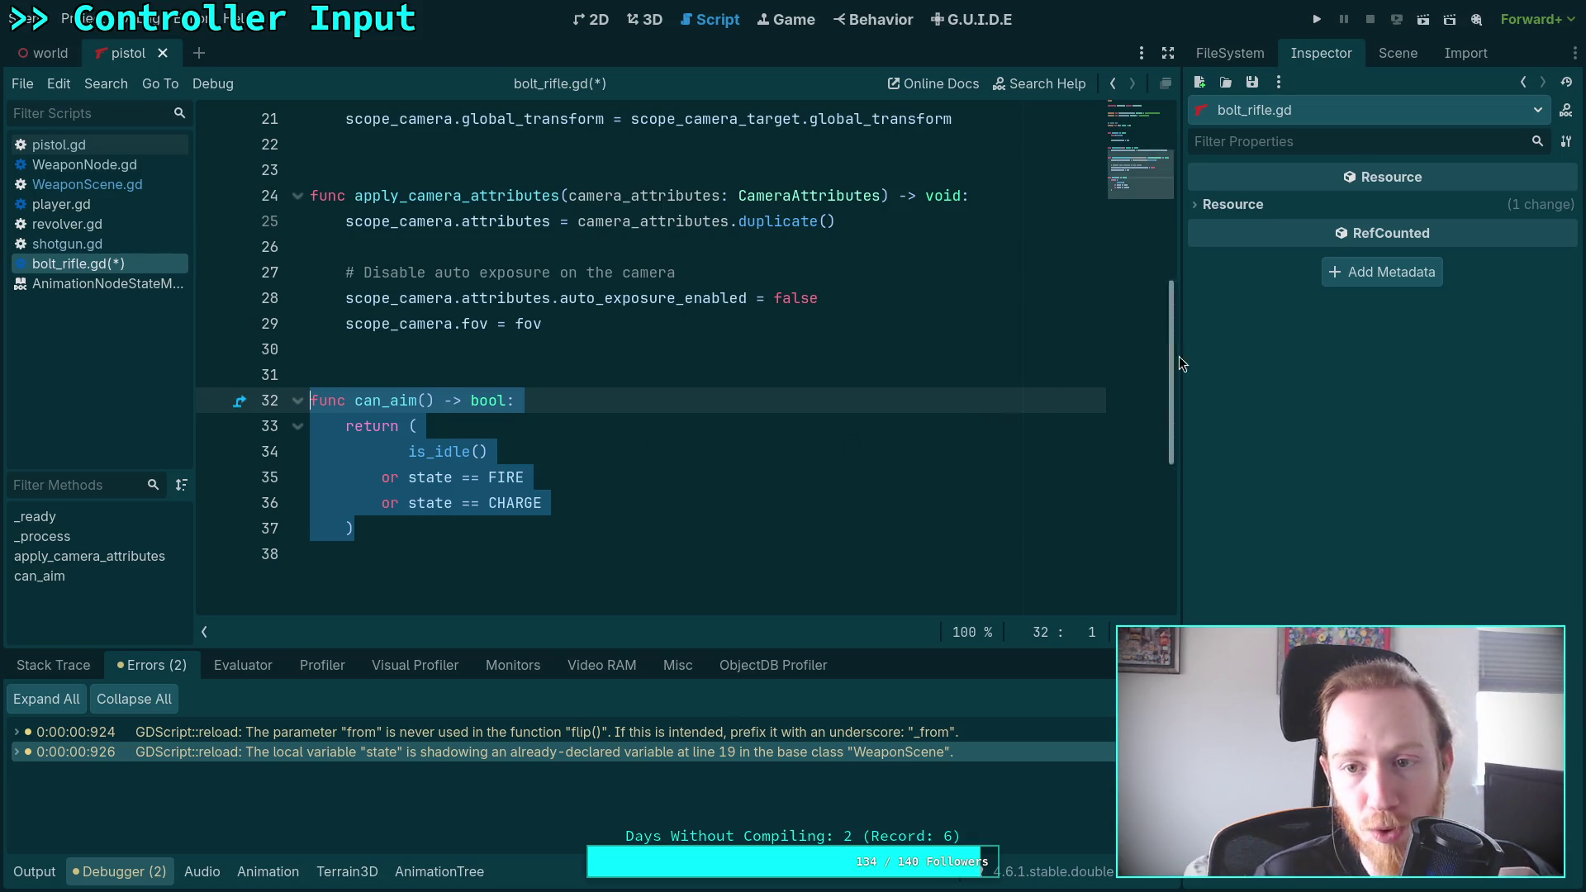
pyautogui.moveTo(1169, 360)
pyautogui.mouseDown()
pyautogui.moveTo(1155, 192)
pyautogui.moveTo(1117, 389)
pyautogui.moveTo(1105, 208)
pyautogui.moveTo(1120, 165)
pyautogui.mouseUp()
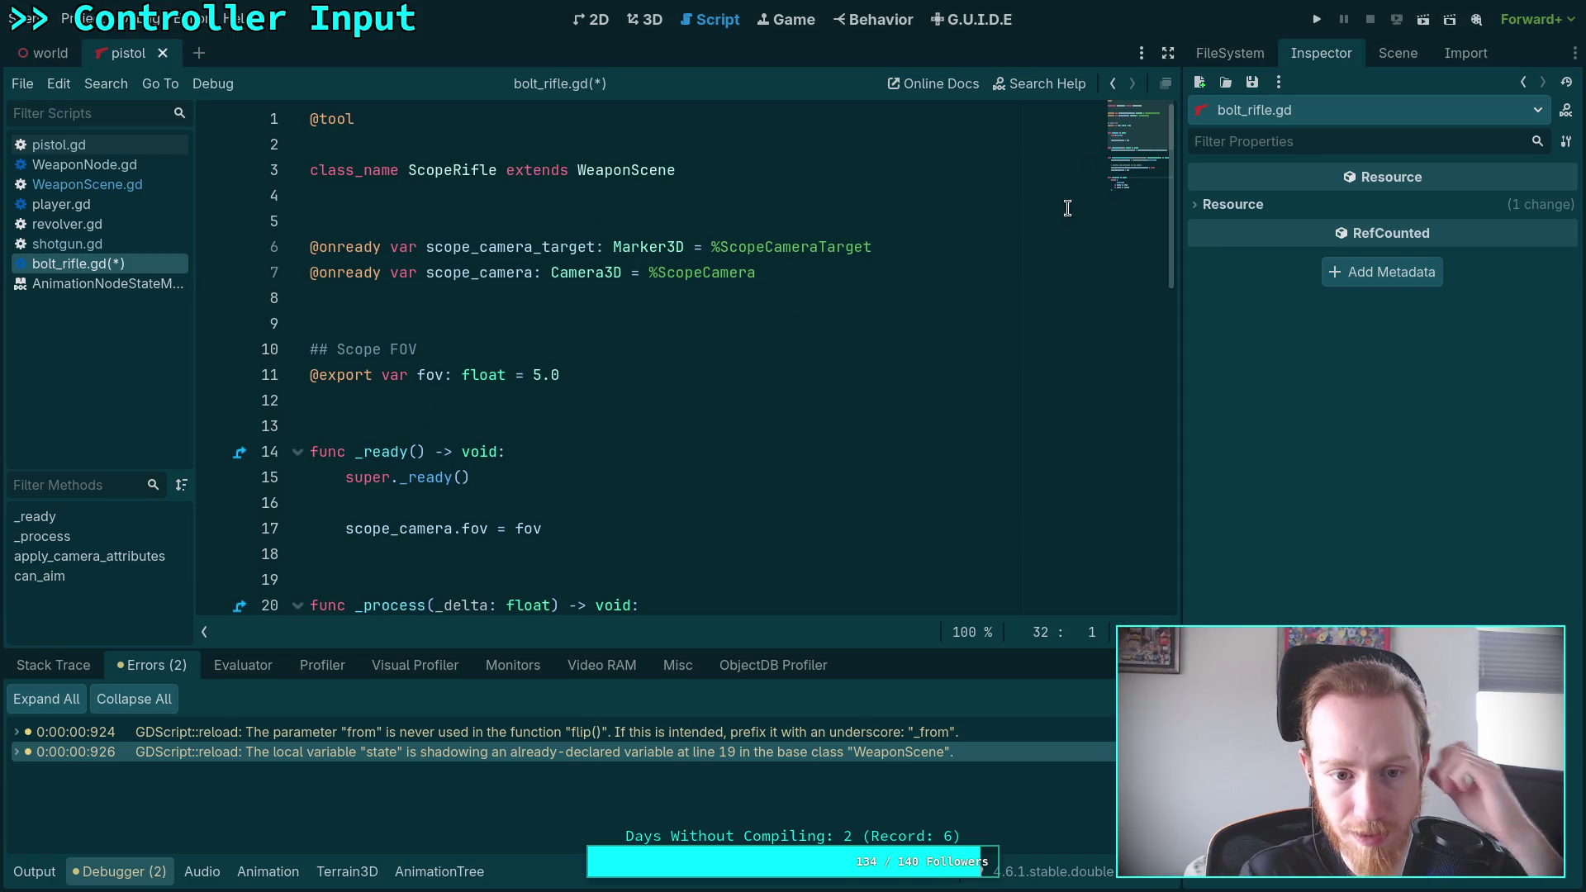
pyautogui.scroll(-10, 873, 392)
pyautogui.click(682, 344)
pyautogui.hotkey('ctrl', 's')
pyautogui.scroll(5, 636, 497)
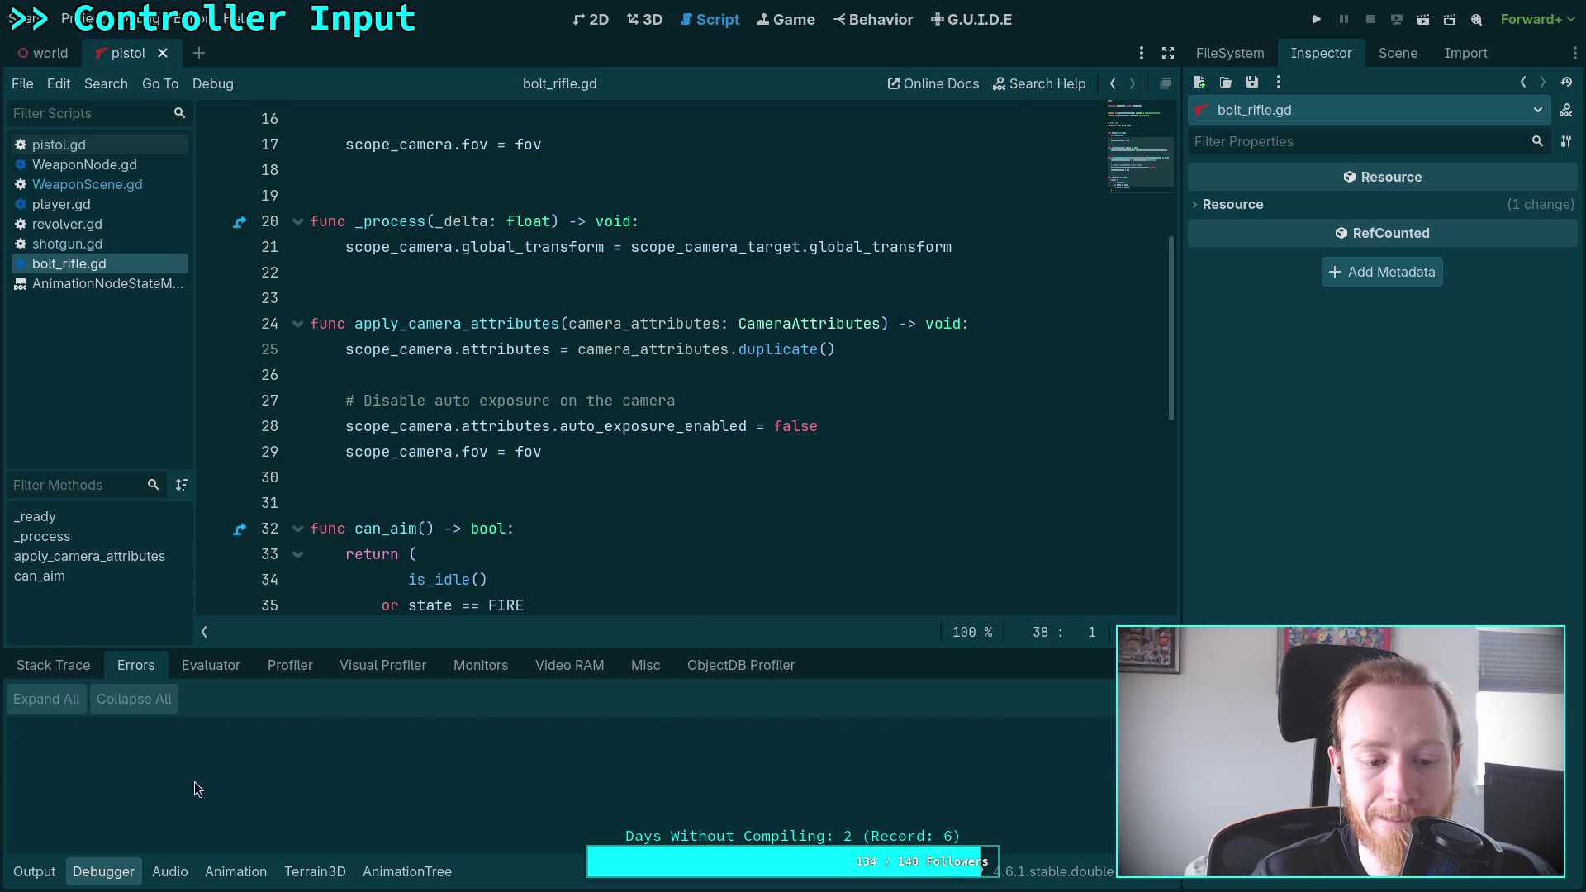
# Hide the debugger, switch back to WeaponScene.gd and run the project again
pyautogui.click(104, 877)
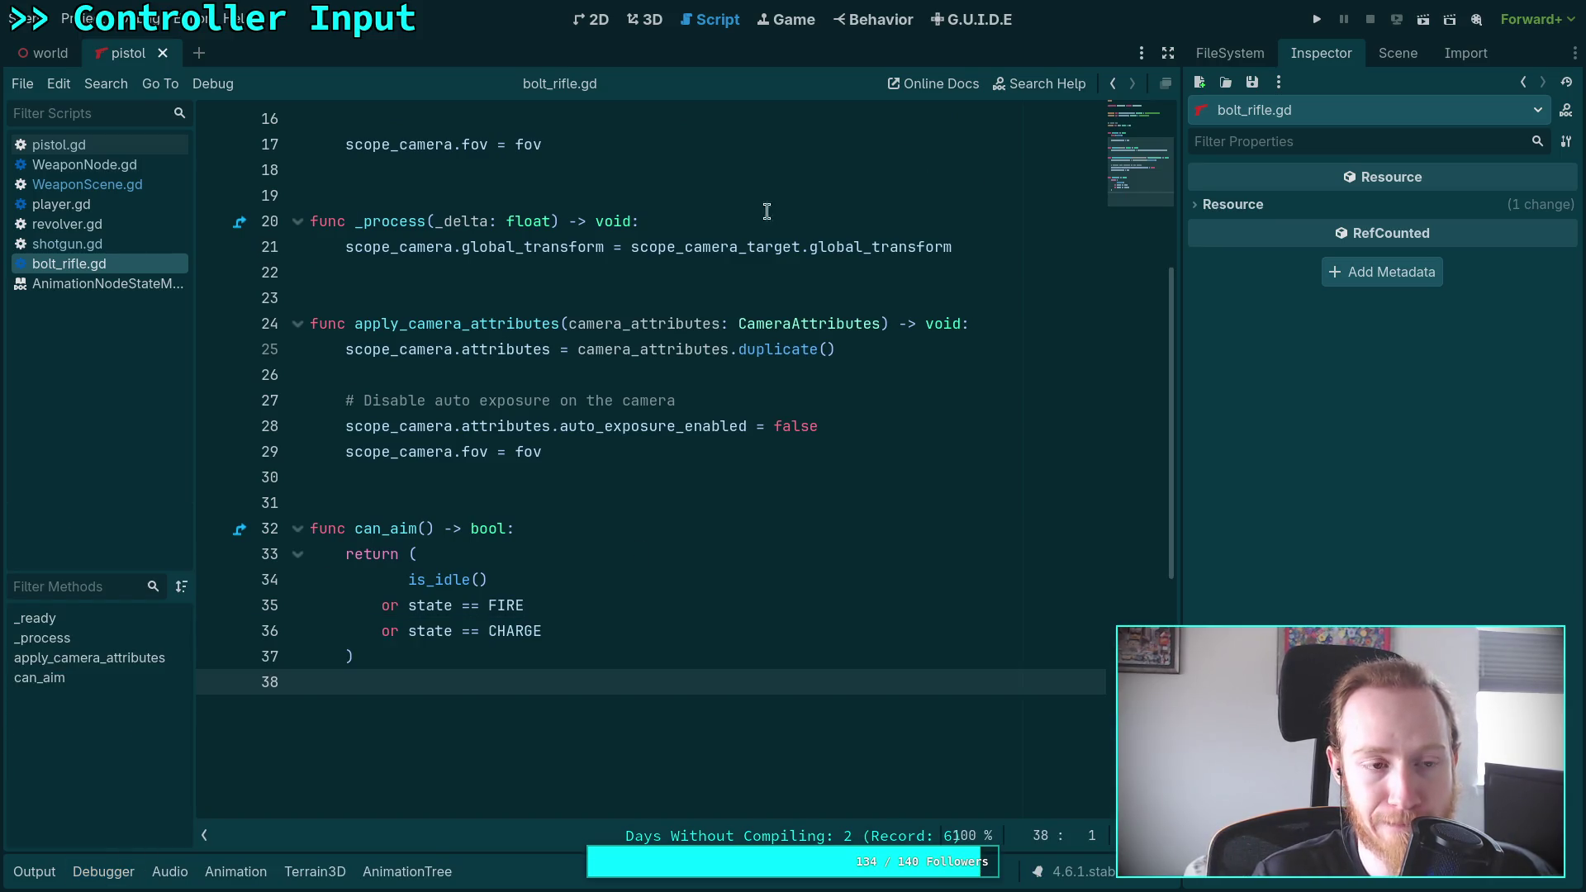
pyautogui.click(104, 144)
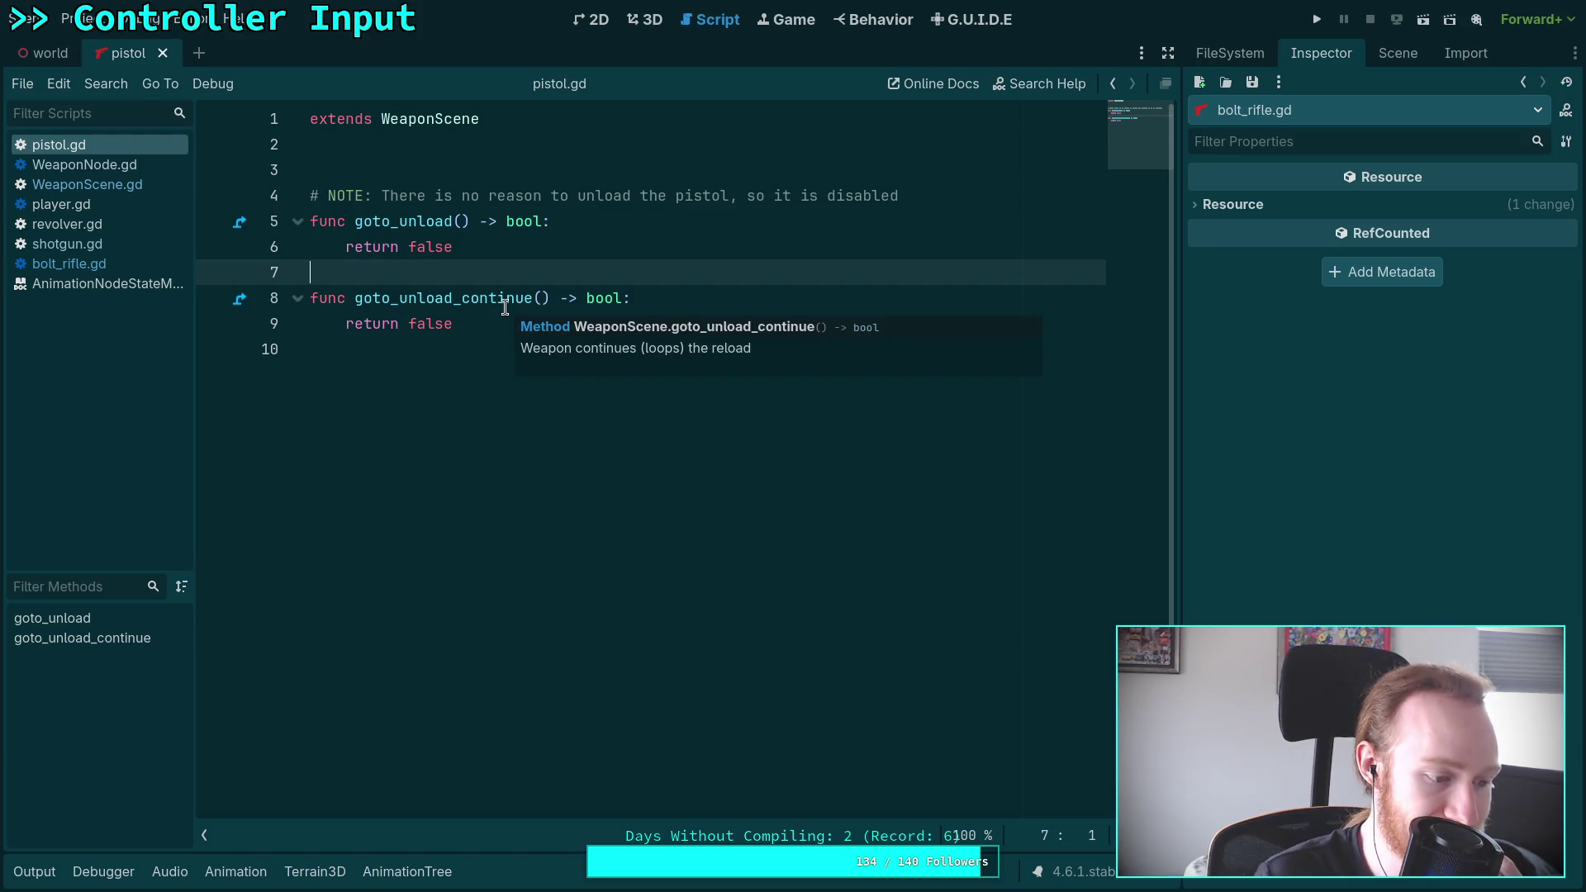
pyautogui.click(127, 165)
pyautogui.scroll(-5, 603, 373)
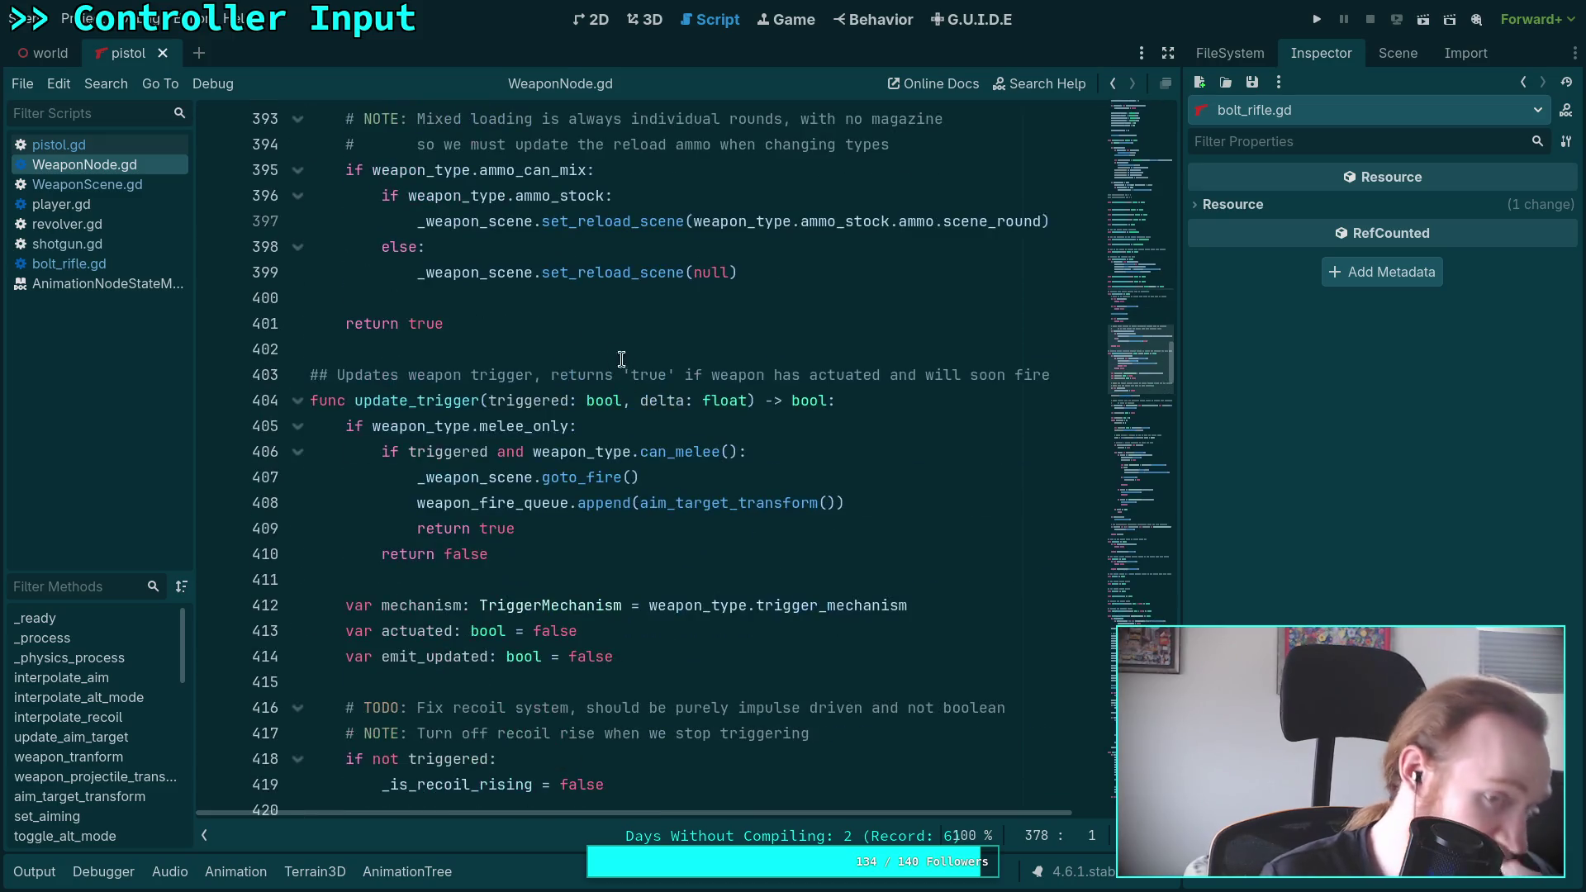
pyautogui.click(137, 188)
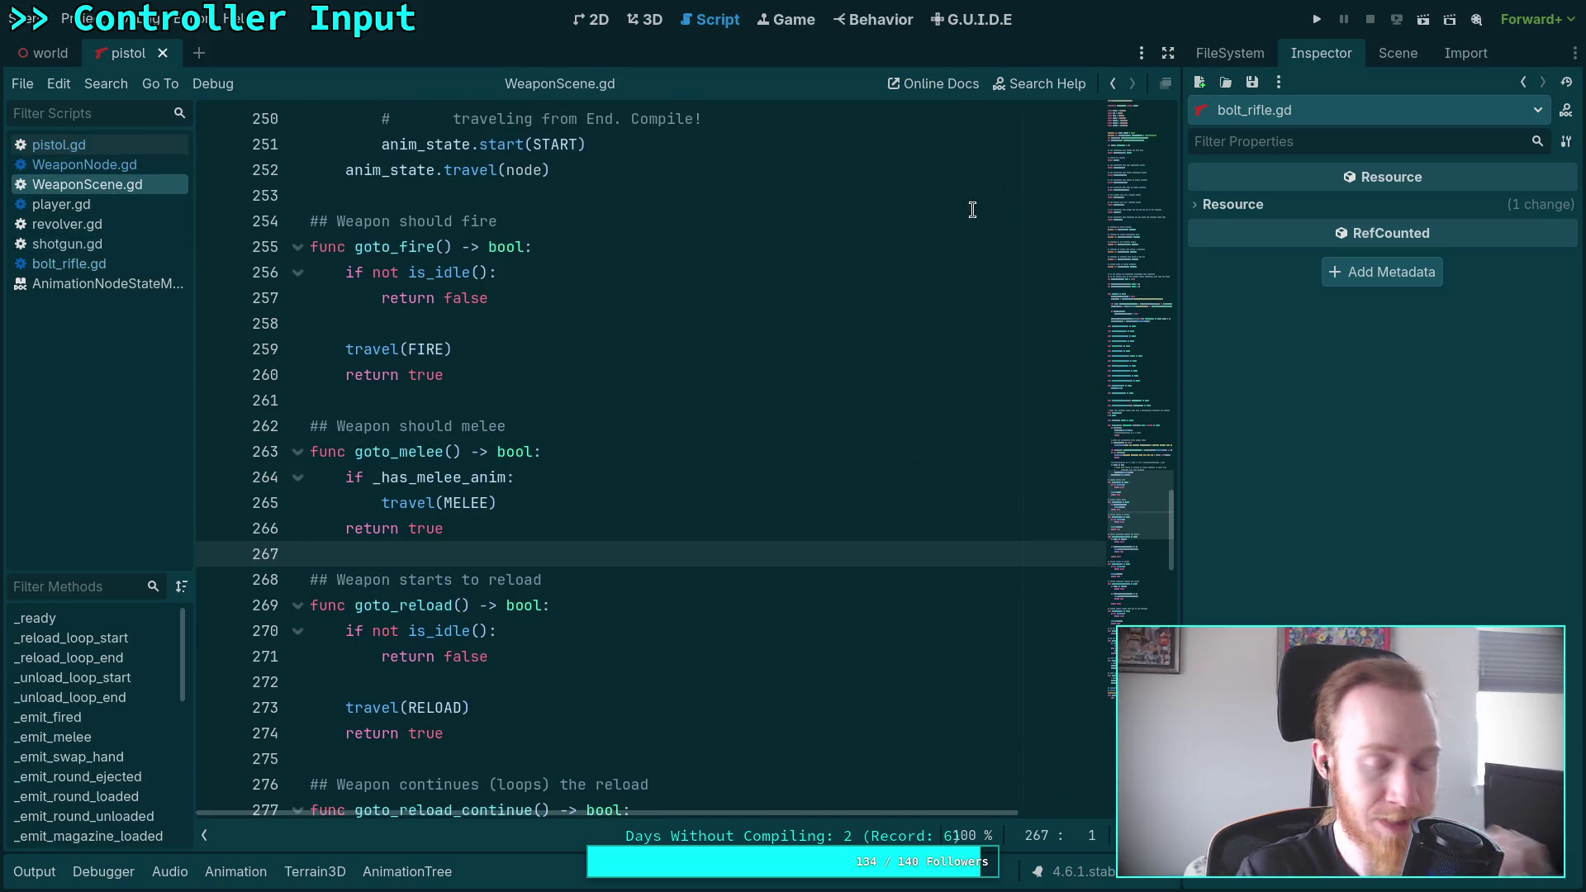
pyautogui.click(1317, 19)
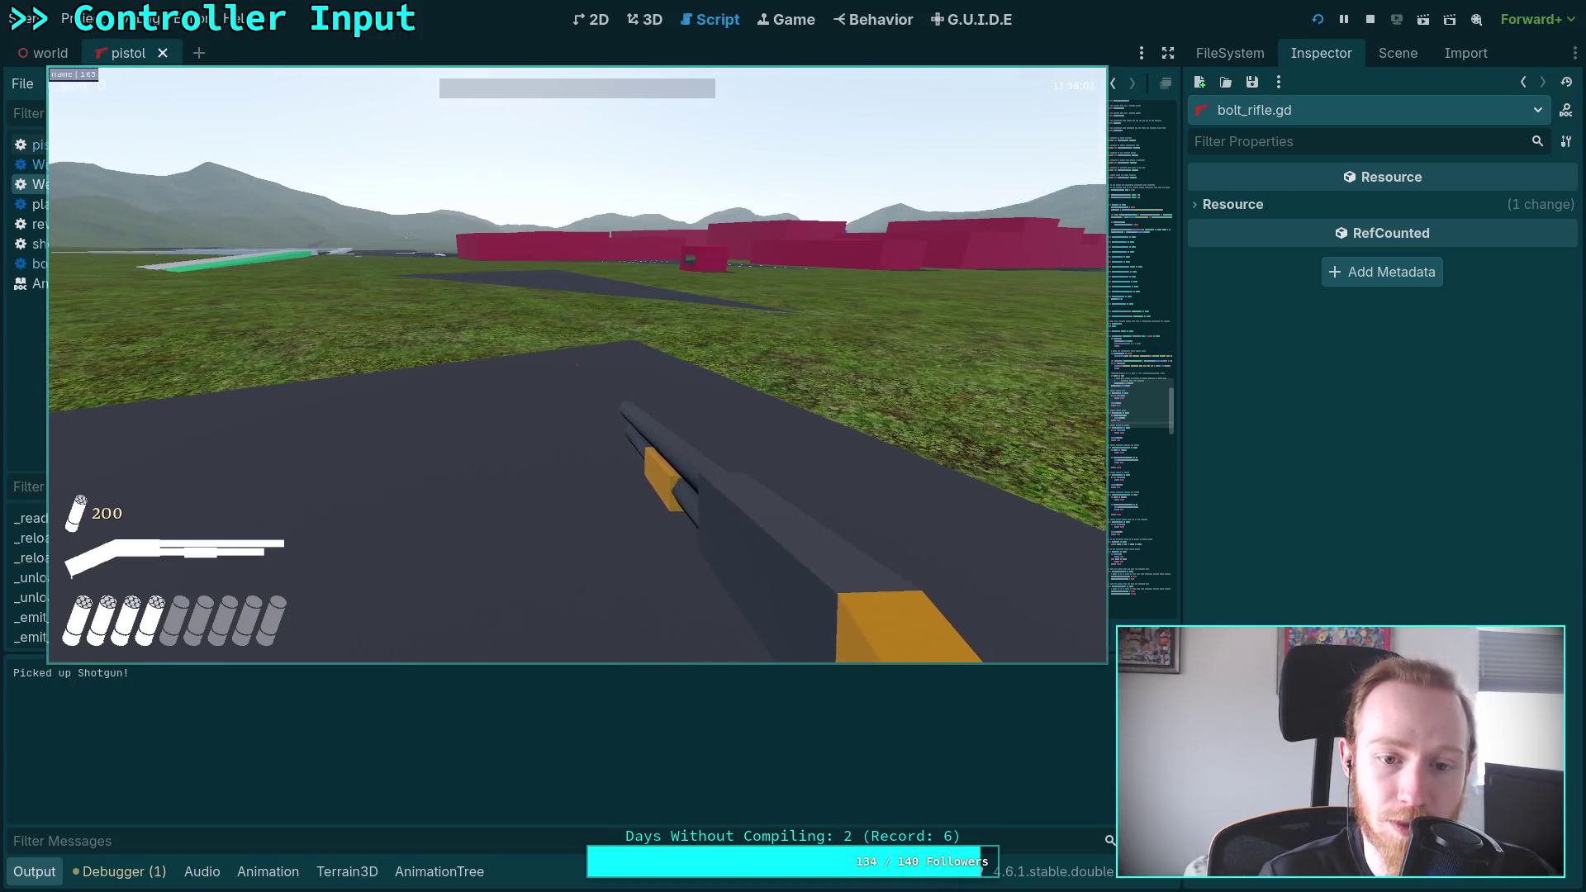
# Stop the shotgun test run with Esc and F8, then bring up shotgun.gd
pyautogui.press('Escape')
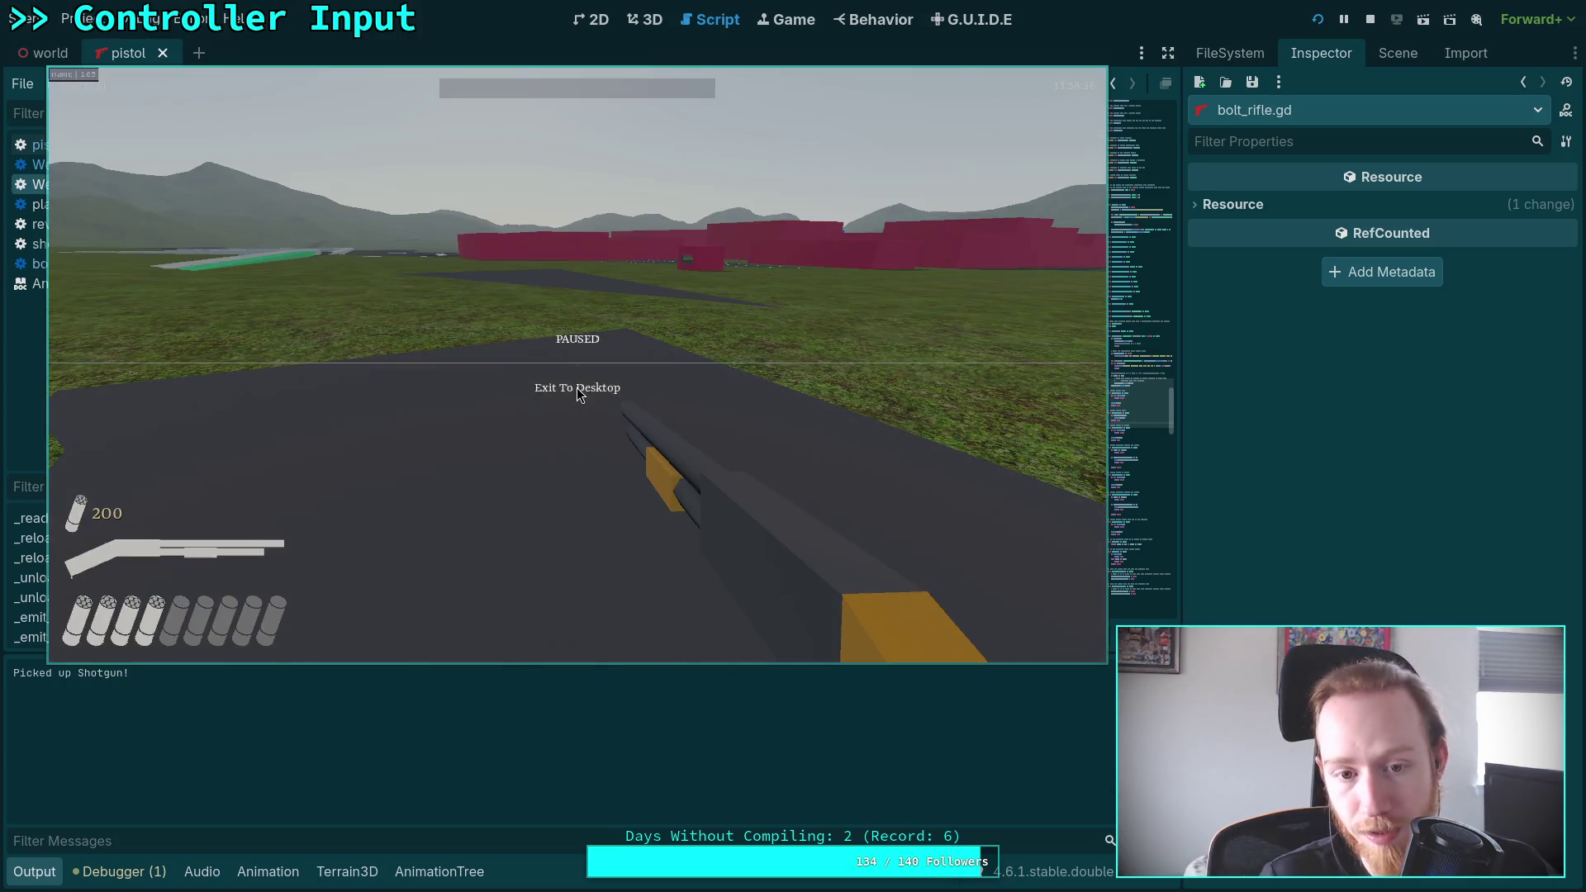
pyautogui.press('F8')
pyautogui.click(66, 245)
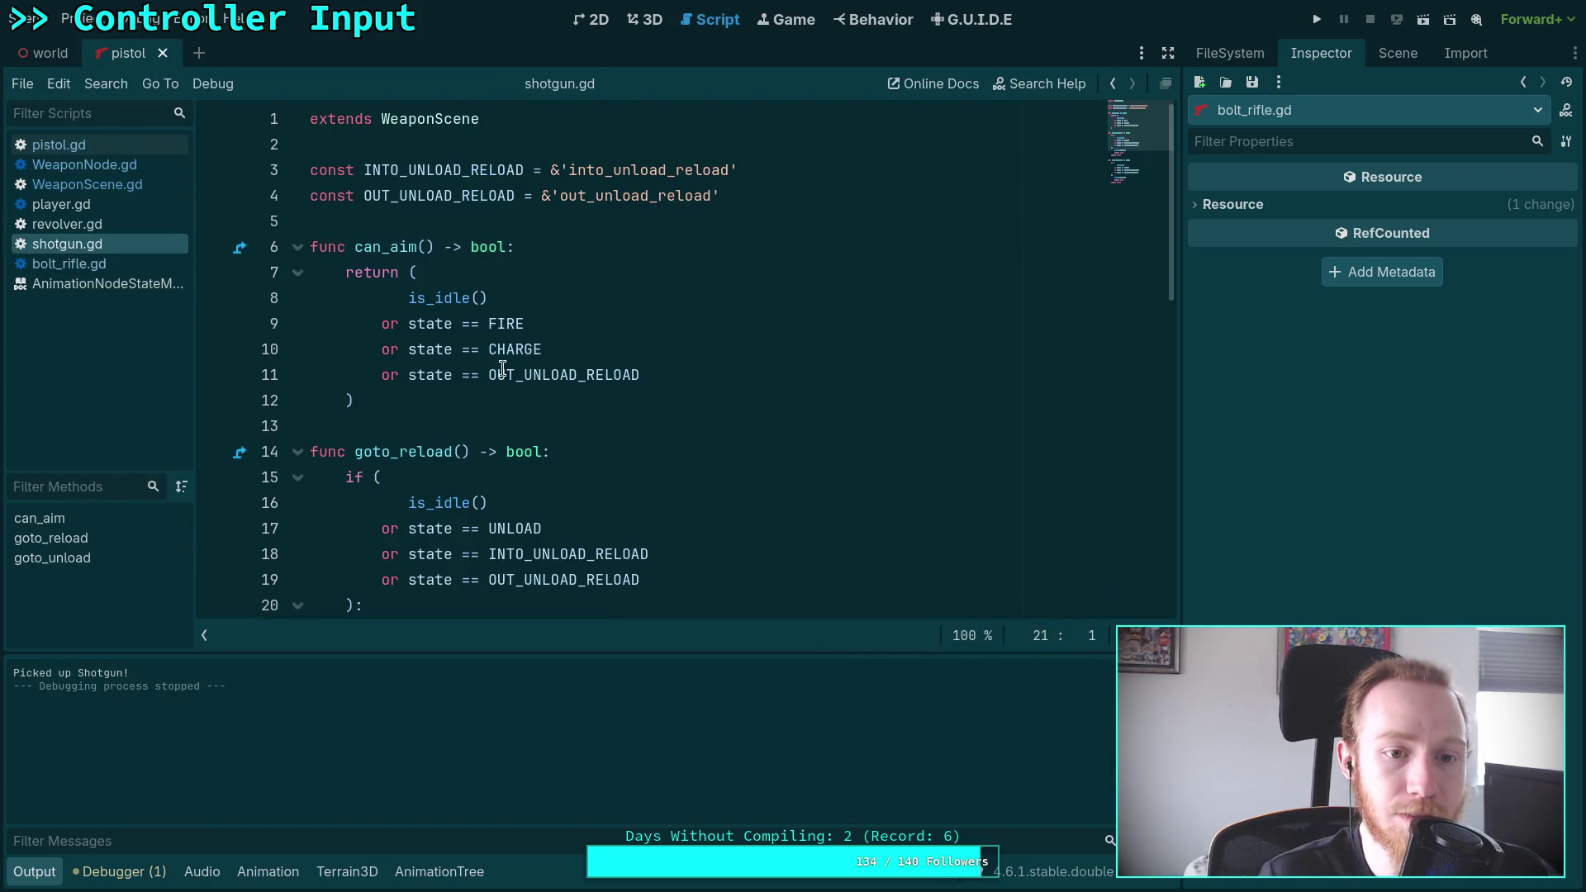
# Inspect shotgun.gd's can_aim is_idle() check and the OUT_UNLOAD_RELOAD state's documentation
pyautogui.scroll(-8, 452, 372)
pyautogui.scroll(8, 452, 371)
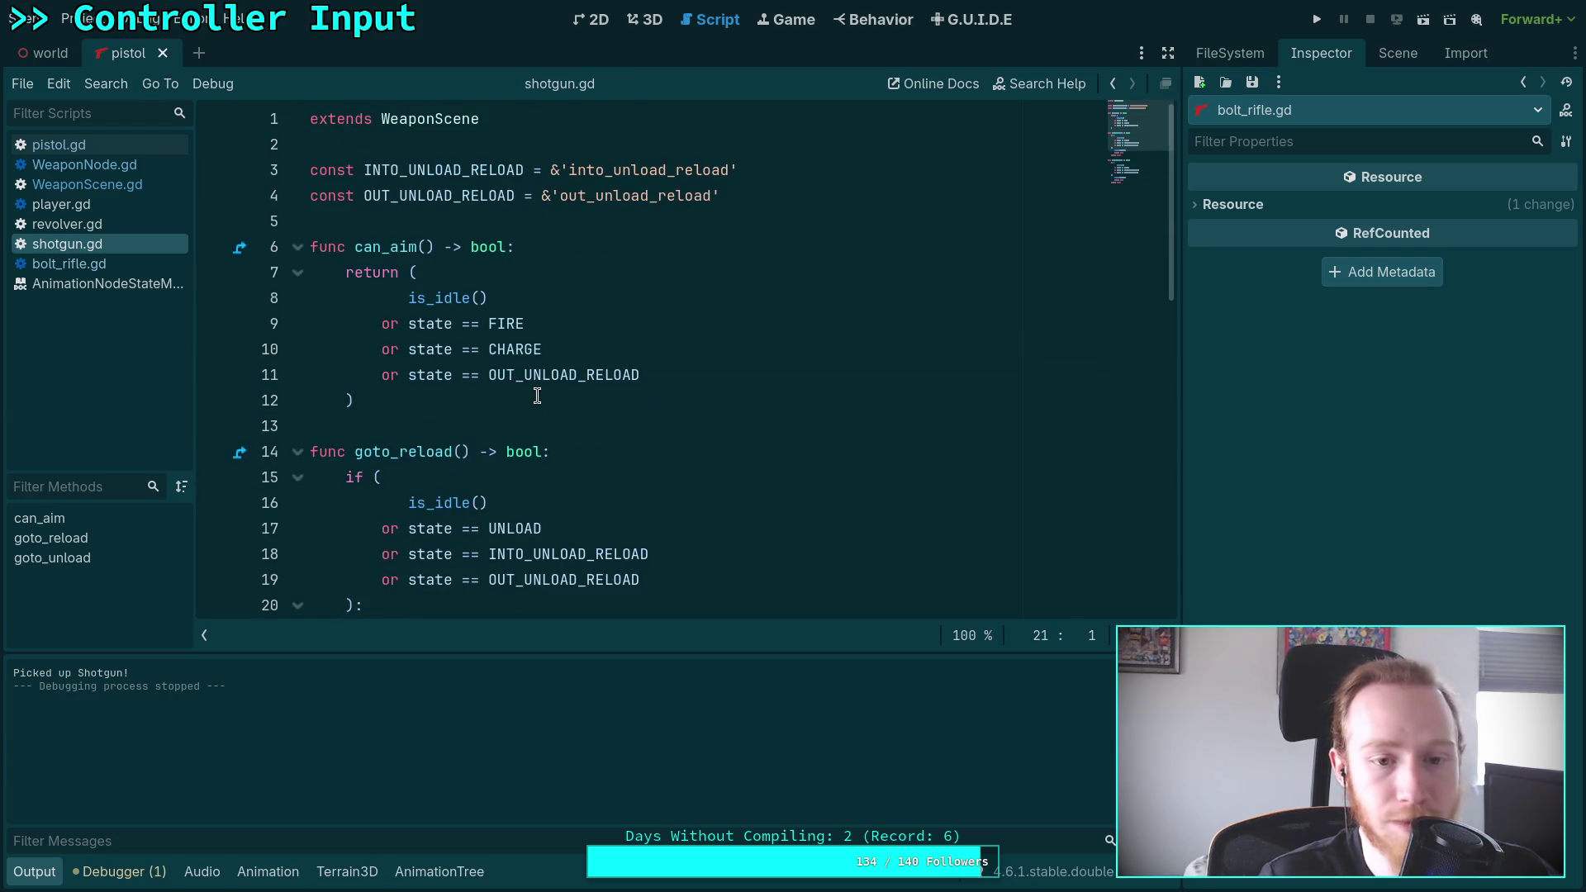
pyautogui.click(439, 298)
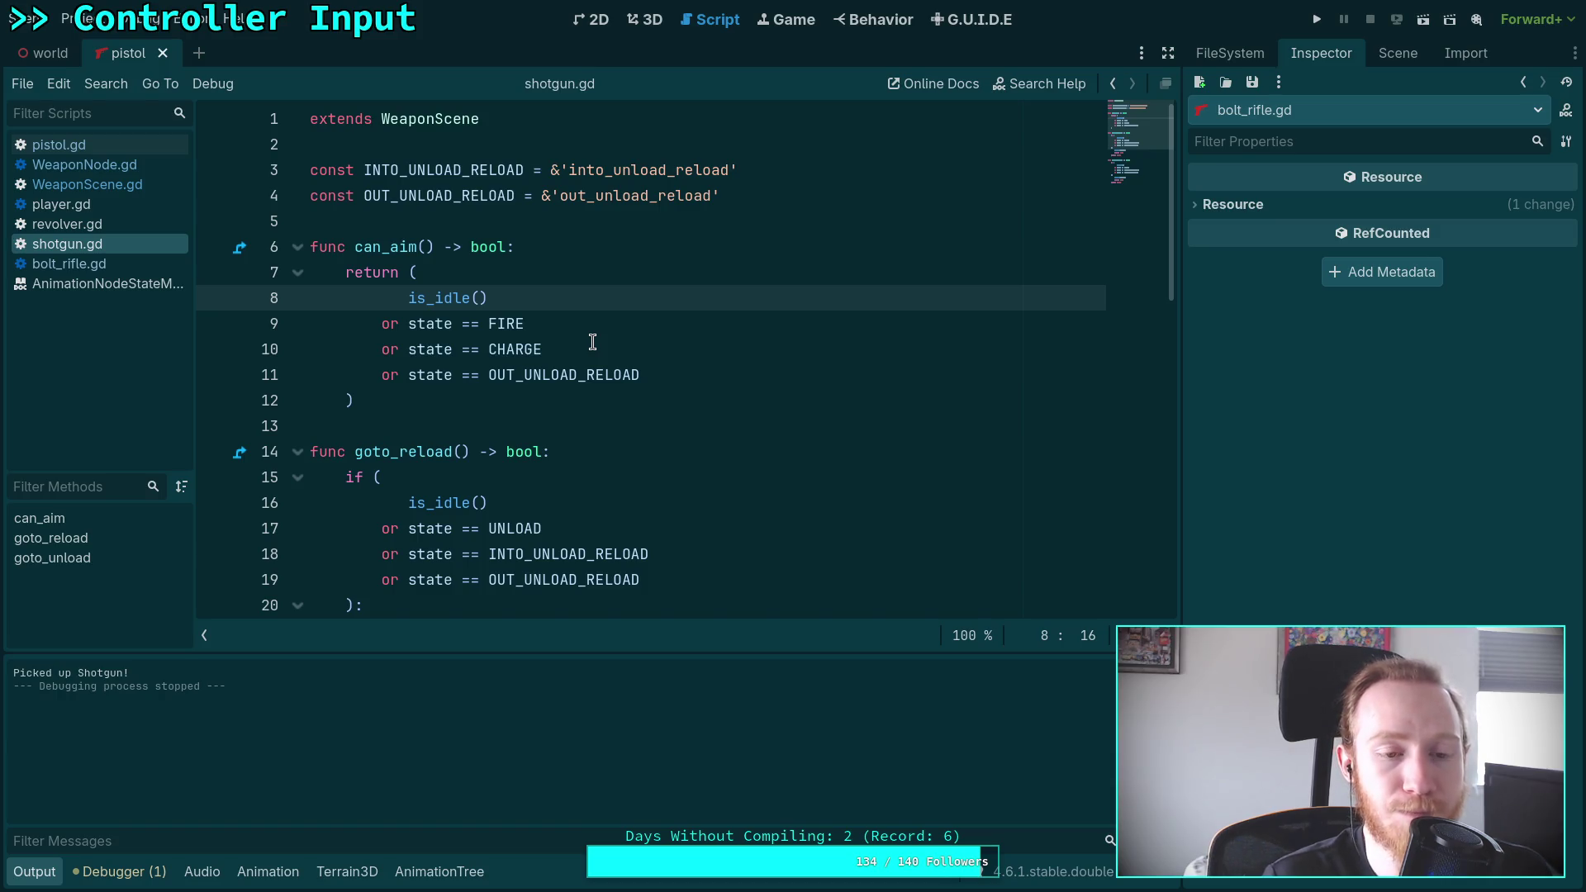
pyautogui.moveTo(559, 381)
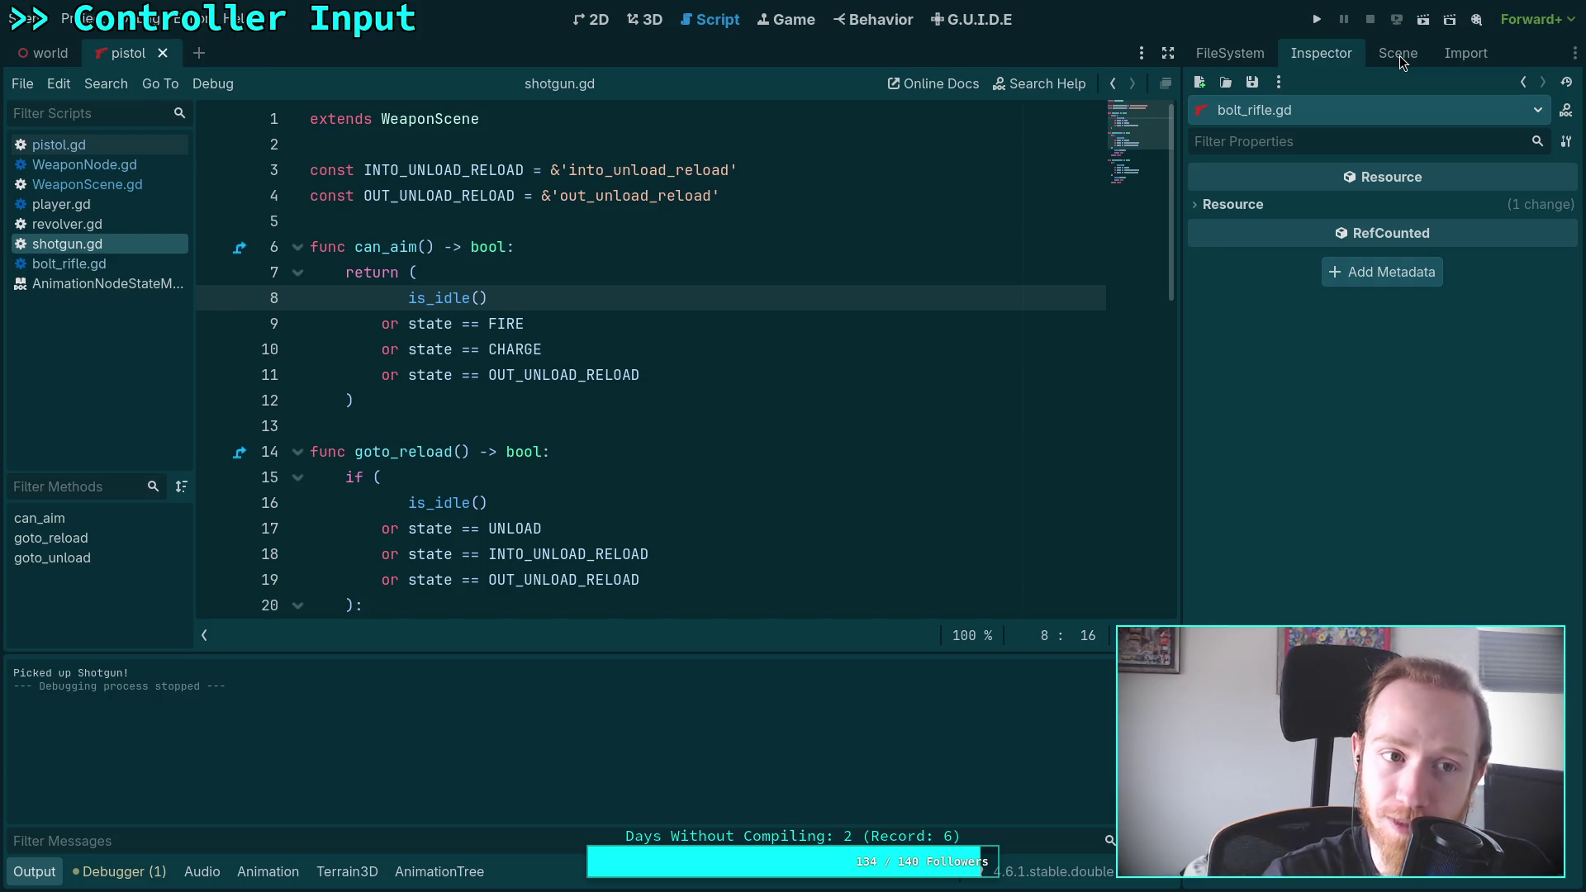
# Open shotgun.tscn's AnimationTree StateMachine graph in an enlarged editor panel
pyautogui.hotkey('ctrl', 'shift', 'w')
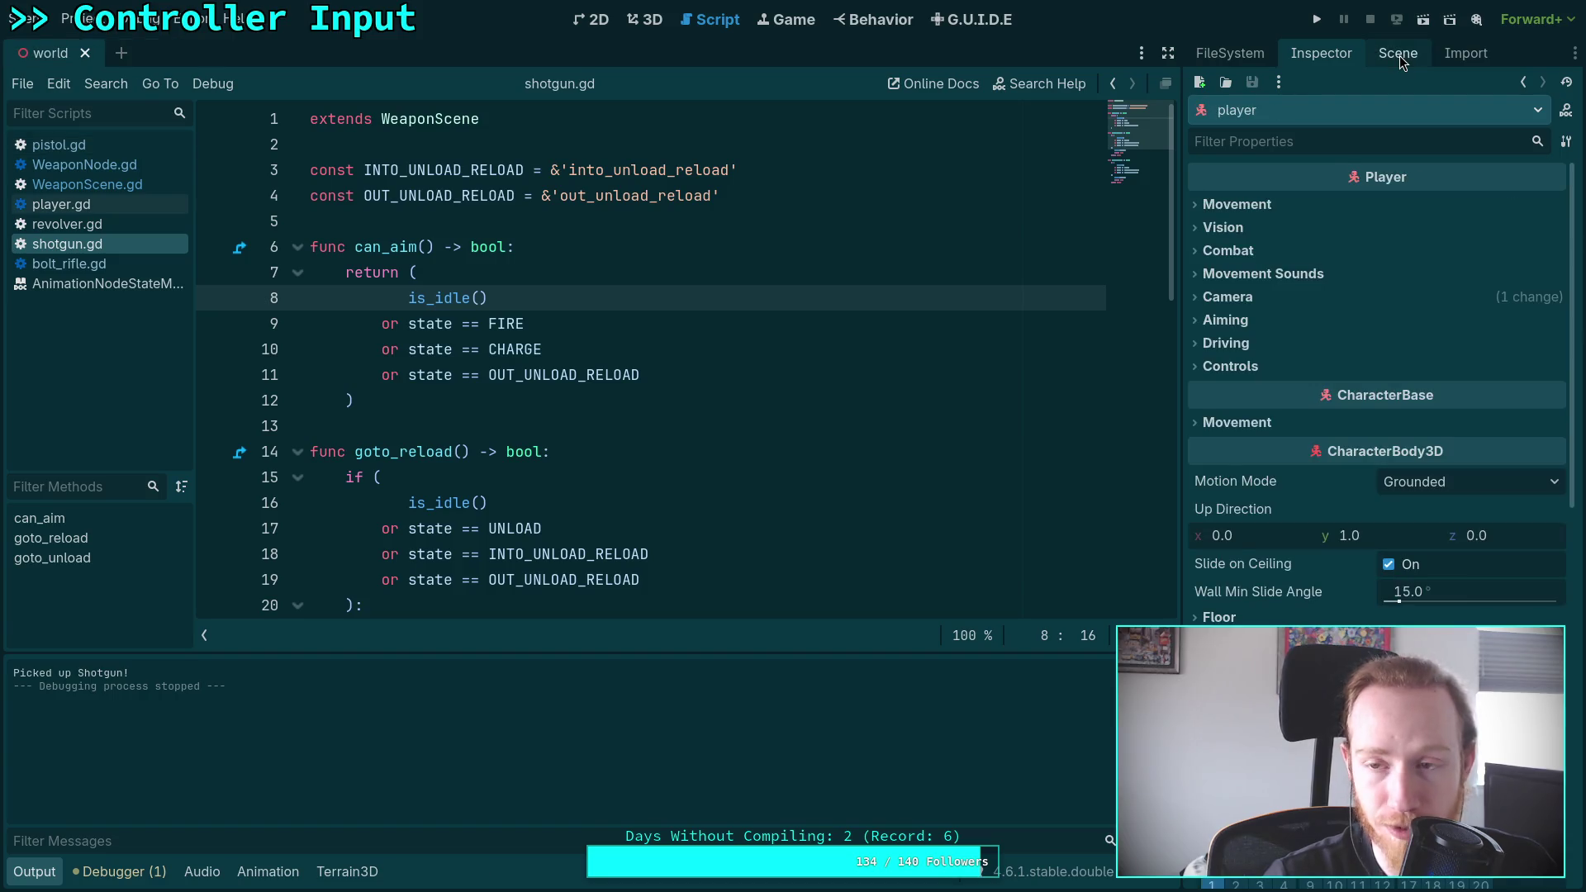
pyautogui.click(1400, 56)
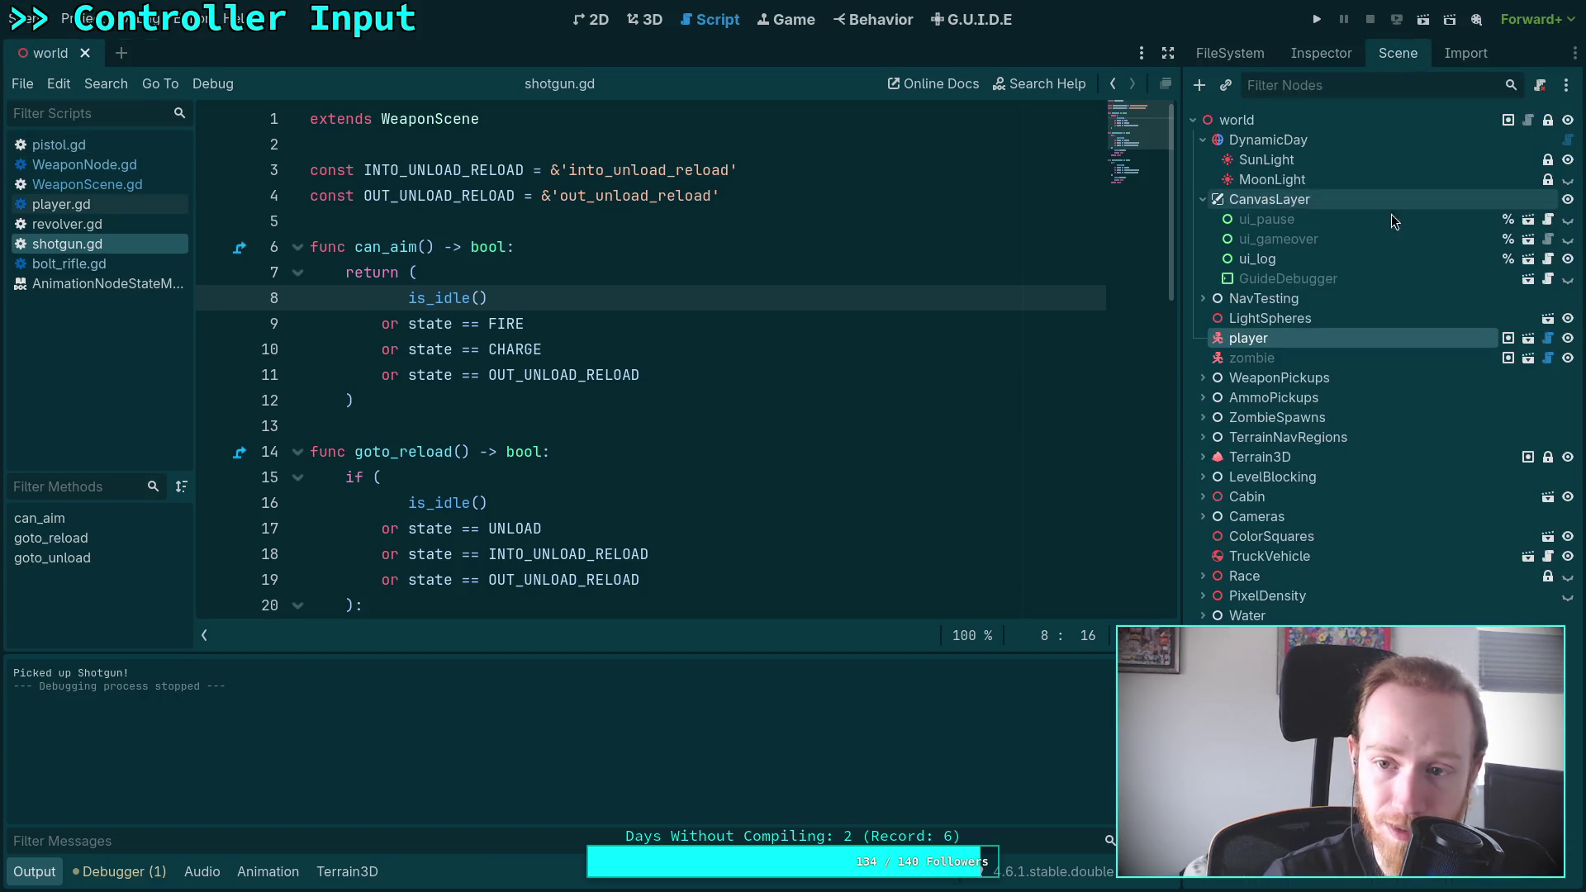
pyautogui.click(1269, 56)
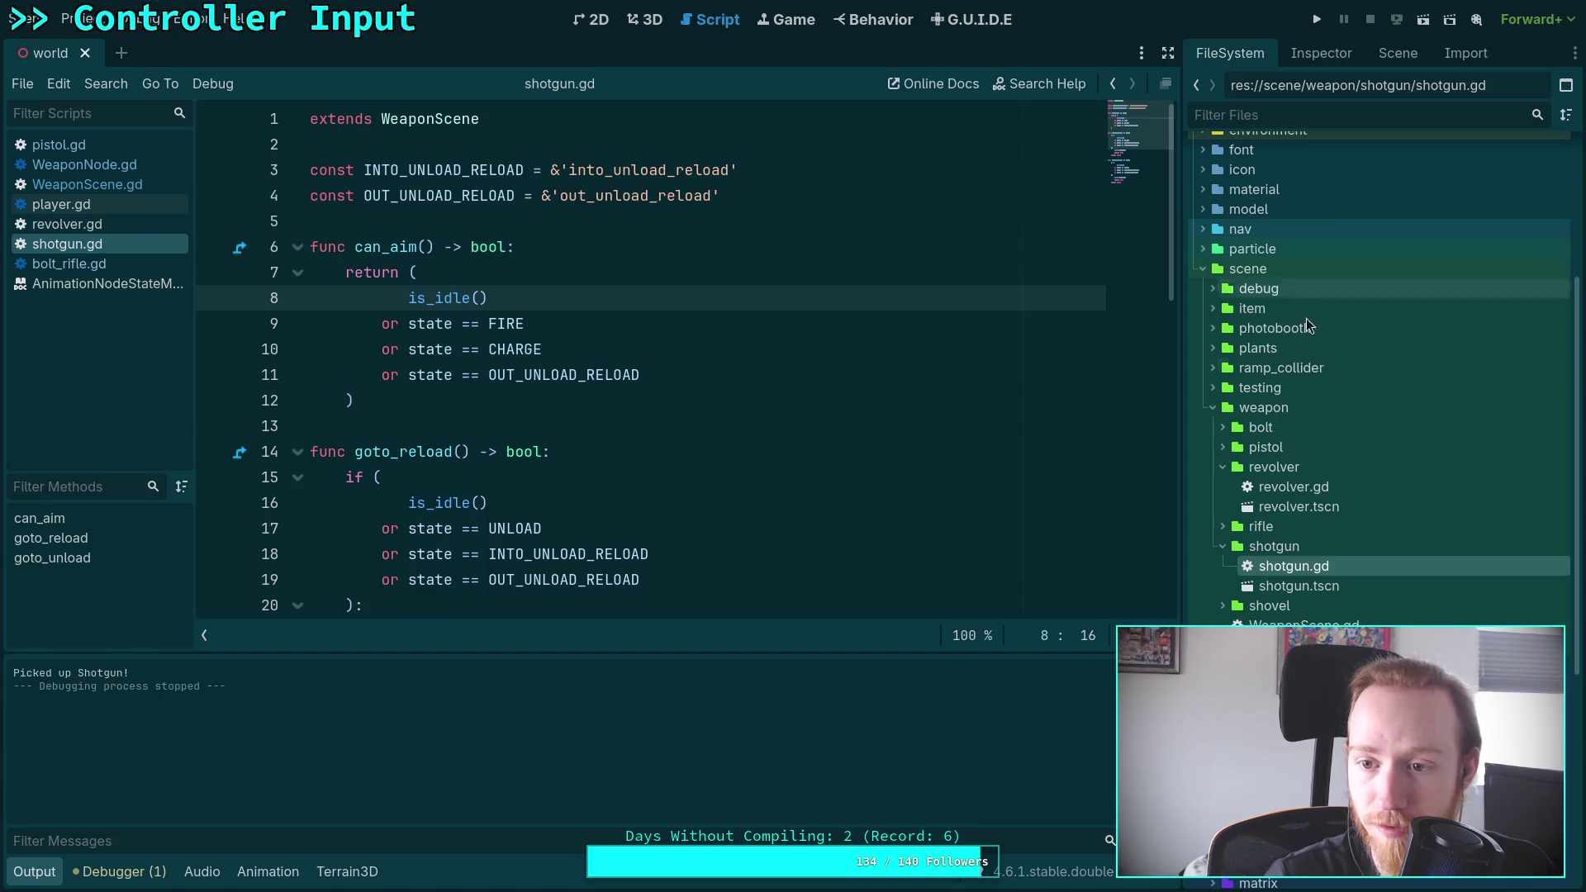
pyautogui.doubleClick(1301, 586)
pyautogui.click(1396, 54)
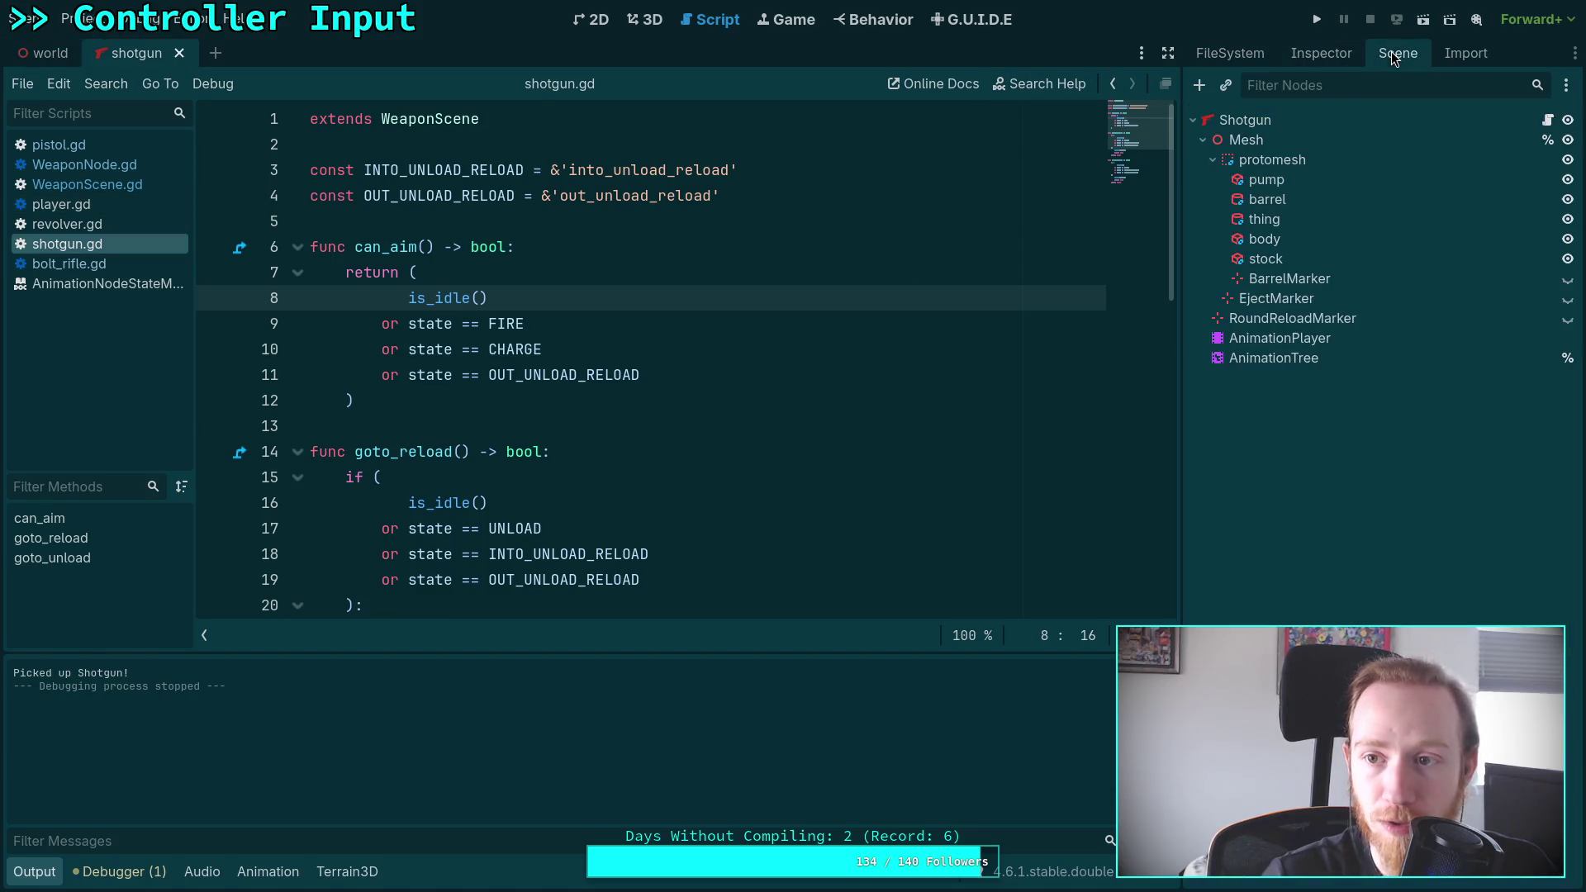
pyautogui.click(1271, 362)
pyautogui.click(450, 872)
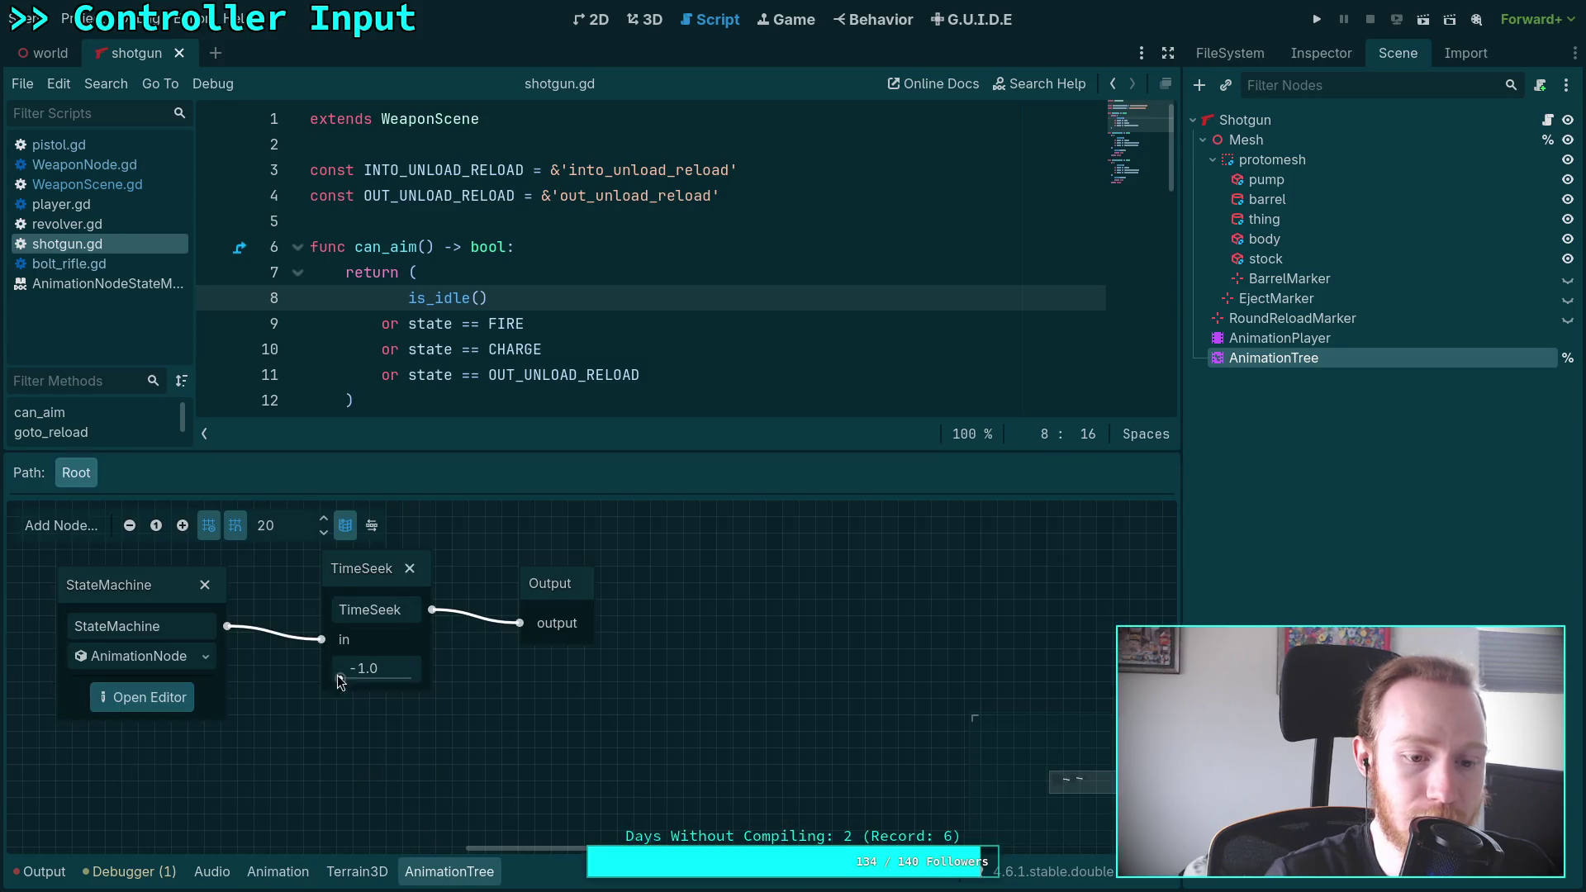
pyautogui.click(146, 697)
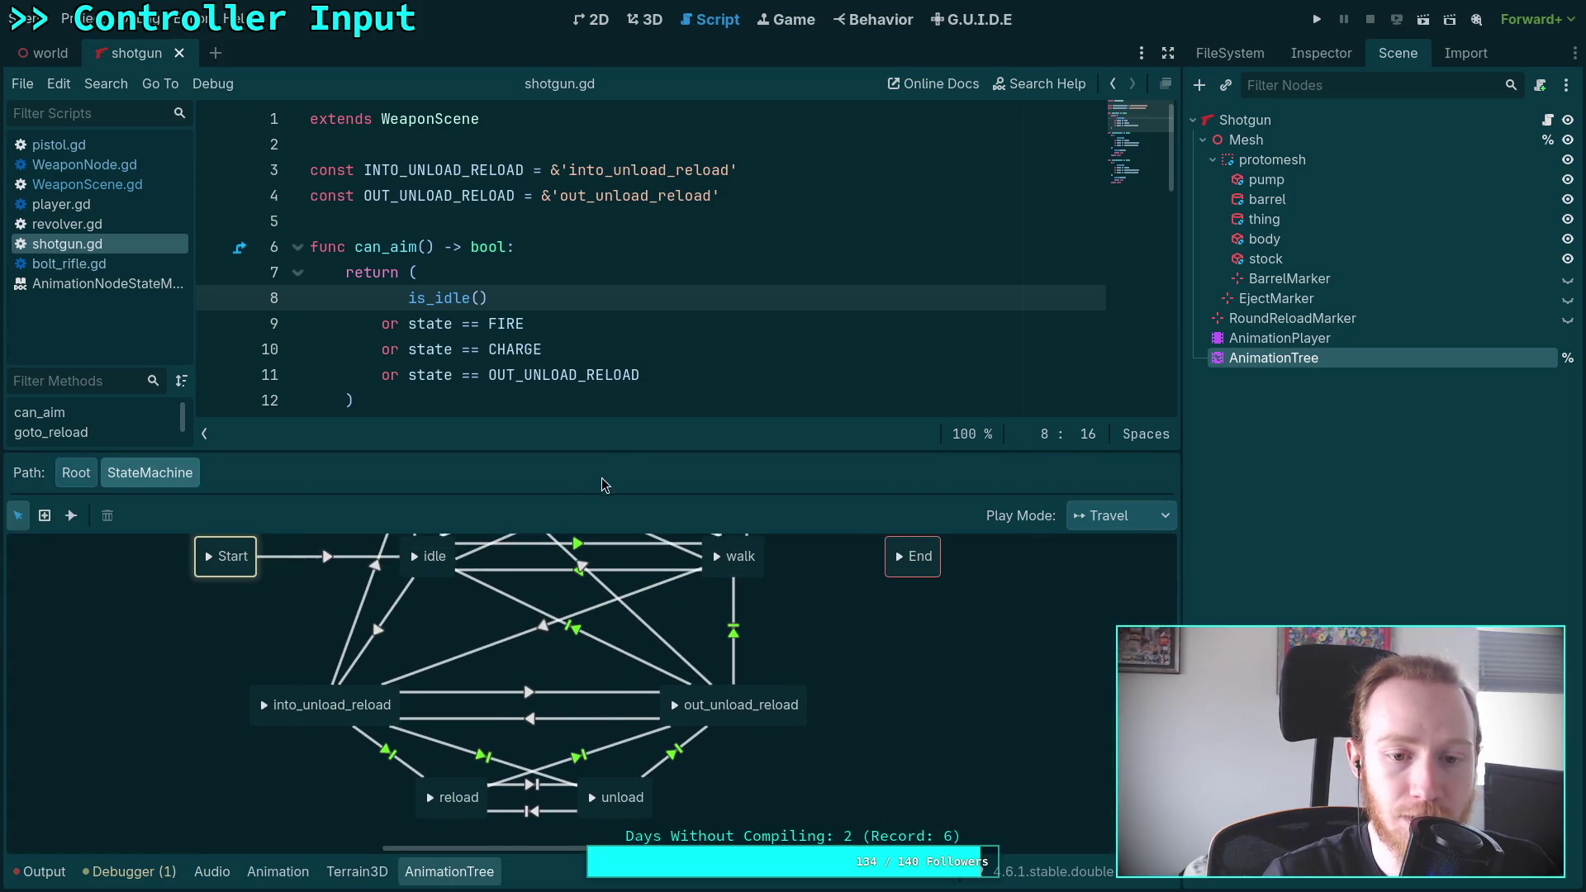
pyautogui.moveTo(625, 453); pyautogui.dragTo(624, 267)
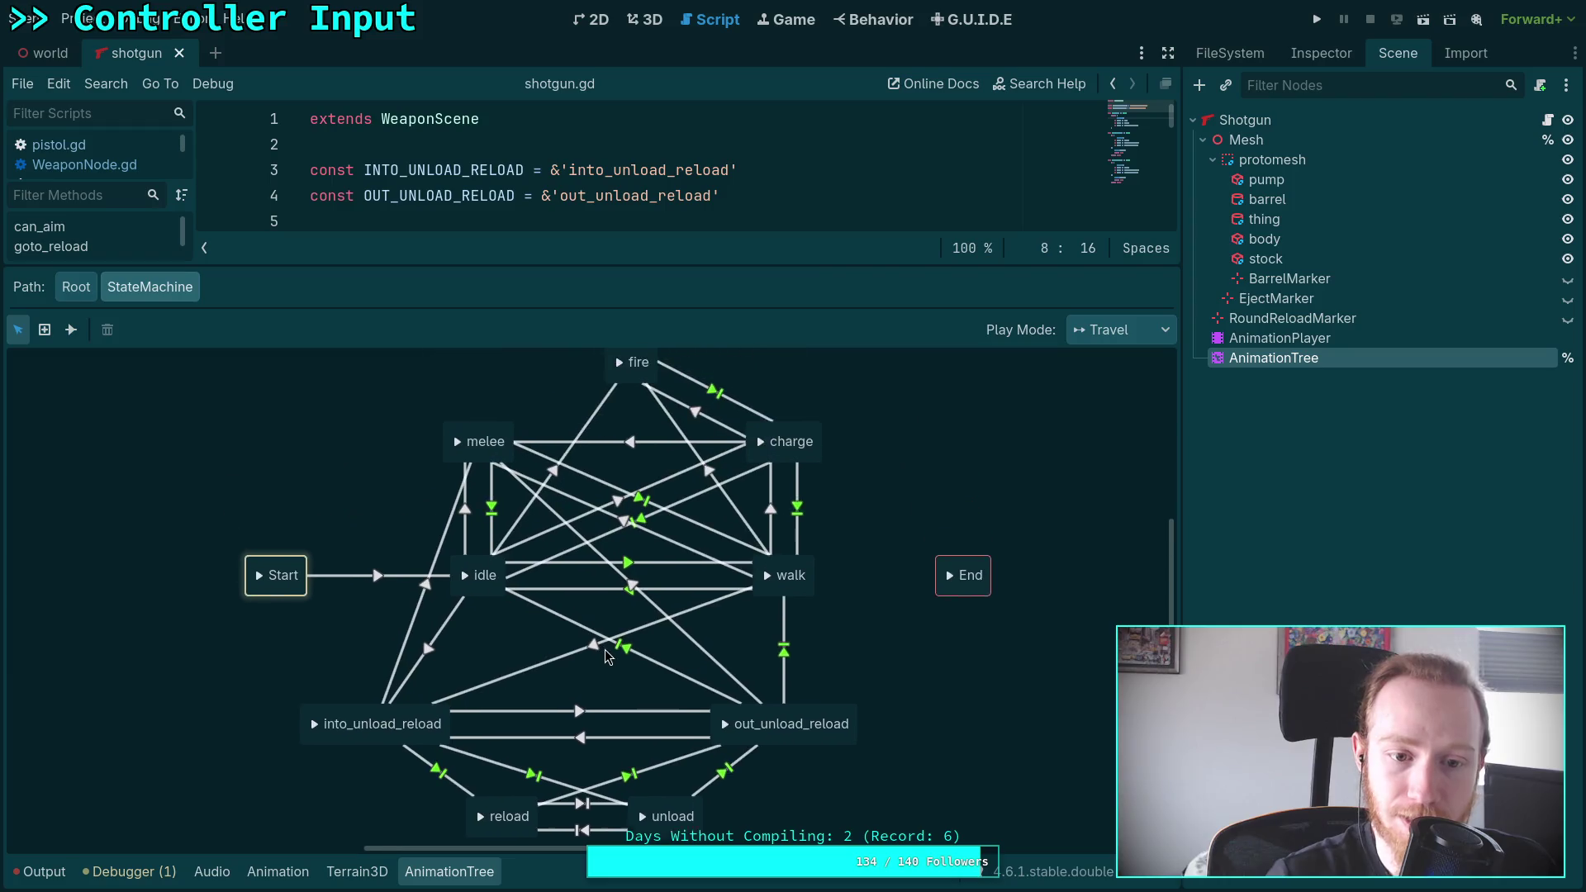
# Delete the idle and walk states, then start drawing a transition from Start
pyautogui.click(503, 596)
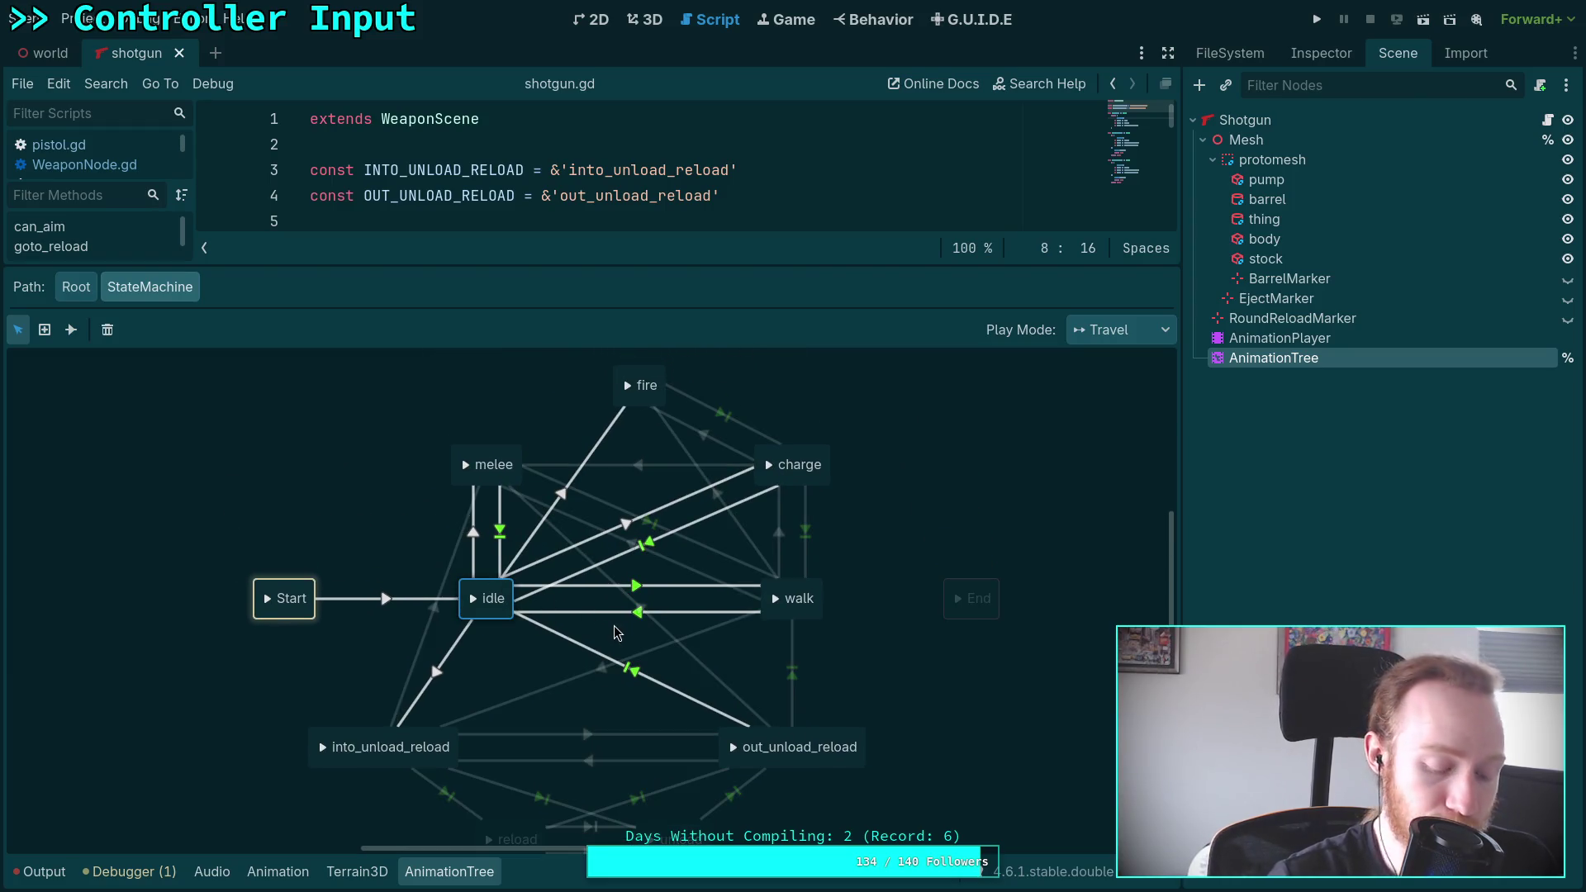
pyautogui.press('Delete')
pyautogui.click(789, 593)
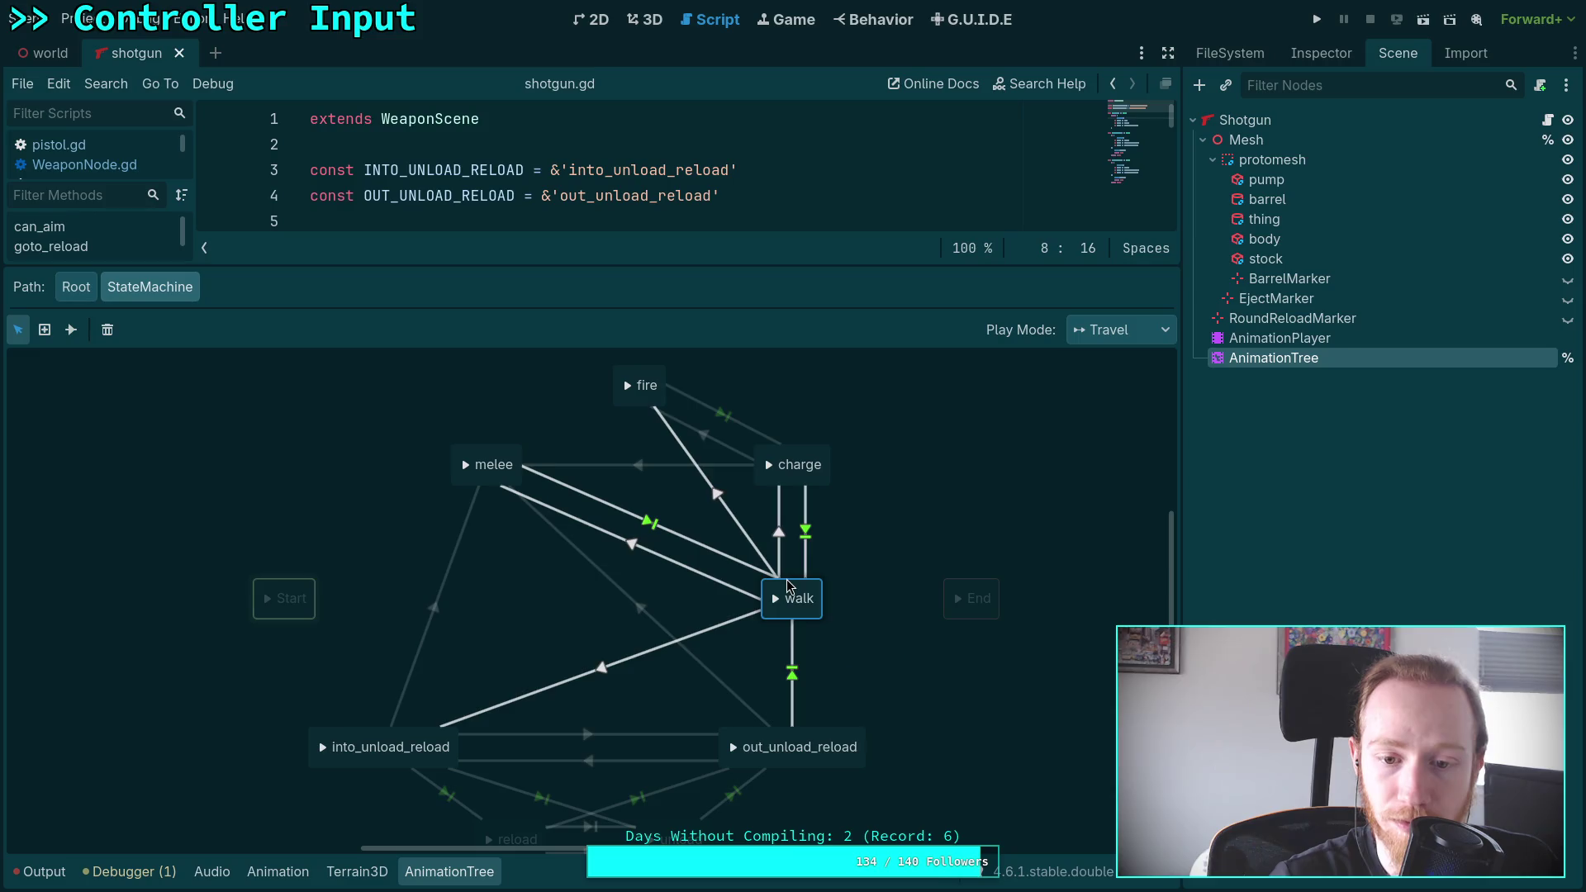
pyautogui.press('Delete')
pyautogui.moveTo(648, 603); pyautogui.dragTo(743, 597)
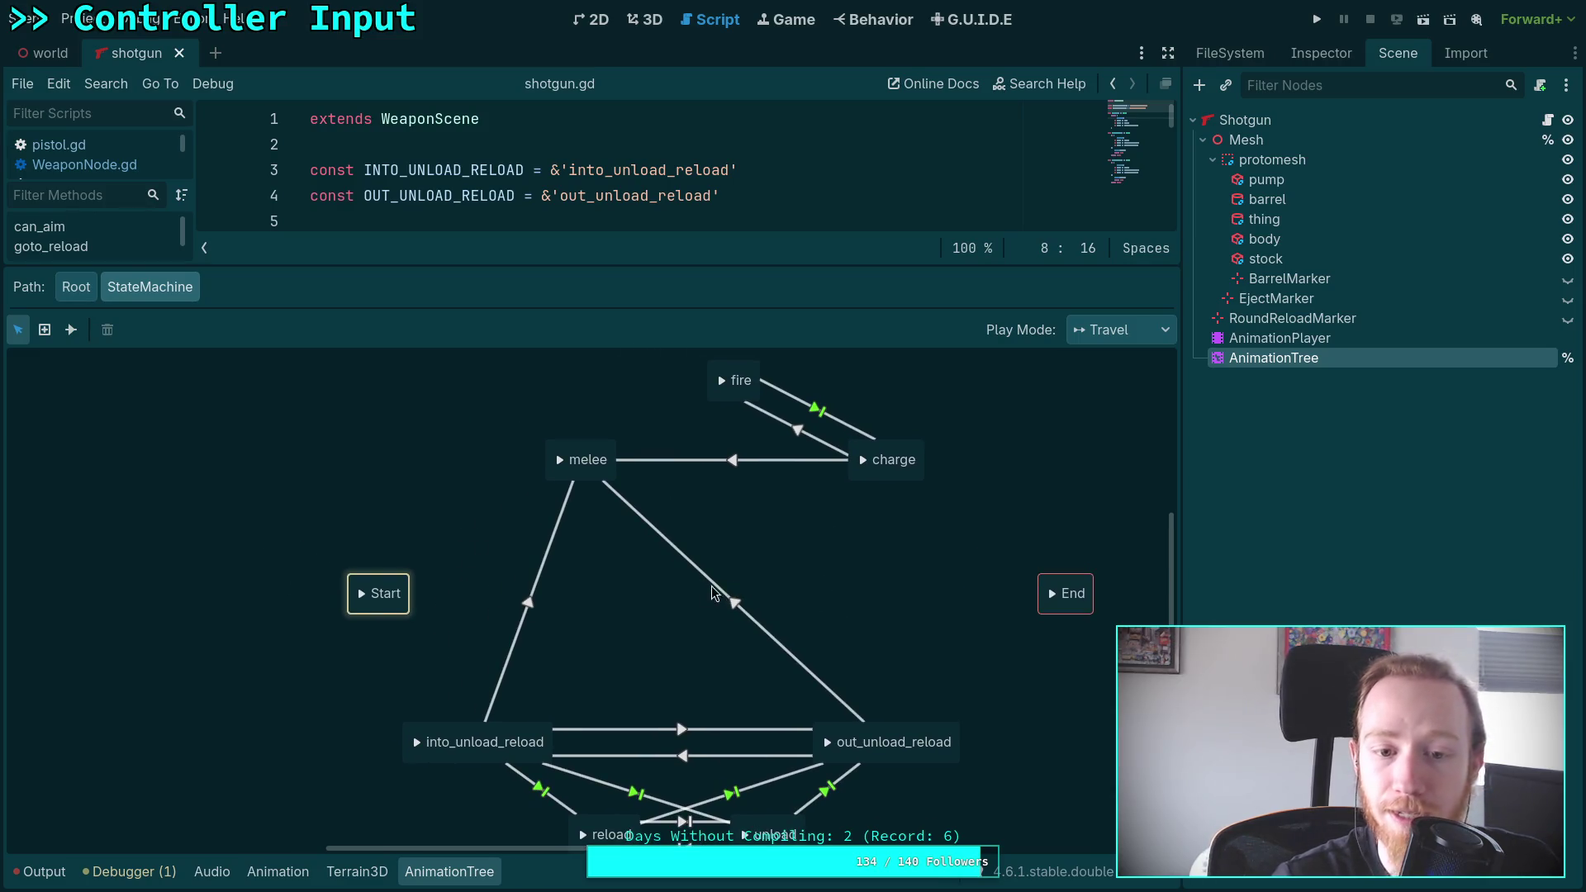
pyautogui.moveTo(631, 601); pyautogui.dragTo(613, 616)
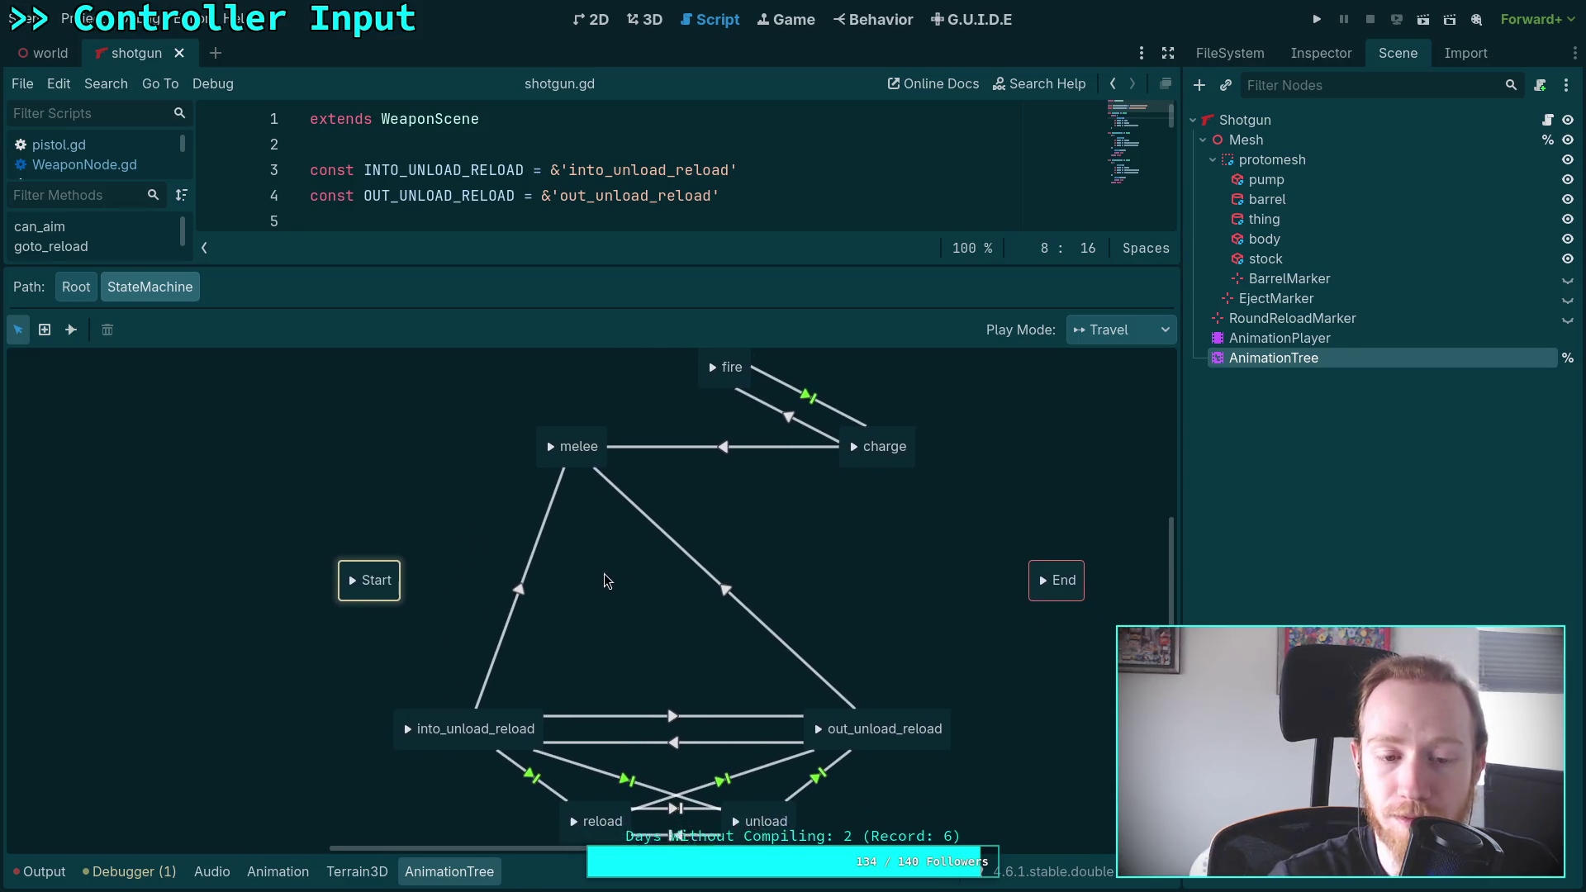
pyautogui.click(71, 329)
pyautogui.moveTo(364, 531)
pyautogui.mouseDown()
pyautogui.moveTo(330, 496)
pyautogui.moveTo(347, 634)
pyautogui.mouseUp()
pyautogui.click(347, 503)
# Draw transitions from Start to into_unload_reload, fire and charge
pyautogui.moveTo(273, 527)
pyautogui.mouseDown()
pyautogui.moveTo(345, 635)
pyautogui.moveTo(347, 727)
pyautogui.moveTo(446, 500)
pyautogui.mouseUp()
pyautogui.moveTo(300, 593)
pyautogui.mouseDown()
pyautogui.moveTo(421, 507)
pyautogui.moveTo(630, 402)
pyautogui.mouseUp()
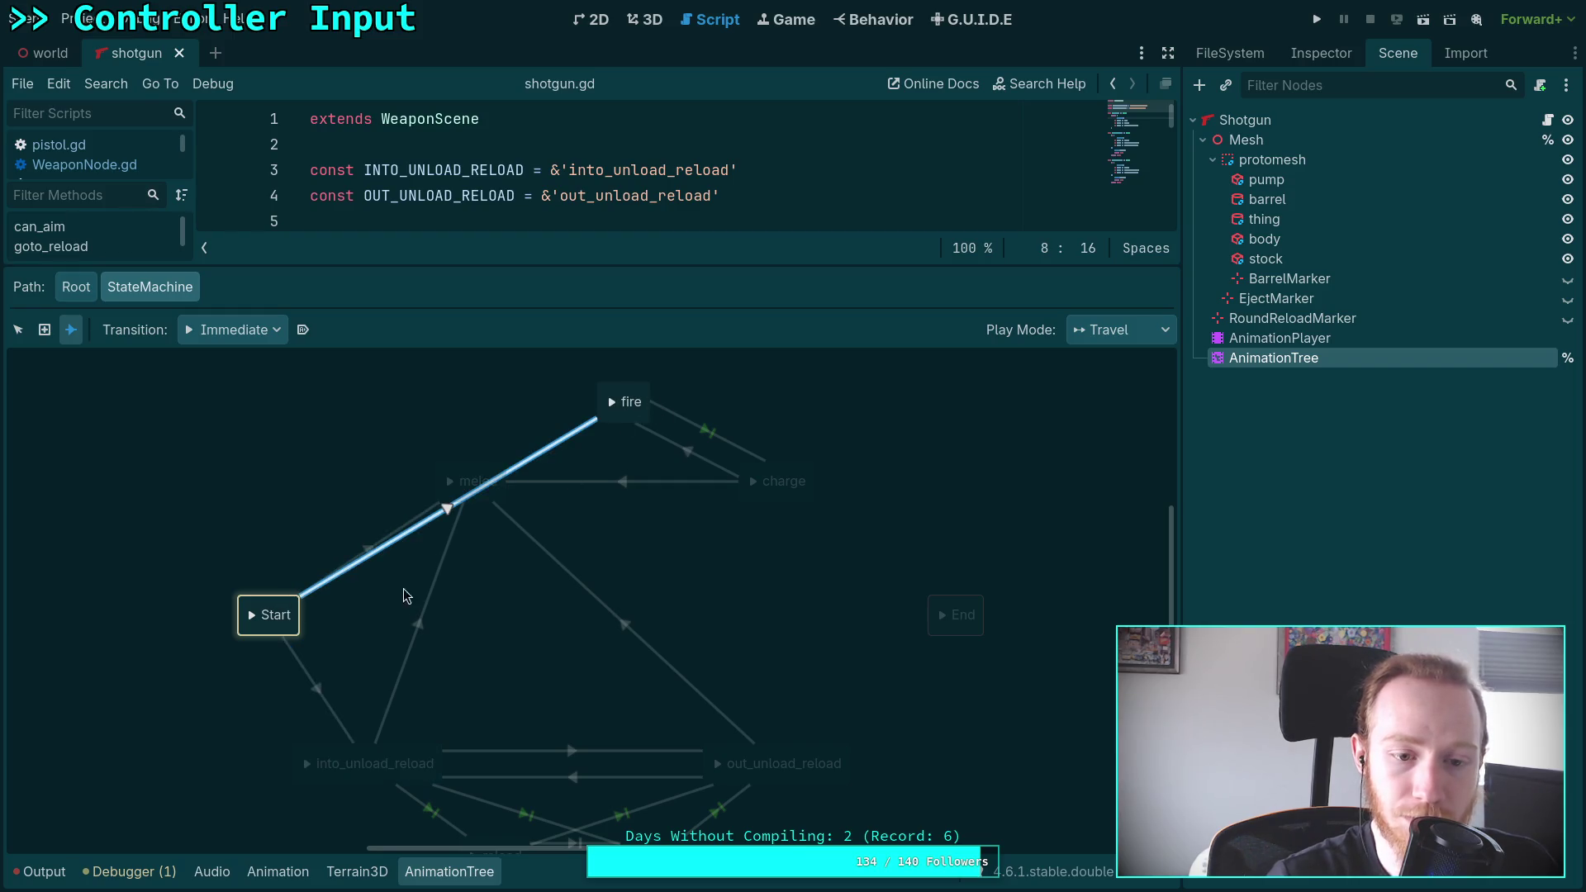
pyautogui.moveTo(280, 615)
pyautogui.mouseDown()
pyautogui.moveTo(801, 477)
pyautogui.moveTo(780, 481)
pyautogui.mouseUp()
pyautogui.scroll(-2, 451, 545)
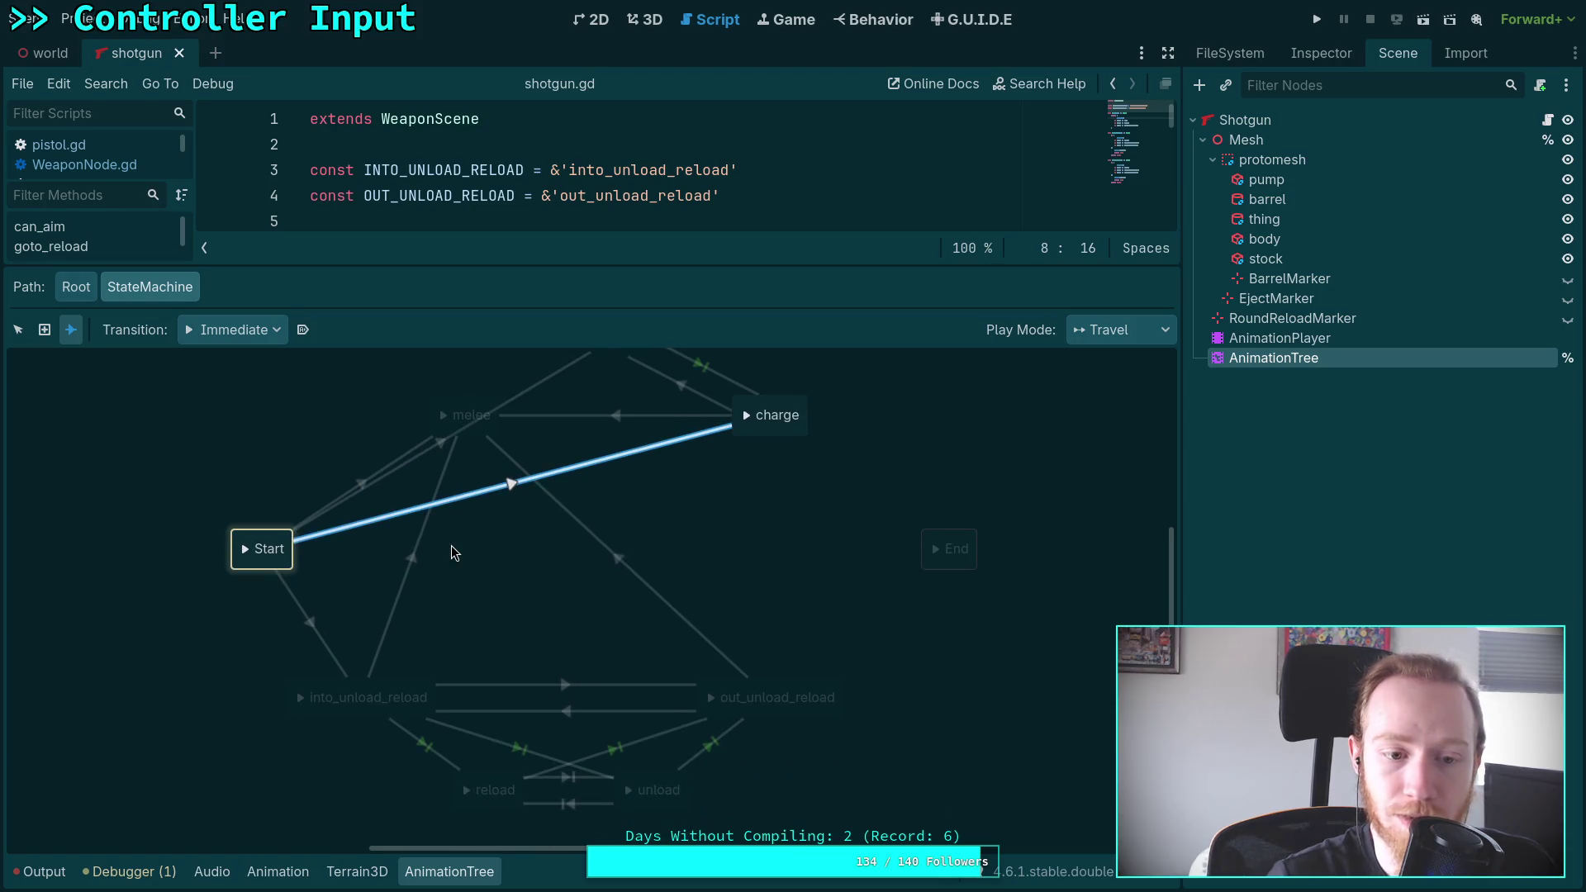
pyautogui.moveTo(352, 582)
pyautogui.mouseDown()
pyautogui.moveTo(425, 570)
pyautogui.moveTo(289, 562)
pyautogui.mouseUp()
pyautogui.click(514, 521)
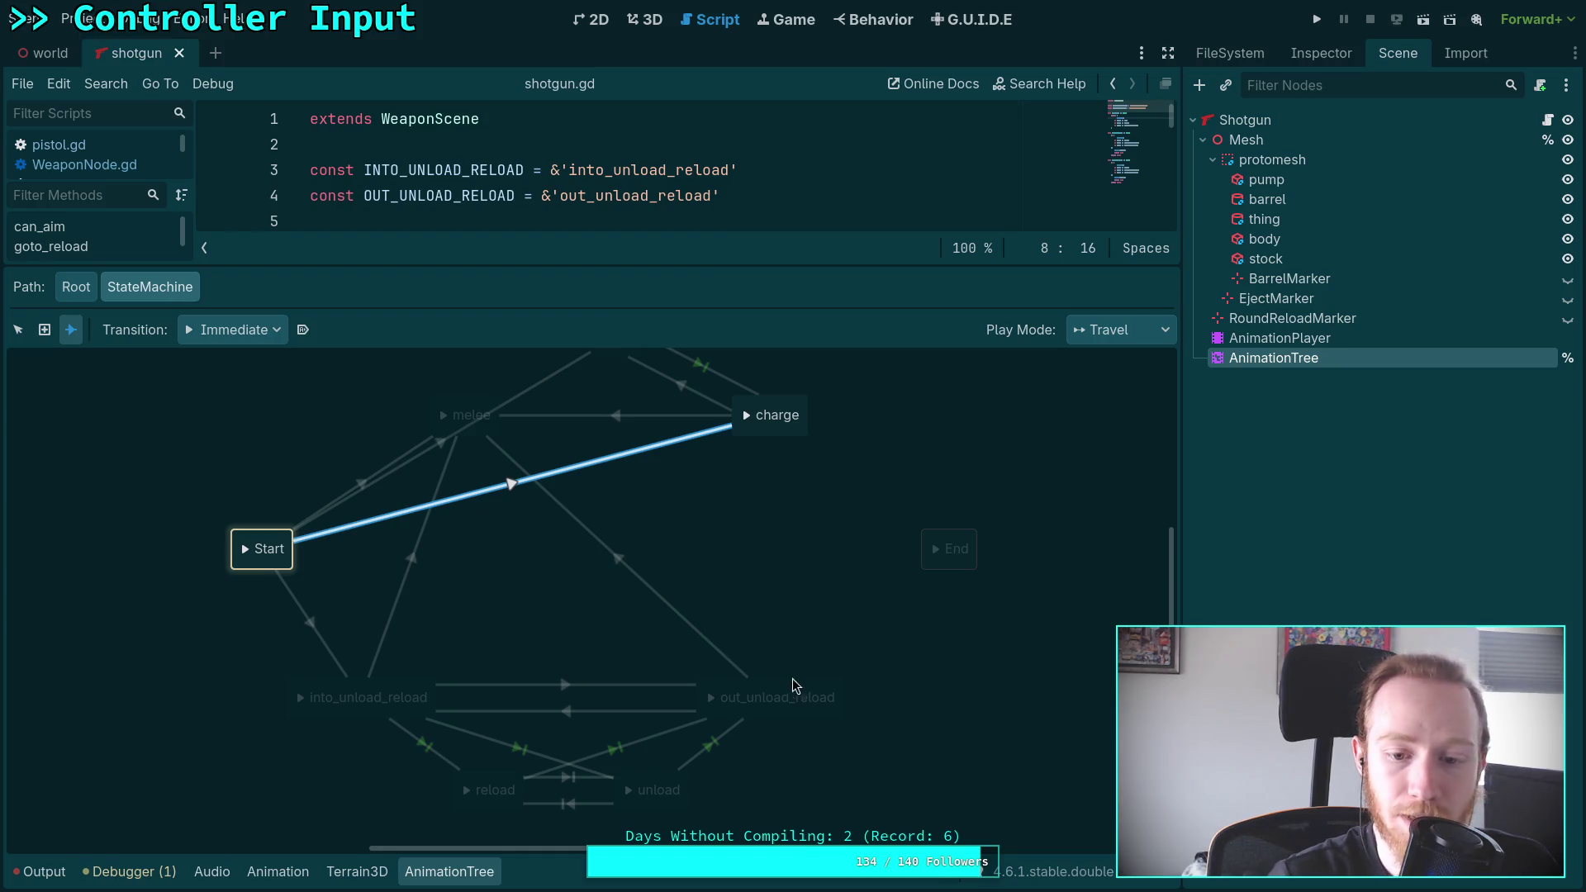
# Connect out_unload_reload, melee, charge and fire to End with At End, auto-advancing transitions
pyautogui.click(233, 330)
pyautogui.click(223, 400)
pyautogui.click(302, 330)
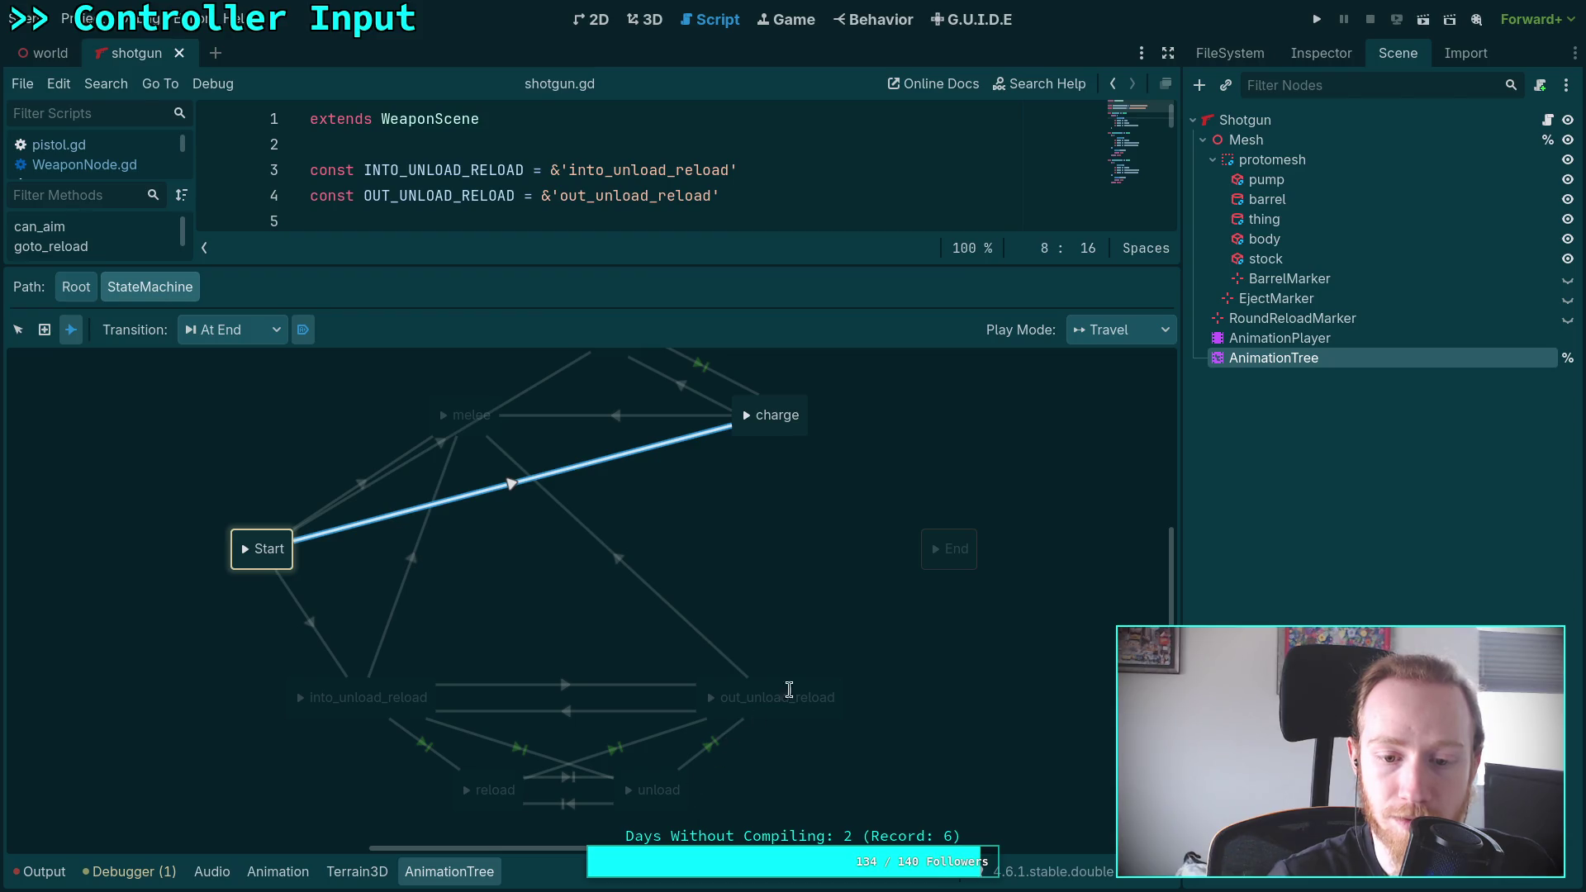
pyautogui.moveTo(915, 625); pyautogui.dragTo(959, 555)
pyautogui.moveTo(508, 504); pyautogui.dragTo(975, 653)
pyautogui.moveTo(822, 521); pyautogui.dragTo(978, 633)
pyautogui.moveTo(652, 423); pyautogui.dragTo(1006, 635)
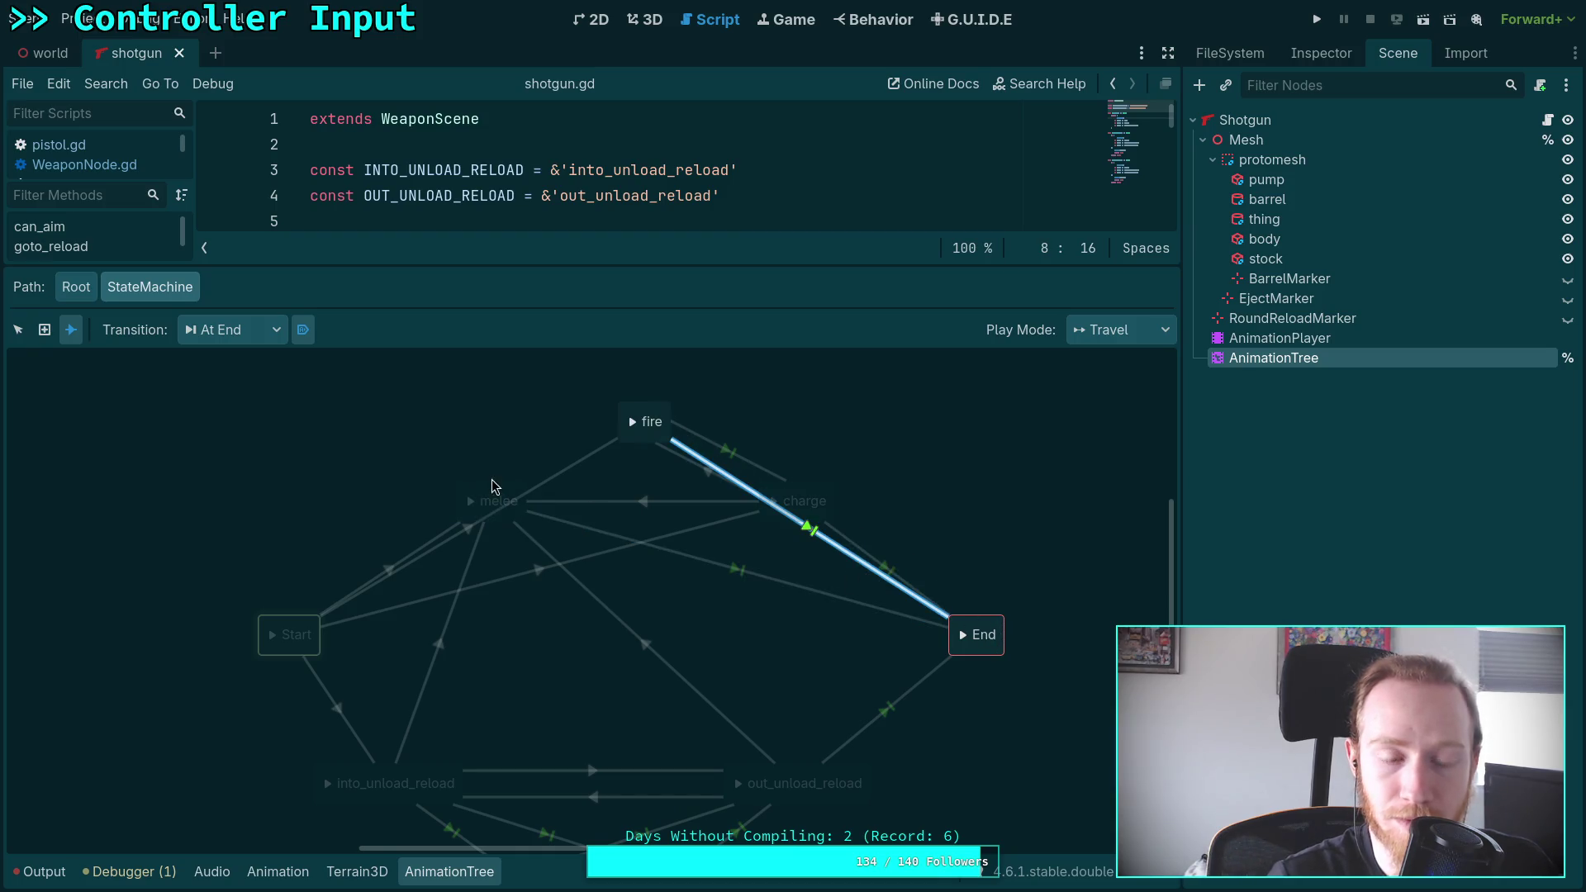
# Delete the fire→End transition and move melee between Start and End
pyautogui.click(17, 330)
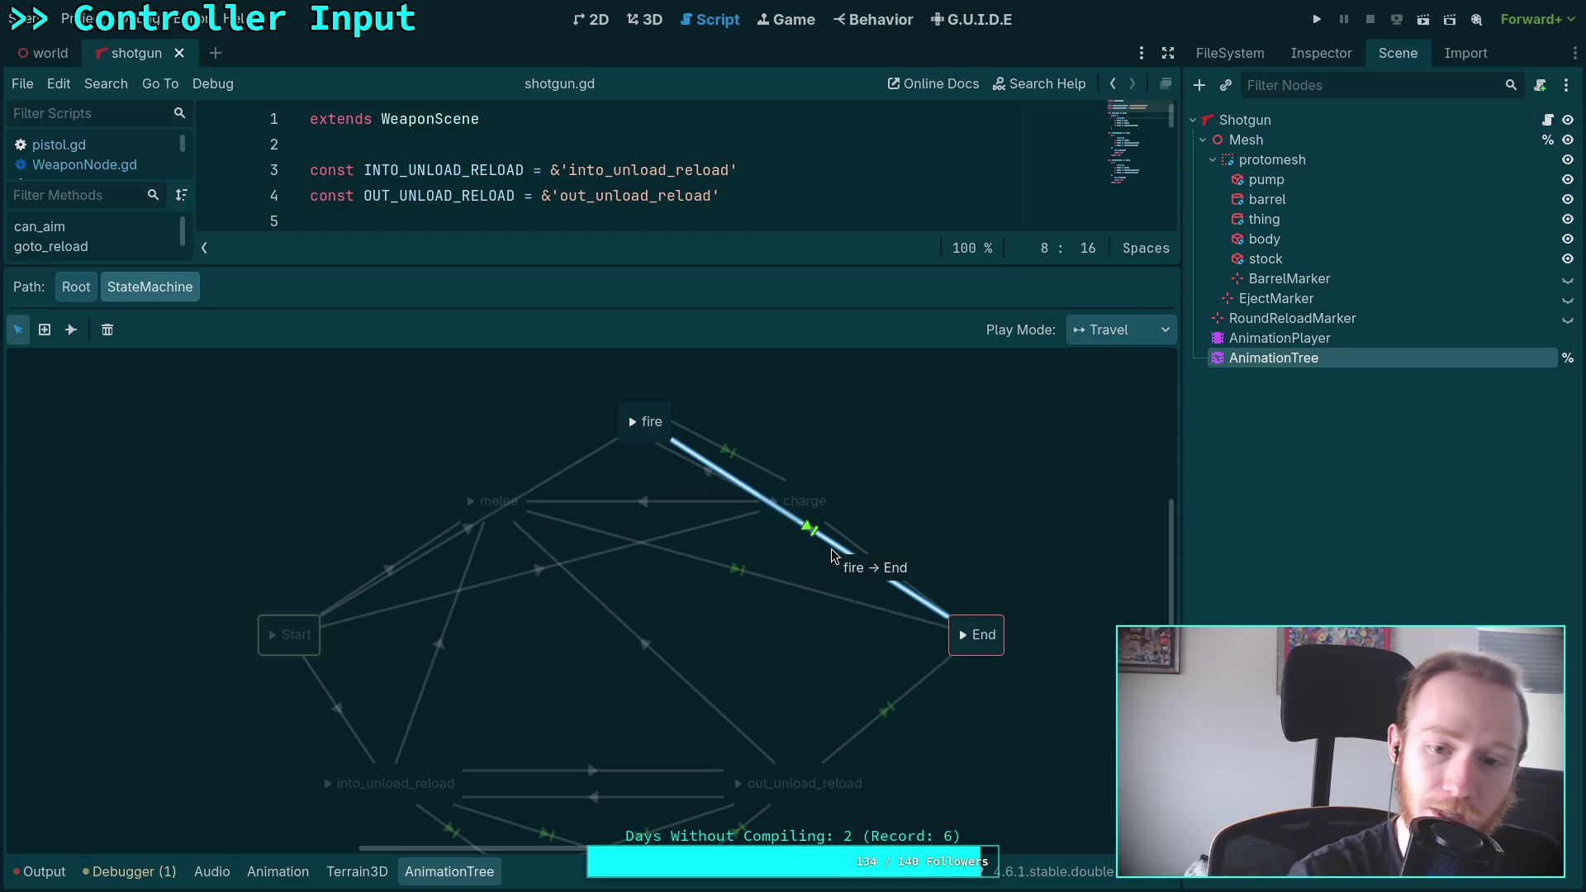
pyautogui.press('Delete')
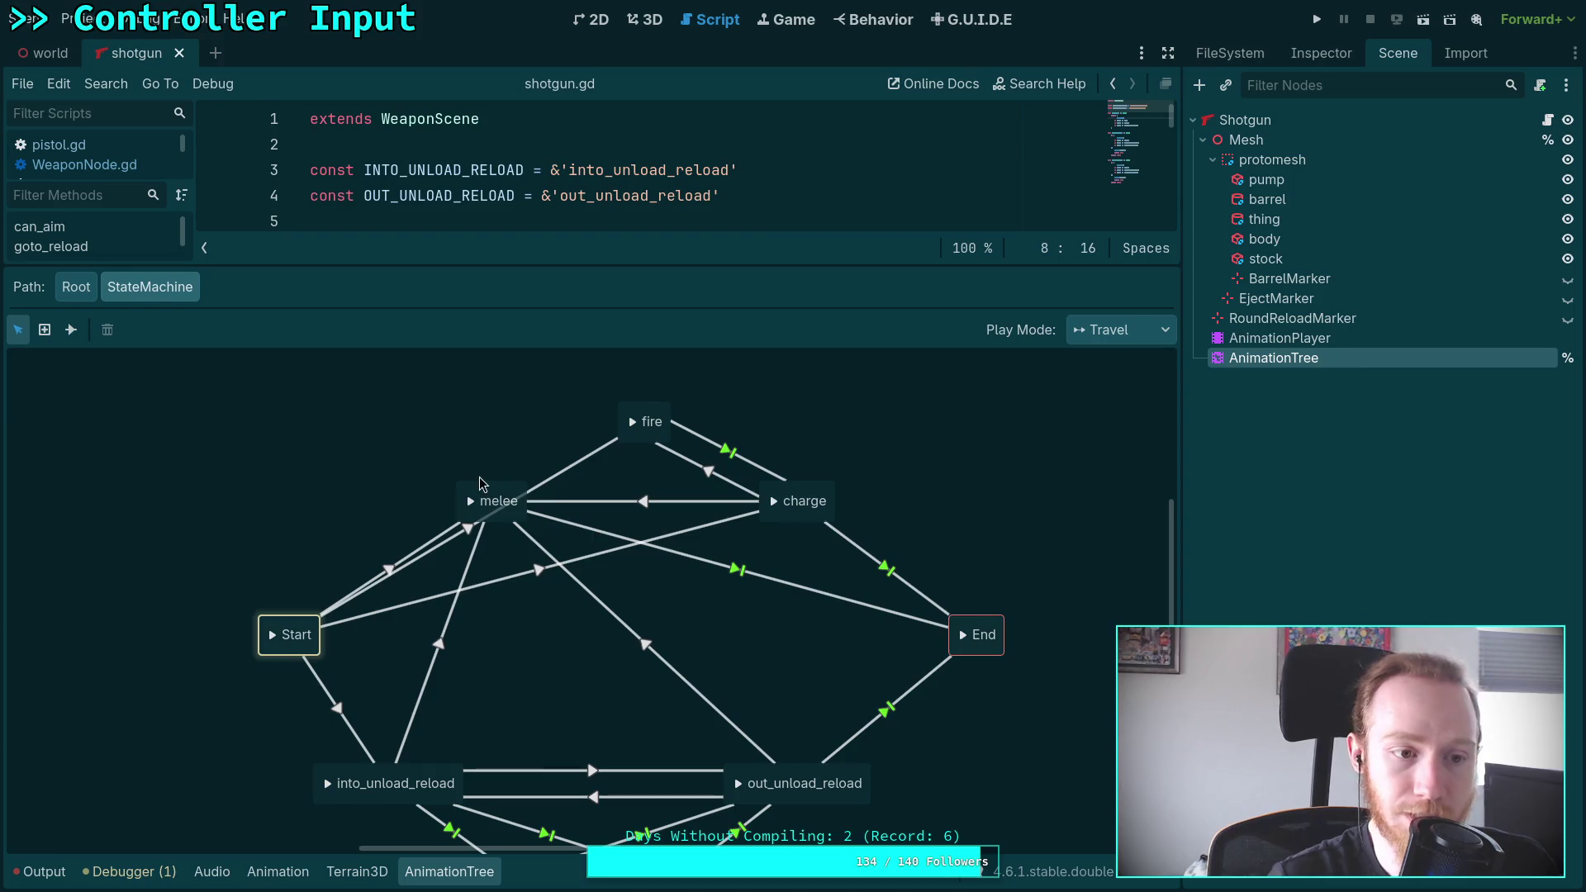
pyautogui.moveTo(493, 494)
pyautogui.mouseDown()
pyautogui.moveTo(578, 618)
pyautogui.moveTo(630, 625)
pyautogui.moveTo(608, 625)
pyautogui.mouseUp()
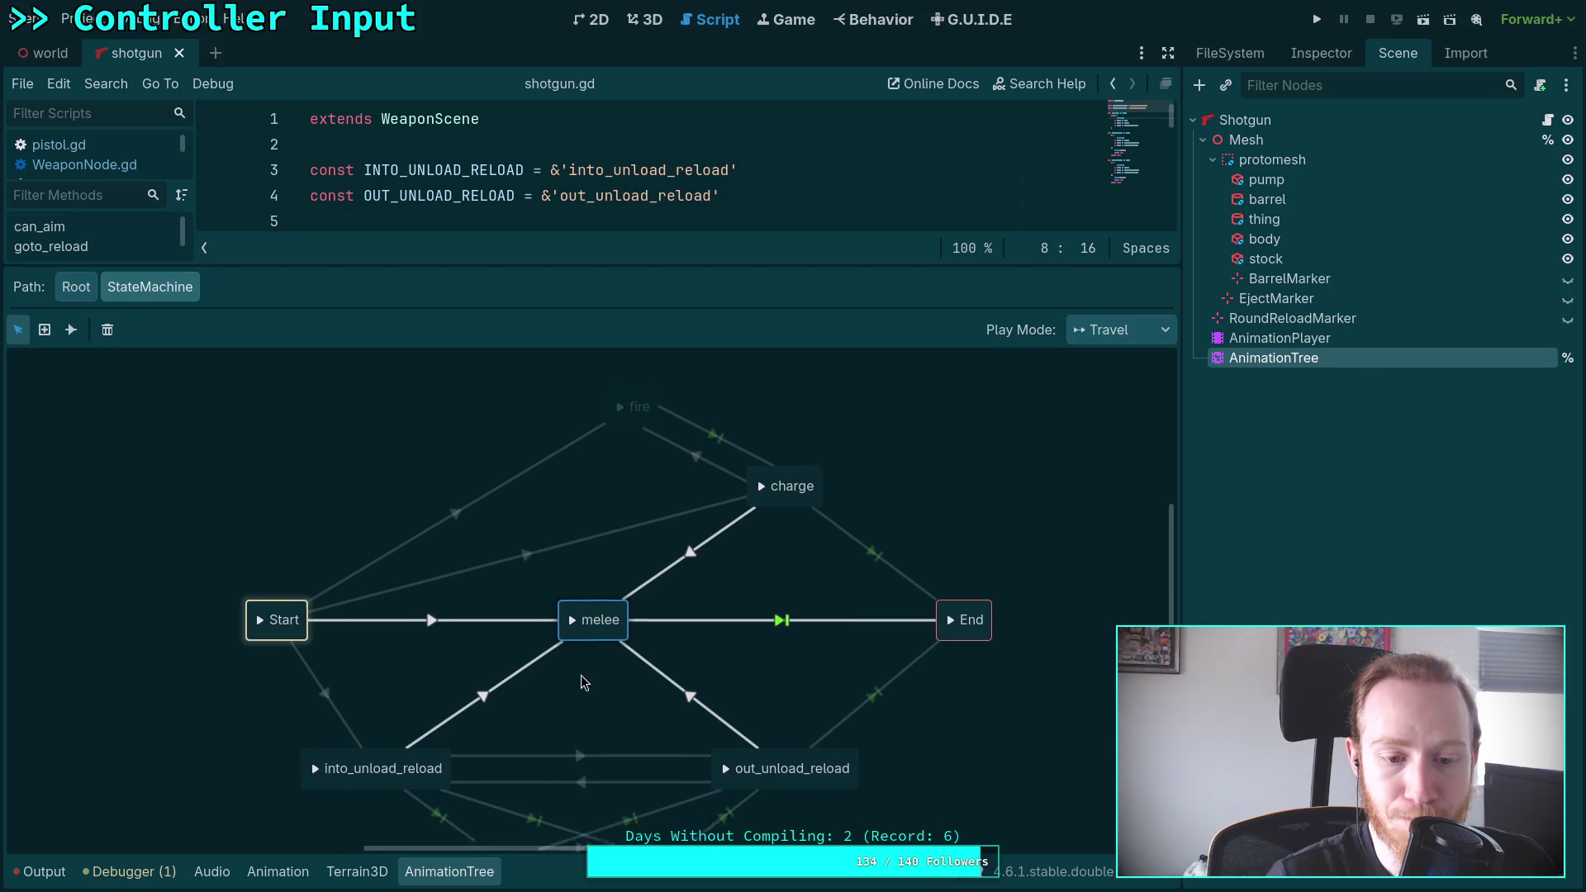
# Move fire down toward Start and shift charge down and left
pyautogui.scroll(-3, 578, 653)
pyautogui.hscroll(3, 533, 639)
pyautogui.scroll(5, 512, 702)
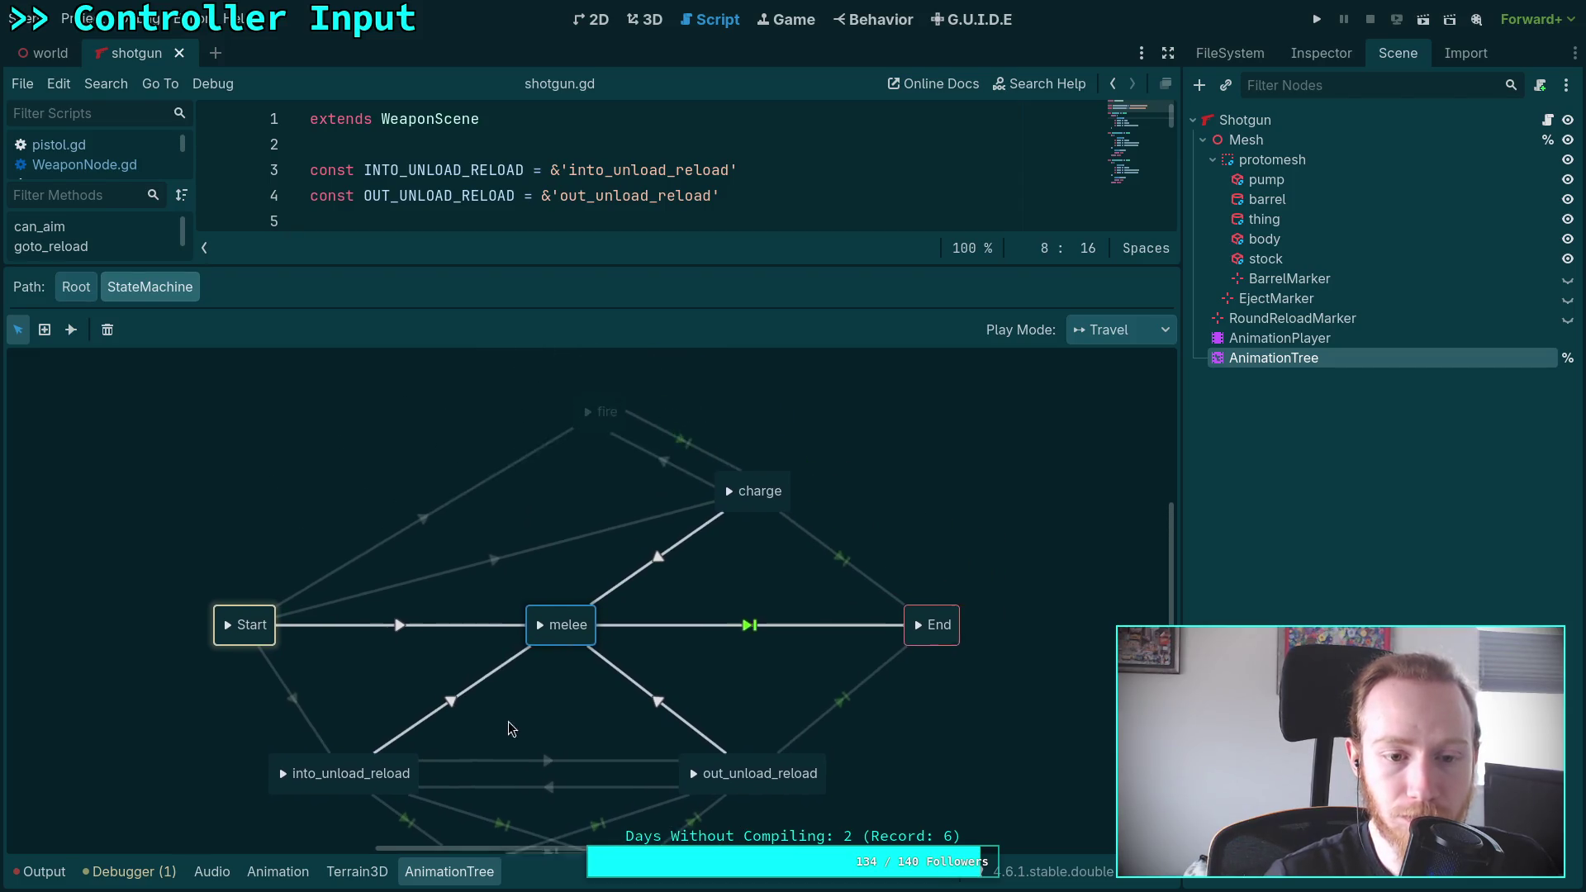
pyautogui.moveTo(622, 430)
pyautogui.mouseDown()
pyautogui.moveTo(542, 456)
pyautogui.moveTo(464, 510)
pyautogui.moveTo(427, 507)
pyautogui.moveTo(416, 544)
pyautogui.mouseUp()
pyautogui.moveTo(787, 512)
pyautogui.mouseDown()
pyautogui.moveTo(766, 550)
pyautogui.moveTo(593, 545)
pyautogui.mouseUp()
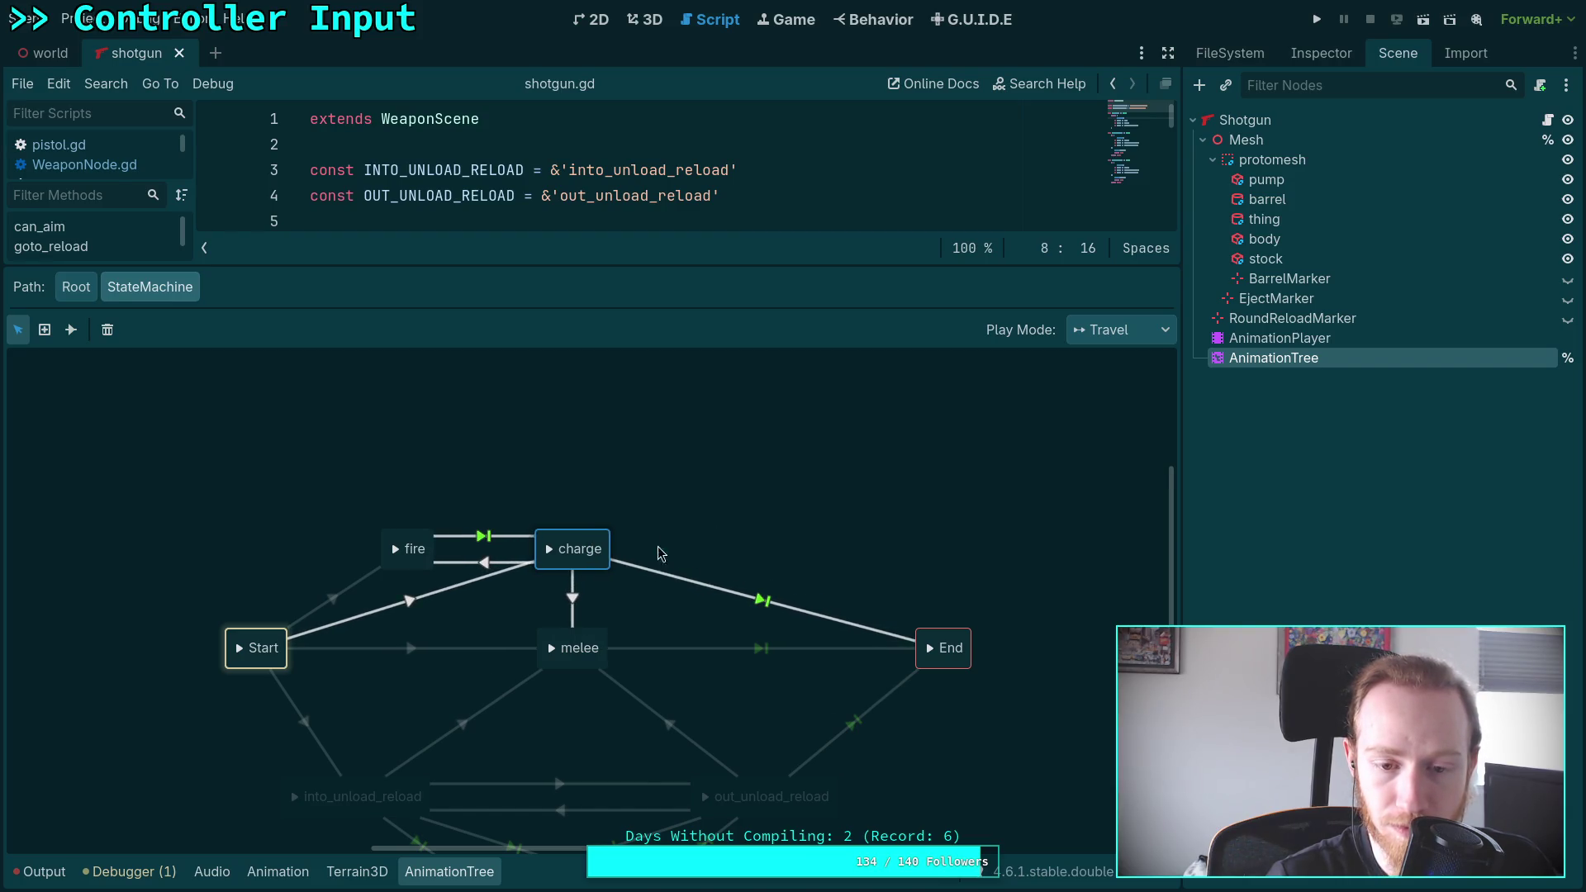
# Delete the melee state along with its transitions
pyautogui.scroll(-2, 740, 474)
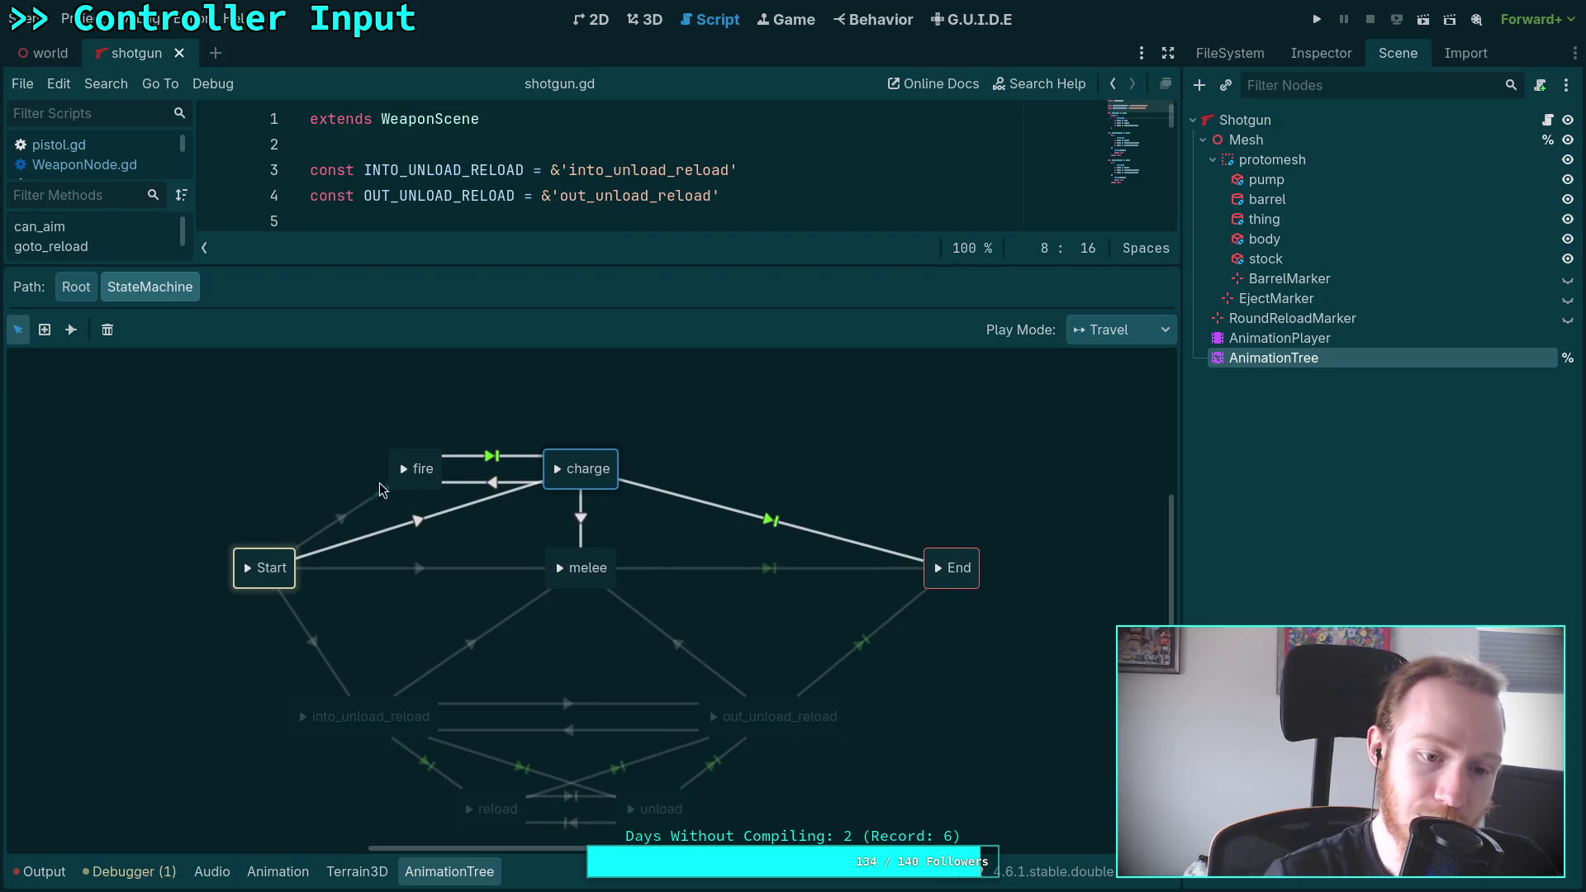
pyautogui.click(465, 541)
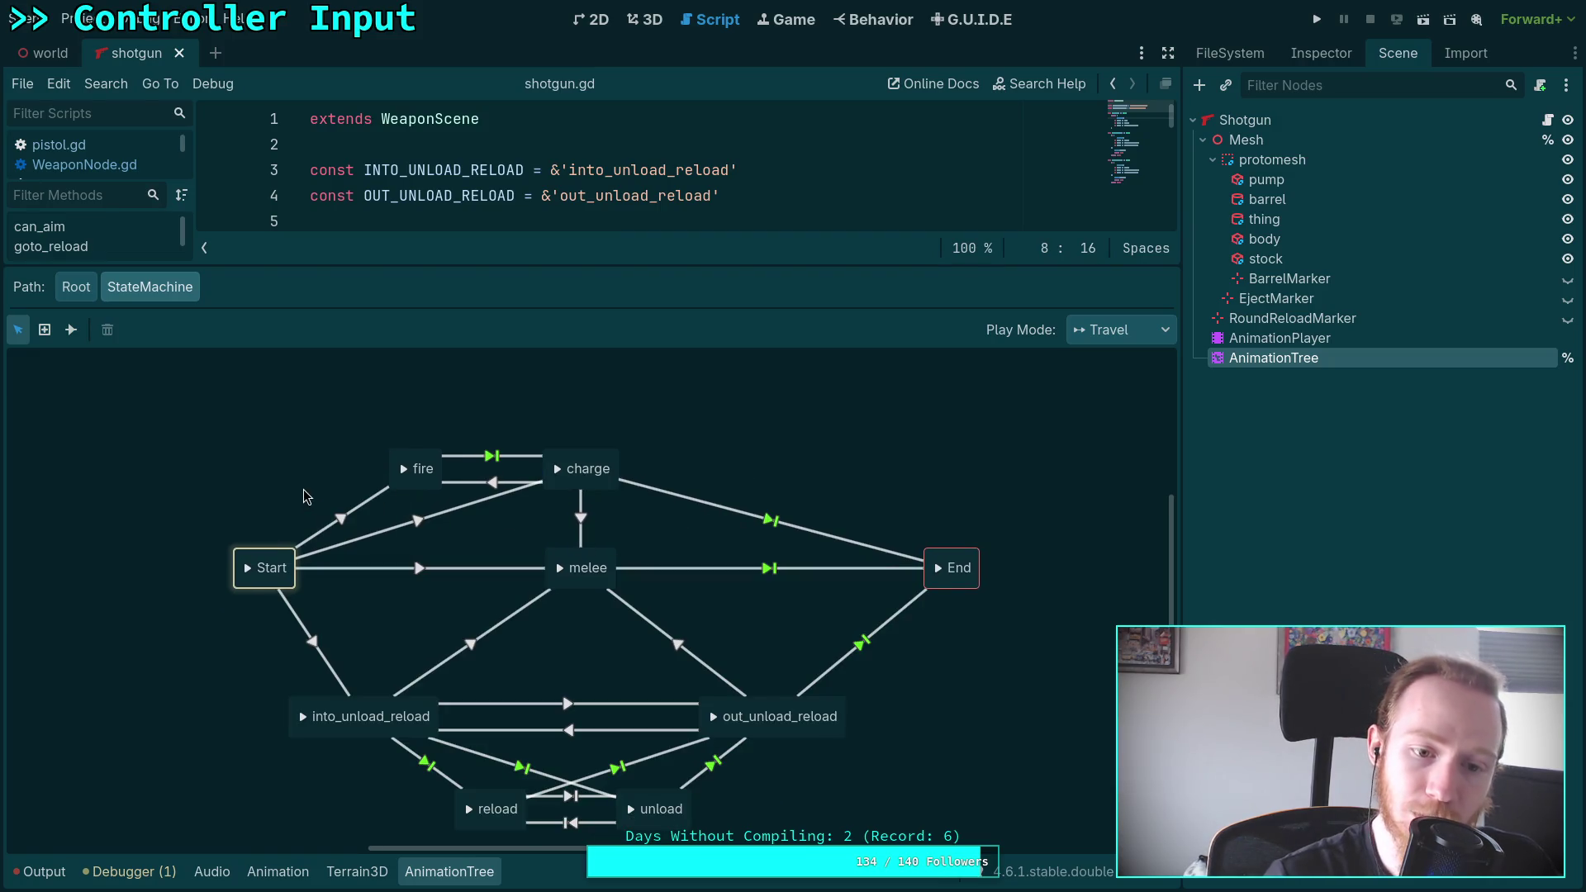
pyautogui.click(601, 484)
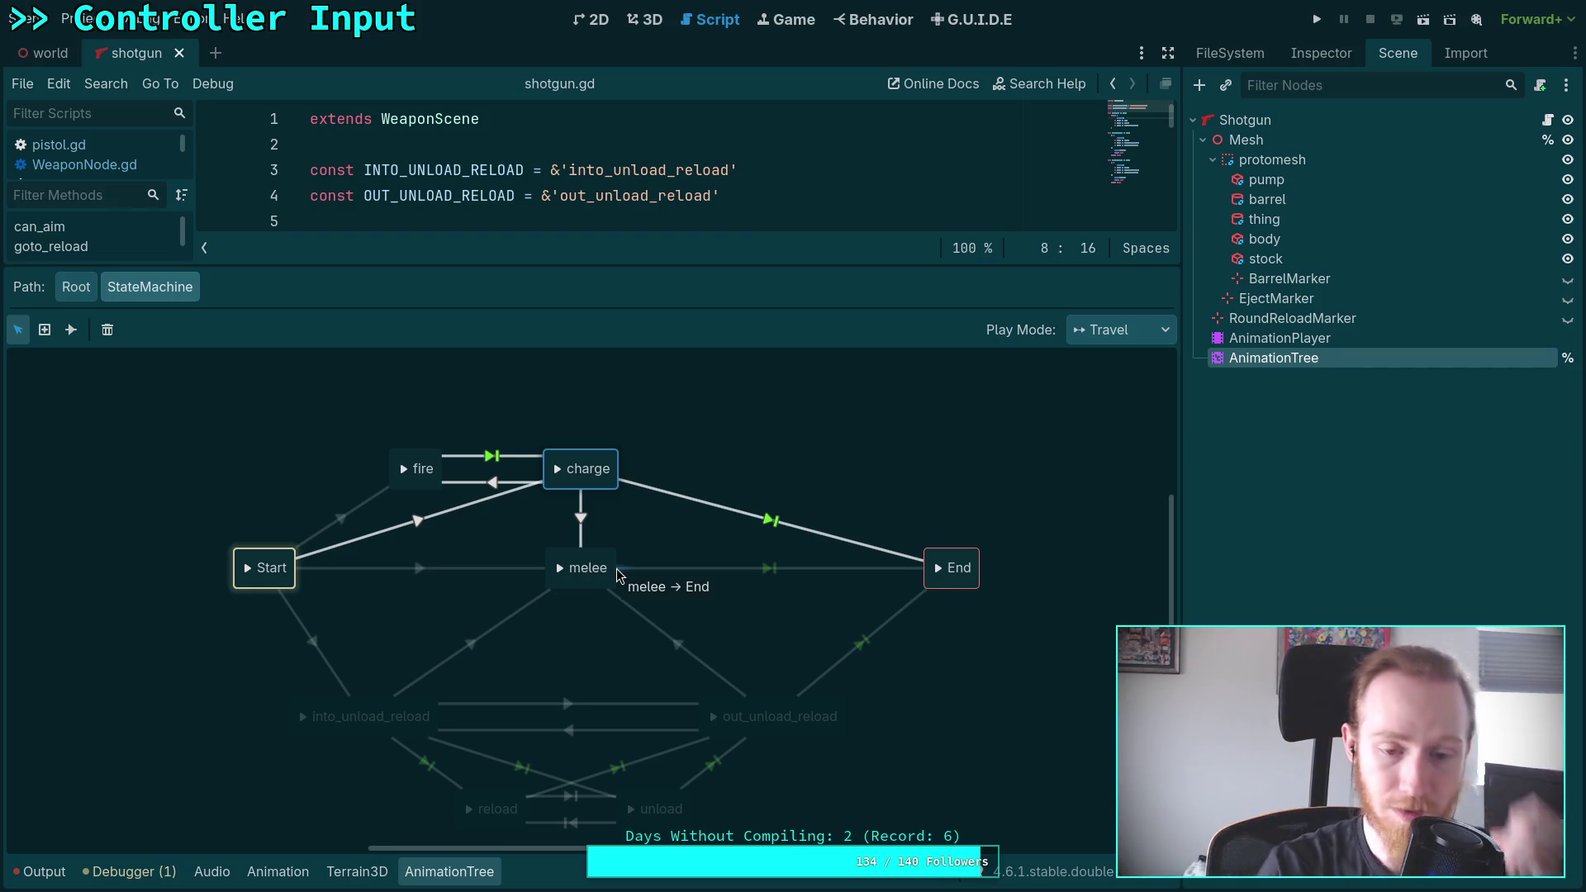
pyautogui.click(601, 565)
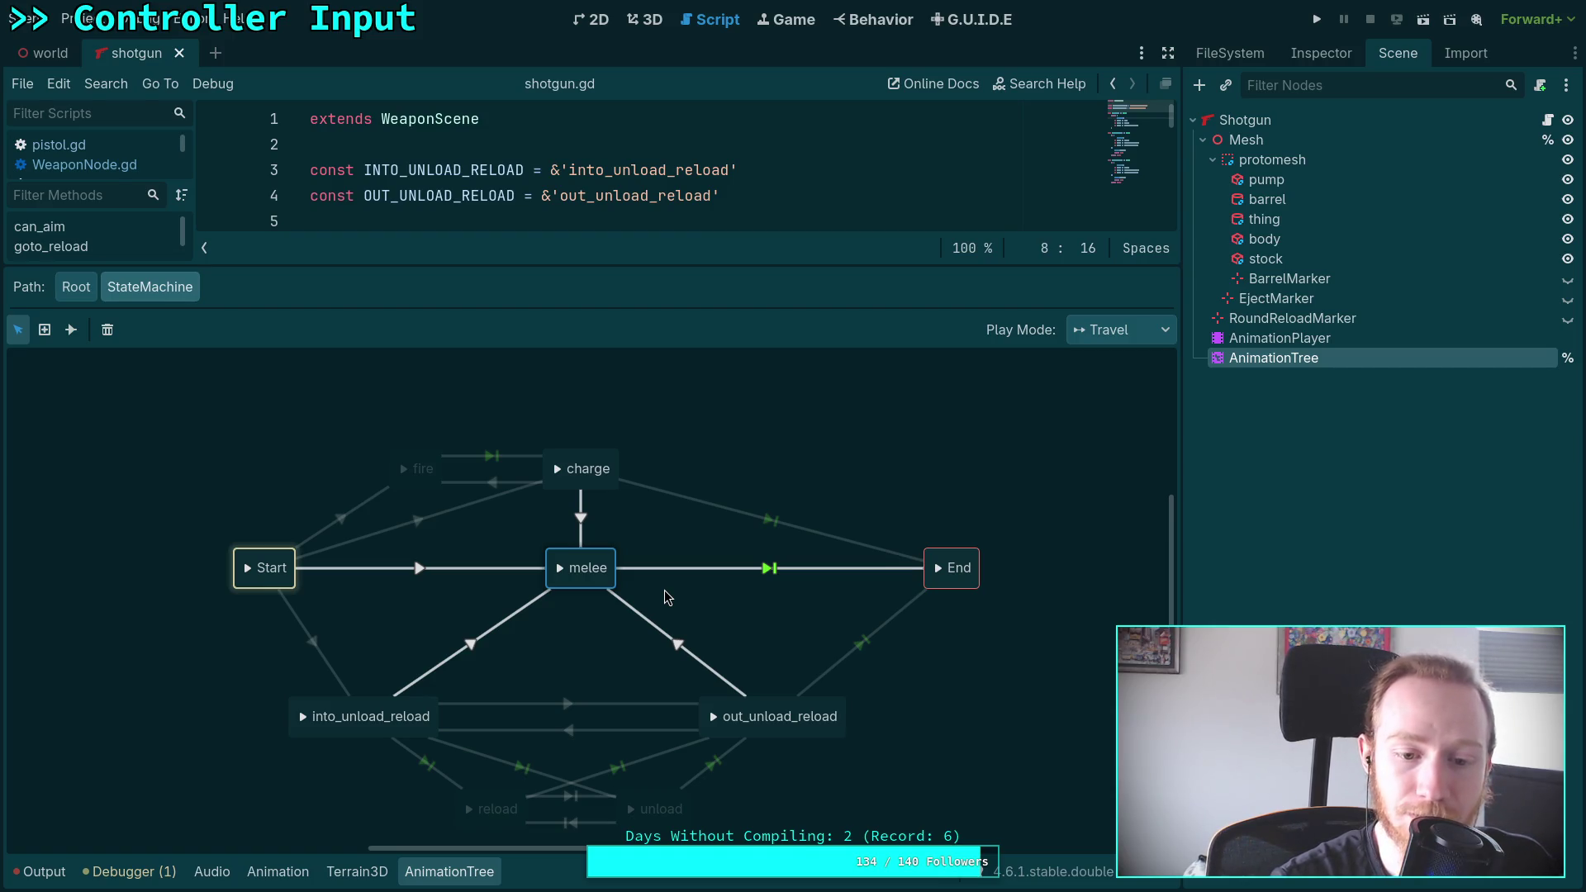
pyautogui.press('Delete')
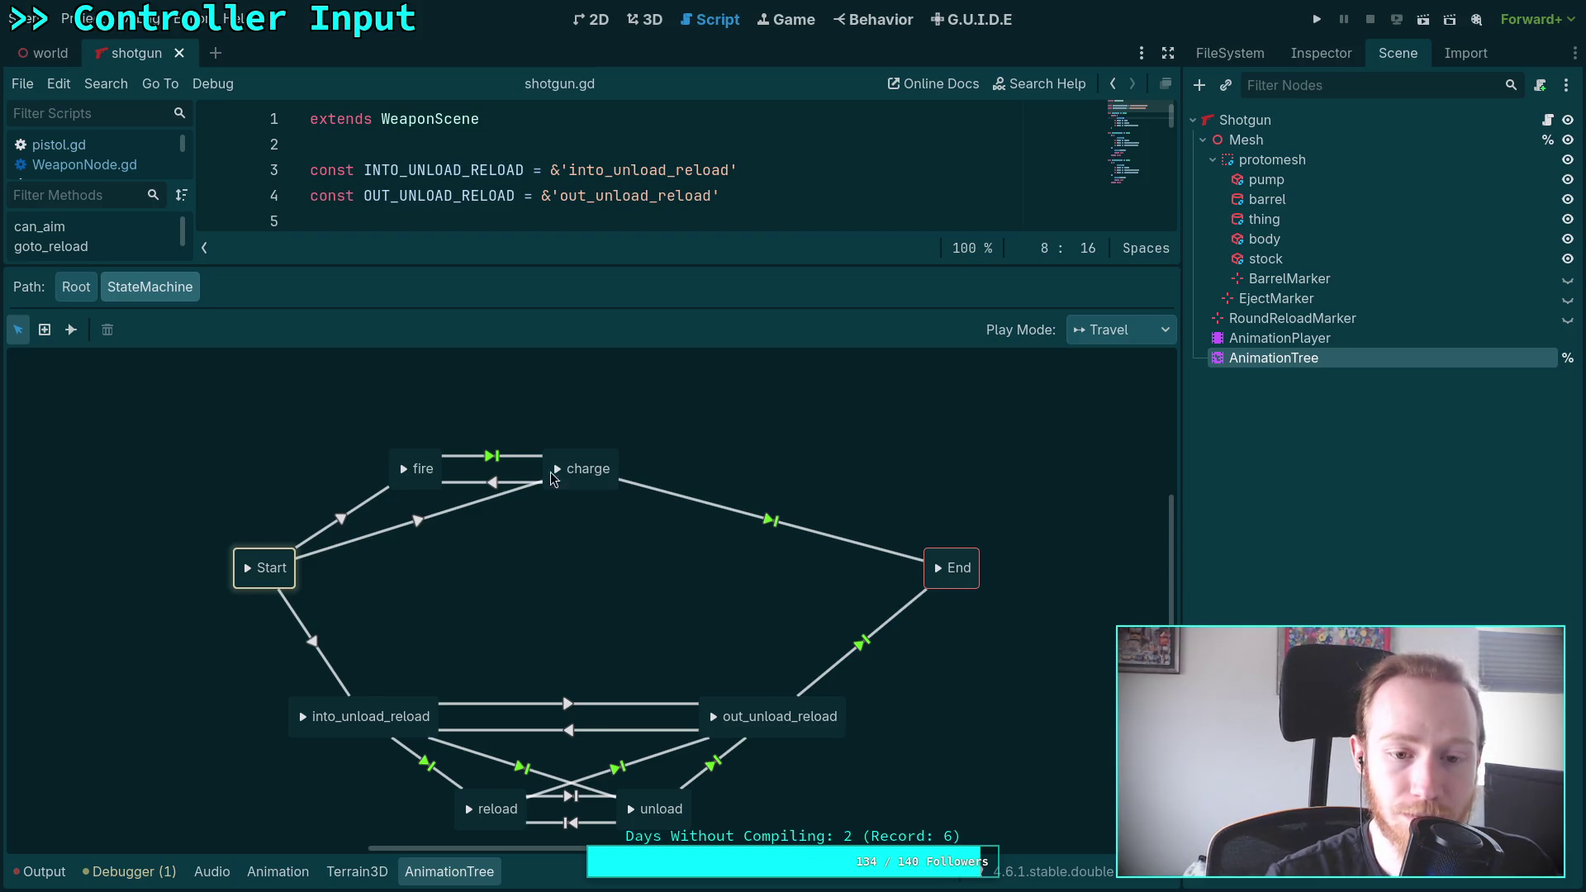
# Reposition fire between Start and End with charge directly above it
pyautogui.click(589, 465)
pyautogui.moveTo(589, 464)
pyautogui.mouseDown()
pyautogui.moveTo(542, 555)
pyautogui.moveTo(573, 562)
pyautogui.mouseUp()
pyautogui.moveTo(418, 459); pyautogui.dragTo(420, 558)
pyautogui.moveTo(574, 561); pyautogui.dragTo(553, 465)
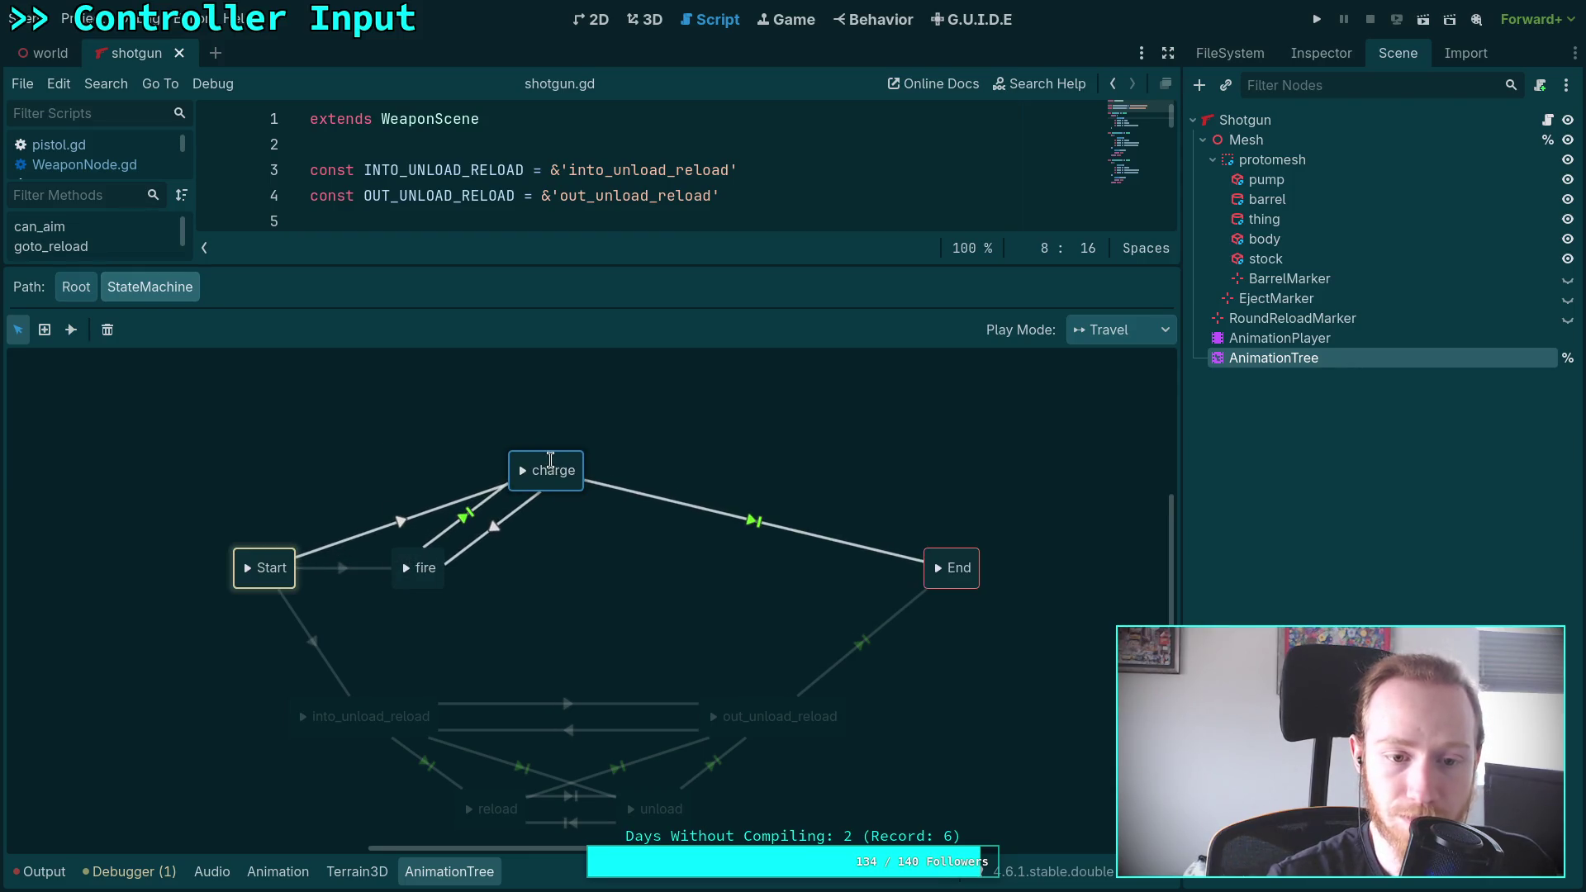
pyautogui.moveTo(419, 565); pyautogui.dragTo(545, 567)
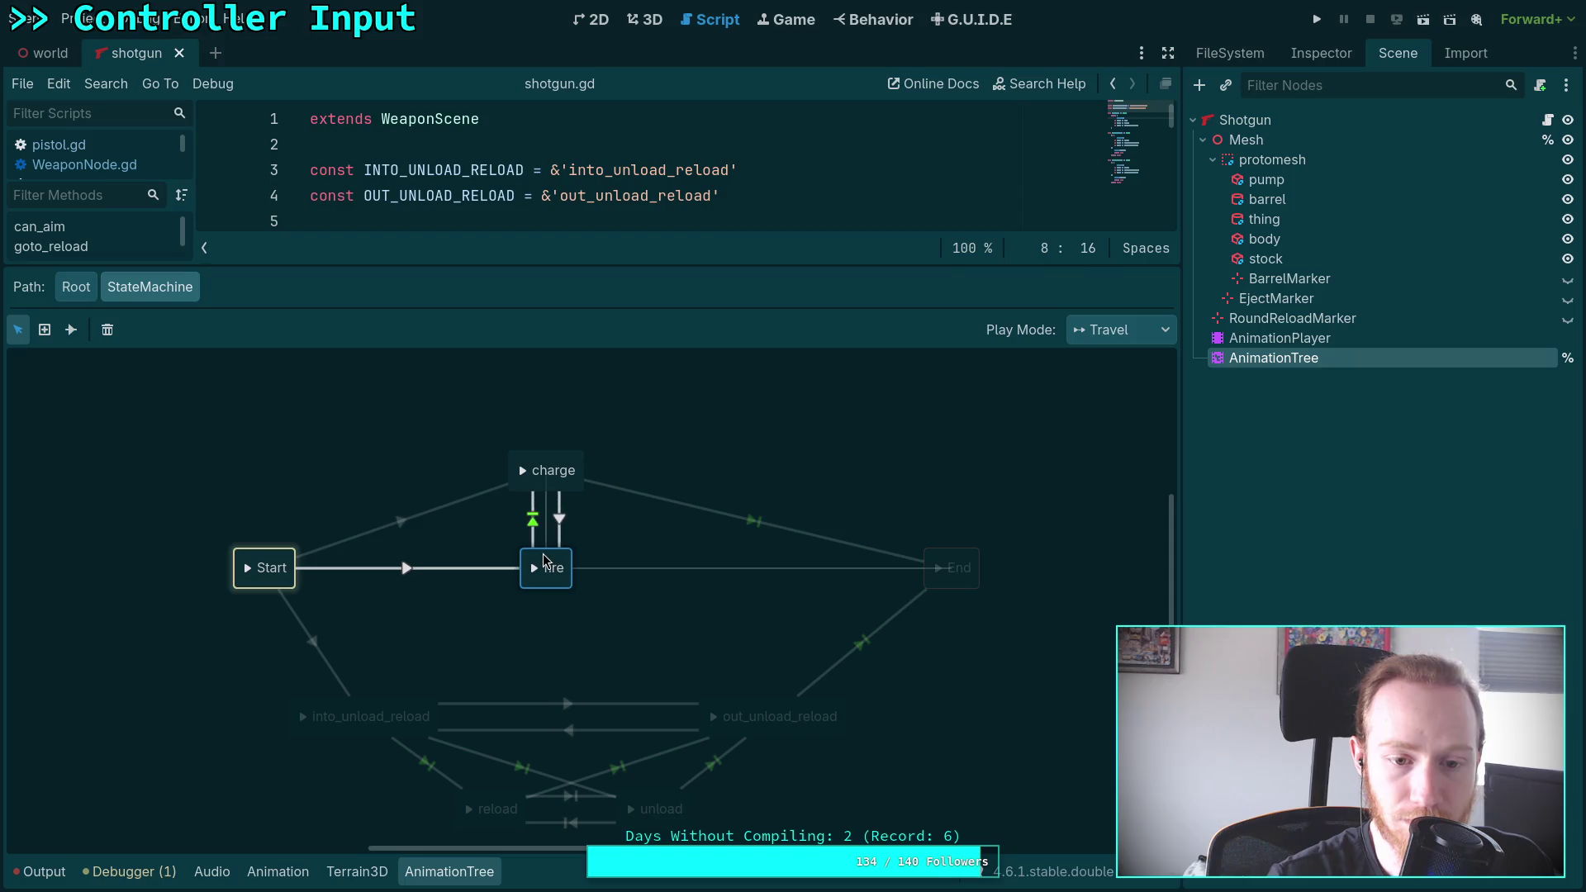
pyautogui.click(559, 521)
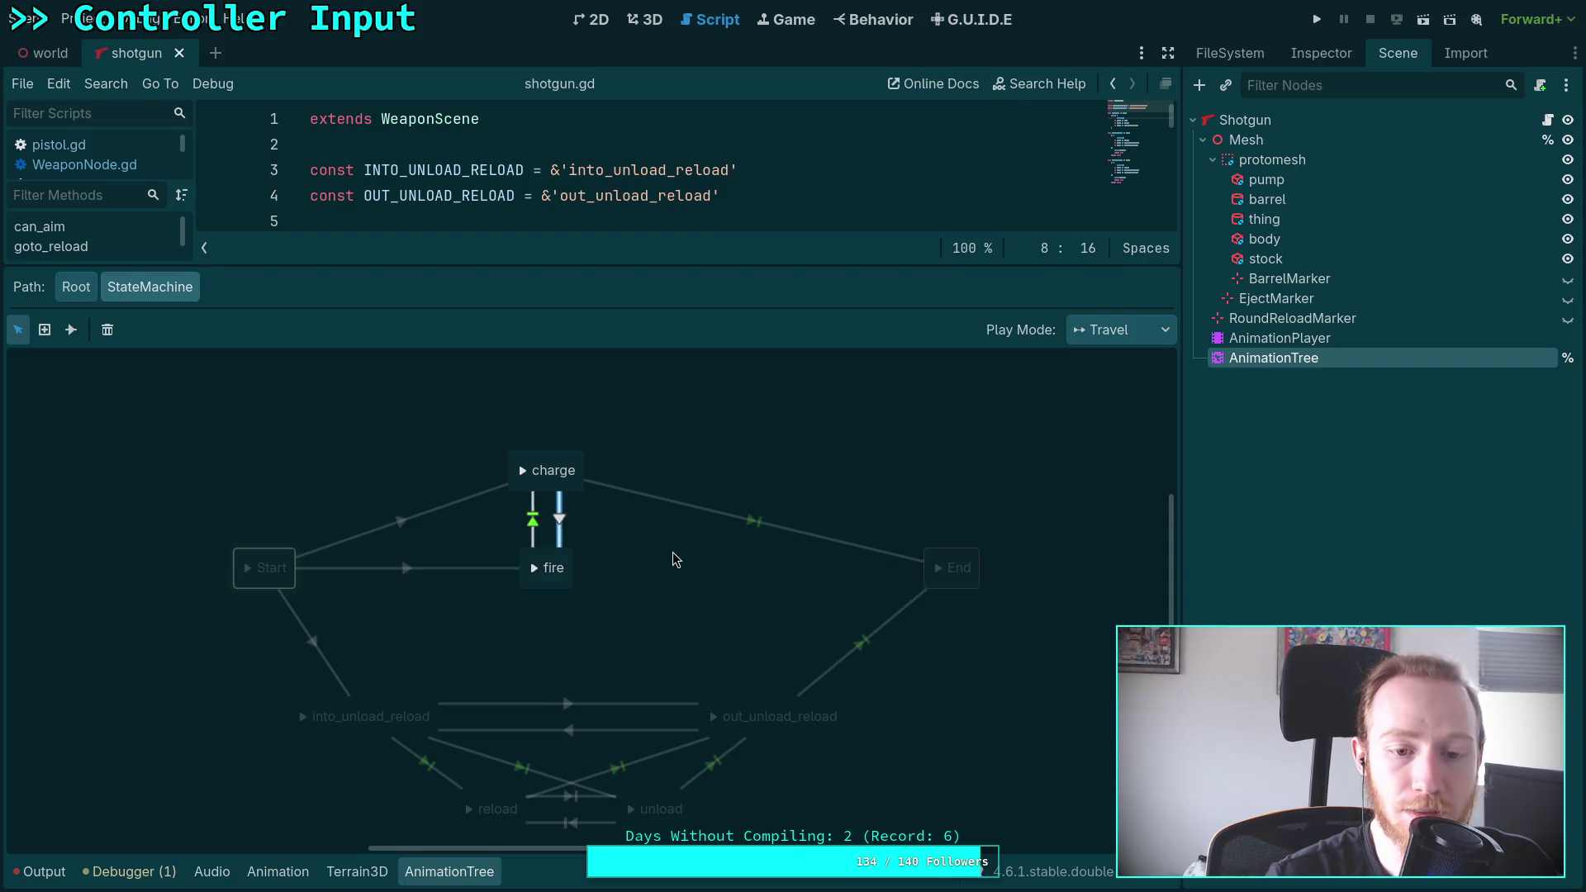